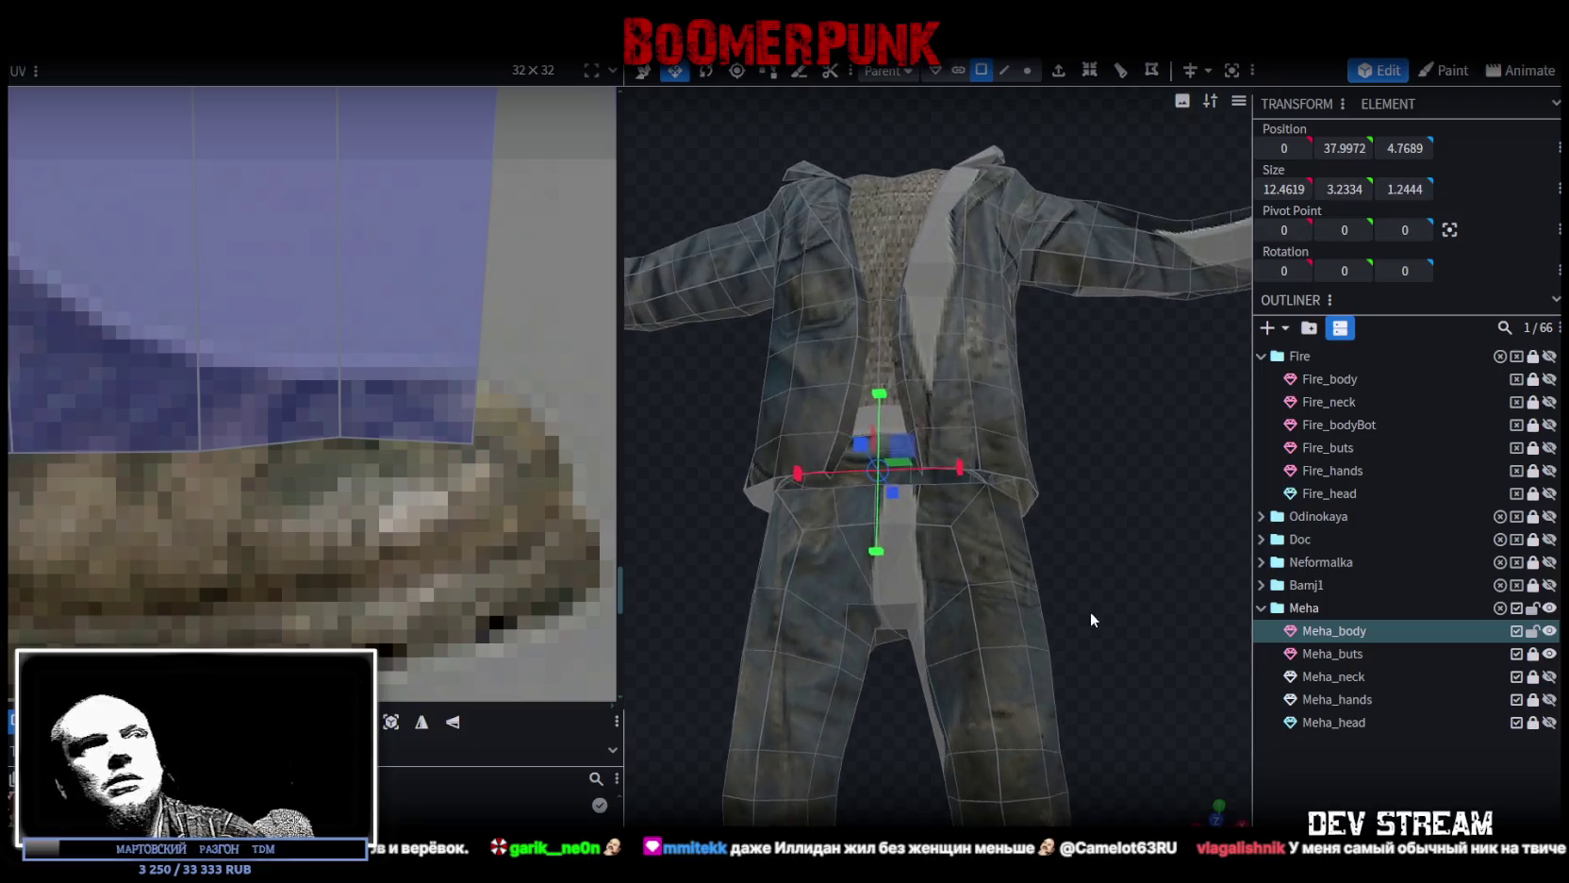
# Select the centred waistband faces at the middle of Meha_body and switch to the front view.
pyautogui.scroll(3, 1129, 585)
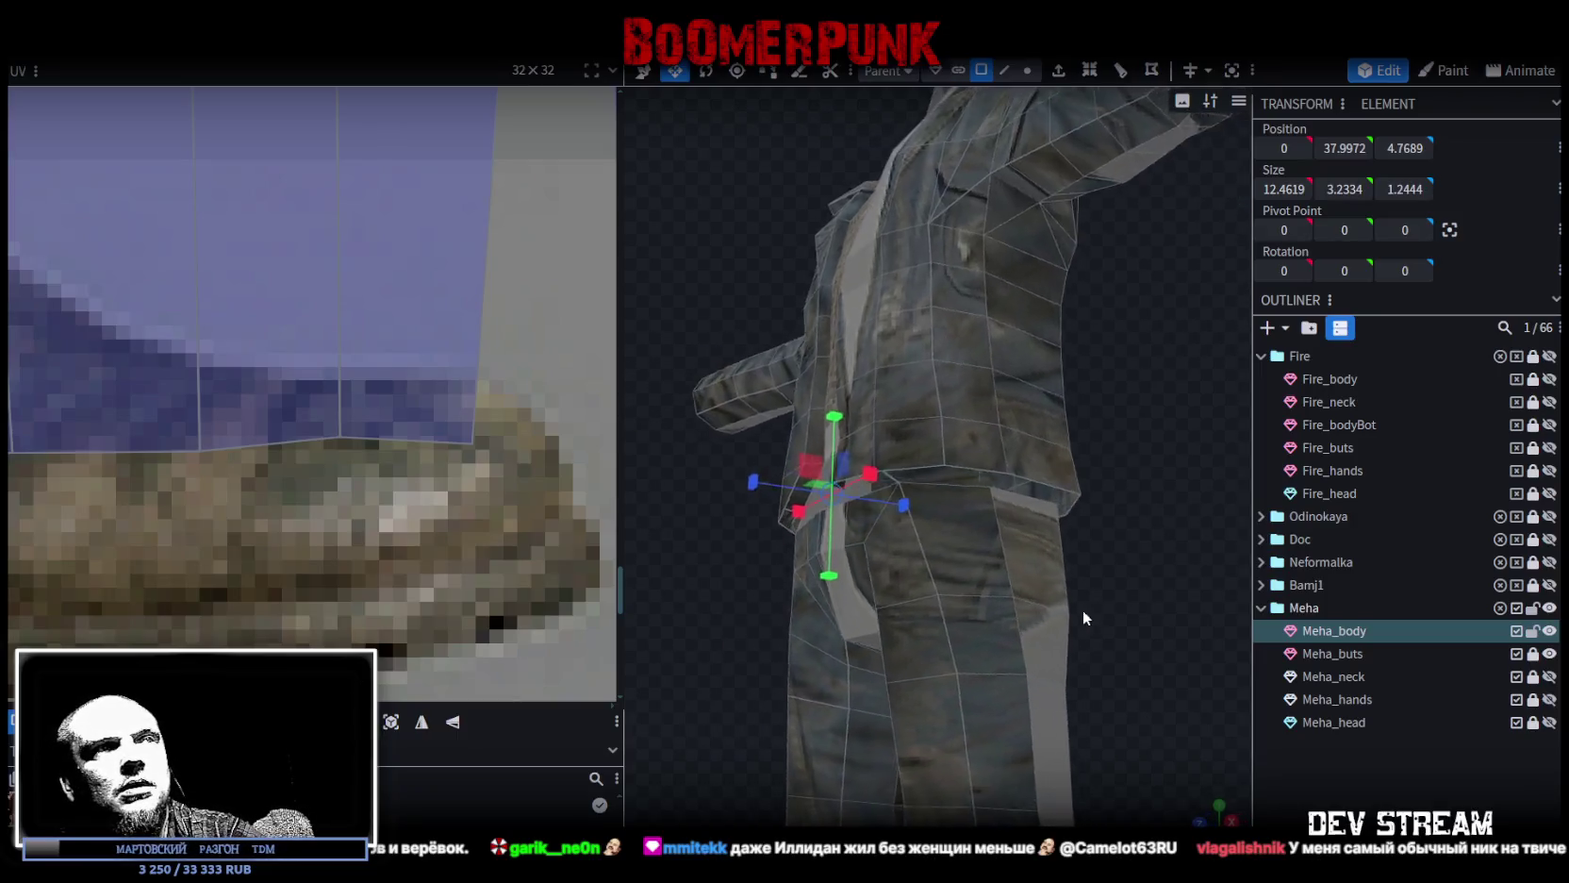
pyautogui.scroll(2, 1085, 610)
pyautogui.moveTo(1126, 615); pyautogui.dragTo(1005, 501)
pyautogui.click(902, 453)
pyautogui.moveTo(783, 438)
pyautogui.mouseDown()
pyautogui.moveTo(712, 487)
pyautogui.moveTo(921, 488)
pyautogui.moveTo(849, 423)
pyautogui.mouseUp()
pyautogui.click(870, 451)
pyautogui.moveTo(1075, 496); pyautogui.dragTo(1097, 545)
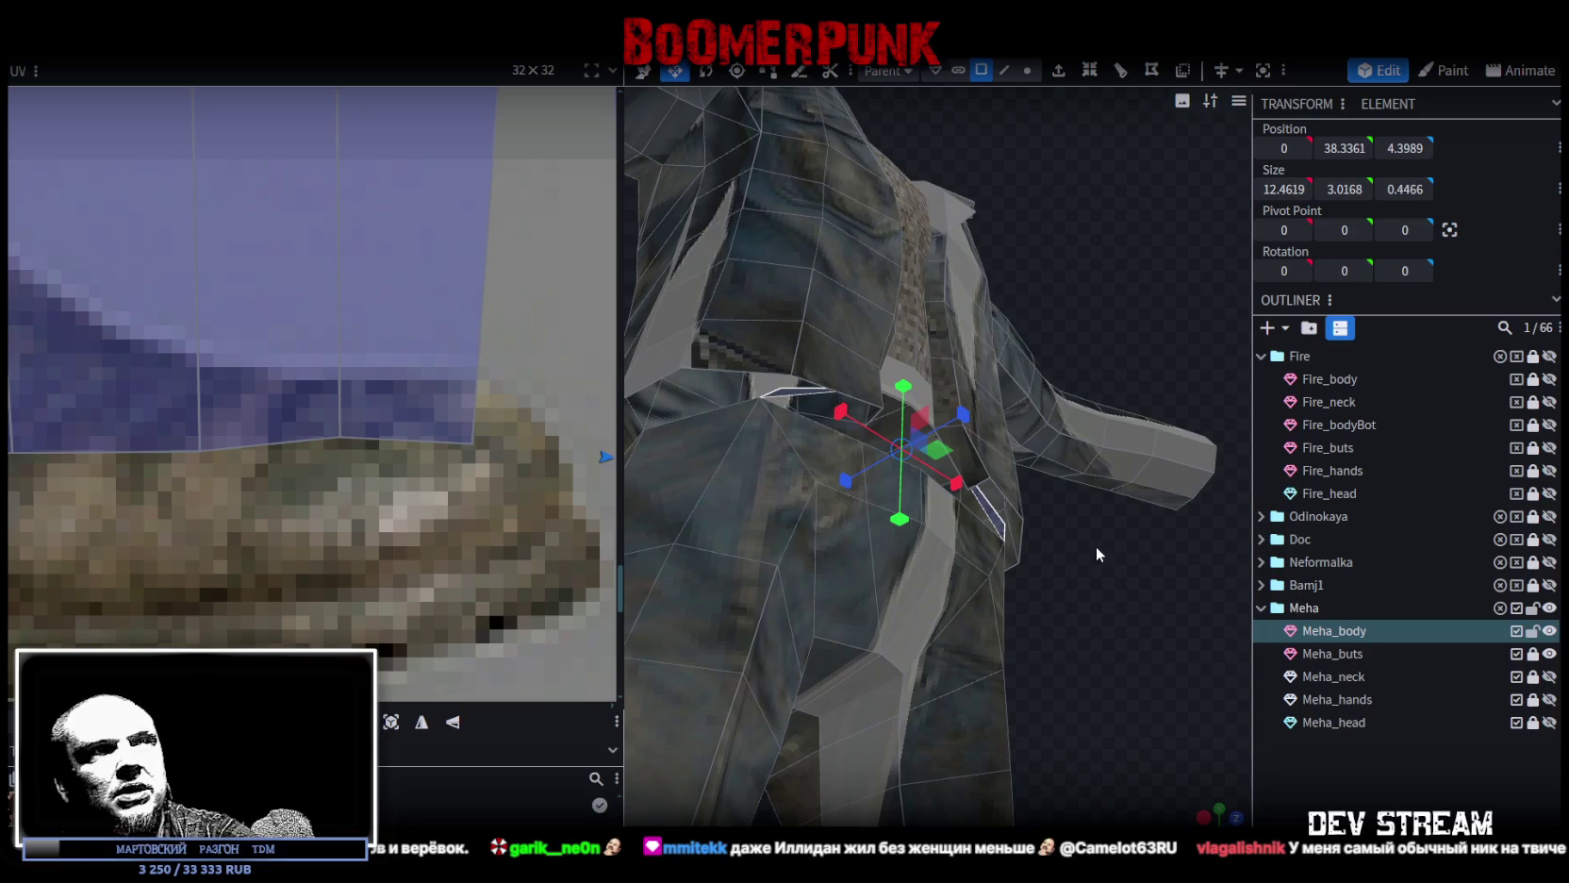
pyautogui.hotkey('ctrl', 'z')
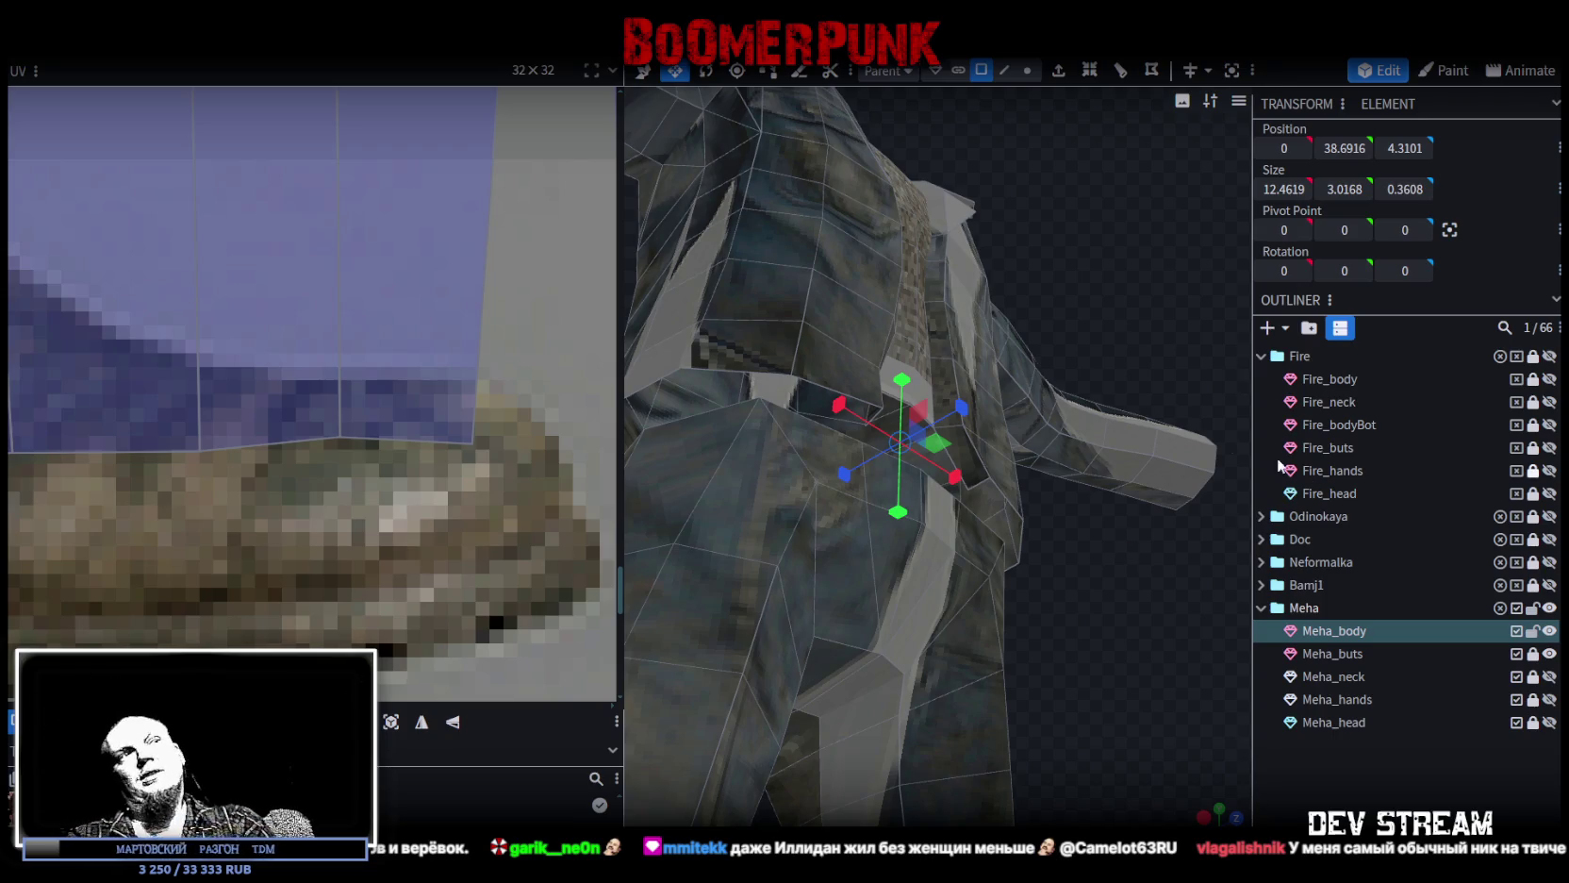
pyautogui.press('KP_1')
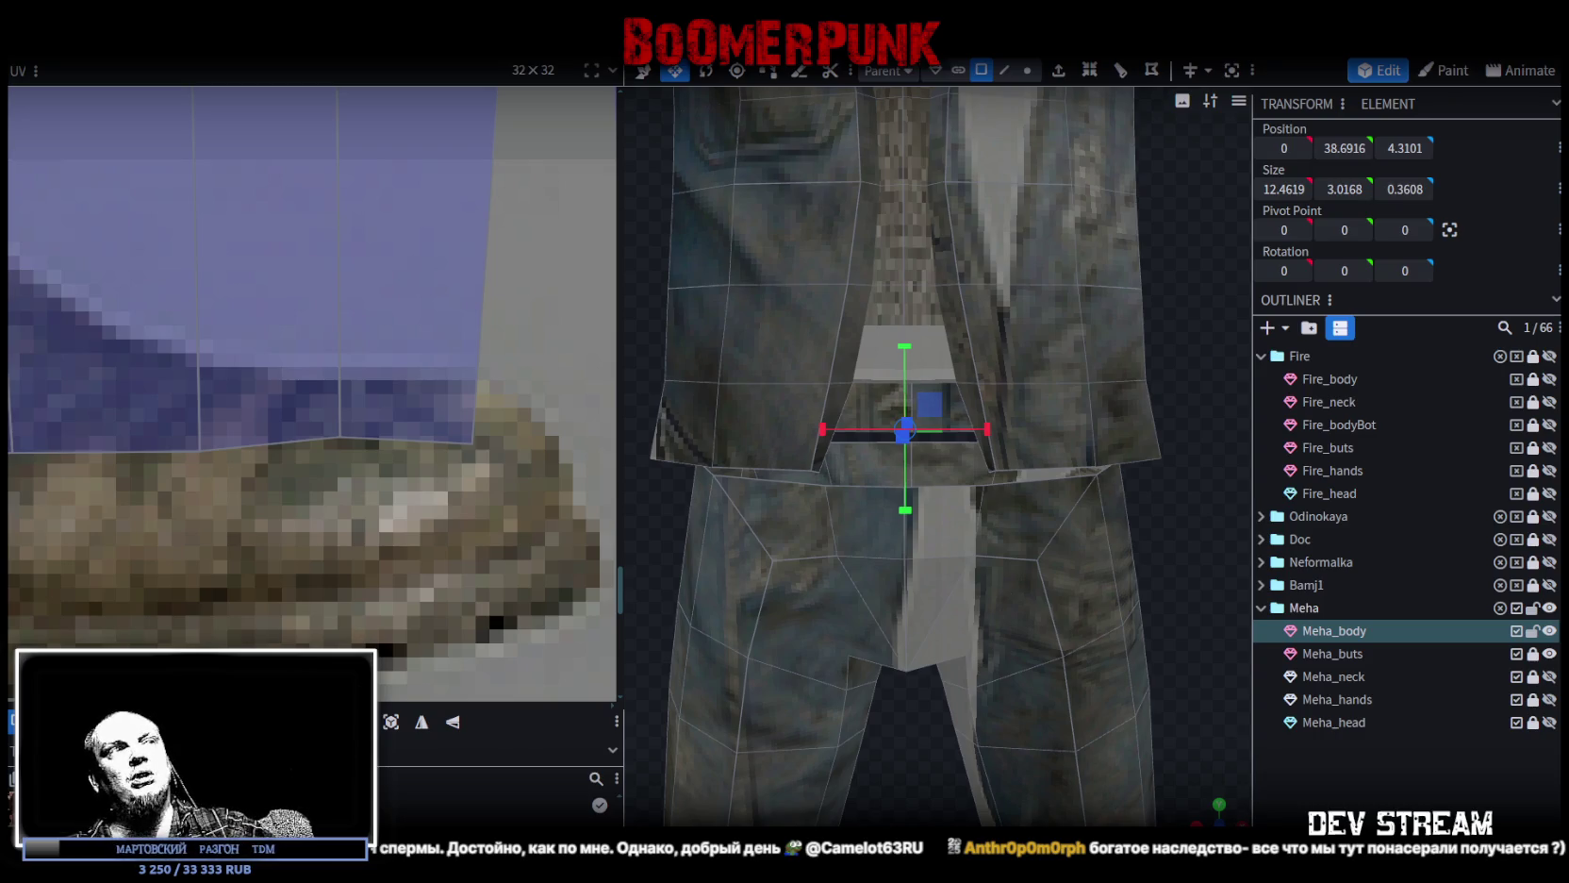
pyautogui.scroll(-5, 940, 593)
pyautogui.moveTo(950, 608)
pyautogui.mouseDown()
pyautogui.moveTo(795, 507)
pyautogui.moveTo(854, 491)
pyautogui.moveTo(852, 533)
pyautogui.moveTo(928, 508)
pyautogui.moveTo(787, 522)
pyautogui.moveTo(1110, 488)
pyautogui.moveTo(1125, 430)
pyautogui.moveTo(832, 483)
pyautogui.moveTo(782, 512)
pyautogui.moveTo(766, 500)
pyautogui.moveTo(884, 490)
pyautogui.mouseUp()
pyautogui.scroll(-2, 949, 458)
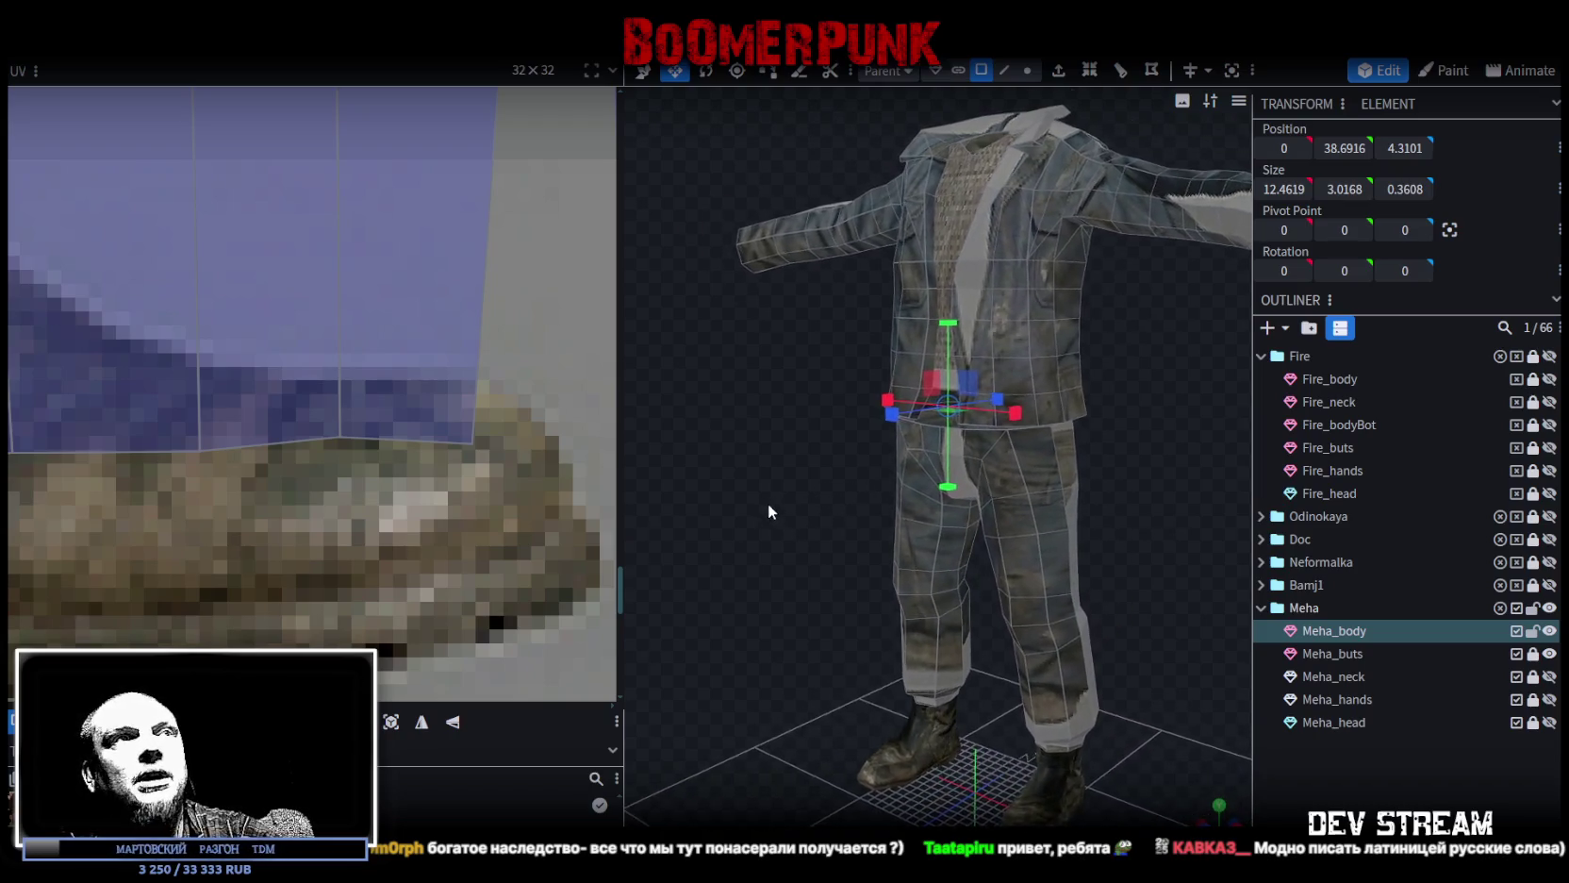
pyautogui.scroll(2, 767, 502)
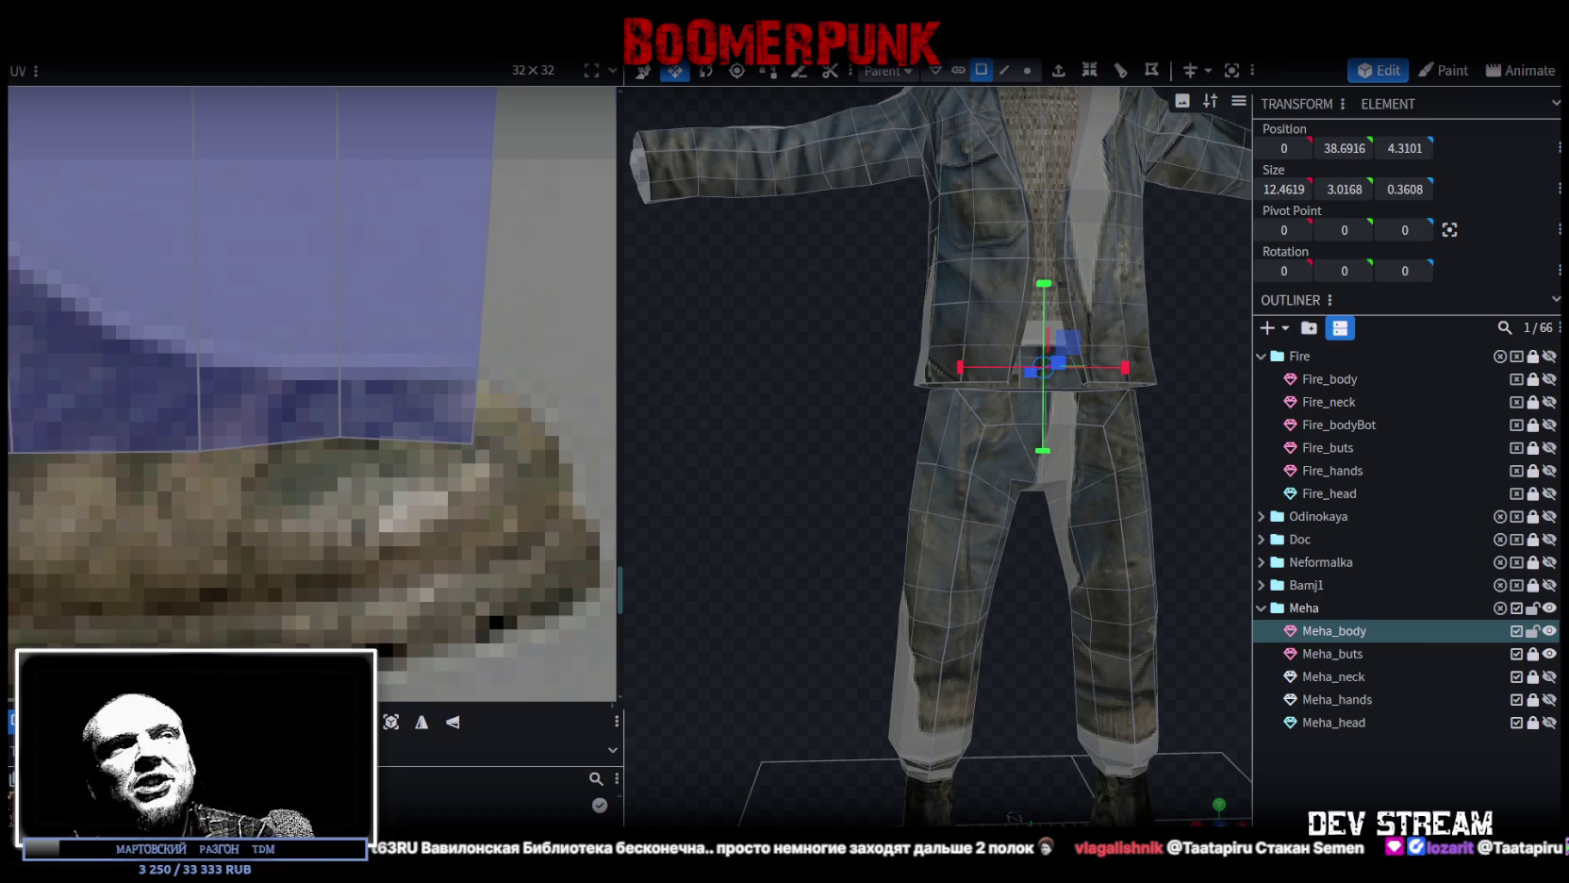
pyautogui.scroll(2, 795, 461)
pyautogui.moveTo(680, 387)
pyautogui.mouseDown()
pyautogui.moveTo(1153, 502)
pyautogui.moveTo(1180, 574)
pyautogui.moveTo(1100, 547)
pyautogui.moveTo(1156, 520)
pyautogui.moveTo(1153, 504)
pyautogui.mouseUp()
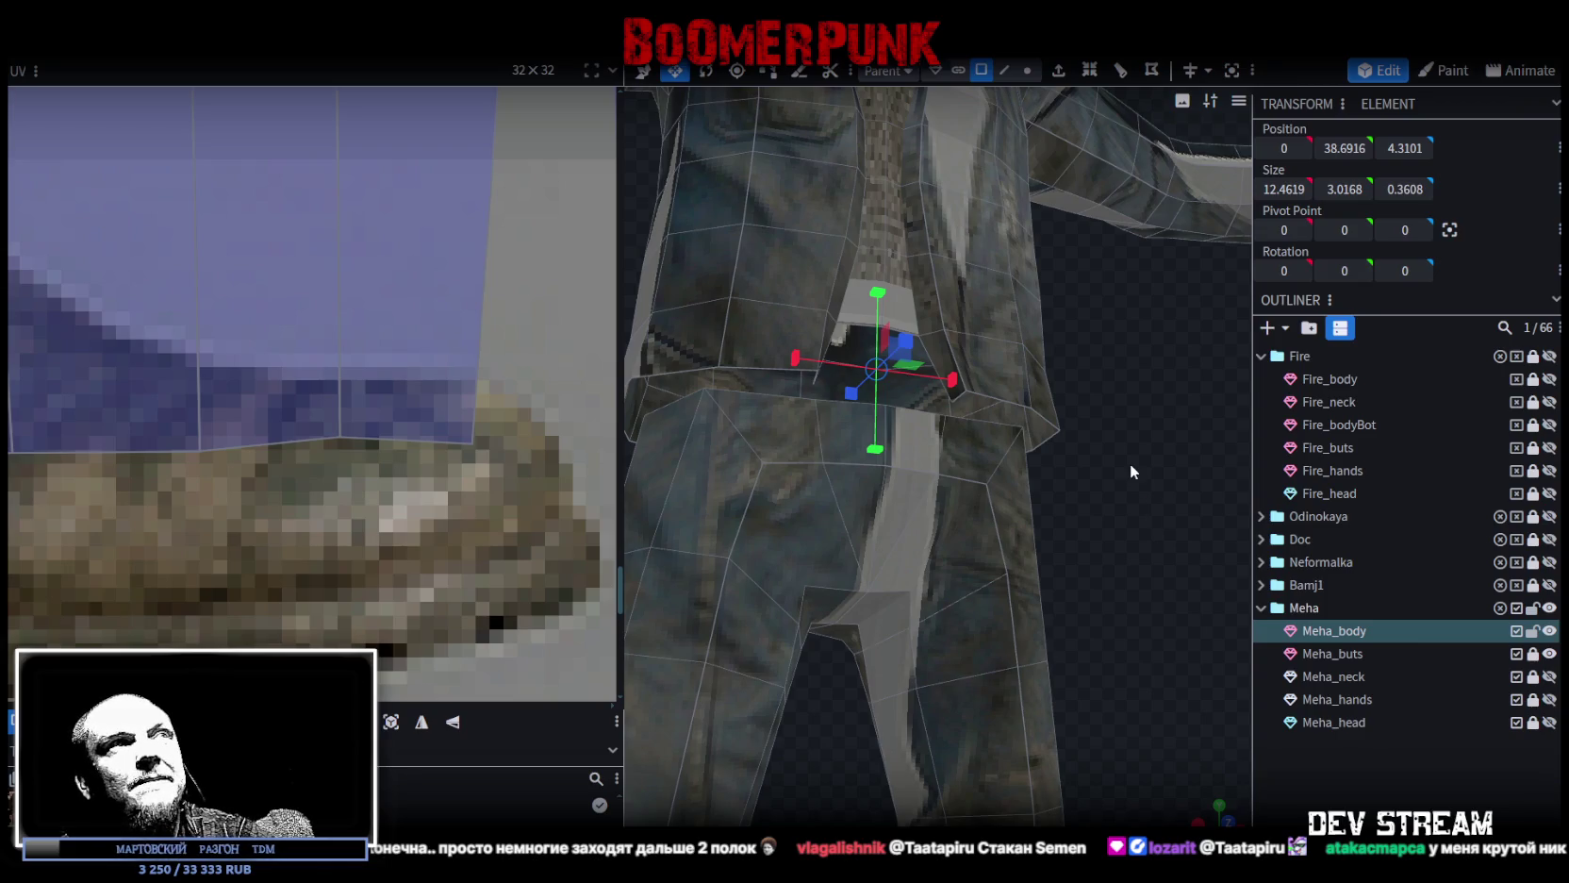
pyautogui.moveTo(987, 232)
pyautogui.mouseDown()
pyautogui.moveTo(1152, 321)
pyautogui.moveTo(1094, 376)
pyautogui.mouseUp()
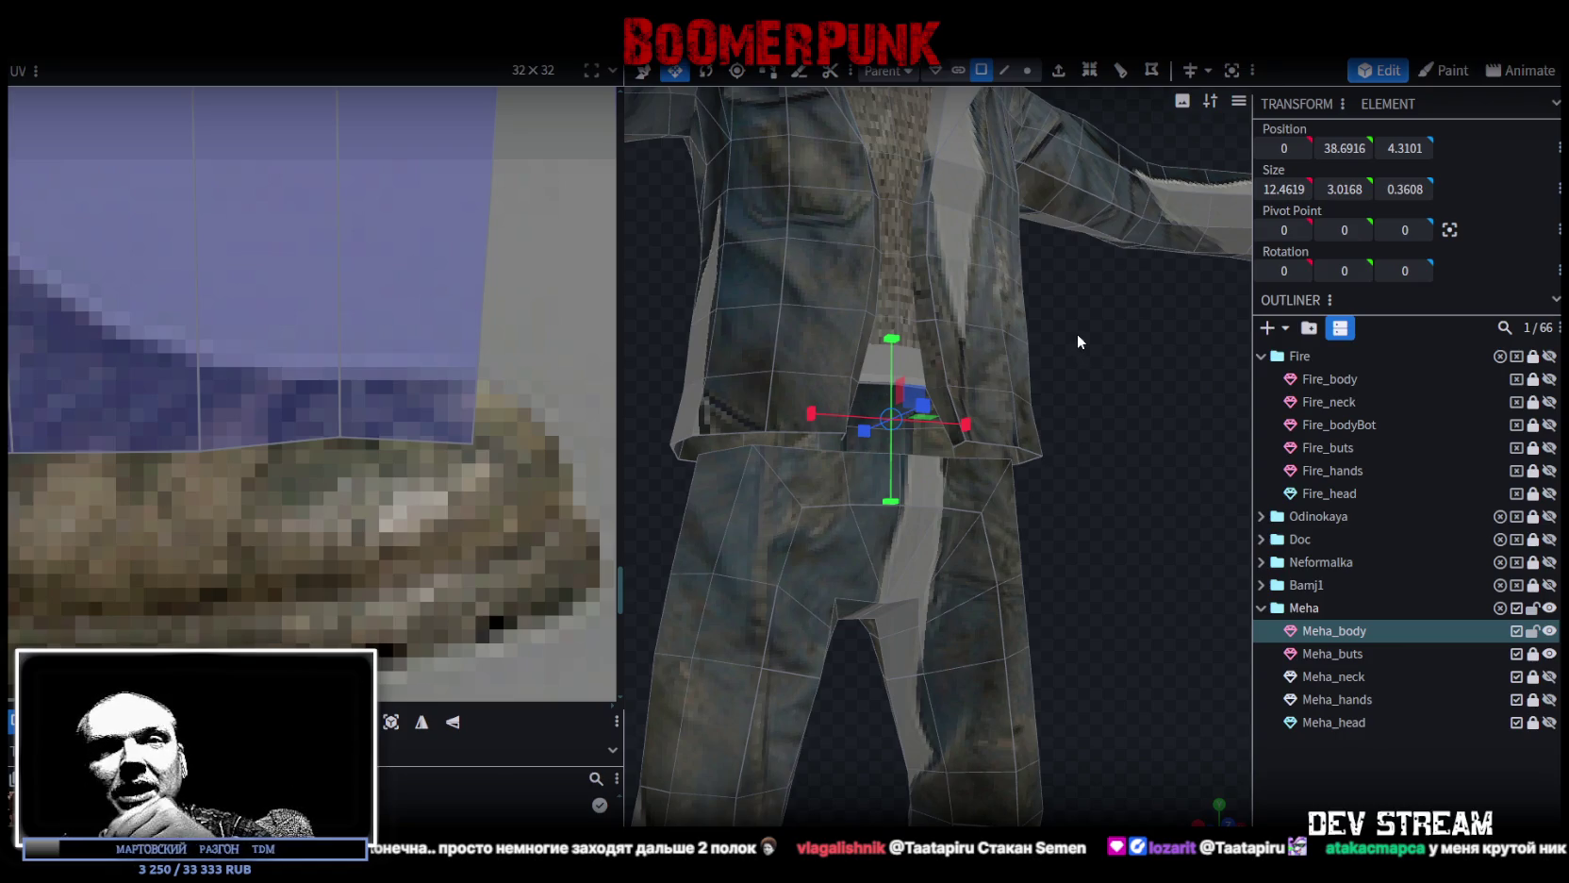
pyautogui.moveTo(1110, 354)
pyautogui.mouseDown()
pyautogui.moveTo(1152, 329)
pyautogui.moveTo(859, 354)
pyautogui.moveTo(1005, 358)
pyautogui.mouseUp()
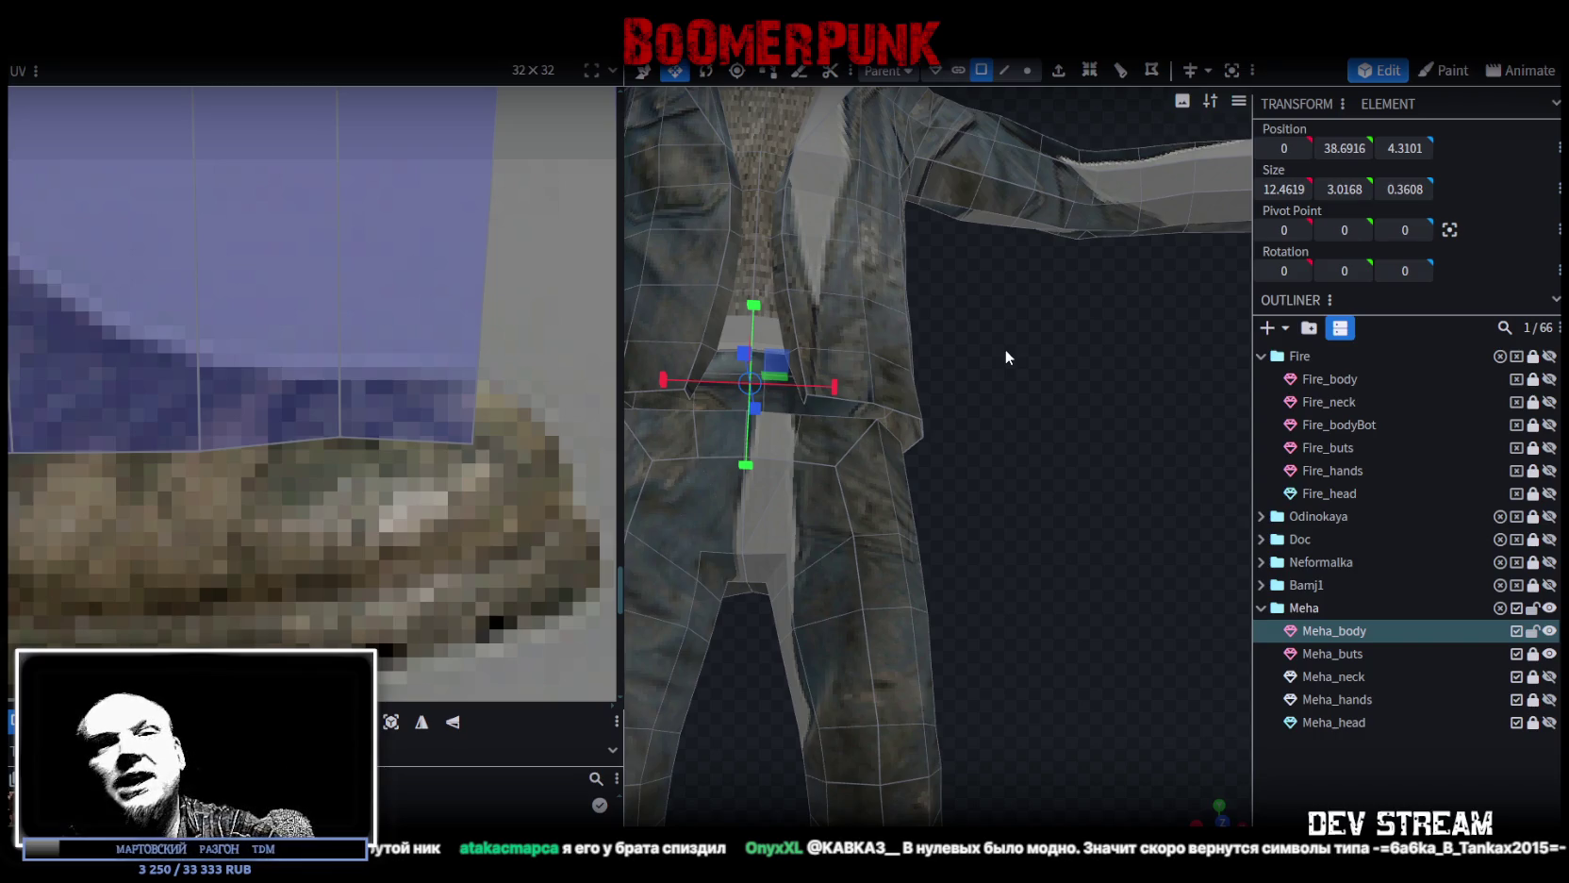
pyautogui.moveTo(1011, 350); pyautogui.dragTo(1022, 354)
# In vertex mode, merge three waist seam vertices into one point.
pyautogui.scroll(3, 1047, 368)
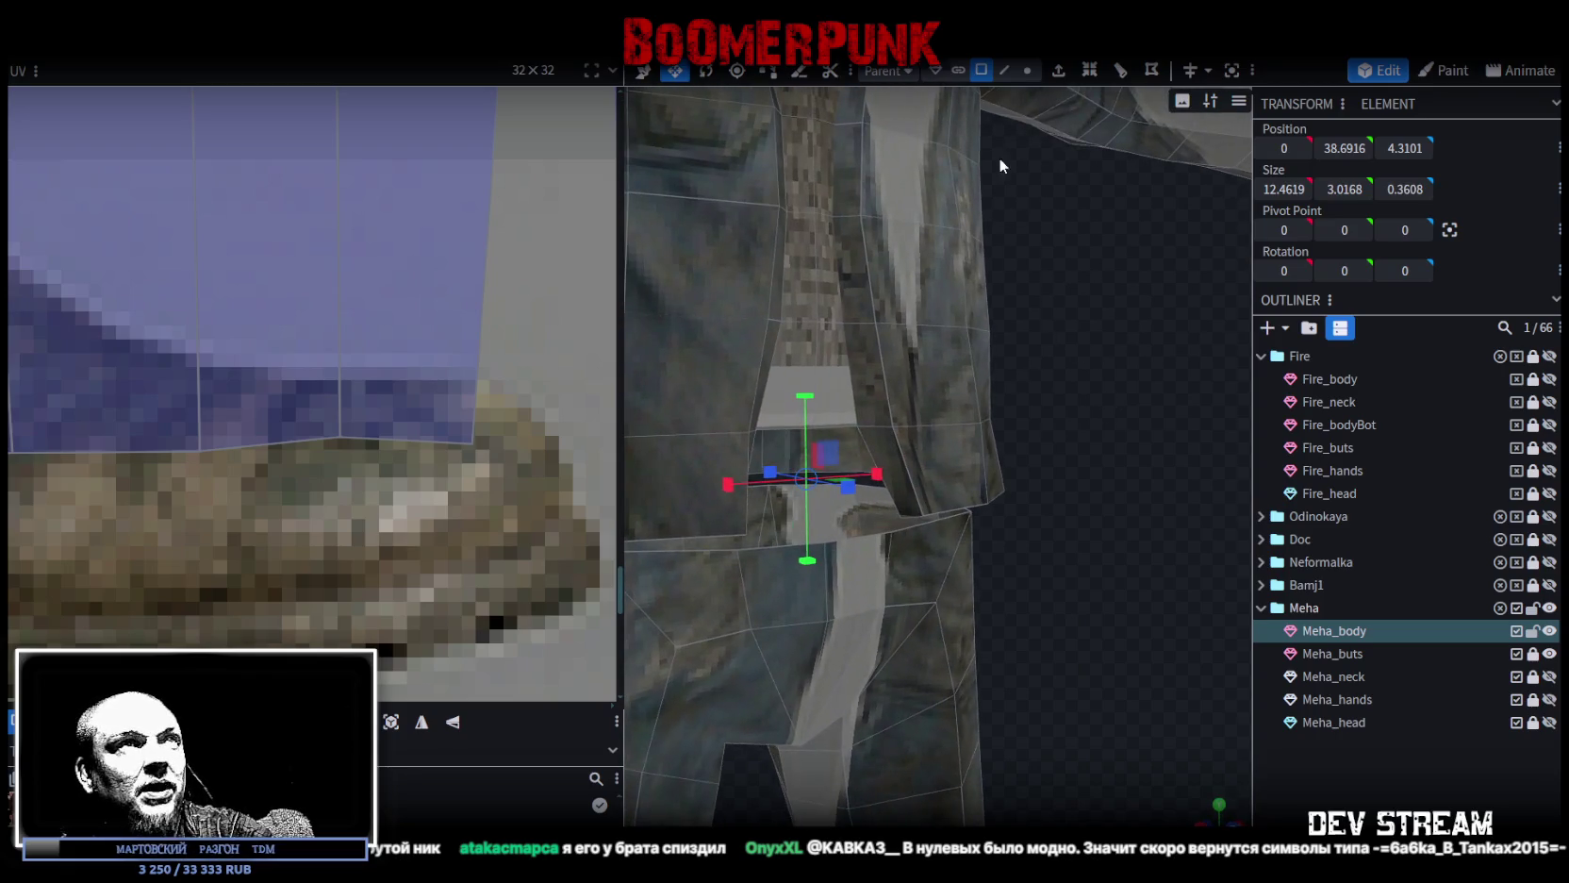
pyautogui.click(1027, 70)
pyautogui.moveTo(1032, 145)
pyautogui.mouseDown()
pyautogui.moveTo(1122, 456)
pyautogui.moveTo(1141, 436)
pyautogui.mouseUp()
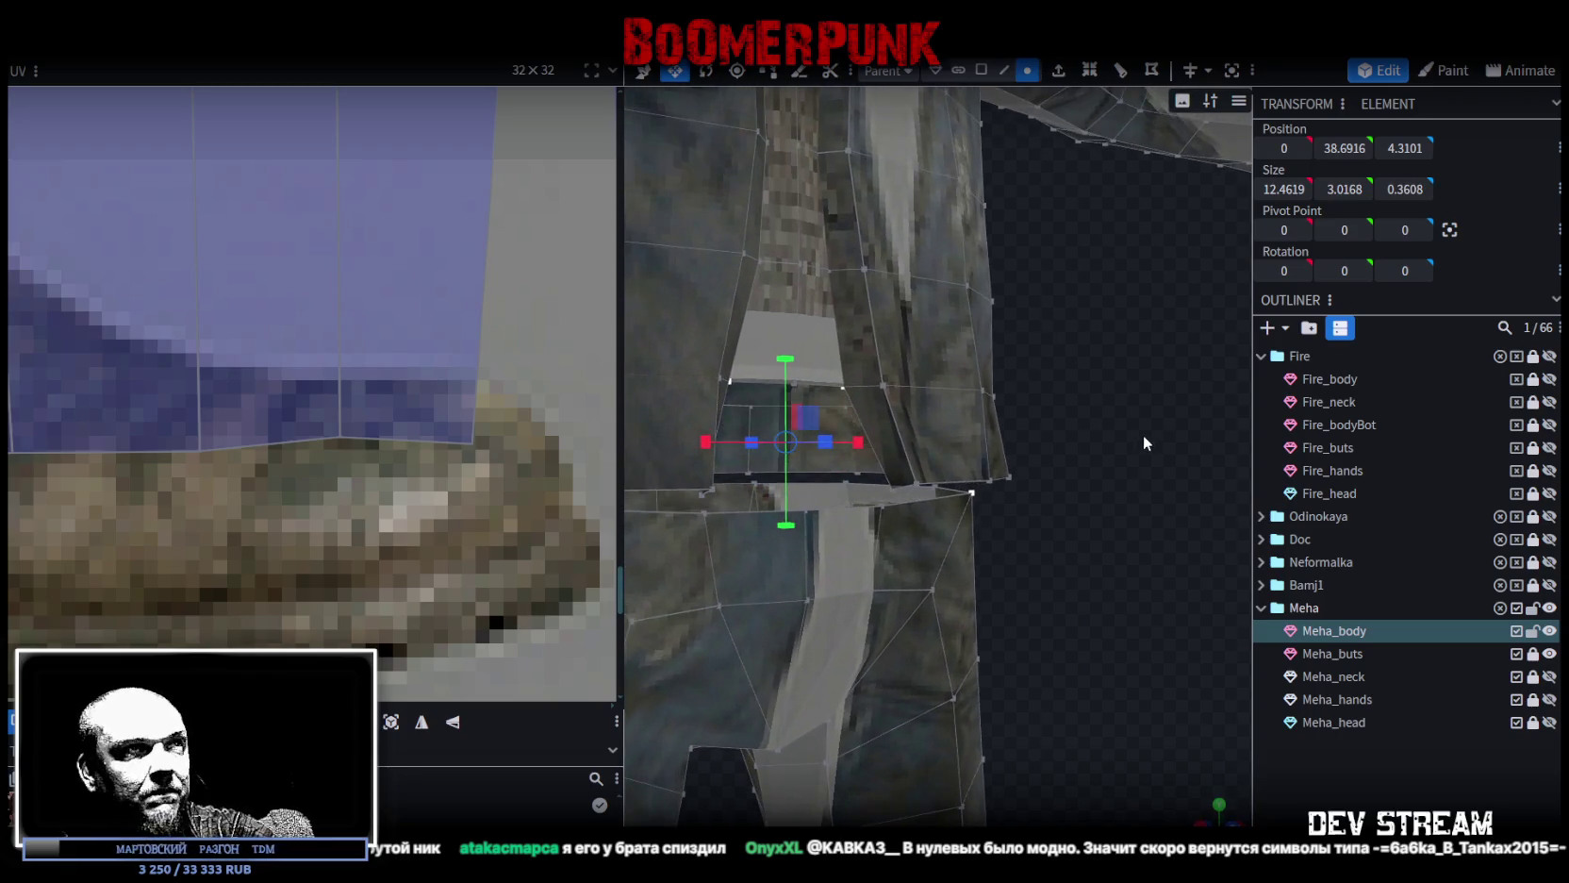
pyautogui.click(807, 510)
pyautogui.keyDown('shift'); pyautogui.click(894, 486); pyautogui.keyUp('shift')
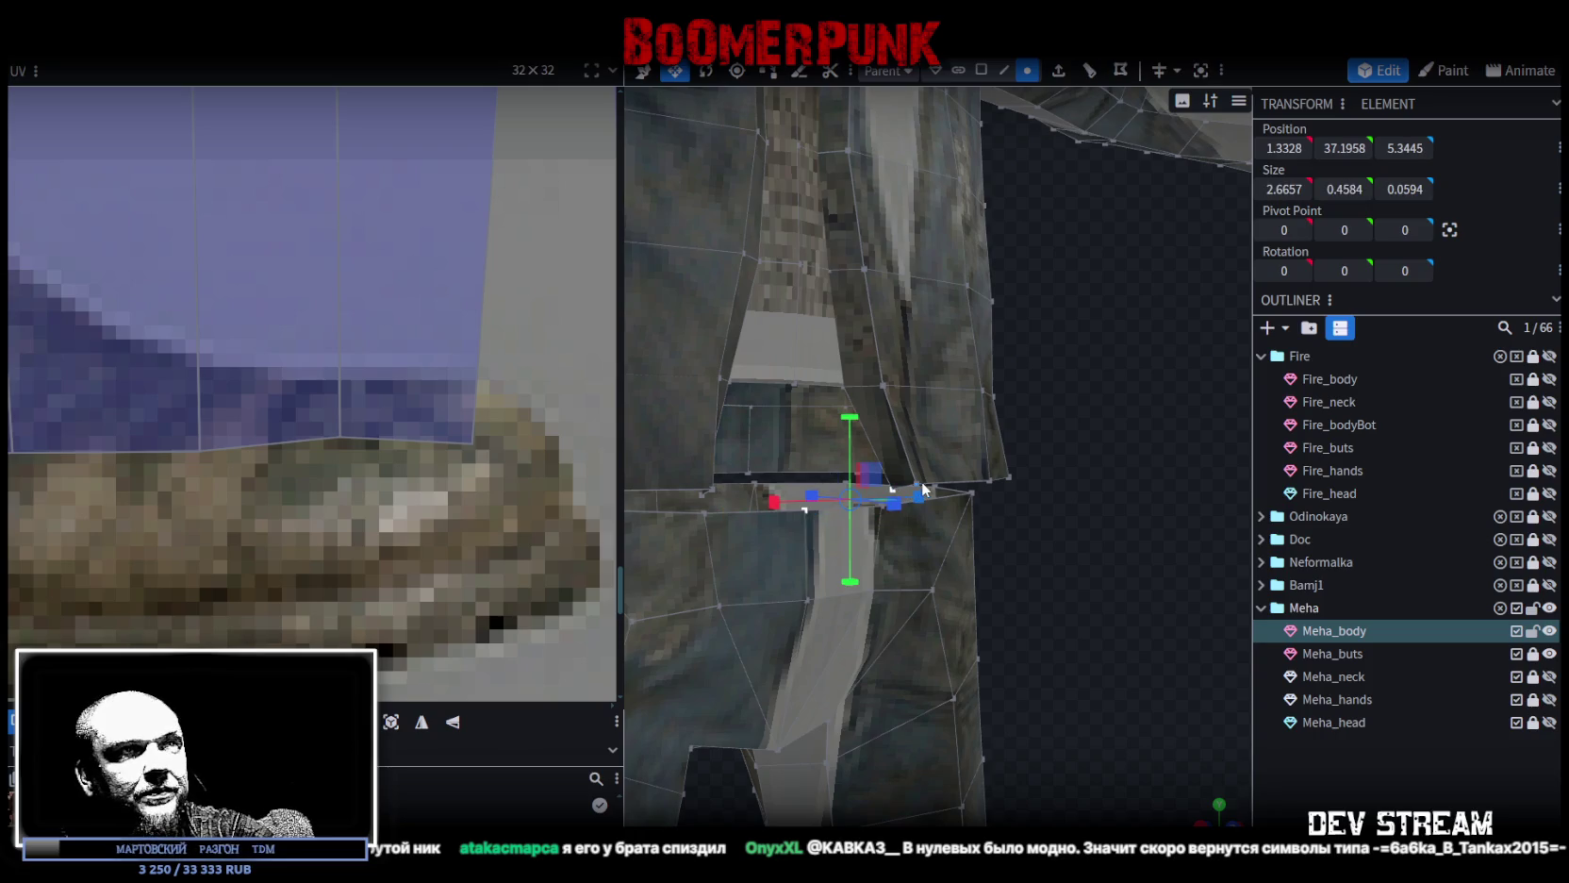
pyautogui.keyDown('shift'); pyautogui.click(918, 484); pyautogui.keyUp('shift')
pyautogui.press('v')
pyautogui.rightClick(920, 478)
pyautogui.moveTo(1012, 455)
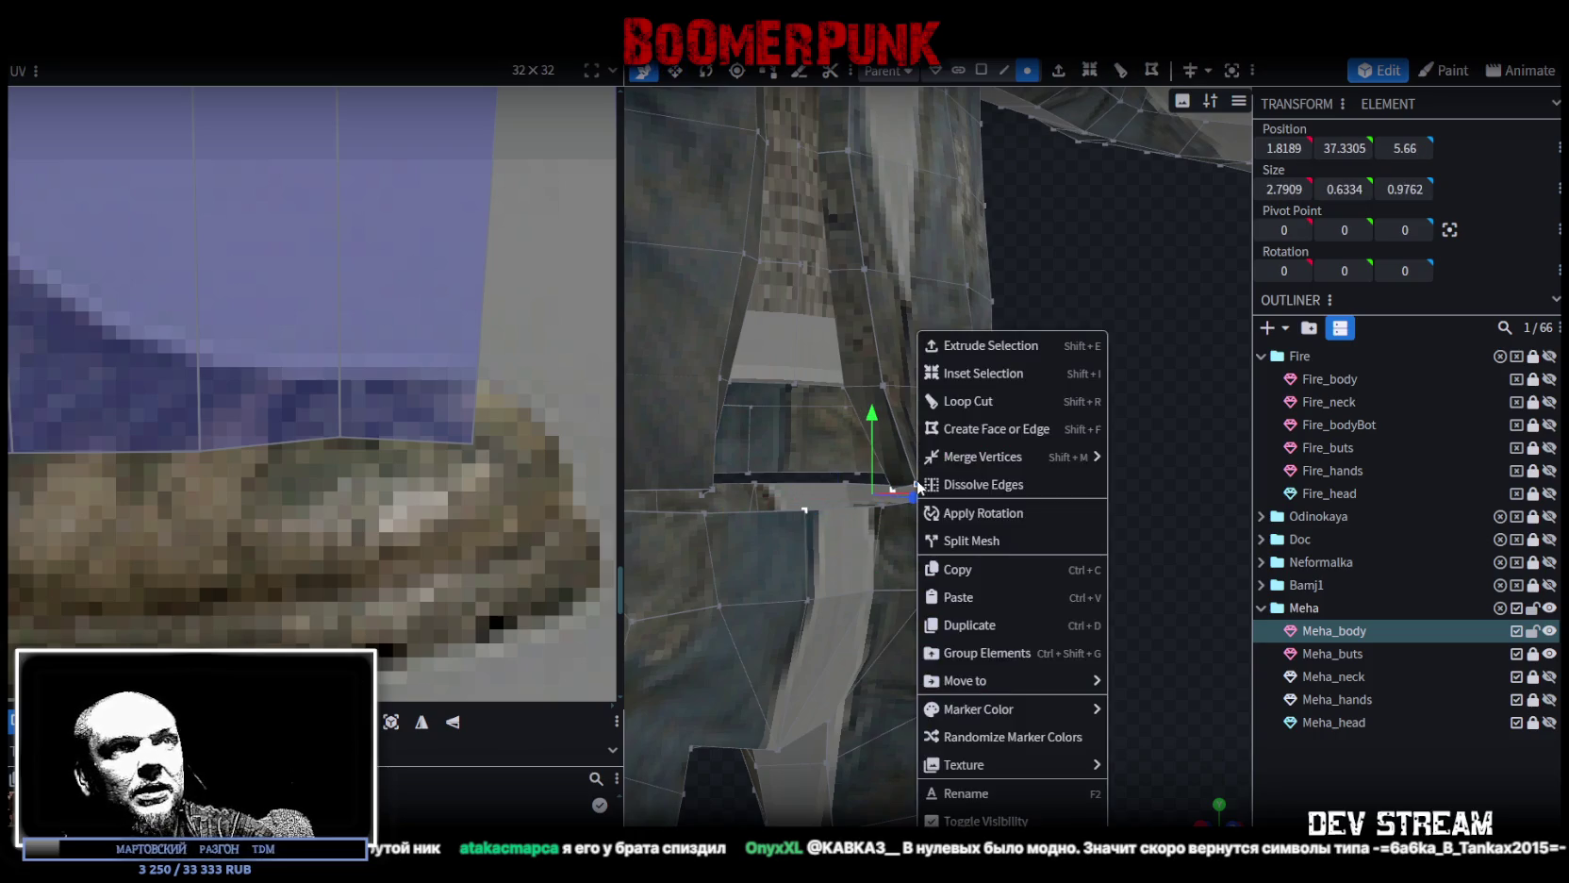
pyautogui.click(1142, 460)
pyautogui.moveTo(1141, 466)
pyautogui.mouseDown()
pyautogui.moveTo(1073, 486)
pyautogui.moveTo(1112, 526)
pyautogui.moveTo(1110, 476)
pyautogui.moveTo(1169, 475)
pyautogui.moveTo(1008, 471)
pyautogui.moveTo(1136, 493)
pyautogui.mouseUp()
# Merge the waist corner vertex with the left and right waist vertices.
pyautogui.scroll(3, 1135, 488)
pyautogui.scroll(3, 905, 401)
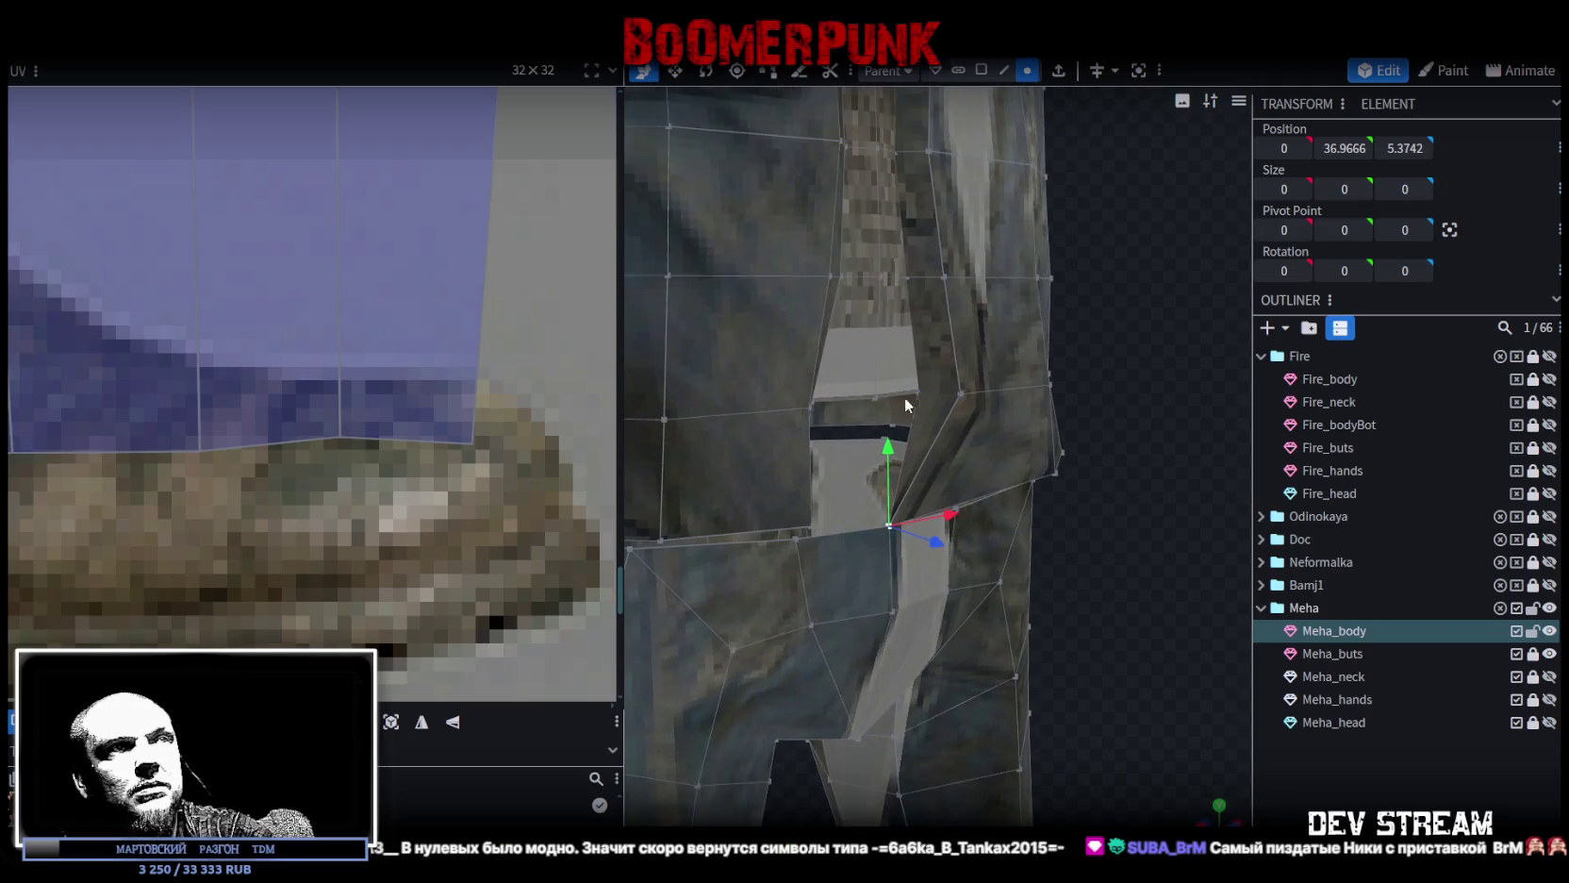
pyautogui.click(877, 398)
pyautogui.scroll(2, 931, 398)
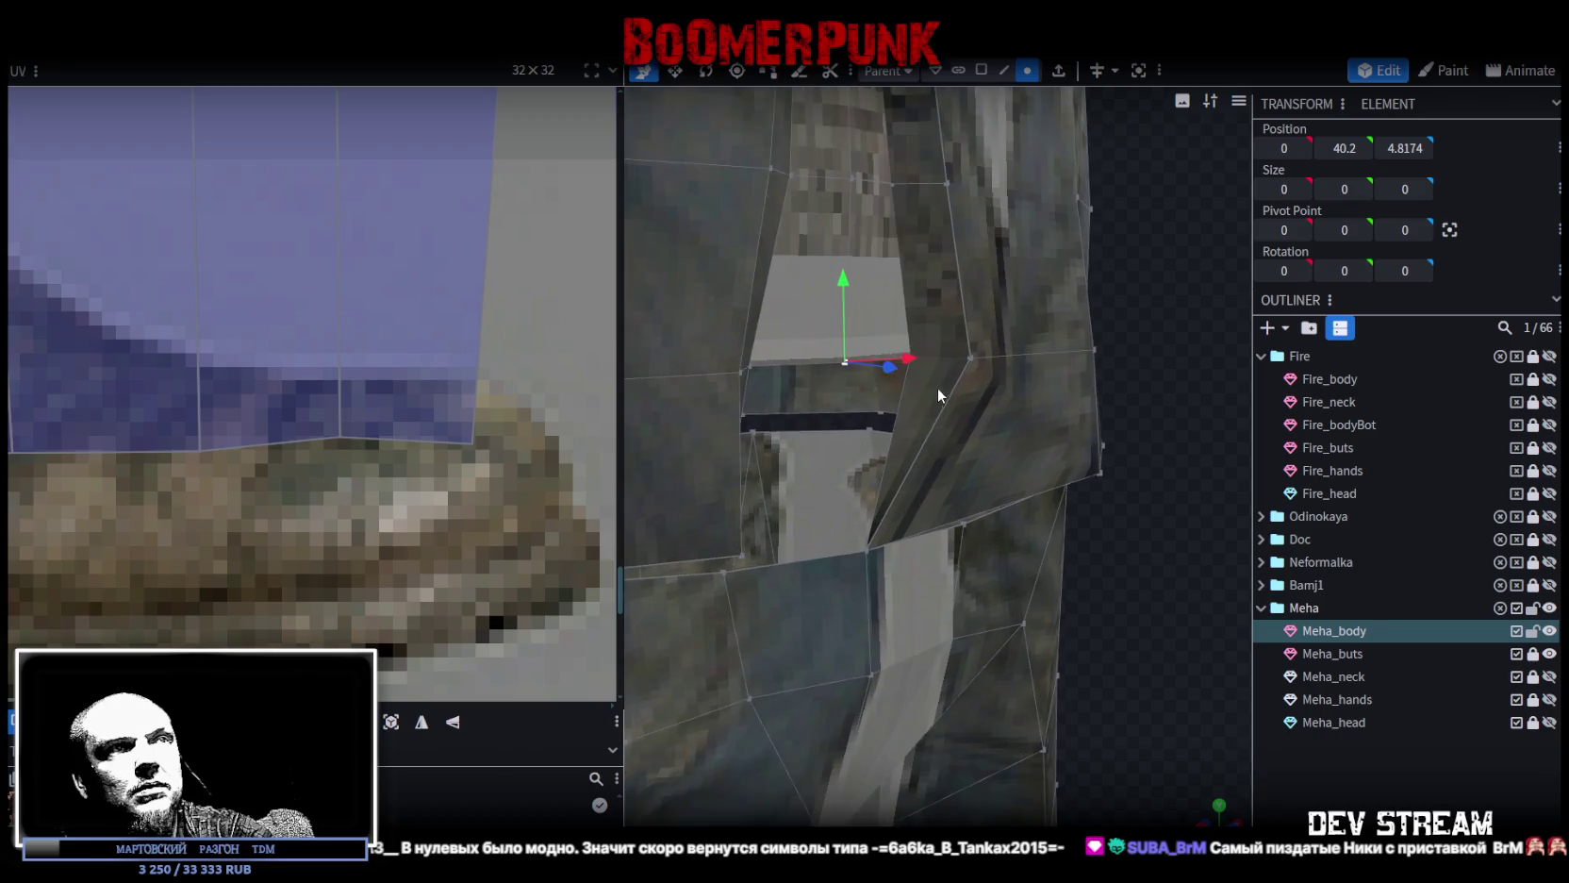
pyautogui.scroll(2, 937, 388)
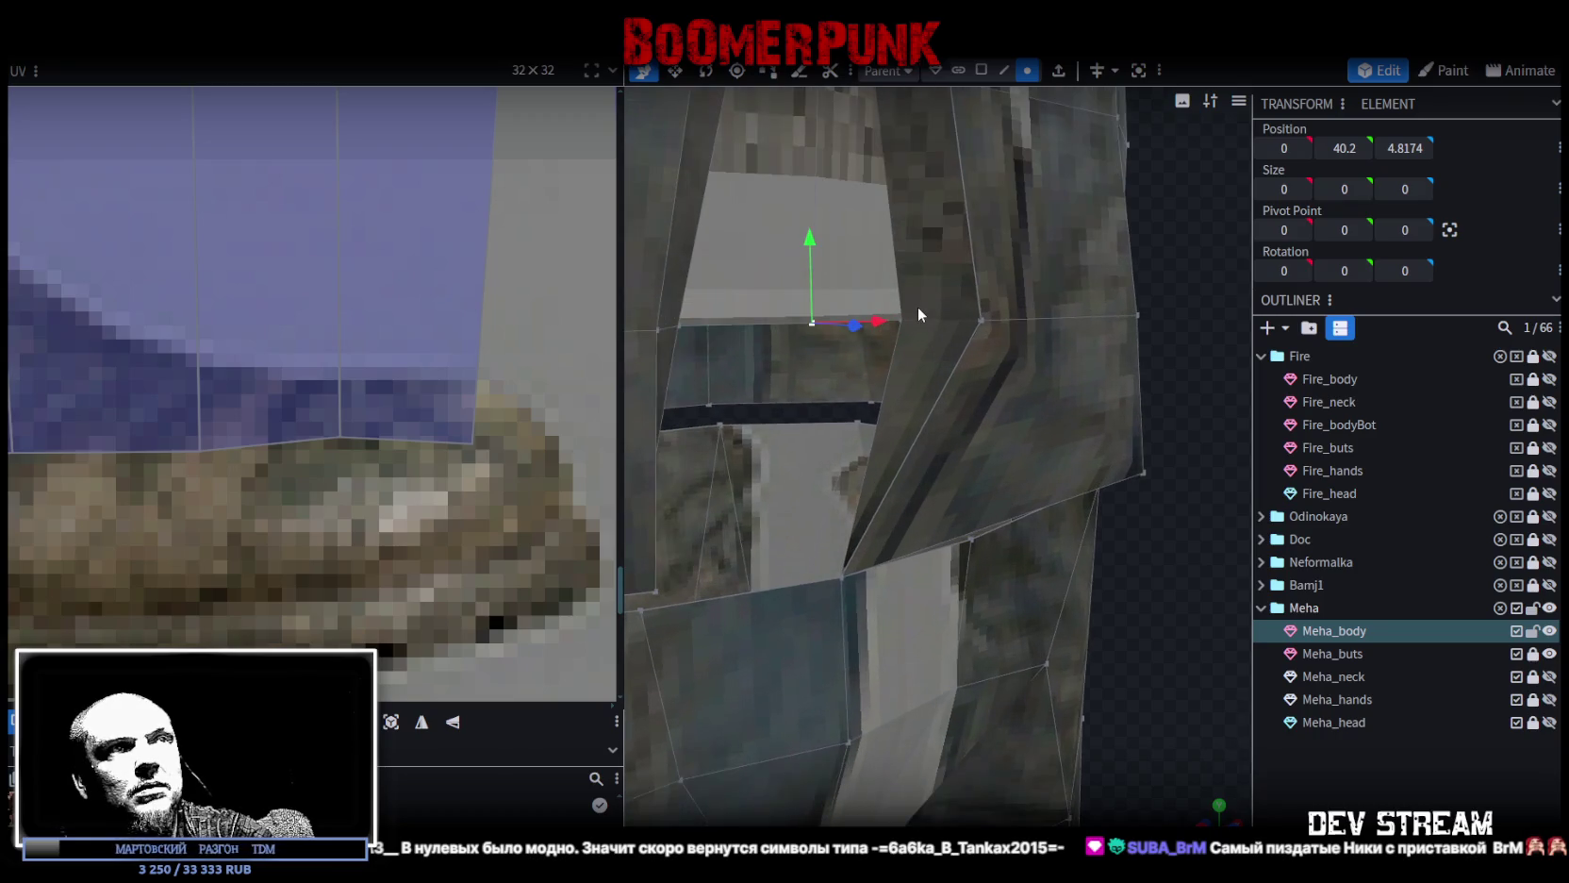
pyautogui.keyDown('shift'); pyautogui.click(980, 321); pyautogui.keyUp('shift')
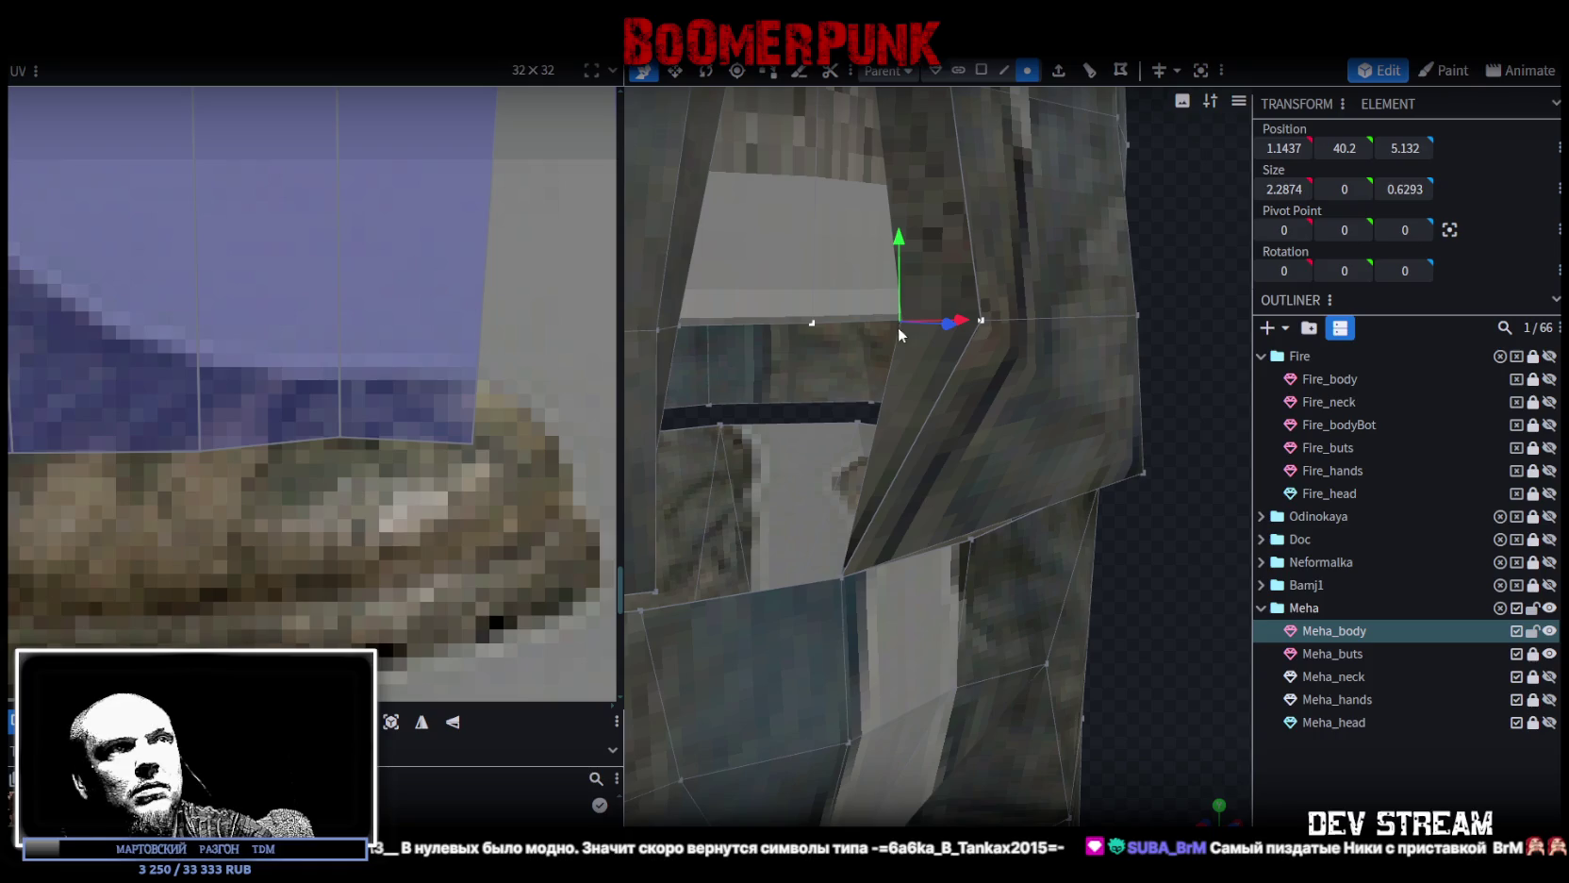
pyautogui.click(812, 324)
pyautogui.keyDown('shift'); pyautogui.click(659, 329); pyautogui.keyUp('shift')
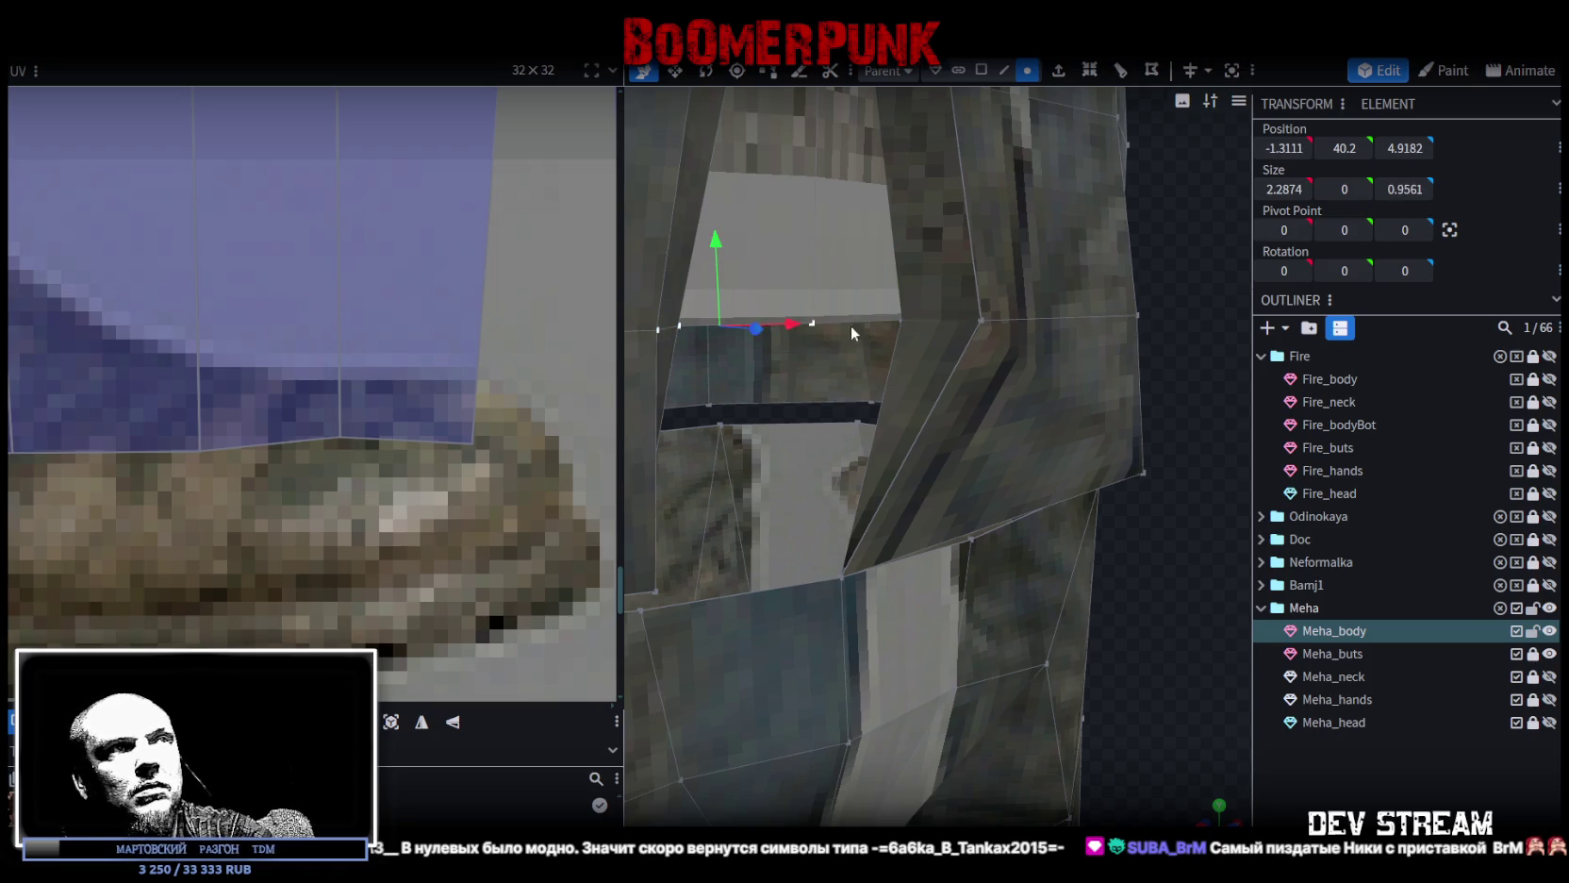
pyautogui.keyDown('shift'); pyautogui.click(977, 320); pyautogui.keyUp('shift')
pyautogui.rightClick(978, 321)
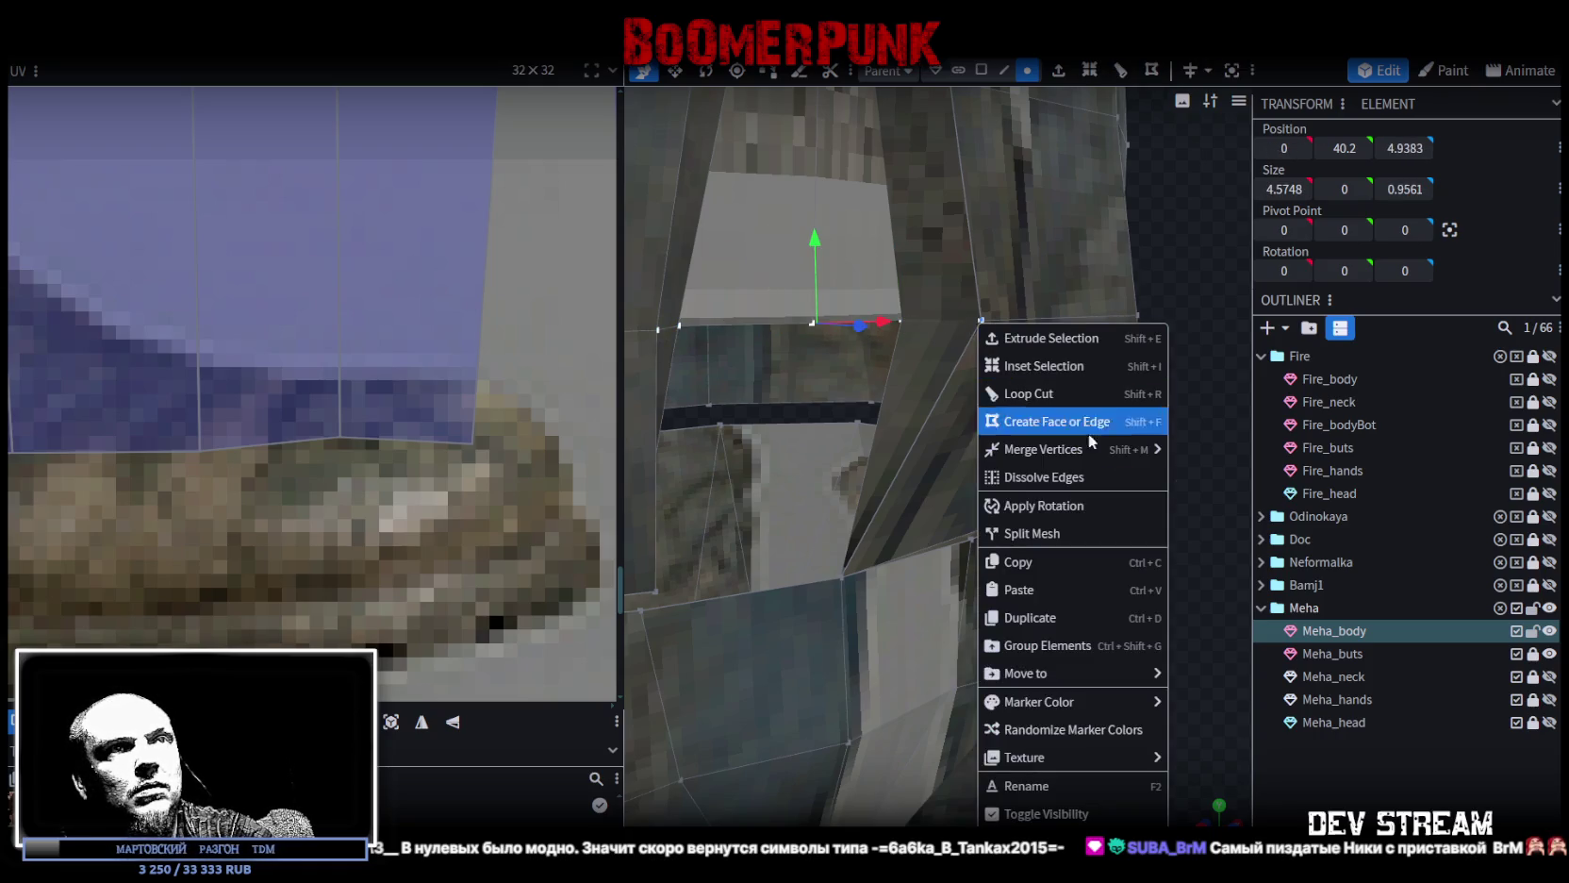
pyautogui.click(1217, 451)
pyautogui.scroll(-5, 1058, 546)
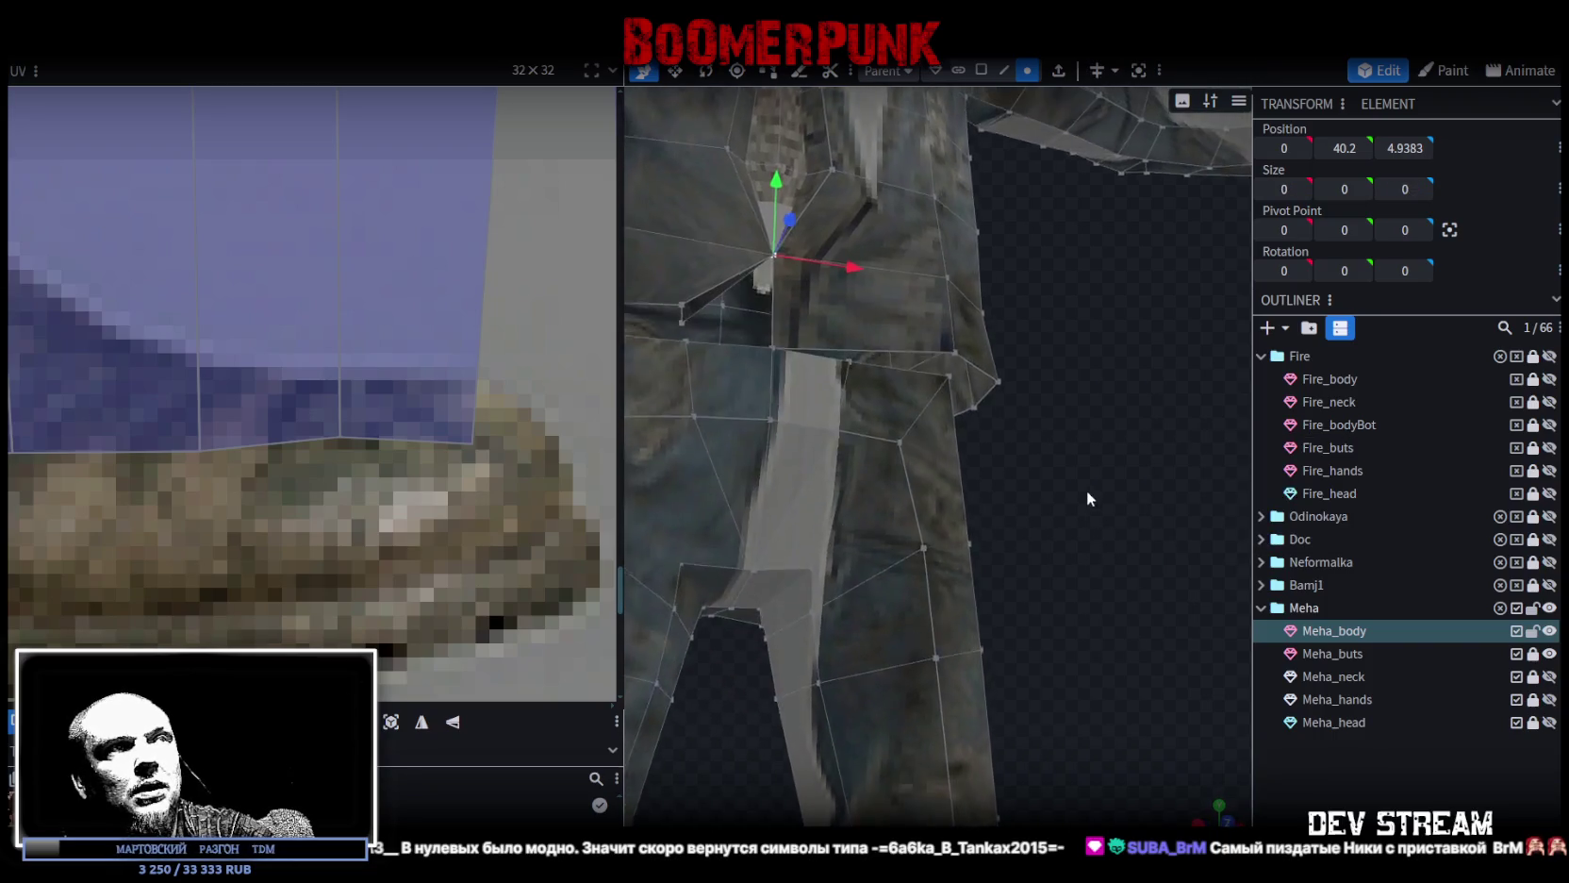
# Weld the first pair of front waist vertices into one point.
pyautogui.click(930, 319)
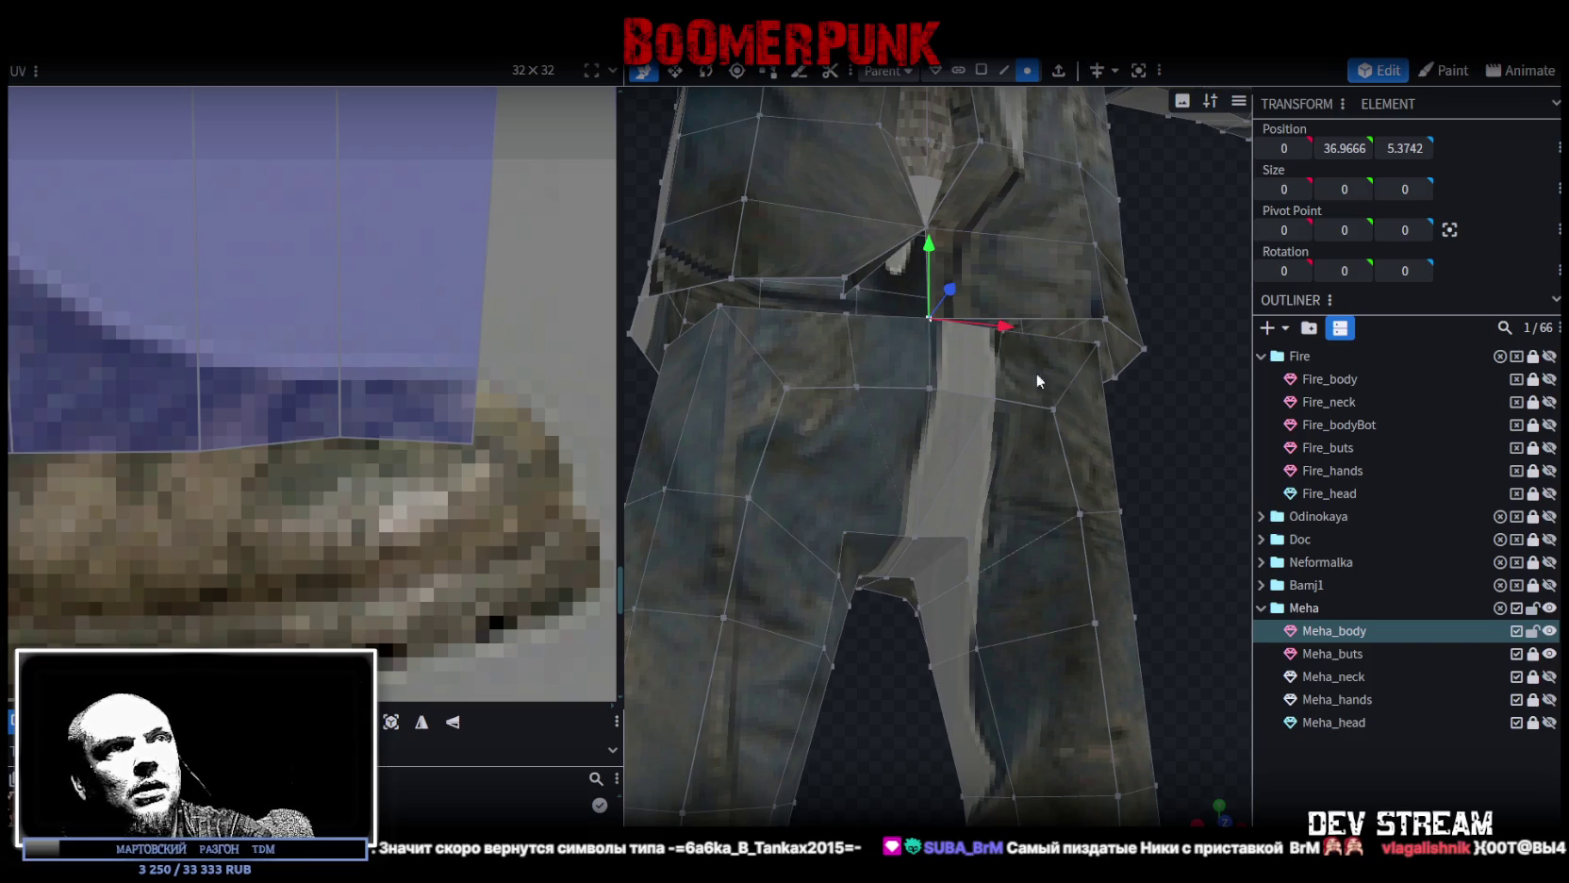
pyautogui.moveTo(1035, 372); pyautogui.dragTo(1162, 473)
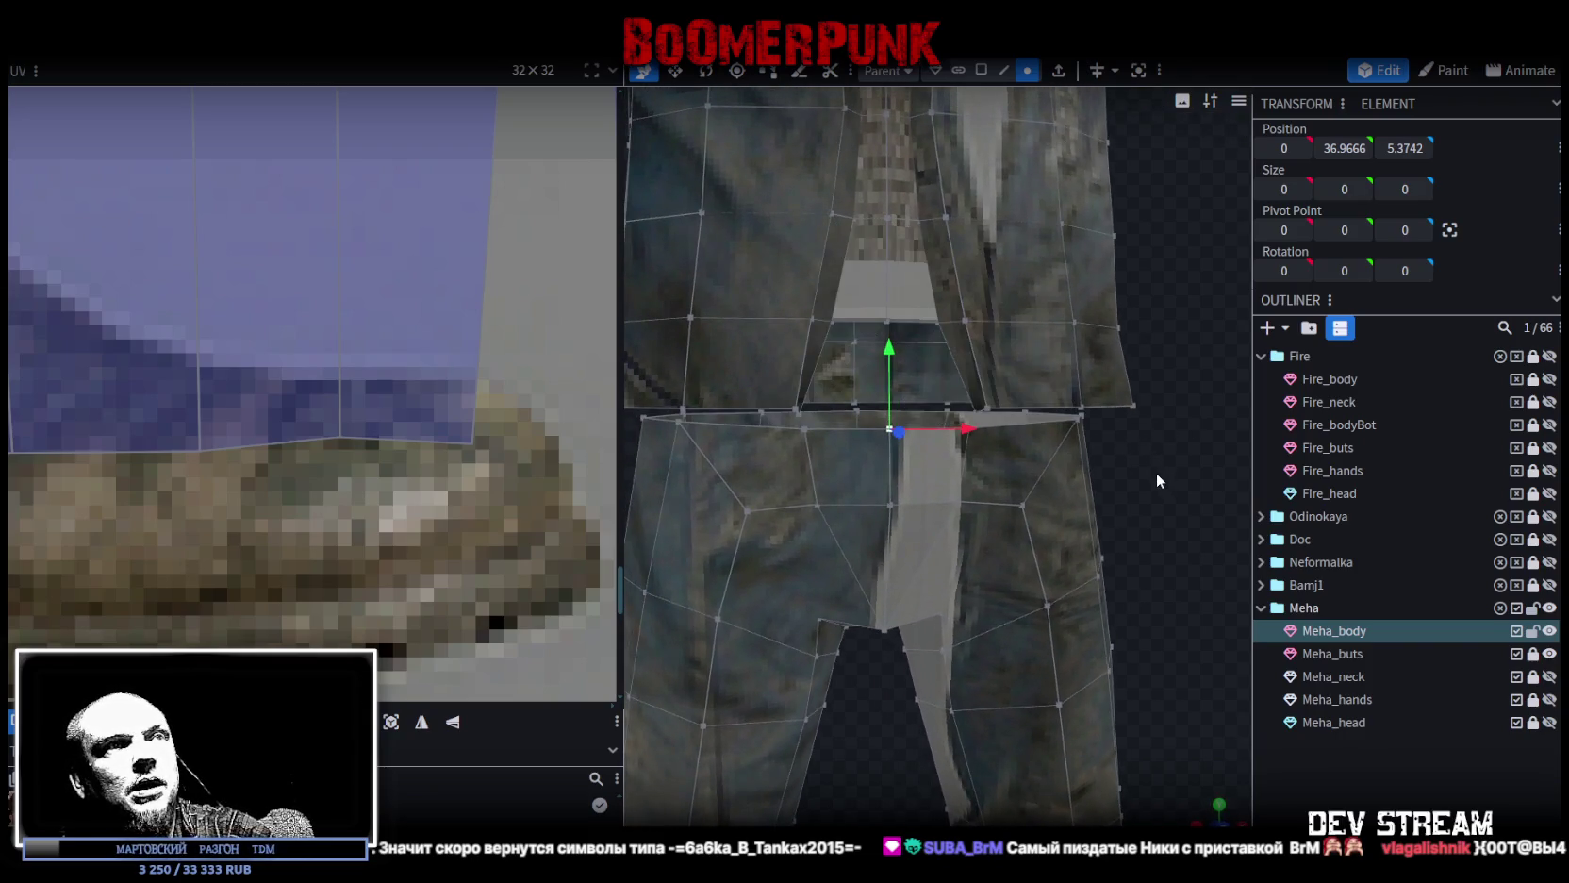
pyautogui.scroll(2, 1157, 474)
pyautogui.scroll(-3, 851, 367)
pyautogui.moveTo(824, 444)
pyautogui.mouseDown()
pyautogui.moveTo(1002, 508)
pyautogui.moveTo(1224, 456)
pyautogui.mouseUp()
pyautogui.click(1124, 501)
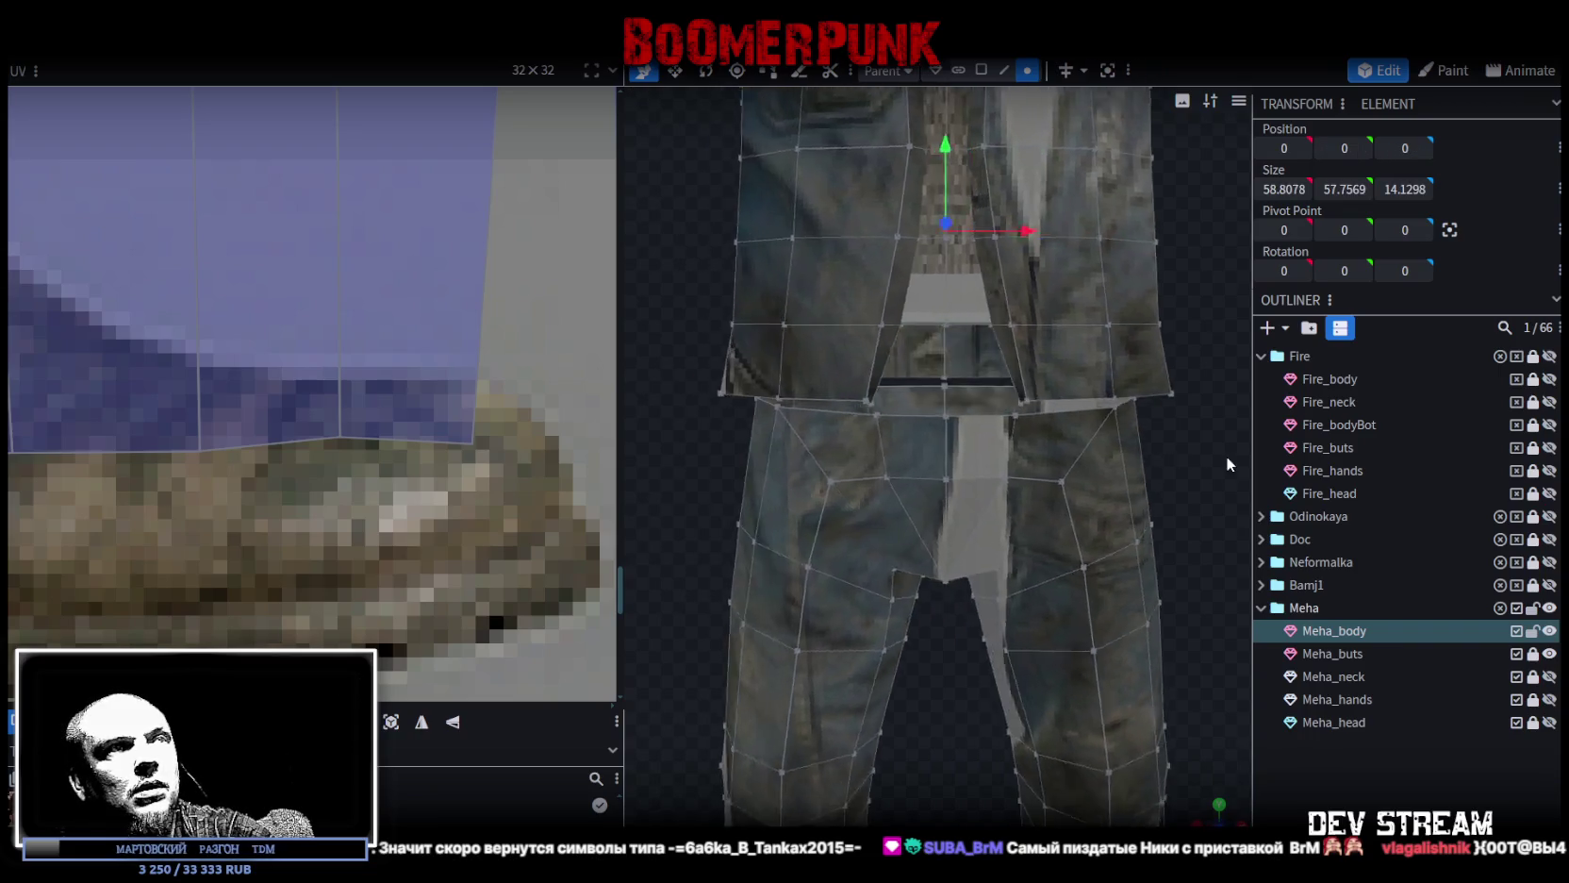
pyautogui.scroll(3, 1224, 455)
pyautogui.click(930, 371)
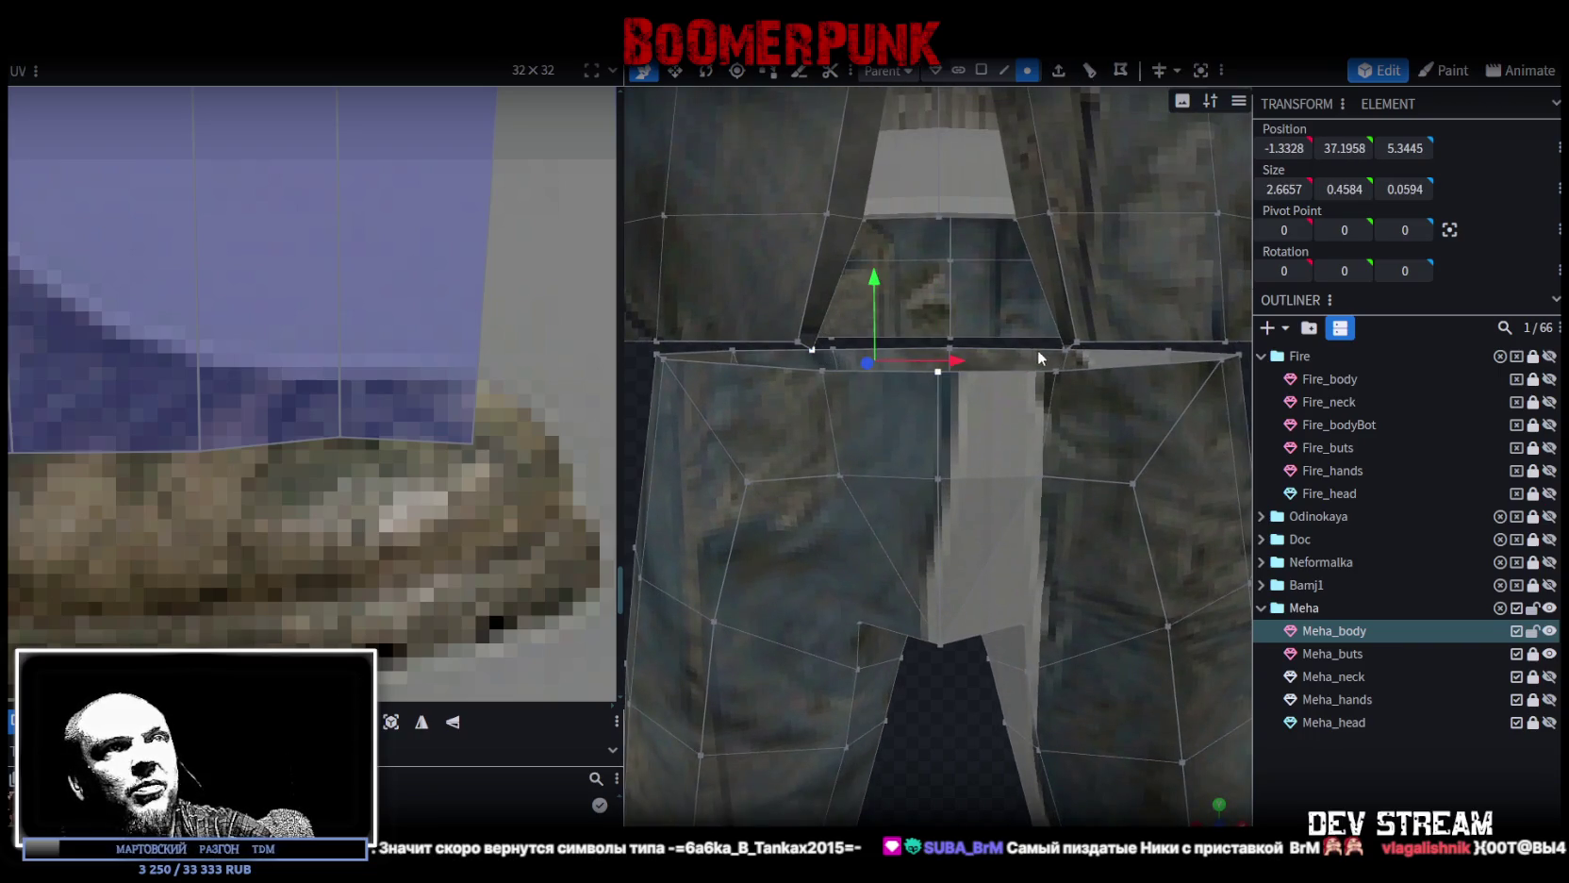
pyautogui.keyDown('shift'); pyautogui.click(1063, 348); pyautogui.keyUp('shift')
pyautogui.moveTo(1061, 345); pyautogui.dragTo(998, 330)
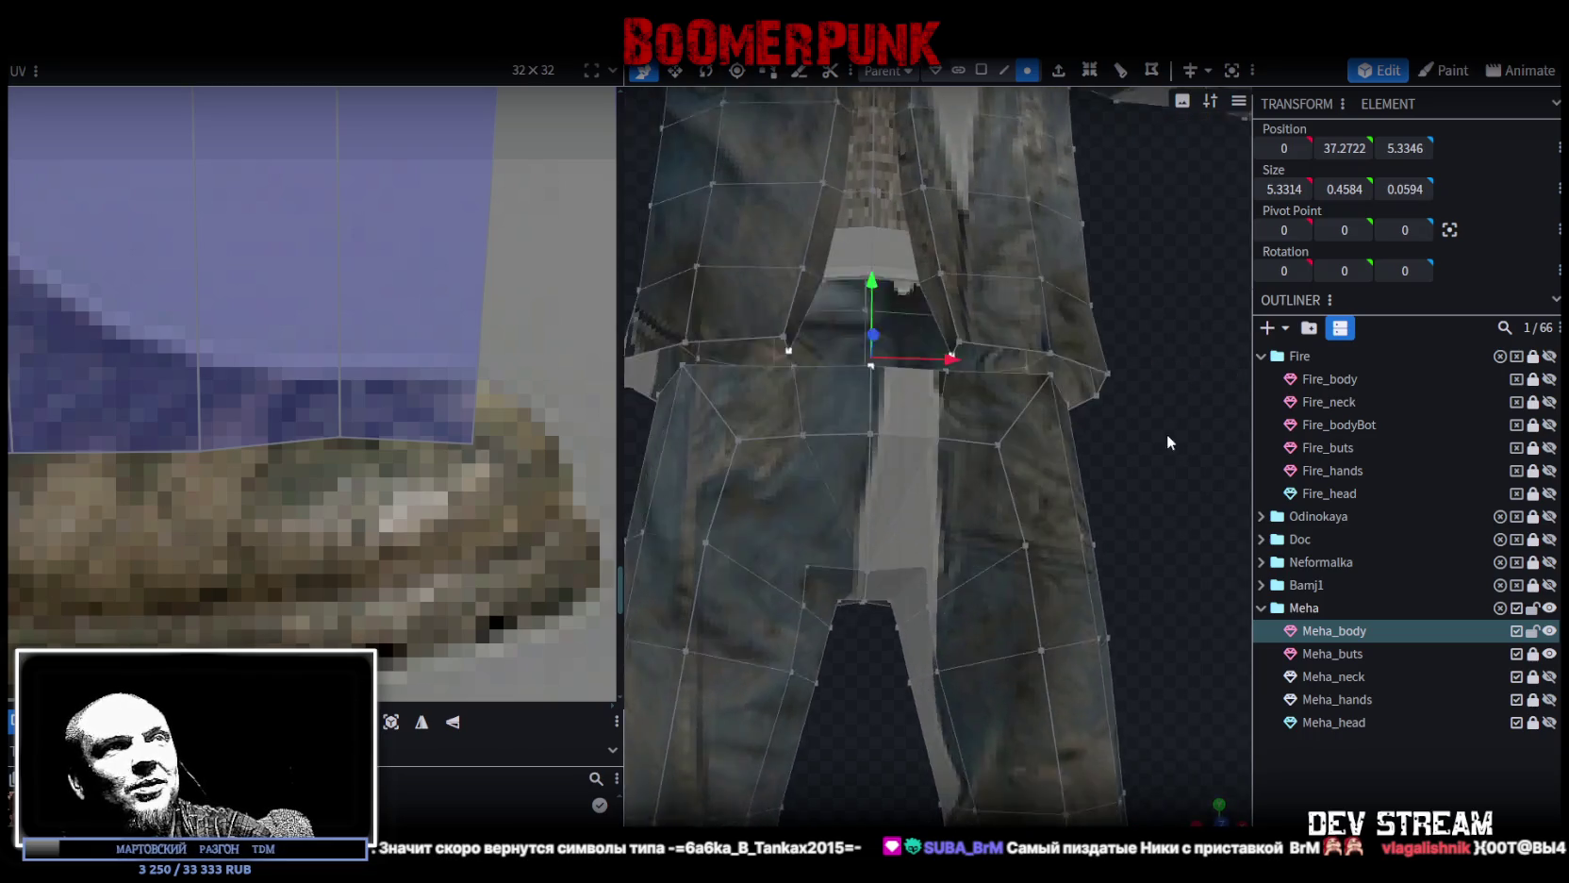
pyautogui.rightClick(812, 324)
pyautogui.moveTo(872, 450)
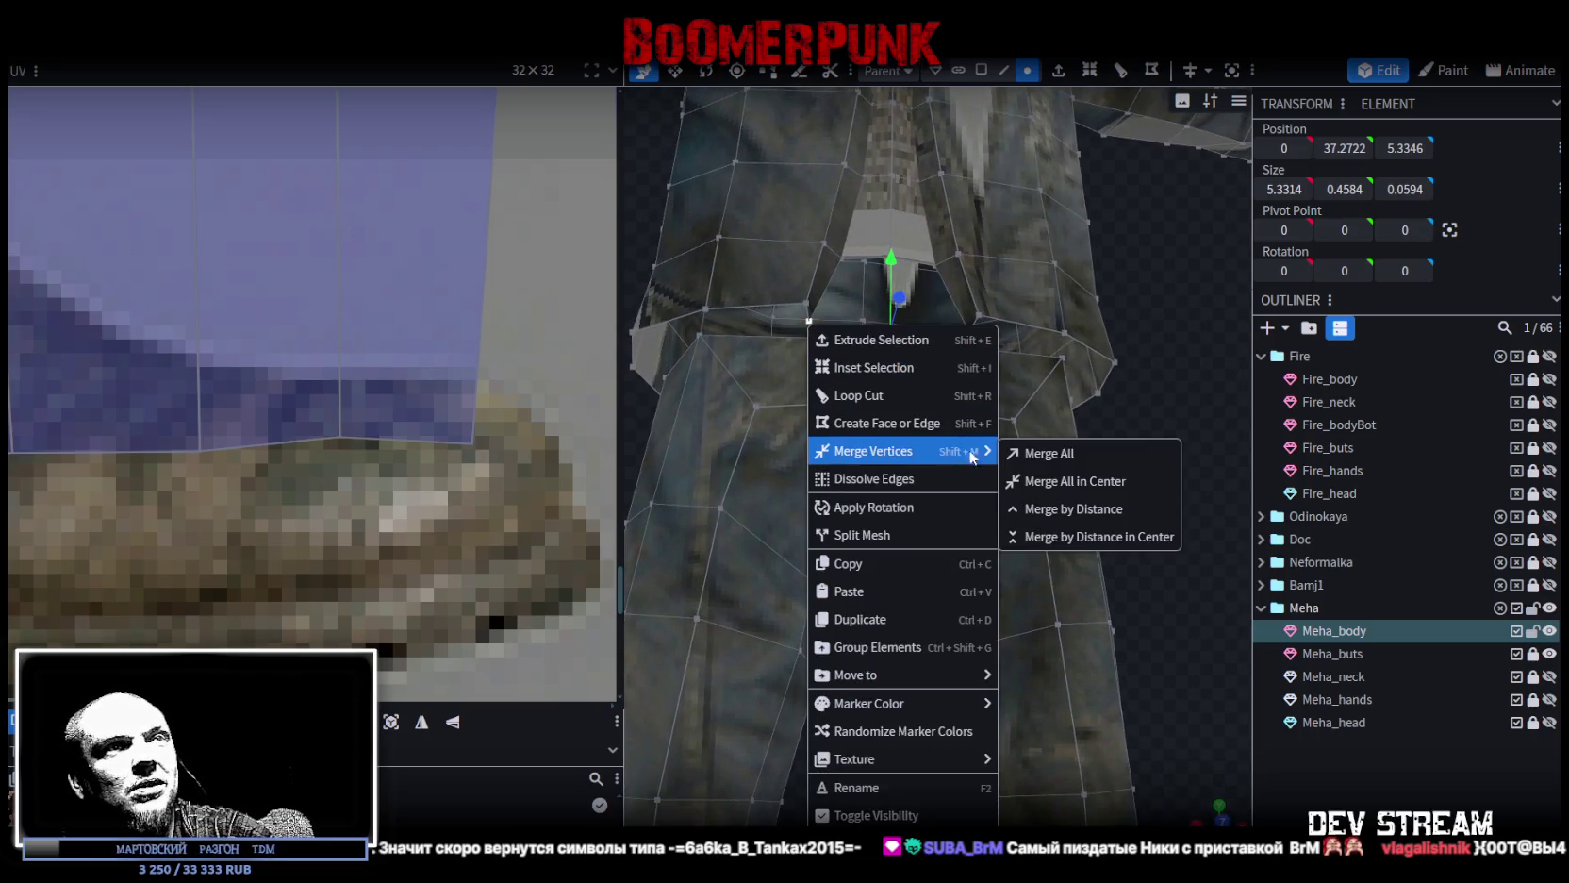
pyautogui.click(1046, 455)
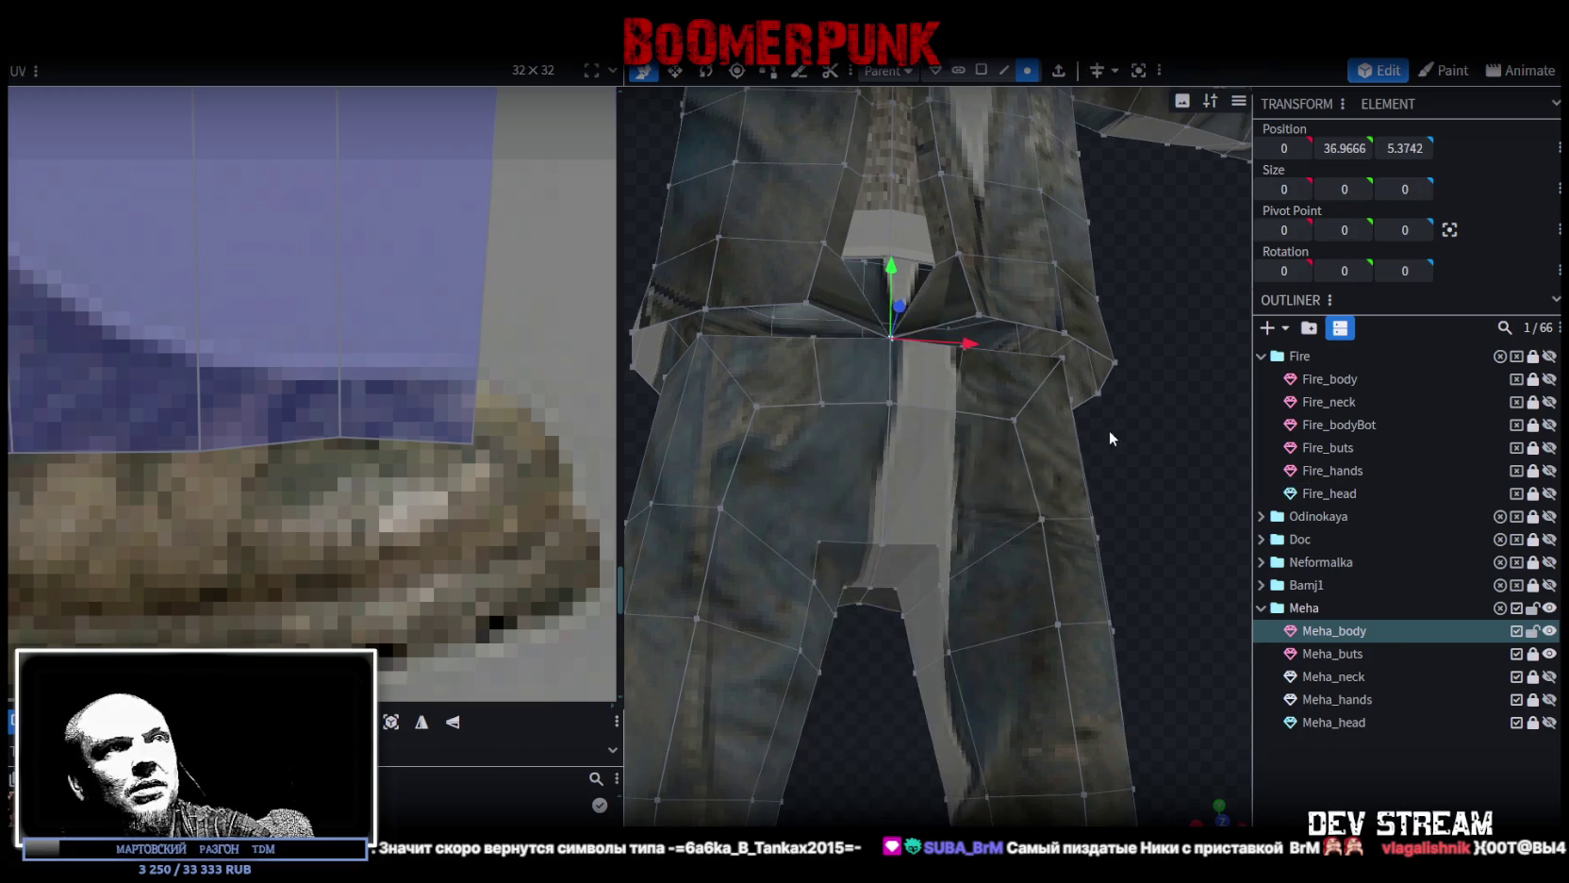
# Merge two more front waist vertex pairs.
pyautogui.moveTo(1110, 430); pyautogui.dragTo(997, 348)
pyautogui.click(957, 353)
pyautogui.keyDown('shift'); pyautogui.click(974, 314); pyautogui.keyUp('shift')
pyautogui.rightClick(976, 315)
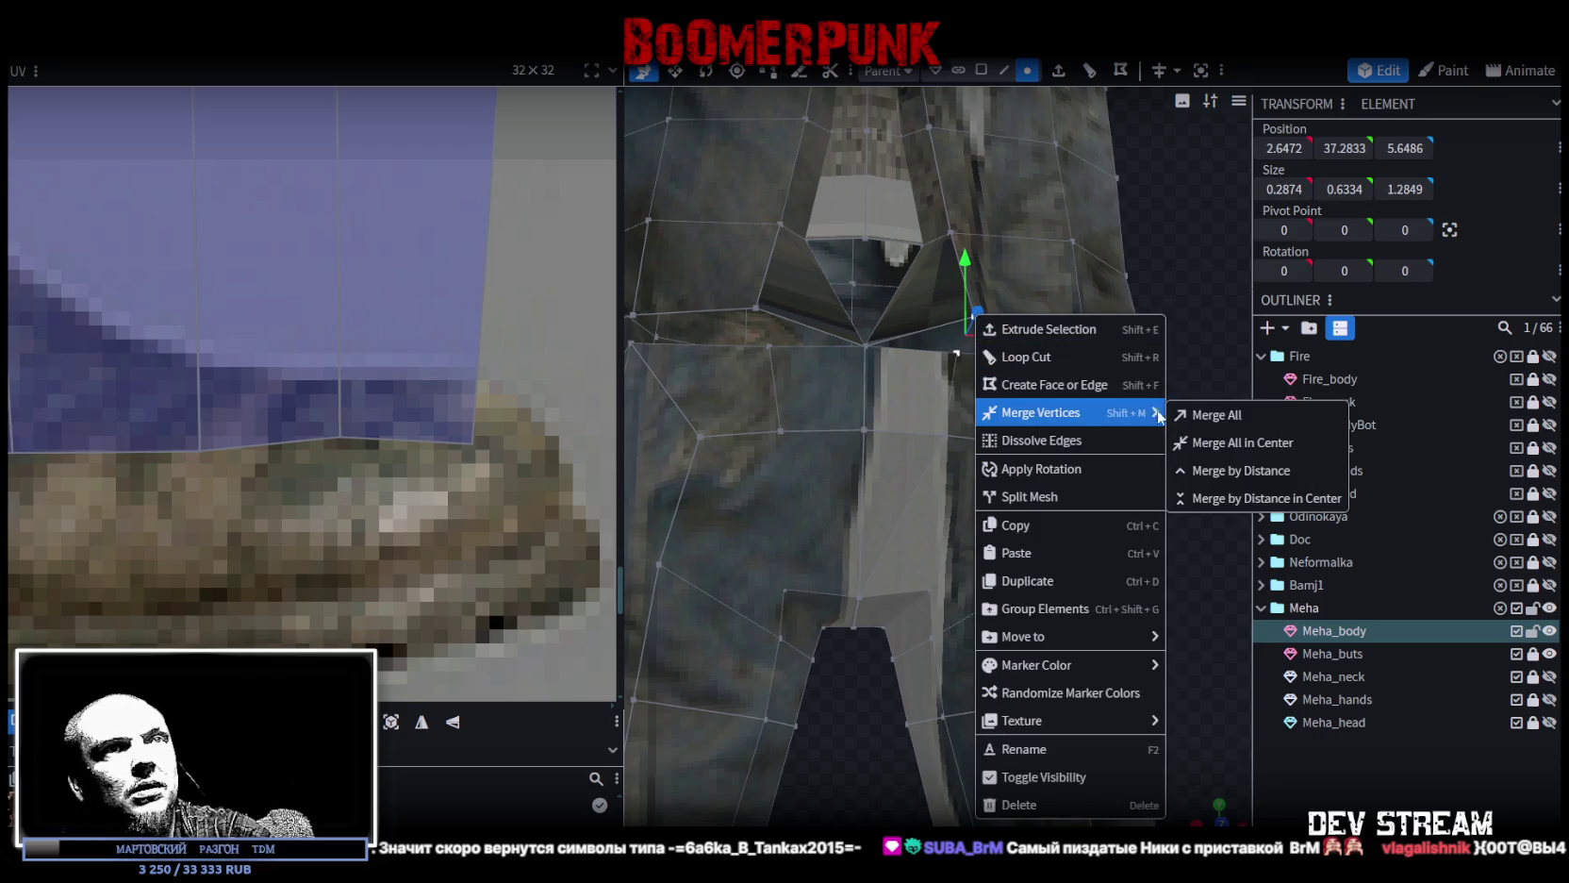
pyautogui.moveTo(1041, 412)
pyautogui.click(1208, 412)
pyautogui.moveTo(1187, 408); pyautogui.dragTo(1111, 396)
pyautogui.click(984, 350)
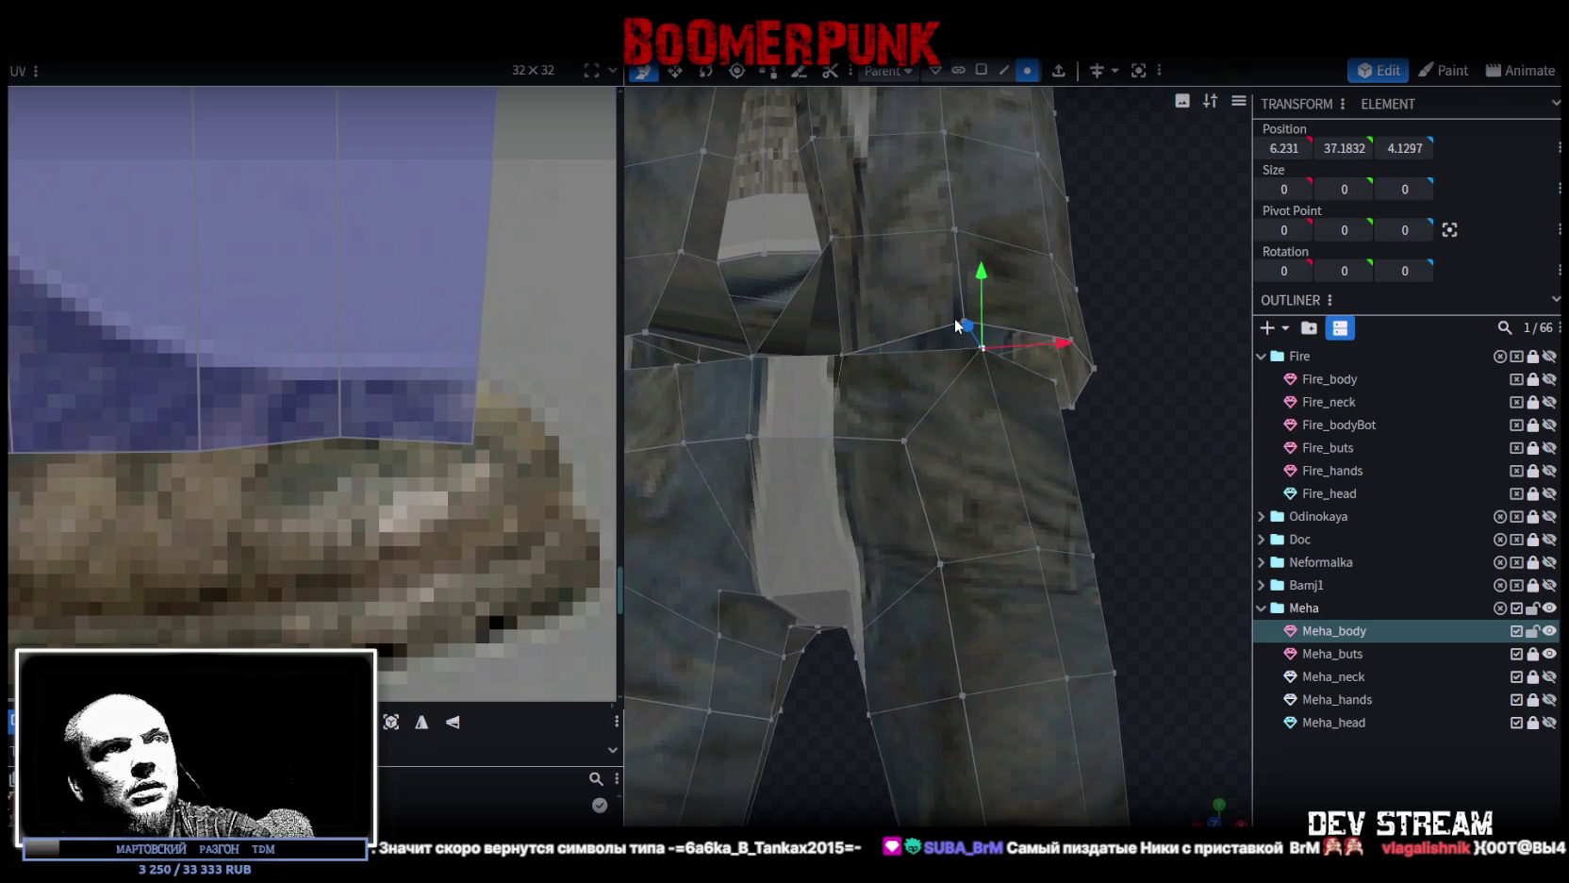
pyautogui.moveTo(963, 325)
pyautogui.mouseDown()
pyautogui.moveTo(1154, 502)
pyautogui.moveTo(1142, 573)
pyautogui.mouseUp()
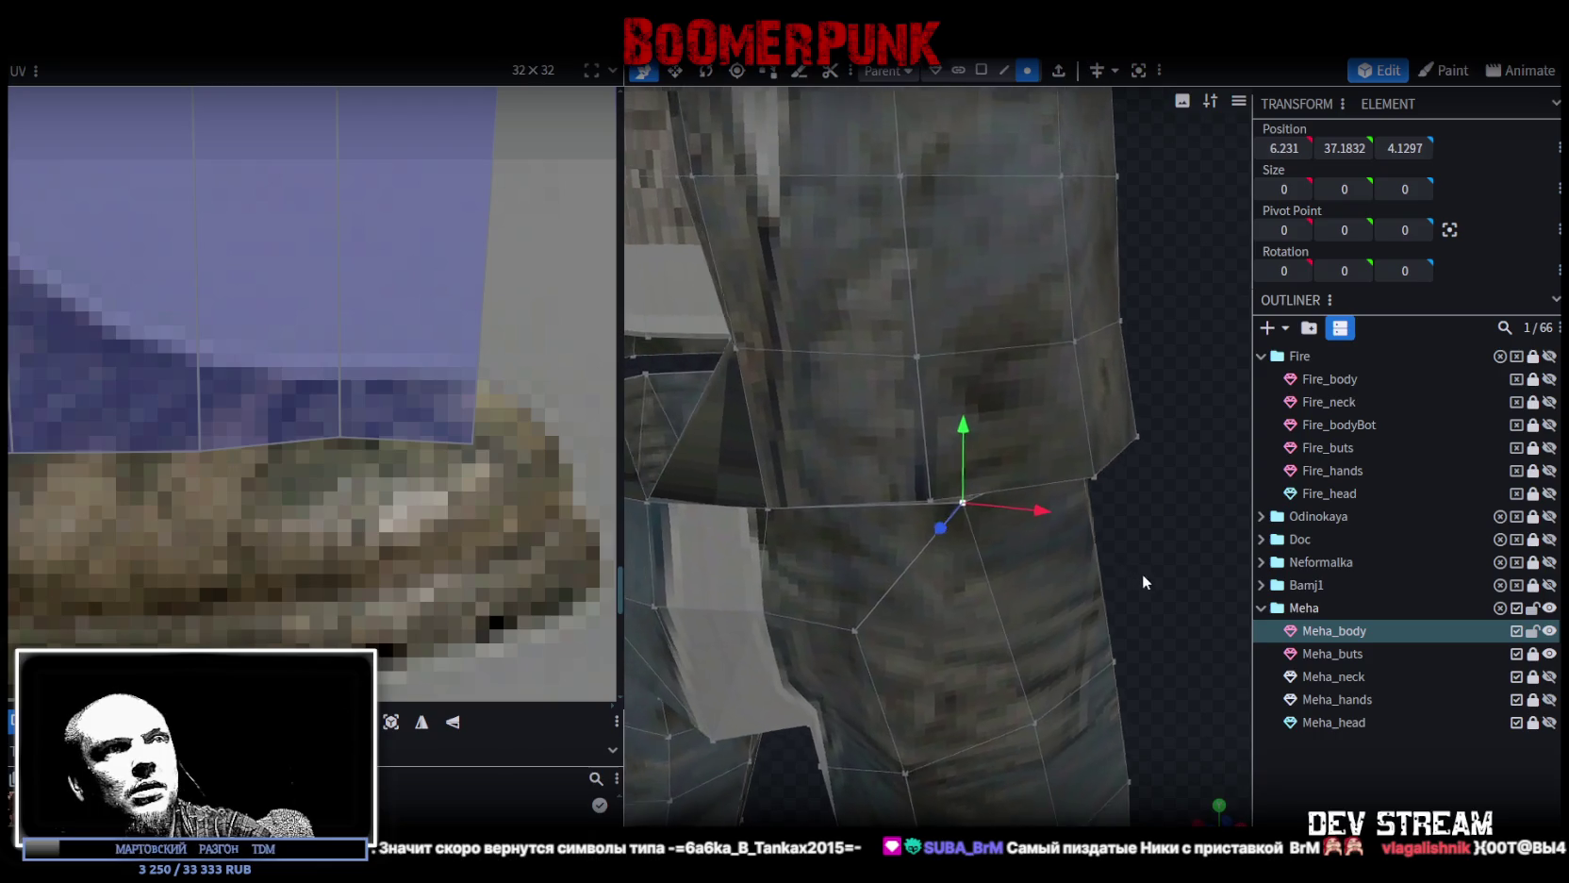
pyautogui.keyDown('shift'); pyautogui.click(937, 502); pyautogui.keyUp('shift')
pyautogui.rightClick(936, 502)
pyautogui.click(1235, 459)
# Merge the next seam pair and the matching crotch seam vertices.
pyautogui.moveTo(1159, 533); pyautogui.dragTo(1144, 538)
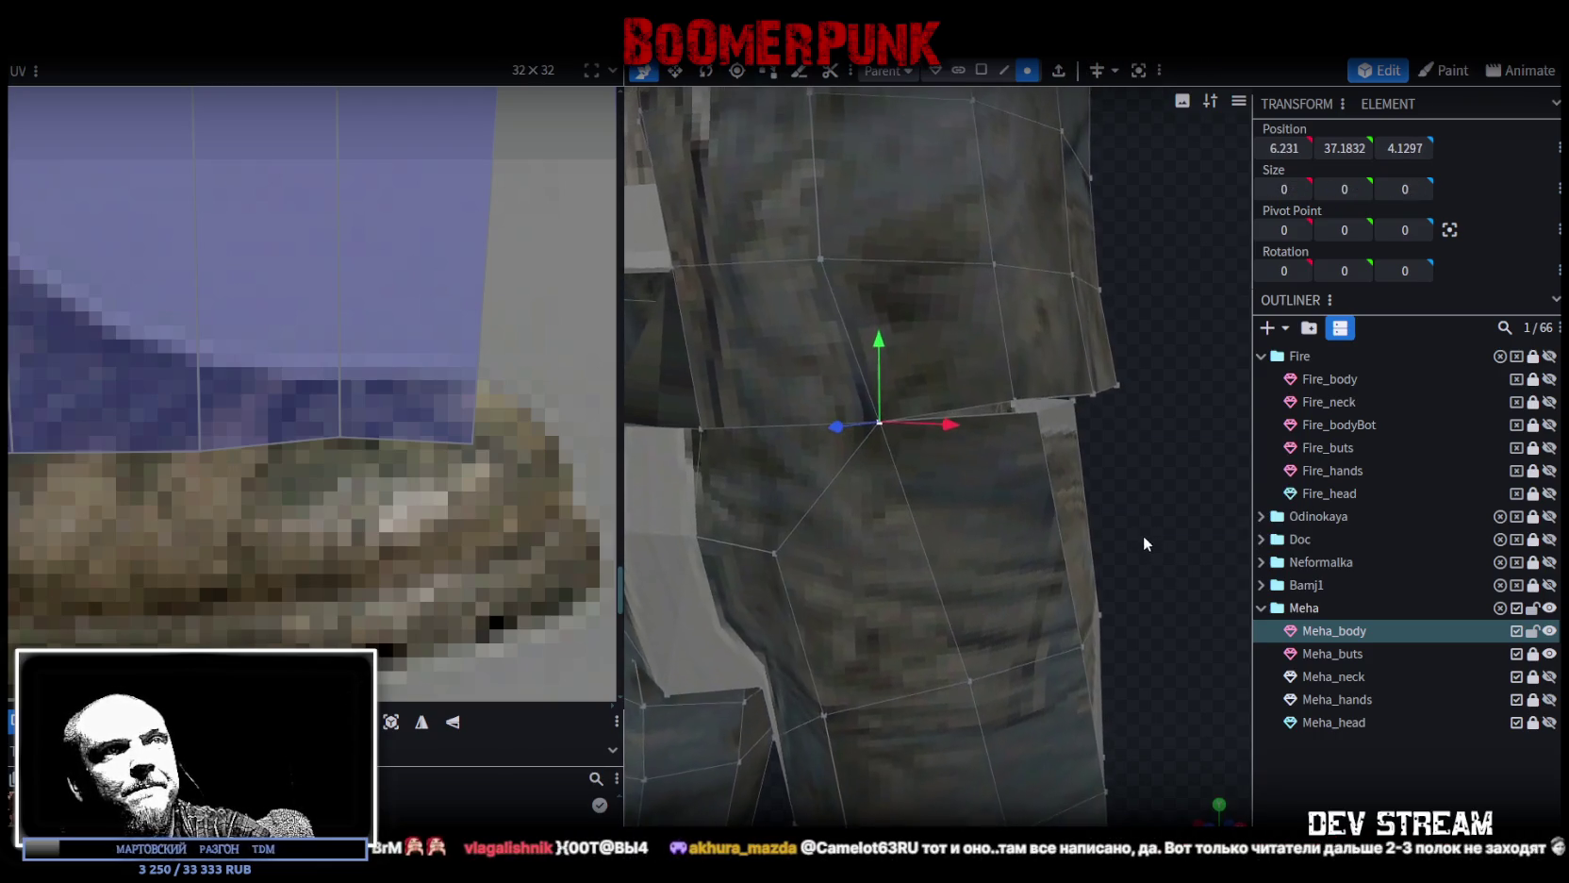
pyautogui.keyDown('shift'); pyautogui.click(1024, 407); pyautogui.keyUp('shift')
pyautogui.rightClick(1012, 395)
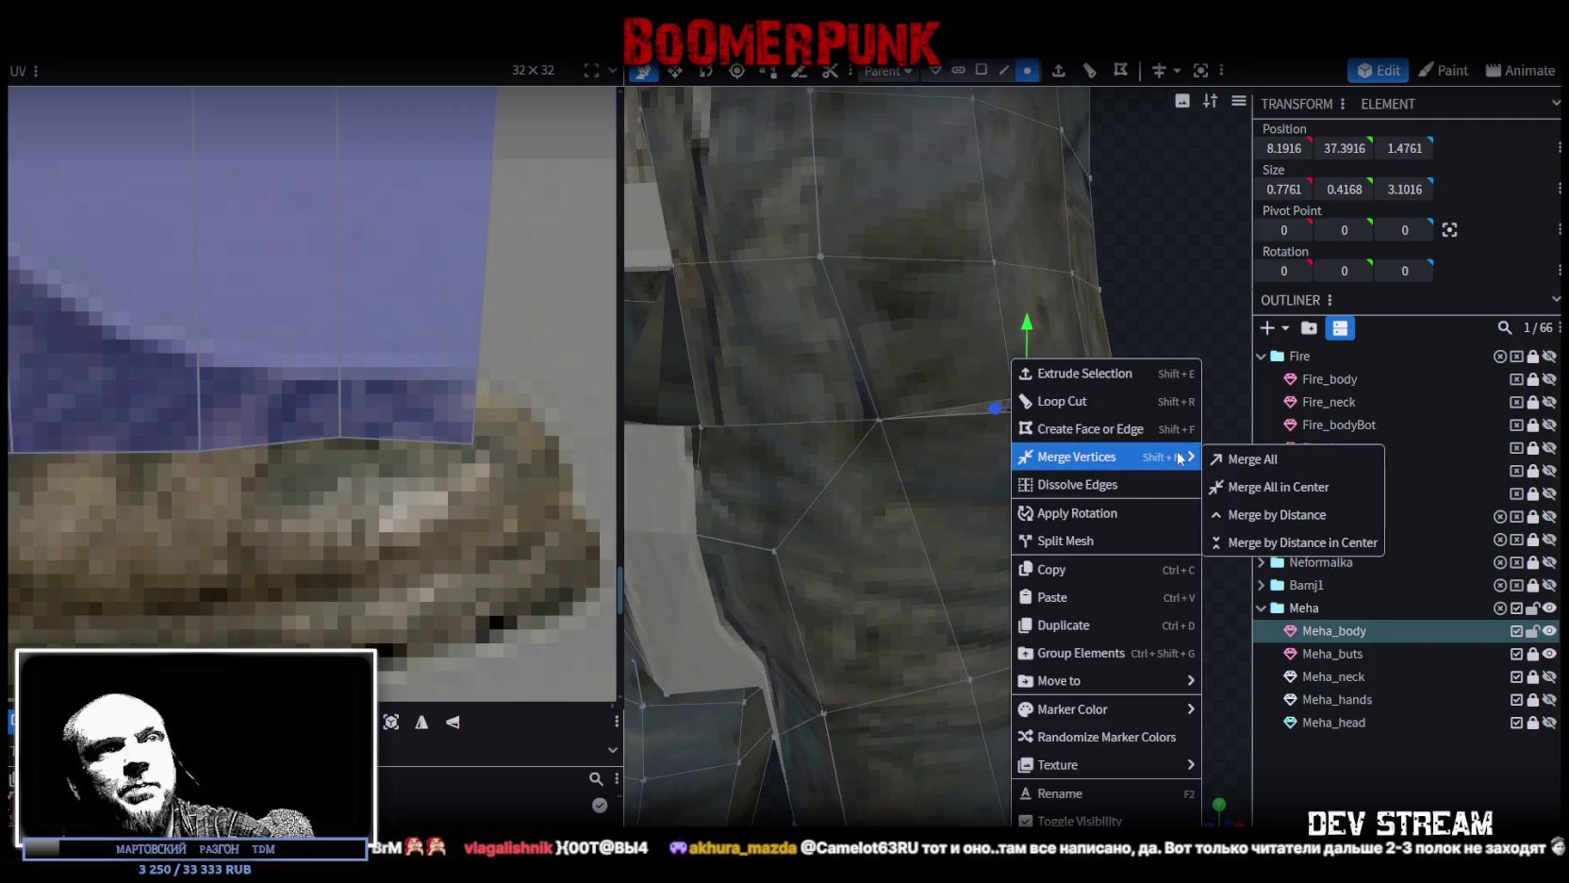
pyautogui.click(1236, 459)
pyautogui.moveTo(1185, 435)
pyautogui.mouseDown()
pyautogui.moveTo(1056, 443)
pyautogui.moveTo(1082, 425)
pyautogui.moveTo(1126, 459)
pyautogui.moveTo(1211, 472)
pyautogui.moveTo(1121, 518)
pyautogui.moveTo(1143, 503)
pyautogui.moveTo(1056, 483)
pyautogui.moveTo(993, 530)
pyautogui.moveTo(1140, 569)
pyautogui.moveTo(1110, 554)
pyautogui.moveTo(1174, 549)
pyautogui.moveTo(1153, 536)
pyautogui.mouseUp()
pyautogui.scroll(2, 1151, 545)
pyautogui.click(865, 465)
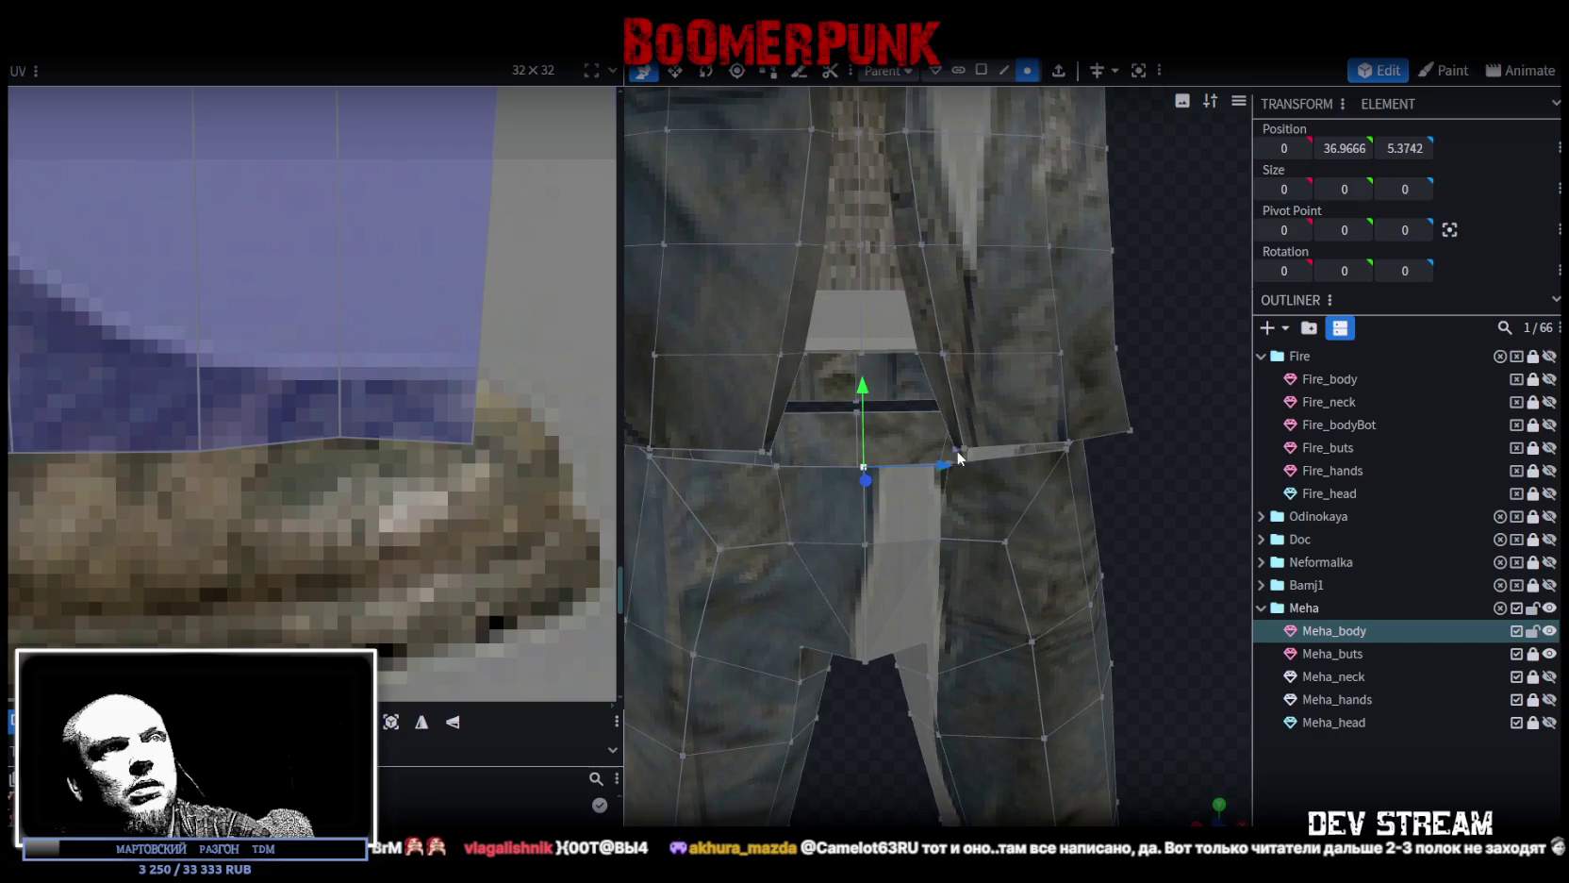
pyautogui.scroll(1, 951, 451)
pyautogui.keyDown('shift'); pyautogui.click(959, 443); pyautogui.keyUp('shift')
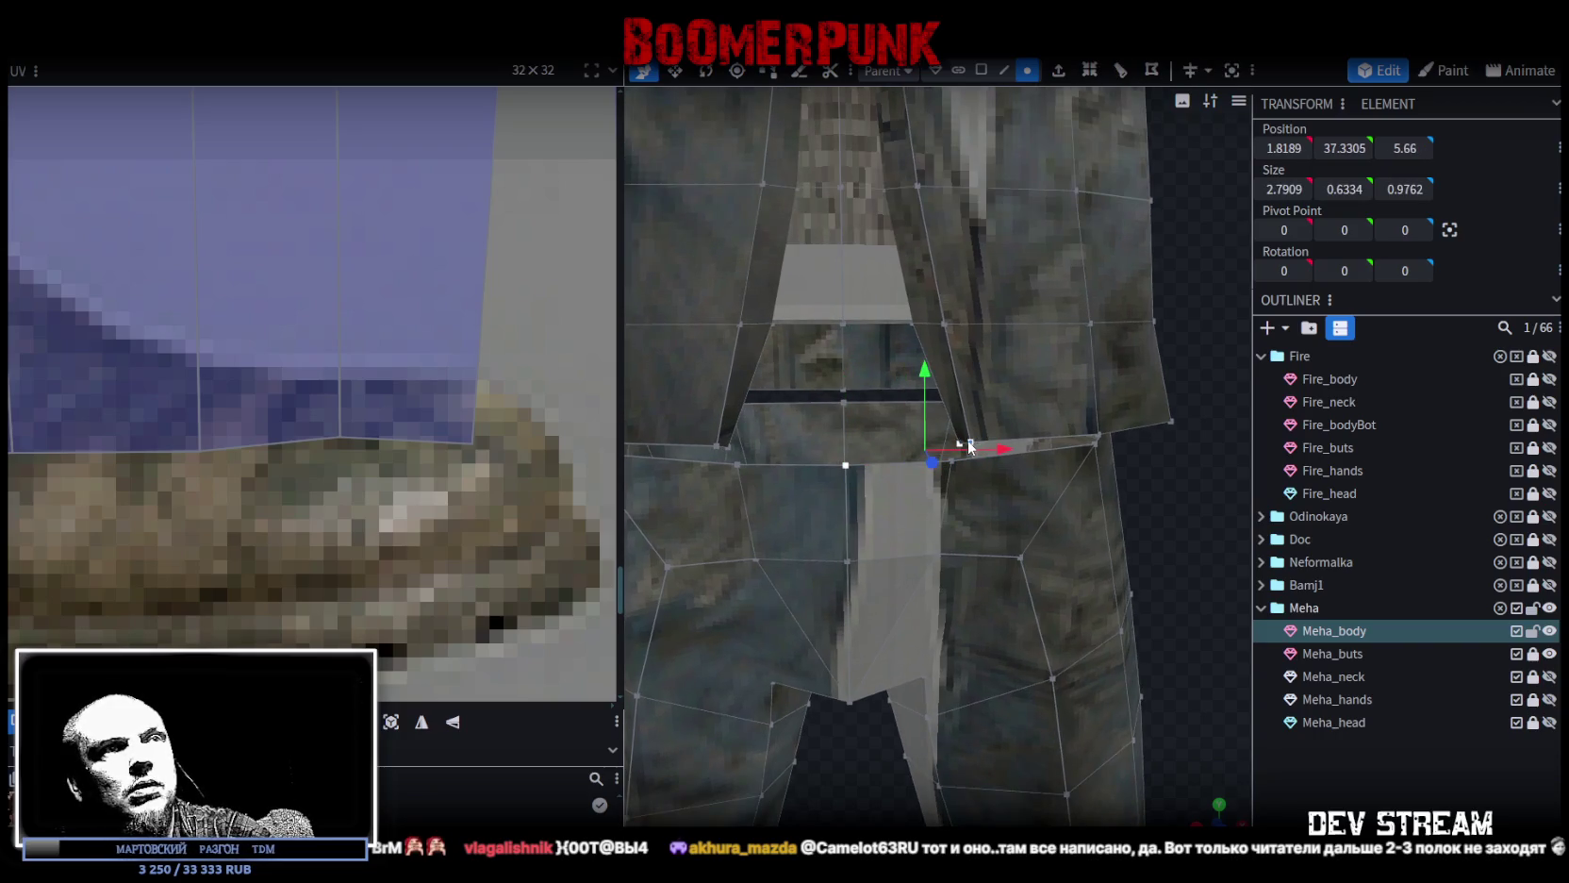
pyautogui.rightClick(971, 449)
pyautogui.click(1195, 461)
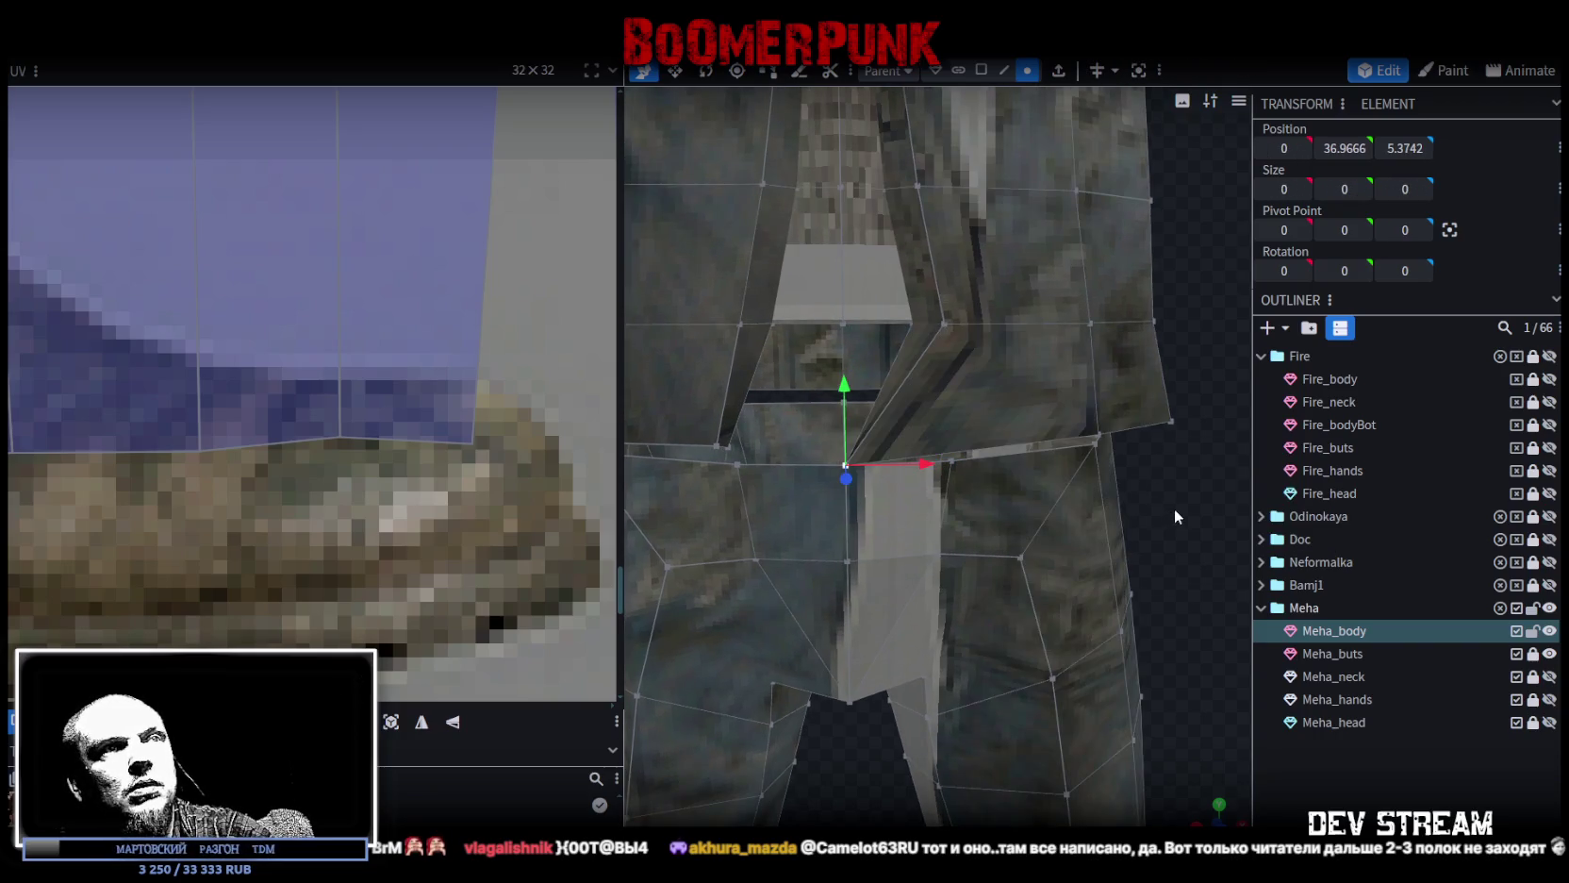
# Weld the vertex pairs along the hip and side waistline.
pyautogui.moveTo(1175, 518); pyautogui.dragTo(869, 408)
pyautogui.click(849, 429)
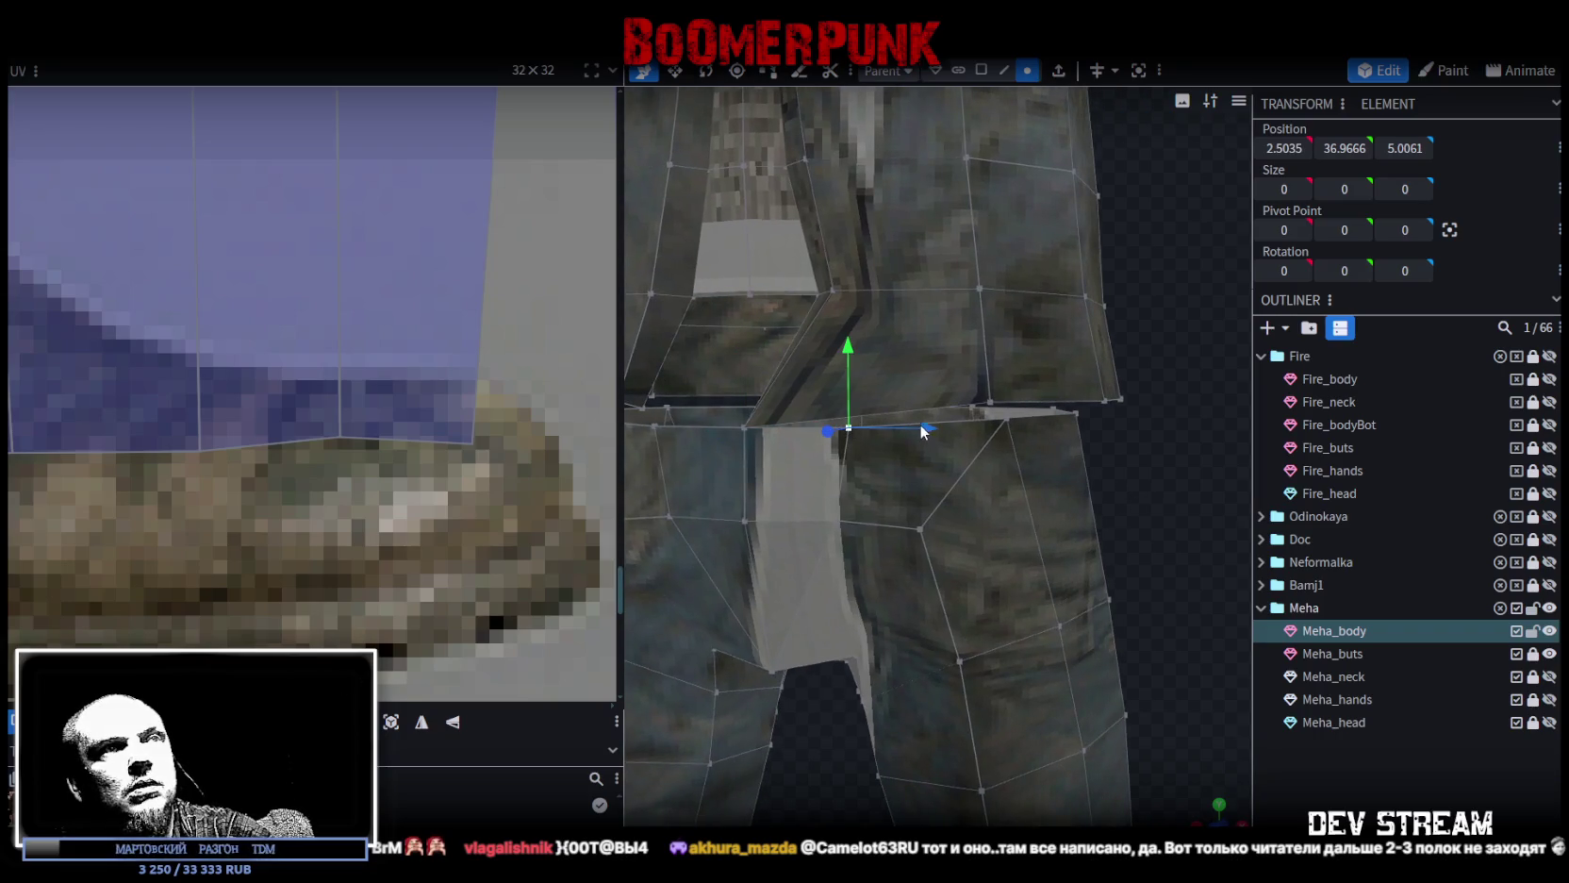
pyautogui.keyDown('shift'); pyautogui.click(991, 400); pyautogui.keyUp('shift')
pyautogui.rightClick(990, 398)
pyautogui.click(1195, 452)
pyautogui.moveTo(1196, 453); pyautogui.dragTo(1123, 465)
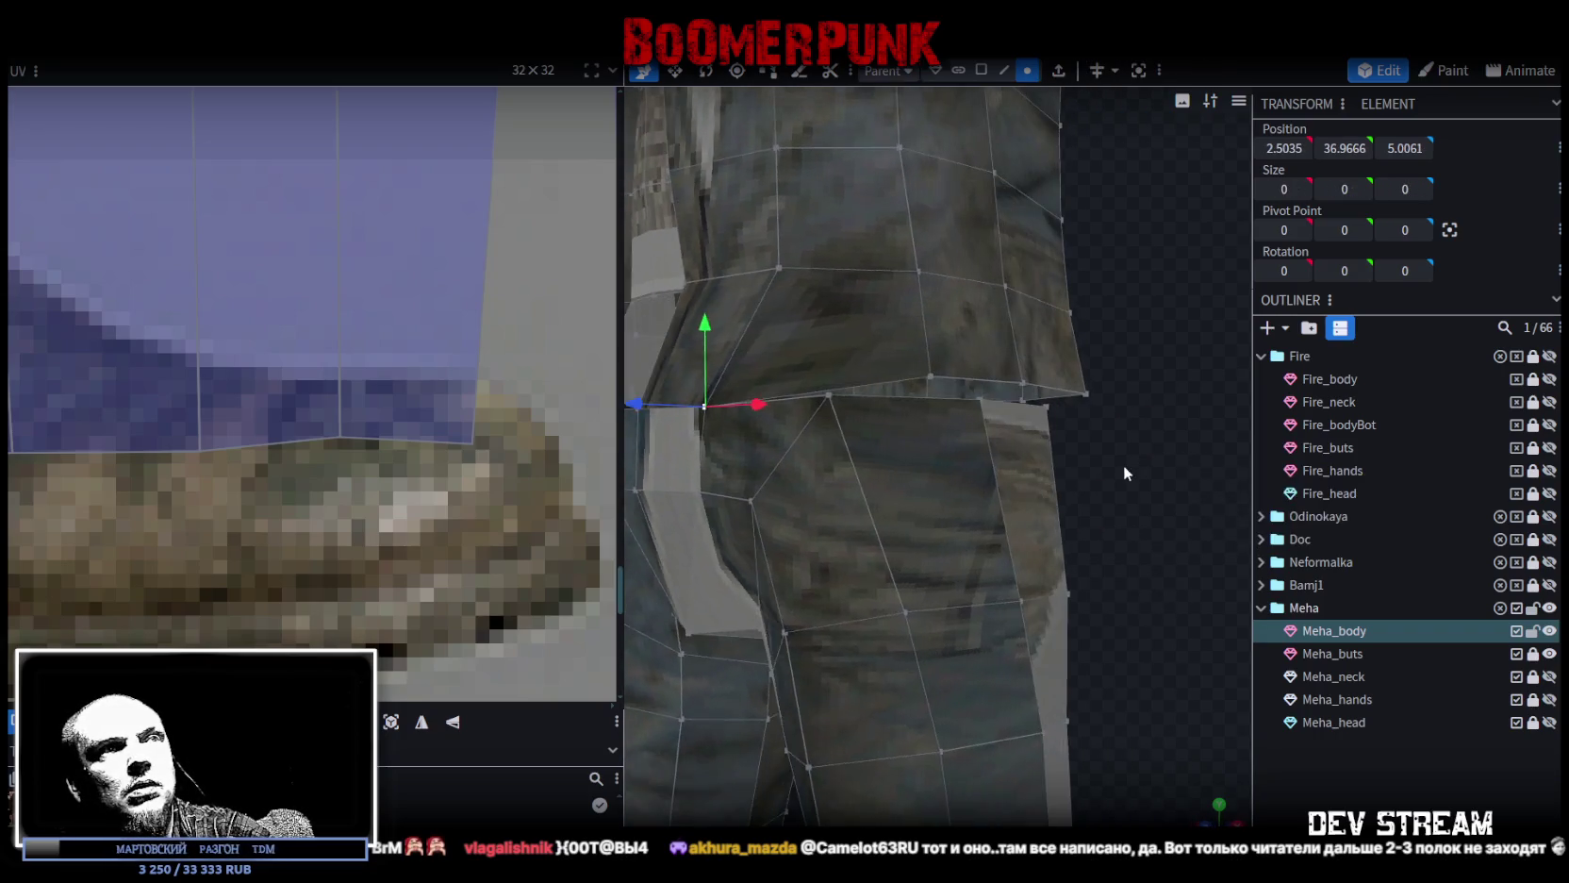
pyautogui.click(827, 396)
pyautogui.keyDown('shift'); pyautogui.click(931, 377); pyautogui.keyUp('shift')
pyautogui.rightClick(926, 362)
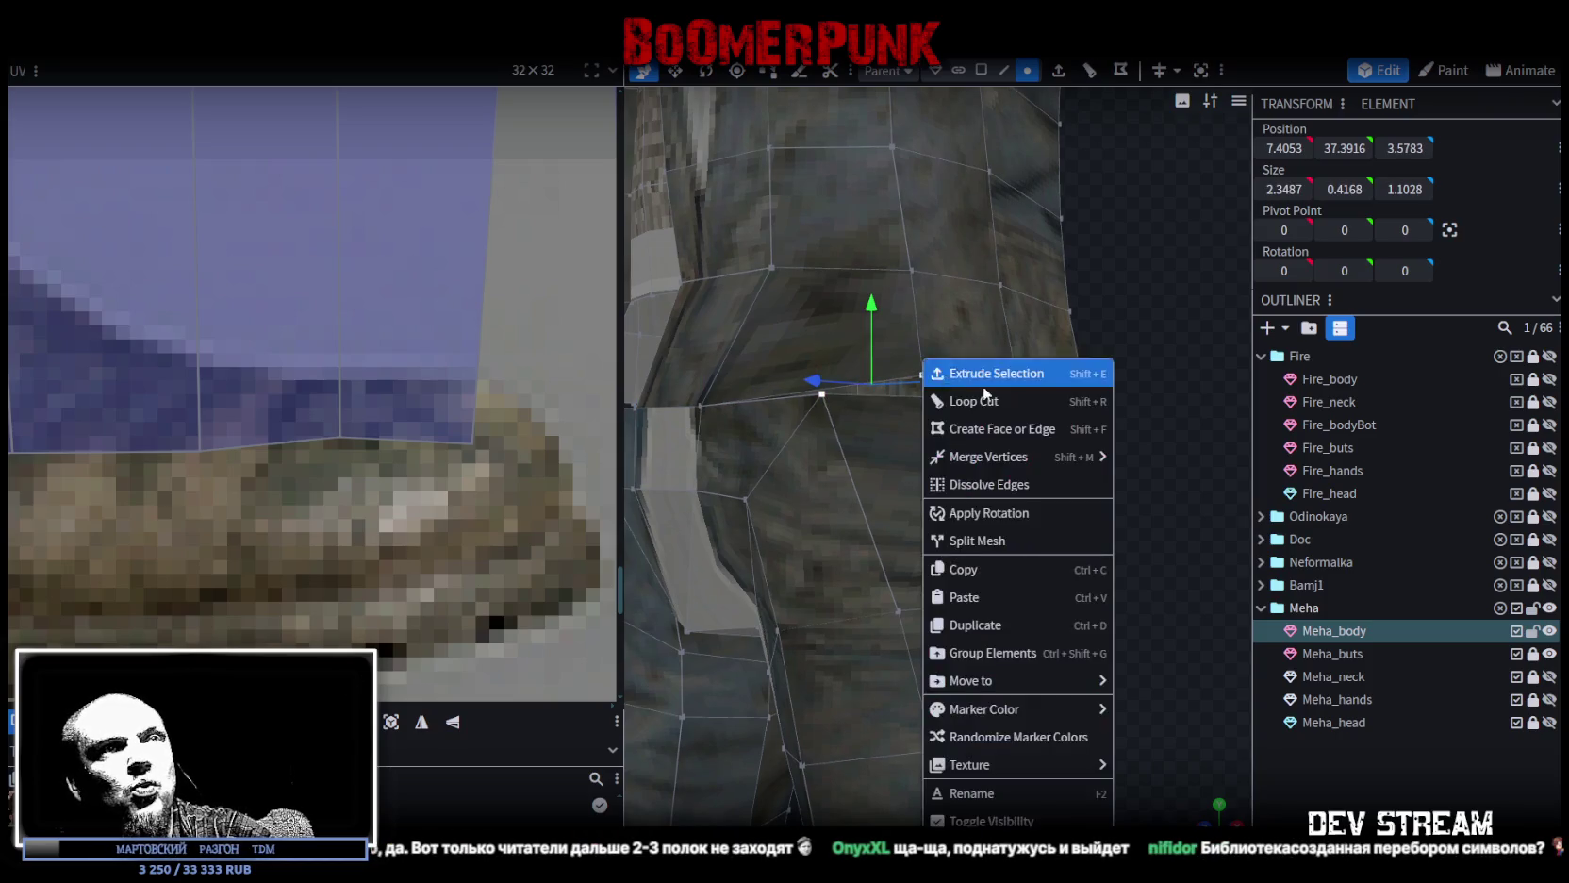
pyautogui.click(1150, 460)
# Merge the side seam pair and the back waistline pair.
pyautogui.moveTo(1113, 439); pyautogui.dragTo(992, 424)
pyautogui.click(877, 406)
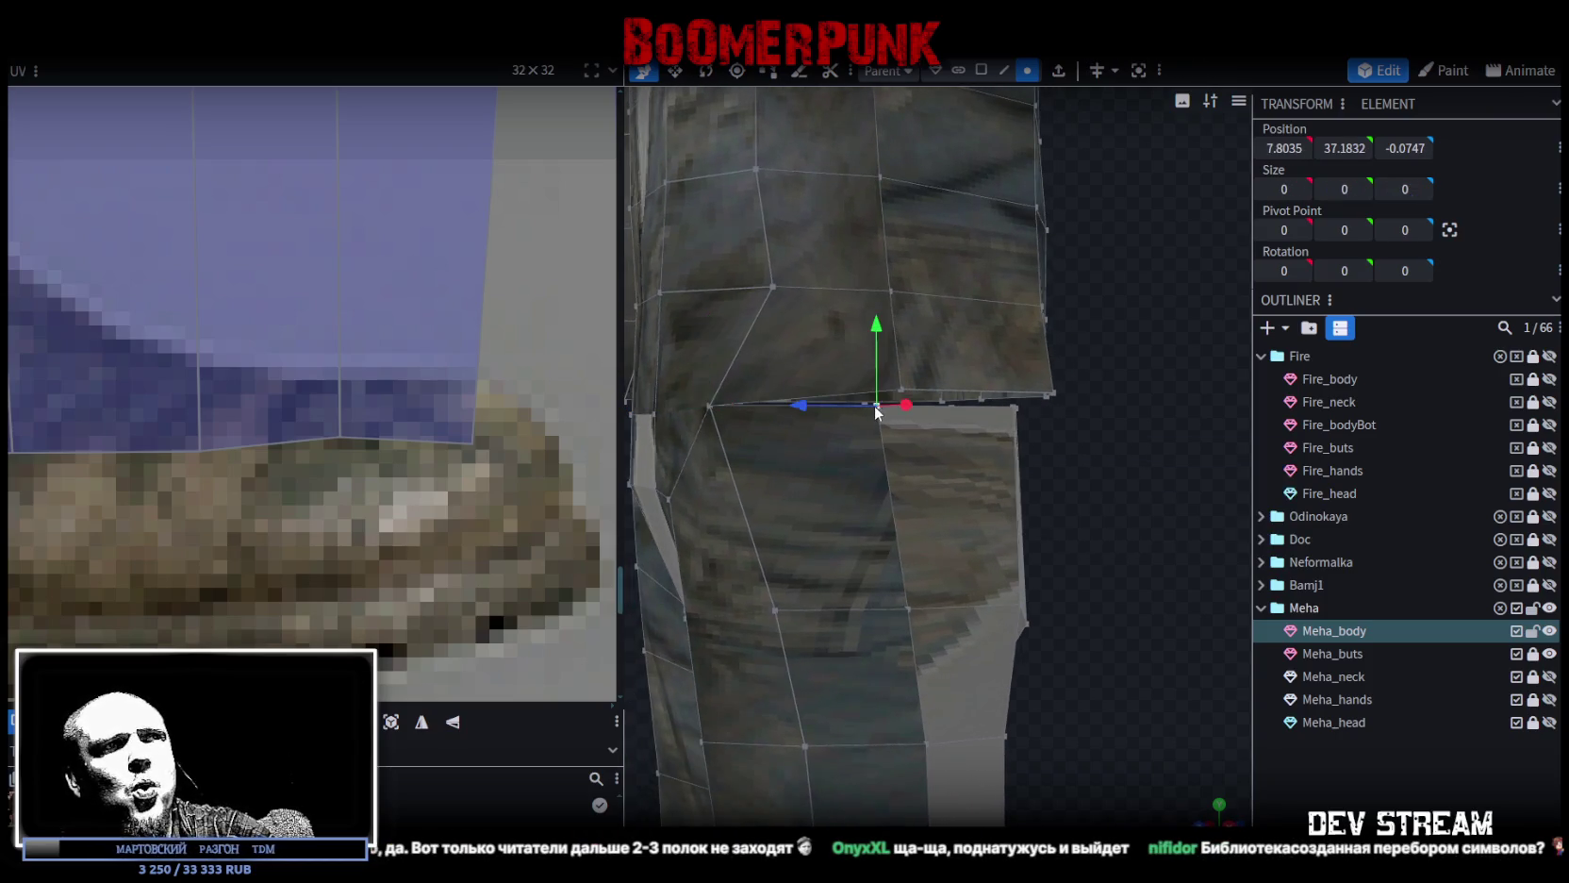
pyautogui.keyDown('shift'); pyautogui.click(904, 381); pyautogui.keyUp('shift')
pyautogui.rightClick(904, 370)
pyautogui.click(1144, 460)
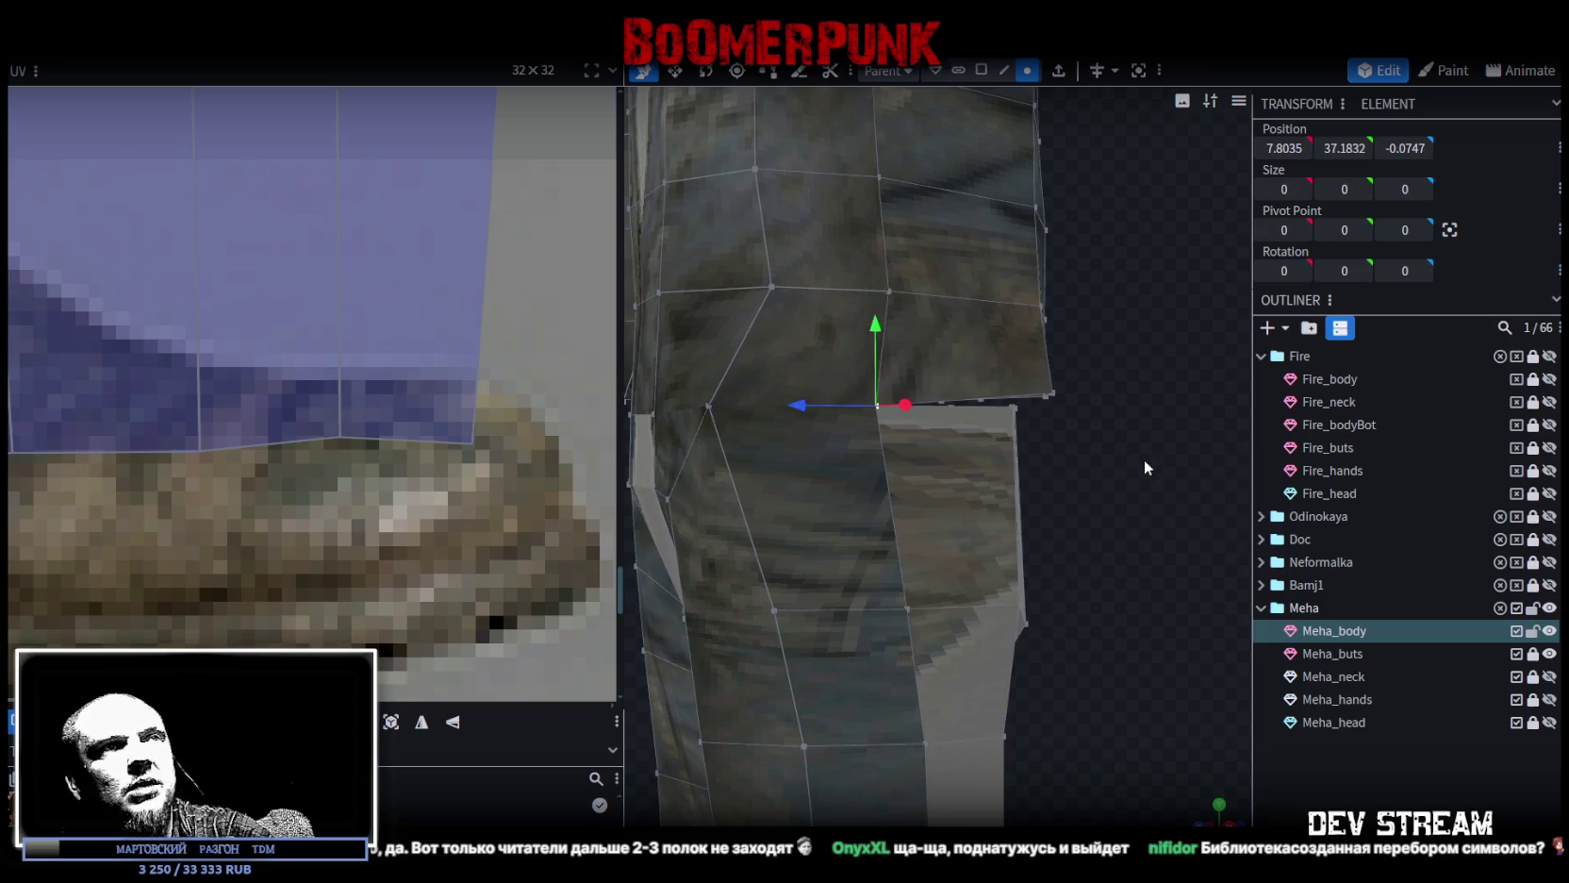
pyautogui.moveTo(1144, 460); pyautogui.dragTo(906, 431)
pyautogui.click(822, 376)
pyautogui.keyDown('shift'); pyautogui.click(802, 351); pyautogui.keyUp('shift')
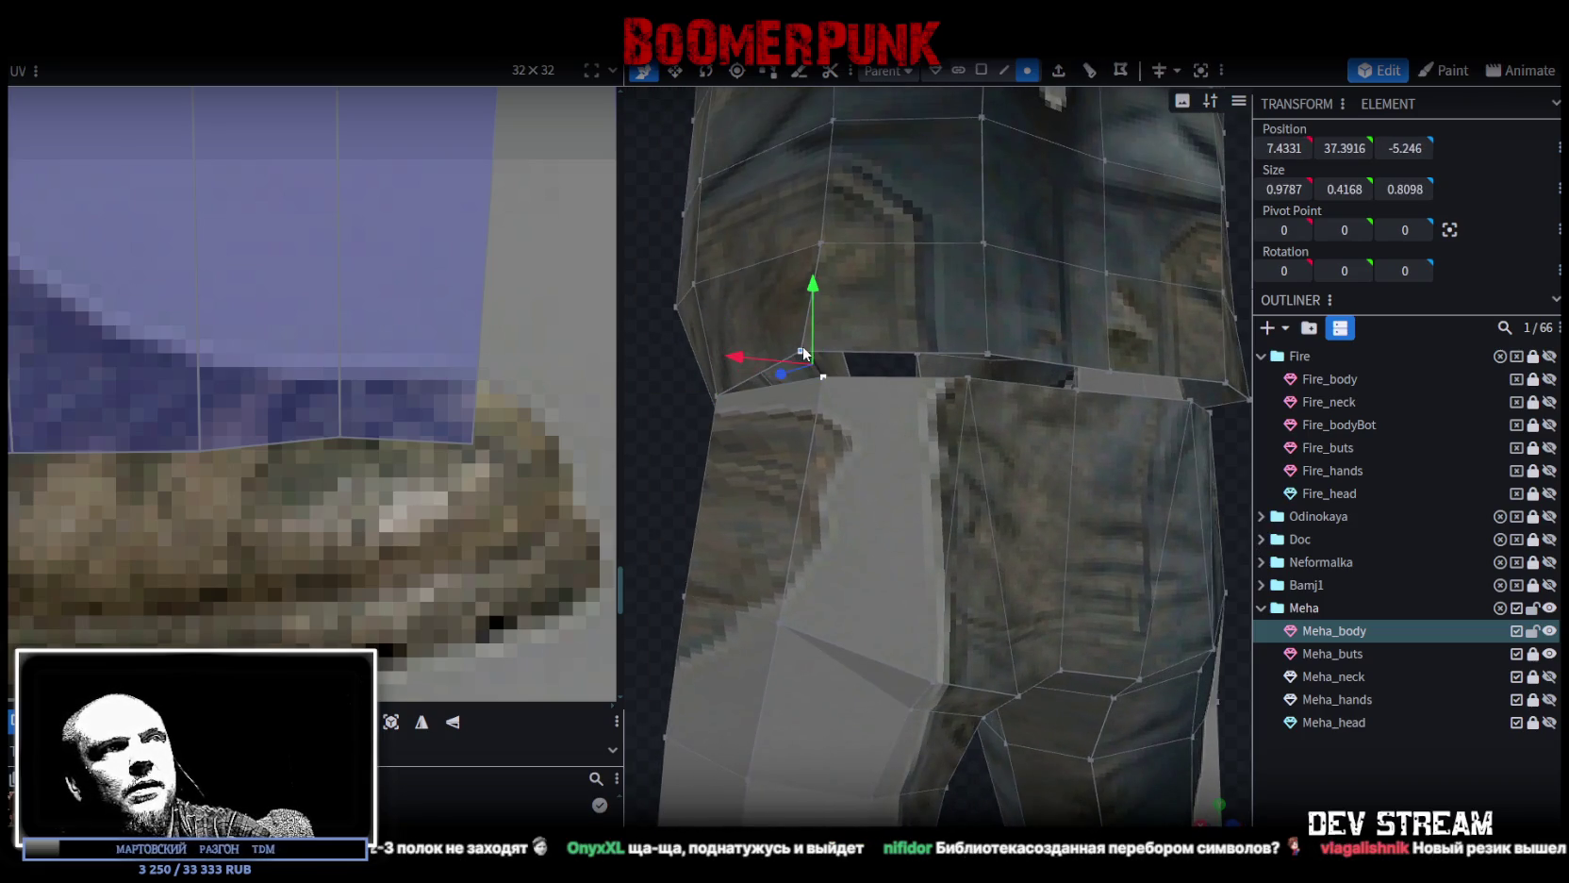
pyautogui.rightClick(803, 351)
pyautogui.click(1038, 450)
# Merge the next waist pair and the vertices at the back seam.
pyautogui.moveTo(800, 471)
pyautogui.mouseDown()
pyautogui.moveTo(804, 510)
pyautogui.moveTo(692, 467)
pyautogui.mouseUp()
pyautogui.click(1003, 400)
pyautogui.keyDown('shift'); pyautogui.click(1003, 401); pyautogui.keyUp('shift')
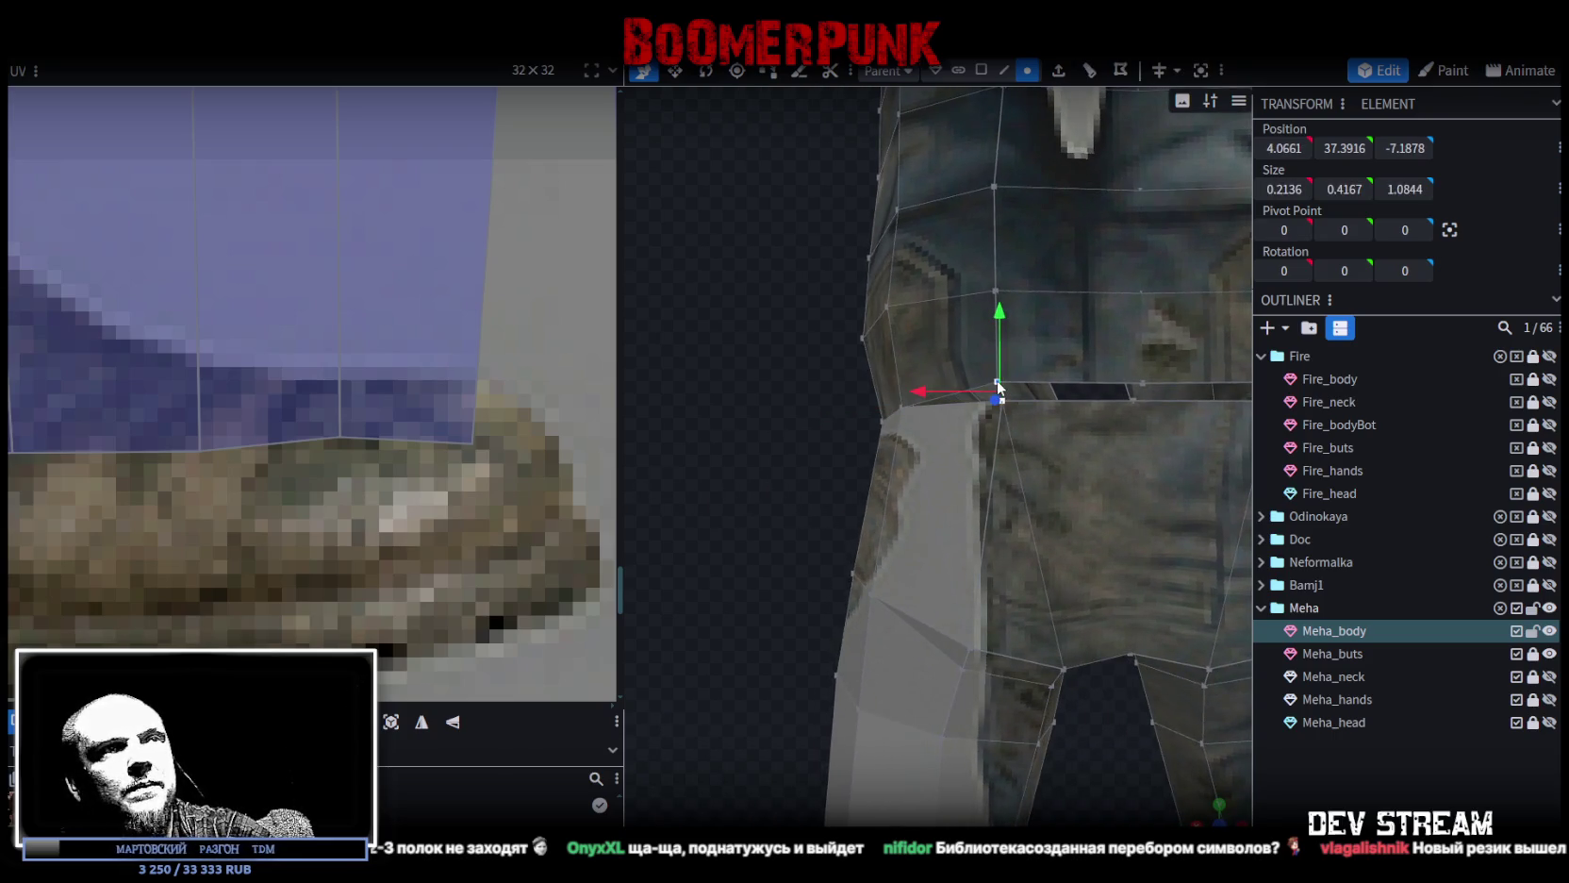
pyautogui.rightClick(999, 401)
pyautogui.click(1214, 460)
pyautogui.moveTo(979, 546); pyautogui.dragTo(864, 518)
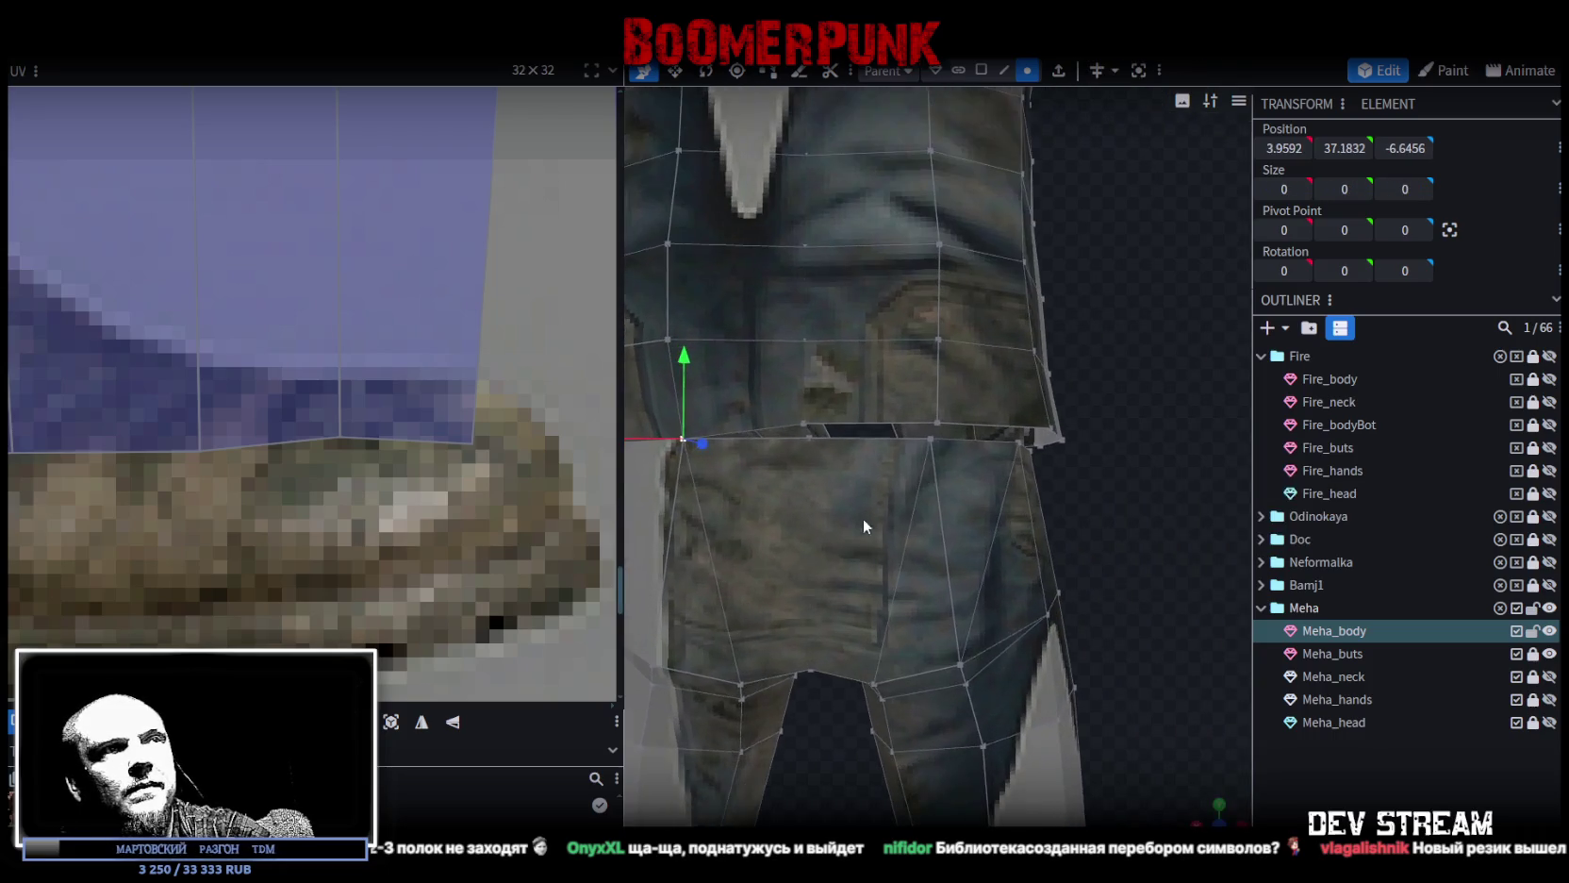
pyautogui.rightClick(797, 422)
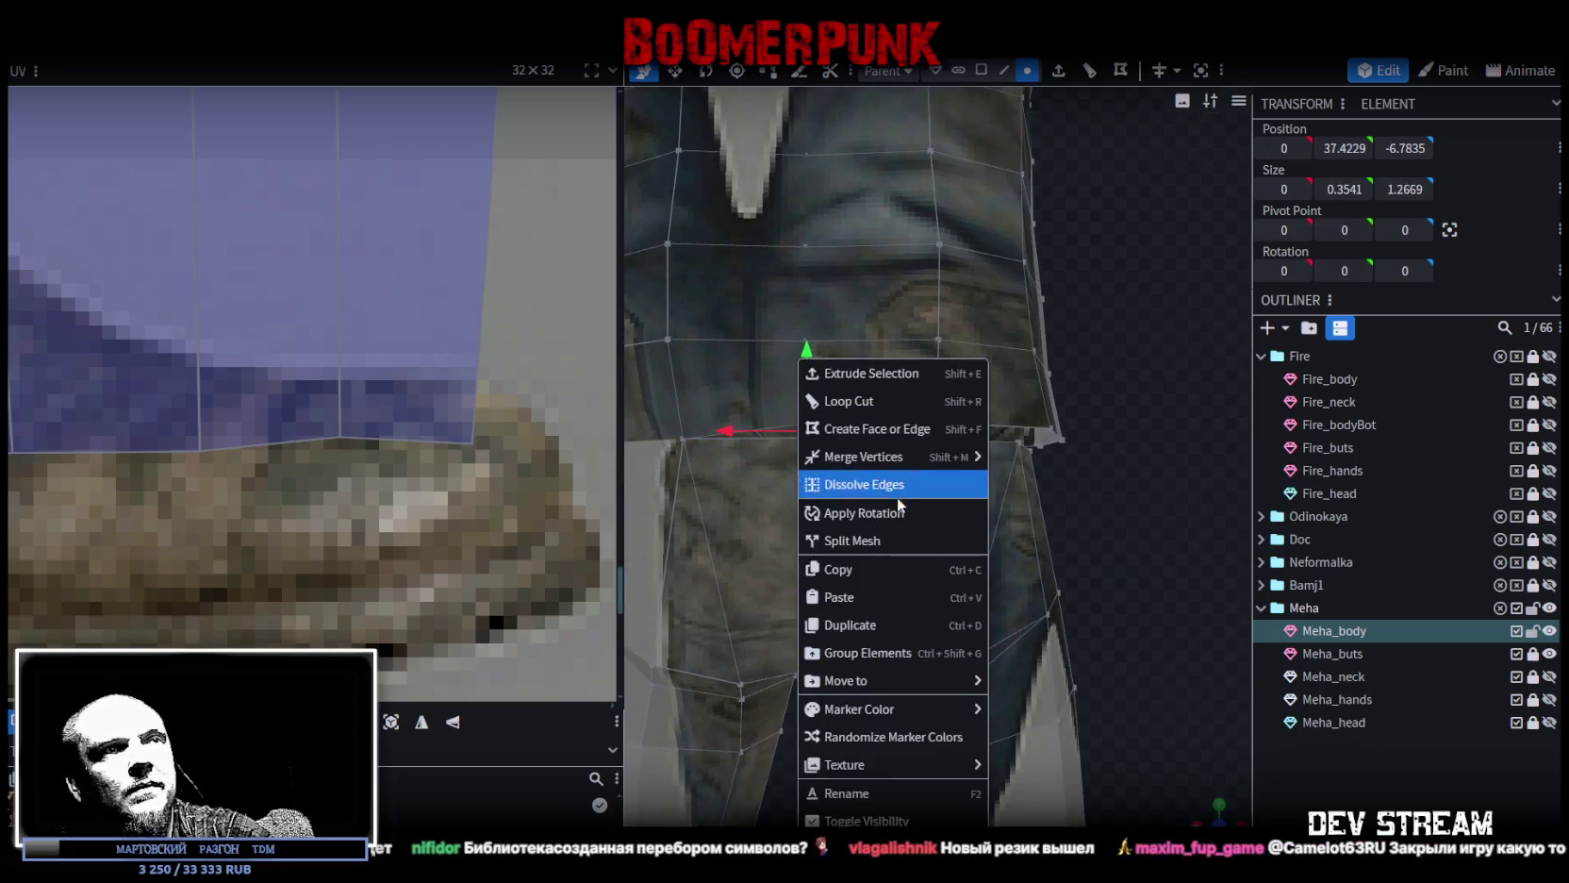
pyautogui.click(1038, 455)
# Weld two vertex pairs on the other side of the waist.
pyautogui.moveTo(1146, 508)
pyautogui.mouseDown()
pyautogui.moveTo(994, 480)
pyautogui.moveTo(812, 410)
pyautogui.mouseUp()
pyautogui.click(797, 407)
pyautogui.keyDown('shift'); pyautogui.click(762, 395); pyautogui.keyUp('shift')
pyautogui.rightClick(763, 397)
pyautogui.moveTo(864, 456)
pyautogui.click(1029, 455)
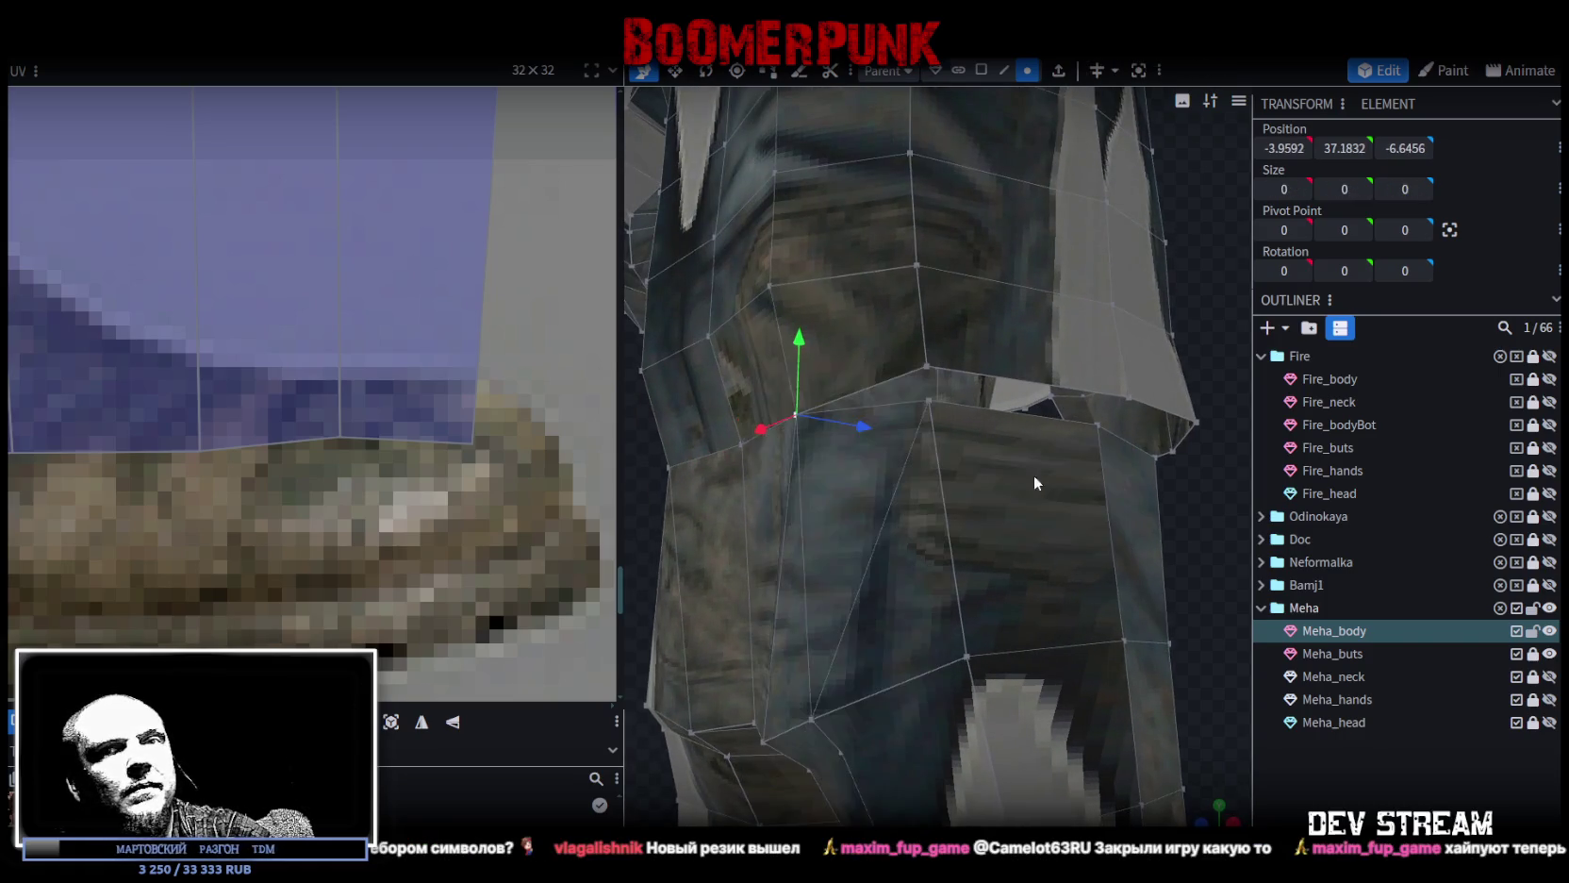
pyautogui.moveTo(1033, 474); pyautogui.dragTo(1017, 533)
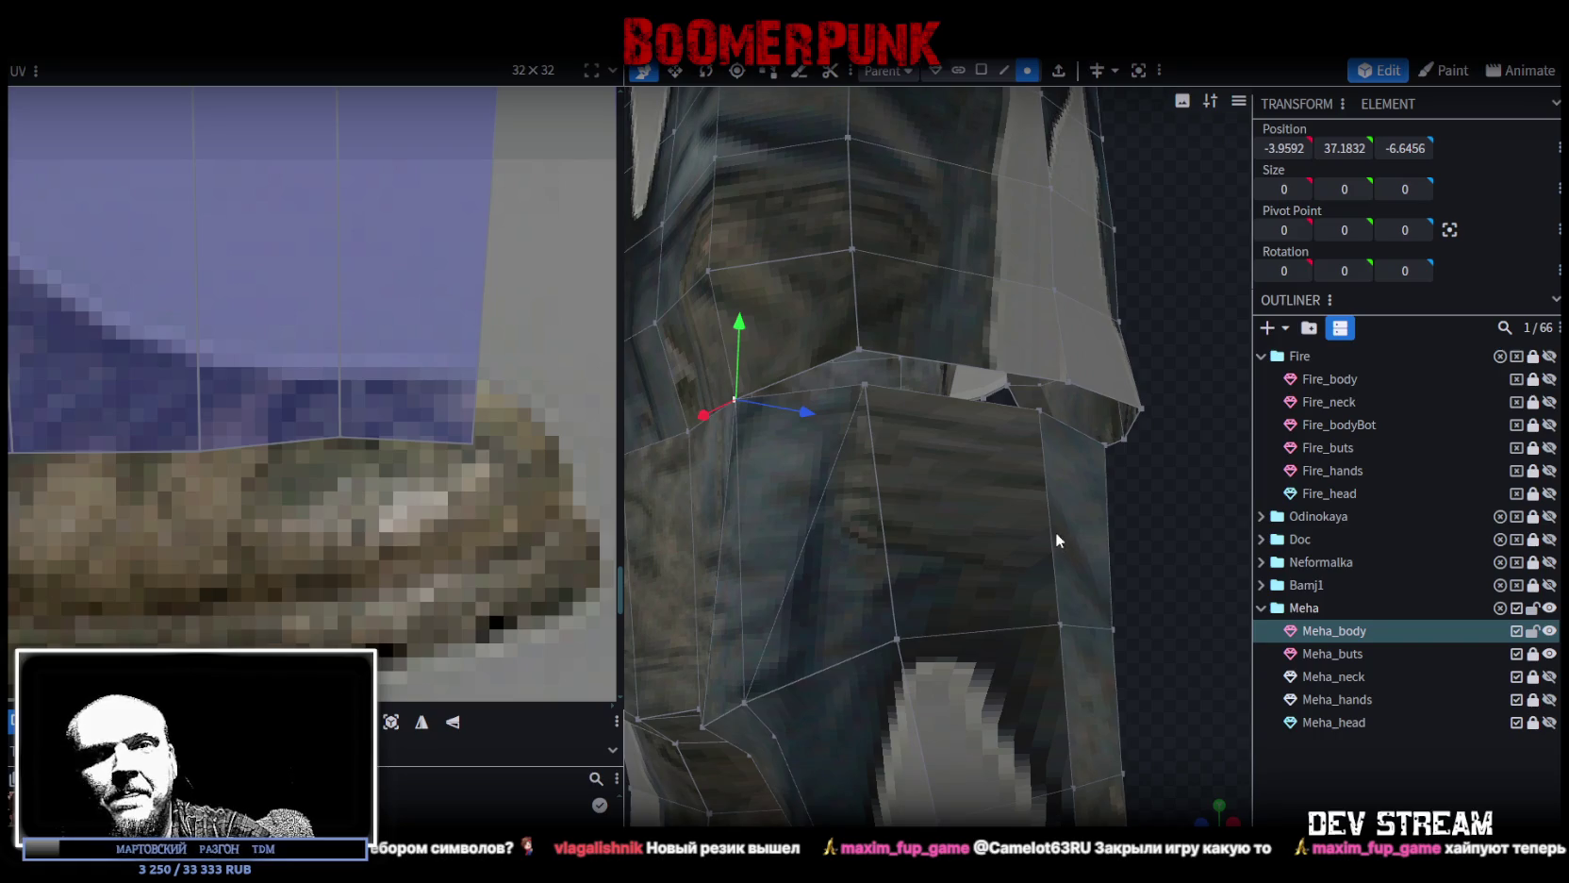
pyautogui.click(872, 390)
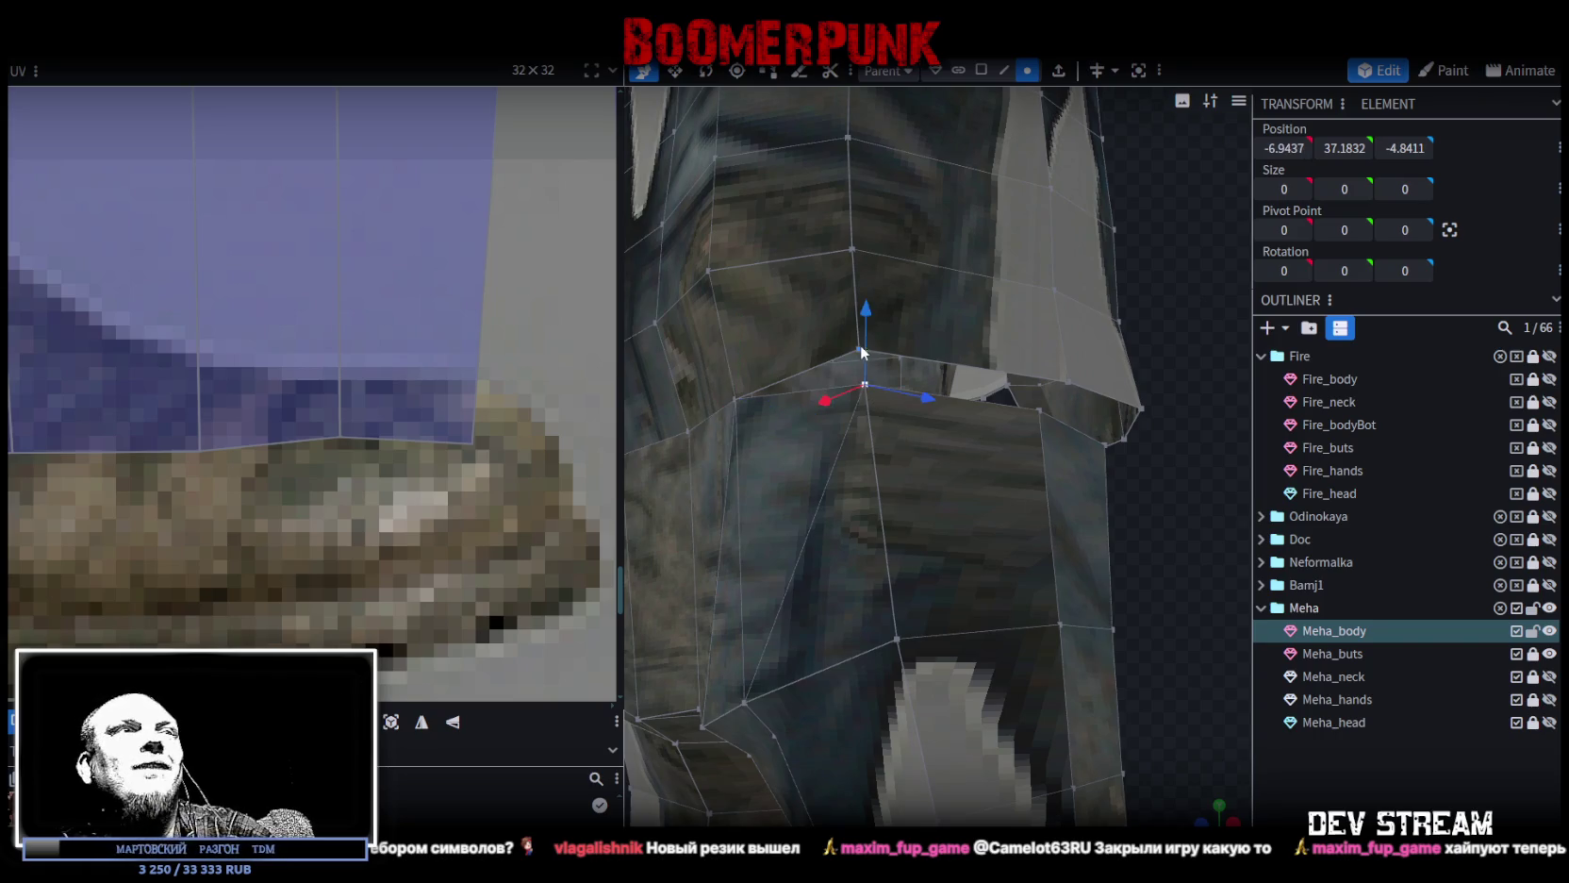
pyautogui.keyDown('shift'); pyautogui.click(856, 346); pyautogui.keyUp('shift')
pyautogui.rightClick(852, 345)
pyautogui.moveTo(932, 446)
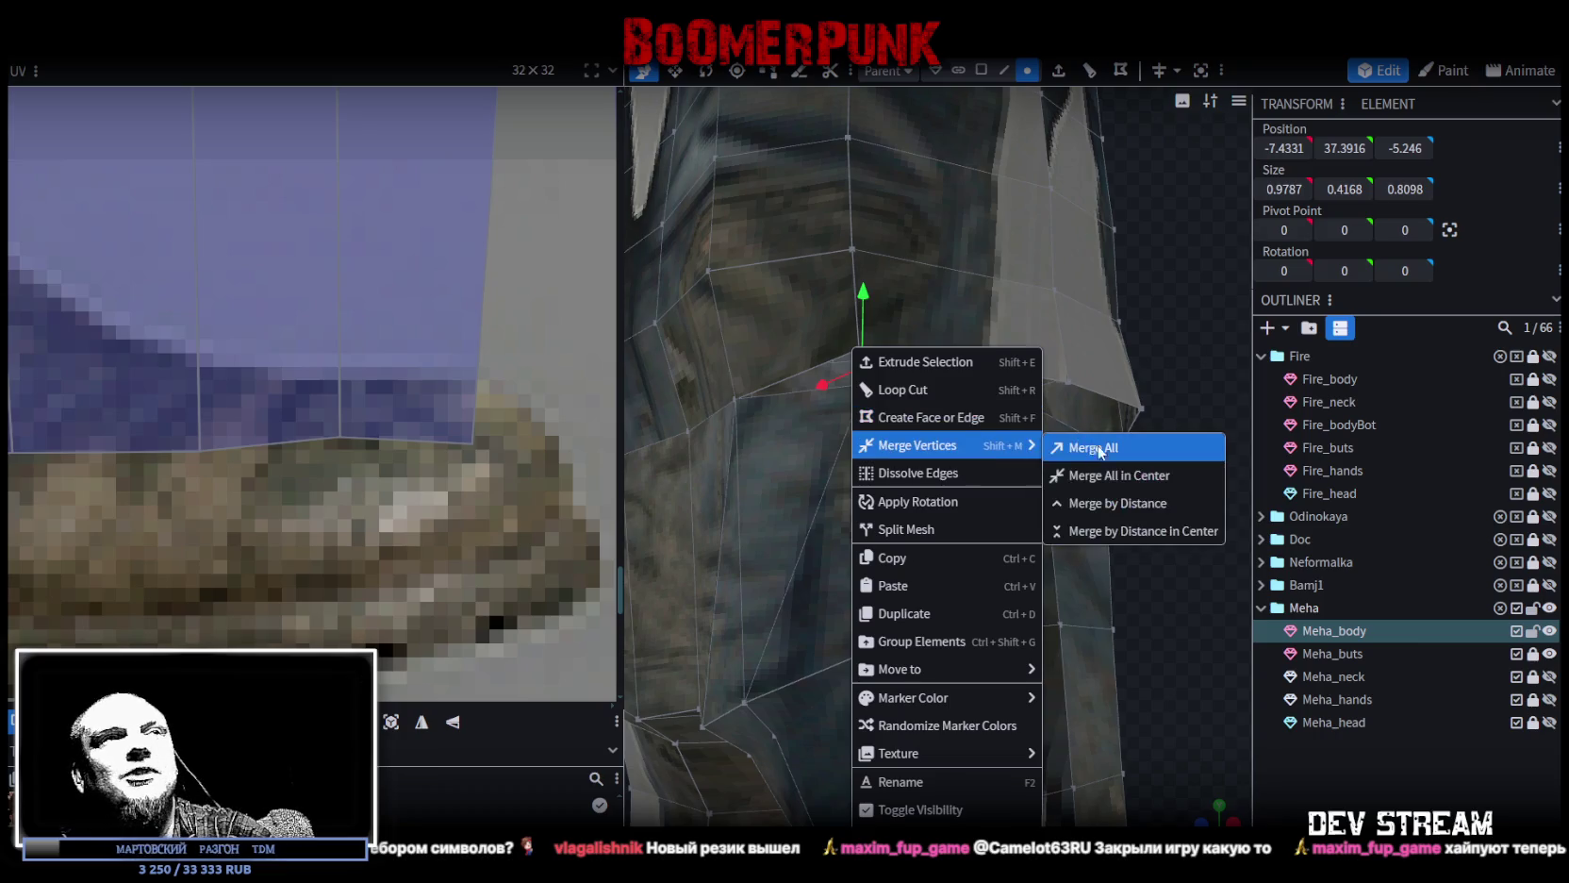
pyautogui.click(1085, 448)
# Merge the side waist vertices and the outer hip edge vertices.
pyautogui.moveTo(1071, 488); pyautogui.dragTo(887, 402)
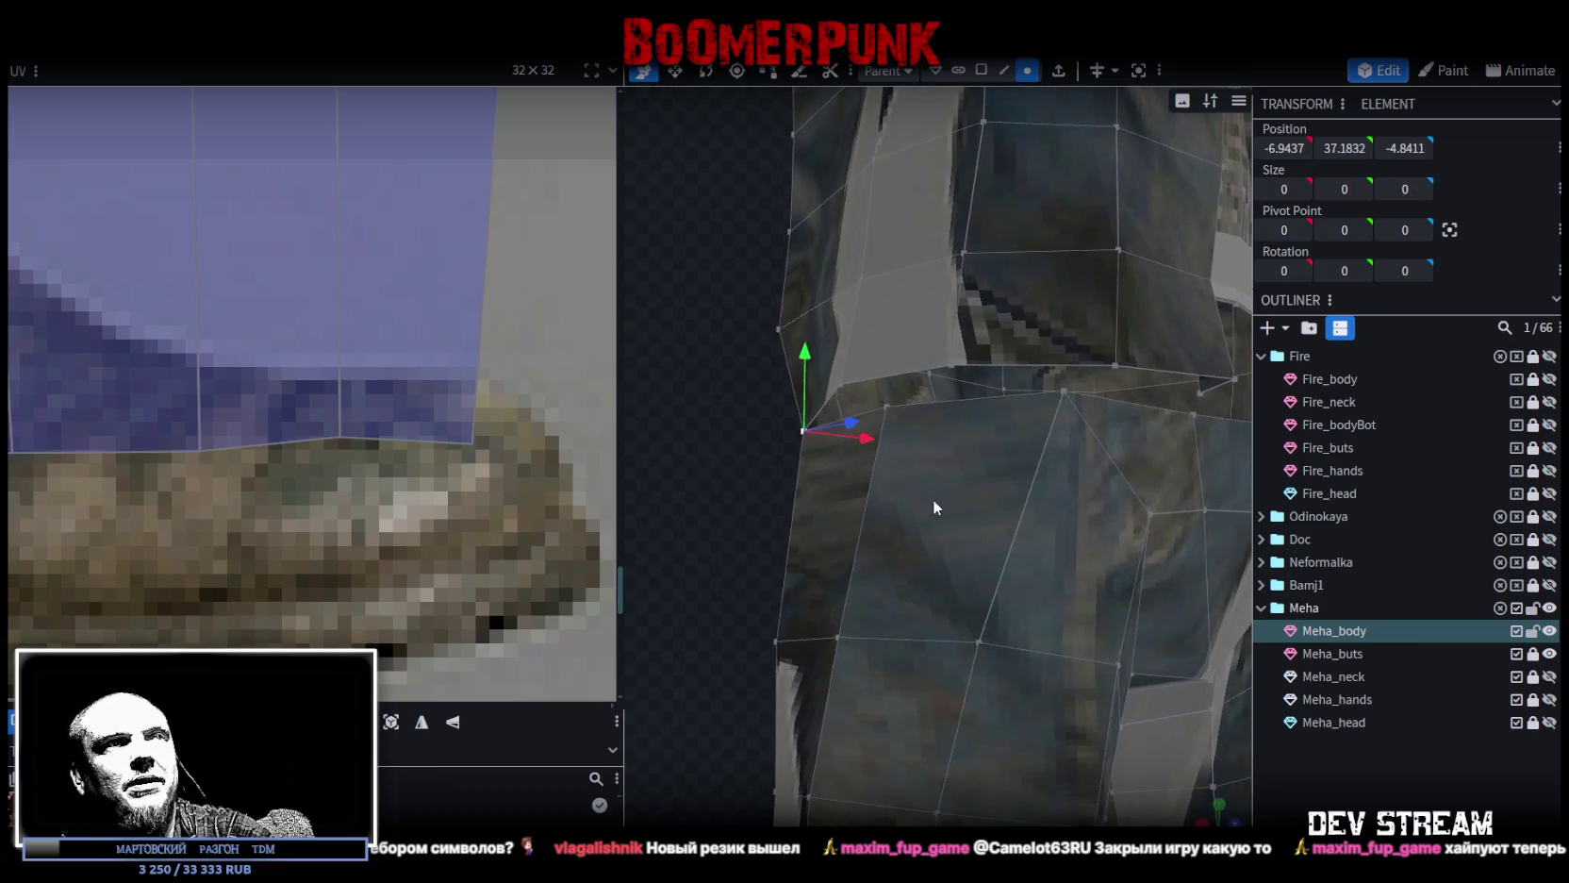
pyautogui.keyDown('shift'); pyautogui.click(830, 376); pyautogui.keyUp('shift')
pyautogui.rightClick(840, 384)
pyautogui.click(1041, 466)
pyautogui.moveTo(775, 573)
pyautogui.mouseDown()
pyautogui.moveTo(717, 566)
pyautogui.moveTo(764, 543)
pyautogui.mouseUp()
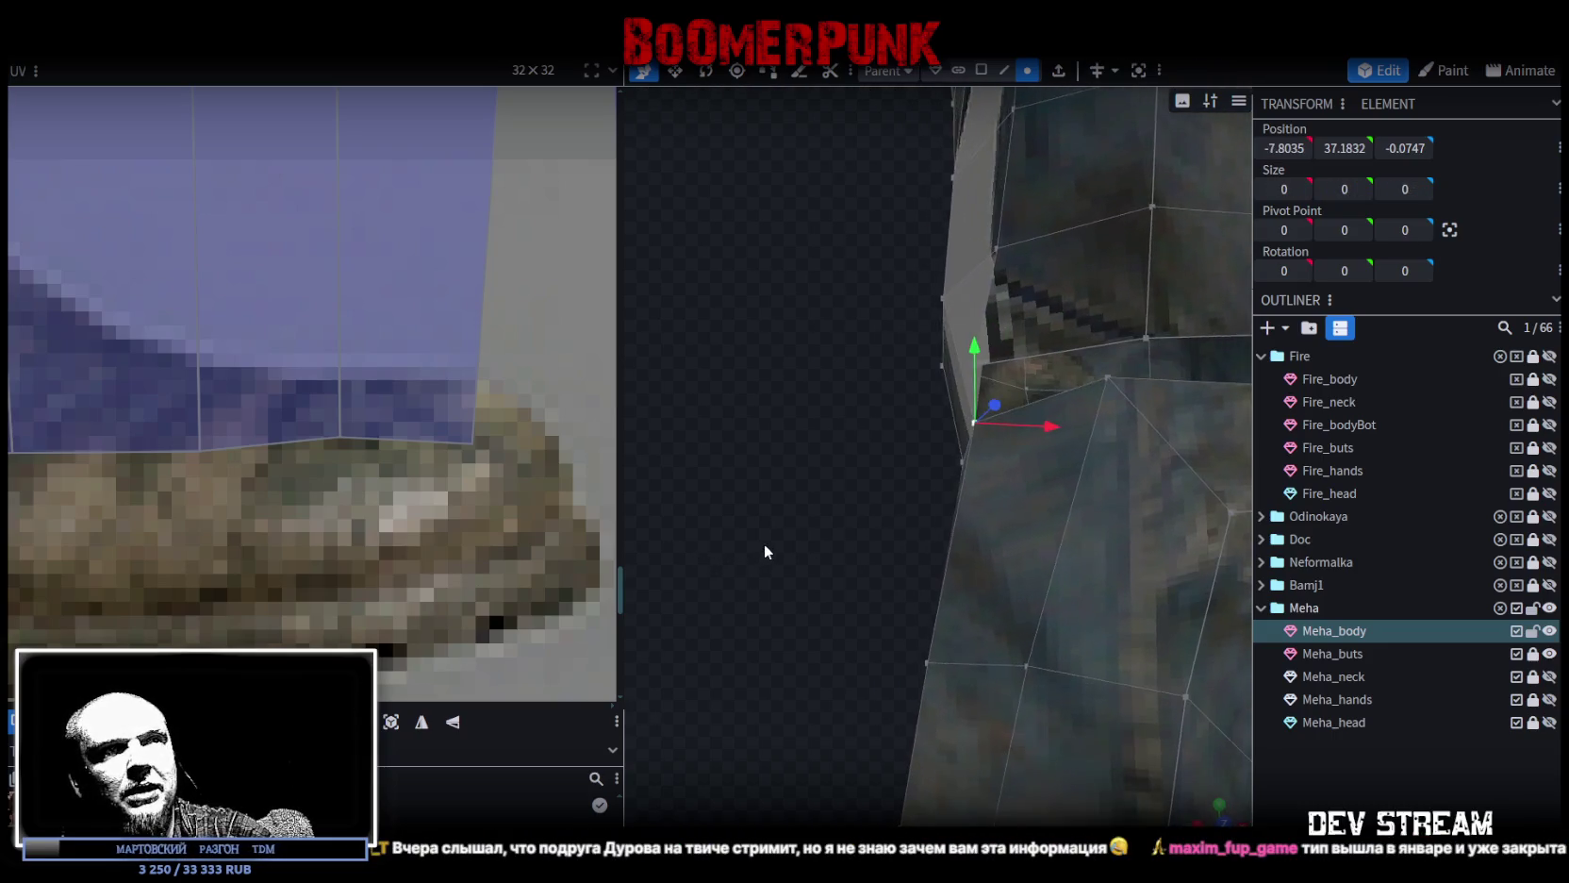
pyautogui.keyDown('shift'); pyautogui.click(1110, 379); pyautogui.keyUp('shift')
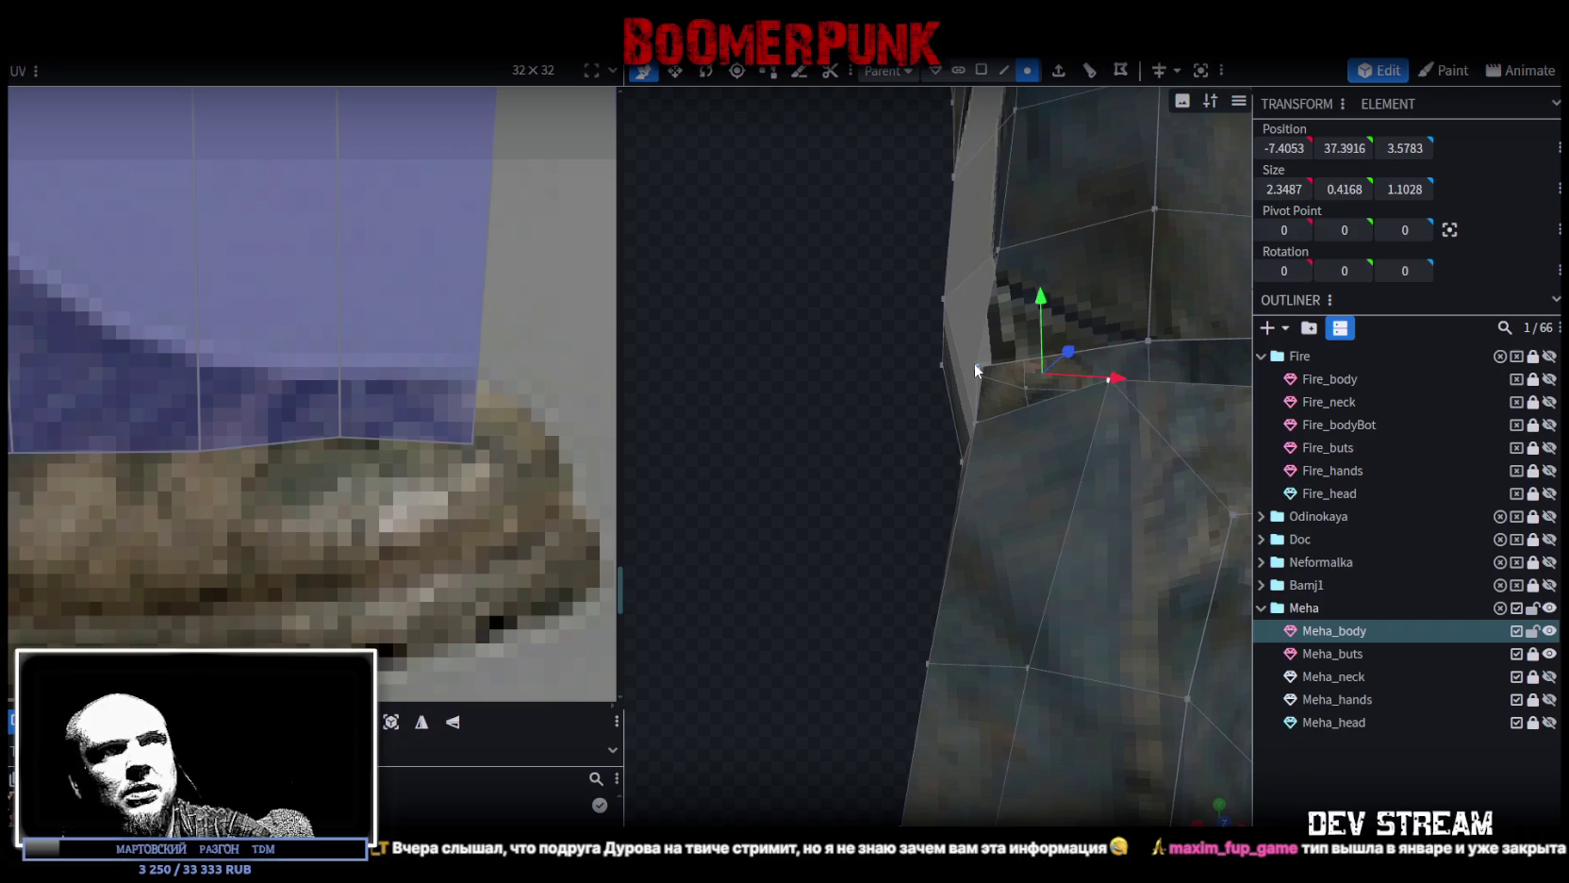
pyautogui.rightClick(975, 362)
pyautogui.click(1183, 460)
# Merge a front waistline pair and select vertices at the front centre.
pyautogui.moveTo(1011, 567)
pyautogui.mouseDown()
pyautogui.moveTo(867, 509)
pyautogui.moveTo(785, 515)
pyautogui.moveTo(1066, 420)
pyautogui.mouseUp()
pyautogui.click(1075, 398)
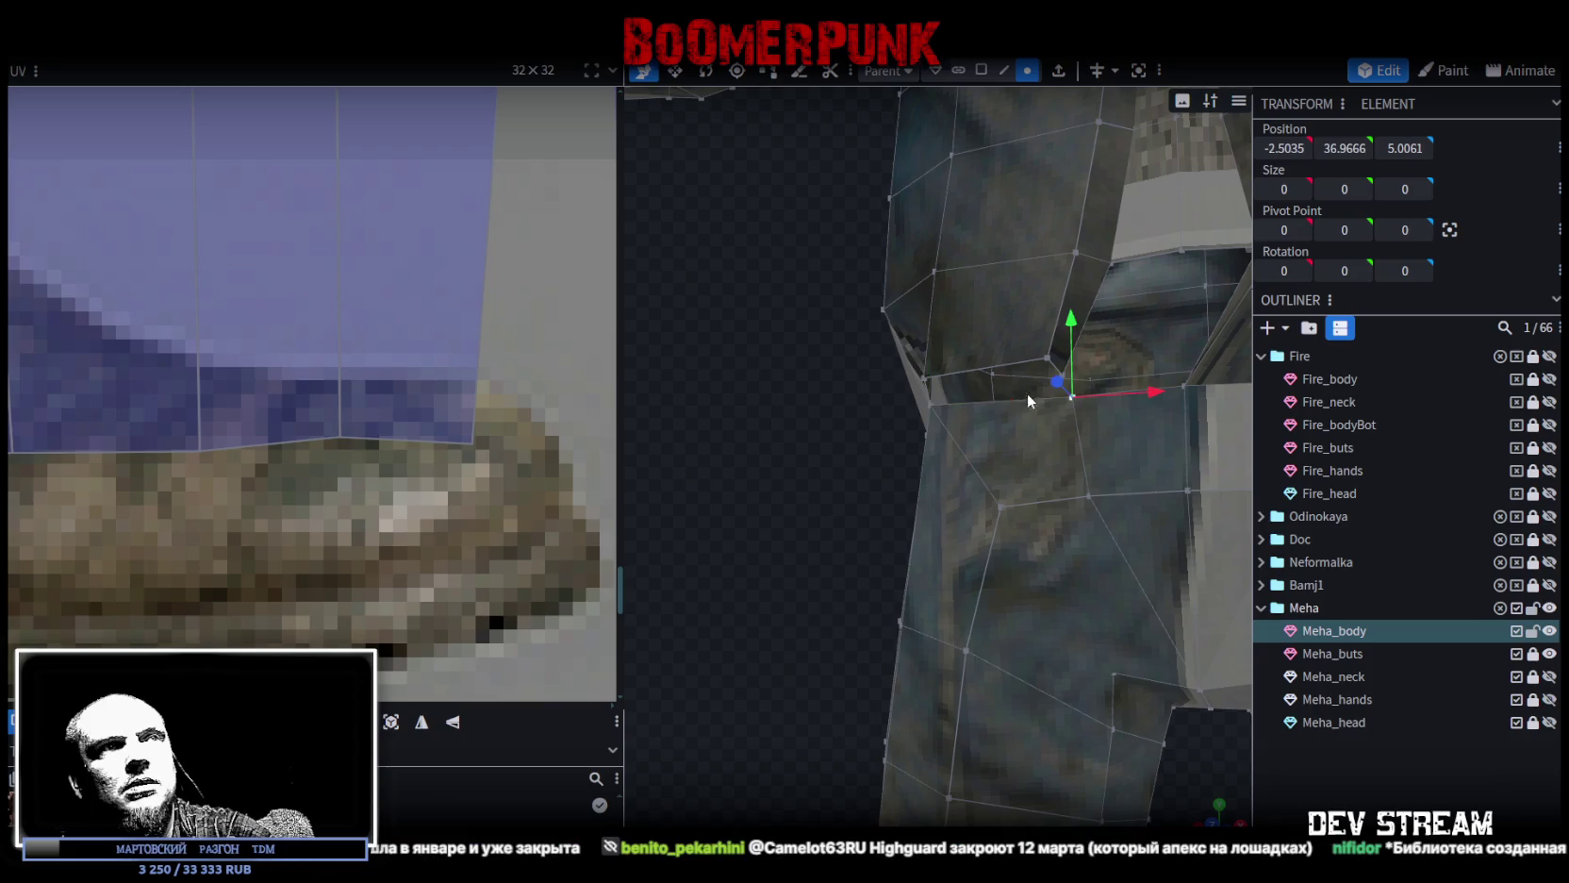
pyautogui.keyDown('shift'); pyautogui.click(922, 380); pyautogui.keyUp('shift')
pyautogui.rightClick(922, 377)
pyautogui.click(1169, 456)
pyautogui.moveTo(935, 514)
pyautogui.mouseDown()
pyautogui.moveTo(912, 517)
pyautogui.moveTo(1012, 452)
pyautogui.moveTo(878, 467)
pyautogui.moveTo(673, 536)
pyautogui.moveTo(669, 520)
pyautogui.moveTo(626, 615)
pyautogui.moveTo(771, 499)
pyautogui.moveTo(715, 554)
pyautogui.moveTo(665, 550)
pyautogui.moveTo(819, 483)
pyautogui.moveTo(732, 542)
pyautogui.moveTo(776, 502)
pyautogui.moveTo(902, 456)
pyautogui.mouseUp()
pyautogui.click(1006, 462)
pyautogui.keyDown('shift'); pyautogui.click(838, 422); pyautogui.keyUp('shift')
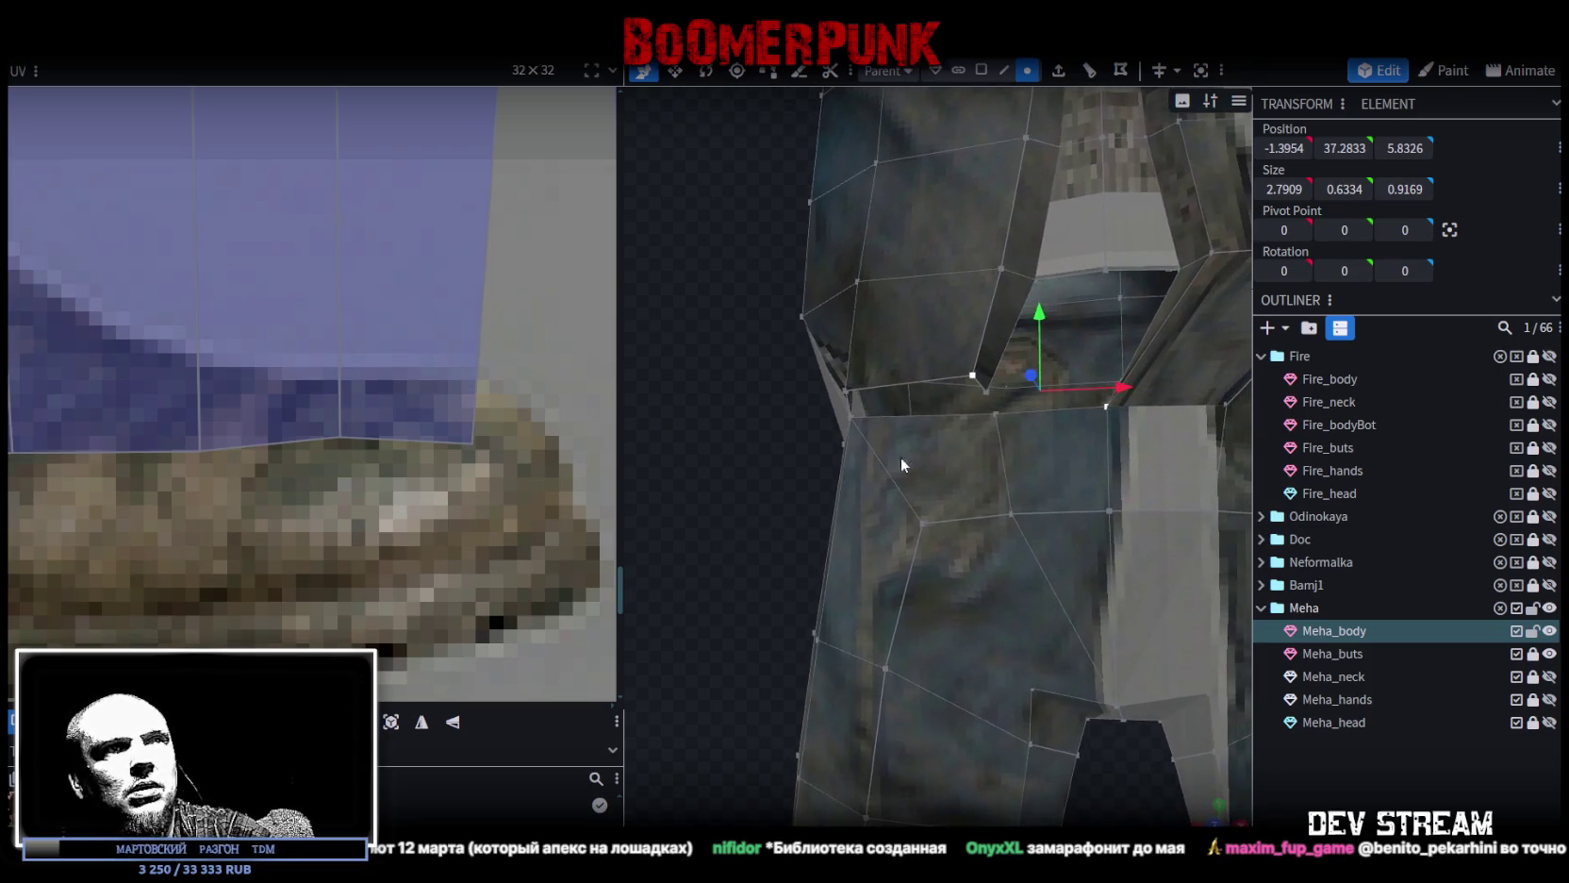
# Weld the front seam pair and the last pair of front waist vertices.
pyautogui.click(1106, 407)
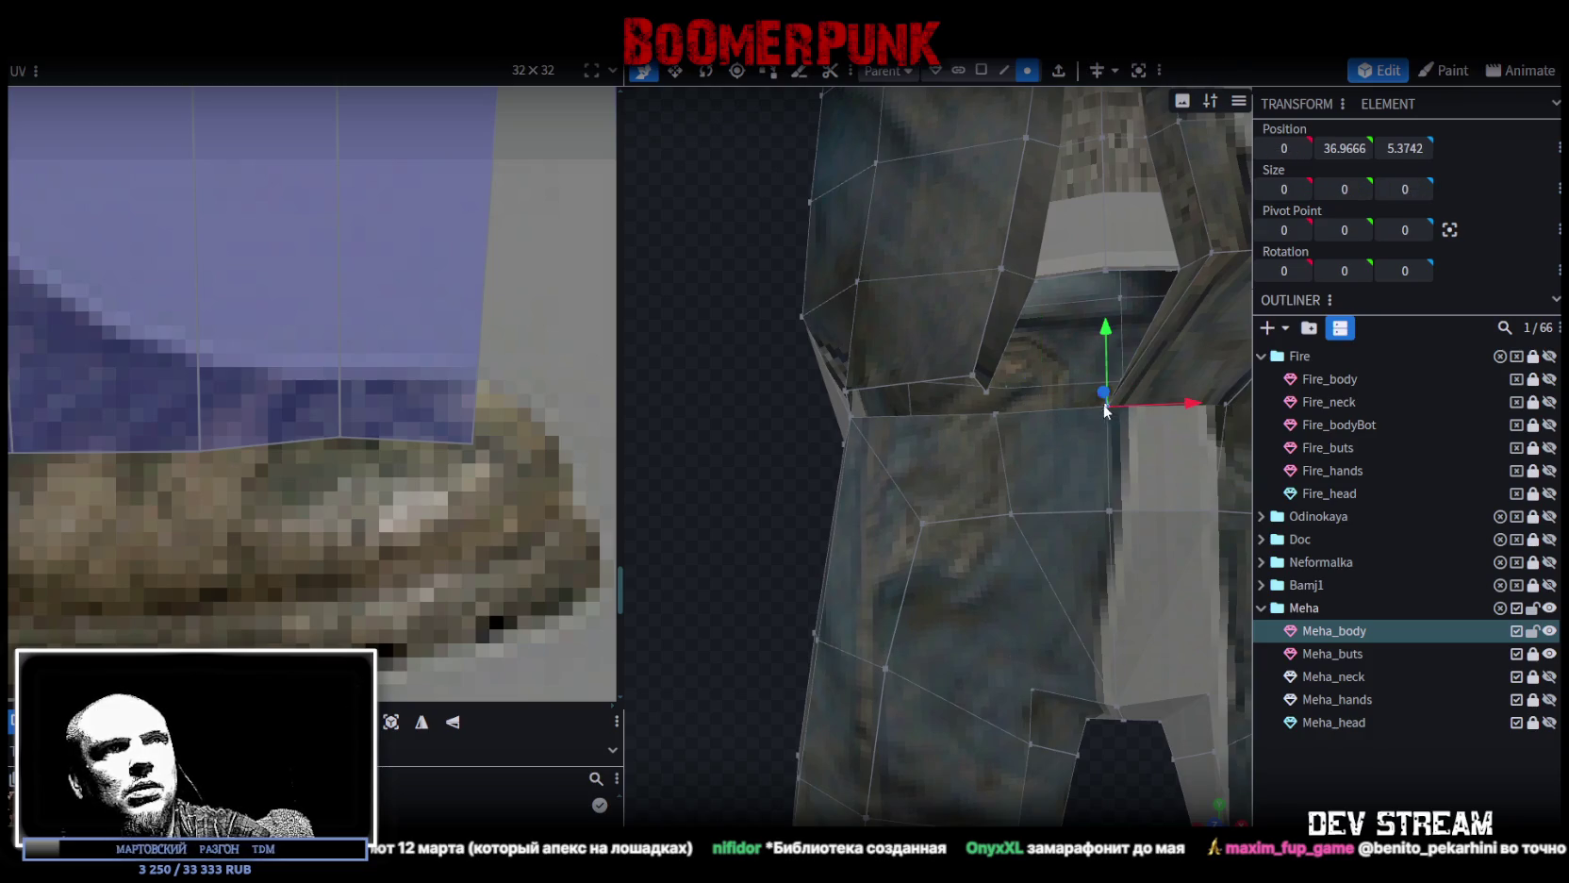
pyautogui.keyDown('shift'); pyautogui.click(988, 390); pyautogui.keyUp('shift')
pyautogui.keyDown('shift'); pyautogui.click(971, 376); pyautogui.keyUp('shift')
pyautogui.rightClick(969, 379)
pyautogui.moveTo(1035, 456)
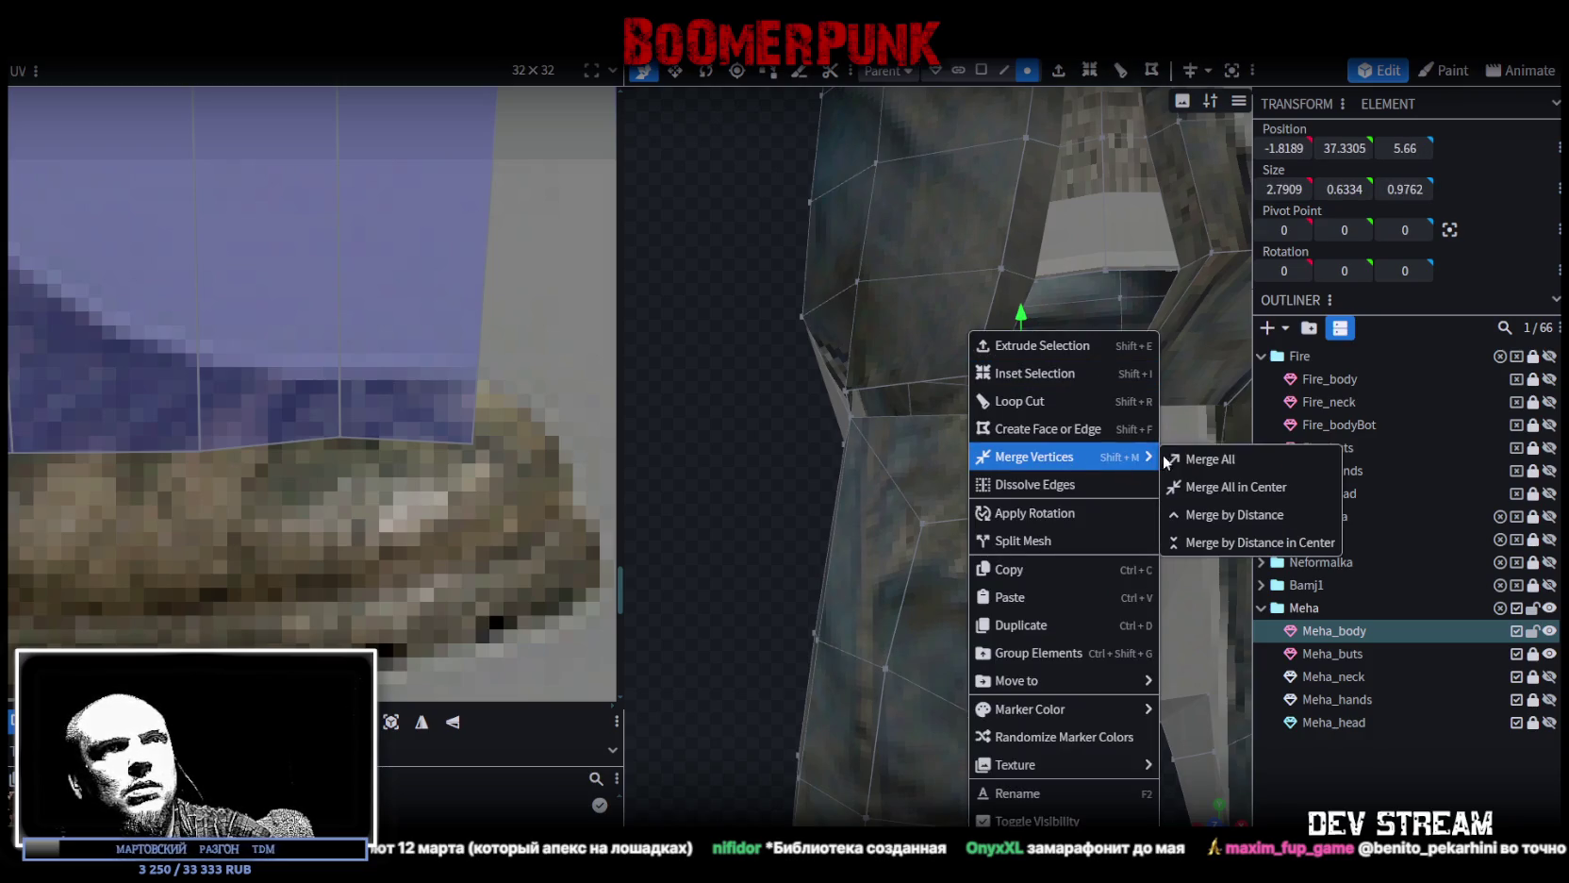
pyautogui.click(1226, 459)
pyautogui.click(996, 411)
pyautogui.keyDown('shift'); pyautogui.click(845, 387); pyautogui.keyUp('shift')
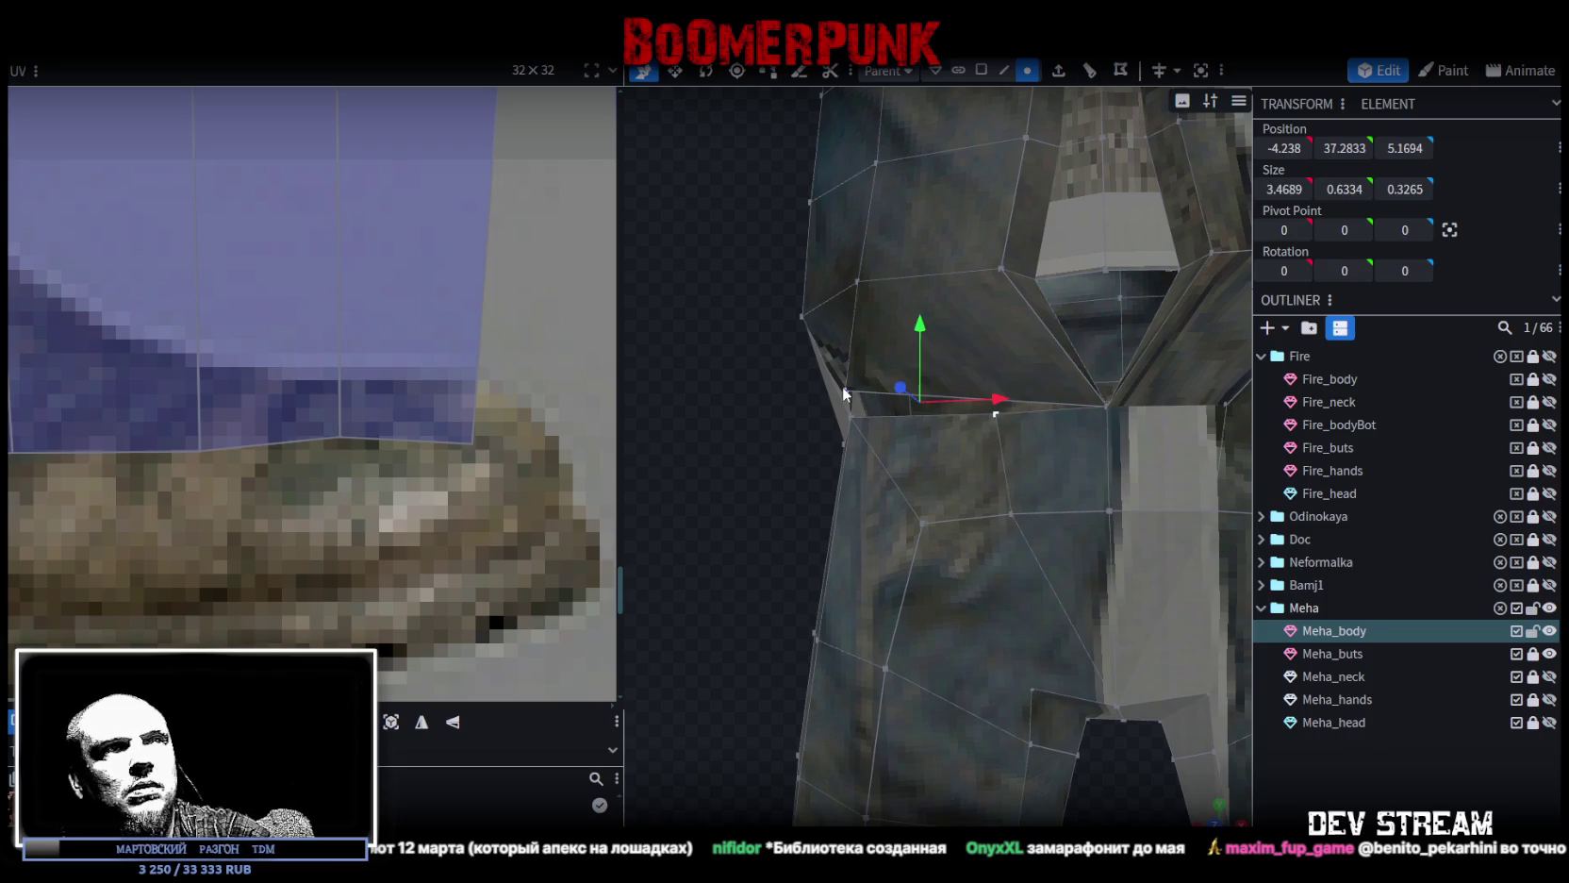
pyautogui.rightClick(842, 387)
pyautogui.click(1075, 465)
pyautogui.scroll(-5, 1105, 497)
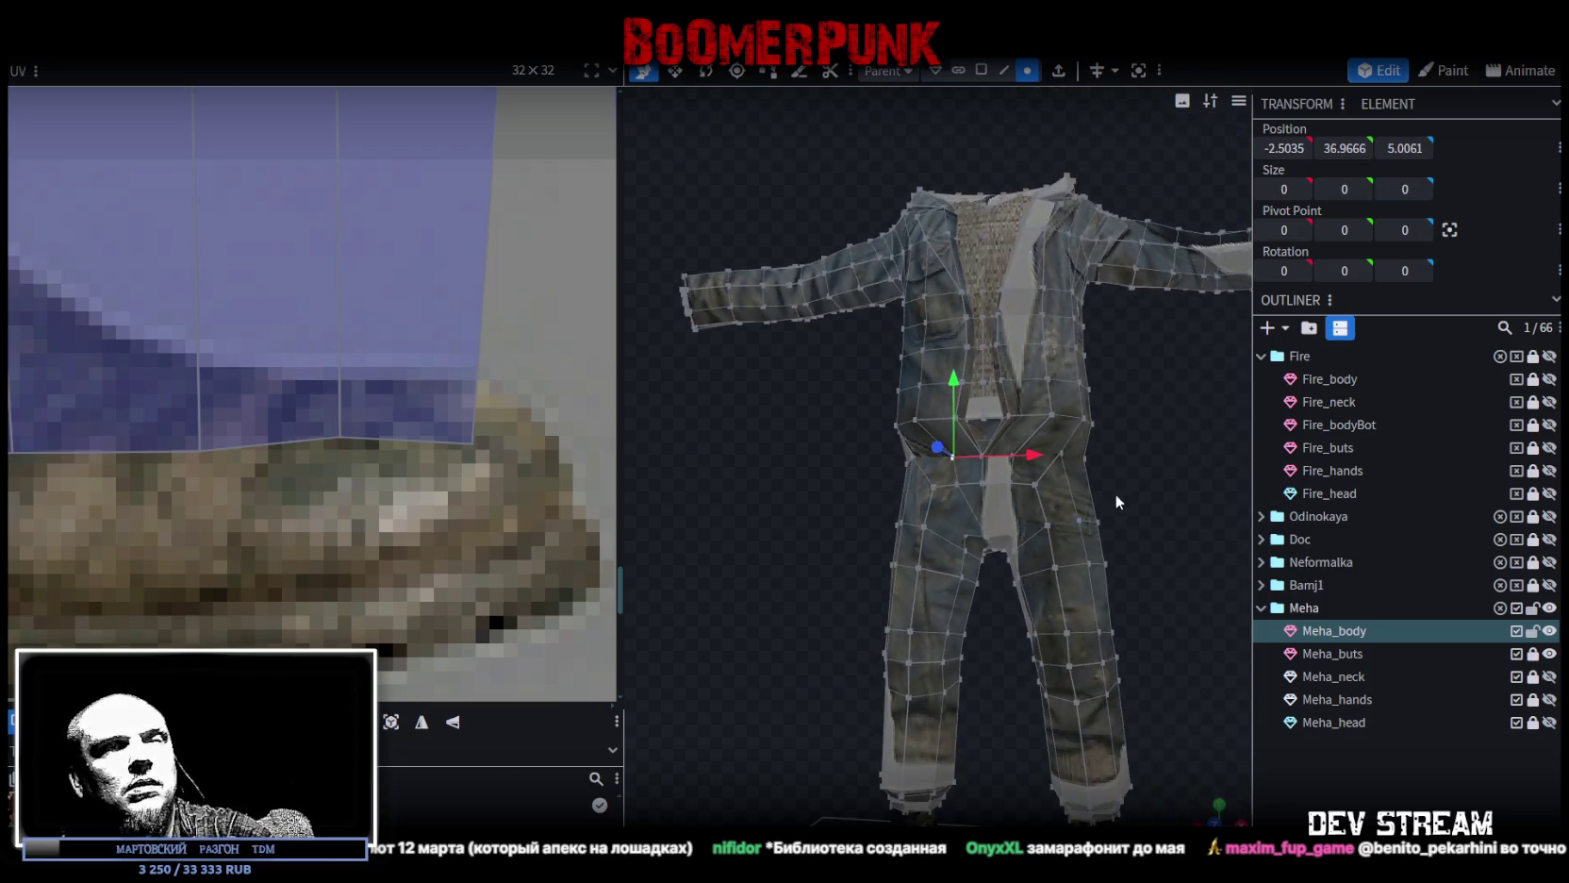
pyautogui.moveTo(1103, 497); pyautogui.dragTo(928, 481)
pyautogui.scroll(1, 943, 489)
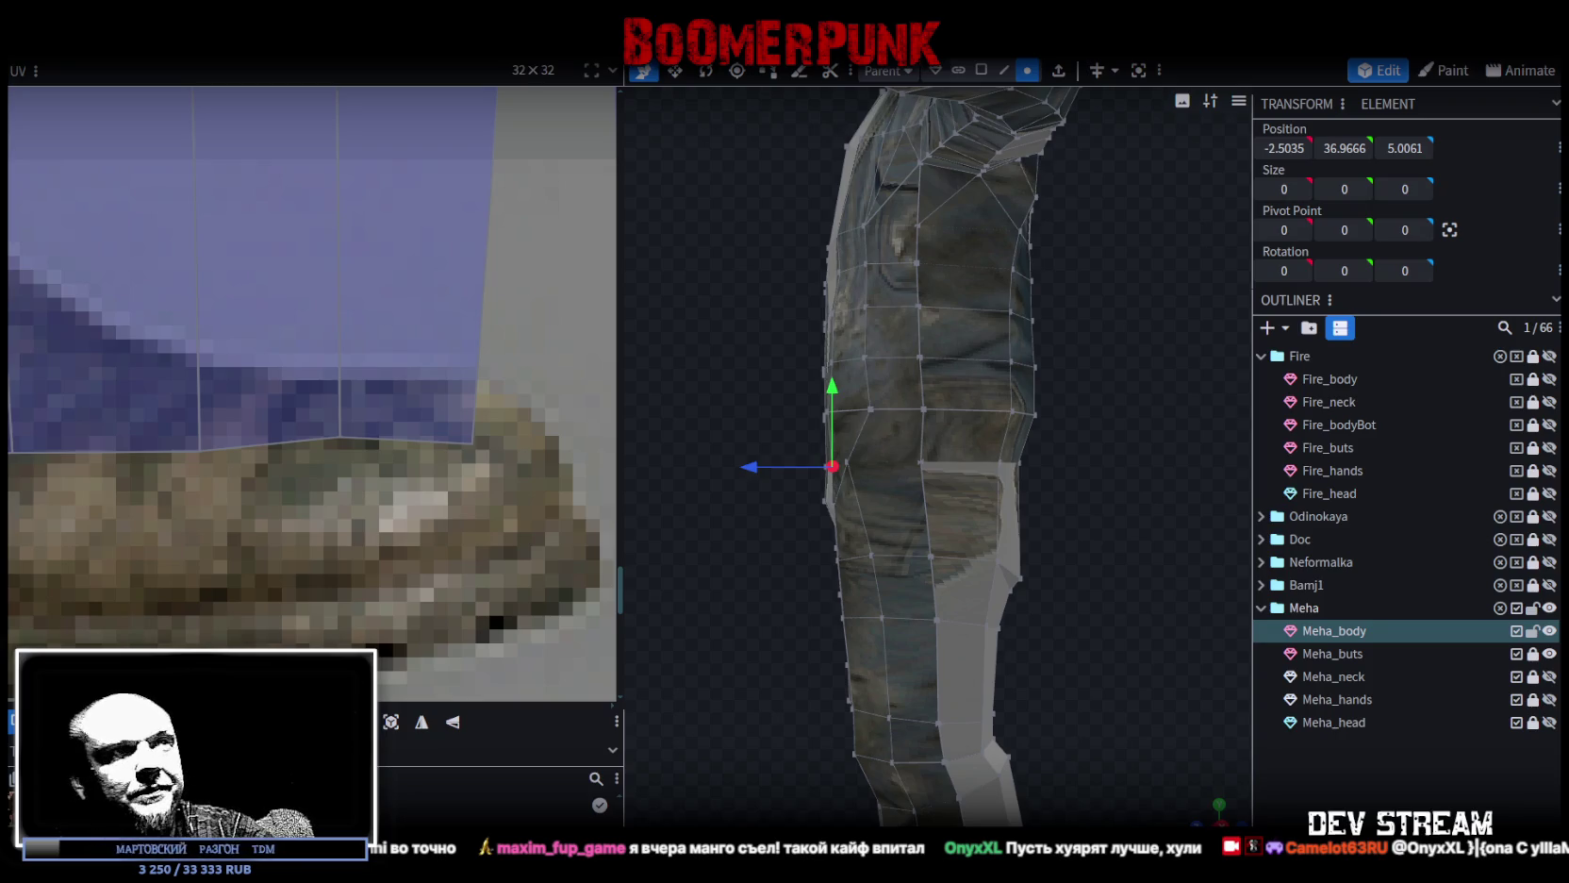
pyautogui.moveTo(764, 625)
pyautogui.mouseDown()
pyautogui.moveTo(672, 621)
pyautogui.moveTo(1038, 634)
pyautogui.moveTo(1118, 654)
pyautogui.moveTo(1029, 609)
pyautogui.moveTo(1106, 623)
pyautogui.moveTo(1078, 569)
pyautogui.moveTo(865, 616)
pyautogui.moveTo(790, 563)
pyautogui.moveTo(833, 605)
pyautogui.moveTo(788, 586)
pyautogui.moveTo(738, 602)
pyautogui.moveTo(1002, 488)
pyautogui.mouseUp()
# Select the lower vertices of the crotch gap on Meha_body.
pyautogui.click(998, 455)
pyautogui.keyDown('shift'); pyautogui.click(930, 451); pyautogui.keyUp('shift')
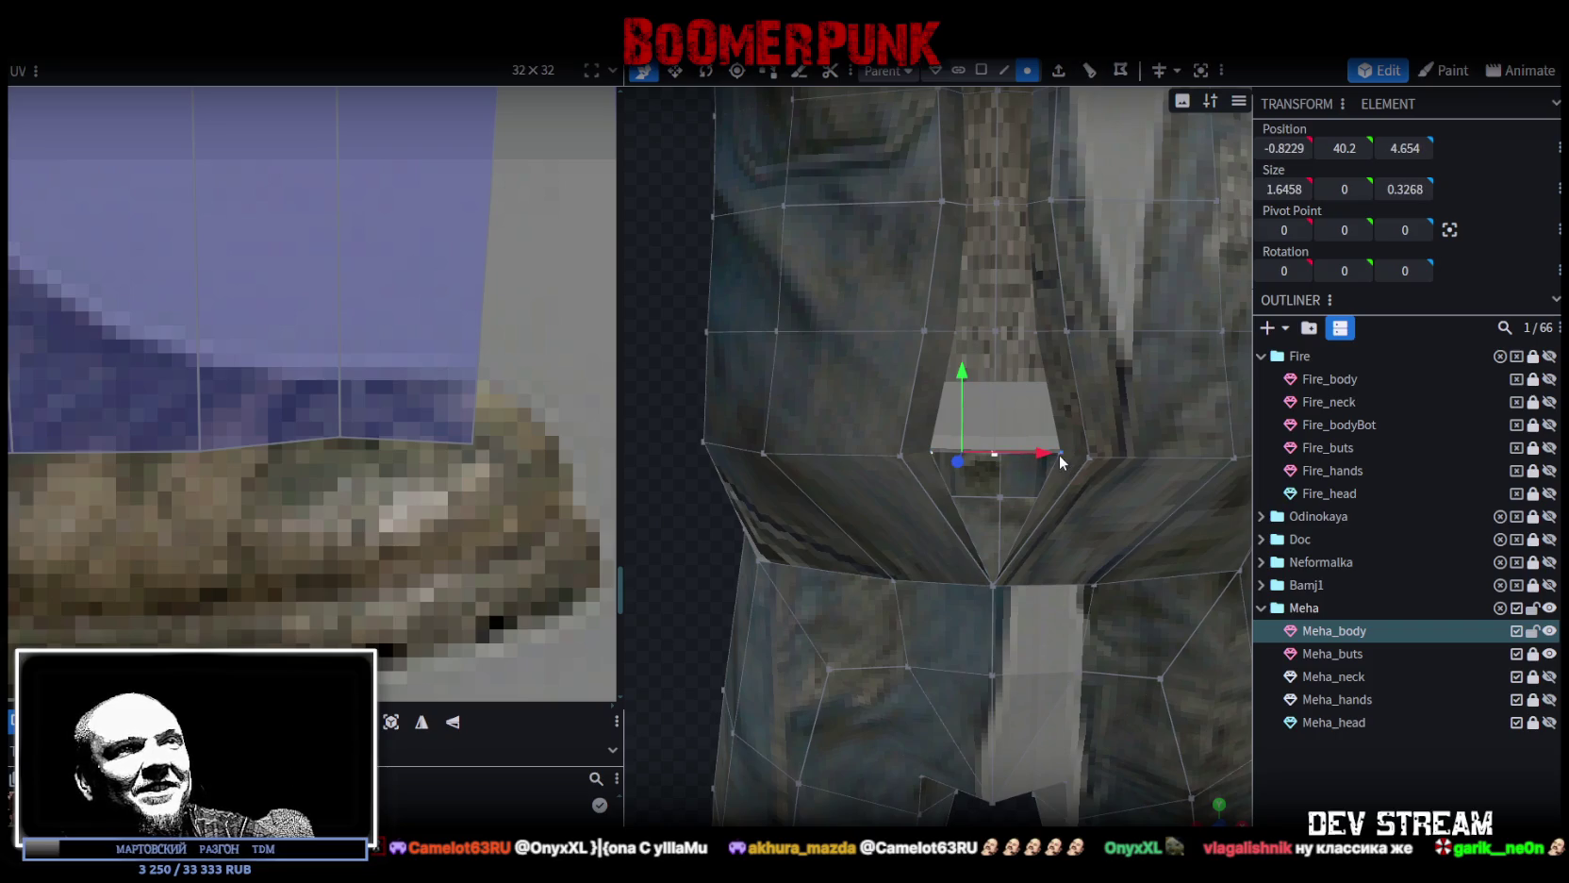
pyautogui.keyDown('shift'); pyautogui.click(1059, 454); pyautogui.keyUp('shift')
pyautogui.scroll(-5, 889, 713)
pyautogui.scroll(5, 730, 617)
pyautogui.moveTo(729, 617)
pyautogui.mouseDown()
pyautogui.moveTo(947, 632)
pyautogui.moveTo(1043, 620)
pyautogui.moveTo(930, 616)
pyautogui.moveTo(844, 496)
pyautogui.mouseUp()
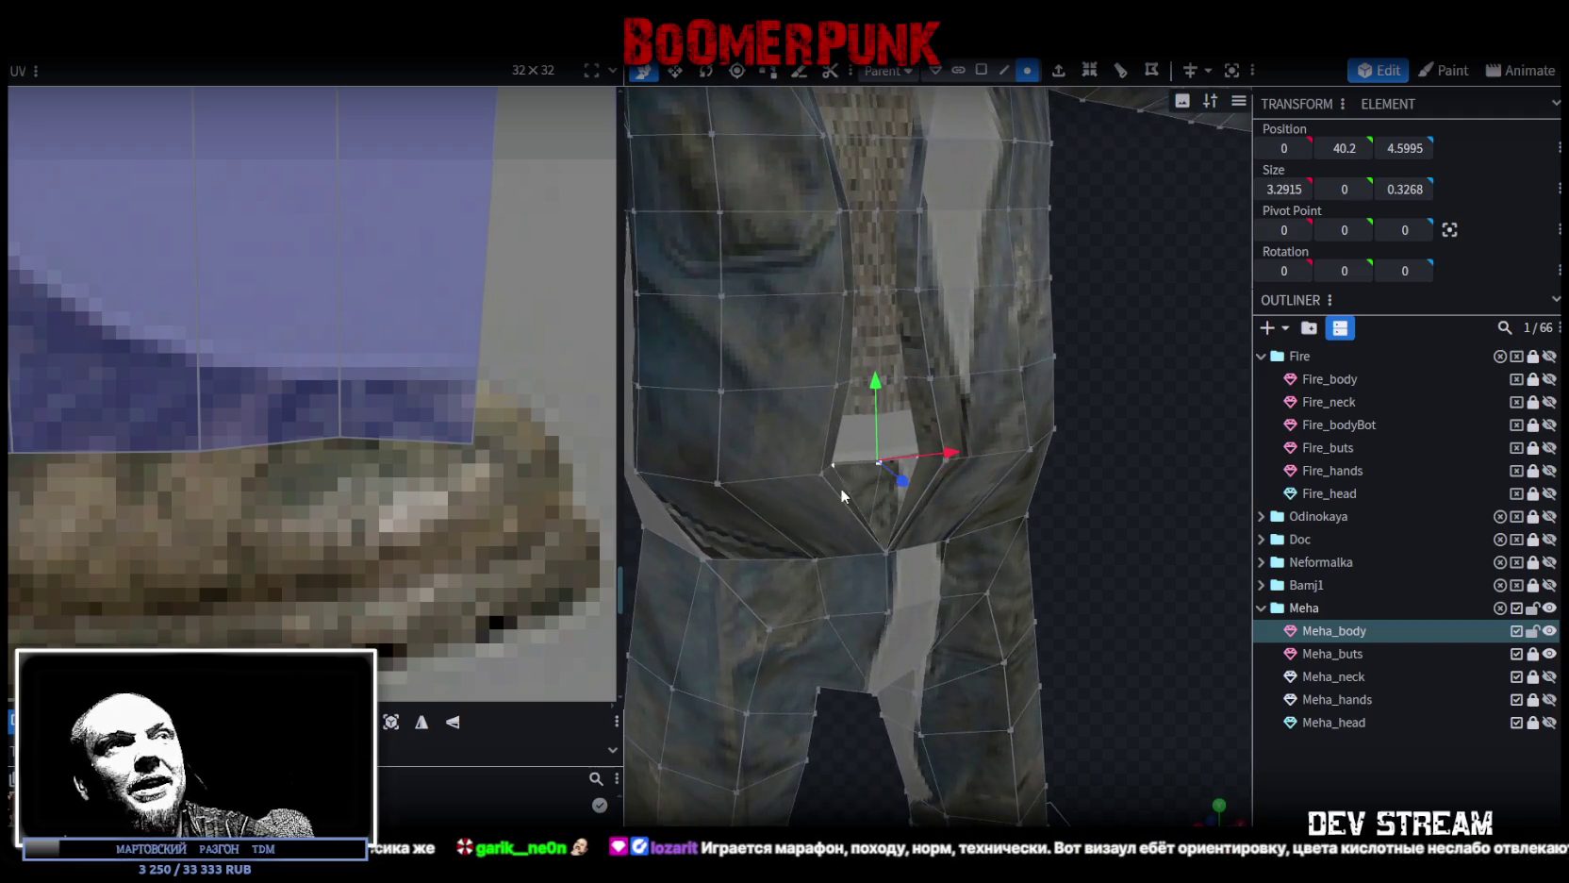
# Reselect the crotch-gap vertices and merge them into a single point.
pyautogui.click(948, 460)
pyautogui.click(884, 461)
pyautogui.scroll(3, 893, 466)
pyautogui.keyDown('shift'); pyautogui.click(750, 455); pyautogui.keyUp('shift')
pyautogui.keyDown('shift'); pyautogui.click(954, 452); pyautogui.keyUp('shift')
pyautogui.keyDown('shift'); pyautogui.click(727, 475); pyautogui.keyUp('shift')
pyautogui.moveTo(1058, 610)
pyautogui.mouseDown()
pyautogui.moveTo(1117, 565)
pyautogui.moveTo(1019, 506)
pyautogui.mouseUp()
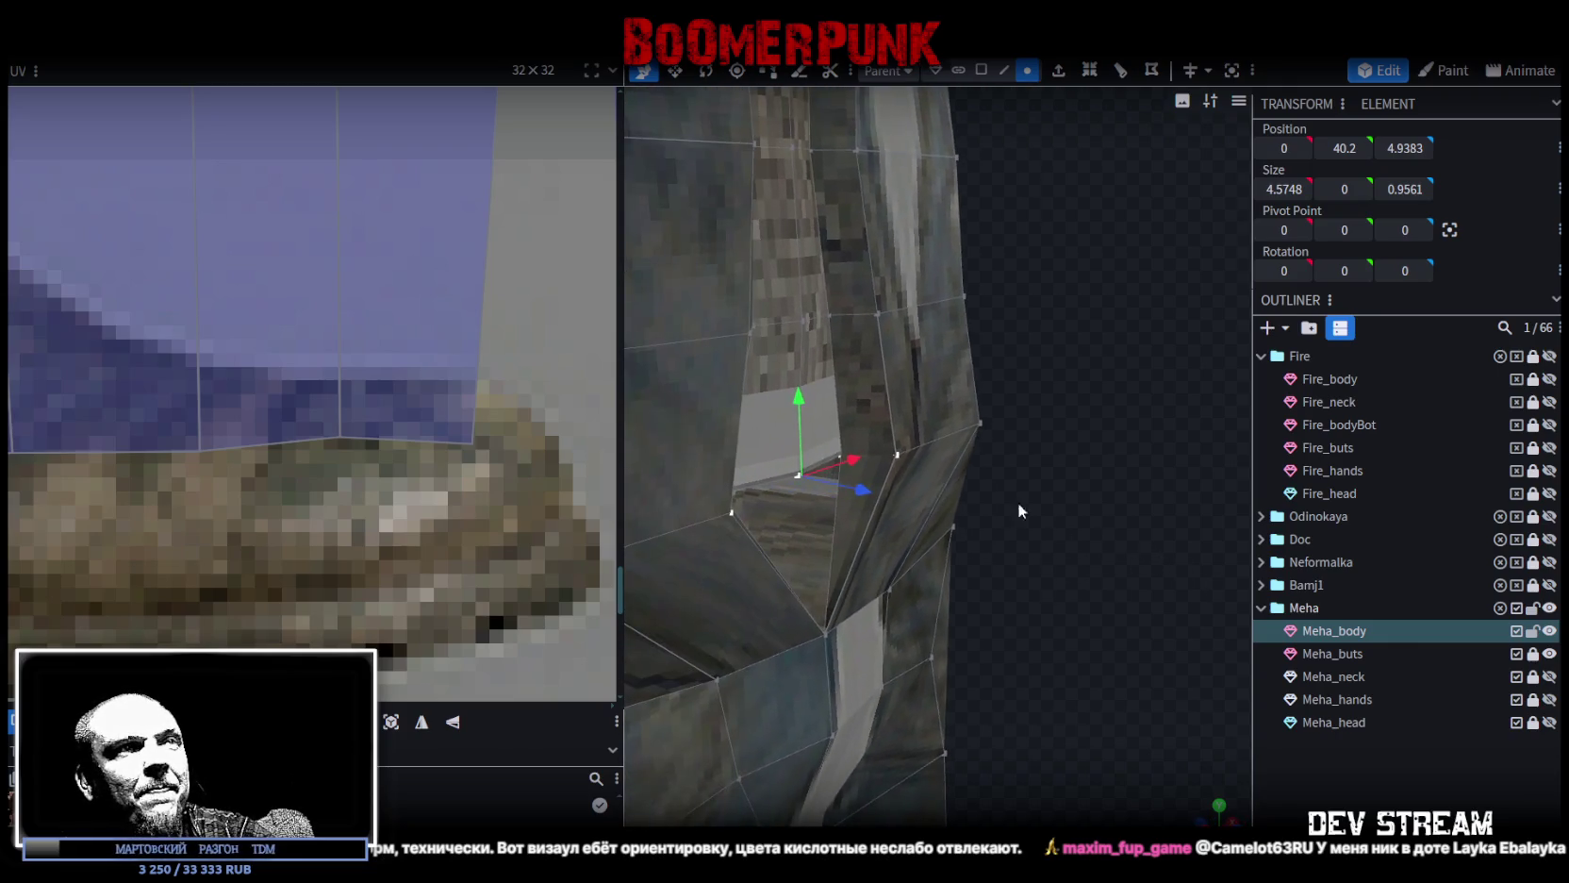
pyautogui.rightClick(902, 457)
pyautogui.click(1164, 491)
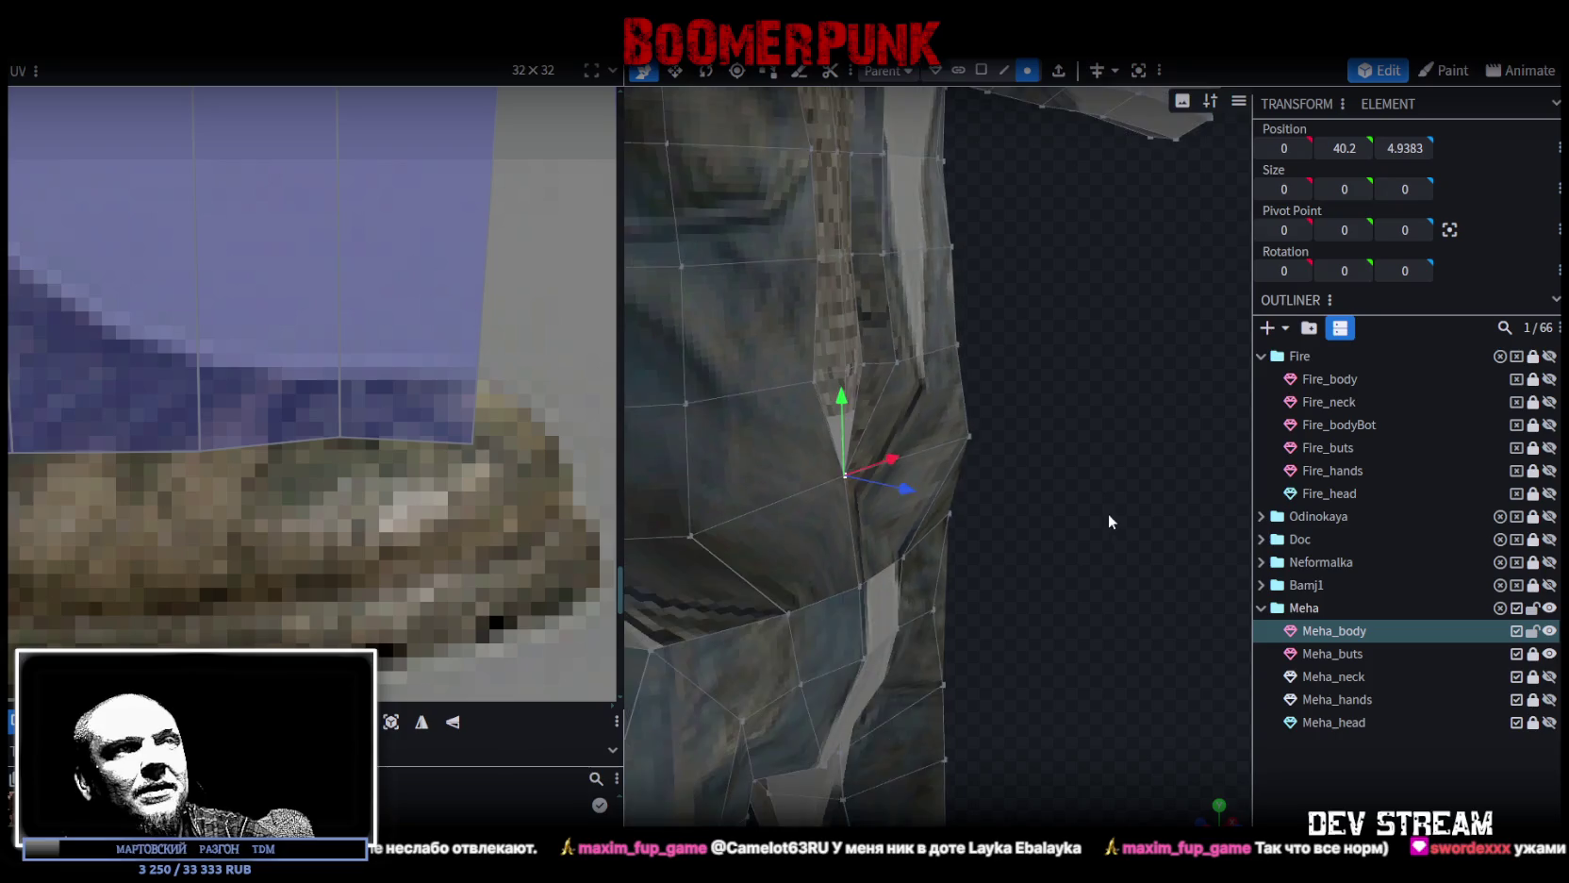
# Push the merged crotch vertex forward along Z to close the gap.
pyautogui.moveTo(1109, 512); pyautogui.dragTo(1176, 457)
pyautogui.moveTo(938, 471)
pyautogui.mouseDown()
pyautogui.moveTo(938, 506)
pyautogui.moveTo(963, 495)
pyautogui.moveTo(1029, 531)
pyautogui.mouseUp()
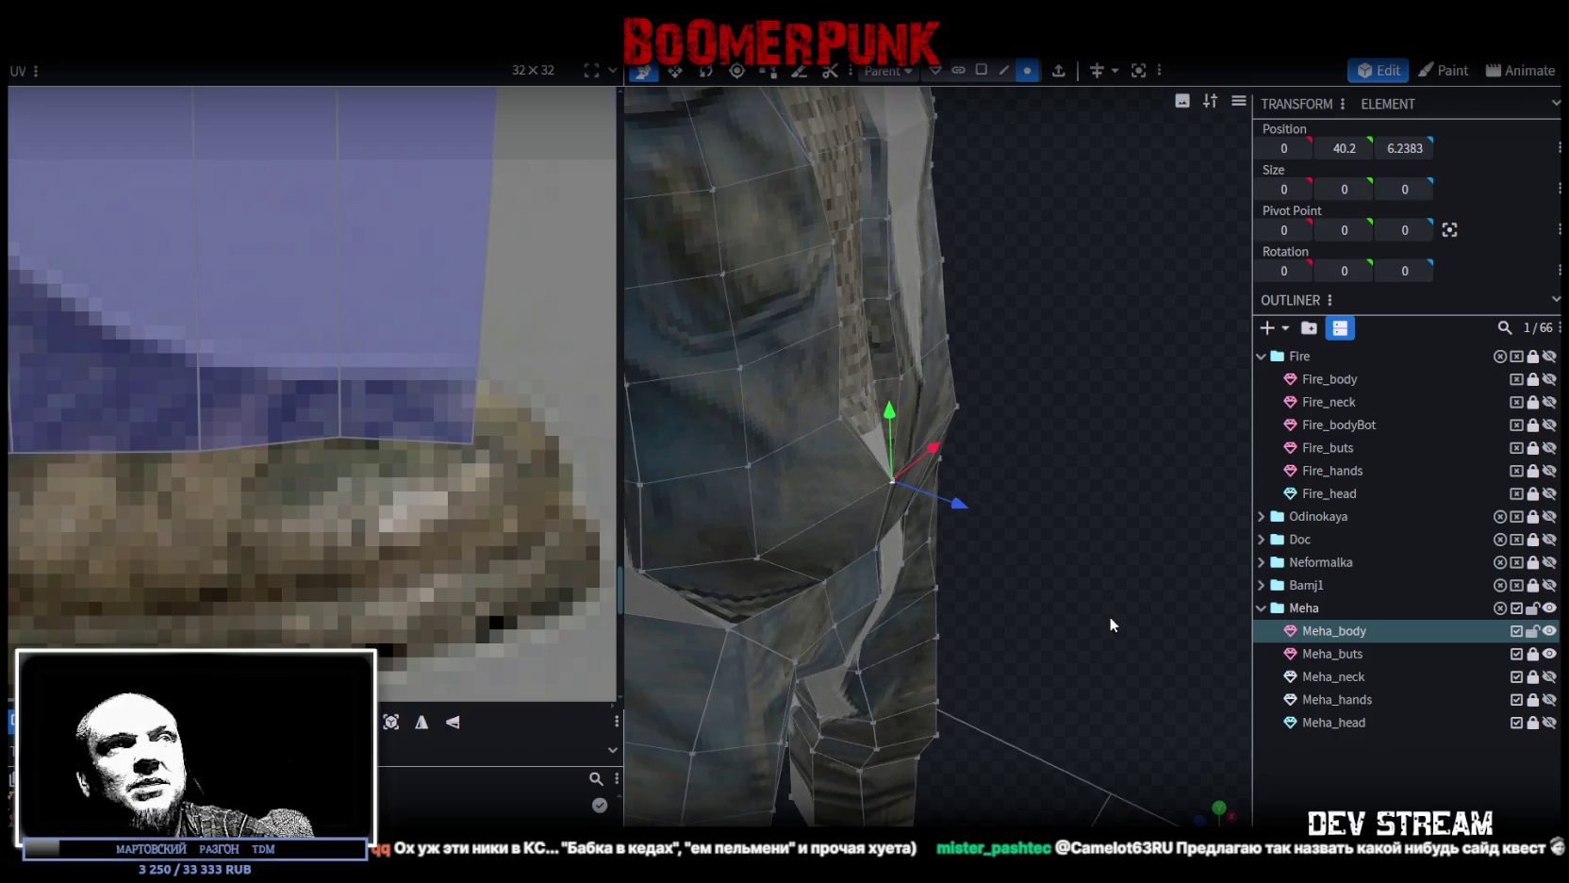
pyautogui.scroll(-5, 1114, 619)
pyautogui.scroll(5, 1123, 628)
pyautogui.moveTo(1123, 627)
pyautogui.mouseDown()
pyautogui.moveTo(1061, 720)
pyautogui.moveTo(1076, 596)
pyautogui.moveTo(1070, 618)
pyautogui.mouseUp()
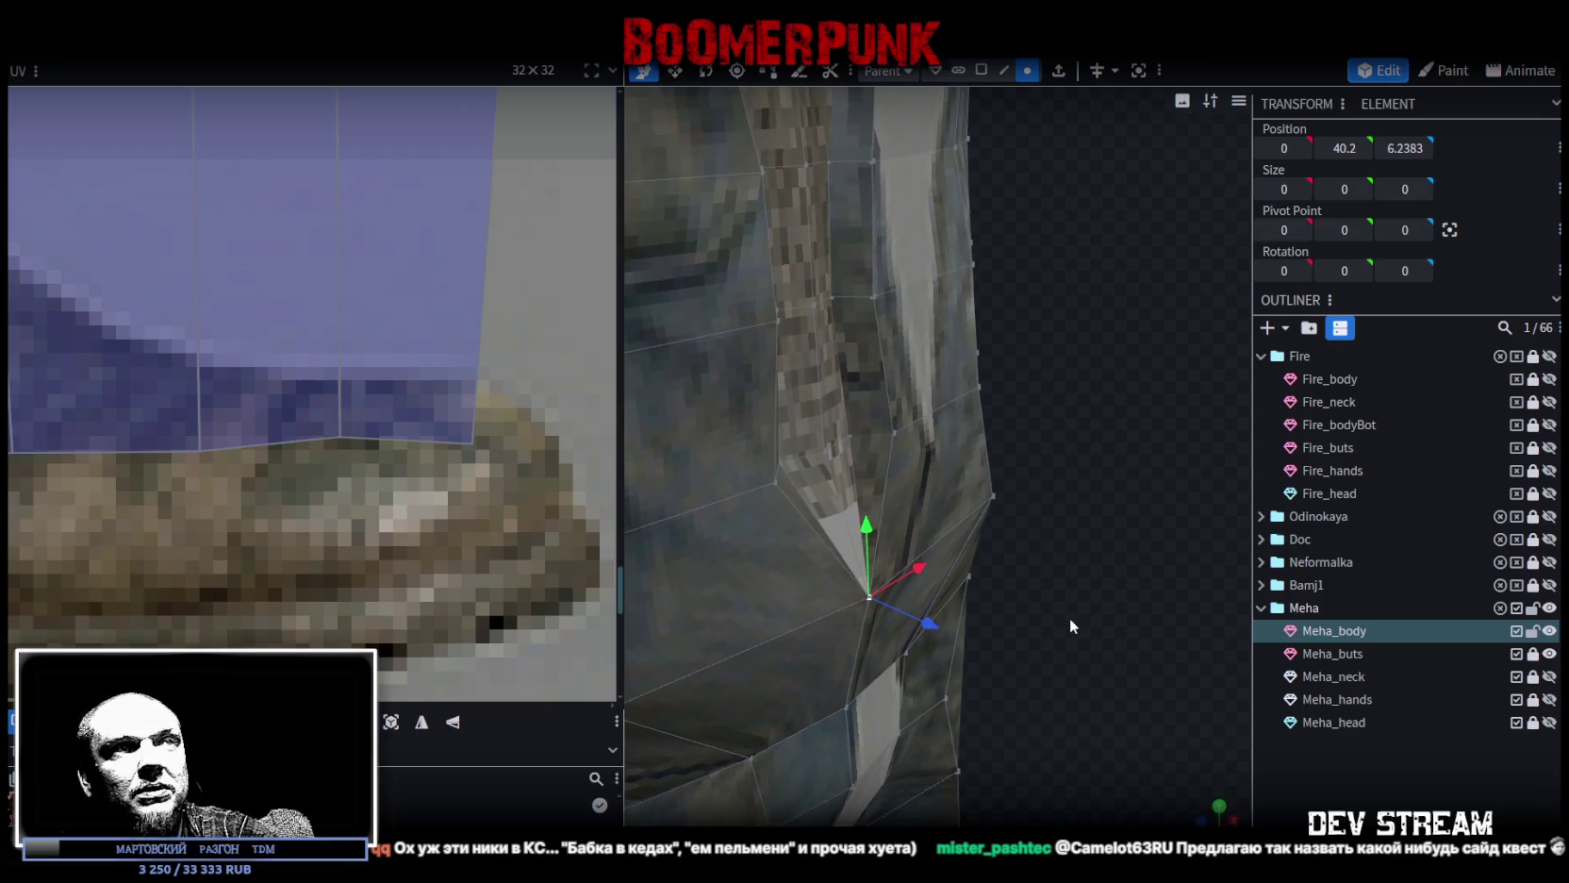
# Select several hip and crotch vertices for the next merge.
pyautogui.click(896, 432)
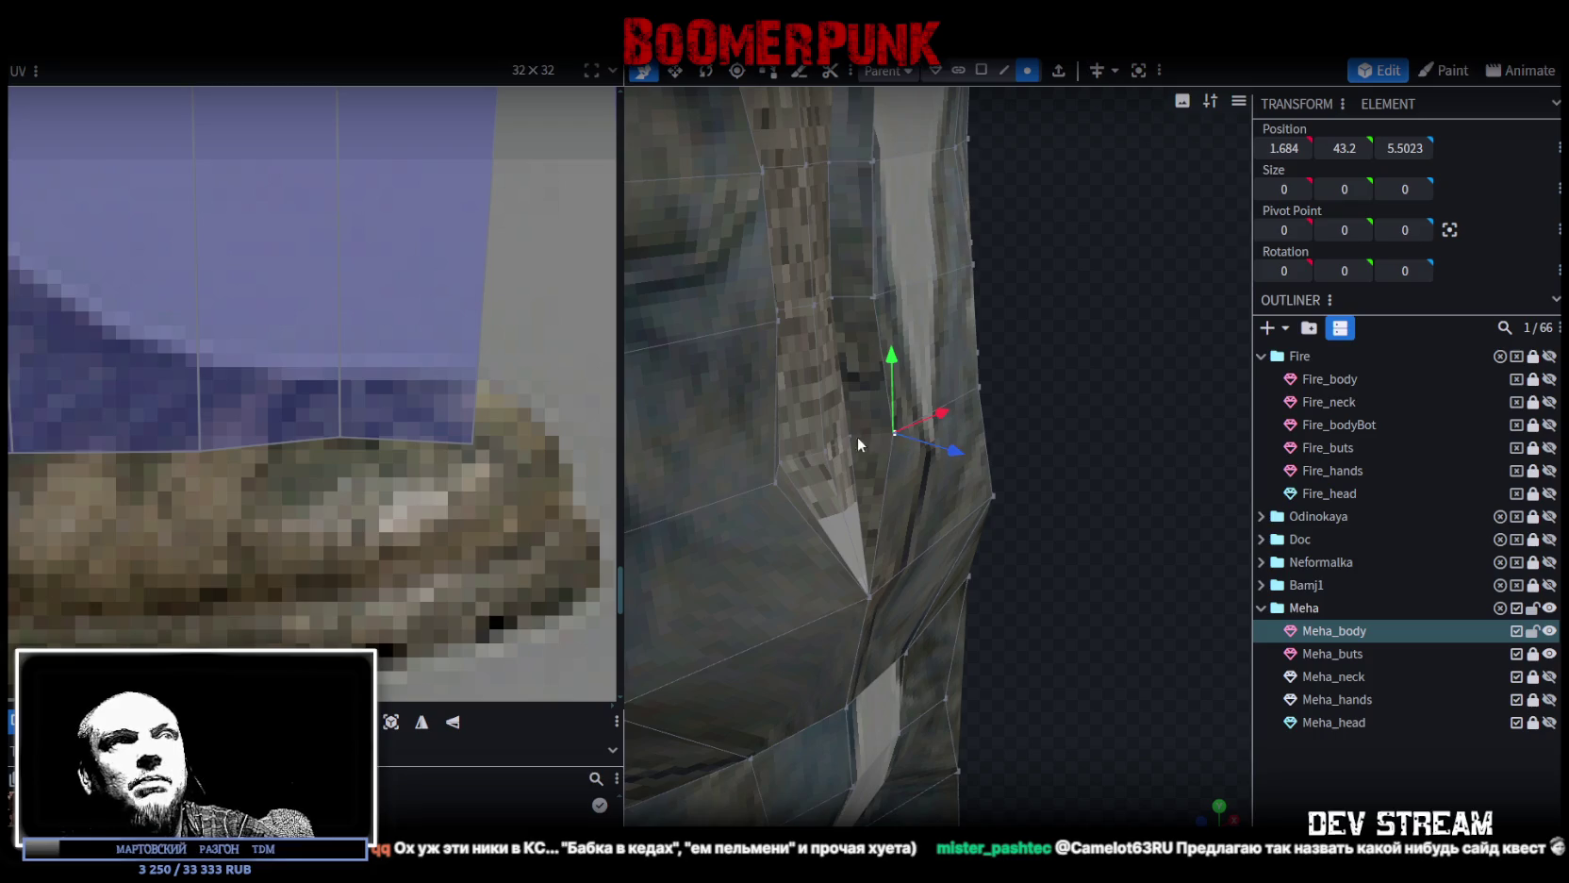
pyautogui.keyDown('shift'); pyautogui.click(825, 449); pyautogui.keyUp('shift')
pyautogui.moveTo(825, 448)
pyautogui.mouseDown()
pyautogui.moveTo(1074, 598)
pyautogui.moveTo(801, 450)
pyautogui.mouseUp()
pyautogui.keyDown('shift'); pyautogui.click(791, 422); pyautogui.keyUp('shift')
pyautogui.keyDown('shift'); pyautogui.click(759, 437); pyautogui.keyUp('shift')
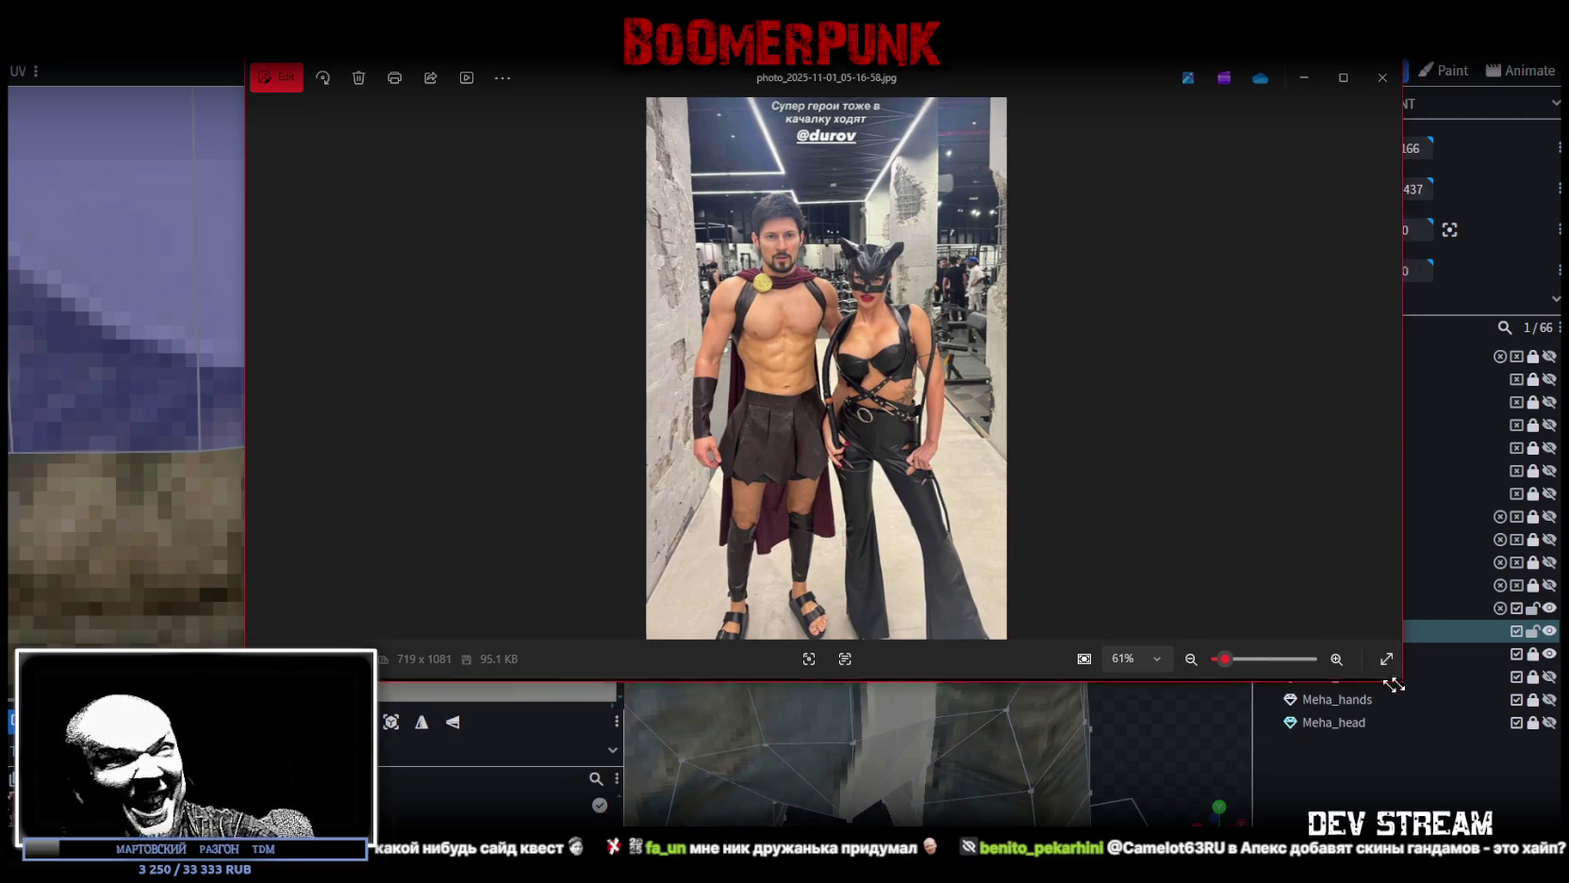
# Narrow the Photos window and zoom in on the reference's legs and sandals.
pyautogui.moveTo(1409, 677); pyautogui.dragTo(1016, 816)
pyautogui.scroll(3, 590, 766)
pyautogui.scroll(3, 528, 679)
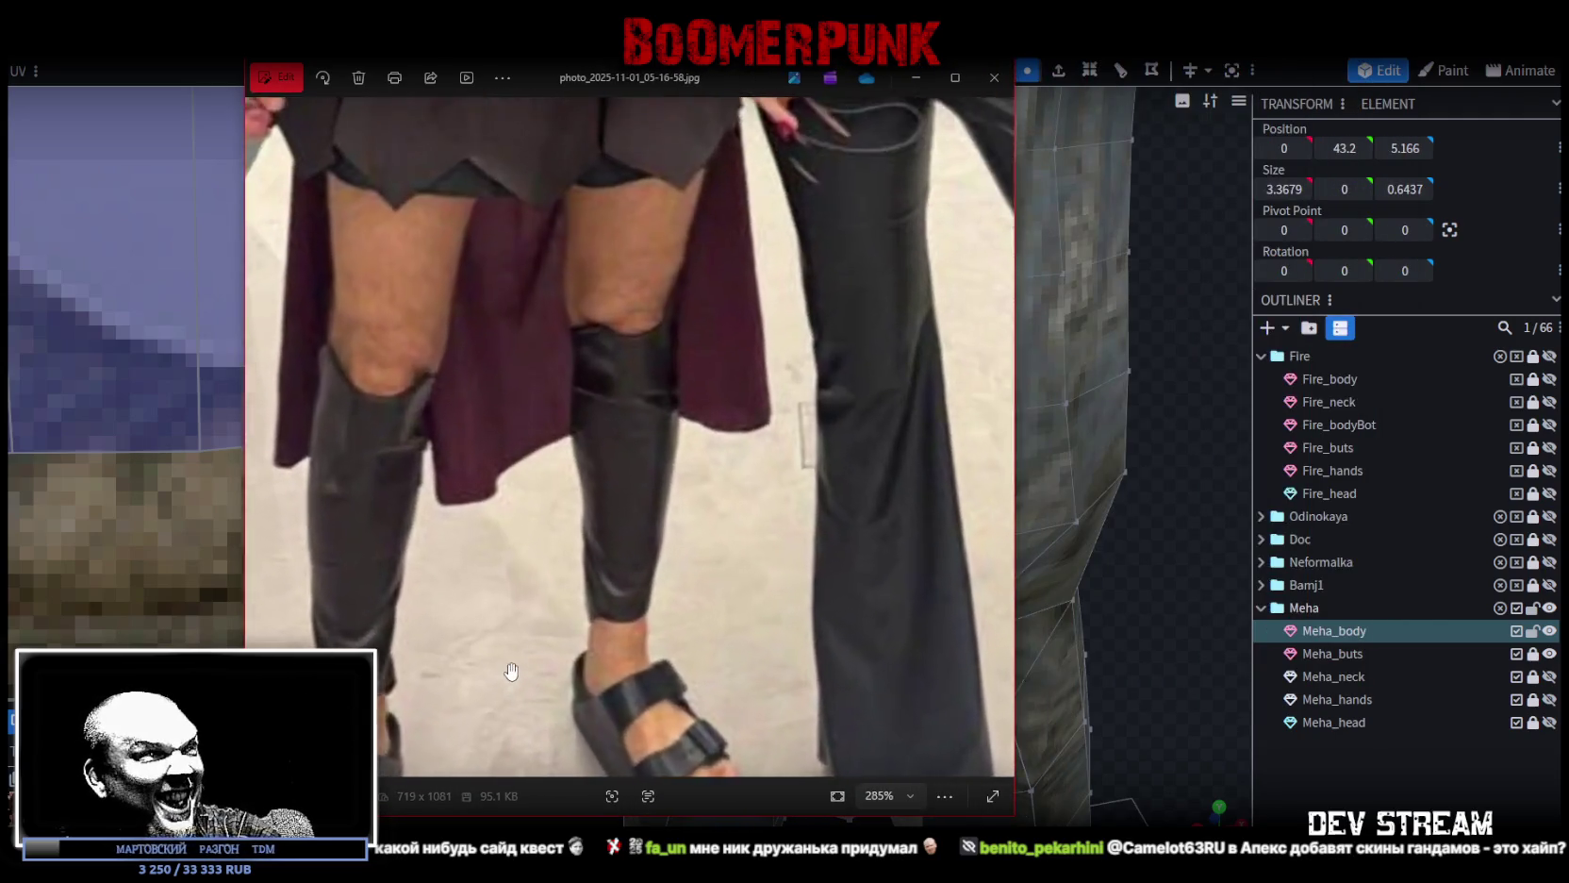
pyautogui.moveTo(444, 594)
pyautogui.mouseDown()
pyautogui.moveTo(659, 445)
pyautogui.moveTo(632, 444)
pyautogui.mouseUp()
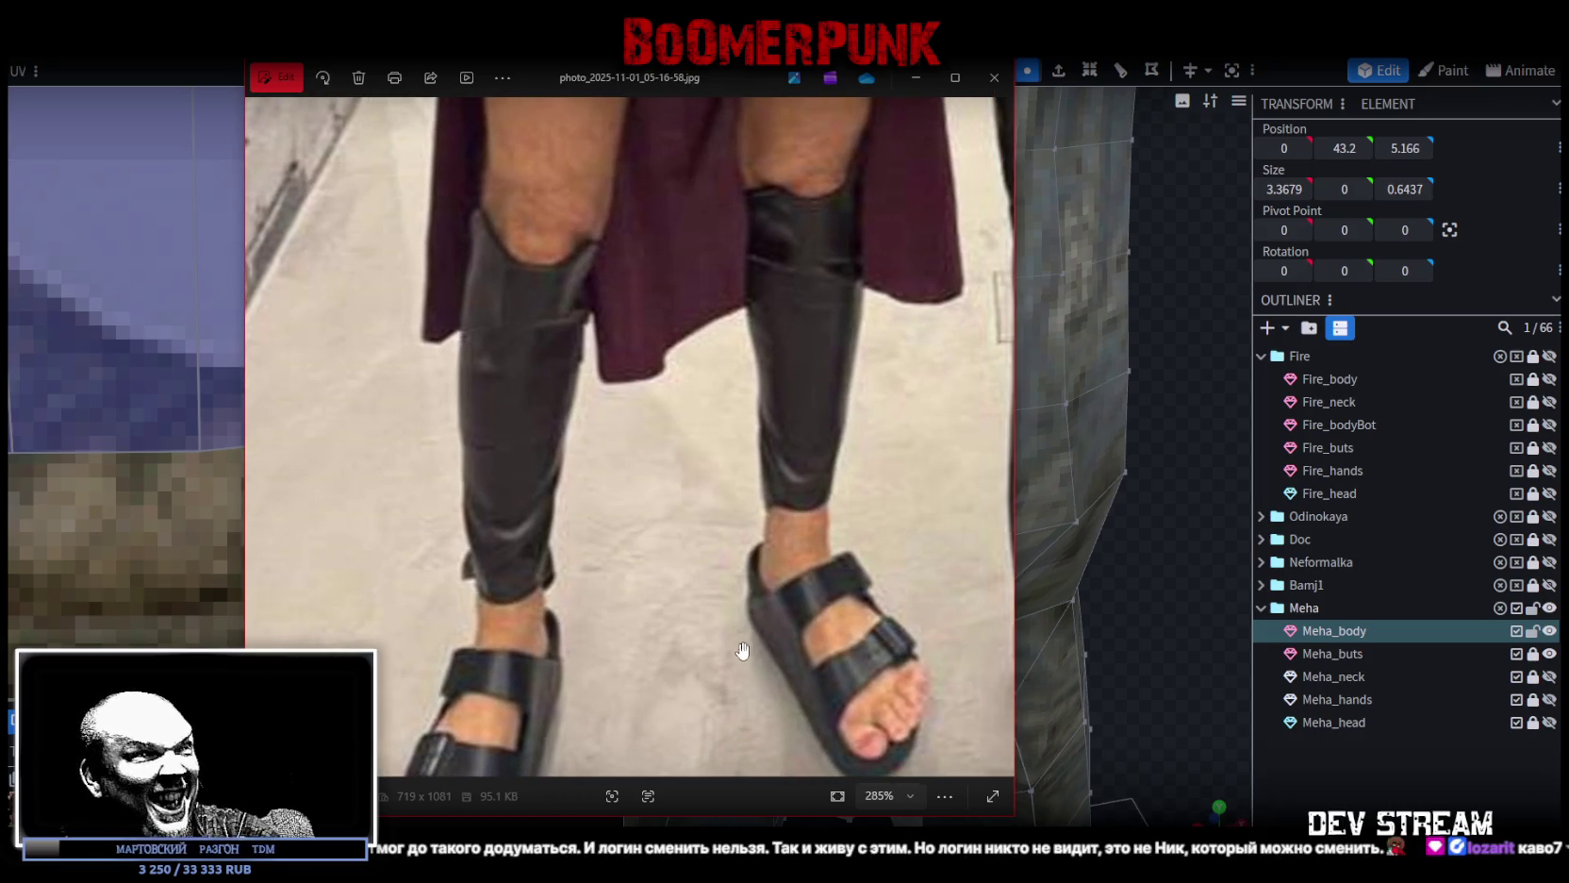
pyautogui.scroll(-2, 727, 558)
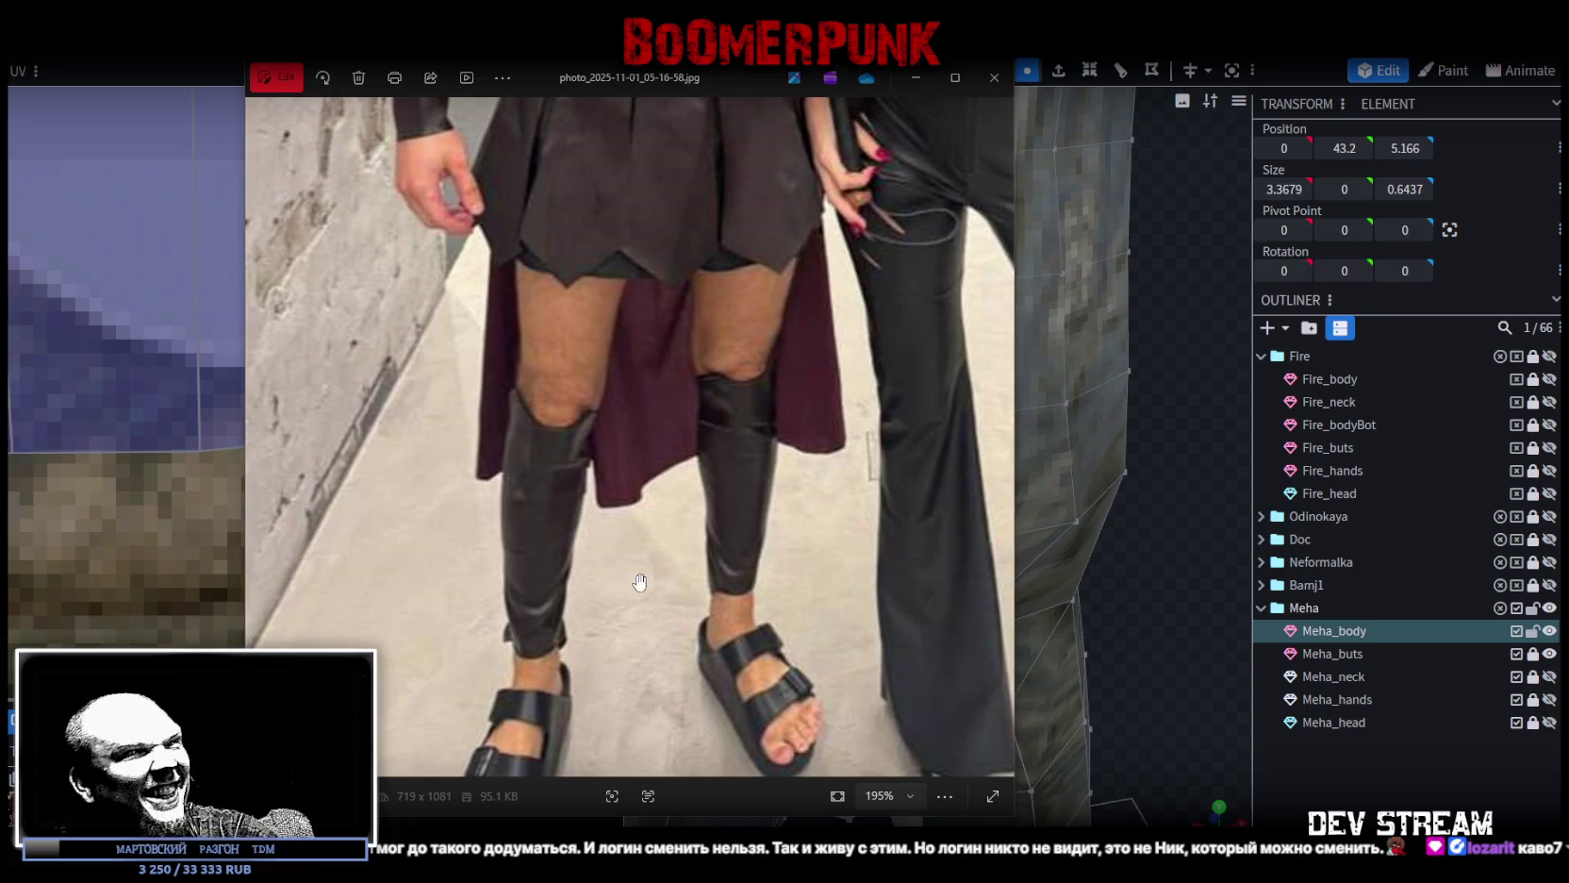
pyautogui.scroll(-1, 710, 640)
pyautogui.moveTo(710, 641); pyautogui.dragTo(689, 662)
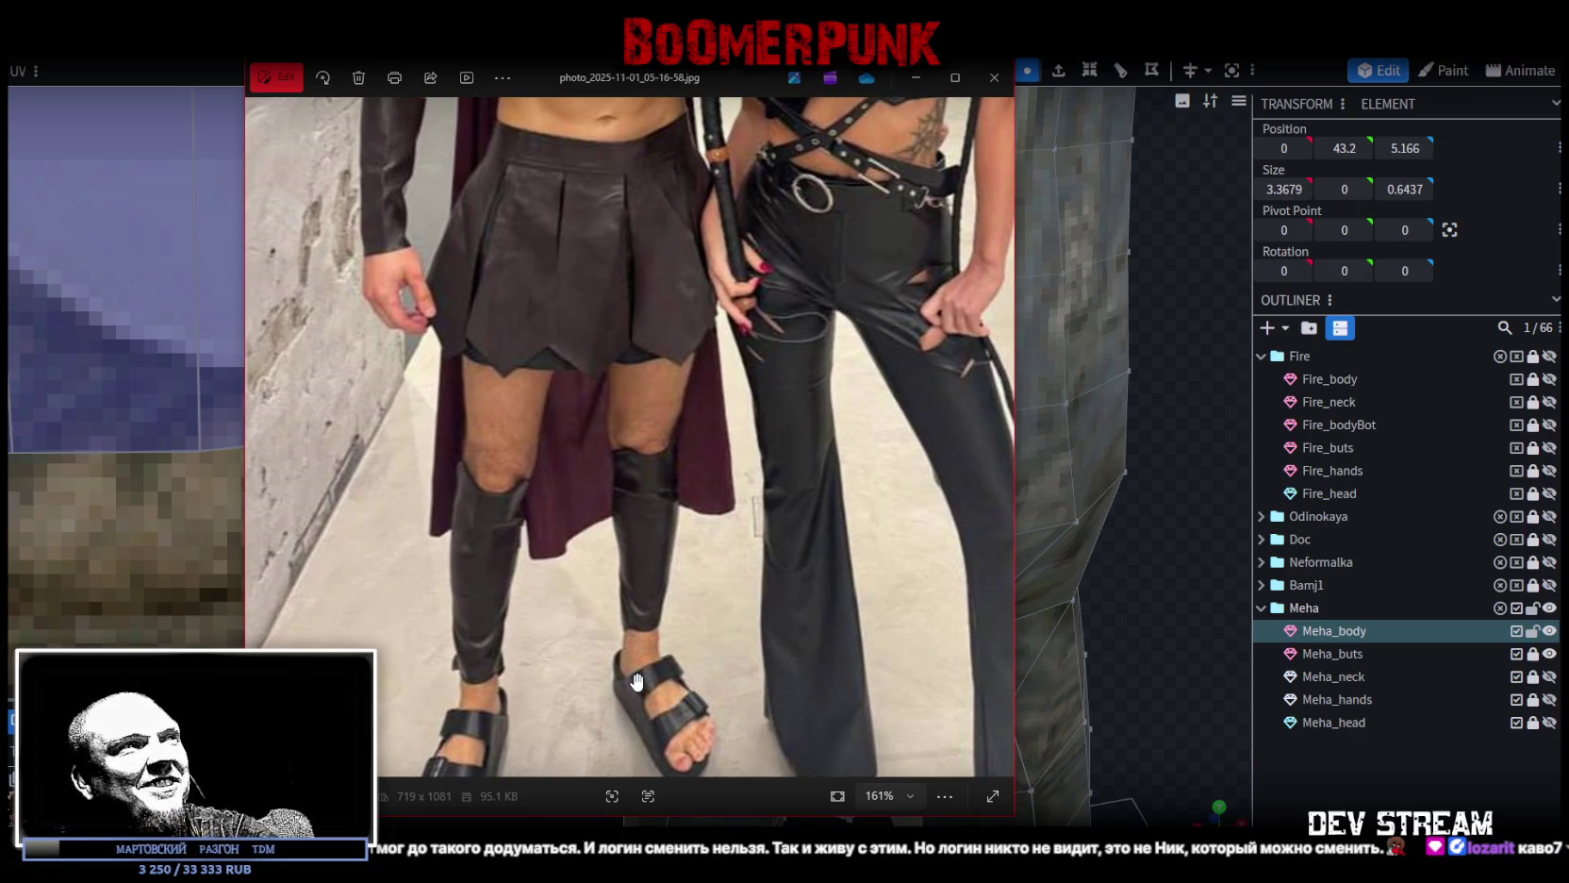
# Pan around the zoomed photo, zoom back out, and return to Blockbench.
pyautogui.scroll(-1, 651, 693)
pyautogui.scroll(-3, 628, 644)
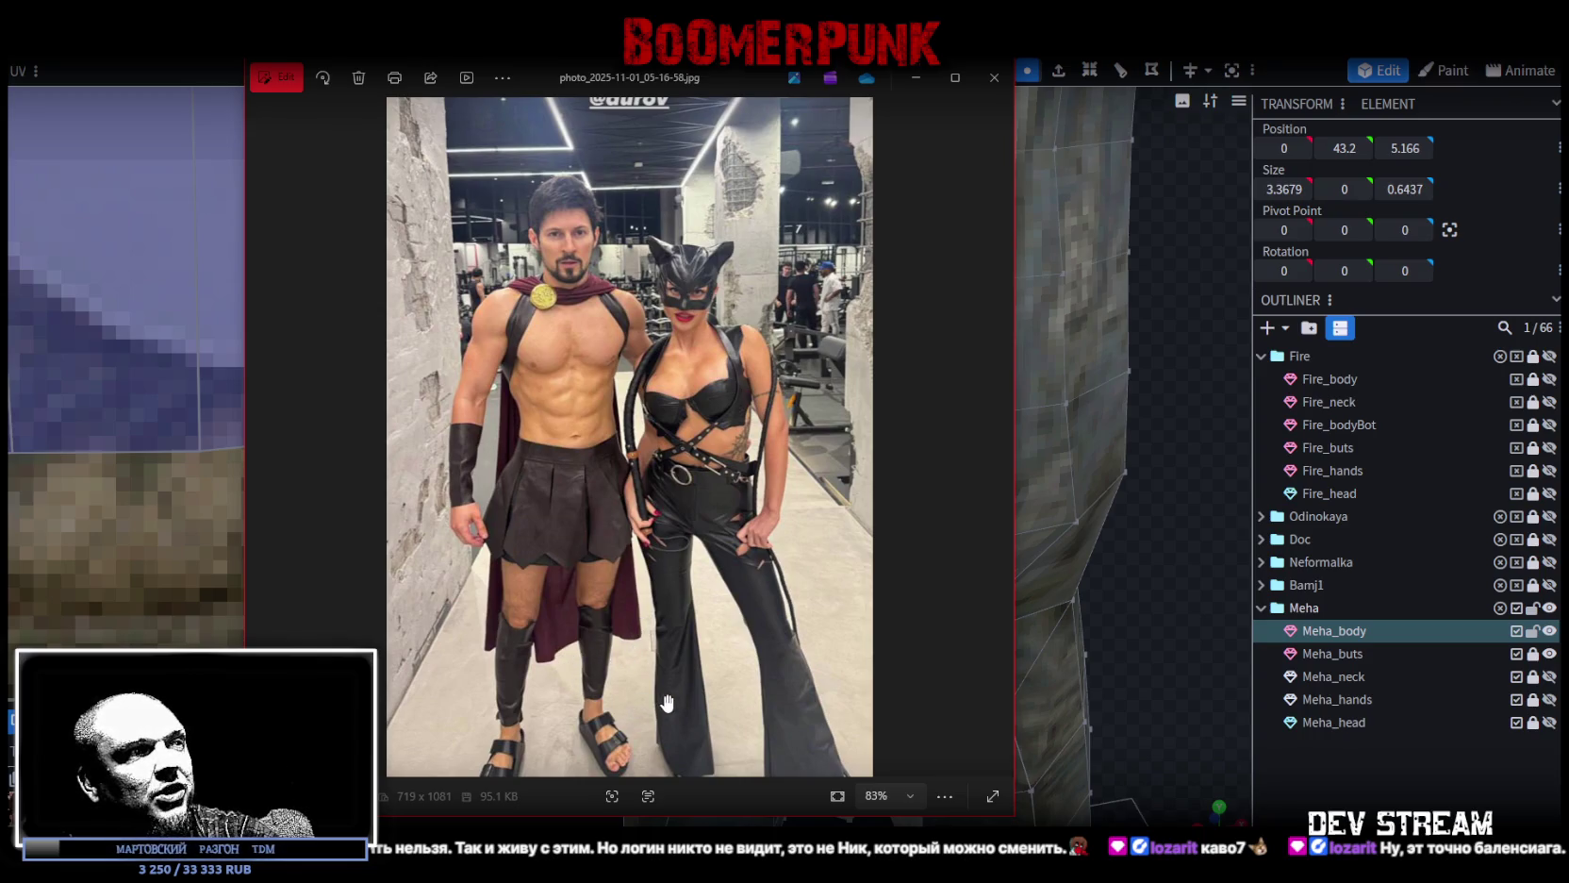
pyautogui.scroll(3, 559, 766)
pyautogui.moveTo(566, 736); pyautogui.dragTo(579, 591)
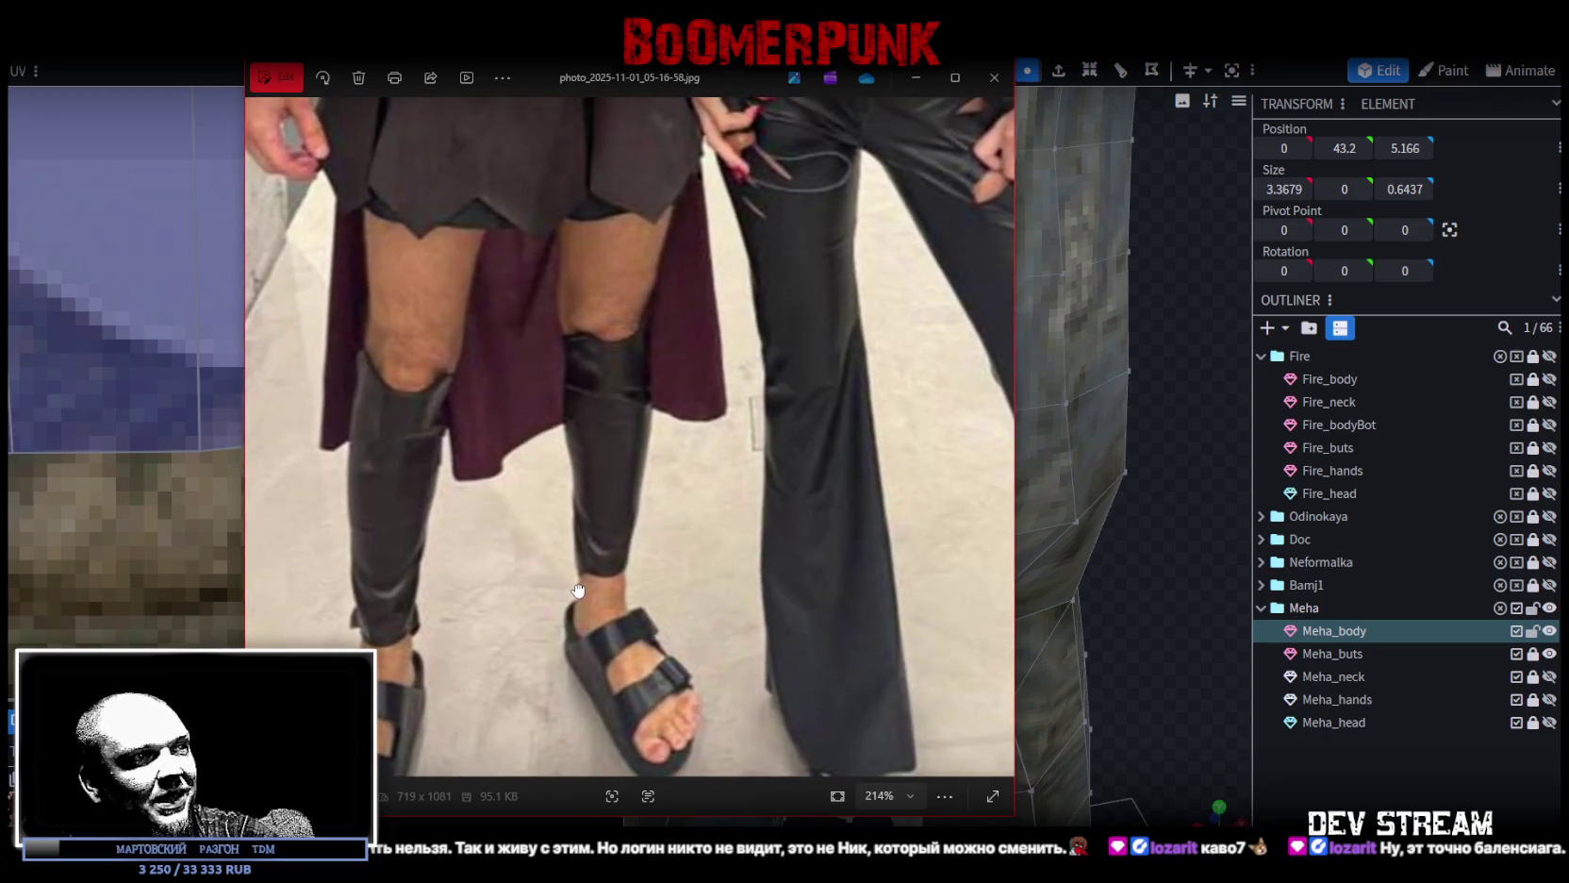
pyautogui.scroll(-3, 583, 592)
pyautogui.scroll(-2, 590, 577)
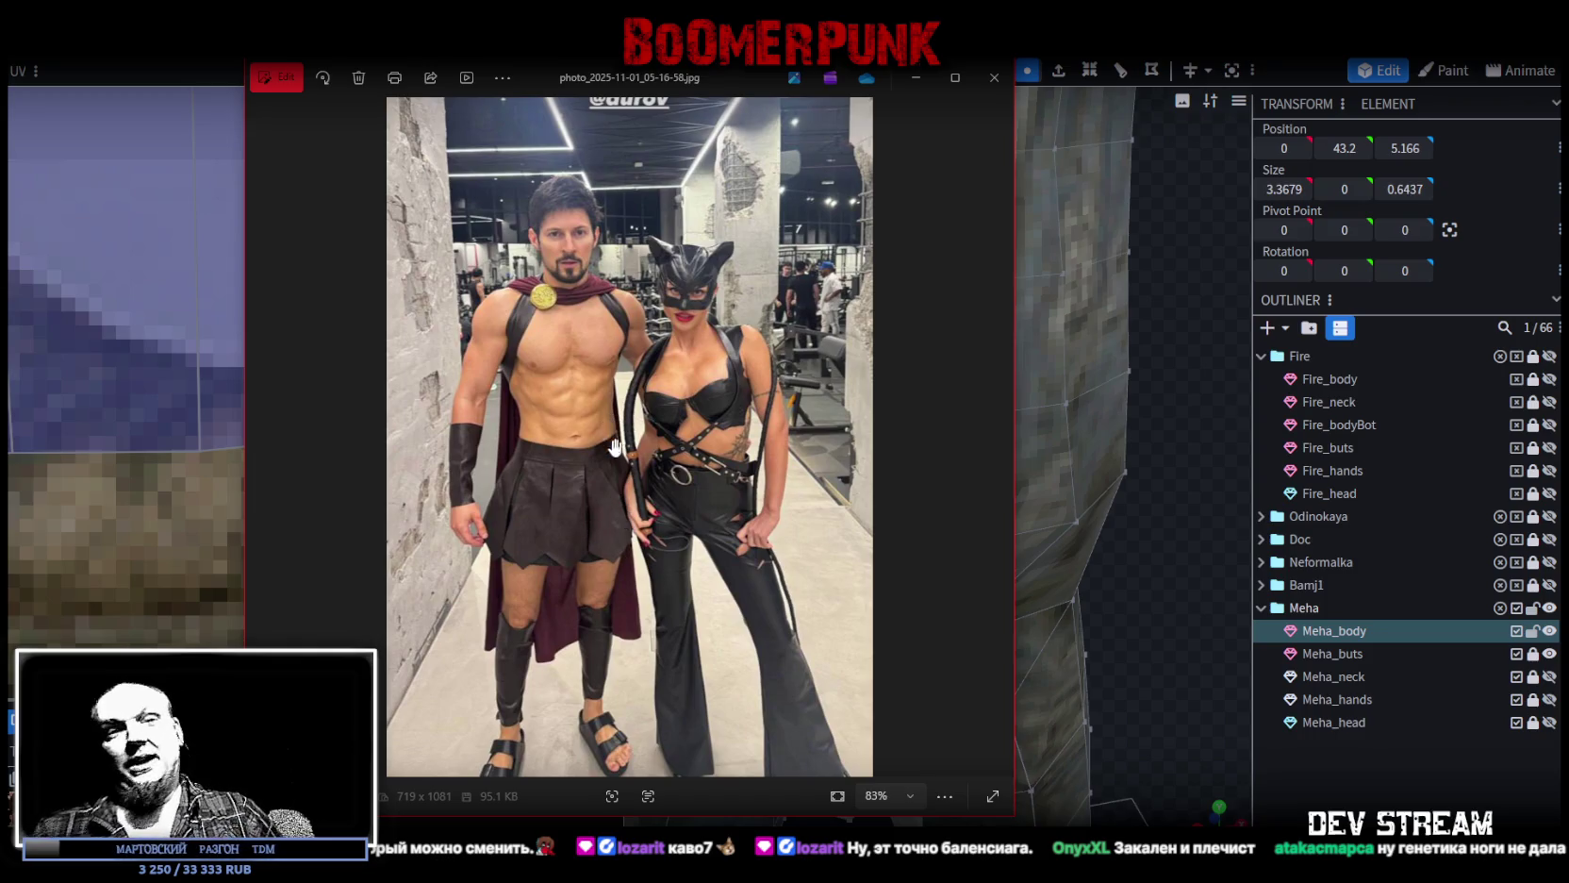
pyautogui.hotkey('alt', 'Tab')
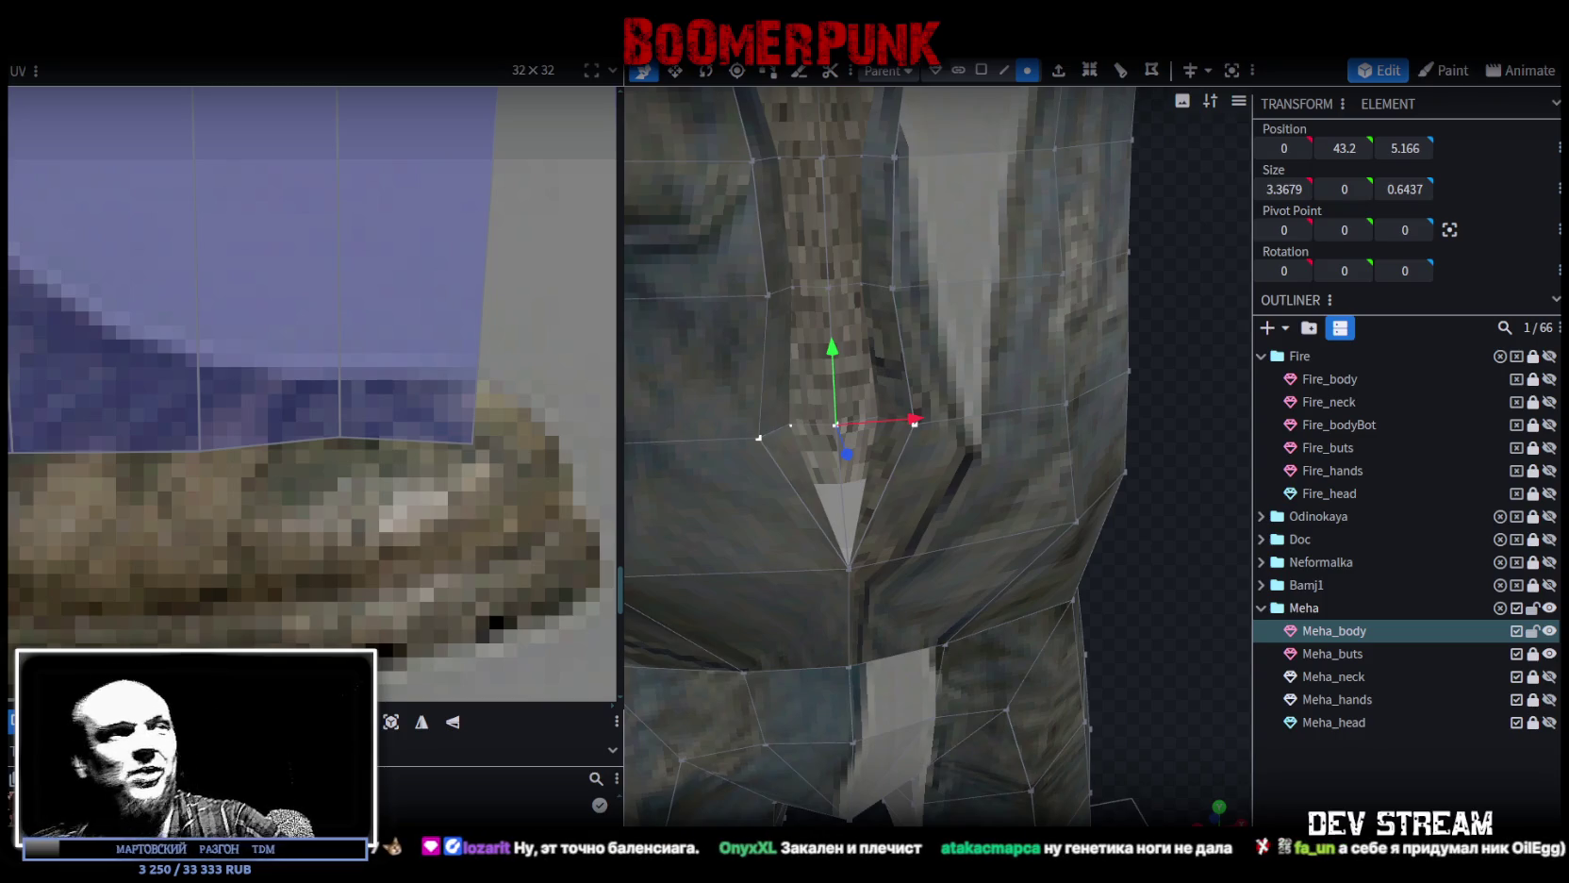
# Merge the selected crotch vertices at their centre and move the point outward along Z.
pyautogui.rightClick(761, 442)
pyautogui.click(992, 485)
pyautogui.moveTo(1010, 527)
pyautogui.mouseDown()
pyautogui.moveTo(831, 536)
pyautogui.moveTo(873, 652)
pyautogui.mouseUp()
pyautogui.moveTo(869, 461)
pyautogui.mouseDown()
pyautogui.moveTo(790, 565)
pyautogui.moveTo(1099, 620)
pyautogui.moveTo(1121, 667)
pyautogui.moveTo(1135, 578)
pyautogui.mouseUp()
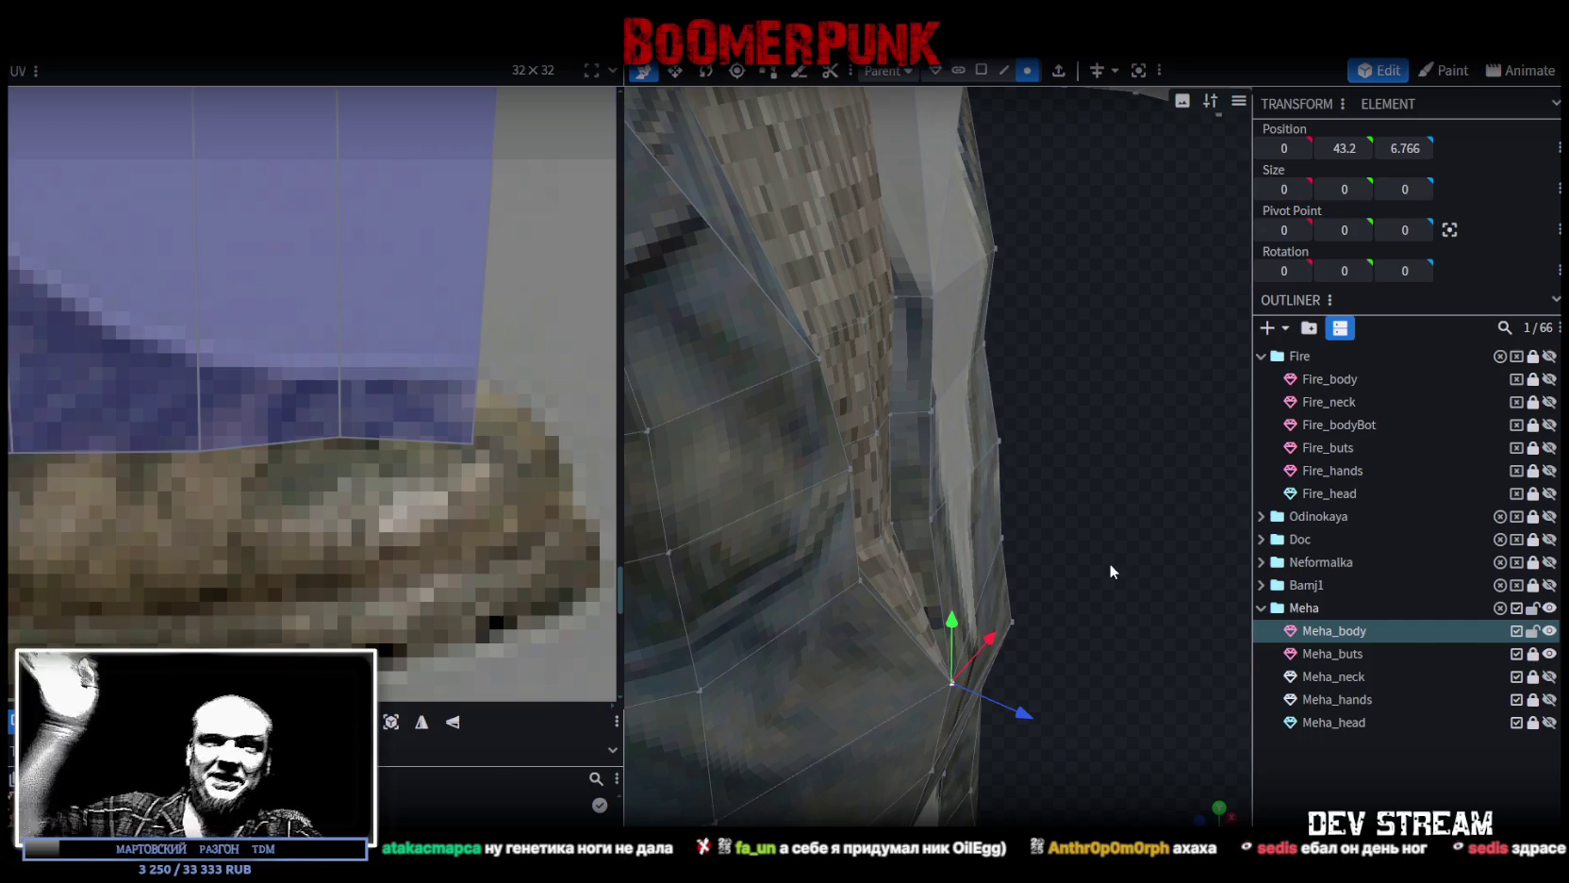
# Select more hip vertices and merge them into one point.
pyautogui.moveTo(1130, 580)
pyautogui.mouseDown()
pyautogui.moveTo(1081, 471)
pyautogui.moveTo(1092, 425)
pyautogui.moveTo(1125, 415)
pyautogui.moveTo(1086, 451)
pyautogui.moveTo(1110, 465)
pyautogui.moveTo(1100, 556)
pyautogui.moveTo(963, 481)
pyautogui.mouseUp()
pyautogui.click(839, 473)
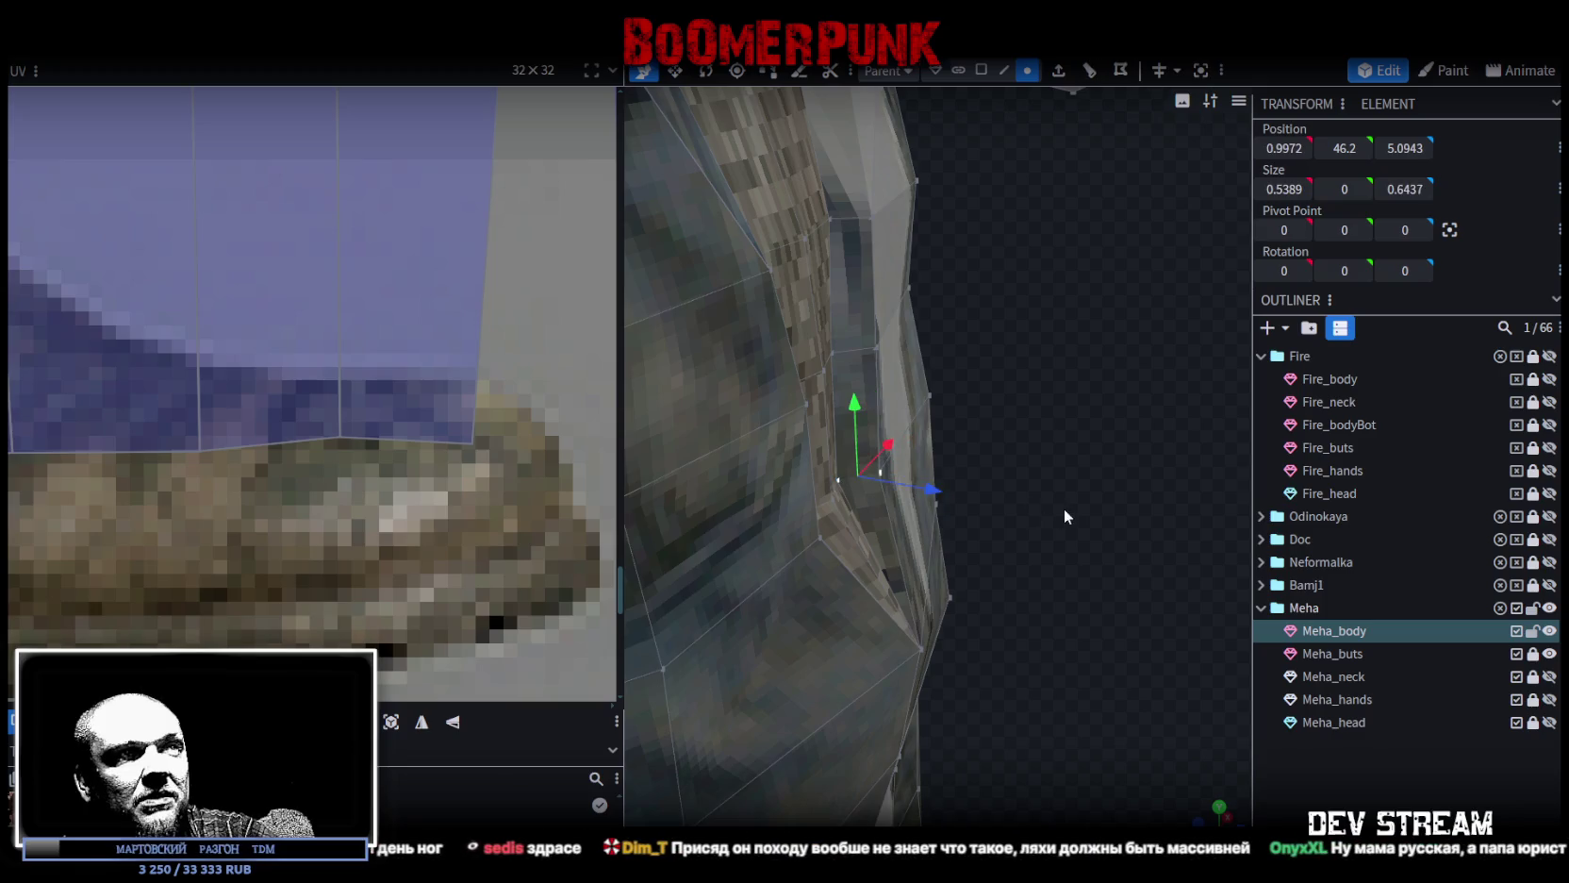
pyautogui.moveTo(839, 473); pyautogui.dragTo(933, 523)
pyautogui.keyDown('shift'); pyautogui.click(785, 445); pyautogui.keyUp('shift')
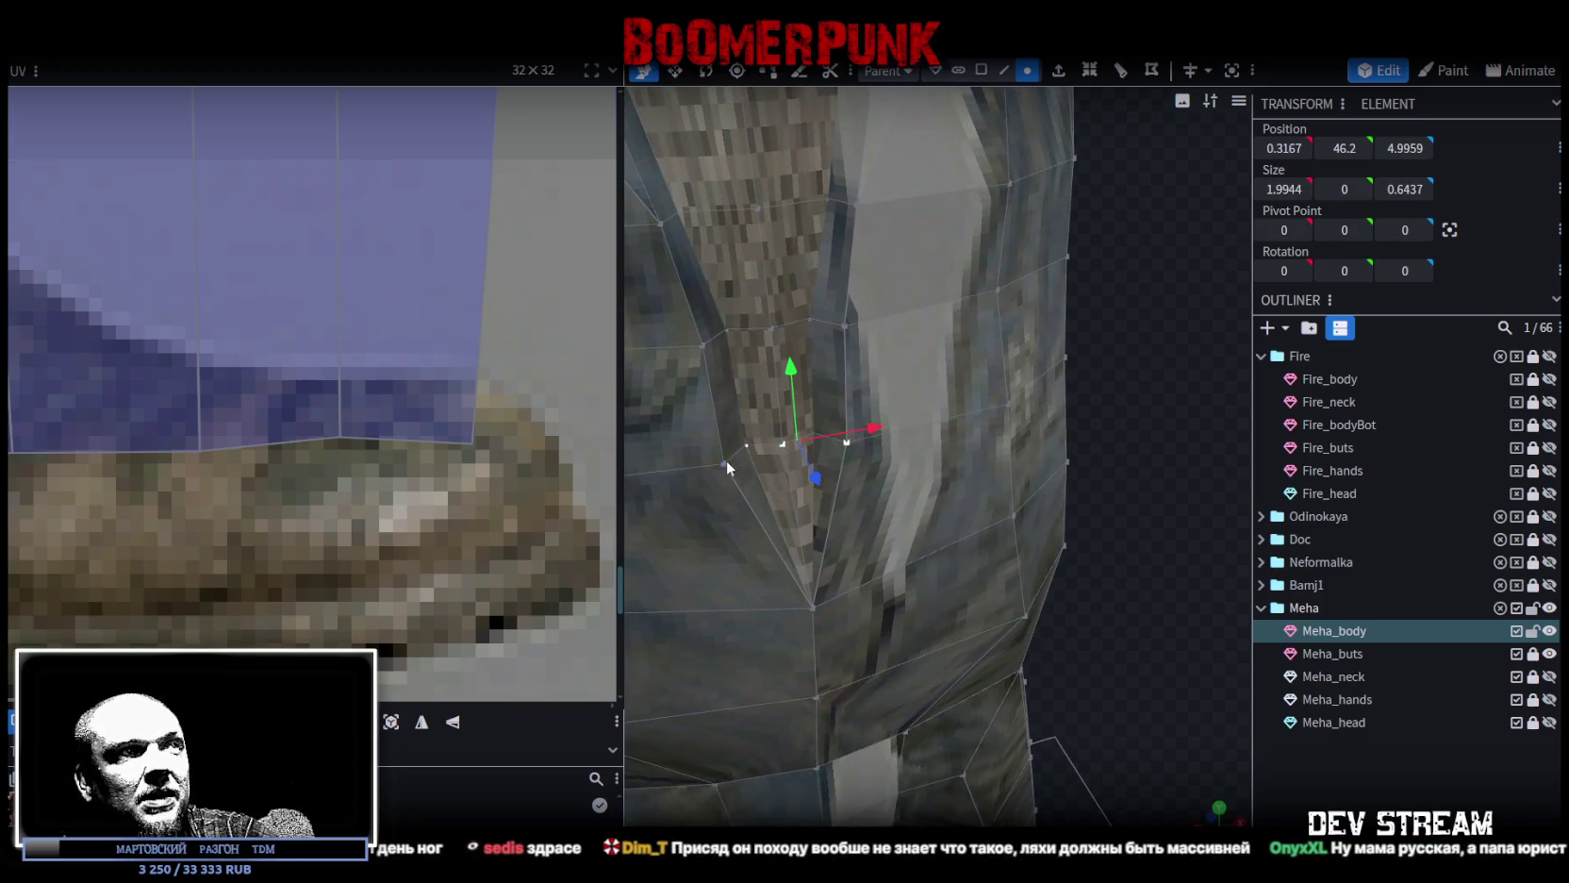
pyautogui.scroll(-2, 376, 408)
pyautogui.scroll(-2, 378, 411)
pyautogui.scroll(-2, 386, 420)
pyautogui.scroll(-1, 408, 432)
pyautogui.scroll(1, 439, 389)
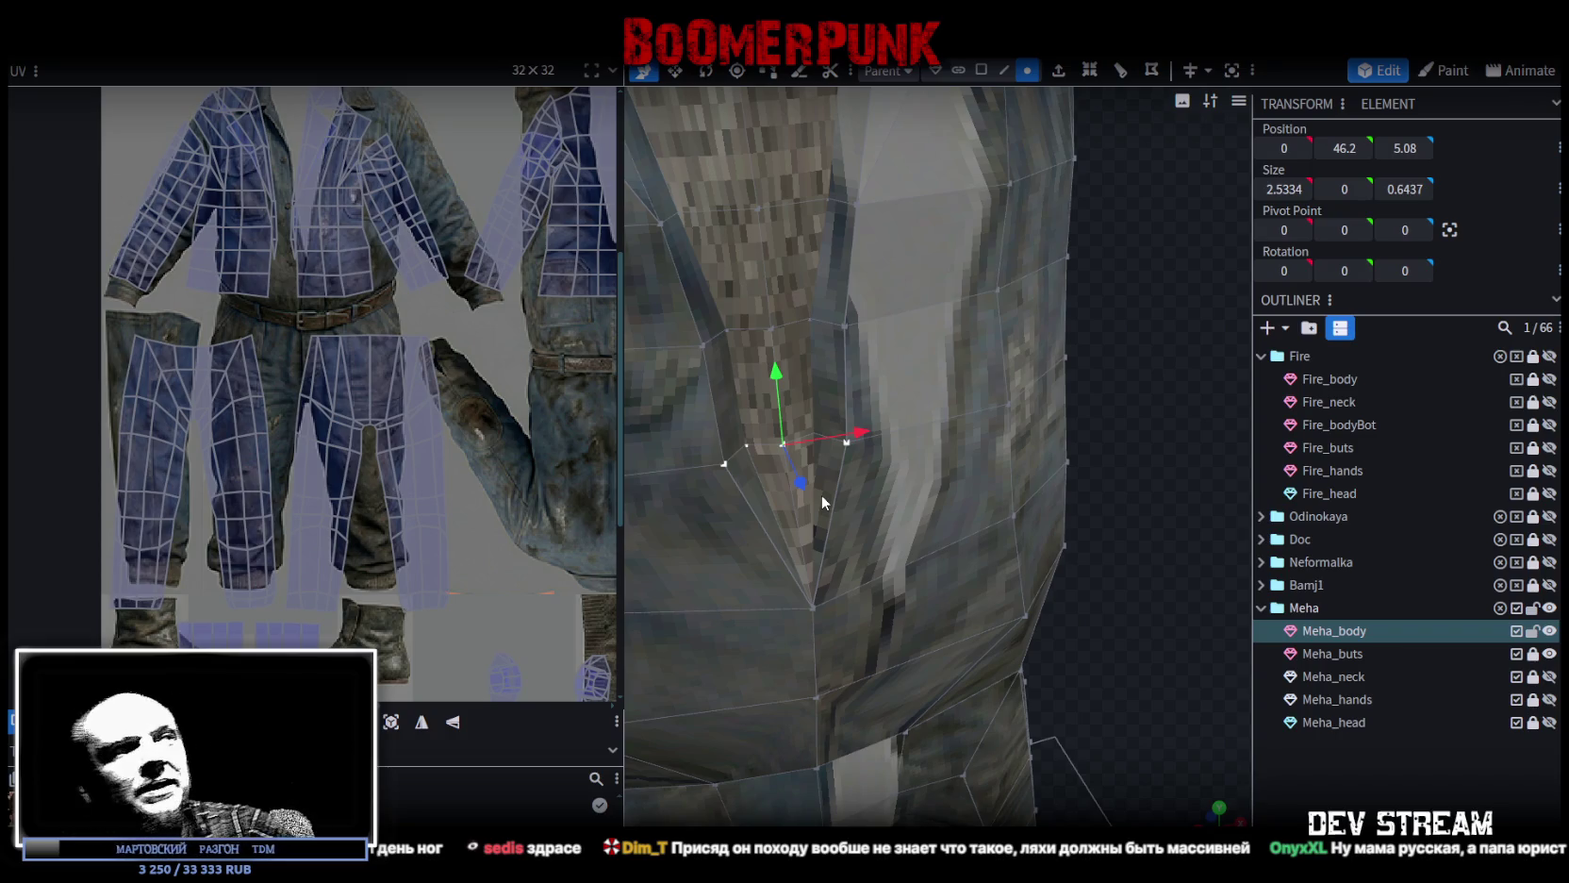
pyautogui.rightClick(724, 468)
pyautogui.click(981, 490)
# Narrow the waist by pulling the two opposite waist vertices closer together.
pyautogui.moveTo(975, 485)
pyautogui.mouseDown()
pyautogui.moveTo(1098, 534)
pyautogui.moveTo(1175, 501)
pyautogui.moveTo(1058, 496)
pyautogui.moveTo(987, 446)
pyautogui.moveTo(1029, 464)
pyautogui.mouseUp()
pyautogui.scroll(-3, 378, 411)
pyautogui.scroll(4, 379, 412)
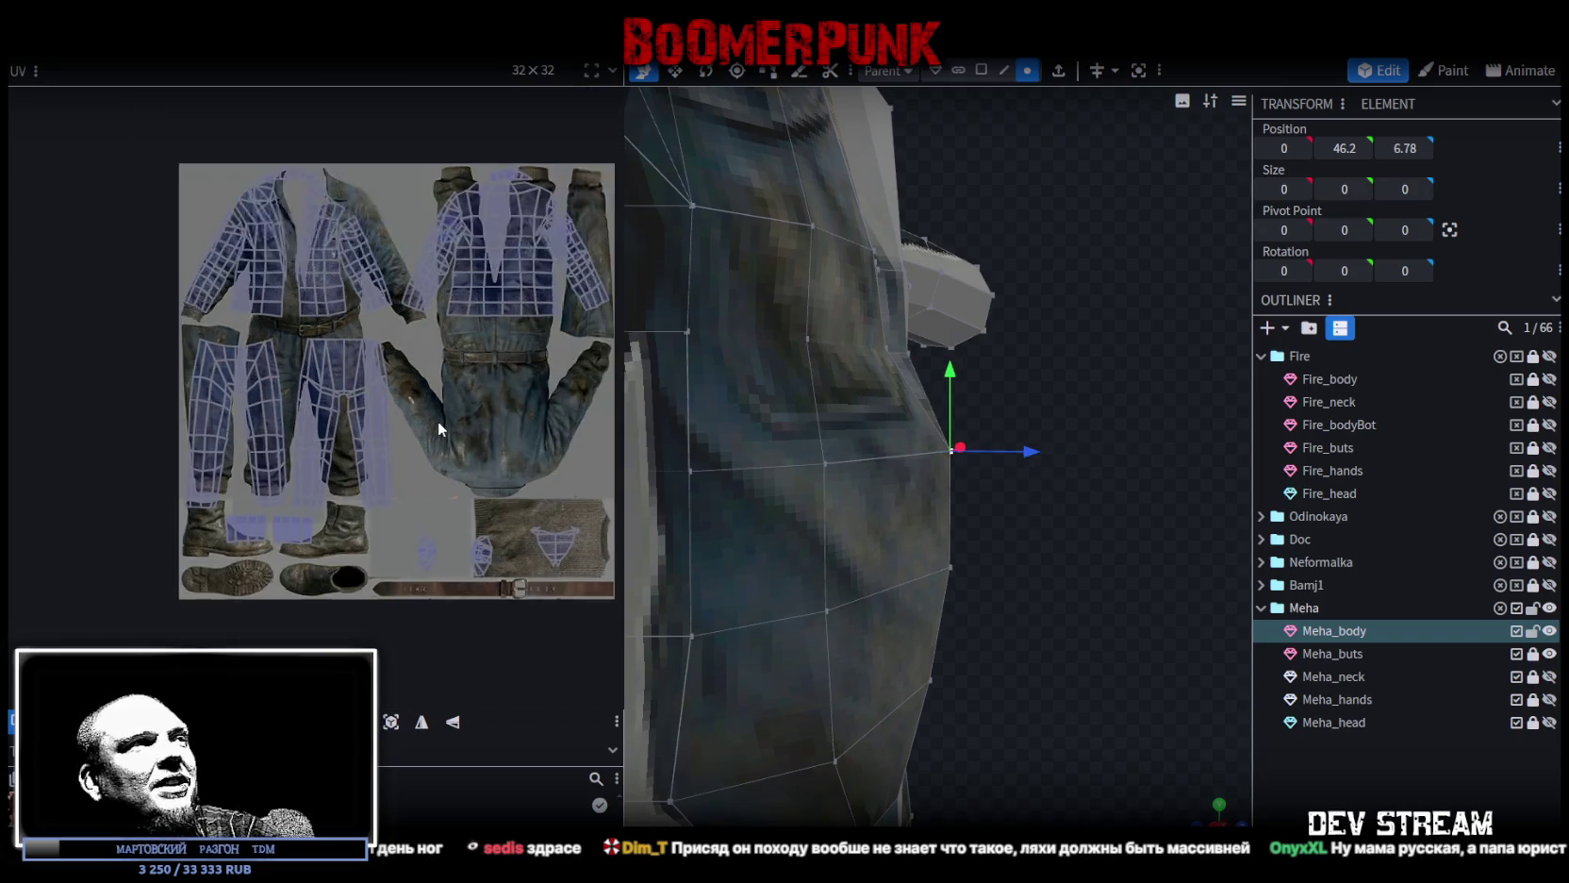
pyautogui.moveTo(840, 484)
pyautogui.mouseDown()
pyautogui.moveTo(1082, 672)
pyautogui.moveTo(1014, 641)
pyautogui.moveTo(1065, 647)
pyautogui.moveTo(889, 618)
pyautogui.moveTo(962, 606)
pyautogui.mouseUp()
pyautogui.click(867, 520)
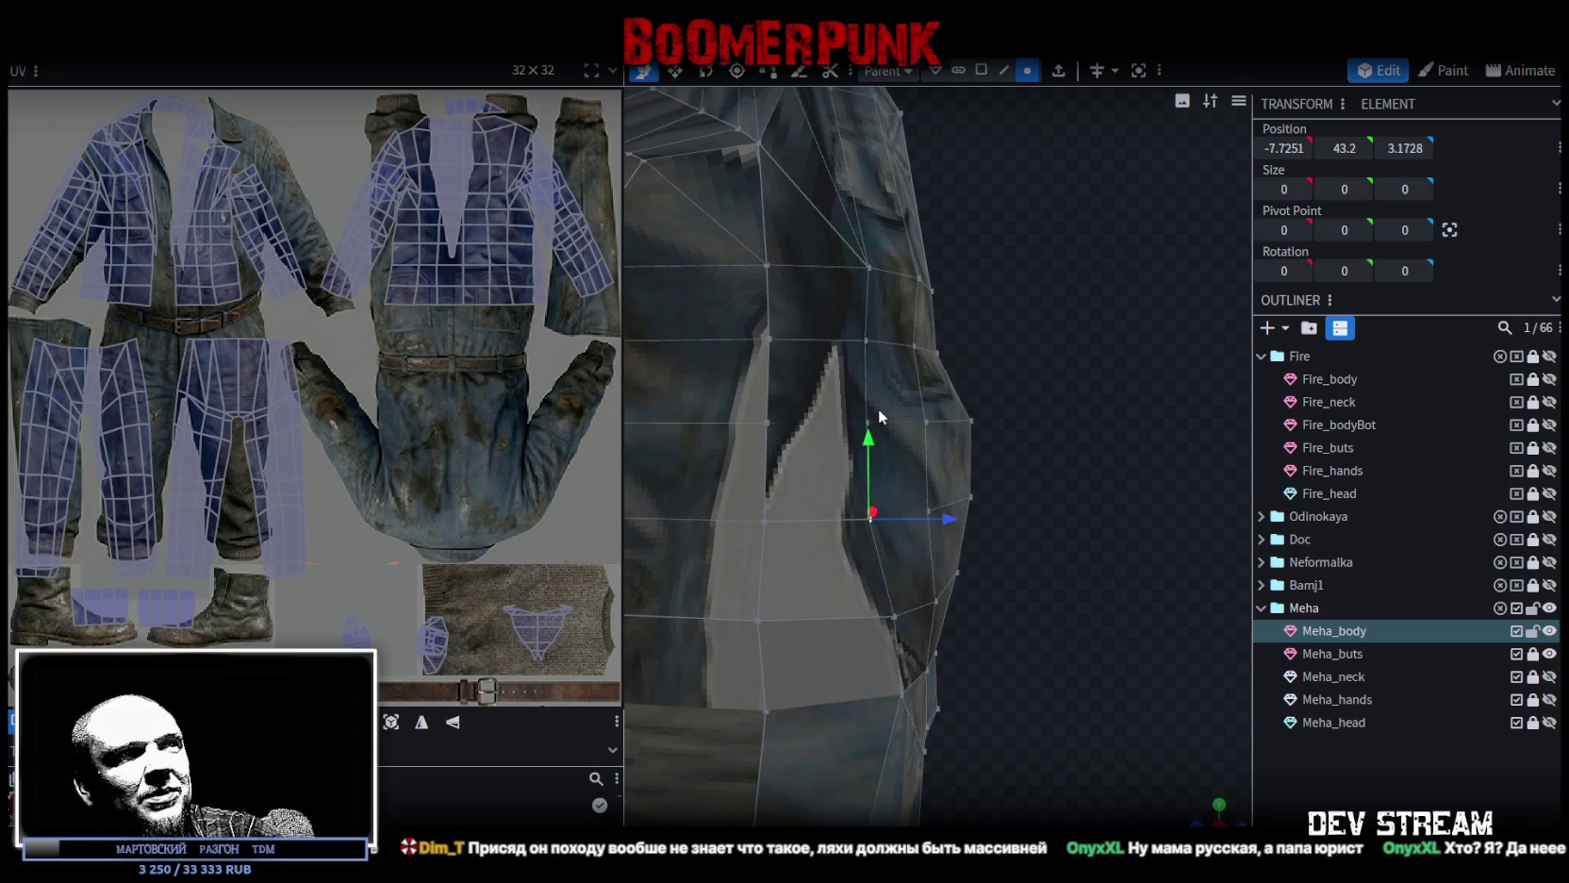
pyautogui.keyDown('shift'); pyautogui.click(867, 421); pyautogui.keyUp('shift')
pyautogui.scroll(-5, 943, 585)
pyautogui.moveTo(854, 591)
pyautogui.mouseDown()
pyautogui.moveTo(701, 570)
pyautogui.moveTo(940, 595)
pyautogui.moveTo(951, 552)
pyautogui.moveTo(901, 518)
pyautogui.moveTo(820, 513)
pyautogui.moveTo(913, 548)
pyautogui.mouseUp()
pyautogui.scroll(1, 912, 547)
pyautogui.click(992, 549)
pyautogui.keyDown('shift'); pyautogui.click(780, 544); pyautogui.keyUp('shift')
pyautogui.moveTo(933, 544); pyautogui.dragTo(929, 546)
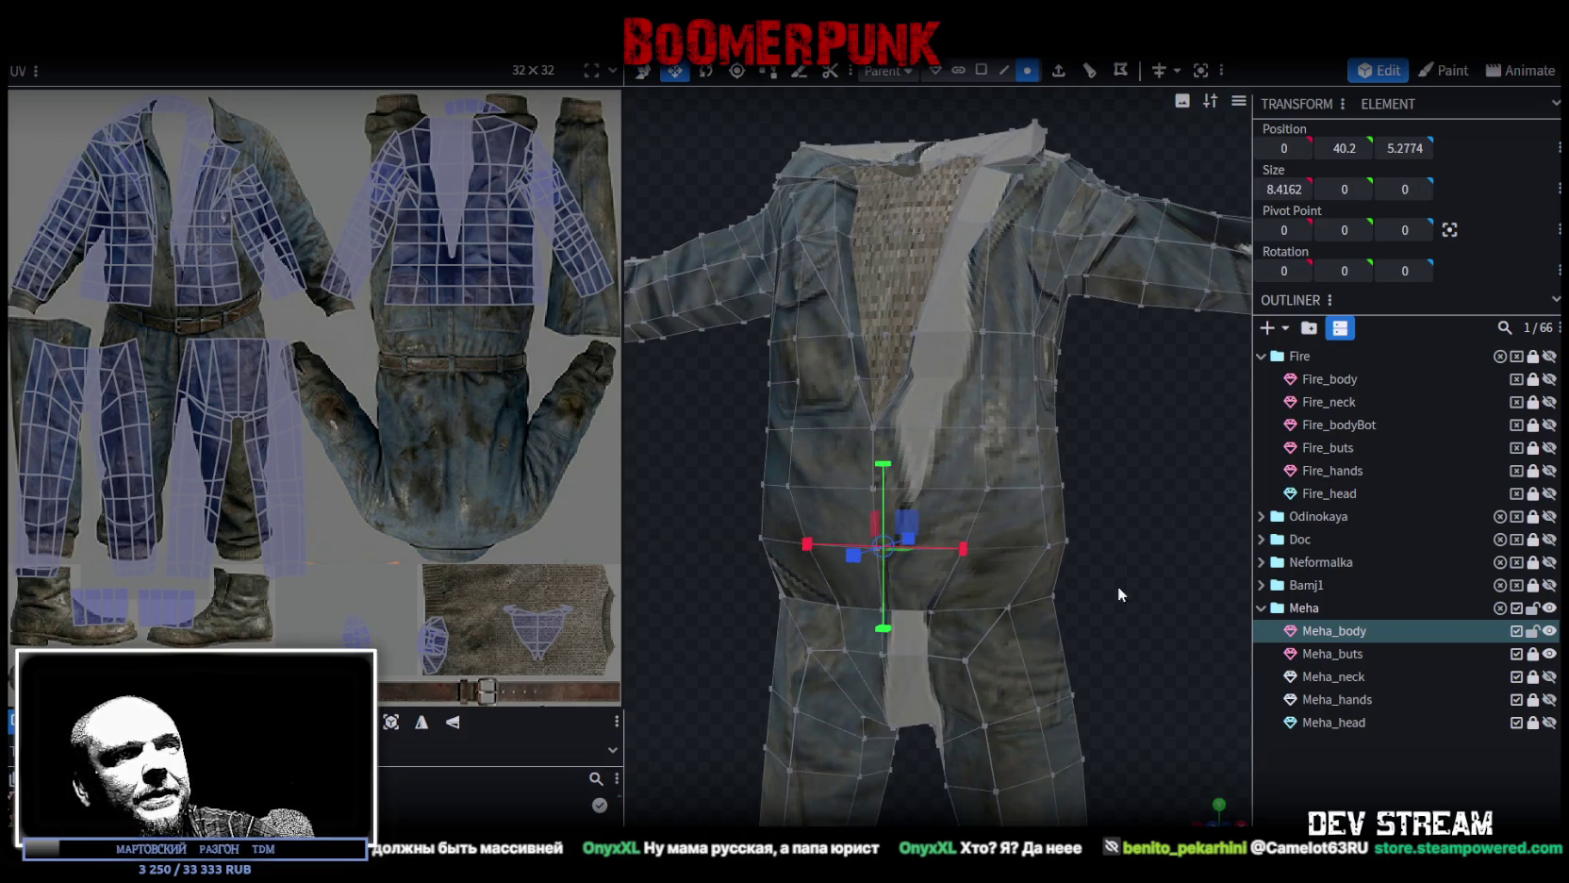
pyautogui.moveTo(1085, 579); pyautogui.dragTo(983, 589)
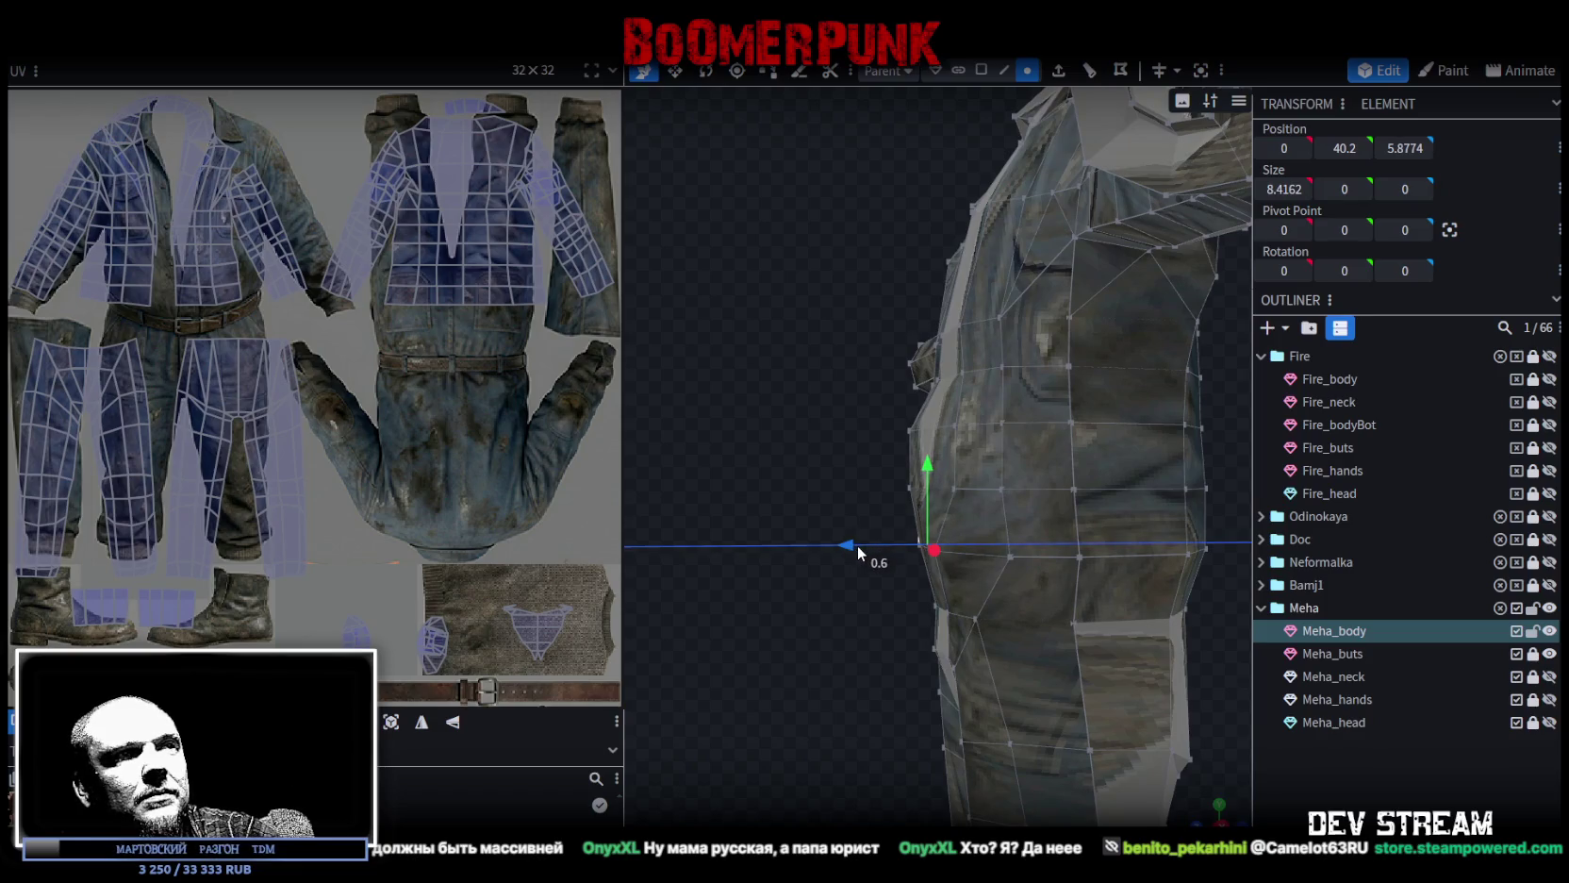
pyautogui.moveTo(775, 478); pyautogui.dragTo(1183, 675)
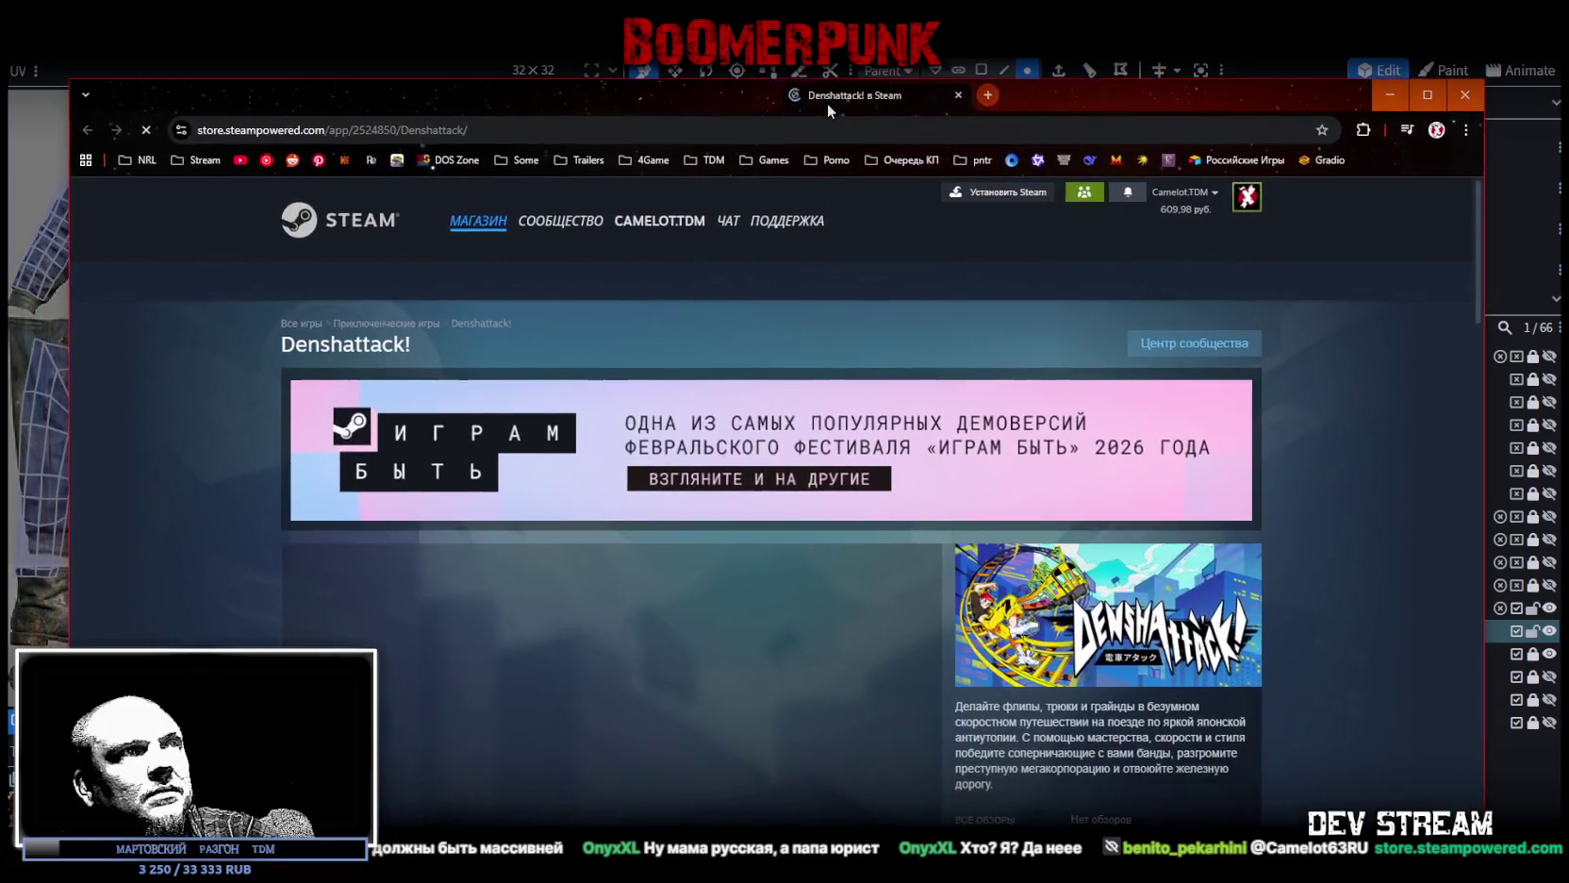
# Browse the Denshattack! screenshots, then load its trailer in the player and go fullscreen.
pyautogui.scroll(-4, 611, 612)
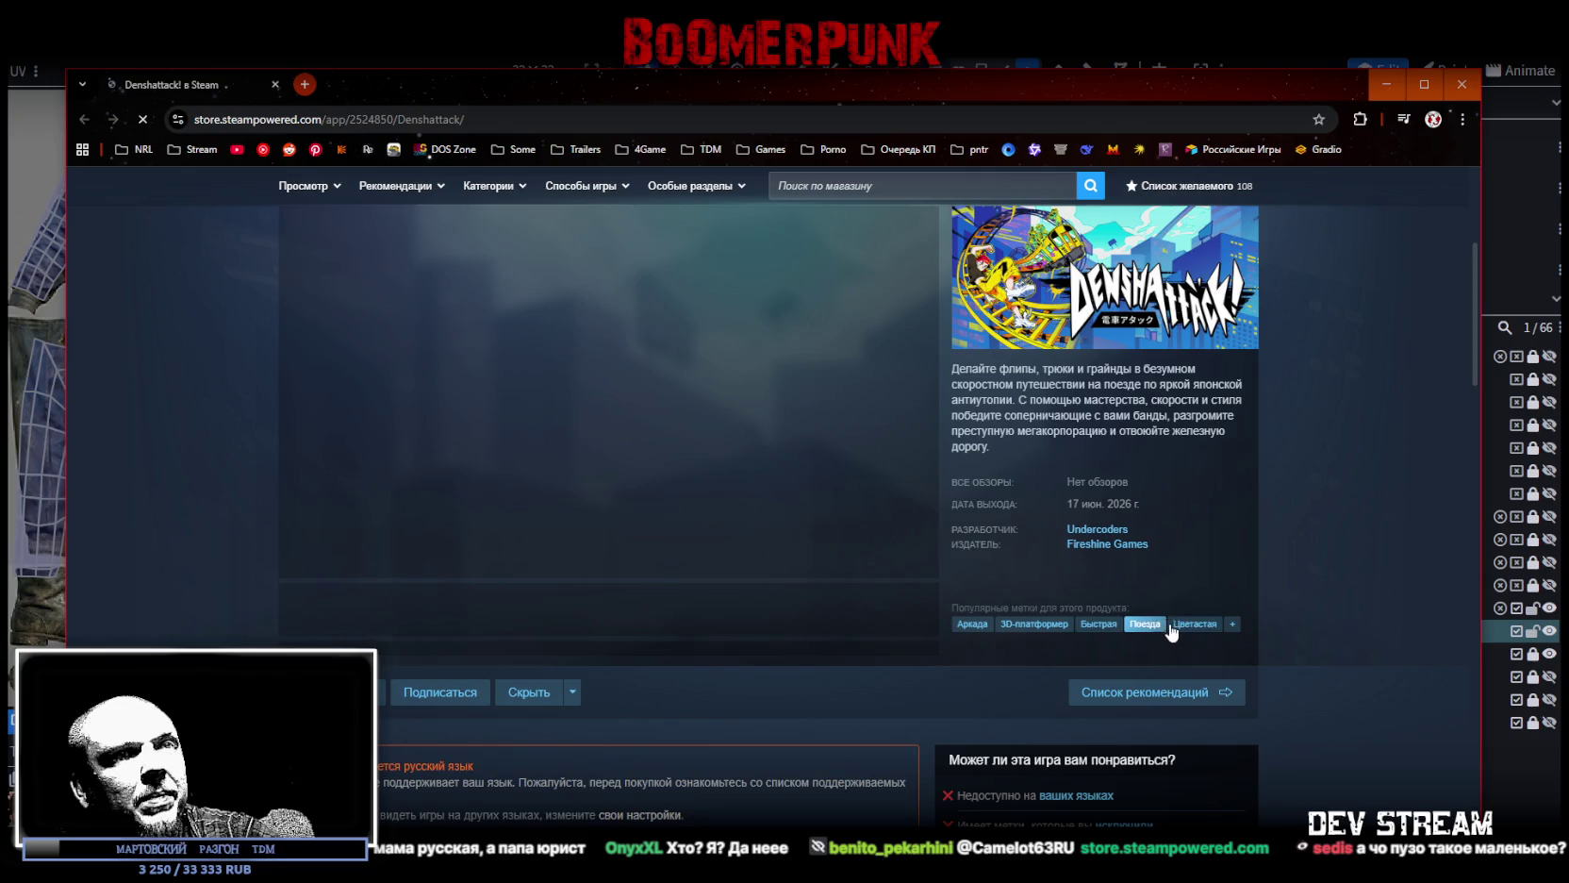
pyautogui.scroll(-5, 1278, 598)
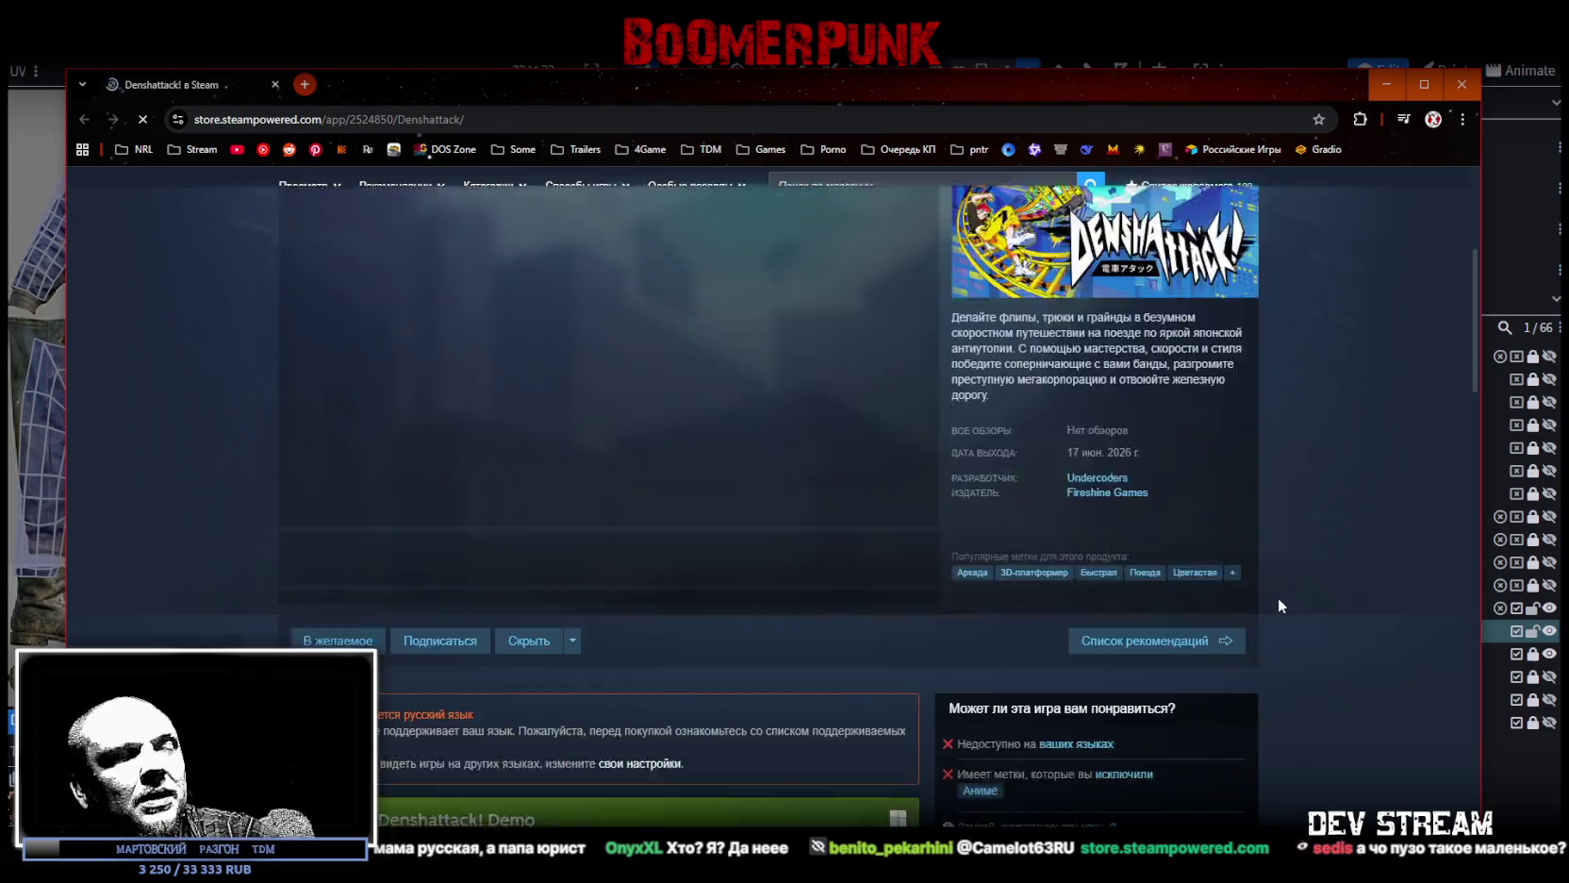
pyautogui.scroll(5, 1278, 599)
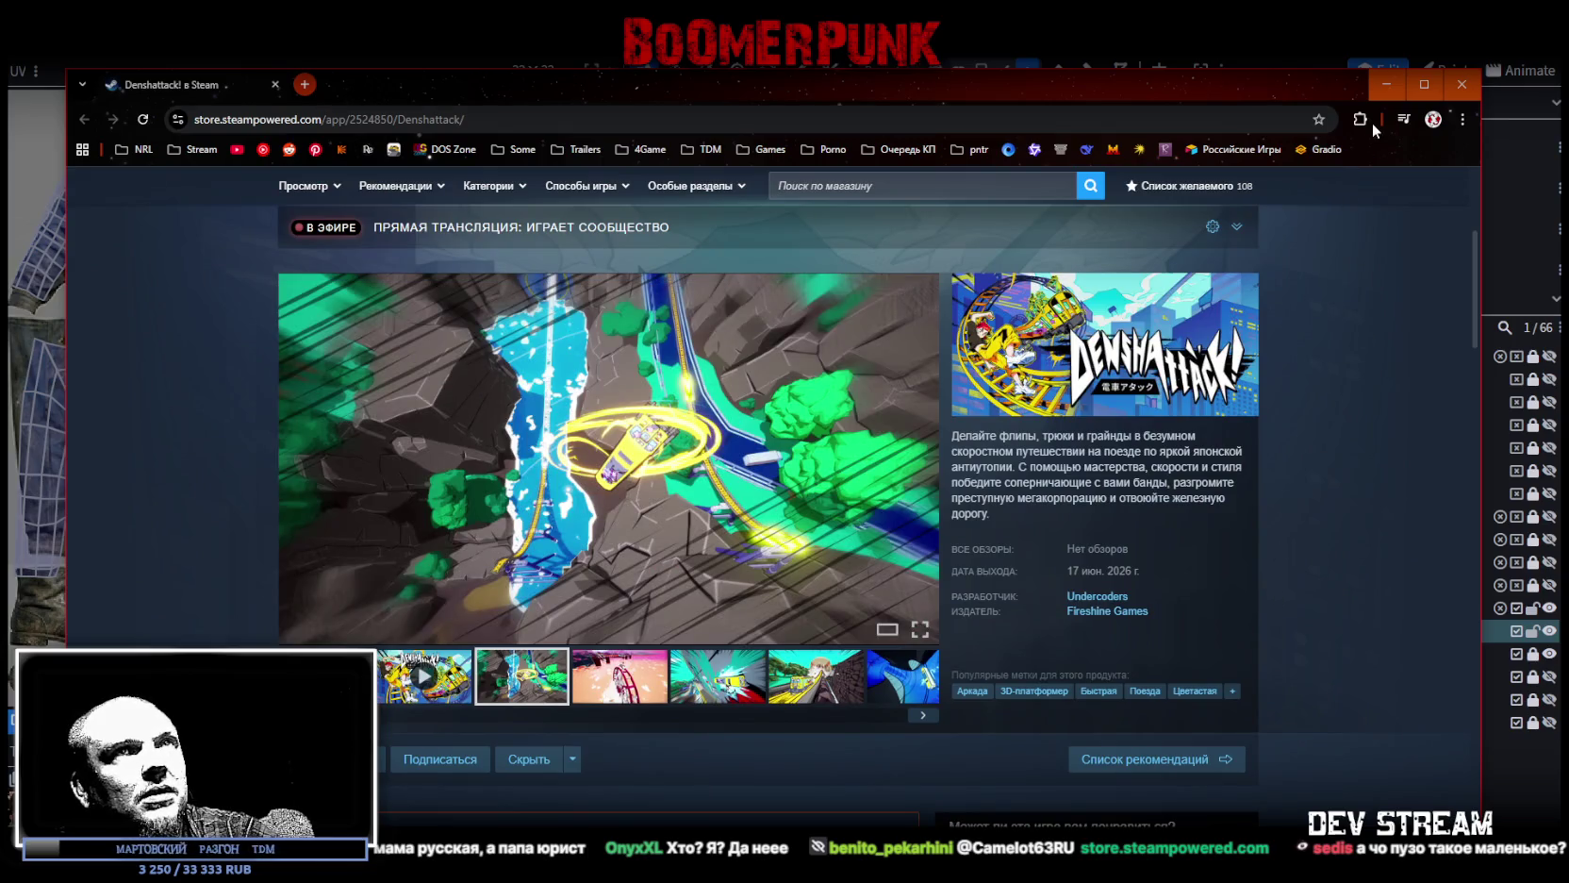
pyautogui.click(613, 672)
pyautogui.click(816, 704)
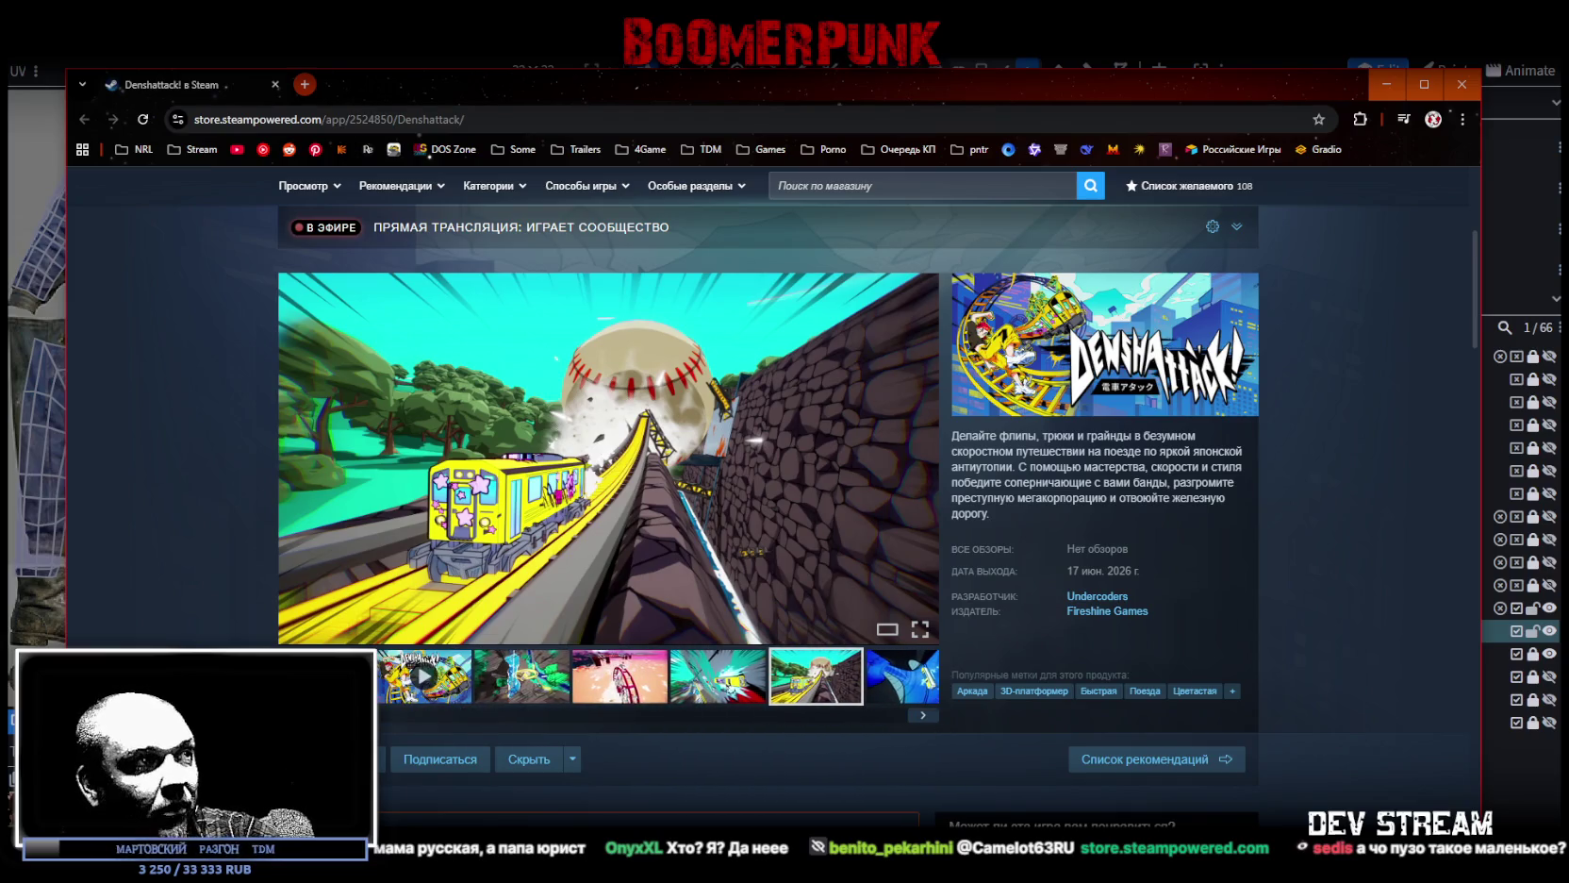
pyautogui.click(424, 676)
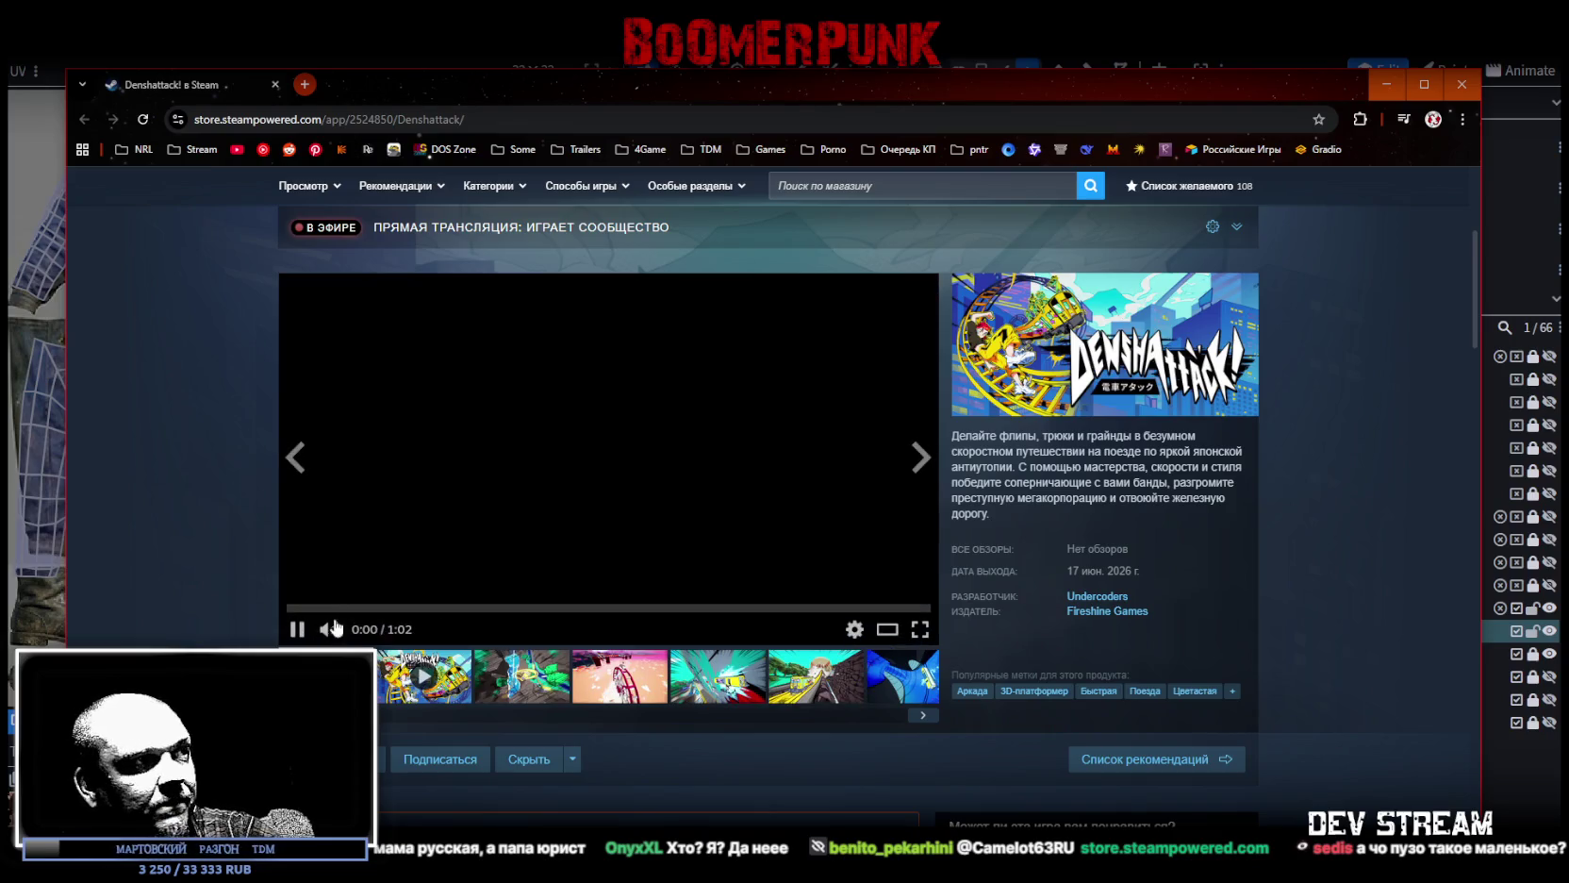
pyautogui.click(919, 630)
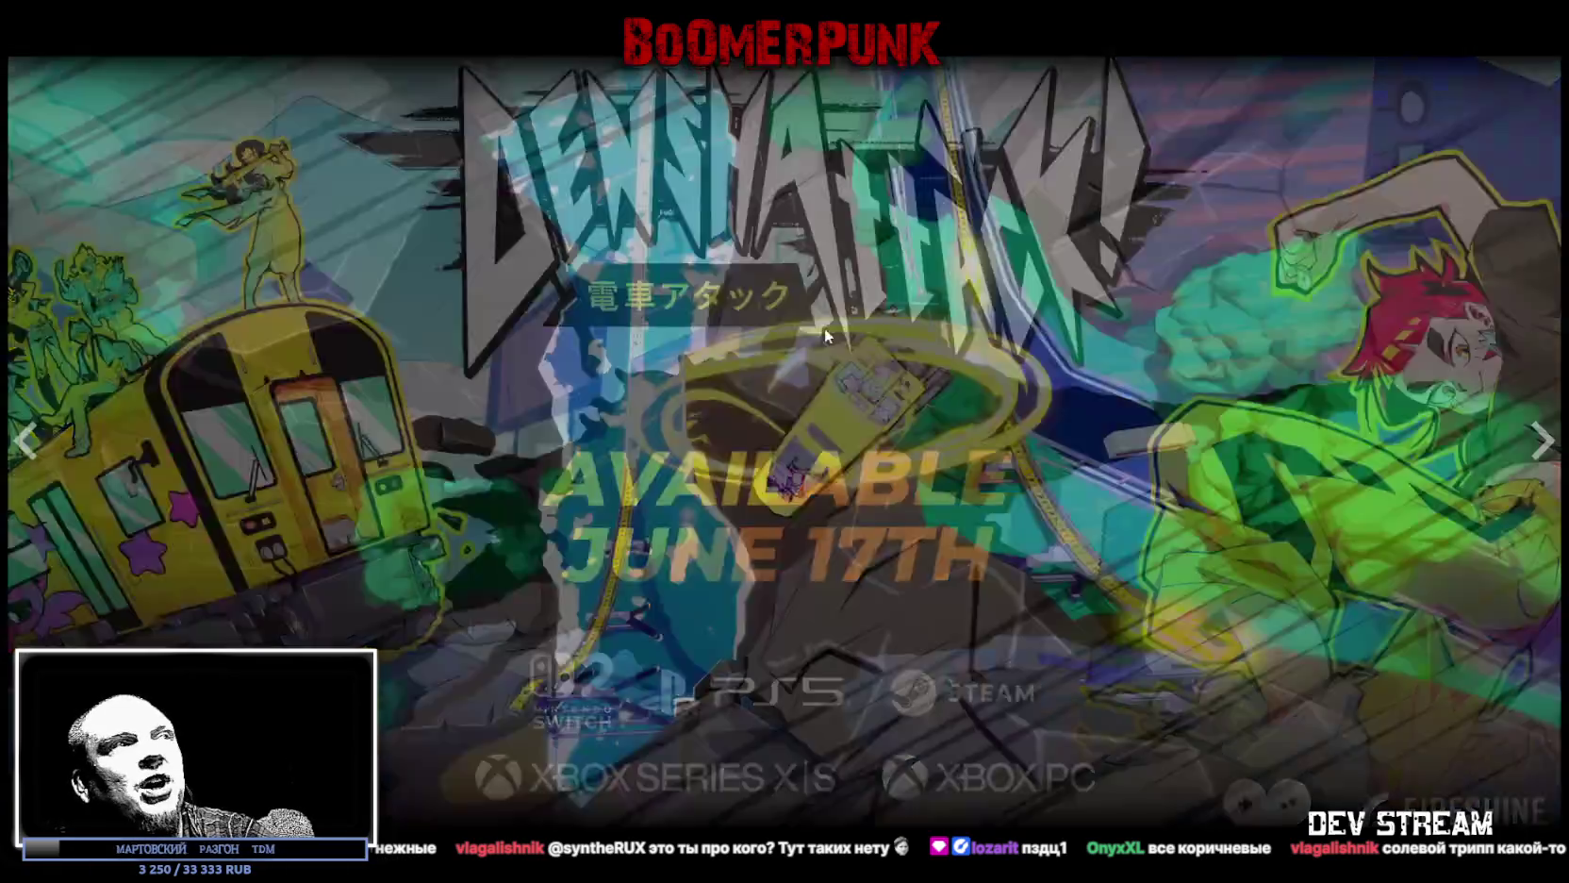
# Exit fullscreen after watching the Denshattack! trailer and screenshots.
pyautogui.press('Escape')
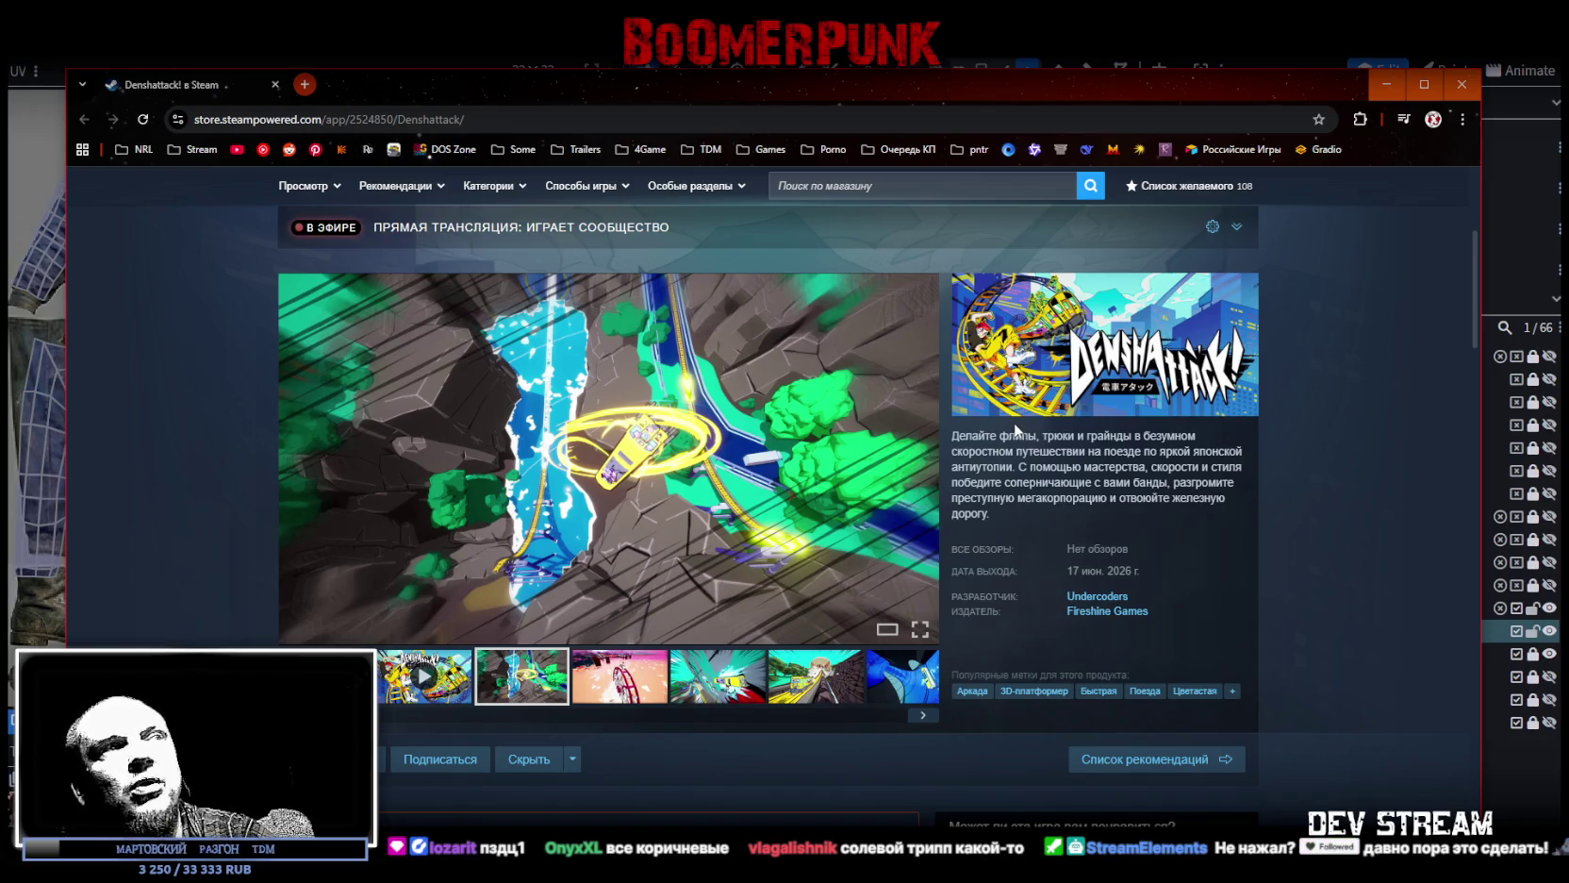
# Restart the Denshattack! trailer, skip past the rating card, and switch windows.
pyautogui.click(425, 677)
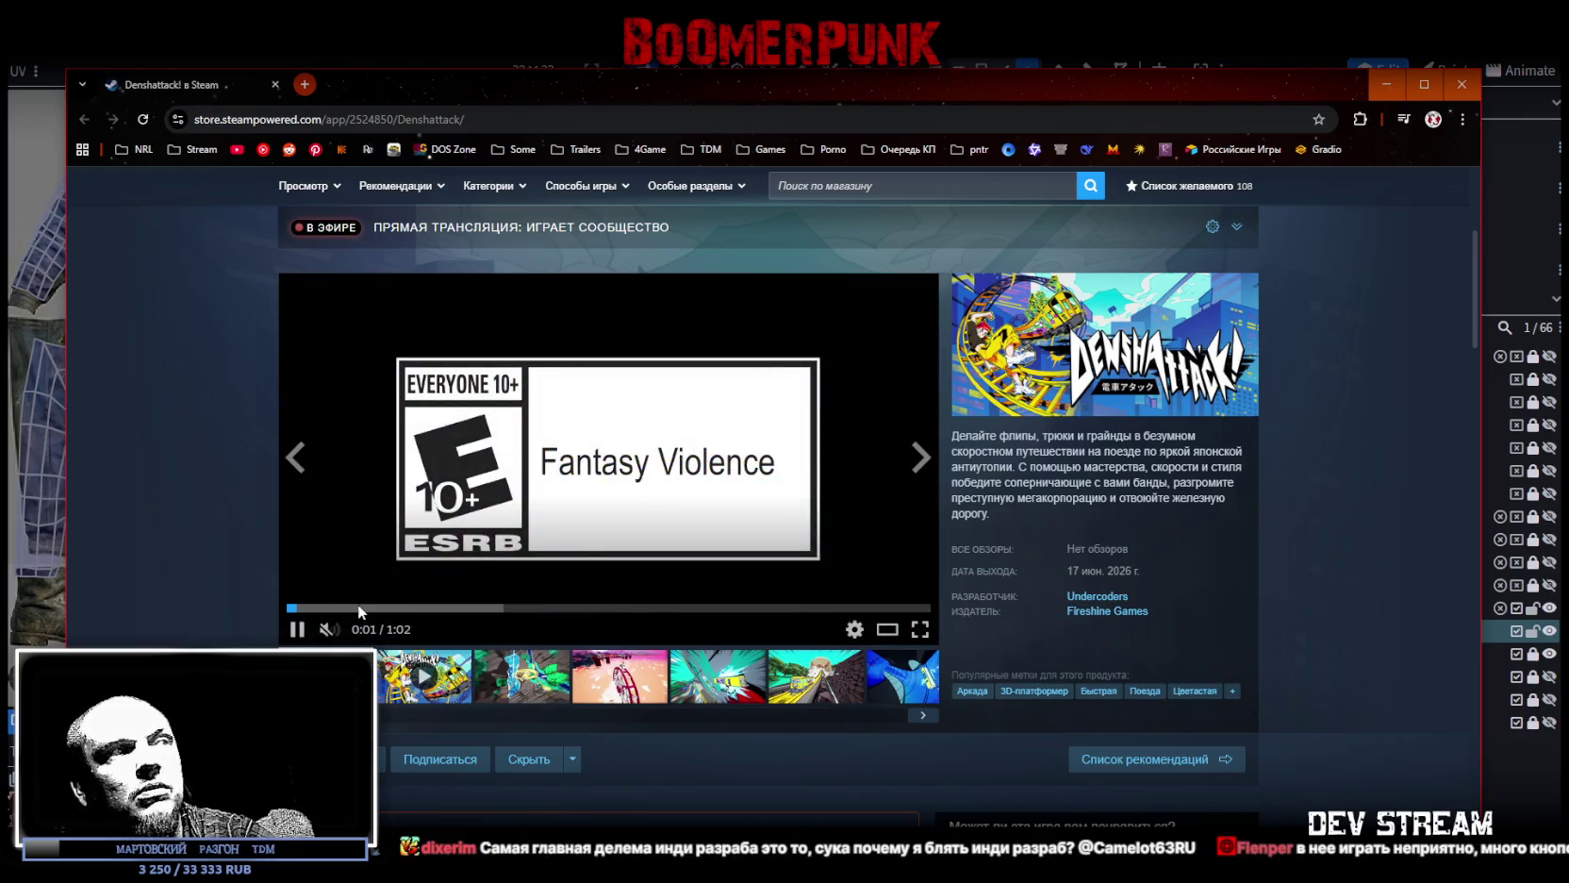
pyautogui.click(360, 608)
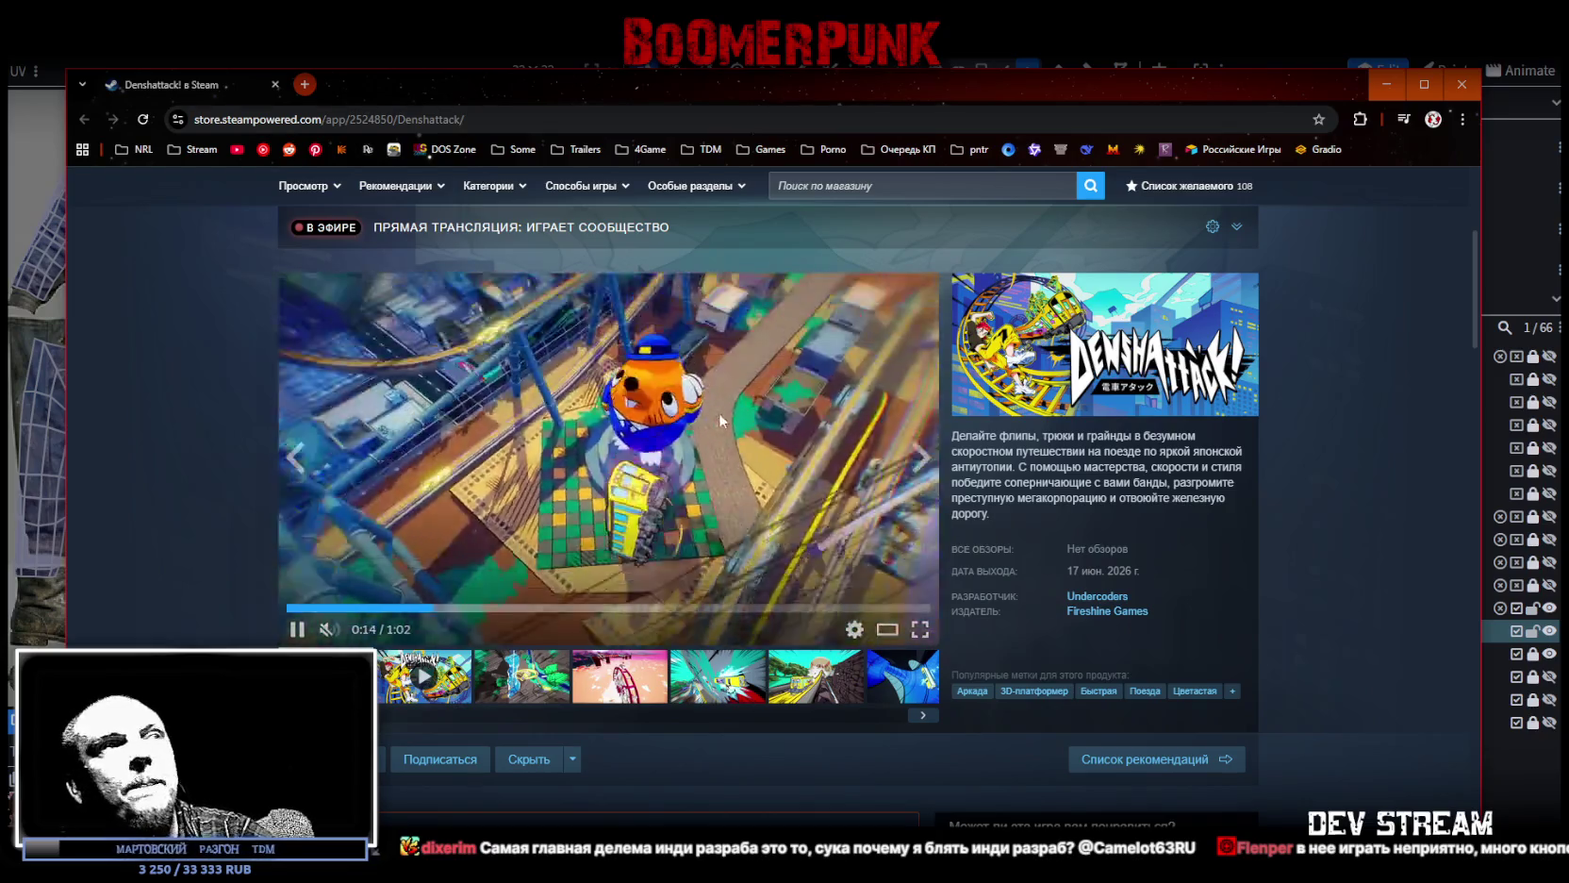
pyautogui.hotkey('alt', 'Tab')
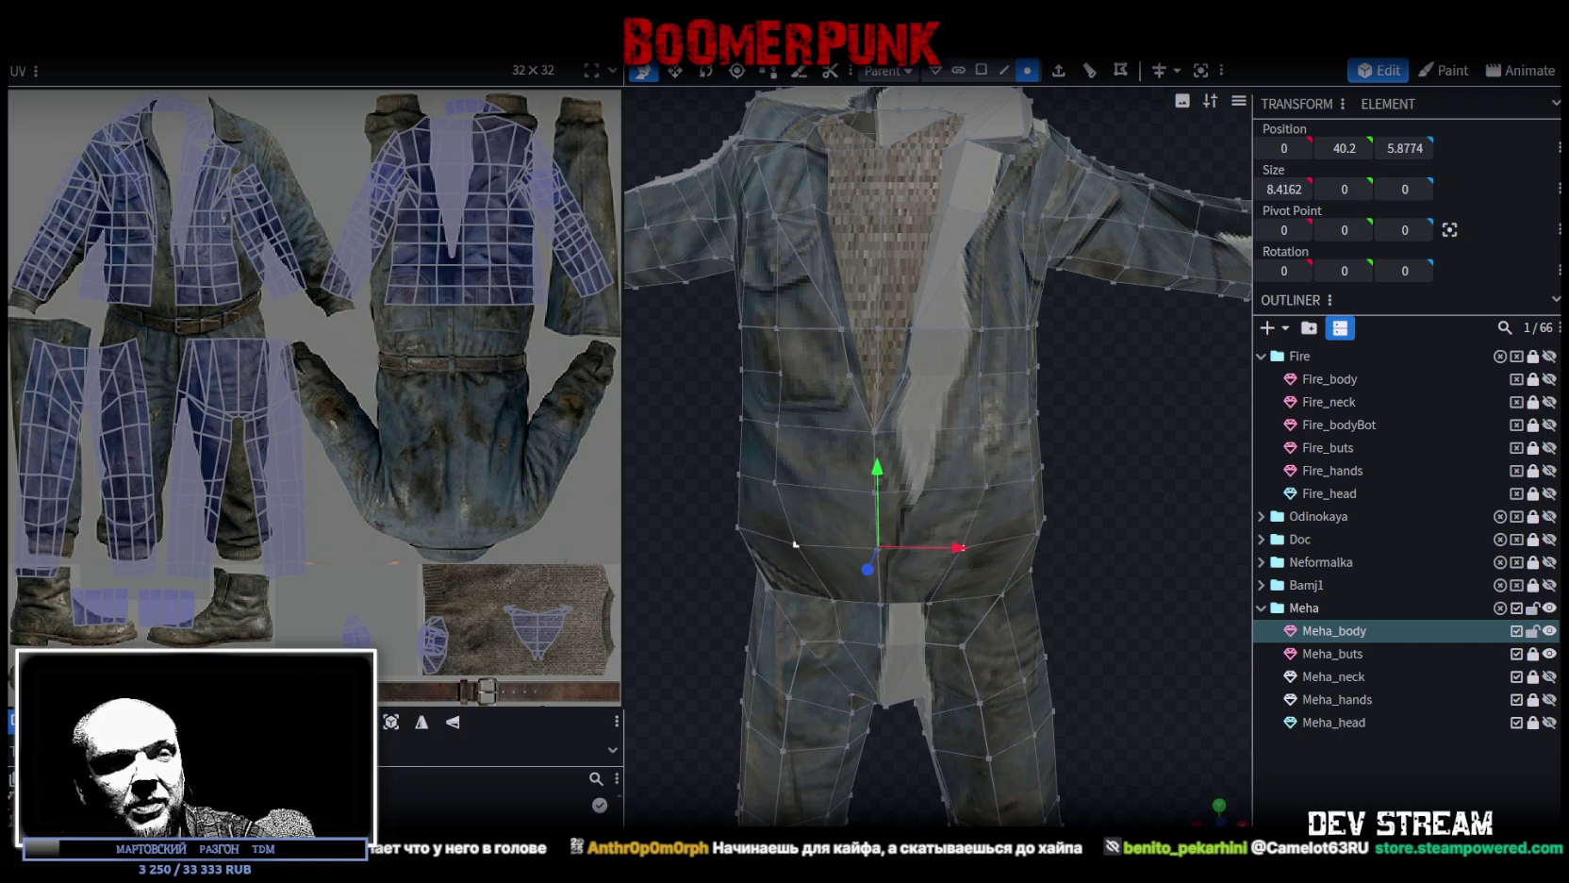
pyautogui.hotkey('alt', 'Tab')
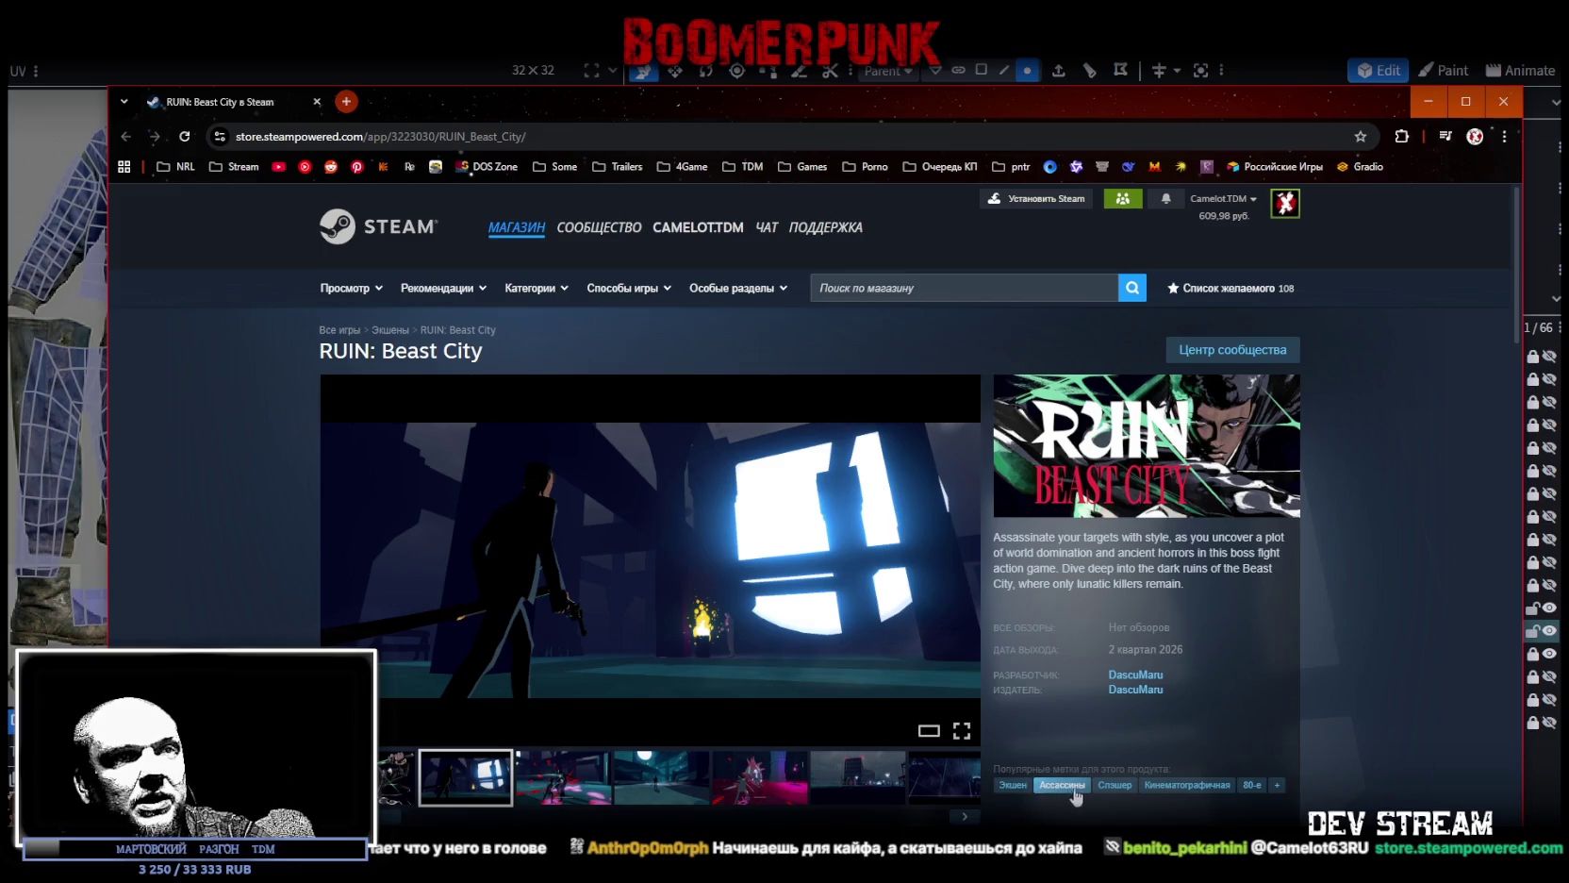
# Maximize the browser and play the RUIN: Beast City trailer fullscreen.
pyautogui.click(1464, 100)
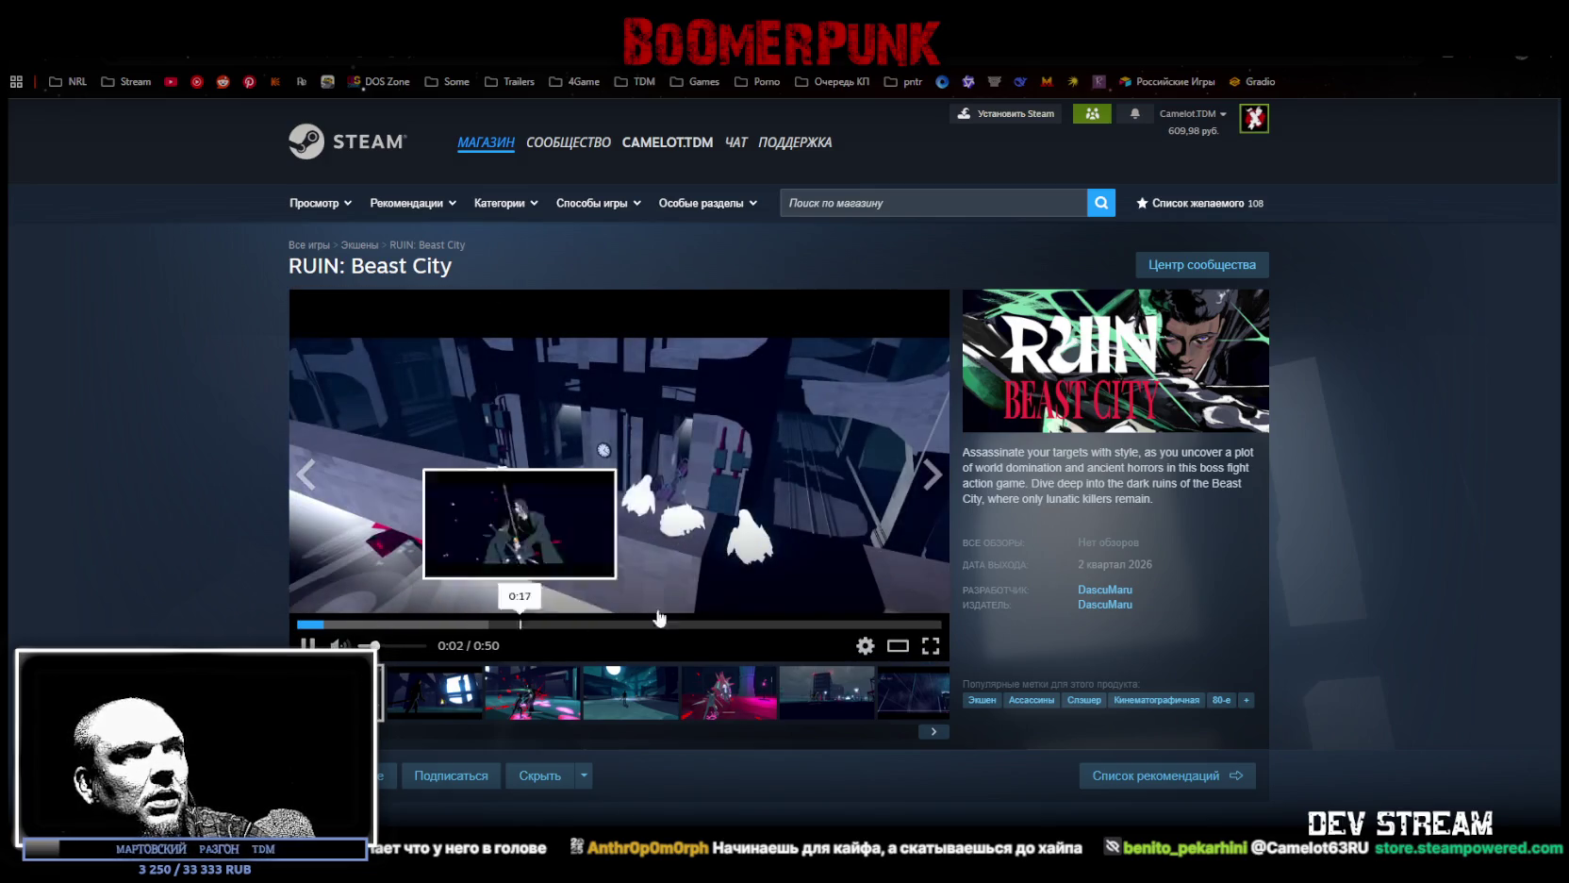
pyautogui.click(929, 645)
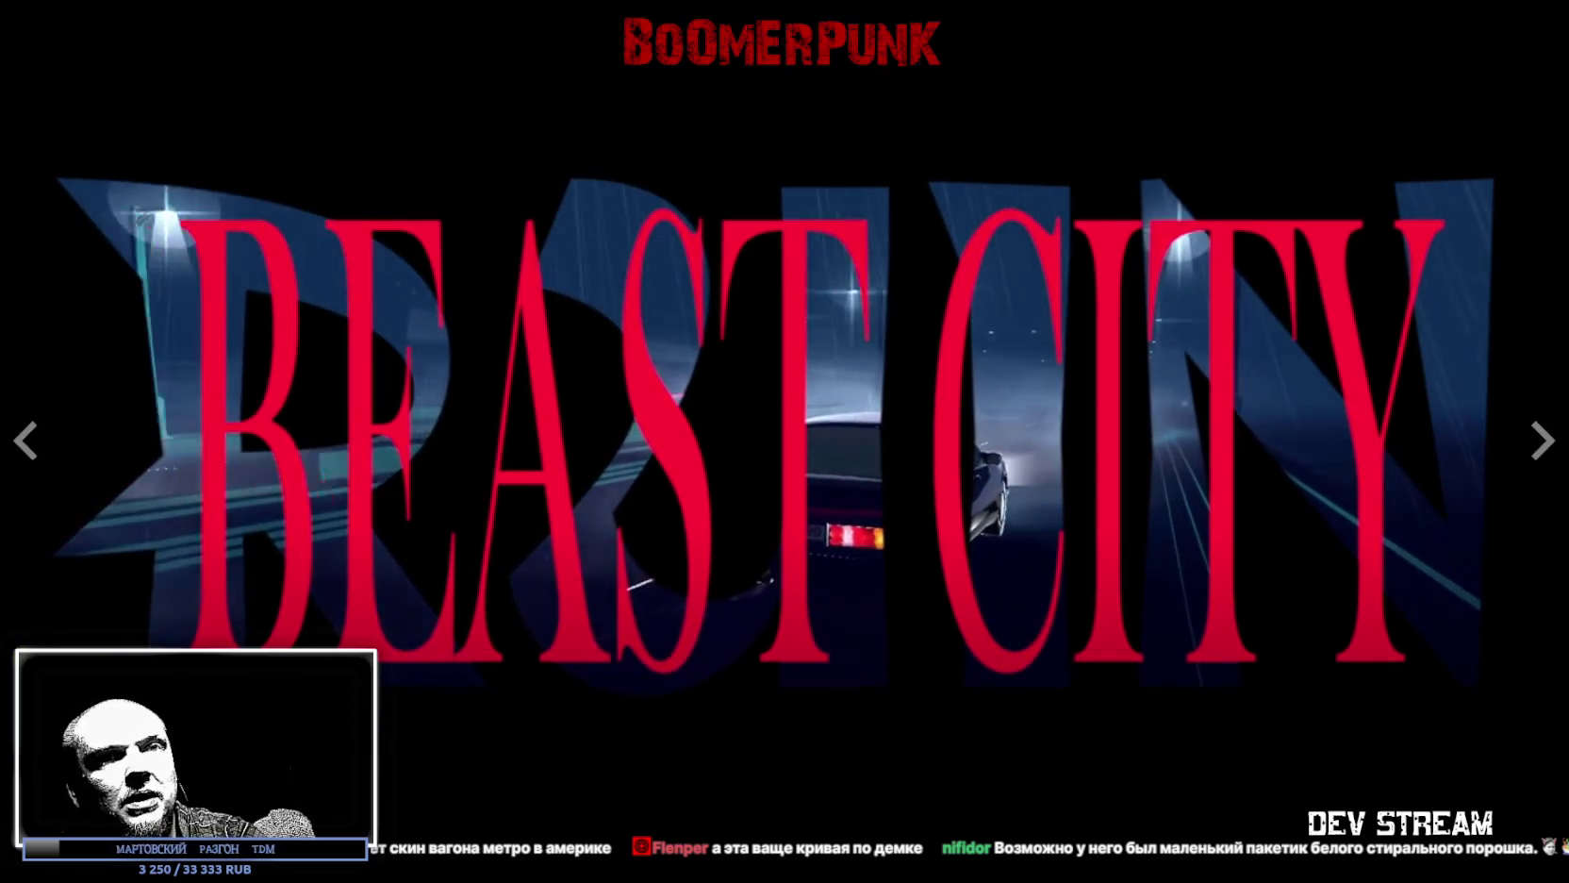
# Exit fullscreen and pause the RUIN: Beast City trailer.
pyautogui.press('Escape')
pyautogui.scroll(-5, 972, 586)
pyautogui.scroll(-2, 1019, 574)
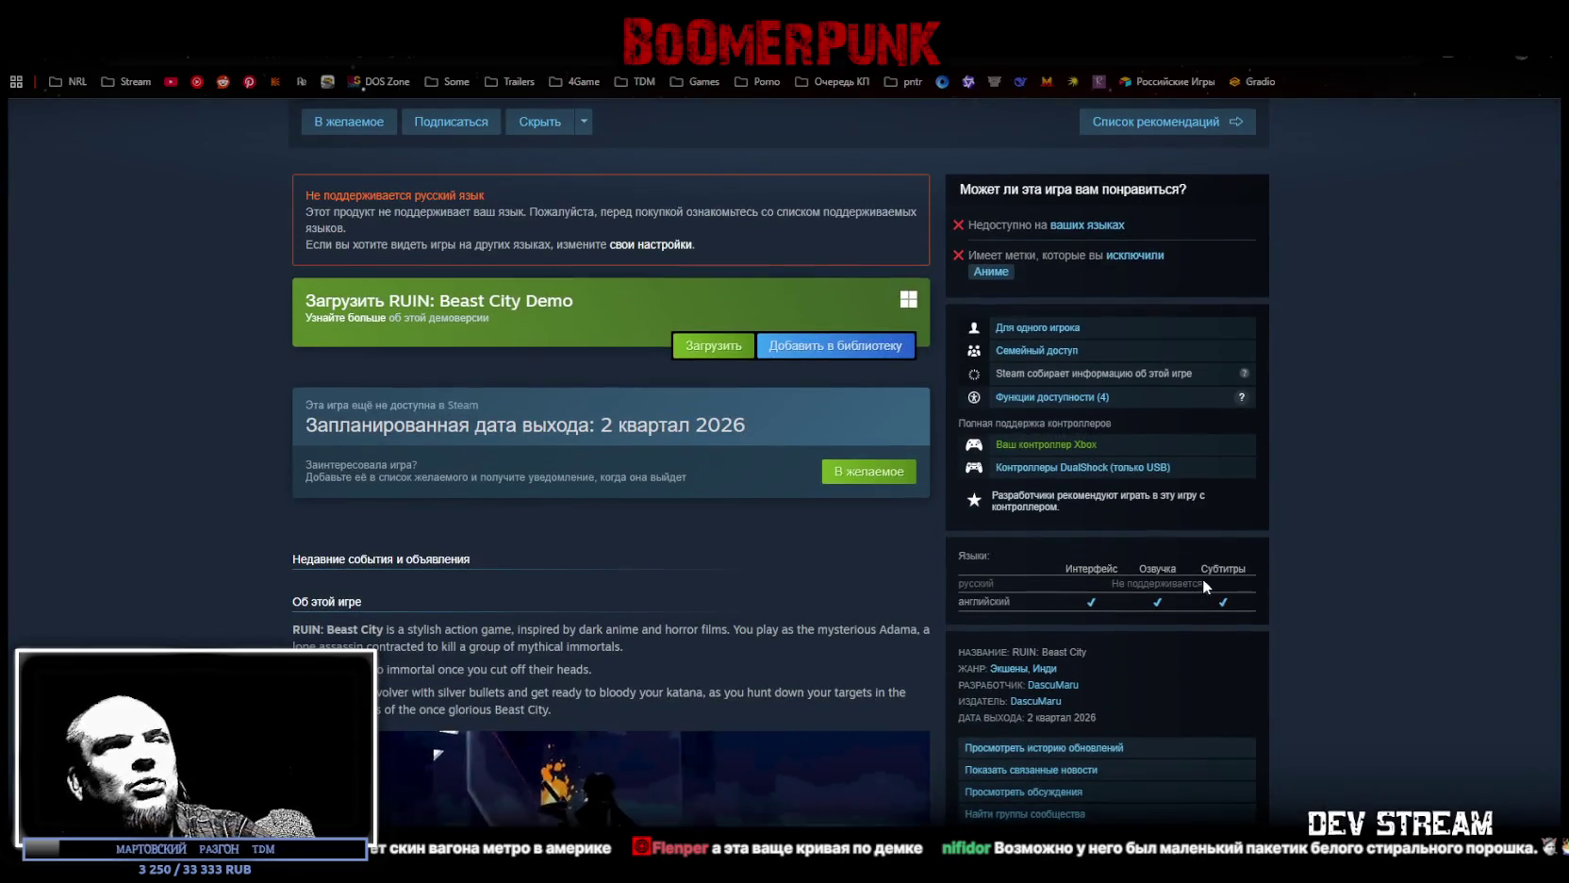
pyautogui.scroll(5, 419, 383)
pyautogui.click(308, 484)
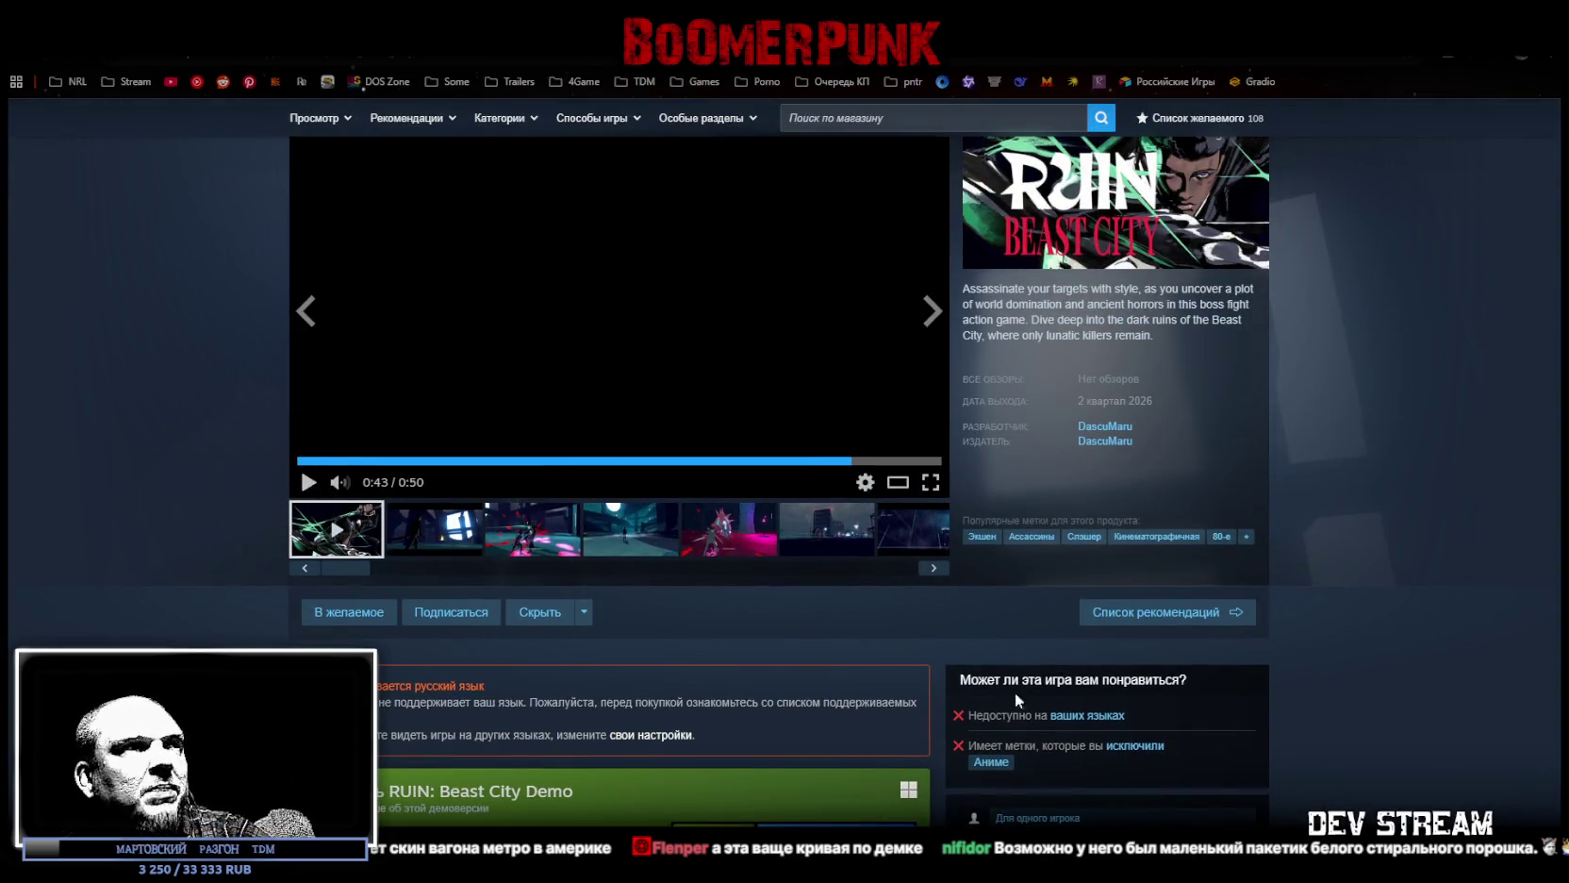
# Show the sixth gallery screenshot, the rainy night street, fullscreen.
pyautogui.scroll(-3, 1064, 716)
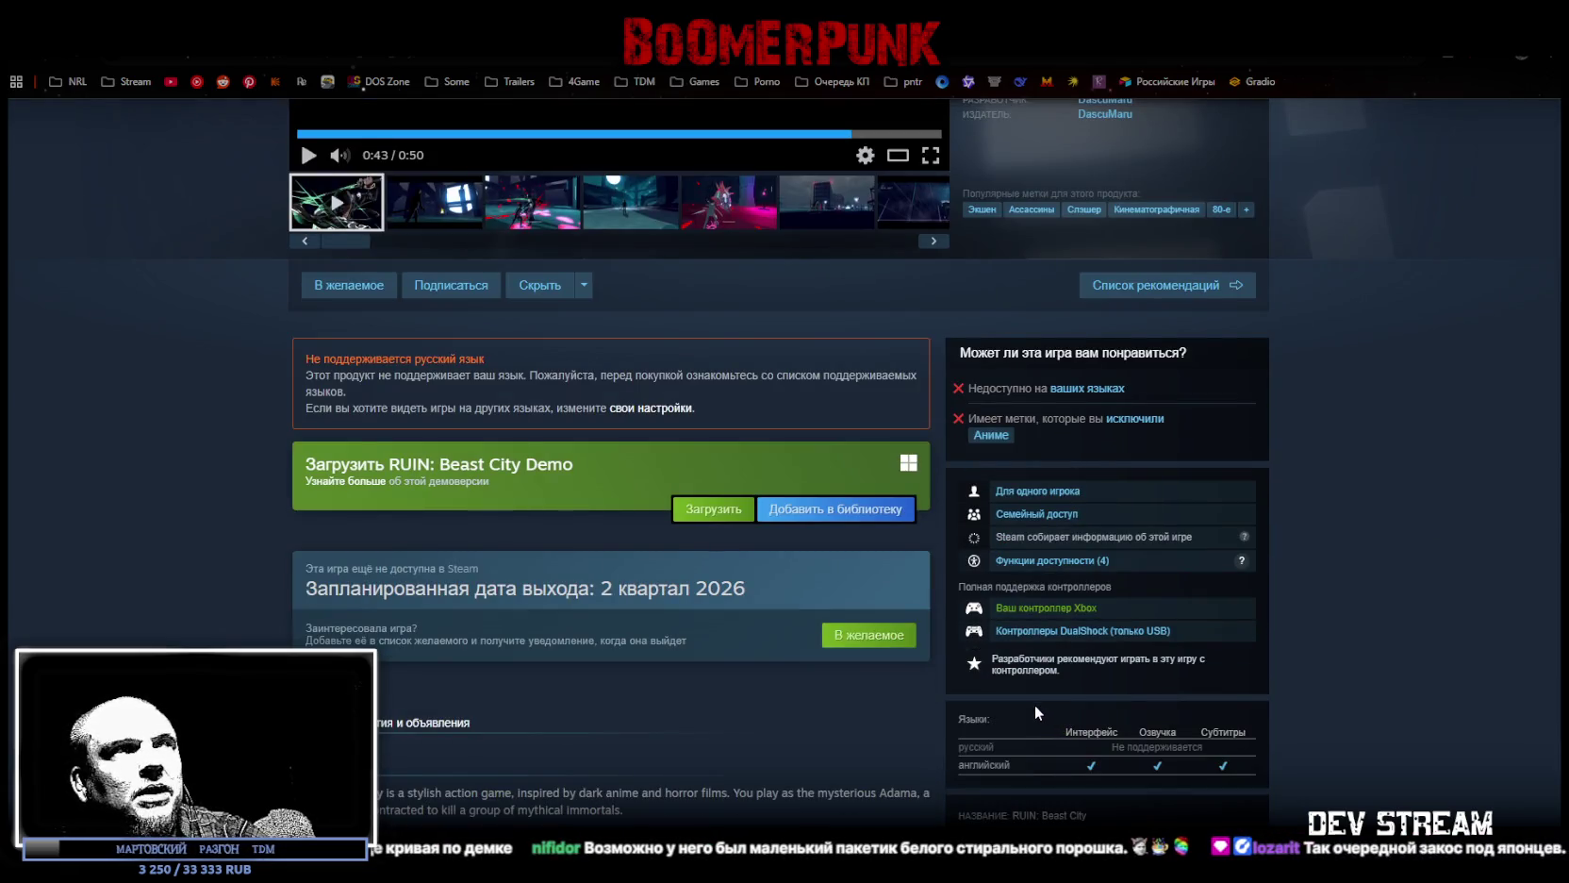
pyautogui.scroll(2, 1035, 704)
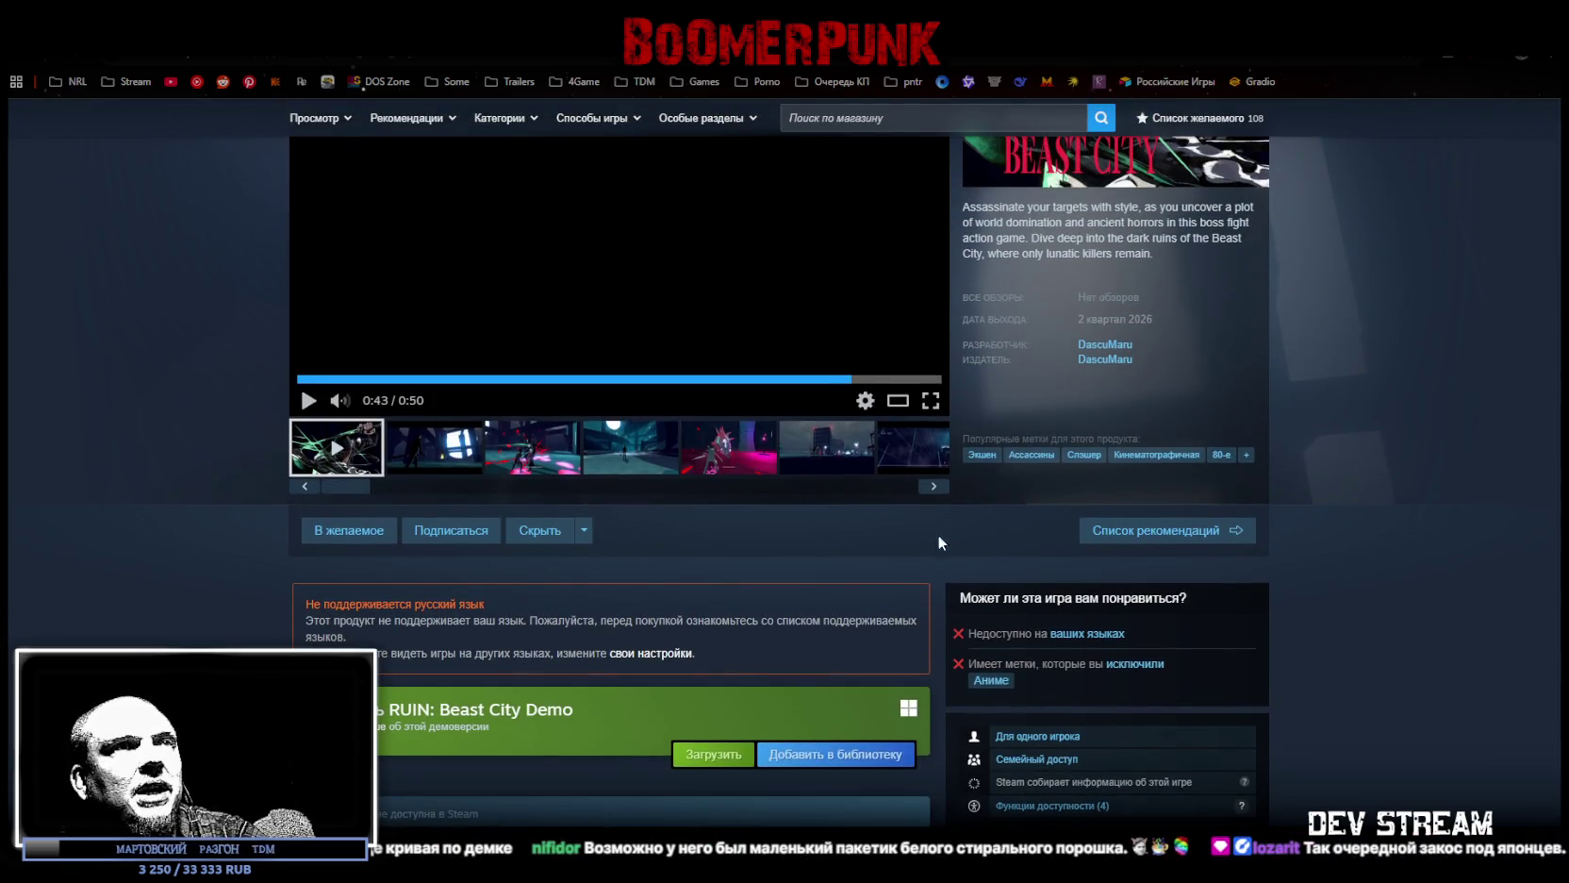
pyautogui.scroll(-2, 946, 581)
pyautogui.scroll(2, 1207, 554)
pyautogui.click(826, 448)
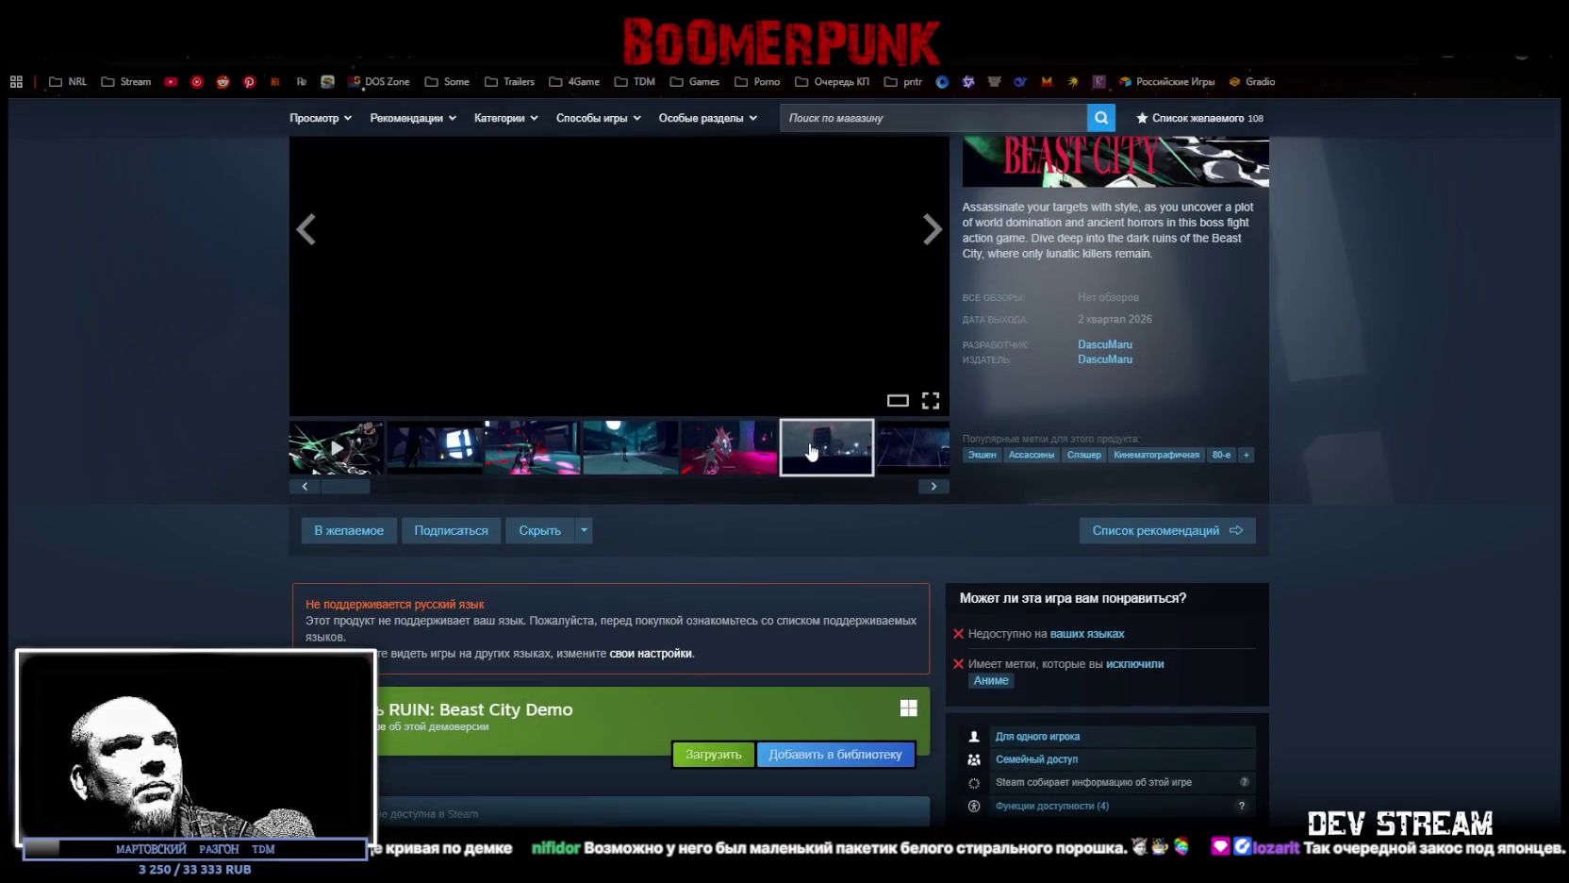
pyautogui.scroll(2, 708, 460)
pyautogui.scroll(1, 709, 459)
pyautogui.click(939, 655)
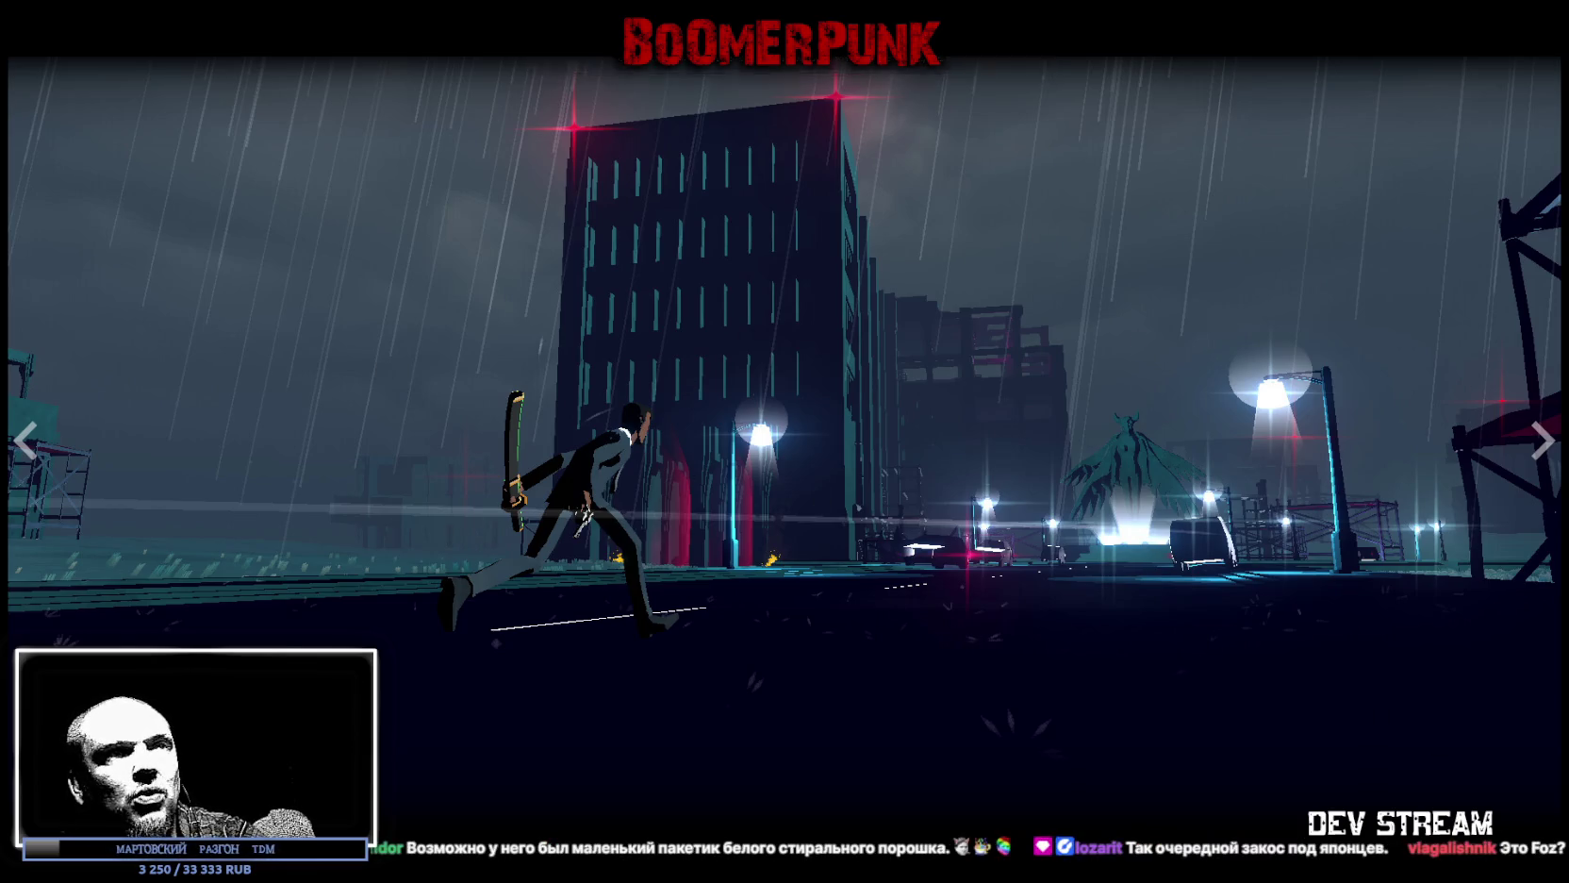
# Exit the fullscreen screenshot and switch back to Blockbench.
pyautogui.press('Escape')
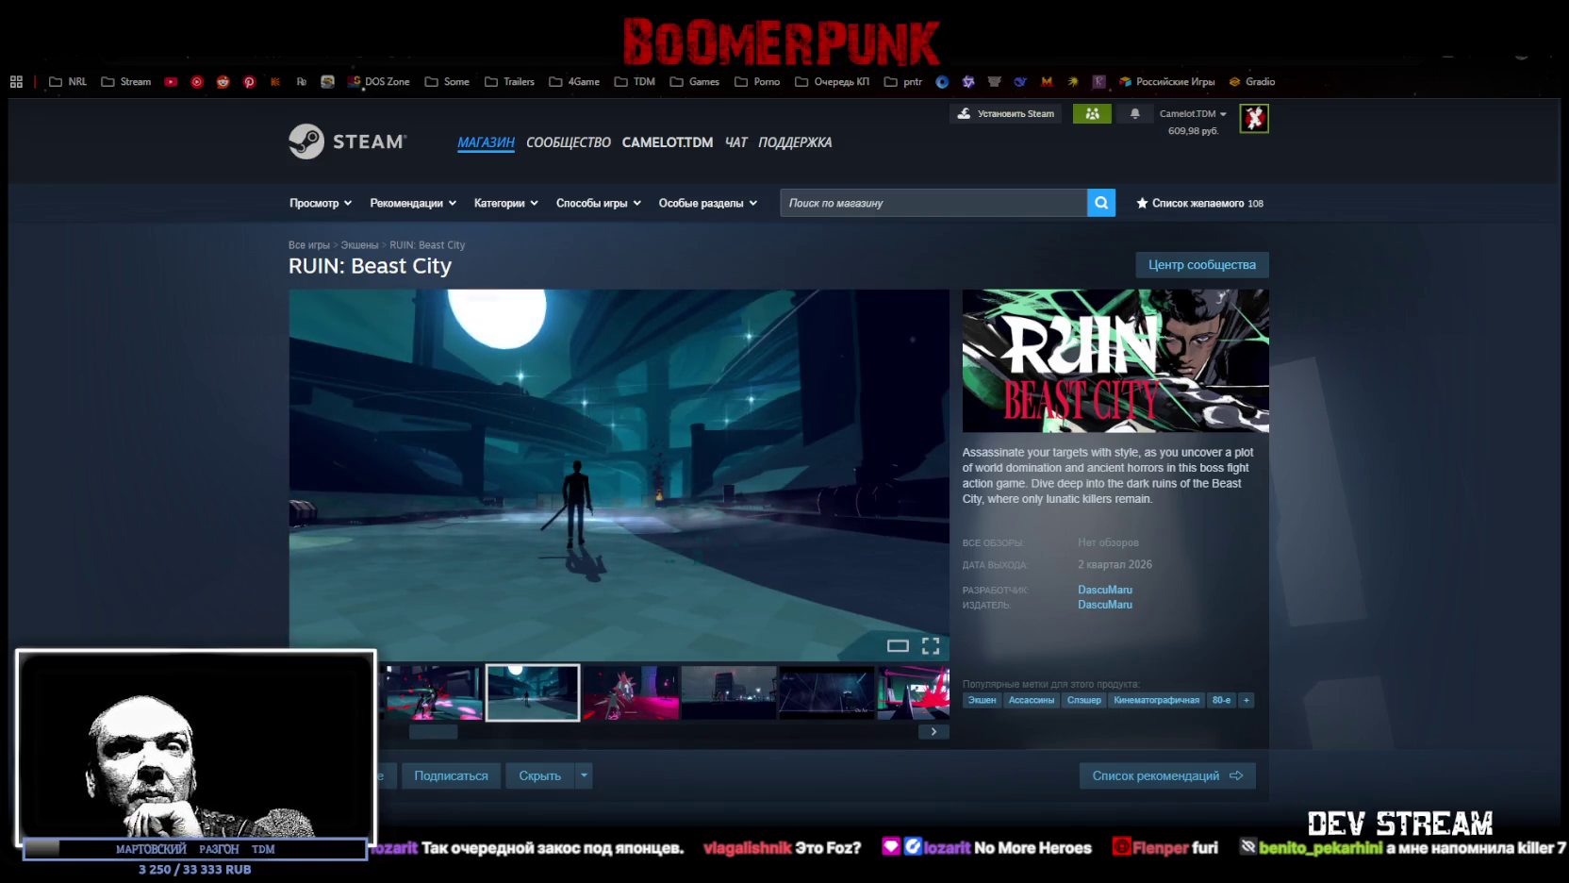
pyautogui.hotkey('alt', 'Tab')
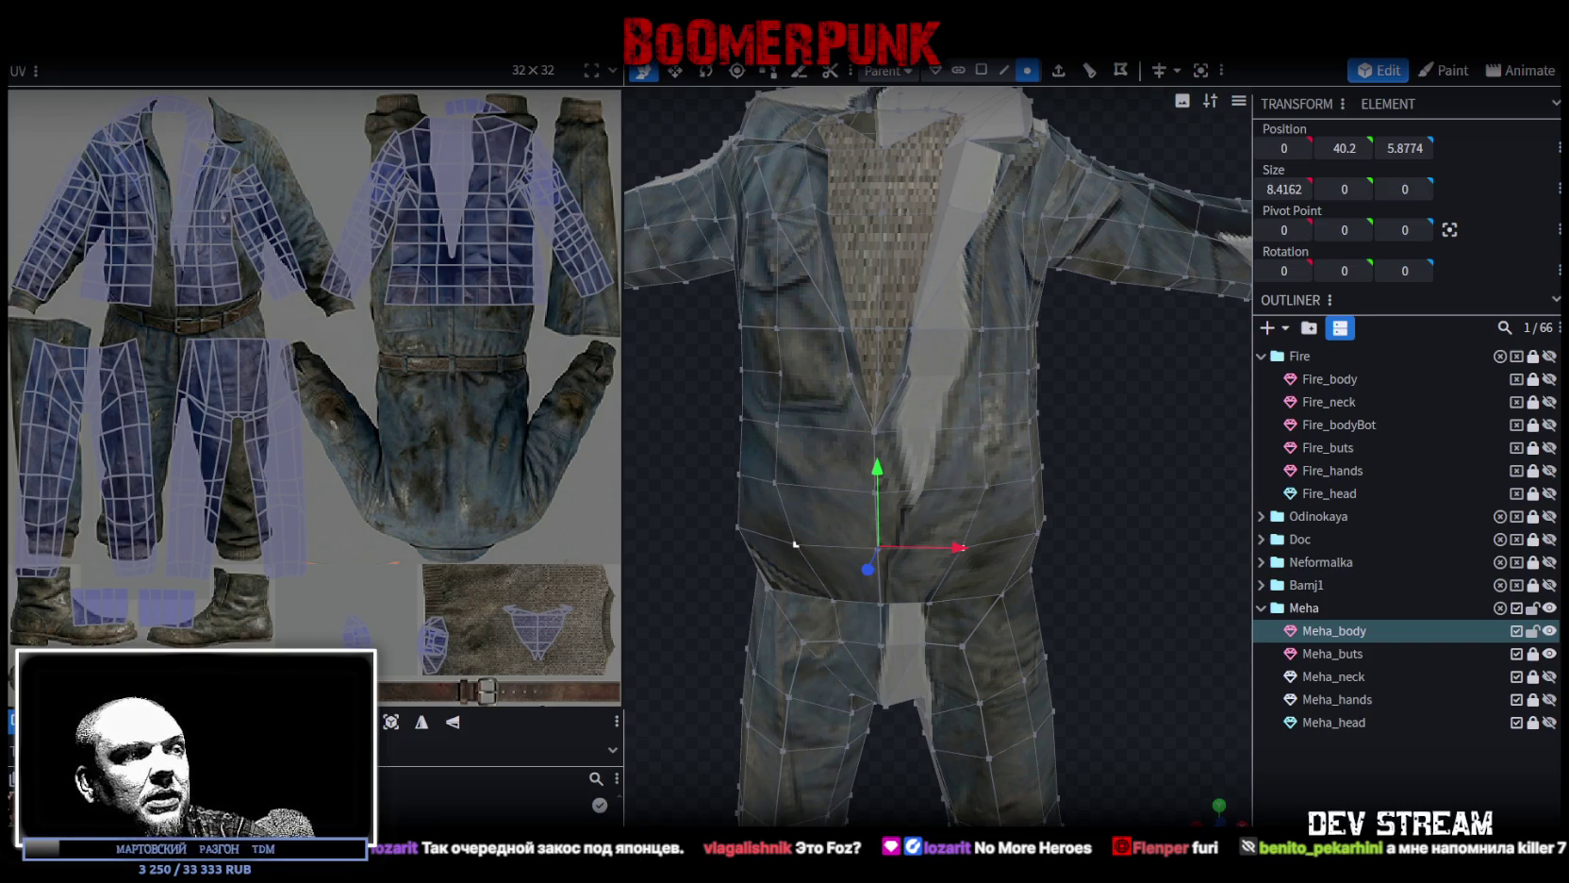
# Select a pair of mirrored chest edges on the jacket in edge mode.
pyautogui.moveTo(795, 544)
pyautogui.mouseDown()
pyautogui.moveTo(849, 537)
pyautogui.moveTo(992, 591)
pyautogui.moveTo(856, 571)
pyautogui.moveTo(1022, 584)
pyautogui.moveTo(950, 495)
pyautogui.moveTo(1171, 417)
pyautogui.moveTo(1106, 444)
pyautogui.moveTo(1238, 469)
pyautogui.moveTo(1100, 381)
pyautogui.moveTo(1079, 500)
pyautogui.moveTo(1128, 502)
pyautogui.mouseUp()
pyautogui.moveTo(1041, 478)
pyautogui.mouseDown()
pyautogui.moveTo(1044, 425)
pyautogui.moveTo(1067, 460)
pyautogui.moveTo(1069, 593)
pyautogui.moveTo(1085, 523)
pyautogui.moveTo(1087, 549)
pyautogui.moveTo(900, 95)
pyautogui.mouseUp()
pyautogui.click(1005, 71)
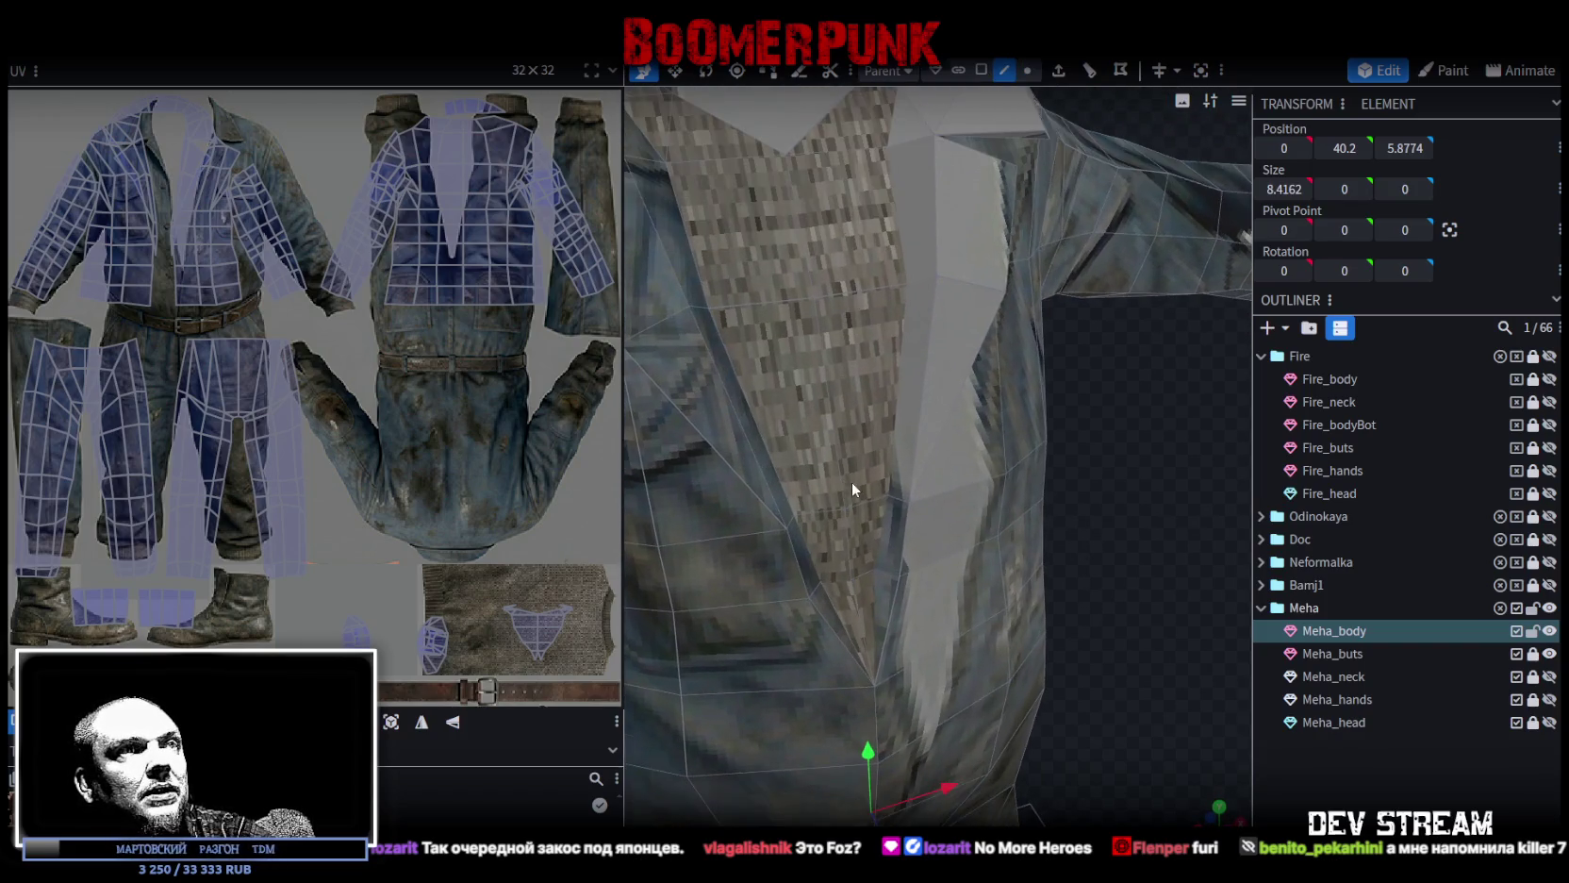
pyautogui.click(894, 500)
pyautogui.keyDown('shift'); pyautogui.click(792, 518); pyautogui.keyUp('shift')
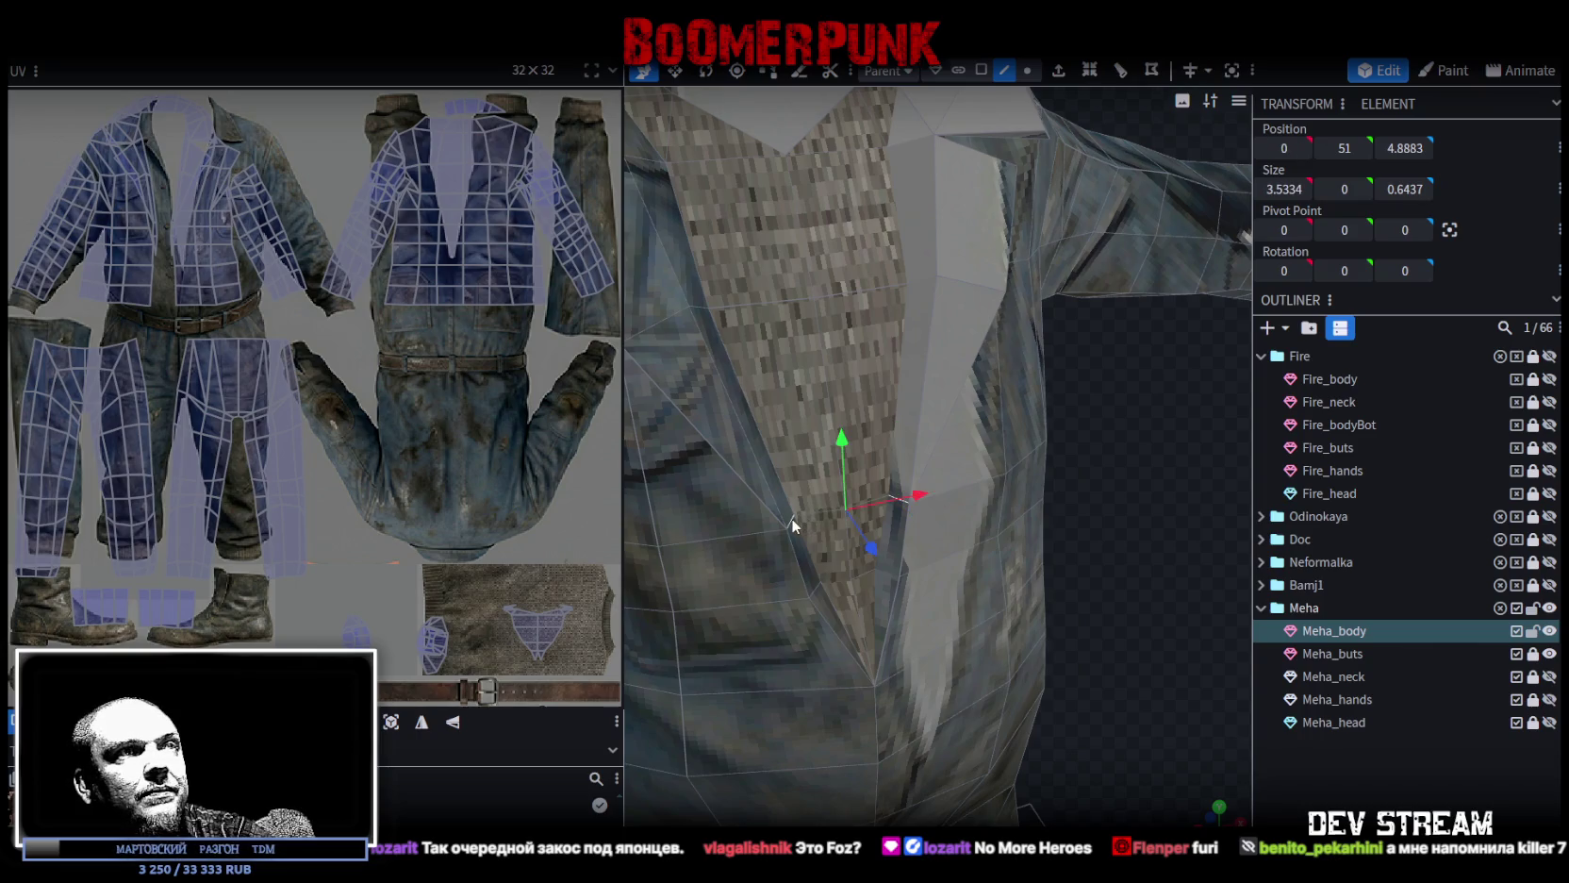
# Scale the chest edge loop inward to narrow the chest.
pyautogui.press('s')
pyautogui.scroll(-5, 1023, 570)
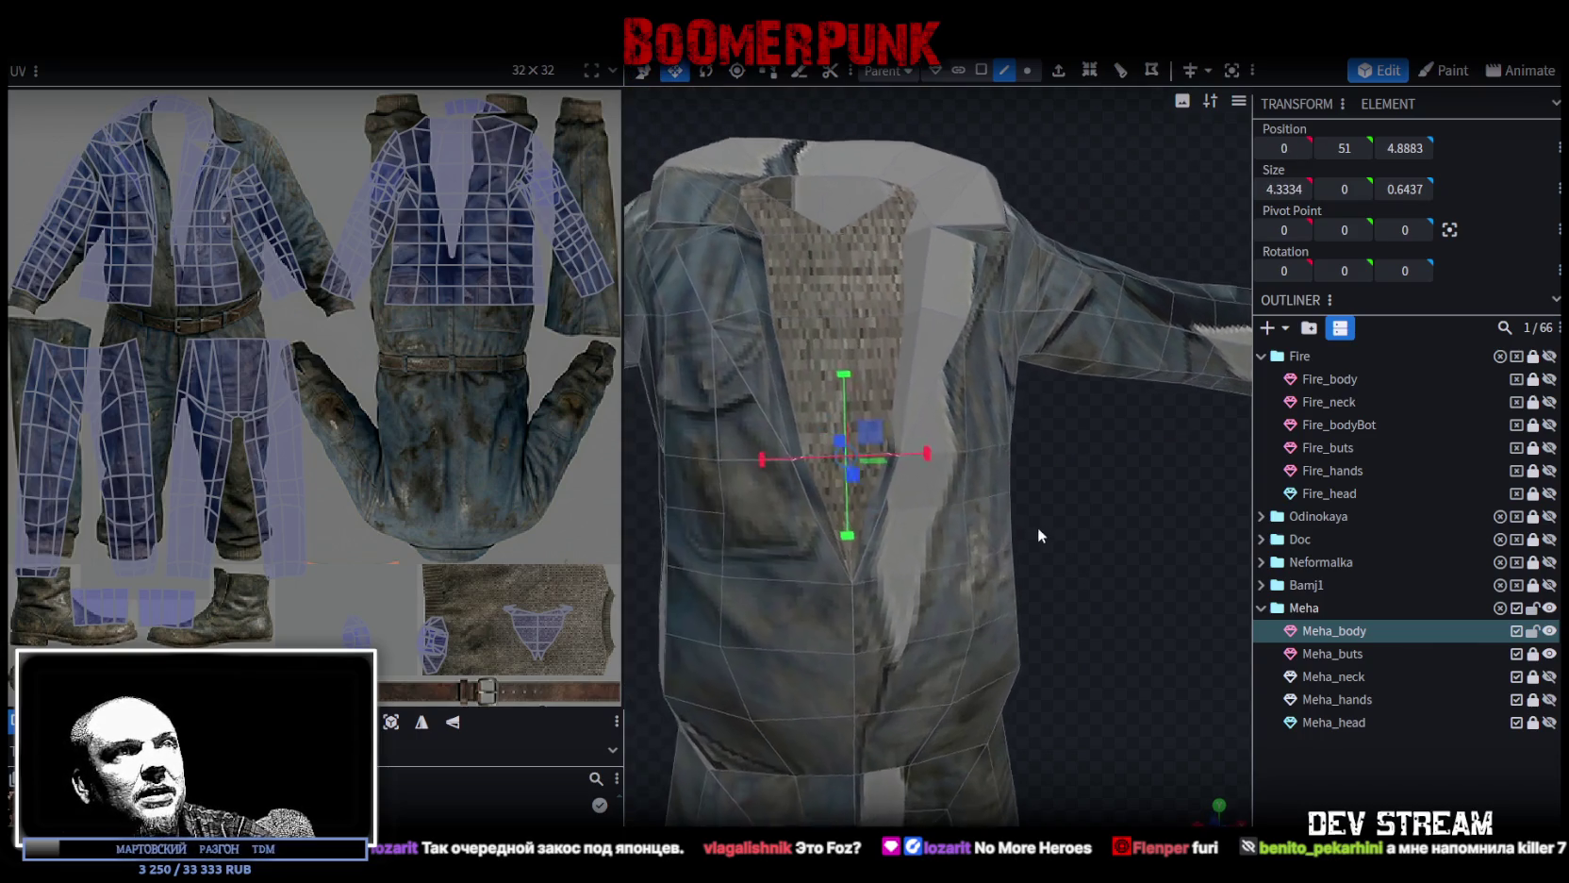
pyautogui.moveTo(1022, 503); pyautogui.dragTo(1024, 460)
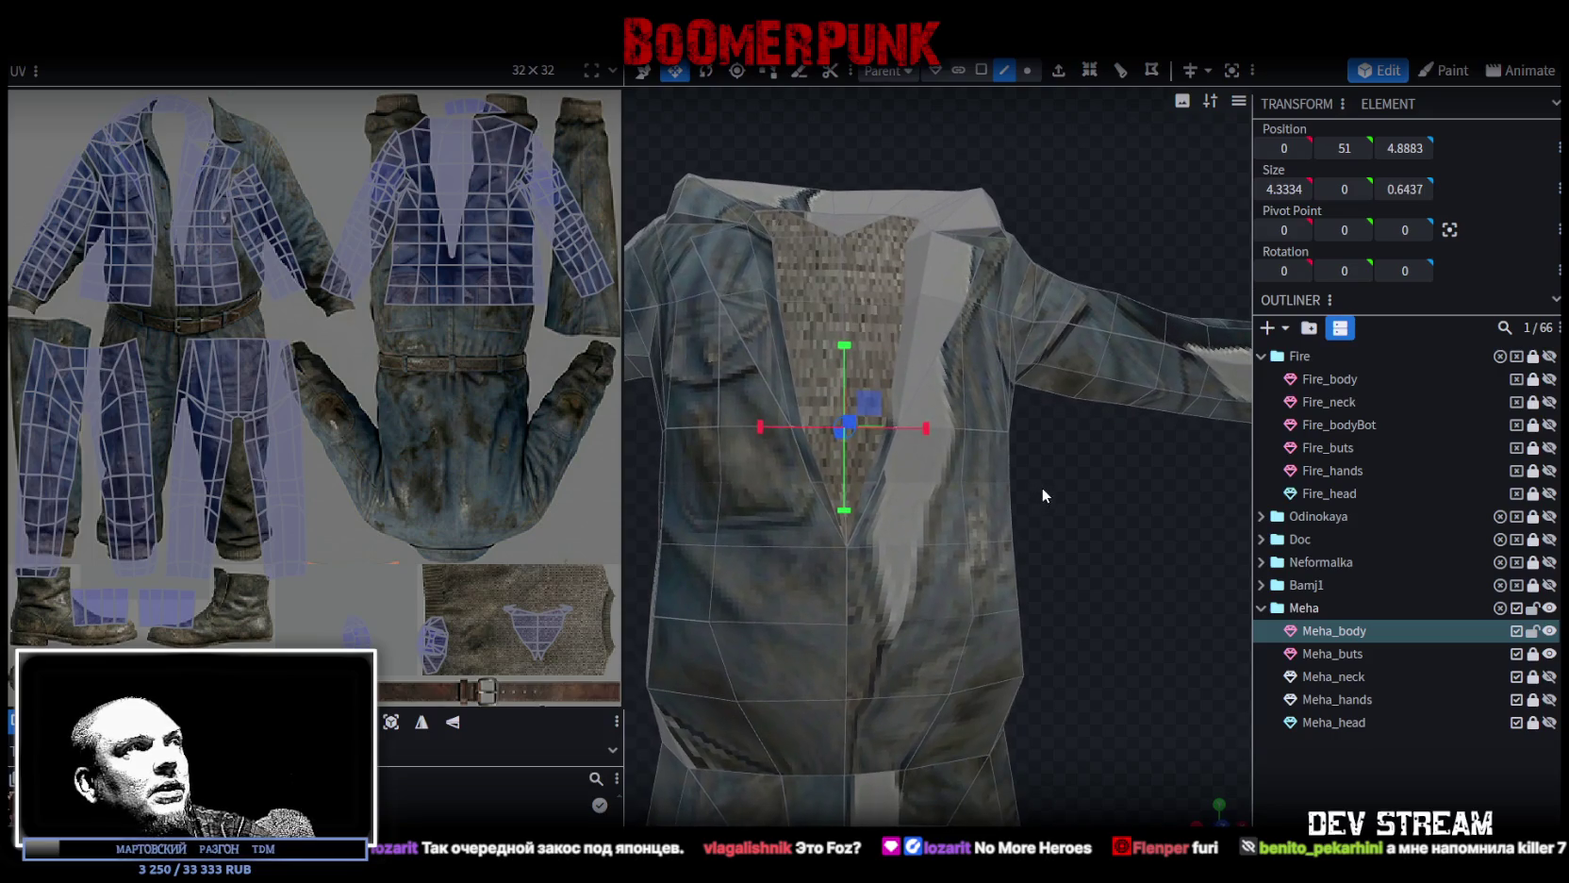
pyautogui.scroll(3, 1041, 487)
pyautogui.scroll(3, 1083, 580)
pyautogui.scroll(-1, 758, 495)
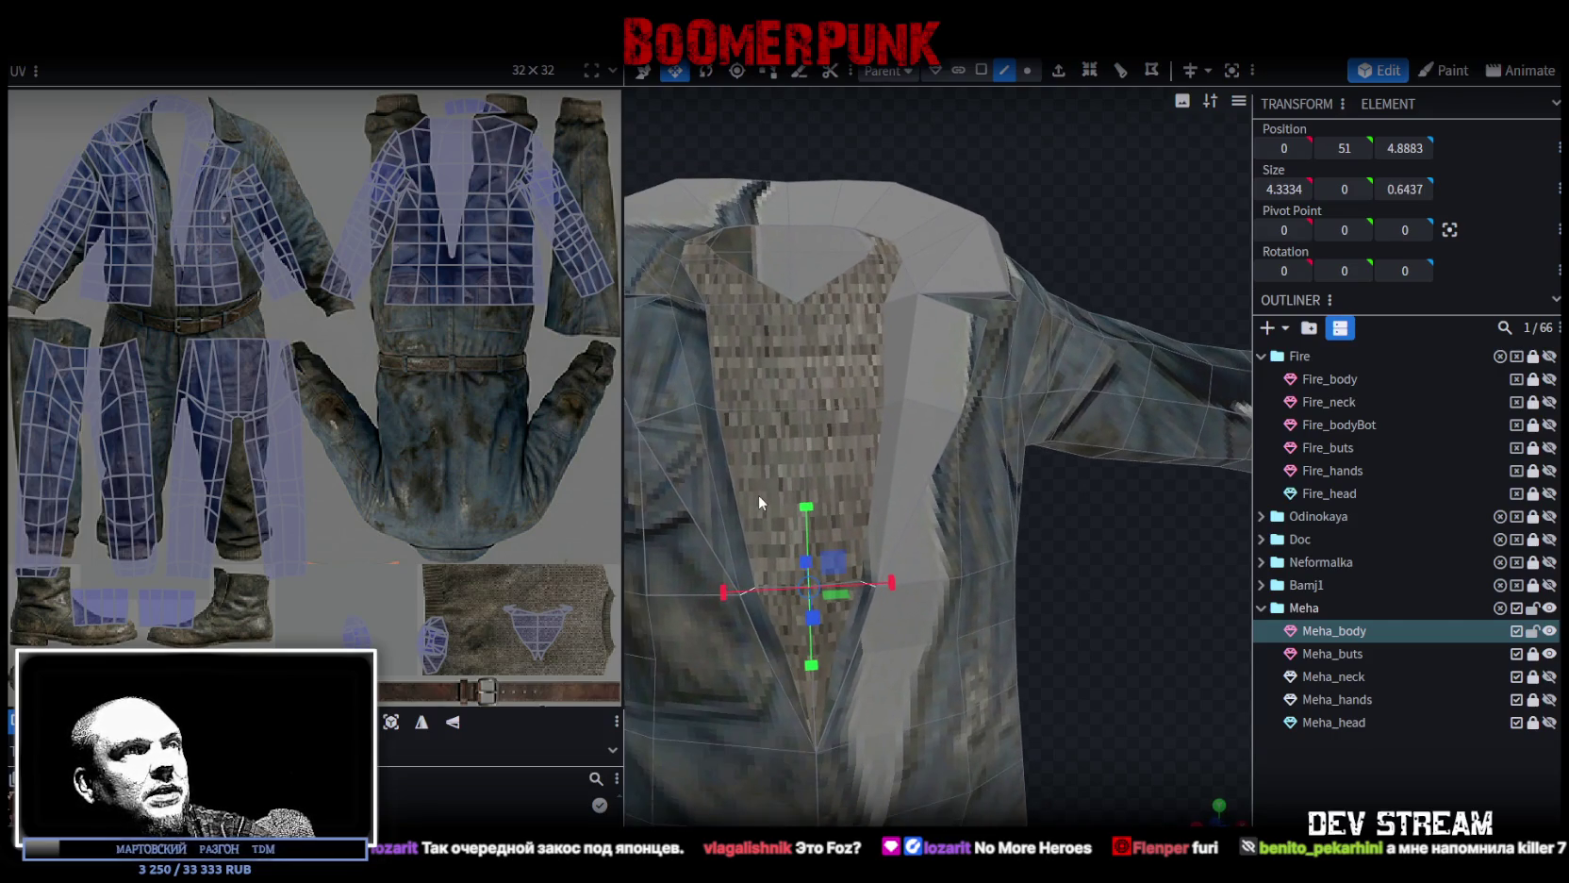
pyautogui.click(709, 407)
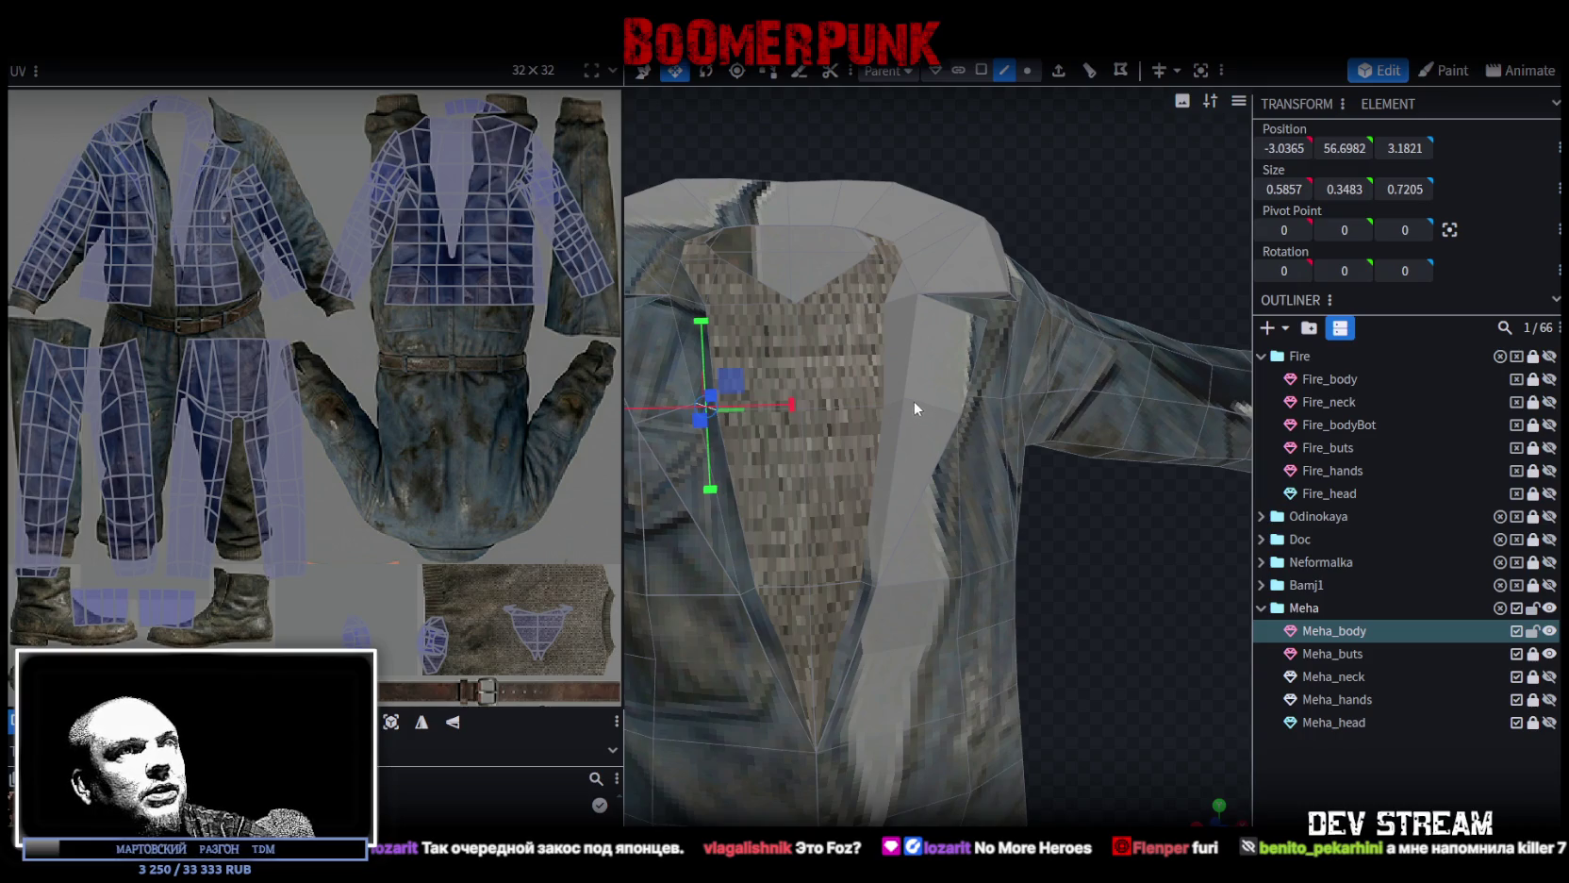
pyautogui.keyDown('shift'); pyautogui.click(927, 404); pyautogui.keyUp('shift')
pyautogui.keyDown('shift'); pyautogui.click(696, 414); pyautogui.keyUp('shift')
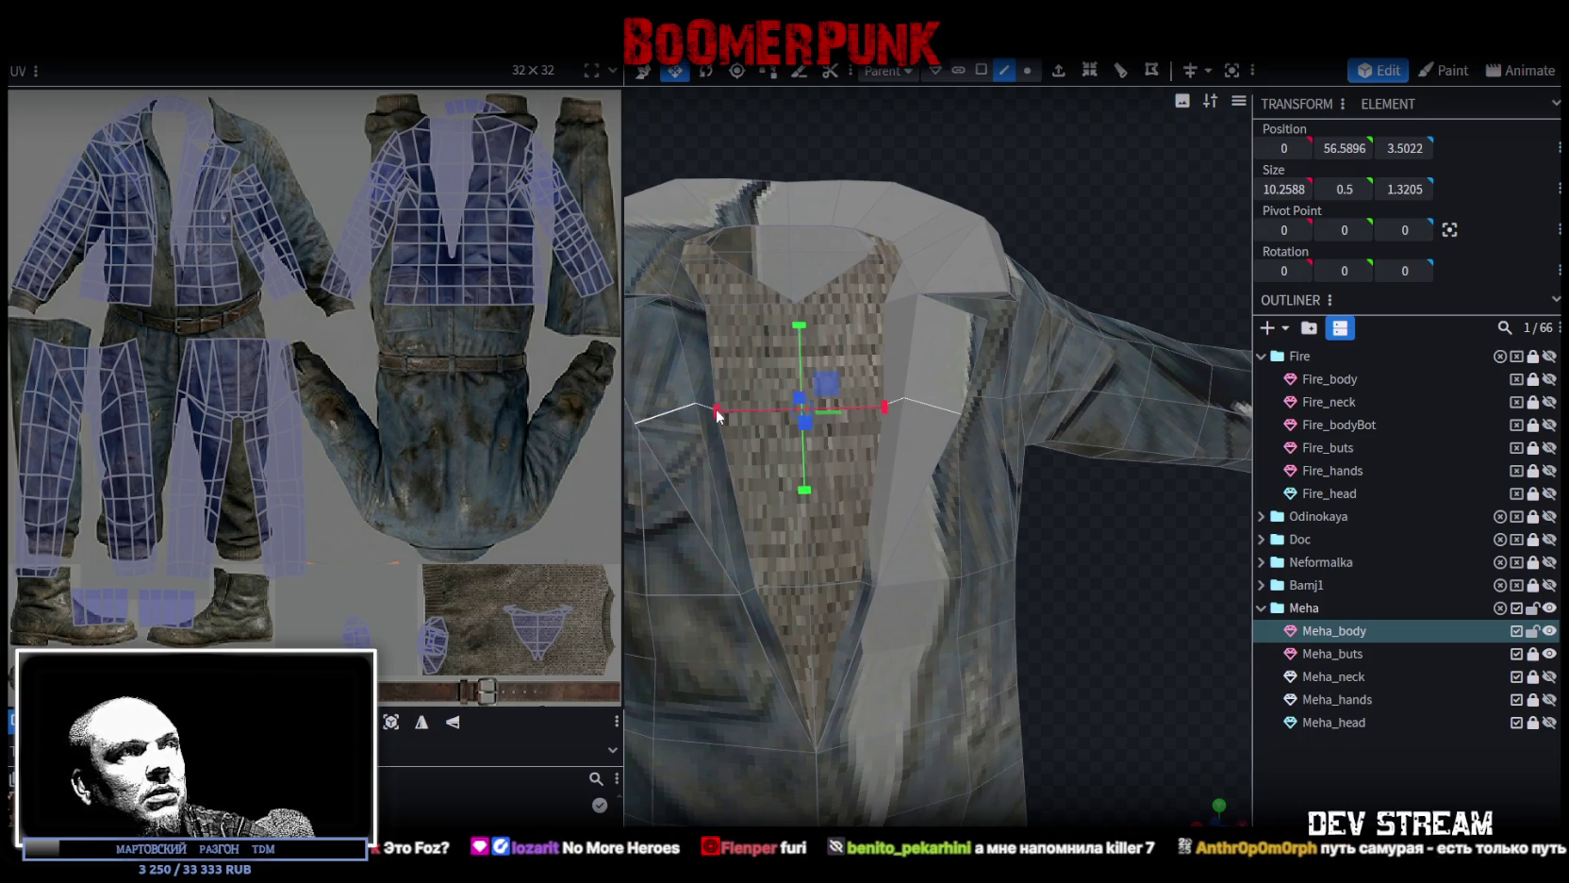
pyautogui.moveTo(877, 406)
pyautogui.mouseDown()
pyautogui.moveTo(859, 407)
pyautogui.moveTo(1055, 582)
pyautogui.mouseUp()
# Spread the mirrored lapel vertex pair apart sideways and raise it slightly.
pyautogui.scroll(5, 1075, 576)
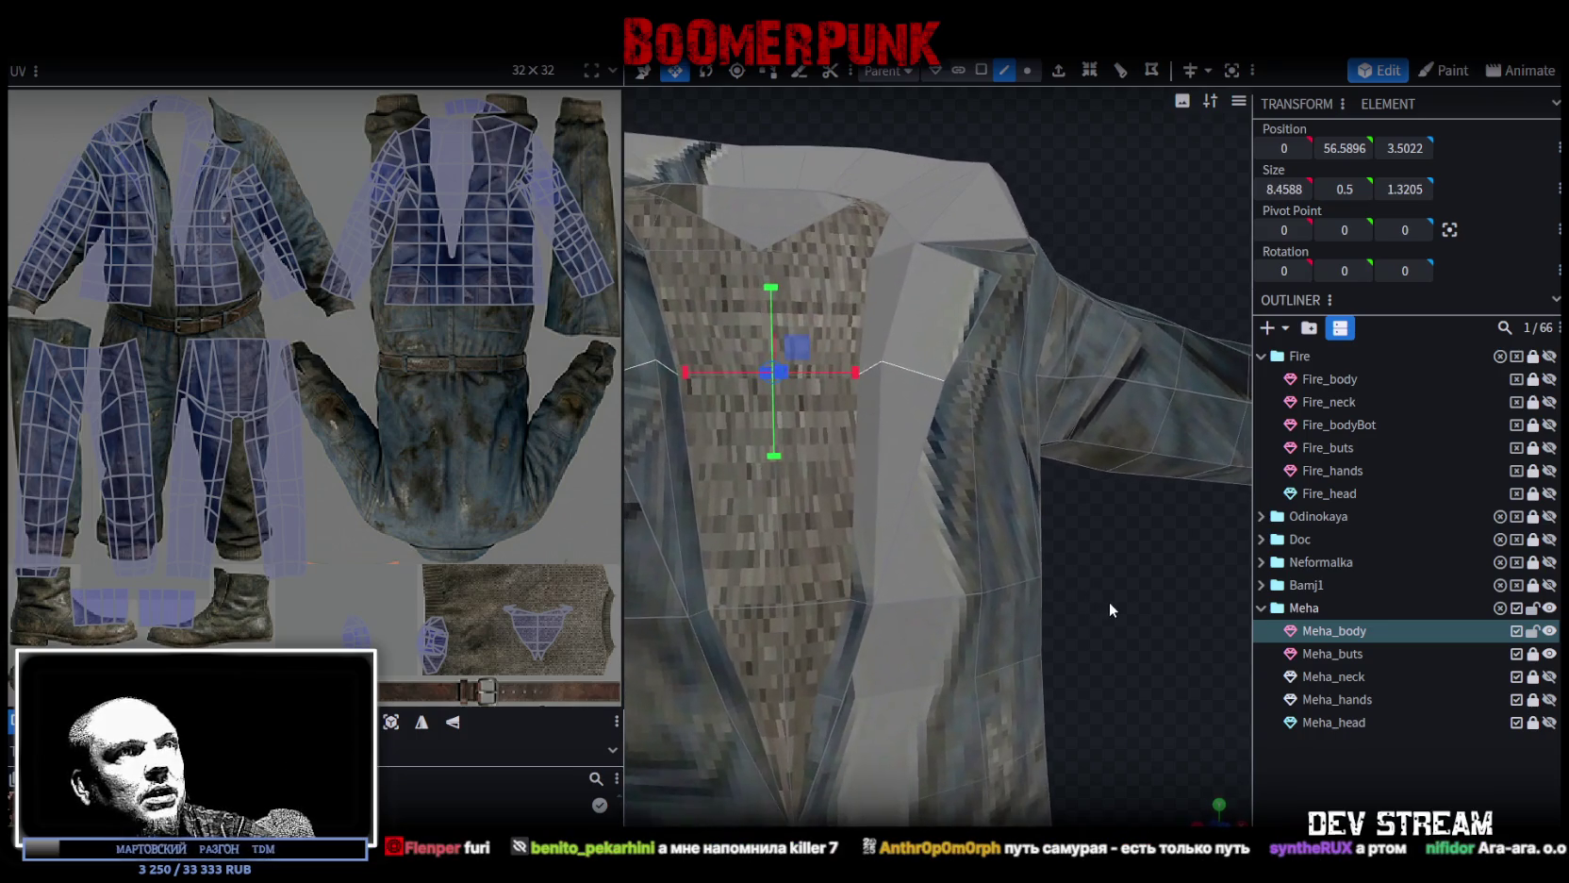
pyautogui.click(1028, 71)
pyautogui.click(942, 351)
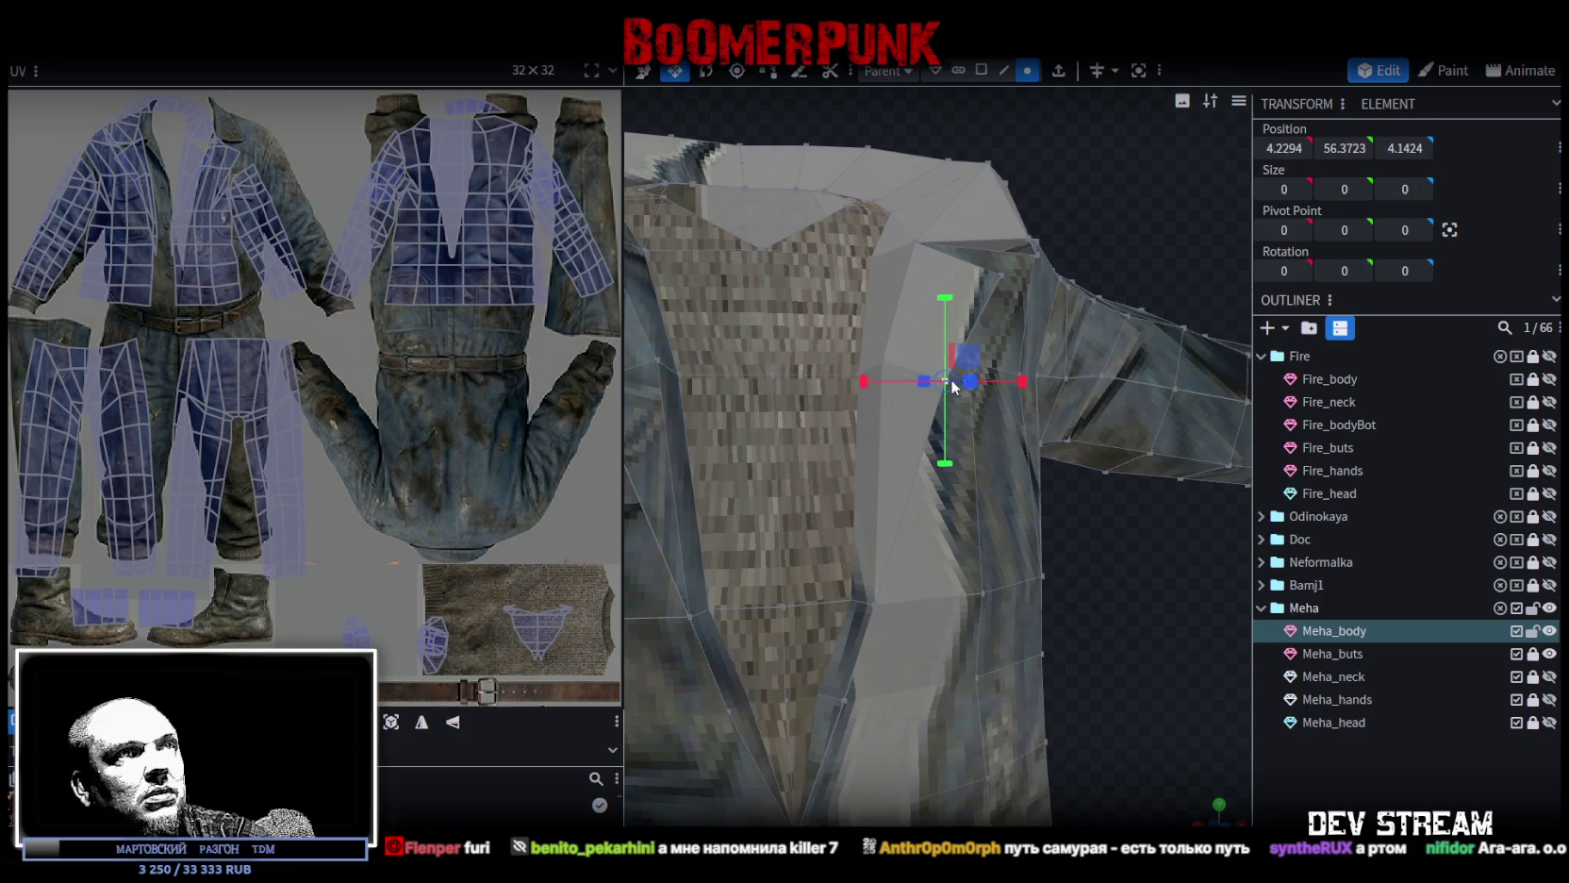
pyautogui.moveTo(942, 351); pyautogui.dragTo(703, 418)
pyautogui.keyDown('shift'); pyautogui.click(715, 403); pyautogui.keyUp('shift')
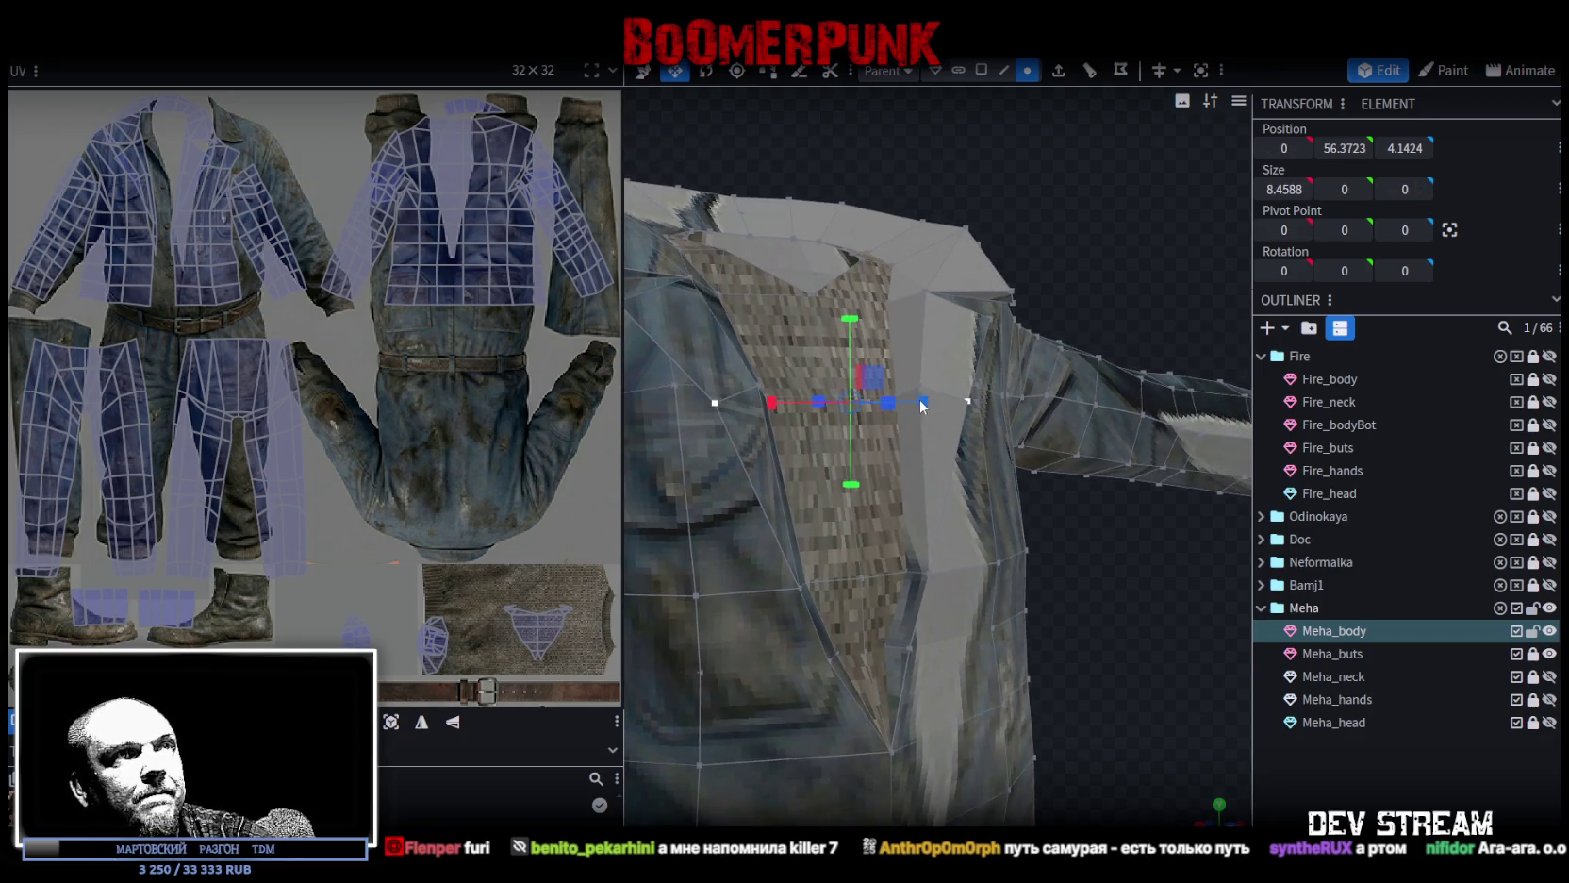
pyautogui.moveTo(890, 403); pyautogui.dragTo(941, 407)
pyautogui.moveTo(946, 528); pyautogui.dragTo(1184, 551)
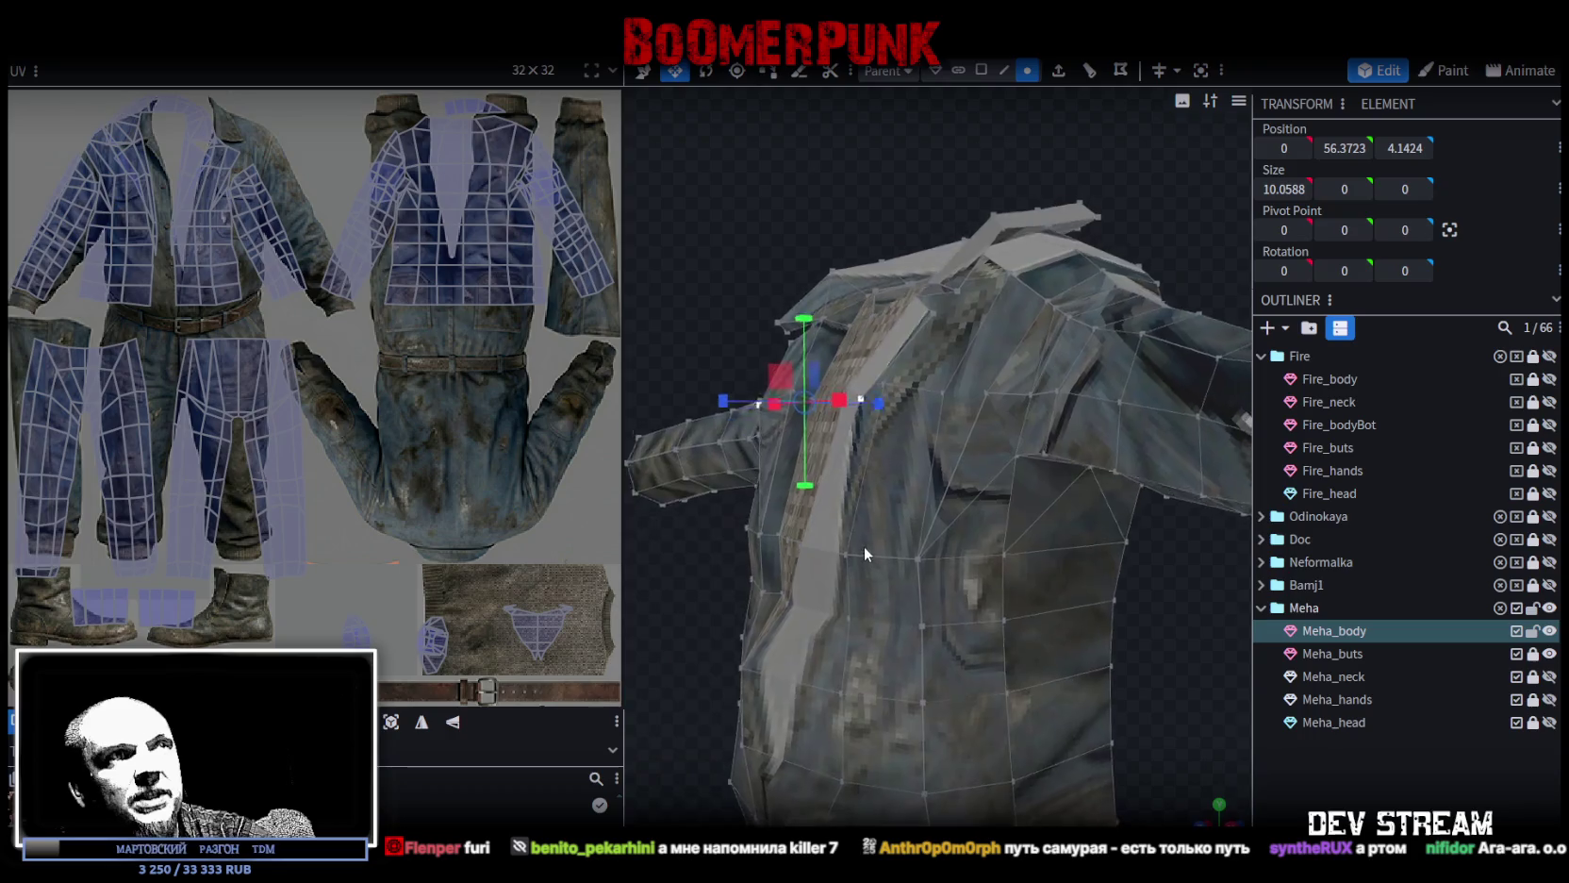
pyautogui.moveTo(1174, 570)
pyautogui.mouseDown()
pyautogui.moveTo(1066, 618)
pyautogui.moveTo(1010, 473)
pyautogui.moveTo(1054, 558)
pyautogui.moveTo(757, 524)
pyautogui.moveTo(643, 482)
pyautogui.moveTo(586, 503)
pyautogui.moveTo(750, 549)
pyautogui.mouseUp()
pyautogui.moveTo(848, 326); pyautogui.dragTo(847, 312)
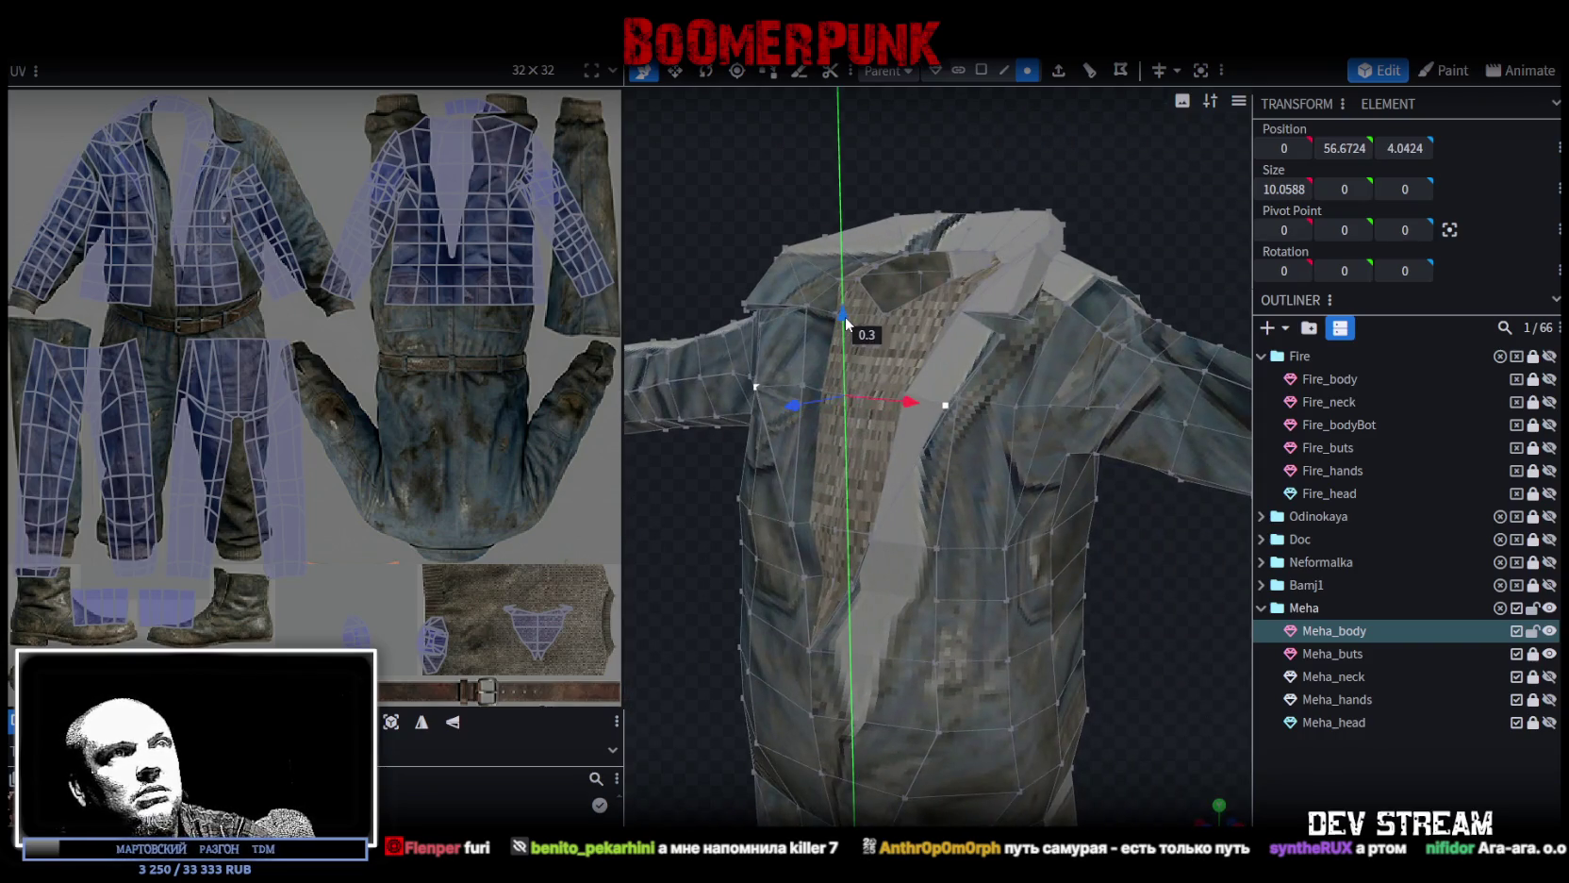
# Widen the lapel vertex pair a little more with the move tool.
pyautogui.press('v')
pyautogui.moveTo(673, 266)
pyautogui.mouseDown()
pyautogui.moveTo(873, 272)
pyautogui.moveTo(967, 663)
pyautogui.moveTo(1098, 622)
pyautogui.moveTo(1048, 509)
pyautogui.mouseUp()
pyautogui.moveTo(1007, 432)
pyautogui.mouseDown()
pyautogui.moveTo(1099, 521)
pyautogui.moveTo(1048, 517)
pyautogui.moveTo(1027, 481)
pyautogui.mouseUp()
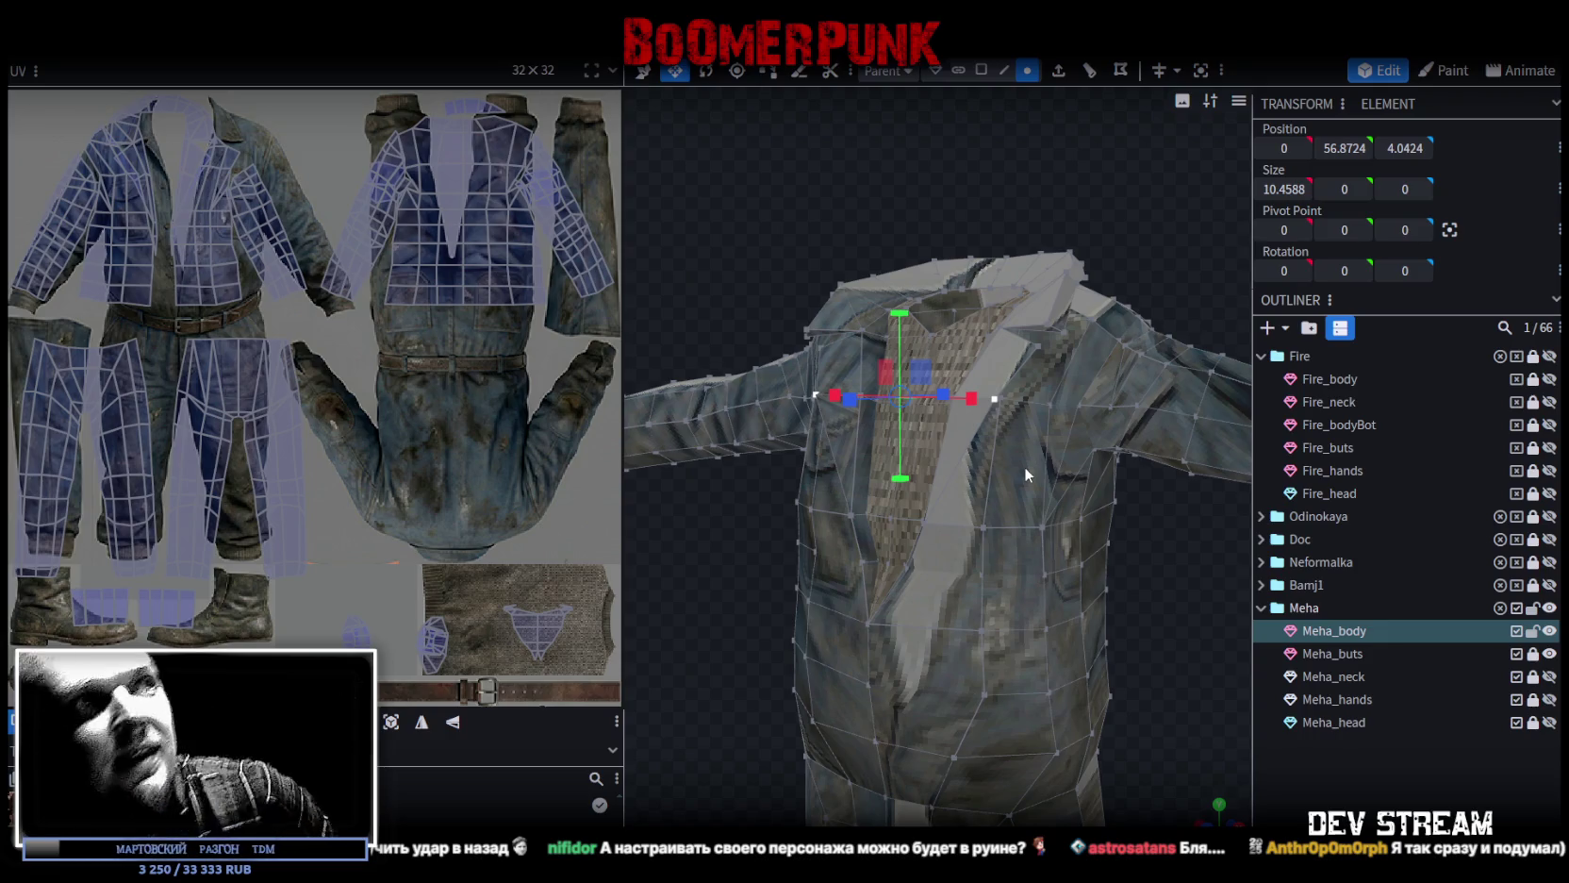
pyautogui.moveTo(1139, 438); pyautogui.dragTo(1131, 582)
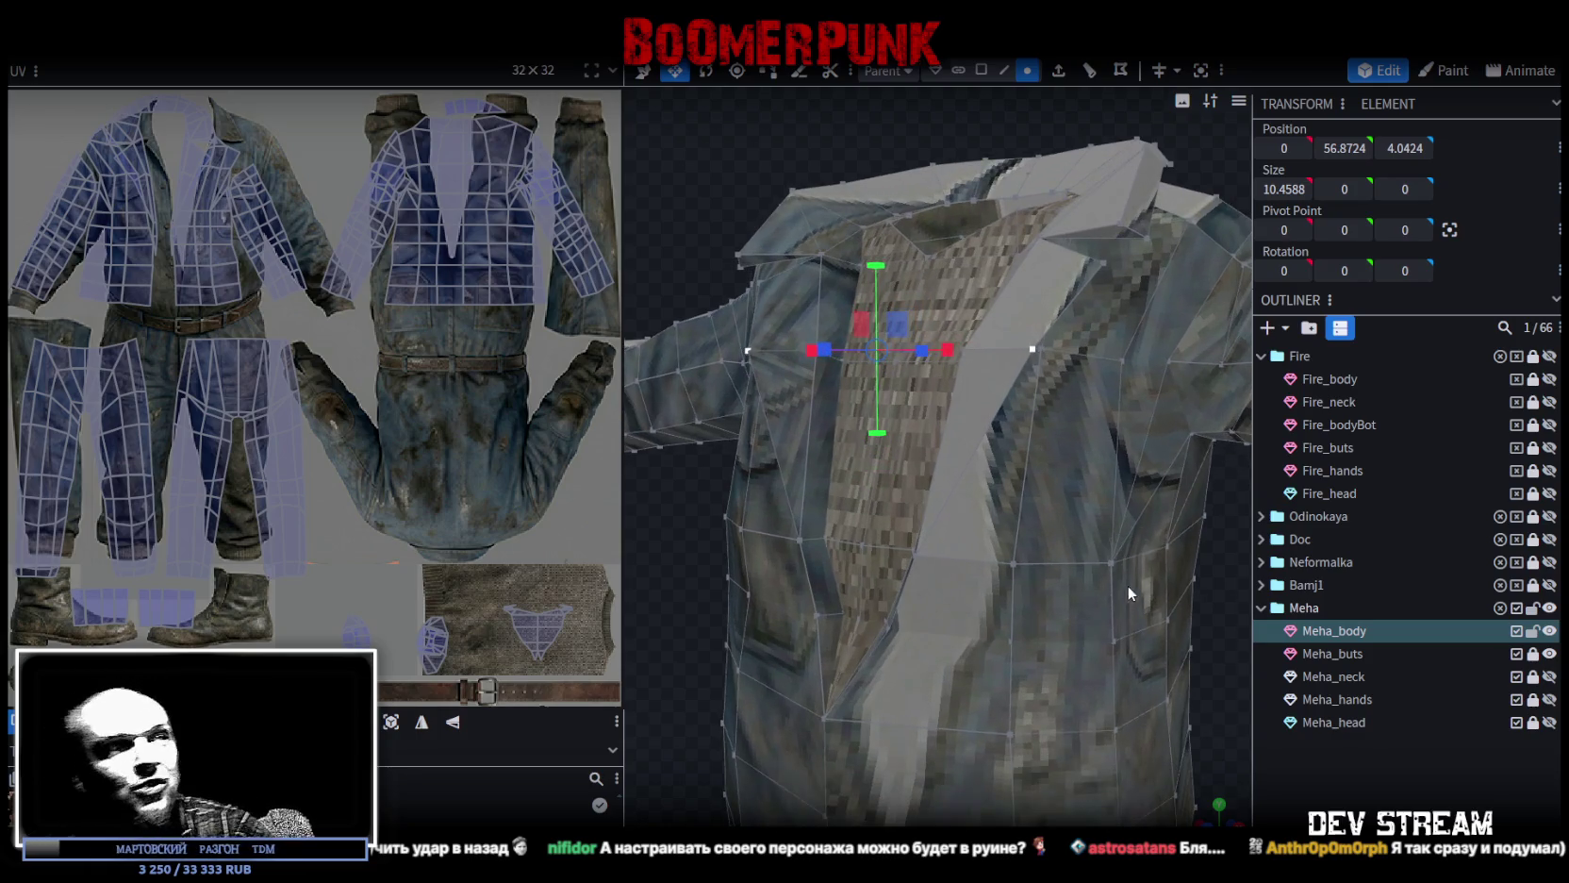
pyautogui.scroll(5, 801, 464)
pyautogui.moveTo(754, 545)
pyautogui.mouseDown()
pyautogui.moveTo(842, 520)
pyautogui.moveTo(754, 440)
pyautogui.moveTo(1032, 466)
pyautogui.moveTo(1120, 455)
pyautogui.moveTo(1104, 435)
pyautogui.moveTo(1007, 572)
pyautogui.moveTo(984, 561)
pyautogui.moveTo(1003, 545)
pyautogui.mouseUp()
# Push an edge near the jacket's front opening outward along Z to depth 5.8159.
pyautogui.click(1002, 73)
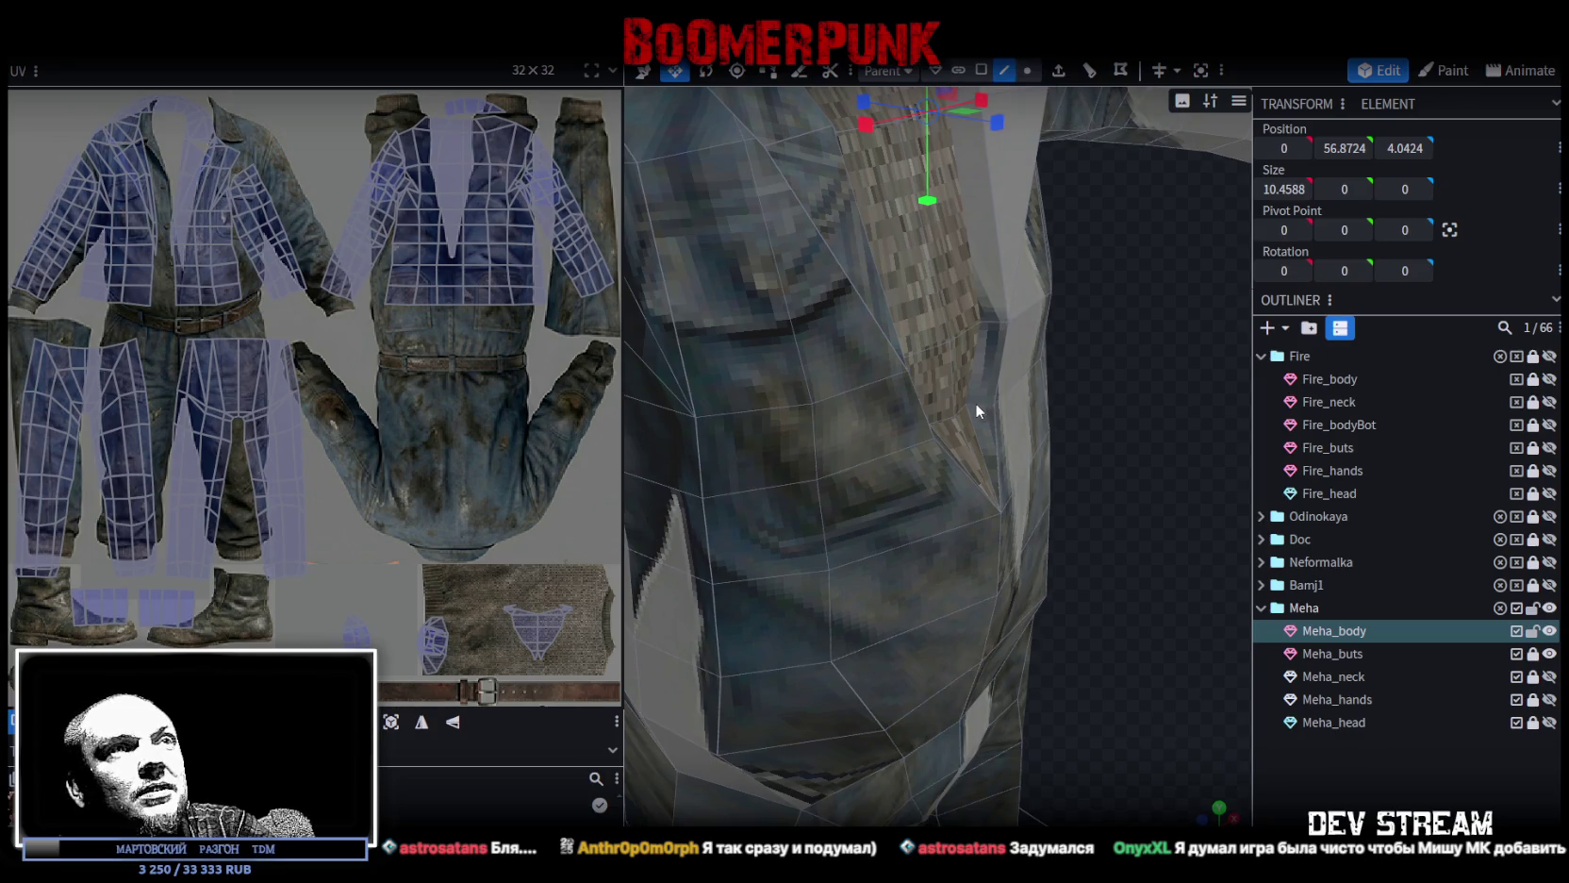
pyautogui.click(974, 403)
pyautogui.moveTo(975, 401)
pyautogui.mouseDown()
pyautogui.moveTo(1080, 453)
pyautogui.moveTo(1049, 474)
pyautogui.mouseUp()
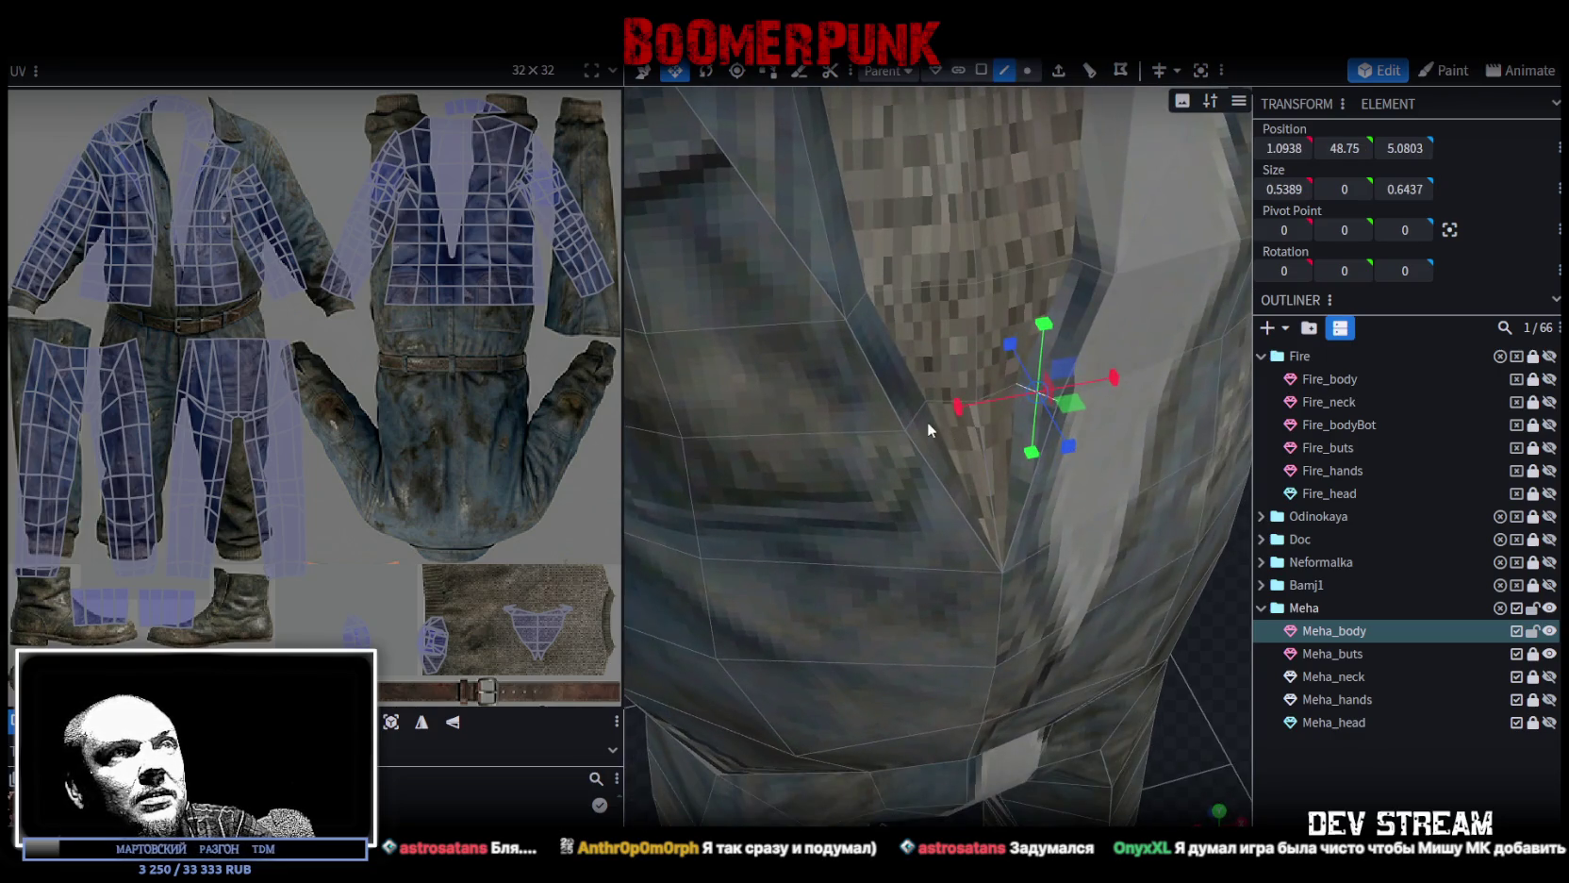
pyautogui.press('v')
pyautogui.click(913, 413)
pyautogui.keyDown('shift'); pyautogui.click(981, 394); pyautogui.keyUp('shift')
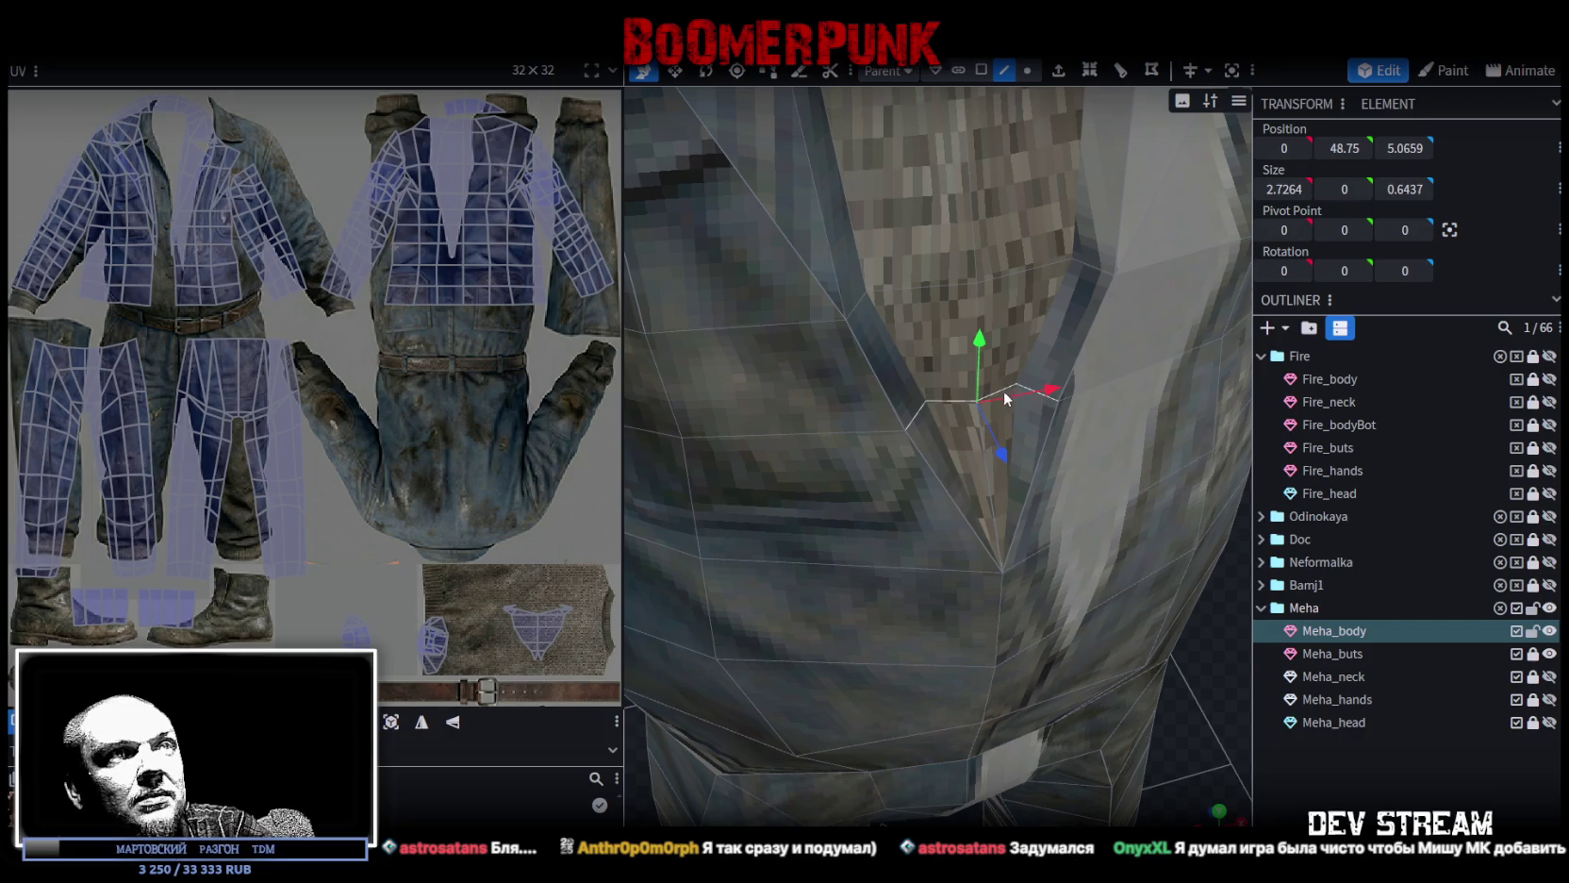
pyautogui.moveTo(1004, 457)
pyautogui.mouseDown()
pyautogui.moveTo(1015, 473)
pyautogui.moveTo(920, 444)
pyautogui.moveTo(1159, 436)
pyautogui.moveTo(1009, 464)
pyautogui.moveTo(1089, 464)
pyautogui.mouseUp()
pyautogui.scroll(-5, 1048, 407)
pyautogui.moveTo(1049, 407)
pyautogui.mouseDown()
pyautogui.moveTo(620, 457)
pyautogui.moveTo(791, 409)
pyautogui.moveTo(759, 389)
pyautogui.moveTo(758, 496)
pyautogui.moveTo(789, 422)
pyautogui.moveTo(785, 438)
pyautogui.moveTo(820, 444)
pyautogui.mouseUp()
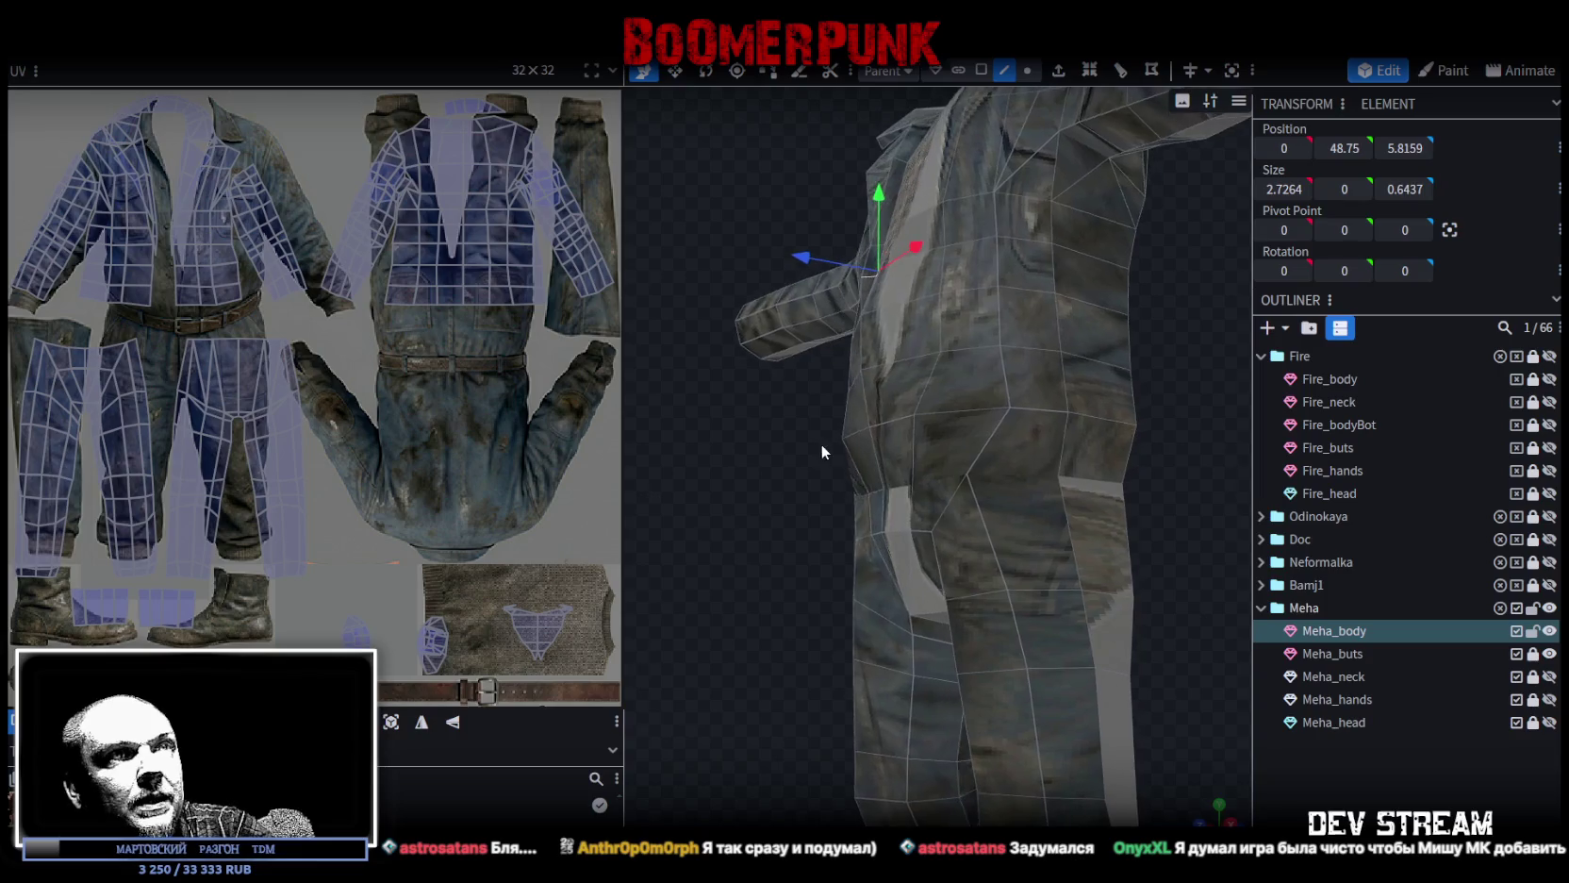
# Select a side waist vertex of Meha_body and enable Mirror Modeling.
pyautogui.click(1025, 71)
pyautogui.click(1009, 407)
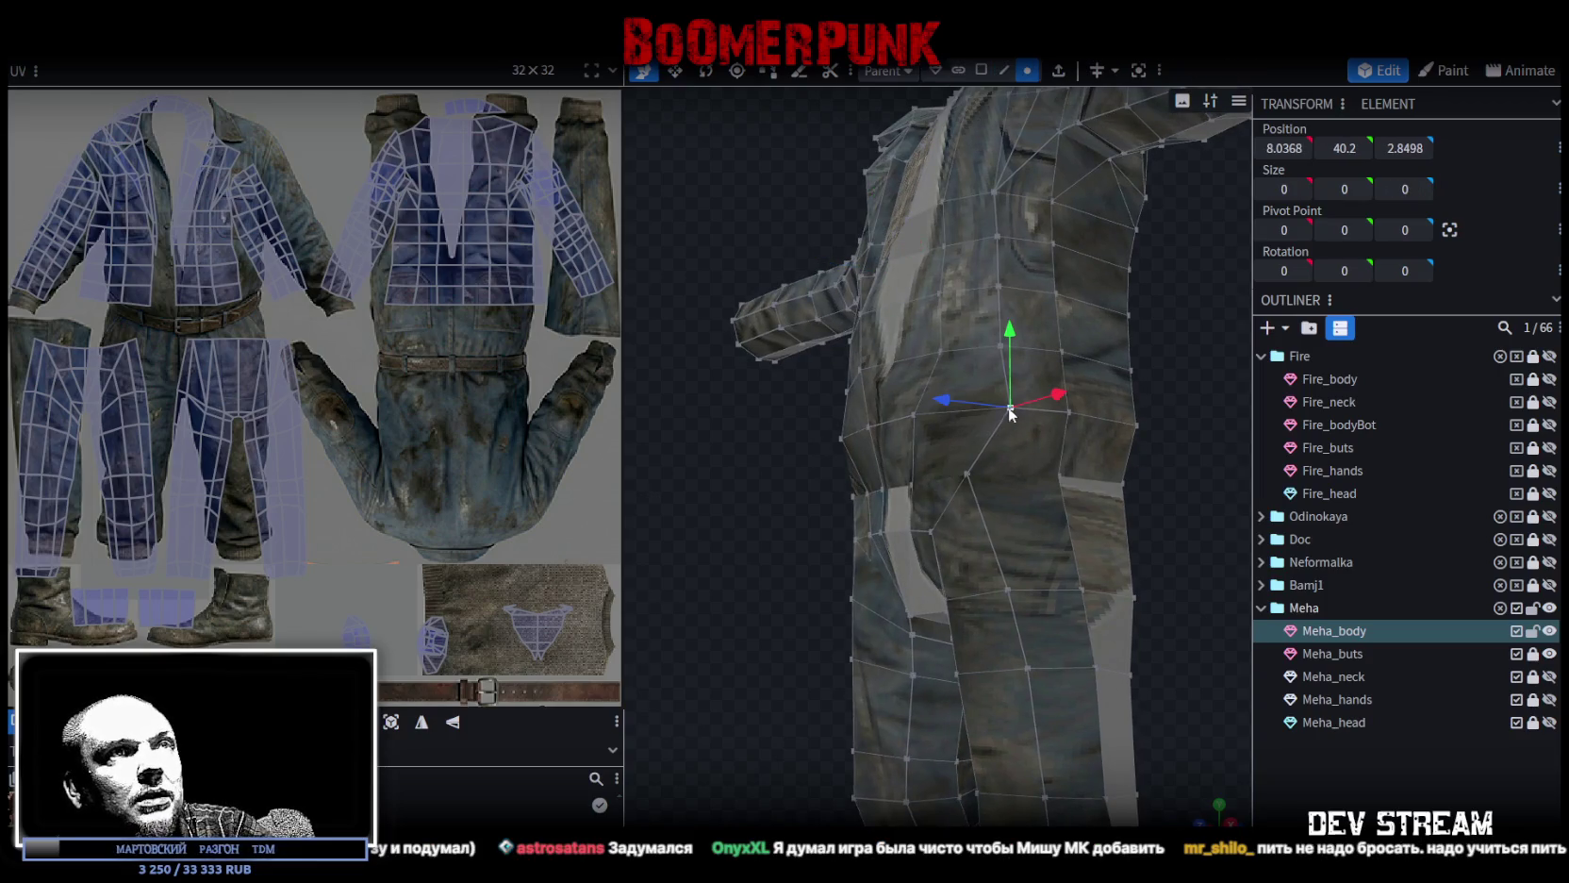
pyautogui.click(1137, 72)
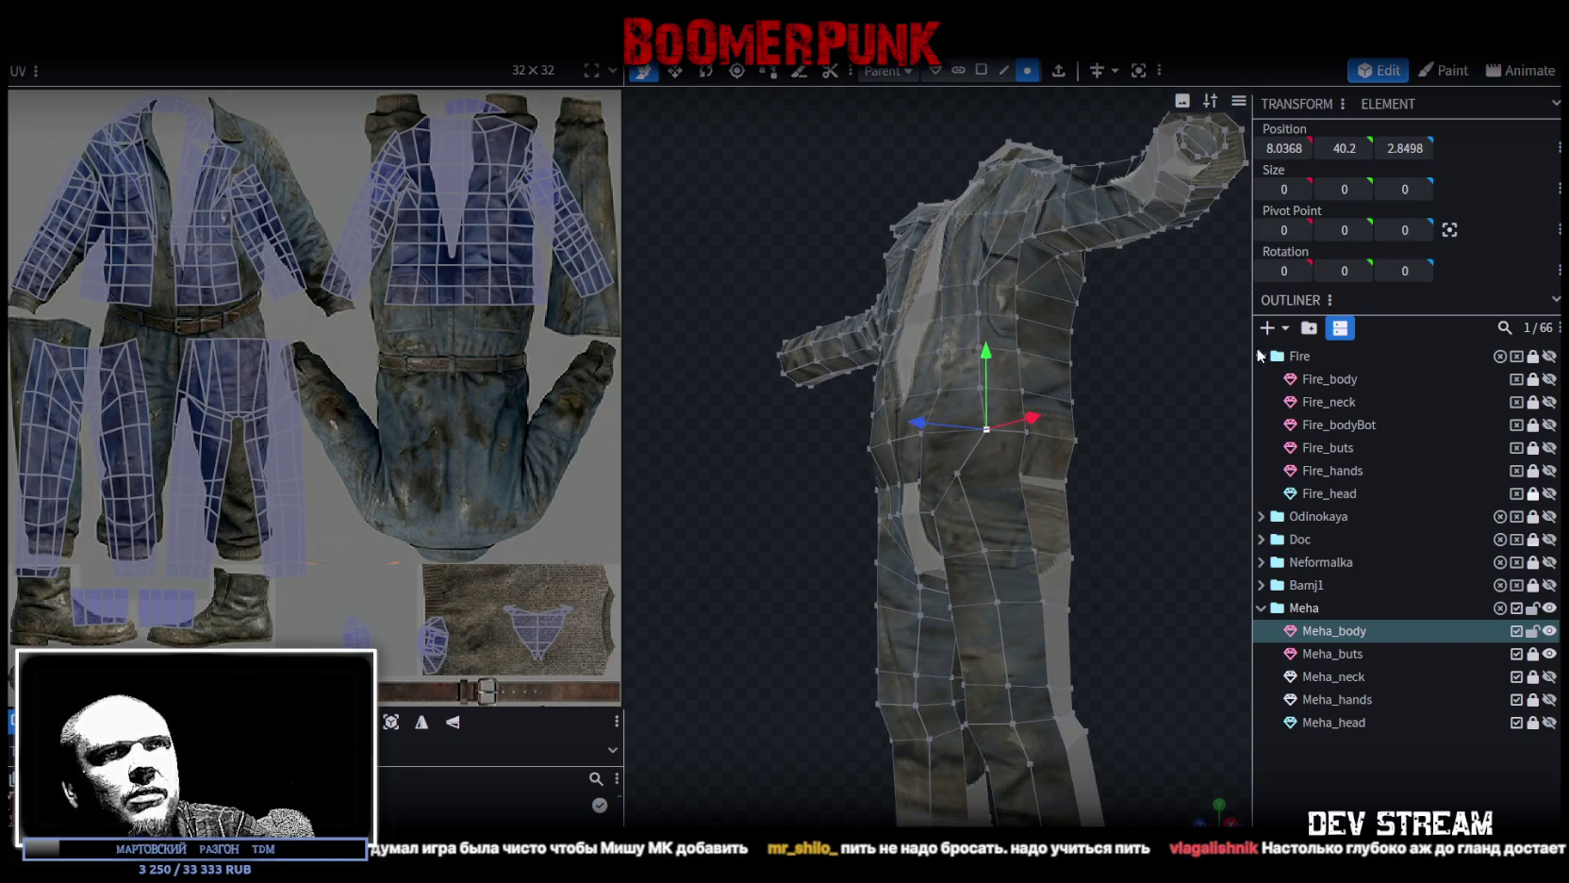
pyautogui.click(1115, 71)
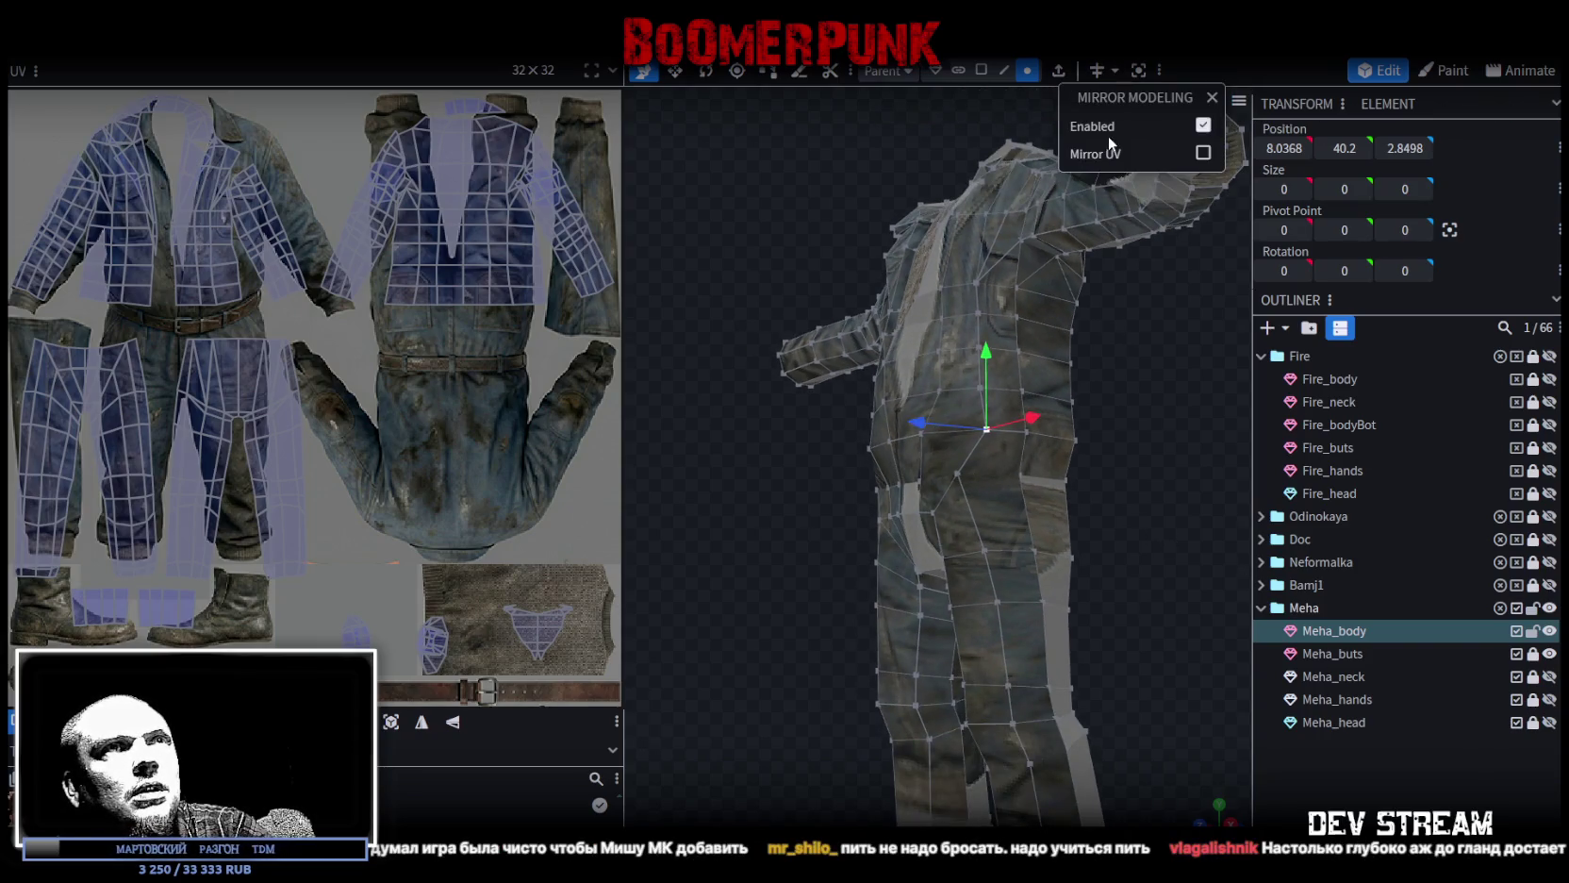
pyautogui.click(1093, 71)
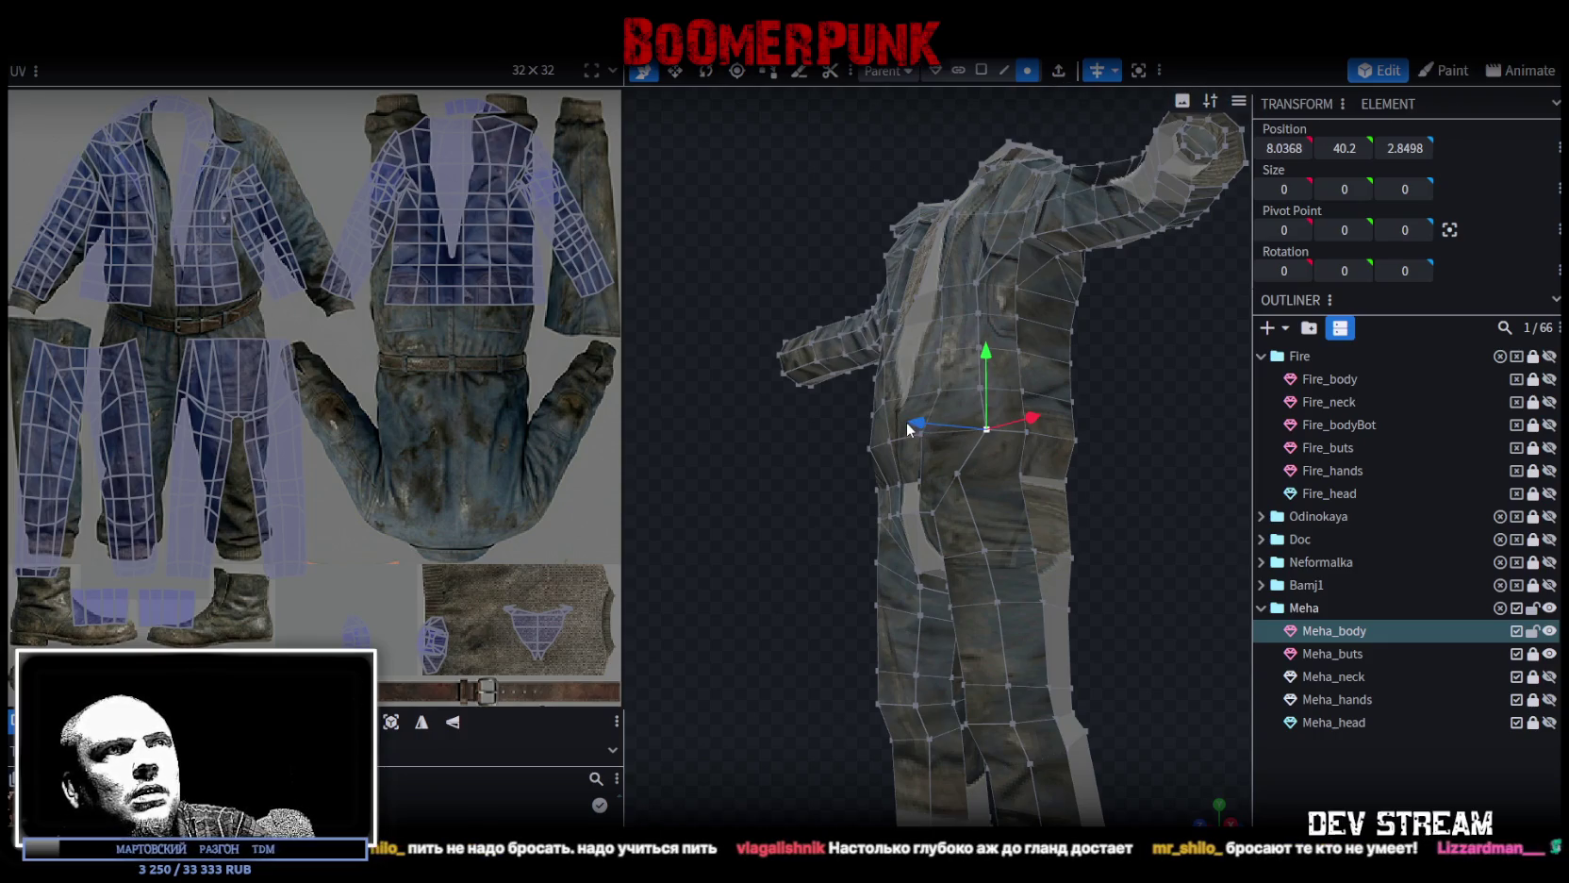
# Move the waist vertex one unit inward and back along Z, to 5.3472, 43.2, 5.0222.
pyautogui.moveTo(1107, 432)
pyautogui.mouseDown()
pyautogui.moveTo(1140, 479)
pyautogui.moveTo(943, 448)
pyautogui.mouseUp()
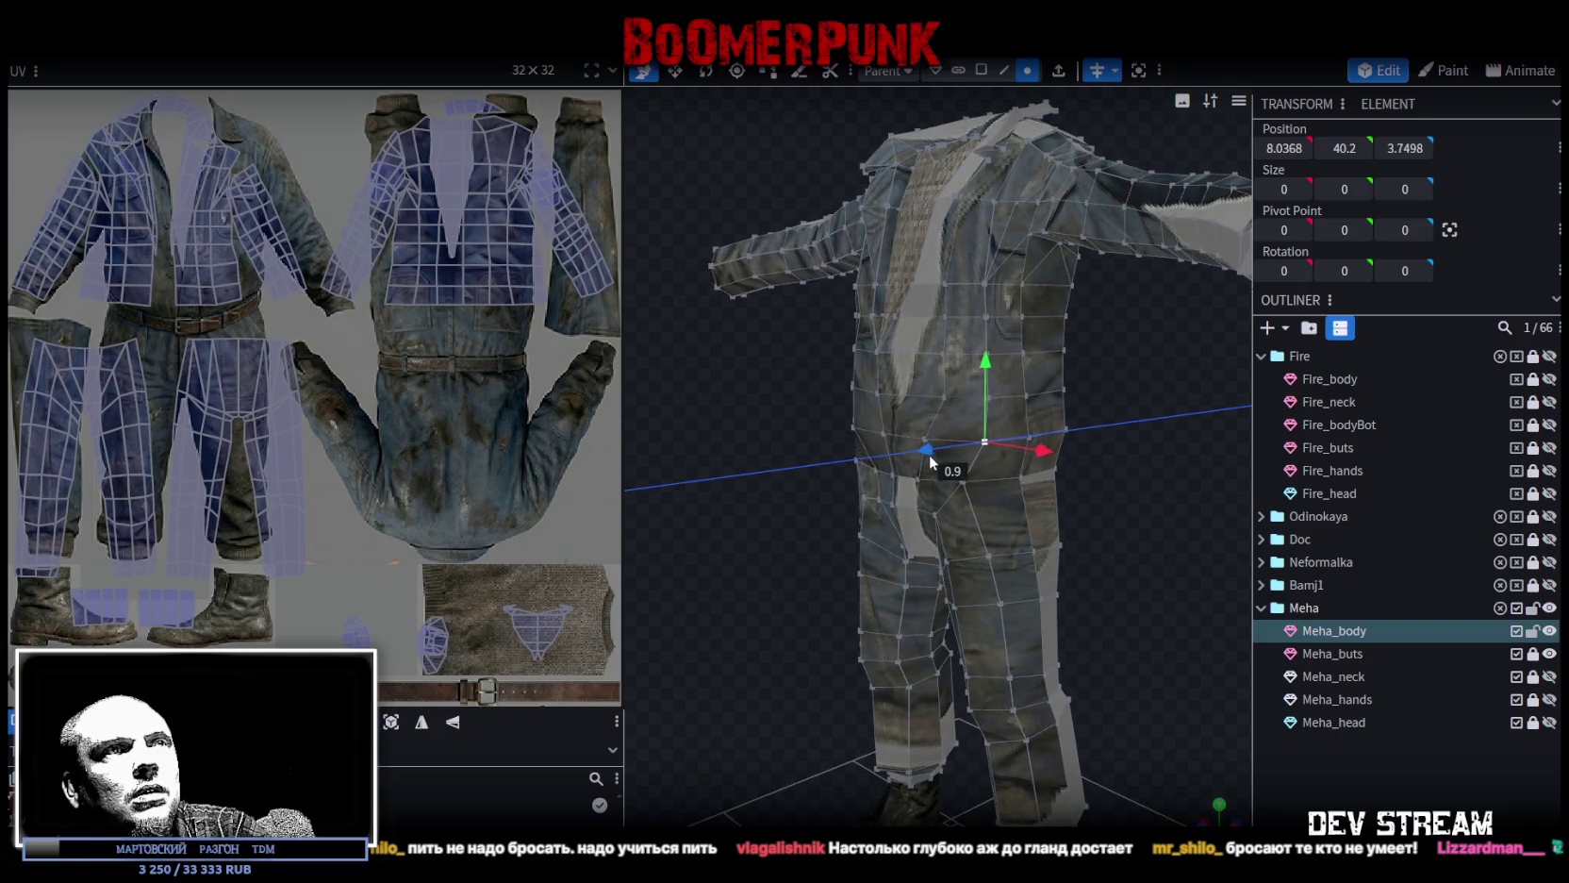
pyautogui.scroll(2, 859, 542)
pyautogui.scroll(3, 787, 540)
pyautogui.scroll(4, 935, 556)
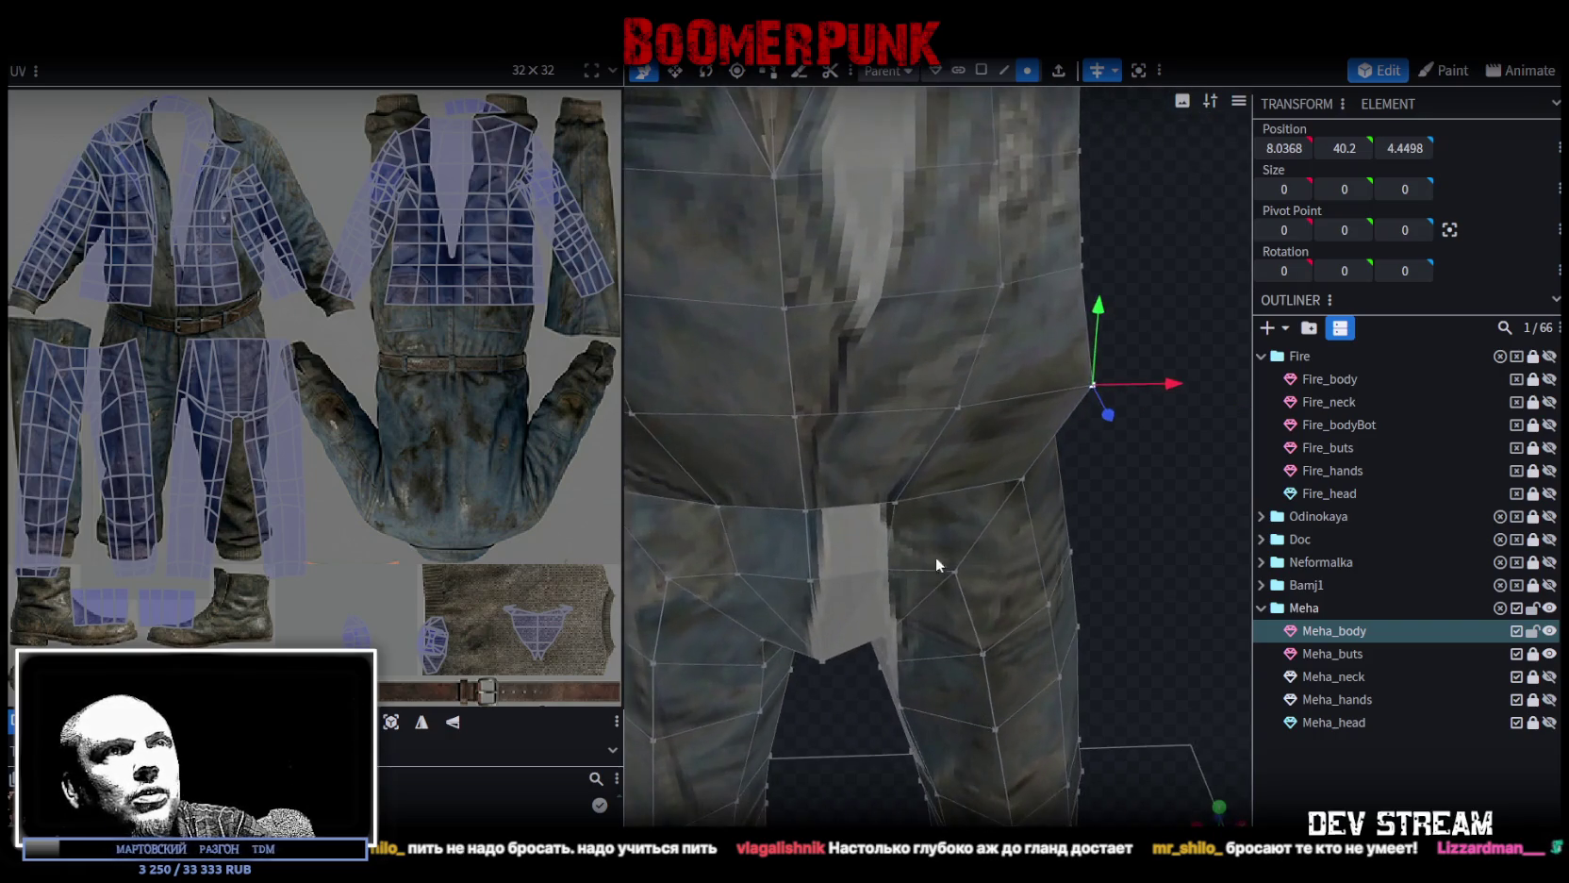
pyautogui.moveTo(1166, 390); pyautogui.dragTo(1137, 381)
pyautogui.moveTo(1183, 453); pyautogui.dragTo(851, 389)
pyautogui.moveTo(836, 571); pyautogui.dragTo(1042, 567)
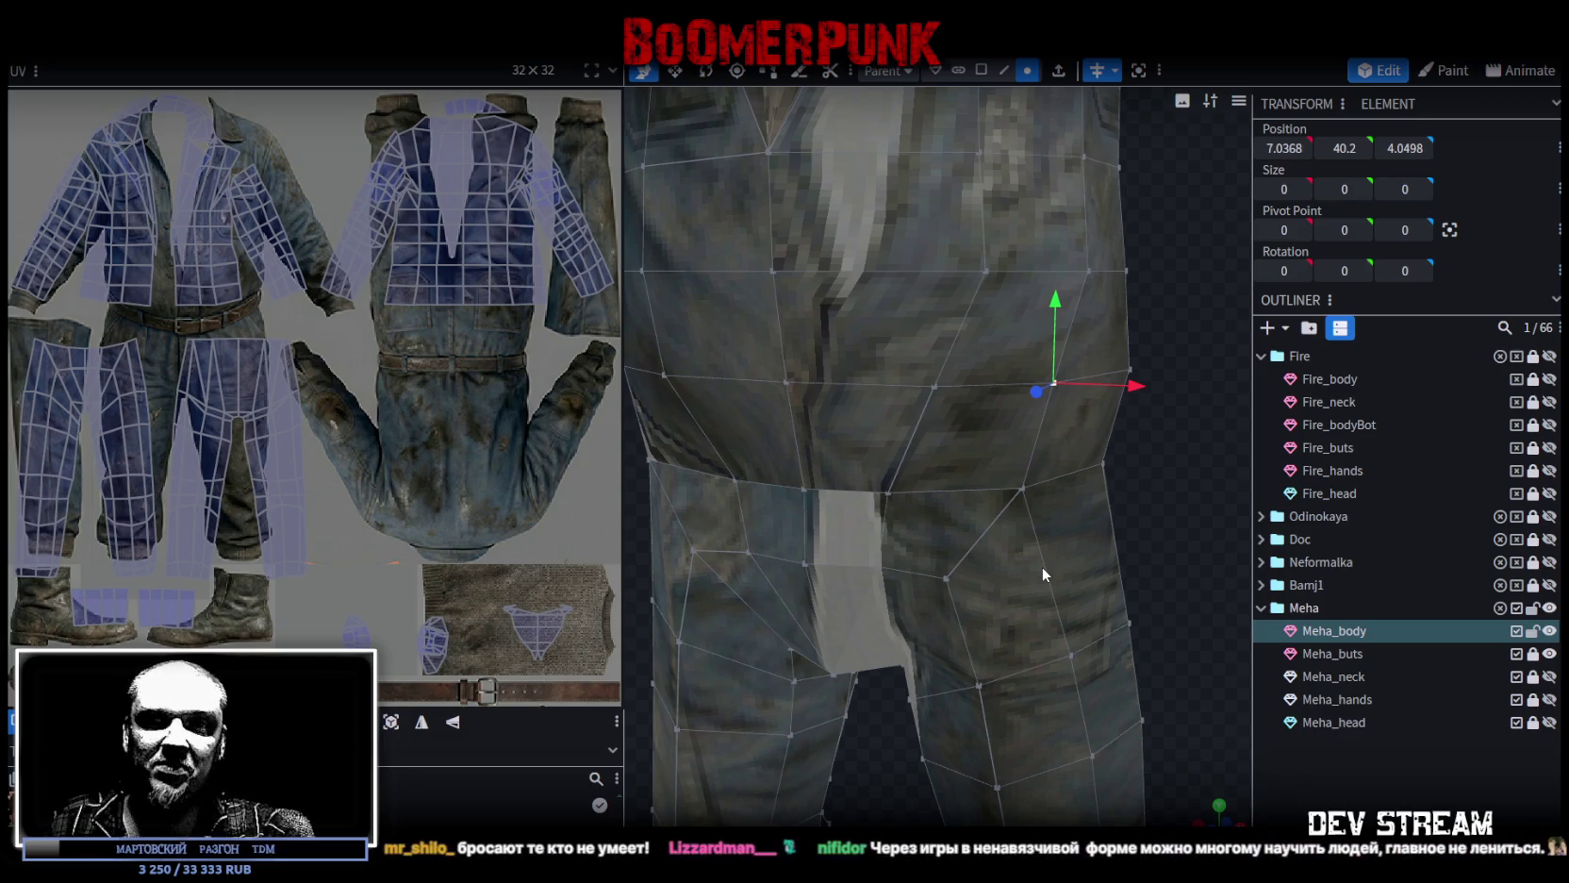
pyautogui.moveTo(886, 402)
pyautogui.mouseDown()
pyautogui.moveTo(1007, 451)
pyautogui.moveTo(1030, 494)
pyautogui.moveTo(1091, 334)
pyautogui.moveTo(1187, 359)
pyautogui.moveTo(1139, 377)
pyautogui.moveTo(1127, 350)
pyautogui.moveTo(995, 414)
pyautogui.mouseUp()
pyautogui.click(991, 414)
# Push a side waist edge forward along Z and one unit inward.
pyautogui.moveTo(1129, 361); pyautogui.dragTo(926, 396)
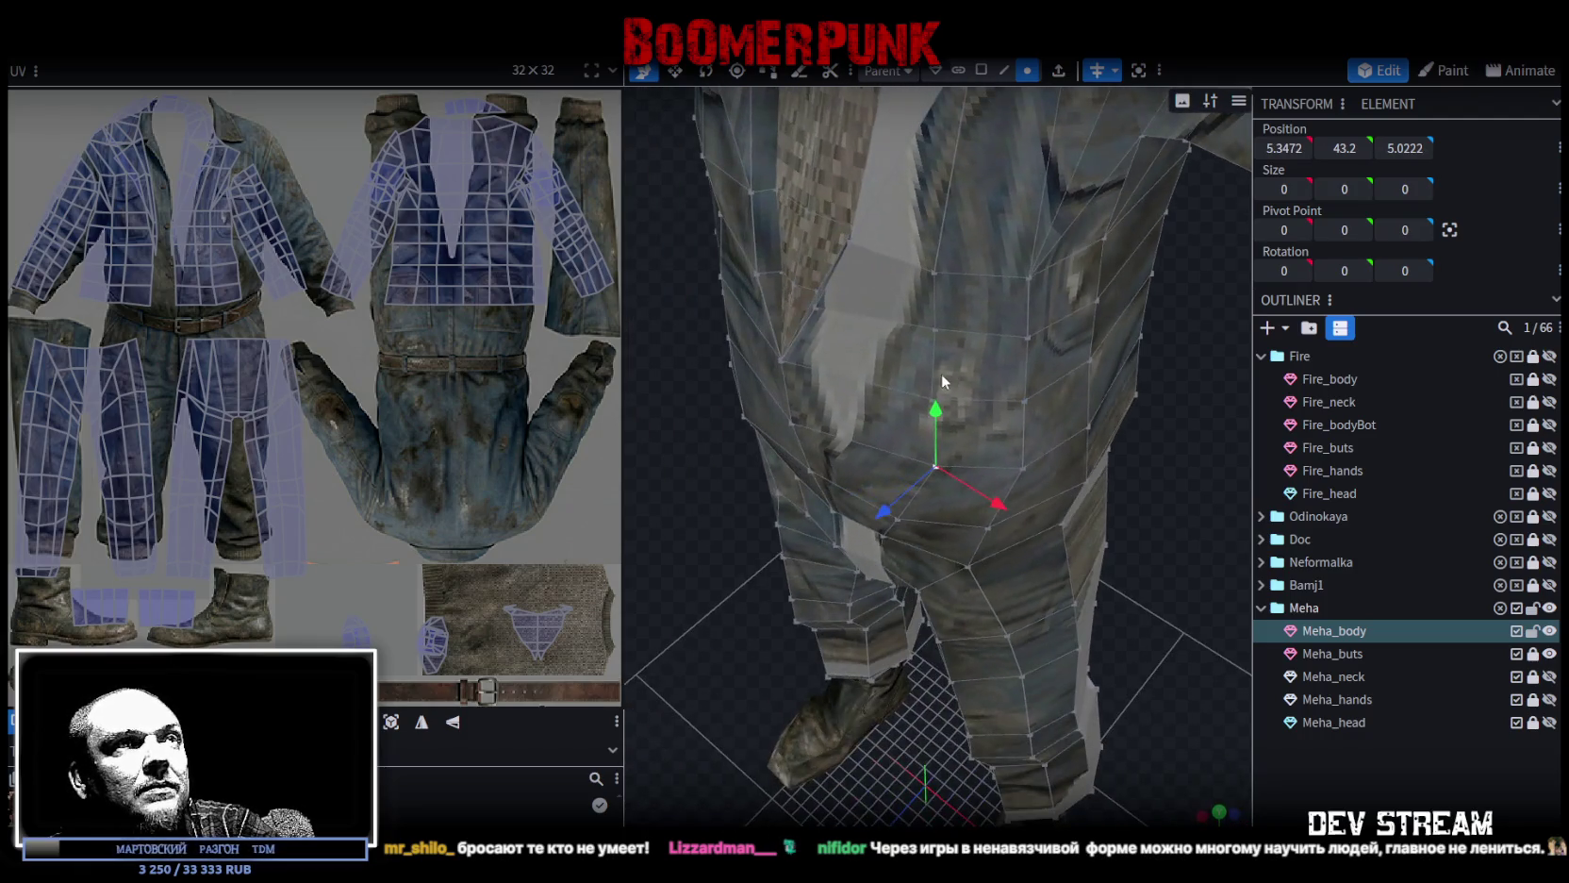
pyautogui.click(938, 335)
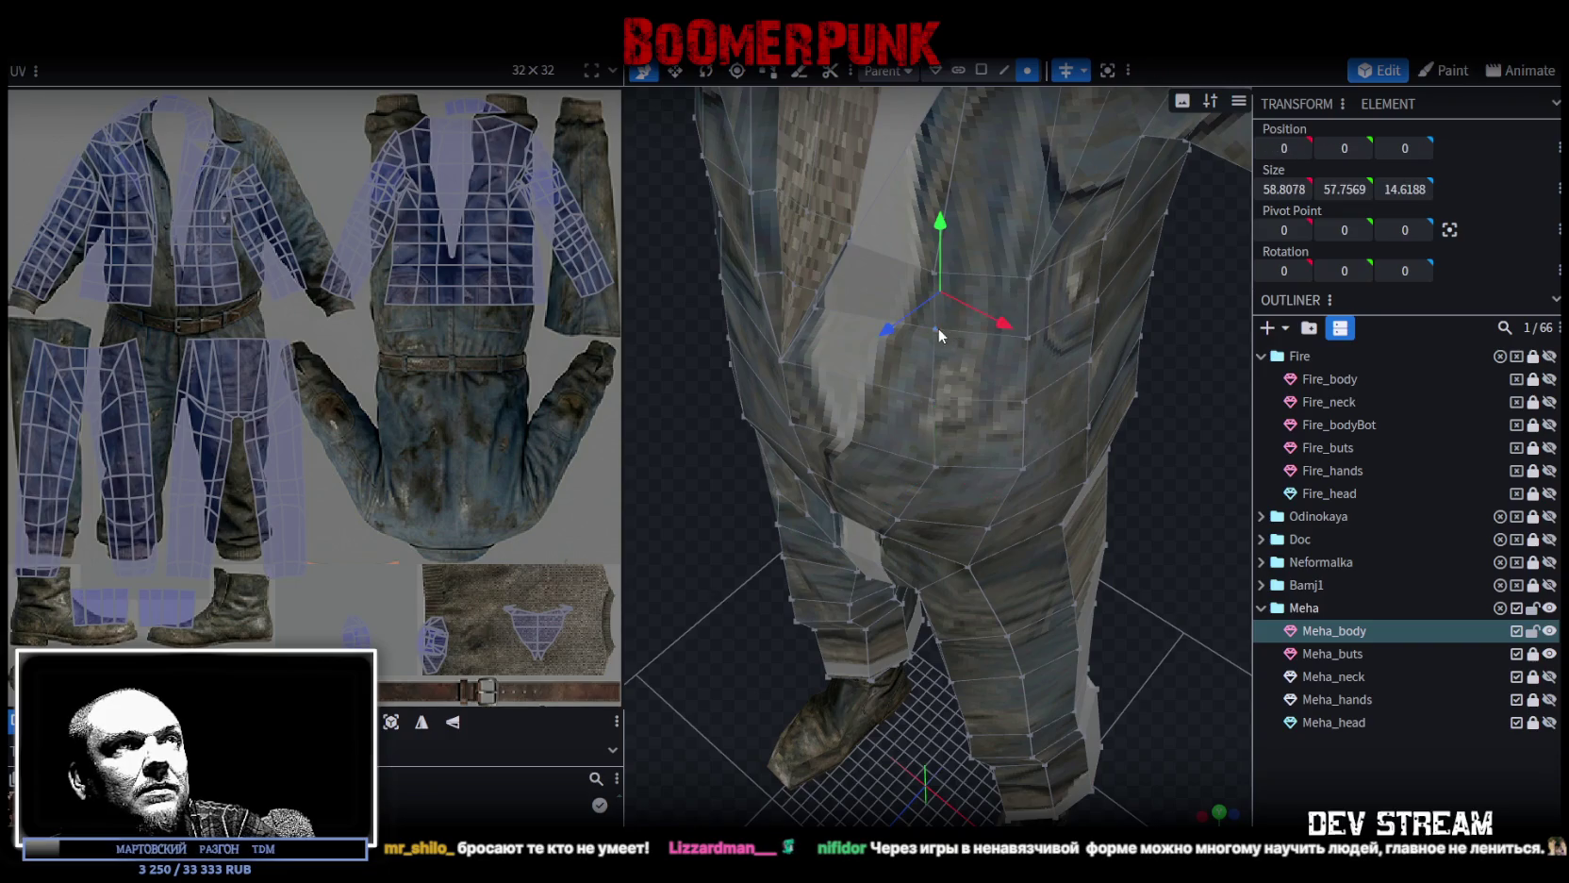
pyautogui.click(935, 435)
pyautogui.moveTo(882, 478); pyautogui.dragTo(887, 488)
pyautogui.moveTo(1060, 435); pyautogui.dragTo(1248, 461)
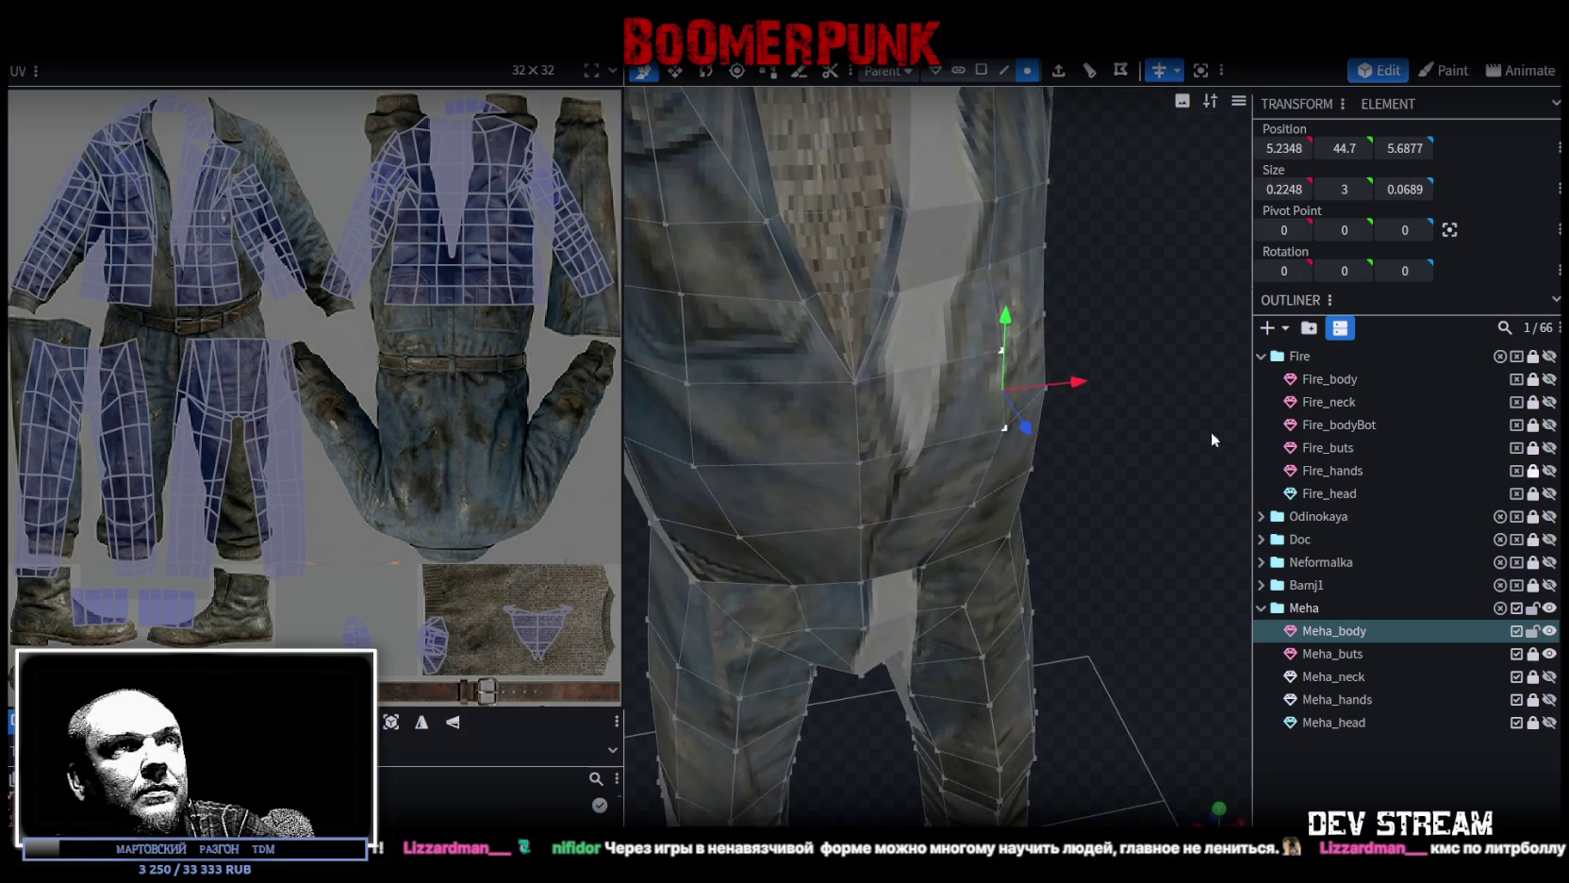
pyautogui.moveTo(1070, 388)
pyautogui.mouseDown()
pyautogui.moveTo(1038, 389)
pyautogui.moveTo(1118, 430)
pyautogui.moveTo(843, 446)
pyautogui.mouseUp()
pyautogui.moveTo(1184, 532)
pyautogui.mouseDown()
pyautogui.moveTo(1031, 448)
pyautogui.moveTo(1170, 473)
pyautogui.moveTo(1152, 405)
pyautogui.mouseUp()
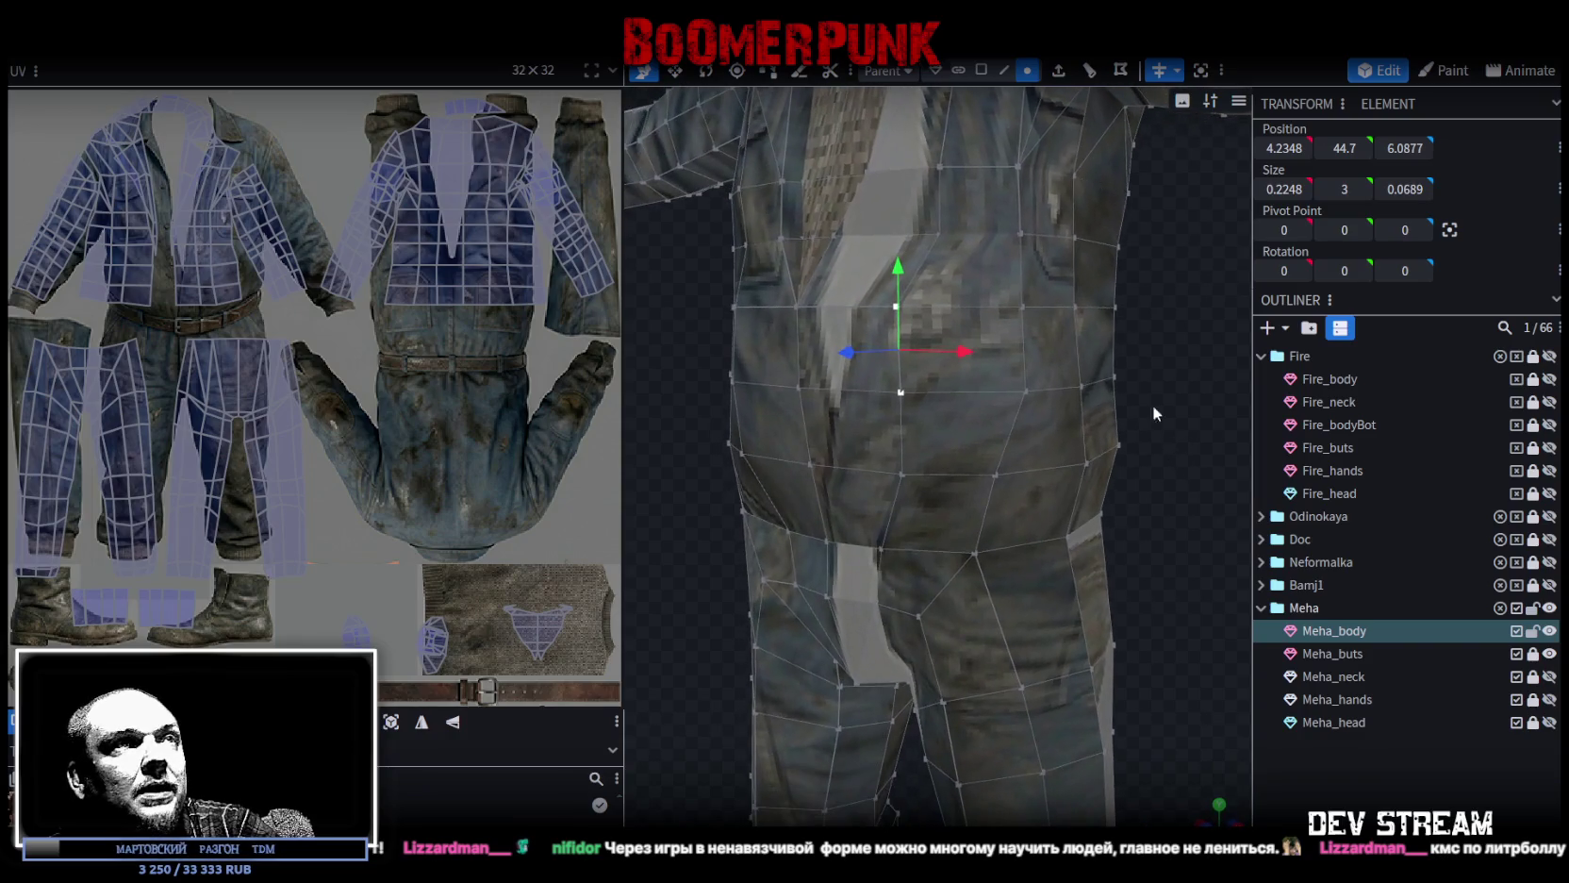
# Push two stacked belly faces forward.
pyautogui.click(876, 414)
pyautogui.moveTo(869, 457)
pyautogui.mouseDown()
pyautogui.moveTo(1120, 429)
pyautogui.moveTo(1044, 394)
pyautogui.moveTo(1074, 402)
pyautogui.moveTo(758, 420)
pyautogui.moveTo(769, 437)
pyautogui.mouseUp()
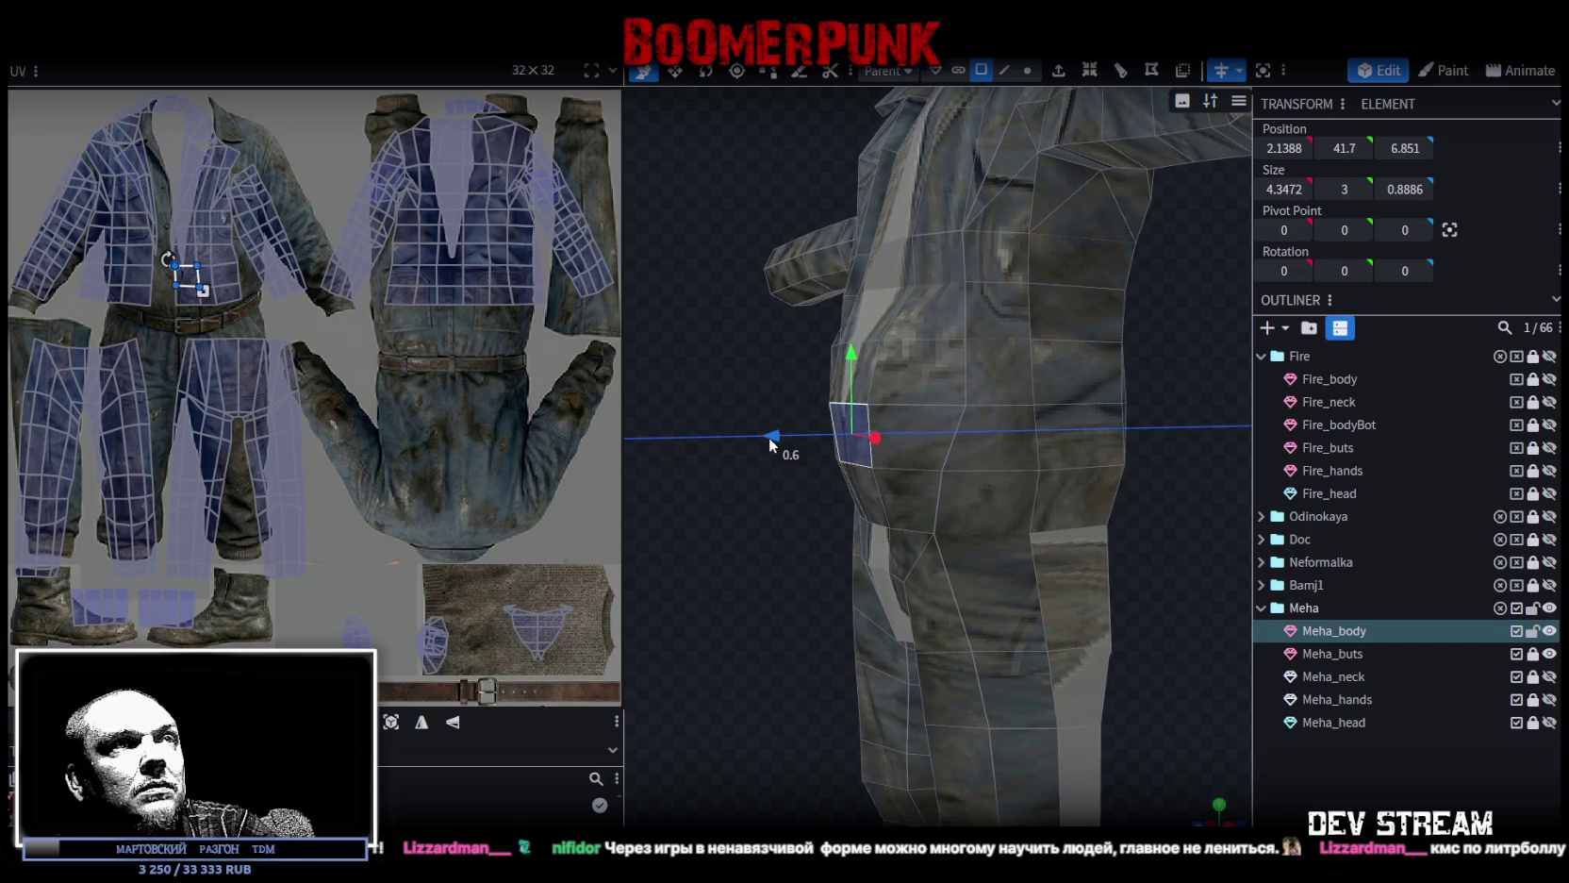
pyautogui.moveTo(764, 346)
pyautogui.mouseDown()
pyautogui.moveTo(770, 382)
pyautogui.moveTo(873, 361)
pyautogui.mouseUp()
pyautogui.keyDown('shift'); pyautogui.click(844, 370); pyautogui.keyUp('shift')
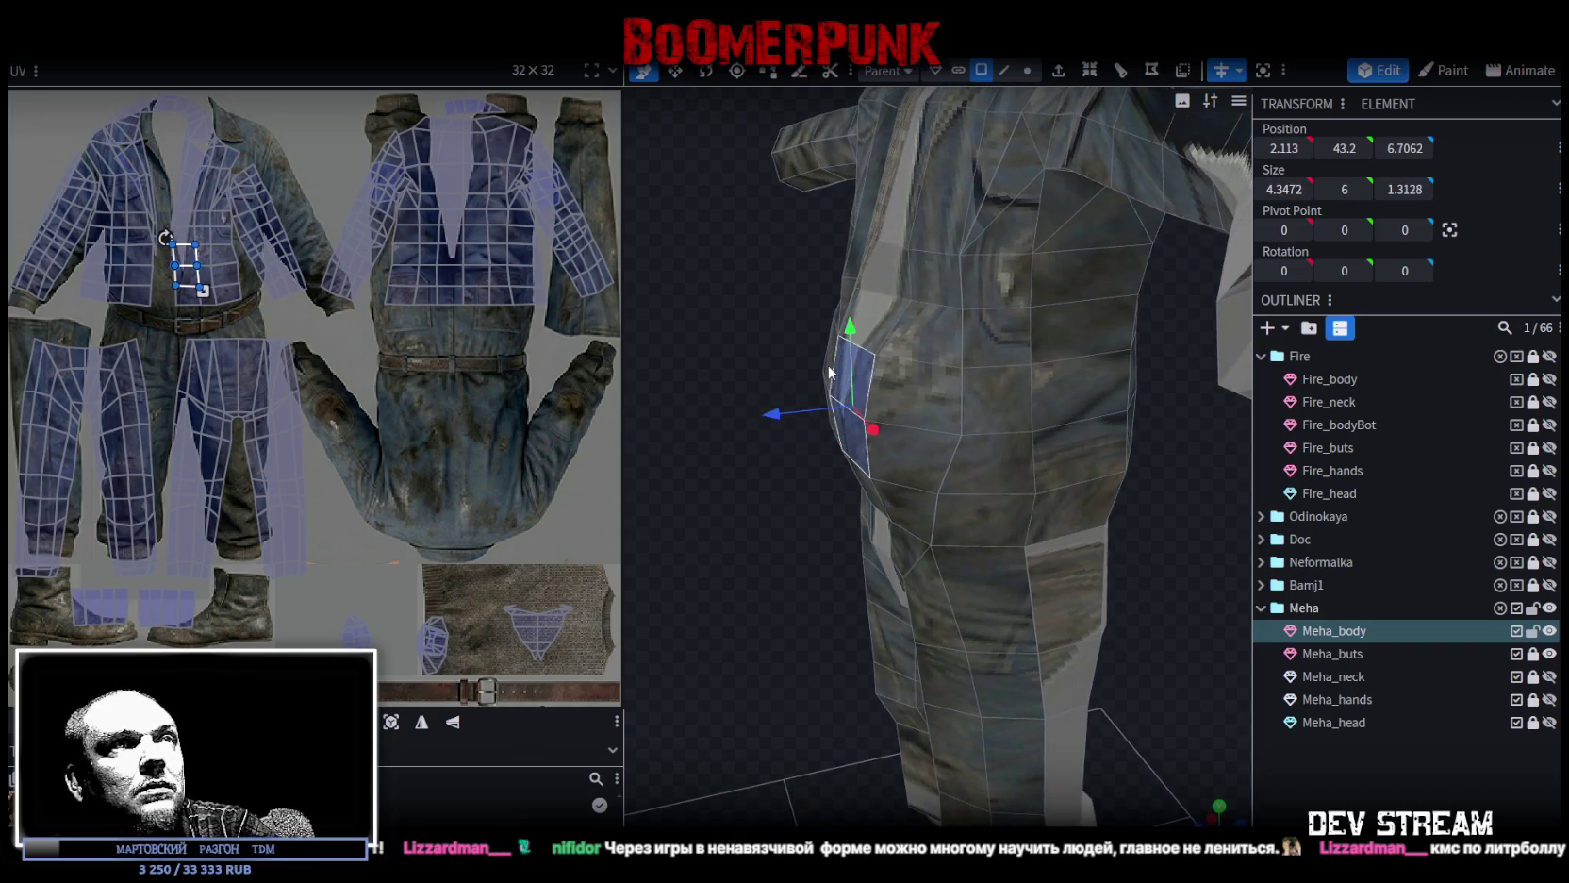
pyautogui.moveTo(779, 413); pyautogui.dragTo(768, 415)
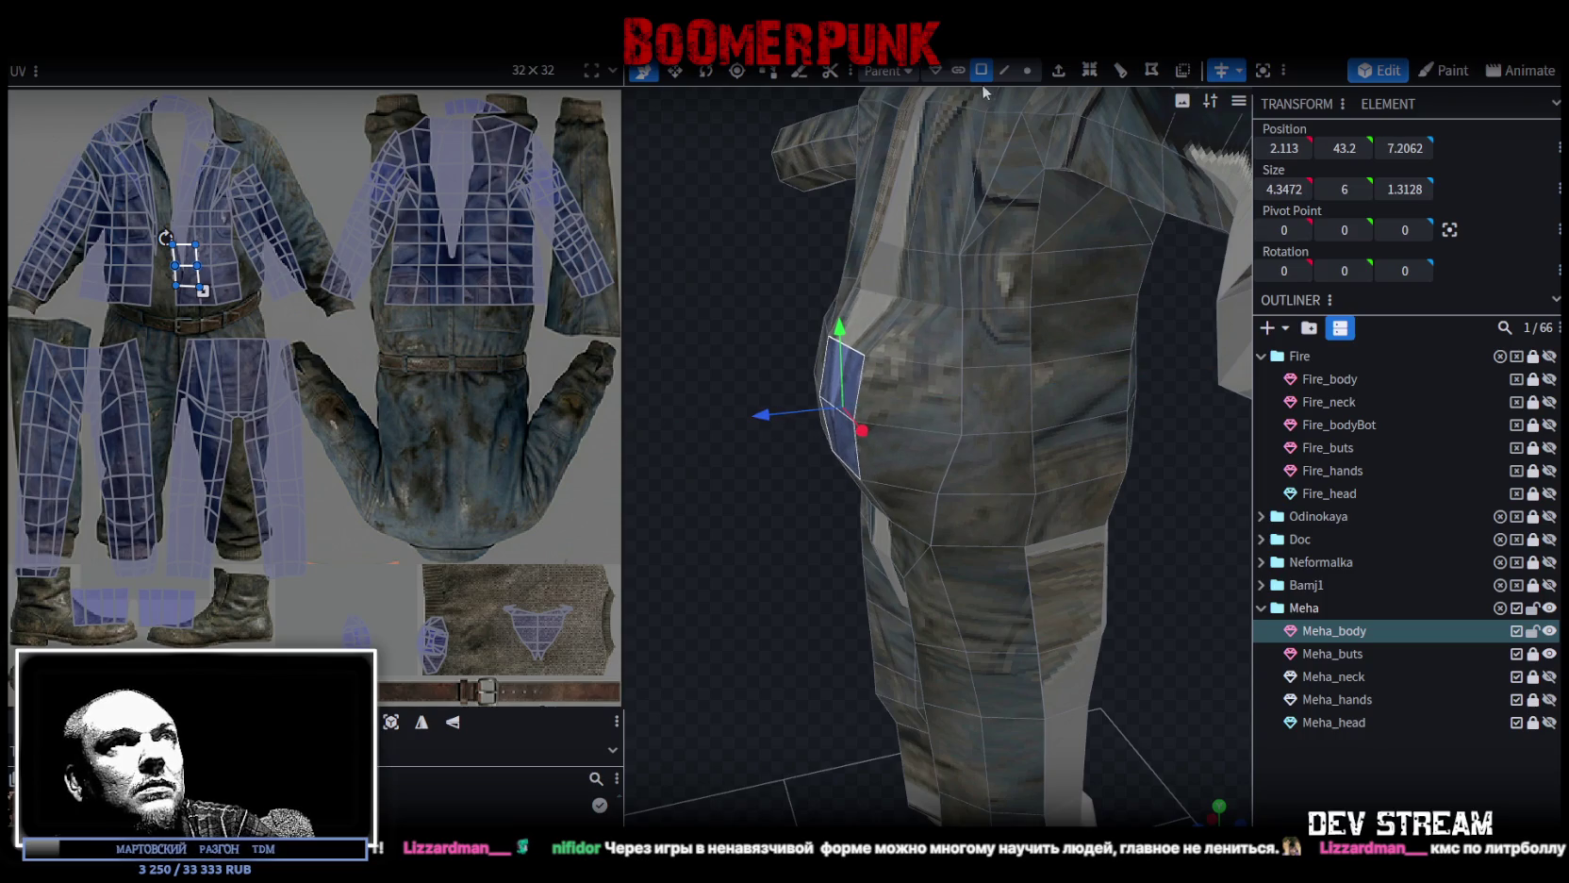
# Tweak individual belly and waist vertices along Z, ending with the jacket-hem side vertex at 7.4368, 40.2, 4.0498.
pyautogui.click(1026, 69)
pyautogui.click(886, 302)
pyautogui.moveTo(810, 307); pyautogui.dragTo(806, 309)
pyautogui.moveTo(774, 242); pyautogui.dragTo(803, 362)
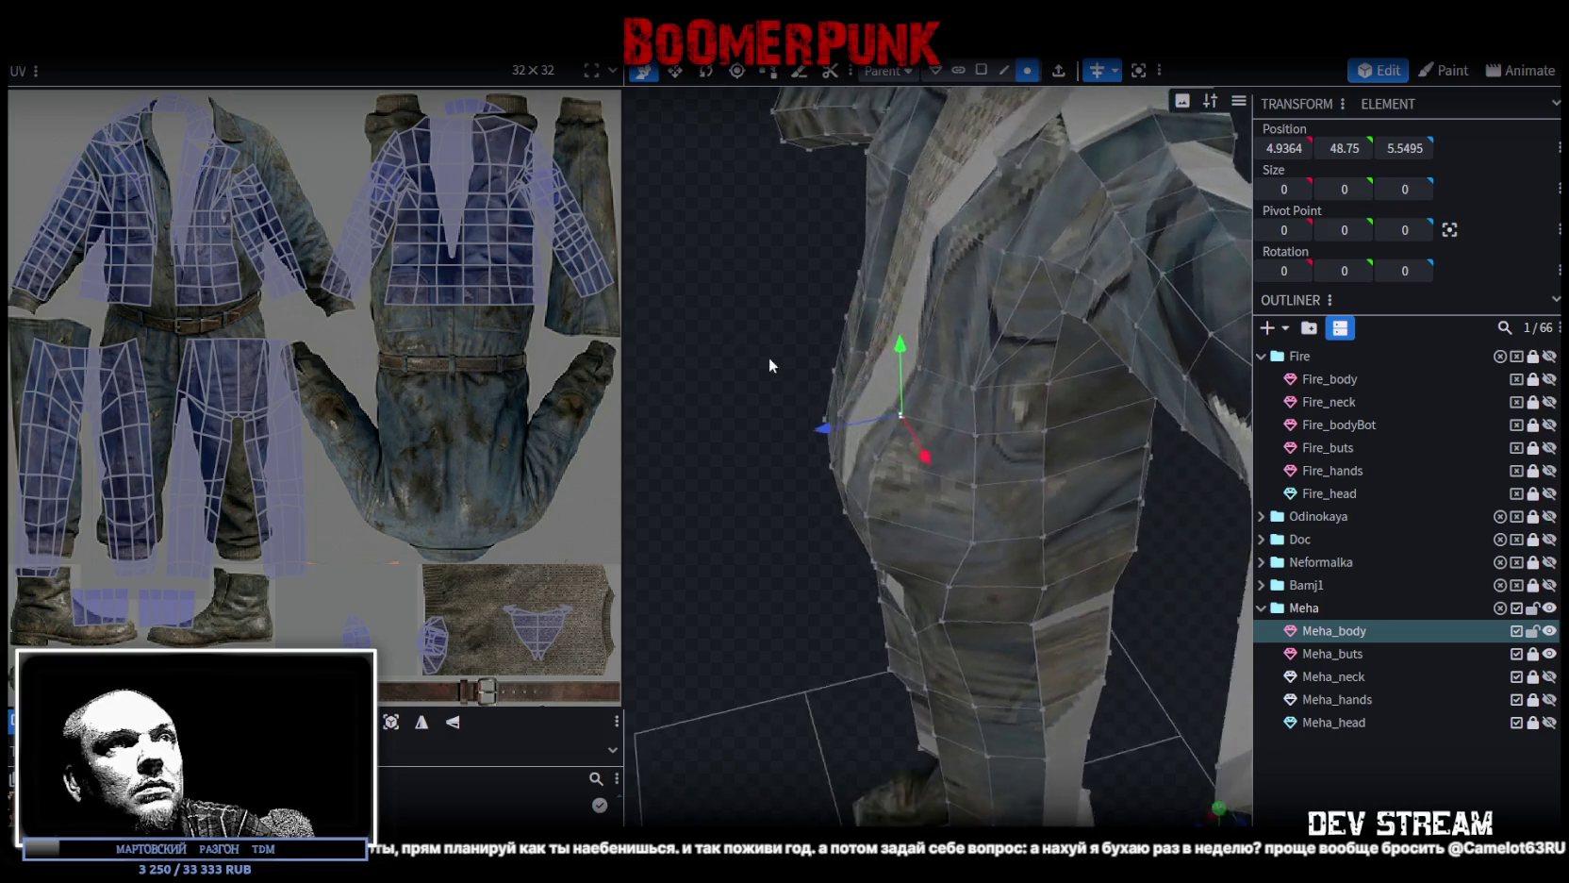
pyautogui.click(942, 369)
pyautogui.moveTo(905, 366); pyautogui.dragTo(992, 348)
pyautogui.keyDown('shift'); pyautogui.click(979, 362); pyautogui.keyUp('shift')
pyautogui.click(1040, 403)
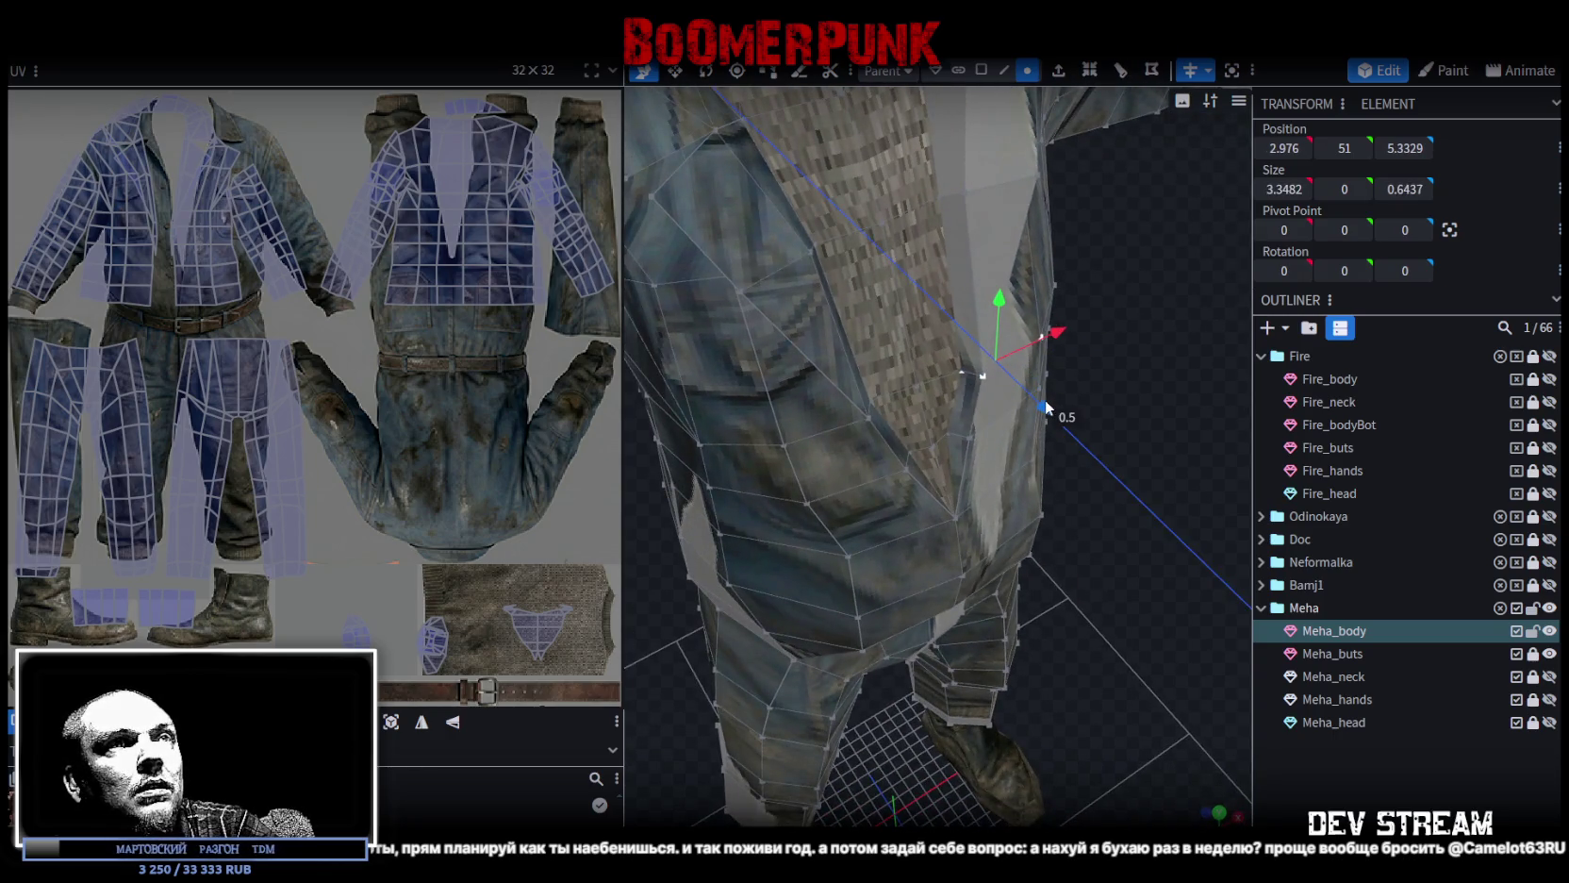
pyautogui.moveTo(1058, 398)
pyautogui.mouseDown()
pyautogui.moveTo(915, 337)
pyautogui.moveTo(1110, 400)
pyautogui.mouseUp()
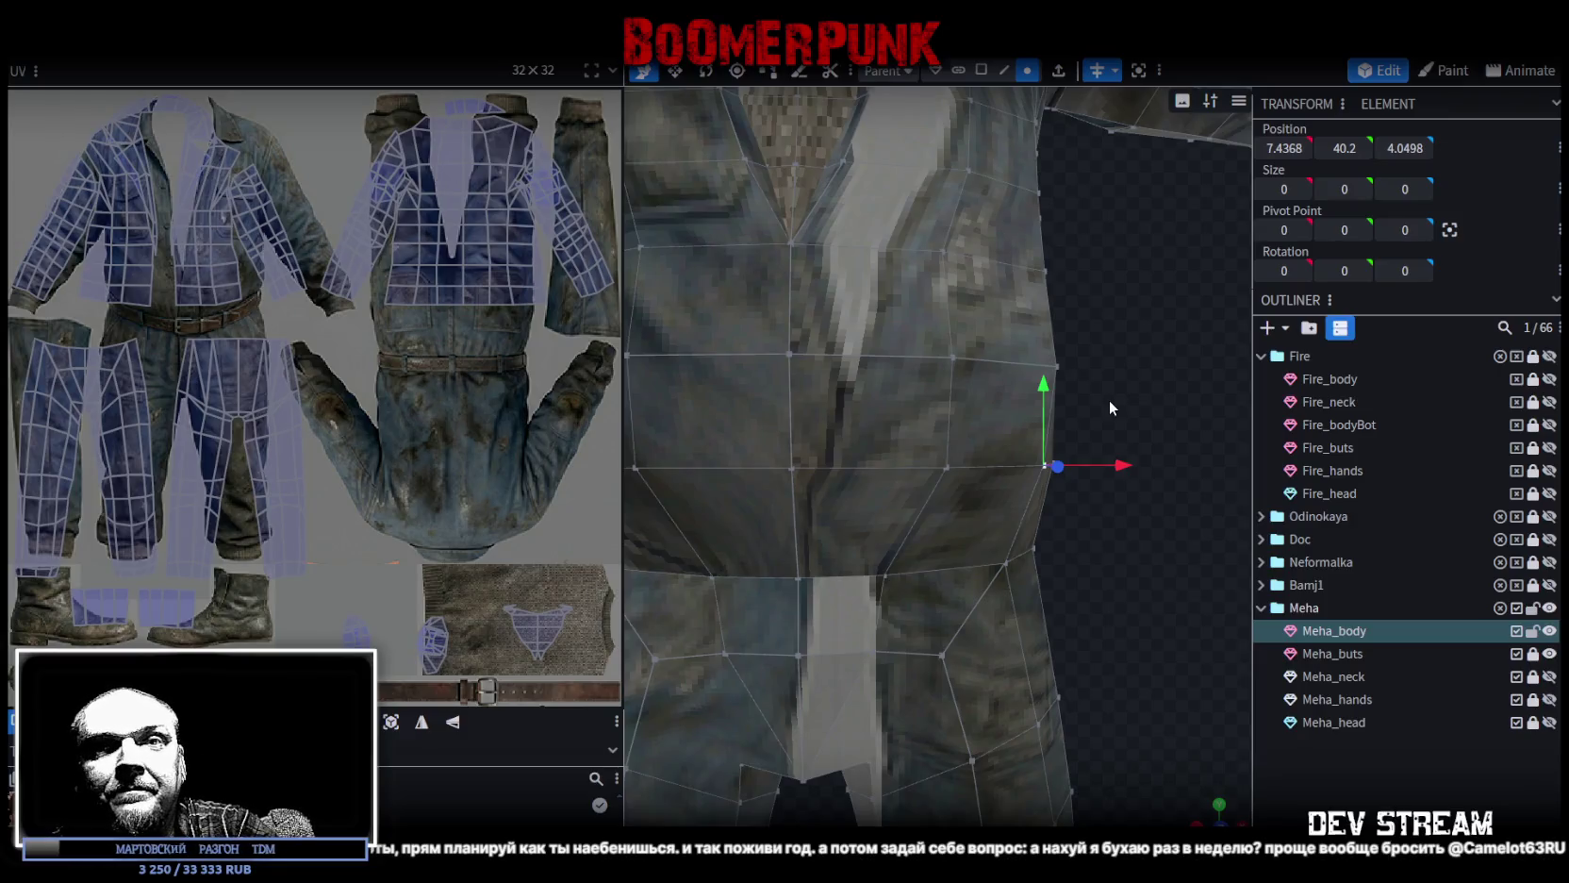
pyautogui.moveTo(1096, 412)
pyautogui.mouseDown()
pyautogui.moveTo(955, 325)
pyautogui.moveTo(1026, 440)
pyautogui.moveTo(1057, 383)
pyautogui.moveTo(1104, 365)
pyautogui.moveTo(1122, 501)
pyautogui.moveTo(1151, 480)
pyautogui.moveTo(787, 476)
pyautogui.moveTo(765, 501)
pyautogui.moveTo(743, 497)
pyautogui.moveTo(829, 506)
pyautogui.moveTo(1137, 484)
pyautogui.moveTo(684, 503)
pyautogui.moveTo(790, 522)
pyautogui.moveTo(779, 538)
pyautogui.moveTo(968, 515)
pyautogui.moveTo(1084, 575)
pyautogui.moveTo(1052, 506)
pyautogui.moveTo(1003, 560)
pyautogui.moveTo(1053, 290)
pyautogui.mouseUp()
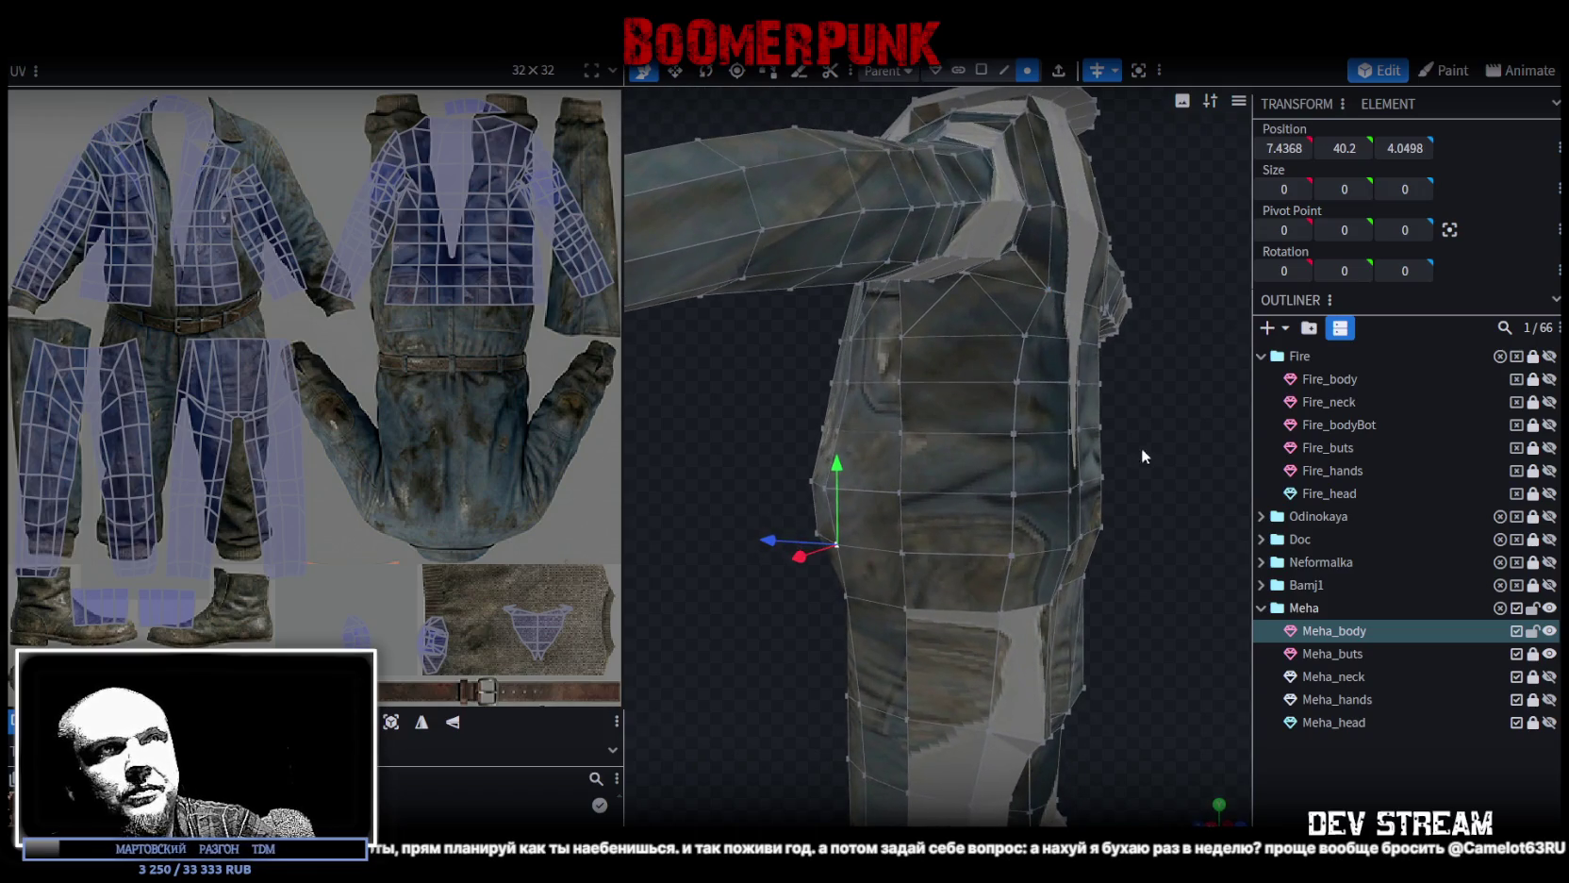
# Shift the two vertices beside the chest opening slightly along X.
pyautogui.moveTo(1141, 448)
pyautogui.mouseDown()
pyautogui.moveTo(988, 459)
pyautogui.moveTo(1031, 451)
pyautogui.moveTo(1037, 490)
pyautogui.moveTo(957, 361)
pyautogui.mouseUp()
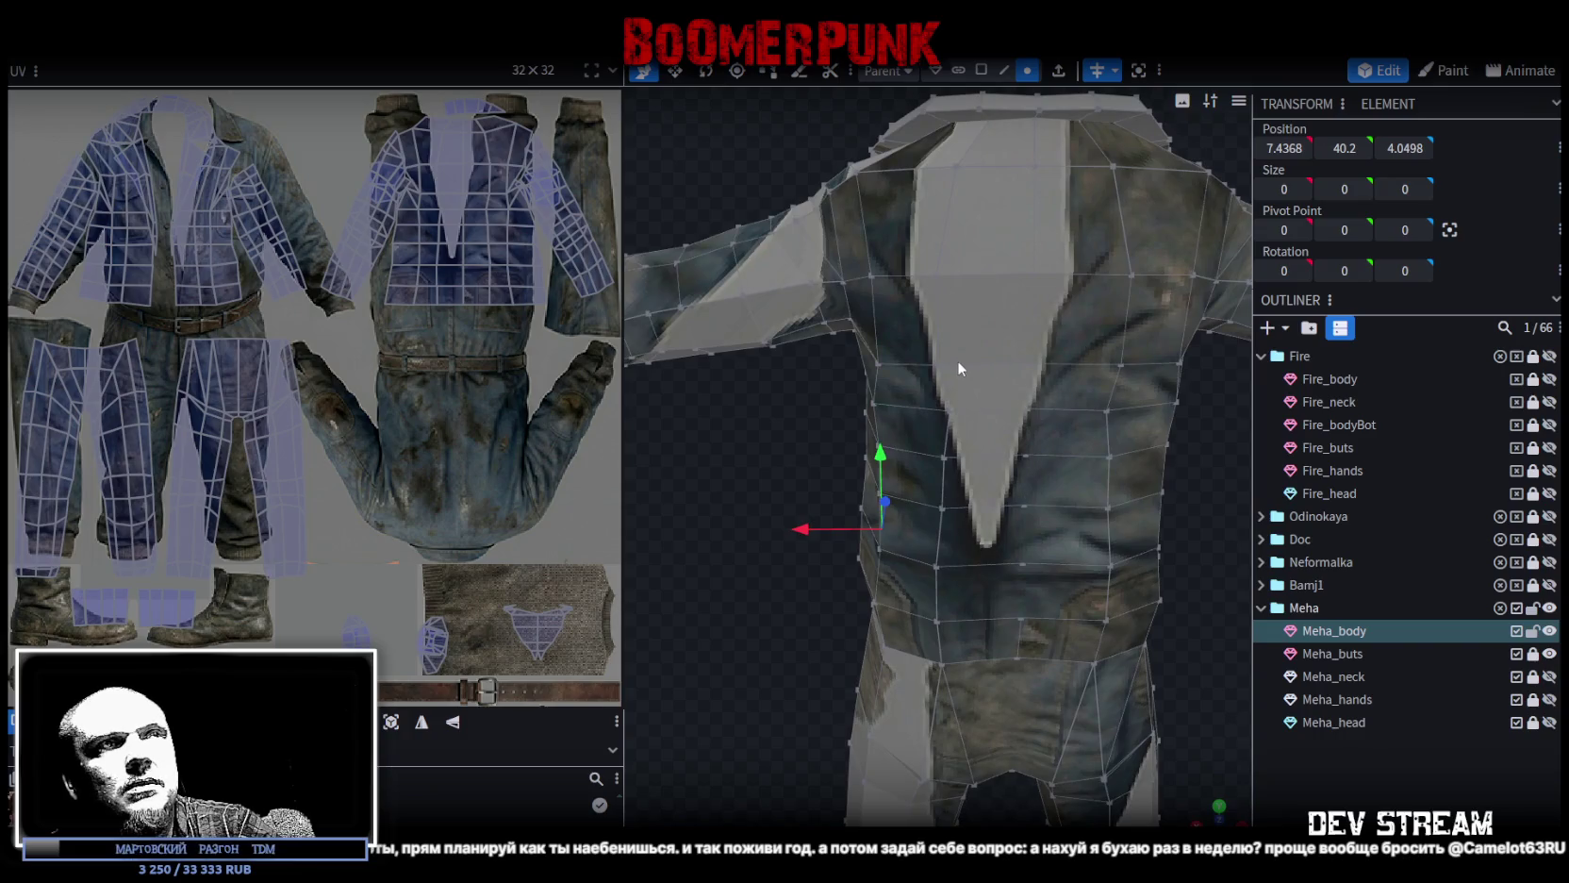
pyautogui.click(1121, 356)
pyautogui.click(940, 277)
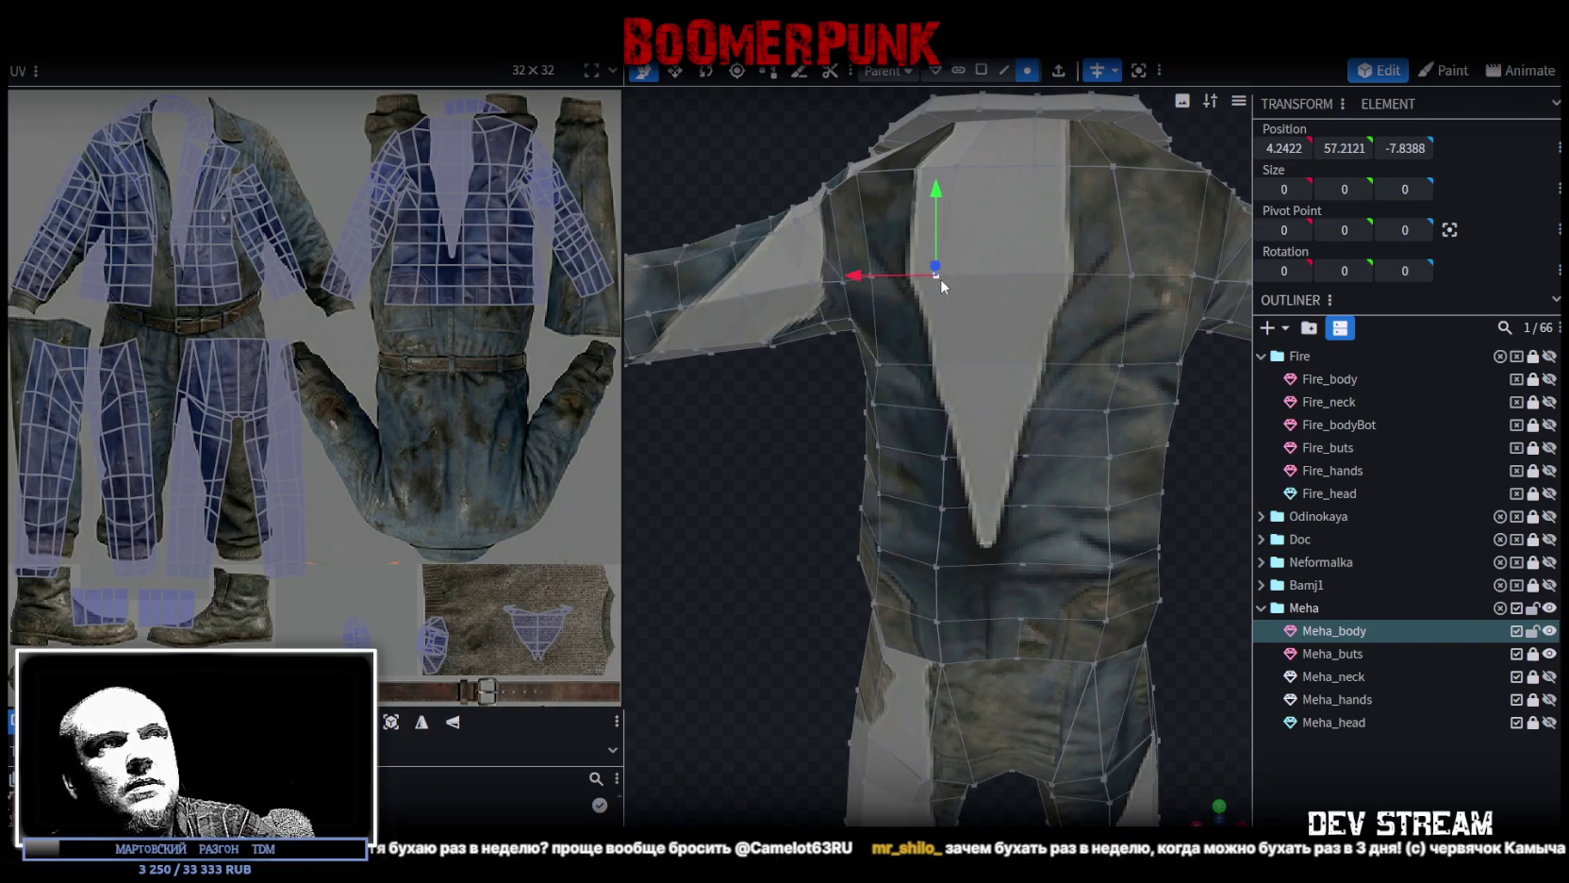
pyautogui.keyDown('shift'); pyautogui.click(940, 363); pyautogui.keyUp('shift')
pyautogui.moveTo(861, 322); pyautogui.dragTo(875, 323)
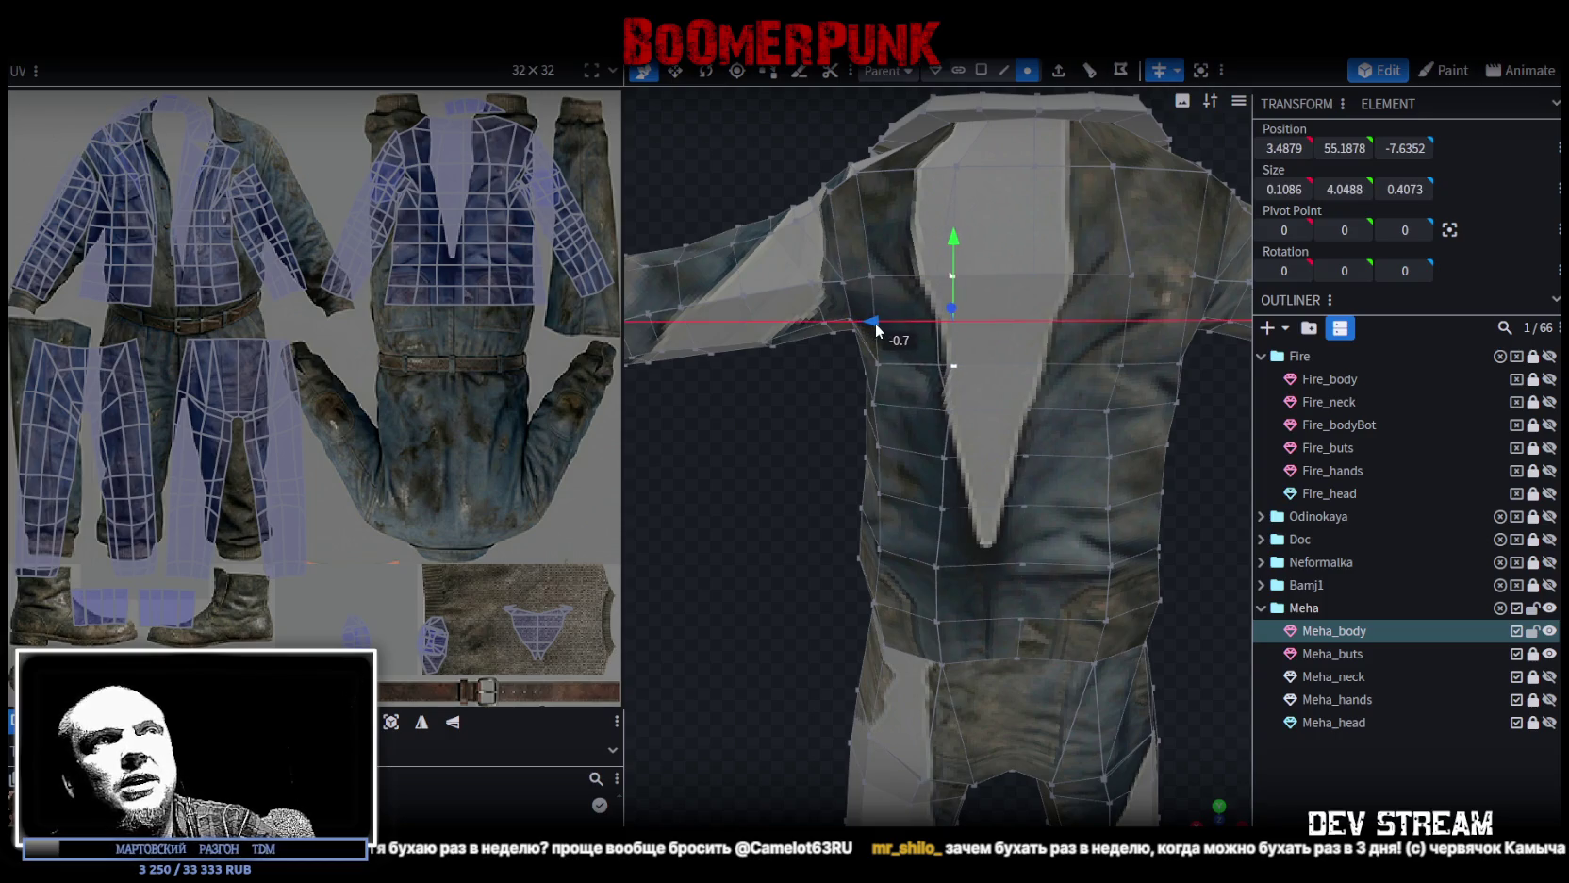
pyautogui.moveTo(734, 483); pyautogui.dragTo(902, 248)
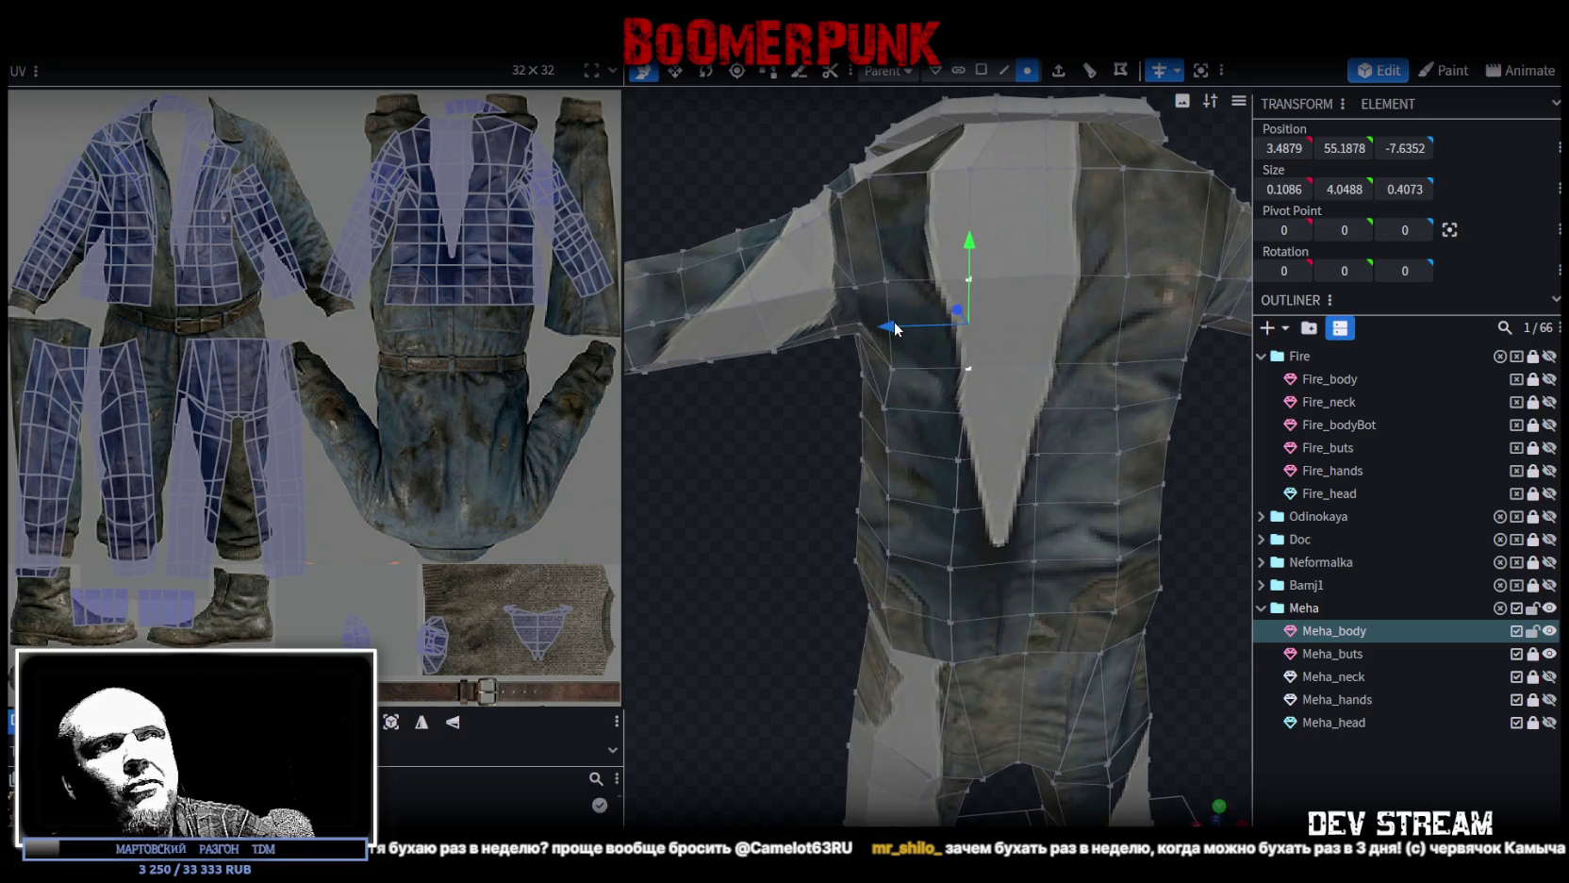
pyautogui.moveTo(896, 329); pyautogui.dragTo(887, 322)
pyautogui.moveTo(738, 529); pyautogui.dragTo(963, 460)
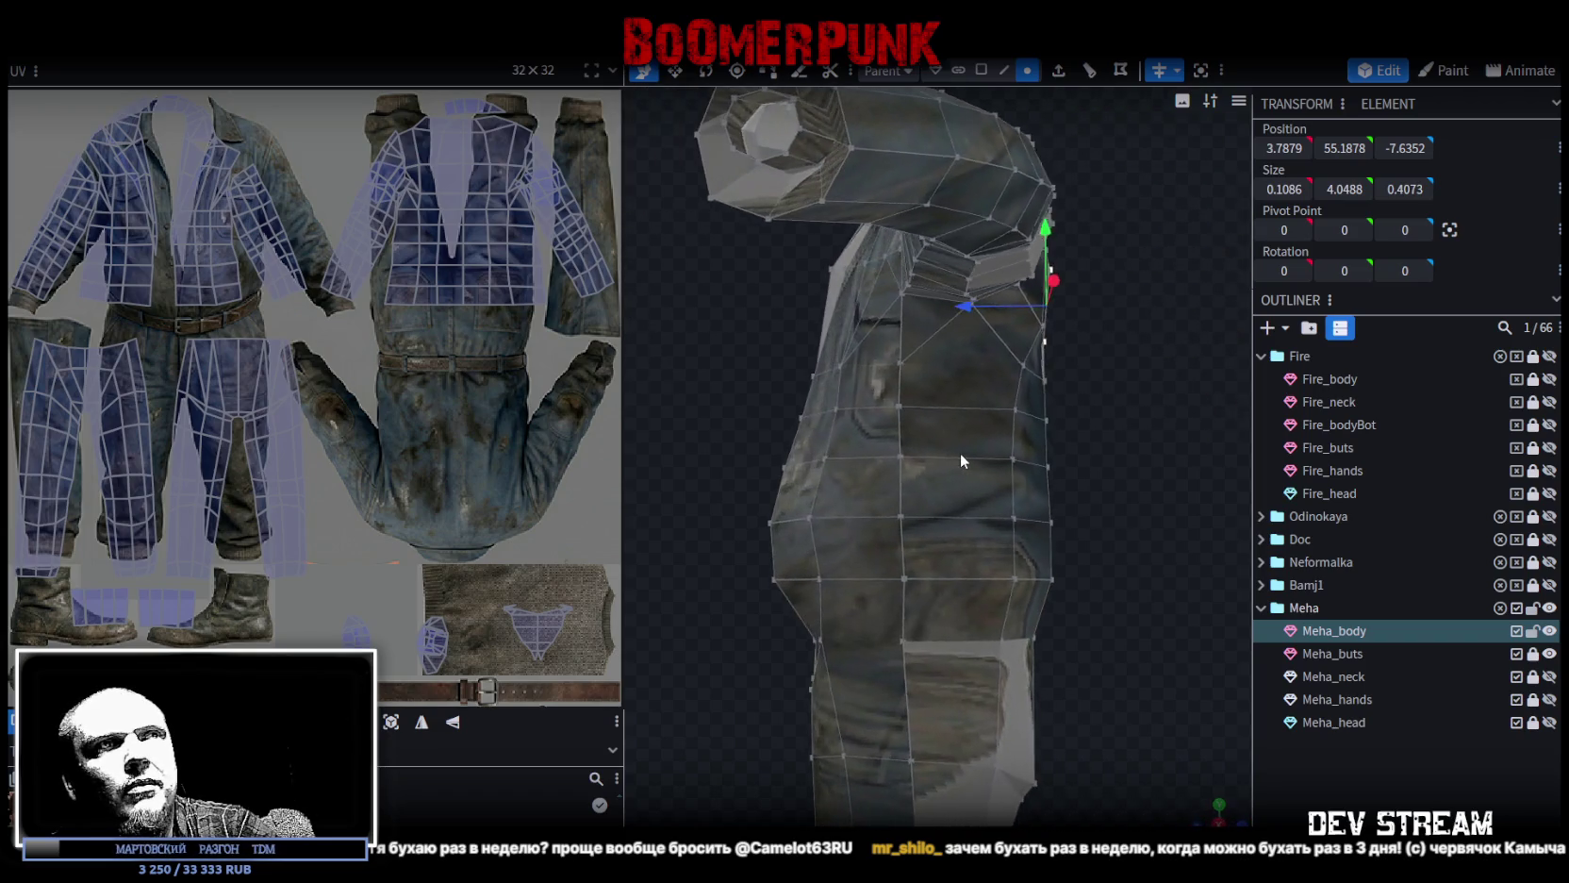
pyautogui.scroll(3, 1085, 445)
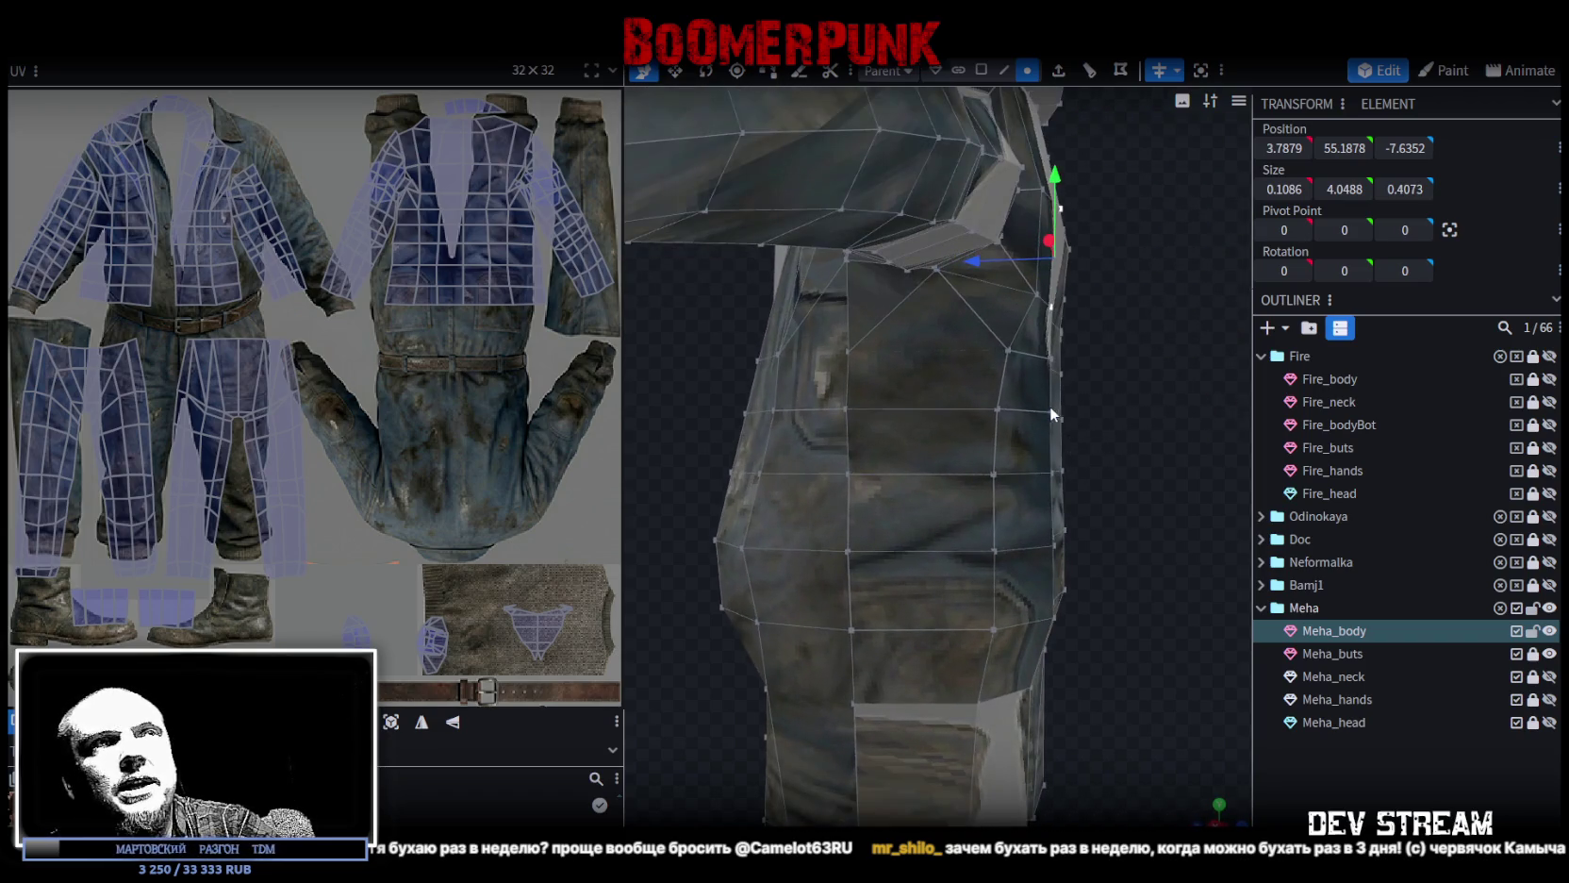
# Push a side waist edge and a waist vertex 0.3 along the depth axis.
pyautogui.click(1052, 415)
pyautogui.moveTo(1054, 420); pyautogui.dragTo(1159, 529)
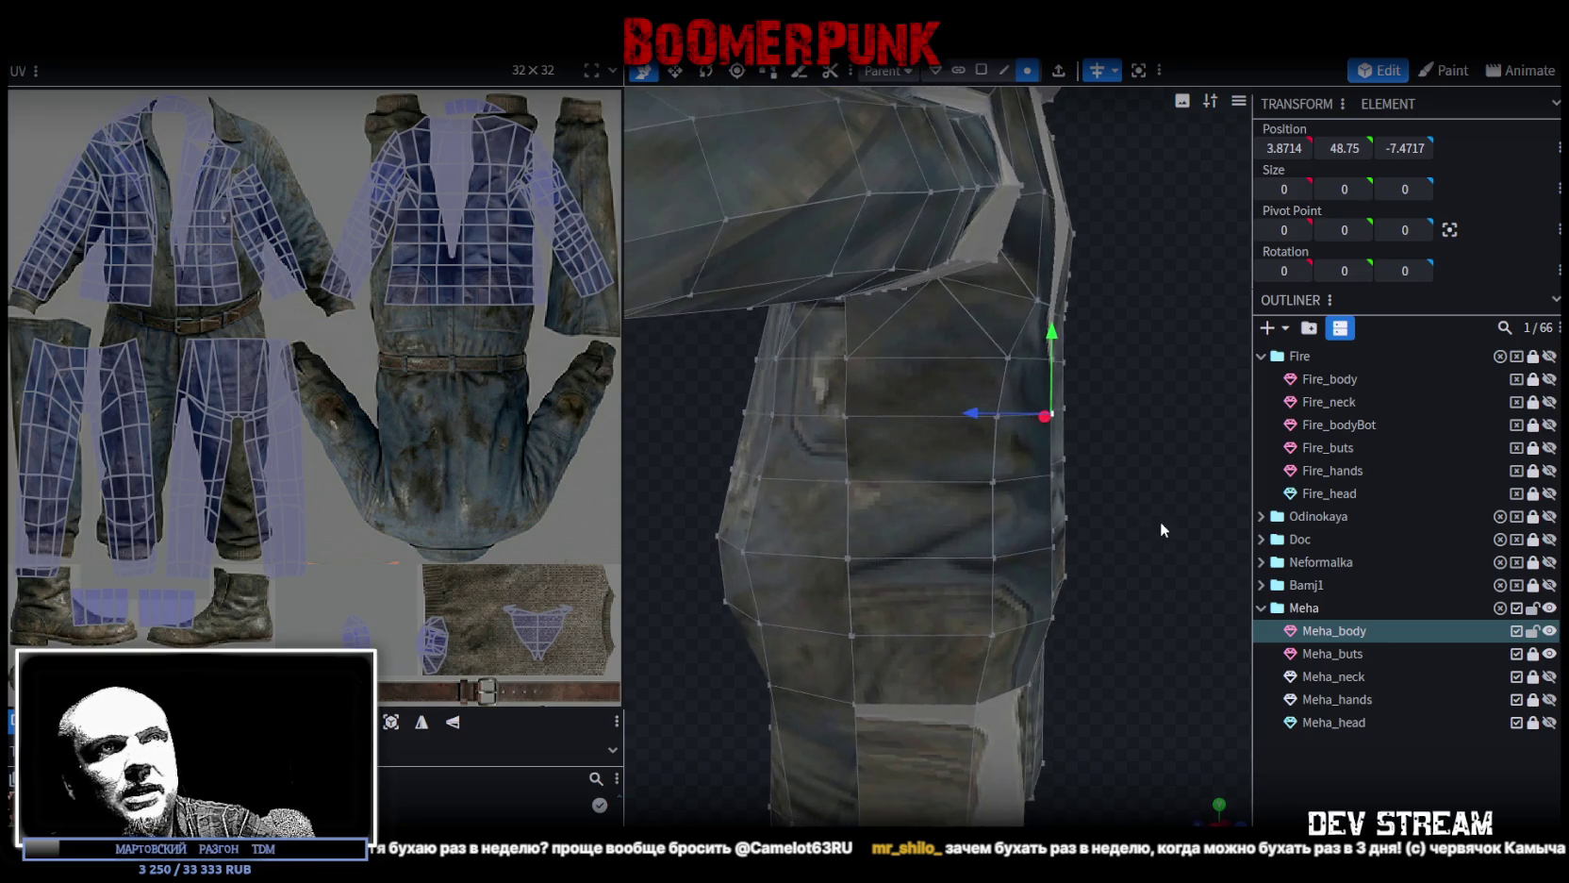
pyautogui.click(1054, 484)
pyautogui.moveTo(1060, 482); pyautogui.dragTo(1146, 505)
pyautogui.moveTo(962, 443); pyautogui.dragTo(969, 445)
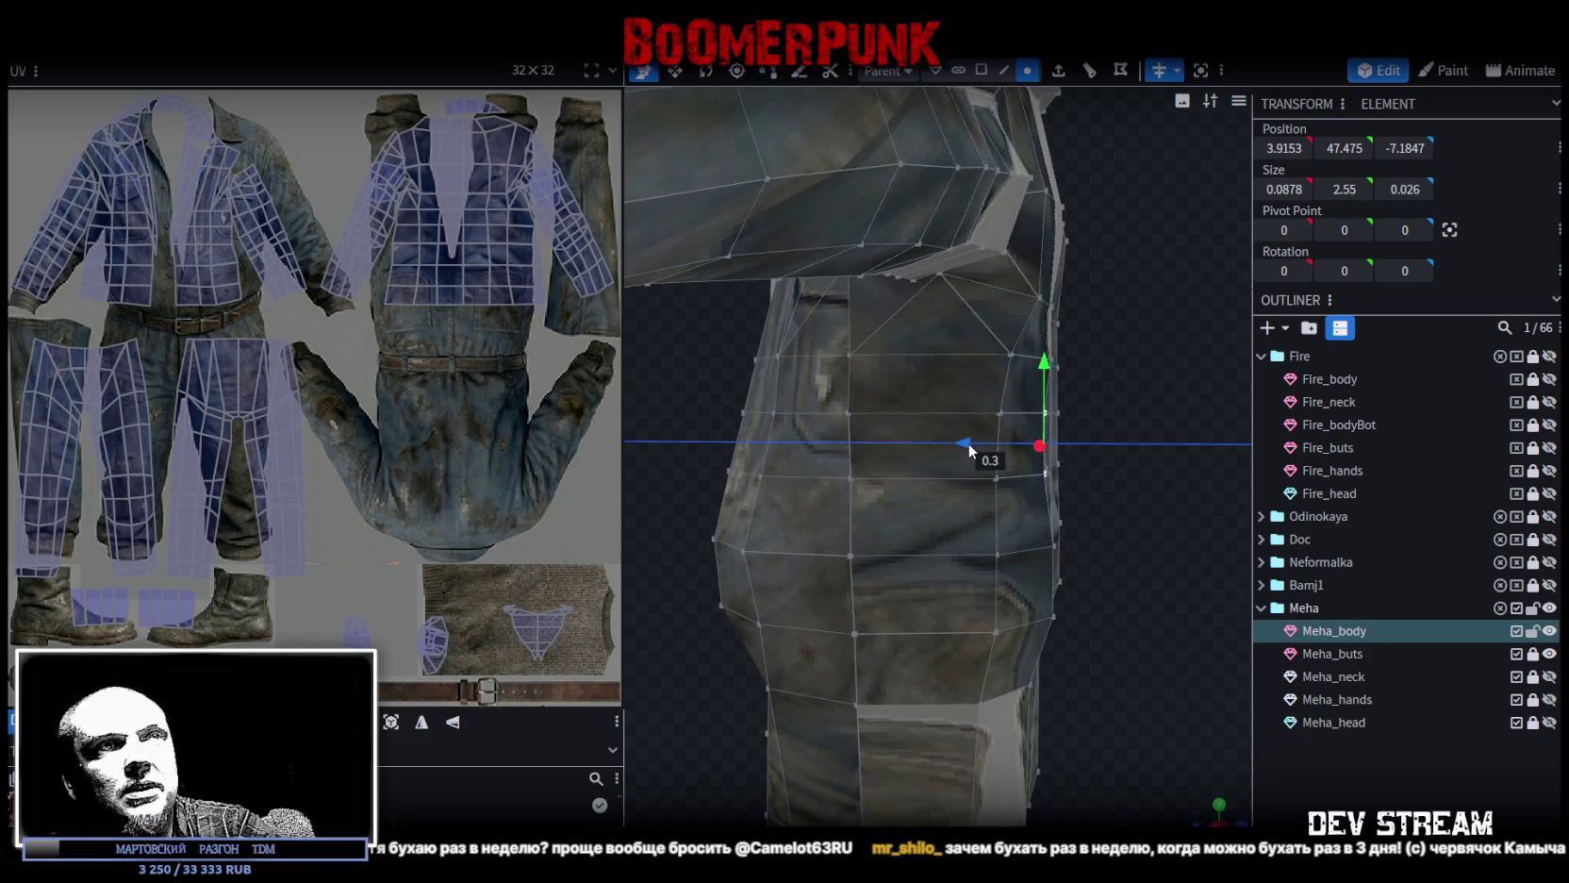
pyautogui.moveTo(1136, 574); pyautogui.dragTo(1073, 460)
pyautogui.click(1049, 452)
pyautogui.moveTo(969, 453); pyautogui.dragTo(960, 445)
pyautogui.click(1048, 520)
pyautogui.moveTo(1085, 560); pyautogui.dragTo(922, 473)
pyautogui.scroll(3, 920, 468)
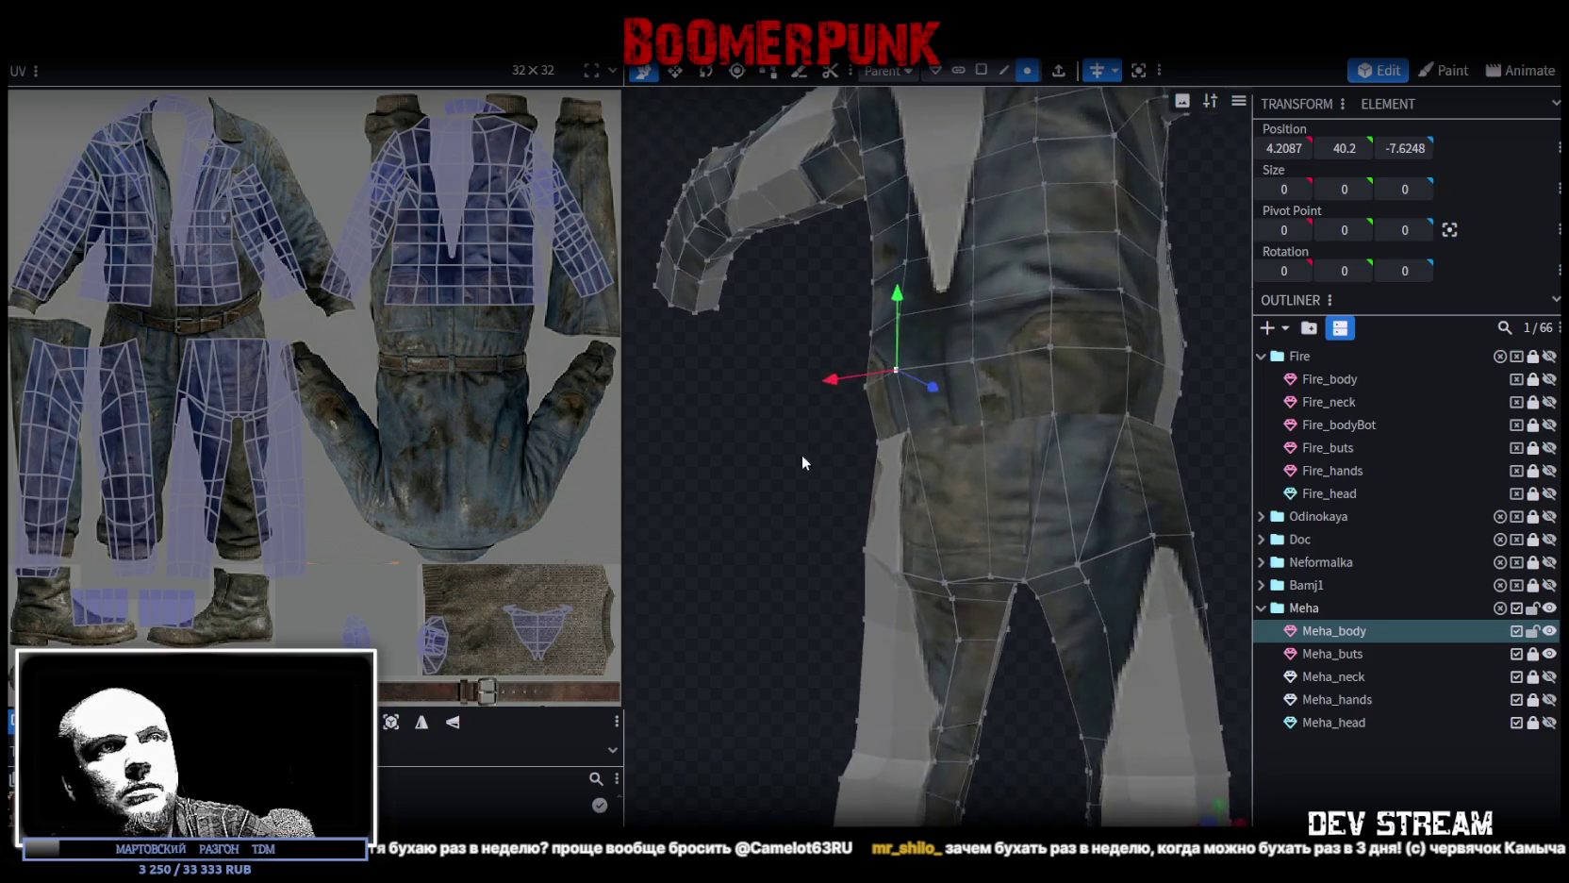
pyautogui.moveTo(784, 414); pyautogui.dragTo(931, 398)
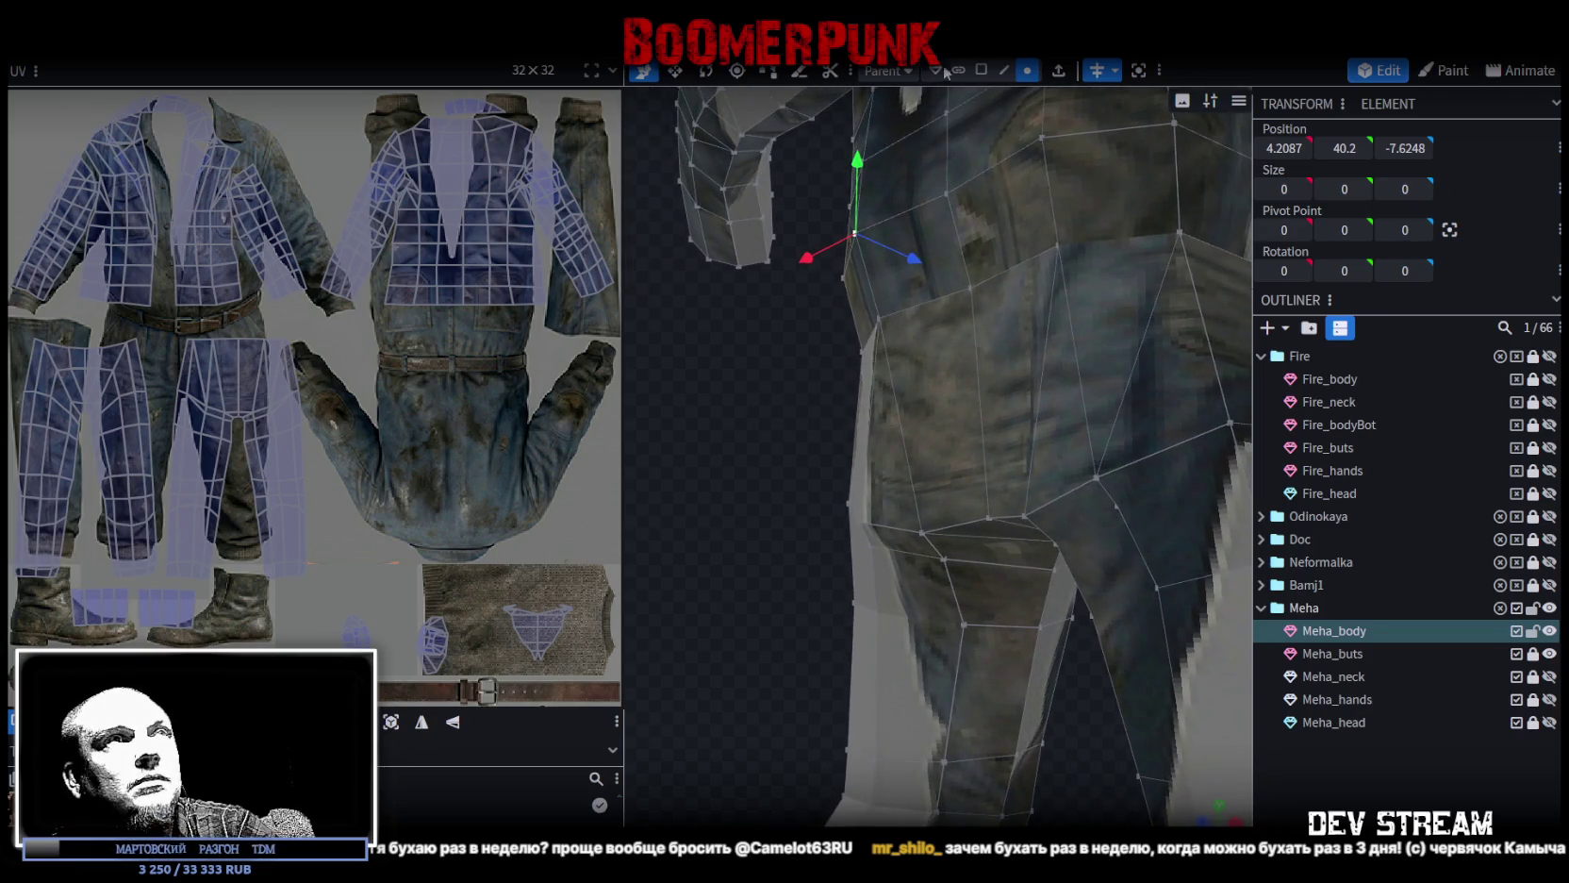
# Raise a hip face slightly on Y, then move a hip vertex upward.
pyautogui.click(977, 80)
pyautogui.click(908, 524)
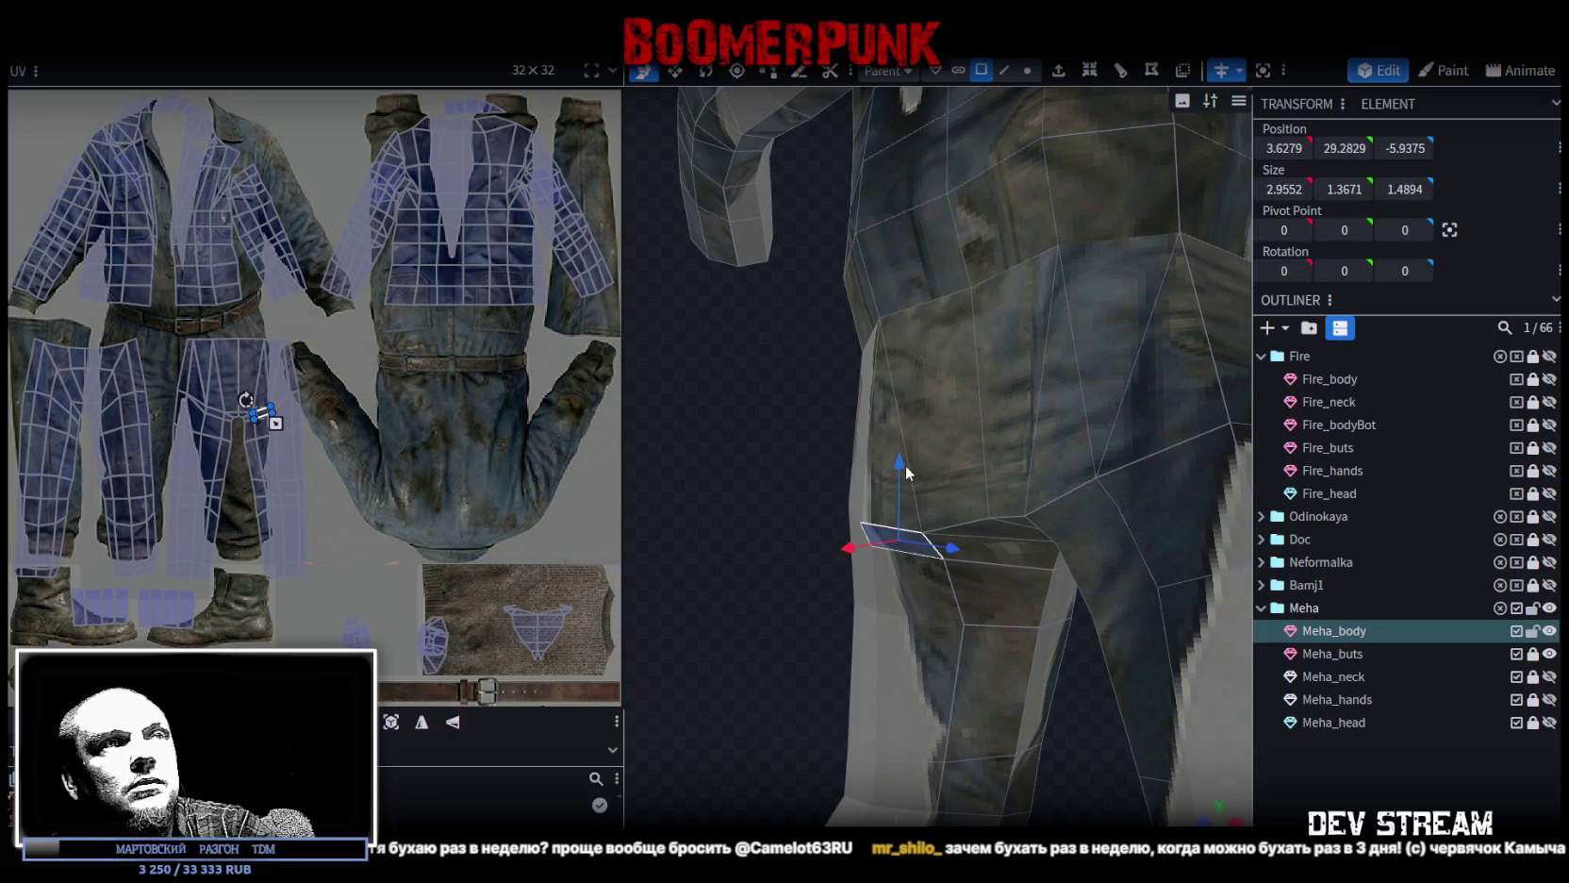
pyautogui.moveTo(909, 472); pyautogui.dragTo(908, 443)
pyautogui.click(1028, 72)
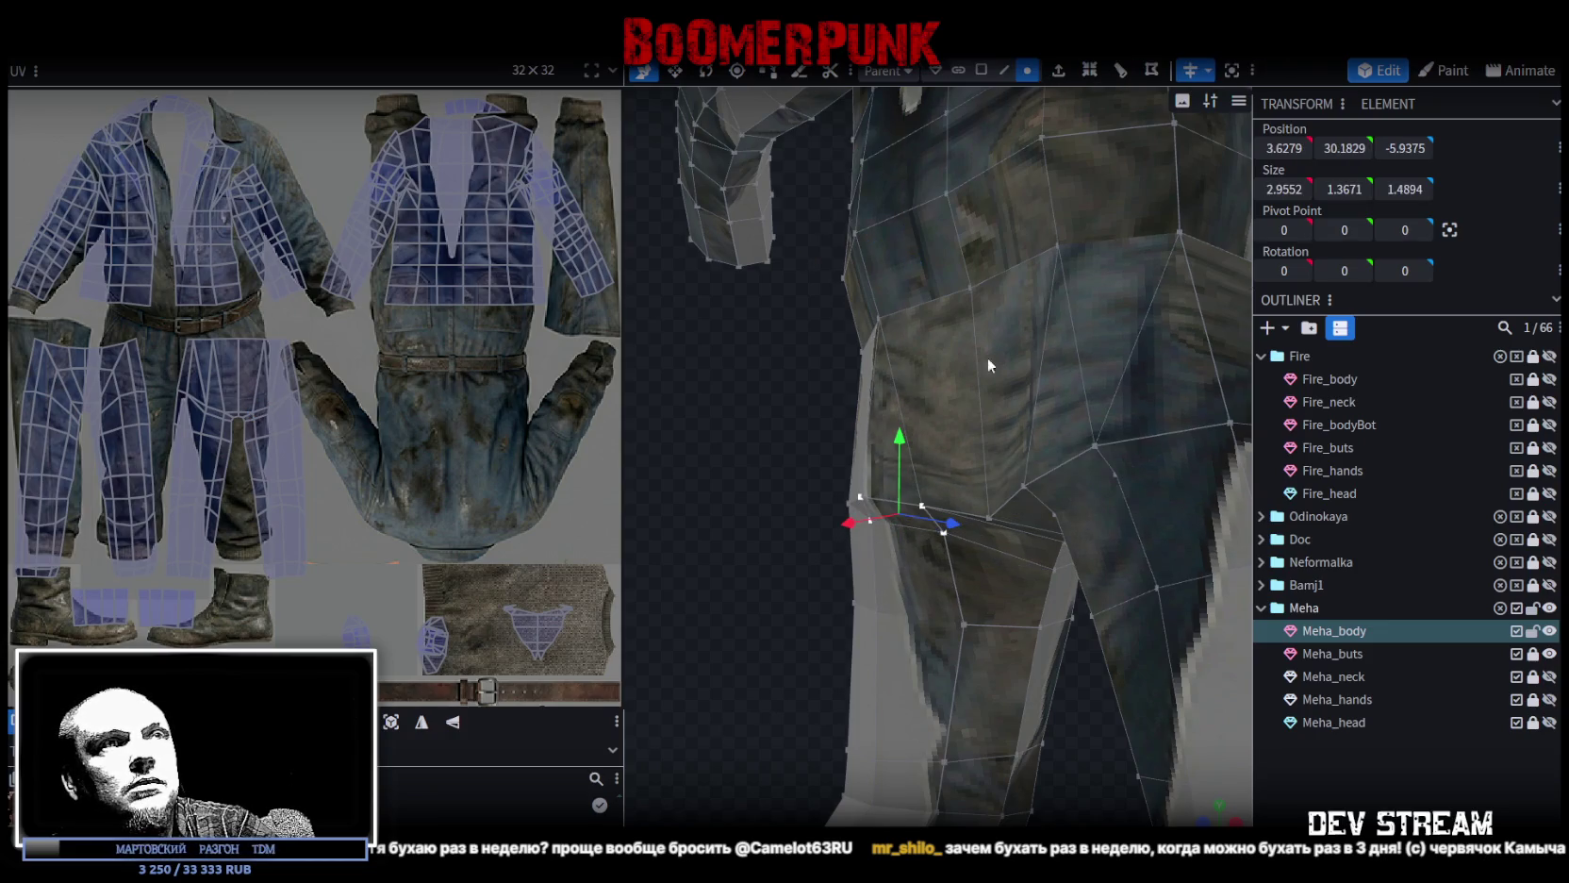
pyautogui.click(990, 520)
pyautogui.moveTo(983, 434); pyautogui.dragTo(981, 406)
# Raise the upper-thigh edge on Y and push it back along Z toward the crotch.
pyautogui.moveTo(753, 394)
pyautogui.mouseDown()
pyautogui.moveTo(1076, 448)
pyautogui.moveTo(926, 460)
pyautogui.mouseUp()
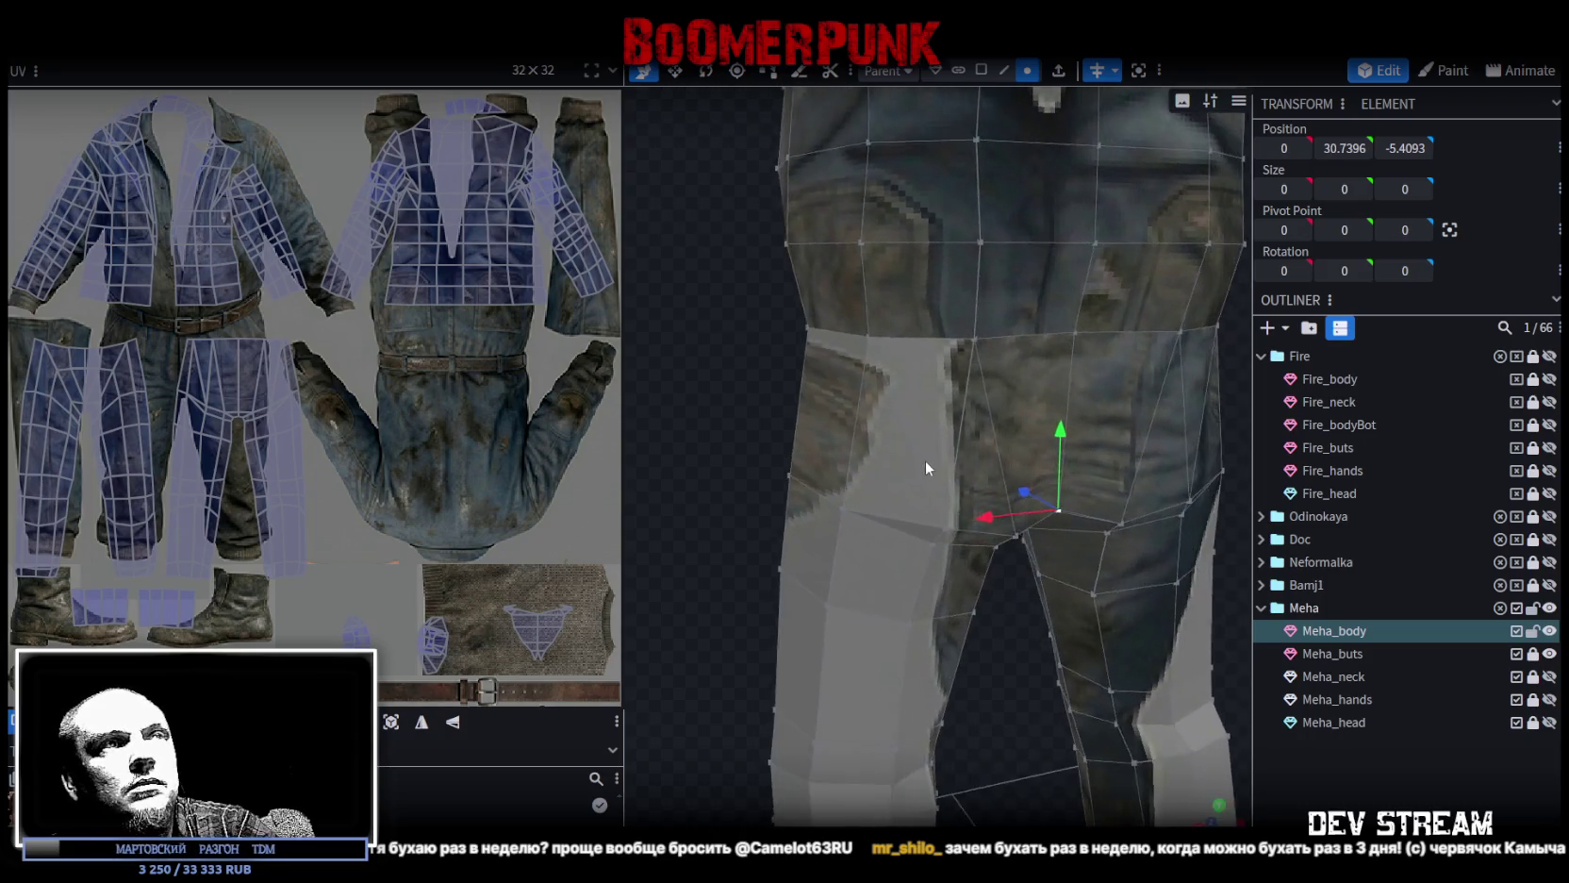
pyautogui.click(978, 72)
pyautogui.click(842, 438)
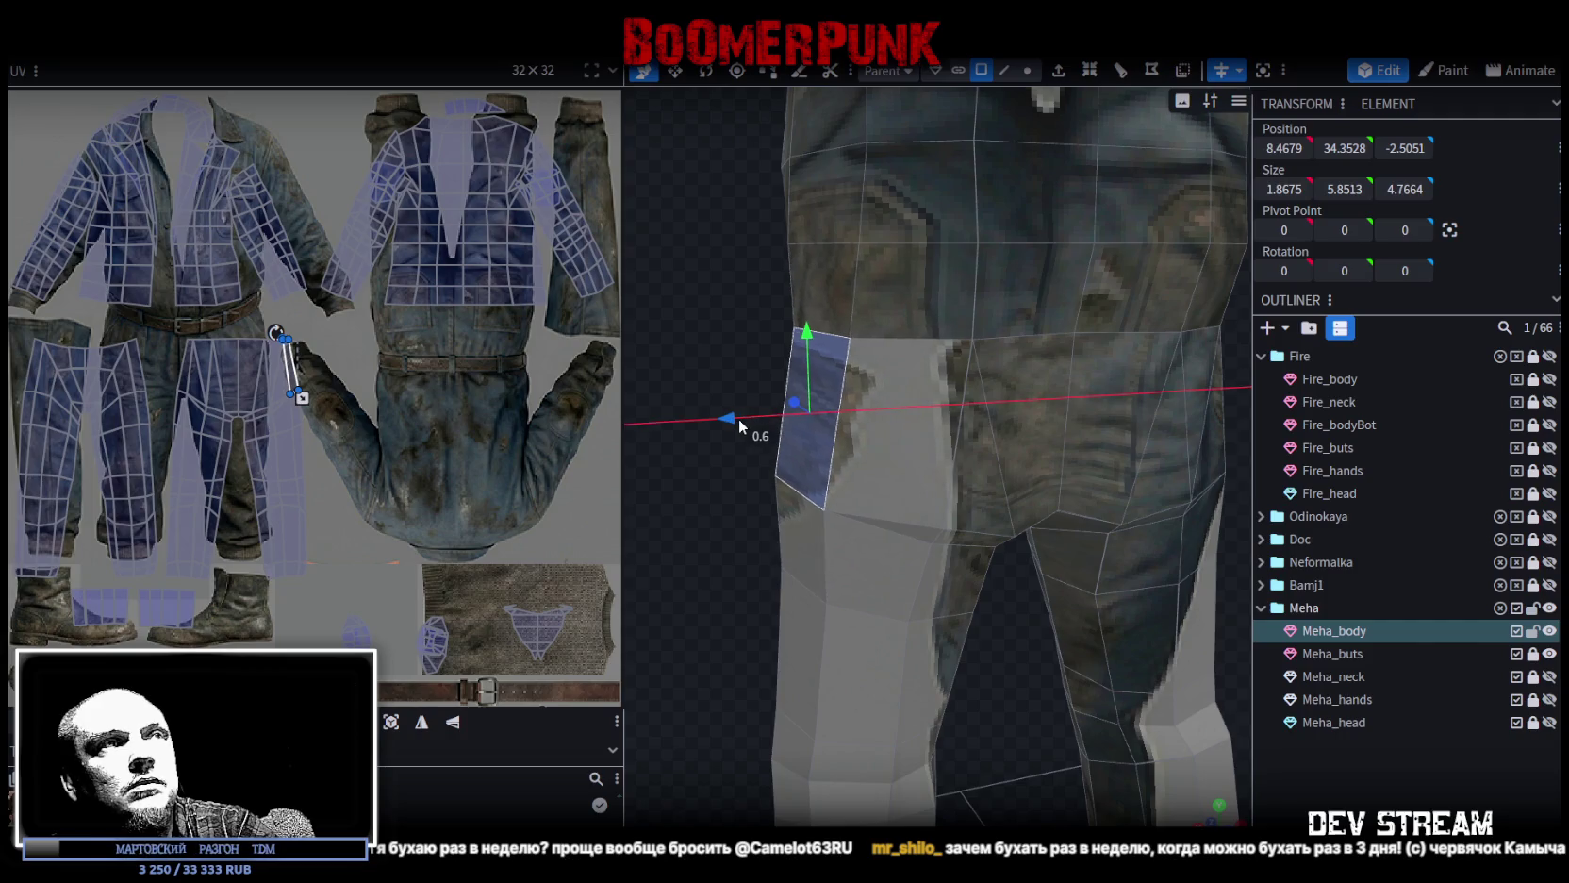
pyautogui.click(895, 472)
pyautogui.moveTo(699, 383); pyautogui.dragTo(1073, 415)
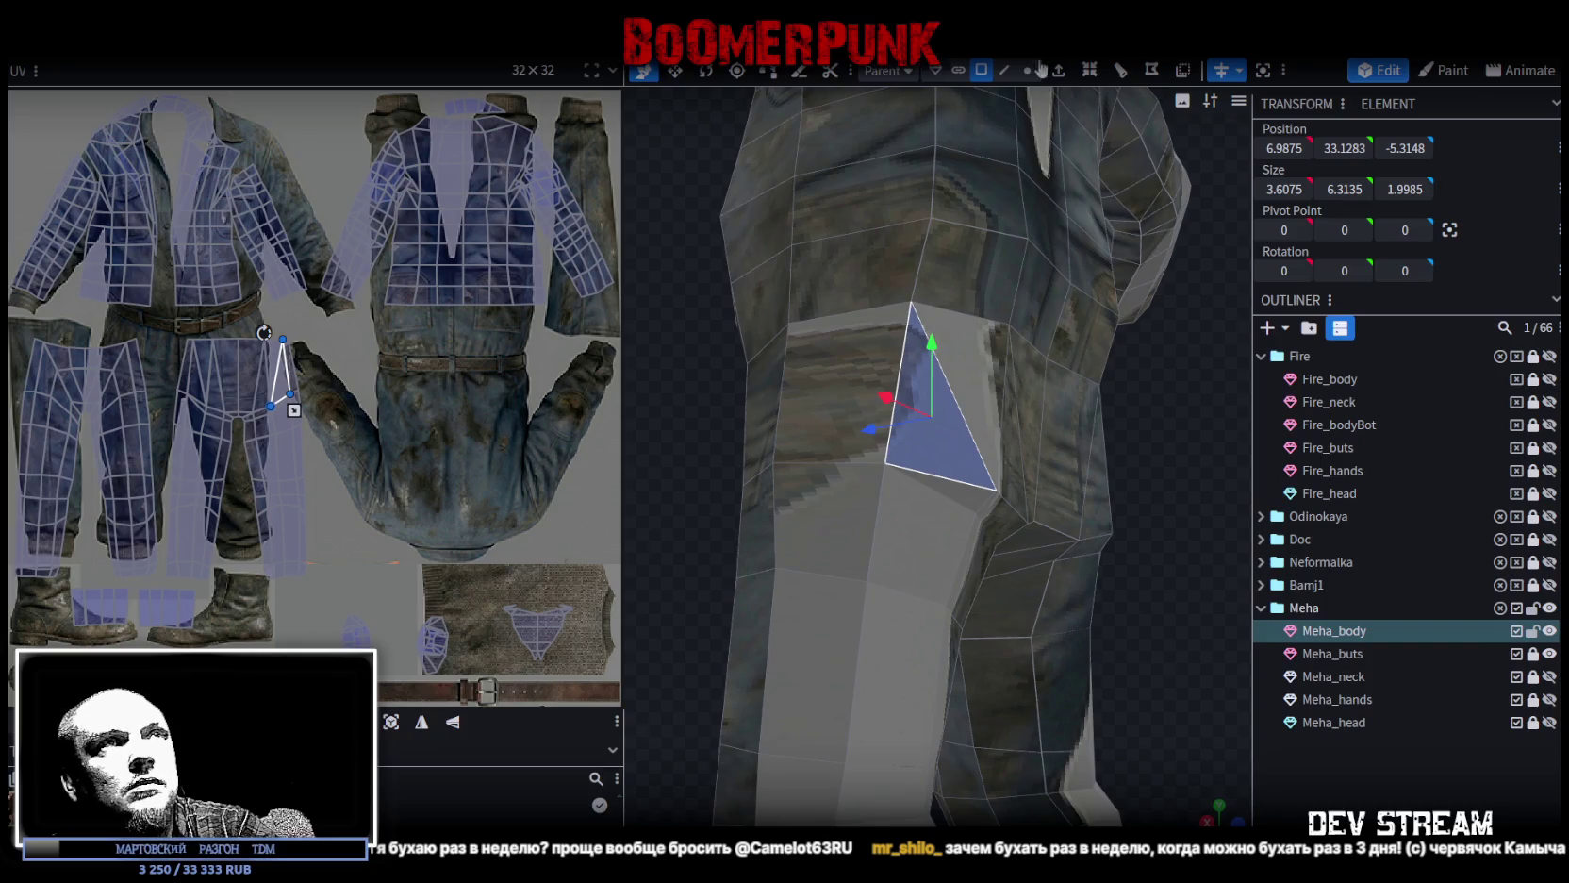
pyautogui.click(1005, 70)
pyautogui.click(1011, 504)
pyautogui.moveTo(957, 521); pyautogui.dragTo(999, 514)
pyautogui.moveTo(1016, 444); pyautogui.dragTo(1009, 415)
pyautogui.moveTo(1171, 419)
pyautogui.mouseDown()
pyautogui.moveTo(1234, 472)
pyautogui.moveTo(1137, 522)
pyautogui.mouseUp()
pyautogui.moveTo(967, 481)
pyautogui.mouseDown()
pyautogui.moveTo(1124, 527)
pyautogui.moveTo(981, 530)
pyautogui.mouseUp()
# Select the centre crotch vertex and review the whole leg and suit.
pyautogui.click(1027, 70)
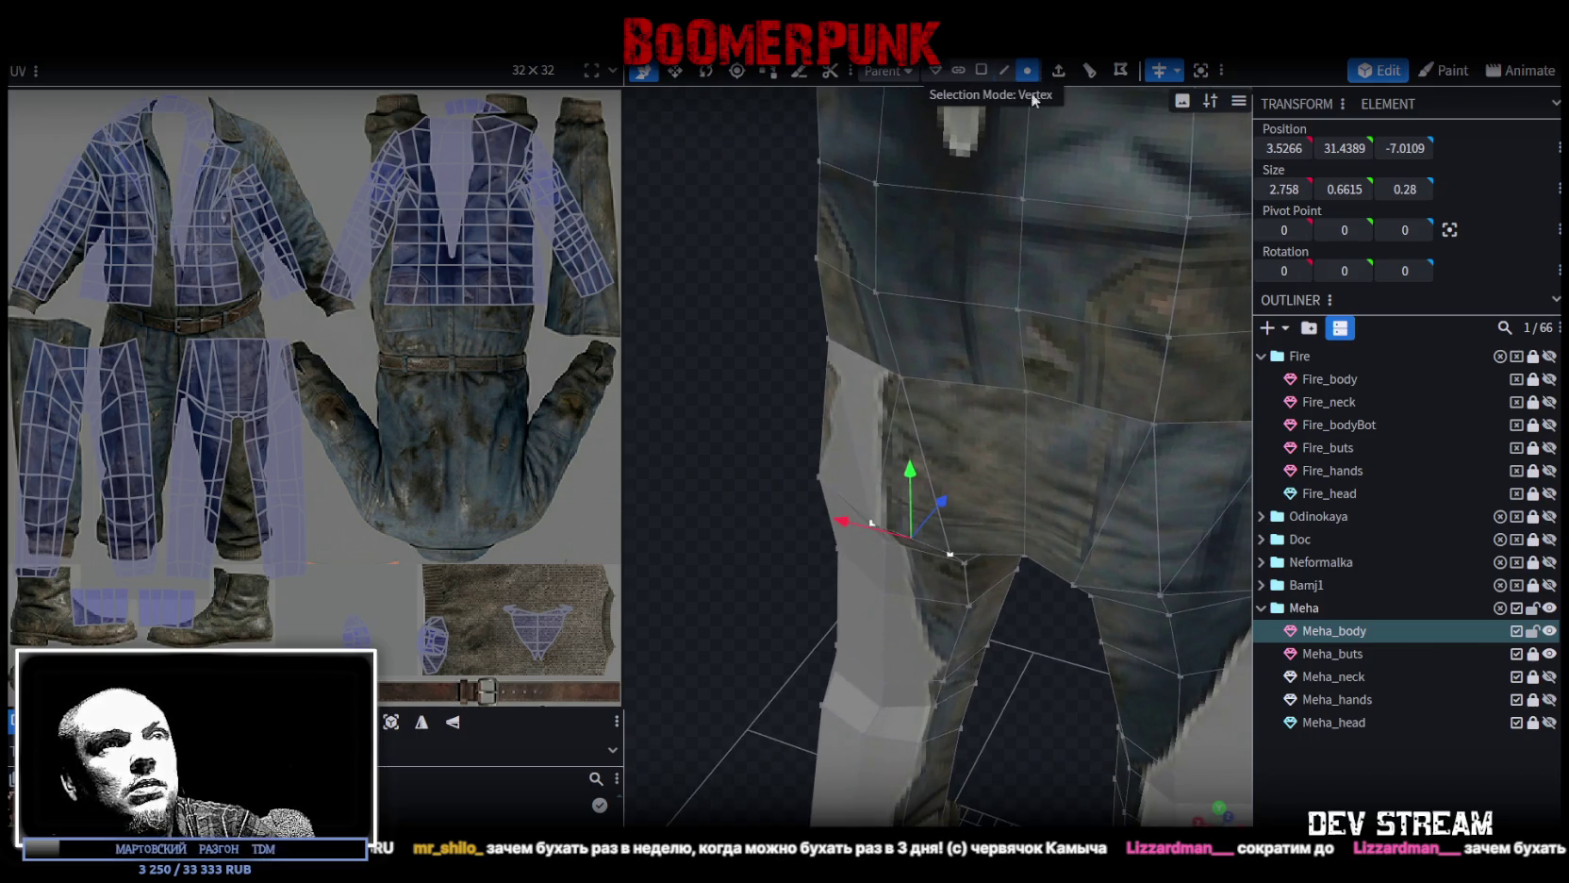
pyautogui.click(1026, 550)
pyautogui.moveTo(999, 658)
pyautogui.mouseDown()
pyautogui.moveTo(908, 649)
pyautogui.moveTo(884, 599)
pyautogui.mouseUp()
pyautogui.scroll(-3, 1038, 574)
pyautogui.moveTo(1141, 564)
pyautogui.mouseDown()
pyautogui.moveTo(1188, 570)
pyautogui.moveTo(1155, 564)
pyautogui.mouseUp()
pyautogui.scroll(-3, 1154, 564)
pyautogui.moveTo(755, 578)
pyautogui.mouseDown()
pyautogui.moveTo(853, 556)
pyautogui.moveTo(903, 588)
pyautogui.mouseUp()
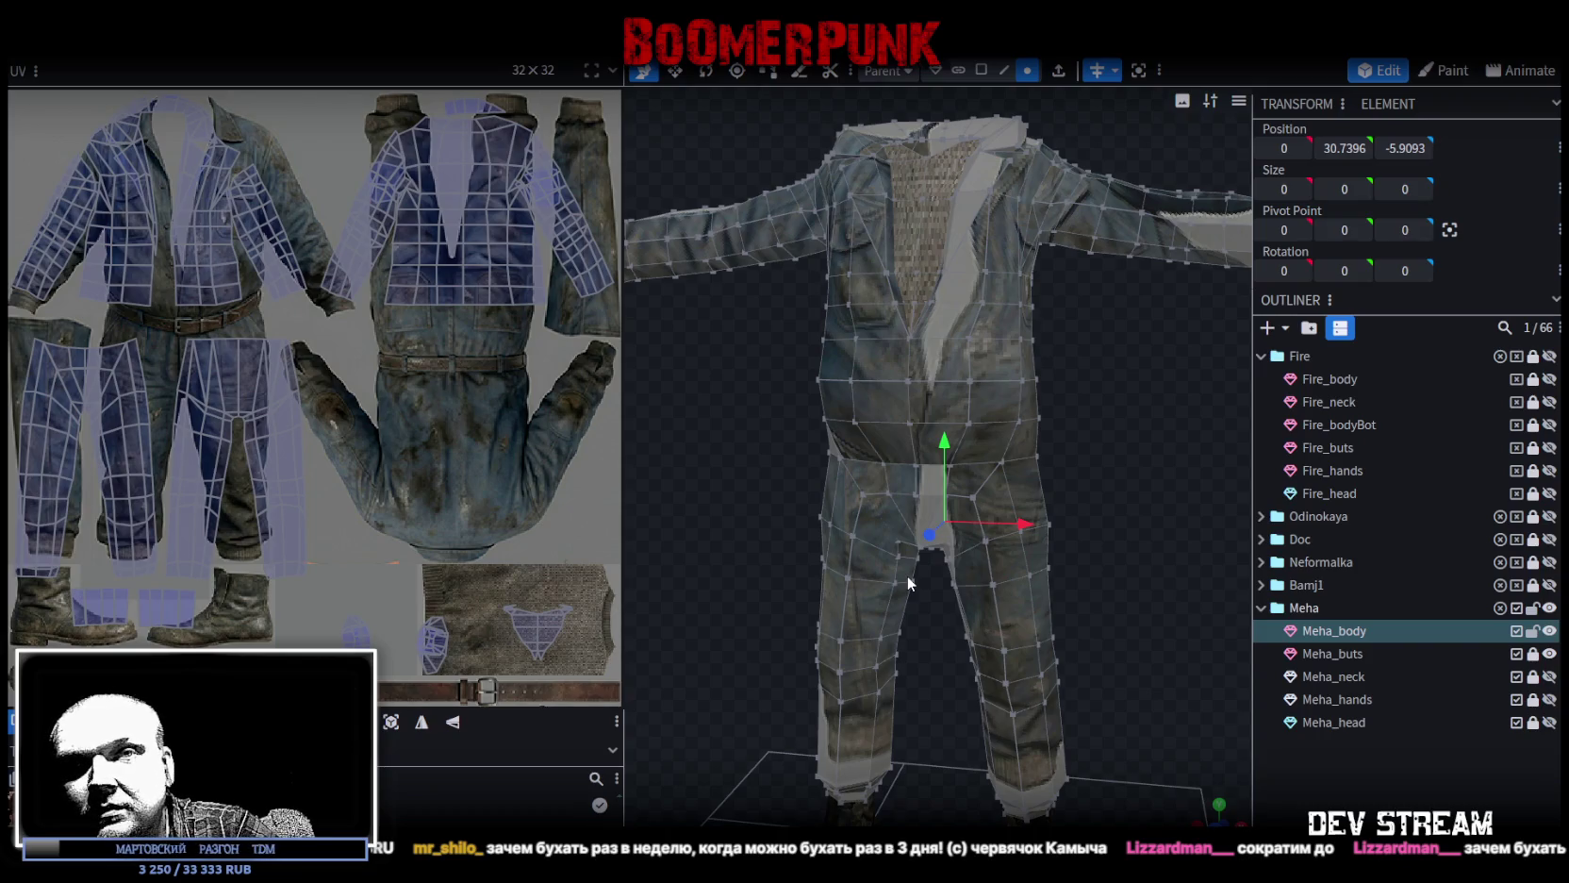
# Move a lower-belly vertex 0.3 toward the centre and outward, and another belly vertex 0.5 sideways.
pyautogui.scroll(5, 907, 575)
pyautogui.moveTo(793, 474)
pyautogui.mouseDown()
pyautogui.moveTo(998, 556)
pyautogui.moveTo(1076, 504)
pyautogui.mouseUp()
pyautogui.scroll(2, 1076, 504)
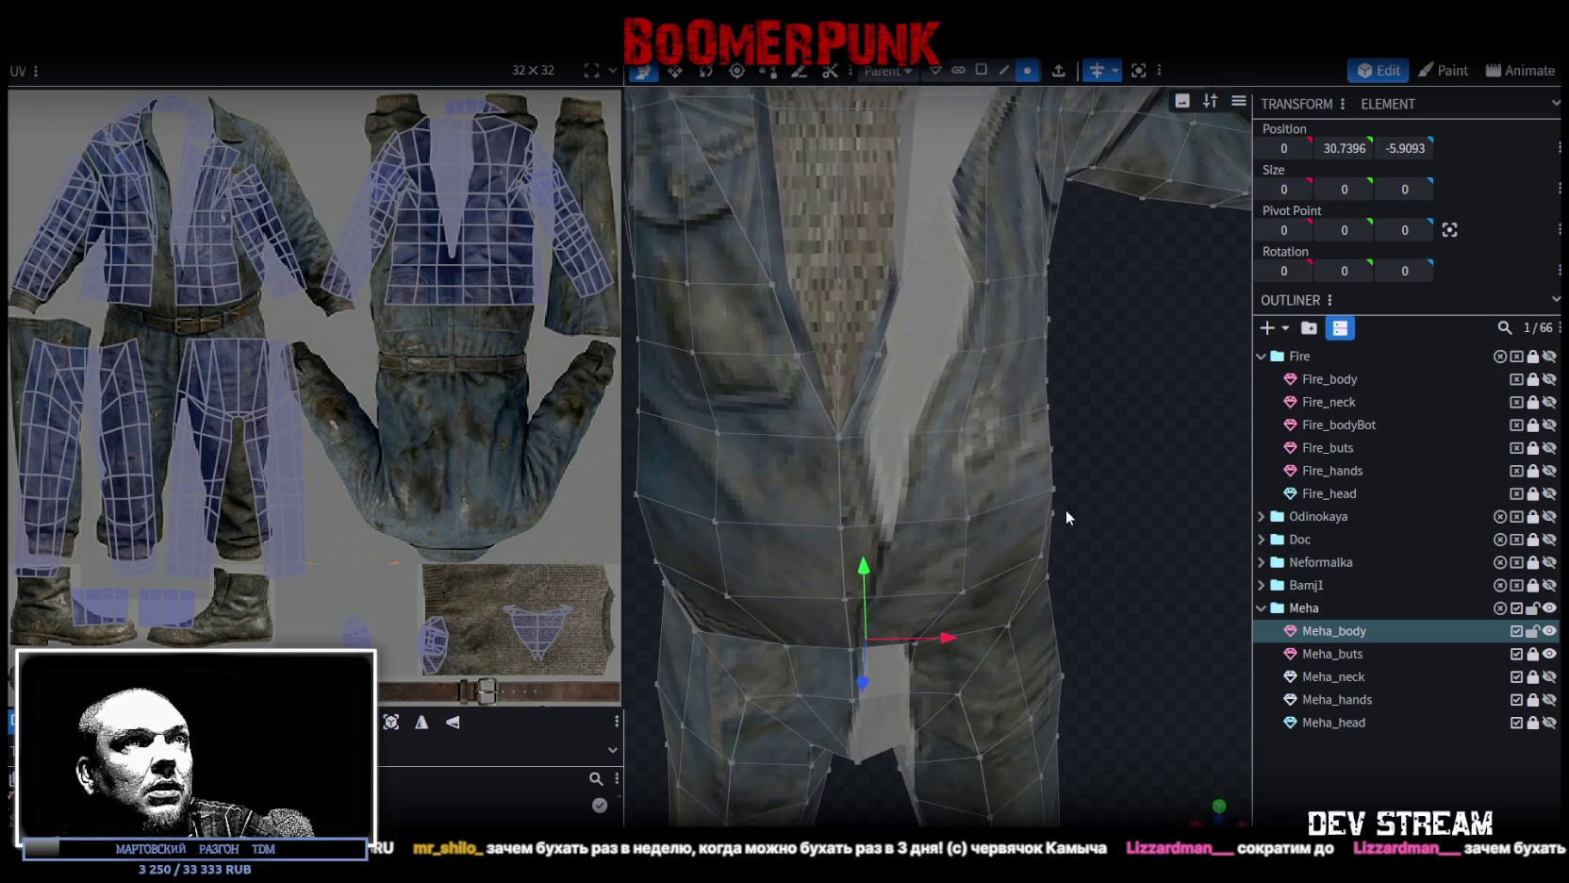
pyautogui.click(960, 518)
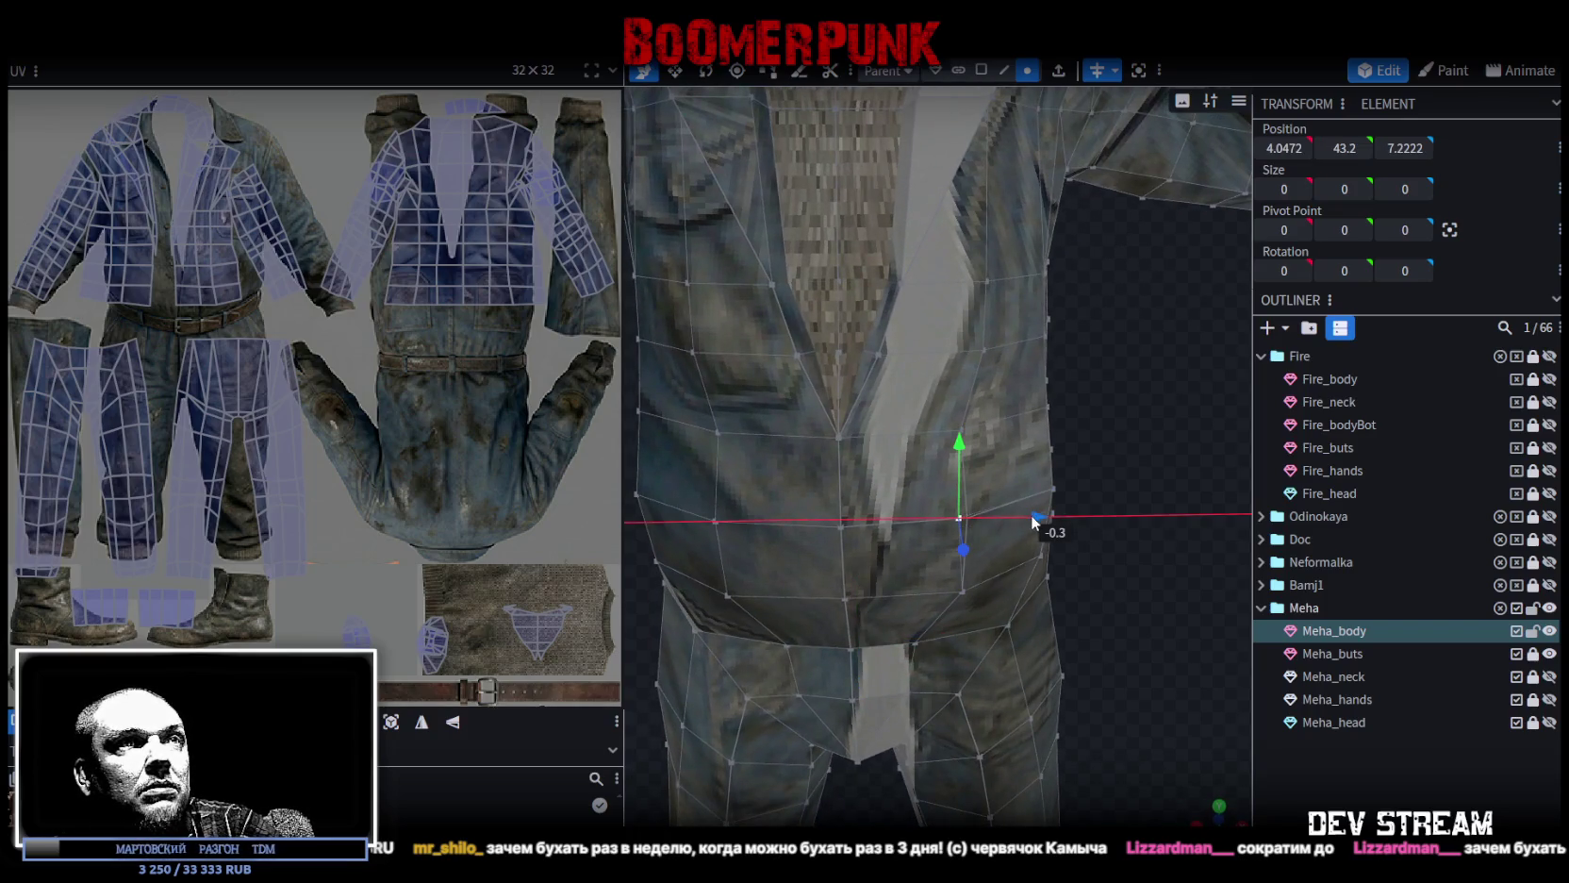
pyautogui.click(968, 590)
pyautogui.moveTo(1032, 588); pyautogui.dragTo(1024, 603)
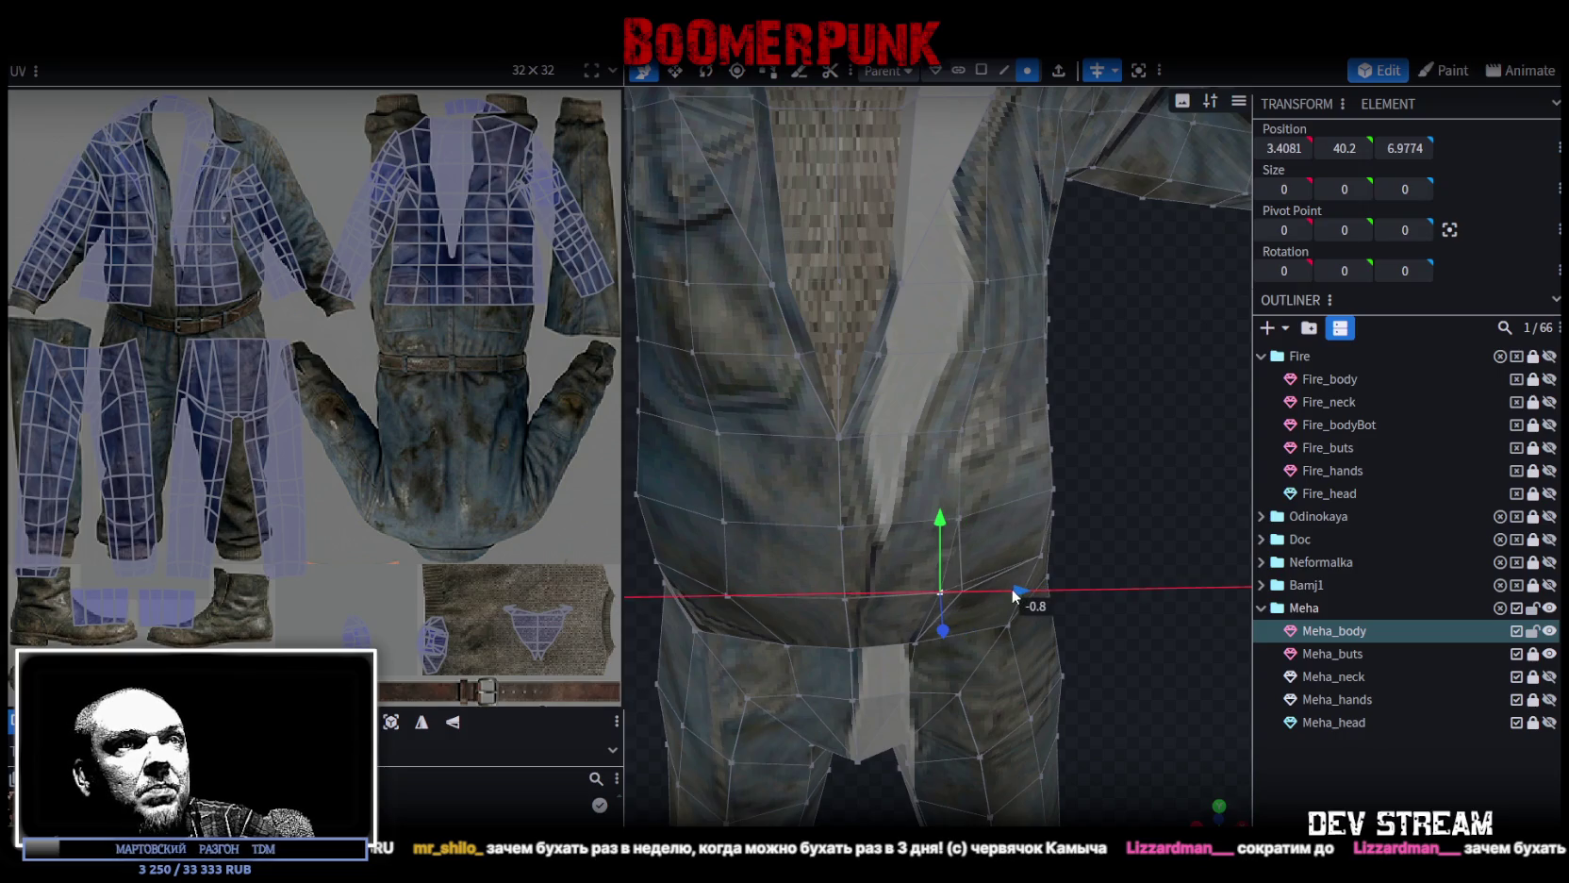
pyautogui.moveTo(1133, 613)
pyautogui.mouseDown()
pyautogui.moveTo(968, 503)
pyautogui.moveTo(1047, 513)
pyautogui.moveTo(1023, 534)
pyautogui.moveTo(893, 554)
pyautogui.moveTo(921, 542)
pyautogui.mouseUp()
pyautogui.moveTo(726, 514); pyautogui.dragTo(777, 517)
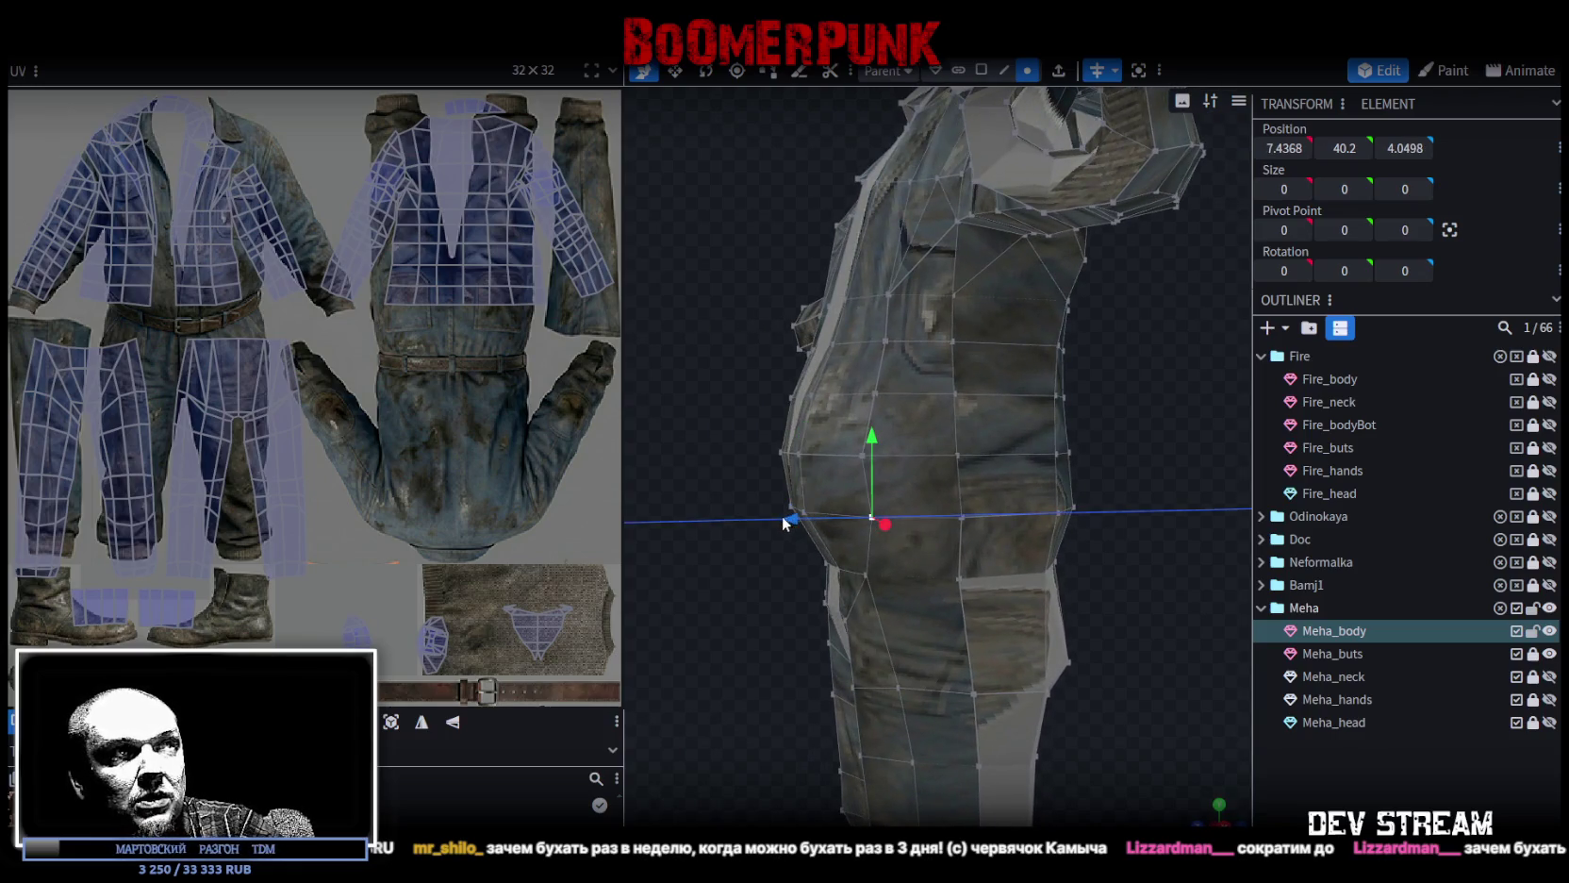
pyautogui.moveTo(729, 447)
pyautogui.mouseDown()
pyautogui.moveTo(1060, 467)
pyautogui.moveTo(1105, 432)
pyautogui.moveTo(991, 519)
pyautogui.moveTo(902, 502)
pyautogui.mouseUp()
pyautogui.click(948, 417)
pyautogui.moveTo(1024, 419)
pyautogui.mouseDown()
pyautogui.moveTo(1013, 482)
pyautogui.moveTo(941, 447)
pyautogui.moveTo(921, 383)
pyautogui.moveTo(945, 341)
pyautogui.moveTo(1079, 437)
pyautogui.moveTo(1143, 459)
pyautogui.moveTo(1125, 490)
pyautogui.moveTo(853, 440)
pyautogui.moveTo(968, 395)
pyautogui.moveTo(1045, 407)
pyautogui.moveTo(880, 438)
pyautogui.moveTo(804, 429)
pyautogui.moveTo(918, 395)
pyautogui.mouseUp()
# Raise the front crotch vertex and shift it 0.2 along Z to 0, 30.824, 4.4467.
pyautogui.click(1053, 470)
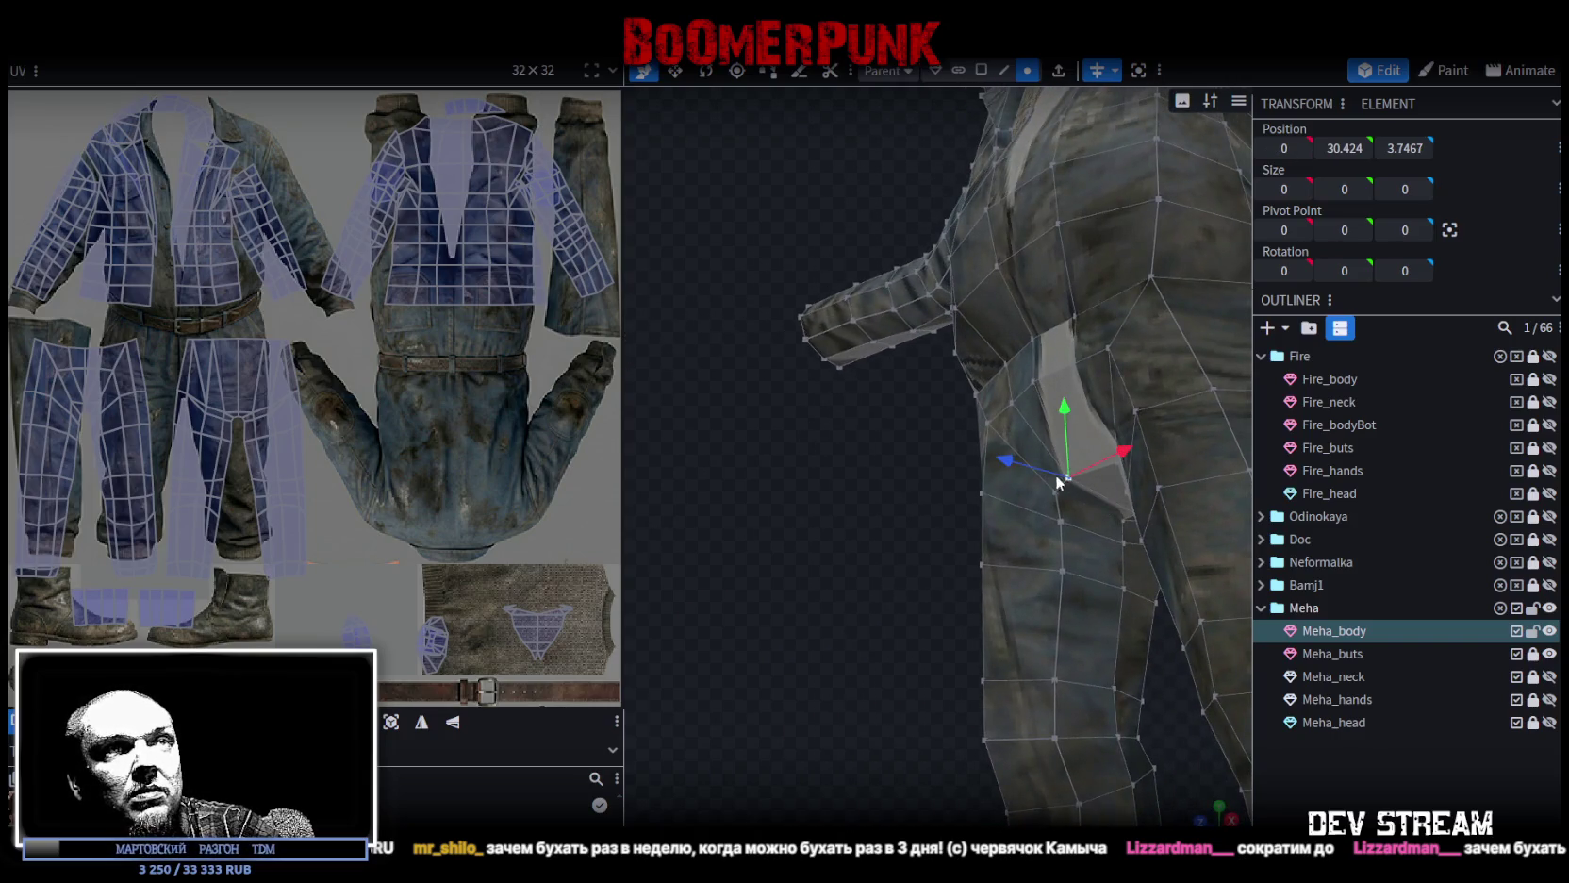
pyautogui.moveTo(1049, 401); pyautogui.dragTo(1049, 391)
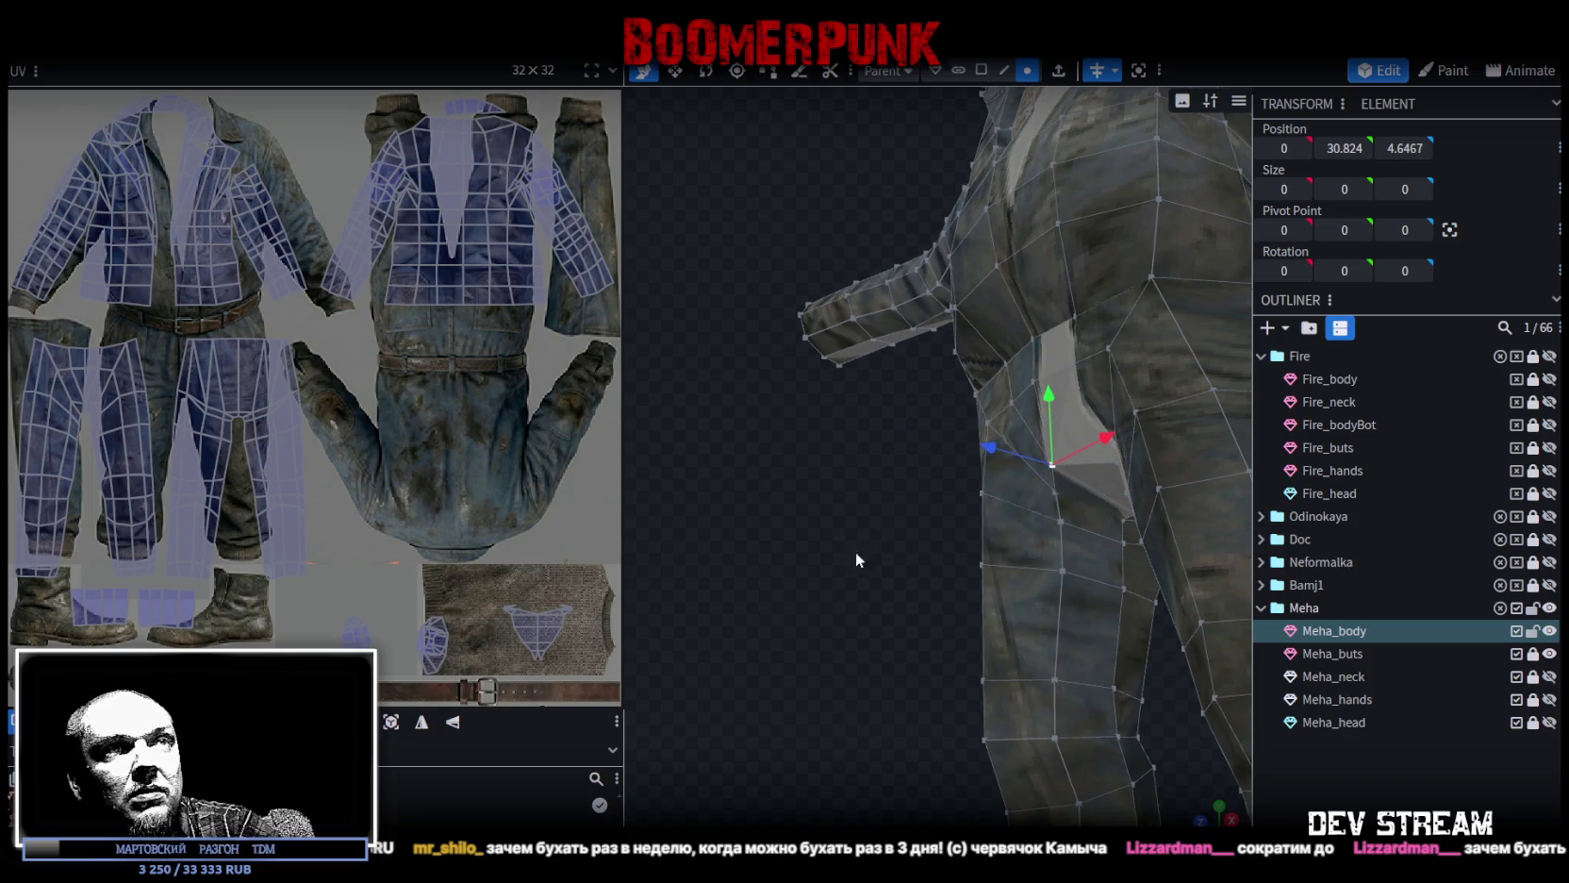
pyautogui.moveTo(856, 552)
pyautogui.mouseDown()
pyautogui.moveTo(1162, 595)
pyautogui.moveTo(985, 468)
pyautogui.moveTo(982, 483)
pyautogui.mouseUp()
pyautogui.moveTo(1017, 587)
pyautogui.mouseDown()
pyautogui.moveTo(773, 674)
pyautogui.moveTo(835, 694)
pyautogui.moveTo(806, 551)
pyautogui.moveTo(839, 562)
pyautogui.mouseUp()
pyautogui.moveTo(1130, 472); pyautogui.dragTo(943, 415)
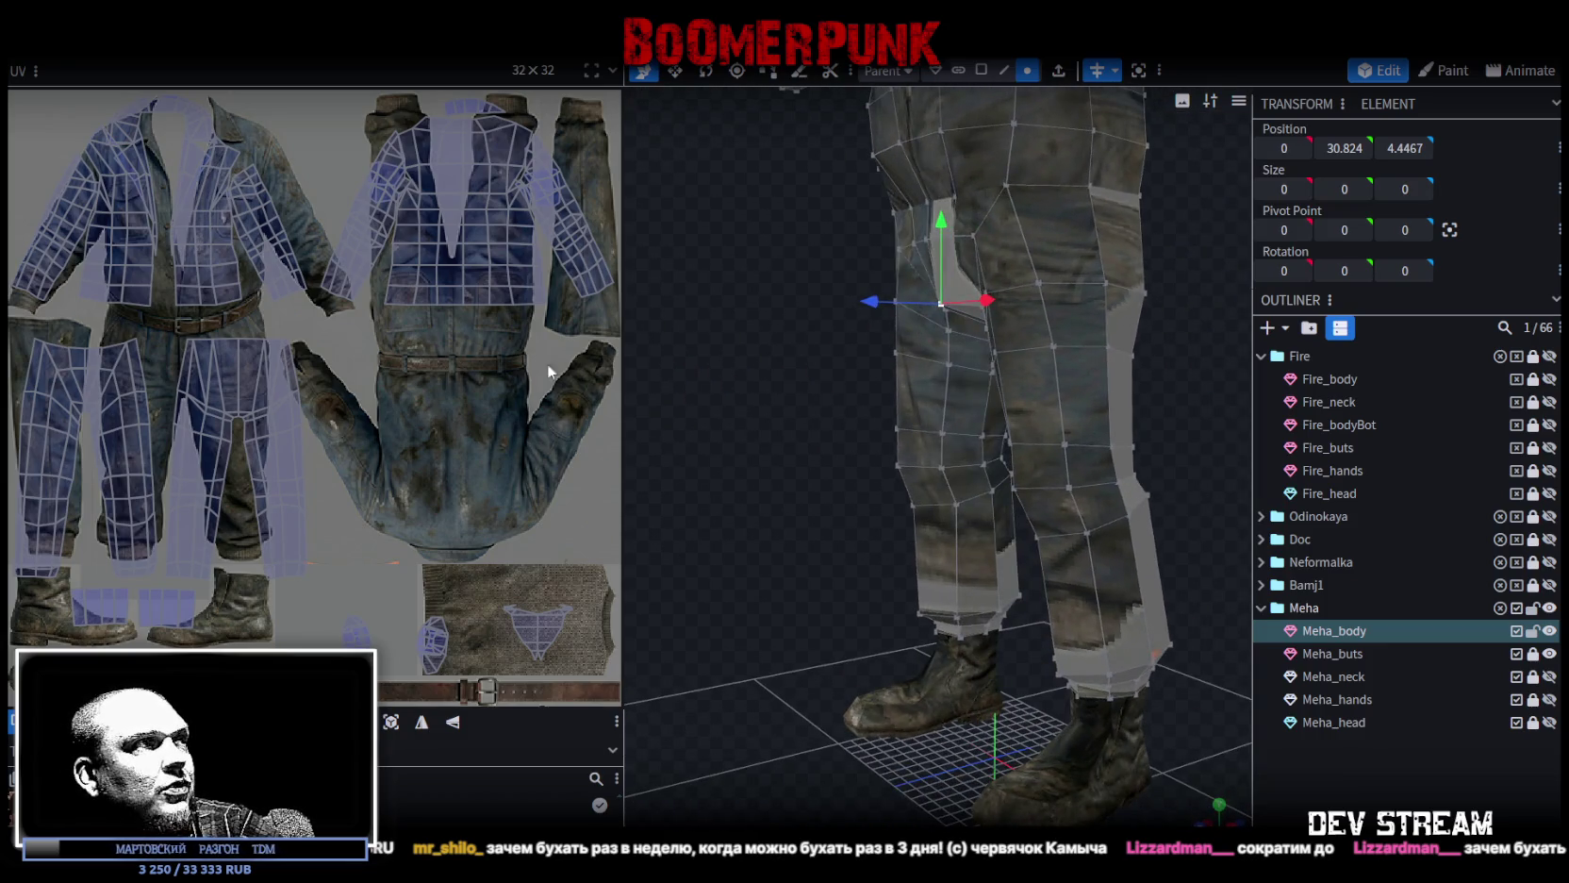
# Box-select the vertex ring across the lower right leg.
pyautogui.moveTo(1195, 369); pyautogui.dragTo(1085, 365)
pyautogui.click(991, 370)
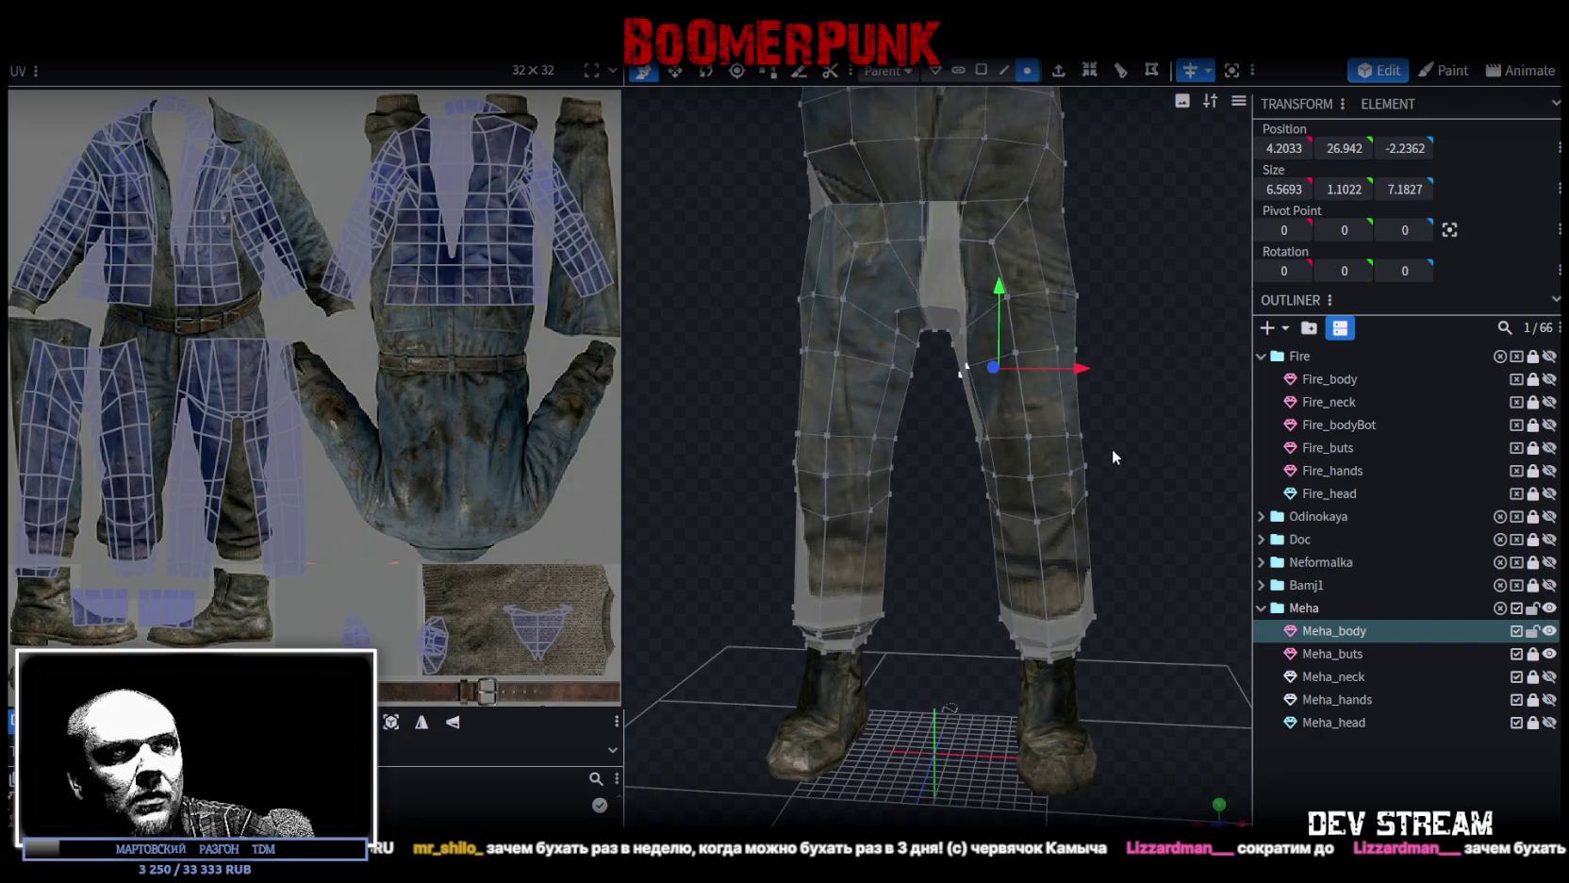
pyautogui.moveTo(1105, 448)
pyautogui.mouseDown()
pyautogui.moveTo(943, 364)
pyautogui.moveTo(1208, 347)
pyautogui.moveTo(1049, 367)
pyautogui.moveTo(792, 356)
pyautogui.moveTo(1218, 364)
pyautogui.moveTo(1162, 413)
pyautogui.mouseUp()
pyautogui.moveTo(931, 402)
pyautogui.mouseDown()
pyautogui.moveTo(1220, 505)
pyautogui.moveTo(799, 439)
pyautogui.moveTo(850, 541)
pyautogui.mouseUp()
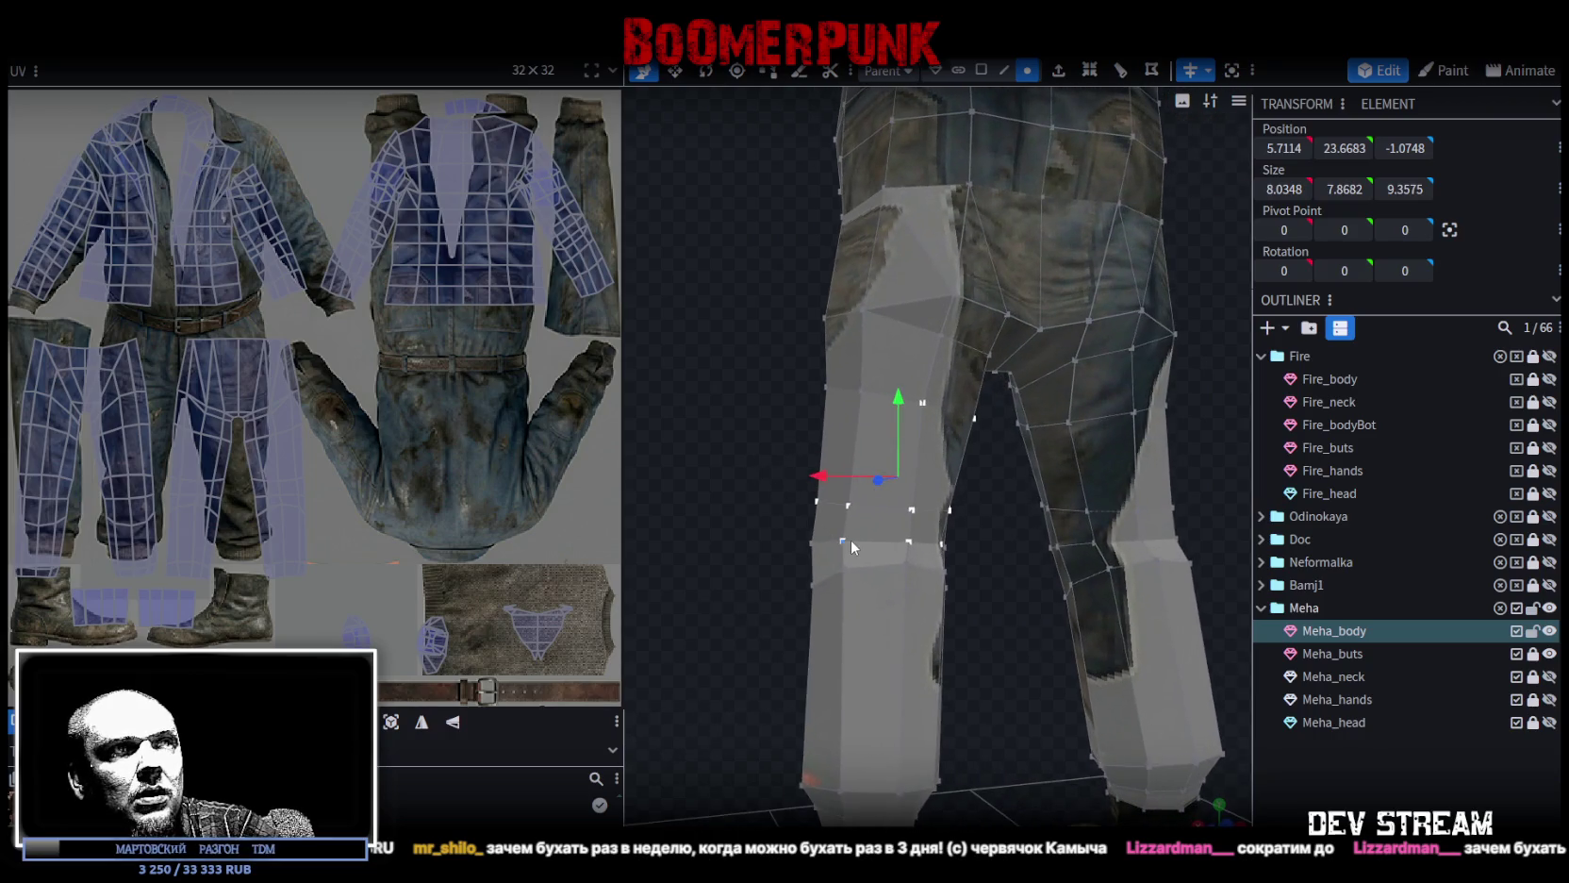
pyautogui.keyDown('shift'); pyautogui.click(918, 542); pyautogui.keyUp('shift')
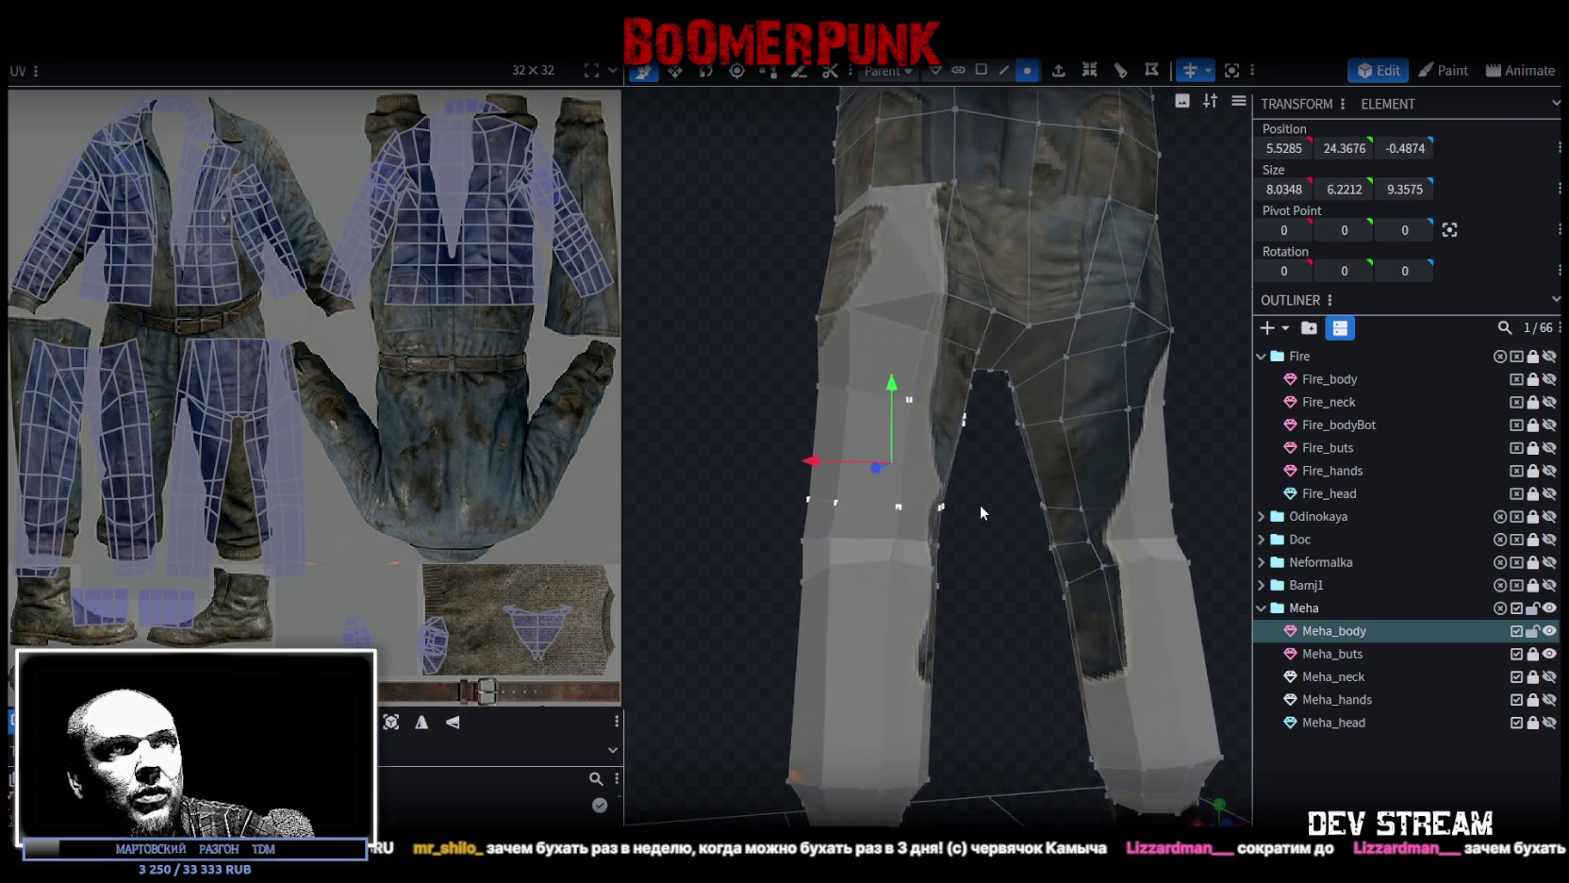
pyautogui.moveTo(987, 504); pyautogui.dragTo(1137, 563)
# Scale the leg ring up by 1 on X and Z after undoing a trial scale, then select the inner crotch vertices to move.
pyautogui.press('s')
pyautogui.moveTo(1188, 449); pyautogui.dragTo(1205, 496)
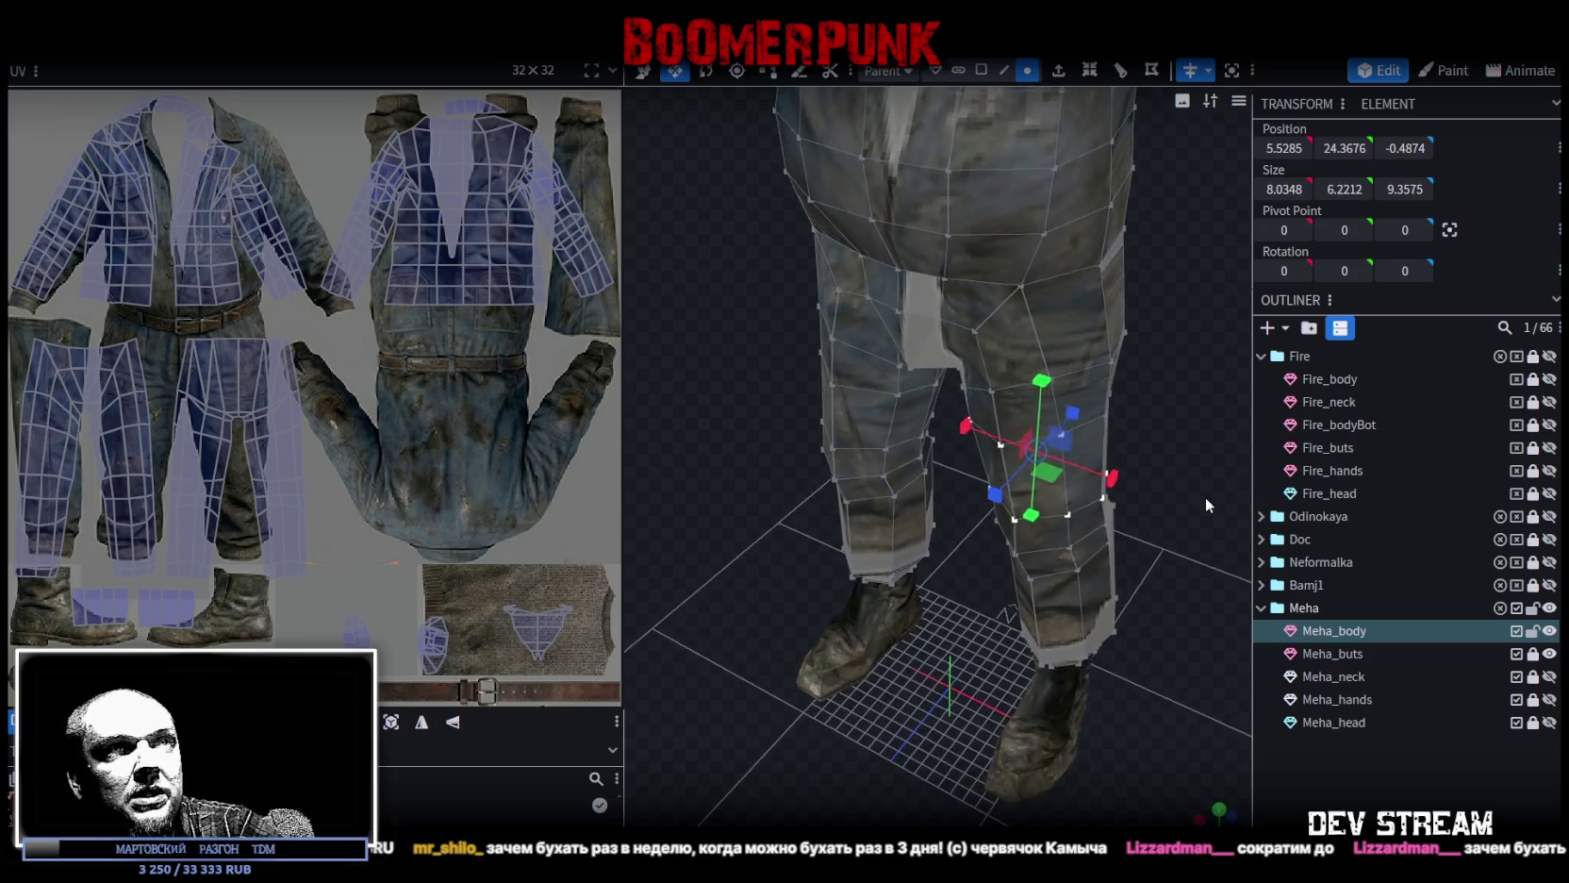
pyautogui.moveTo(1047, 469); pyautogui.dragTo(1063, 472)
pyautogui.moveTo(920, 591); pyautogui.dragTo(1007, 562)
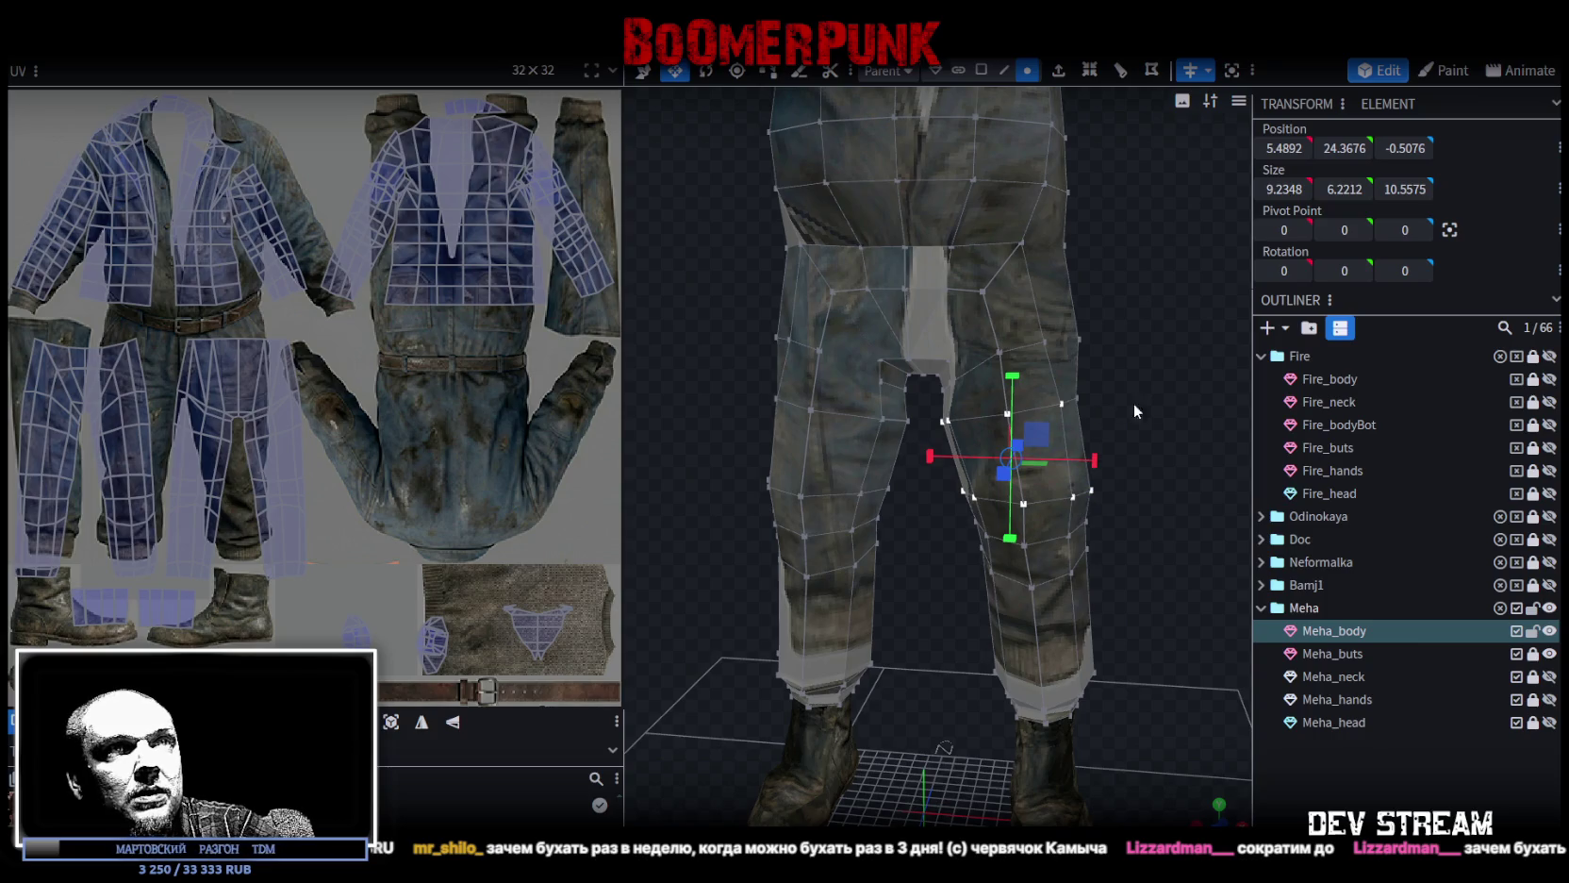
pyautogui.hotkey('ctrl', 'z')
pyautogui.moveTo(1145, 424); pyautogui.dragTo(889, 486)
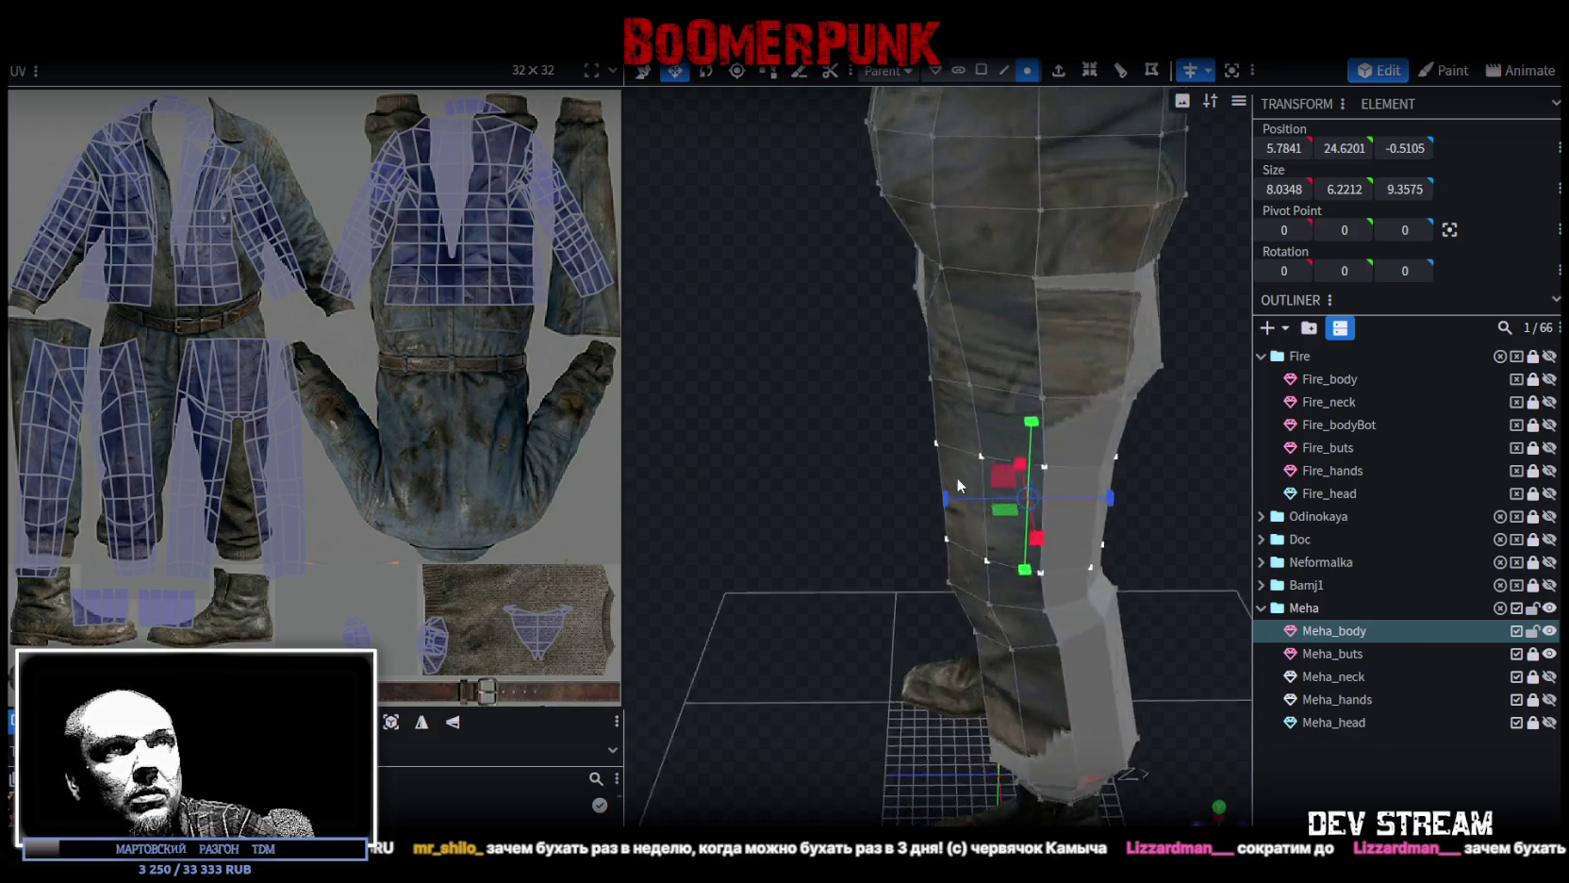
pyautogui.moveTo(981, 517); pyautogui.dragTo(778, 485)
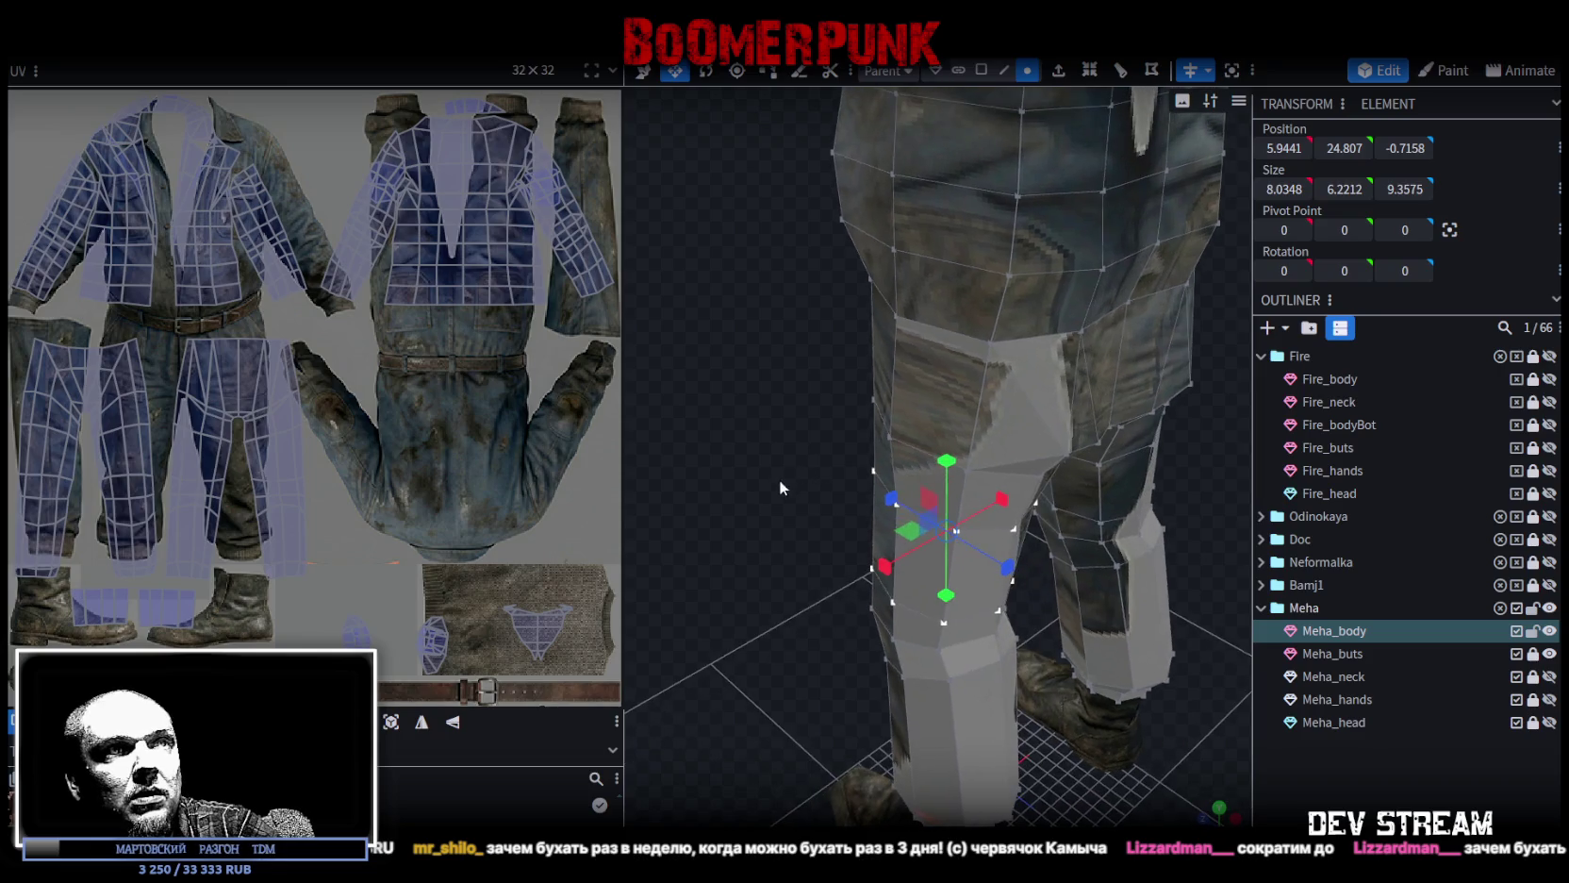
pyautogui.moveTo(899, 535)
pyautogui.mouseDown()
pyautogui.moveTo(762, 513)
pyautogui.moveTo(1117, 455)
pyautogui.moveTo(1106, 281)
pyautogui.mouseUp()
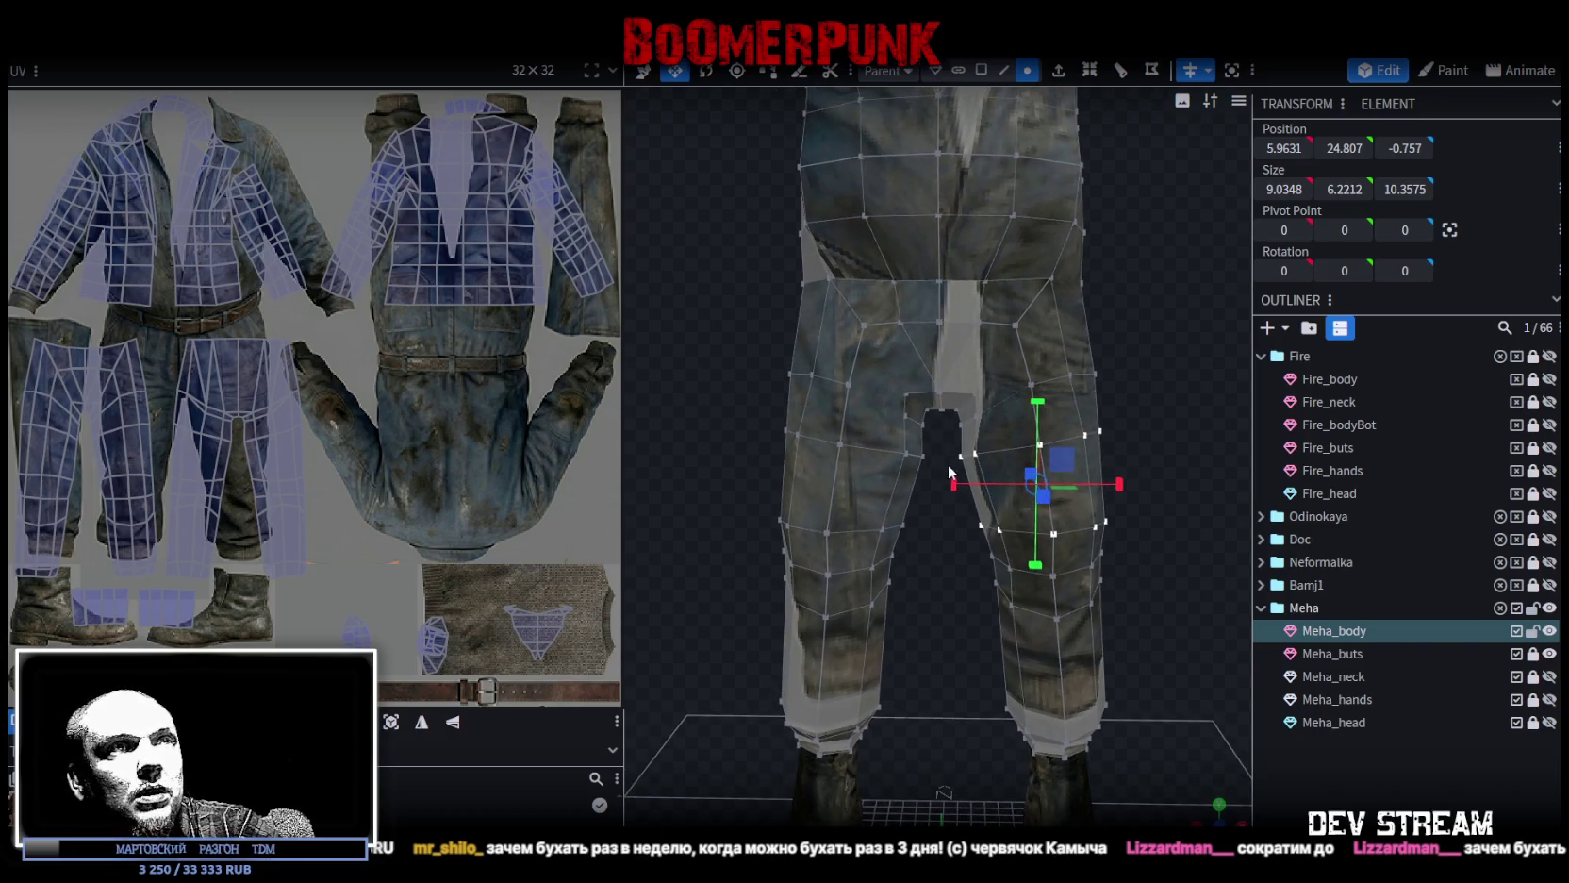
pyautogui.moveTo(942, 470)
pyautogui.mouseDown()
pyautogui.moveTo(999, 439)
pyautogui.moveTo(1088, 478)
pyautogui.moveTo(1127, 334)
pyautogui.moveTo(1134, 485)
pyautogui.moveTo(1127, 444)
pyautogui.mouseUp()
pyautogui.press('v')
# Add a loop cut around the right trouser leg with Offset 7.253.
pyautogui.click(1004, 71)
pyautogui.click(986, 492)
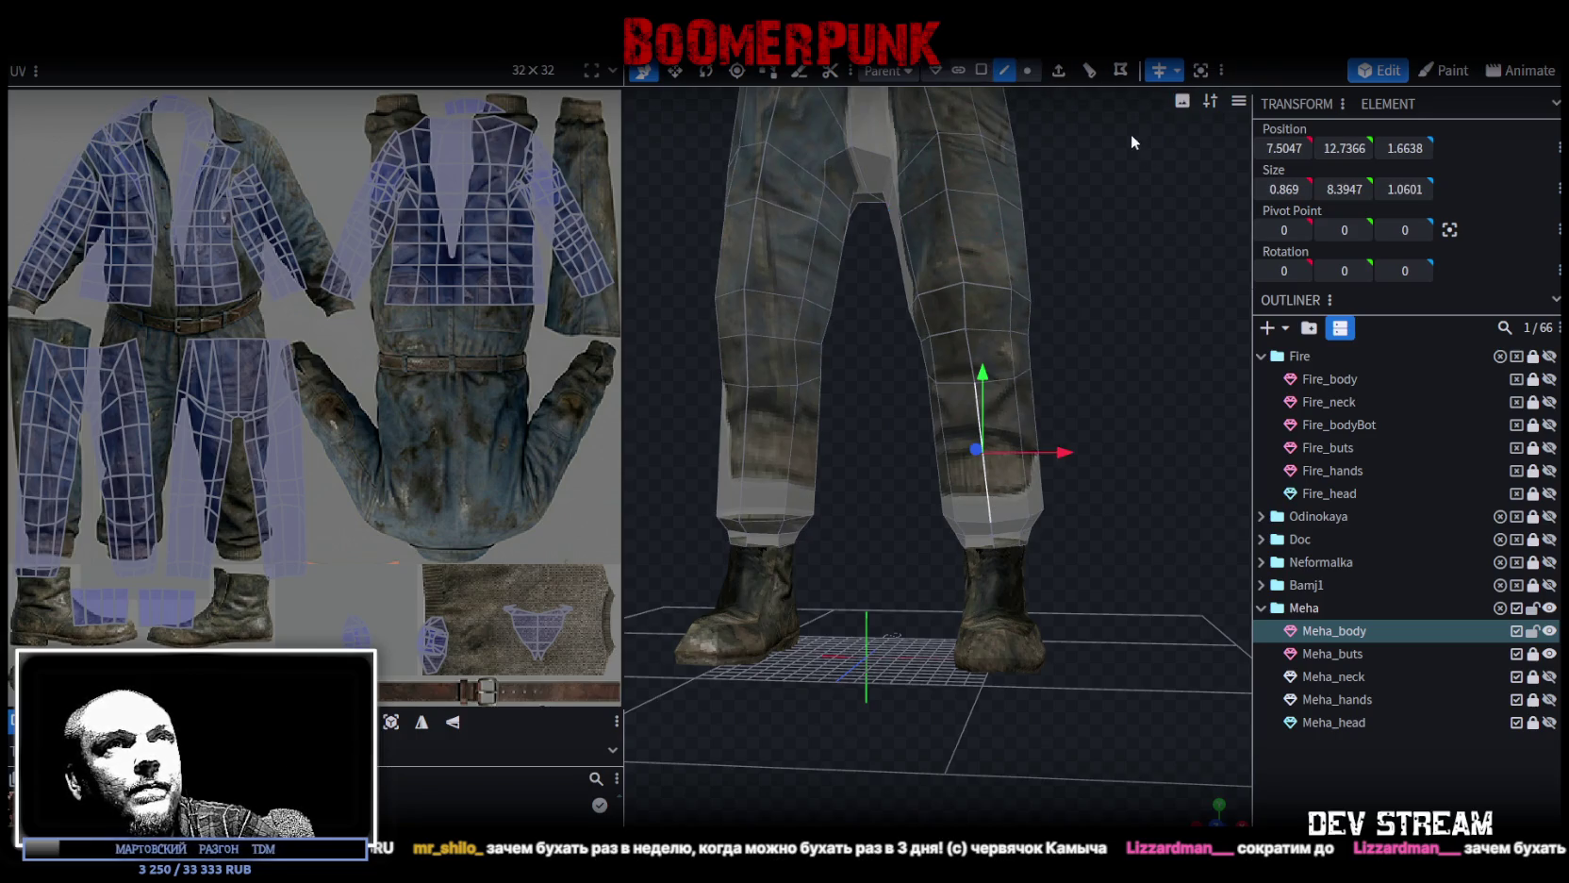
pyautogui.click(1089, 72)
pyautogui.moveTo(1121, 398); pyautogui.dragTo(1086, 429)
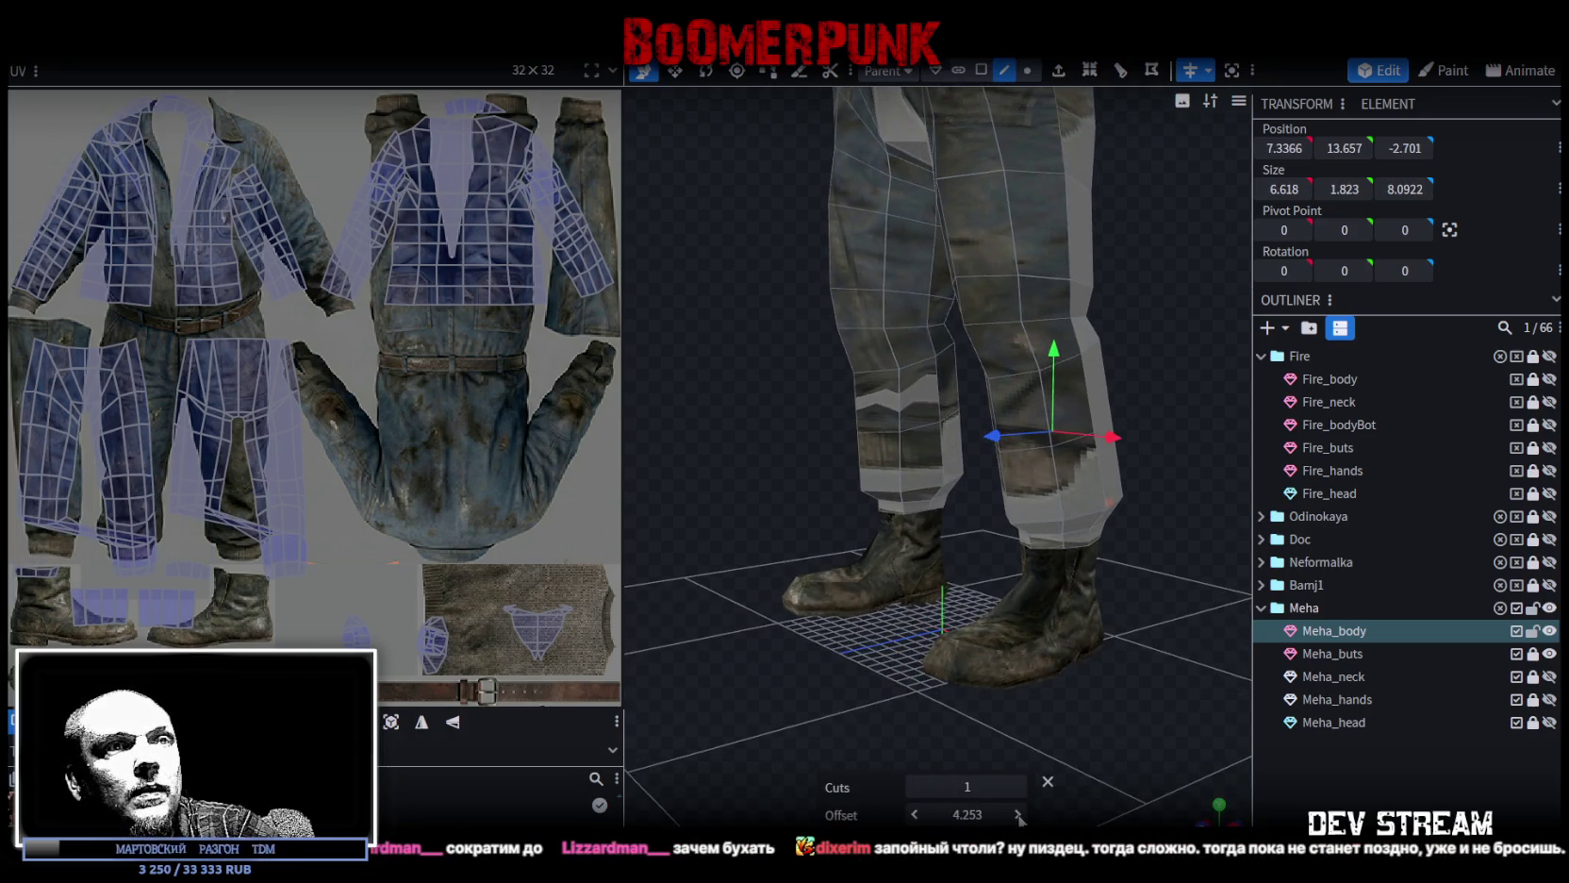
pyautogui.click(1019, 815)
pyautogui.click(1019, 814)
pyautogui.click(1019, 815)
pyautogui.moveTo(1147, 644); pyautogui.dragTo(1167, 715)
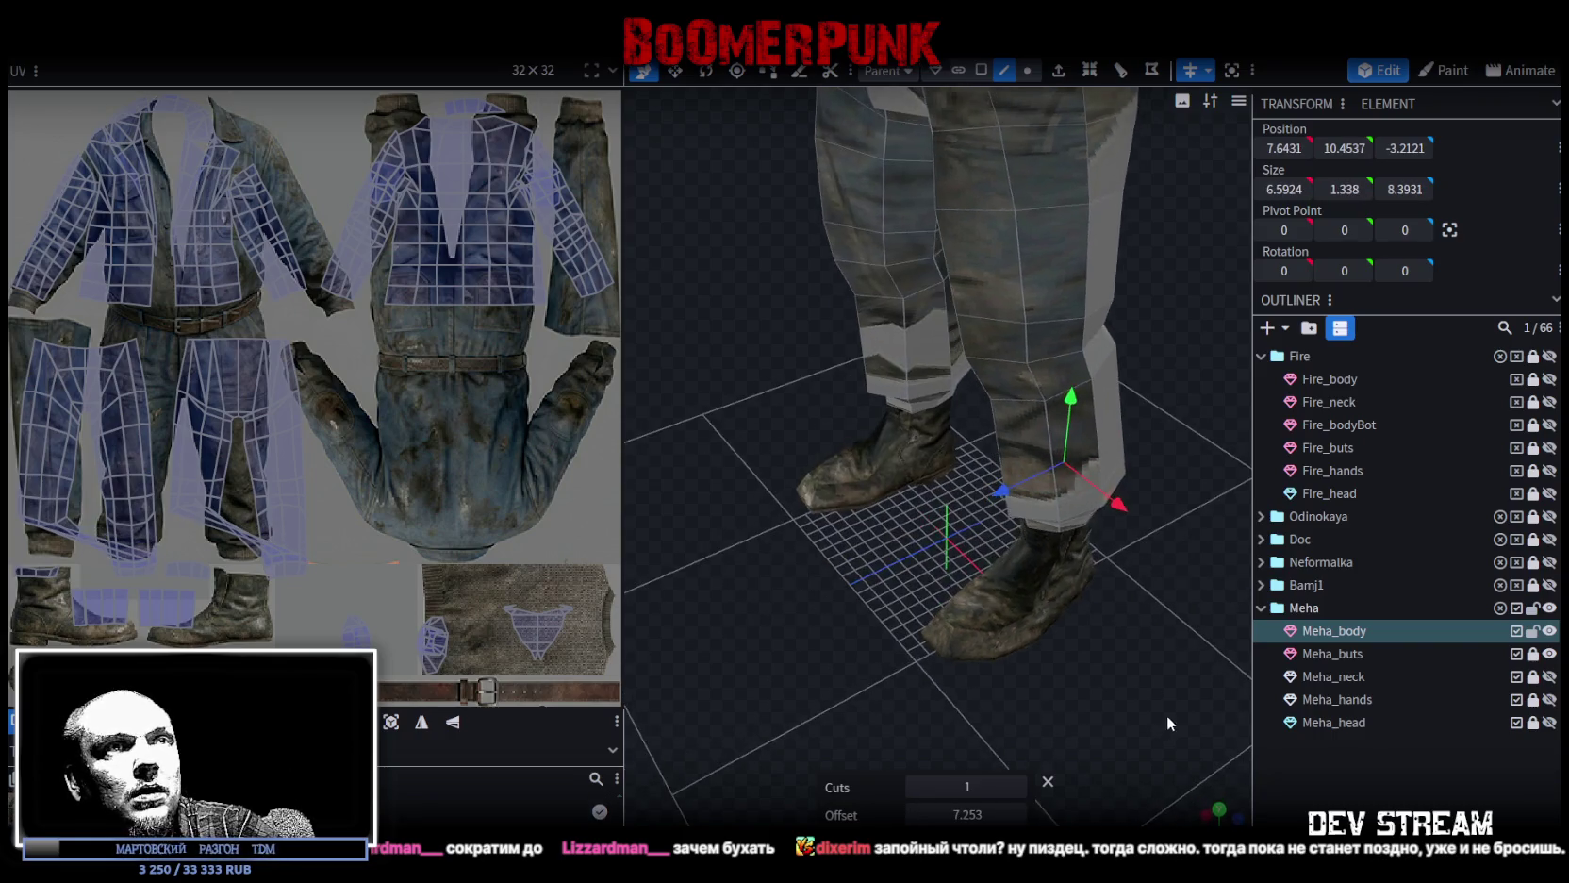
# Narrow the new leg ring slightly and raise it by 1.1 units.
pyautogui.press('v')
pyautogui.moveTo(1076, 490); pyautogui.dragTo(1087, 484)
pyautogui.moveTo(1172, 649)
pyautogui.mouseDown()
pyautogui.moveTo(1084, 564)
pyautogui.moveTo(1083, 690)
pyautogui.moveTo(1092, 650)
pyautogui.moveTo(1097, 676)
pyautogui.moveTo(1124, 655)
pyautogui.moveTo(986, 581)
pyautogui.moveTo(1214, 618)
pyautogui.moveTo(982, 469)
pyautogui.mouseUp()
pyautogui.press('v')
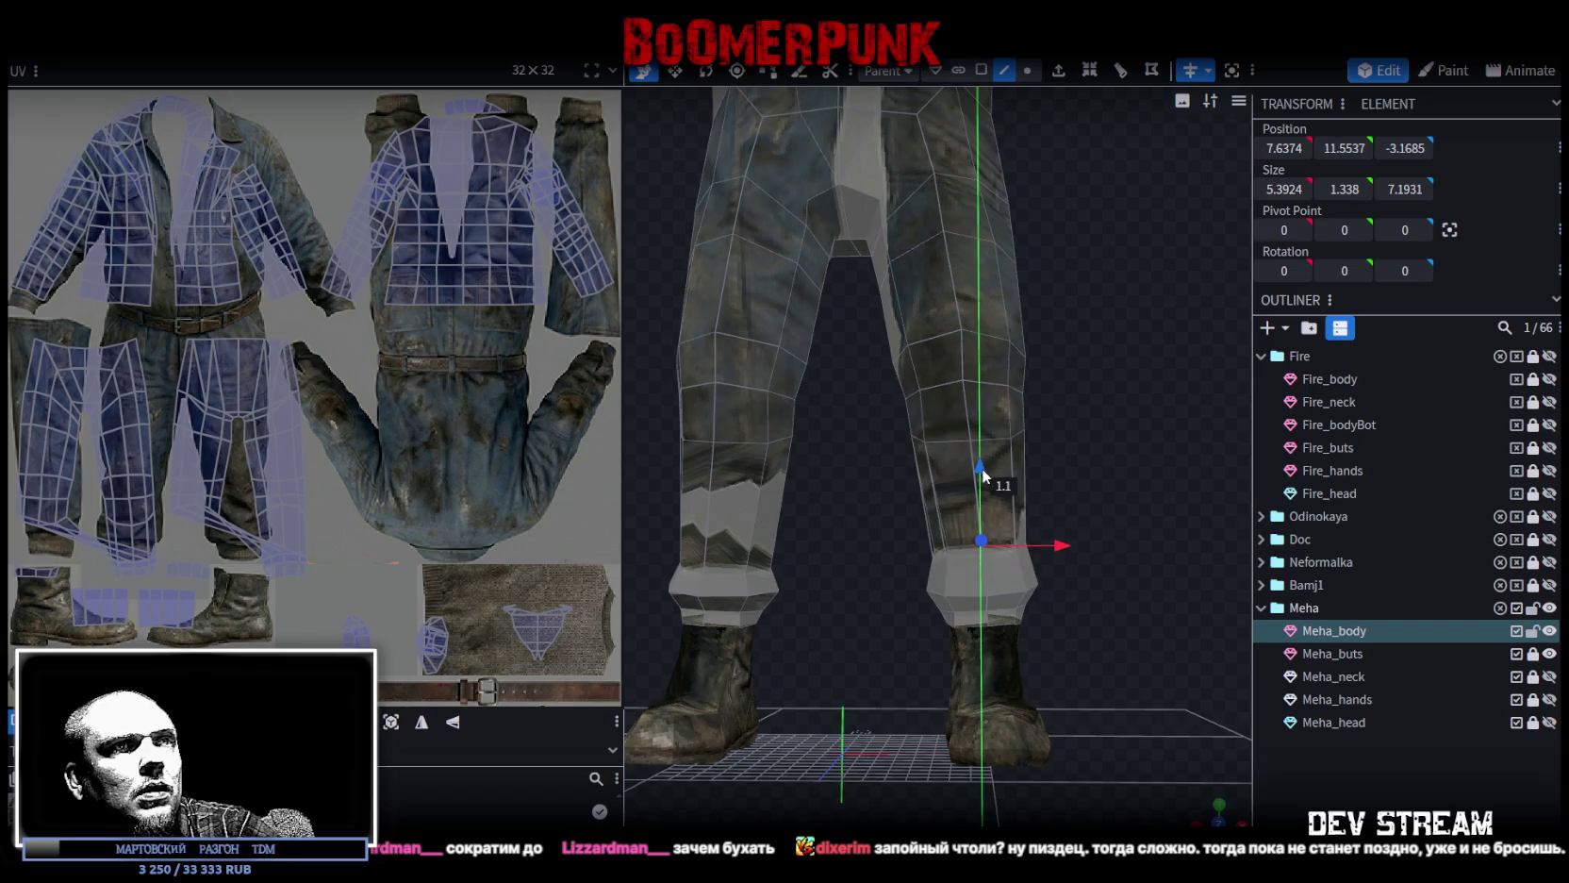
pyautogui.moveTo(1139, 637)
pyautogui.mouseDown()
pyautogui.moveTo(1113, 534)
pyautogui.moveTo(1065, 541)
pyautogui.moveTo(1149, 526)
pyautogui.moveTo(740, 557)
pyautogui.mouseUp()
# Widen the bottom cuff ring just above the boot.
pyautogui.click(1026, 70)
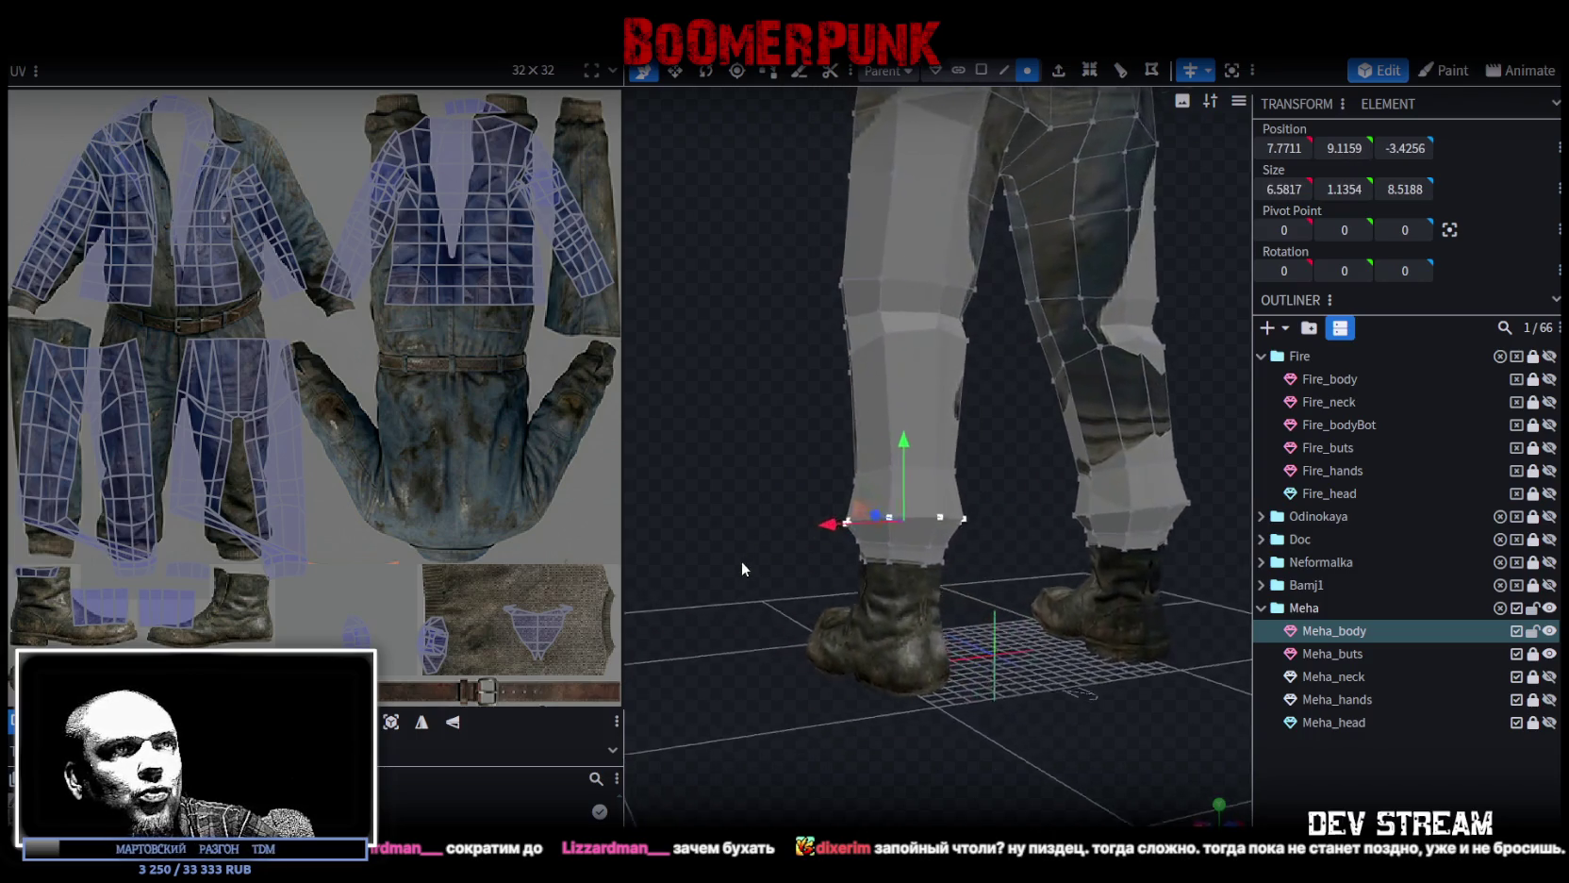
pyautogui.scroll(3, 801, 580)
pyautogui.press('v')
pyautogui.moveTo(887, 585); pyautogui.dragTo(896, 592)
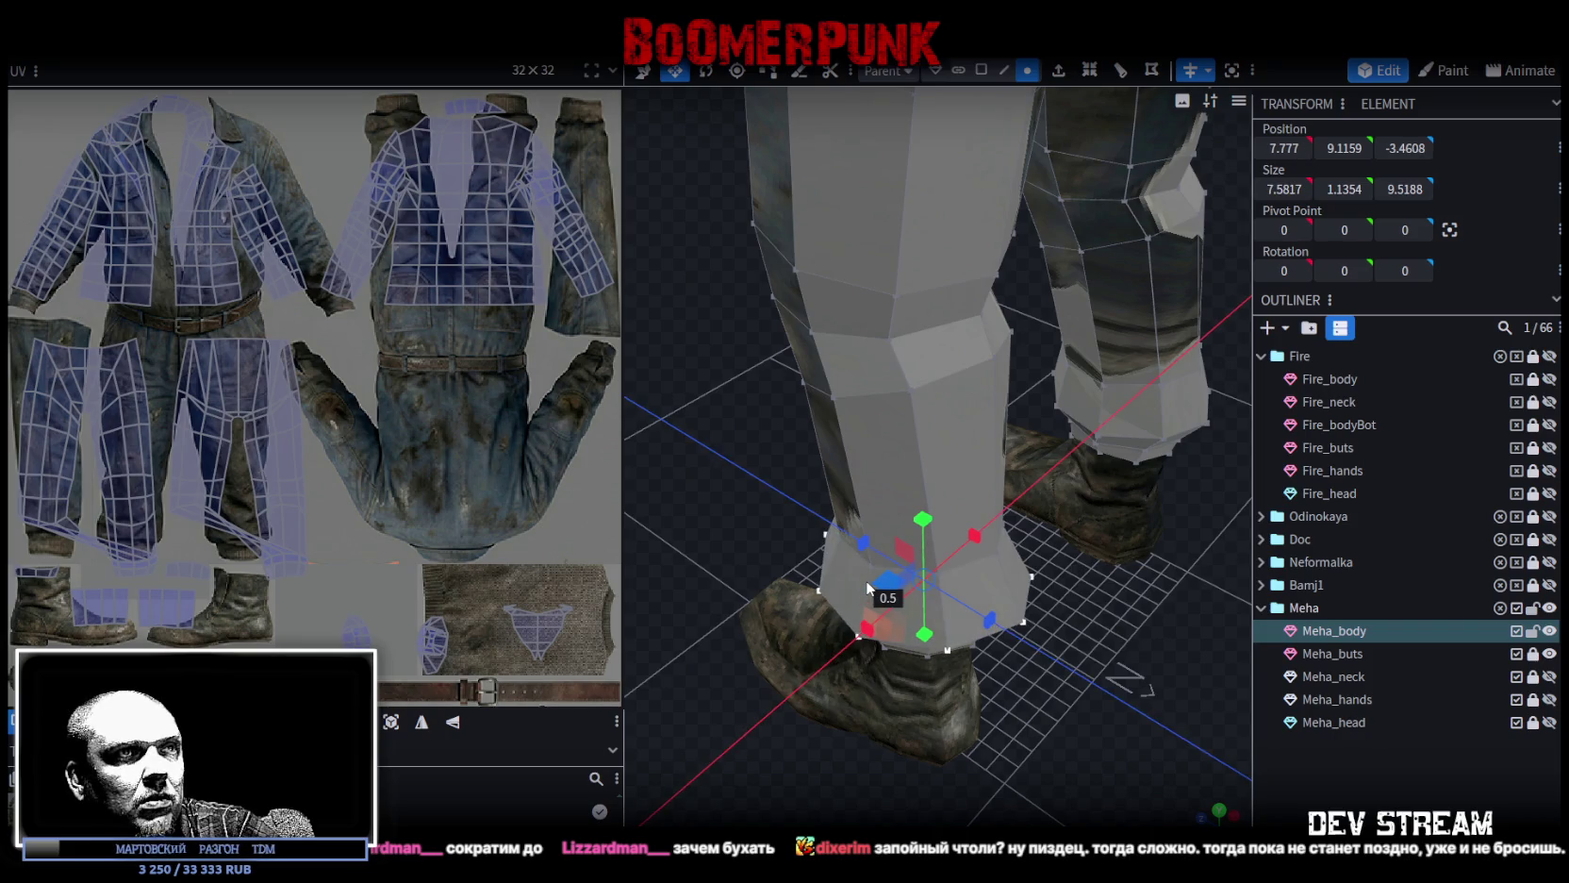
pyautogui.moveTo(698, 481)
pyautogui.mouseDown()
pyautogui.moveTo(1173, 398)
pyautogui.moveTo(1099, 383)
pyautogui.moveTo(1011, 653)
pyautogui.moveTo(1180, 416)
pyautogui.moveTo(1134, 421)
pyautogui.moveTo(1133, 484)
pyautogui.mouseUp()
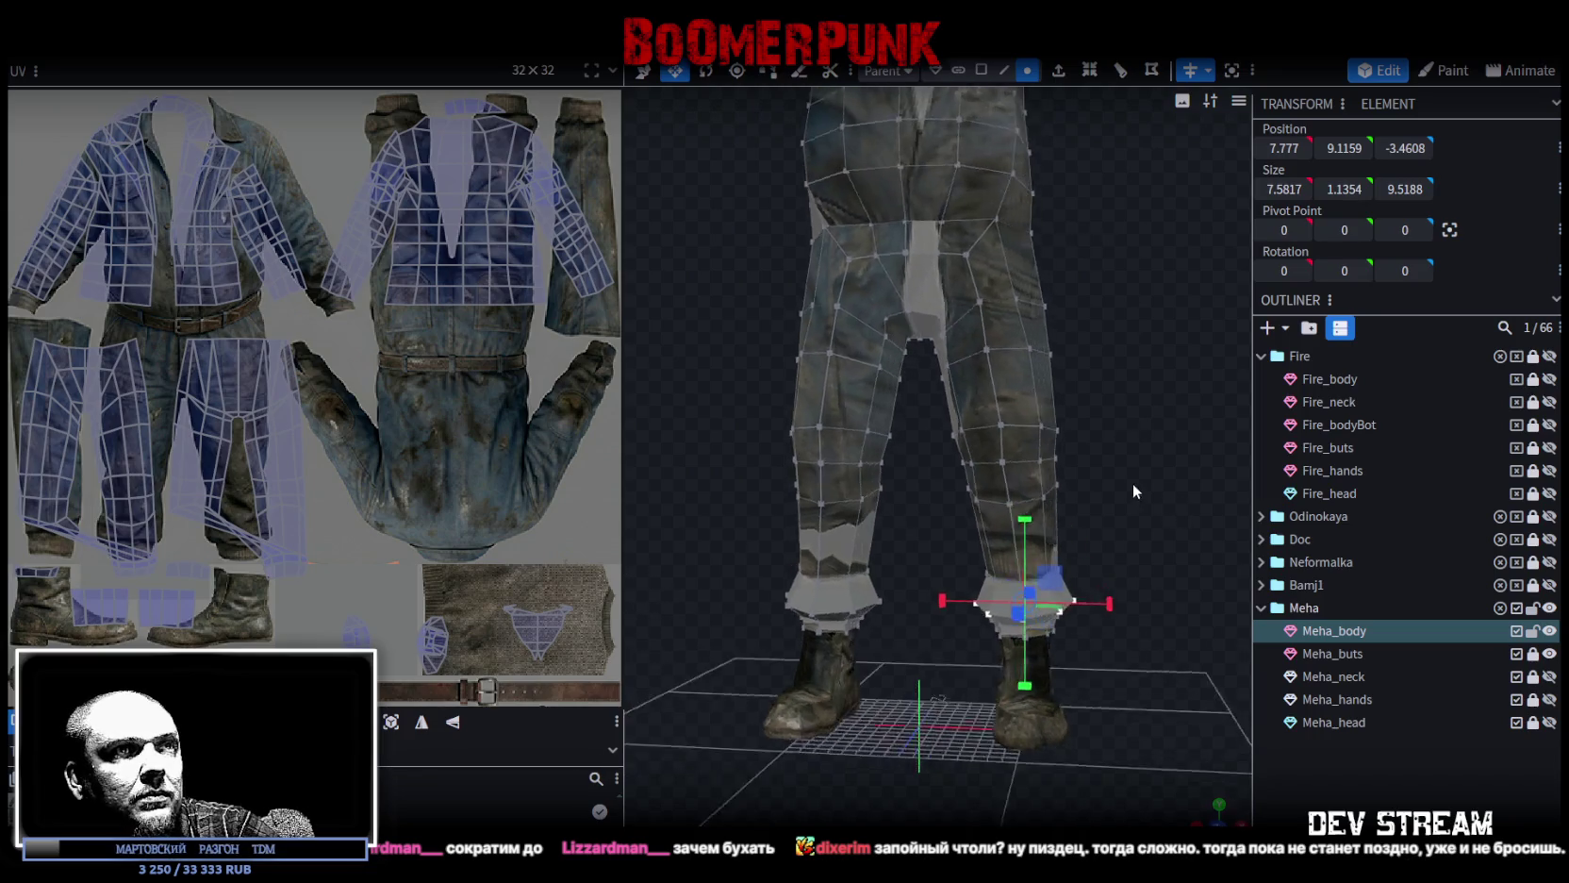
# Raise another leg vertex ring by 1 unit, leaving the cuff at height 12.5537.
pyautogui.scroll(2, 1146, 474)
pyautogui.moveTo(939, 530)
pyautogui.keyDown('ctrl'); pyautogui.mouseDown()
pyautogui.moveTo(1180, 600)
pyautogui.moveTo(928, 577)
pyautogui.mouseUp(); pyautogui.keyUp('ctrl')
pyautogui.press('v')
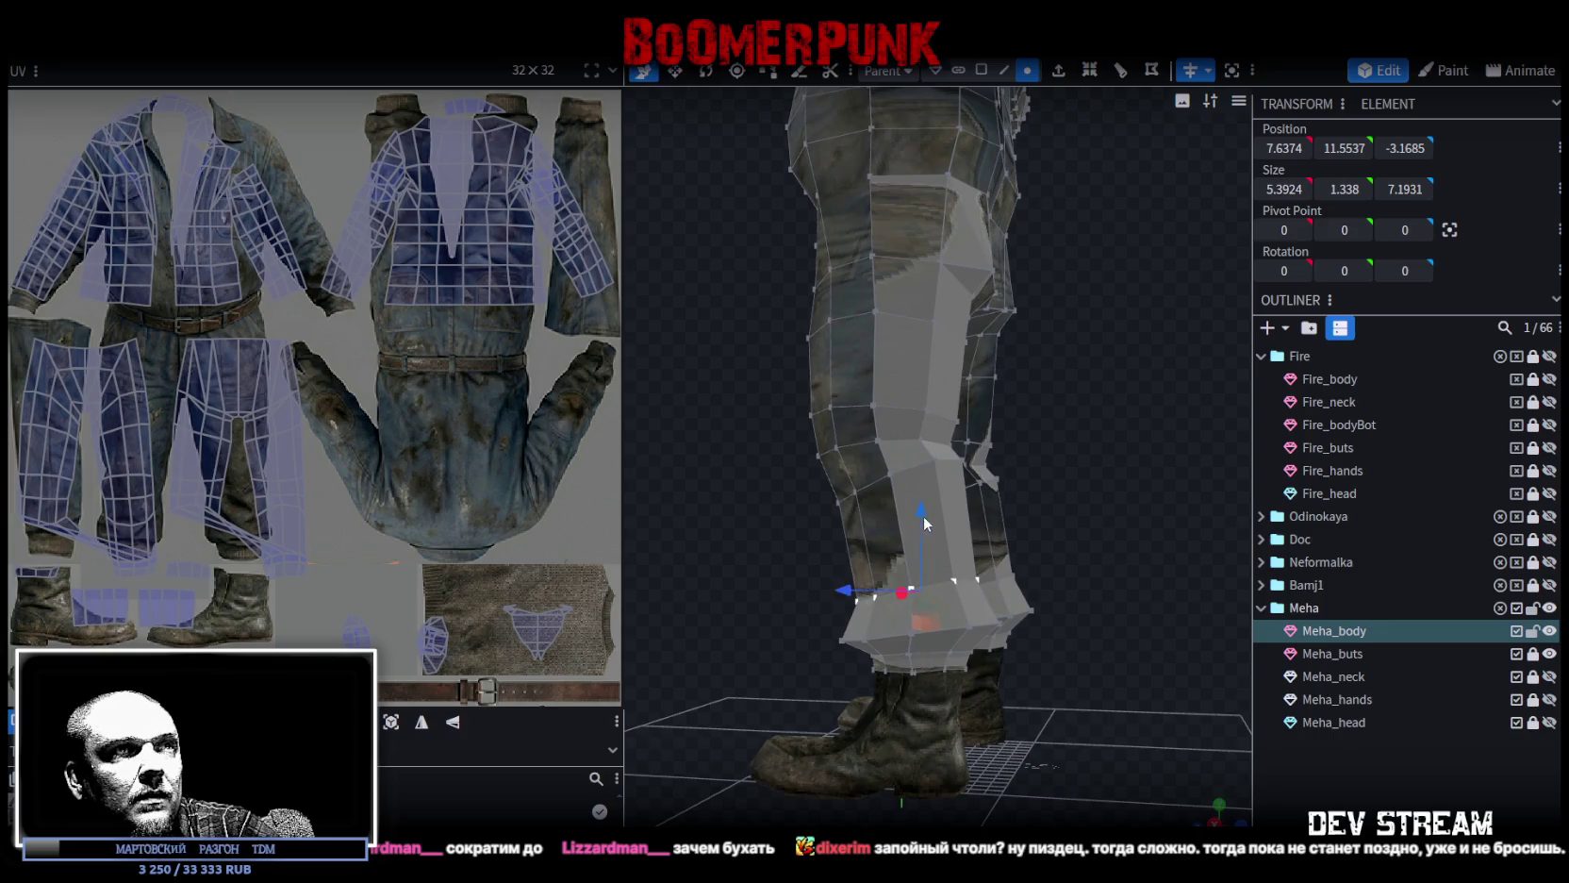
pyautogui.moveTo(923, 516); pyautogui.dragTo(929, 496)
pyautogui.moveTo(749, 607); pyautogui.dragTo(942, 642)
pyautogui.scroll(-3, 1150, 551)
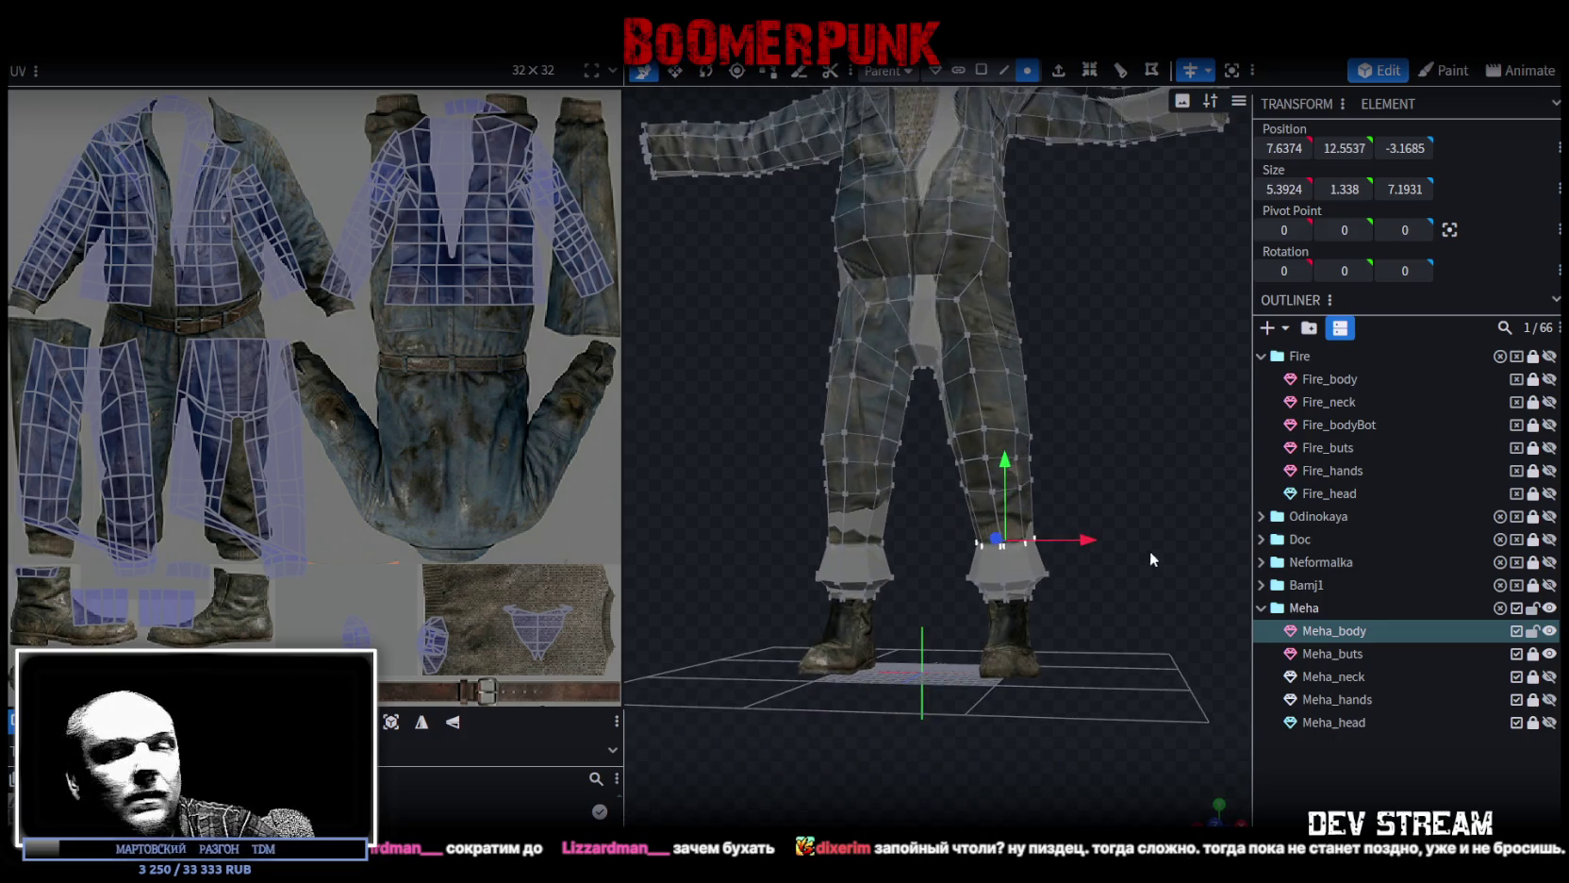
pyautogui.moveTo(1150, 551); pyautogui.dragTo(1149, 603)
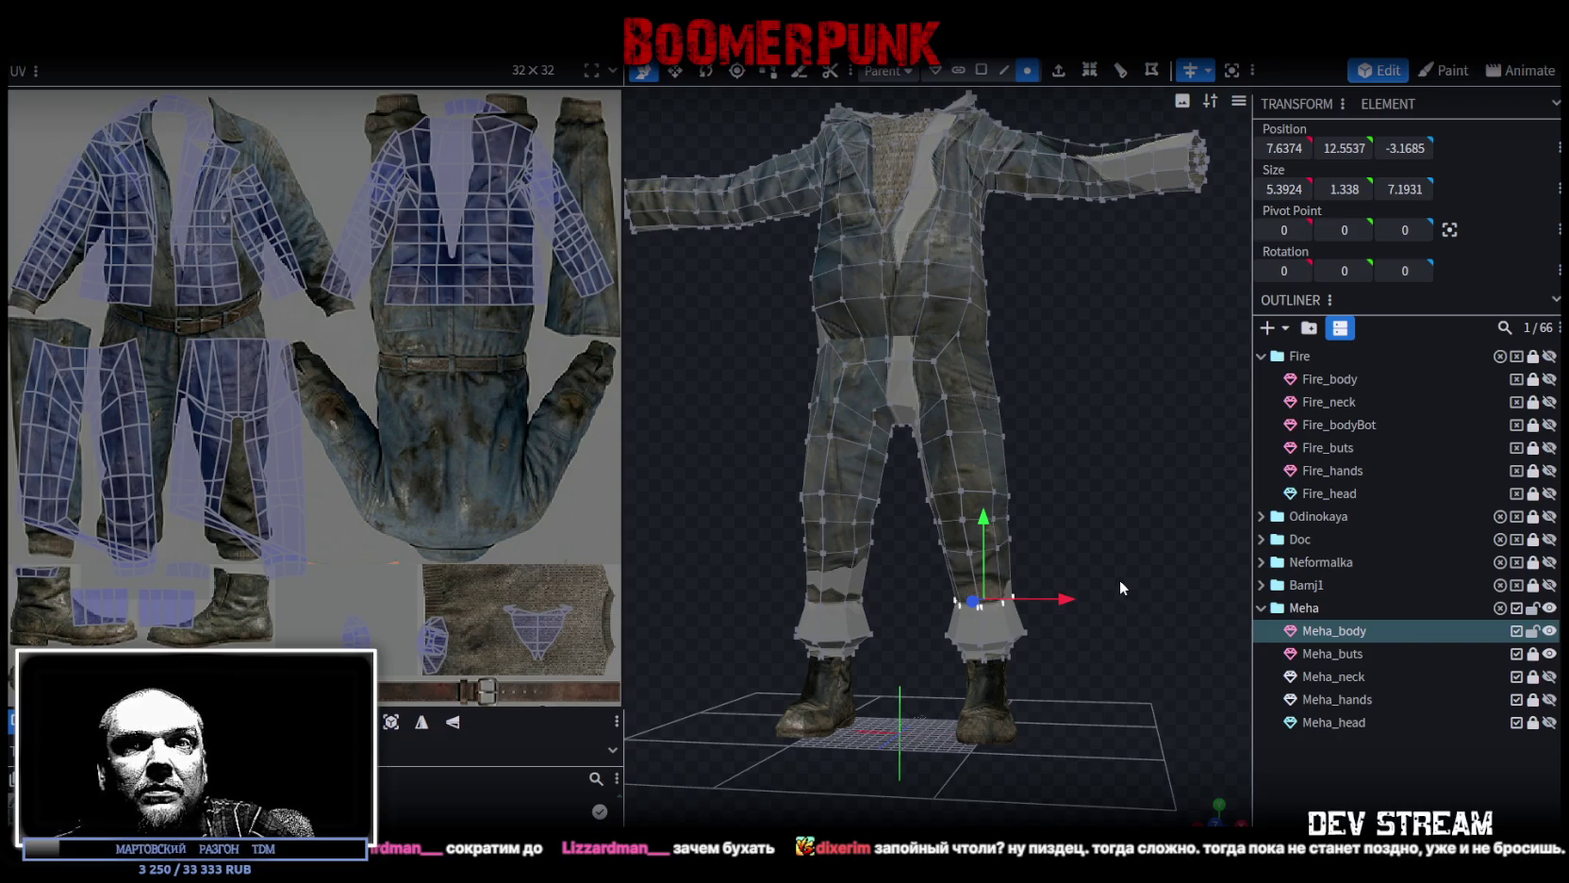
pyautogui.moveTo(1082, 516); pyautogui.dragTo(1113, 546)
pyautogui.scroll(2, 1113, 545)
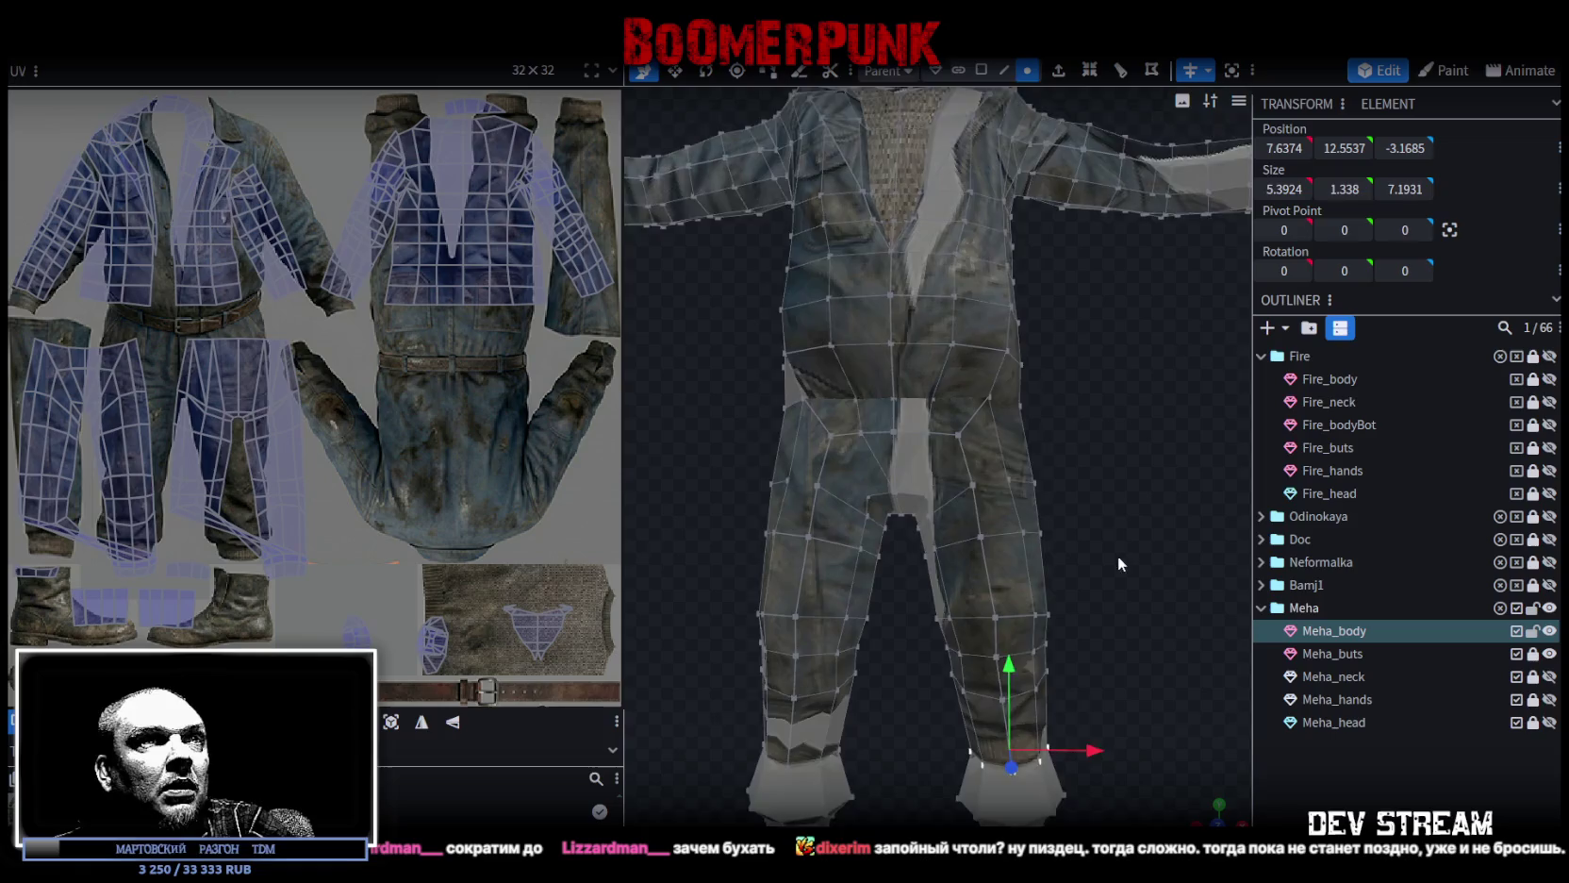
# Push inner-thigh vertices 0.2 along X and pull another leg vertex 0.5 inward.
pyautogui.scroll(2, 1118, 555)
pyautogui.scroll(2, 1137, 517)
pyautogui.click(959, 511)
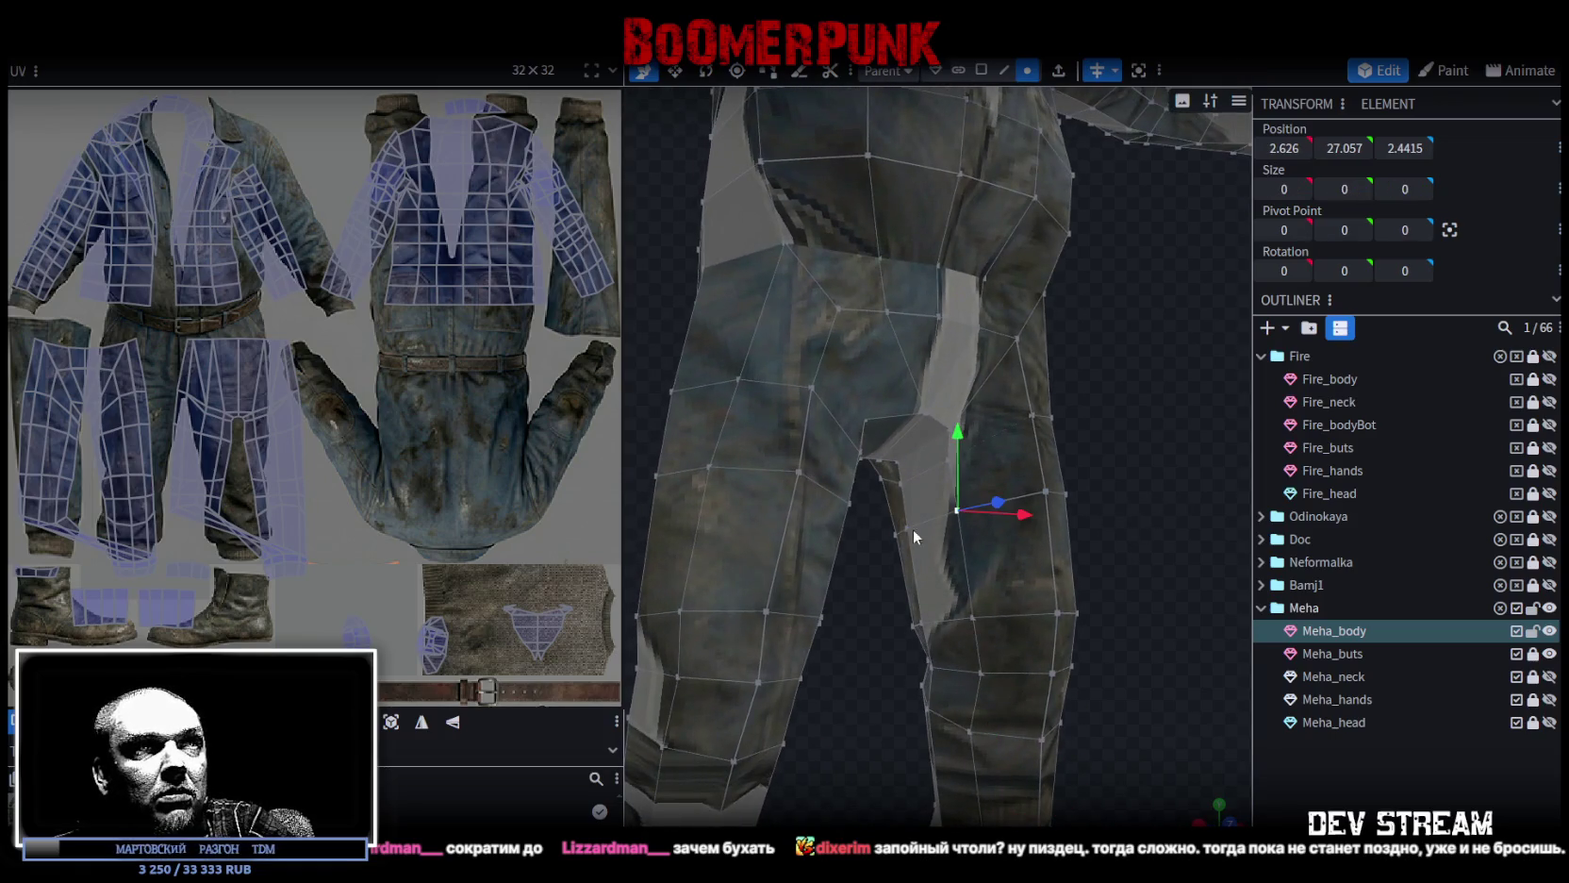
pyautogui.keyDown('shift'); pyautogui.click(896, 537); pyautogui.keyUp('shift')
pyautogui.moveTo(863, 640); pyautogui.dragTo(1303, 677)
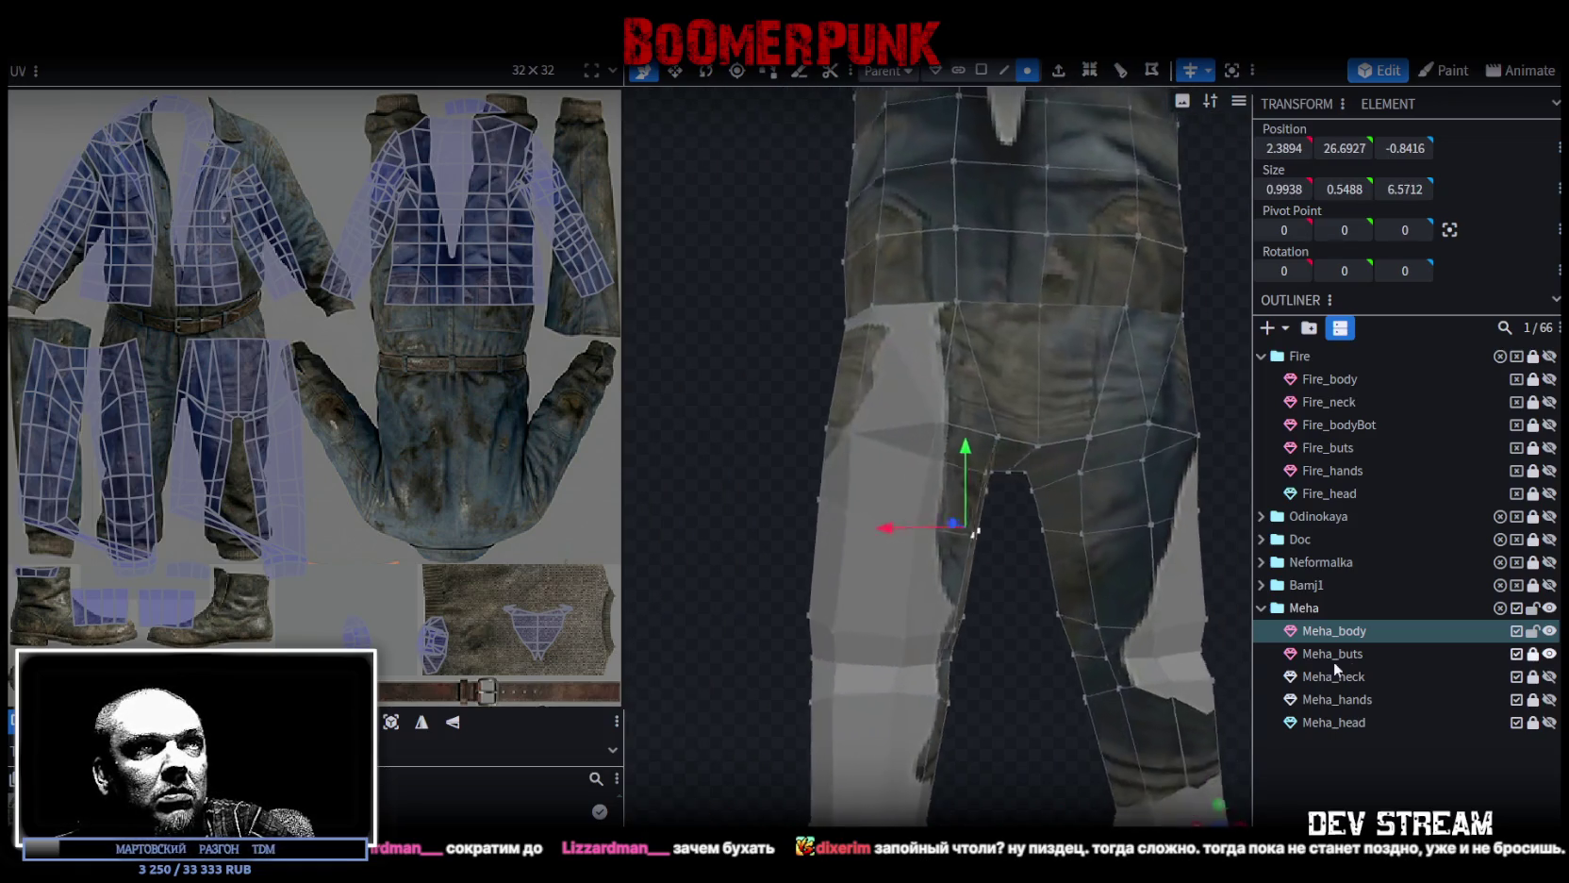
pyautogui.moveTo(900, 525); pyautogui.dragTo(892, 527)
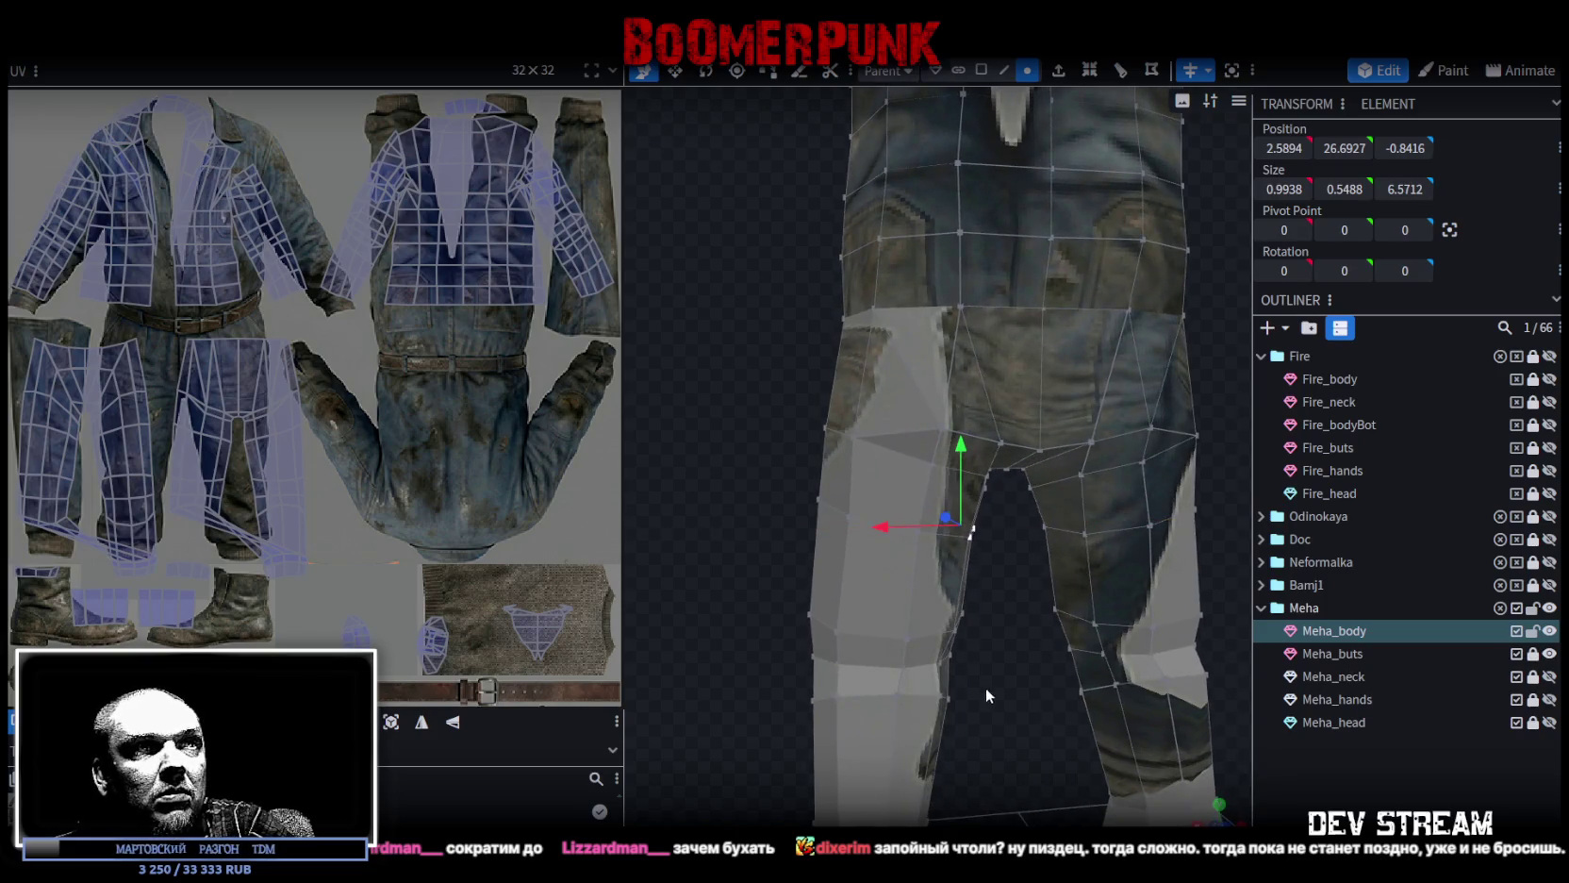
pyautogui.moveTo(986, 688)
pyautogui.mouseDown()
pyautogui.moveTo(889, 673)
pyautogui.moveTo(995, 708)
pyautogui.mouseUp()
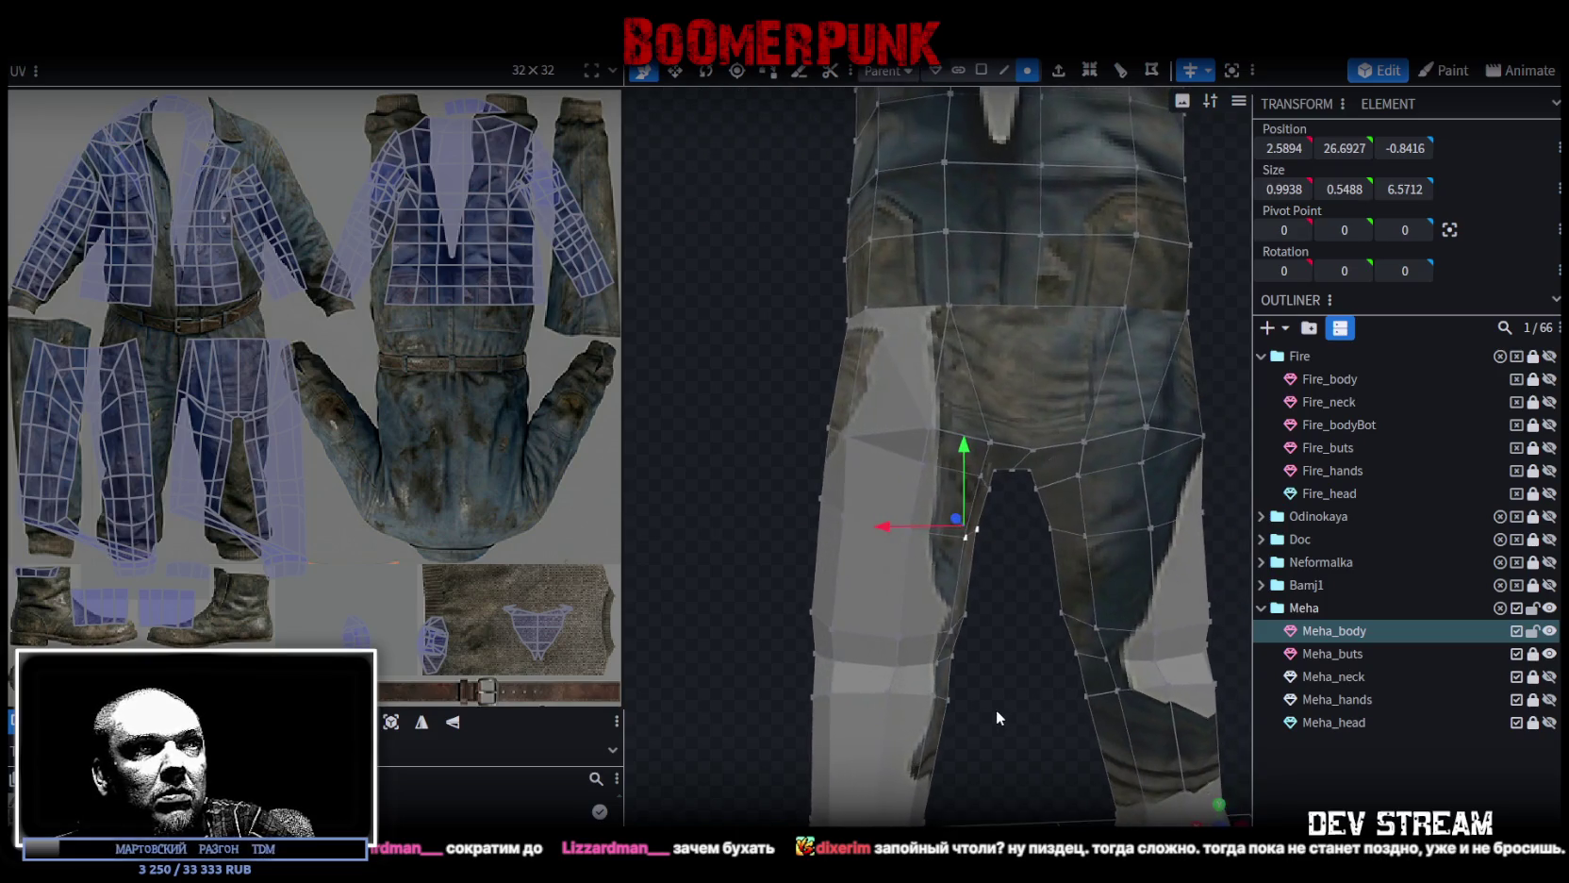
pyautogui.click(834, 657)
pyautogui.moveTo(767, 664); pyautogui.dragTo(758, 656)
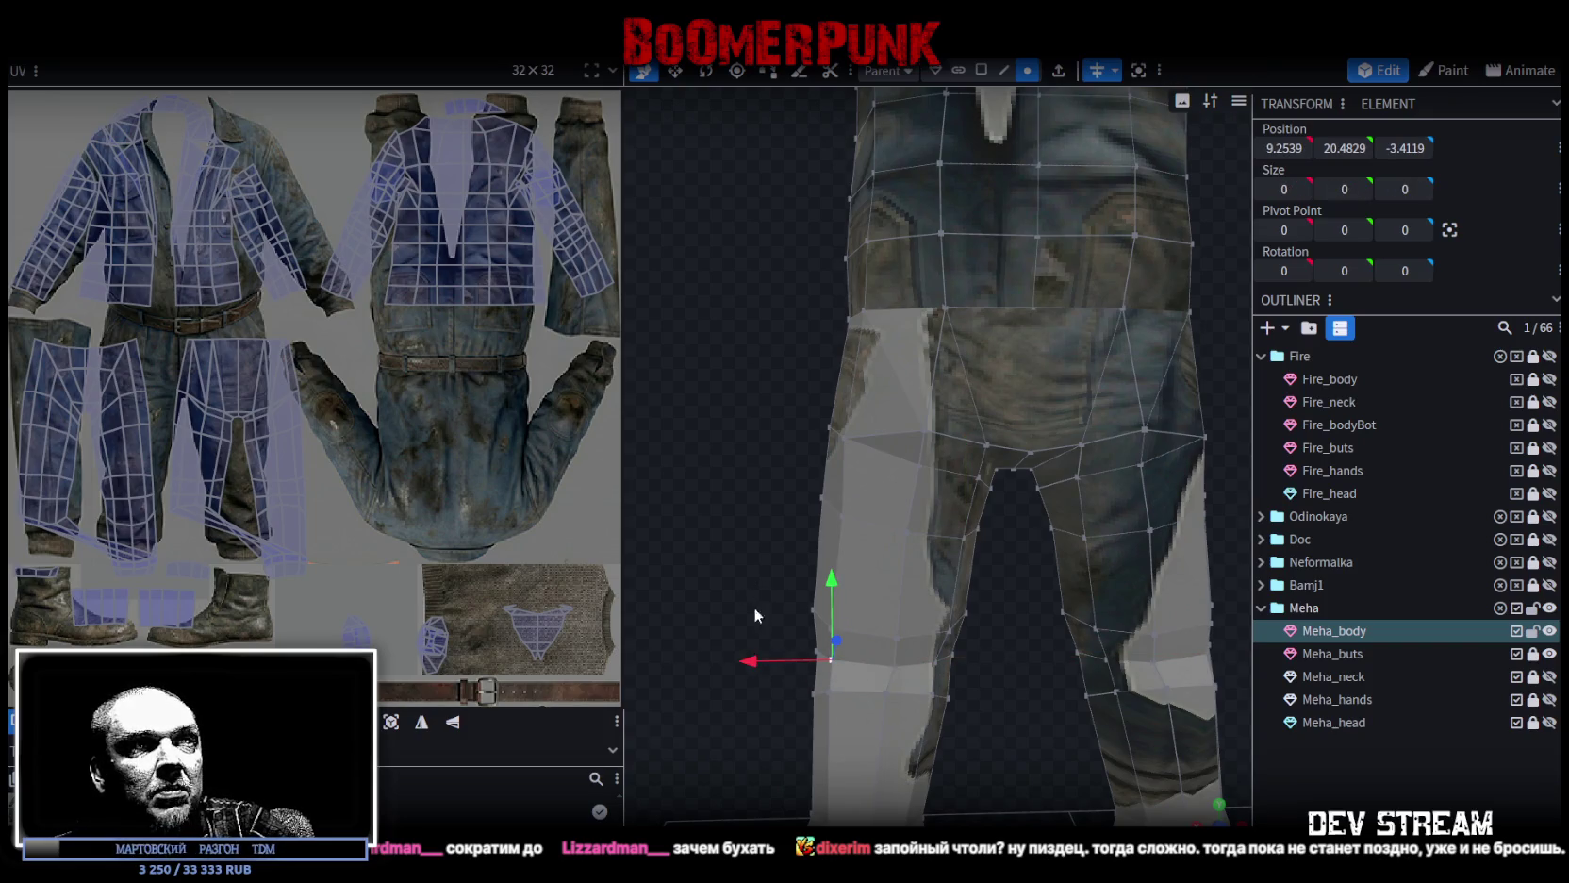
# Shift the thigh edges 0.6 along X, moving the knee edge to 6.9541, 20.6077, -5.0431.
pyautogui.click(934, 660)
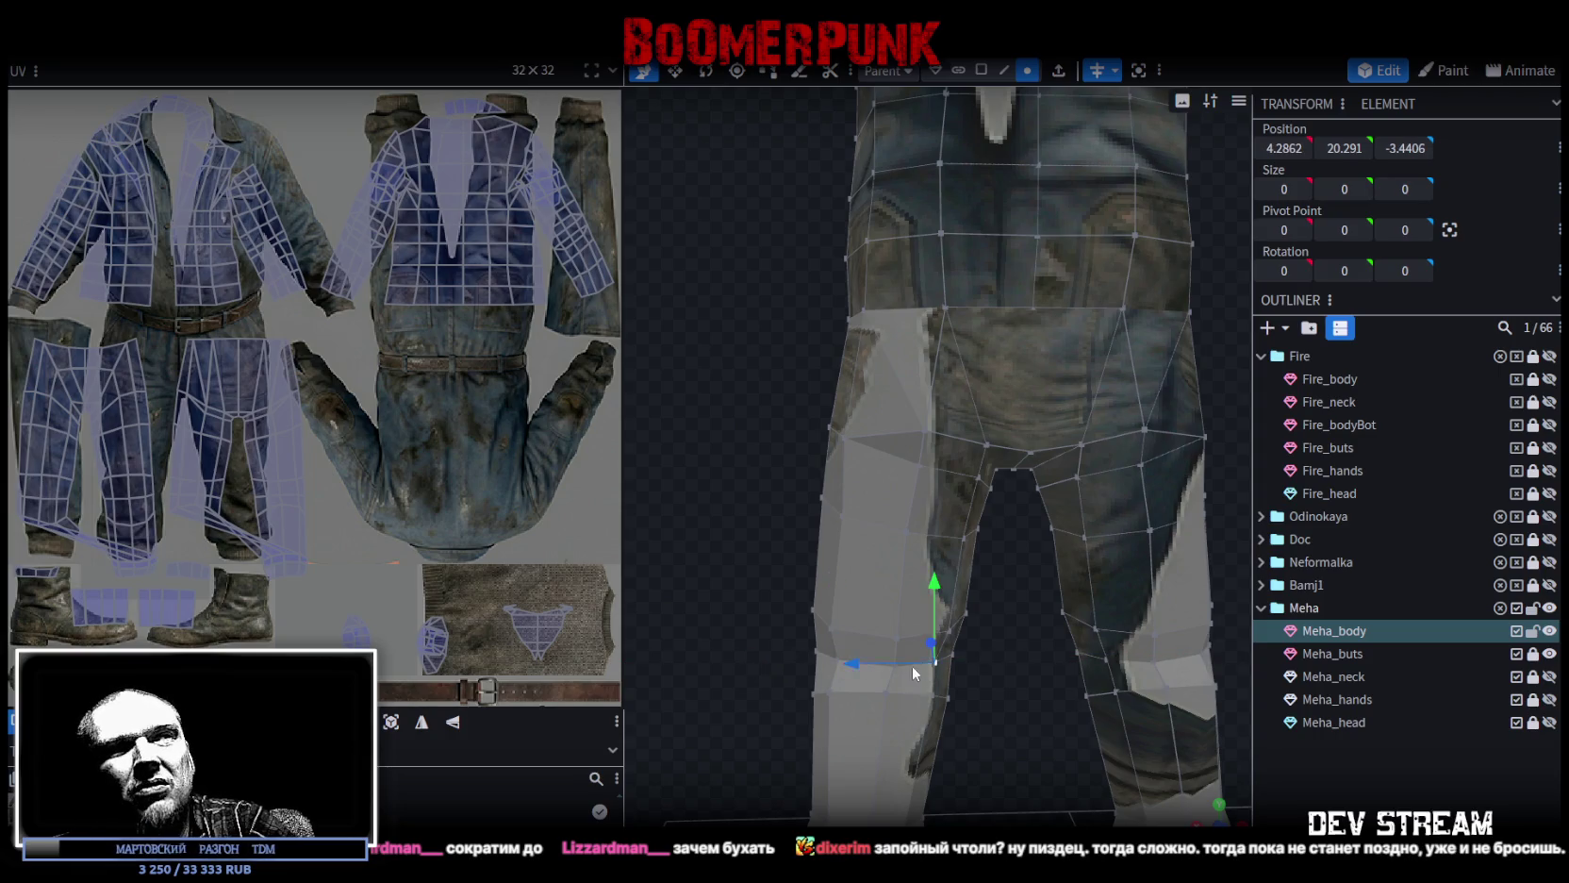
pyautogui.scroll(2, 954, 665)
pyautogui.scroll(2, 970, 649)
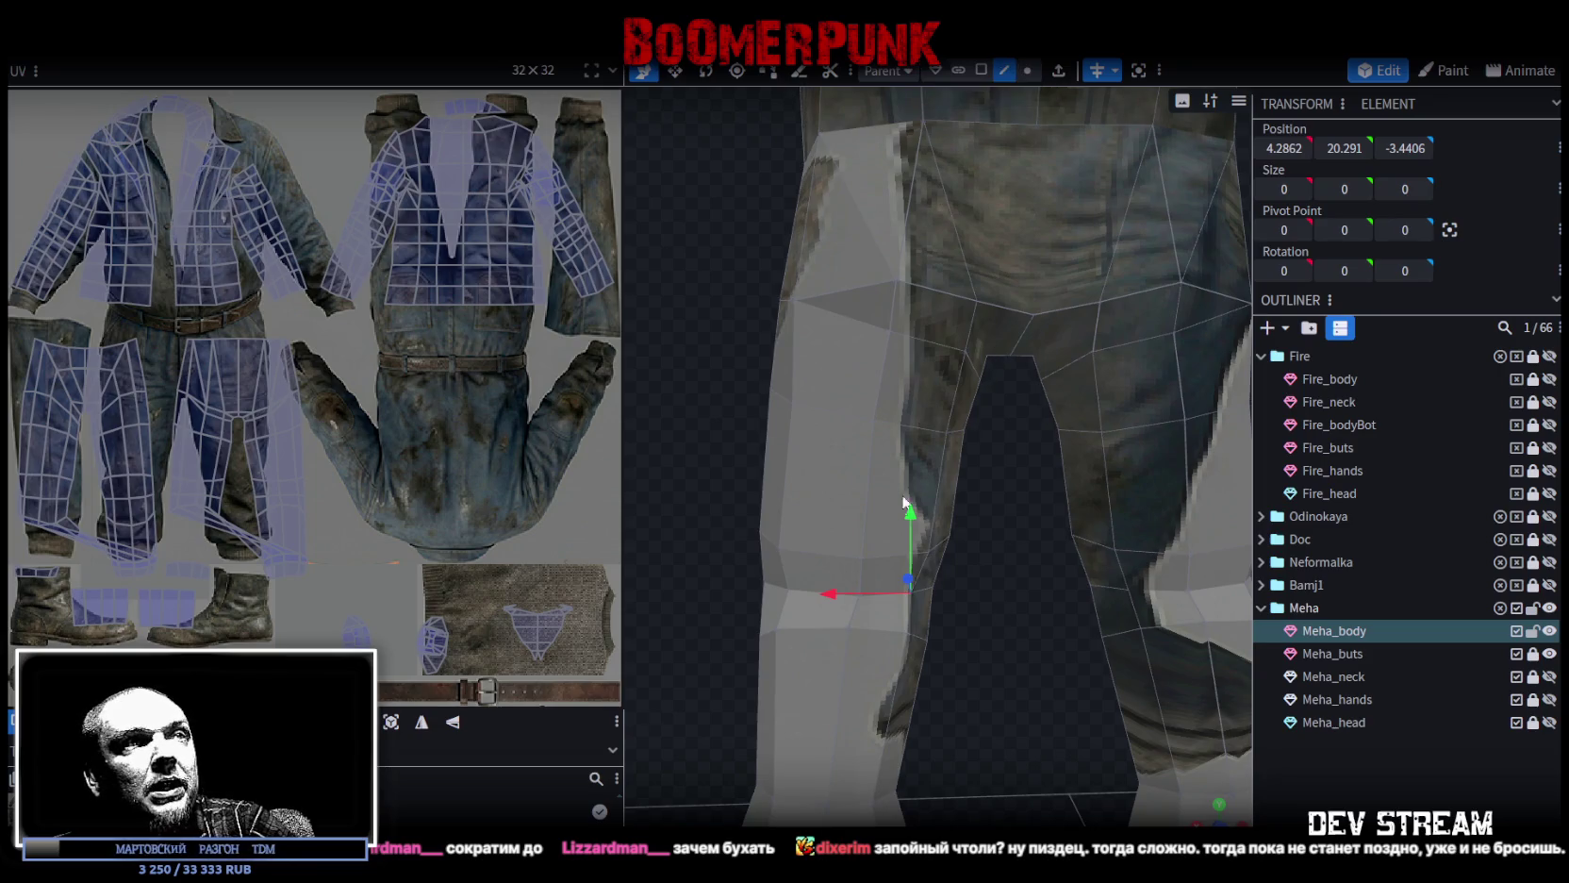
pyautogui.scroll(1, 904, 503)
pyautogui.click(847, 591)
pyautogui.click(836, 635)
pyautogui.moveTo(778, 619)
pyautogui.mouseDown()
pyautogui.moveTo(757, 614)
pyautogui.moveTo(892, 504)
pyautogui.moveTo(775, 597)
pyautogui.moveTo(979, 596)
pyautogui.moveTo(996, 562)
pyautogui.moveTo(933, 566)
pyautogui.moveTo(1052, 628)
pyautogui.moveTo(791, 570)
pyautogui.moveTo(956, 604)
pyautogui.mouseUp()
pyautogui.press('s')
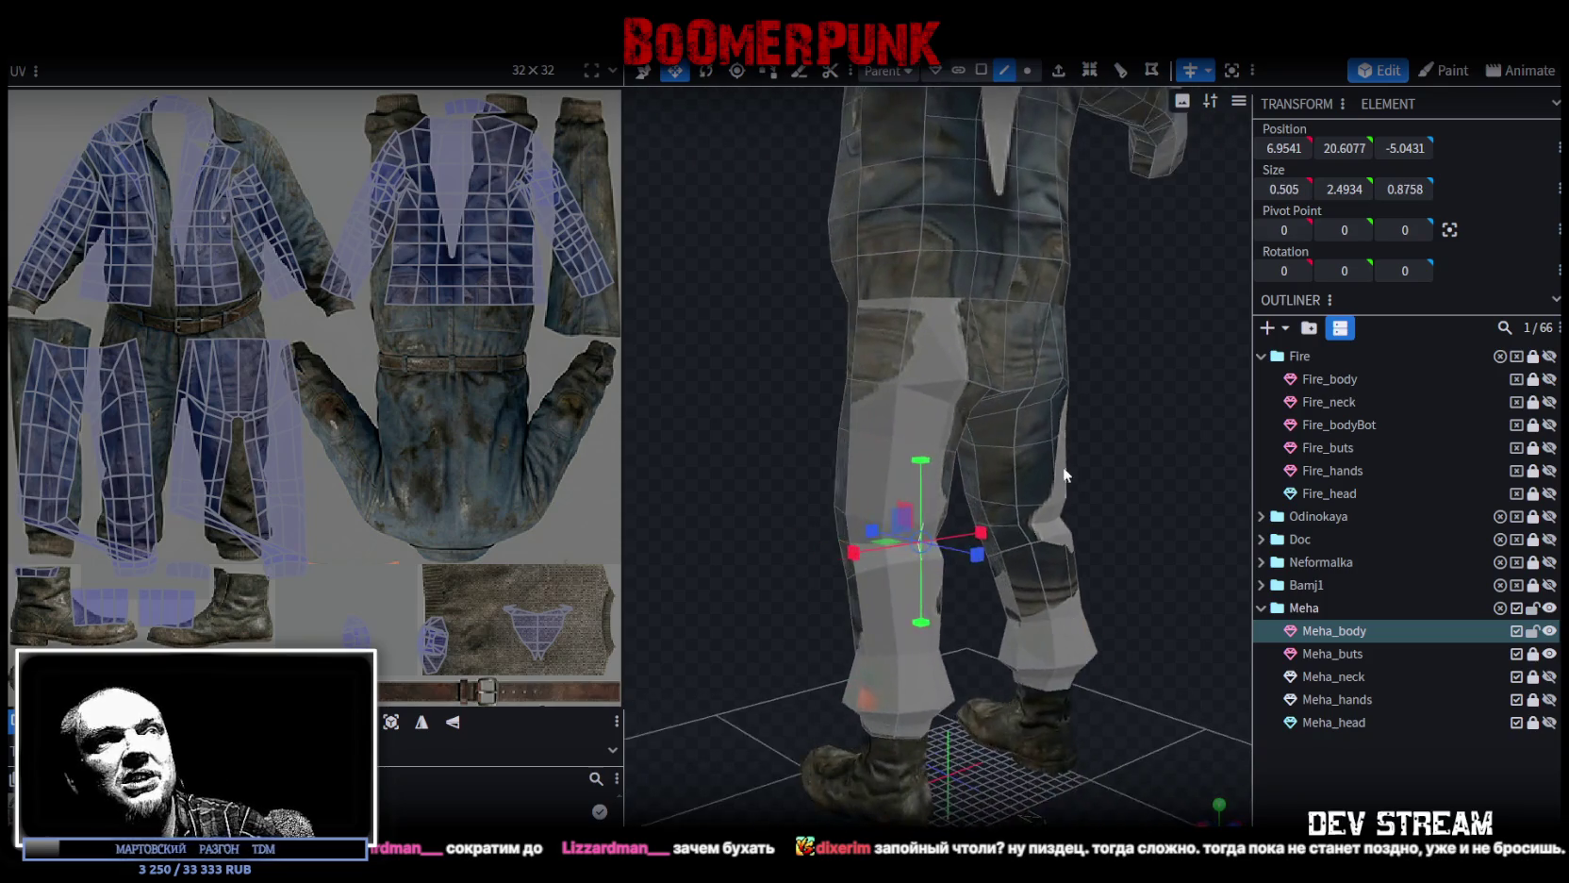
# Switch Meha_body to face selection mode and orbit to a side view of the torso.
pyautogui.scroll(-3, 1068, 522)
pyautogui.moveTo(1070, 528)
pyautogui.mouseDown()
pyautogui.moveTo(1002, 495)
pyautogui.moveTo(931, 549)
pyautogui.moveTo(1086, 482)
pyautogui.moveTo(710, 622)
pyautogui.moveTo(767, 528)
pyautogui.mouseUp()
pyautogui.scroll(2, 771, 528)
pyautogui.click(980, 70)
pyautogui.moveTo(853, 333)
pyautogui.mouseDown()
pyautogui.moveTo(705, 459)
pyautogui.moveTo(755, 341)
pyautogui.moveTo(791, 478)
pyautogui.moveTo(807, 355)
pyautogui.moveTo(1031, 399)
pyautogui.mouseUp()
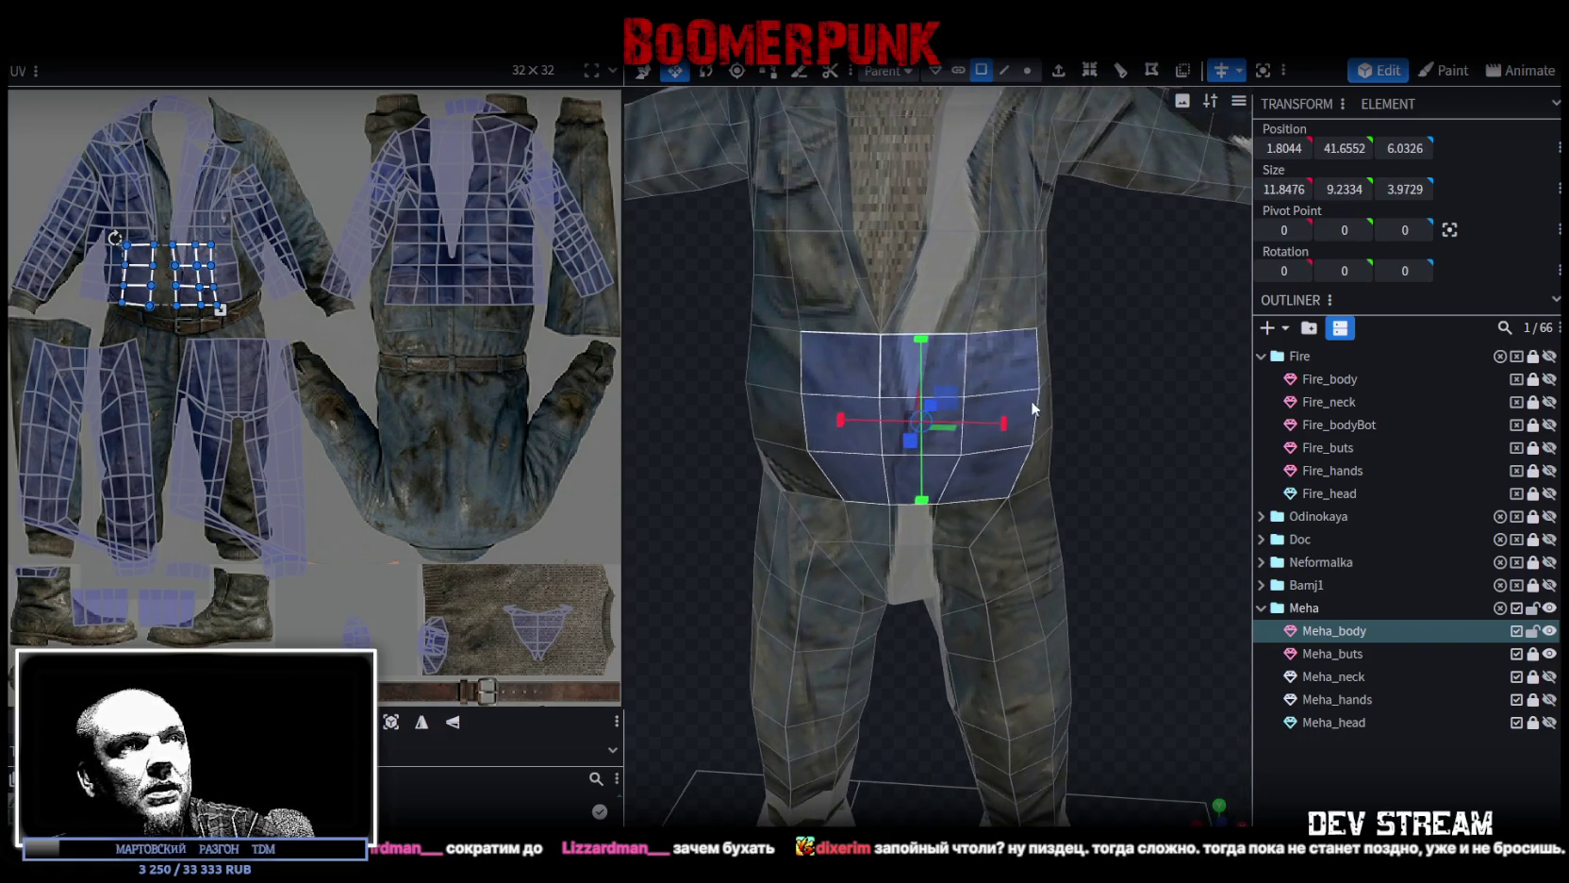
# Widen the selected belly faces slightly, then shift the right belly column 0.2 along X.
pyautogui.click(1008, 420)
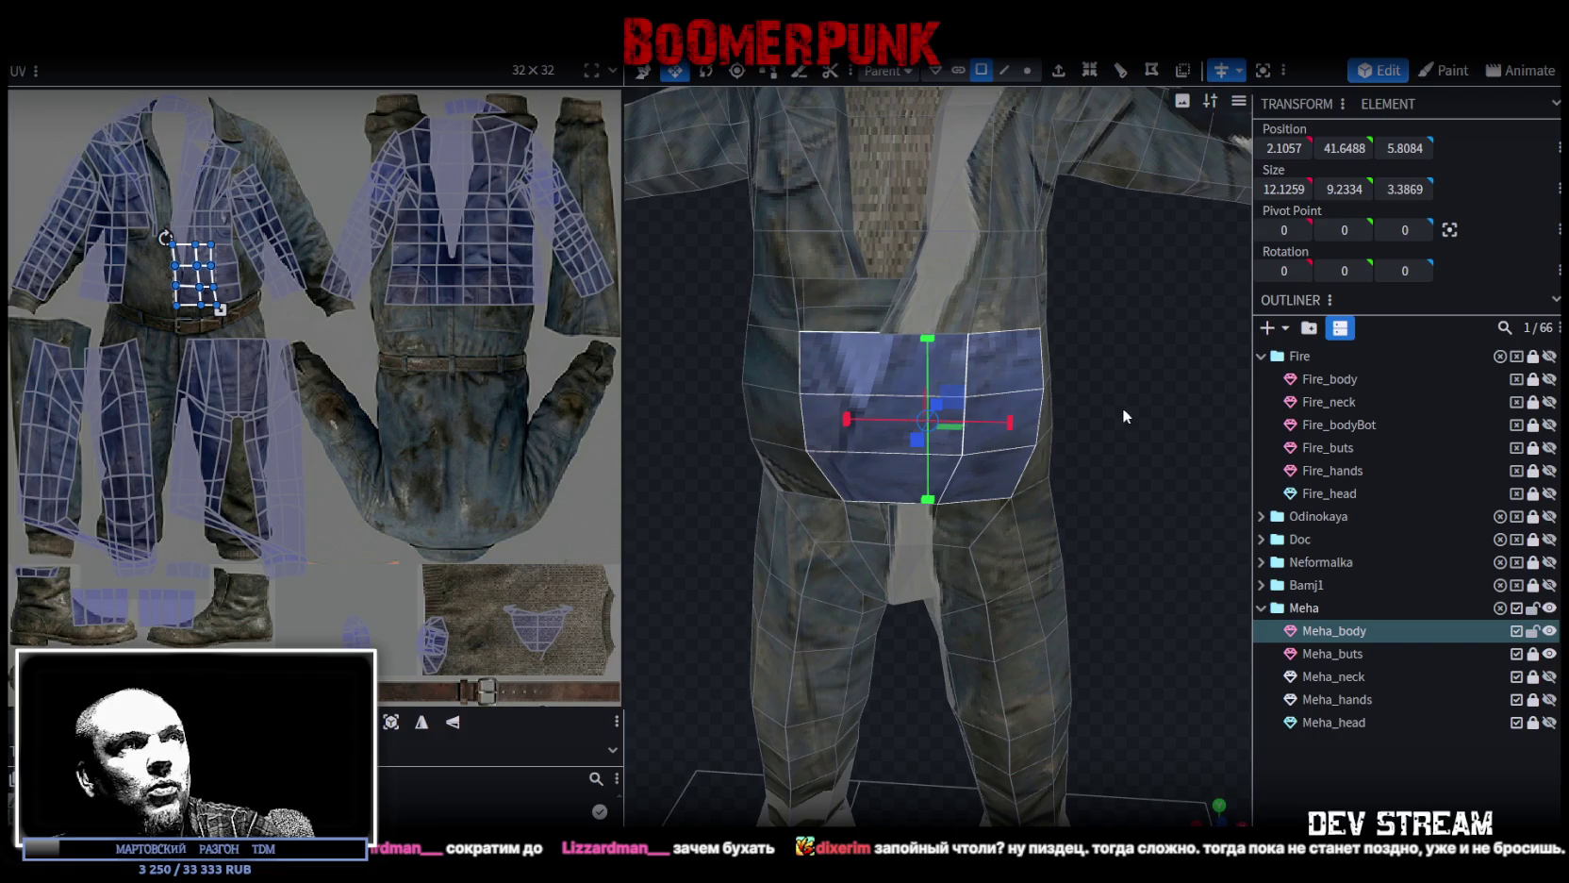
pyautogui.moveTo(1119, 409)
pyautogui.mouseDown()
pyautogui.moveTo(1080, 466)
pyautogui.moveTo(1081, 429)
pyautogui.moveTo(1126, 419)
pyautogui.moveTo(893, 456)
pyautogui.mouseUp()
pyautogui.press('v')
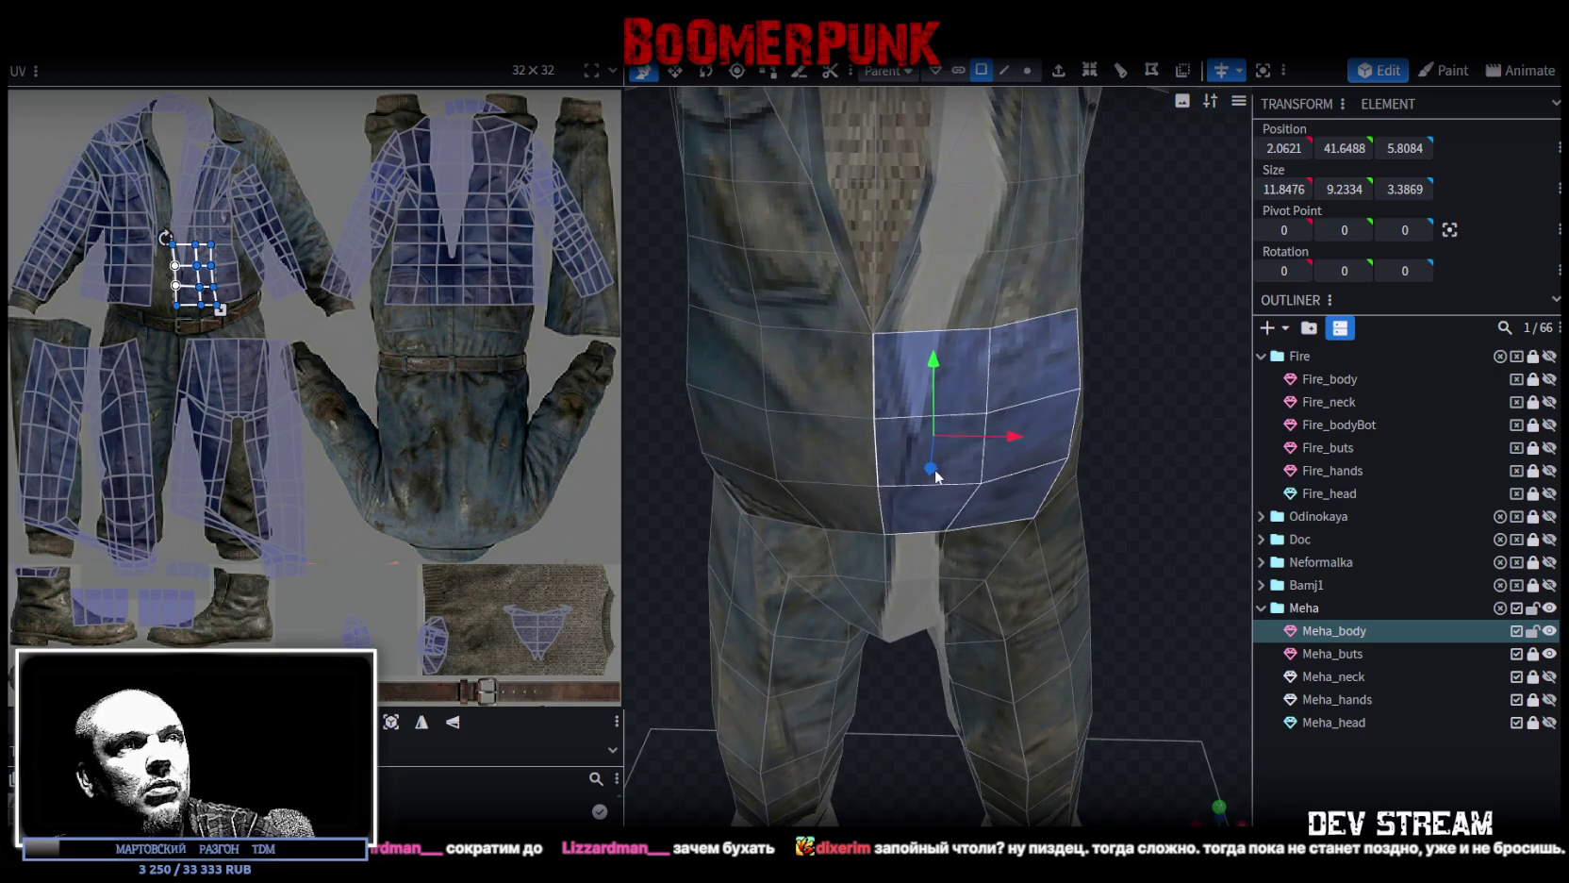
pyautogui.click(1013, 372)
pyautogui.keyDown('shift'); pyautogui.click(1035, 455); pyautogui.keyUp('shift')
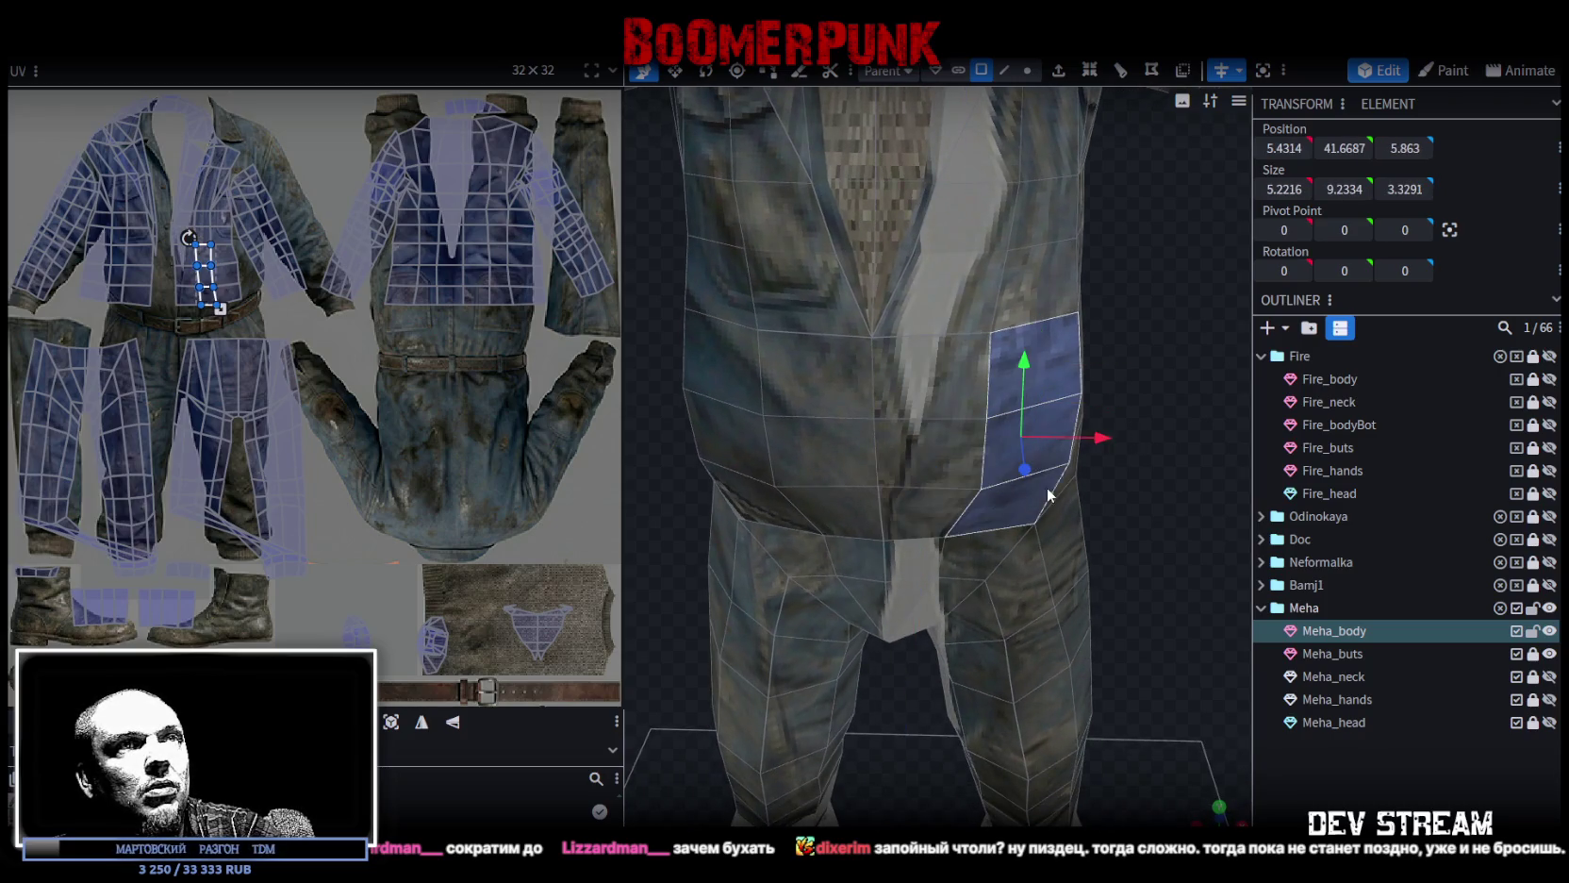
pyautogui.moveTo(1096, 439)
pyautogui.mouseDown()
pyautogui.moveTo(1049, 476)
pyautogui.moveTo(1124, 501)
pyautogui.moveTo(1155, 457)
pyautogui.moveTo(925, 439)
pyautogui.moveTo(954, 414)
pyautogui.moveTo(1047, 405)
pyautogui.mouseUp()
# Switch to edge mode and select an edge on the belly.
pyautogui.click(1003, 70)
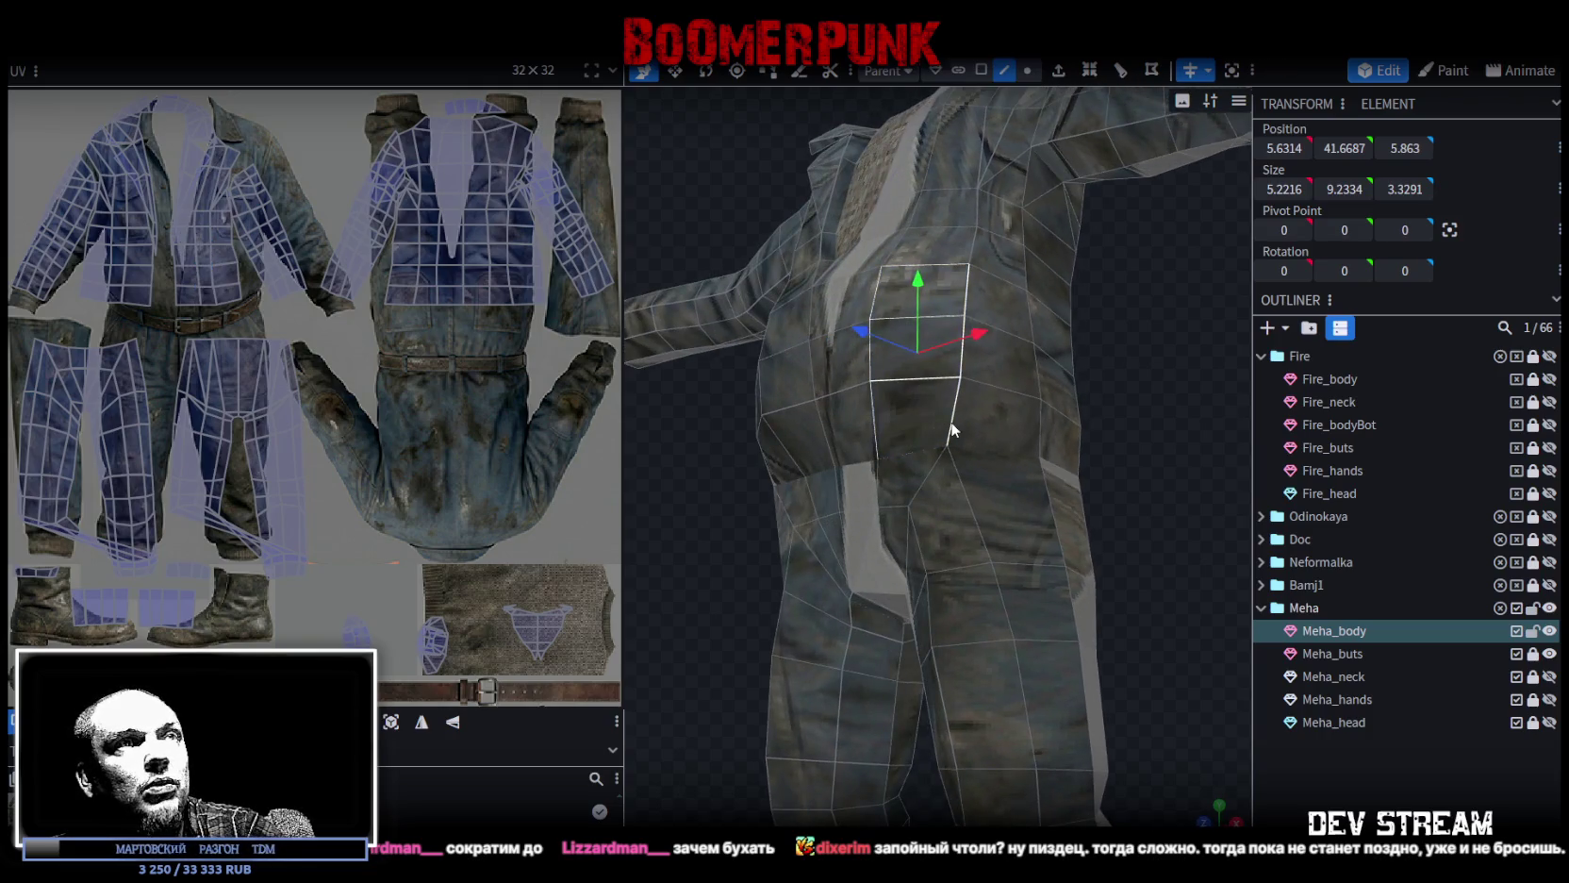
pyautogui.click(952, 431)
pyautogui.moveTo(1135, 364)
pyautogui.mouseDown()
pyautogui.moveTo(1055, 397)
pyautogui.moveTo(1088, 375)
pyautogui.mouseUp()
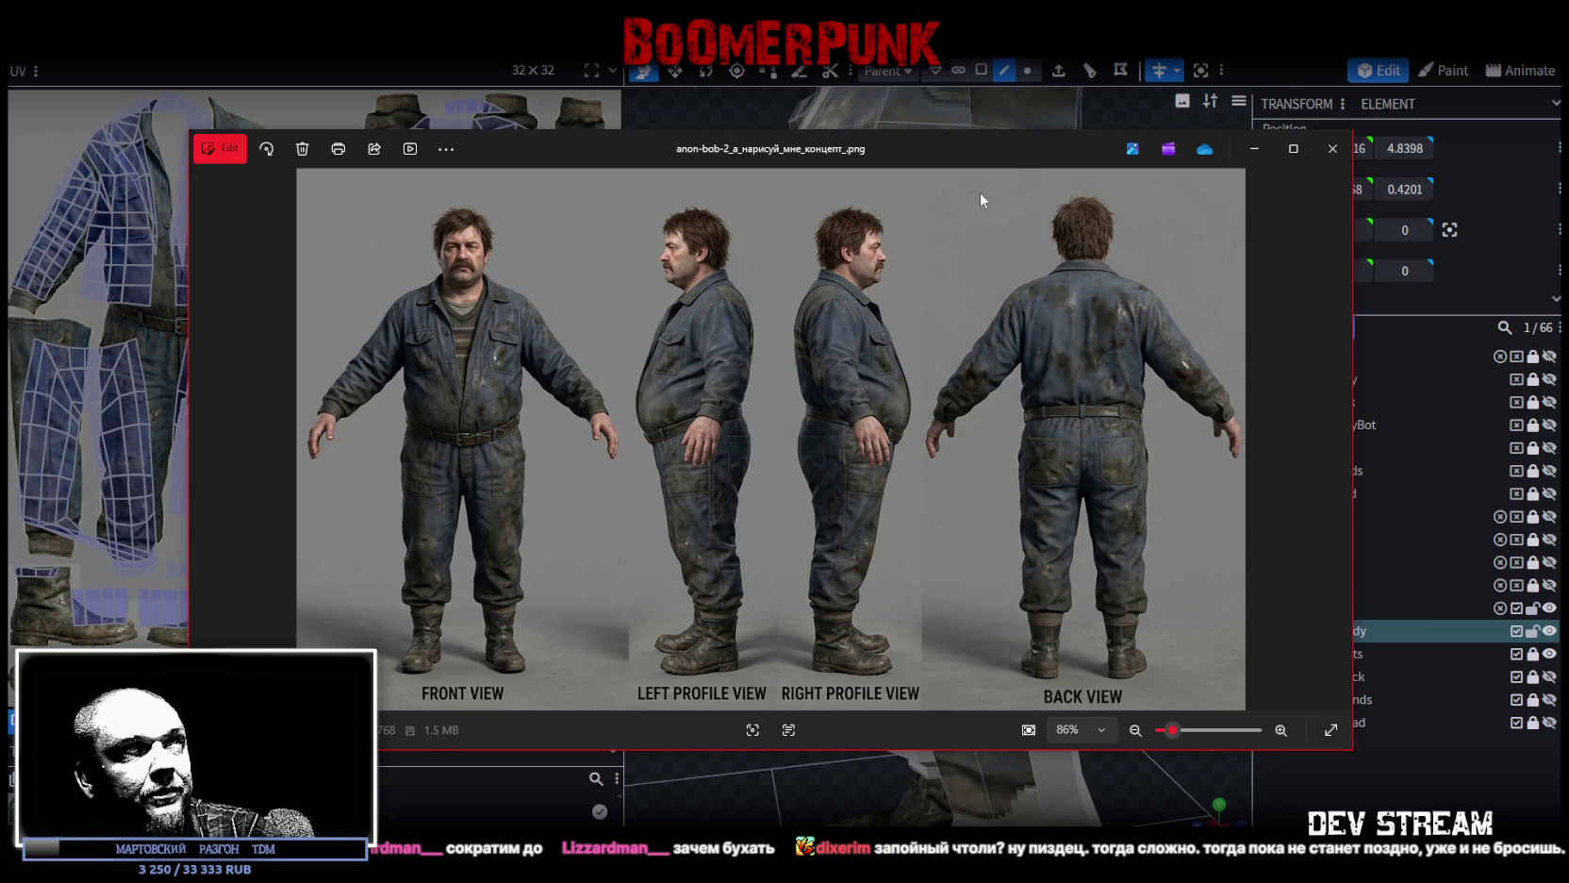
# Move the concept sheet window up, then leave it to return to the Blockbench model.
pyautogui.moveTo(940, 151); pyautogui.dragTo(932, 112)
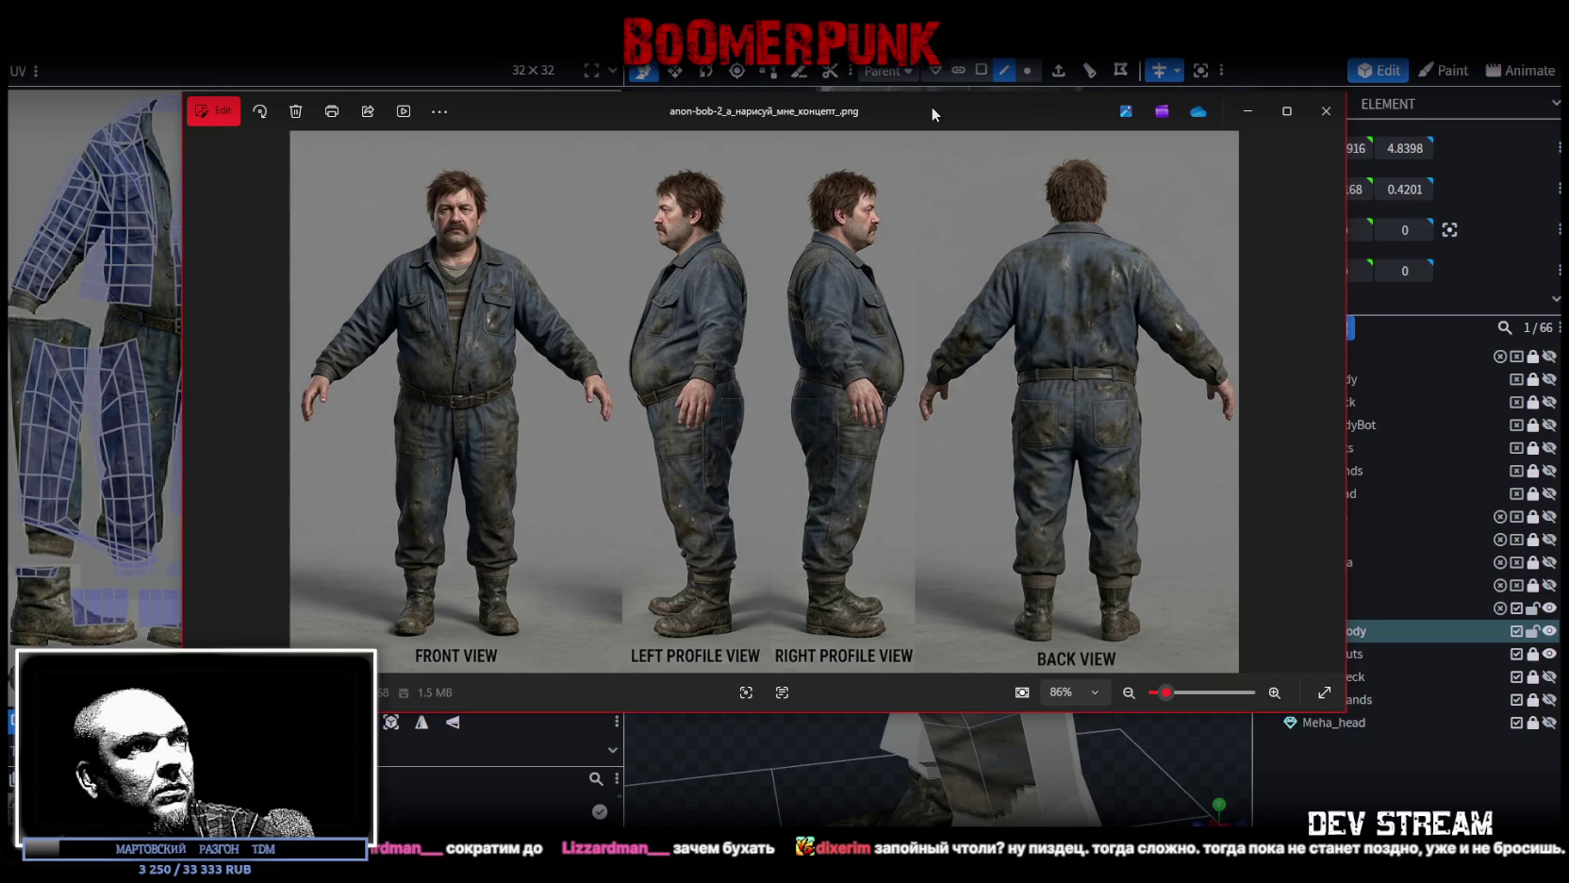
pyautogui.hotkey('alt', 'Tab')
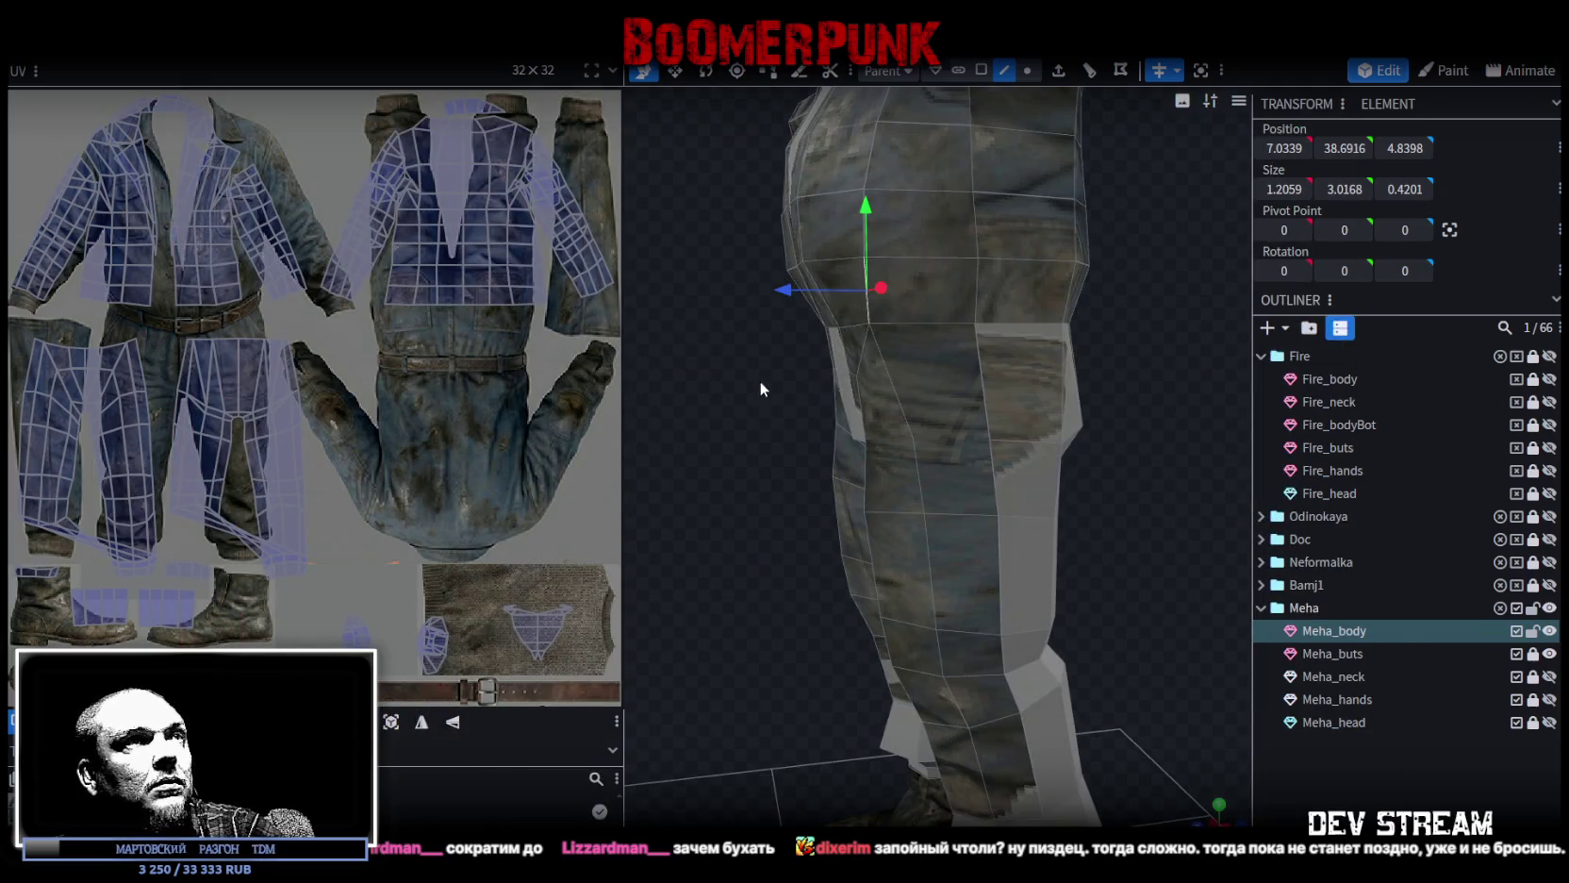
# Add a loop cut across Meha_body's waist.
pyautogui.moveTo(760, 387); pyautogui.dragTo(913, 429)
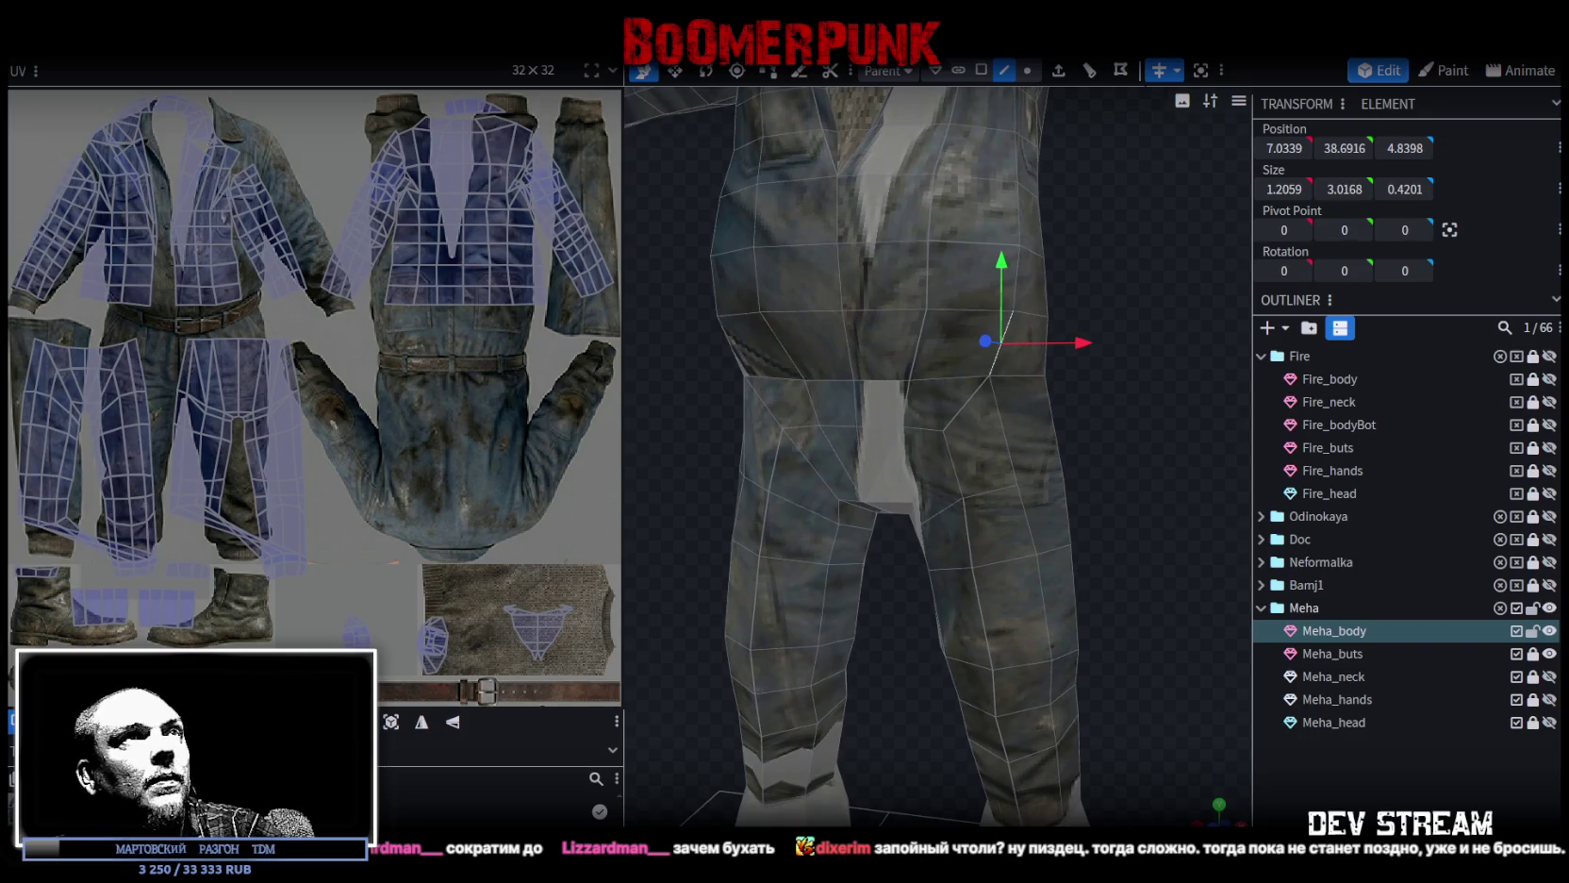
pyautogui.click(1088, 70)
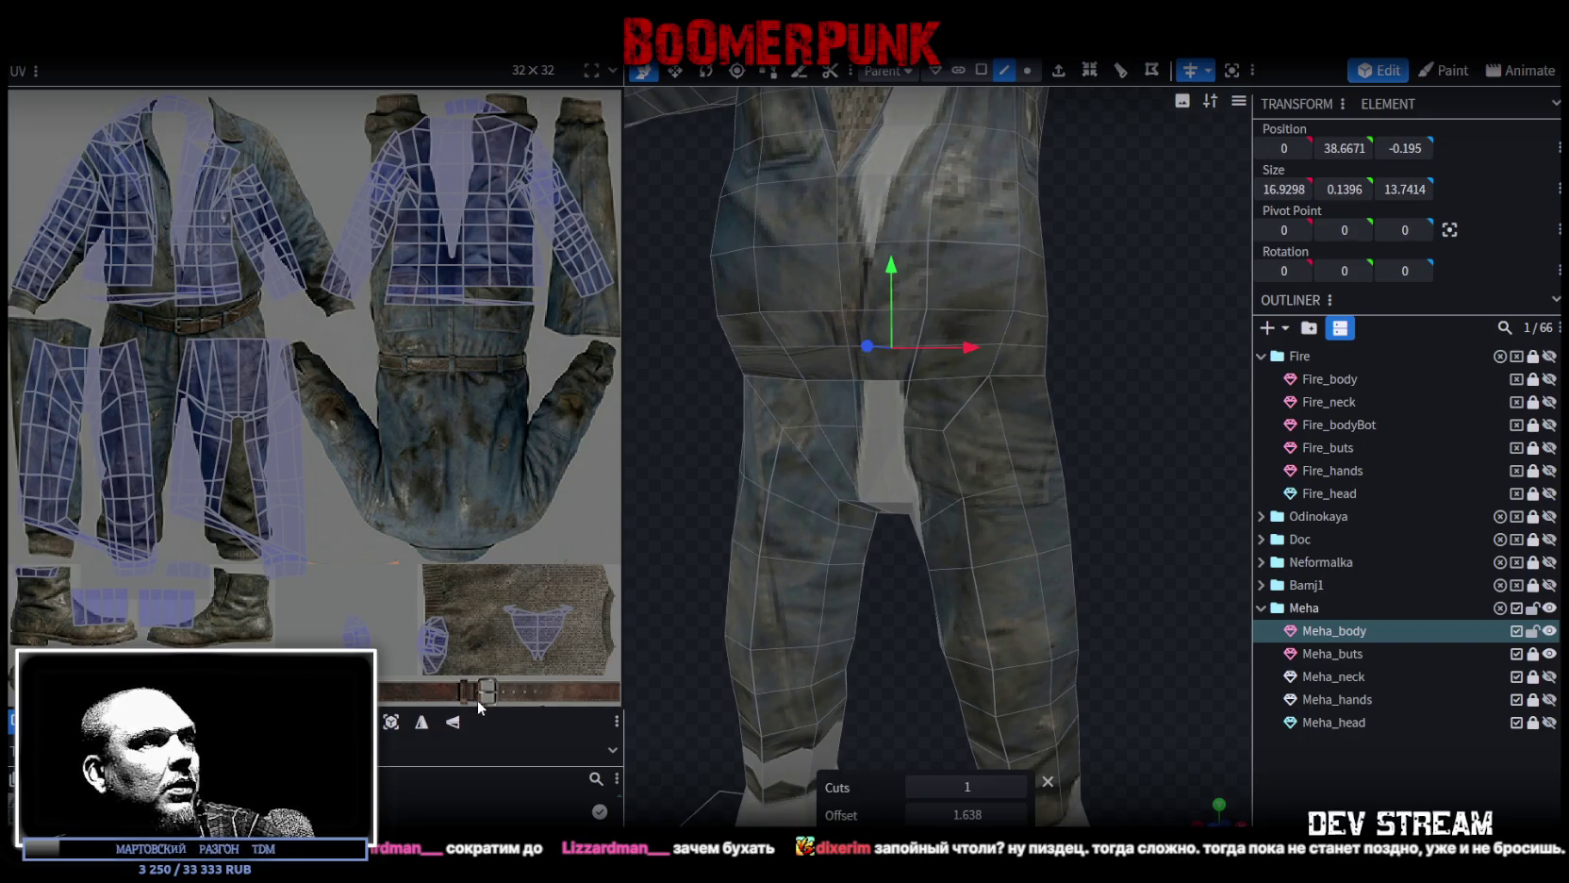
pyautogui.scroll(2, 477, 700)
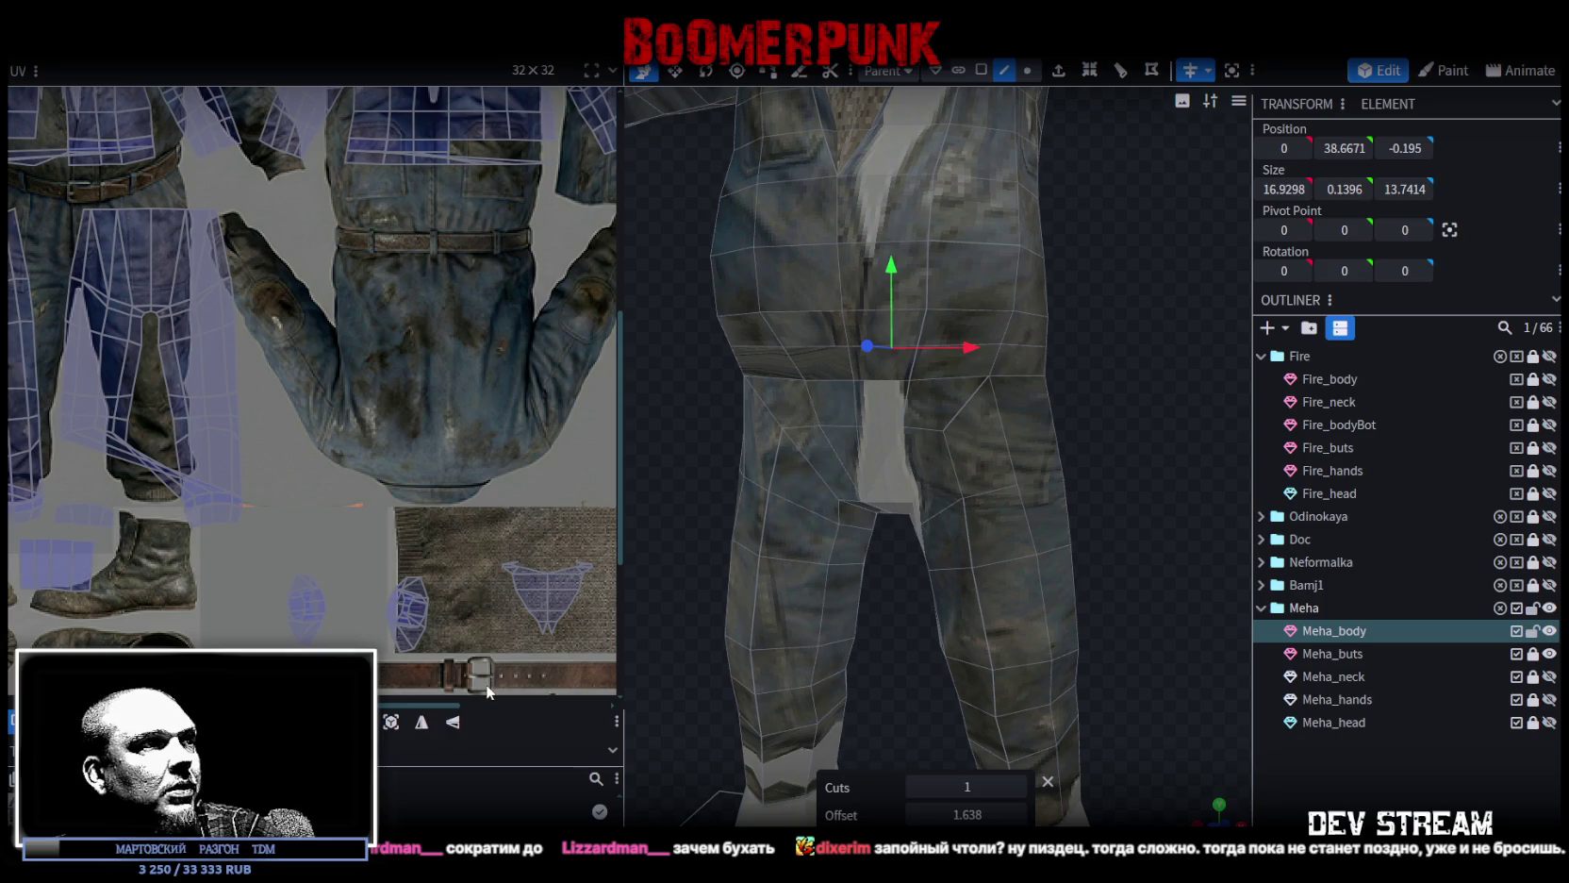
pyautogui.moveTo(1169, 203)
pyautogui.mouseDown()
pyautogui.moveTo(969, 247)
pyautogui.moveTo(979, 229)
pyautogui.moveTo(1227, 230)
pyautogui.moveTo(1094, 283)
pyautogui.moveTo(1084, 262)
pyautogui.moveTo(1054, 262)
pyautogui.moveTo(1041, 524)
pyautogui.moveTo(1070, 447)
pyautogui.moveTo(986, 432)
pyautogui.moveTo(1010, 577)
pyautogui.mouseUp()
pyautogui.scroll(3, 1010, 577)
# Lower the waistline vertices by 0.4 and scale them in to 16.1298 wide.
pyautogui.click(1028, 70)
pyautogui.moveTo(665, 350); pyautogui.dragTo(1162, 301)
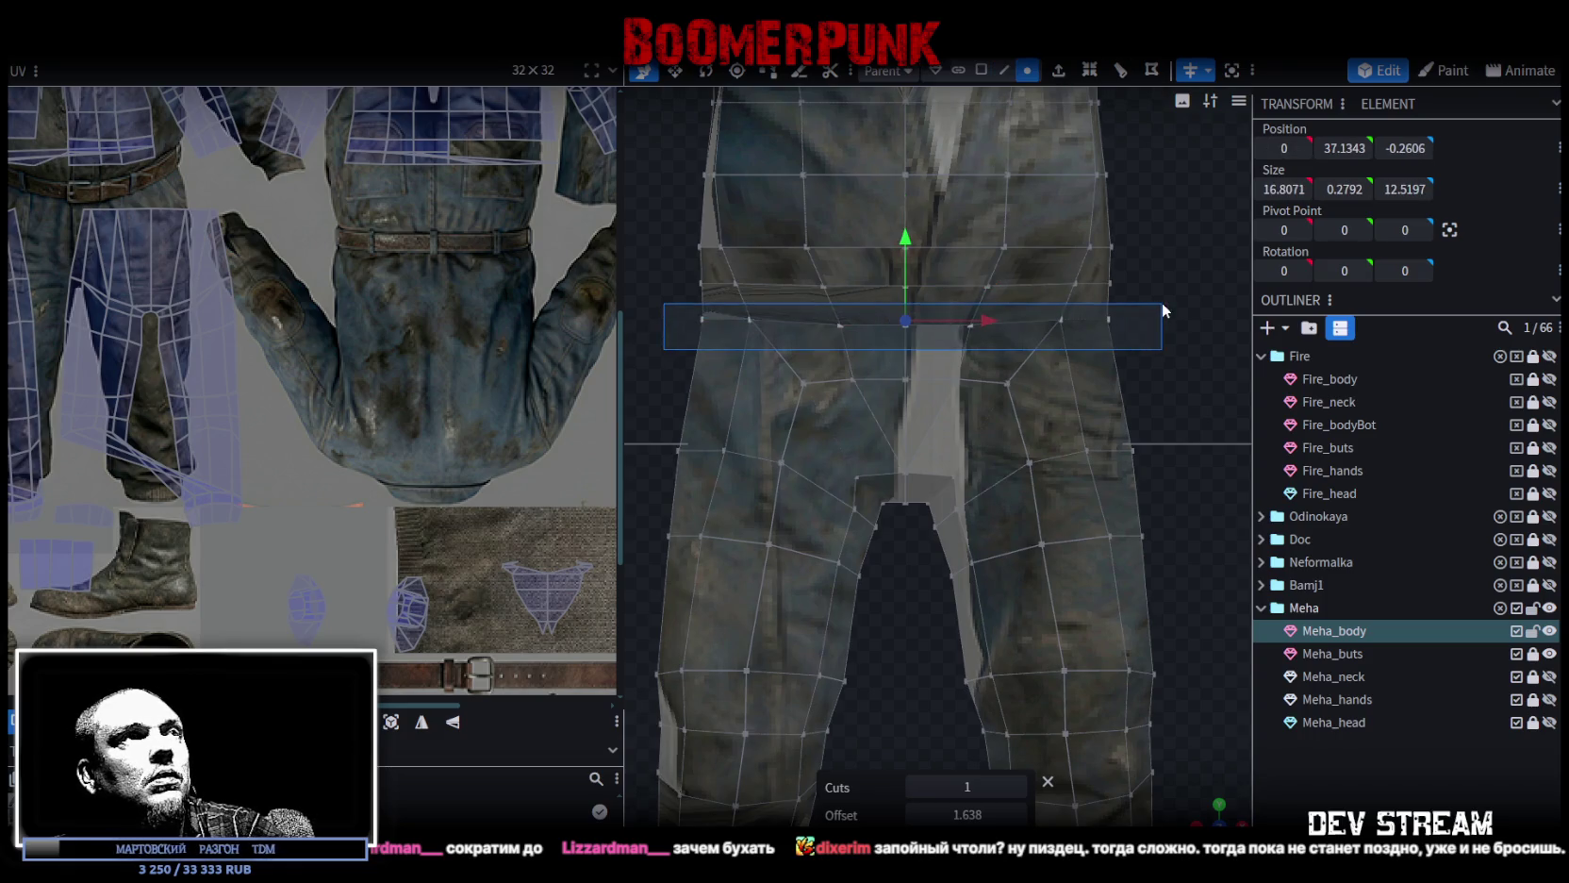
pyautogui.moveTo(905, 240); pyautogui.dragTo(907, 248)
pyautogui.moveTo(657, 274); pyautogui.dragTo(1159, 274)
pyautogui.moveTo(903, 207); pyautogui.dragTo(903, 219)
pyautogui.press('s')
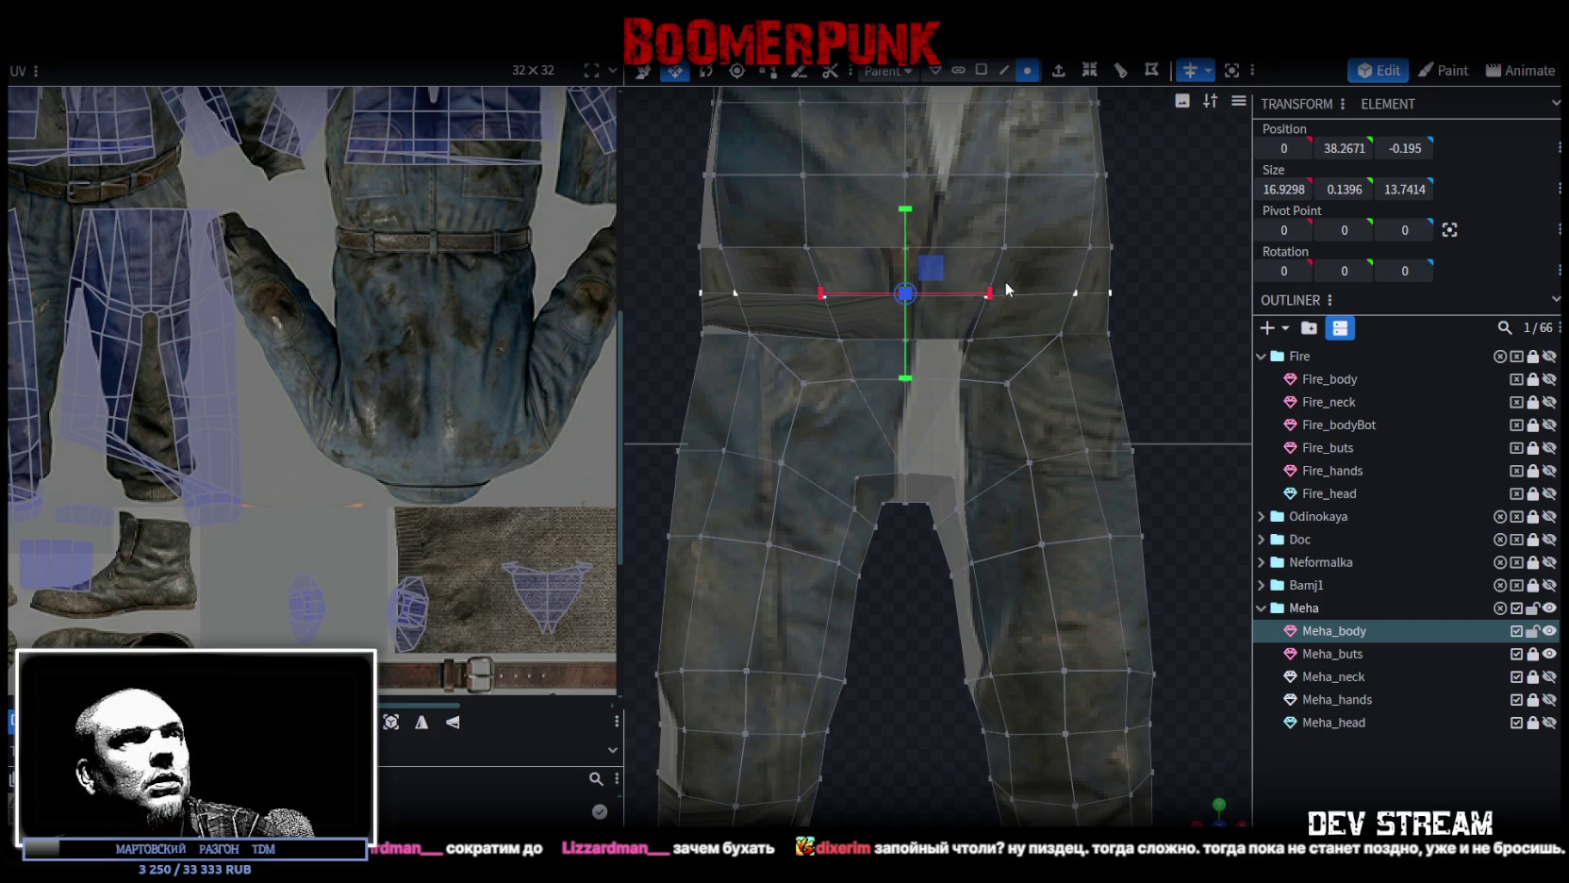
pyautogui.moveTo(990, 293); pyautogui.dragTo(987, 294)
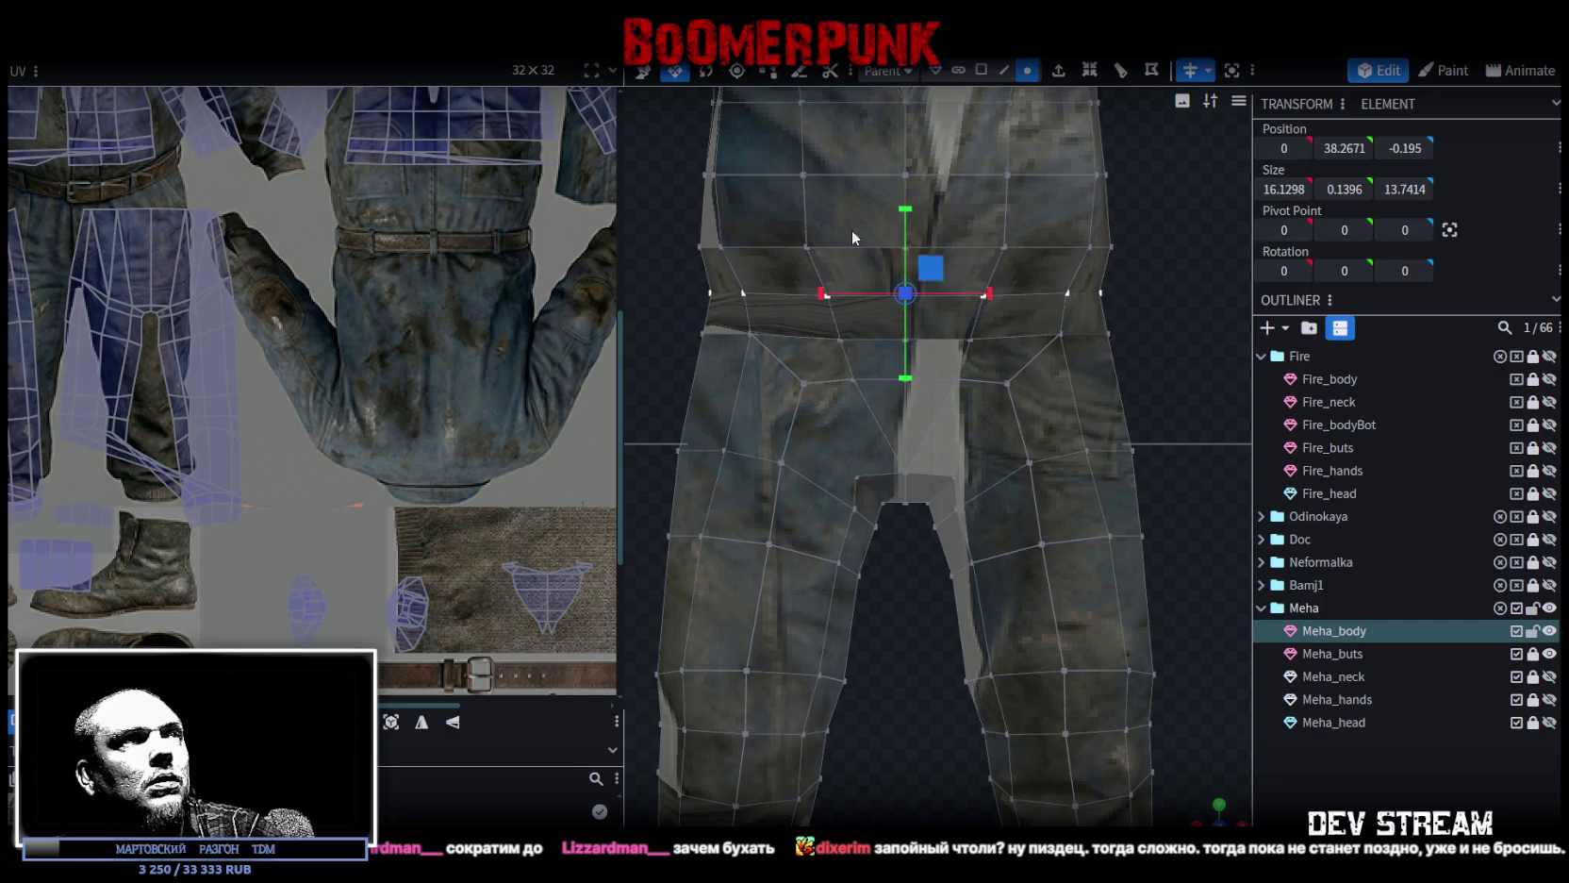
# Widen the vertex row at height 43.2 to 17.8525.
pyautogui.scroll(-2, 852, 238)
pyautogui.moveTo(735, 231); pyautogui.dragTo(1089, 370)
pyautogui.moveTo(991, 297); pyautogui.dragTo(1001, 298)
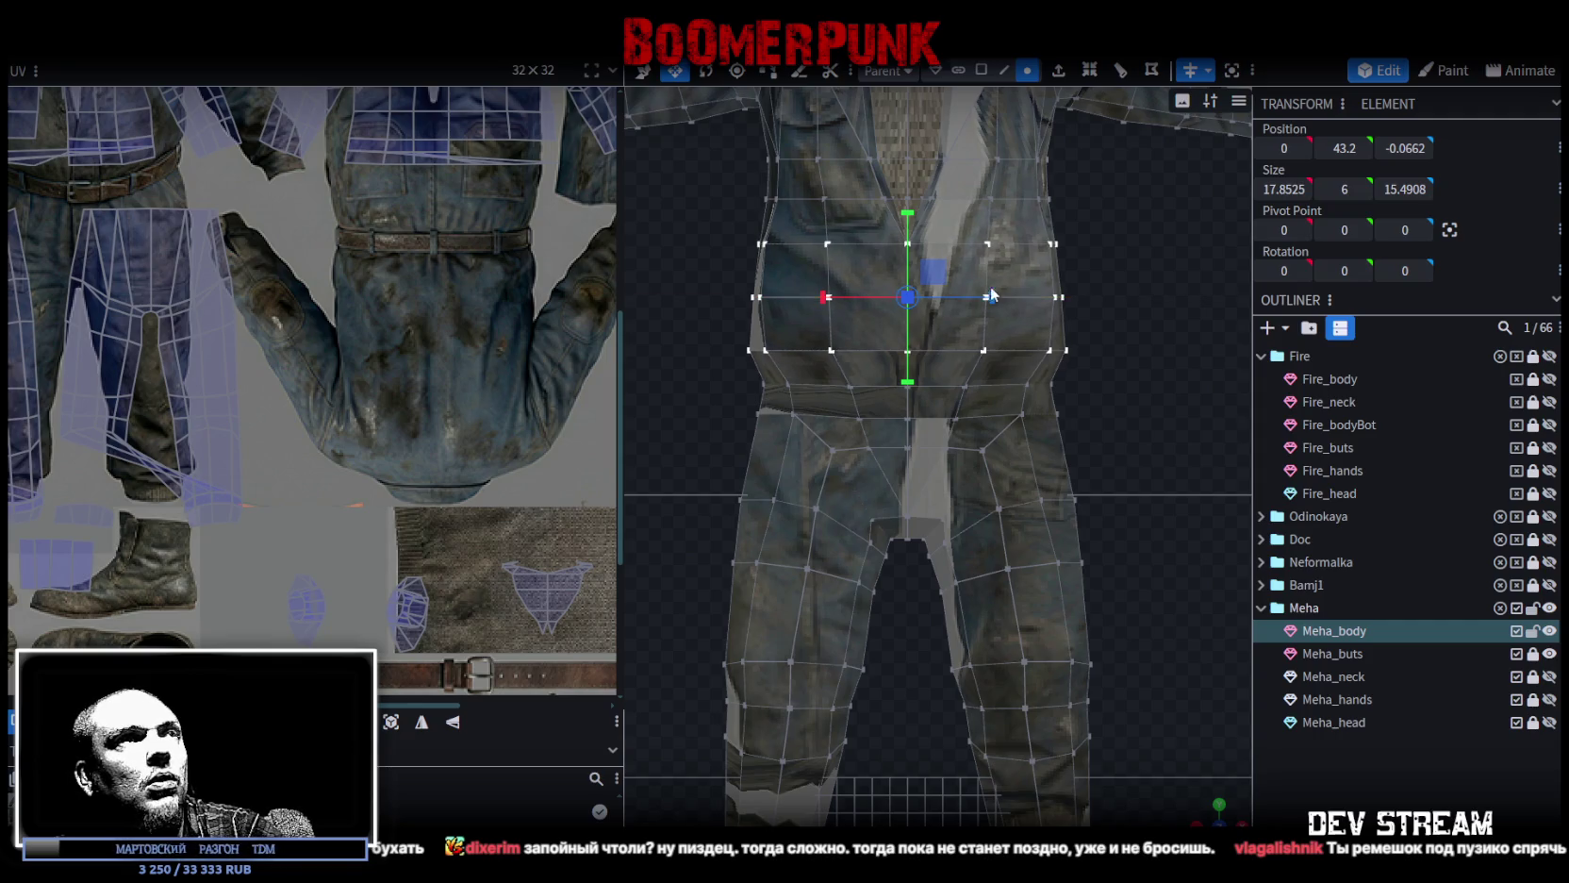
# Select the waist band faces and narrow them along X.
pyautogui.click(981, 69)
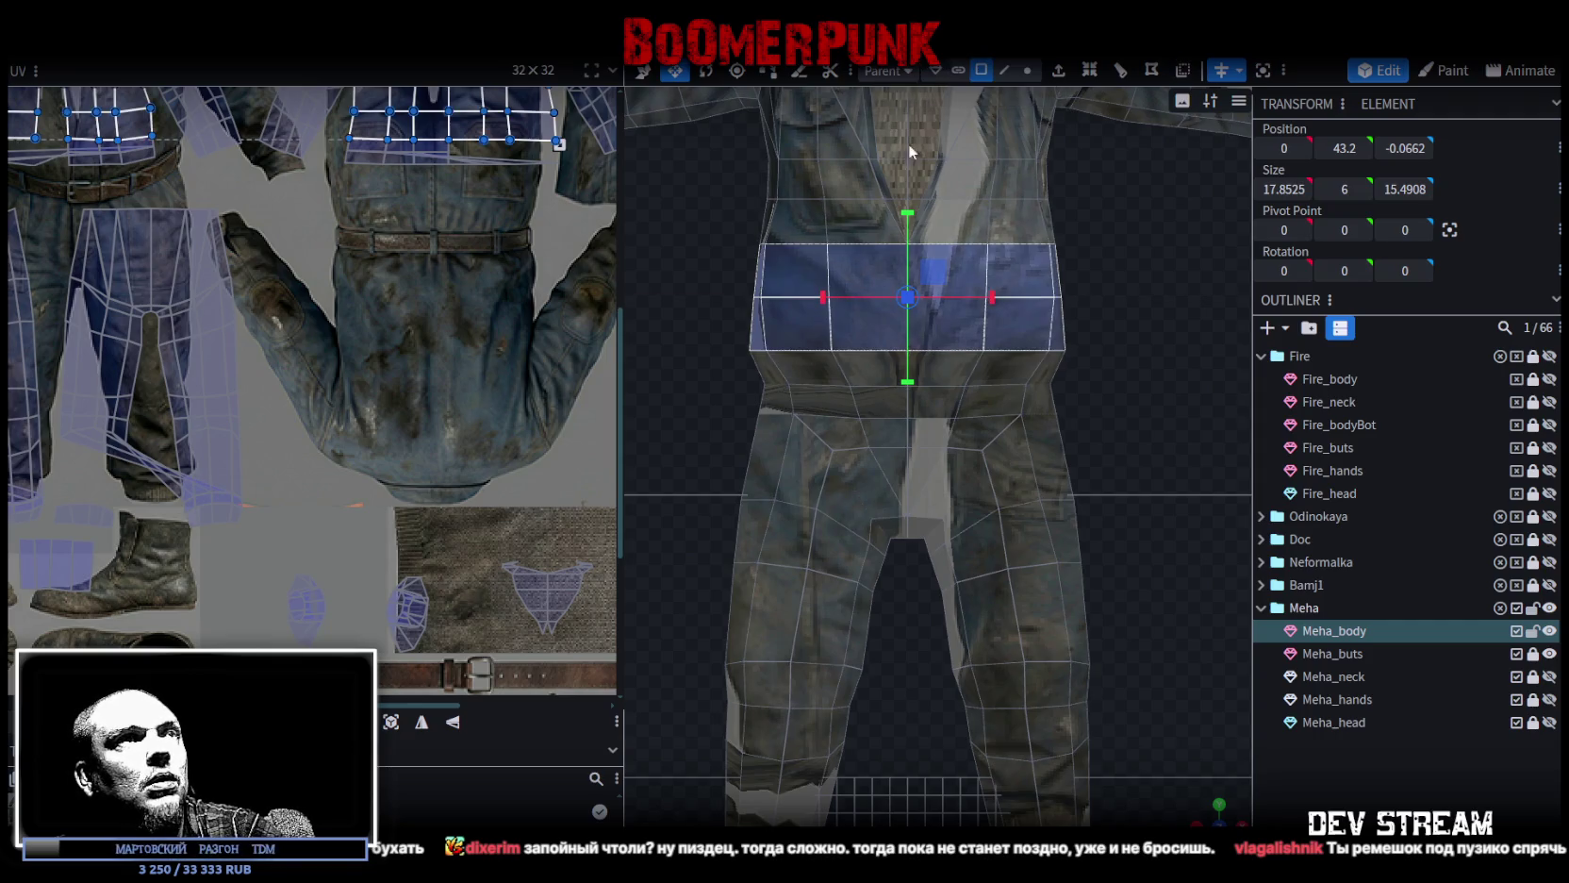
pyautogui.click(796, 274)
pyautogui.moveTo(824, 316); pyautogui.dragTo(1011, 273)
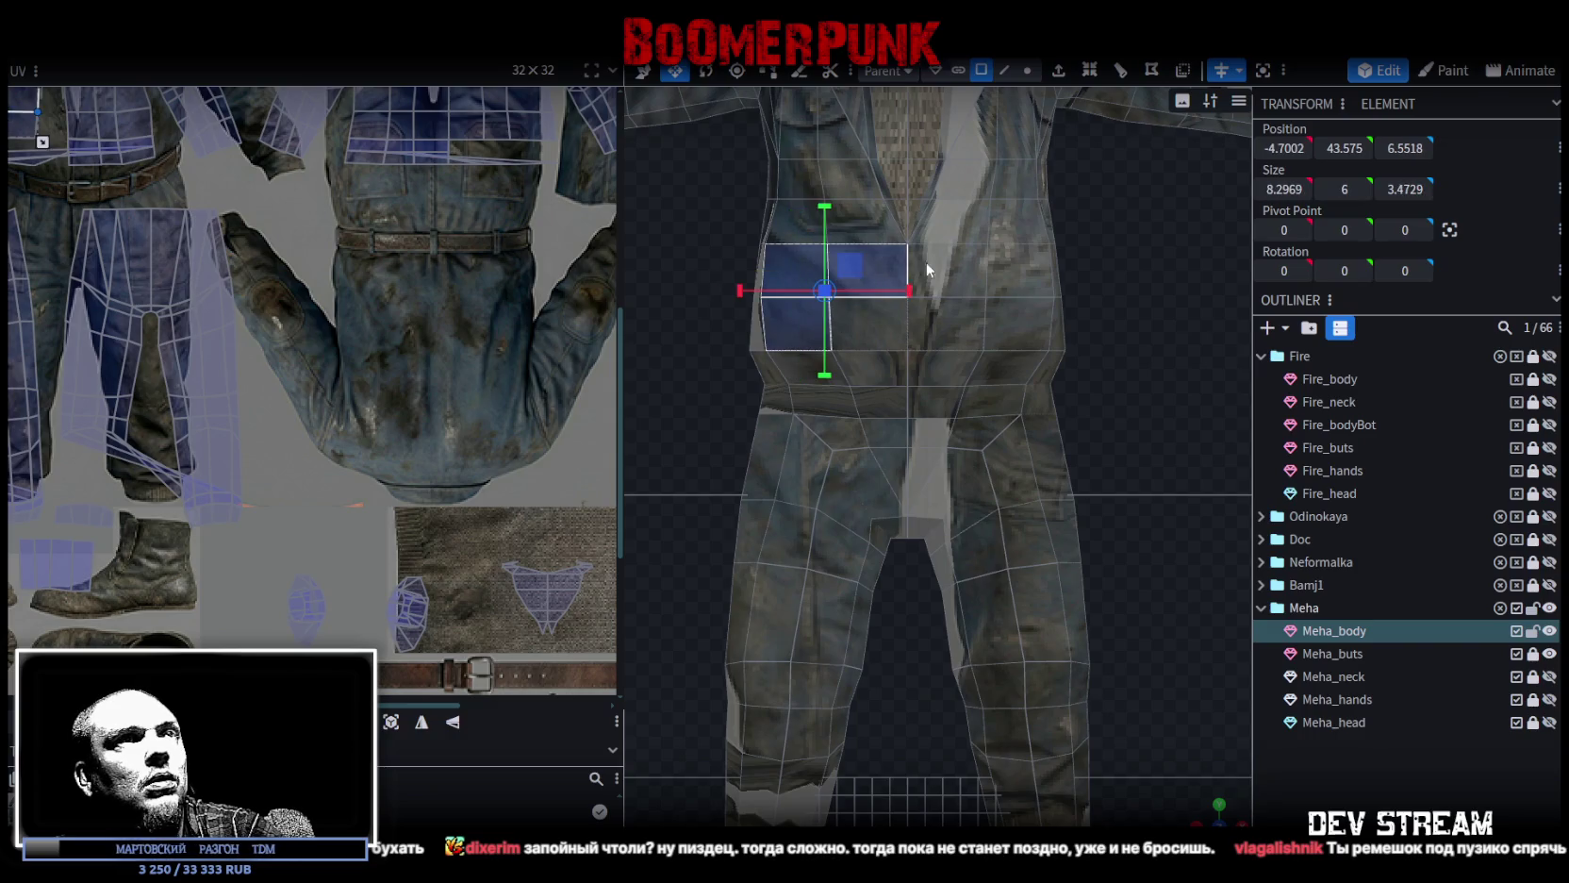
pyautogui.moveTo(991, 298); pyautogui.dragTo(995, 298)
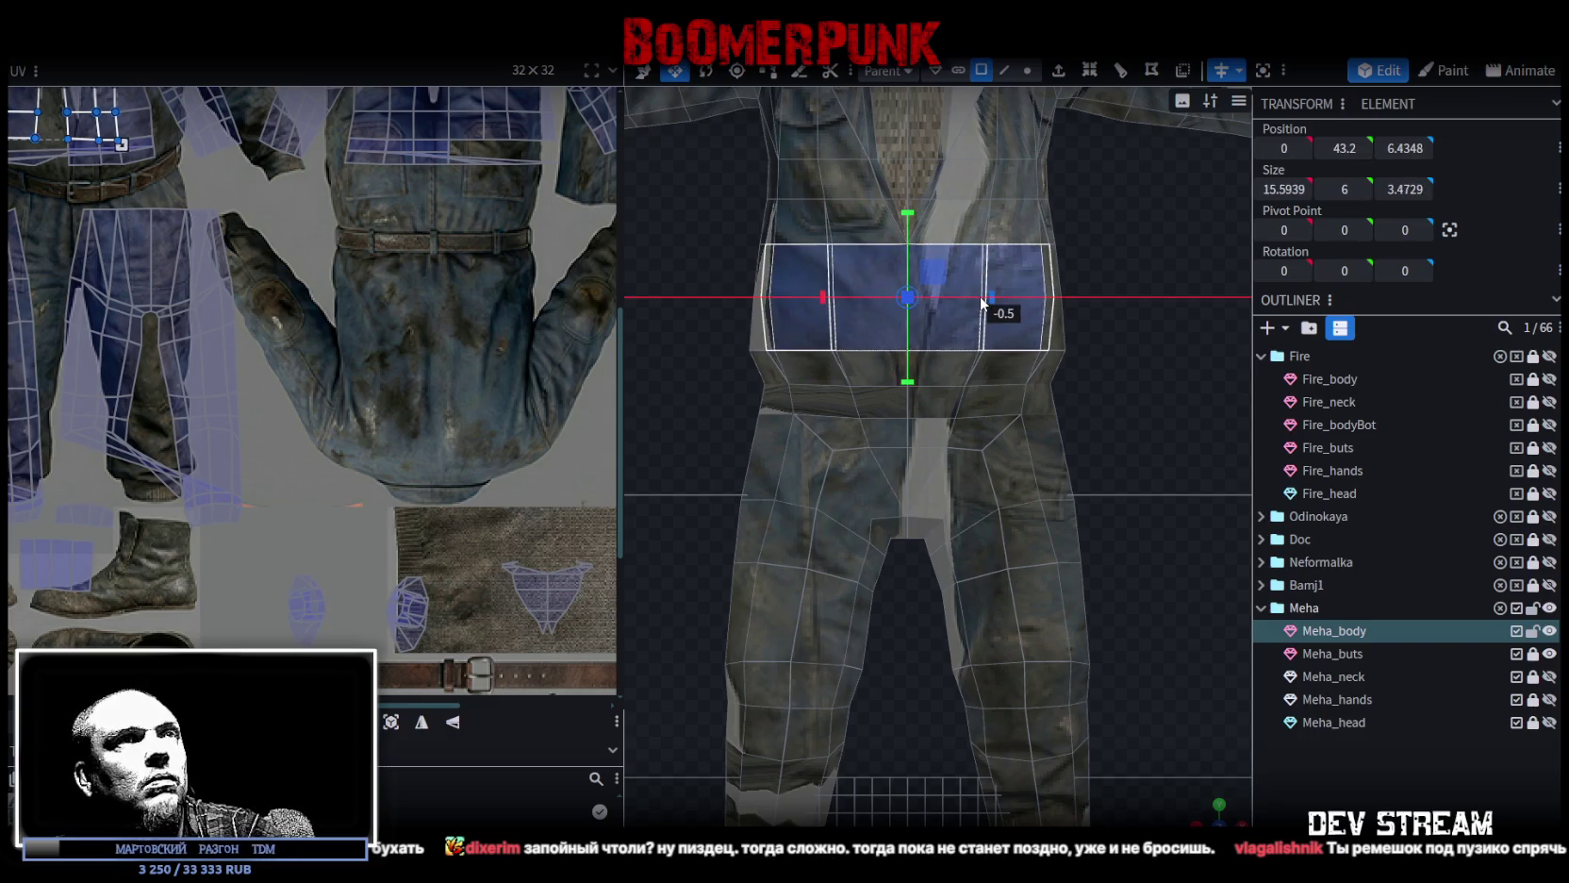
pyautogui.moveTo(992, 298); pyautogui.dragTo(987, 294)
# Adjust the right-flank vertices, pulling the side strip inward to 7.7419, 43.2, -0.2304.
pyautogui.click(1028, 69)
pyautogui.click(1062, 297)
pyautogui.press('v')
pyautogui.moveTo(1140, 297); pyautogui.dragTo(1145, 289)
pyautogui.moveTo(1050, 257); pyautogui.dragTo(1117, 243)
pyautogui.scroll(-2, 1134, 284)
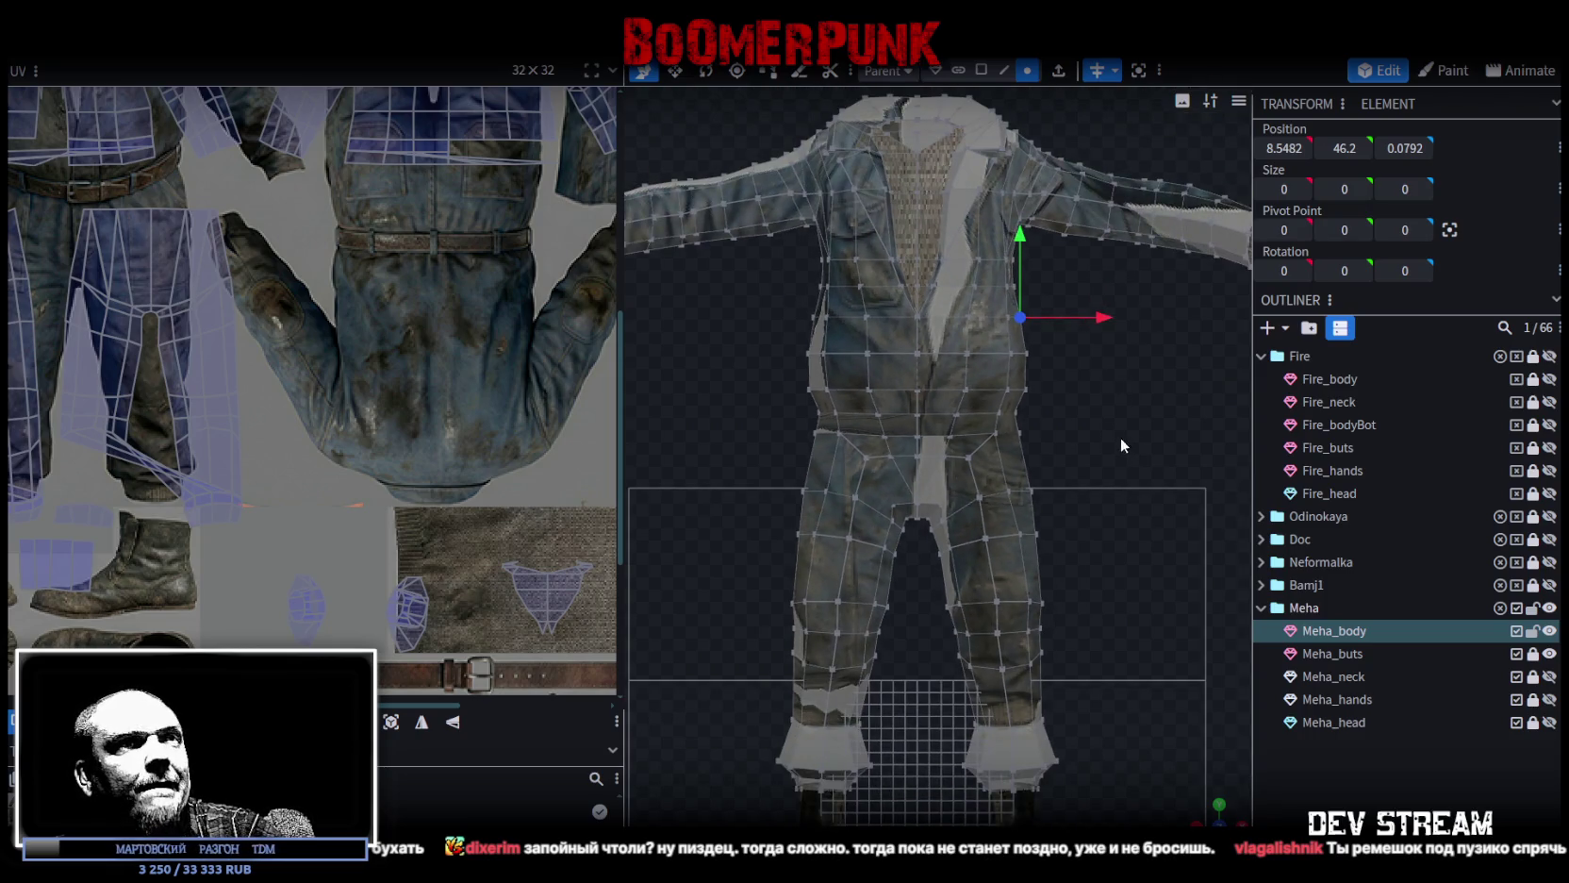
pyautogui.keyDown('ctrl'); pyautogui.moveTo(1049, 392); pyautogui.dragTo(996, 309); pyautogui.keyUp('ctrl')
pyautogui.moveTo(1098, 352); pyautogui.dragTo(1093, 352)
pyautogui.scroll(2, 1097, 390)
pyautogui.moveTo(1204, 809)
pyautogui.mouseDown()
pyautogui.moveTo(1072, 462)
pyautogui.moveTo(1036, 483)
pyautogui.mouseUp()
# In orthographic side view, pull a belly outline vertex back toward the body.
pyautogui.click(1215, 803)
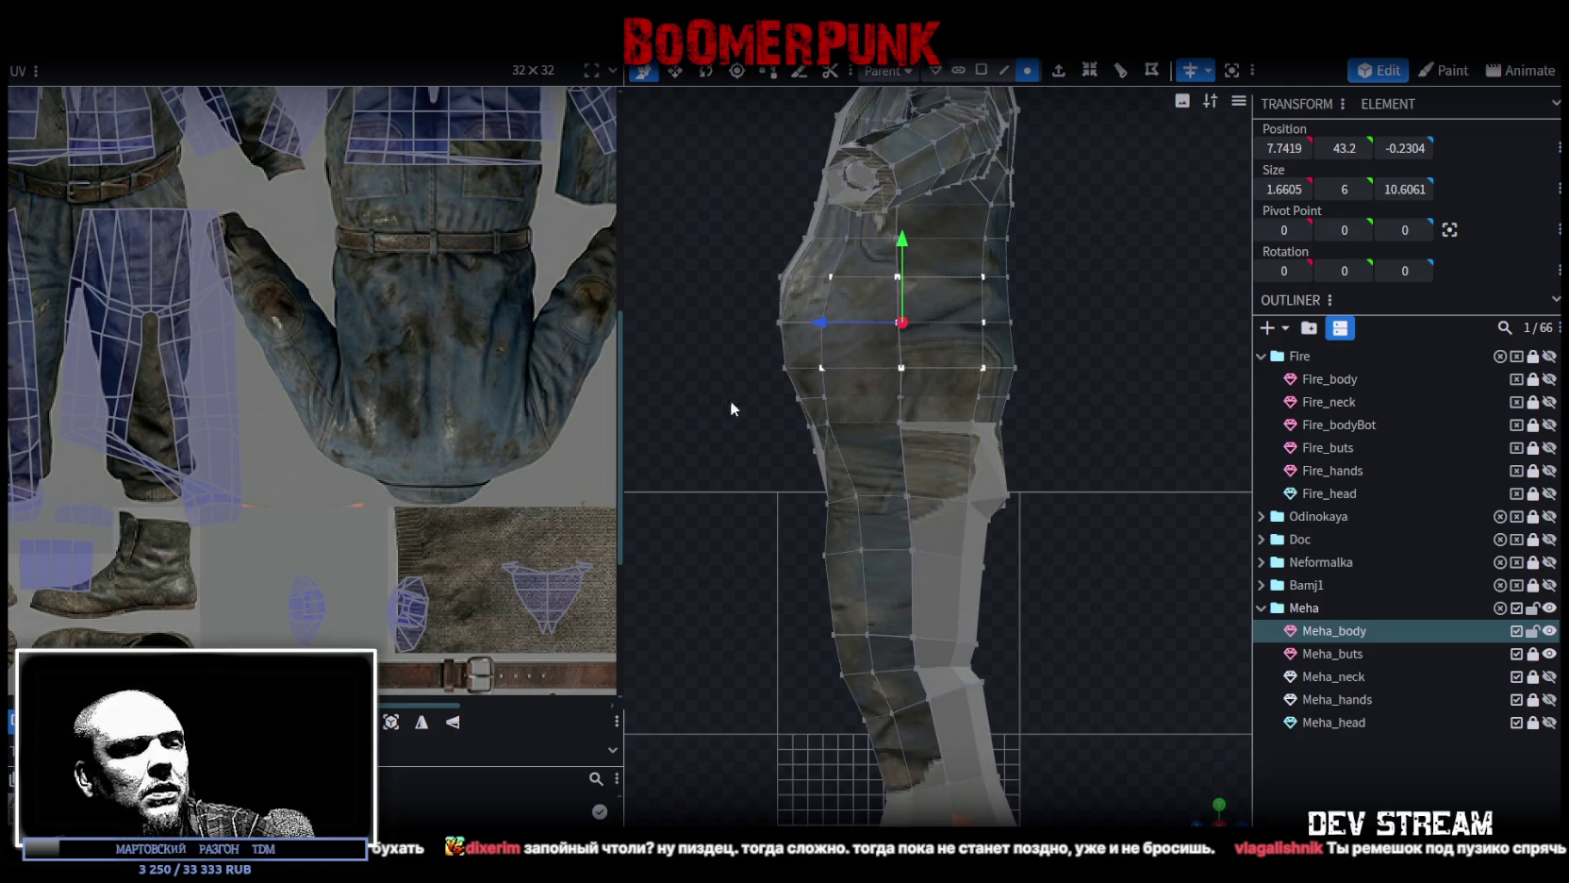
pyautogui.scroll(1, 706, 344)
pyautogui.scroll(2, 849, 401)
pyautogui.scroll(2, 807, 378)
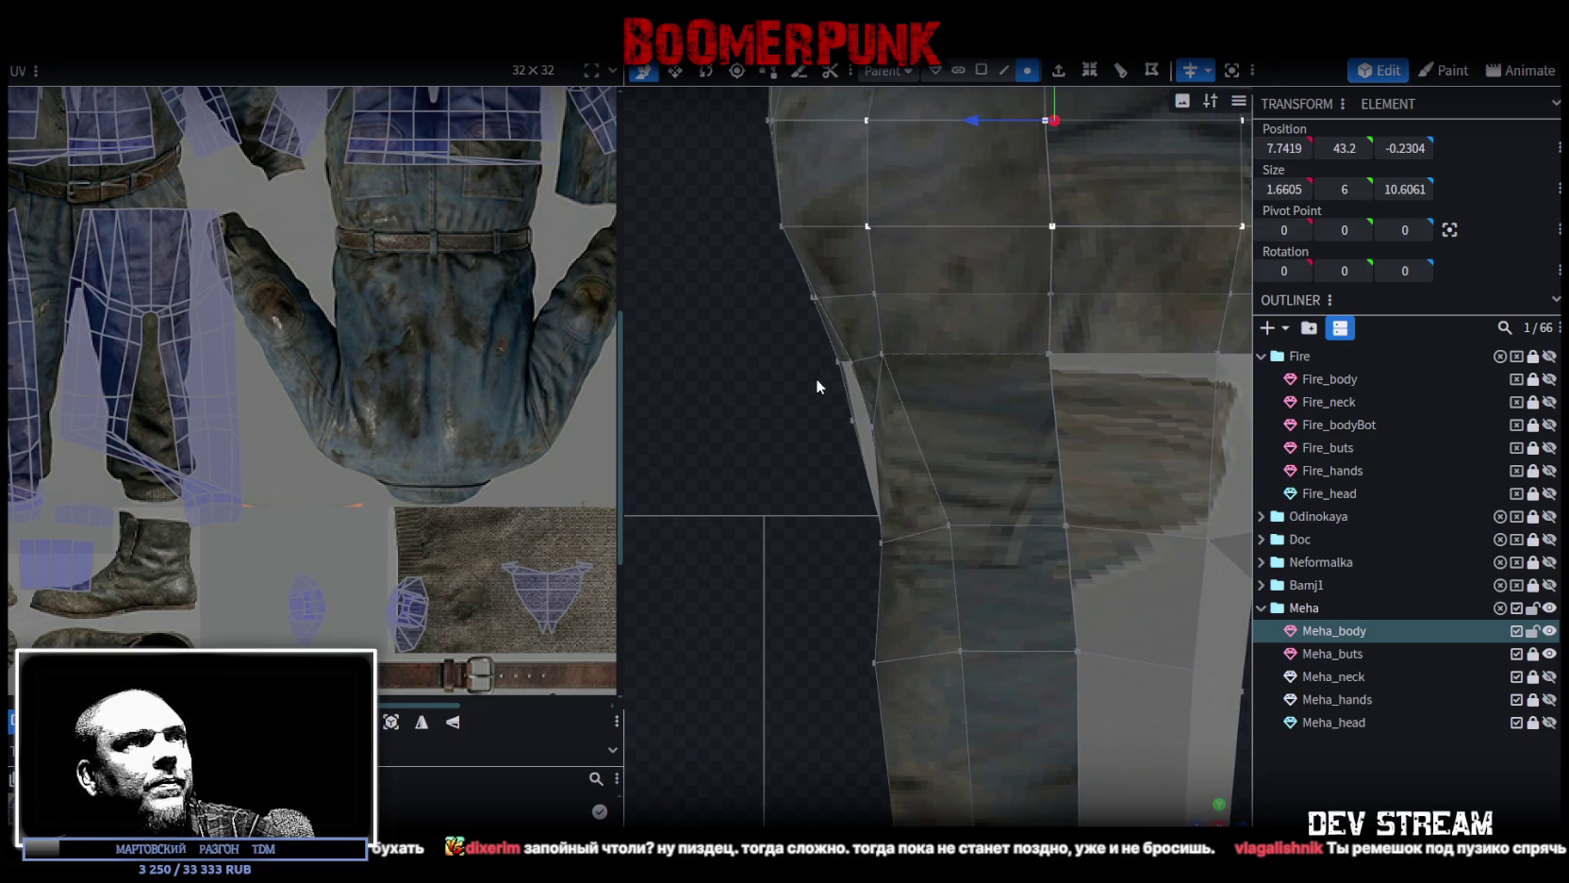
pyautogui.moveTo(800, 336); pyautogui.dragTo(865, 375)
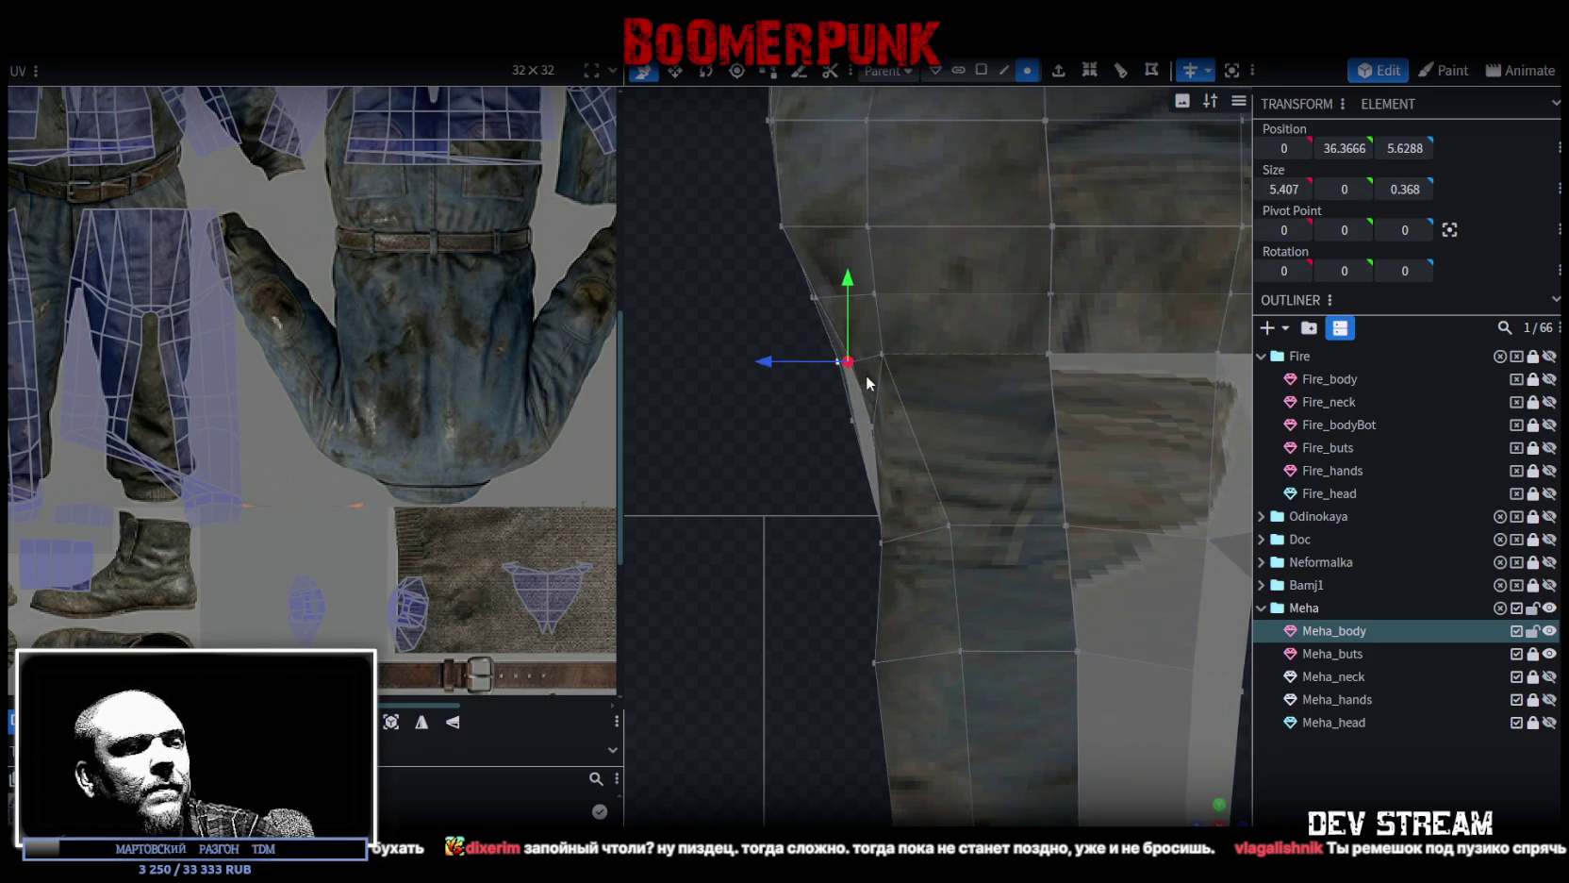
pyautogui.moveTo(768, 358); pyautogui.dragTo(783, 357)
pyautogui.moveTo(858, 284)
pyautogui.mouseDown()
pyautogui.moveTo(816, 274)
pyautogui.moveTo(841, 313)
pyautogui.moveTo(754, 292)
pyautogui.mouseUp()
pyautogui.click(816, 302)
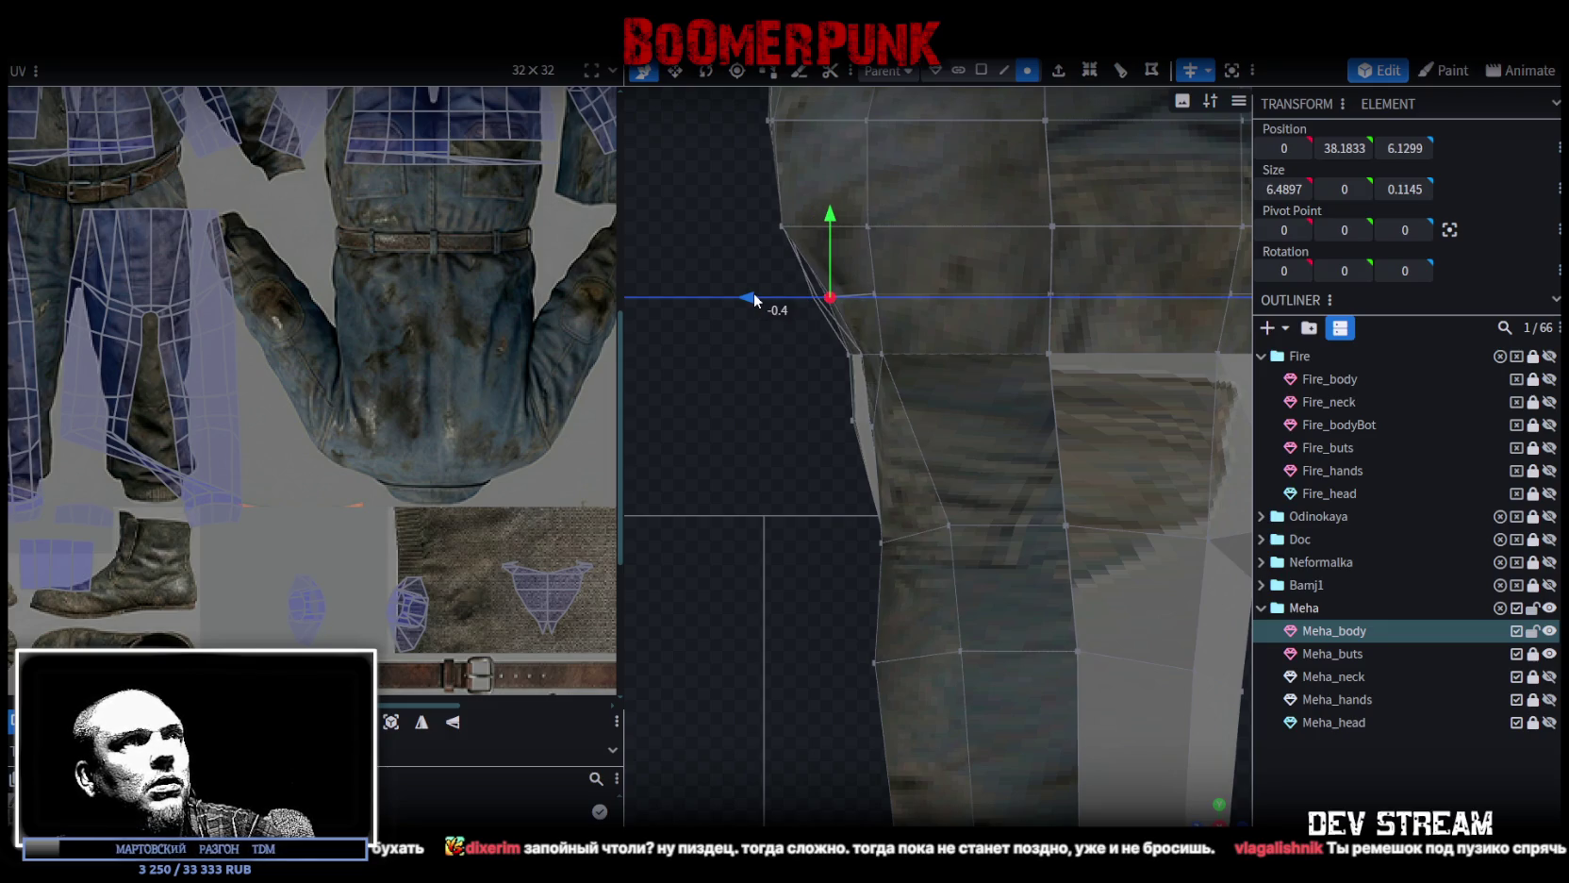
# Lower a front belly vertex slightly.
pyautogui.moveTo(835, 223); pyautogui.dragTo(826, 214)
pyautogui.moveTo(877, 336)
pyautogui.mouseDown(button='right')
pyautogui.moveTo(877, 398)
pyautogui.moveTo(858, 369)
pyautogui.mouseUp(button='right')
pyautogui.moveTo(824, 280); pyautogui.dragTo(826, 286)
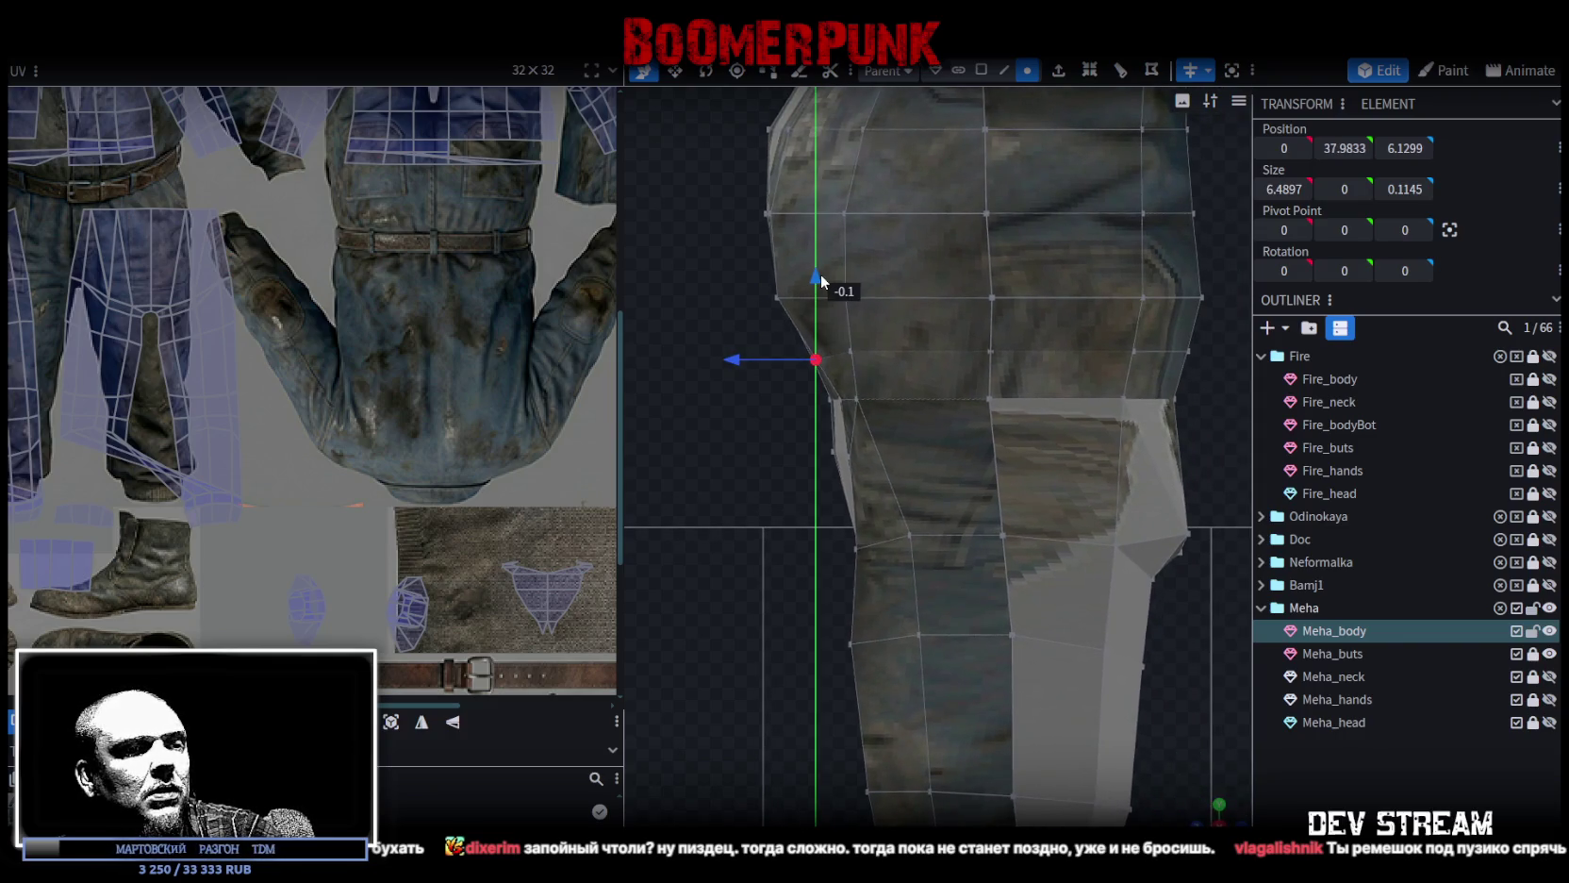
pyautogui.scroll(2, 885, 333)
pyautogui.scroll(-1, 930, 439)
# Raise the hip vertices, including four at the hip and two middle ones.
pyautogui.moveTo(906, 383); pyautogui.dragTo(938, 471)
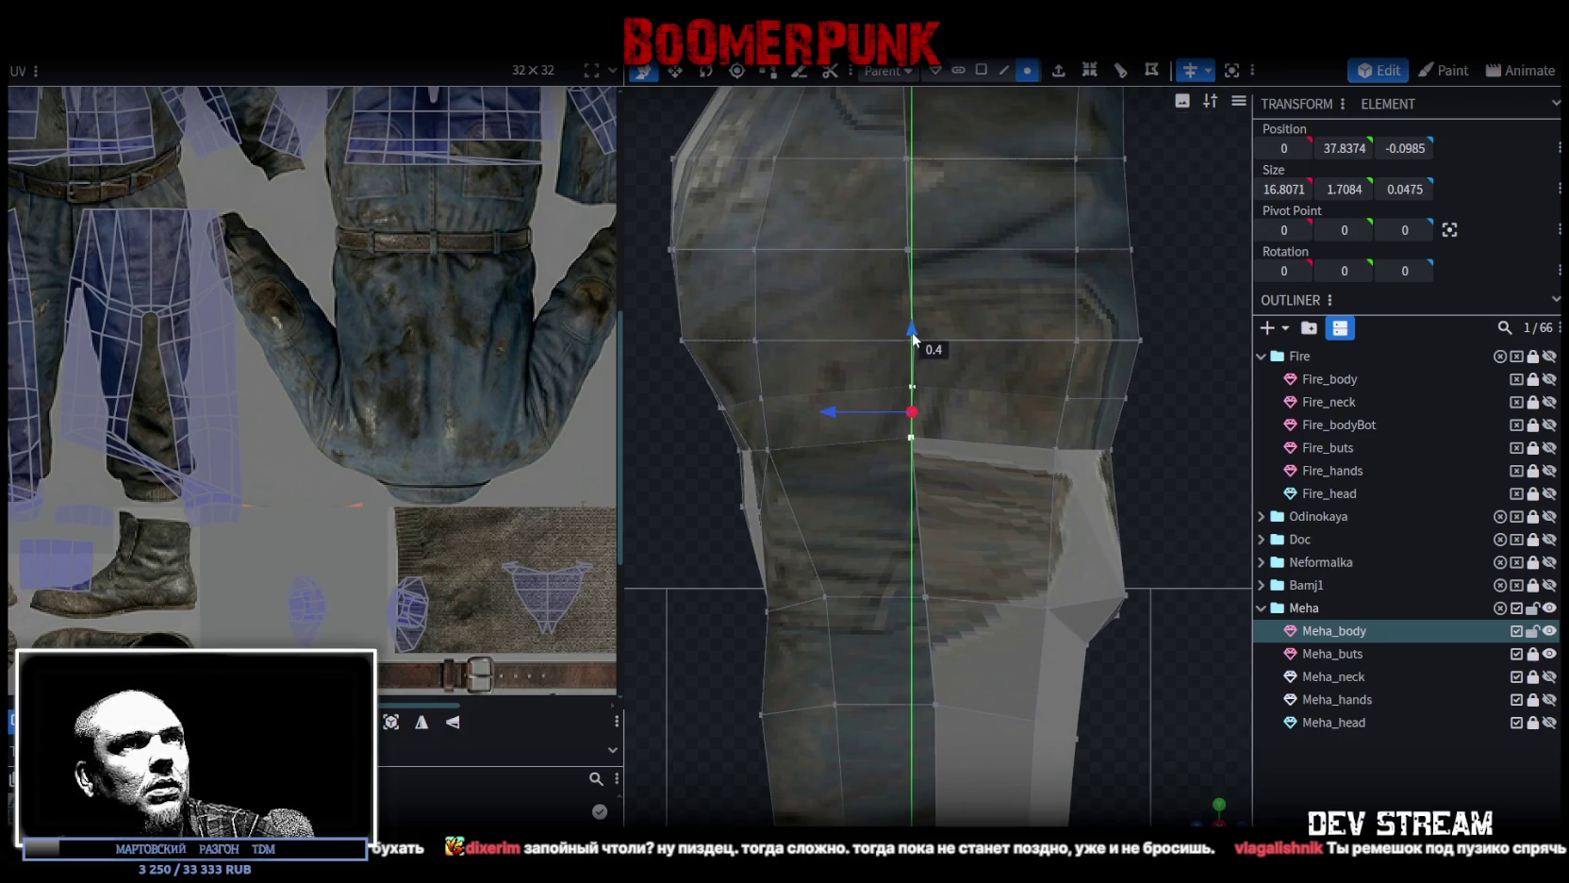
pyautogui.moveTo(1141, 382); pyautogui.dragTo(1038, 466)
pyautogui.moveTo(1091, 336); pyautogui.dragTo(1095, 313)
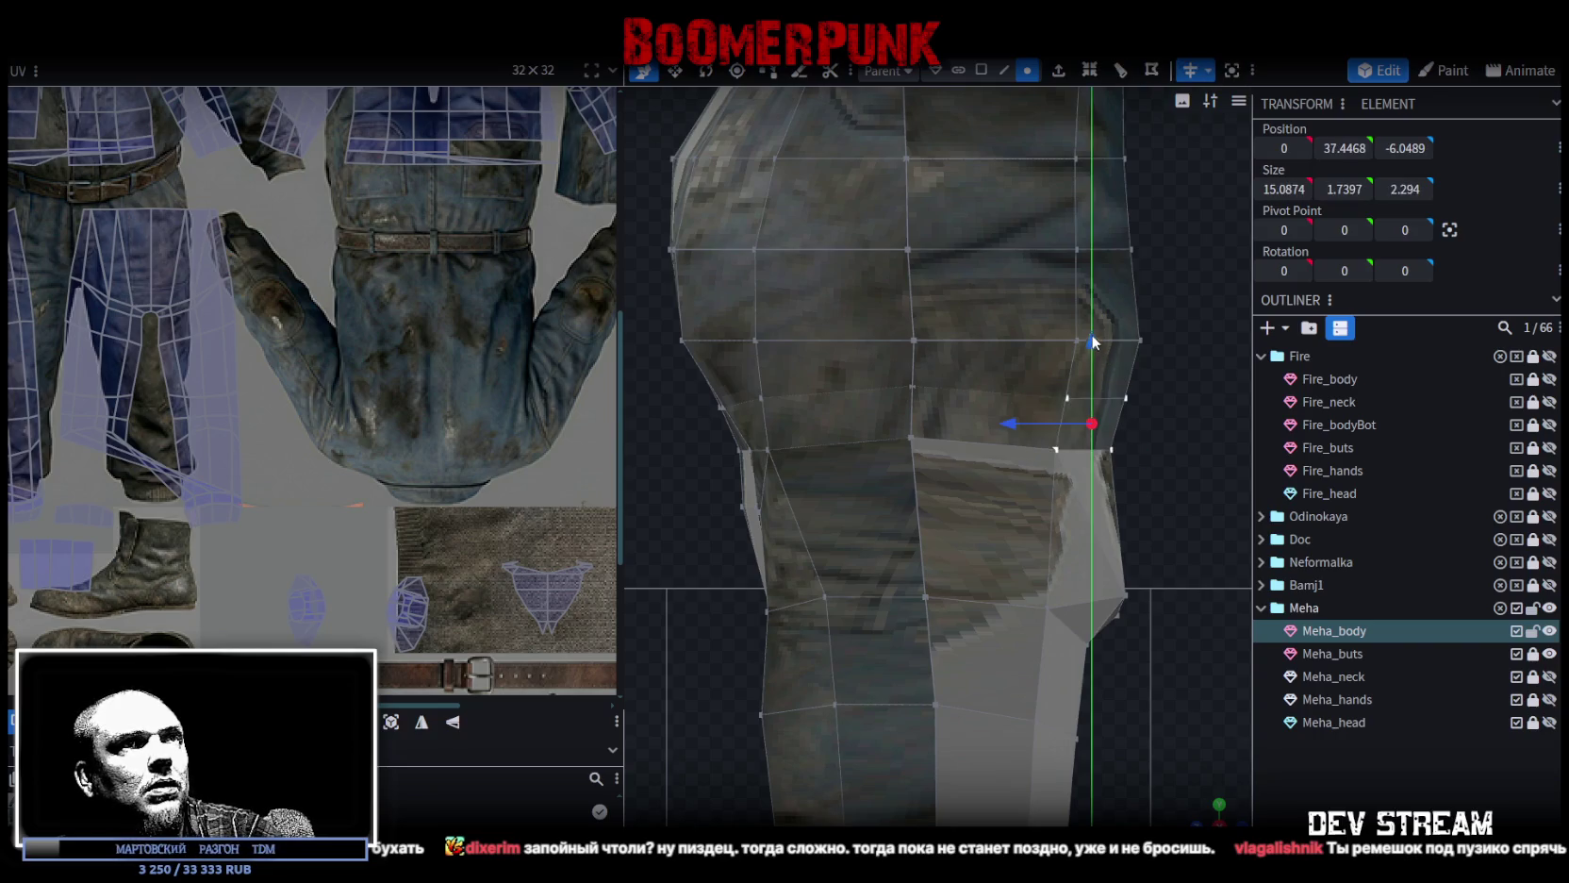
pyautogui.scroll(2, 1131, 383)
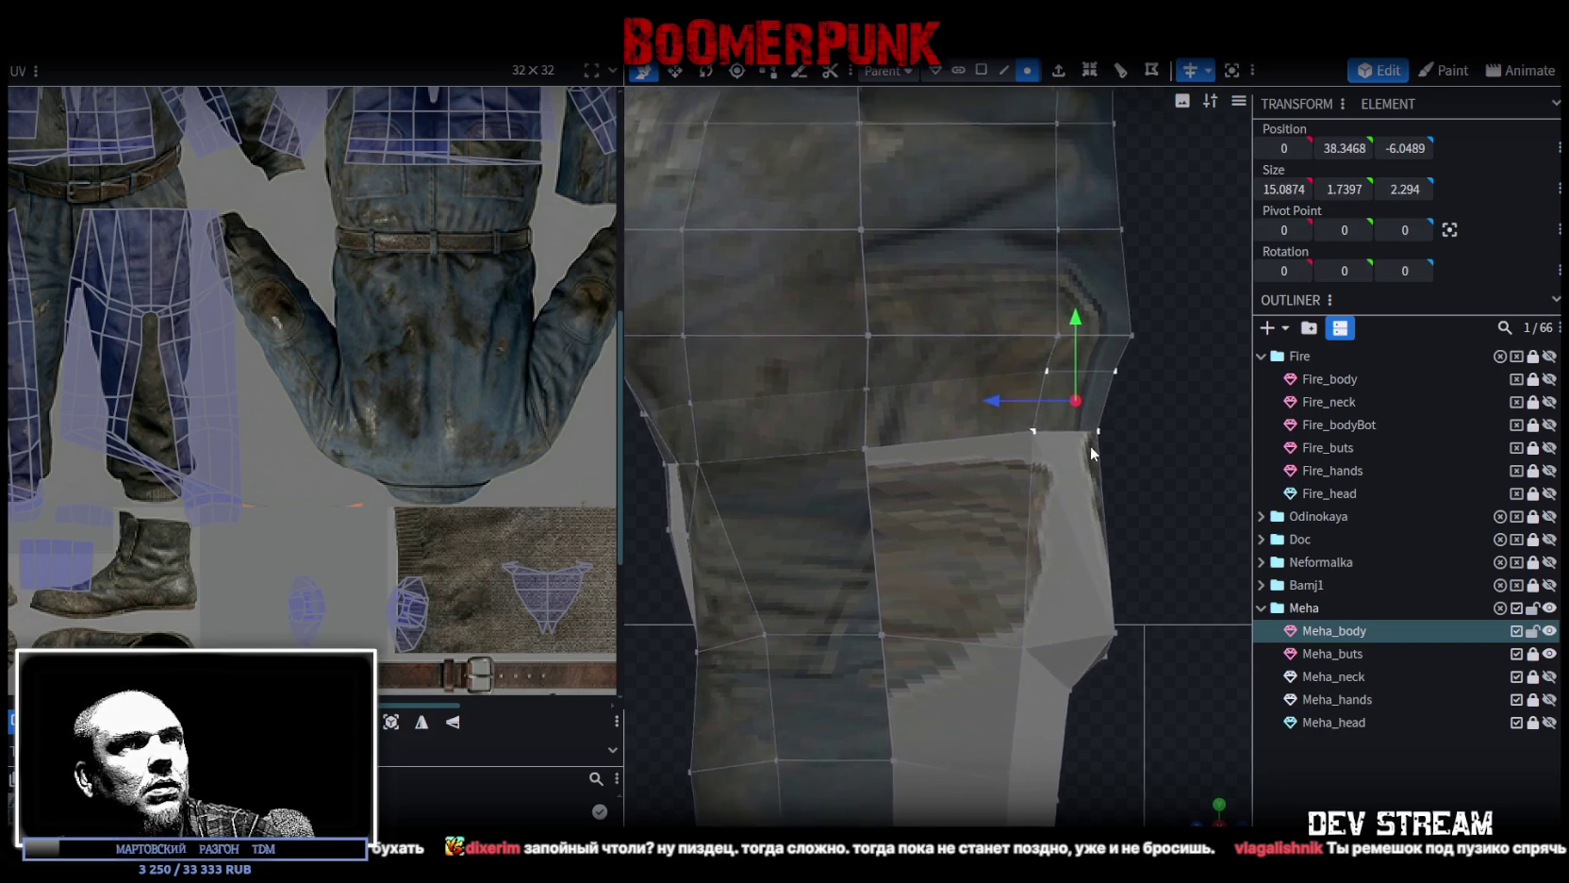
pyautogui.click(1086, 441)
pyautogui.moveTo(1006, 388); pyautogui.dragTo(983, 375)
pyautogui.moveTo(1053, 329); pyautogui.dragTo(1050, 319)
pyautogui.moveTo(885, 492)
pyautogui.mouseDown()
pyautogui.moveTo(820, 373)
pyautogui.moveTo(845, 329)
pyautogui.mouseUp()
# Lower and pull back the front jacket-hem edge to 0, 37.5833, 5.5299.
pyautogui.moveTo(847, 378); pyautogui.dragTo(997, 485, button='right')
pyautogui.moveTo(775, 385); pyautogui.dragTo(904, 480)
pyautogui.moveTo(840, 336); pyautogui.dragTo(842, 351)
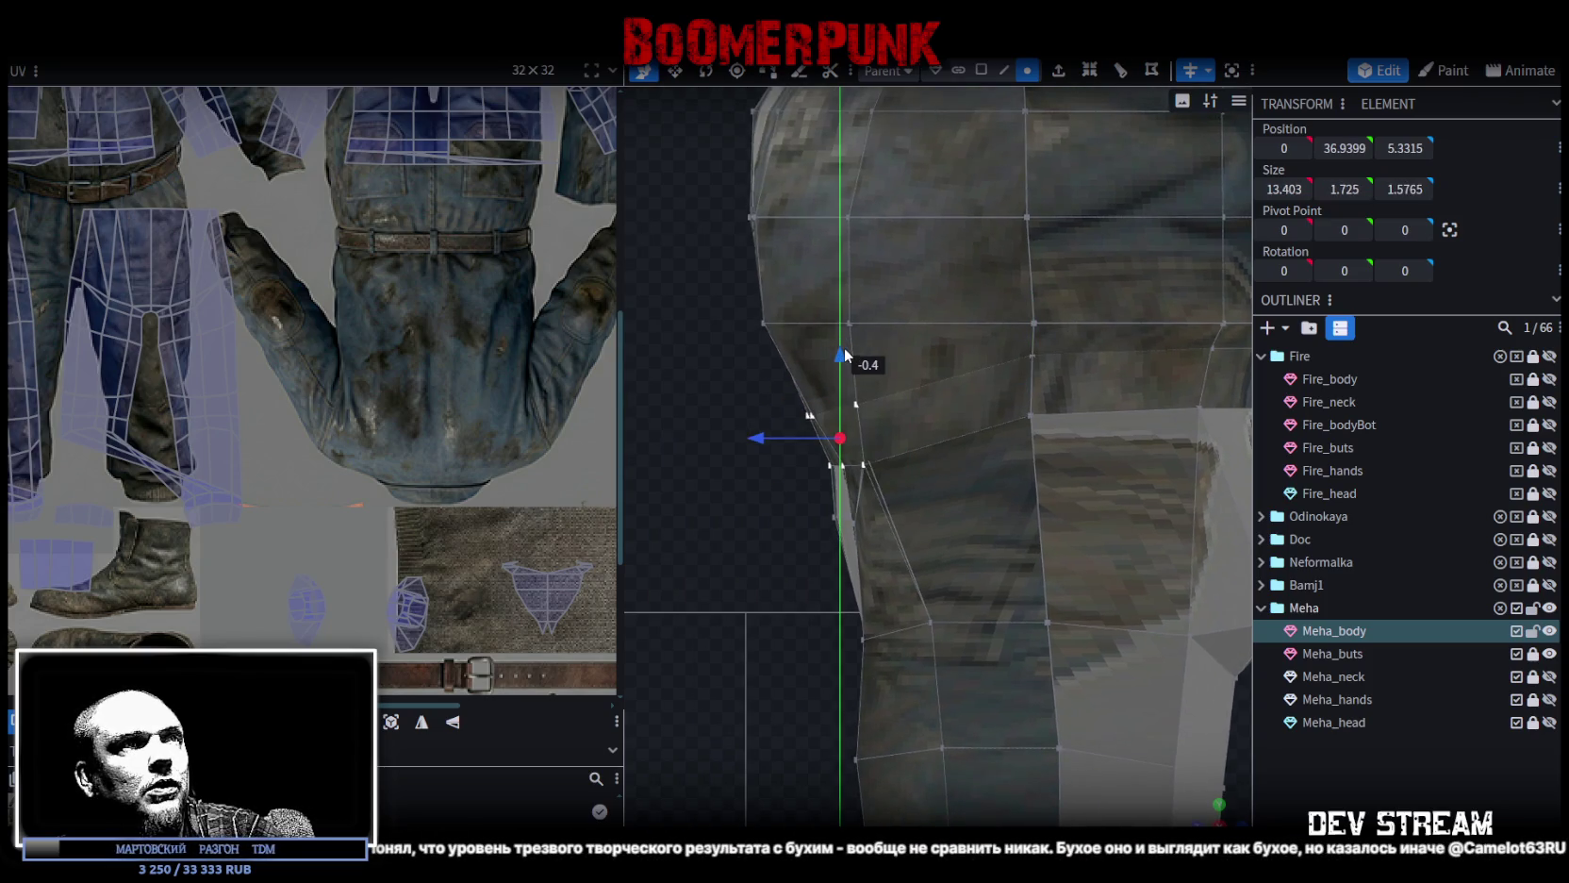
pyautogui.moveTo(764, 435)
pyautogui.mouseDown()
pyautogui.moveTo(836, 425)
pyautogui.moveTo(759, 413)
pyautogui.moveTo(766, 534)
pyautogui.mouseUp()
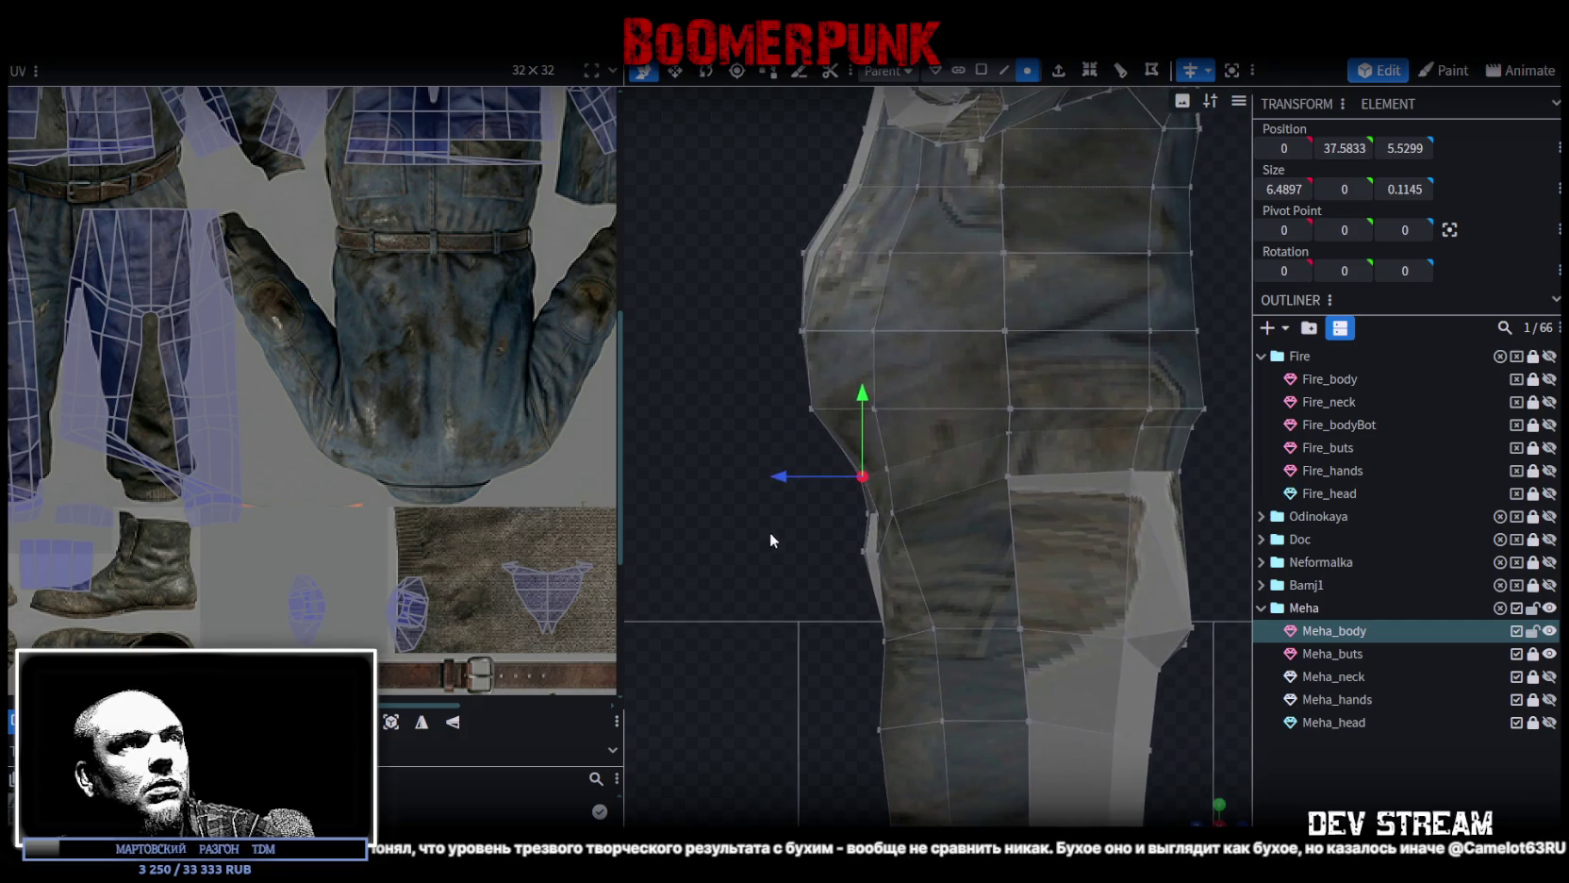
# Lower several belly vertices, bringing a 14.9939-wide edge down to 42.7.
pyautogui.moveTo(774, 375)
pyautogui.keyDown('ctrl'); pyautogui.mouseDown()
pyautogui.moveTo(838, 424)
pyautogui.moveTo(908, 428)
pyautogui.mouseUp(); pyautogui.keyUp('ctrl')
pyautogui.moveTo(840, 321); pyautogui.dragTo(837, 338)
pyautogui.moveTo(772, 483); pyautogui.dragTo(835, 403)
pyautogui.moveTo(814, 349); pyautogui.dragTo(814, 368)
pyautogui.moveTo(753, 303); pyautogui.dragTo(846, 356)
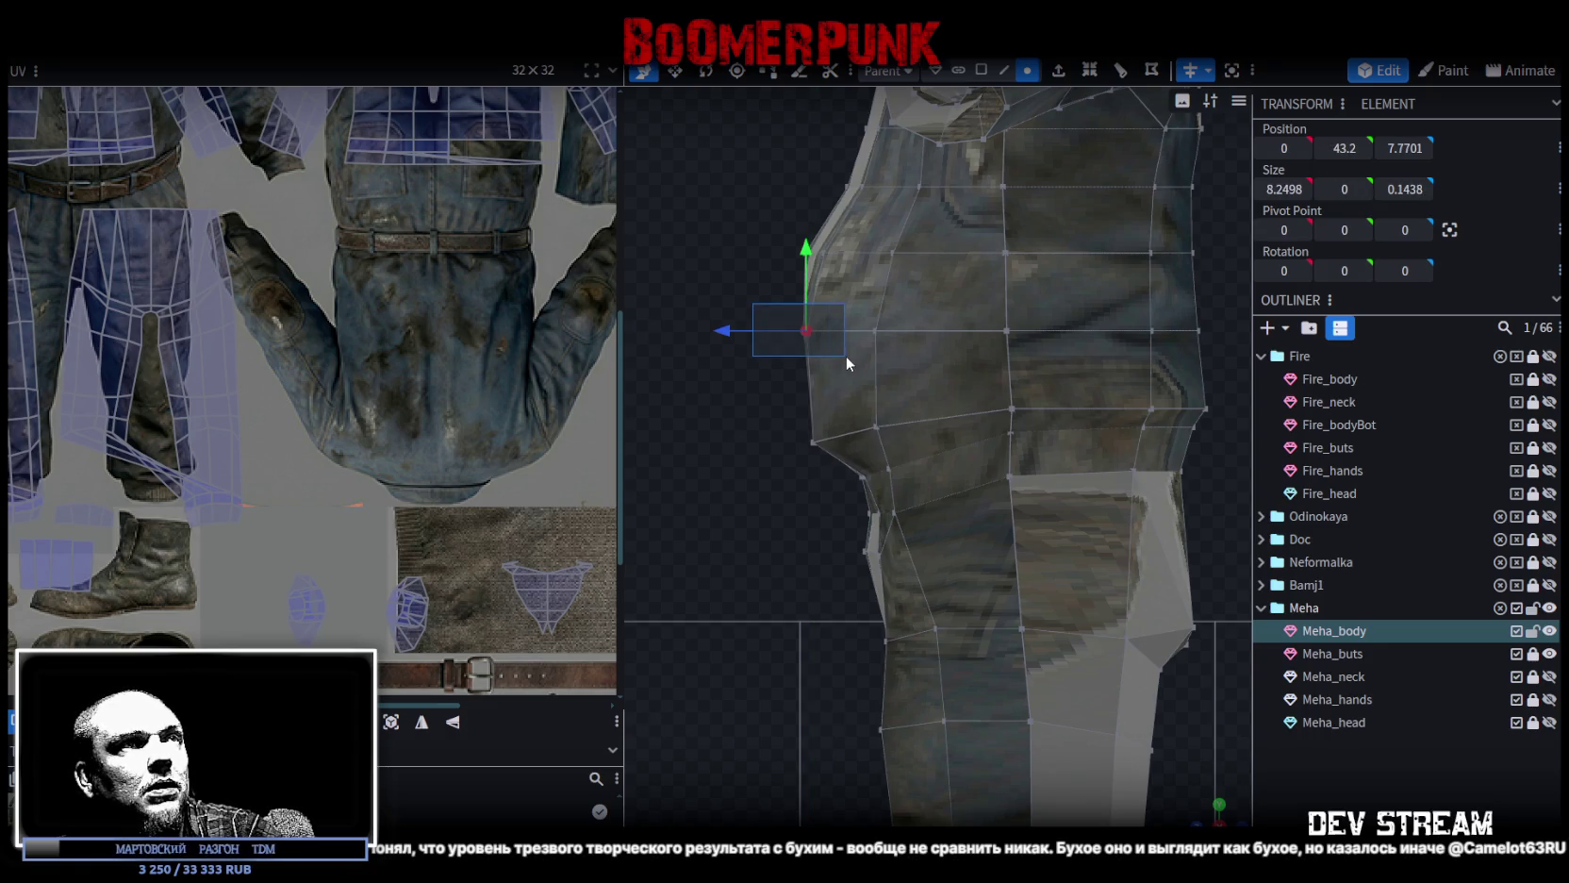
pyautogui.moveTo(811, 257)
pyautogui.mouseDown()
pyautogui.moveTo(806, 286)
pyautogui.moveTo(898, 338)
pyautogui.moveTo(843, 338)
pyautogui.mouseUp()
pyautogui.moveTo(877, 283); pyautogui.dragTo(876, 295)
pyautogui.moveTo(806, 344); pyautogui.dragTo(791, 341)
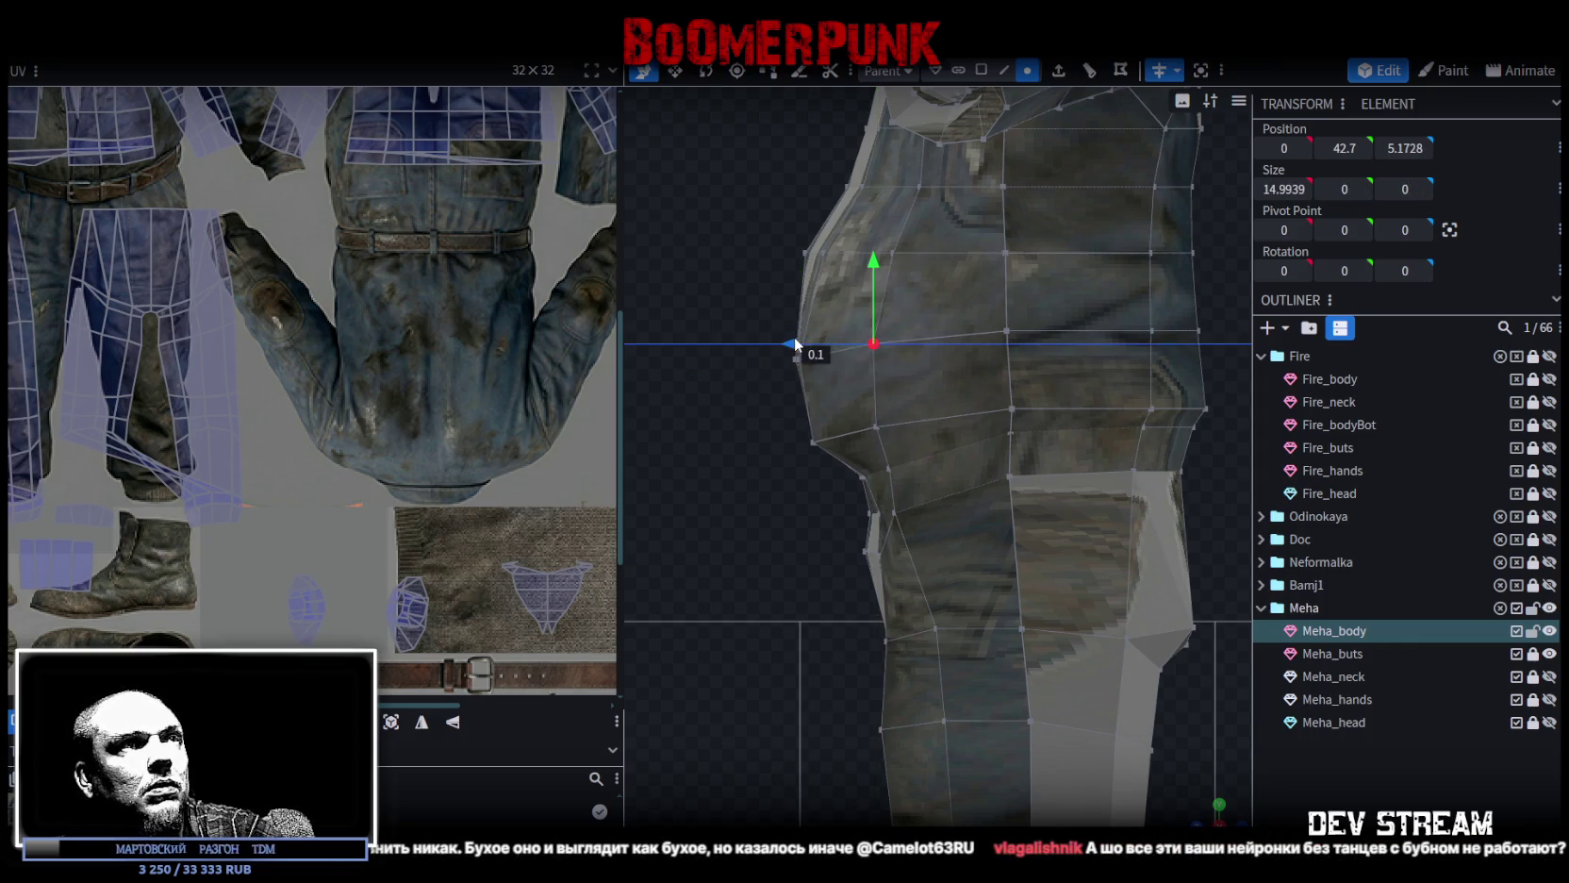
# Pull the front hip vertex back along Z to 3.9898, 38.9, 6.7774.
pyautogui.scroll(-2, 971, 586)
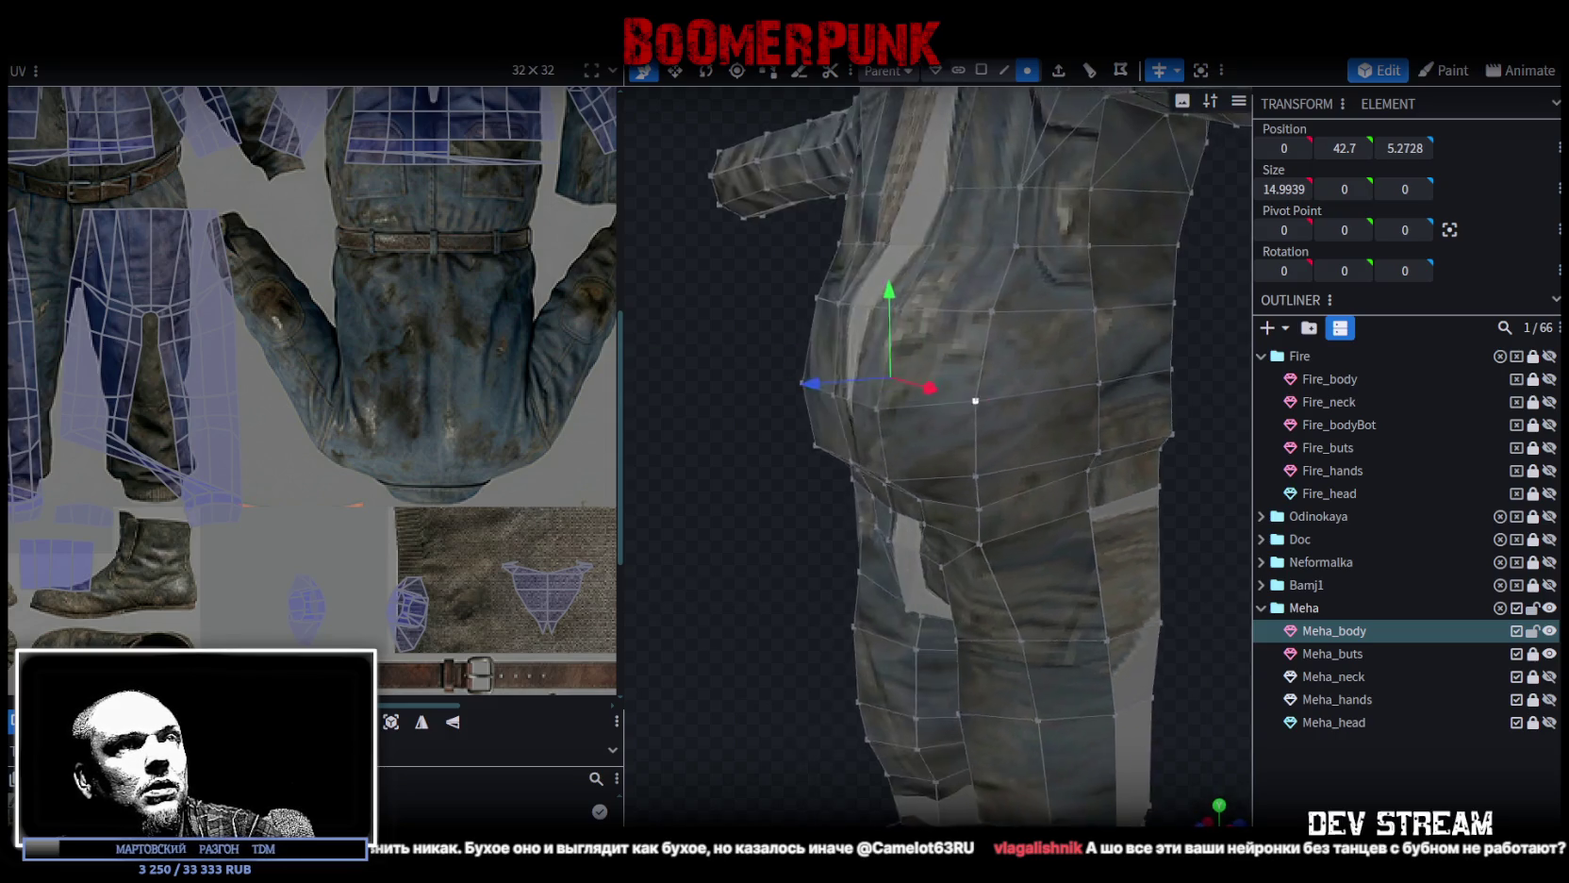
pyautogui.moveTo(970, 587); pyautogui.dragTo(1067, 560)
pyautogui.scroll(3, 1065, 551)
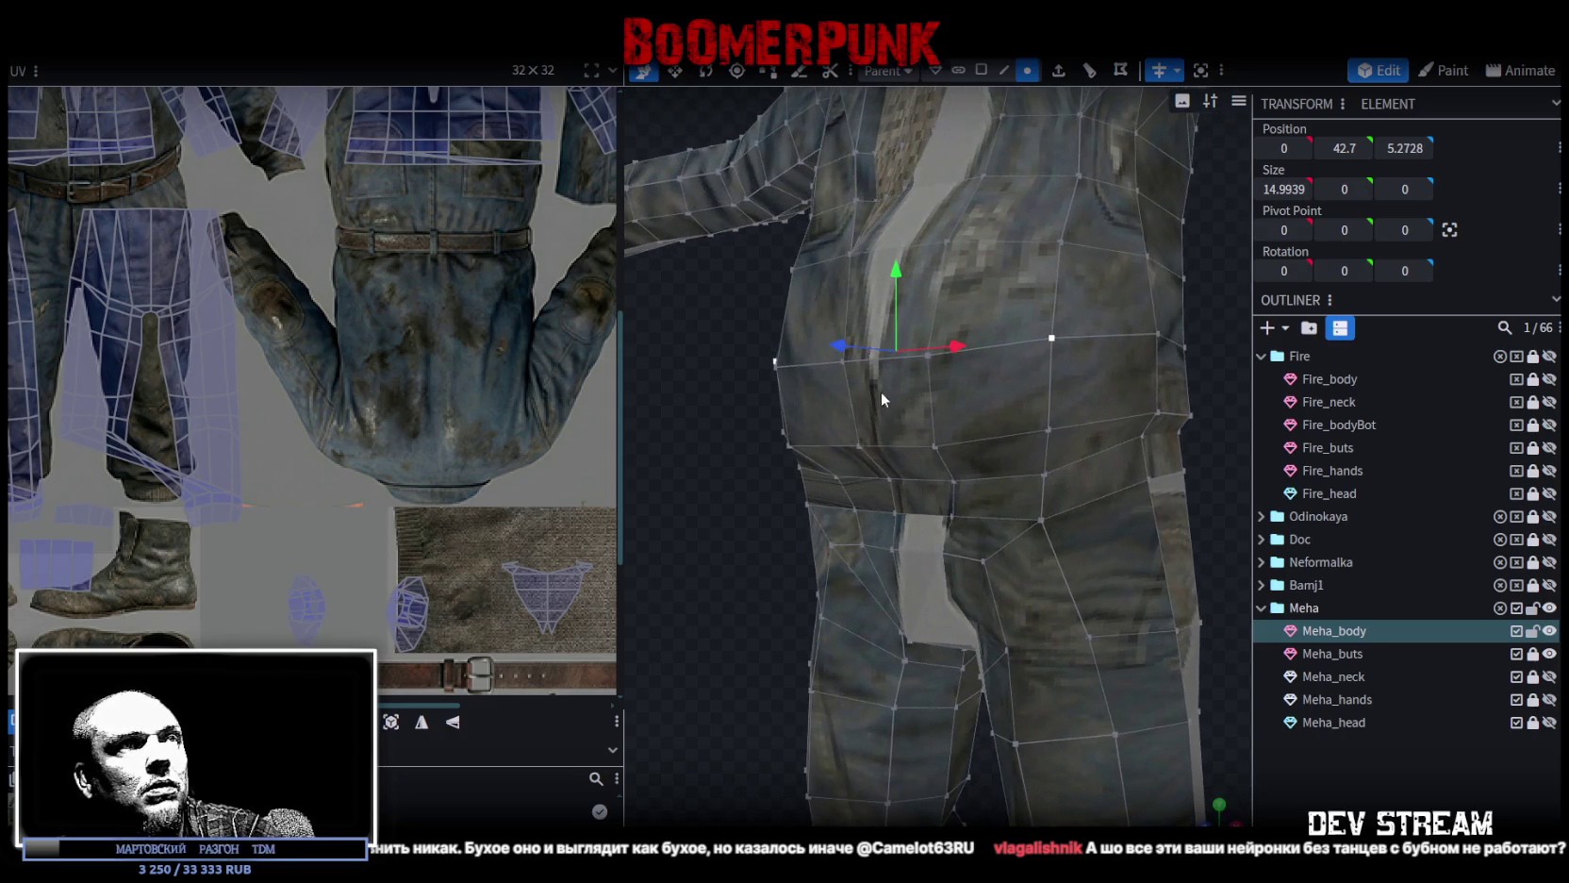
pyautogui.click(933, 445)
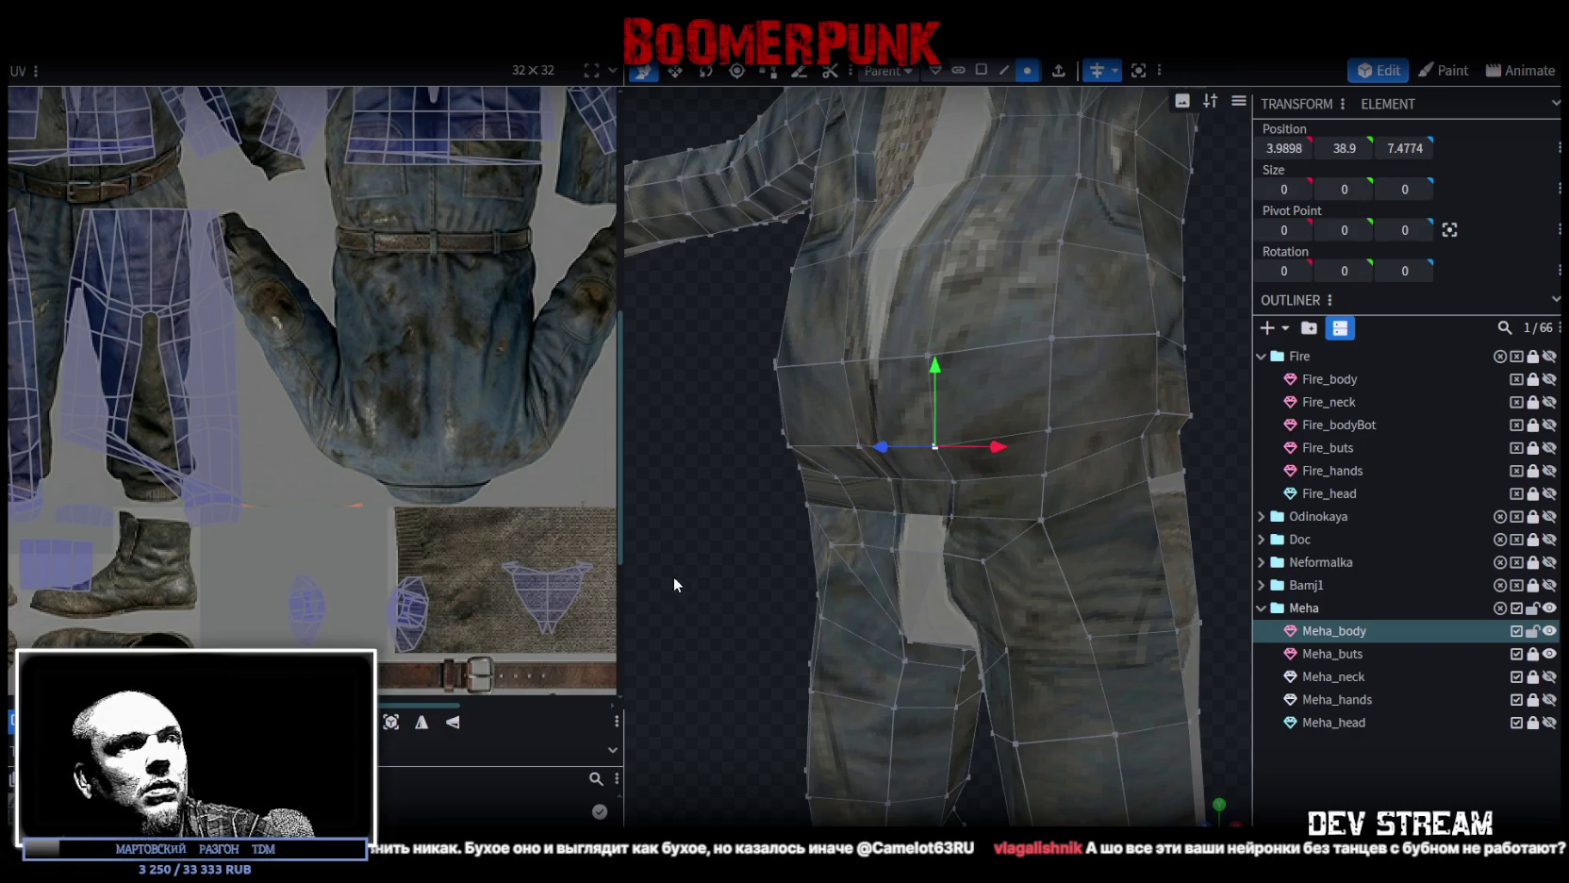
pyautogui.moveTo(666, 574); pyautogui.dragTo(660, 595)
pyautogui.moveTo(750, 450); pyautogui.dragTo(834, 668)
pyautogui.moveTo(791, 505)
pyautogui.mouseDown()
pyautogui.moveTo(785, 538)
pyautogui.moveTo(913, 602)
pyautogui.moveTo(926, 586)
pyautogui.mouseUp()
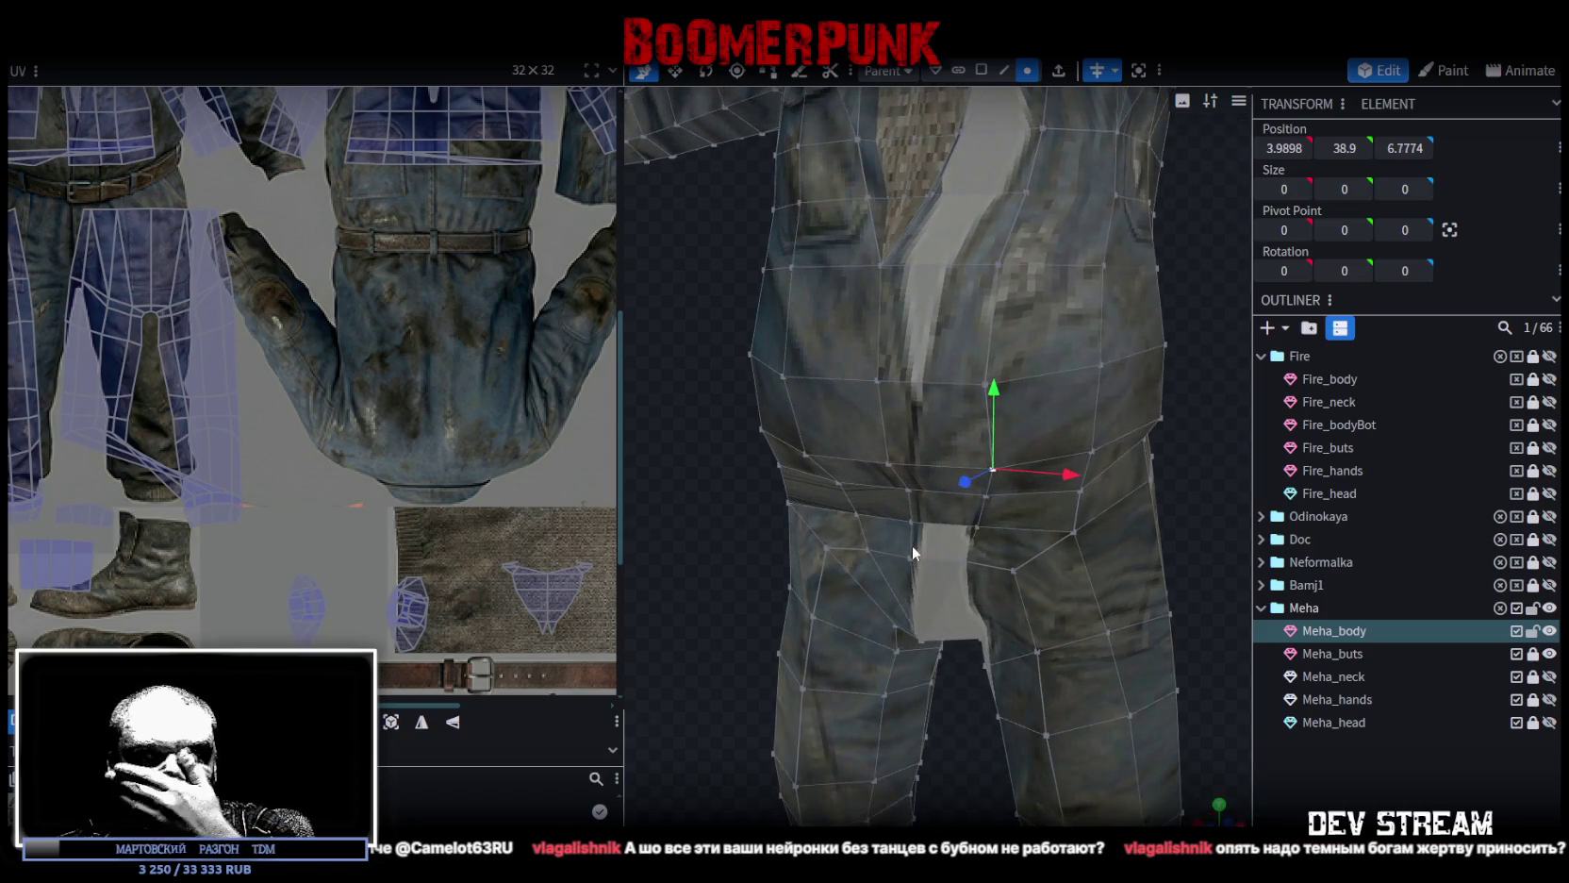
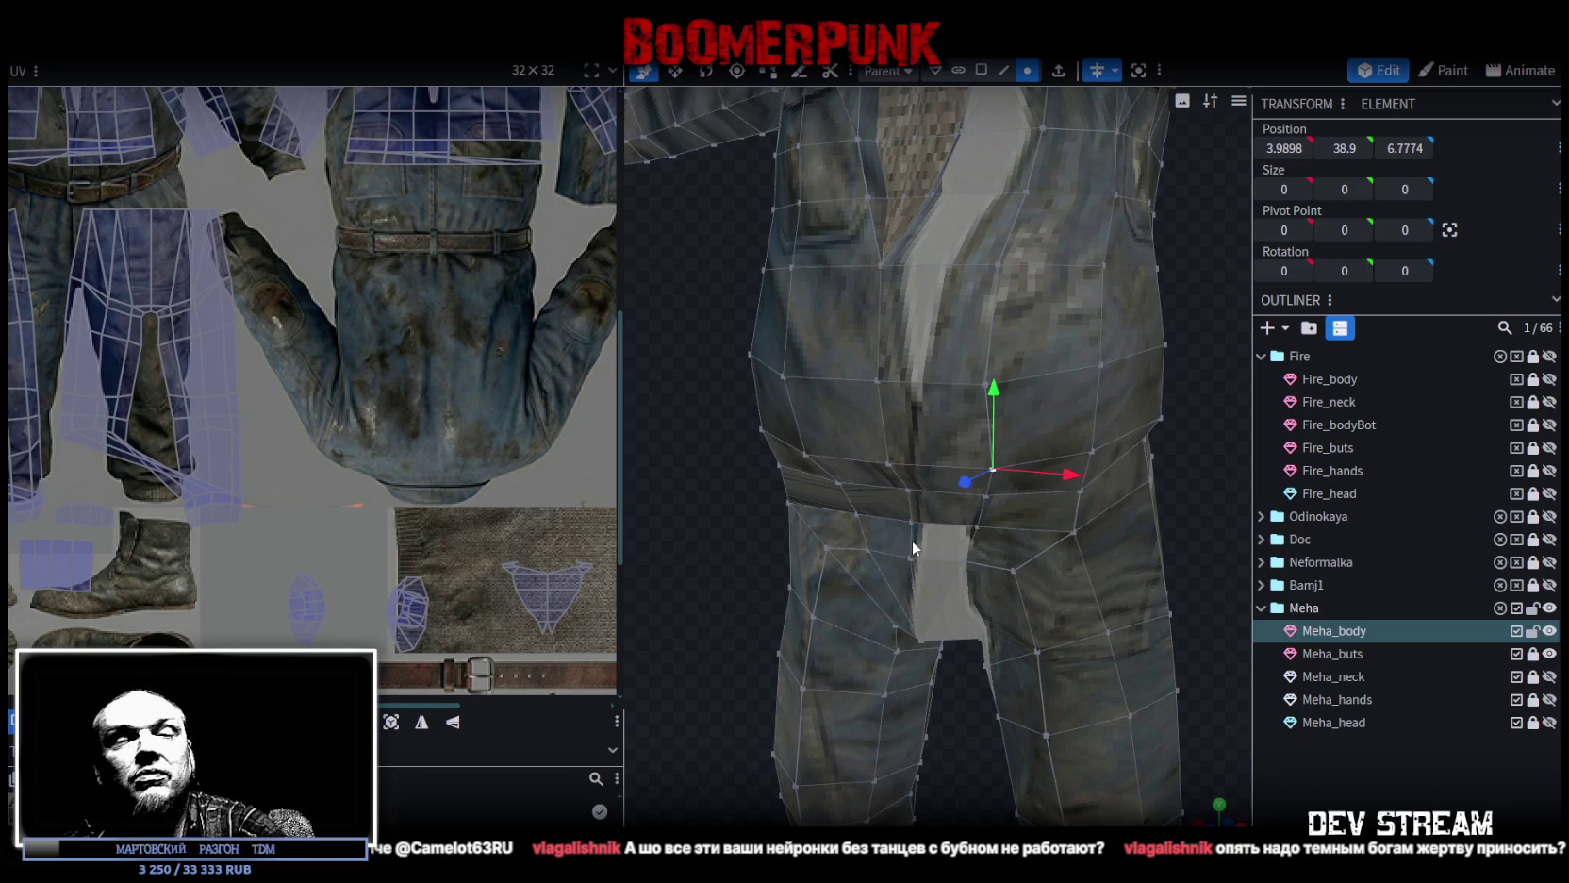
# Push a vertex on the side of the jacket torso outward along the depth axis.
pyautogui.scroll(-3, 849, 515)
pyautogui.moveTo(936, 446); pyautogui.dragTo(664, 460, button='middle')
pyautogui.scroll(3, 679, 465)
pyautogui.click(813, 397)
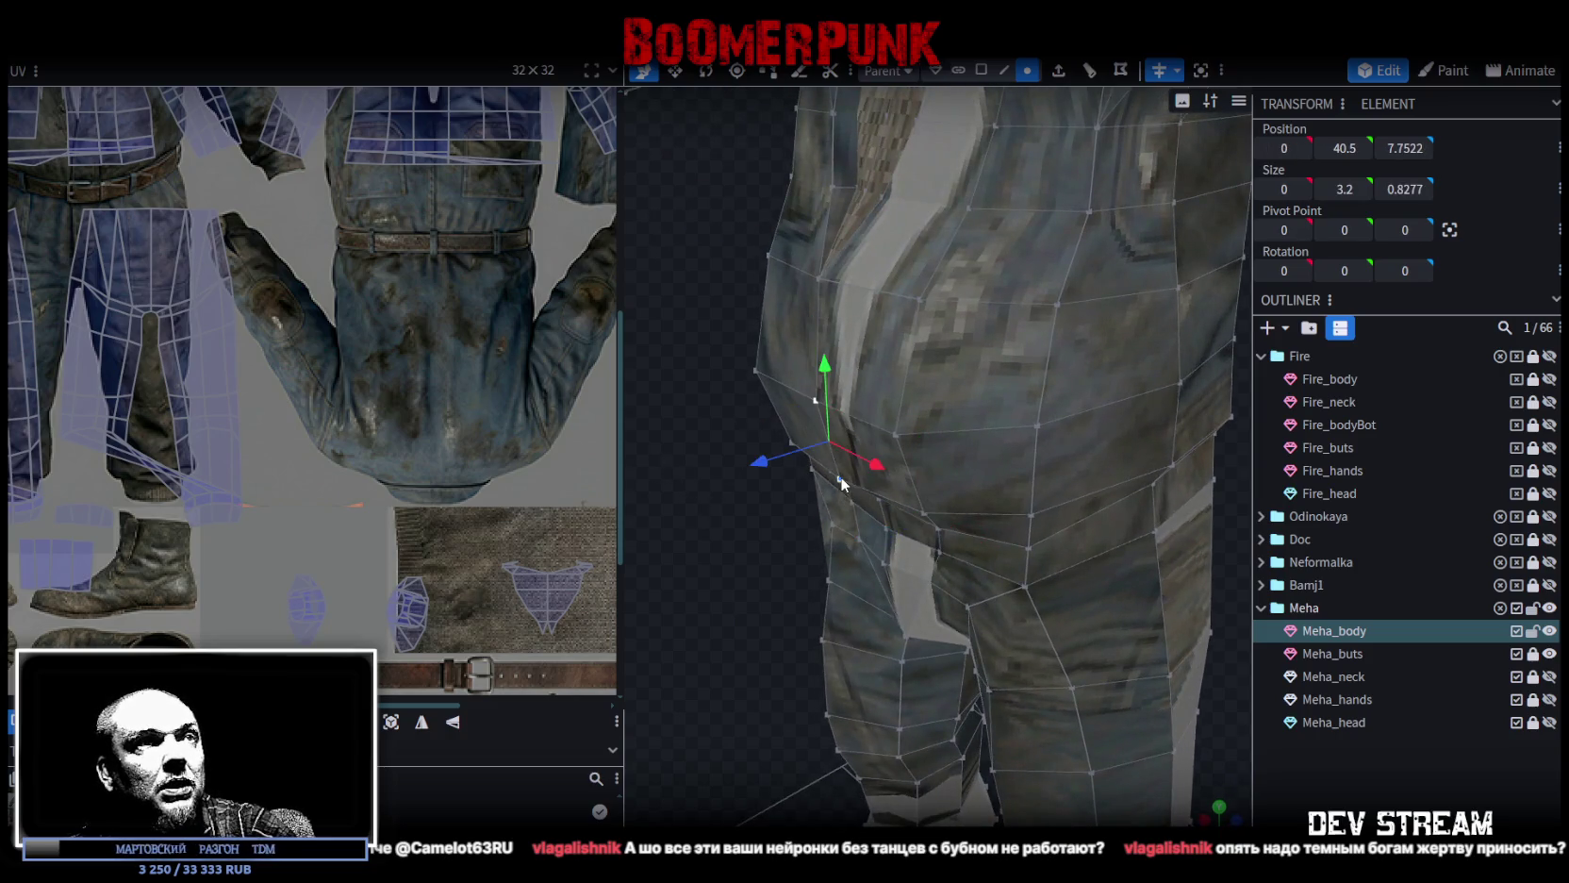
pyautogui.moveTo(769, 466); pyautogui.dragTo(752, 458)
# Pull another jacket-side vertex back along the depth axis and pick a further torso vertex.
pyautogui.moveTo(777, 607)
pyautogui.mouseDown(button='middle')
pyautogui.moveTo(919, 666)
pyautogui.moveTo(733, 615)
pyautogui.mouseUp(button='middle')
pyautogui.click(838, 438)
pyautogui.moveTo(773, 452); pyautogui.dragTo(781, 450)
pyautogui.moveTo(781, 449)
pyautogui.mouseDown(button='middle')
pyautogui.moveTo(751, 336)
pyautogui.moveTo(899, 350)
pyautogui.mouseUp(button='middle')
pyautogui.click(895, 358)
pyautogui.moveTo(808, 376)
pyautogui.mouseDown(button='middle')
pyautogui.moveTo(750, 421)
pyautogui.moveTo(736, 383)
pyautogui.moveTo(877, 362)
pyautogui.moveTo(1049, 414)
pyautogui.moveTo(938, 498)
pyautogui.moveTo(920, 407)
pyautogui.moveTo(772, 355)
pyautogui.moveTo(772, 340)
pyautogui.moveTo(820, 336)
pyautogui.moveTo(904, 407)
pyautogui.moveTo(1059, 417)
pyautogui.moveTo(1048, 396)
pyautogui.moveTo(926, 393)
pyautogui.moveTo(815, 358)
pyautogui.mouseUp(button='middle')
pyautogui.scroll(-3, 365, 324)
pyautogui.scroll(-1, 365, 325)
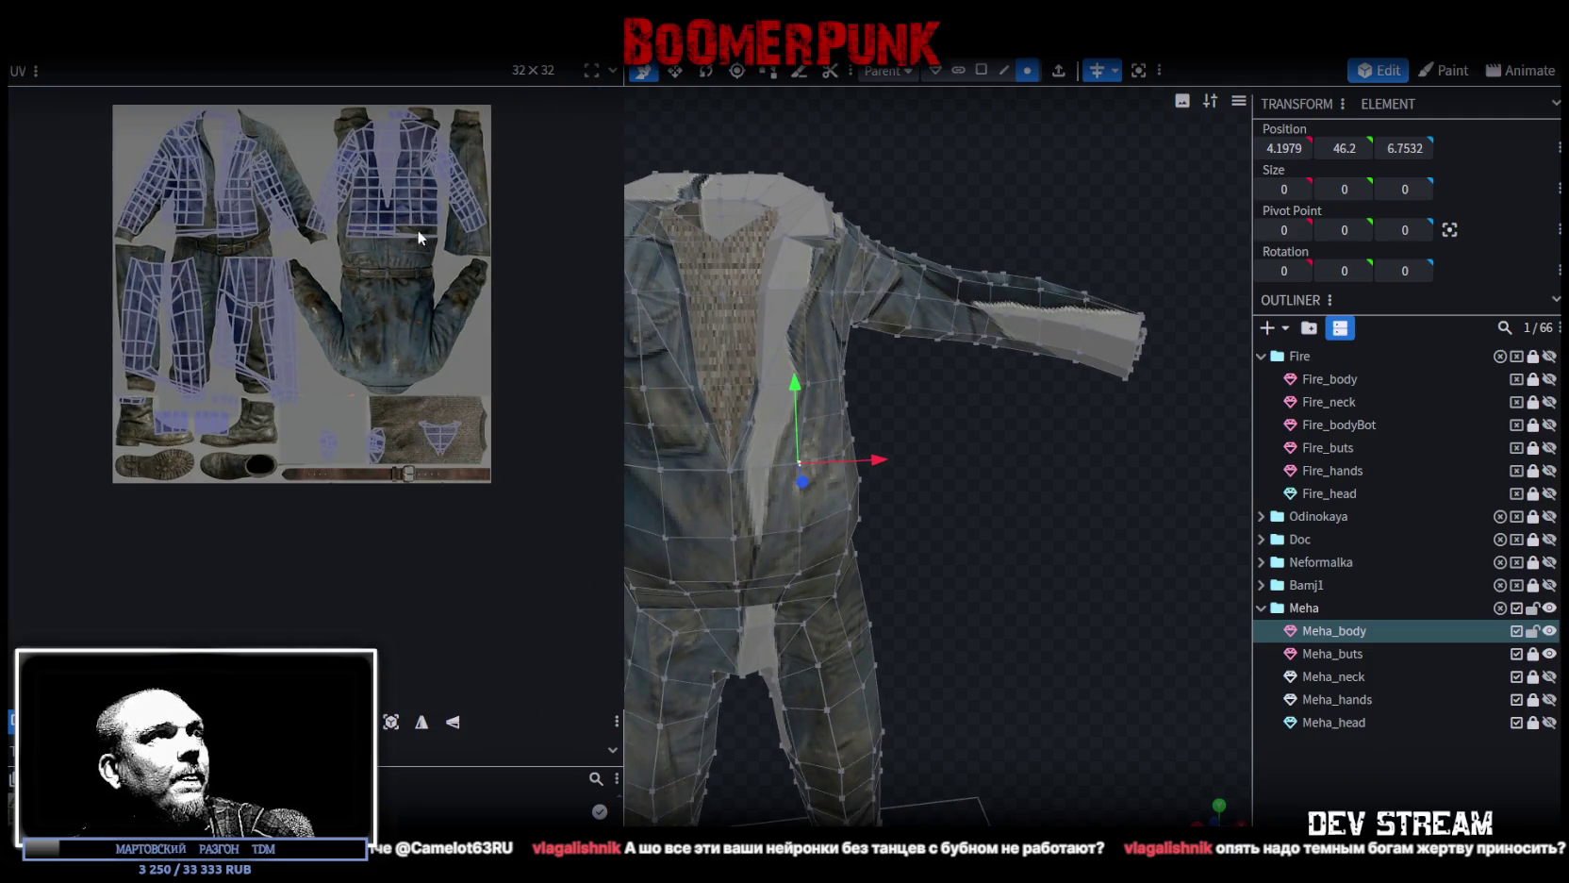
# Select all the edges of the sleeve-end ring in edge selection mode.
pyautogui.scroll(3, 418, 236)
pyautogui.moveTo(1055, 460)
pyautogui.mouseDown(button='middle')
pyautogui.moveTo(1082, 474)
pyautogui.moveTo(975, 477)
pyautogui.moveTo(933, 505)
pyautogui.moveTo(1085, 487)
pyautogui.moveTo(1055, 493)
pyautogui.mouseUp(button='middle')
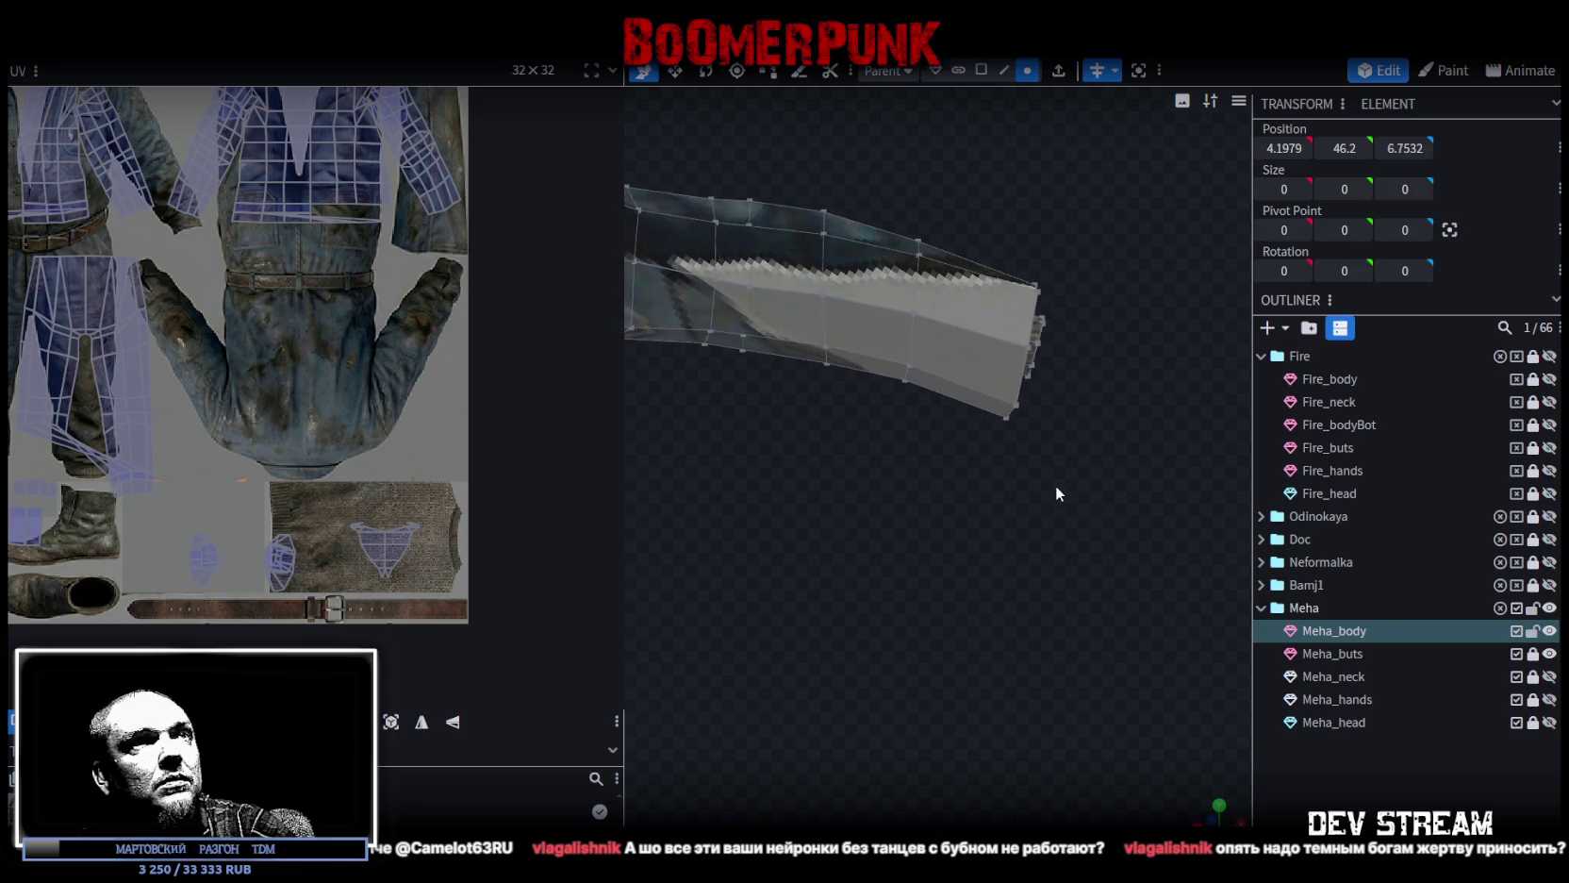
pyautogui.click(1004, 70)
pyautogui.moveTo(1166, 348); pyautogui.dragTo(948, 385, button='middle')
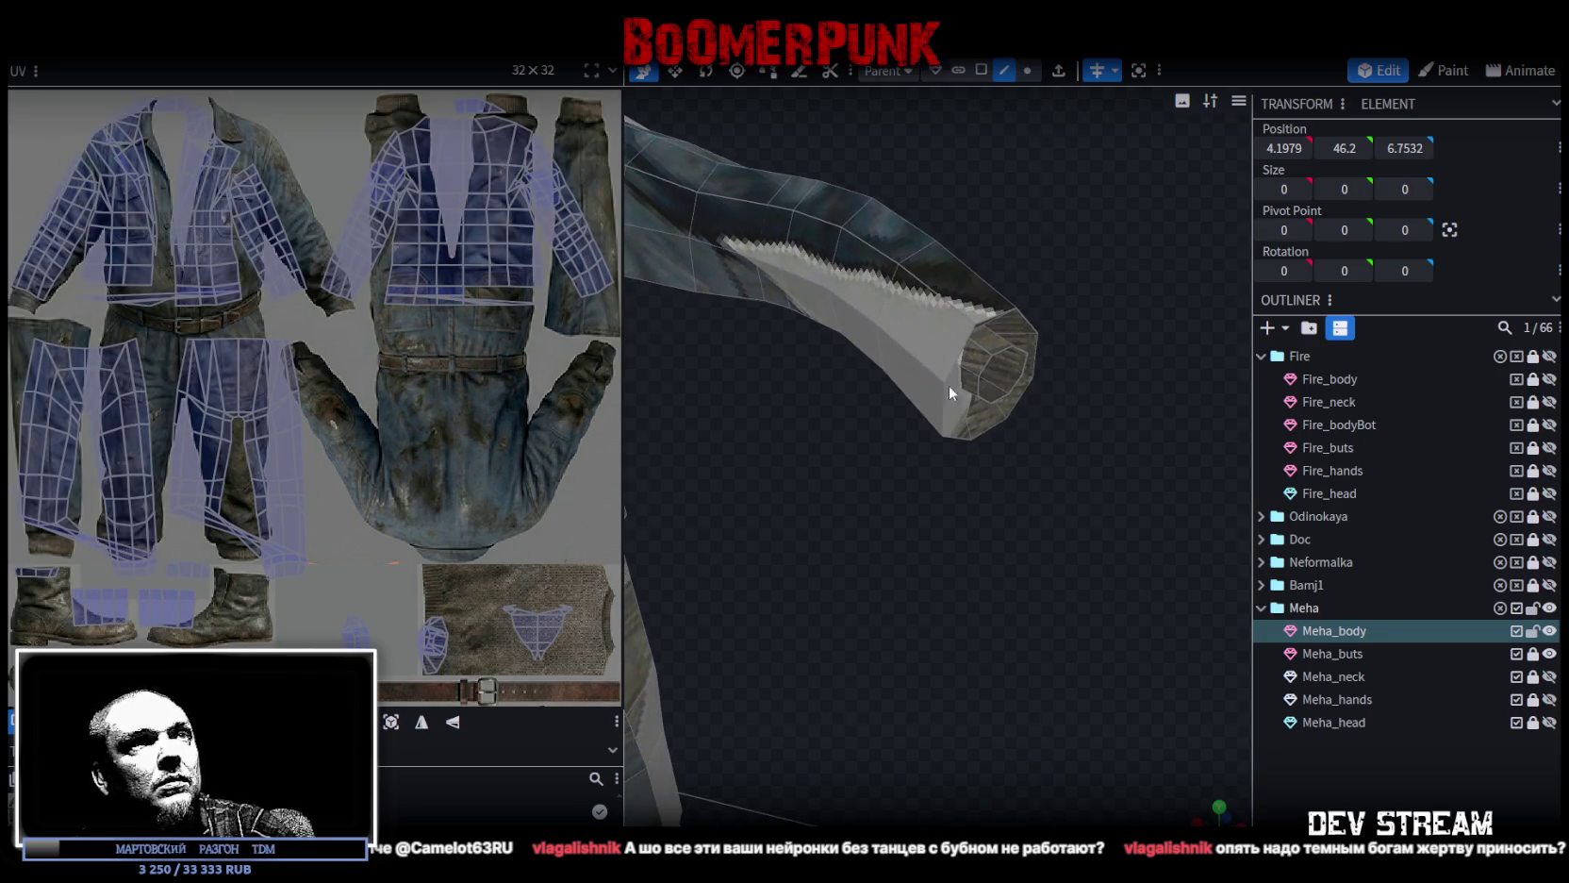
pyautogui.click(945, 407)
pyautogui.keyDown('shift'); pyautogui.click(961, 349); pyautogui.keyUp('shift')
pyautogui.keyDown('shift'); pyautogui.click(1025, 315); pyautogui.keyUp('shift')
pyautogui.keyDown('shift'); pyautogui.click(1036, 353); pyautogui.keyUp('shift')
pyautogui.keyDown('shift'); pyautogui.click(1020, 398); pyautogui.keyUp('shift')
pyautogui.keyDown('shift'); pyautogui.click(992, 425); pyautogui.keyUp('shift')
# Move the cuff ring 1.5 units back along the arm, 0.9 up and about 1.1 in depth.
pyautogui.moveTo(952, 433); pyautogui.dragTo(1018, 488, button='middle')
pyautogui.moveTo(1086, 356); pyautogui.dragTo(1056, 352)
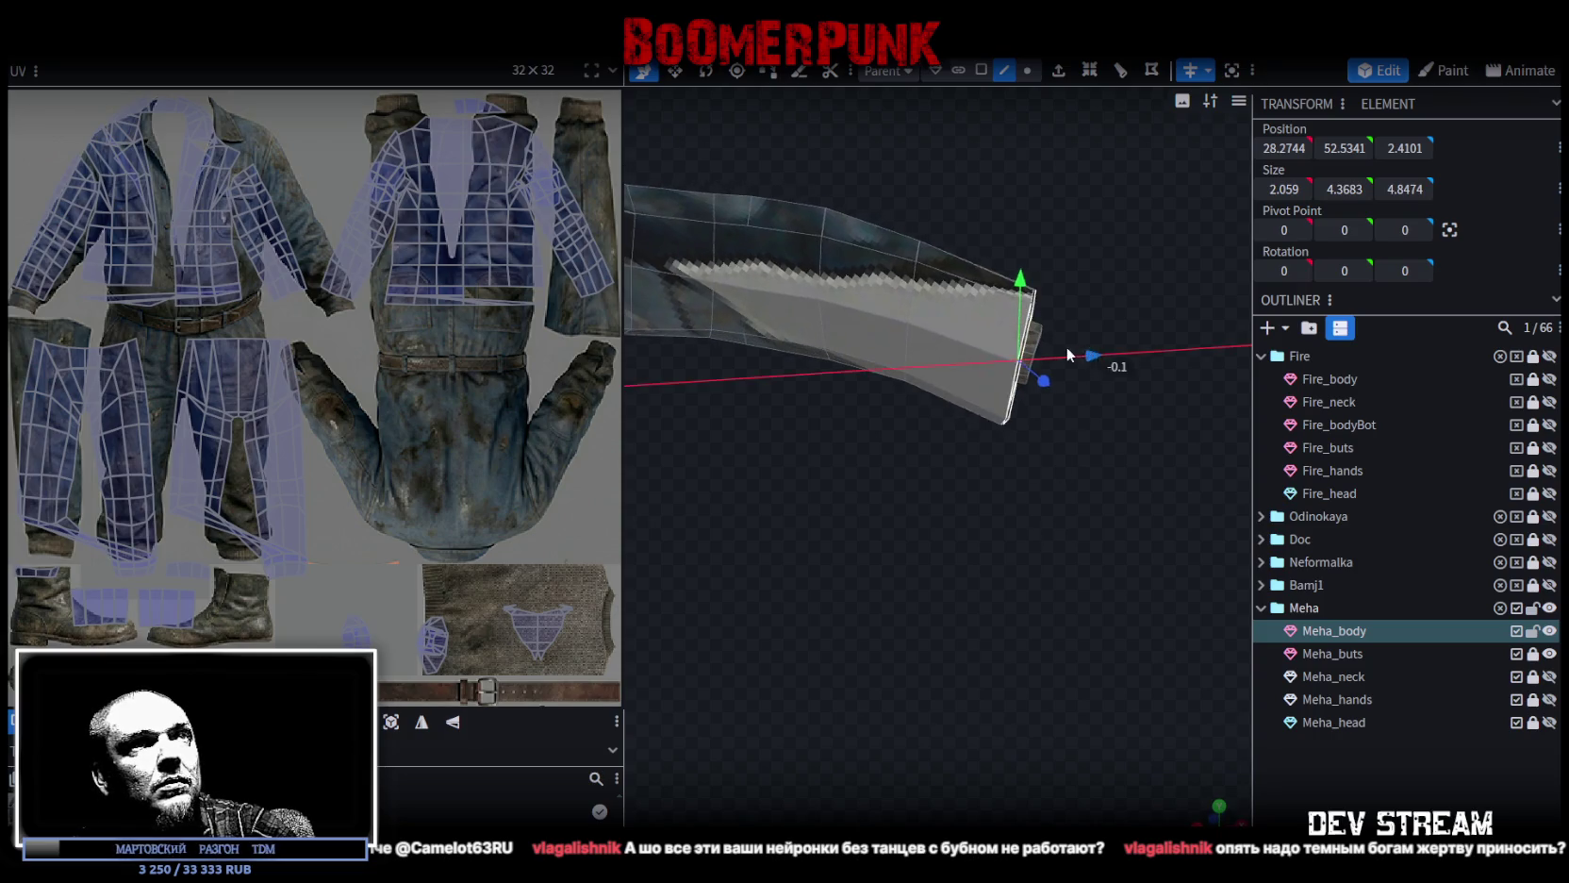
pyautogui.moveTo(980, 283); pyautogui.dragTo(990, 249)
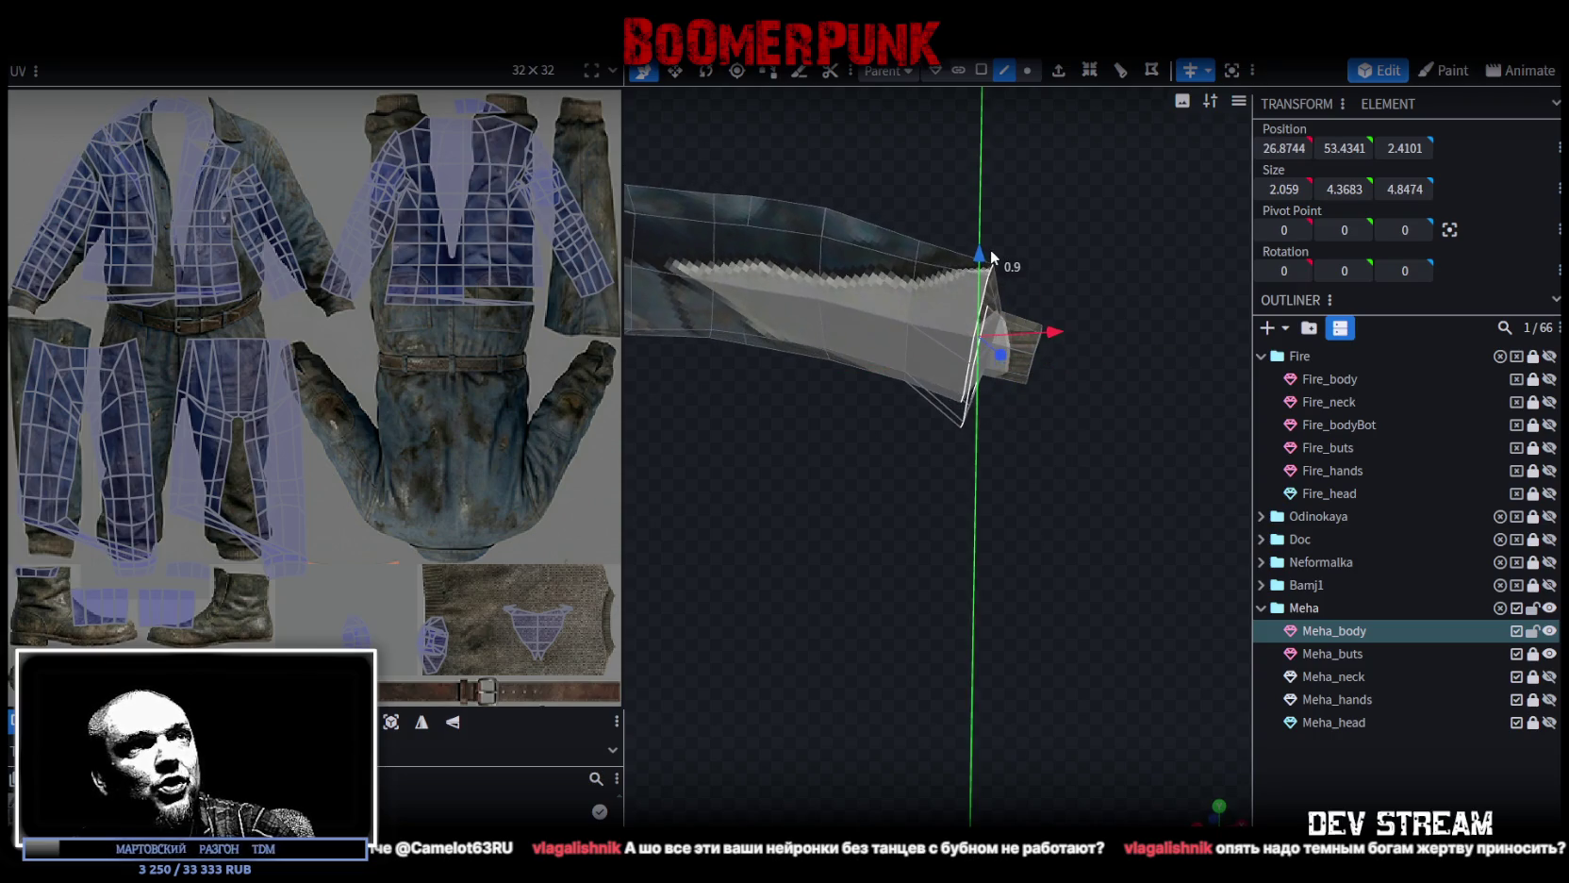
pyautogui.moveTo(990, 249)
pyautogui.mouseDown(button='middle')
pyautogui.moveTo(983, 519)
pyautogui.moveTo(834, 481)
pyautogui.mouseUp(button='middle')
pyautogui.moveTo(835, 481); pyautogui.dragTo(872, 484)
pyautogui.moveTo(916, 604)
pyautogui.mouseDown(button='middle')
pyautogui.moveTo(1127, 521)
pyautogui.moveTo(1143, 487)
pyautogui.moveTo(1028, 572)
pyautogui.mouseUp(button='middle')
# Scale the cuff ring down to narrow the sleeve end.
pyautogui.press('v')
pyautogui.moveTo(978, 478)
pyautogui.mouseDown()
pyautogui.moveTo(964, 362)
pyautogui.moveTo(912, 314)
pyautogui.moveTo(1126, 449)
pyautogui.mouseUp()
pyautogui.press('v')
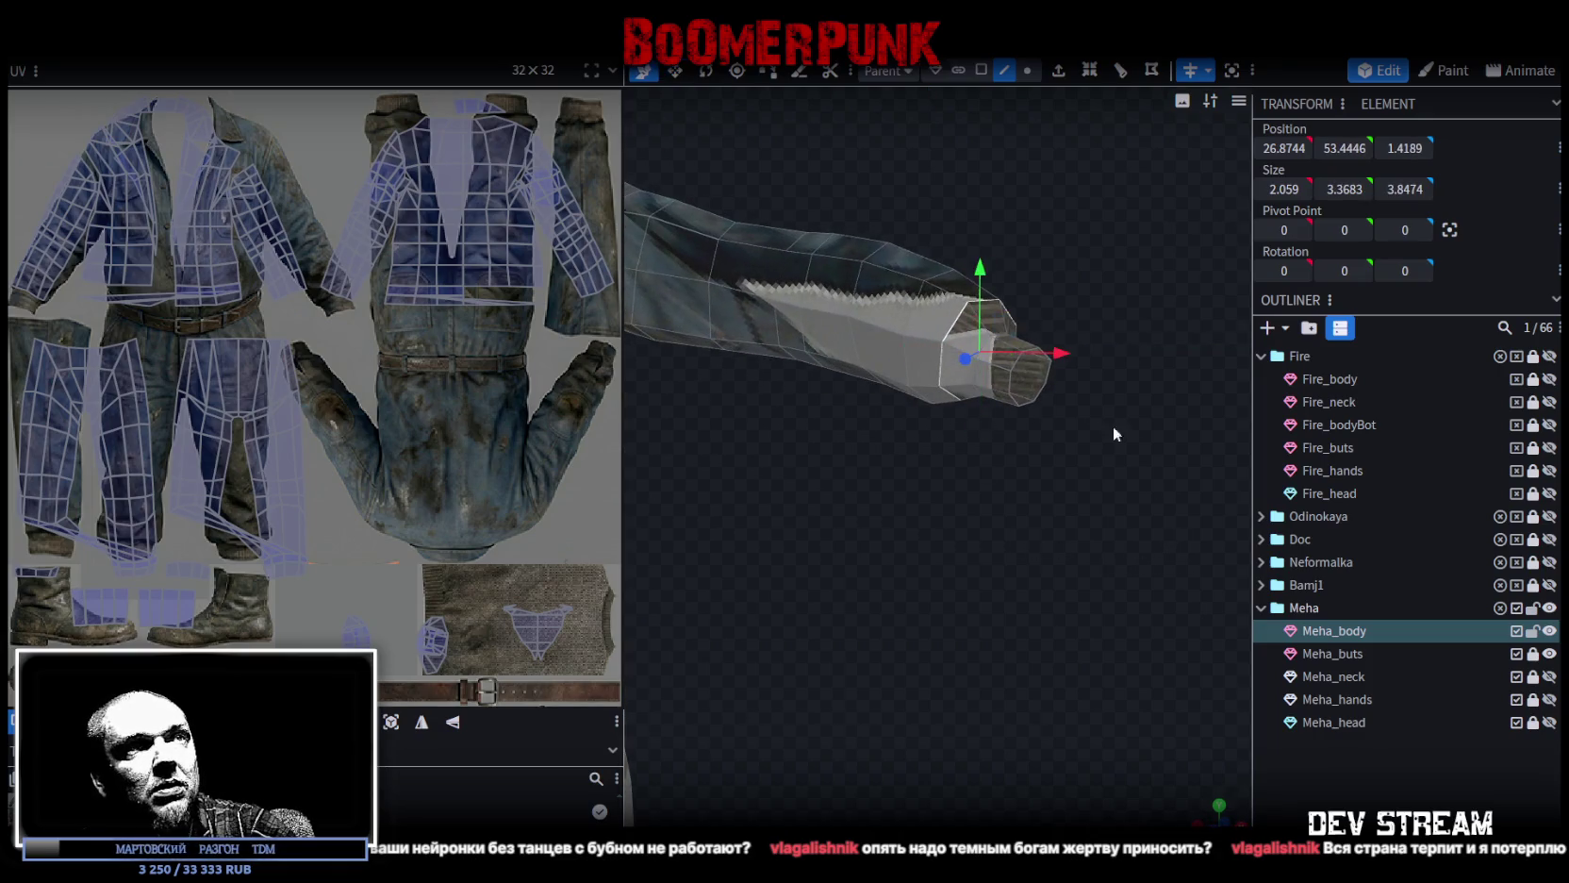
pyautogui.moveTo(953, 535)
pyautogui.mouseDown()
pyautogui.moveTo(972, 509)
pyautogui.moveTo(751, 604)
pyautogui.moveTo(748, 653)
pyautogui.moveTo(1018, 669)
pyautogui.moveTo(1024, 586)
pyautogui.moveTo(1028, 626)
pyautogui.moveTo(816, 591)
pyautogui.moveTo(963, 543)
pyautogui.moveTo(928, 536)
pyautogui.moveTo(882, 568)
pyautogui.moveTo(917, 541)
pyautogui.moveTo(919, 570)
pyautogui.moveTo(746, 641)
pyautogui.moveTo(904, 603)
pyautogui.moveTo(978, 553)
pyautogui.moveTo(913, 628)
pyautogui.moveTo(1001, 552)
pyautogui.moveTo(1176, 705)
pyautogui.mouseUp()
pyautogui.scroll(-3, 1042, 535)
pyautogui.moveTo(1041, 535); pyautogui.dragTo(907, 544)
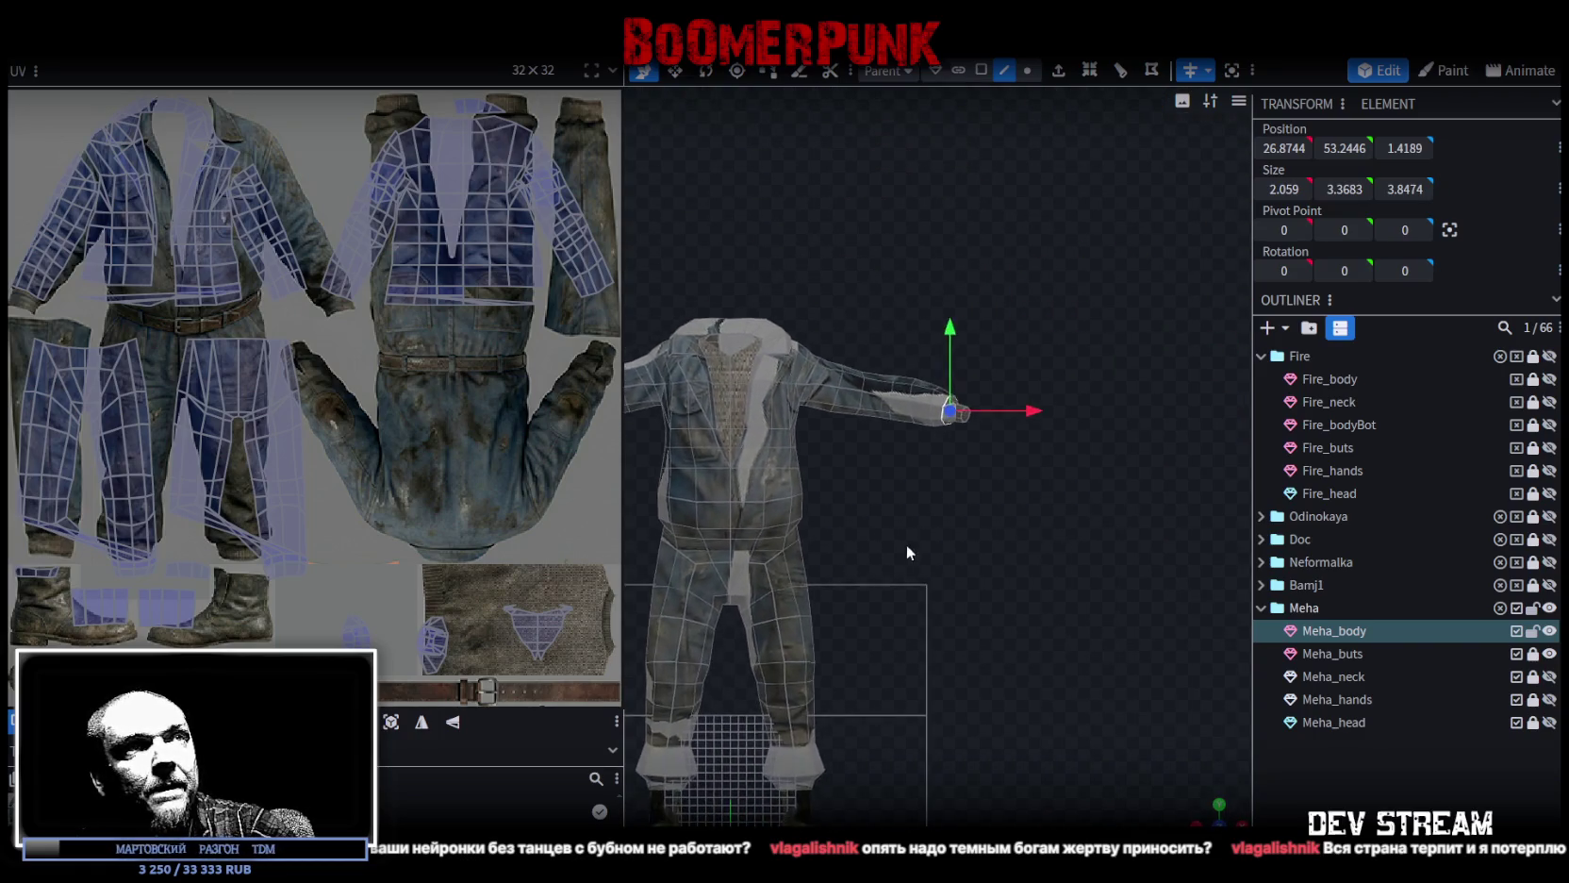
# Box-select the vertices at the sleeve tip.
pyautogui.scroll(3, 959, 413)
pyautogui.scroll(2, 962, 421)
pyautogui.moveTo(982, 409); pyautogui.dragTo(1207, 755)
pyautogui.moveTo(1207, 812)
pyautogui.mouseDown()
pyautogui.moveTo(1048, 558)
pyautogui.moveTo(969, 632)
pyautogui.moveTo(1196, 511)
pyautogui.mouseUp()
pyautogui.moveTo(1094, 570); pyautogui.dragTo(1116, 543)
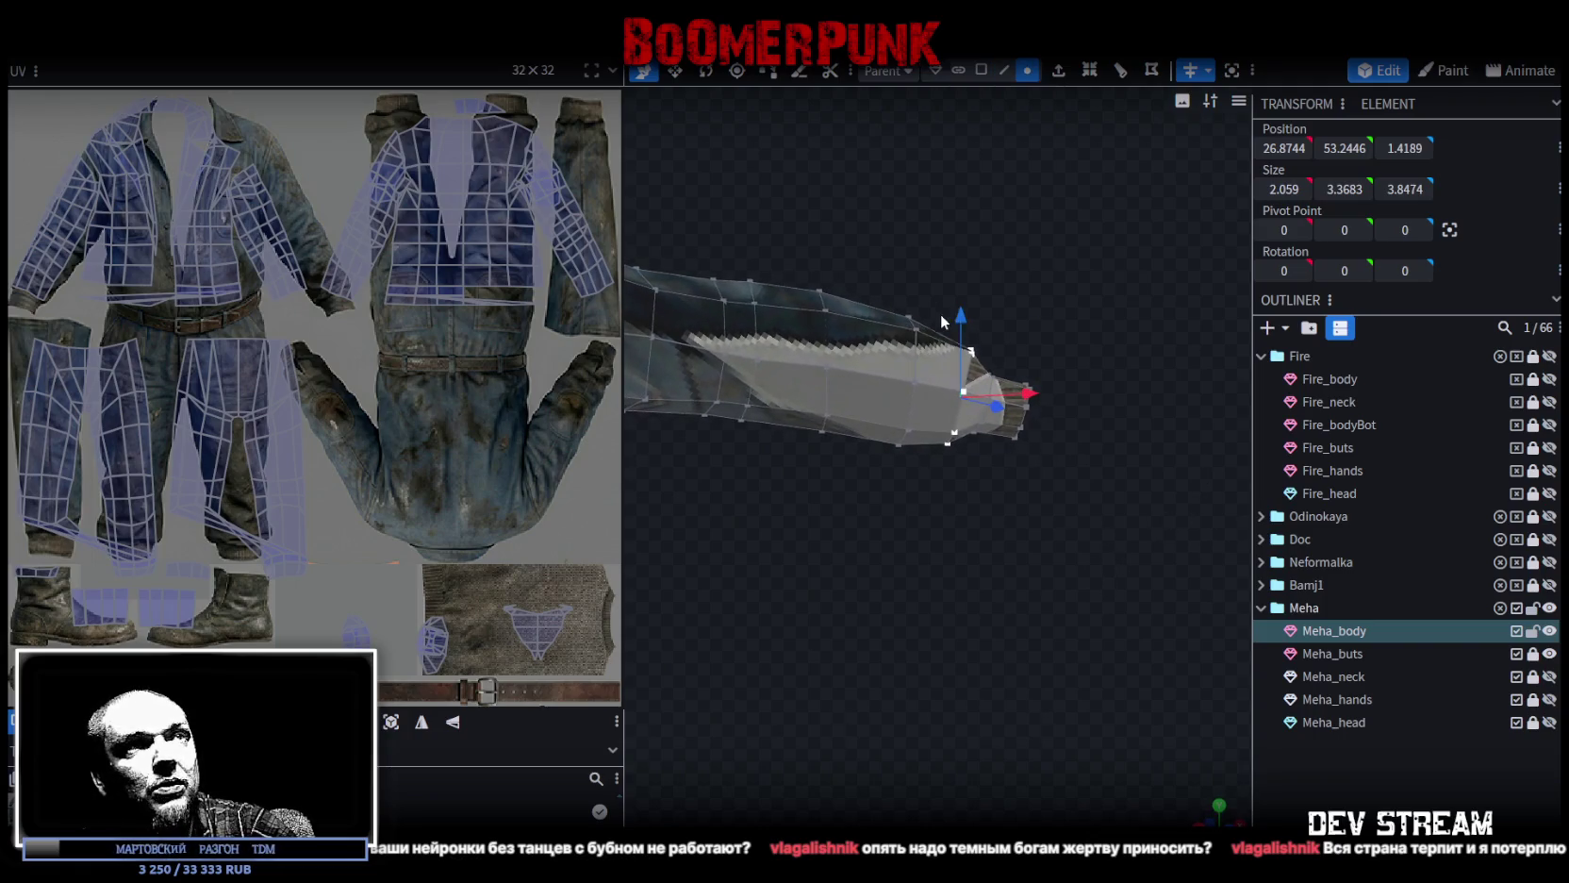
pyautogui.moveTo(975, 499)
pyautogui.mouseDown()
pyautogui.moveTo(990, 435)
pyautogui.moveTo(932, 415)
pyautogui.mouseUp()
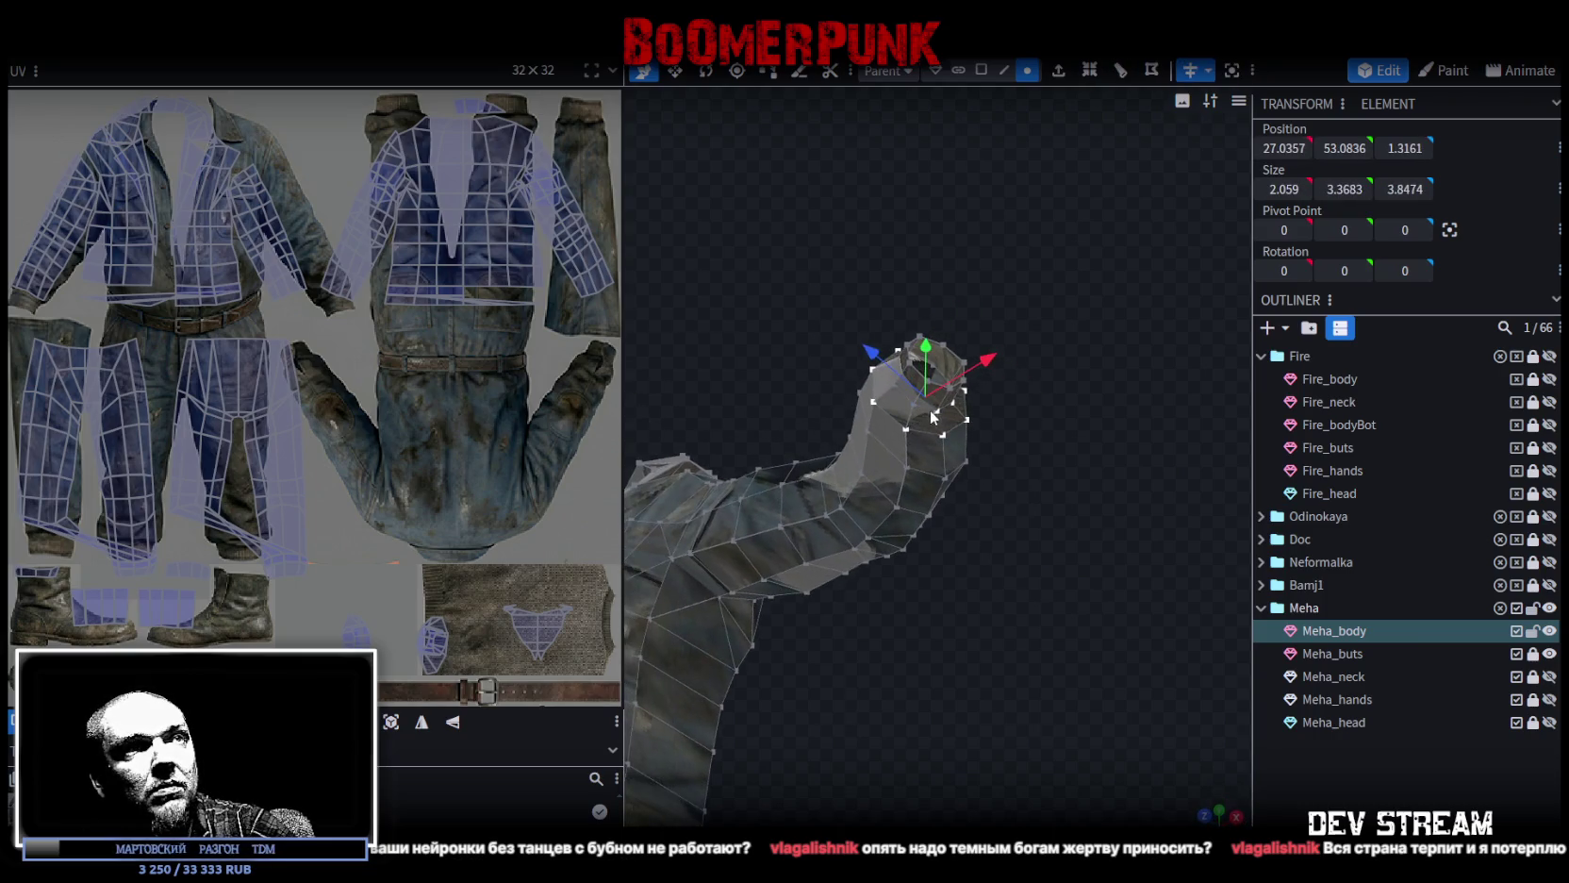
# Shift the cuff face about 0.2 units along X, then nudge it back.
pyautogui.moveTo(1076, 386)
pyautogui.mouseDown()
pyautogui.moveTo(877, 550)
pyautogui.moveTo(884, 453)
pyautogui.mouseUp()
pyautogui.scroll(2, 884, 452)
pyautogui.scroll(2, 863, 377)
pyautogui.moveTo(883, 381)
pyautogui.mouseDown()
pyautogui.moveTo(1014, 635)
pyautogui.moveTo(1176, 649)
pyautogui.moveTo(1045, 429)
pyautogui.moveTo(983, 504)
pyautogui.moveTo(1045, 567)
pyautogui.moveTo(943, 598)
pyautogui.moveTo(745, 702)
pyautogui.moveTo(757, 716)
pyautogui.moveTo(894, 559)
pyautogui.mouseUp()
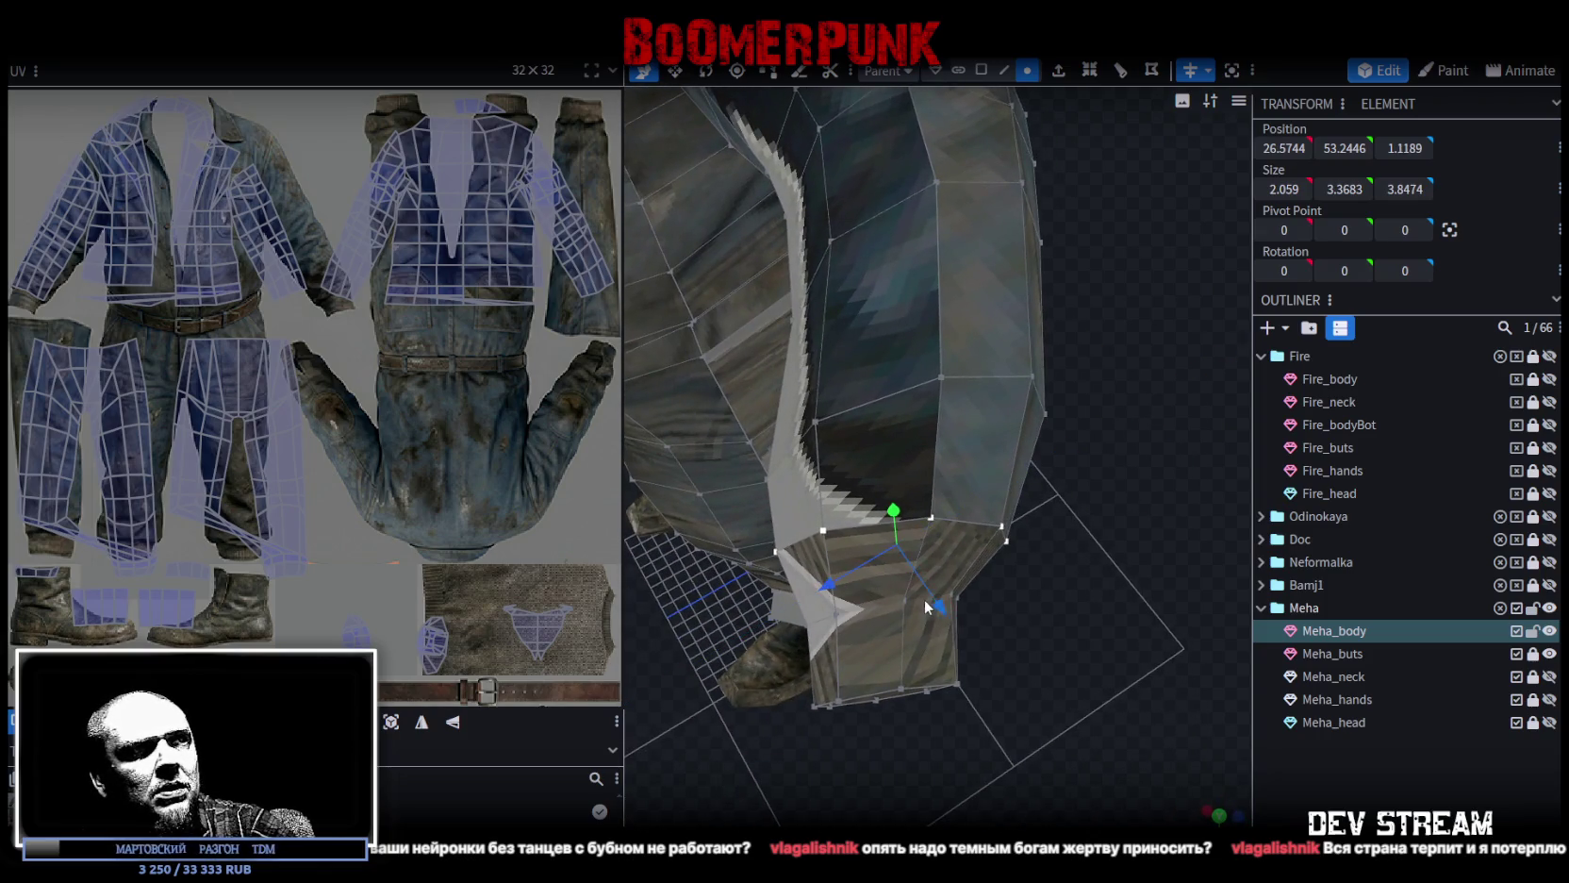
pyautogui.moveTo(947, 617); pyautogui.dragTo(950, 621)
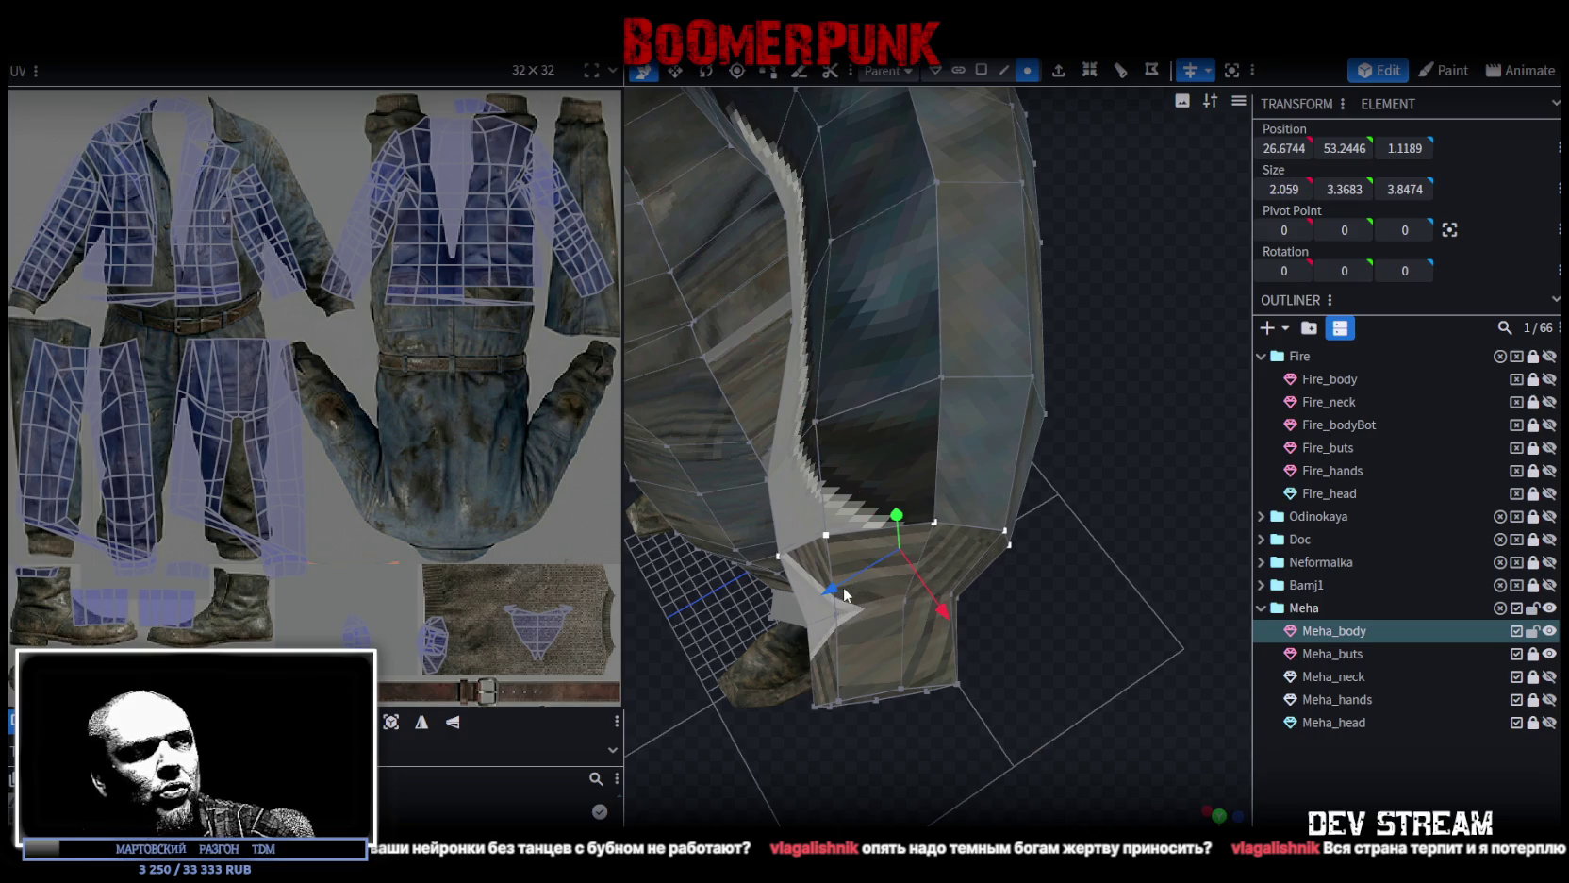
pyautogui.moveTo(845, 594); pyautogui.dragTo(831, 587)
pyautogui.moveTo(926, 618); pyautogui.dragTo(931, 608)
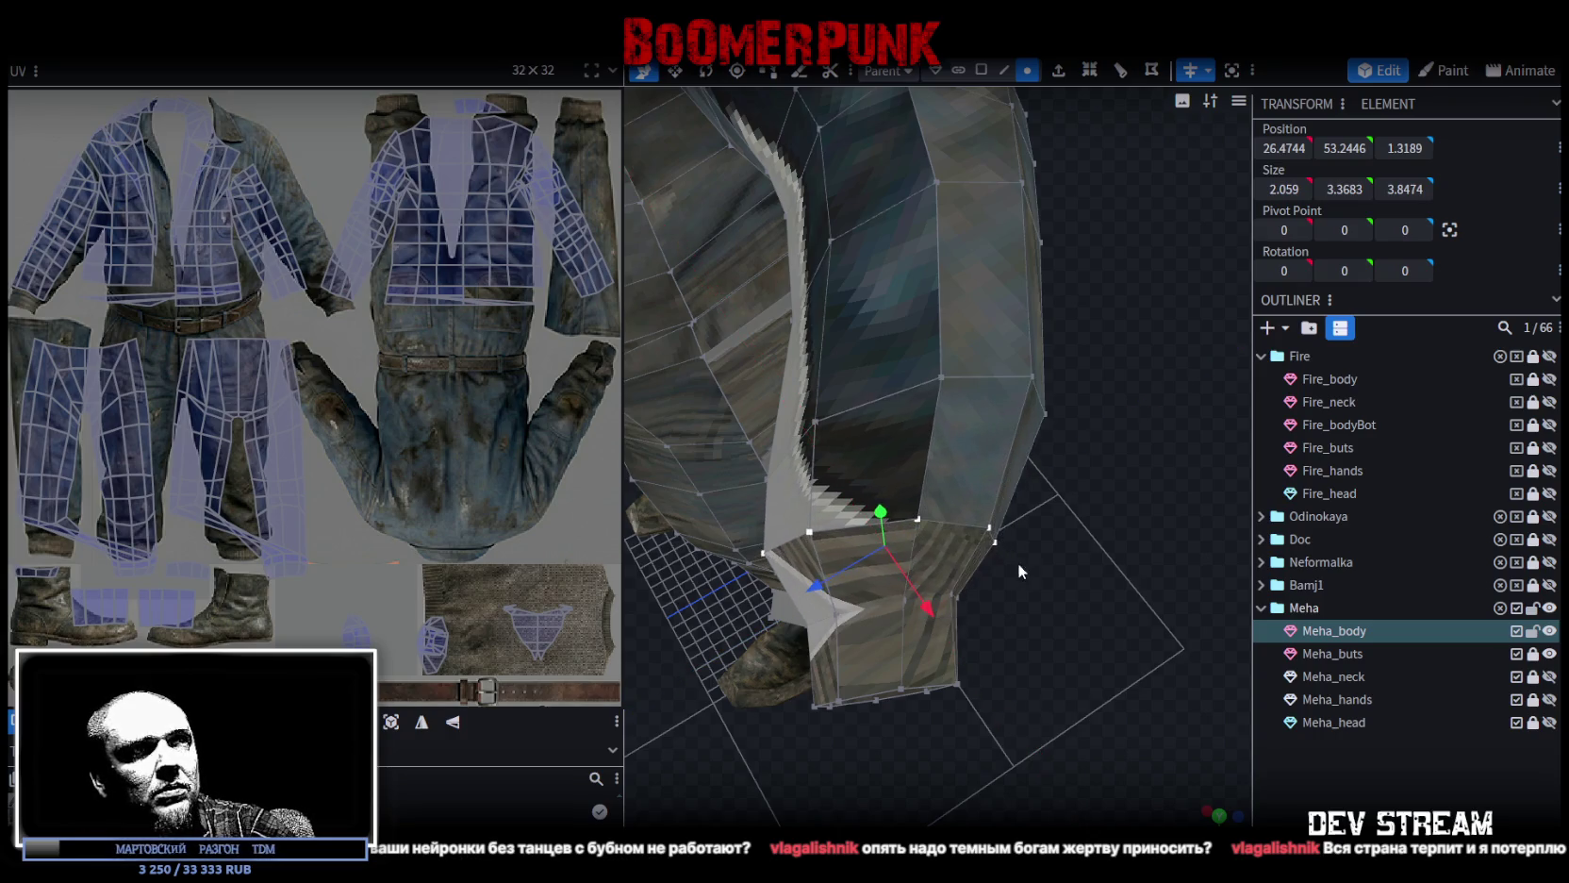
# Box-select vertices along the sleeve and move them 0.4 units in depth.
pyautogui.moveTo(1018, 570)
pyautogui.mouseDown()
pyautogui.moveTo(911, 592)
pyautogui.moveTo(926, 566)
pyautogui.mouseUp()
pyautogui.moveTo(901, 287)
pyautogui.mouseDown()
pyautogui.moveTo(965, 515)
pyautogui.moveTo(665, 604)
pyautogui.moveTo(635, 391)
pyautogui.moveTo(904, 332)
pyautogui.moveTo(1053, 547)
pyautogui.moveTo(1038, 430)
pyautogui.mouseUp()
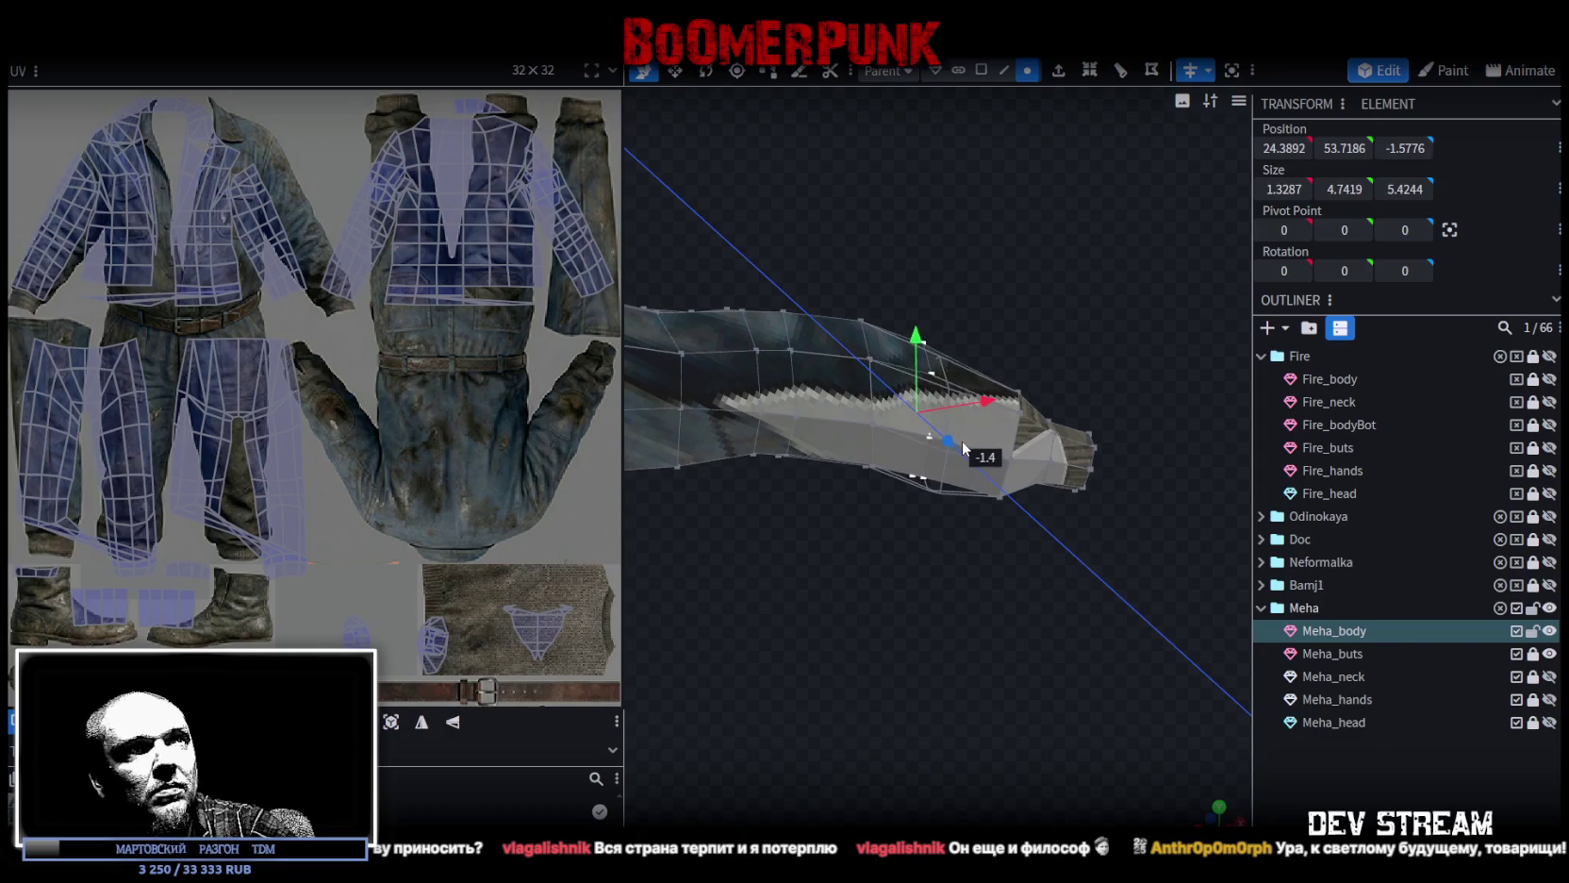
pyautogui.moveTo(962, 446); pyautogui.dragTo(958, 422)
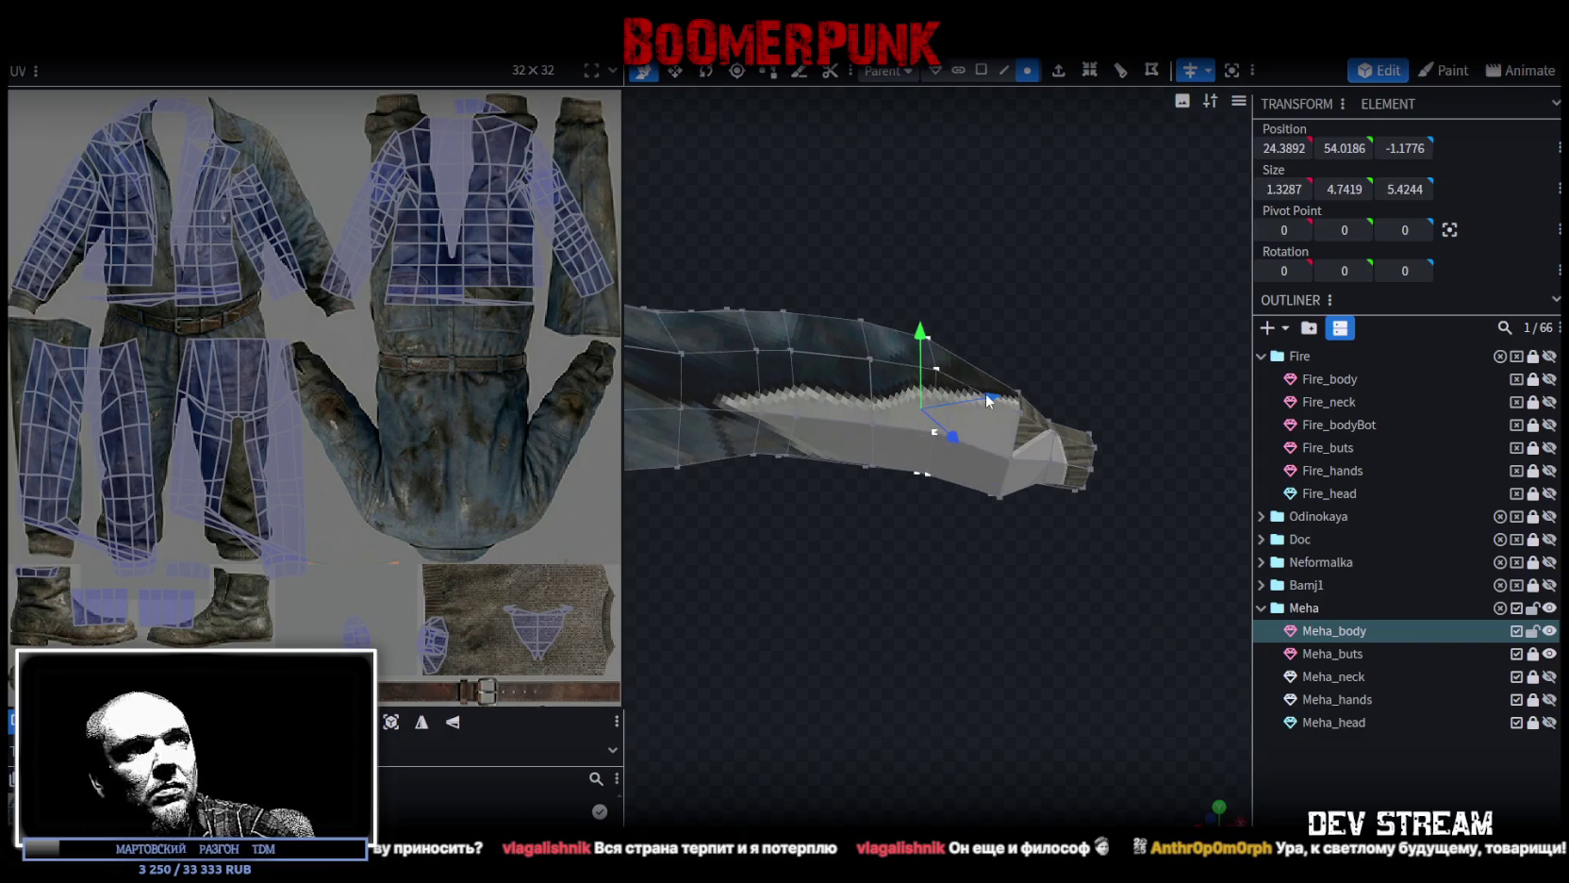
pyautogui.moveTo(902, 530)
pyautogui.mouseDown()
pyautogui.moveTo(458, 524)
pyautogui.moveTo(861, 544)
pyautogui.moveTo(951, 528)
pyautogui.moveTo(553, 549)
pyautogui.moveTo(887, 461)
pyautogui.moveTo(926, 643)
pyautogui.moveTo(911, 705)
pyautogui.moveTo(877, 653)
pyautogui.moveTo(871, 787)
pyautogui.moveTo(894, 681)
pyautogui.moveTo(913, 728)
pyautogui.mouseUp()
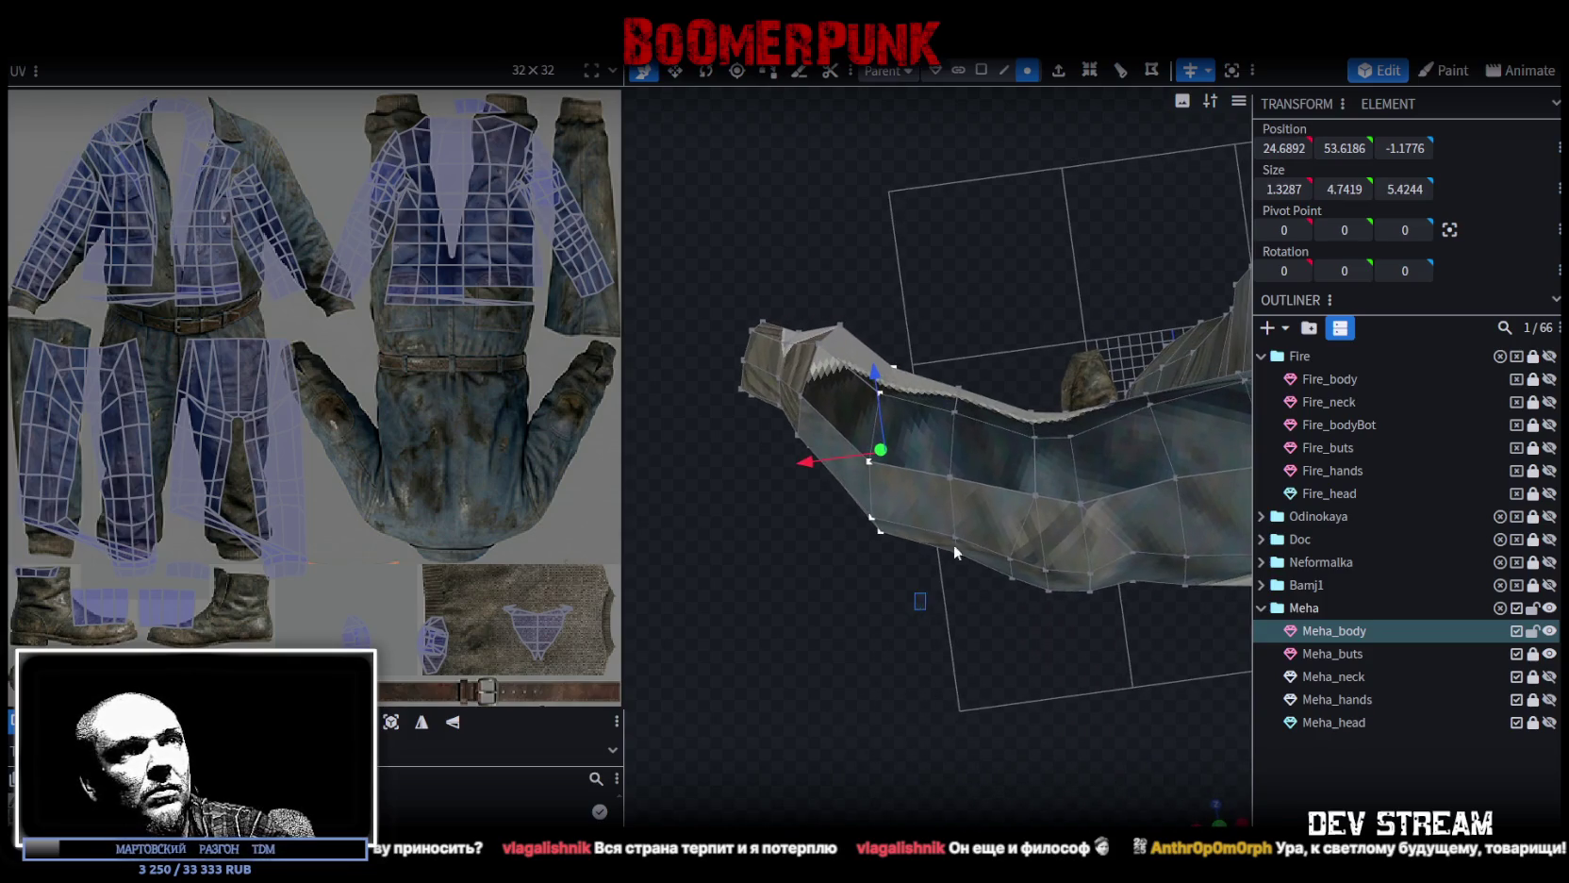
# Orbit around the arm and torso to check the cuff, then zoom in close on the legs.
pyautogui.moveTo(982, 460)
pyautogui.mouseDown()
pyautogui.moveTo(922, 584)
pyautogui.moveTo(936, 540)
pyautogui.mouseUp()
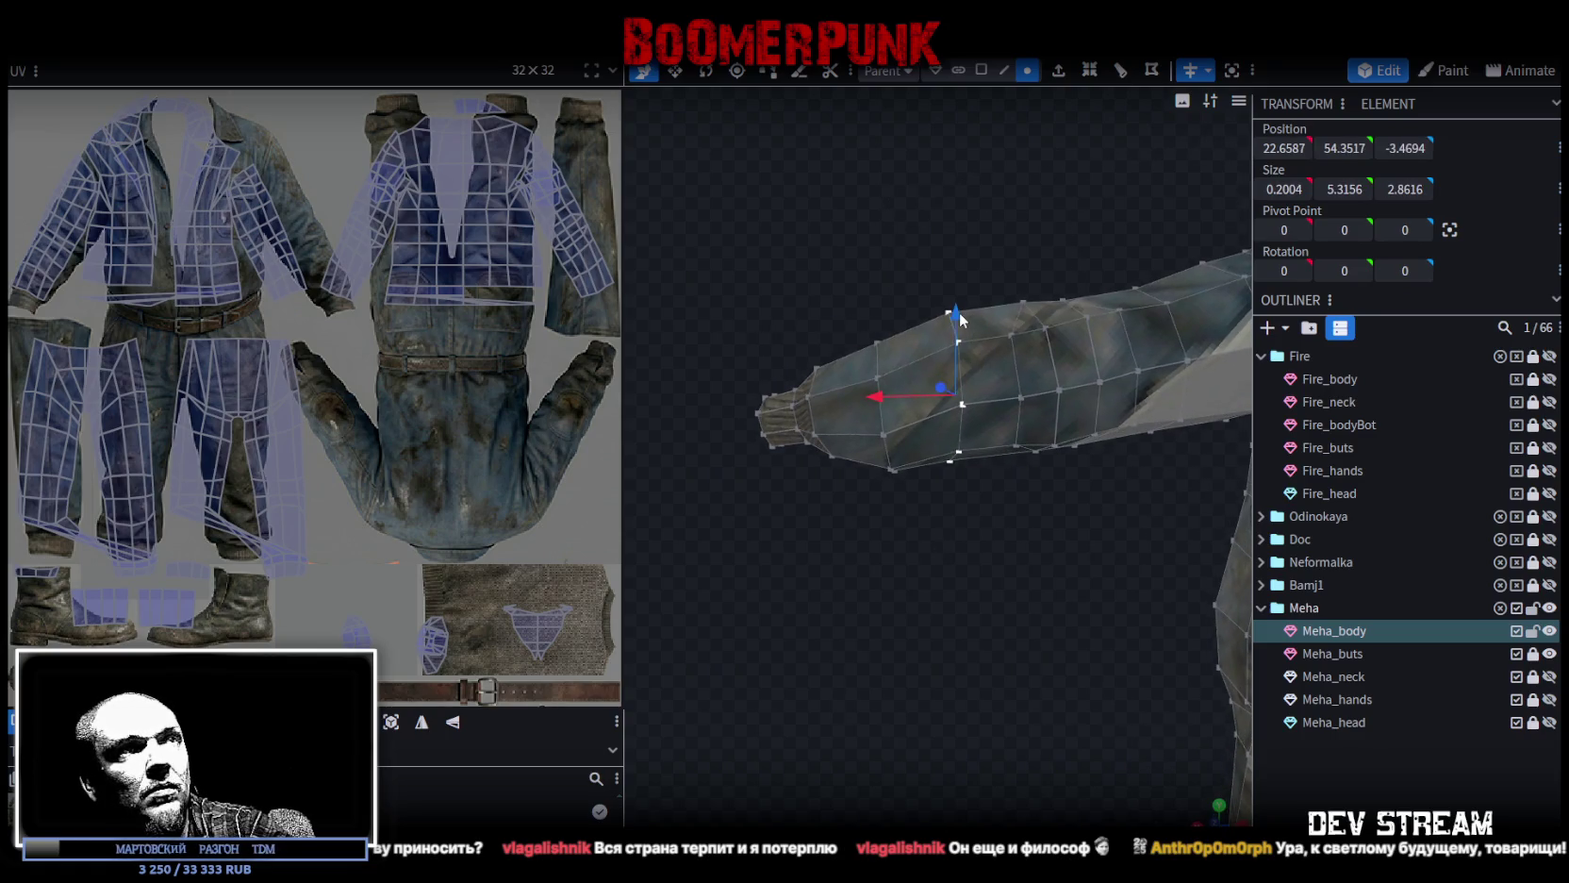
pyautogui.moveTo(940, 418)
pyautogui.mouseDown()
pyautogui.moveTo(905, 600)
pyautogui.moveTo(853, 624)
pyautogui.moveTo(969, 692)
pyautogui.moveTo(1082, 701)
pyautogui.moveTo(1062, 655)
pyautogui.moveTo(1106, 751)
pyautogui.moveTo(1106, 708)
pyautogui.moveTo(1076, 671)
pyautogui.moveTo(1047, 677)
pyautogui.mouseUp()
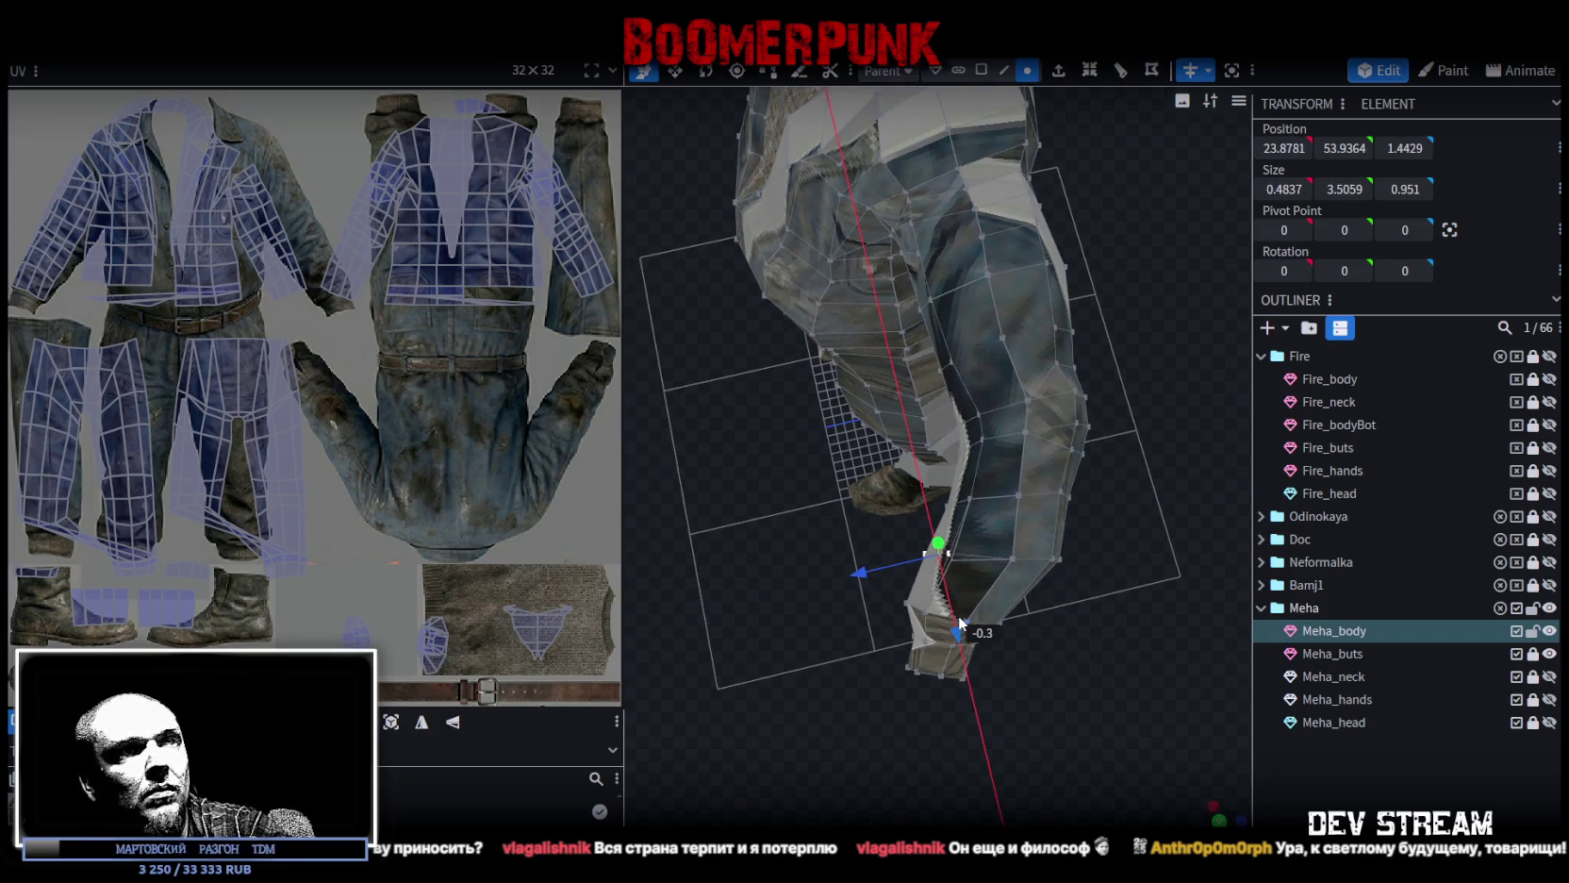
pyautogui.moveTo(1049, 640)
pyautogui.mouseDown()
pyautogui.moveTo(1119, 520)
pyautogui.moveTo(1041, 681)
pyautogui.moveTo(733, 756)
pyautogui.moveTo(690, 797)
pyautogui.moveTo(853, 677)
pyautogui.moveTo(891, 514)
pyautogui.moveTo(867, 499)
pyautogui.moveTo(993, 436)
pyautogui.moveTo(909, 382)
pyautogui.moveTo(815, 426)
pyautogui.moveTo(853, 516)
pyautogui.moveTo(922, 543)
pyautogui.mouseUp()
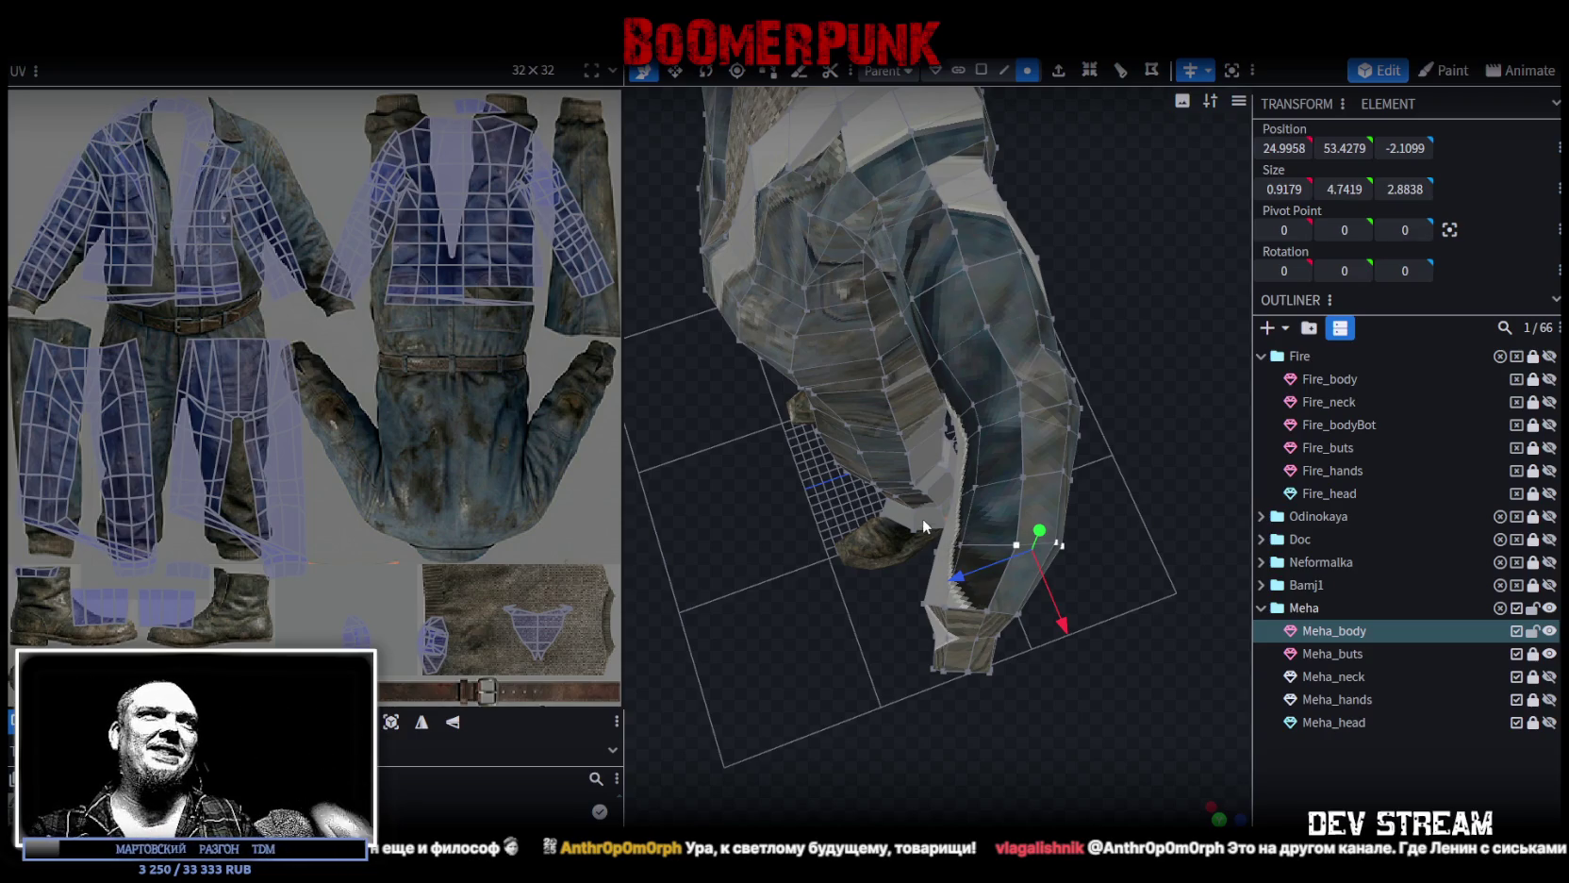
pyautogui.scroll(-2, 927, 525)
pyautogui.scroll(-1, 929, 603)
pyautogui.moveTo(780, 659)
pyautogui.mouseDown()
pyautogui.moveTo(853, 440)
pyautogui.moveTo(1079, 421)
pyautogui.moveTo(751, 498)
pyautogui.moveTo(955, 610)
pyautogui.moveTo(1113, 429)
pyautogui.moveTo(1116, 349)
pyautogui.moveTo(1060, 390)
pyautogui.moveTo(1135, 314)
pyautogui.mouseUp()
pyautogui.scroll(3, 852, 440)
pyautogui.scroll(2, 714, 512)
pyautogui.scroll(2, 1135, 314)
pyautogui.moveTo(1229, 317); pyautogui.dragTo(992, 407, button='right')
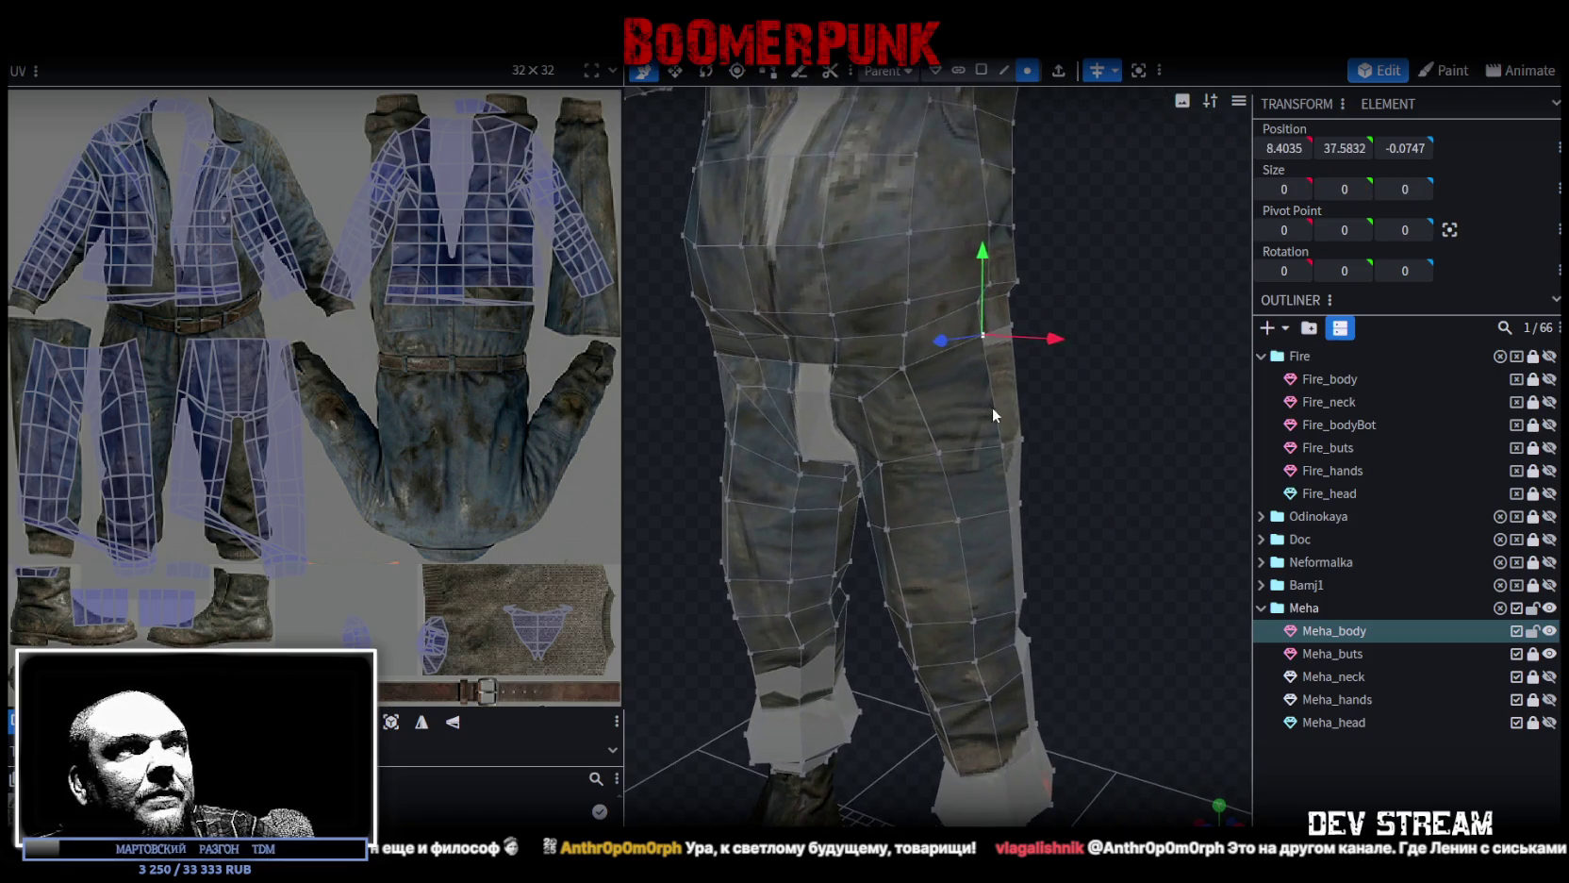
# Clear the selection and pull the trouser hip vertex 0.2 units inward along X.
pyautogui.click(992, 407)
pyautogui.scroll(2, 1136, 383)
pyautogui.scroll(2, 1169, 357)
pyautogui.moveTo(898, 292)
pyautogui.mouseDown()
pyautogui.moveTo(953, 403)
pyautogui.moveTo(735, 428)
pyautogui.moveTo(833, 414)
pyautogui.moveTo(709, 413)
pyautogui.mouseUp()
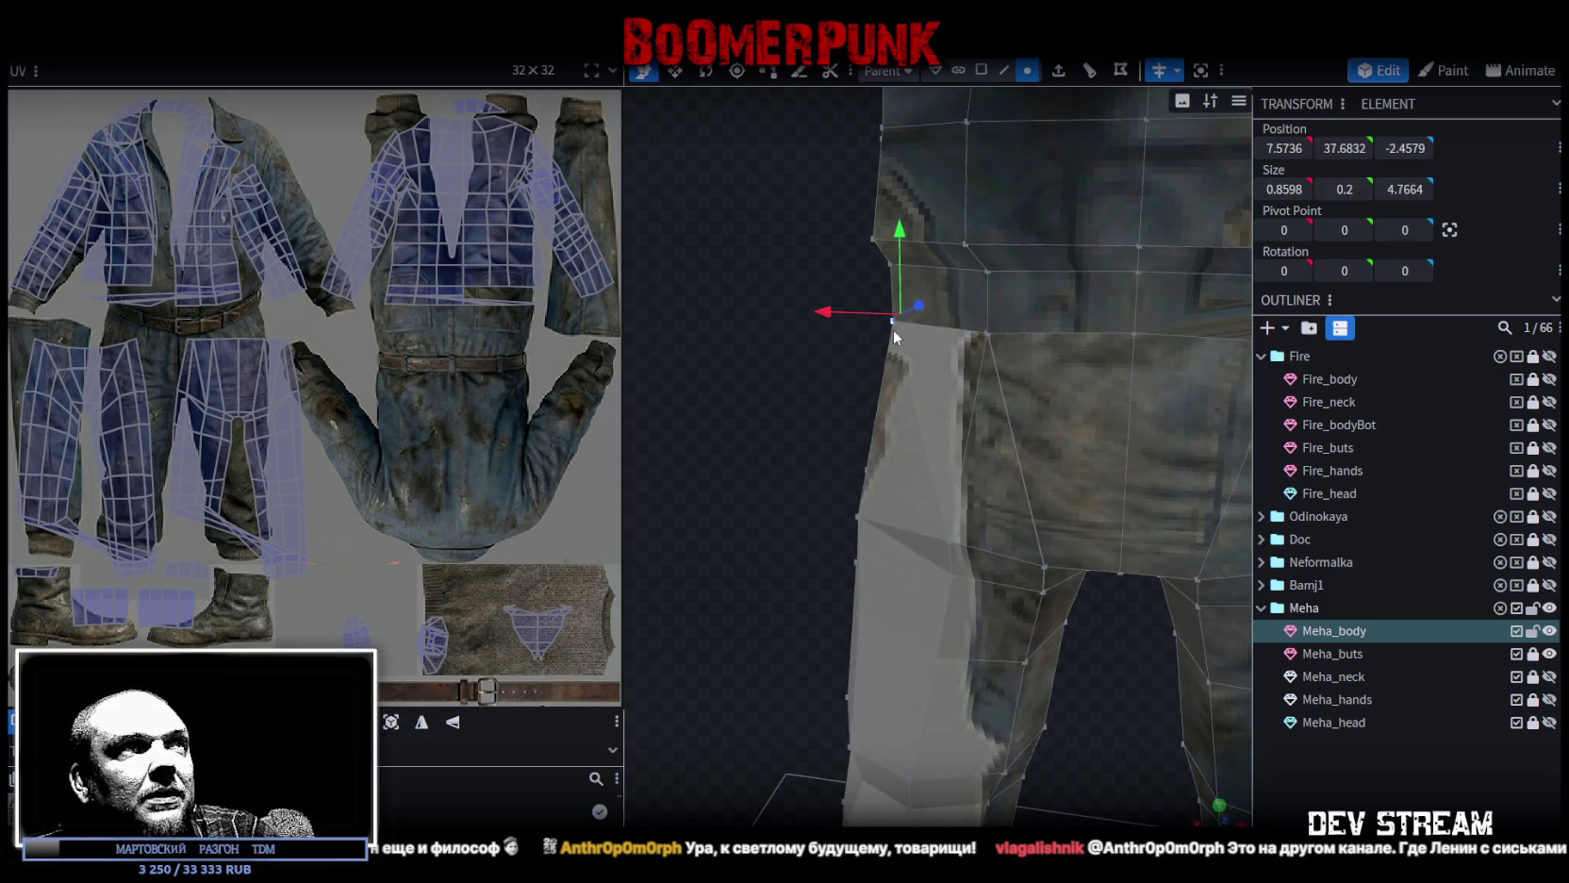
pyautogui.moveTo(864, 316); pyautogui.dragTo(828, 316)
pyautogui.moveTo(790, 412)
pyautogui.mouseDown()
pyautogui.moveTo(921, 475)
pyautogui.moveTo(1042, 423)
pyautogui.moveTo(1084, 433)
pyautogui.moveTo(1094, 567)
pyautogui.moveTo(885, 568)
pyautogui.moveTo(812, 509)
pyautogui.moveTo(692, 536)
pyautogui.moveTo(683, 564)
pyautogui.moveTo(877, 582)
pyautogui.moveTo(992, 570)
pyautogui.moveTo(854, 569)
pyautogui.moveTo(888, 585)
pyautogui.moveTo(1290, 564)
pyautogui.moveTo(1300, 539)
pyautogui.moveTo(1247, 554)
pyautogui.moveTo(951, 543)
pyautogui.moveTo(653, 558)
pyautogui.moveTo(1247, 560)
pyautogui.moveTo(765, 573)
pyautogui.moveTo(796, 486)
pyautogui.moveTo(913, 451)
pyautogui.moveTo(857, 462)
pyautogui.moveTo(1062, 472)
pyautogui.moveTo(1082, 509)
pyautogui.moveTo(881, 530)
pyautogui.moveTo(416, 241)
pyautogui.mouseUp()
pyautogui.scroll(-5, 1072, 558)
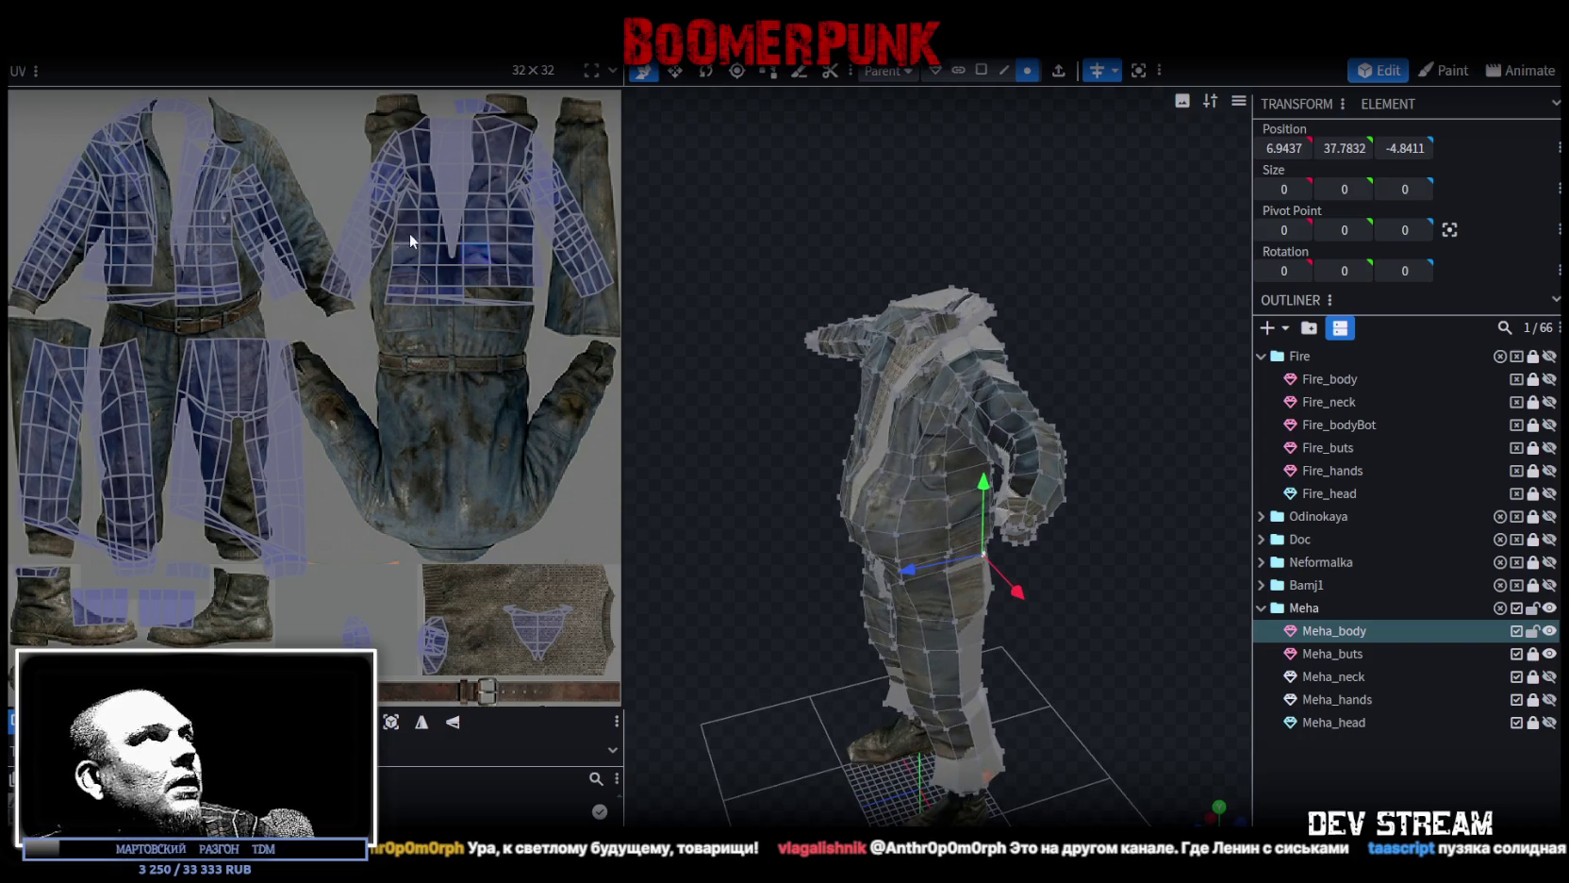
# Select the collar edge loop and push it 0.2 units back along Z.
pyautogui.moveTo(765, 292)
pyautogui.mouseDown()
pyautogui.moveTo(1013, 275)
pyautogui.moveTo(1076, 451)
pyautogui.mouseUp()
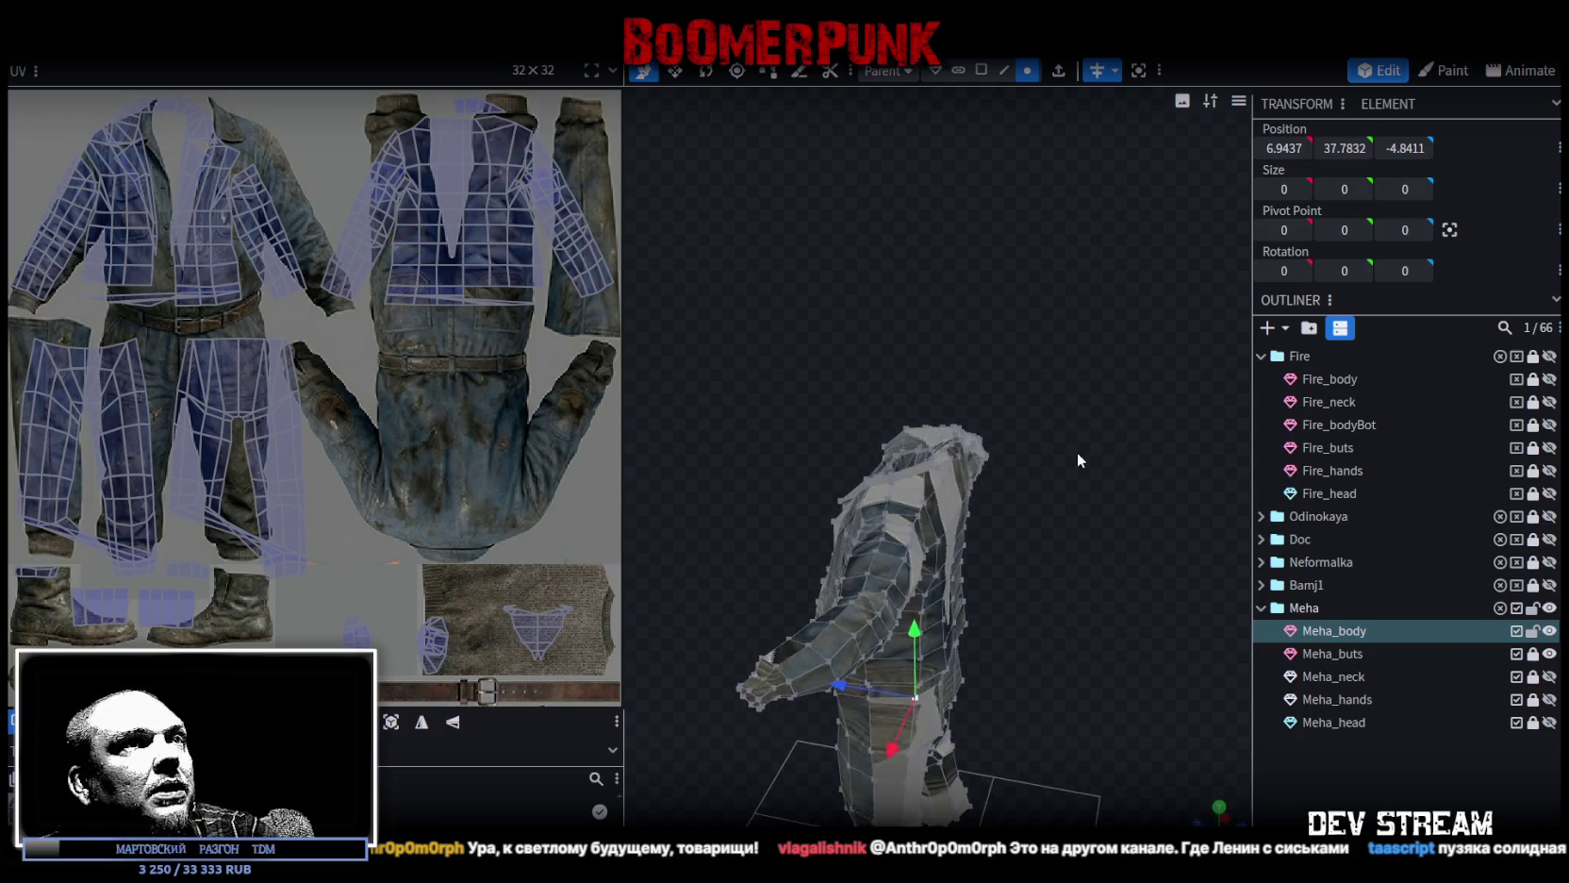
pyautogui.scroll(3, 980, 401)
pyautogui.scroll(3, 939, 463)
pyautogui.moveTo(939, 468)
pyautogui.mouseDown()
pyautogui.moveTo(1000, 462)
pyautogui.moveTo(836, 338)
pyautogui.moveTo(870, 318)
pyautogui.moveTo(989, 324)
pyautogui.moveTo(1045, 307)
pyautogui.moveTo(1048, 269)
pyautogui.moveTo(1091, 259)
pyautogui.moveTo(1113, 295)
pyautogui.moveTo(993, 324)
pyautogui.moveTo(999, 336)
pyautogui.moveTo(962, 311)
pyautogui.moveTo(985, 278)
pyautogui.moveTo(1035, 318)
pyautogui.moveTo(929, 343)
pyautogui.moveTo(850, 323)
pyautogui.moveTo(542, 421)
pyautogui.moveTo(906, 403)
pyautogui.mouseUp()
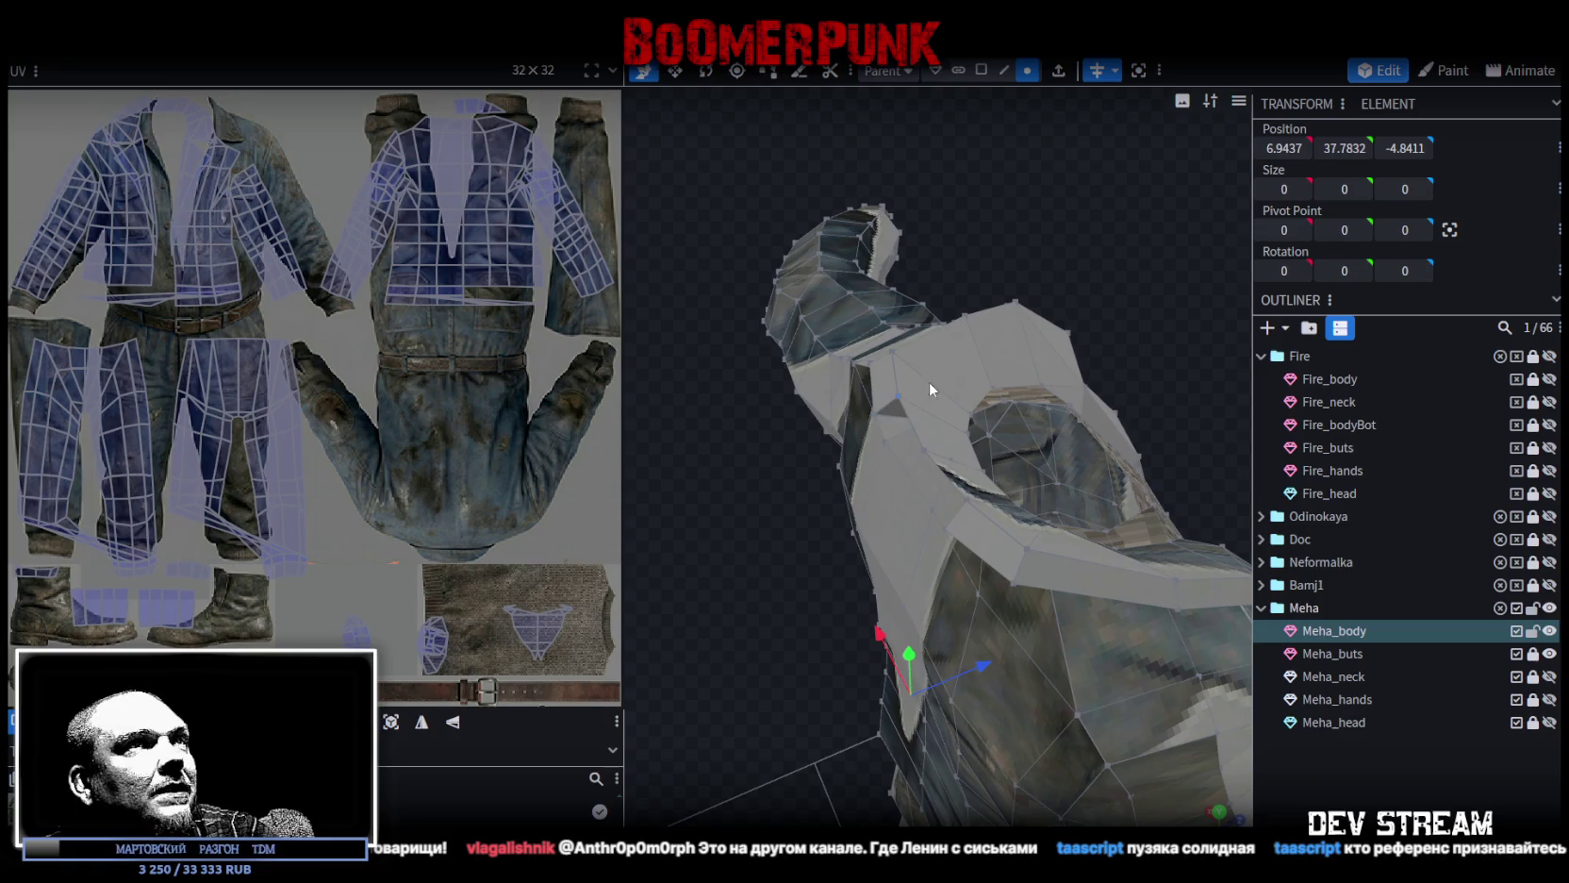
pyautogui.click(1005, 71)
pyautogui.doubleClick(948, 479)
pyautogui.moveTo(948, 479)
pyautogui.mouseDown()
pyautogui.moveTo(895, 520)
pyautogui.moveTo(989, 440)
pyautogui.mouseUp()
pyautogui.moveTo(1064, 227)
pyautogui.mouseDown()
pyautogui.moveTo(830, 276)
pyautogui.moveTo(957, 472)
pyautogui.moveTo(990, 492)
pyautogui.mouseUp()
pyautogui.moveTo(808, 418)
pyautogui.mouseDown()
pyautogui.moveTo(1024, 344)
pyautogui.moveTo(1020, 310)
pyautogui.moveTo(941, 295)
pyautogui.moveTo(1073, 228)
pyautogui.mouseUp()
pyautogui.click(1027, 71)
pyautogui.moveTo(980, 363); pyautogui.dragTo(999, 368)
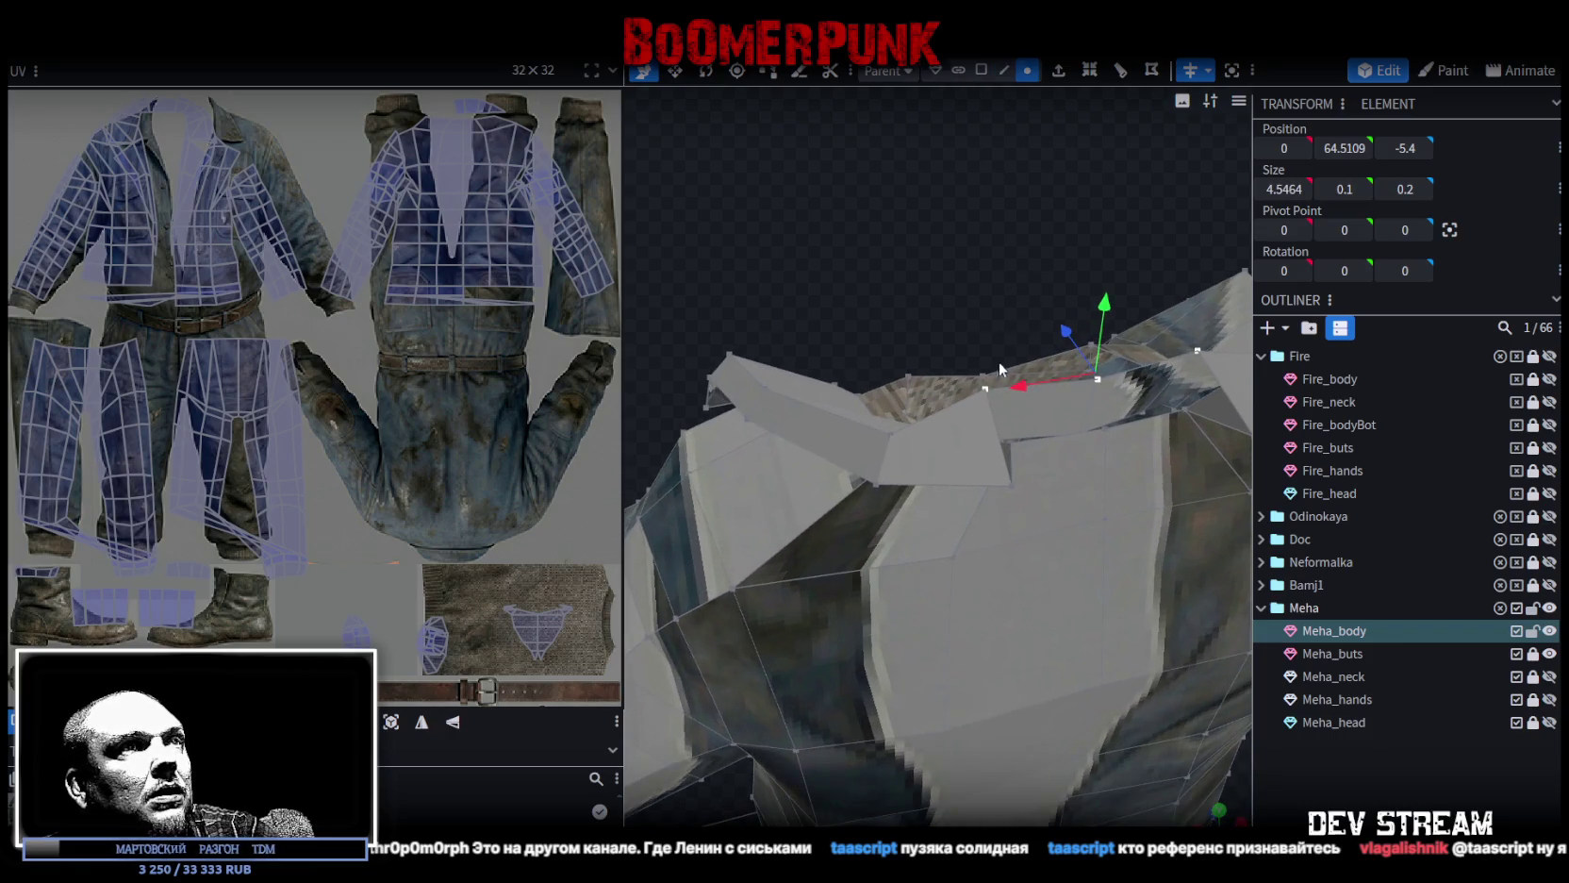
# Merge three pairs of neighbouring shoulder vertices with Merge Vertices > Merge All.
pyautogui.keyDown('shift'); pyautogui.click(1011, 481); pyautogui.keyUp('shift')
pyautogui.rightClick(1010, 480)
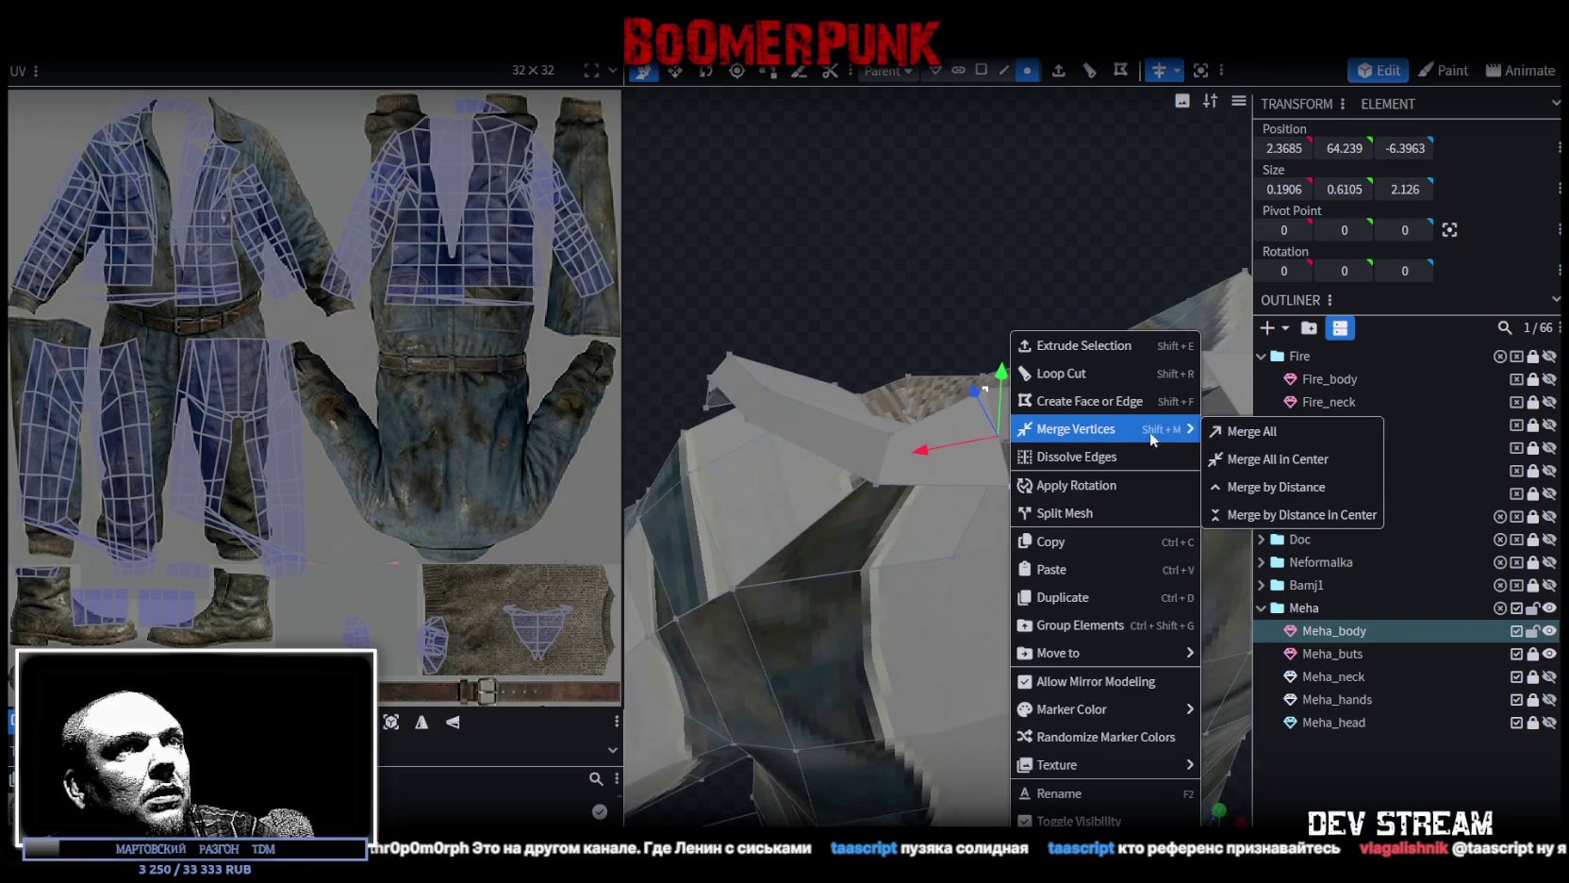
pyautogui.click(1252, 431)
pyautogui.moveTo(971, 253)
pyautogui.mouseDown()
pyautogui.moveTo(1054, 239)
pyautogui.moveTo(941, 425)
pyautogui.mouseUp()
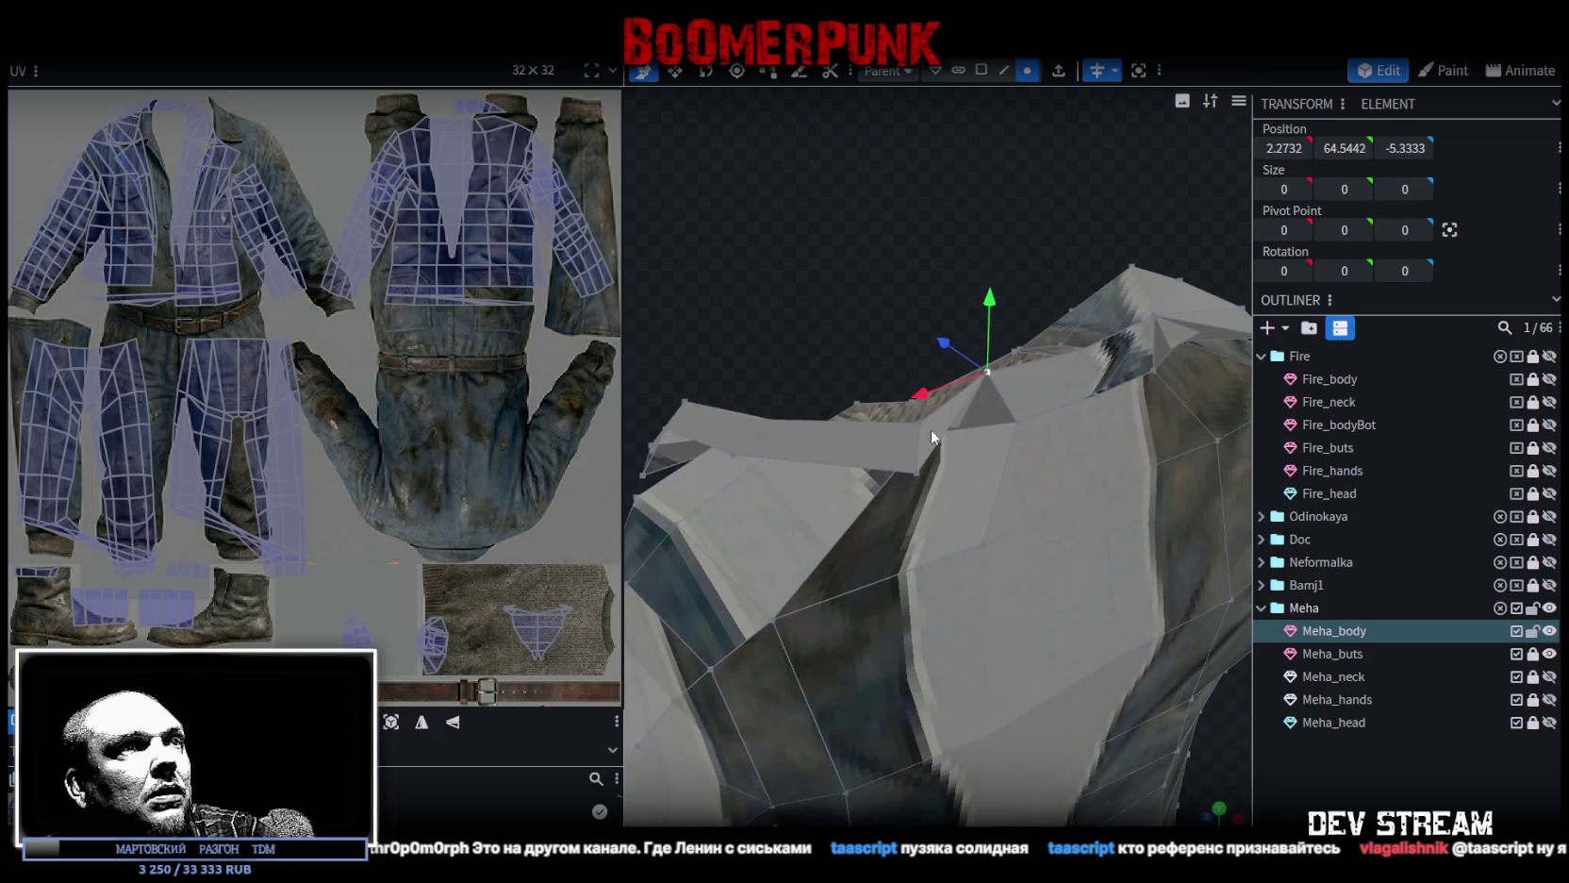
pyautogui.moveTo(897, 283)
pyautogui.mouseDown()
pyautogui.moveTo(583, 324)
pyautogui.moveTo(597, 313)
pyautogui.moveTo(848, 444)
pyautogui.mouseUp()
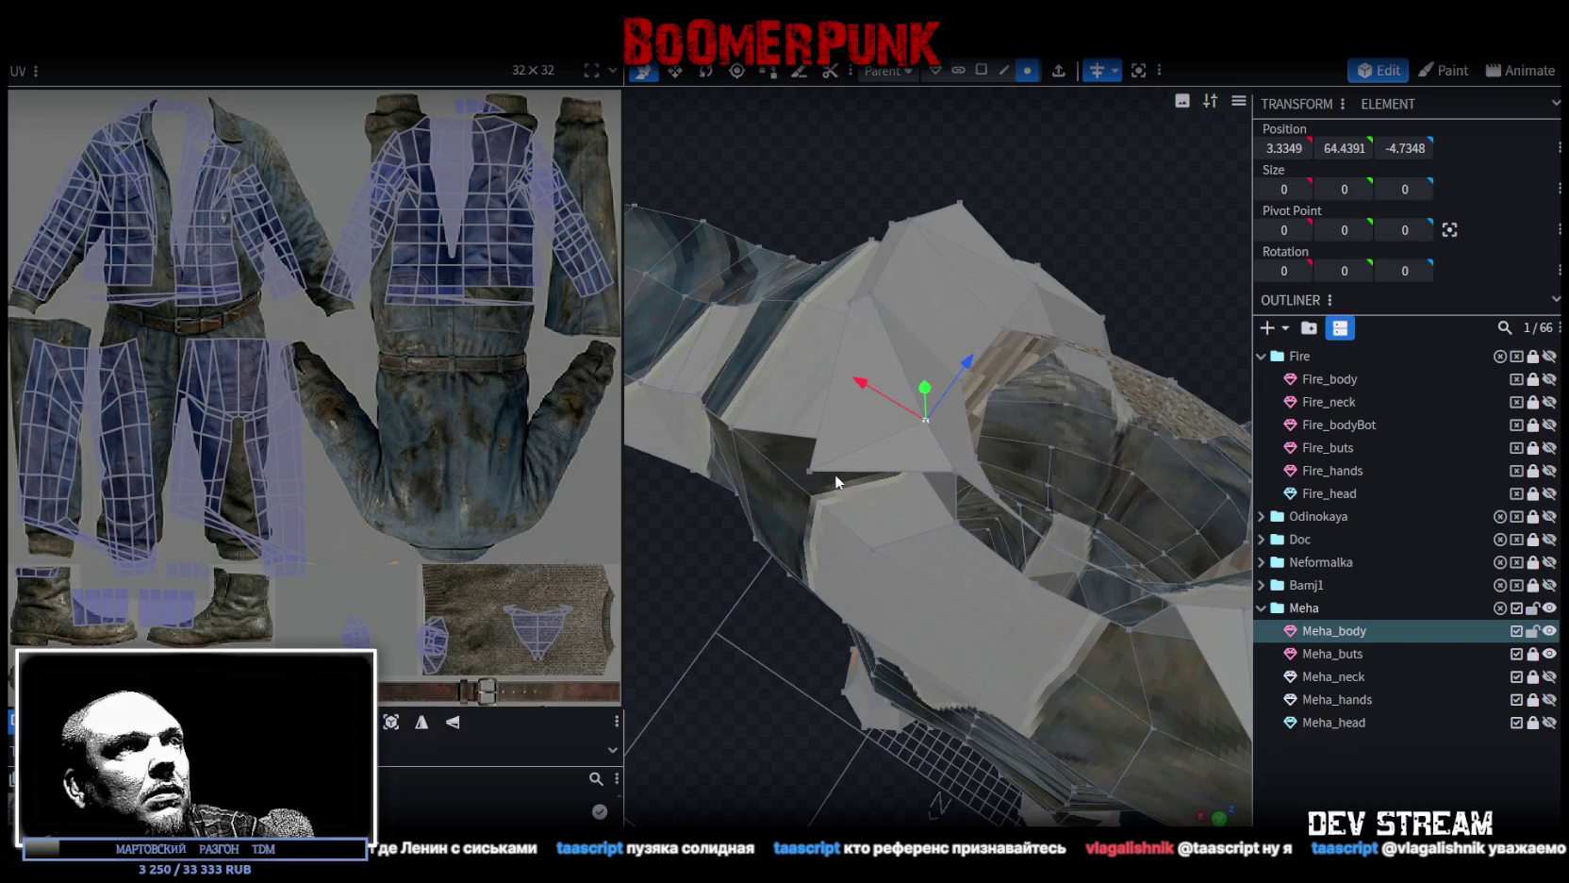
pyautogui.rightClick(811, 476)
pyautogui.click(1053, 431)
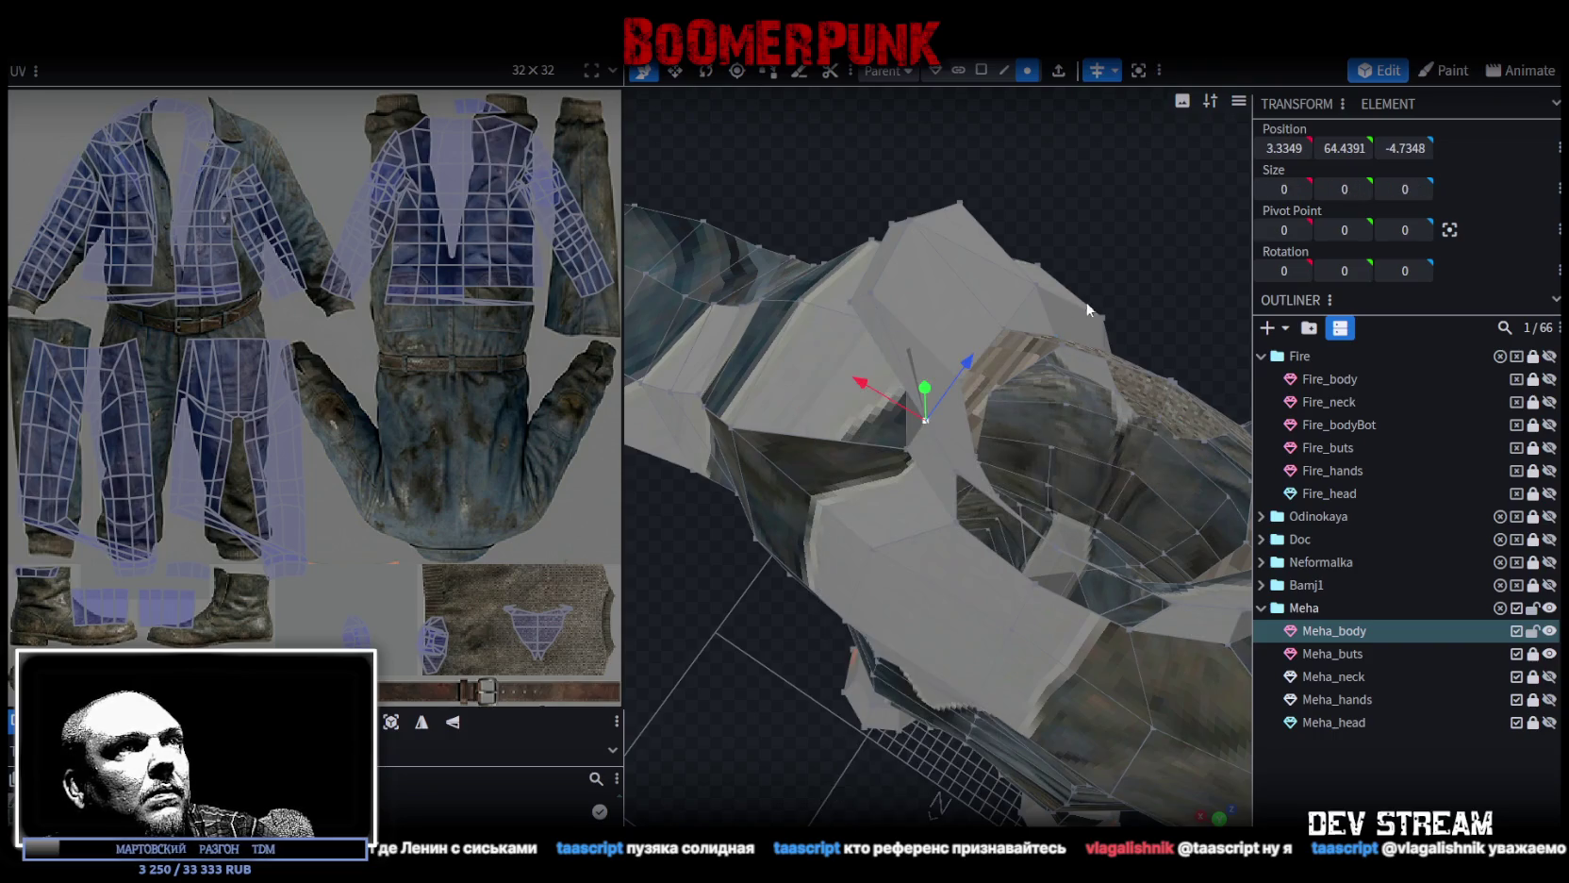
pyautogui.moveTo(1090, 309)
pyautogui.mouseDown()
pyautogui.moveTo(1101, 253)
pyautogui.moveTo(908, 279)
pyautogui.moveTo(993, 334)
pyautogui.moveTo(1035, 586)
pyautogui.mouseUp()
pyautogui.click(1006, 677)
pyautogui.keyDown('shift'); pyautogui.click(1003, 728); pyautogui.keyUp('shift')
pyautogui.rightClick(1001, 727)
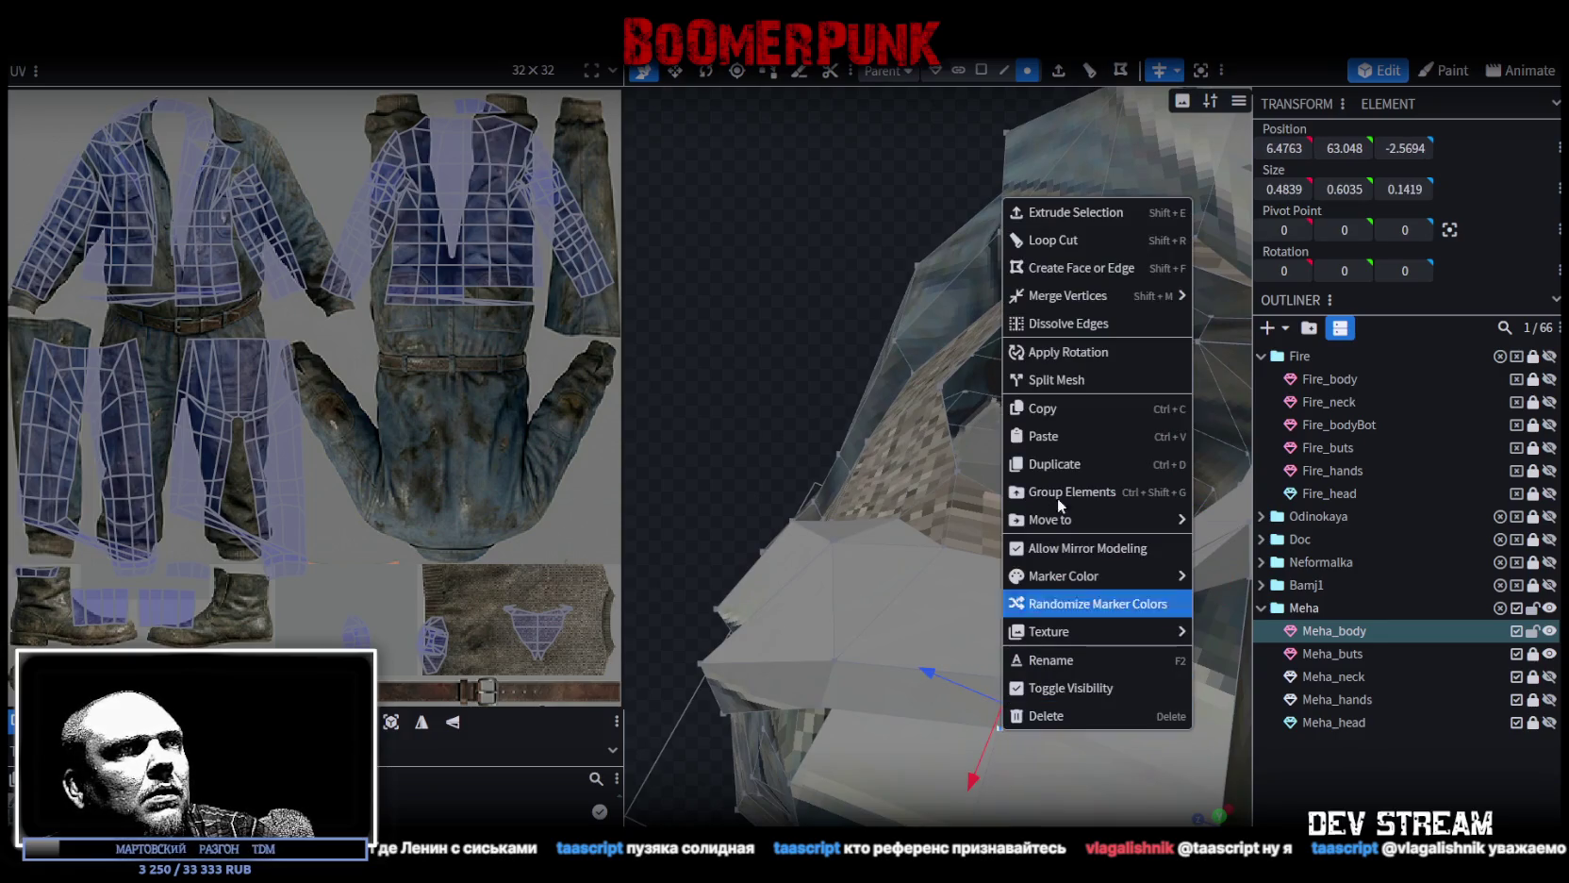
pyautogui.click(1206, 299)
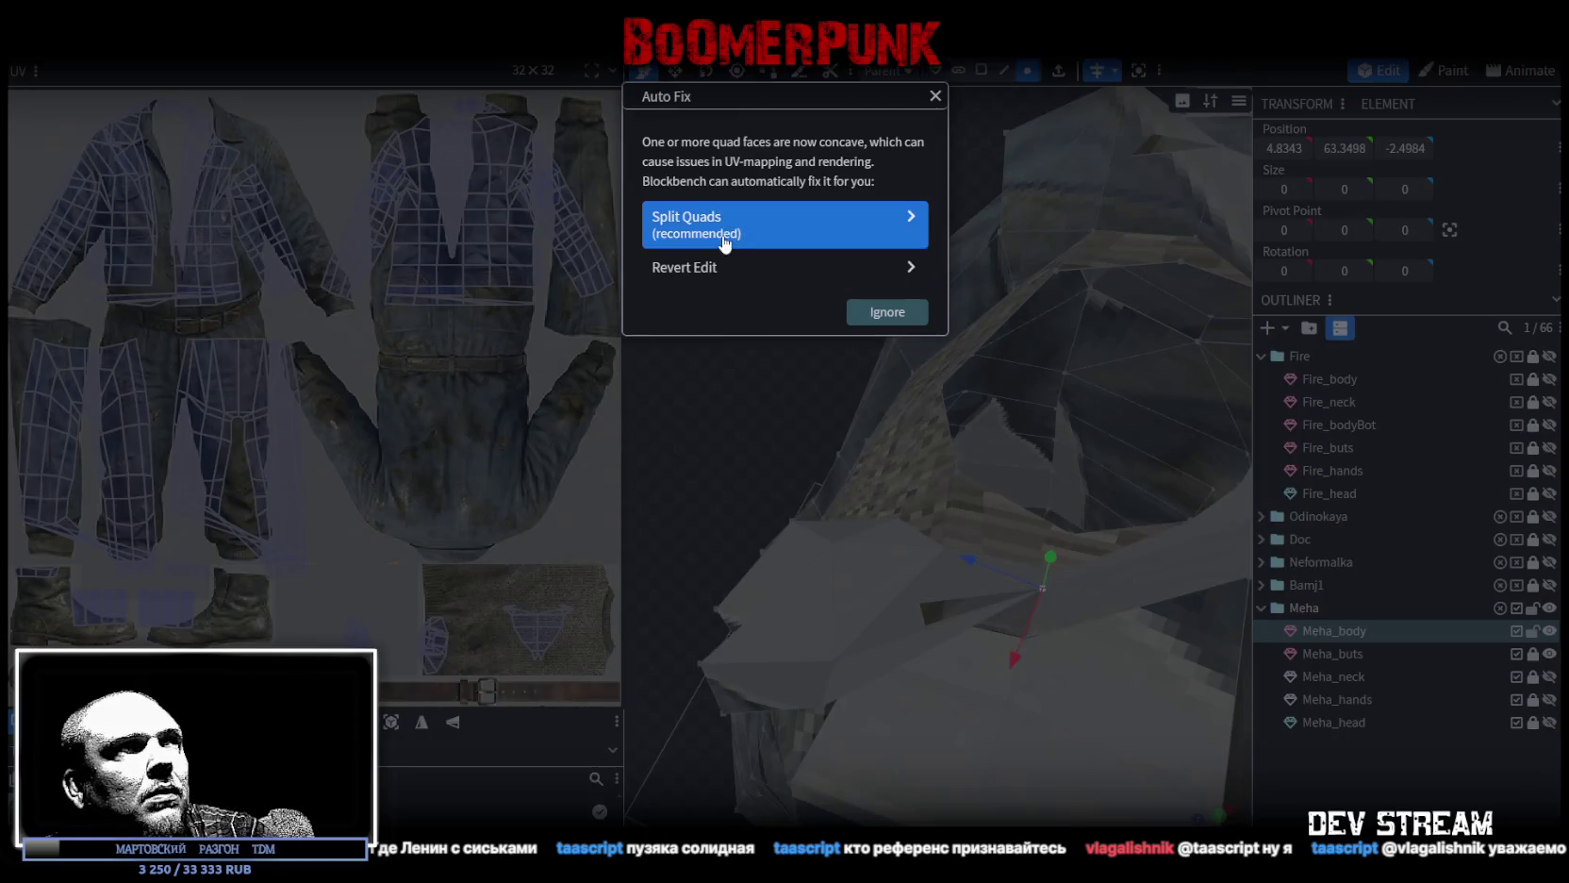
# Split the concave quads into triangles, merge a vertex pair and slide one vertex along X.
pyautogui.click(745, 226)
pyautogui.moveTo(699, 447)
pyautogui.mouseDown()
pyautogui.moveTo(781, 357)
pyautogui.moveTo(1051, 368)
pyautogui.moveTo(1008, 445)
pyautogui.moveTo(883, 340)
pyautogui.moveTo(932, 321)
pyautogui.moveTo(1026, 483)
pyautogui.mouseUp()
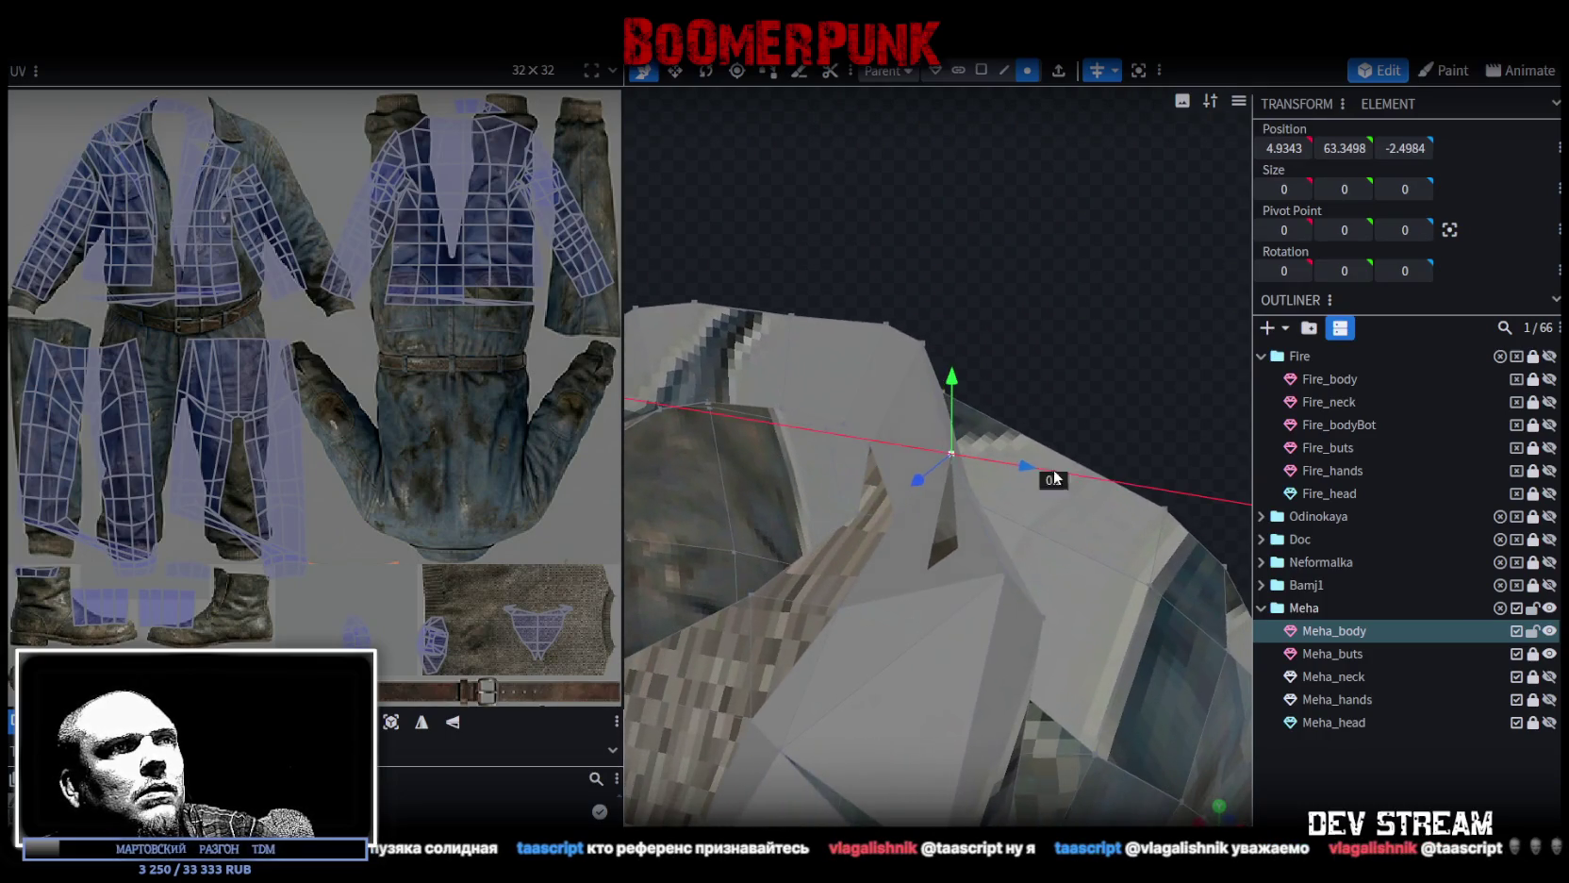
pyautogui.moveTo(1138, 394)
pyautogui.mouseDown()
pyautogui.moveTo(1127, 245)
pyautogui.moveTo(849, 502)
pyautogui.mouseUp()
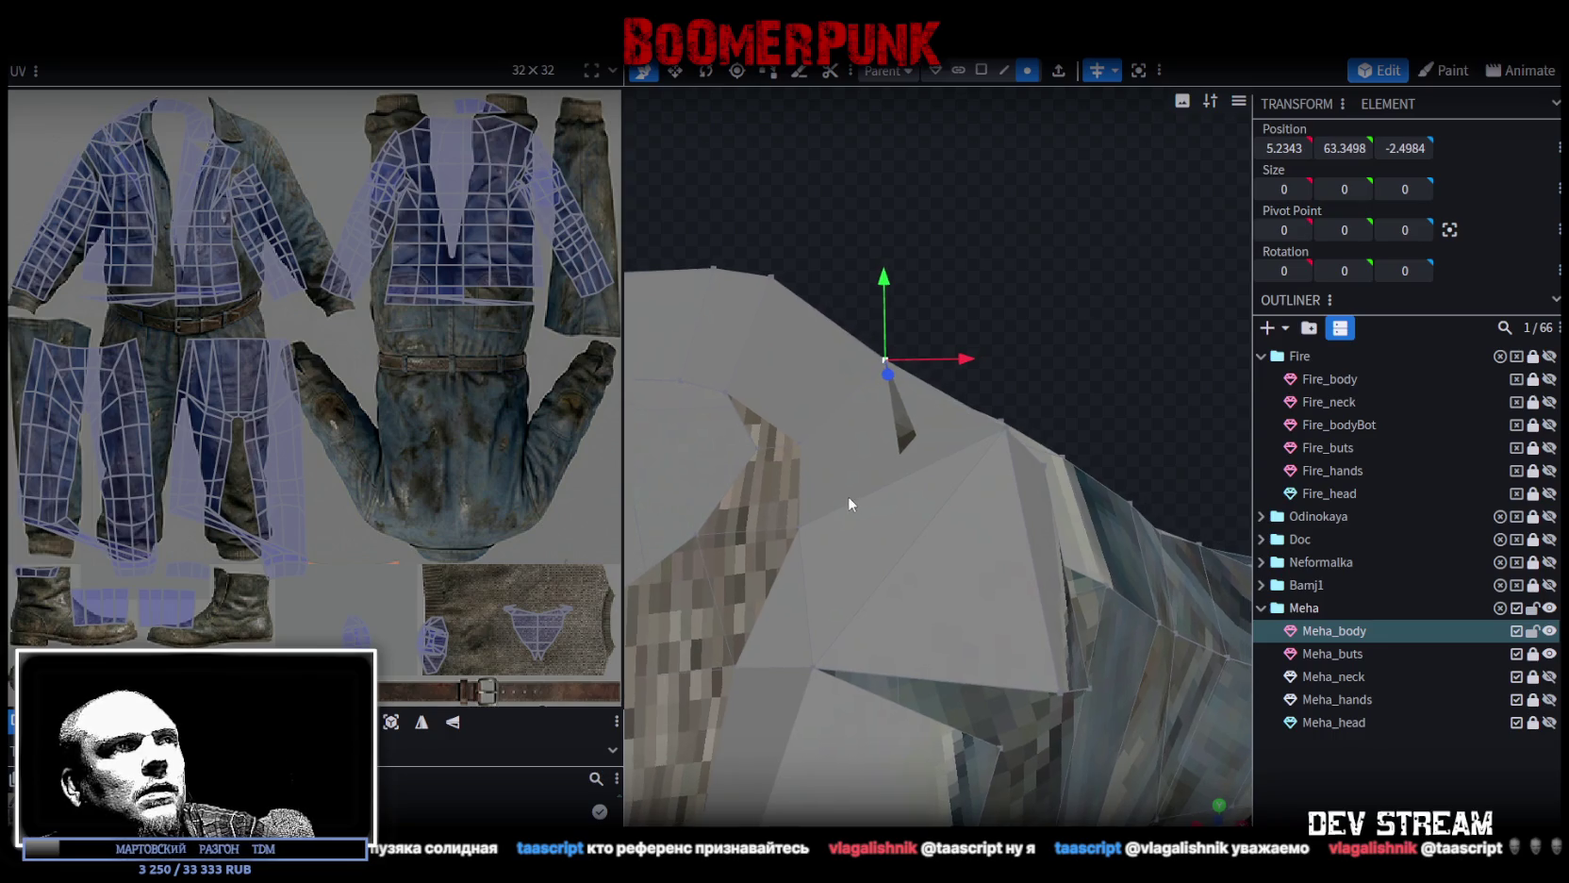
pyautogui.rightClick(1005, 429)
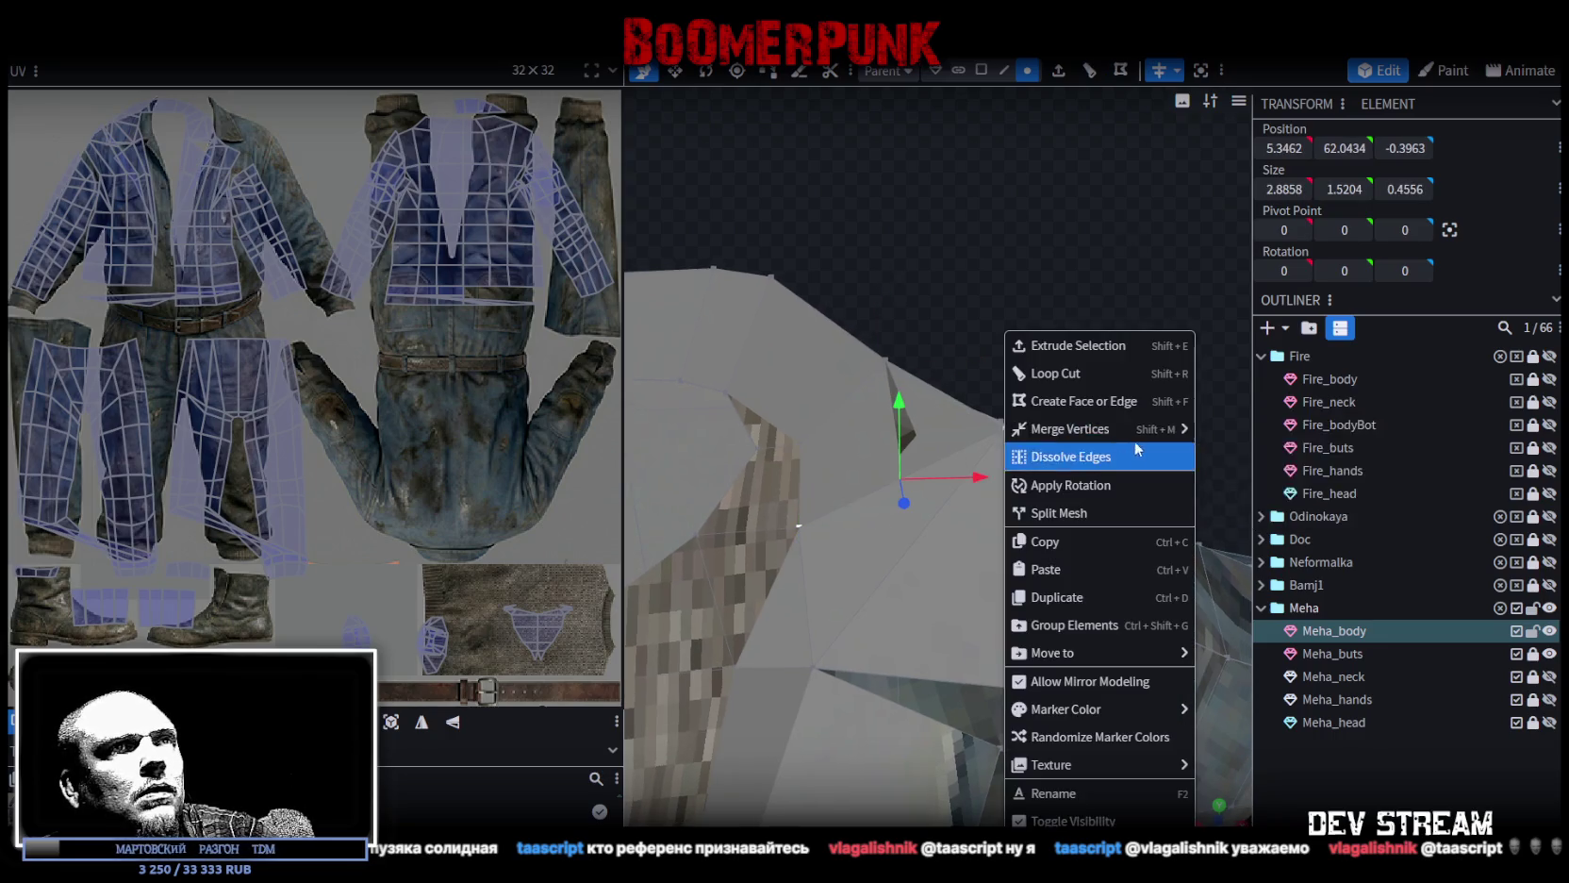
pyautogui.click(1306, 427)
pyautogui.moveTo(1041, 368)
pyautogui.mouseDown()
pyautogui.moveTo(868, 319)
pyautogui.moveTo(976, 391)
pyautogui.moveTo(1062, 400)
pyautogui.mouseUp()
pyautogui.moveTo(919, 487); pyautogui.dragTo(1004, 481)
# Select further stray vertex pairs along the fold and merge them.
pyautogui.keyDown('shift'); pyautogui.click(1053, 479); pyautogui.keyUp('shift')
pyautogui.moveTo(1019, 288); pyautogui.dragTo(1053, 326)
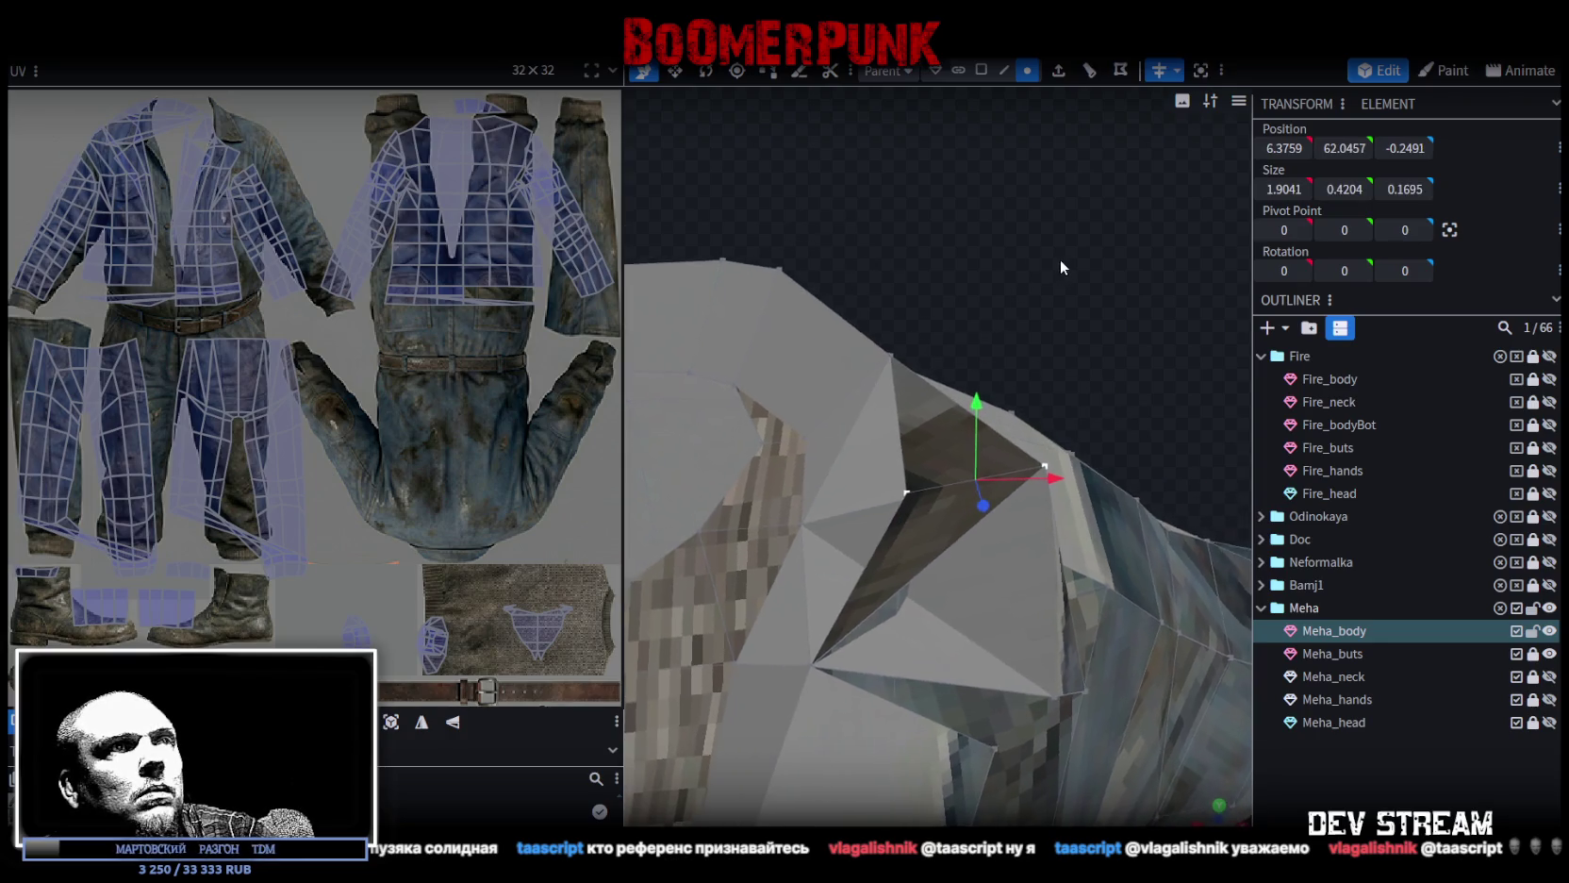
pyautogui.click(1017, 432)
pyautogui.moveTo(992, 441)
pyautogui.mouseDown()
pyautogui.moveTo(926, 290)
pyautogui.moveTo(891, 333)
pyautogui.mouseUp()
pyautogui.keyDown('shift'); pyautogui.click(941, 466); pyautogui.keyUp('shift')
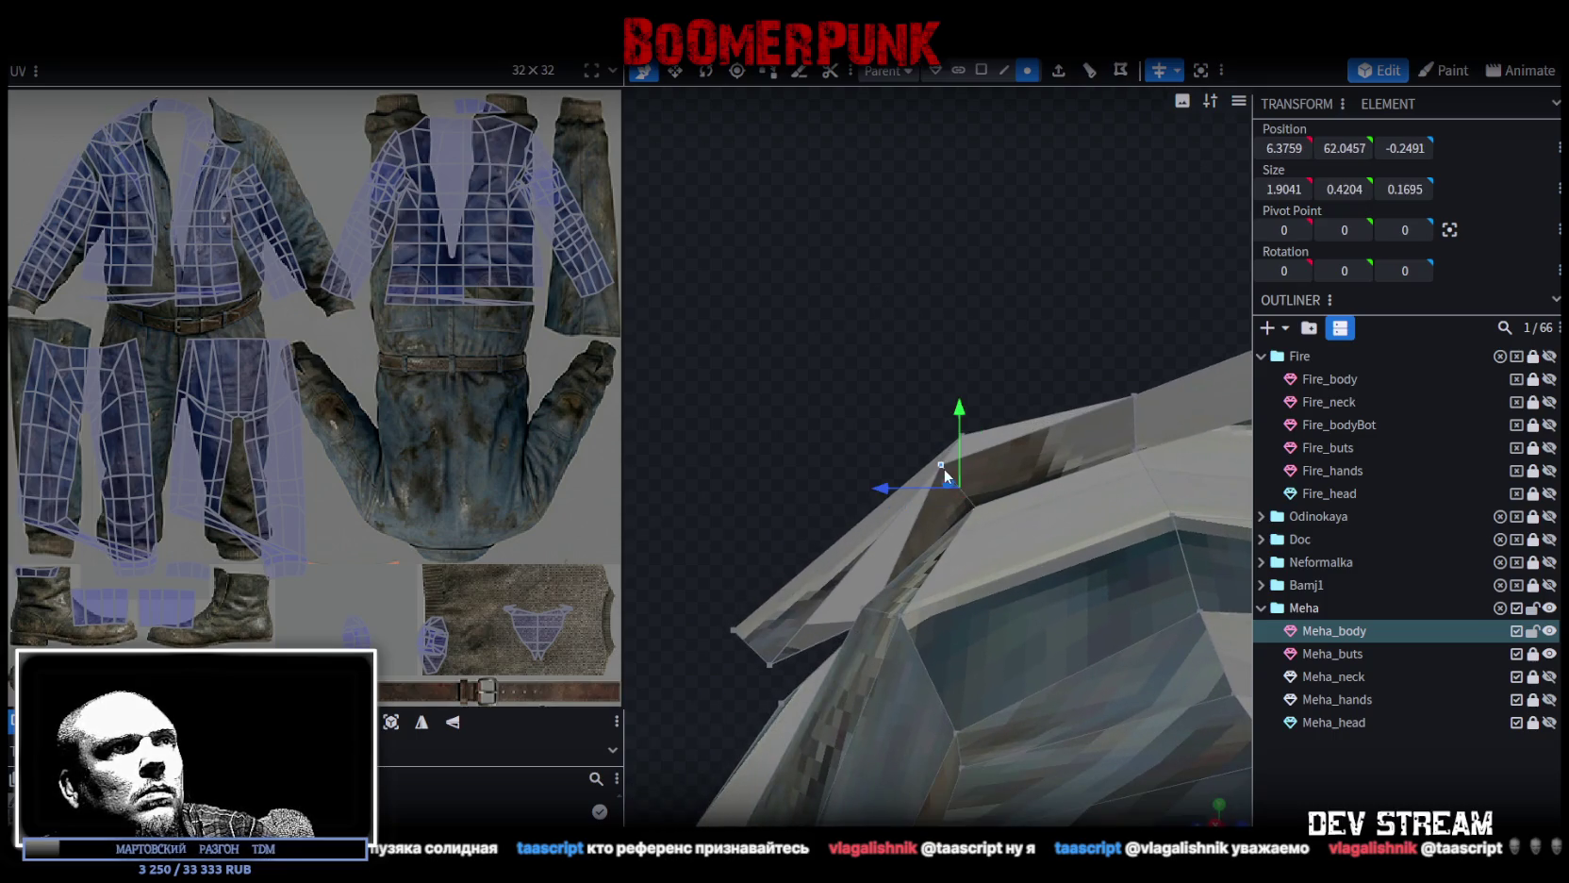
pyautogui.rightClick(942, 467)
pyautogui.click(1148, 432)
pyautogui.moveTo(824, 347)
pyautogui.mouseDown()
pyautogui.moveTo(877, 364)
pyautogui.moveTo(1030, 296)
pyautogui.mouseUp()
pyautogui.click(763, 609)
pyautogui.keyDown('shift'); pyautogui.click(1045, 601); pyautogui.keyUp('shift')
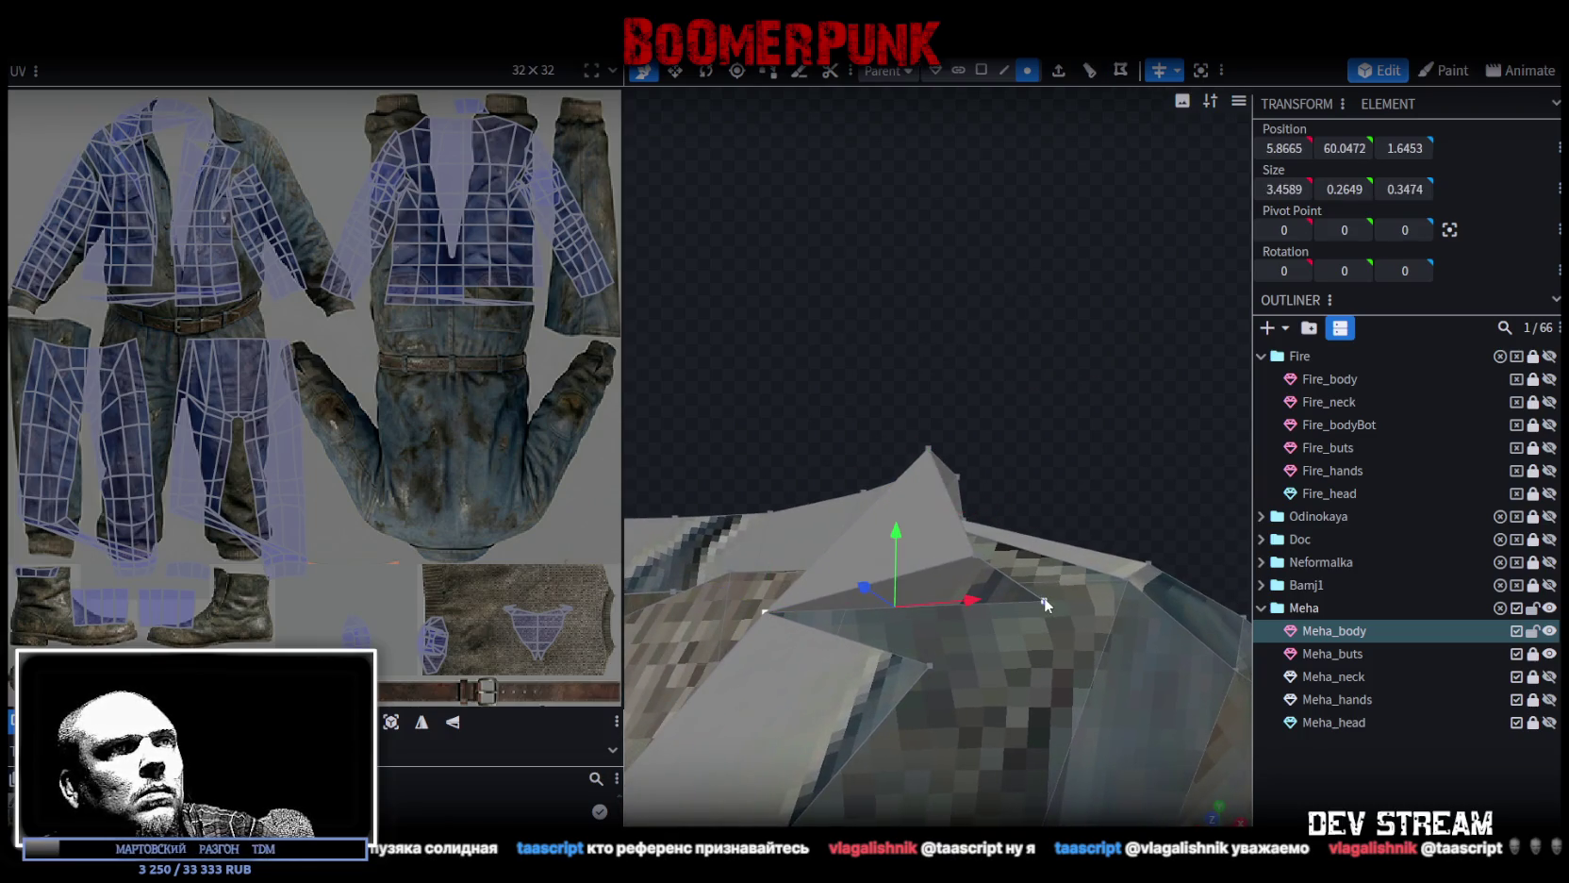
pyautogui.rightClick(1044, 600)
pyautogui.moveTo(1103, 165)
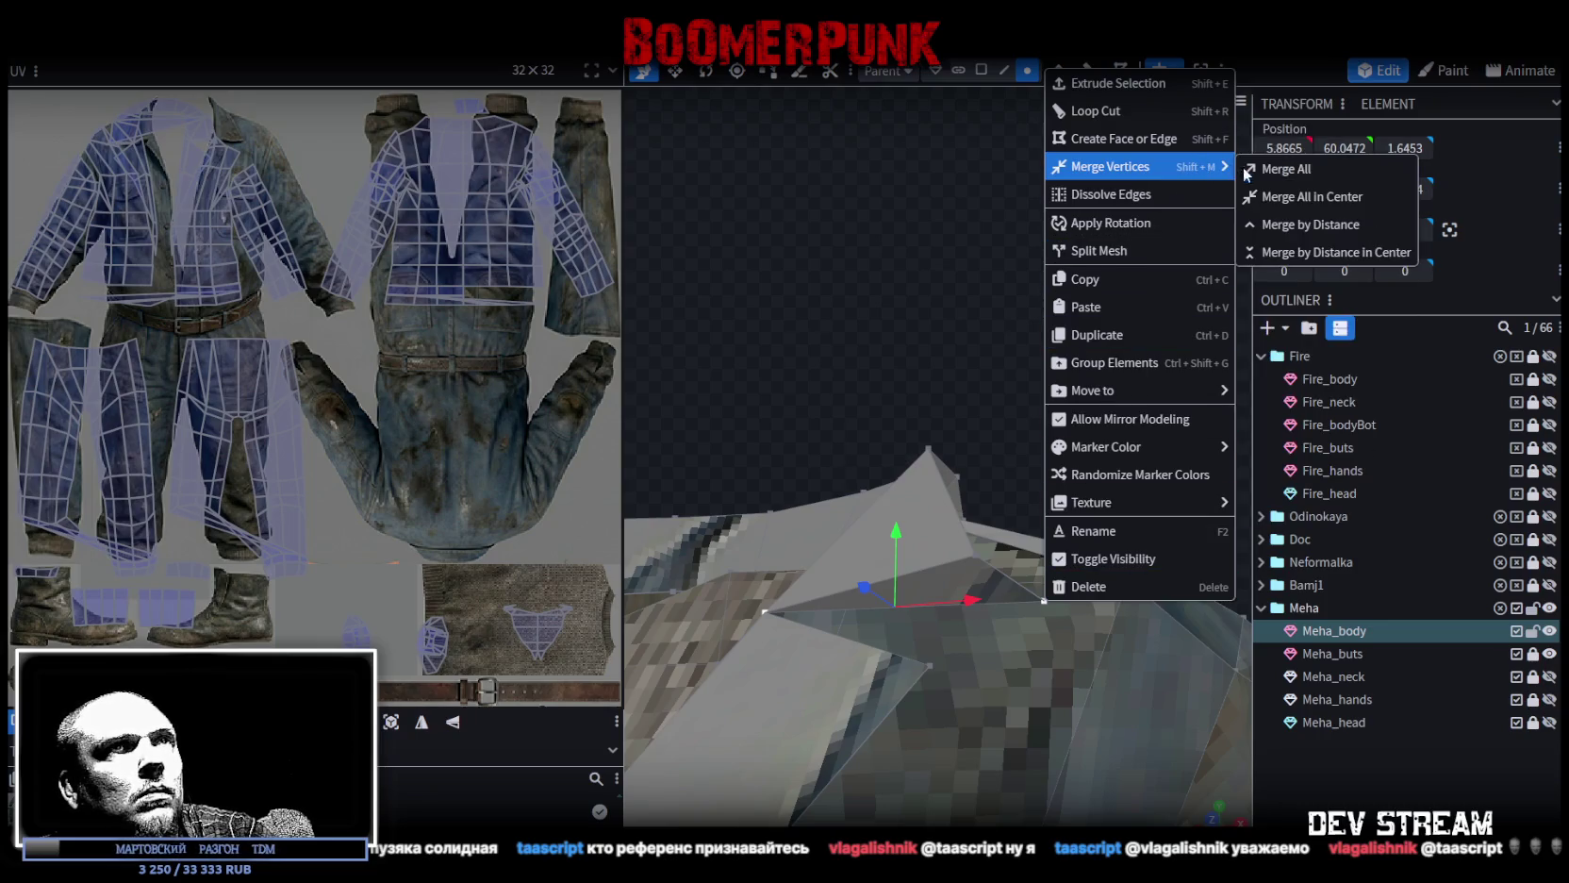
# Merge the selected vertices at their centre, then merge another pair with Merge All.
pyautogui.click(1217, 189)
pyautogui.moveTo(950, 294)
pyautogui.mouseDown()
pyautogui.moveTo(892, 346)
pyautogui.moveTo(944, 392)
pyautogui.moveTo(1082, 358)
pyautogui.moveTo(843, 390)
pyautogui.moveTo(906, 438)
pyautogui.moveTo(1034, 432)
pyautogui.moveTo(1042, 447)
pyautogui.moveTo(990, 324)
pyautogui.moveTo(935, 273)
pyautogui.moveTo(955, 525)
pyautogui.mouseUp()
pyautogui.keyDown('shift'); pyautogui.click(919, 550); pyautogui.keyUp('shift')
pyautogui.rightClick(993, 593)
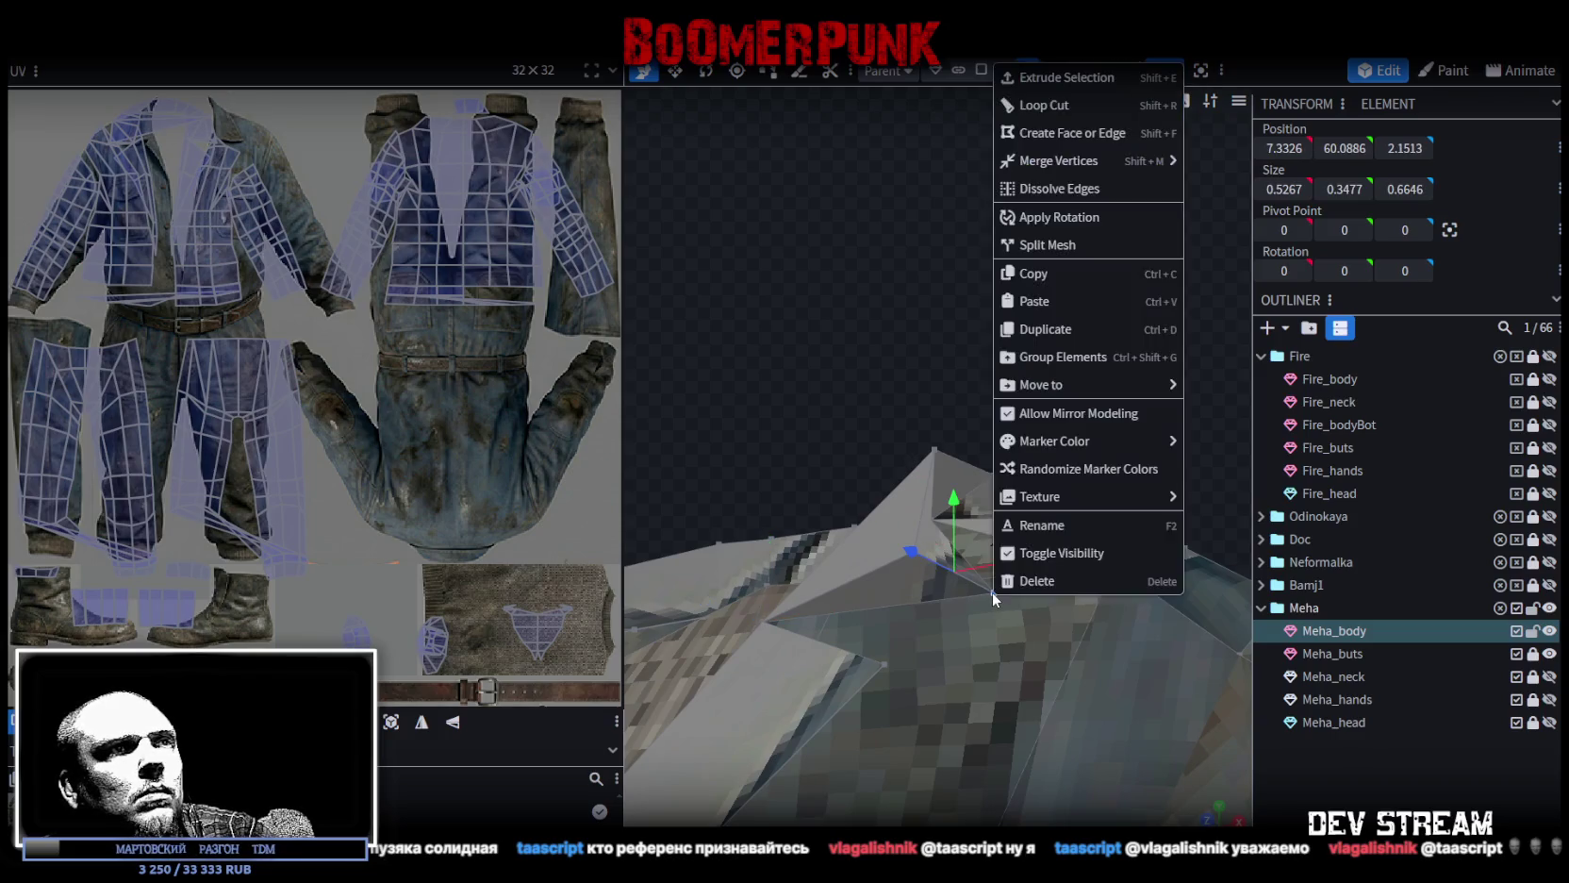
pyautogui.click(1214, 164)
pyautogui.moveTo(1099, 291)
pyautogui.mouseDown()
pyautogui.moveTo(950, 346)
pyautogui.moveTo(907, 420)
pyautogui.moveTo(1076, 469)
pyautogui.moveTo(1070, 433)
pyautogui.mouseUp()
# Move a shoulder vertex to reshape nearby faces and raise it 0.6 along Y.
pyautogui.click(922, 422)
pyautogui.moveTo(923, 421)
pyautogui.mouseDown()
pyautogui.moveTo(1087, 432)
pyautogui.moveTo(956, 220)
pyautogui.moveTo(1103, 270)
pyautogui.mouseUp()
pyautogui.click(953, 260)
pyautogui.moveTo(968, 287)
pyautogui.mouseDown()
pyautogui.moveTo(1035, 243)
pyautogui.moveTo(1001, 288)
pyautogui.mouseUp()
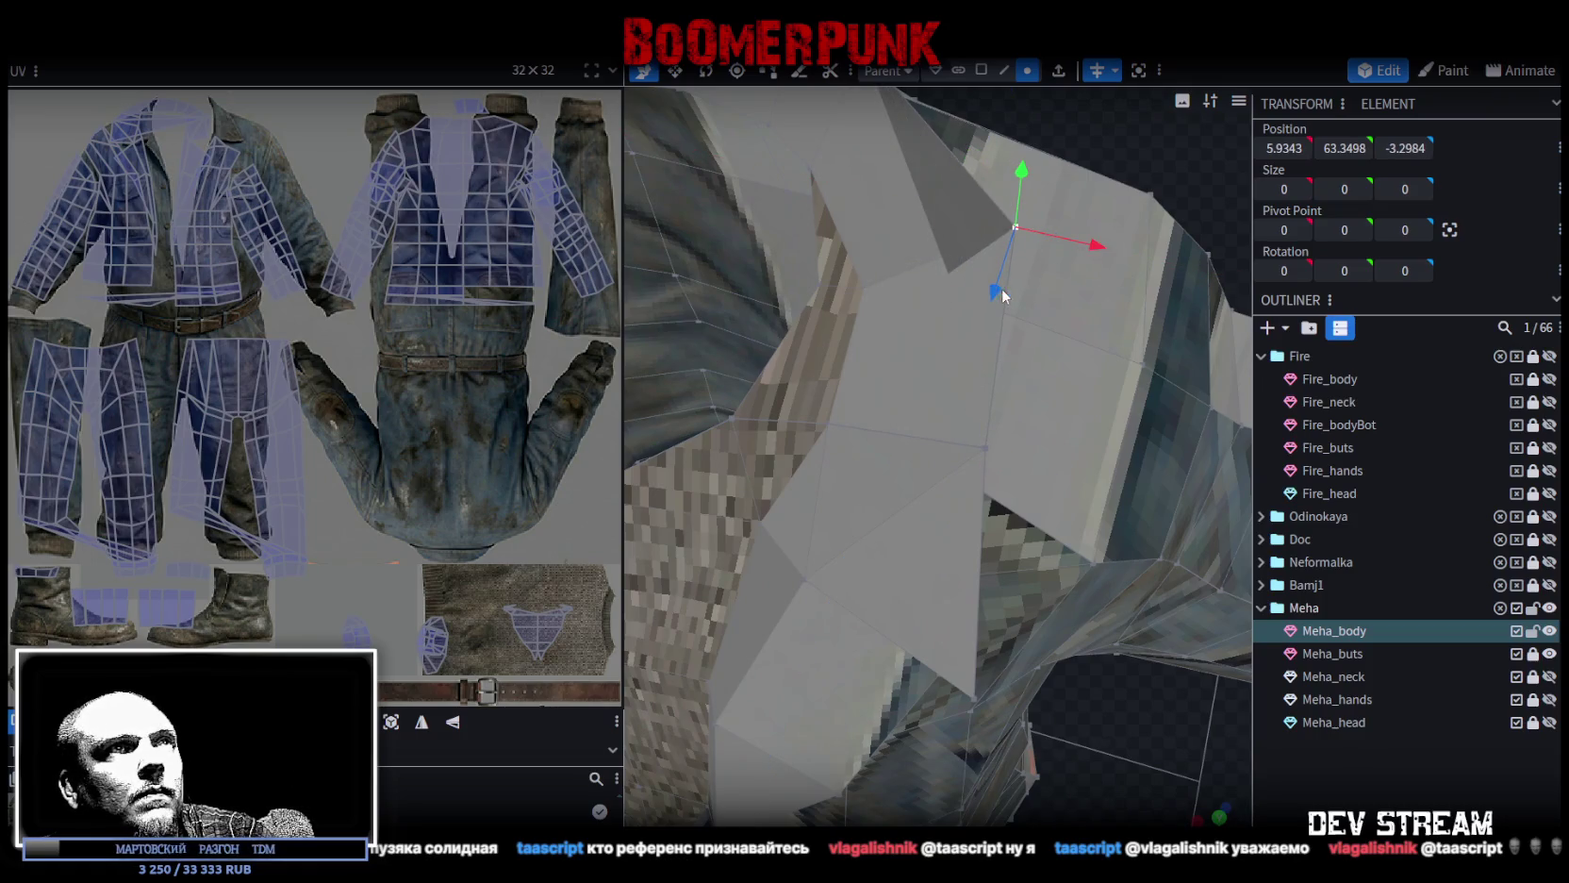
pyautogui.moveTo(1015, 205)
pyautogui.mouseDown()
pyautogui.moveTo(1023, 169)
pyautogui.moveTo(887, 148)
pyautogui.moveTo(913, 157)
pyautogui.mouseUp()
pyautogui.scroll(-5, 1071, 169)
pyautogui.moveTo(1092, 193)
pyautogui.mouseDown()
pyautogui.moveTo(1201, 163)
pyautogui.moveTo(1239, 175)
pyautogui.moveTo(1049, 241)
pyautogui.moveTo(934, 306)
pyautogui.mouseUp()
# Shift a neck vertex 0.7 out on X and 0.2 back on Z, and lower another by 1.
pyautogui.click(897, 321)
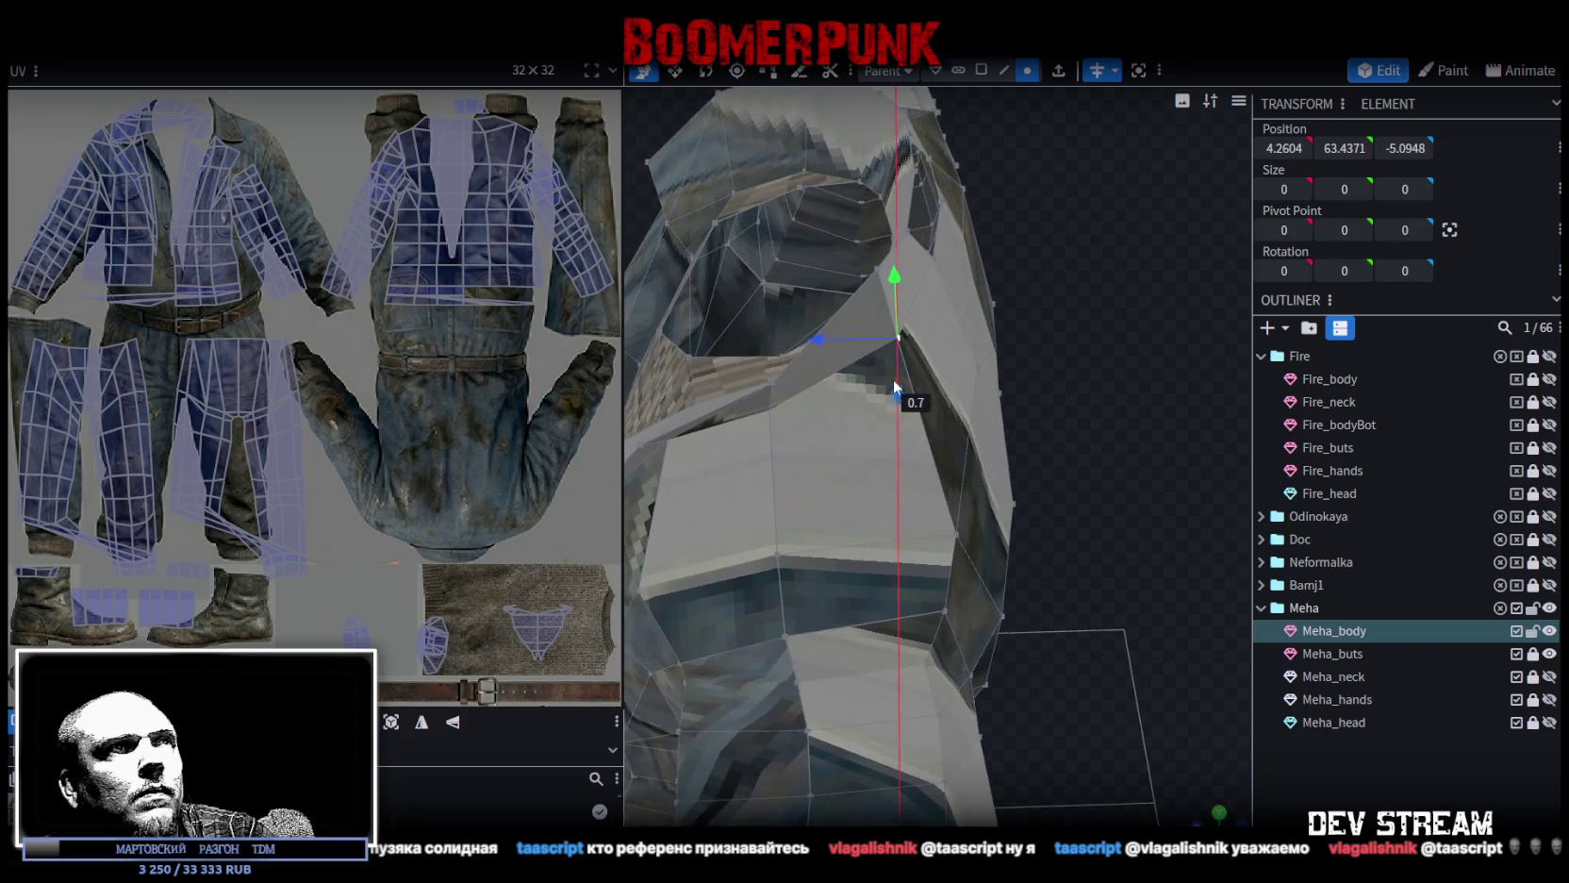
pyautogui.moveTo(822, 347); pyautogui.dragTo(904, 387)
pyautogui.moveTo(1037, 311)
pyautogui.mouseDown()
pyautogui.moveTo(1156, 281)
pyautogui.moveTo(994, 368)
pyautogui.mouseUp()
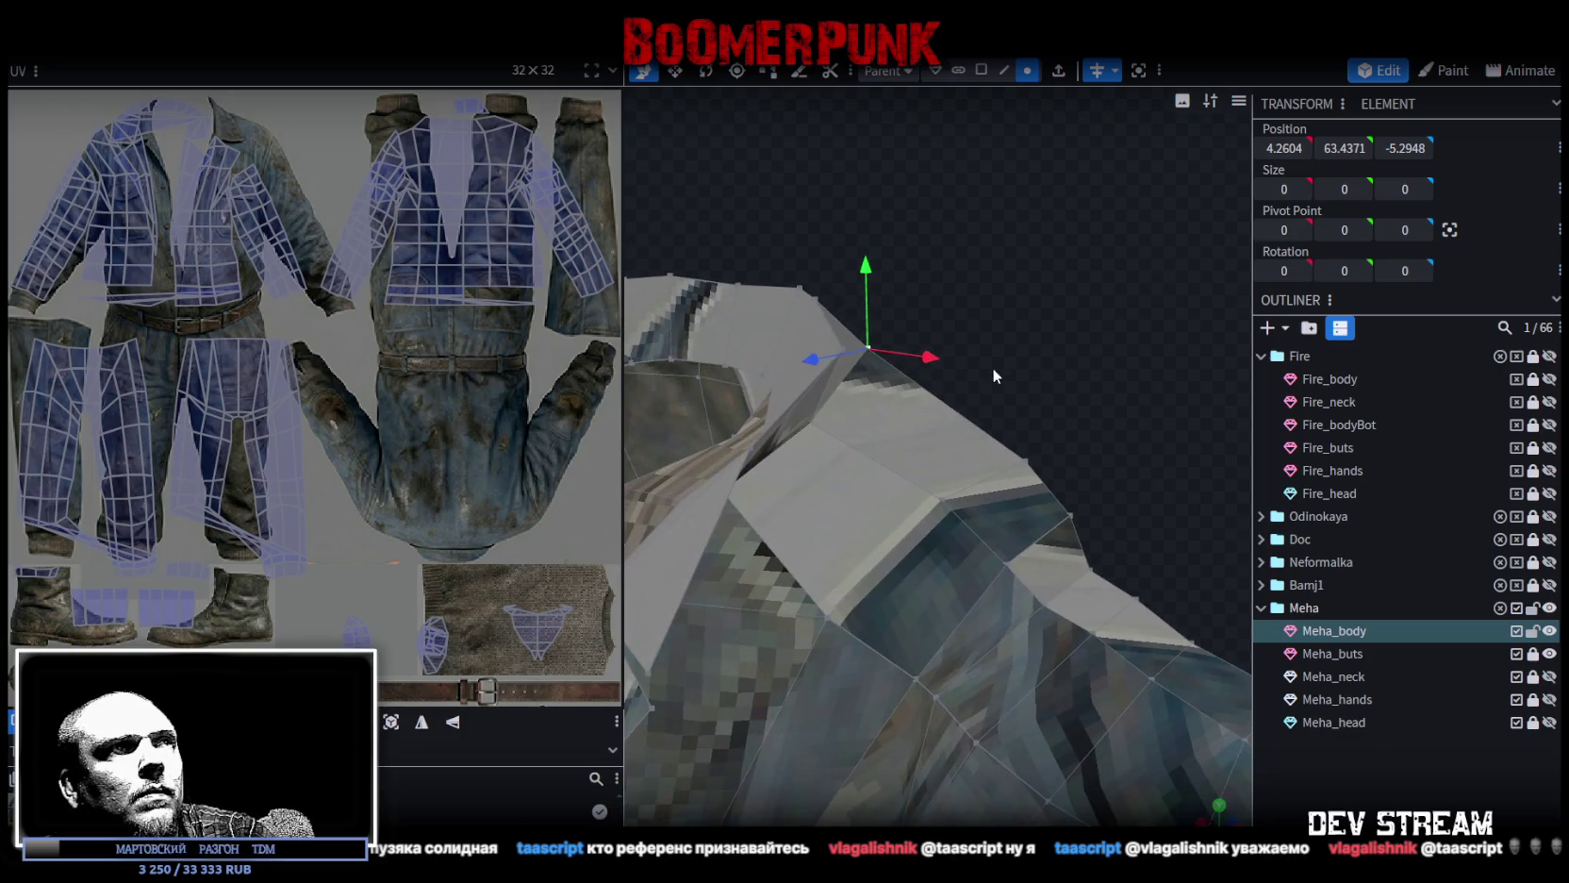
pyautogui.moveTo(855, 351)
pyautogui.mouseDown()
pyautogui.moveTo(934, 316)
pyautogui.moveTo(1015, 232)
pyautogui.moveTo(954, 255)
pyautogui.moveTo(948, 285)
pyautogui.moveTo(892, 338)
pyautogui.moveTo(999, 289)
pyautogui.moveTo(833, 329)
pyautogui.mouseUp()
pyautogui.click(893, 339)
pyautogui.click(838, 328)
pyautogui.moveTo(833, 259)
pyautogui.mouseDown()
pyautogui.moveTo(846, 311)
pyautogui.moveTo(953, 298)
pyautogui.moveTo(815, 337)
pyautogui.moveTo(755, 286)
pyautogui.moveTo(1043, 284)
pyautogui.moveTo(1004, 354)
pyautogui.moveTo(956, 297)
pyautogui.moveTo(786, 397)
pyautogui.mouseUp()
pyautogui.click(775, 392)
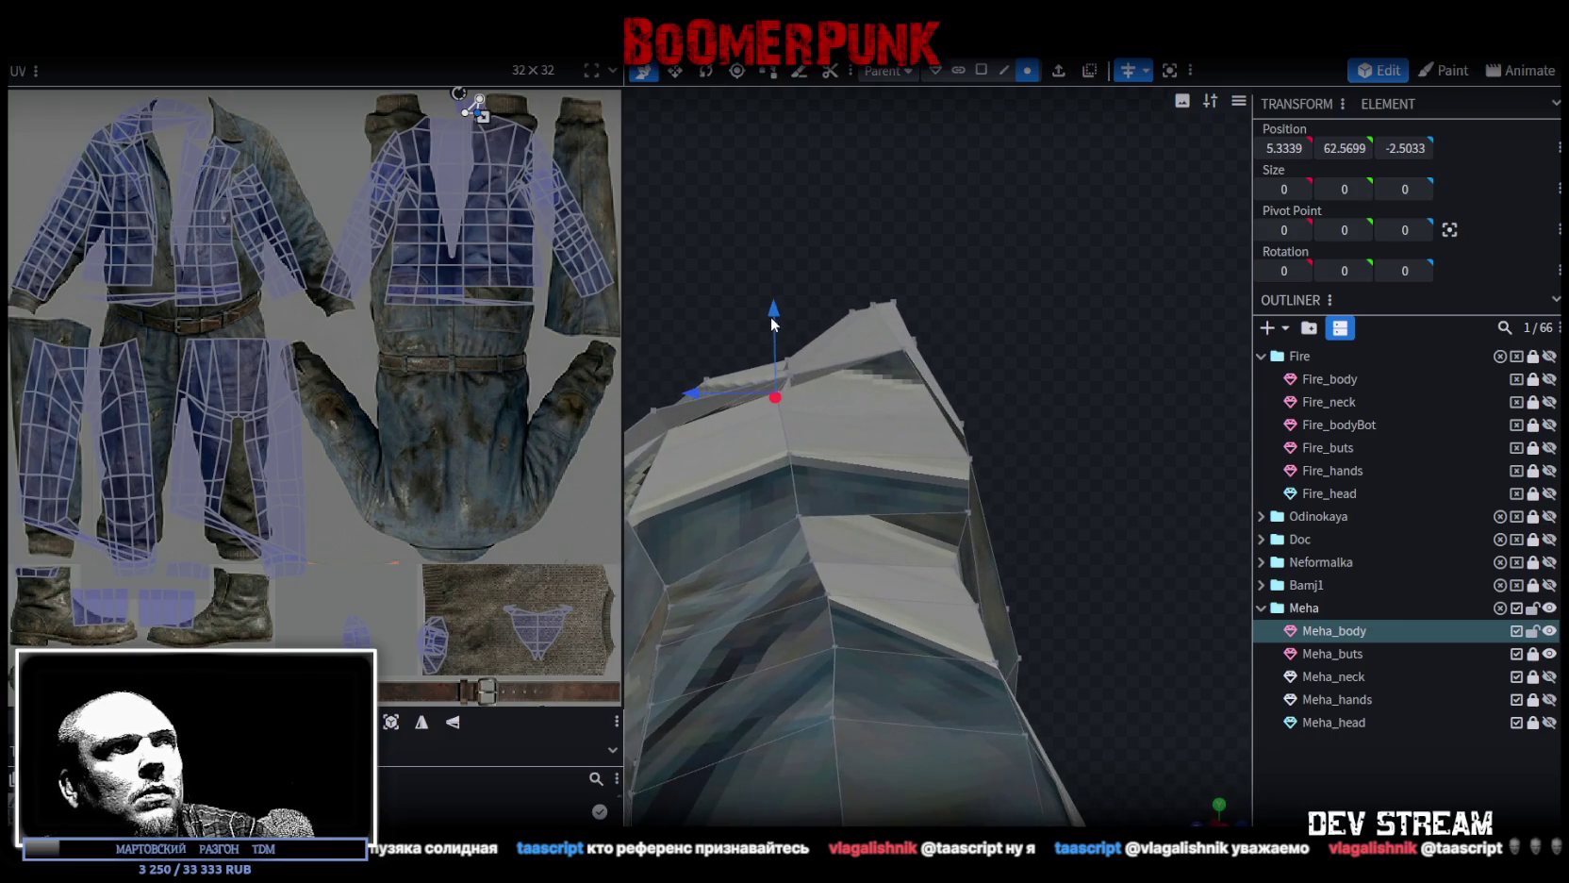
# Shift a collar vertex 0.6 along X, then move it back along Z and X.
pyautogui.moveTo(956, 315); pyautogui.dragTo(1001, 350)
pyautogui.moveTo(808, 459); pyautogui.dragTo(732, 436)
pyautogui.moveTo(835, 457)
pyautogui.mouseDown()
pyautogui.moveTo(818, 316)
pyautogui.moveTo(847, 346)
pyautogui.moveTo(847, 270)
pyautogui.moveTo(1066, 240)
pyautogui.moveTo(1100, 166)
pyautogui.moveTo(1017, 227)
pyautogui.moveTo(991, 217)
pyautogui.moveTo(954, 117)
pyautogui.mouseUp()
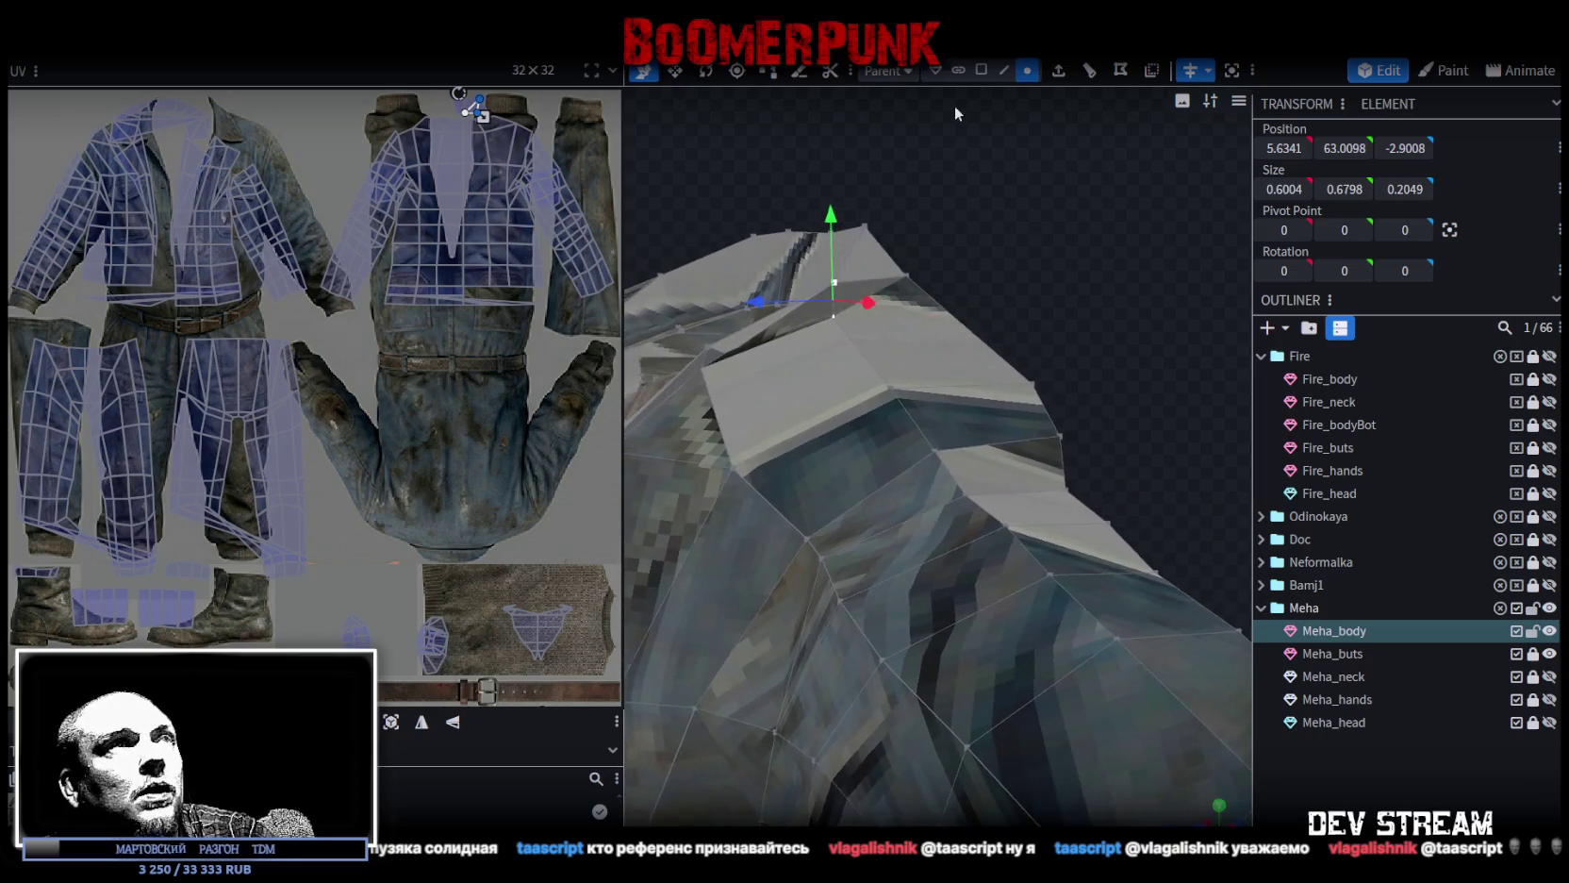
# Inspect the collar fold and ridge by selecting its faces and edges.
pyautogui.click(981, 70)
pyautogui.click(803, 321)
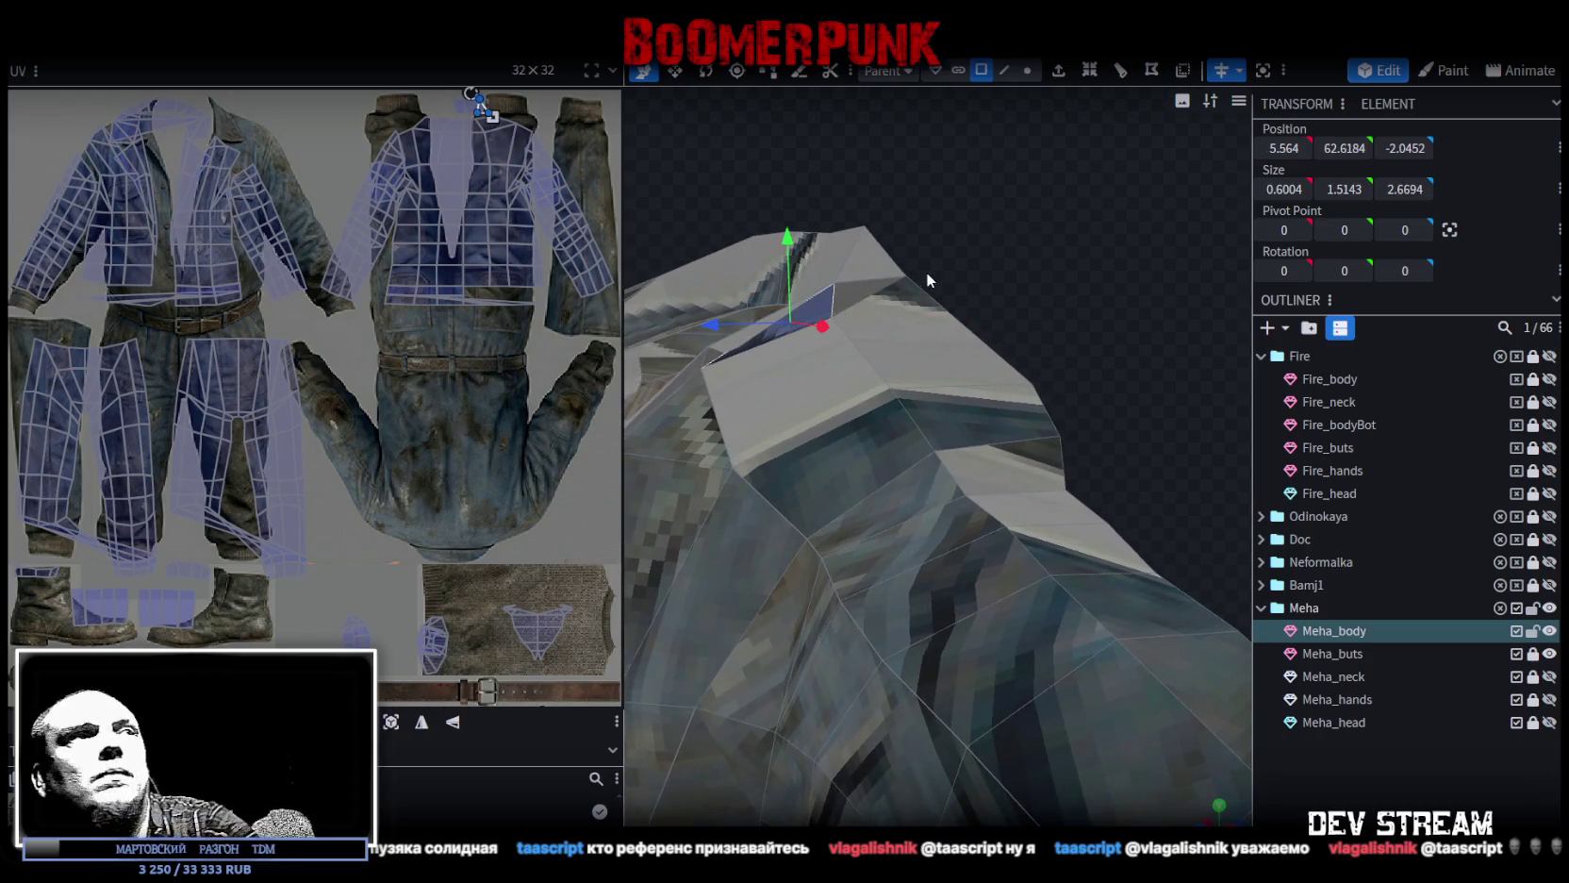
pyautogui.moveTo(1017, 262)
pyautogui.mouseDown()
pyautogui.moveTo(1058, 298)
pyautogui.moveTo(1140, 254)
pyautogui.moveTo(1003, 262)
pyautogui.moveTo(1037, 280)
pyautogui.moveTo(994, 256)
pyautogui.moveTo(677, 368)
pyautogui.moveTo(841, 318)
pyautogui.moveTo(815, 327)
pyautogui.mouseUp()
pyautogui.click(695, 353)
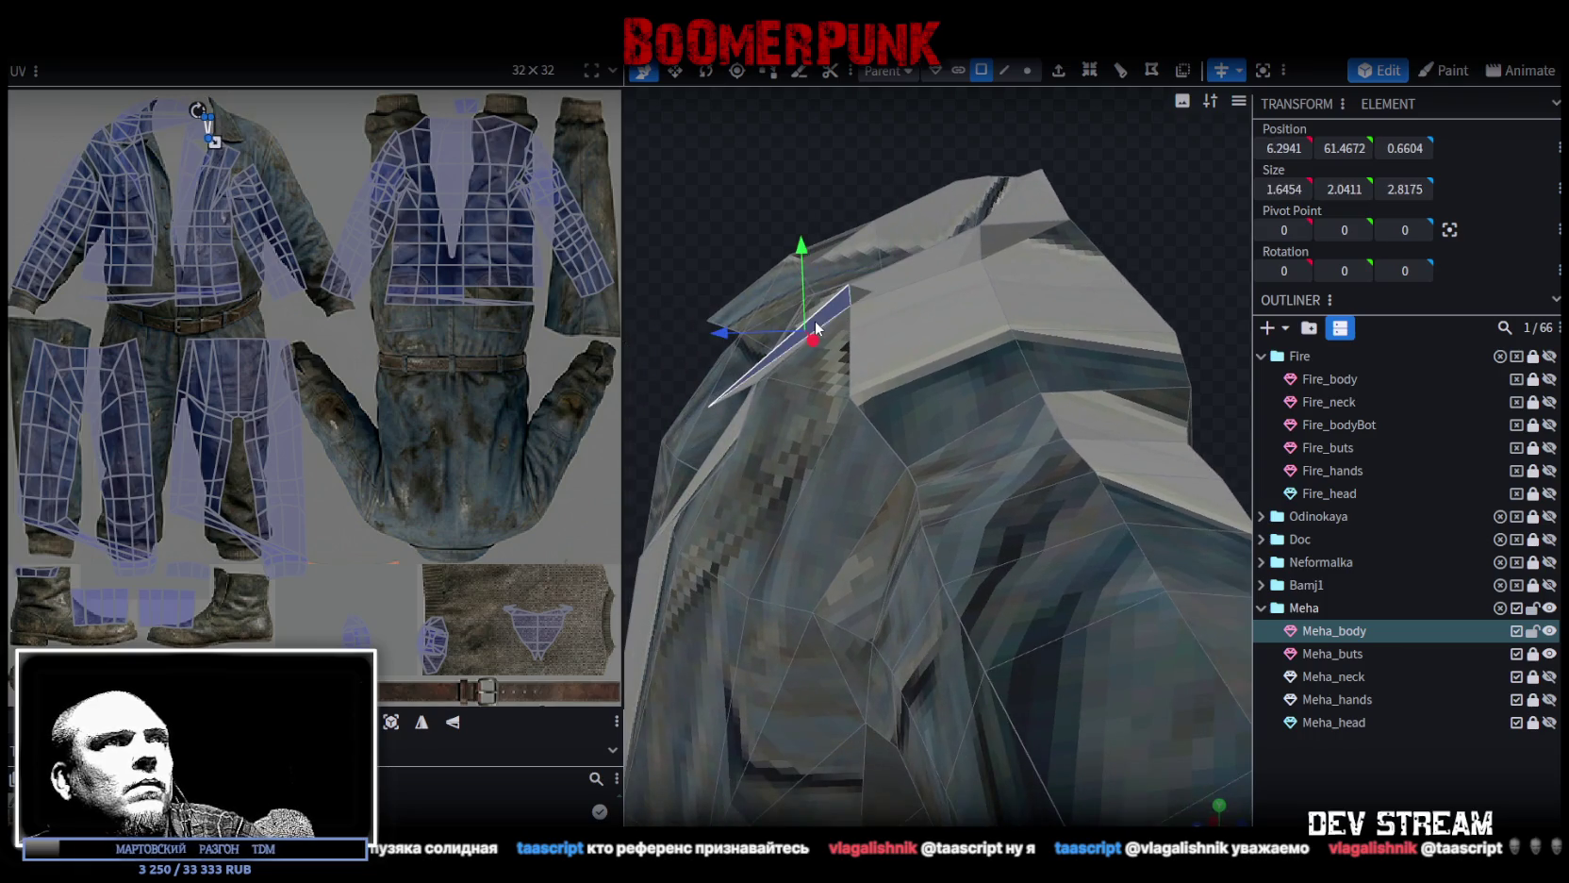
pyautogui.click(1132, 233)
pyautogui.moveTo(1139, 223)
pyautogui.mouseDown()
pyautogui.moveTo(1130, 184)
pyautogui.moveTo(1168, 162)
pyautogui.moveTo(1220, 262)
pyautogui.mouseUp()
pyautogui.click(962, 298)
pyautogui.moveTo(962, 298)
pyautogui.mouseDown()
pyautogui.moveTo(950, 192)
pyautogui.moveTo(848, 298)
pyautogui.moveTo(943, 266)
pyautogui.moveTo(1071, 262)
pyautogui.moveTo(1057, 193)
pyautogui.moveTo(900, 137)
pyautogui.moveTo(975, 161)
pyautogui.moveTo(1054, 141)
pyautogui.moveTo(1032, 120)
pyautogui.moveTo(953, 158)
pyautogui.mouseUp()
pyautogui.click(848, 298)
pyautogui.click(1004, 70)
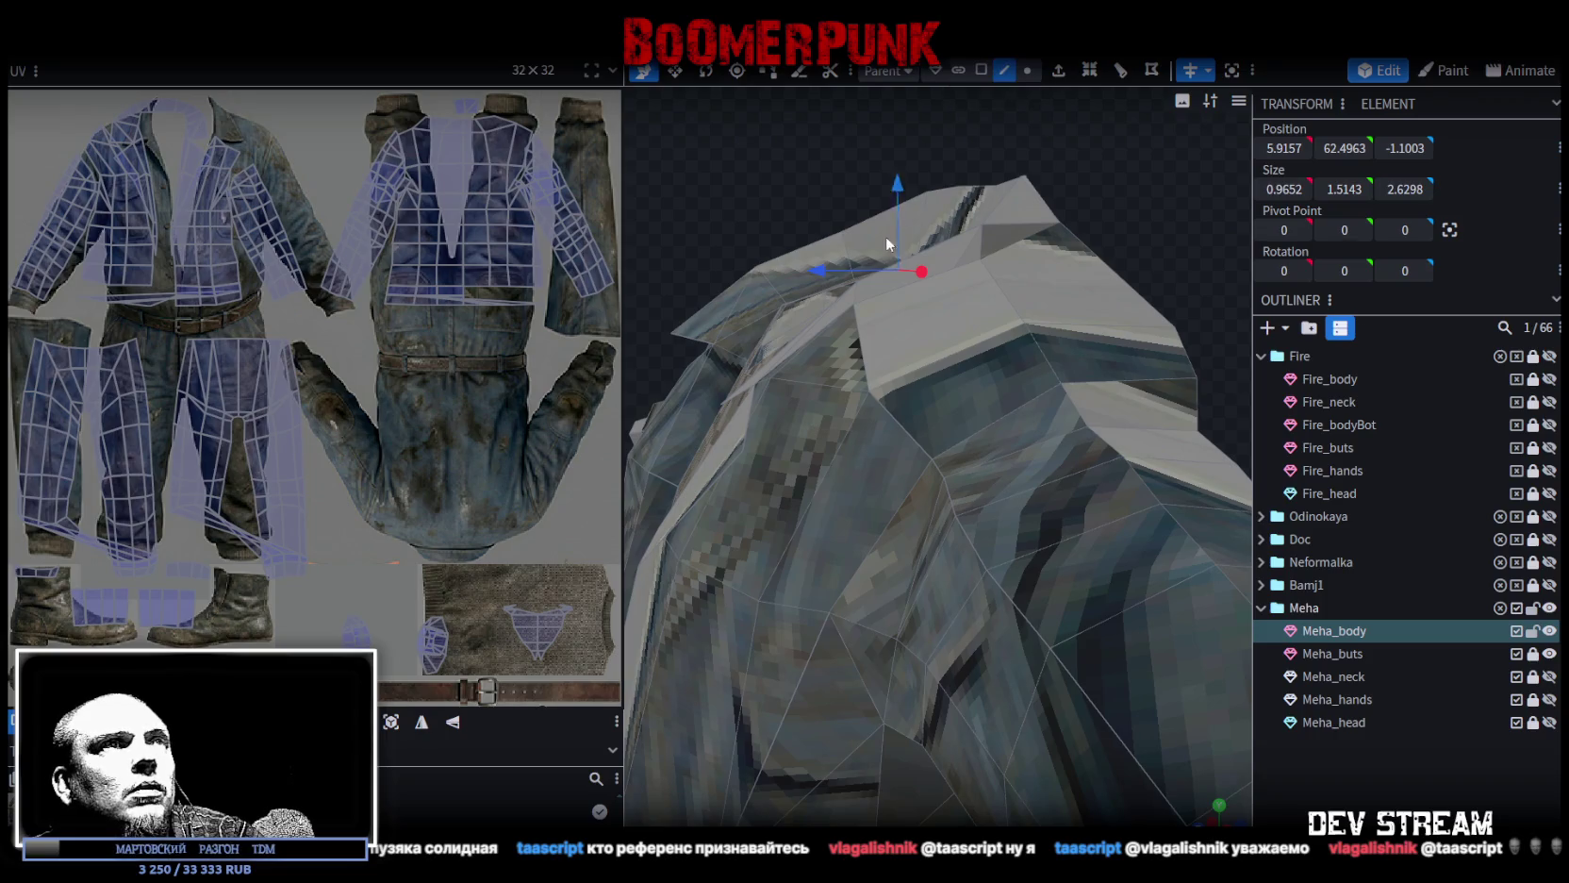
pyautogui.click(907, 280)
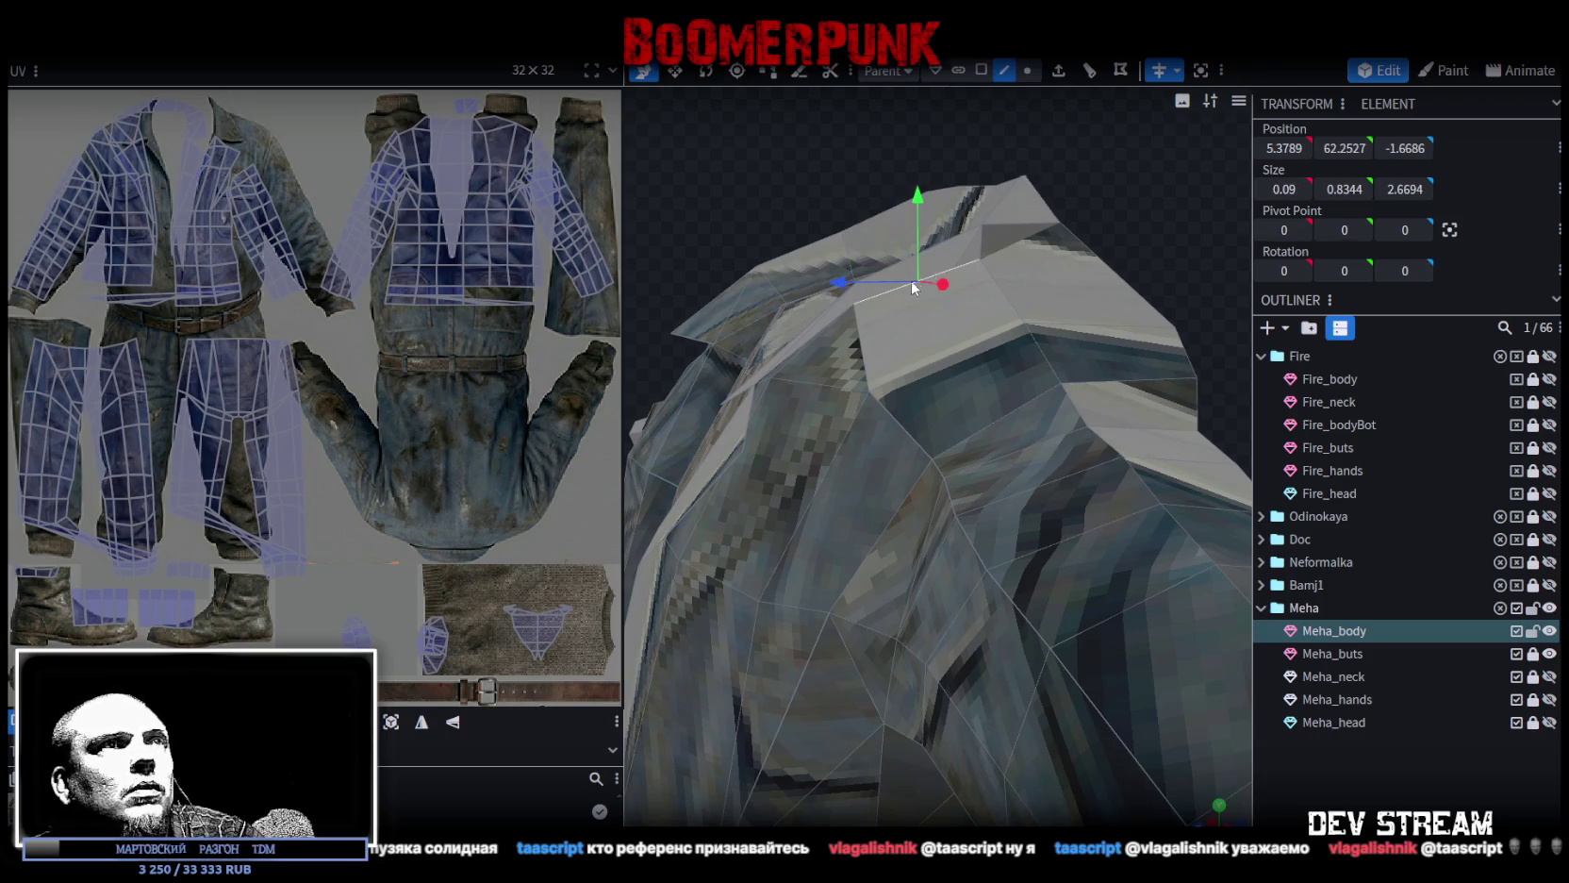
pyautogui.click(985, 236)
pyautogui.moveTo(985, 236)
pyautogui.mouseDown()
pyautogui.moveTo(1106, 224)
pyautogui.moveTo(889, 148)
pyautogui.moveTo(1011, 159)
pyautogui.moveTo(1061, 85)
pyautogui.mouseUp()
# Lower two ridge vertices along Y, by 0.4 and 0.1.
pyautogui.click(1027, 69)
pyautogui.click(1013, 255)
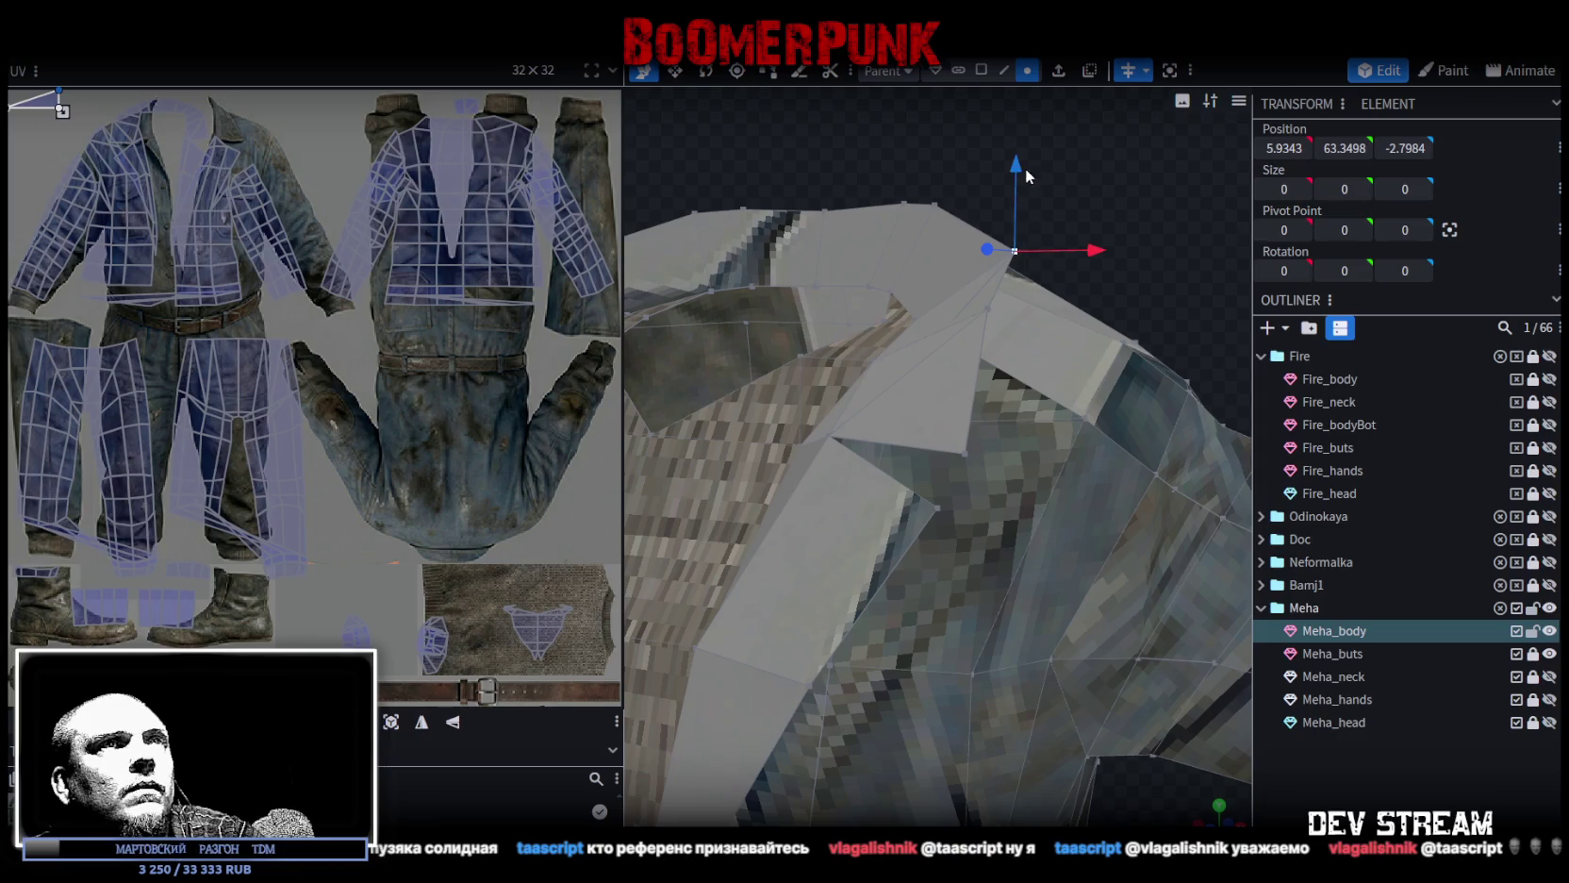
pyautogui.moveTo(1025, 193)
pyautogui.mouseDown()
pyautogui.moveTo(1067, 233)
pyautogui.moveTo(861, 275)
pyautogui.mouseUp()
pyautogui.click(861, 276)
pyautogui.moveTo(859, 205)
pyautogui.mouseDown()
pyautogui.moveTo(874, 259)
pyautogui.moveTo(1008, 337)
pyautogui.moveTo(1079, 291)
pyautogui.moveTo(1122, 319)
pyautogui.moveTo(1055, 371)
pyautogui.moveTo(933, 387)
pyautogui.moveTo(1015, 405)
pyautogui.moveTo(1150, 398)
pyautogui.moveTo(923, 381)
pyautogui.mouseUp()
pyautogui.click(943, 377)
pyautogui.moveTo(1041, 302)
pyautogui.mouseDown()
pyautogui.moveTo(1116, 360)
pyautogui.moveTo(1082, 373)
pyautogui.mouseUp()
pyautogui.moveTo(1174, 341)
pyautogui.mouseDown()
pyautogui.moveTo(857, 358)
pyautogui.moveTo(744, 343)
pyautogui.moveTo(691, 306)
pyautogui.mouseUp()
pyautogui.moveTo(829, 218)
pyautogui.mouseDown()
pyautogui.moveTo(935, 338)
pyautogui.moveTo(915, 405)
pyautogui.mouseUp()
# Move a neck-opening vertex 0.5 toward the centre and 0.3 back, then snap it to X 0.
pyautogui.click(905, 446)
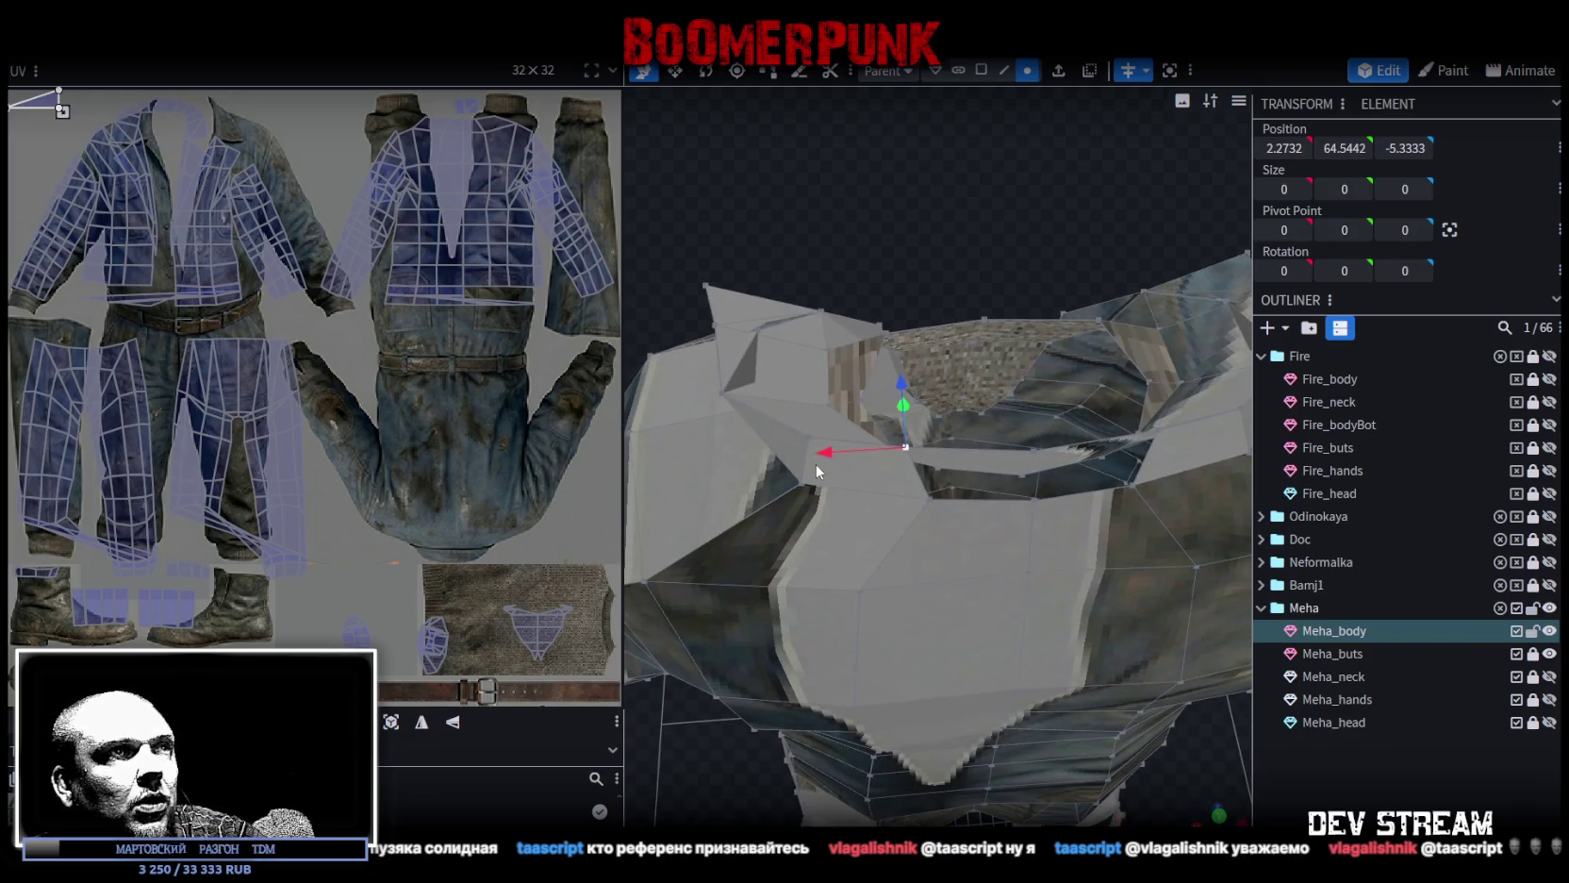
pyautogui.moveTo(816, 471); pyautogui.dragTo(872, 466)
pyautogui.moveTo(824, 235); pyautogui.dragTo(1150, 240)
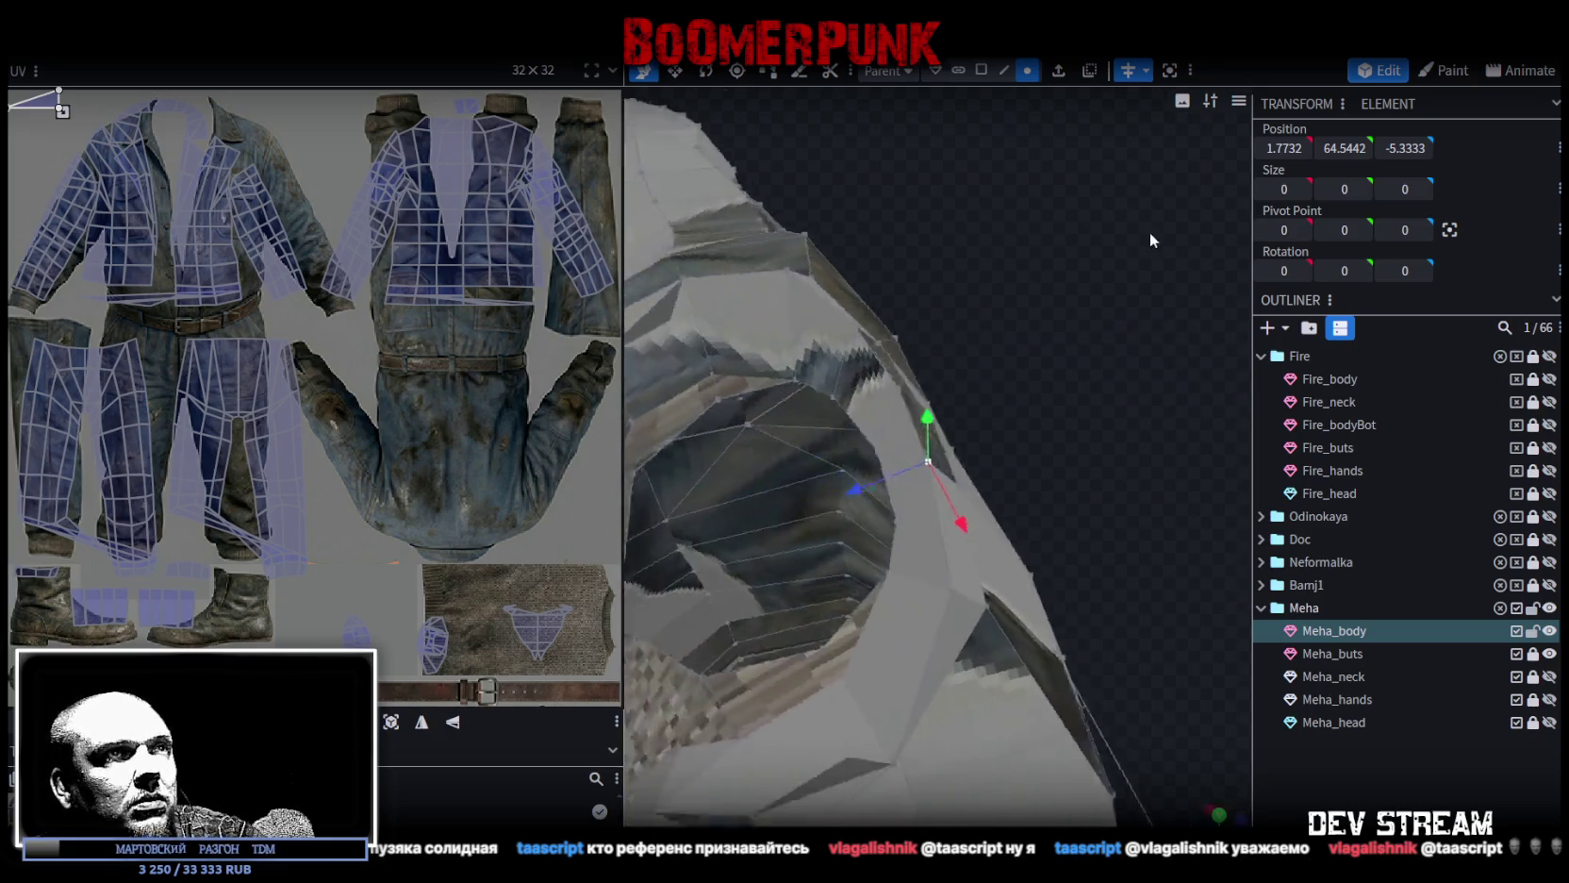
pyautogui.moveTo(860, 493); pyautogui.dragTo(892, 506)
pyautogui.moveTo(1101, 383)
pyautogui.mouseDown()
pyautogui.moveTo(752, 345)
pyautogui.moveTo(984, 425)
pyautogui.mouseUp()
pyautogui.moveTo(887, 472)
pyautogui.mouseDown()
pyautogui.moveTo(1032, 433)
pyautogui.moveTo(1002, 463)
pyautogui.moveTo(1006, 705)
pyautogui.moveTo(1055, 180)
pyautogui.mouseUp()
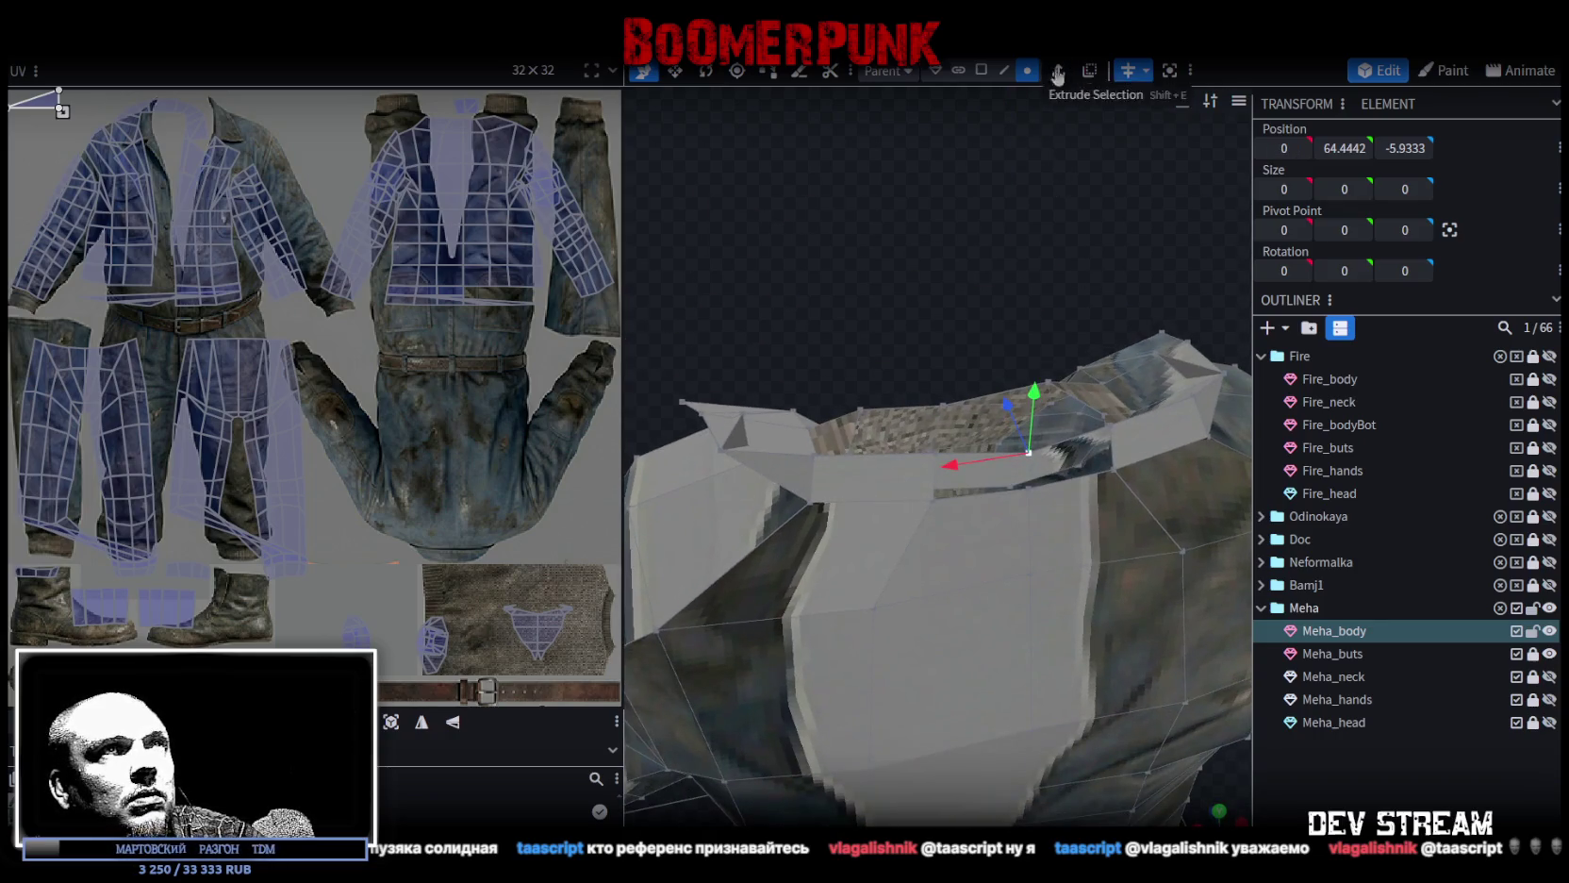
# Lower a neck-opening edge by 0.3 along Y.
pyautogui.click(1004, 70)
pyautogui.click(965, 450)
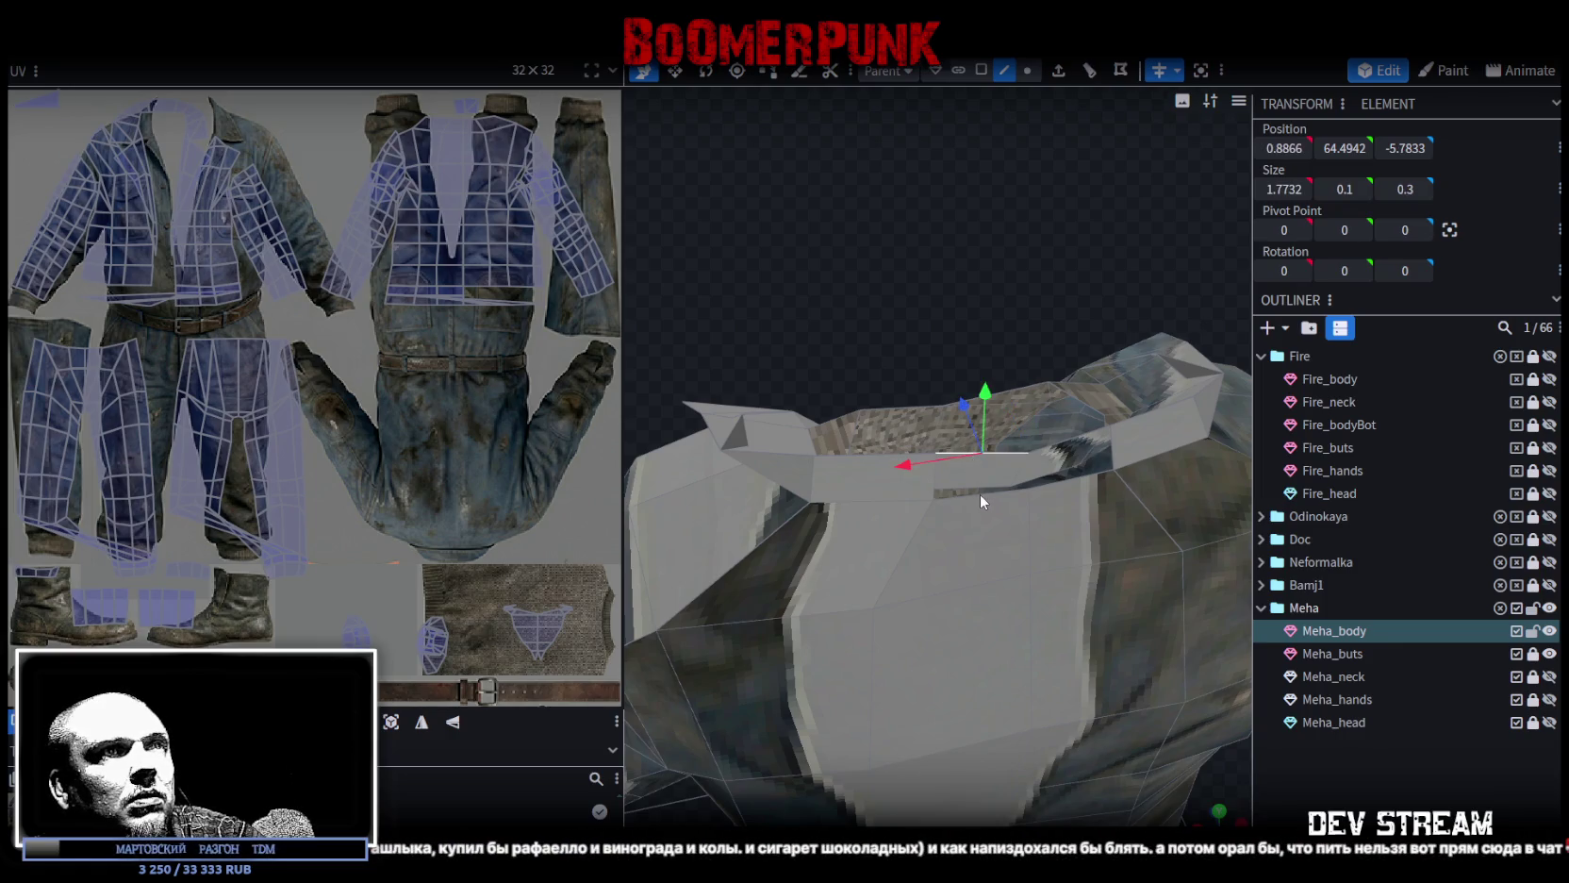
pyautogui.moveTo(903, 323)
pyautogui.mouseDown()
pyautogui.moveTo(832, 320)
pyautogui.moveTo(1015, 253)
pyautogui.moveTo(1024, 179)
pyautogui.moveTo(1045, 362)
pyautogui.moveTo(1141, 429)
pyautogui.moveTo(1057, 421)
pyautogui.moveTo(1167, 375)
pyautogui.moveTo(986, 275)
pyautogui.moveTo(718, 242)
pyautogui.moveTo(1027, 359)
pyautogui.mouseUp()
pyautogui.moveTo(997, 271)
pyautogui.mouseDown()
pyautogui.moveTo(1056, 226)
pyautogui.moveTo(1055, 248)
pyautogui.mouseUp()
# Raise the centre back collar vertex by 0.2 along Y.
pyautogui.click(1027, 70)
pyautogui.click(1053, 341)
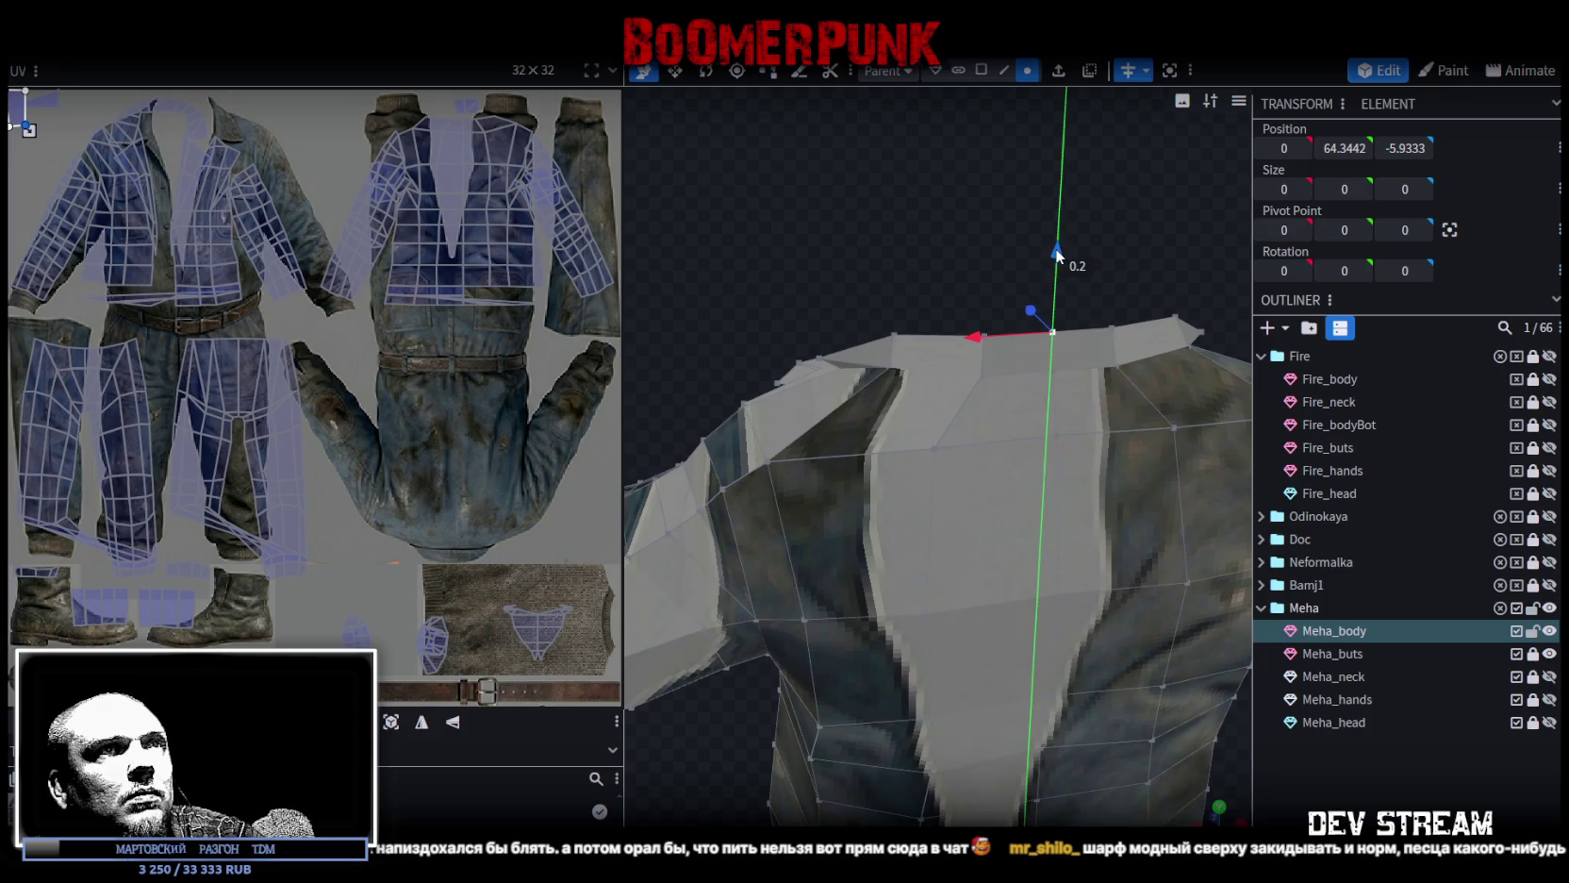
pyautogui.moveTo(923, 234); pyautogui.dragTo(1272, 229)
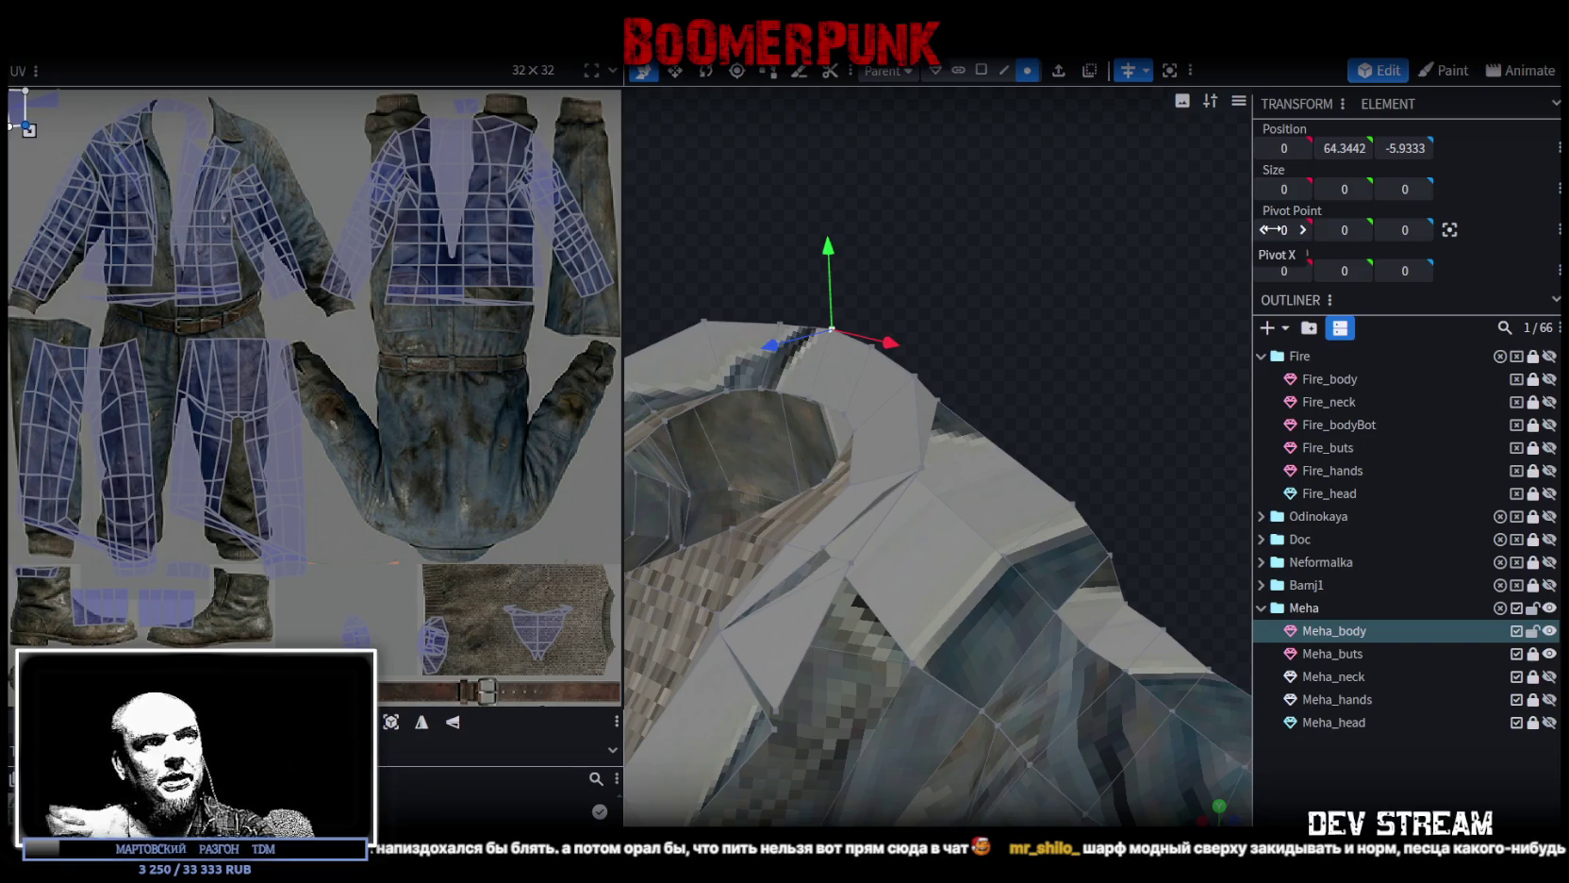
# Raise a shoulder-ridge vertex by 0.4 along Y.
pyautogui.moveTo(1027, 373)
pyautogui.mouseDown()
pyautogui.moveTo(1122, 379)
pyautogui.moveTo(1045, 434)
pyautogui.moveTo(1171, 362)
pyautogui.moveTo(1127, 312)
pyautogui.moveTo(1010, 246)
pyautogui.moveTo(818, 239)
pyautogui.moveTo(968, 276)
pyautogui.moveTo(1131, 252)
pyautogui.mouseUp()
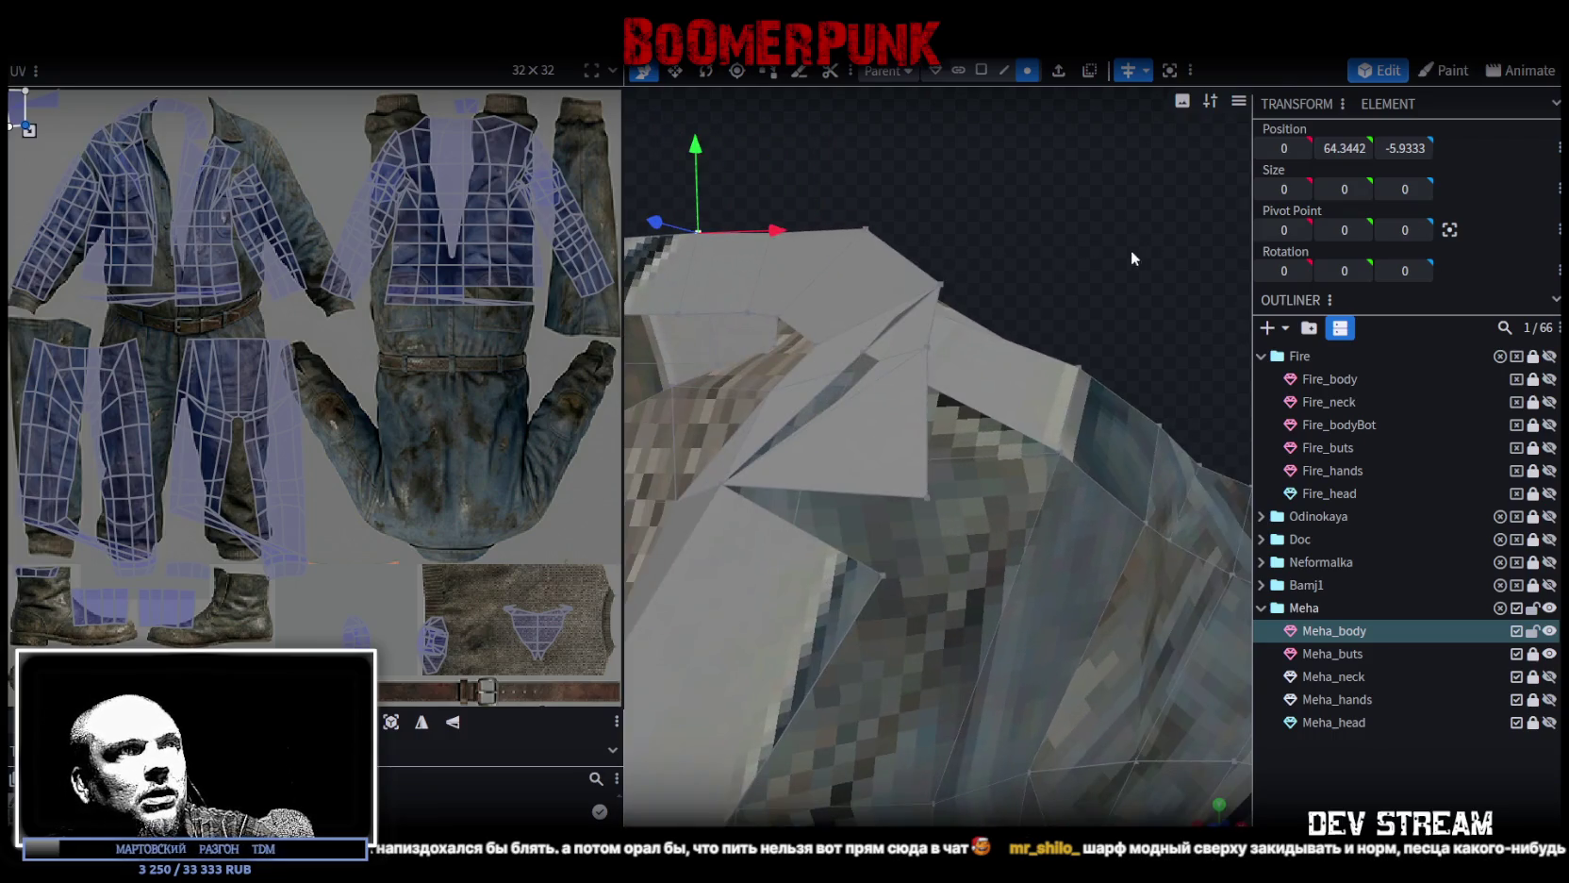
pyautogui.click(931, 347)
pyautogui.moveTo(931, 259)
pyautogui.mouseDown()
pyautogui.moveTo(919, 229)
pyautogui.moveTo(1041, 259)
pyautogui.moveTo(1116, 337)
pyautogui.moveTo(1019, 388)
pyautogui.moveTo(971, 379)
pyautogui.moveTo(1046, 340)
pyautogui.moveTo(1083, 220)
pyautogui.moveTo(1157, 202)
pyautogui.mouseUp()
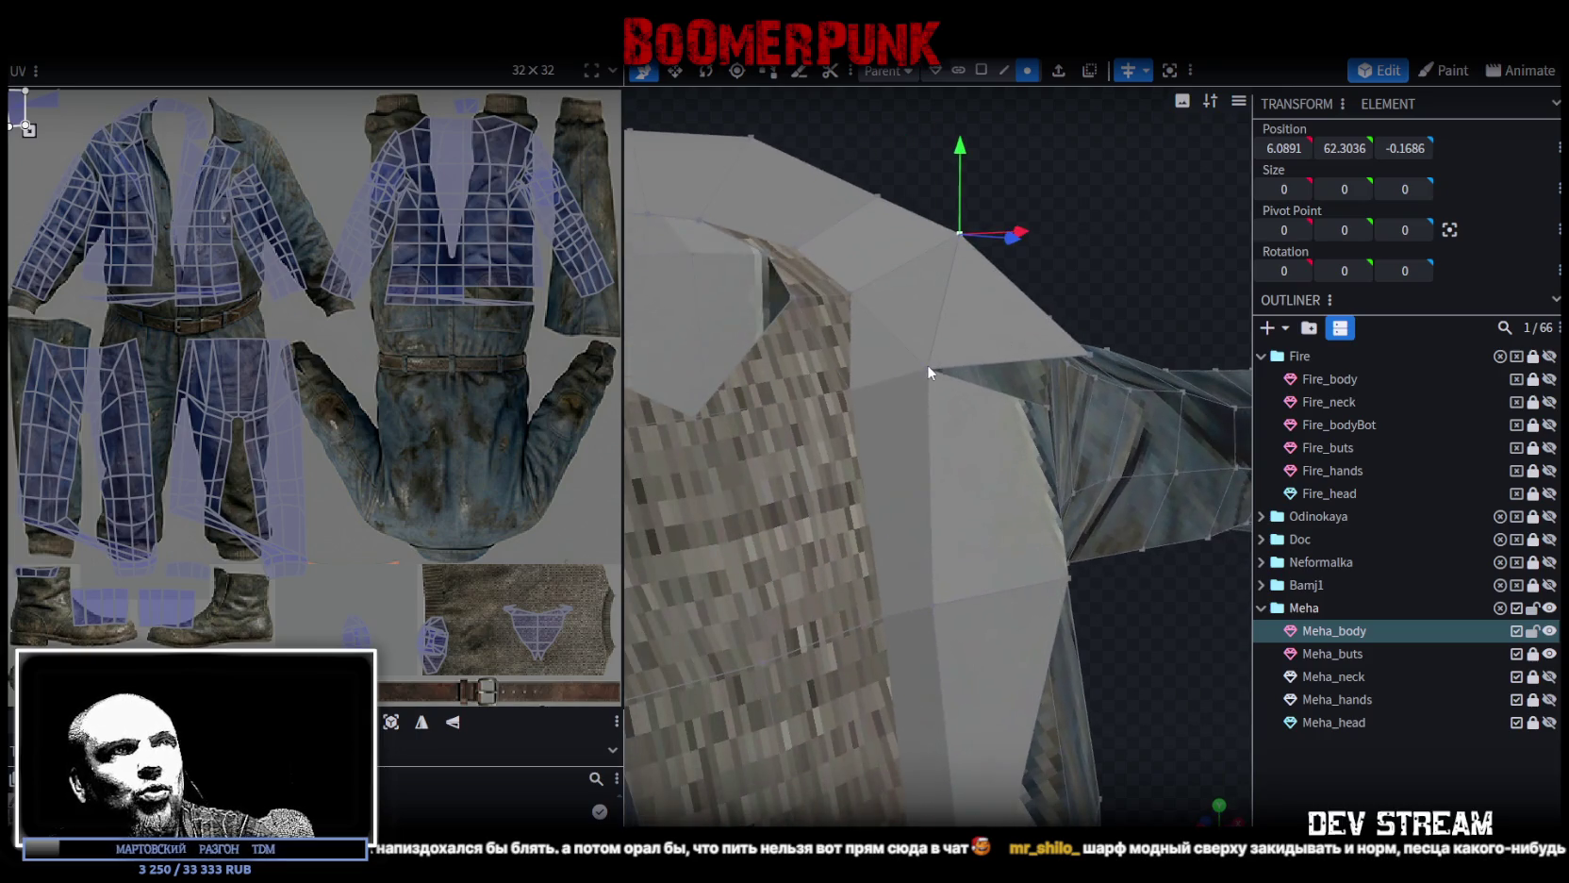
# Lower a neighbouring collar vertex slightly.
pyautogui.click(931, 371)
pyautogui.moveTo(931, 371)
pyautogui.mouseDown()
pyautogui.moveTo(1022, 632)
pyautogui.moveTo(945, 572)
pyautogui.moveTo(866, 617)
pyautogui.moveTo(917, 630)
pyautogui.moveTo(956, 263)
pyautogui.moveTo(1033, 364)
pyautogui.moveTo(1039, 401)
pyautogui.moveTo(889, 518)
pyautogui.mouseUp()
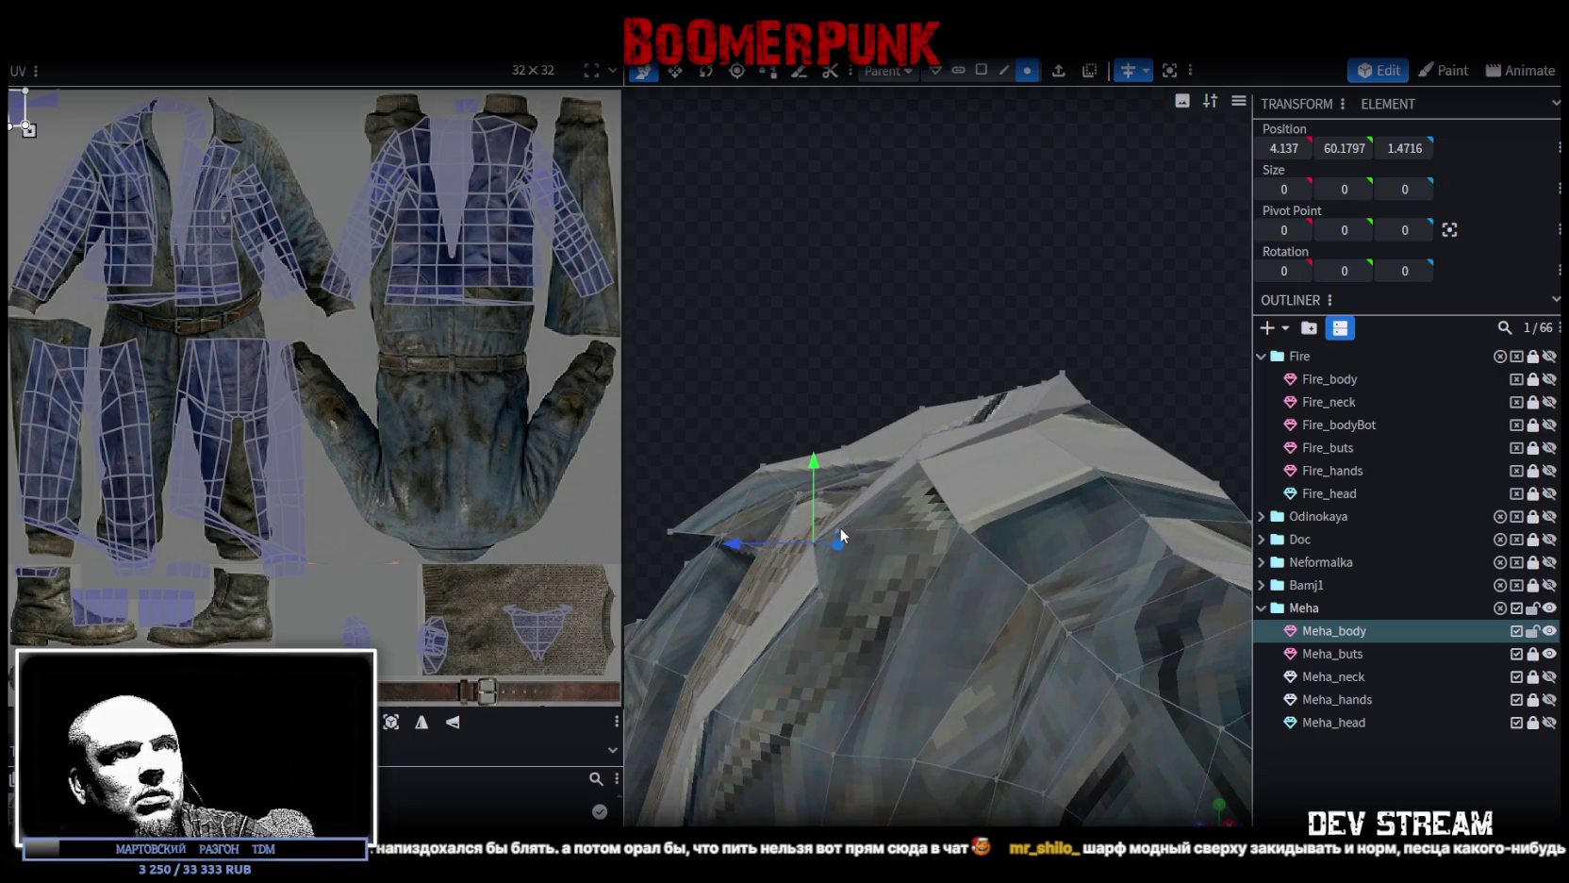
pyautogui.click(919, 459)
pyautogui.click(852, 528)
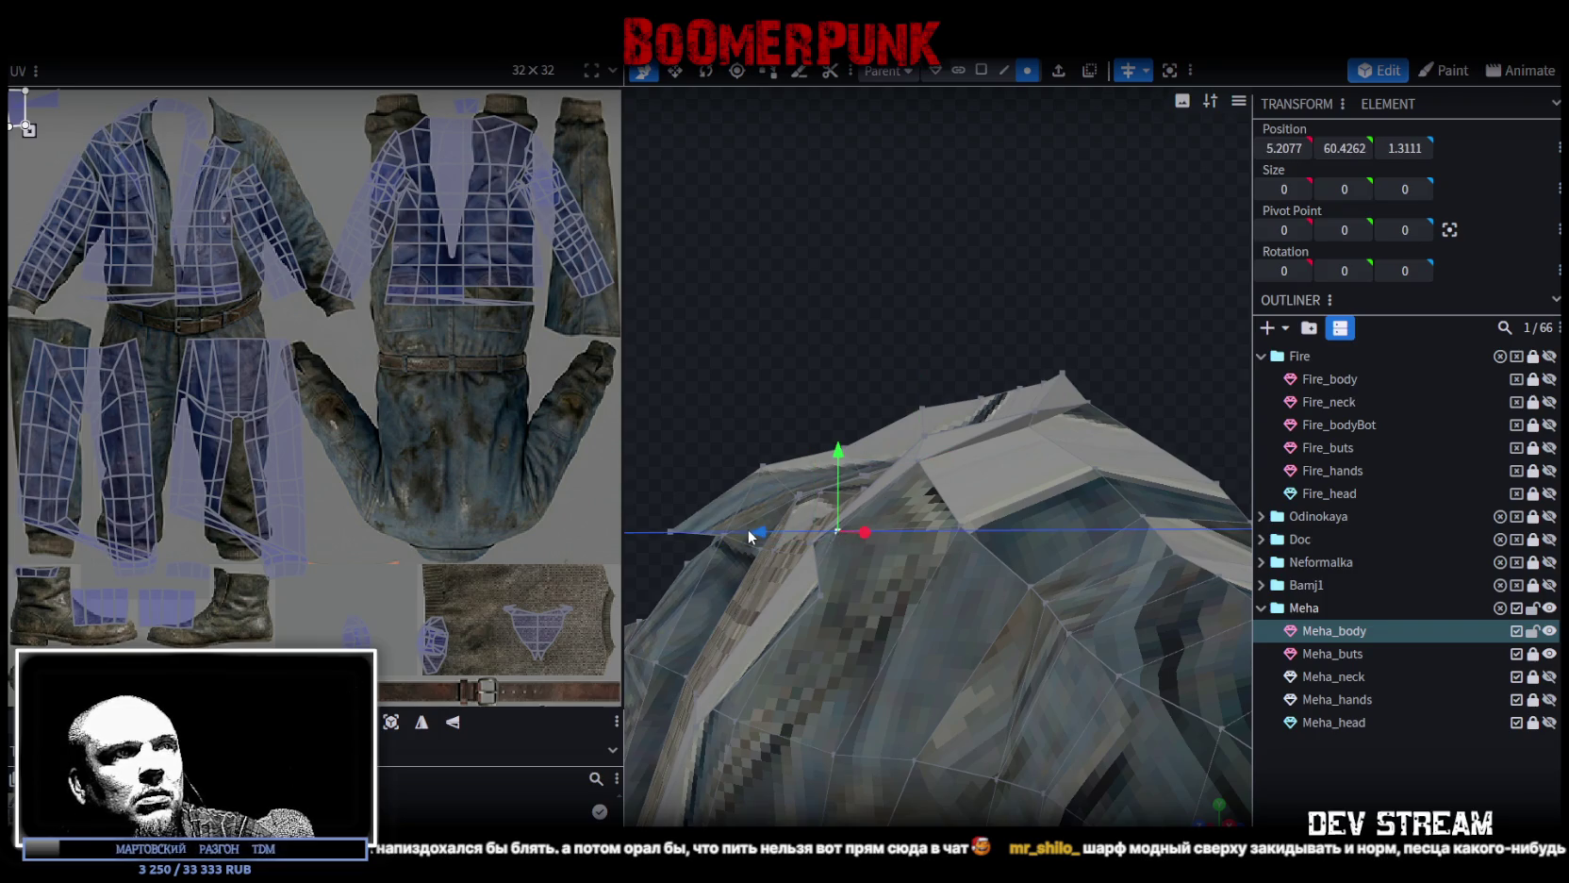
pyautogui.moveTo(873, 408); pyautogui.dragTo(1035, 294)
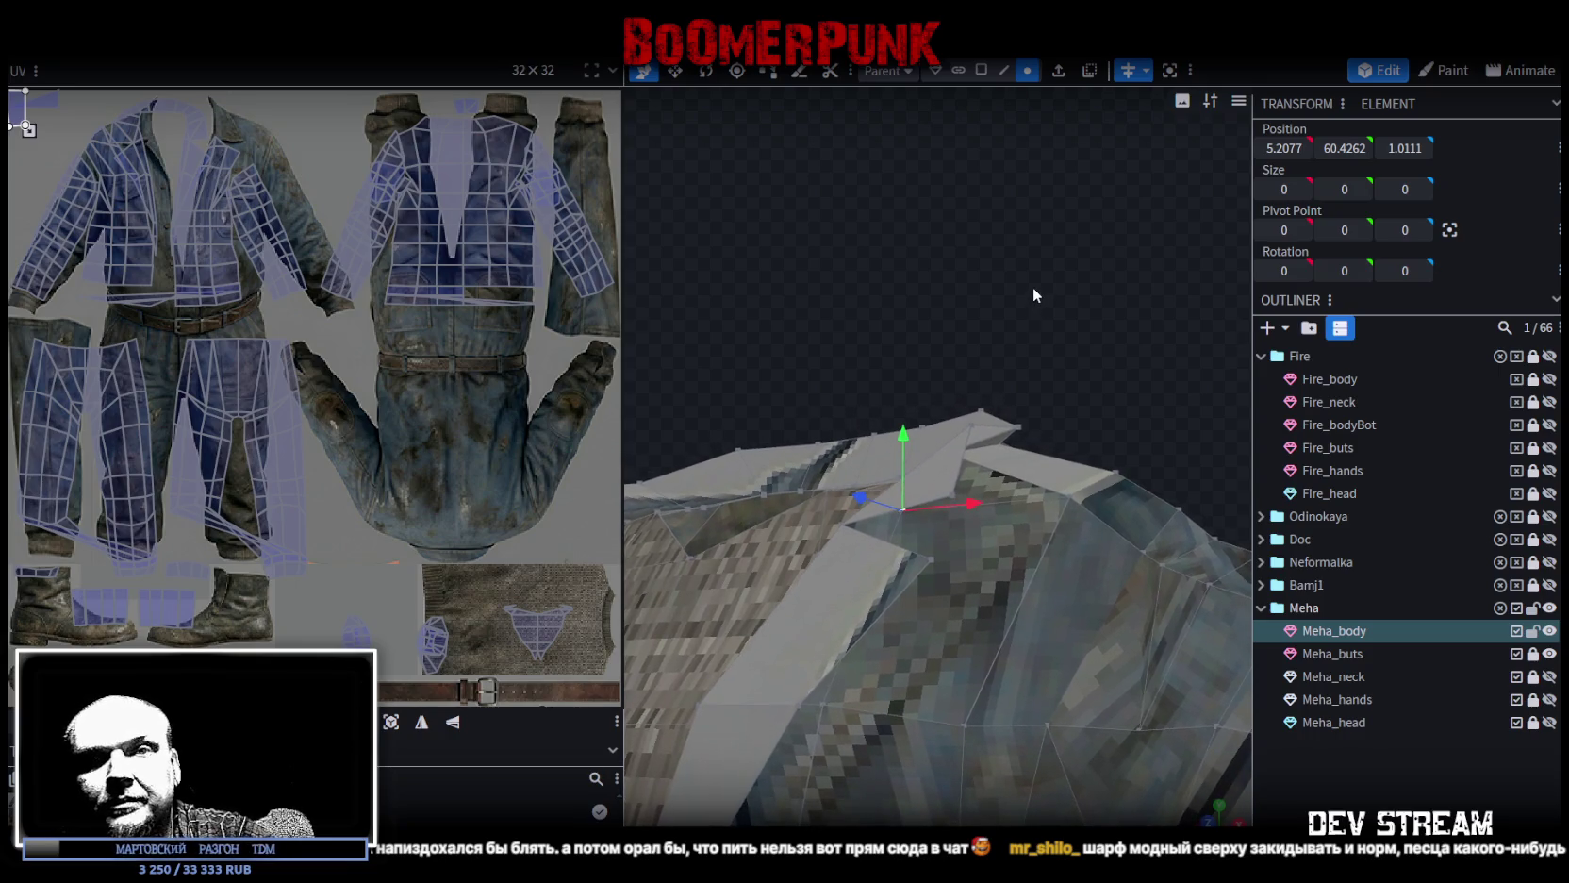
pyautogui.moveTo(1033, 286)
pyautogui.mouseDown()
pyautogui.moveTo(1003, 288)
pyautogui.moveTo(884, 446)
pyautogui.mouseUp()
pyautogui.moveTo(945, 352)
pyautogui.mouseDown()
pyautogui.moveTo(904, 374)
pyautogui.moveTo(904, 469)
pyautogui.mouseUp()
# Move another collar vertex into place to form the front collar fold.
pyautogui.click(905, 469)
pyautogui.moveTo(926, 395)
pyautogui.mouseDown()
pyautogui.moveTo(878, 305)
pyautogui.moveTo(1031, 262)
pyautogui.moveTo(990, 281)
pyautogui.moveTo(888, 279)
pyautogui.moveTo(896, 315)
pyautogui.moveTo(814, 340)
pyautogui.moveTo(828, 340)
pyautogui.mouseUp()
pyautogui.moveTo(824, 271)
pyautogui.mouseDown()
pyautogui.moveTo(804, 257)
pyautogui.moveTo(821, 216)
pyautogui.moveTo(699, 282)
pyautogui.moveTo(751, 265)
pyautogui.moveTo(787, 199)
pyautogui.moveTo(882, 155)
pyautogui.moveTo(828, 182)
pyautogui.moveTo(810, 215)
pyautogui.moveTo(837, 224)
pyautogui.moveTo(755, 244)
pyautogui.moveTo(853, 264)
pyautogui.moveTo(884, 473)
pyautogui.mouseUp()
pyautogui.click(883, 474)
pyautogui.moveTo(1162, 281)
pyautogui.mouseDown()
pyautogui.moveTo(1140, 199)
pyautogui.moveTo(898, 487)
pyautogui.mouseUp()
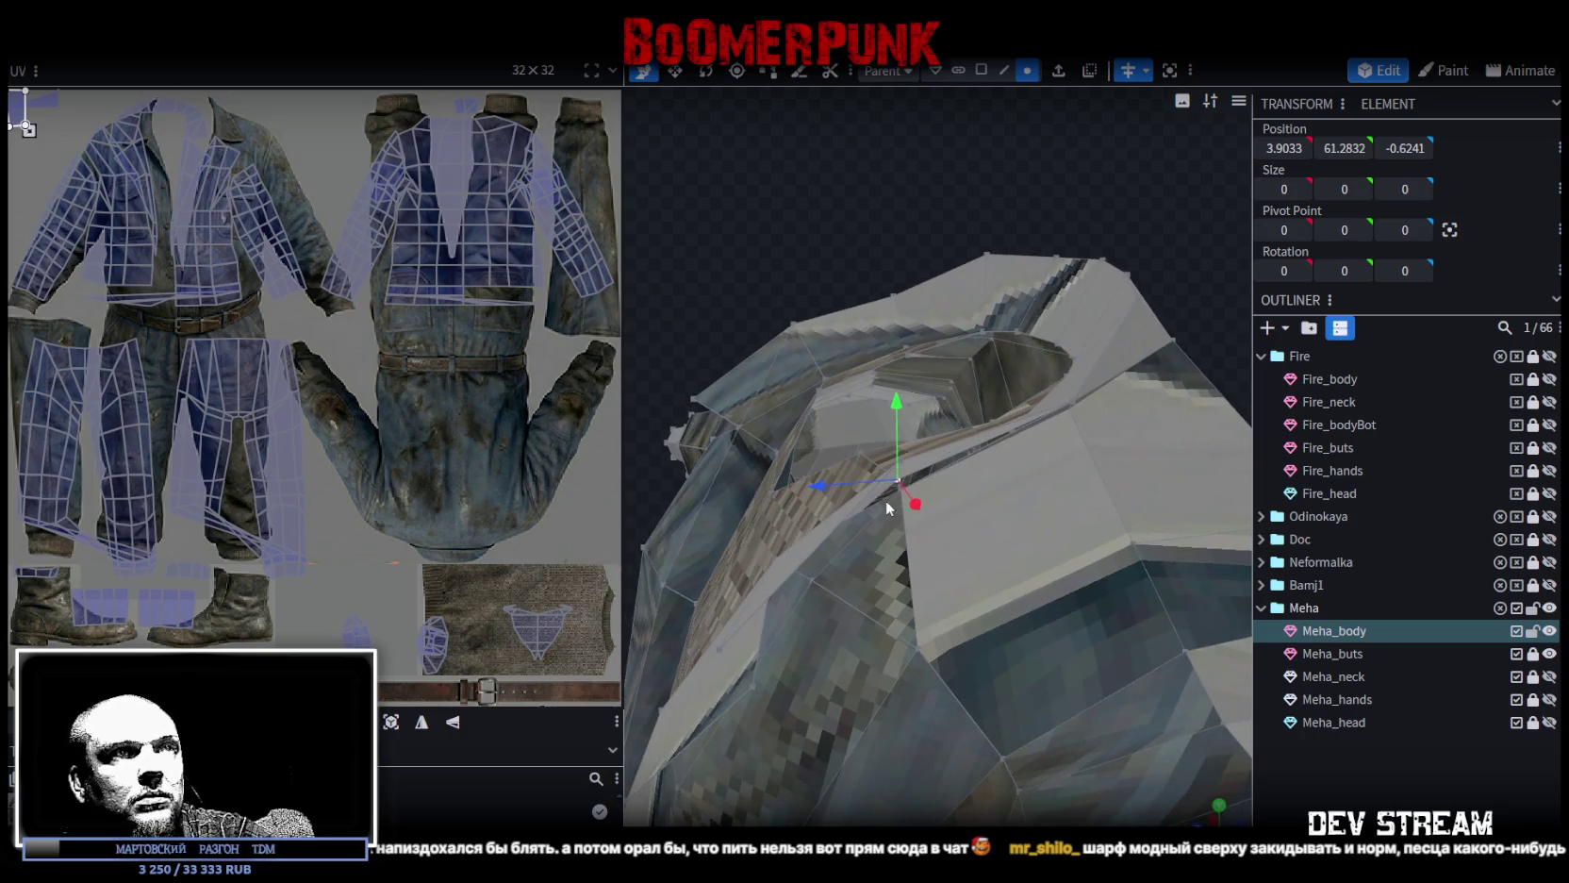
# Merge the overlapping collar vertices into one and lower it slightly.
pyautogui.rightClick(895, 499)
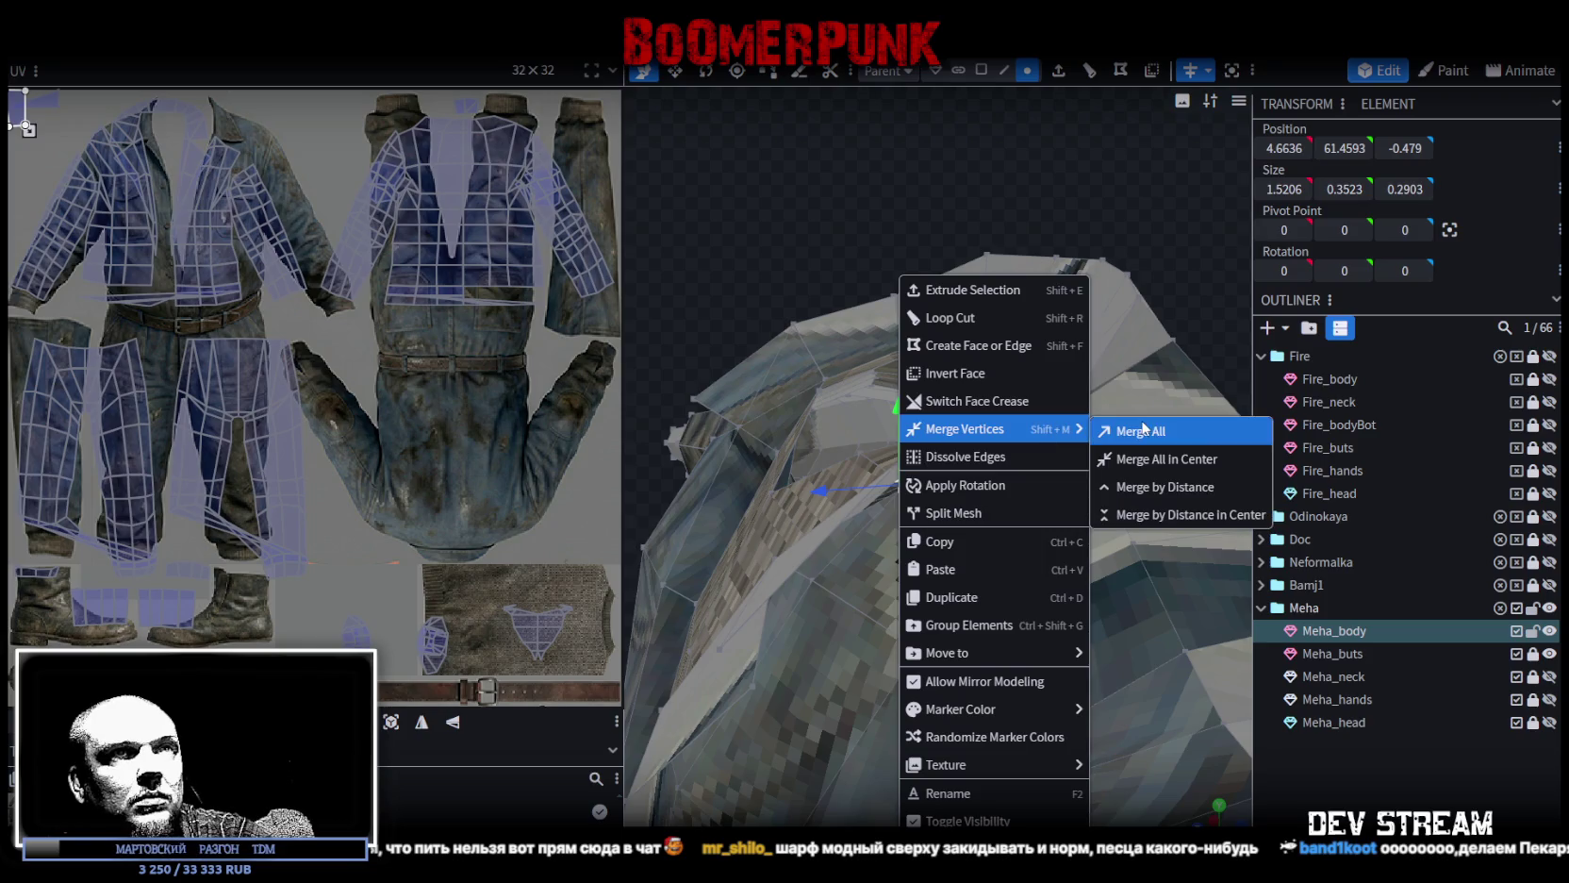
pyautogui.click(1141, 427)
pyautogui.moveTo(1055, 446)
pyautogui.mouseDown()
pyautogui.moveTo(803, 230)
pyautogui.moveTo(861, 192)
pyautogui.moveTo(945, 179)
pyautogui.moveTo(1008, 262)
pyautogui.moveTo(1011, 216)
pyautogui.moveTo(1007, 384)
pyautogui.mouseUp()
pyautogui.moveTo(1094, 319)
pyautogui.mouseDown()
pyautogui.moveTo(971, 337)
pyautogui.moveTo(901, 396)
pyautogui.moveTo(937, 278)
pyautogui.moveTo(1047, 224)
pyautogui.moveTo(1106, 491)
pyautogui.moveTo(1035, 232)
pyautogui.moveTo(965, 506)
pyautogui.mouseUp()
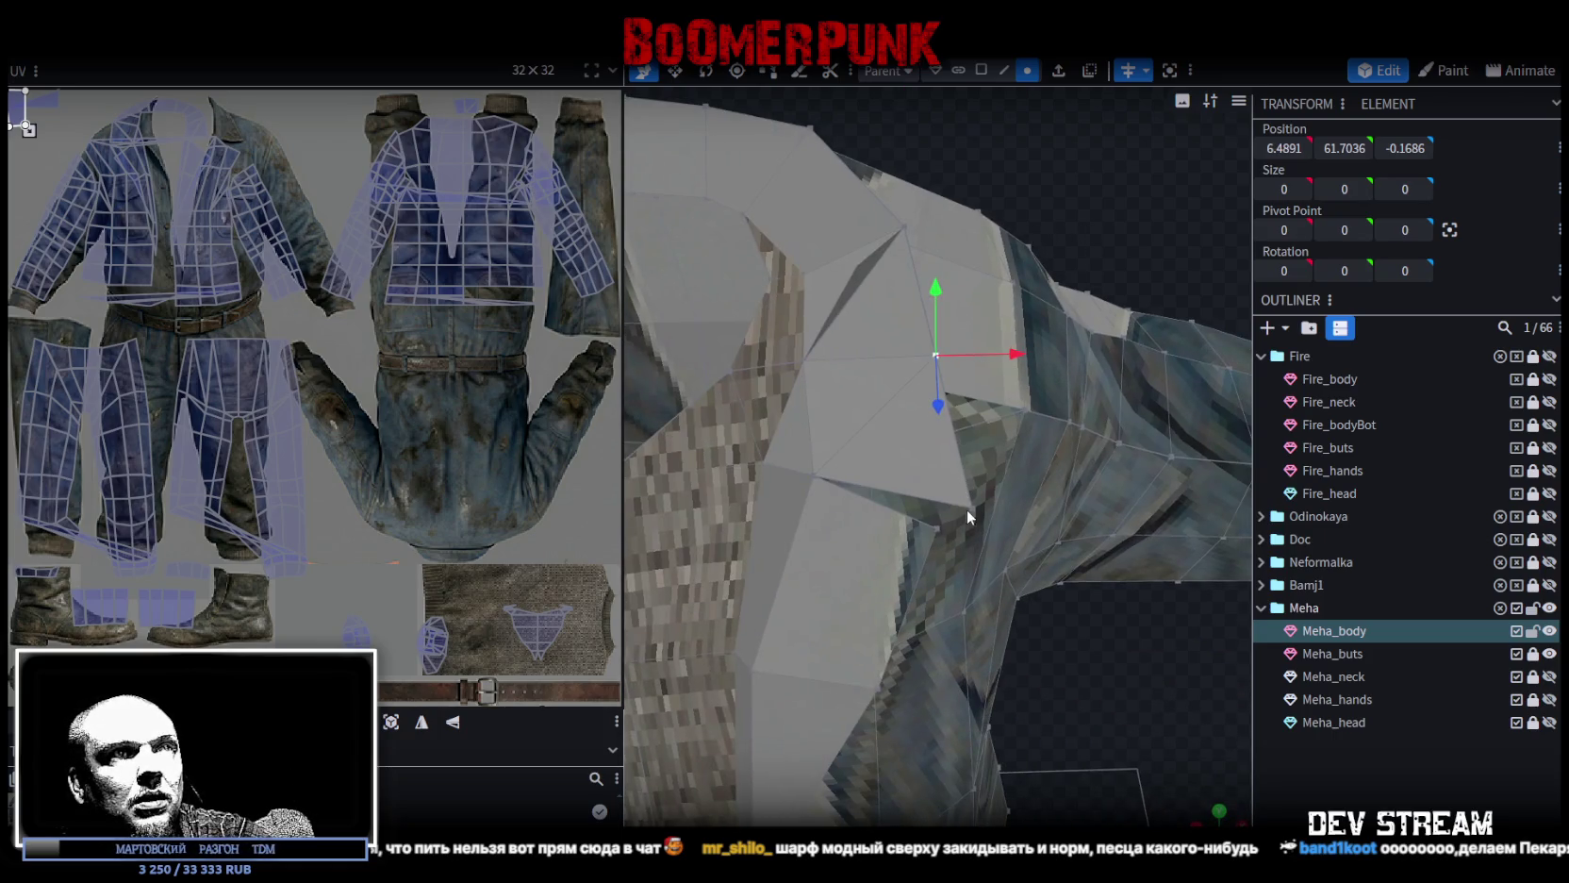
# Lower a shoulder vertex slightly to Y 60.4909.
pyautogui.click(973, 508)
pyautogui.moveTo(853, 564)
pyautogui.mouseDown()
pyautogui.moveTo(1084, 681)
pyautogui.moveTo(814, 534)
pyautogui.moveTo(828, 574)
pyautogui.moveTo(853, 374)
pyautogui.moveTo(898, 373)
pyautogui.mouseUp()
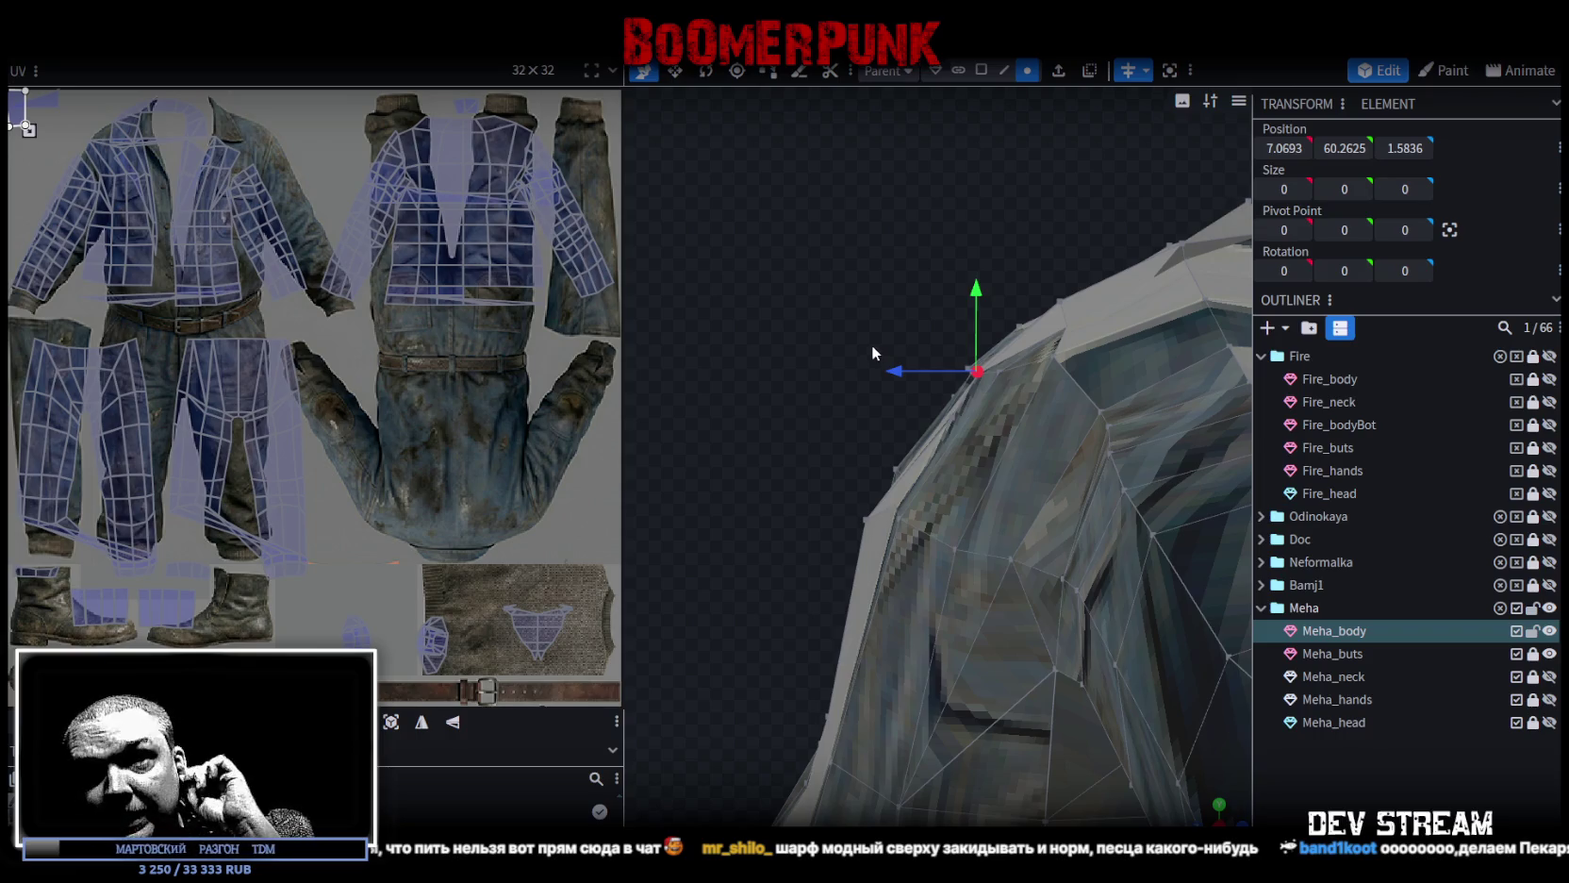
pyautogui.moveTo(871, 363)
pyautogui.mouseDown()
pyautogui.moveTo(992, 297)
pyautogui.moveTo(1098, 281)
pyautogui.moveTo(1128, 344)
pyautogui.moveTo(1041, 526)
pyautogui.moveTo(975, 445)
pyautogui.moveTo(936, 432)
pyautogui.mouseUp()
pyautogui.moveTo(936, 358)
pyautogui.mouseDown()
pyautogui.moveTo(935, 268)
pyautogui.moveTo(891, 236)
pyautogui.moveTo(1002, 311)
pyautogui.mouseUp()
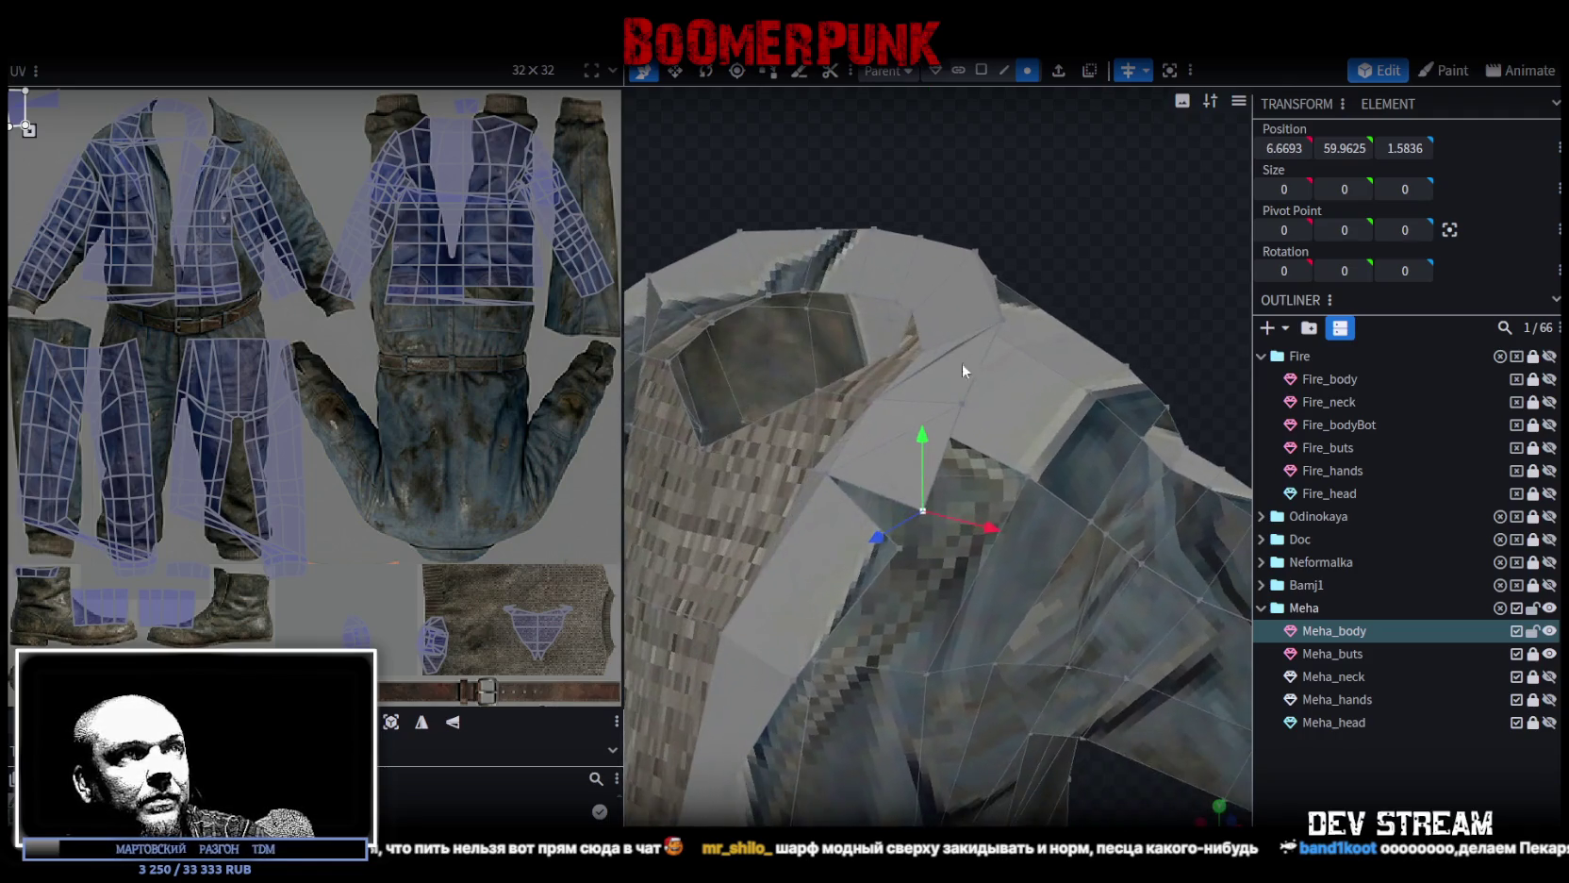
pyautogui.scroll(-5, 911, 719)
pyautogui.scroll(-3, 946, 744)
pyautogui.moveTo(947, 744)
pyautogui.mouseDown()
pyautogui.moveTo(1015, 549)
pyautogui.moveTo(804, 475)
pyautogui.moveTo(792, 541)
pyautogui.moveTo(929, 545)
pyautogui.moveTo(957, 507)
pyautogui.mouseUp()
pyautogui.scroll(3, 1140, 495)
pyautogui.moveTo(1140, 495)
pyautogui.mouseDown()
pyautogui.moveTo(903, 575)
pyautogui.moveTo(1022, 600)
pyautogui.moveTo(938, 592)
pyautogui.moveTo(1033, 417)
pyautogui.moveTo(984, 443)
pyautogui.moveTo(864, 347)
pyautogui.moveTo(908, 301)
pyautogui.moveTo(915, 318)
pyautogui.moveTo(910, 255)
pyautogui.moveTo(1091, 440)
pyautogui.moveTo(996, 373)
pyautogui.moveTo(949, 457)
pyautogui.moveTo(744, 534)
pyautogui.moveTo(1027, 515)
pyautogui.moveTo(1009, 283)
pyautogui.mouseUp()
pyautogui.scroll(3, 1032, 417)
# Push a front lapel edge back 0.9 in depth to Z -8.2583.
pyautogui.click(909, 327)
pyautogui.click(1002, 70)
pyautogui.moveTo(942, 236); pyautogui.dragTo(951, 355)
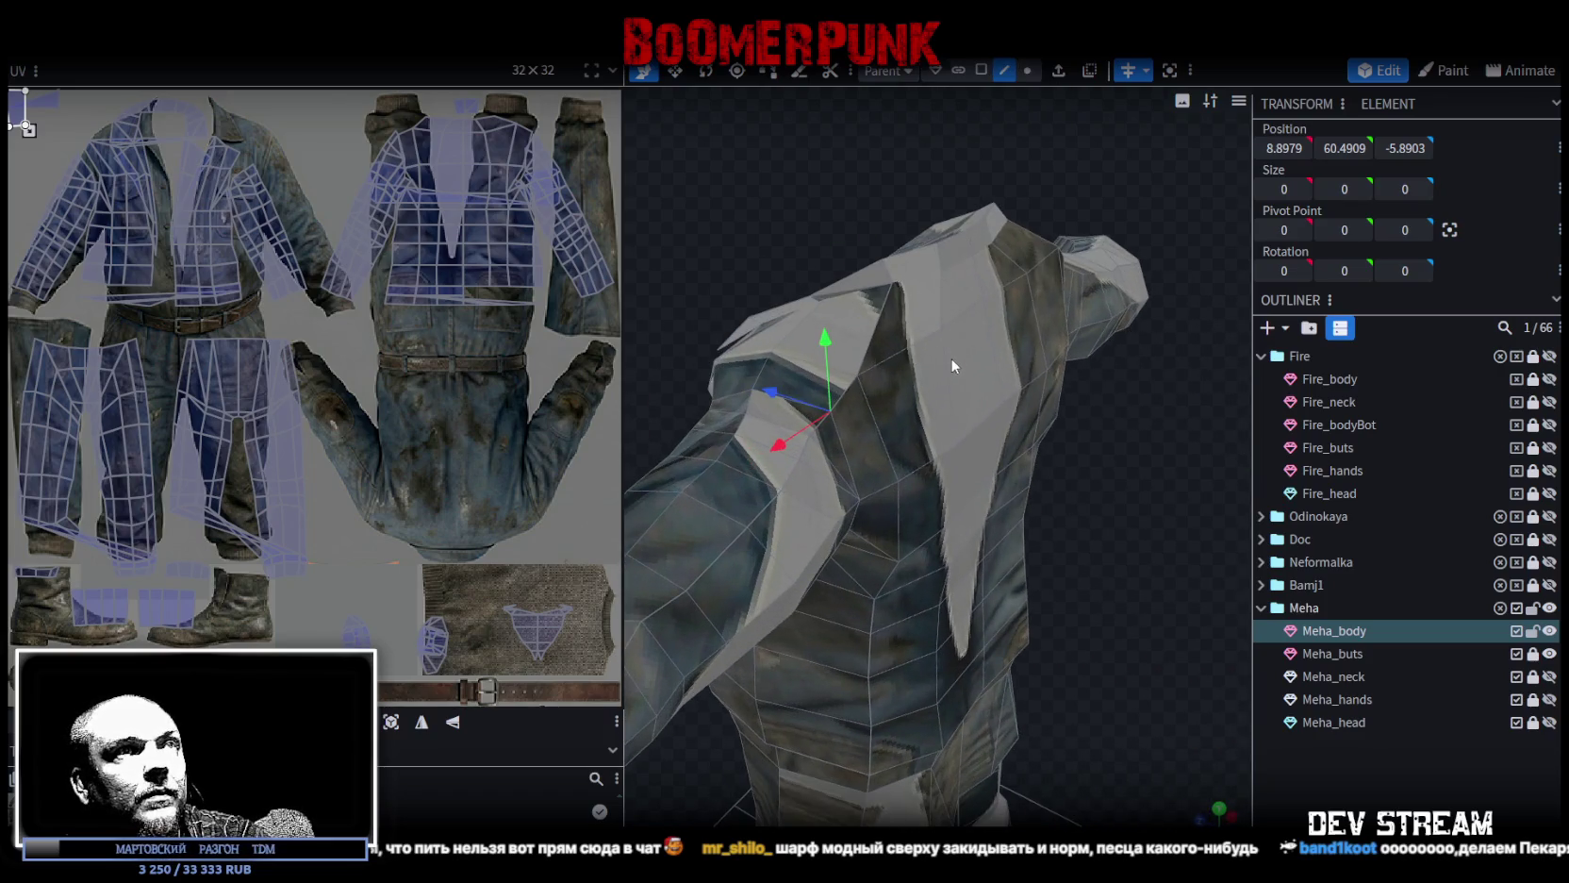
pyautogui.click(950, 355)
pyautogui.moveTo(961, 479)
pyautogui.mouseDown()
pyautogui.moveTo(1140, 467)
pyautogui.moveTo(913, 409)
pyautogui.moveTo(1111, 489)
pyautogui.moveTo(848, 484)
pyautogui.moveTo(699, 503)
pyautogui.moveTo(871, 565)
pyautogui.moveTo(1000, 397)
pyautogui.mouseUp()
pyautogui.click(997, 428)
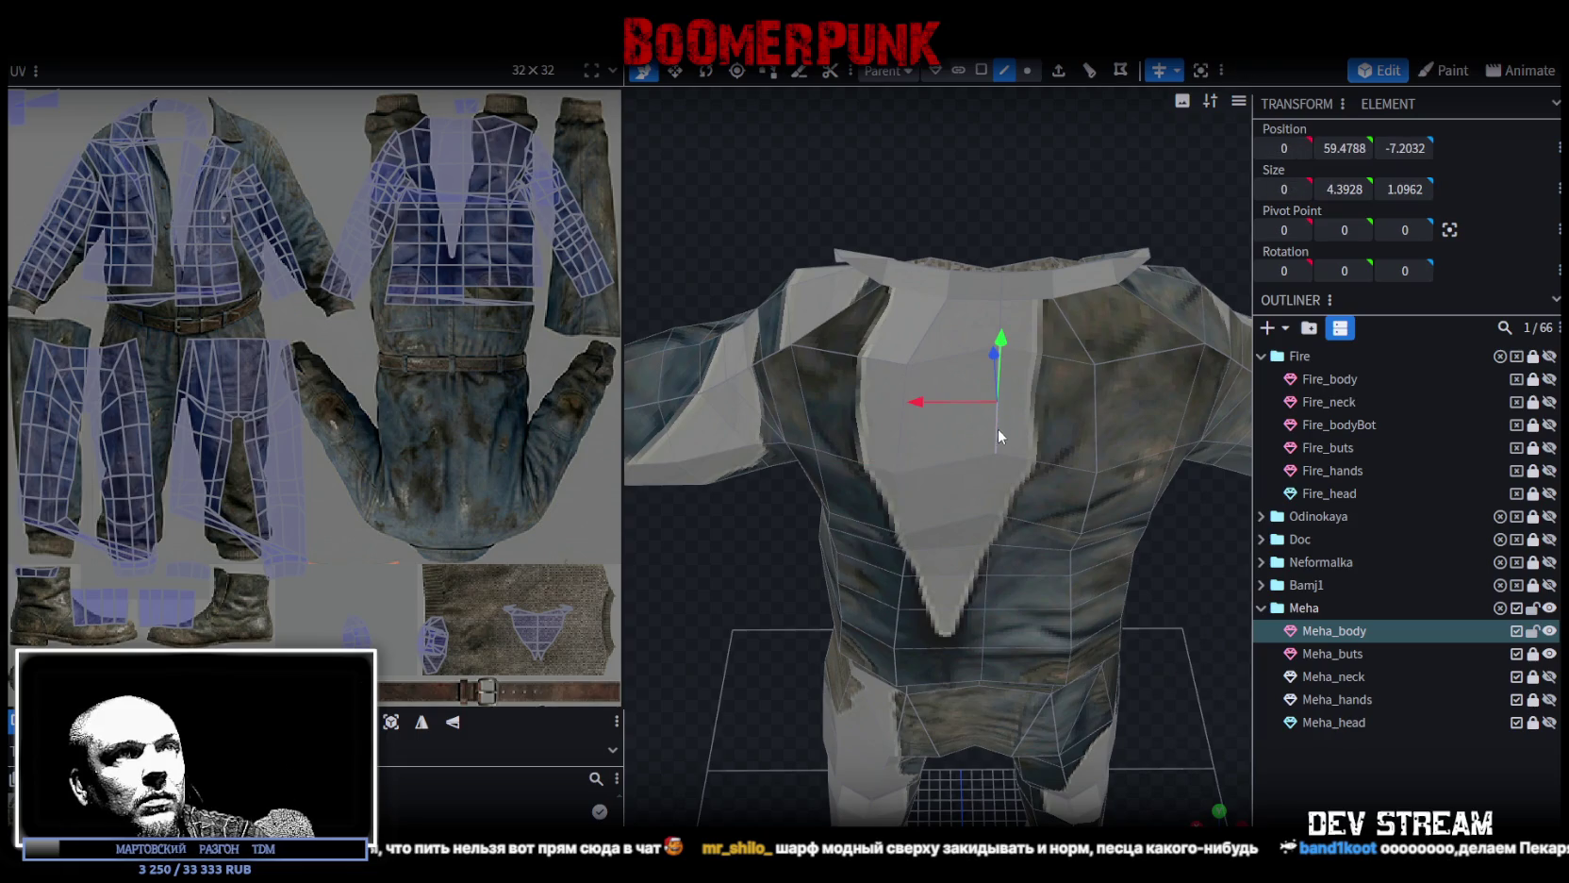
# Save the character model with Ctrl+S.
pyautogui.moveTo(828, 192)
pyautogui.mouseDown()
pyautogui.moveTo(943, 349)
pyautogui.moveTo(1133, 509)
pyautogui.moveTo(1128, 482)
pyautogui.moveTo(1091, 447)
pyautogui.moveTo(1066, 548)
pyautogui.mouseUp()
pyautogui.scroll(-3, 1054, 538)
pyautogui.scroll(-3, 1054, 538)
pyautogui.moveTo(1204, 567)
pyautogui.mouseDown()
pyautogui.moveTo(769, 512)
pyautogui.moveTo(805, 418)
pyautogui.moveTo(972, 447)
pyautogui.mouseUp()
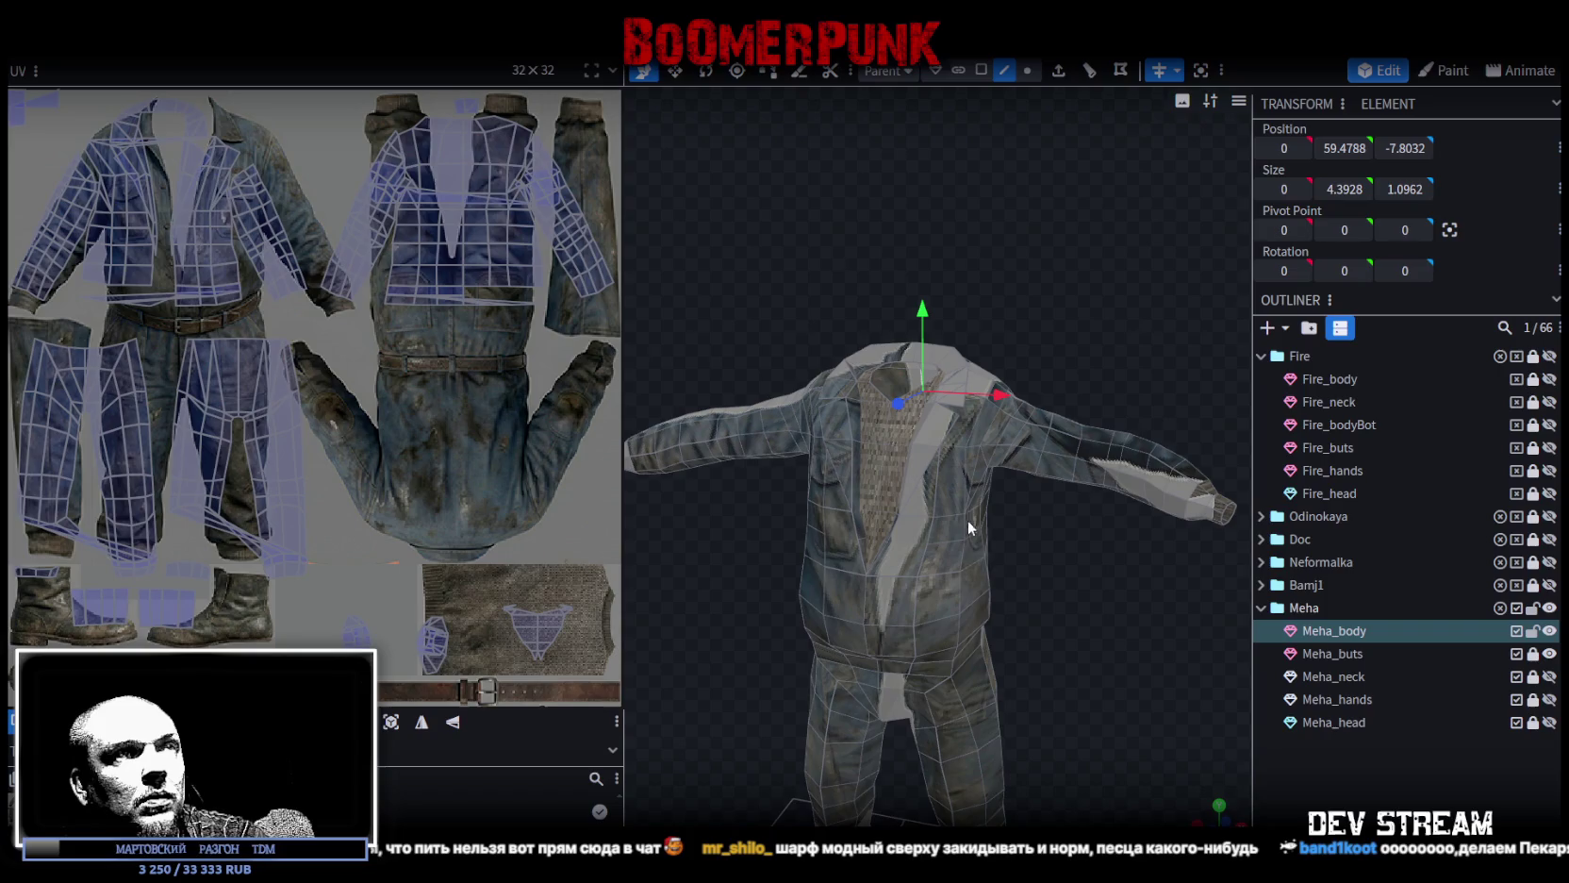
pyautogui.hotkey('ctrl', 's')
# Select the loop of faces around the waist.
pyautogui.moveTo(1042, 686)
pyautogui.mouseDown()
pyautogui.moveTo(1009, 555)
pyautogui.moveTo(1076, 519)
pyautogui.mouseUp()
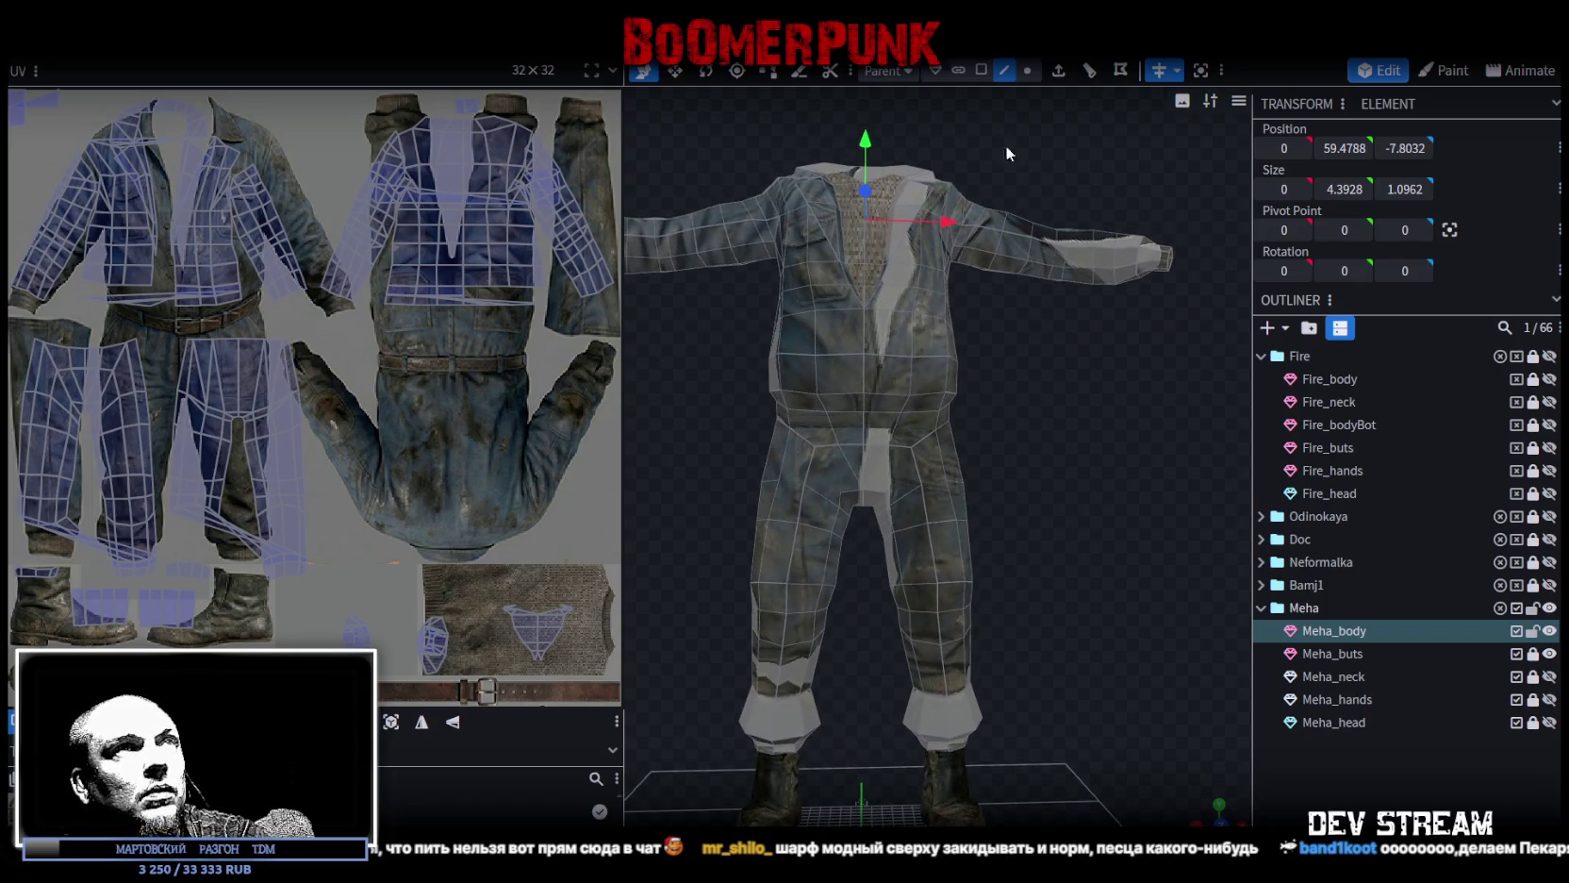
pyautogui.scroll(3, 1011, 425)
pyautogui.scroll(-1, 1009, 424)
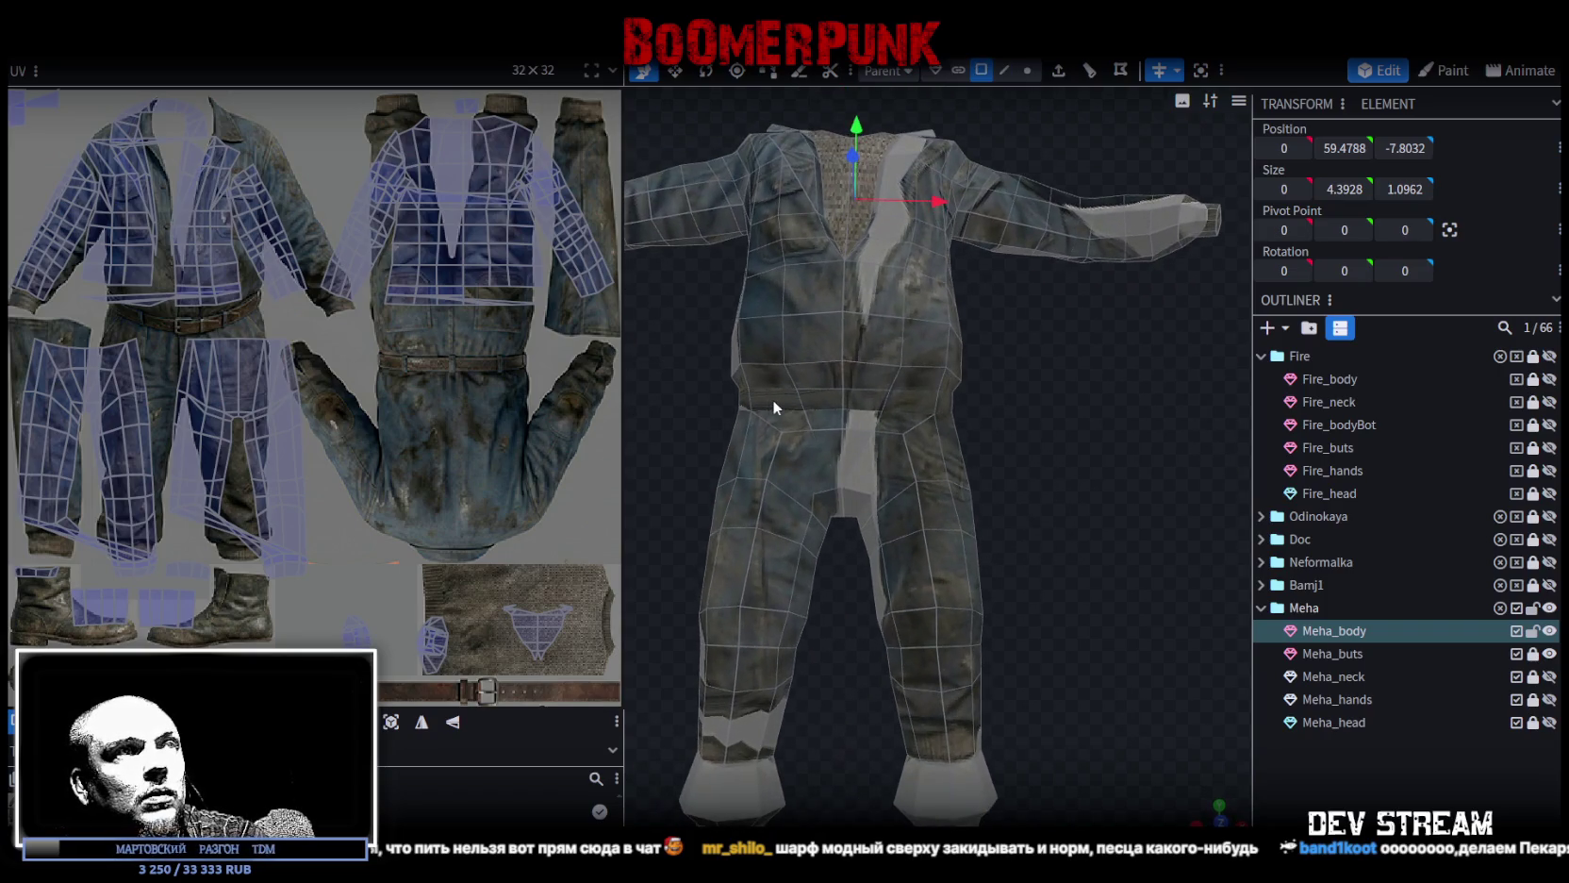
pyautogui.click(769, 404)
pyautogui.moveTo(994, 404)
pyautogui.mouseDown()
pyautogui.moveTo(765, 419)
pyautogui.moveTo(1082, 407)
pyautogui.moveTo(816, 438)
pyautogui.mouseUp()
pyautogui.scroll(3, 896, 429)
pyautogui.scroll(2, 794, 431)
pyautogui.click(1004, 70)
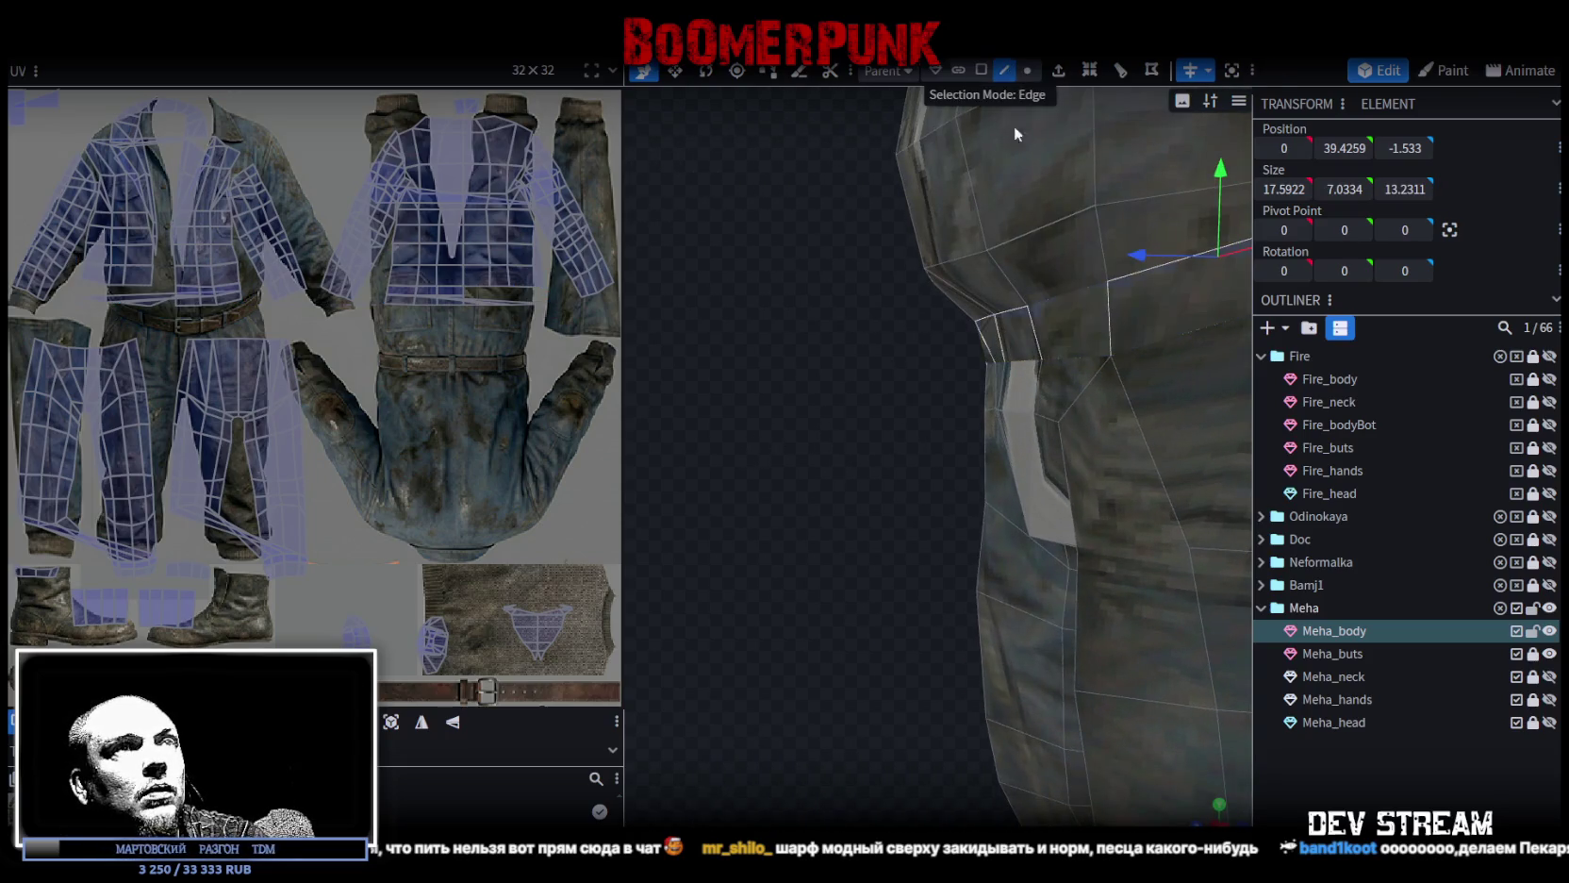
# Nudge a small waist face slightly forward along the blue axis.
pyautogui.click(996, 349)
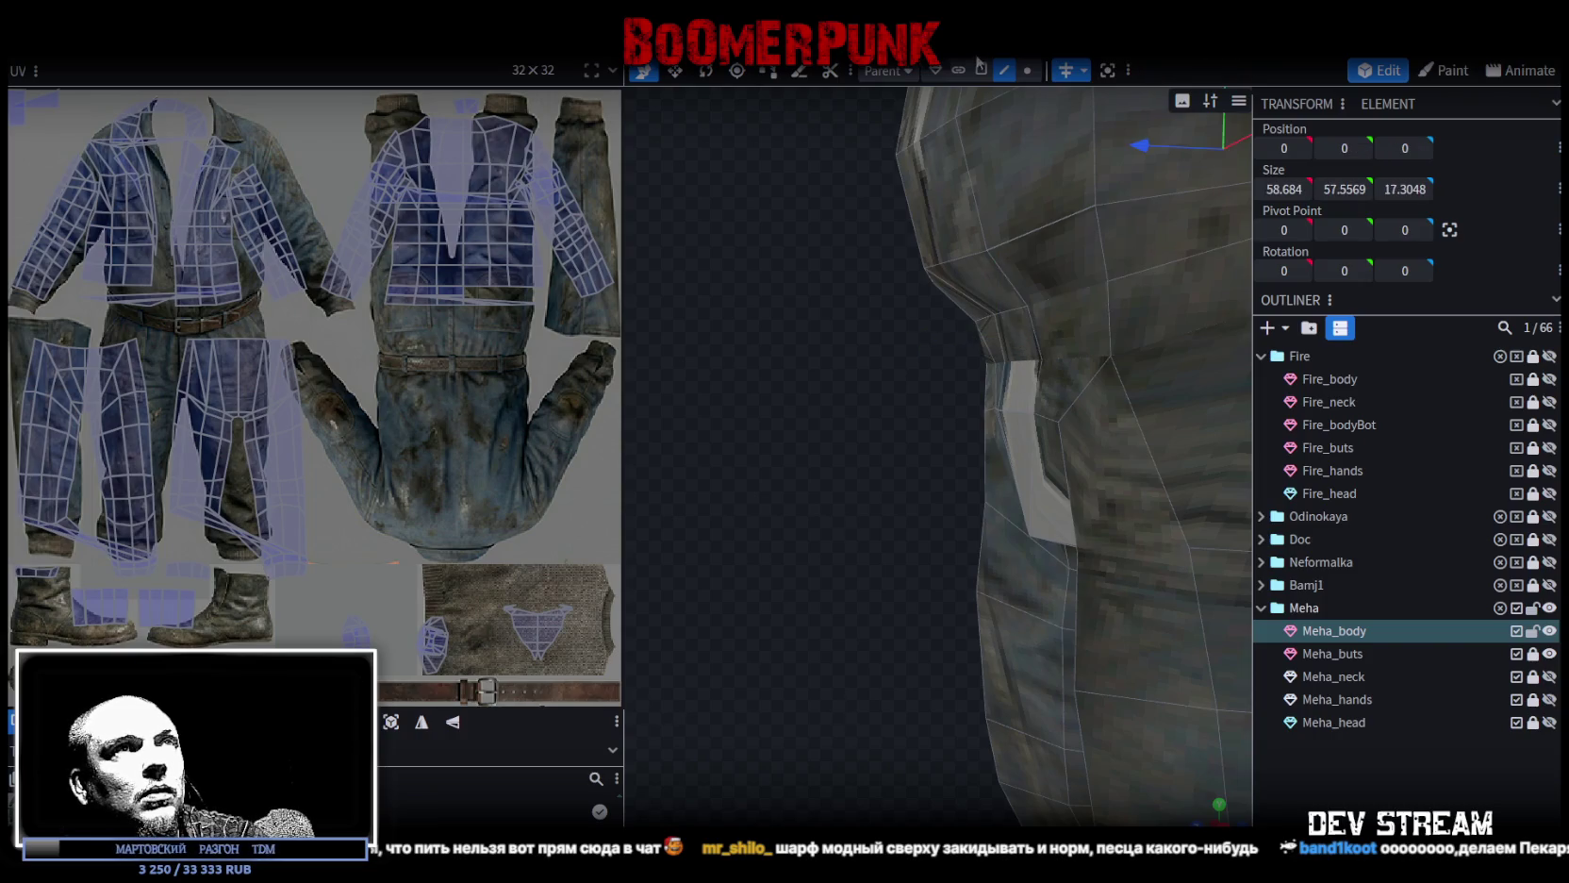
pyautogui.click(990, 340)
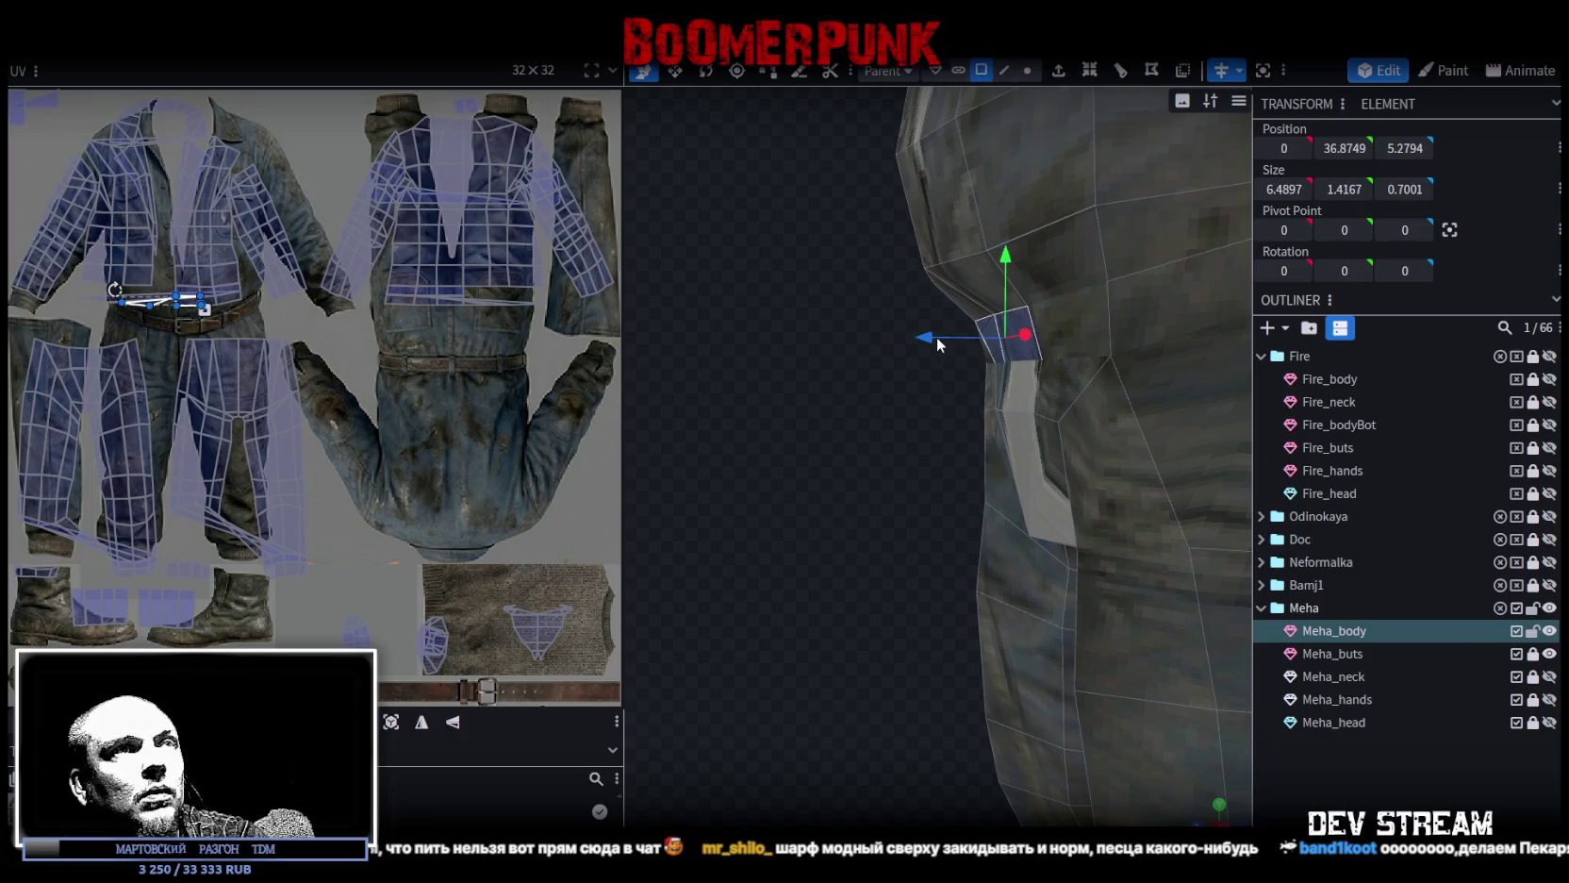
pyautogui.moveTo(937, 337); pyautogui.dragTo(926, 338)
pyautogui.moveTo(891, 409)
pyautogui.mouseDown()
pyautogui.moveTo(839, 469)
pyautogui.moveTo(962, 337)
pyautogui.moveTo(937, 334)
pyautogui.mouseUp()
pyautogui.moveTo(898, 433)
pyautogui.mouseDown()
pyautogui.moveTo(1131, 416)
pyautogui.moveTo(1133, 371)
pyautogui.moveTo(1143, 380)
pyautogui.mouseUp()
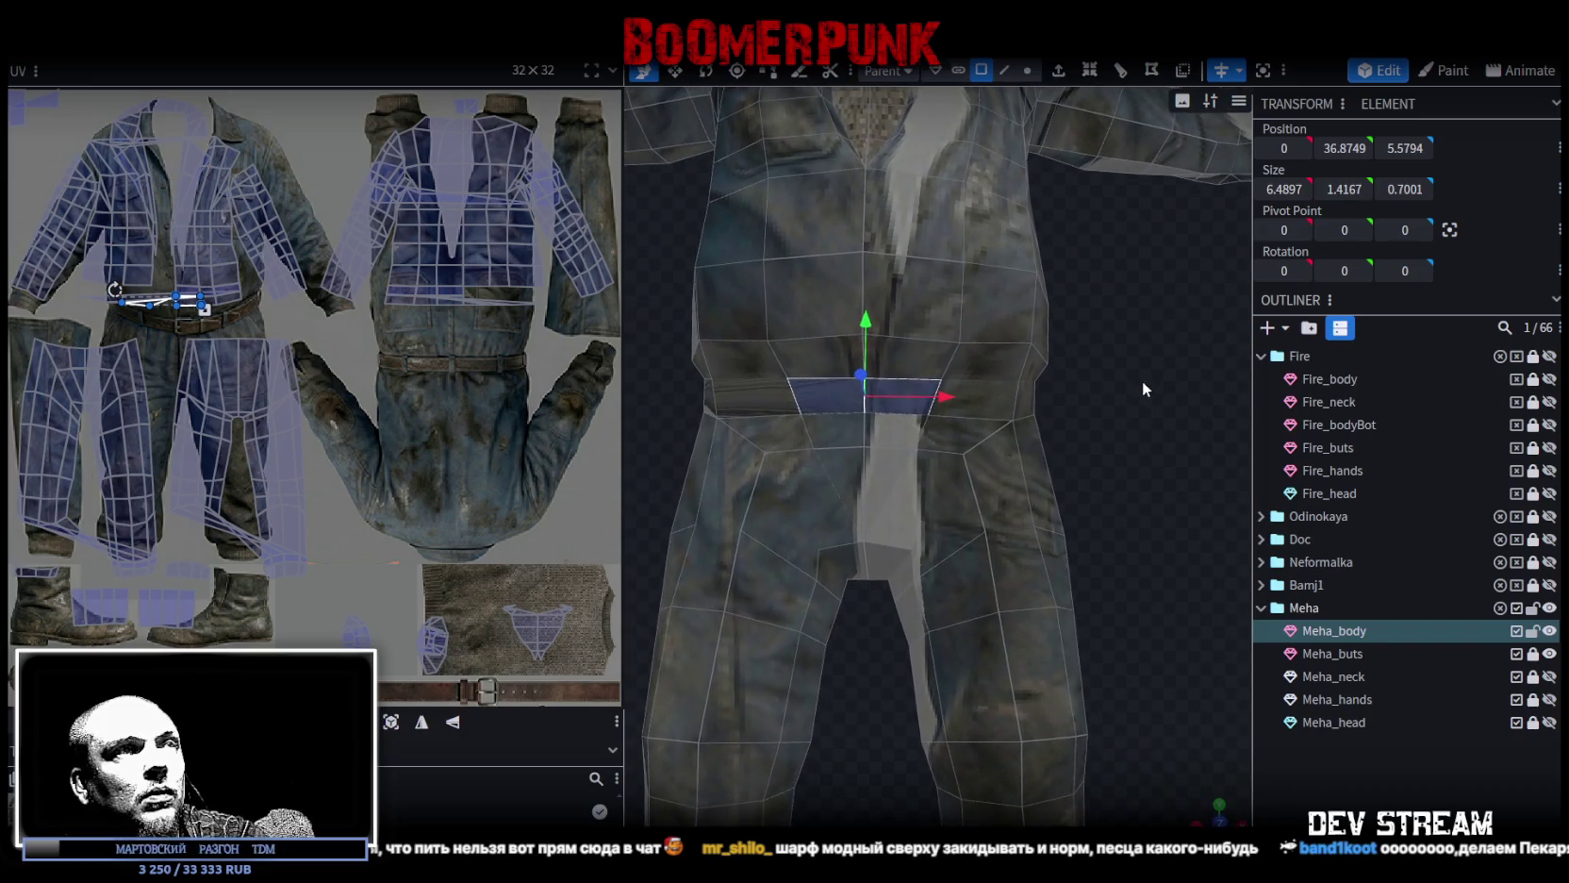
# Select the lower belt row of faces, dropping the central faces and the face above.
pyautogui.keyDown('shift'); pyautogui.click(962, 397); pyautogui.keyUp('shift')
pyautogui.keyDown('shift'); pyautogui.click(962, 397); pyautogui.keyUp('shift')
pyautogui.scroll(5, 1063, 398)
pyautogui.moveTo(1062, 398)
pyautogui.mouseDown()
pyautogui.moveTo(703, 423)
pyautogui.moveTo(669, 474)
pyautogui.moveTo(782, 363)
pyautogui.mouseUp()
pyautogui.keyDown('ctrl'); pyautogui.click(919, 283); pyautogui.keyUp('ctrl')
pyautogui.keyDown('ctrl'); pyautogui.click(1084, 273); pyautogui.keyUp('ctrl')
pyautogui.keyDown('ctrl'); pyautogui.click(1198, 313); pyautogui.keyUp('ctrl')
pyautogui.keyDown('shift'); pyautogui.click(1157, 378); pyautogui.keyUp('shift')
pyautogui.keyDown('shift'); pyautogui.click(1023, 401); pyautogui.keyUp('shift')
pyautogui.scroll(-5, 927, 404)
pyautogui.moveTo(927, 404); pyautogui.dragTo(864, 309)
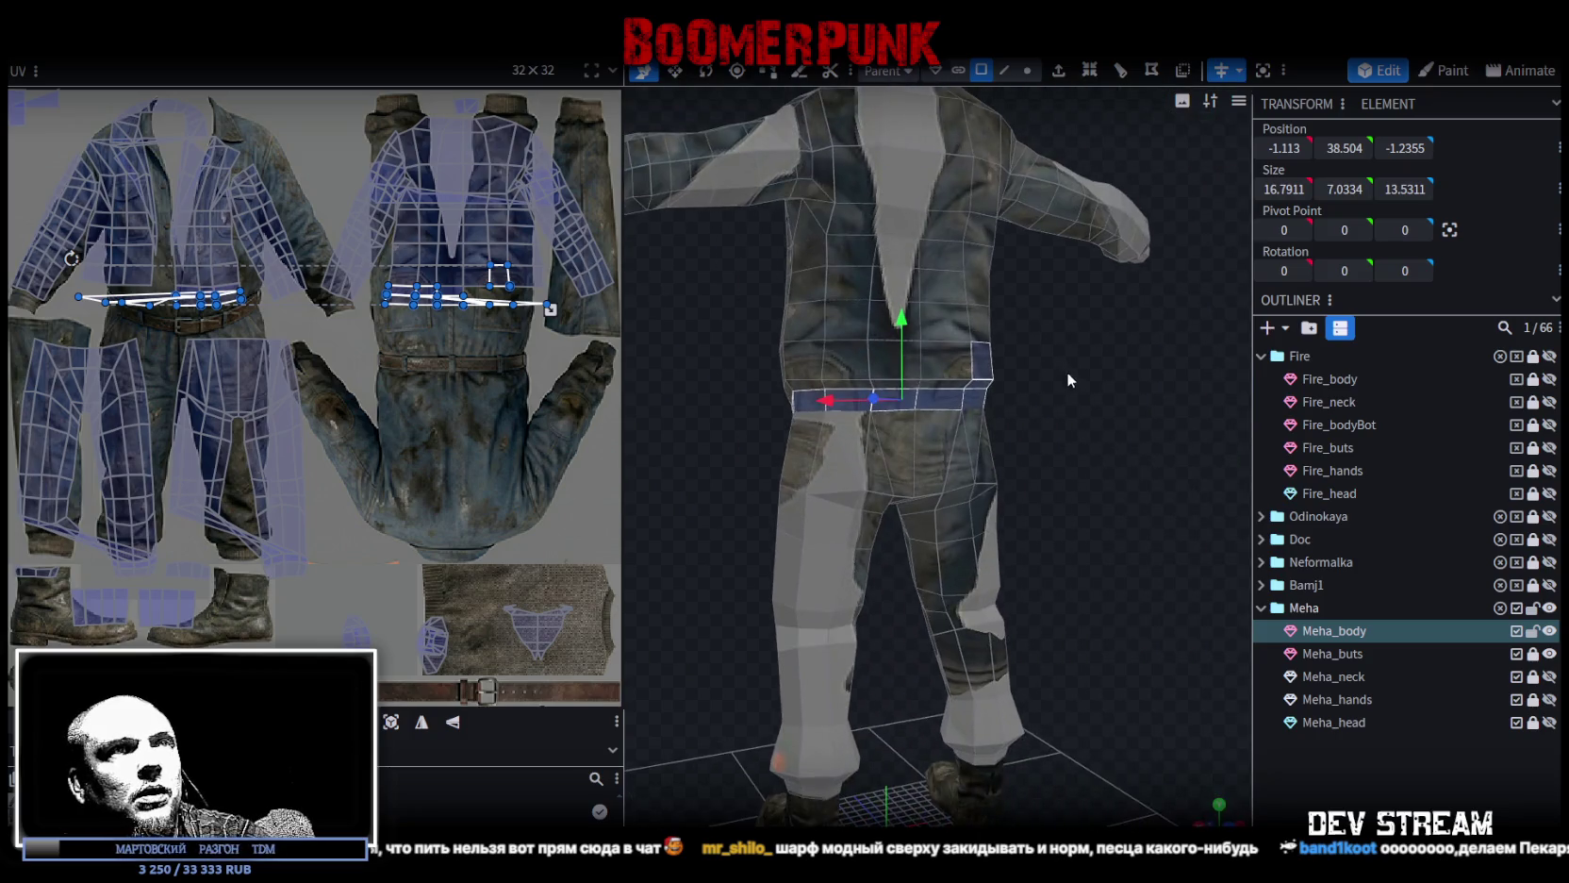
pyautogui.scroll(5, 865, 310)
pyautogui.keyDown('ctrl'); pyautogui.click(864, 314); pyautogui.keyUp('ctrl')
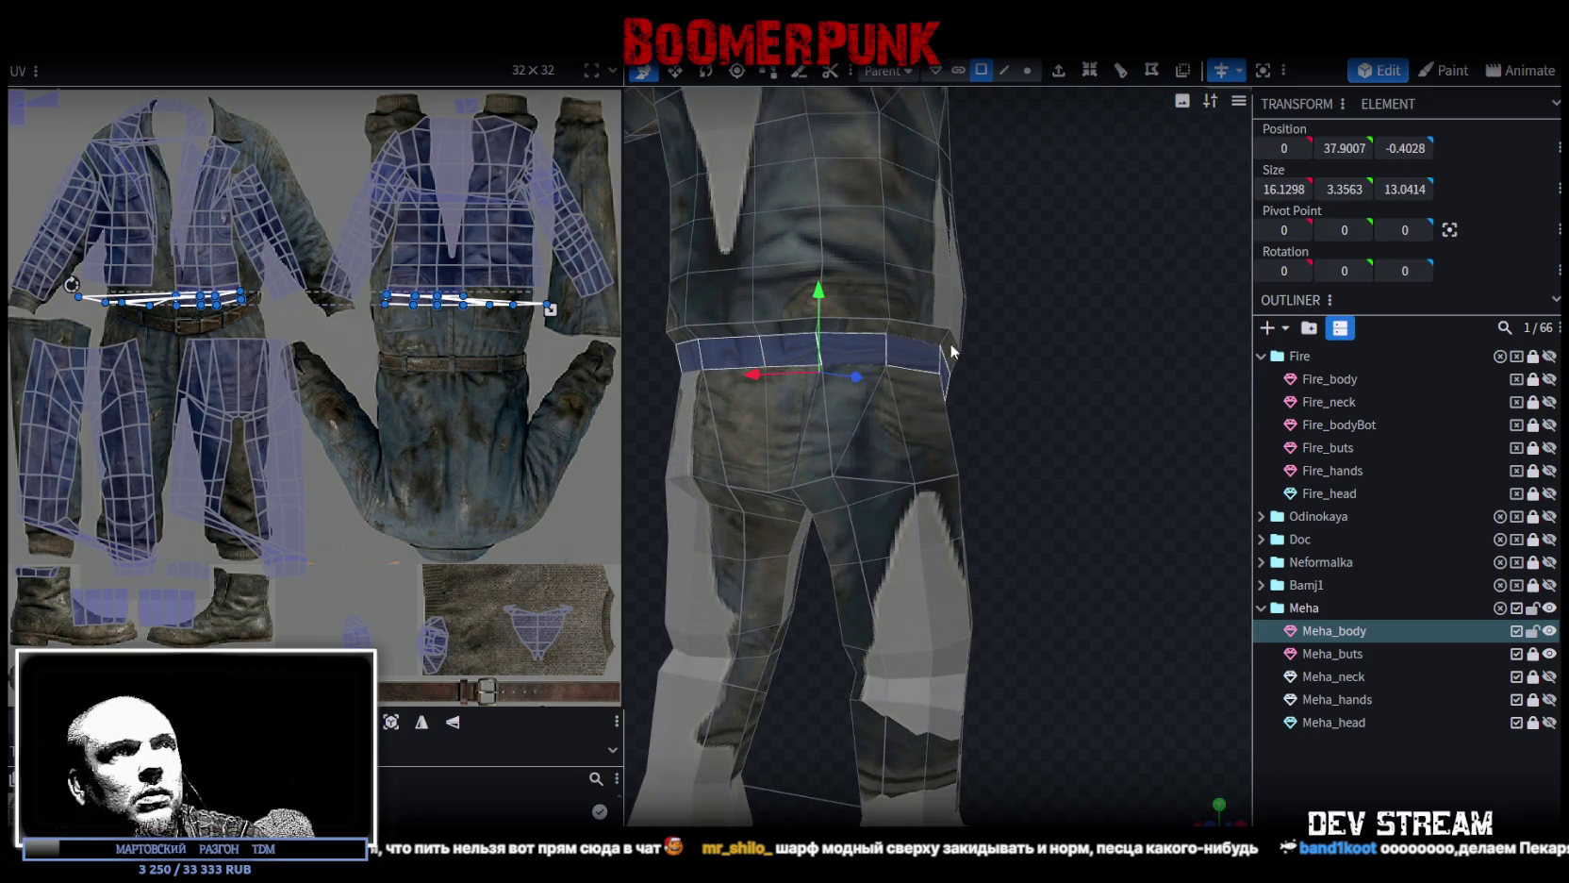
pyautogui.scroll(-5, 820, 379)
pyautogui.moveTo(719, 378); pyautogui.dragTo(754, 368)
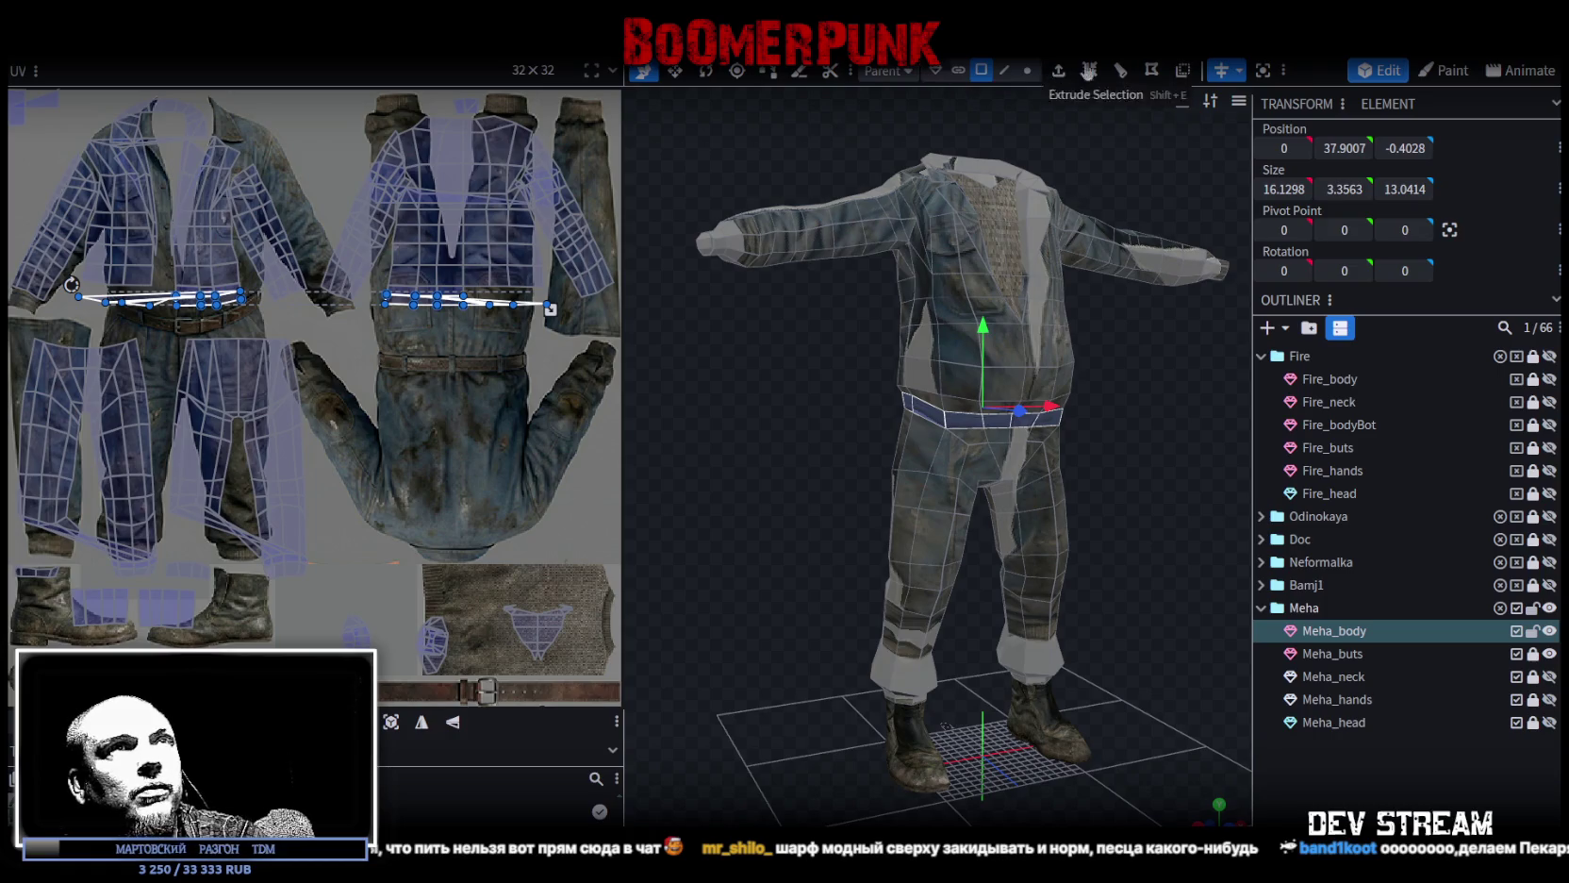
# Box-select all trouser faces below the belt in orthographic front view.
pyautogui.press('KP_1')
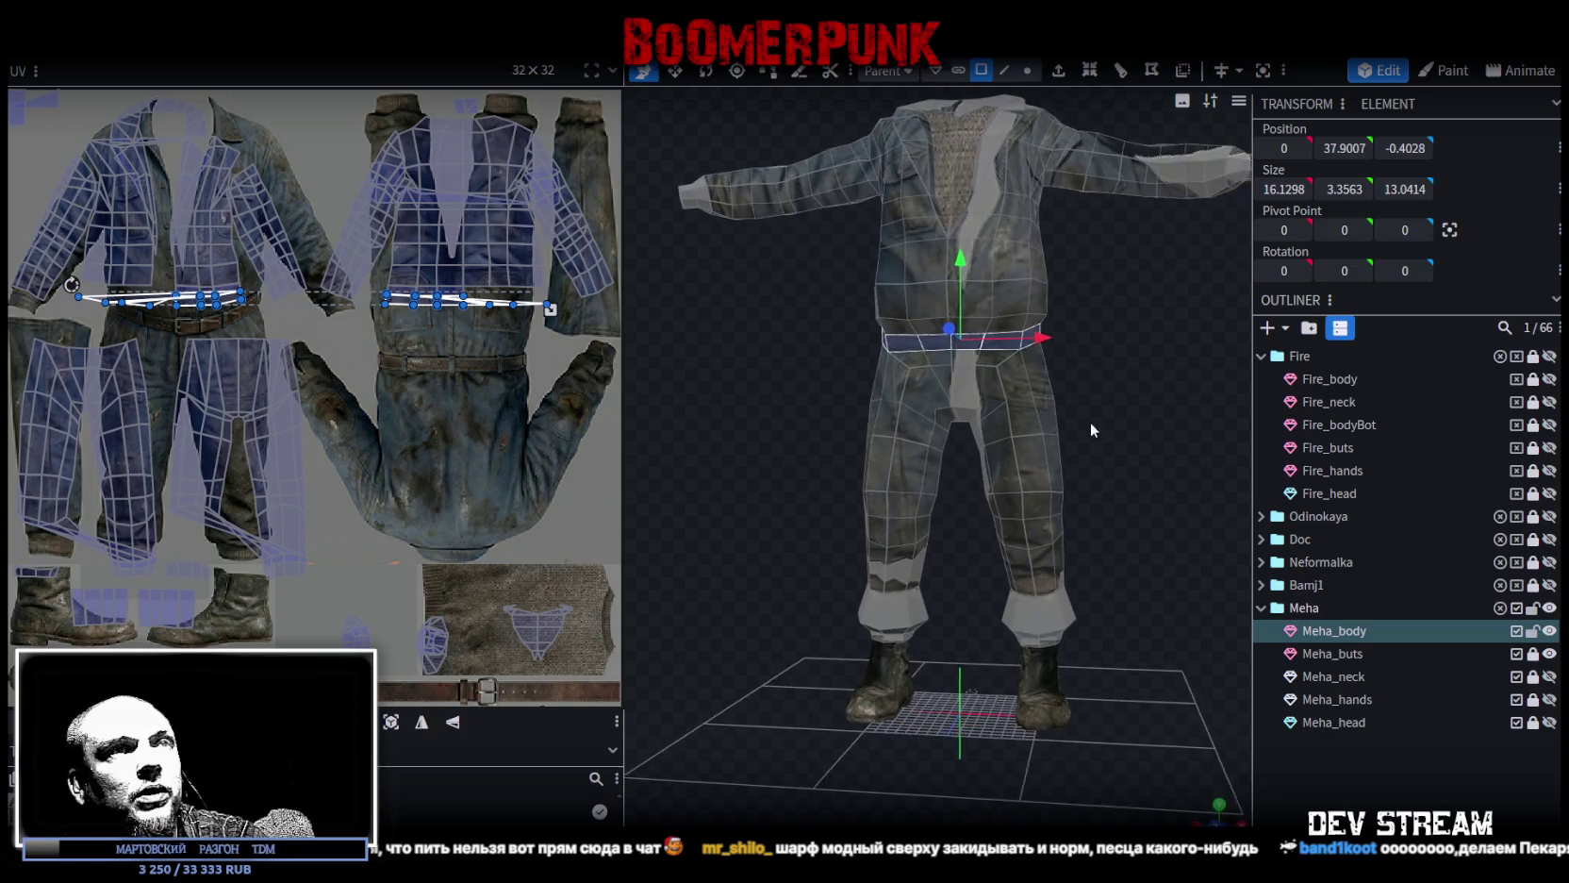
pyautogui.click(1215, 807)
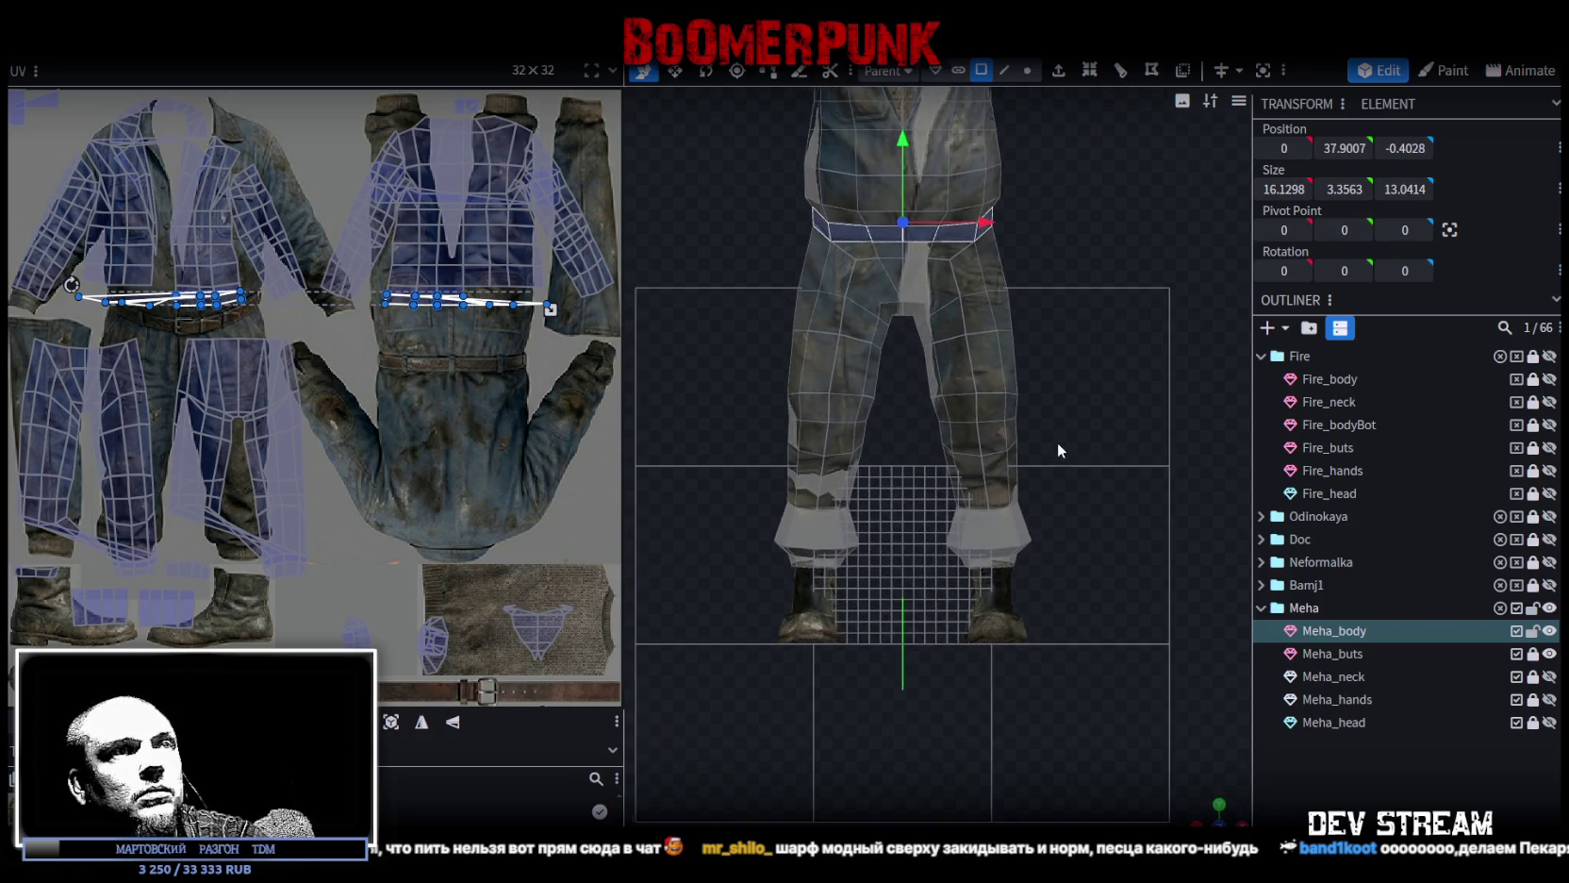
pyautogui.moveTo(736, 605); pyautogui.dragTo(1132, 238)
pyautogui.moveTo(1213, 819)
pyautogui.mouseDown()
pyautogui.moveTo(869, 302)
pyautogui.moveTo(1072, 283)
pyautogui.mouseUp()
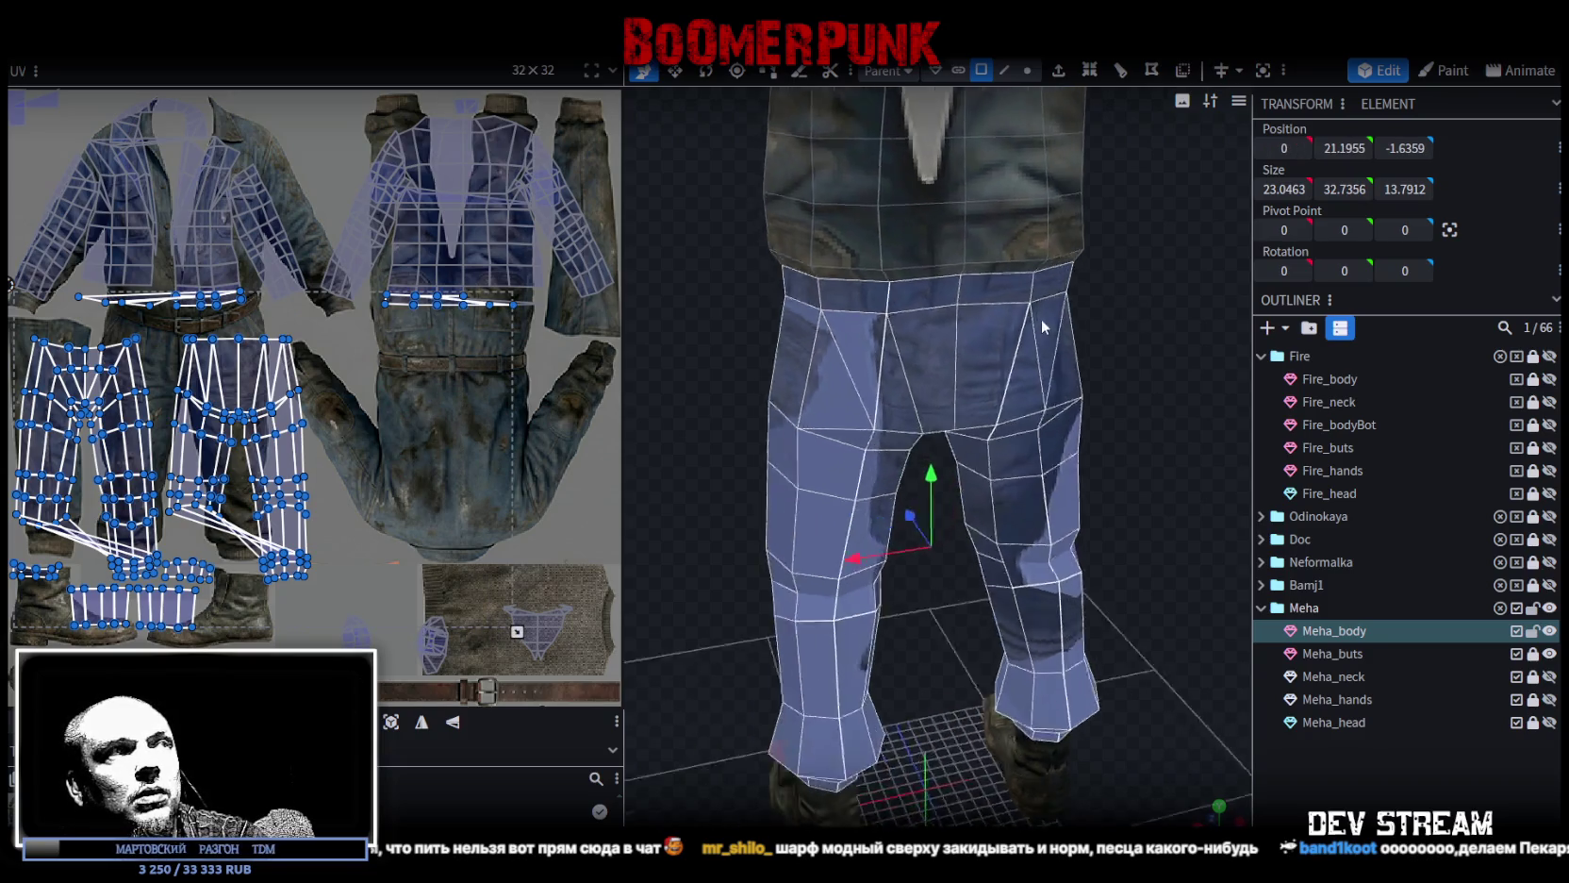
# Split the selected trouser faces off Meha_body into a new mesh.
pyautogui.moveTo(1145, 319); pyautogui.dragTo(982, 358)
pyautogui.click(1206, 817)
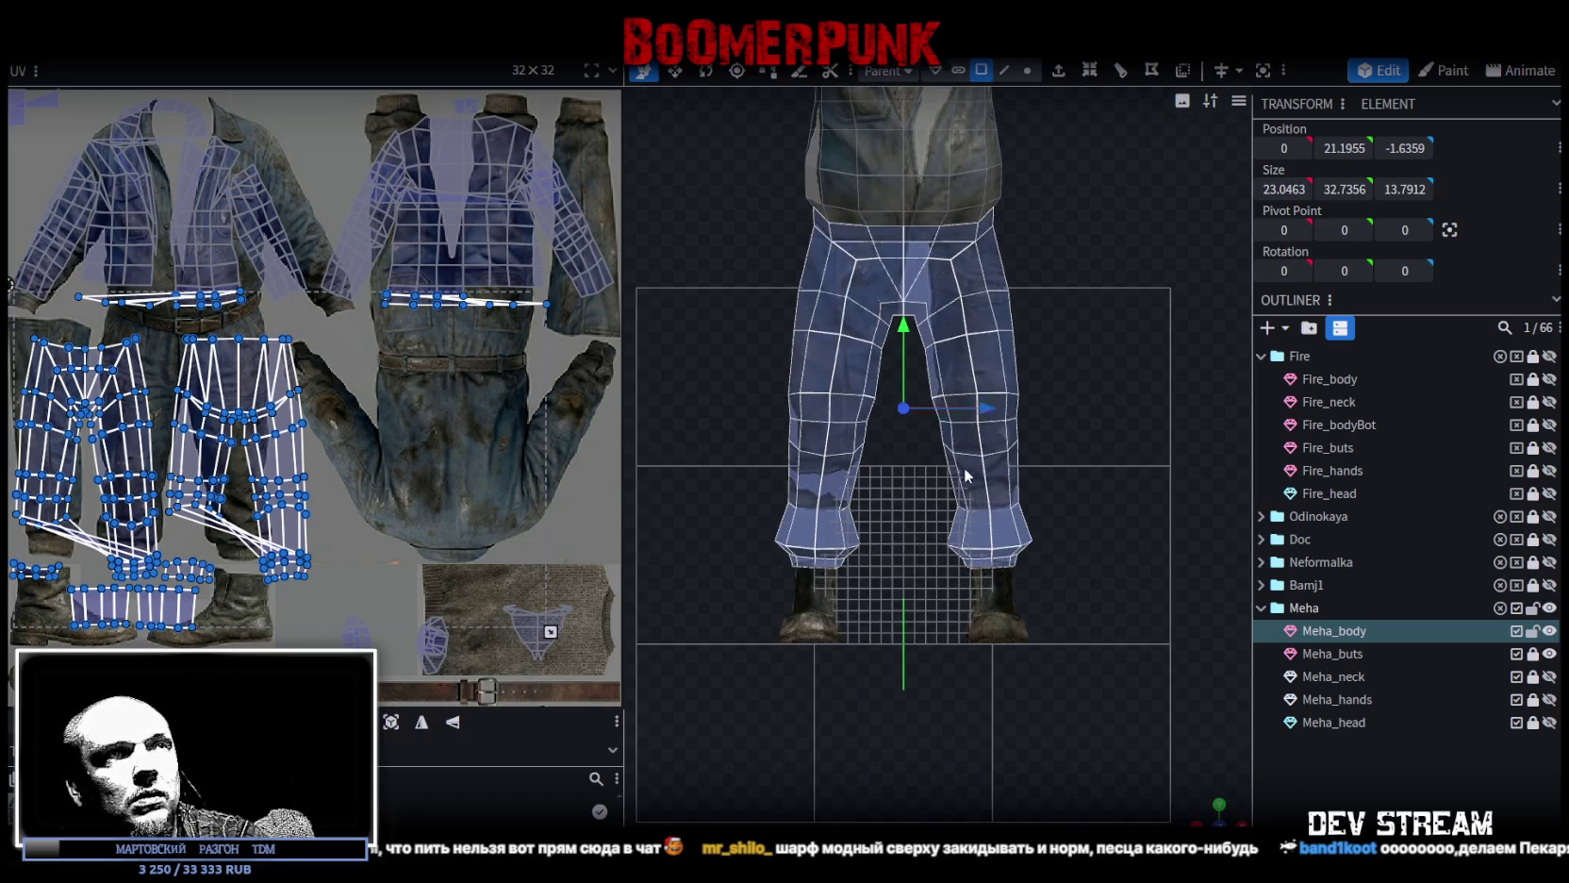
pyautogui.rightClick(983, 517)
pyautogui.click(1064, 537)
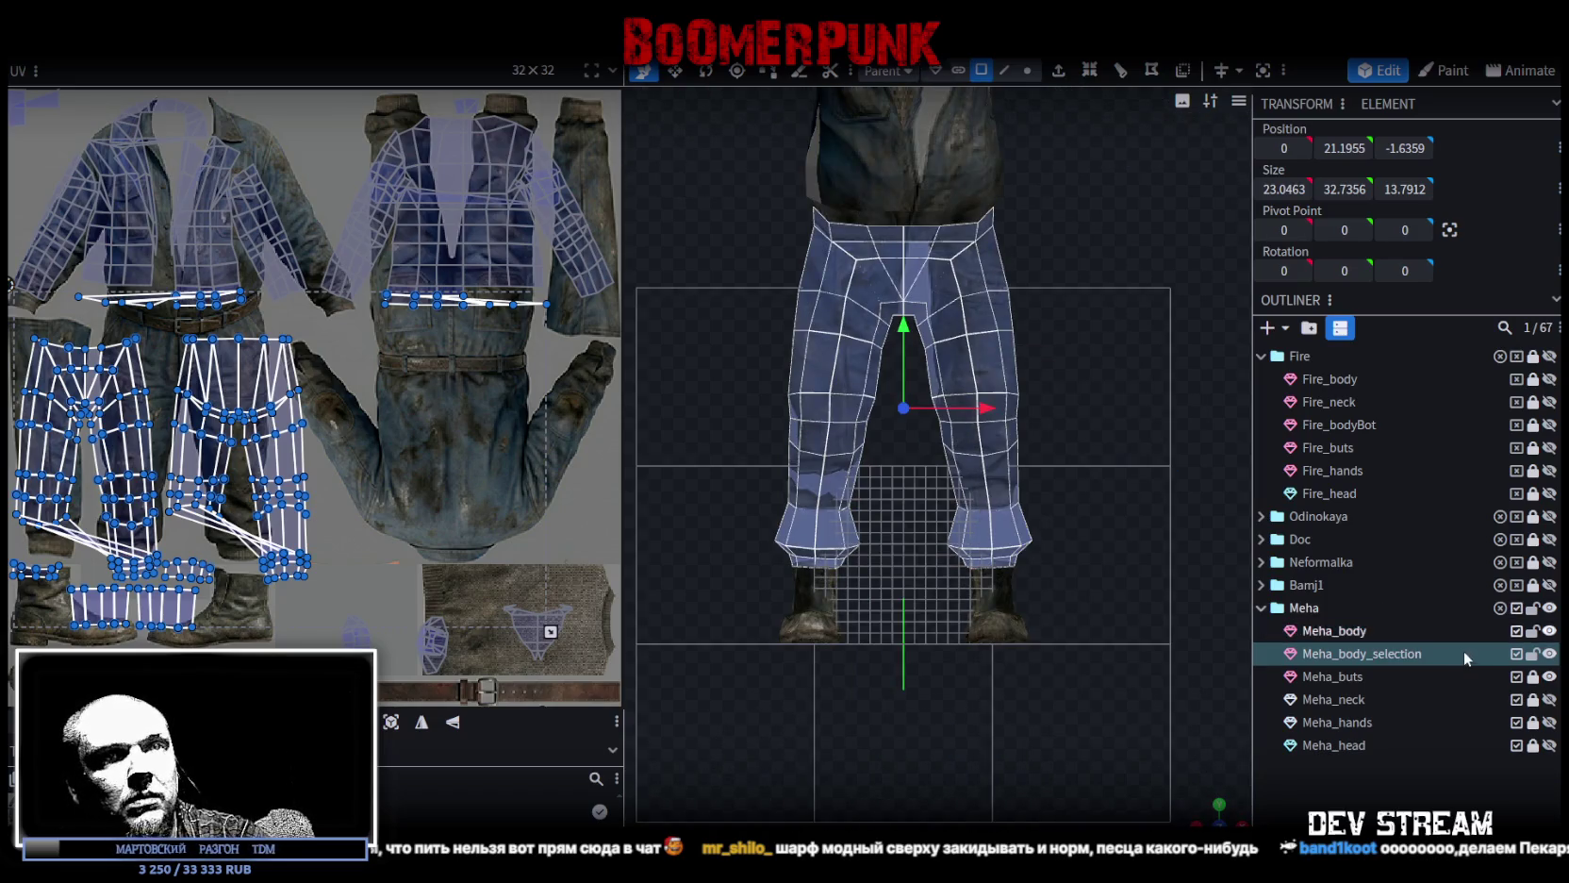
# Rename the new Meha_body_selection mesh to Meha_shtani.
pyautogui.click(1340, 652)
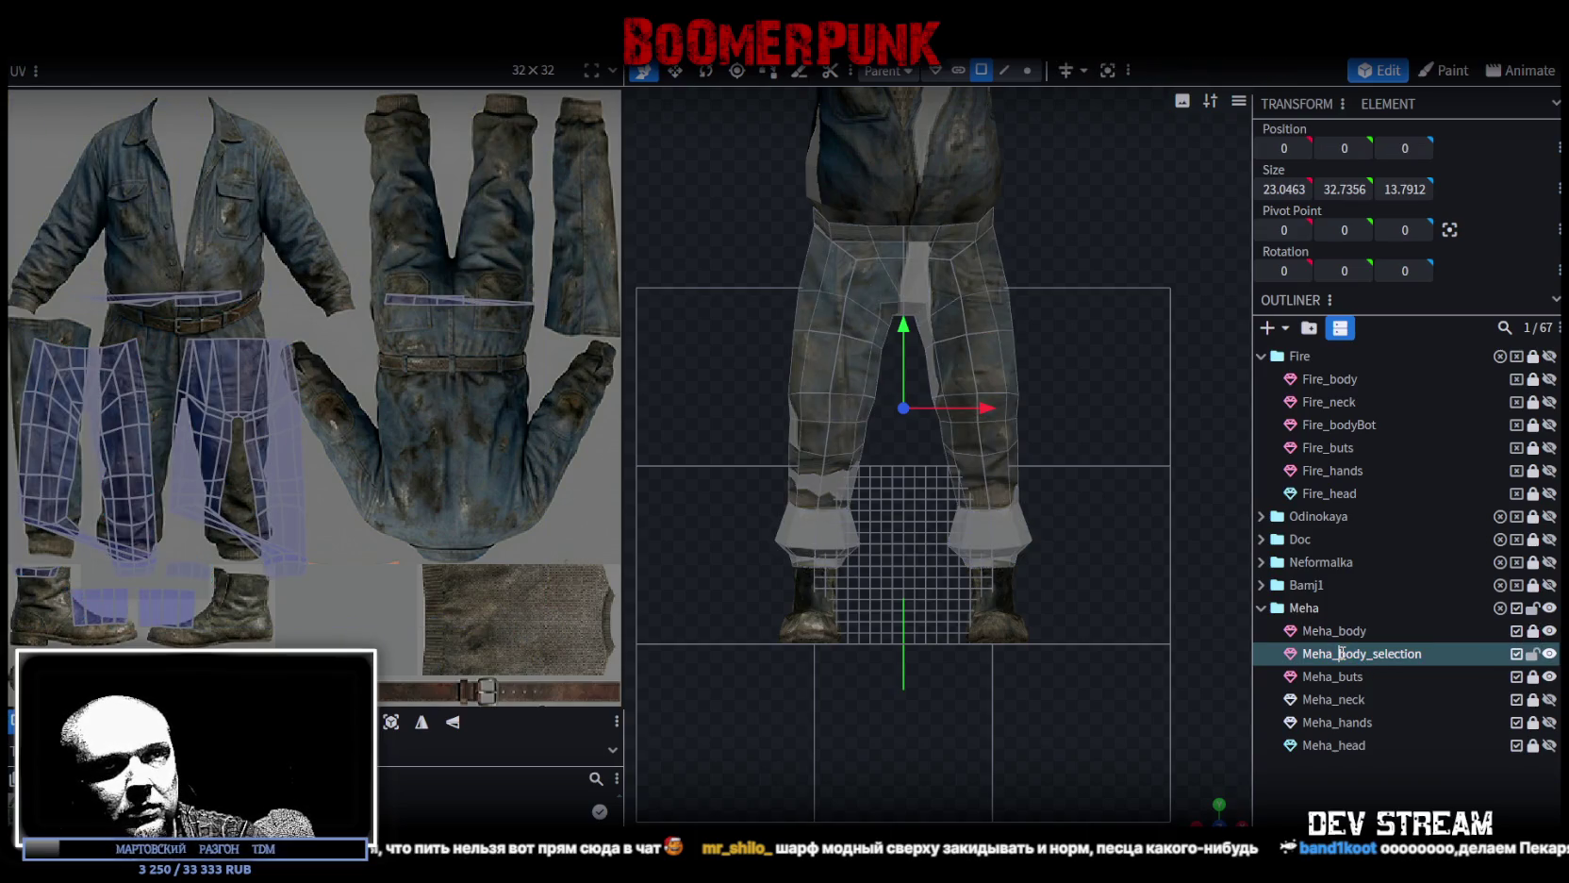
pyautogui.write('ыр')
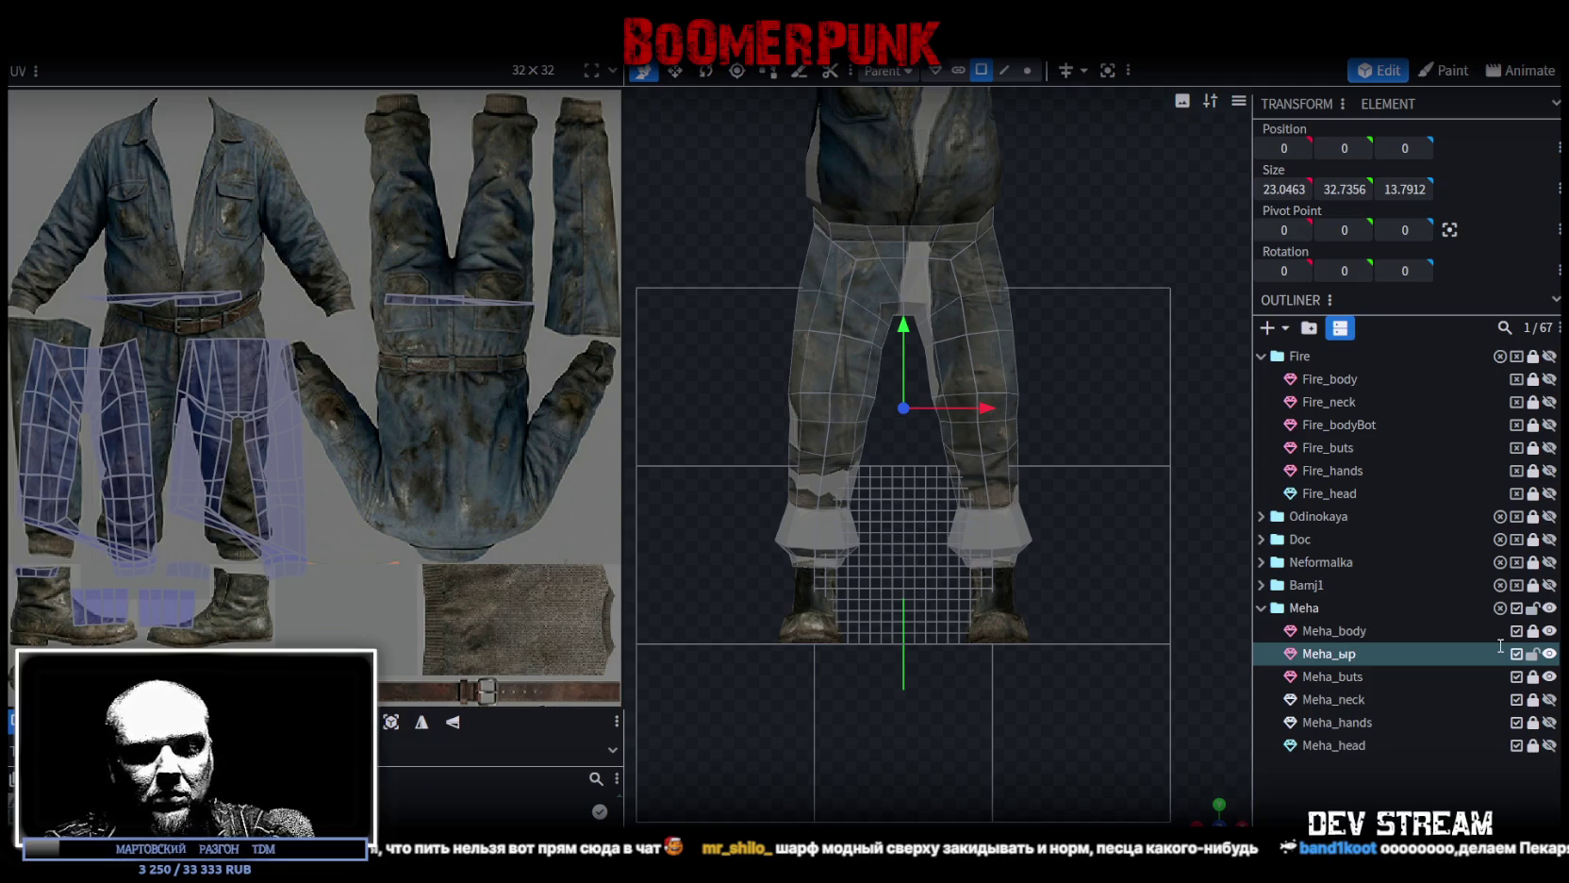
pyautogui.write('ефтш')
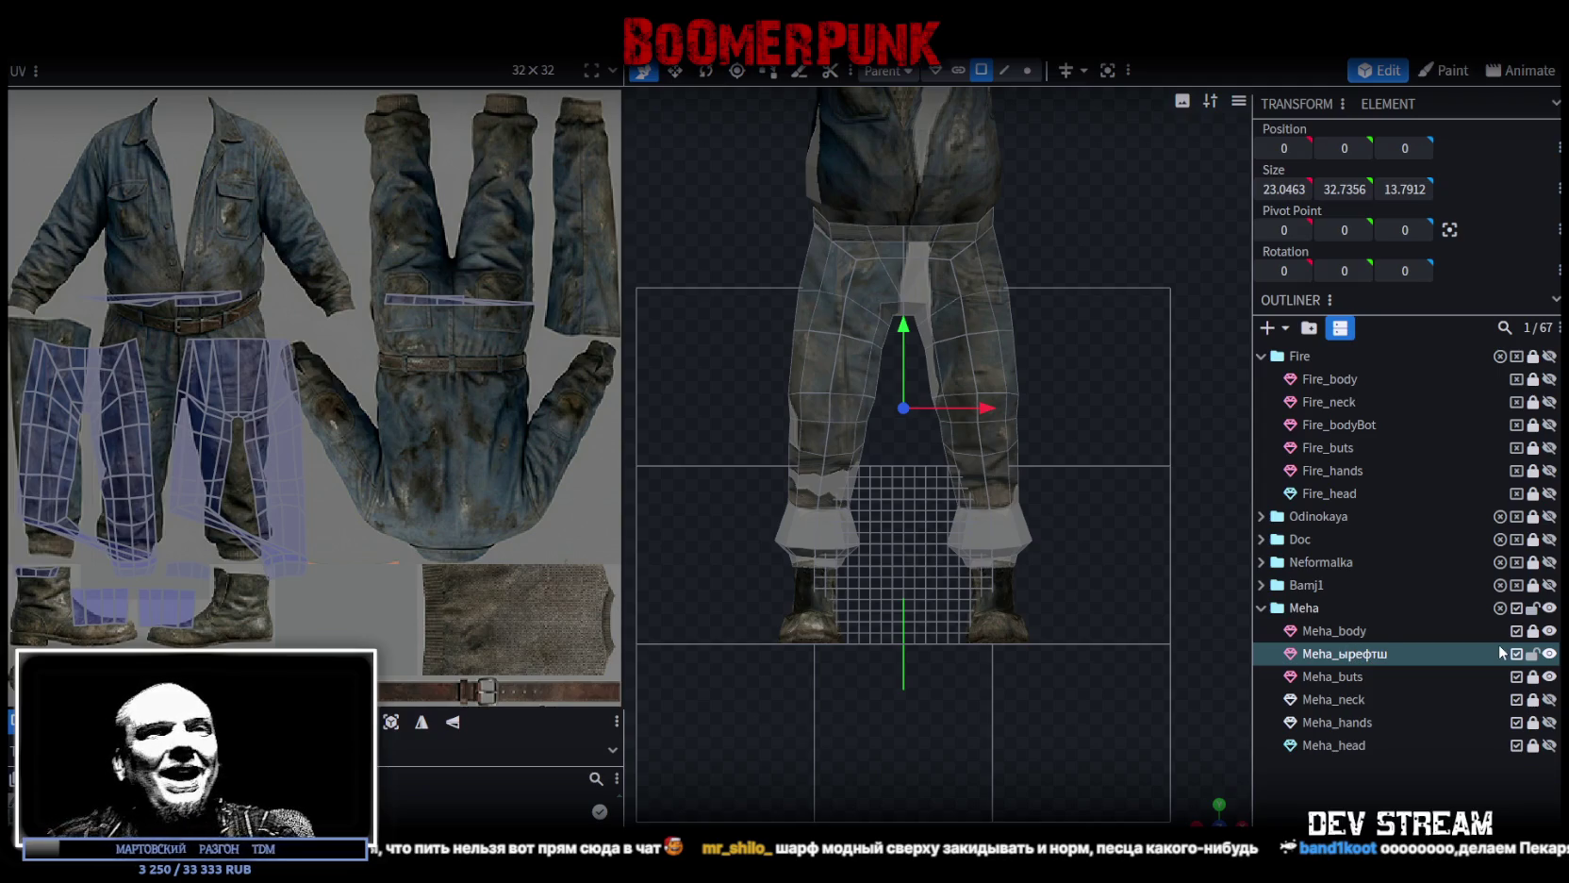
pyautogui.doubleClick(1415, 657)
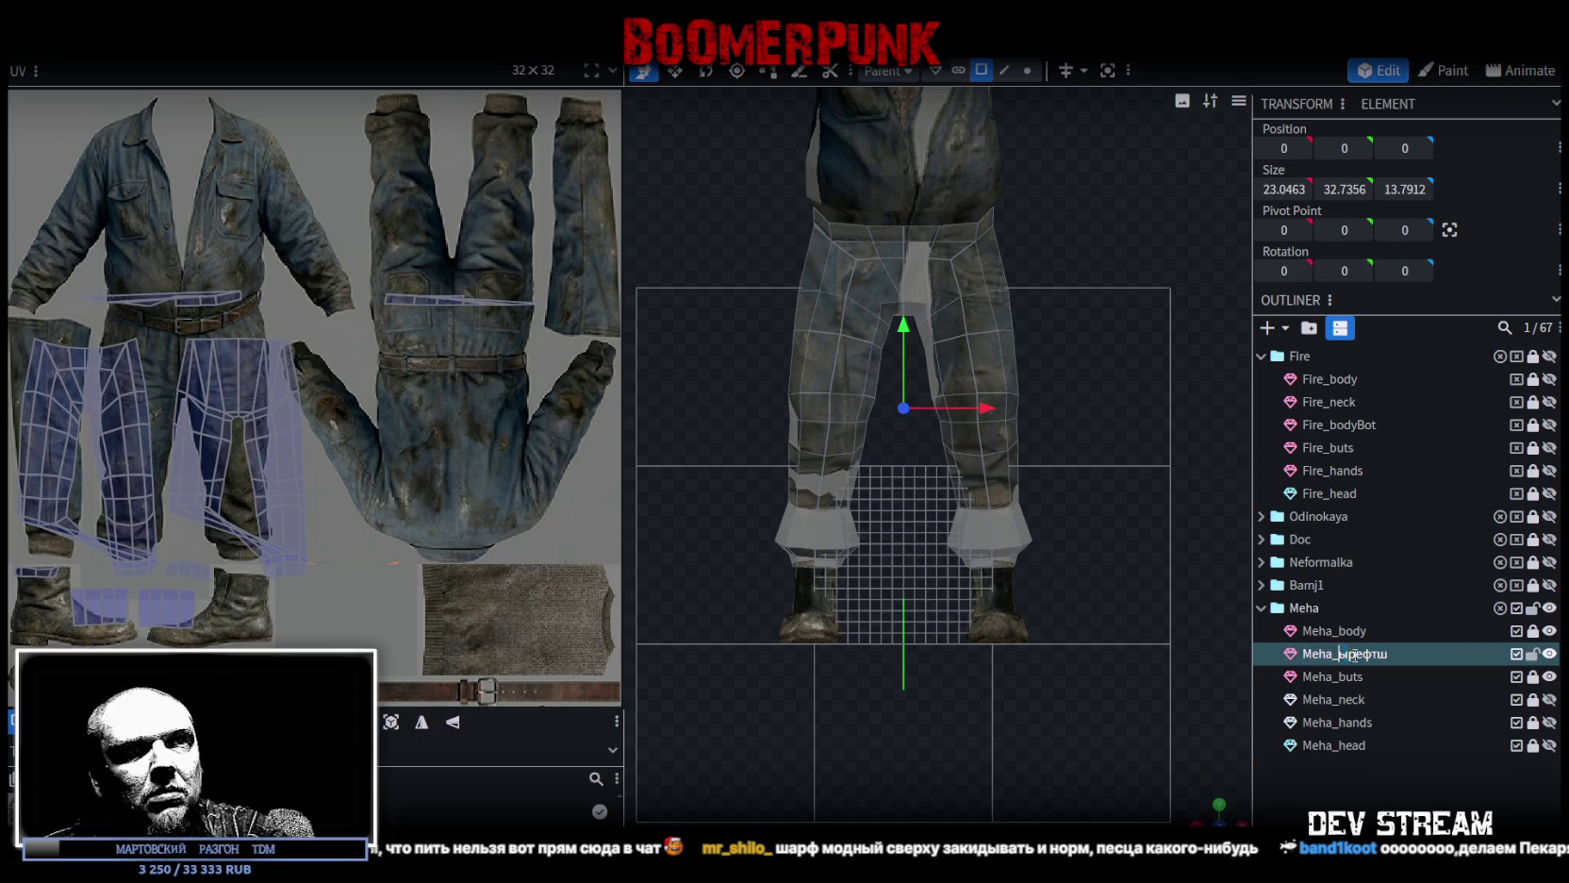
pyautogui.write('shtani')
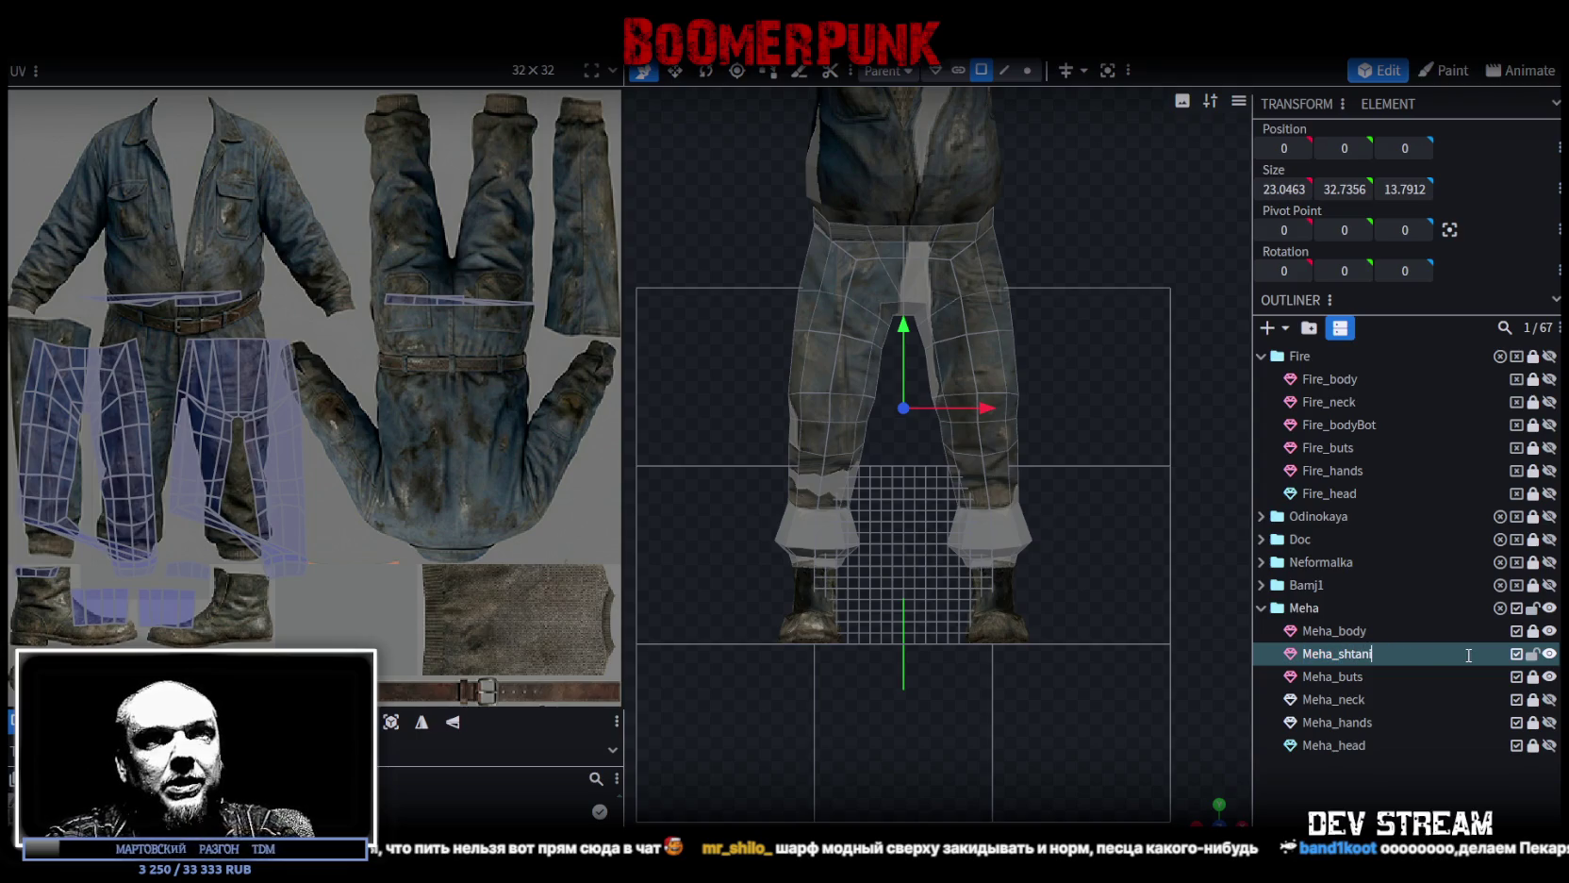
pyautogui.press('Return')
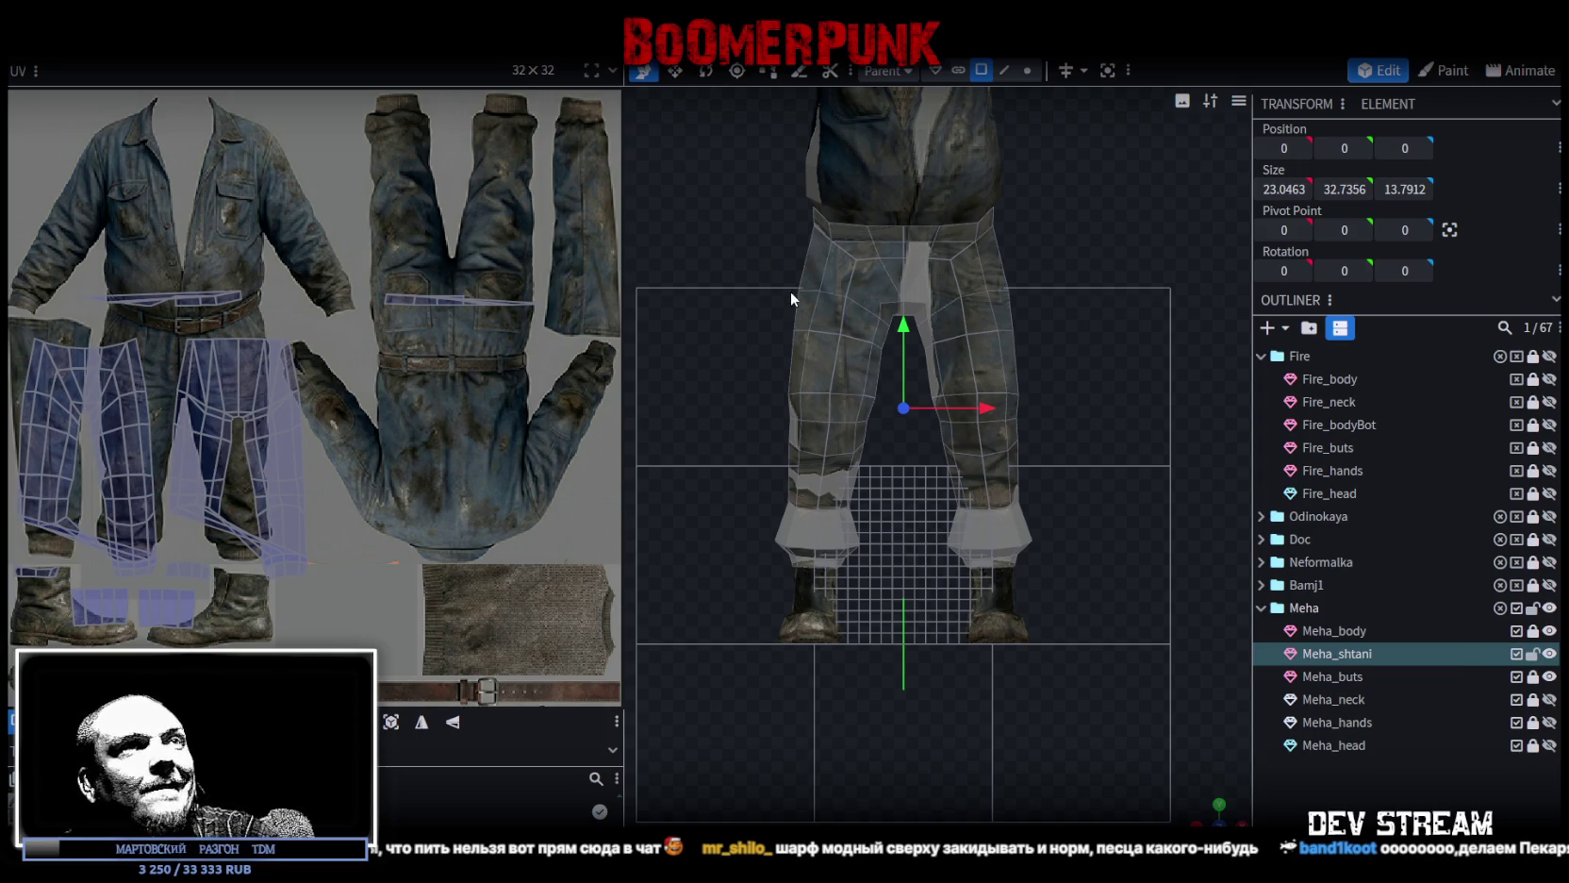
pyautogui.press('KP_3')
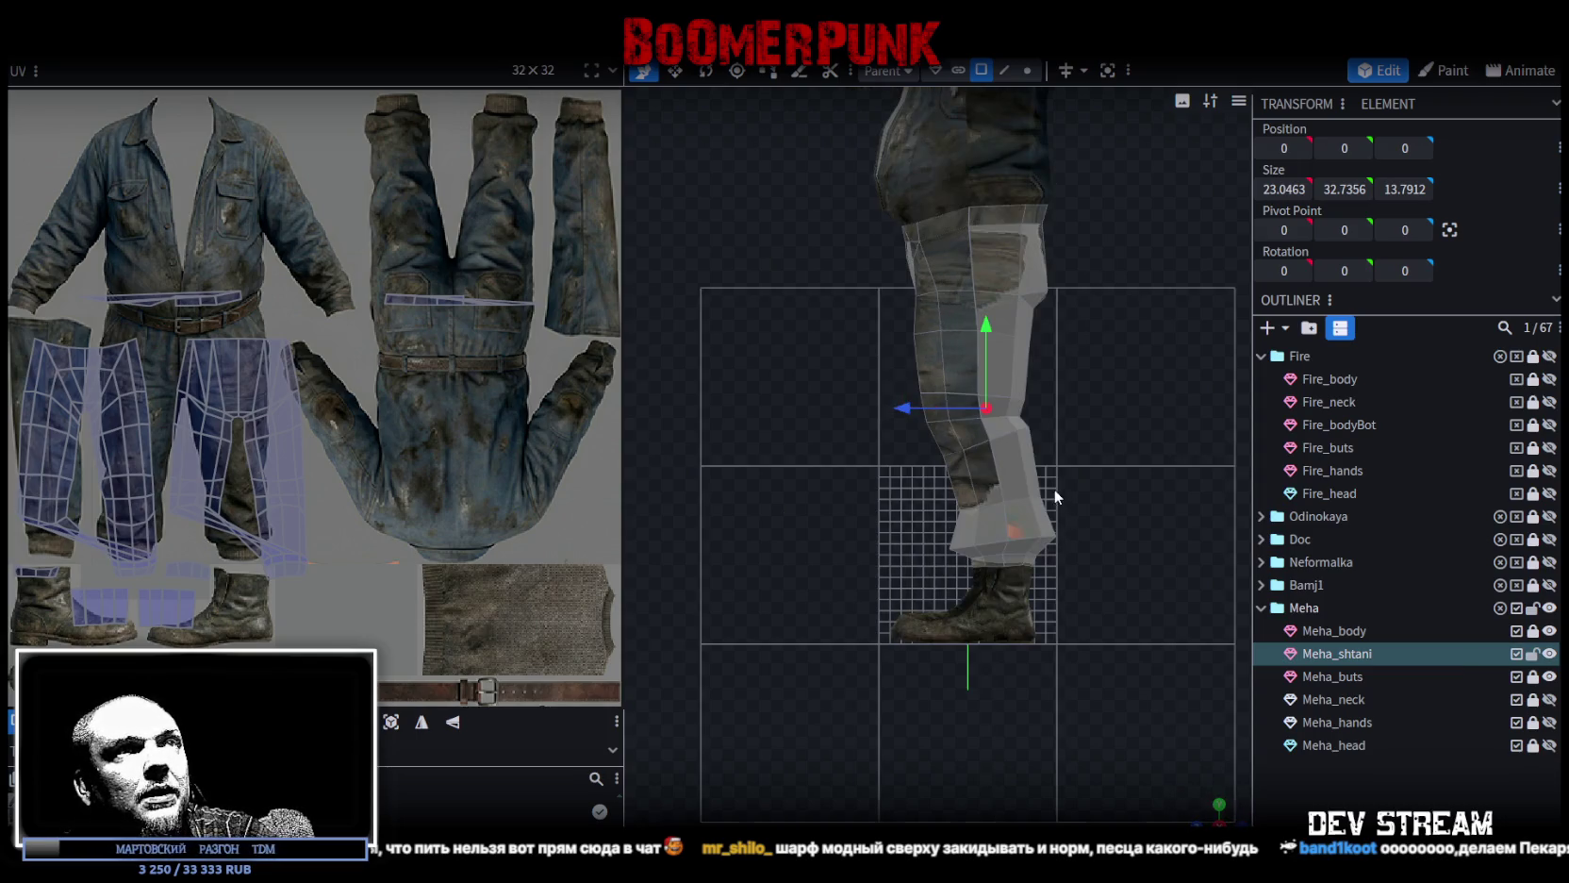
# Box-select the front and back trouser-leg faces from side view and verify in perspective.
pyautogui.moveTo(774, 147); pyautogui.dragTo(981, 649)
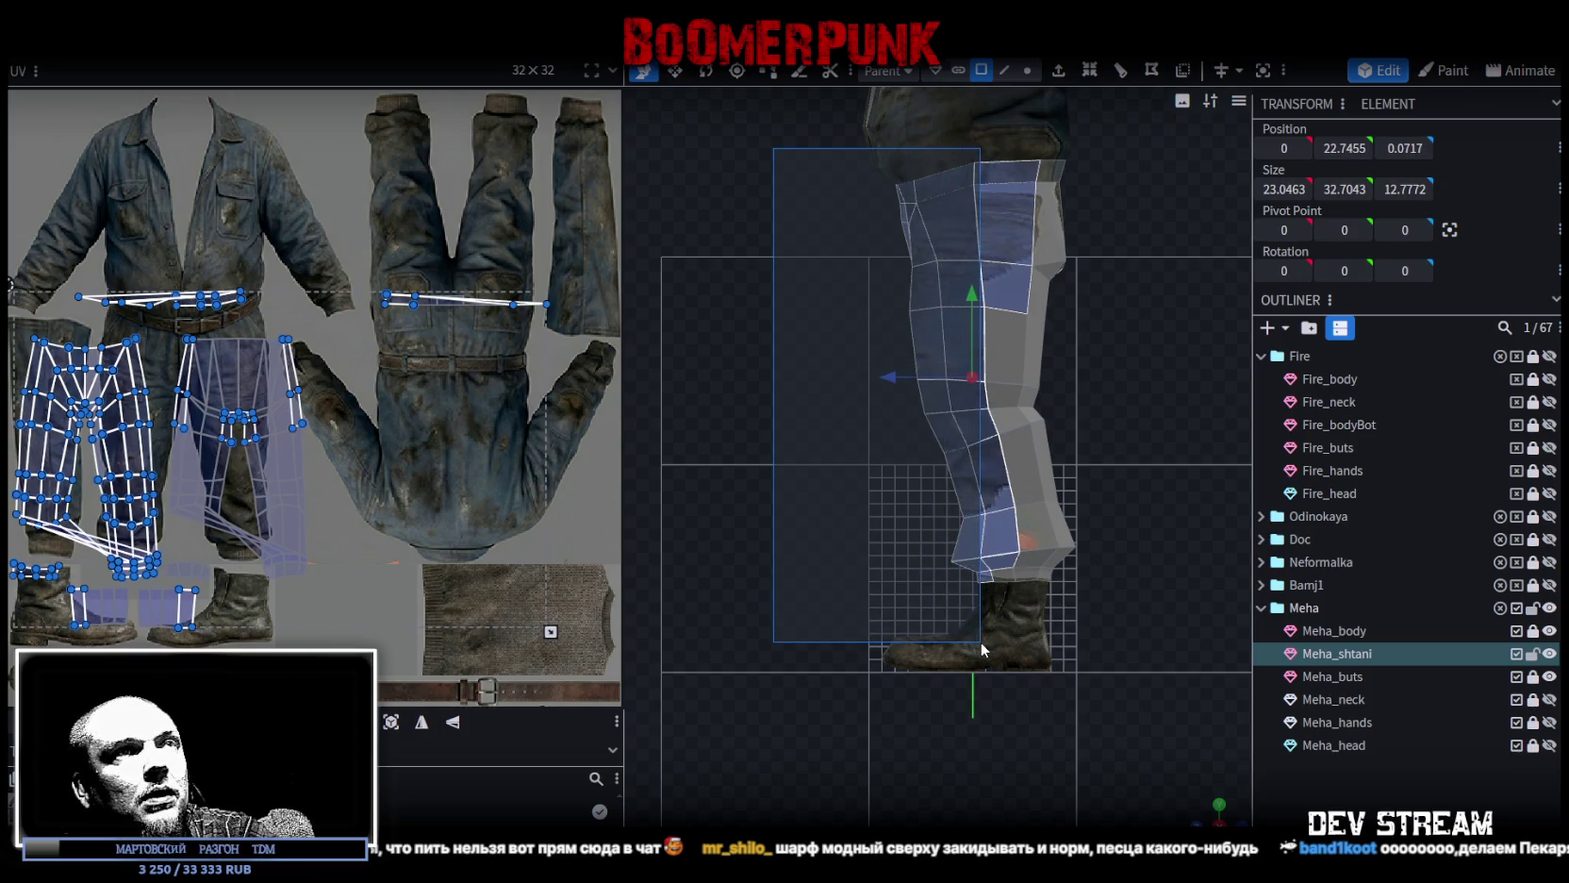
pyautogui.moveTo(982, 648); pyautogui.dragTo(1014, 625)
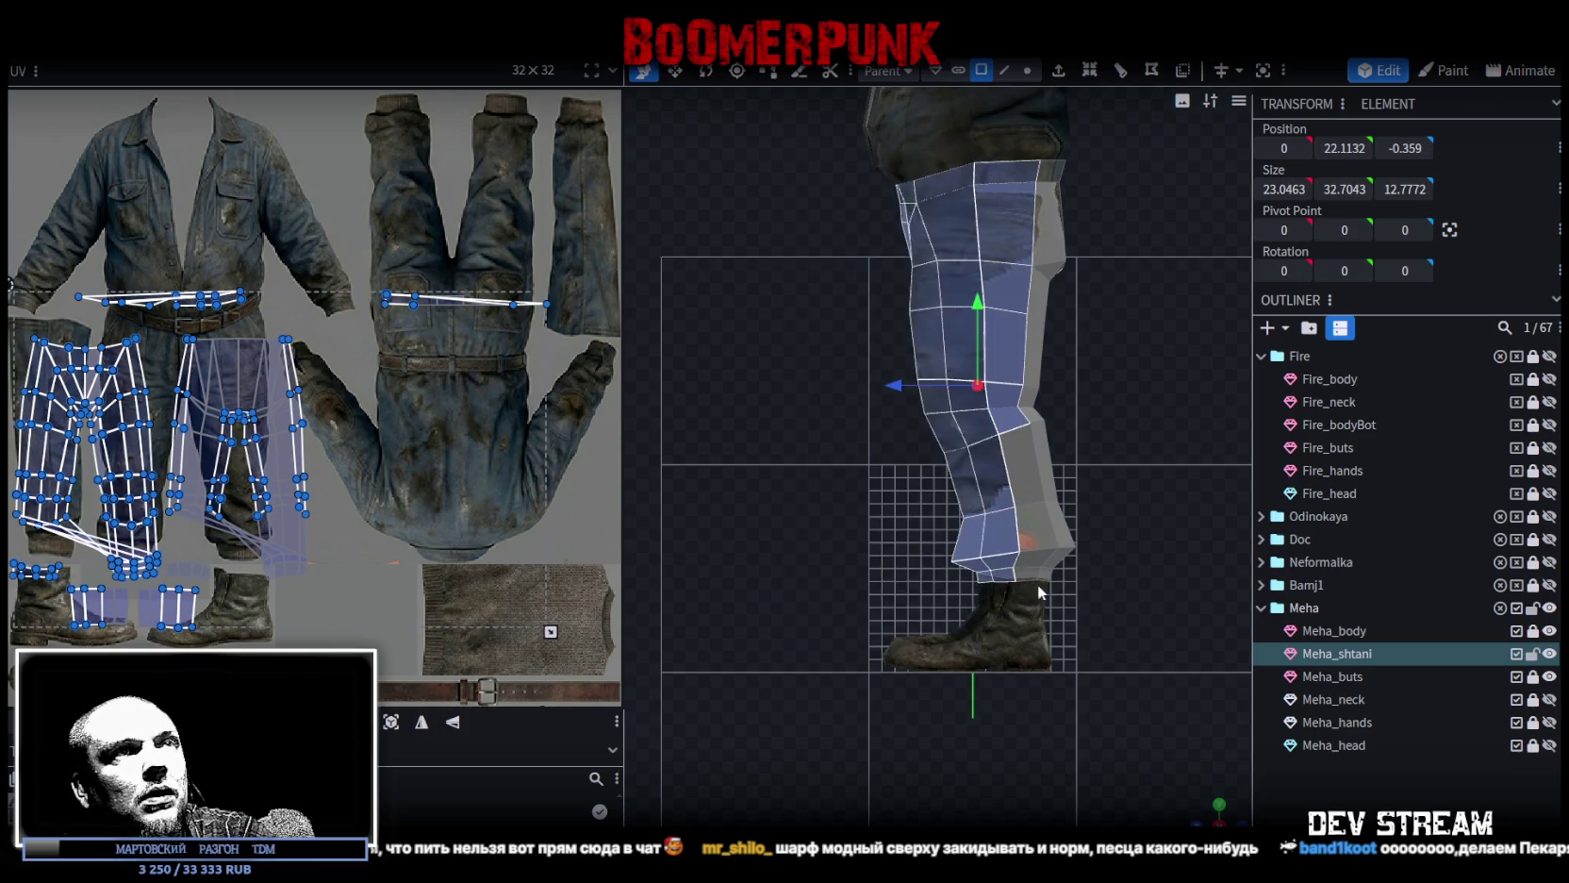
pyautogui.moveTo(1188, 131); pyautogui.dragTo(1027, 644)
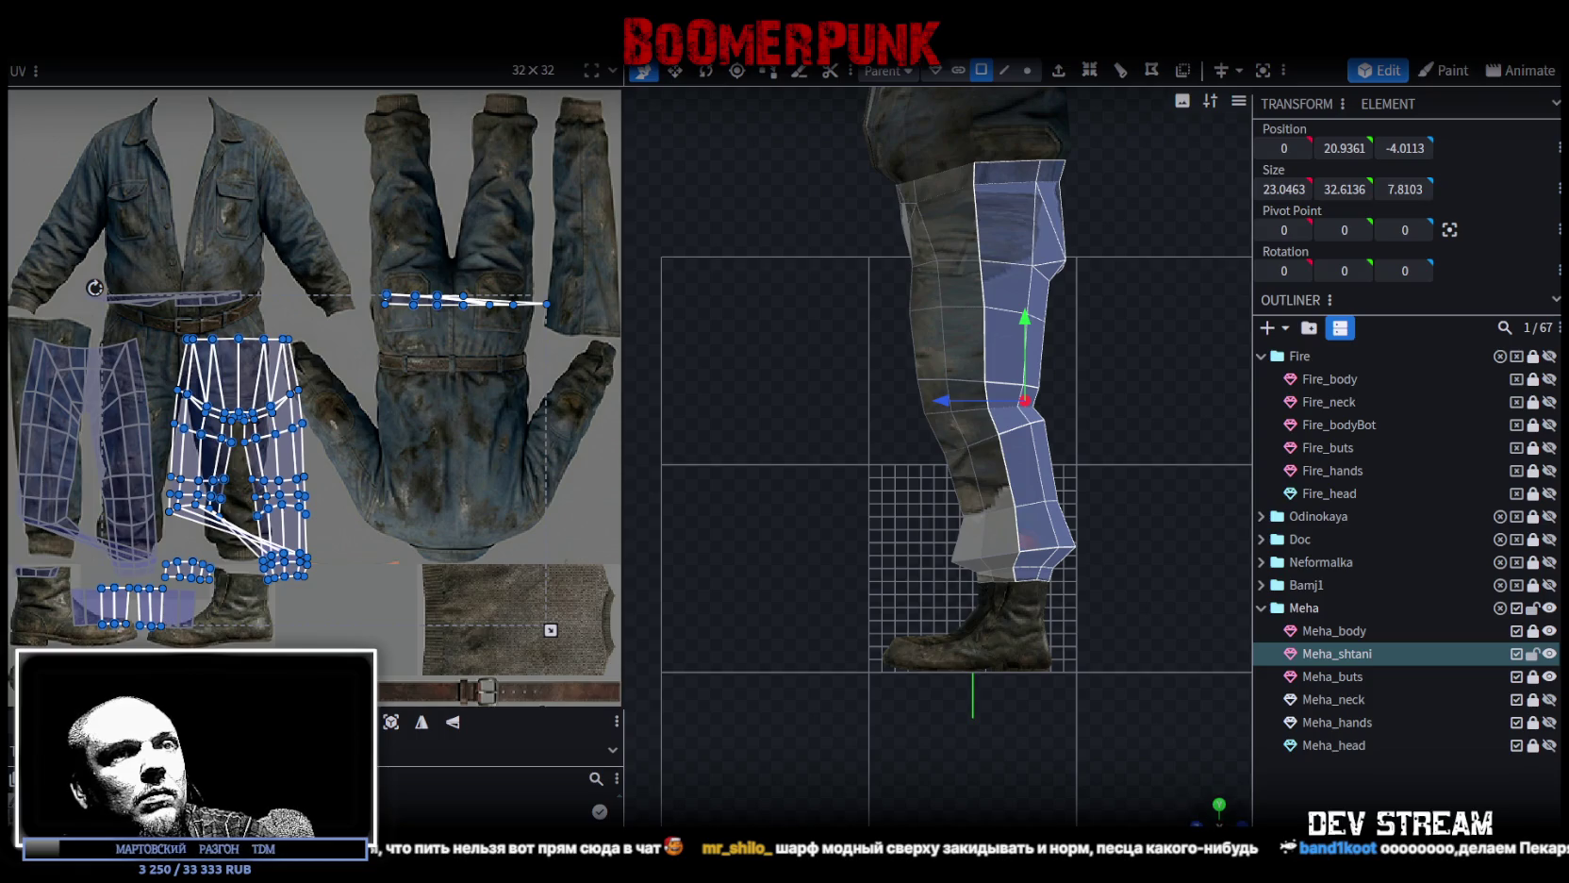
pyautogui.press('KP_4')
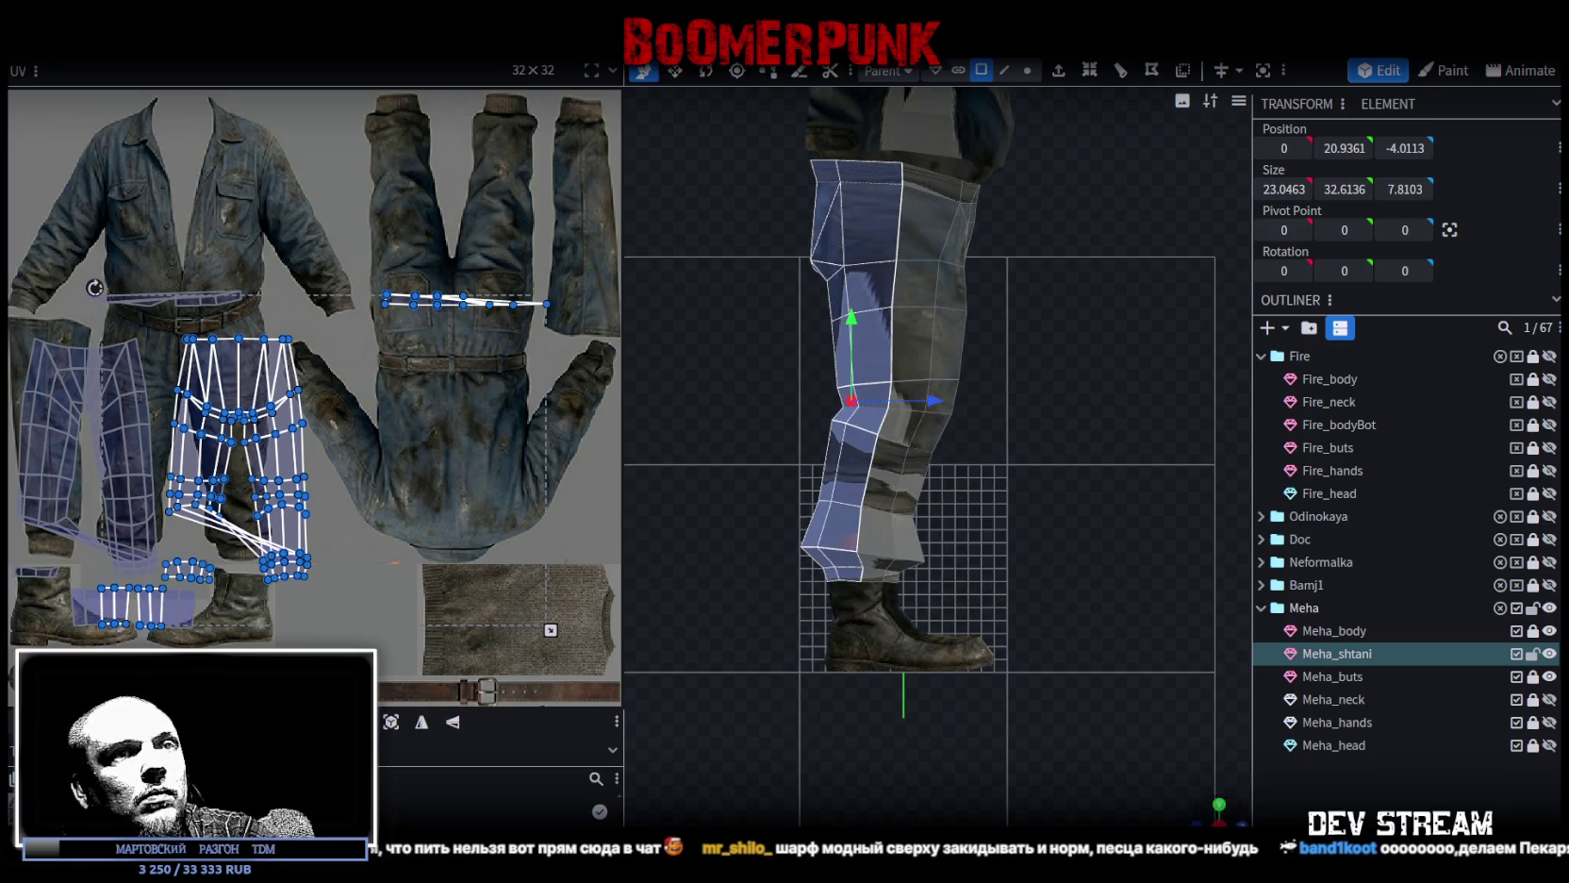
pyautogui.press('KP_0')
pyautogui.moveTo(864, 404); pyautogui.dragTo(1120, 554, button='middle')
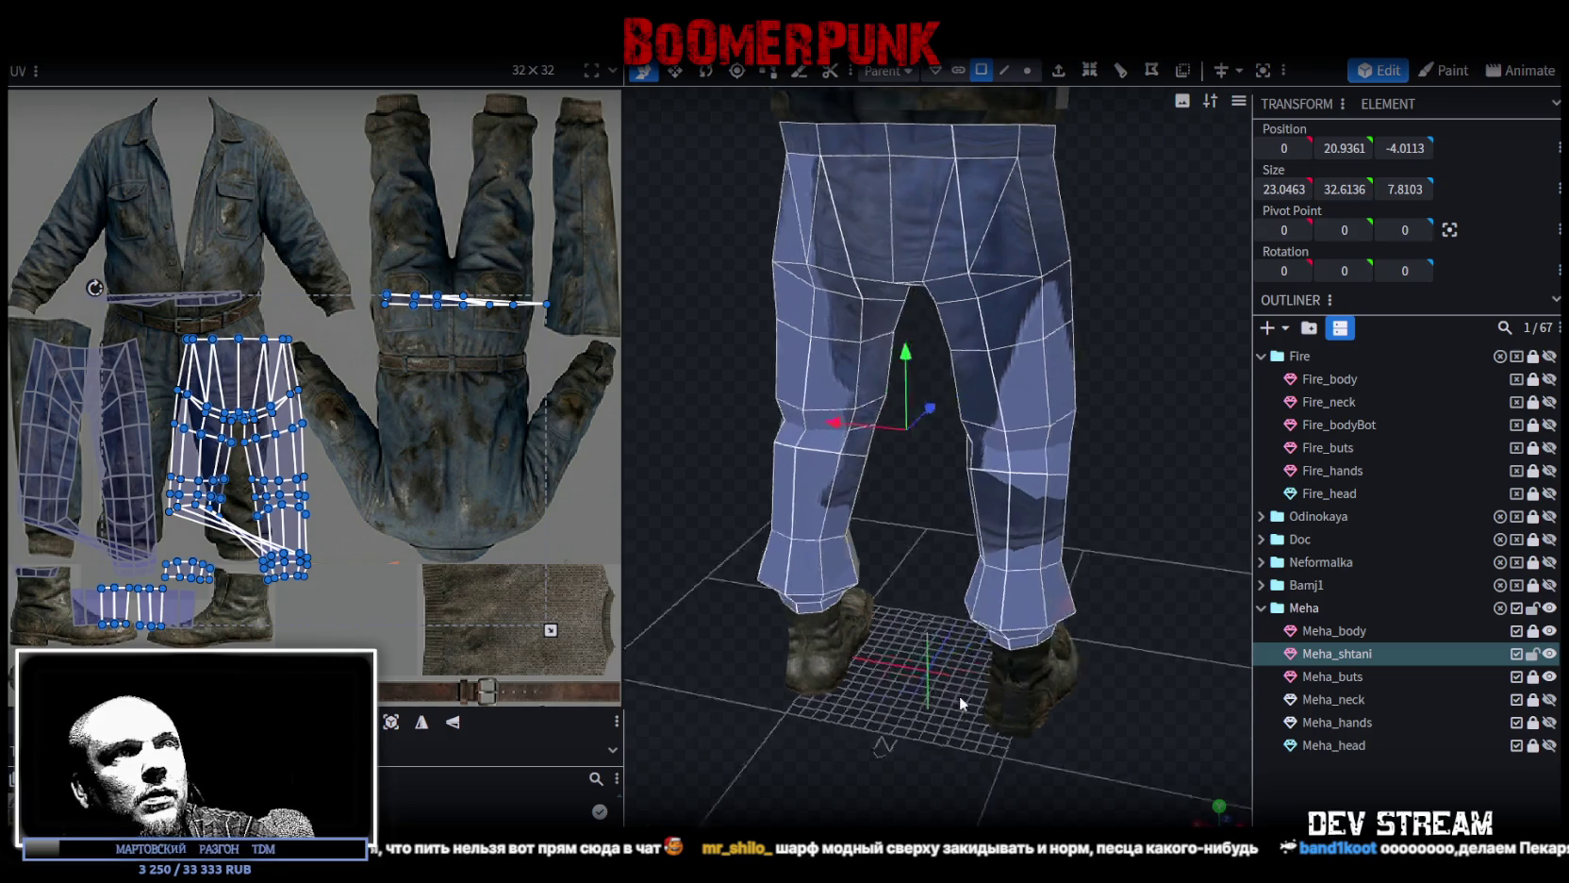
# Project the trousers' UVs from a straight-on back orthographic view.
pyautogui.moveTo(1150, 748); pyautogui.dragTo(1177, 790, button='middle')
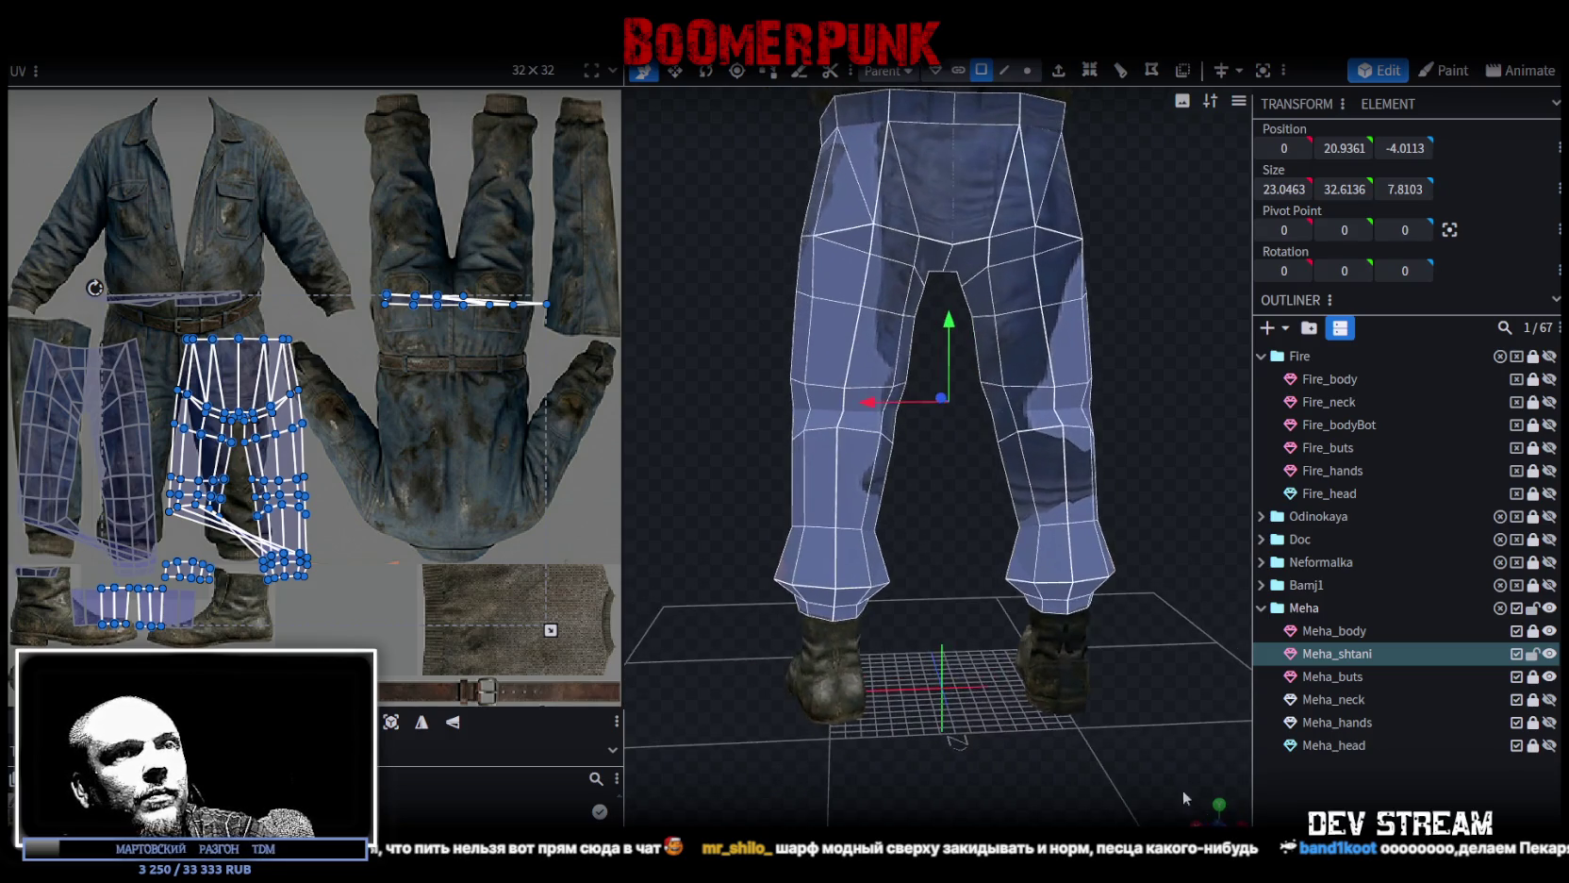
pyautogui.press('ctrl+KP_1')
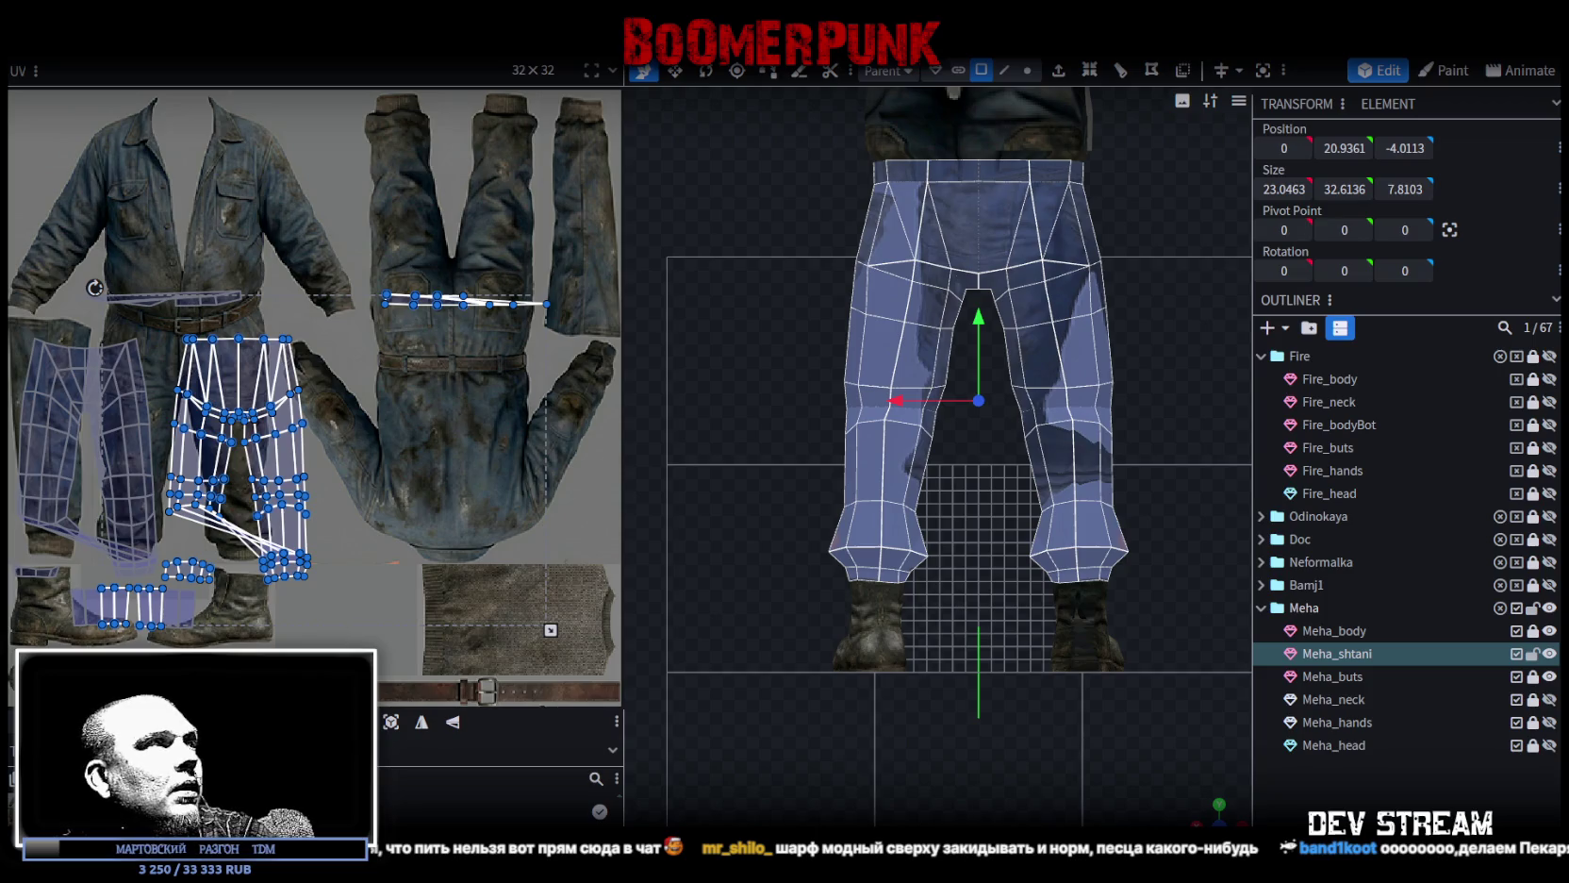
pyautogui.click(420, 722)
# Shrink and move the UV island onto the trouser texture, then mirror it vertically.
pyautogui.scroll(-5, 377, 537)
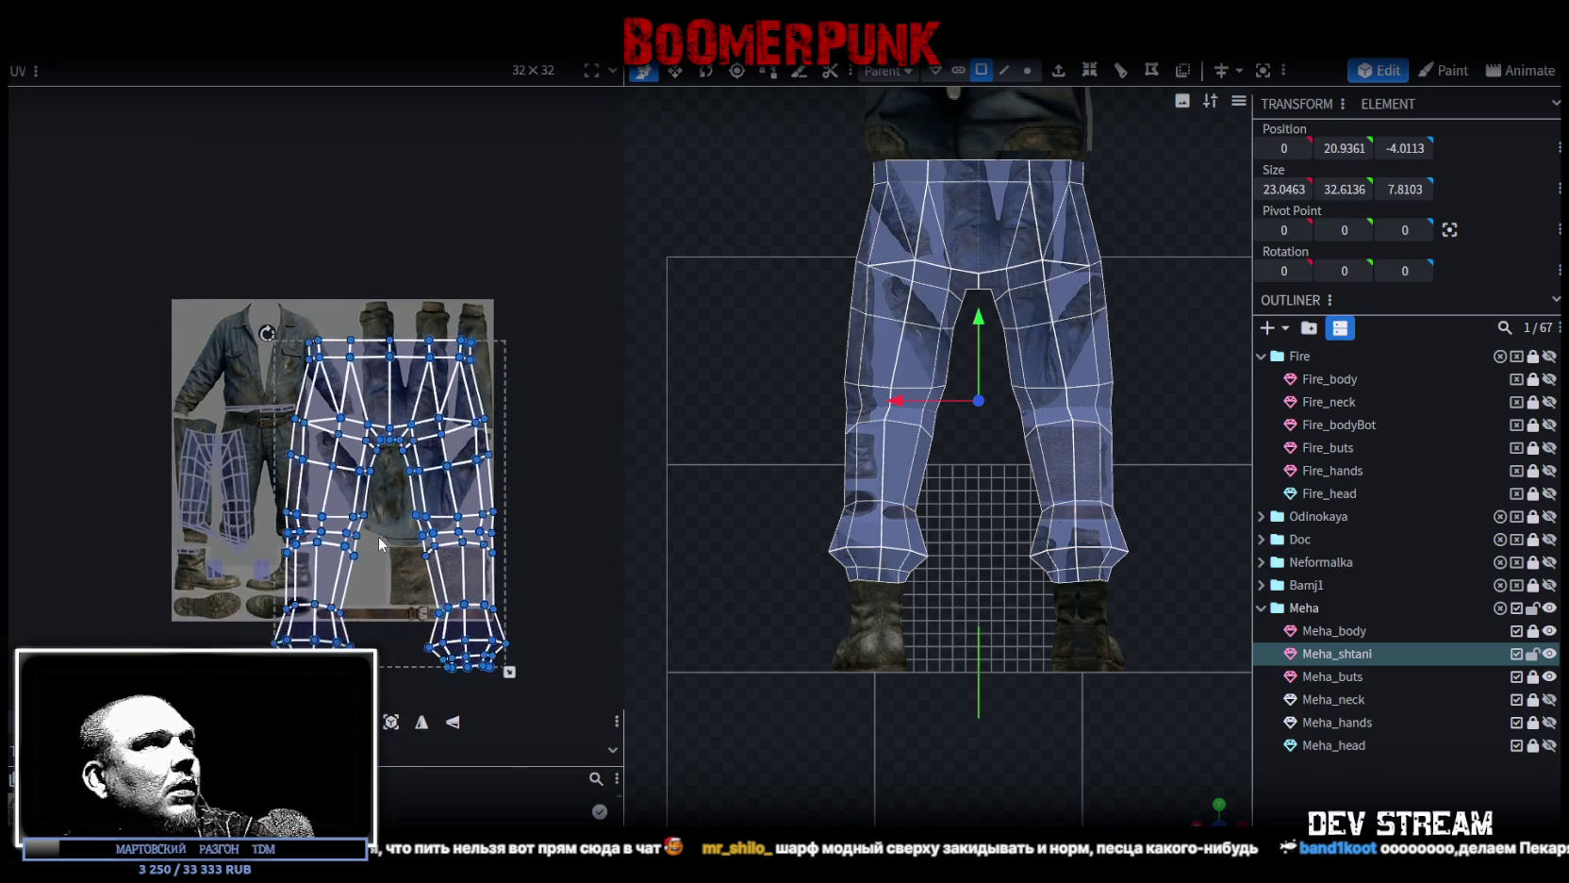
pyautogui.moveTo(505, 669); pyautogui.dragTo(447, 628)
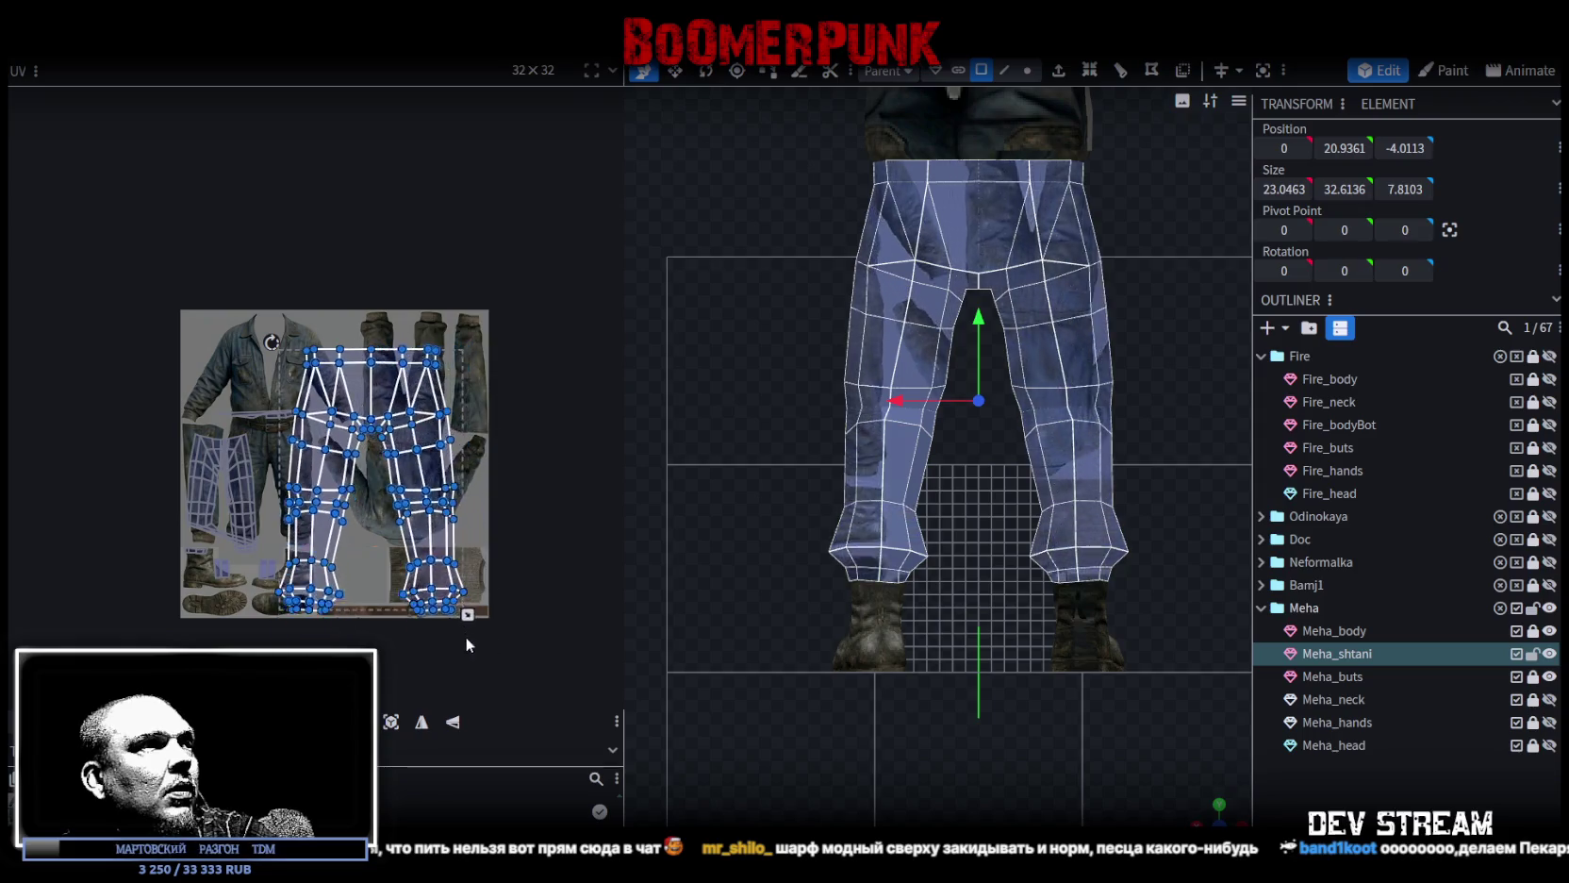
pyautogui.scroll(2, 340, 444)
pyautogui.scroll(2, 421, 470)
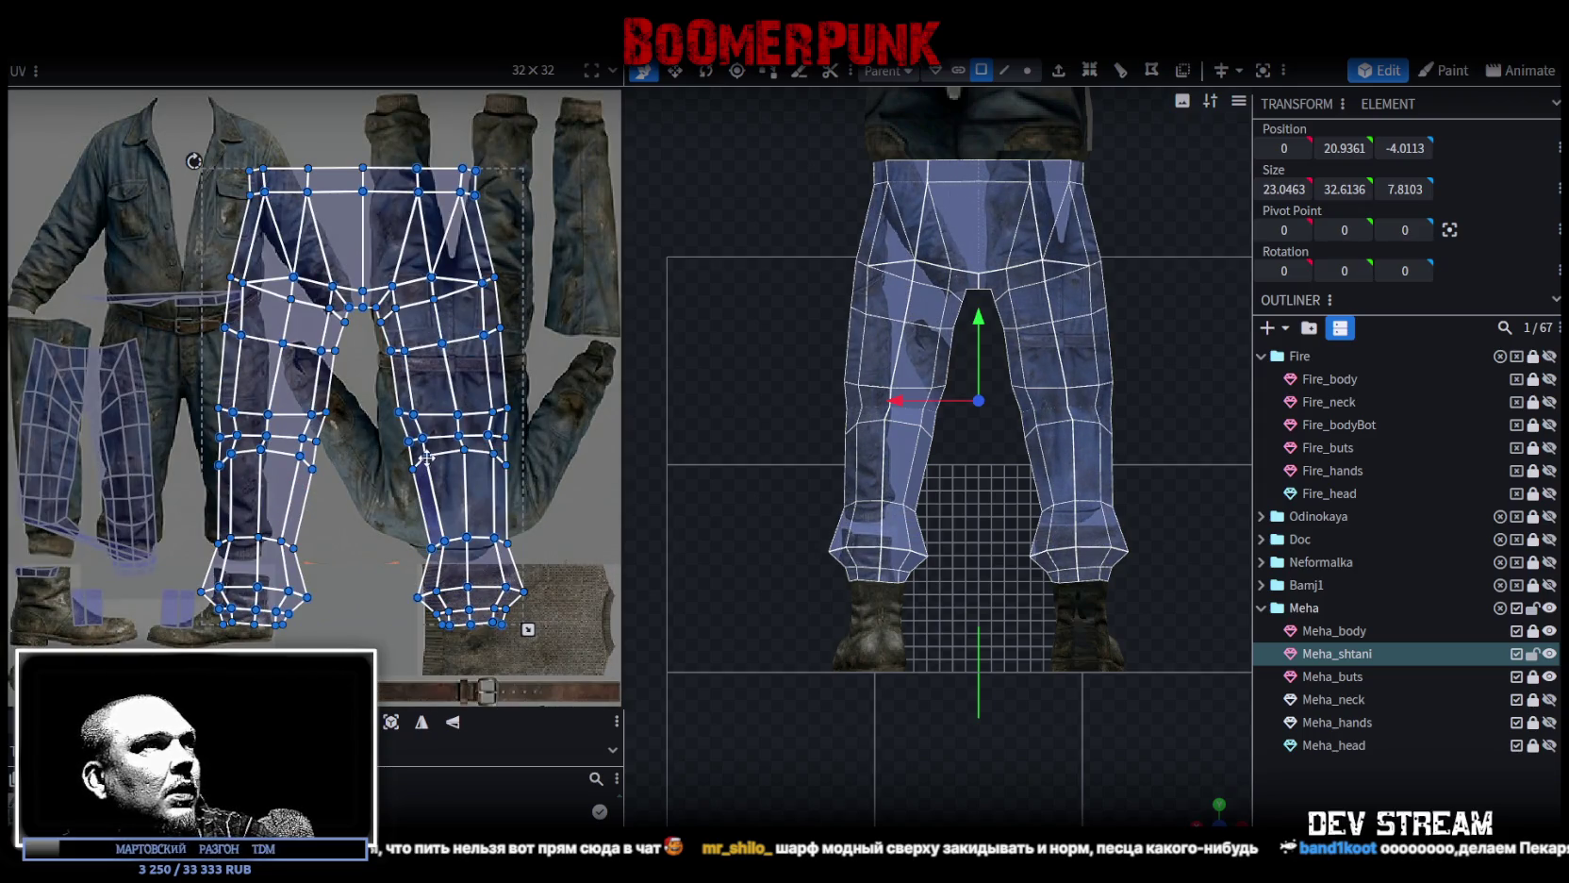
pyautogui.moveTo(439, 345); pyautogui.dragTo(542, 301)
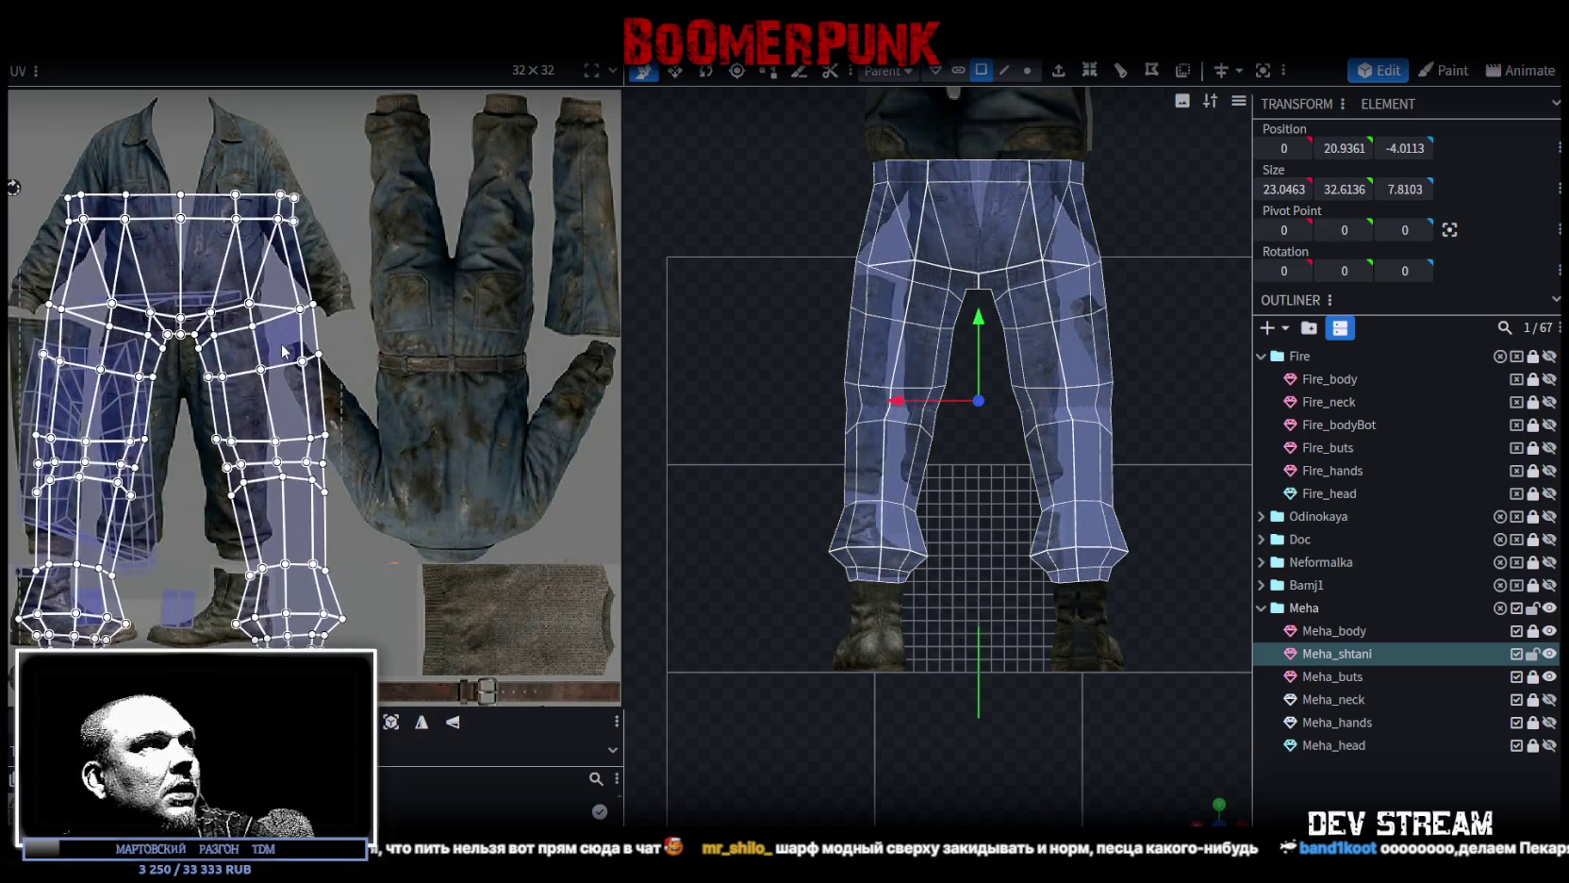
pyautogui.moveTo(542, 298); pyautogui.dragTo(321, 423)
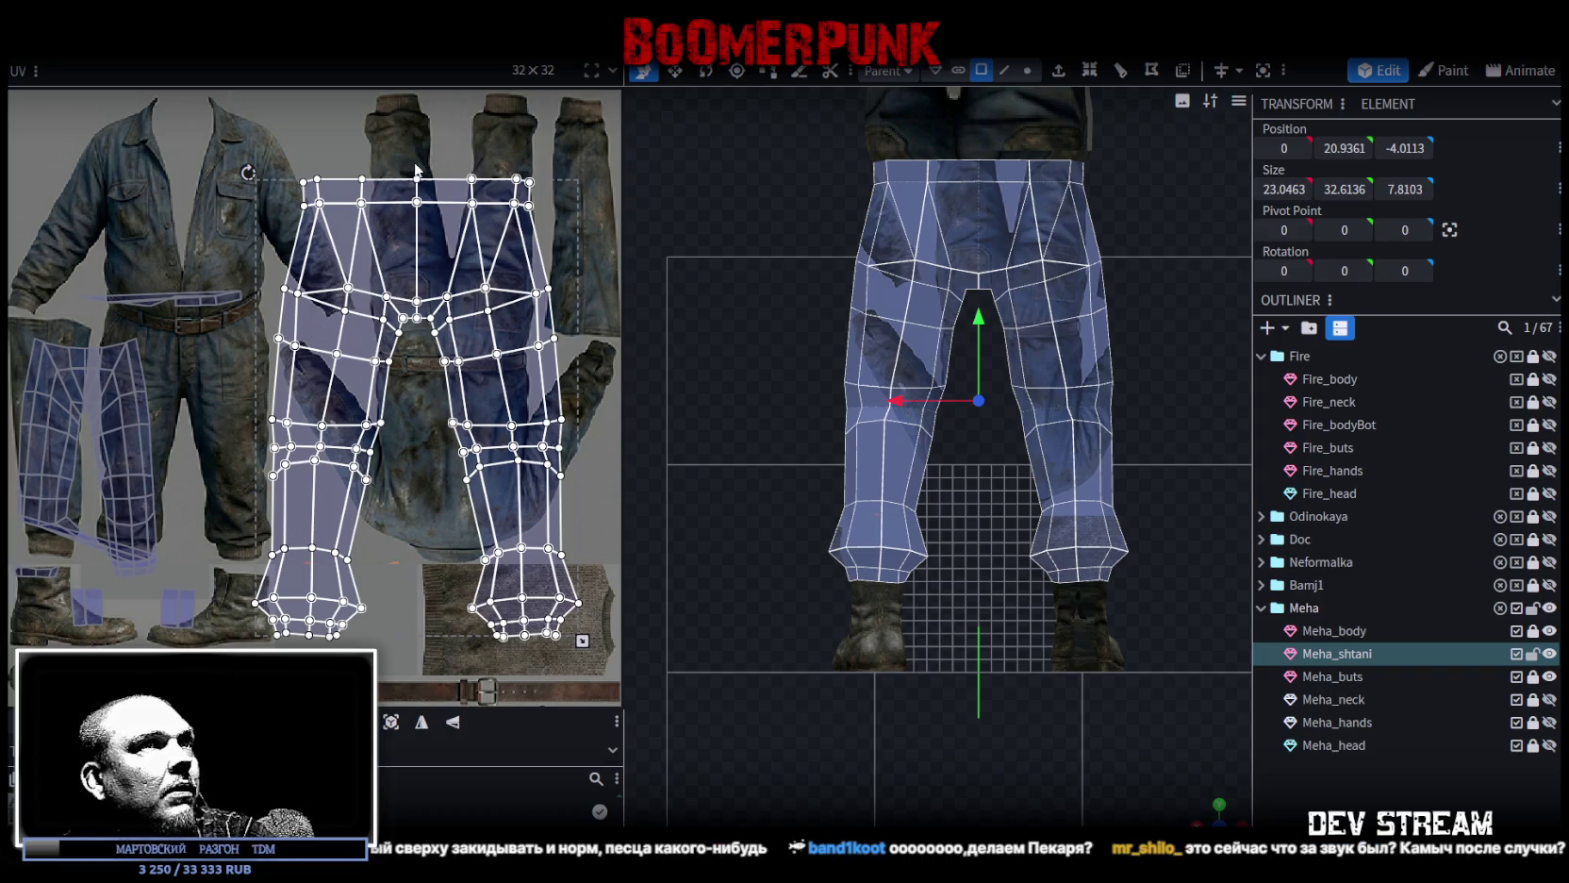
pyautogui.click(455, 726)
pyautogui.click(424, 725)
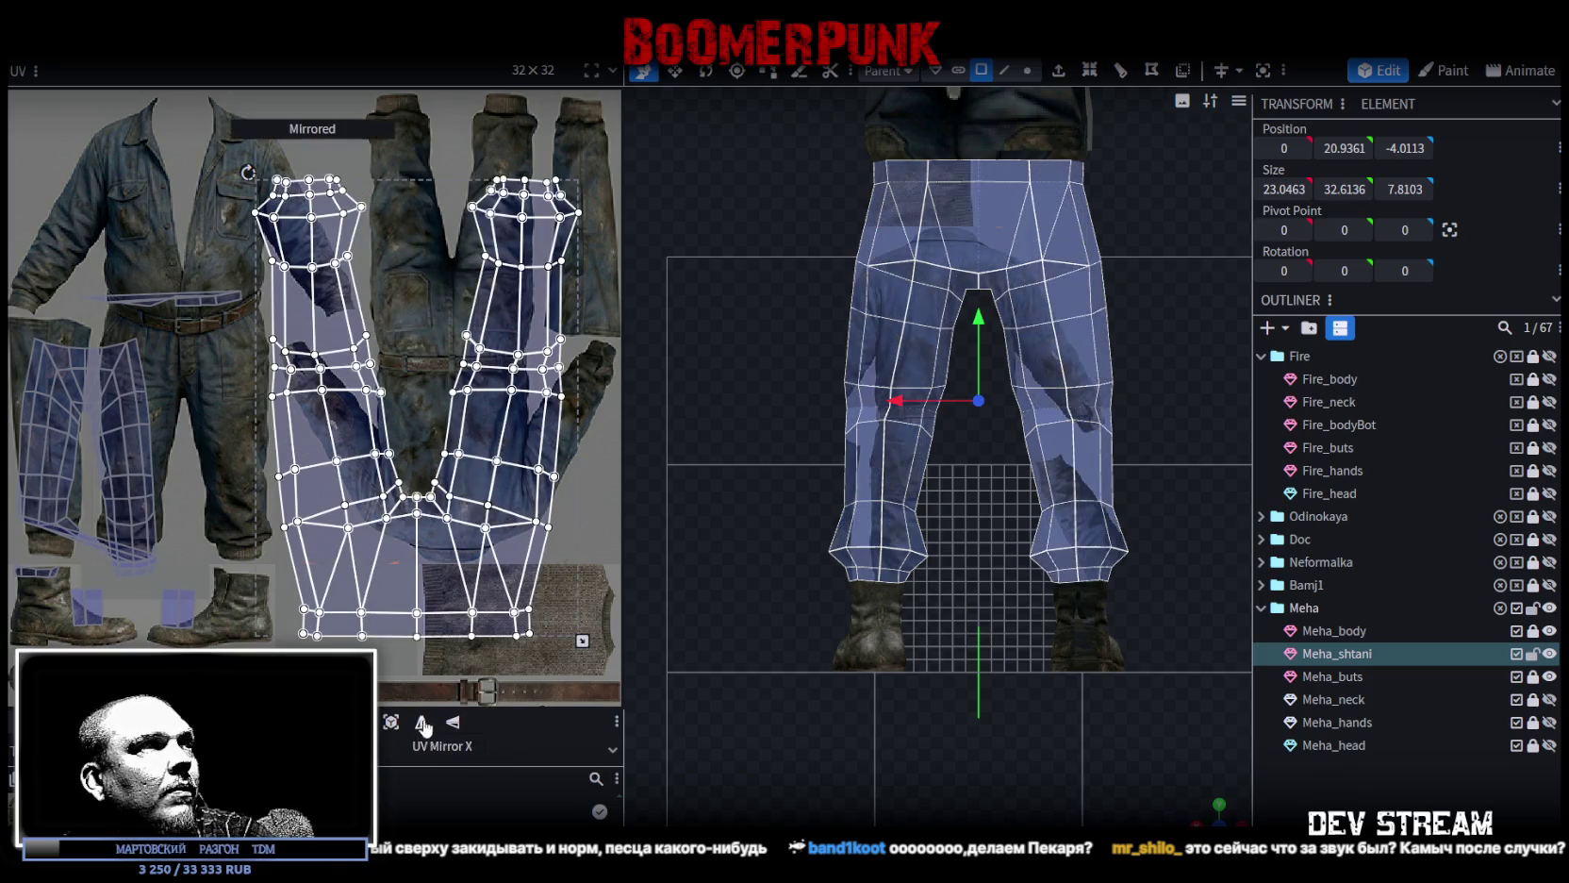
# Shrink and move the trousers UV island onto the upside-down trousers in the texture.
pyautogui.moveTo(525, 439); pyautogui.dragTo(572, 387)
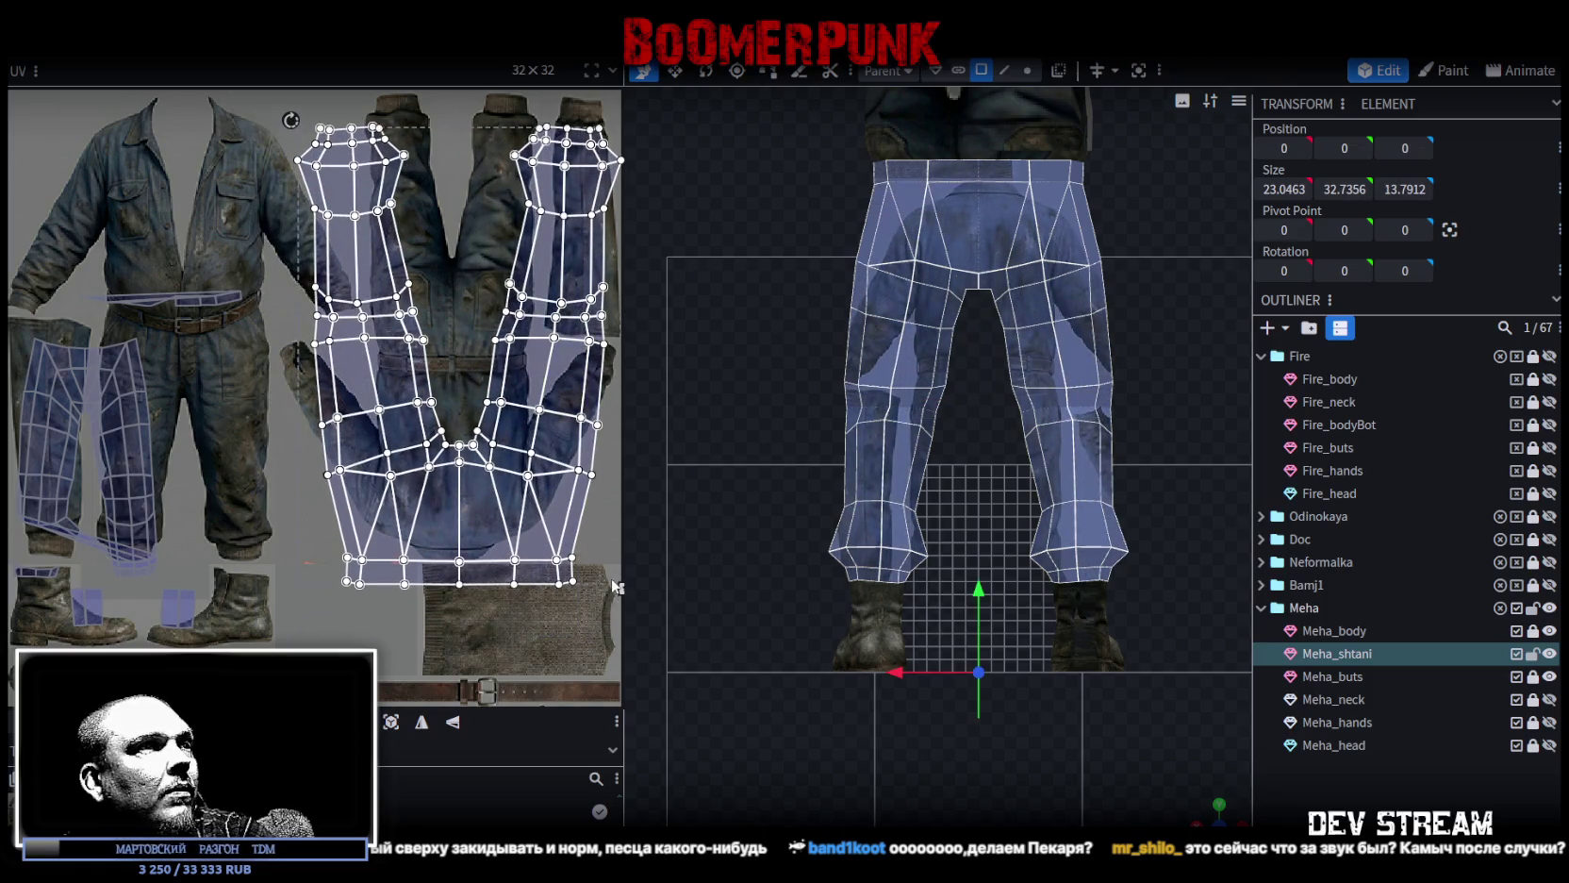
pyautogui.moveTo(619, 586); pyautogui.dragTo(514, 457)
pyautogui.moveTo(489, 295); pyautogui.dragTo(554, 294)
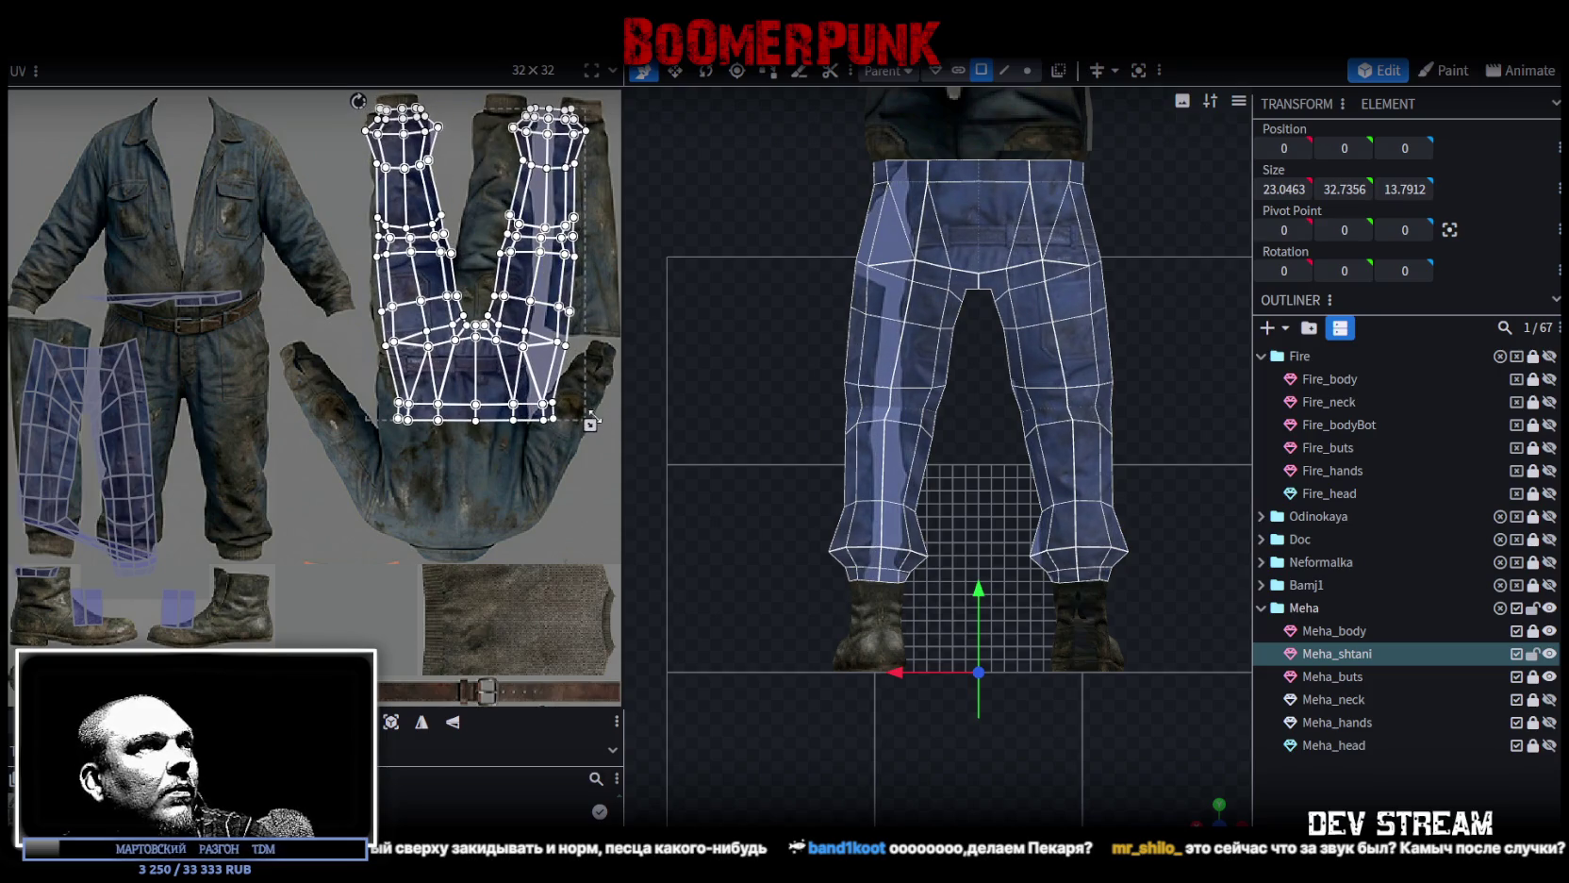
pyautogui.moveTo(590, 425); pyautogui.dragTo(553, 371)
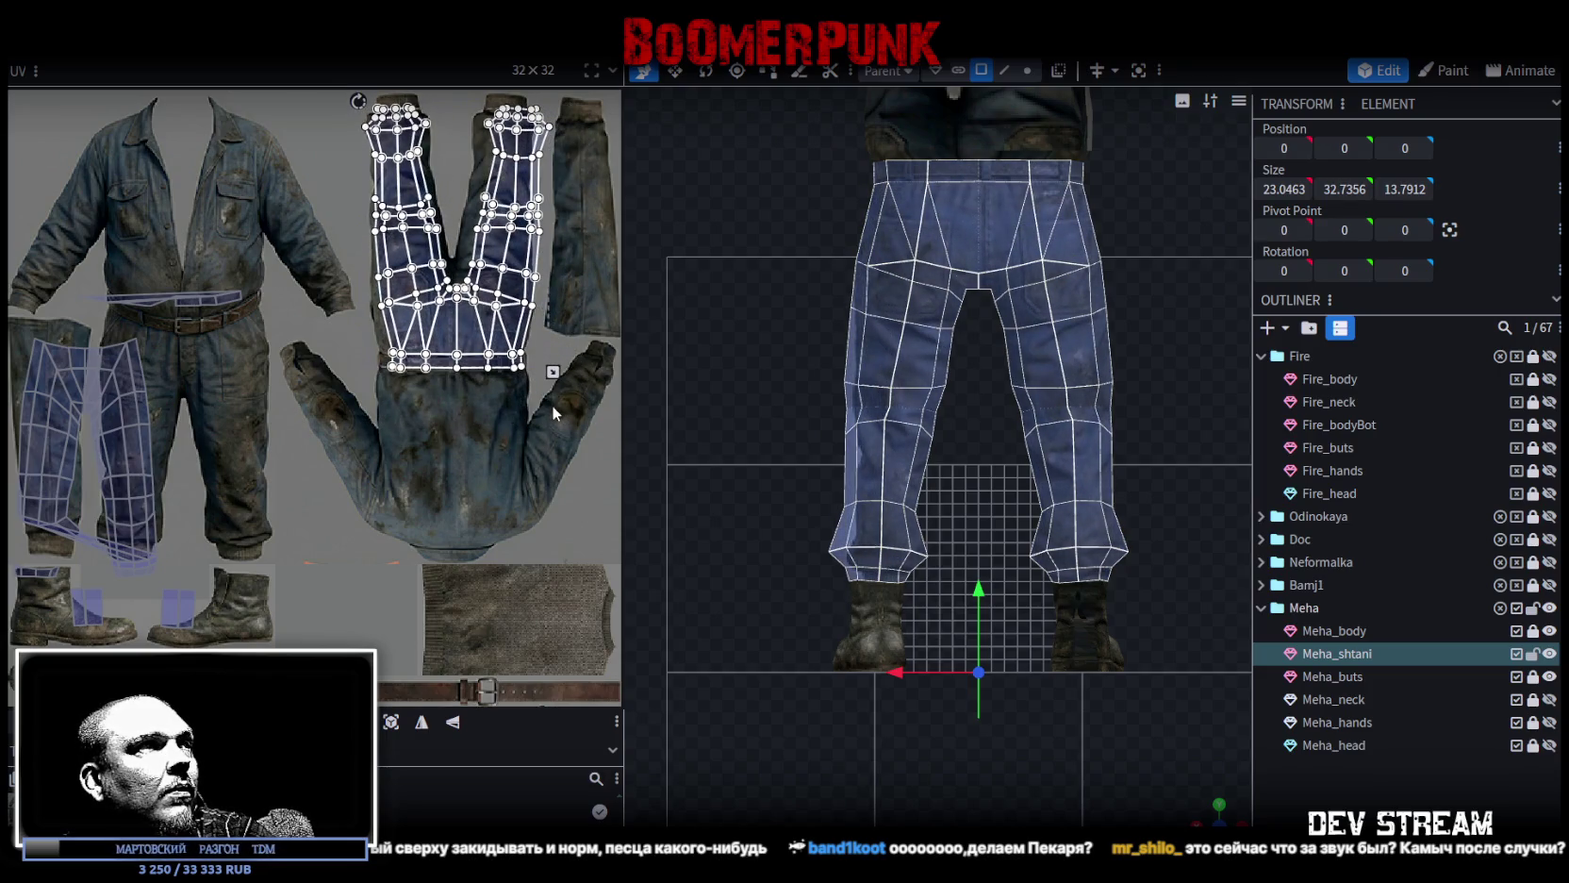
pyautogui.scroll(2, 442, 415)
pyautogui.scroll(2, 439, 361)
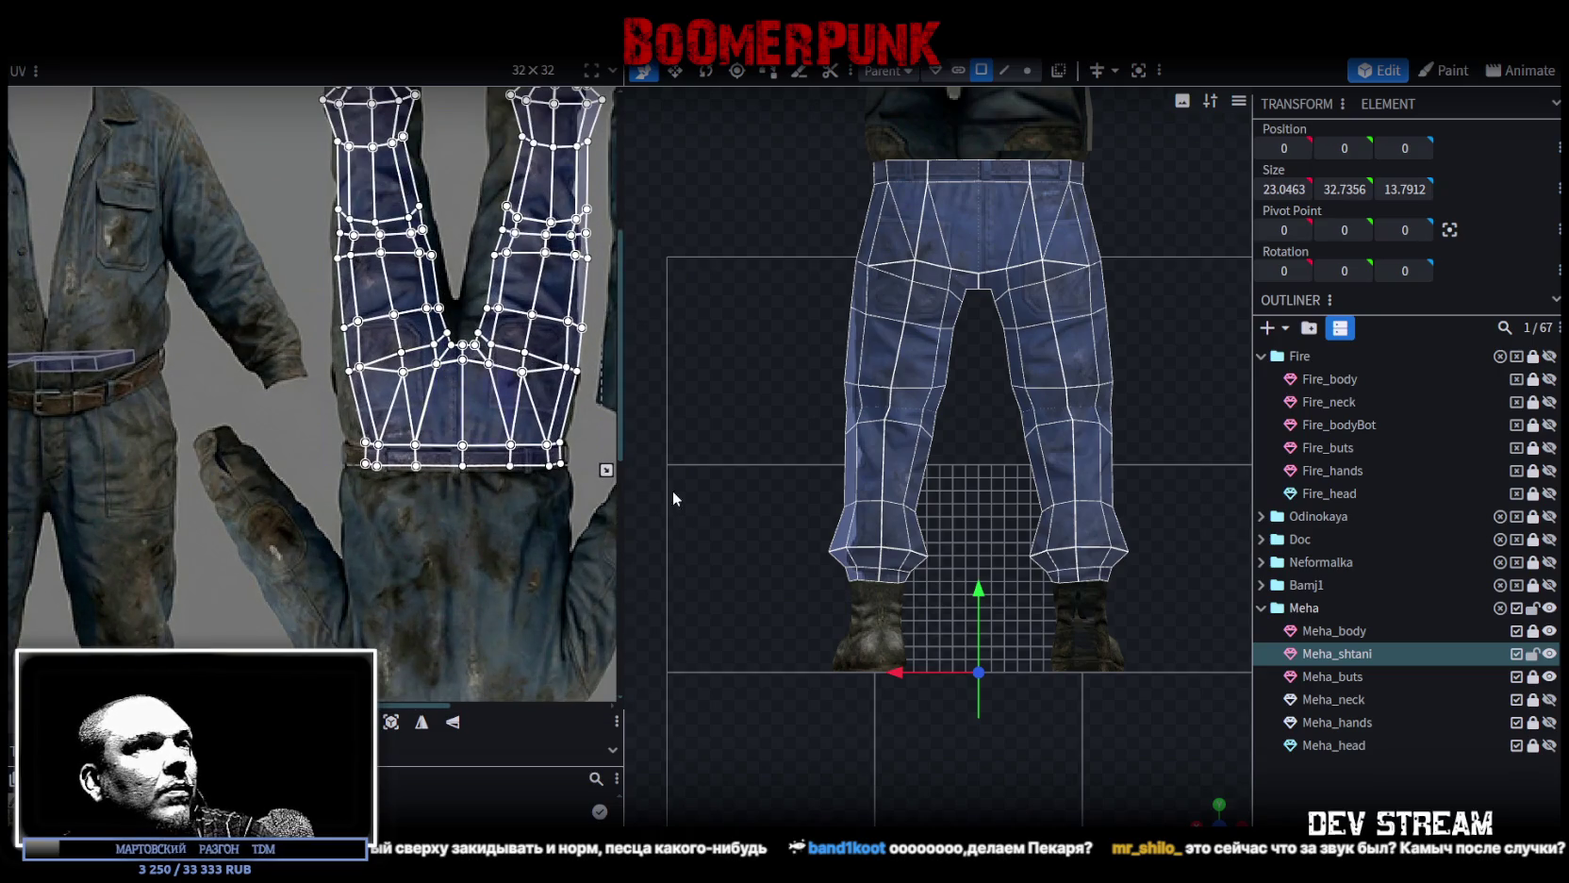
pyautogui.scroll(-1, 517, 443)
pyautogui.scroll(-1, 500, 490)
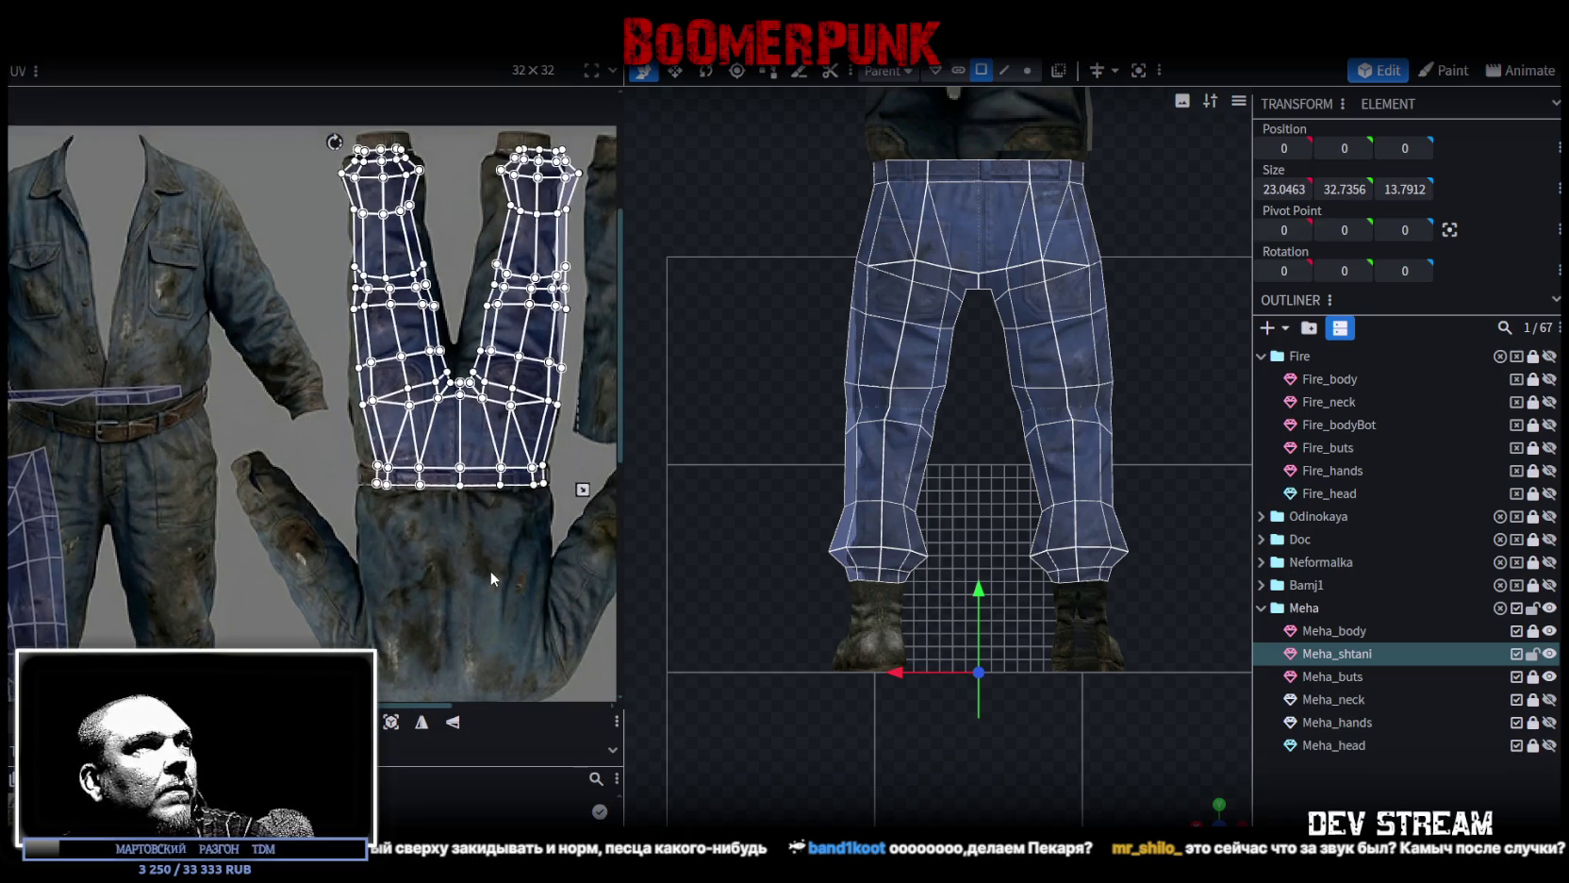
pyautogui.scroll(-1, 481, 514)
# Reselect the whole trousers island and nudge it up to line up with the trousers.
pyautogui.click(575, 520)
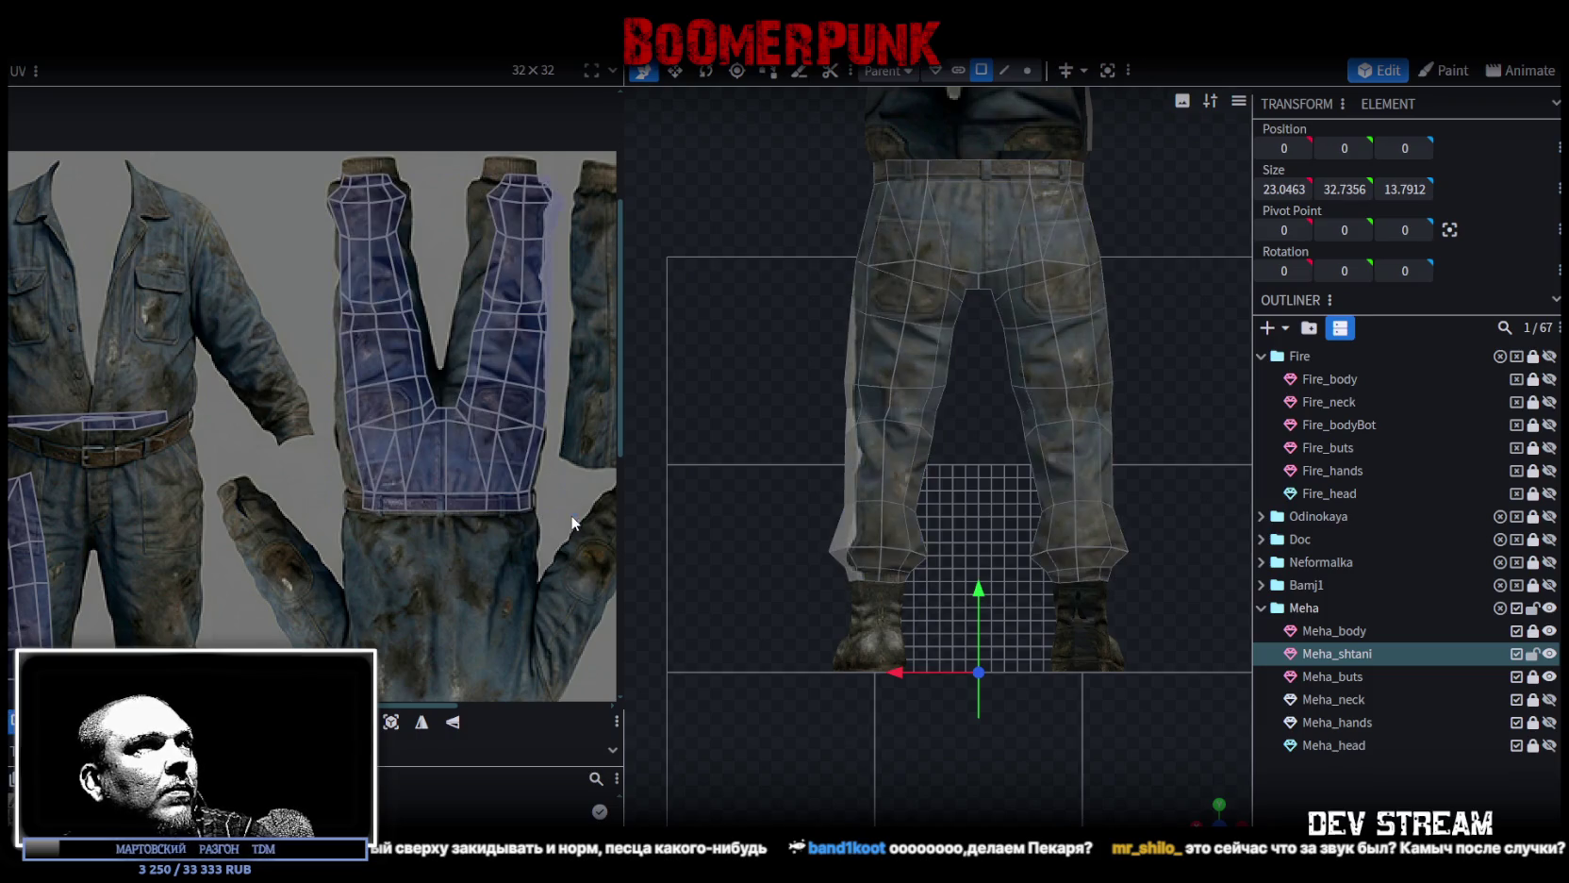
pyautogui.moveTo(301, 177)
pyautogui.mouseDown()
pyautogui.moveTo(559, 539)
pyautogui.moveTo(508, 467)
pyautogui.mouseUp()
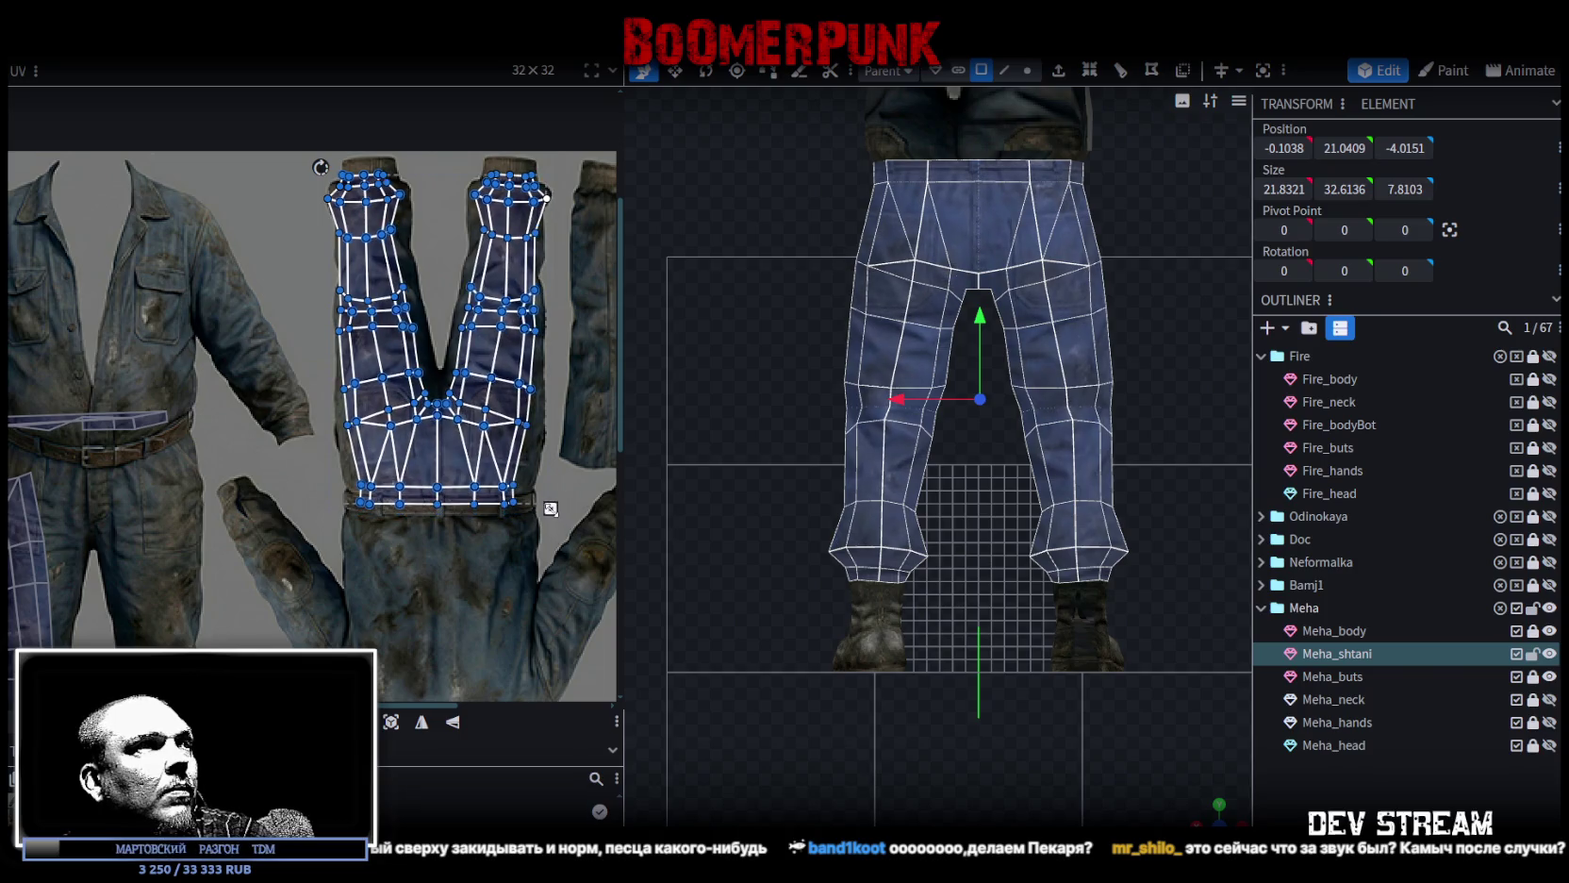
pyautogui.moveTo(448, 464); pyautogui.dragTo(455, 441)
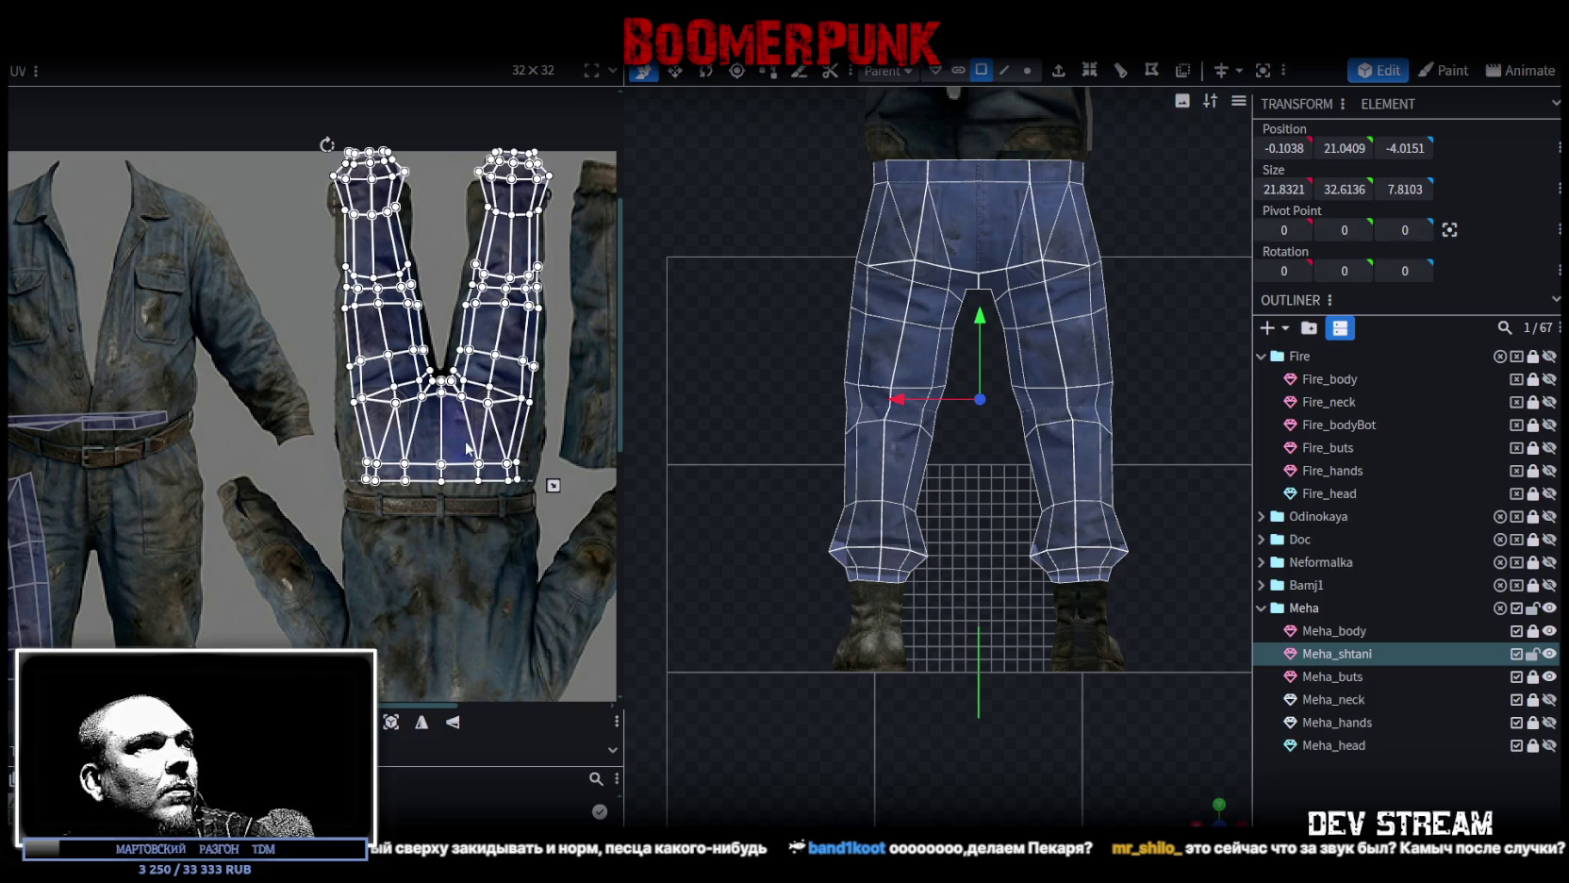
# Box-select the waist row of faces and stretch them down over the texture's belt.
pyautogui.click(469, 449)
pyautogui.scroll(2, 390, 514)
pyautogui.scroll(1, 405, 494)
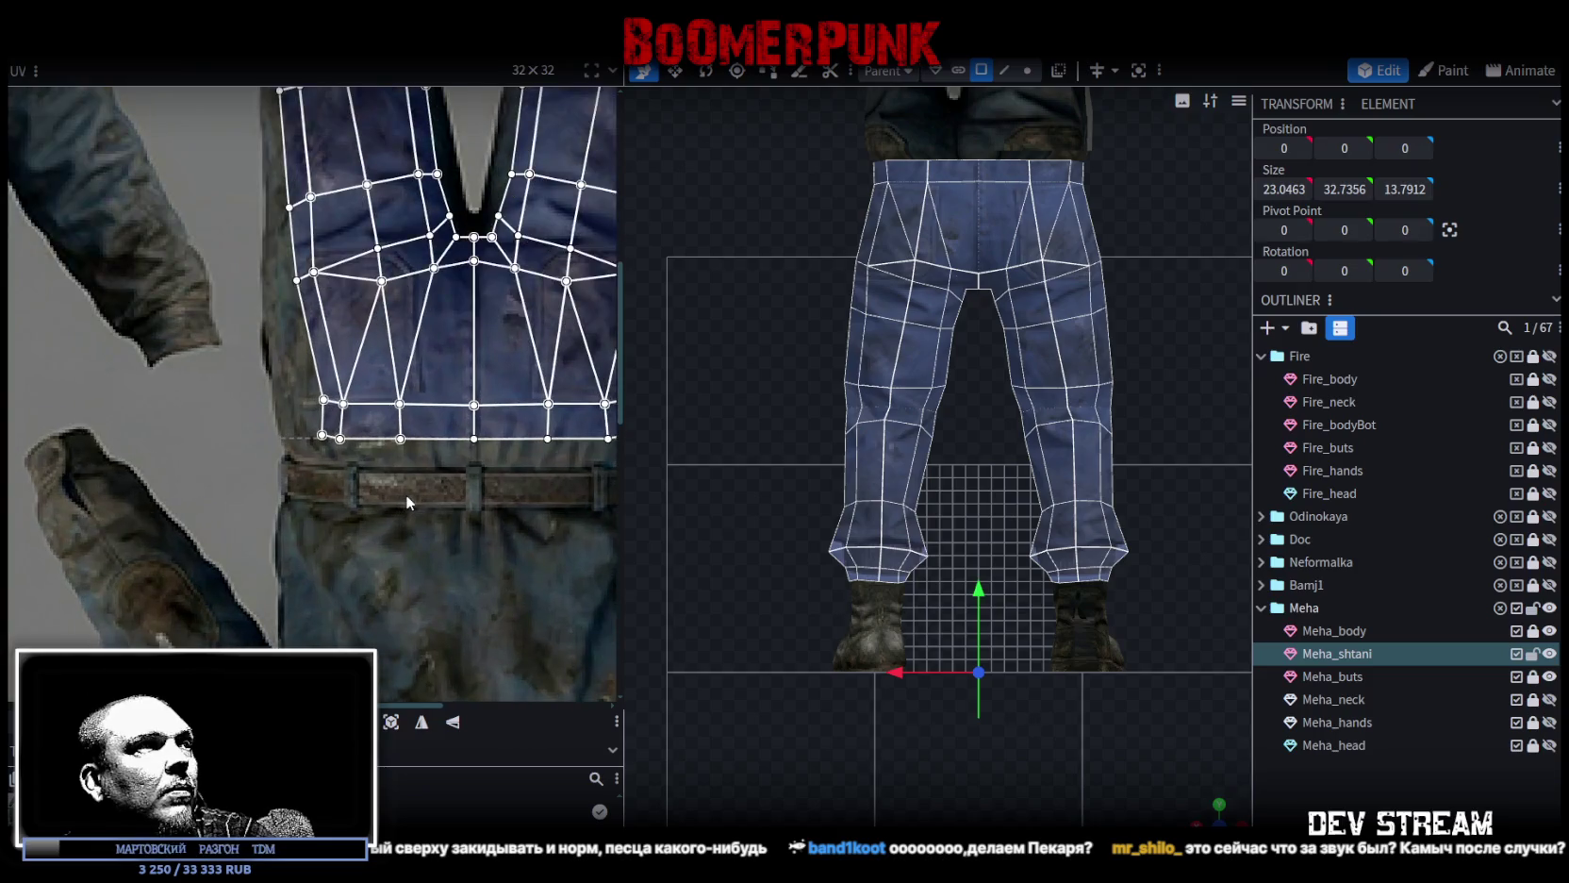
pyautogui.moveTo(406, 494); pyautogui.dragTo(331, 472, button='middle')
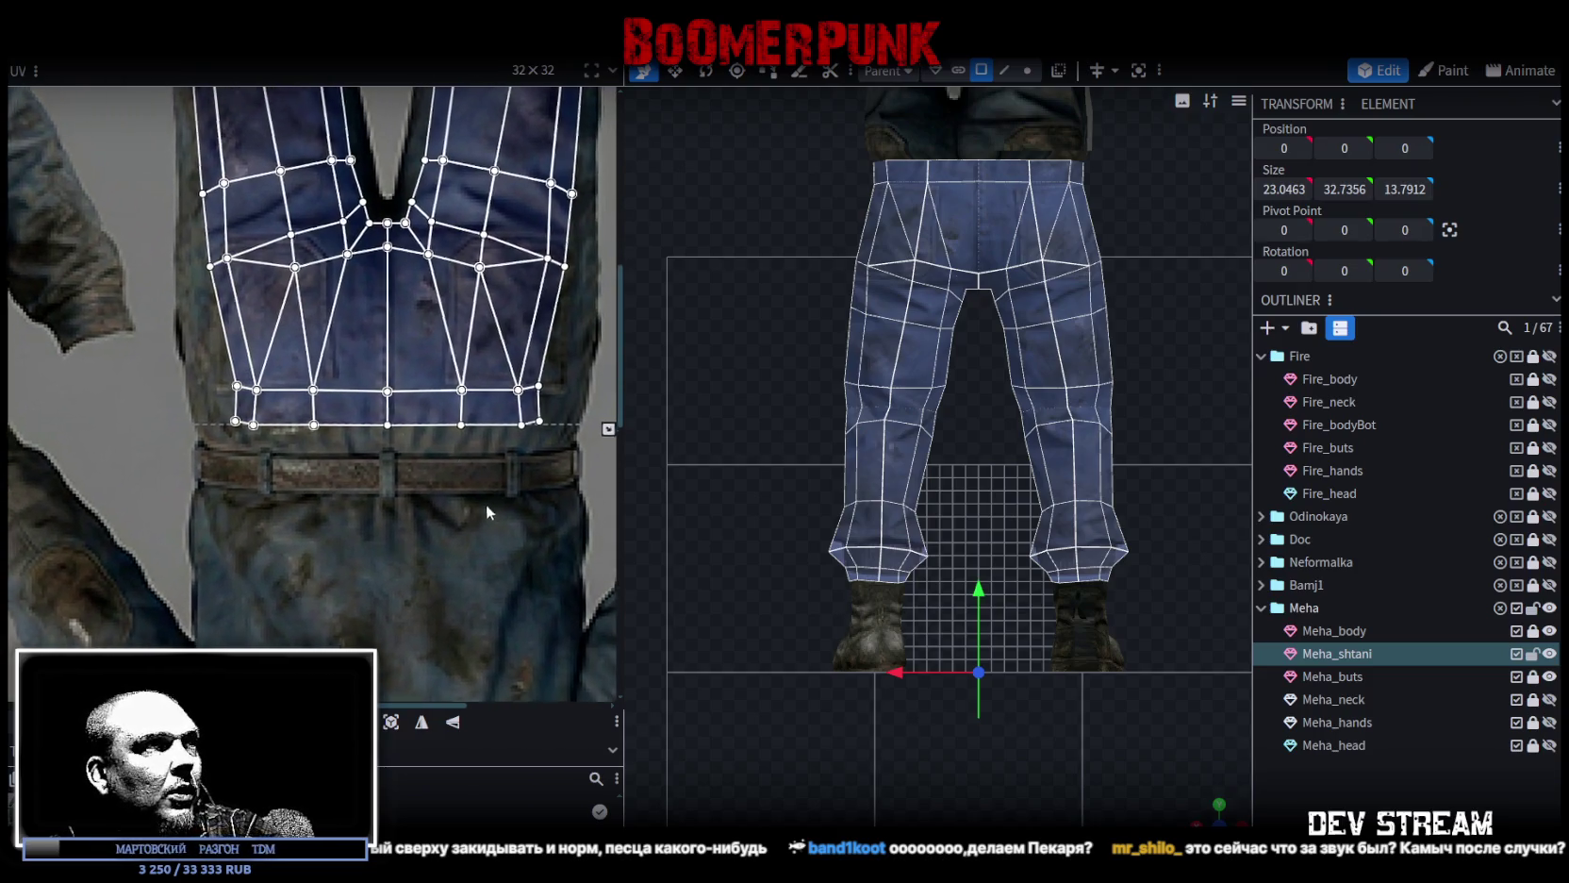
pyautogui.moveTo(494, 500); pyautogui.dragTo(422, 558, button='middle')
pyautogui.moveTo(108, 542); pyautogui.dragTo(509, 442)
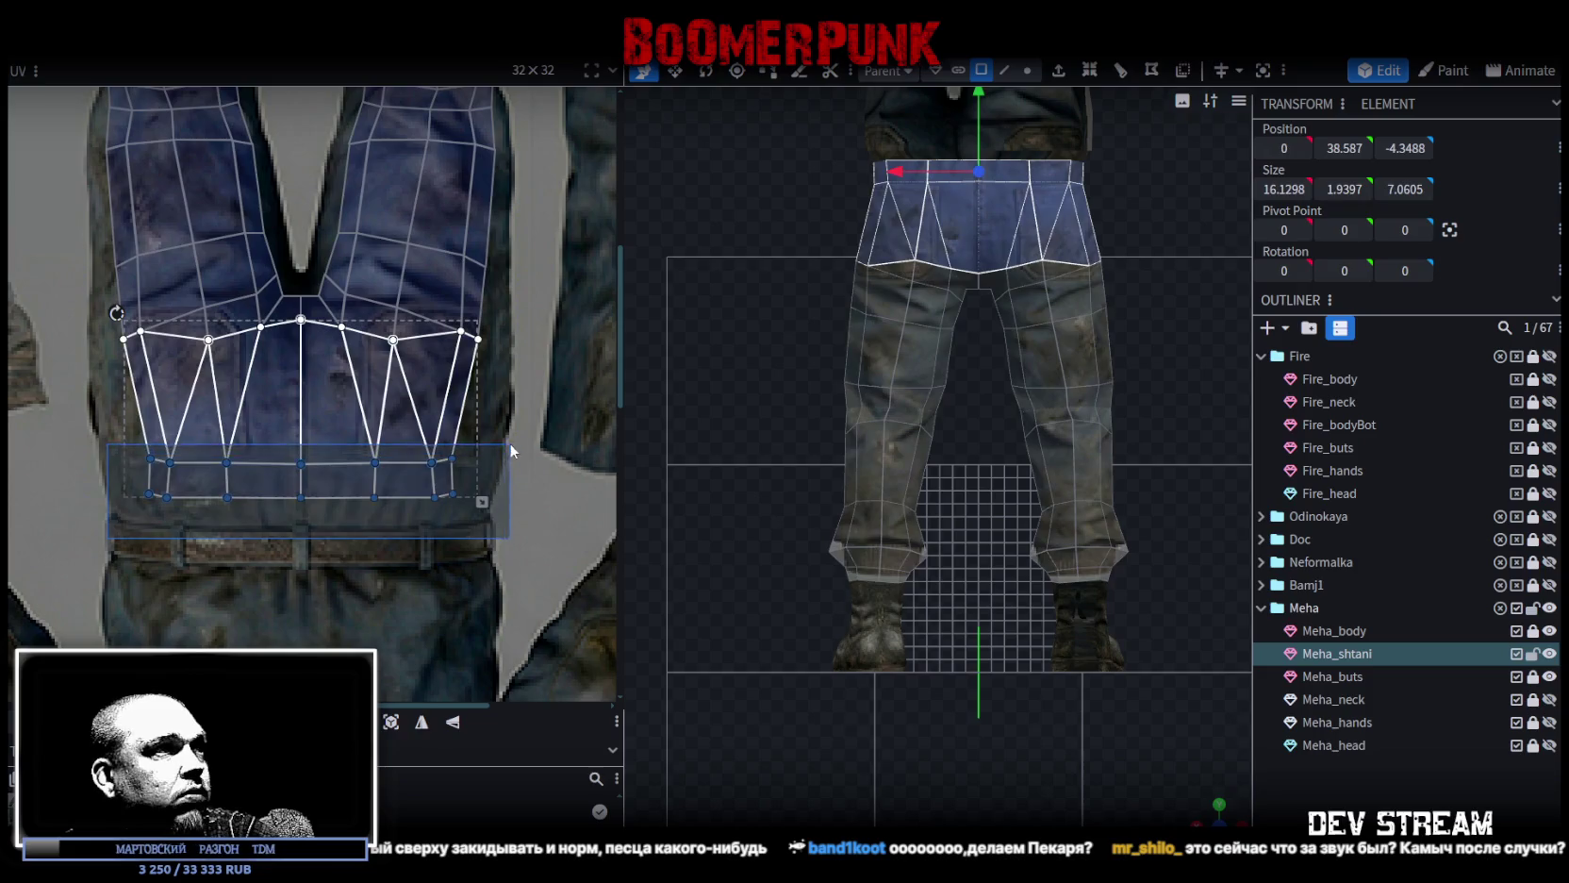
pyautogui.moveTo(301, 499); pyautogui.dragTo(301, 566)
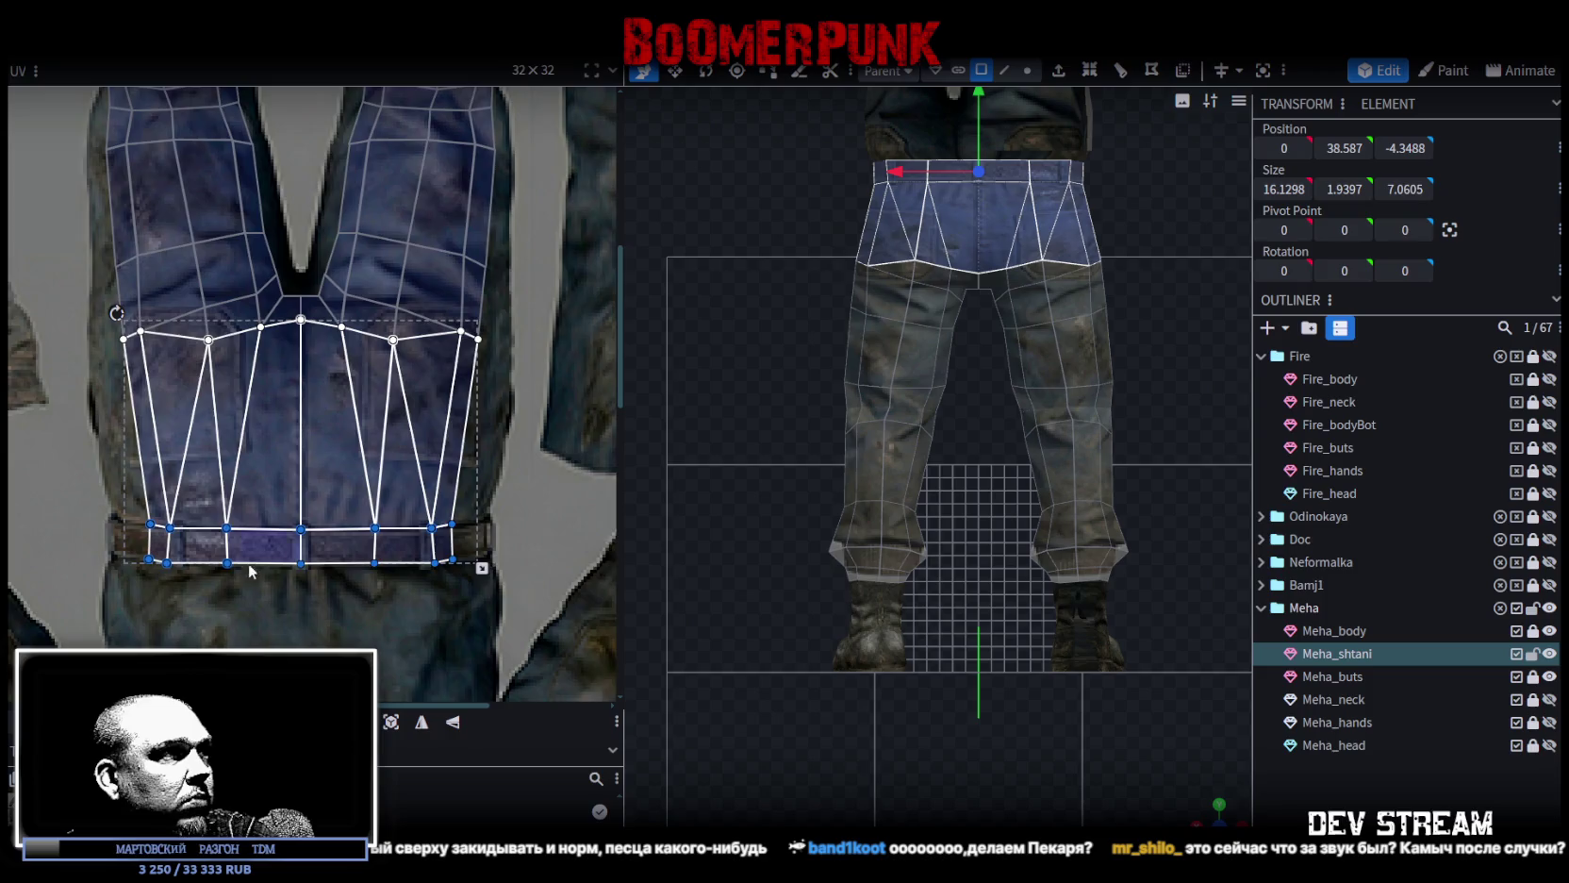
pyautogui.scroll(5, 252, 570)
pyautogui.click(344, 518)
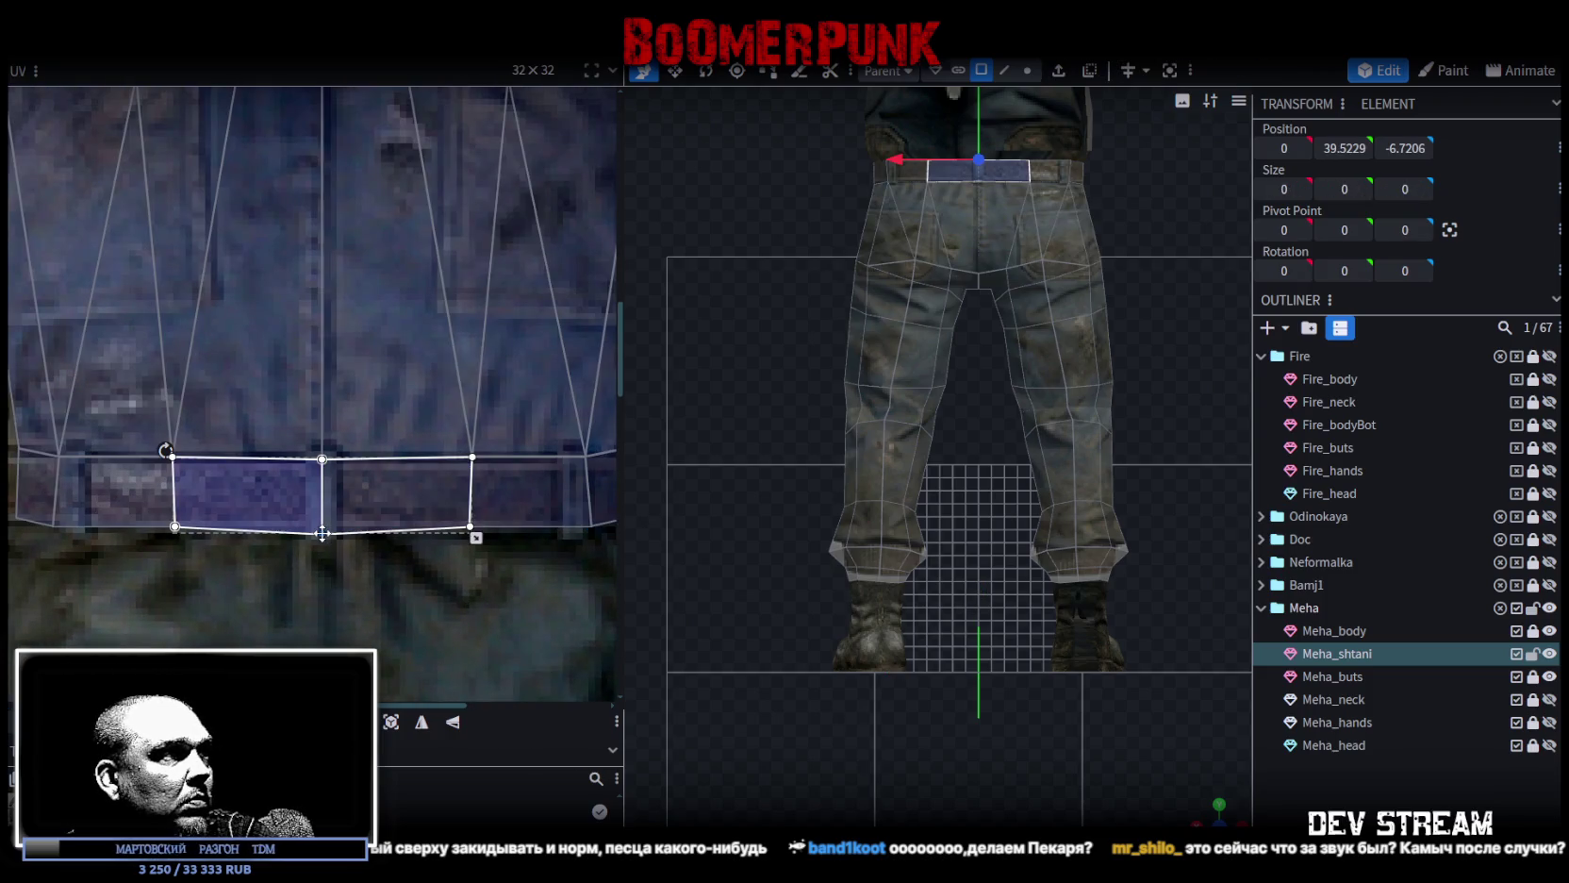
pyautogui.click(261, 543)
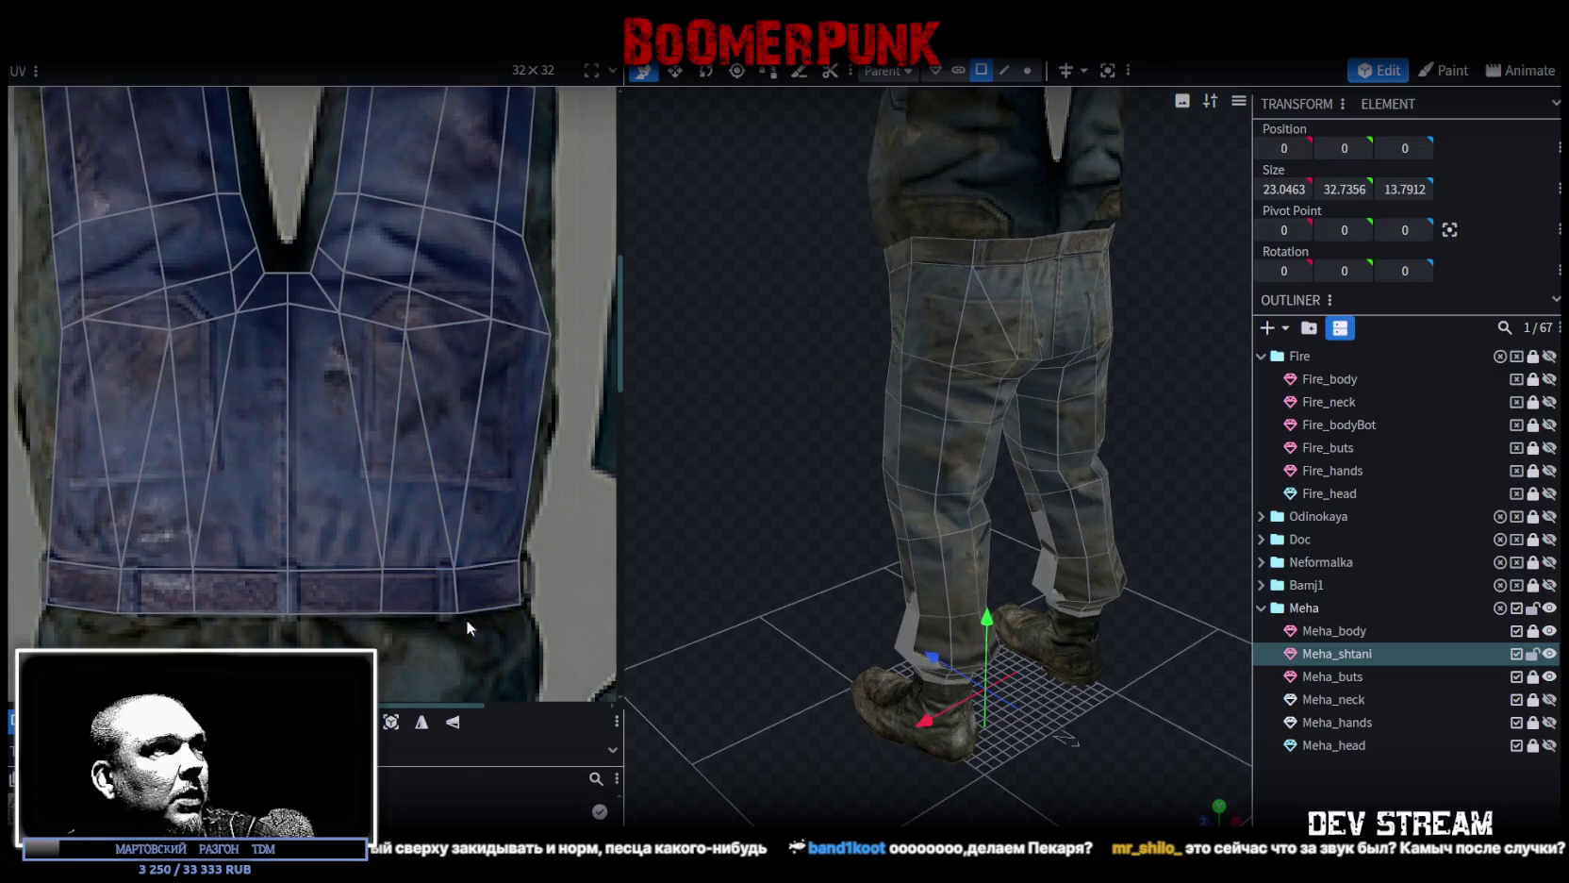
# Select a side face of the trousers and save the model with Ctrl+S.
pyautogui.click(466, 613)
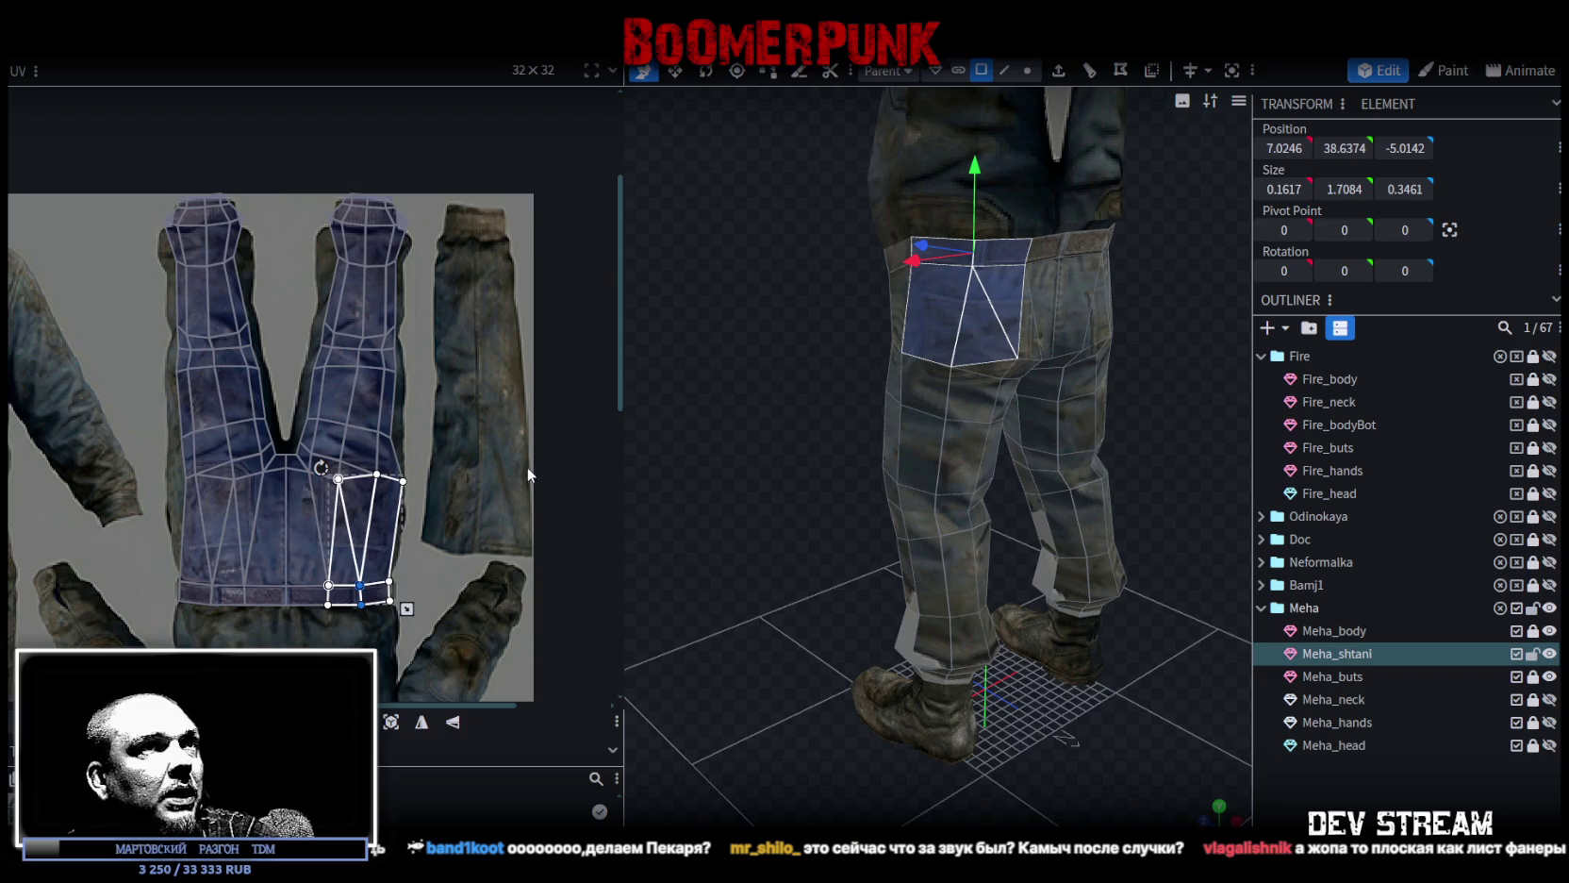
pyautogui.scroll(2, 300, 503)
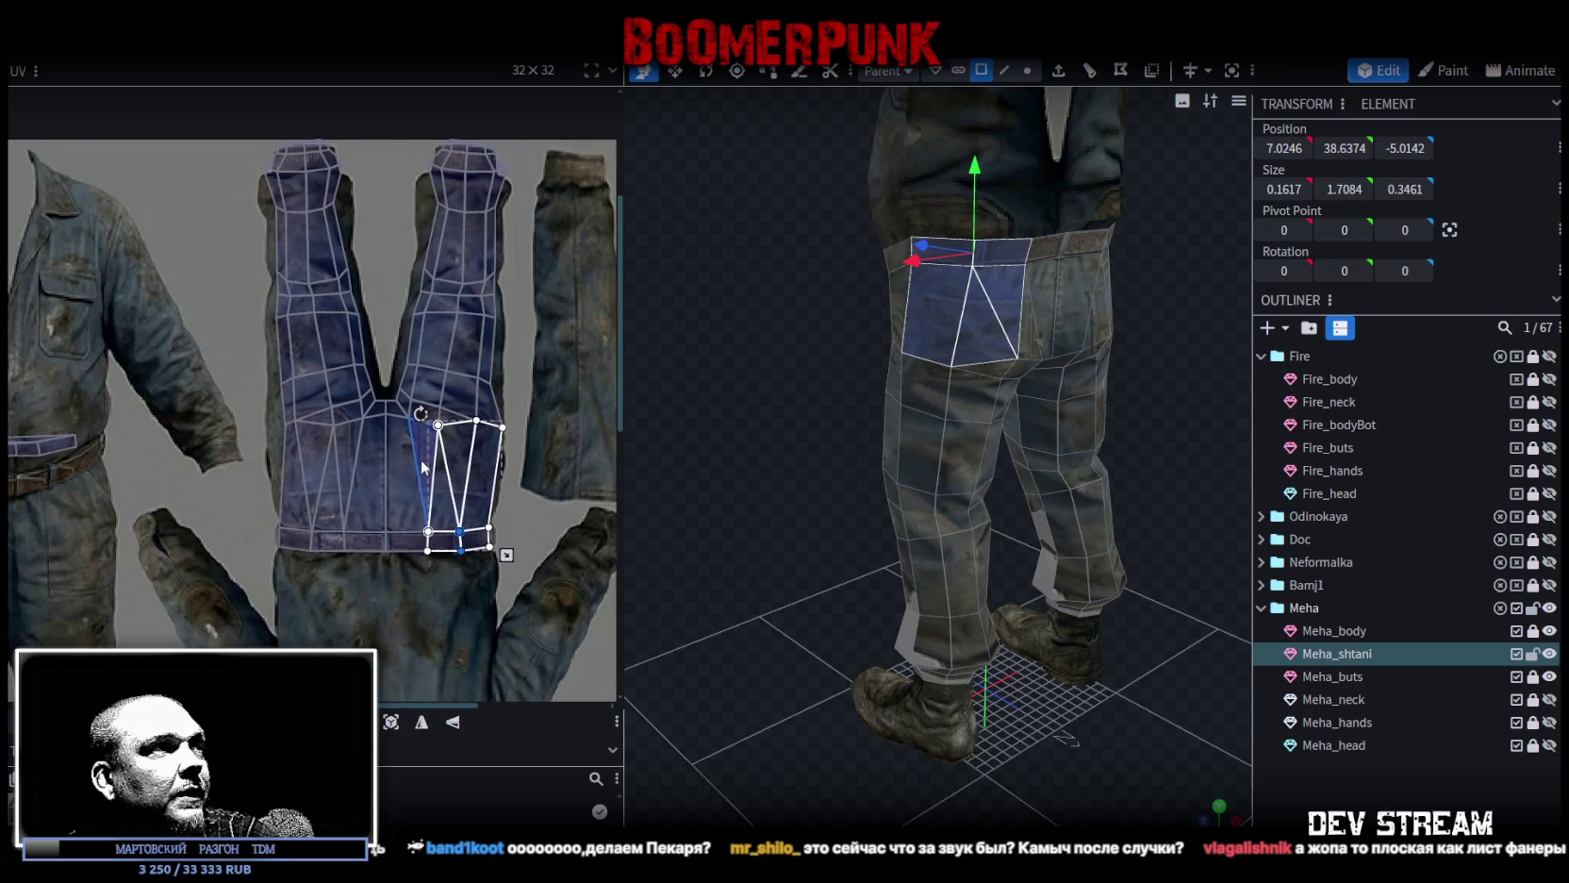
pyautogui.scroll(2, 266, 425)
pyautogui.scroll(-2, 405, 398)
pyautogui.scroll(-2, 481, 380)
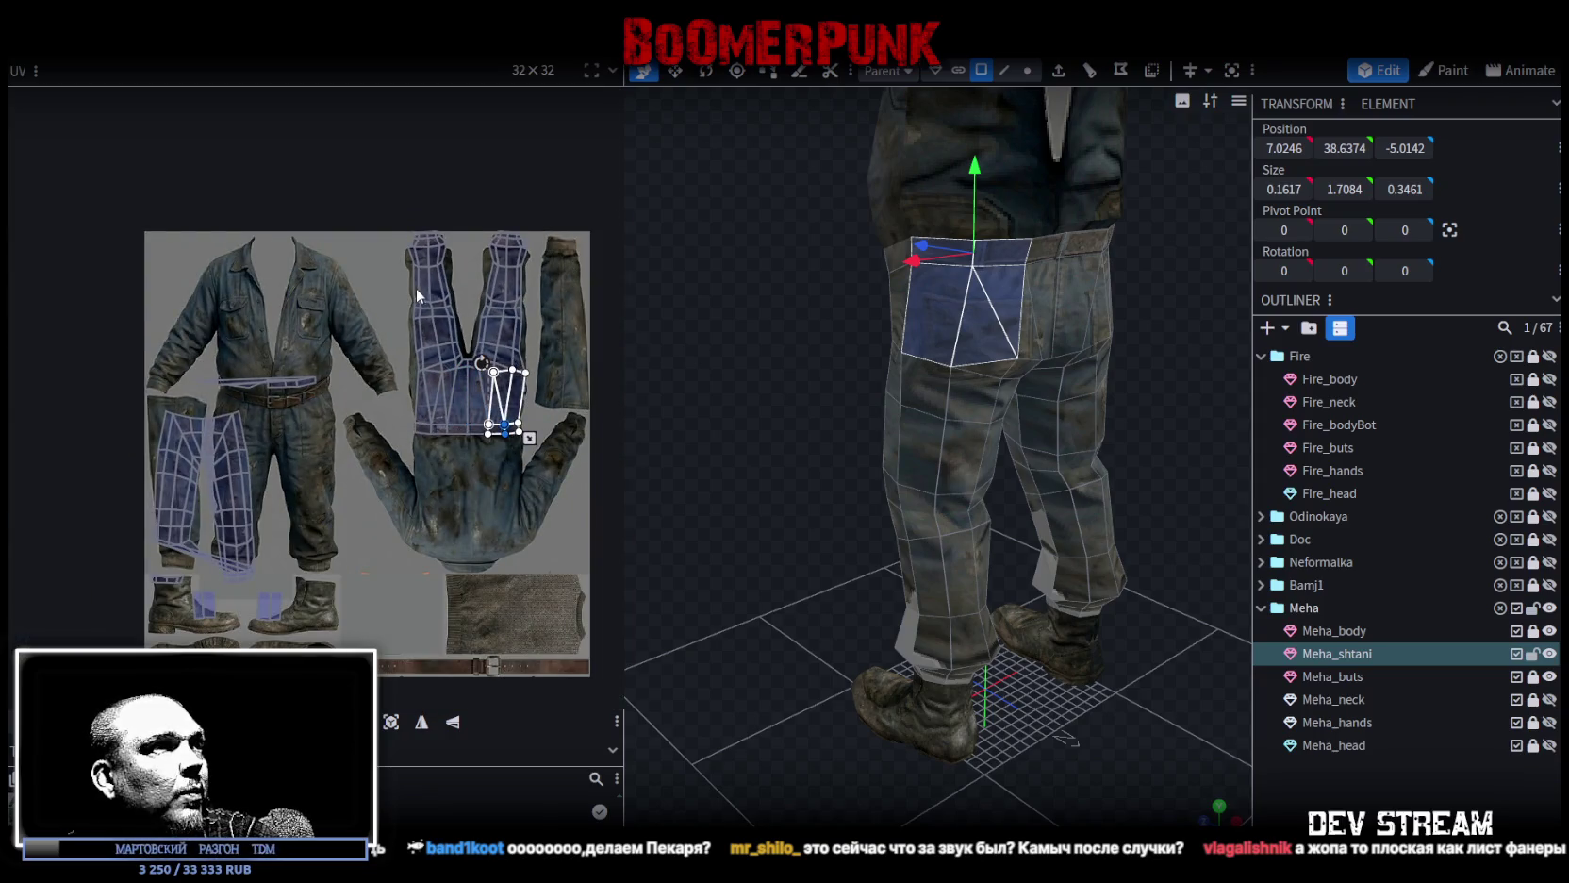
pyautogui.scroll(3, 521, 371)
pyautogui.hotkey('ctrl', 's')
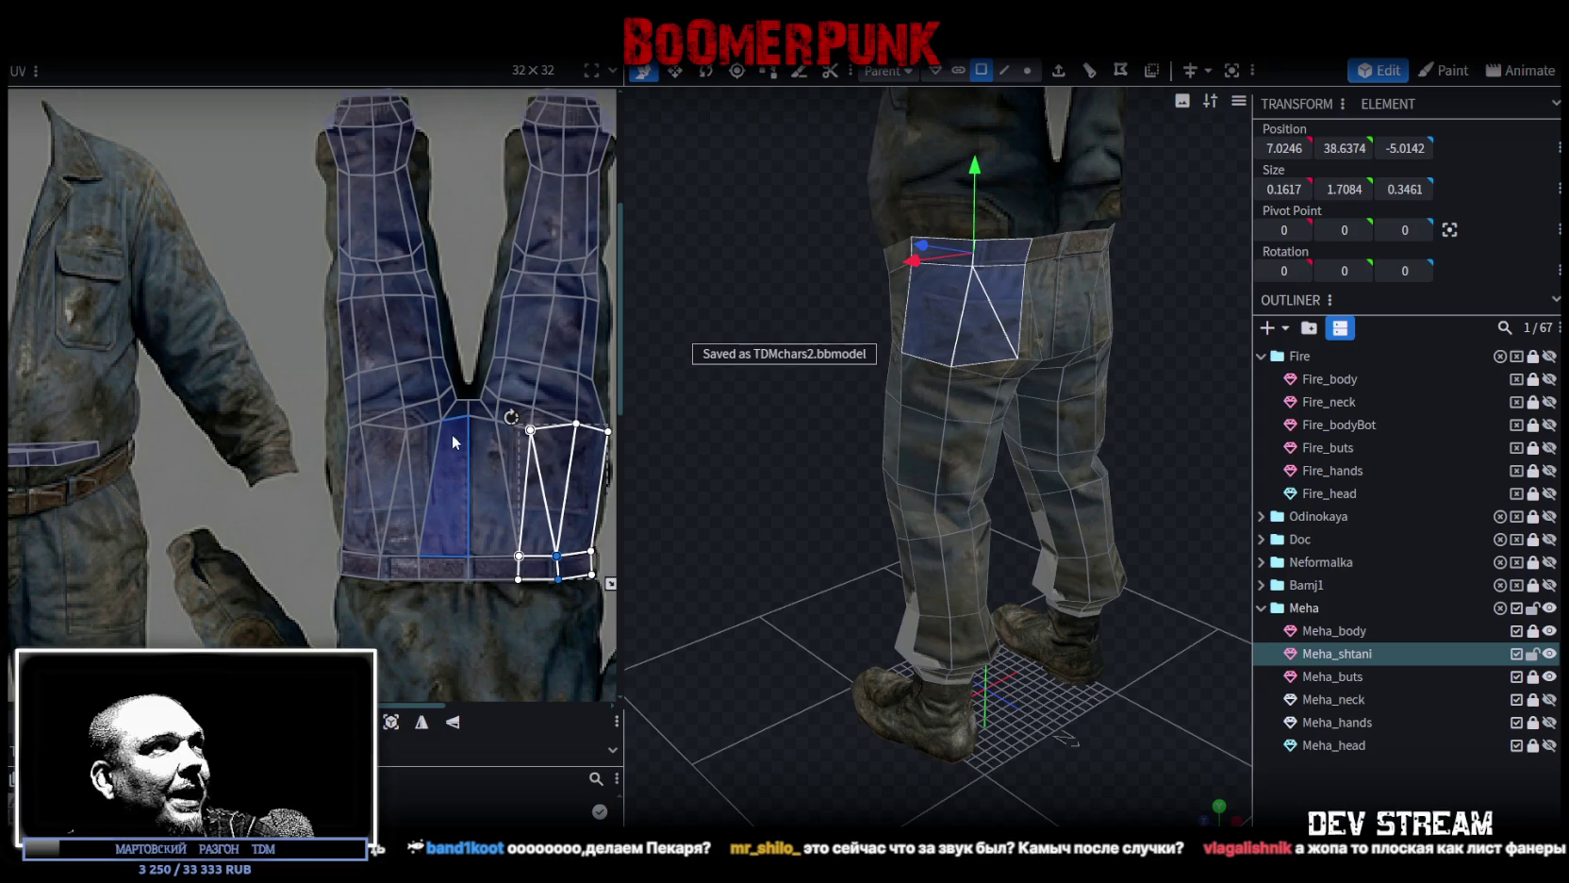
# Widen the outer-leg edge strip to the texture's edge, pushing its middle vertex outward.
pyautogui.moveTo(450, 434); pyautogui.dragTo(395, 326, button='middle')
pyautogui.scroll(2, 393, 324)
pyautogui.scroll(2, 531, 266)
pyautogui.click(470, 230)
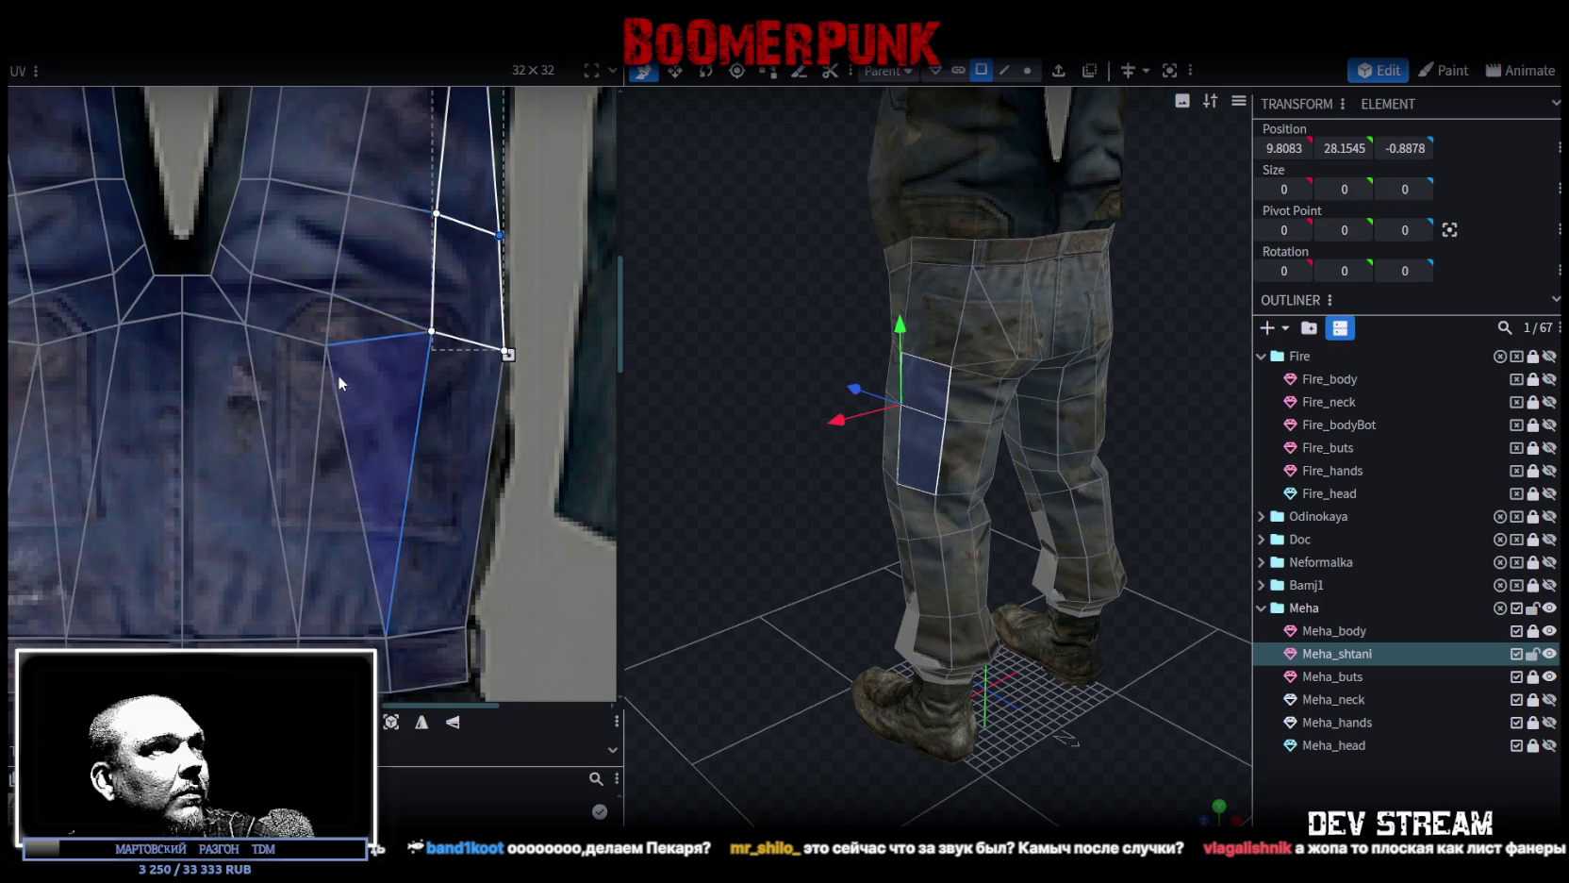
pyautogui.scroll(-2, 515, 413)
pyautogui.scroll(2, 264, 334)
pyautogui.click(285, 380)
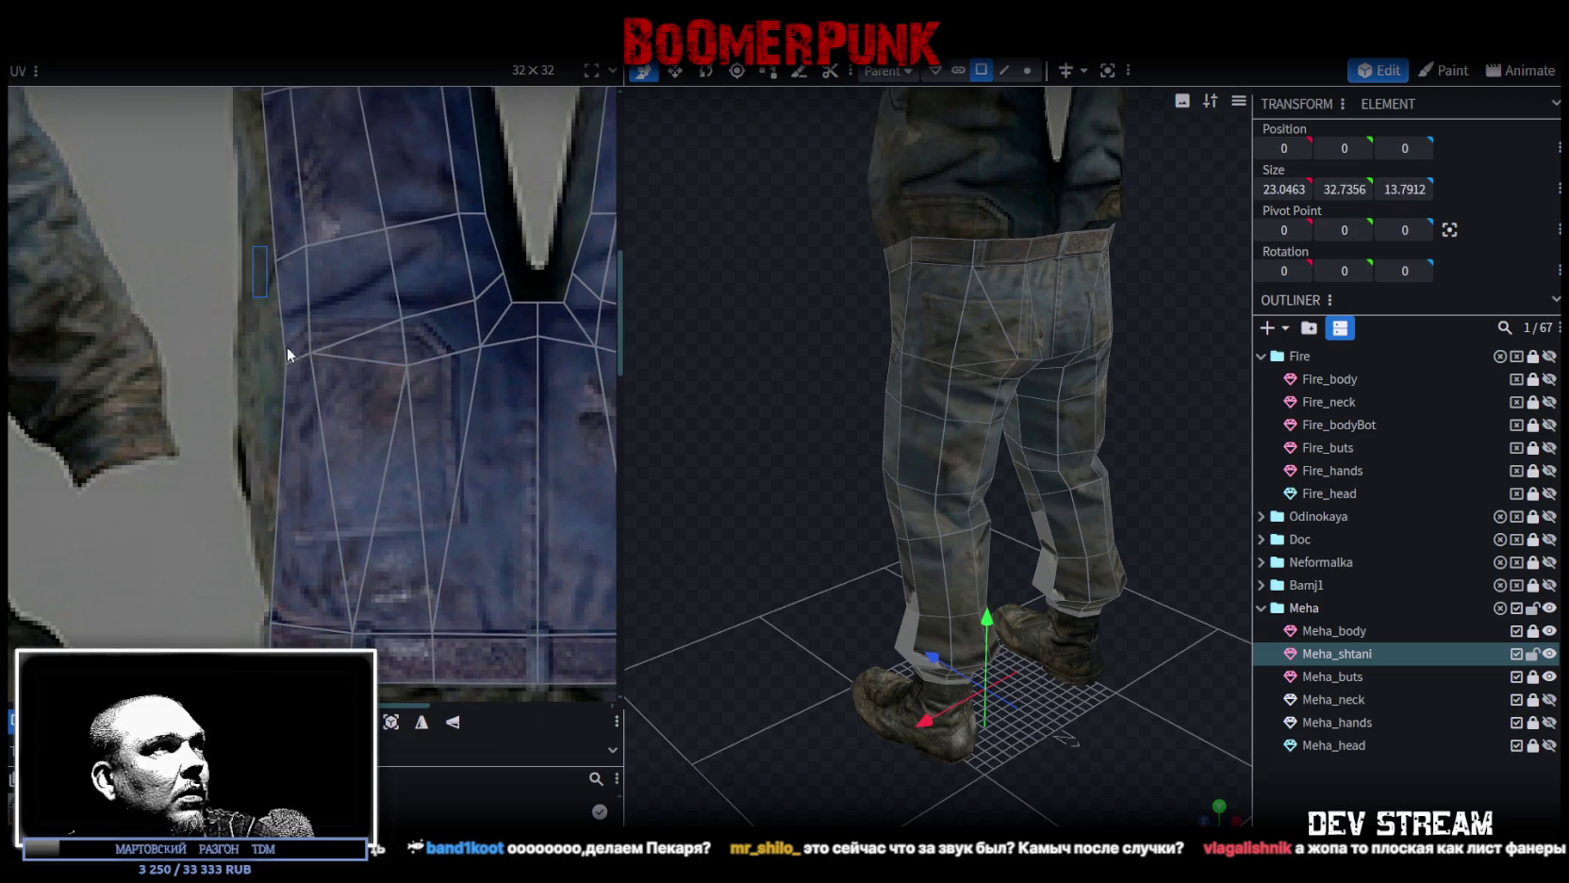
pyautogui.doubleClick(288, 372)
pyautogui.moveTo(287, 365); pyautogui.dragTo(255, 363)
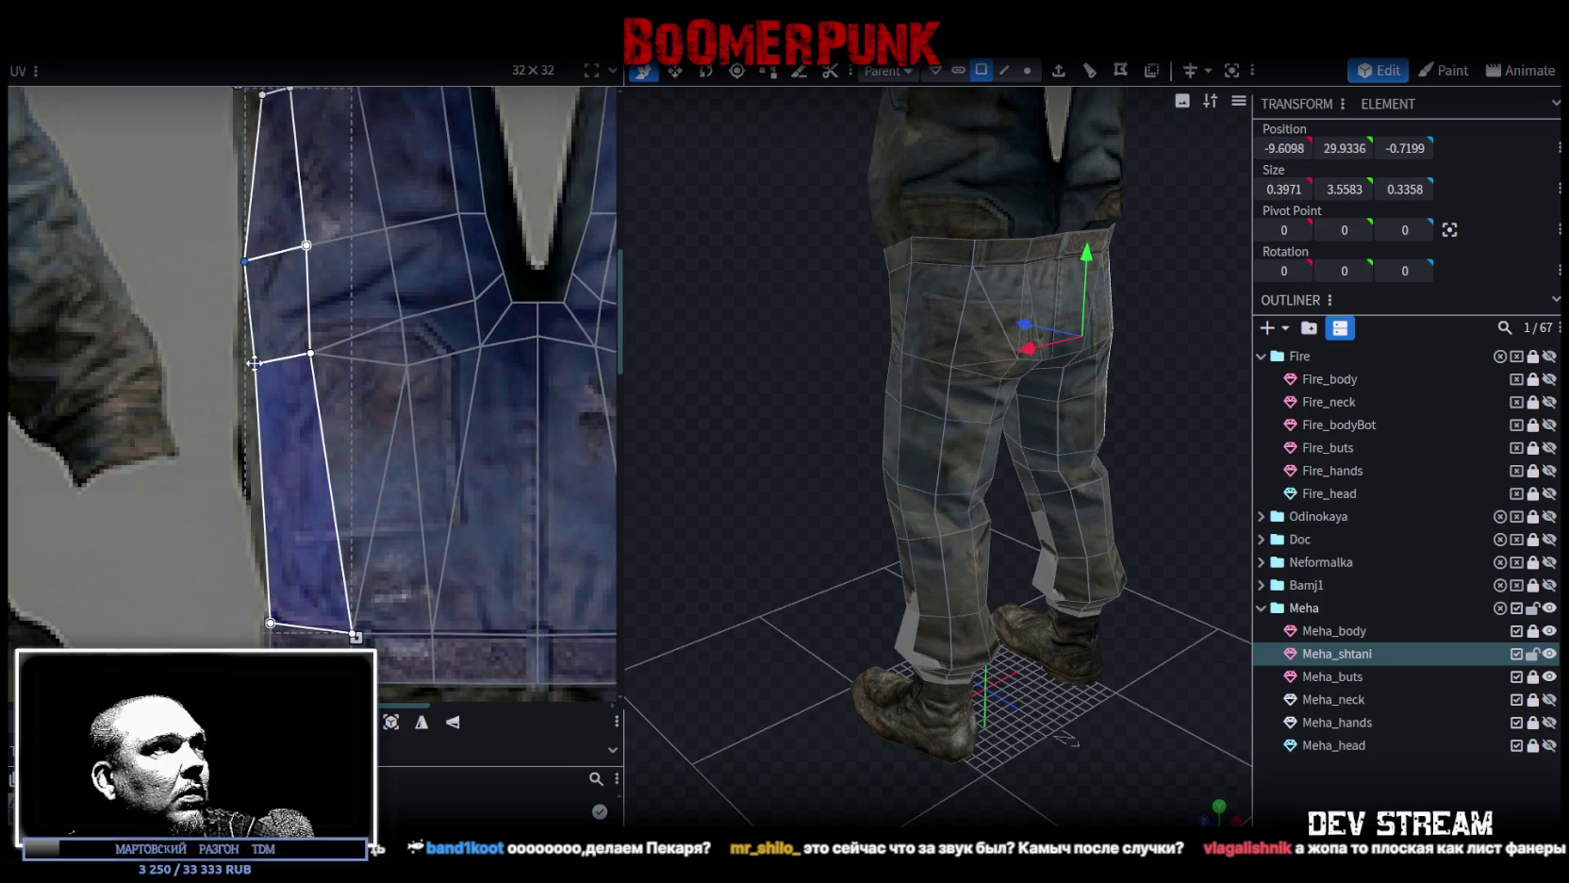
pyautogui.click(263, 375)
pyautogui.moveTo(255, 364); pyautogui.dragTo(242, 364)
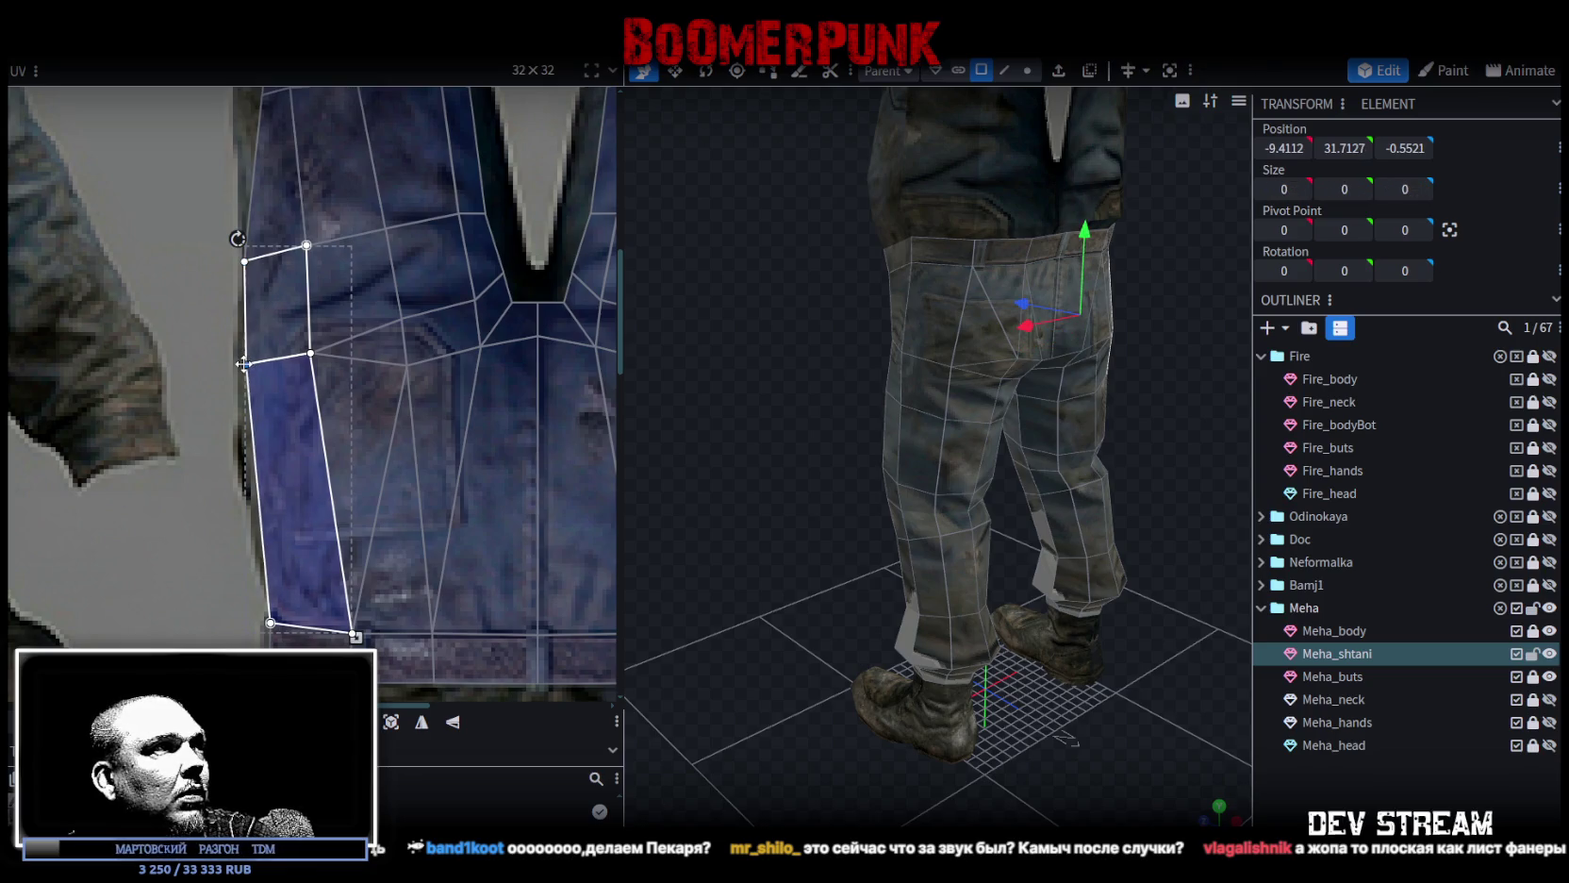
# Widen the lower outer-leg face strip toward the texture's edge.
pyautogui.scroll(-3, 247, 370)
pyautogui.scroll(1, 263, 368)
pyautogui.scroll(1, 302, 434)
pyautogui.scroll(1, 253, 412)
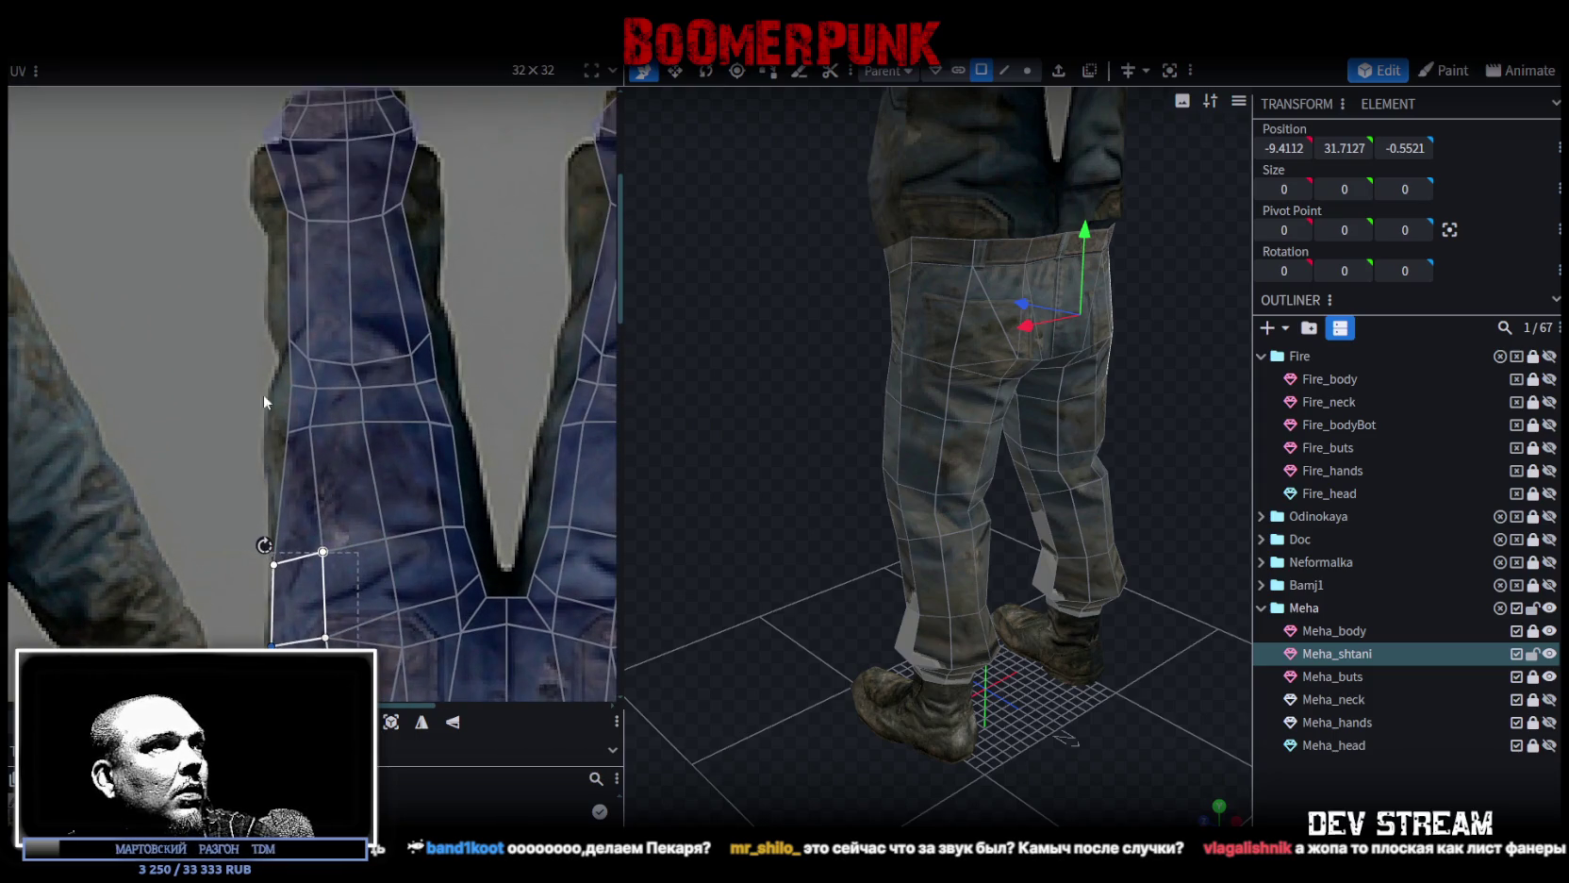
pyautogui.click(274, 406)
pyautogui.scroll(2, 283, 415)
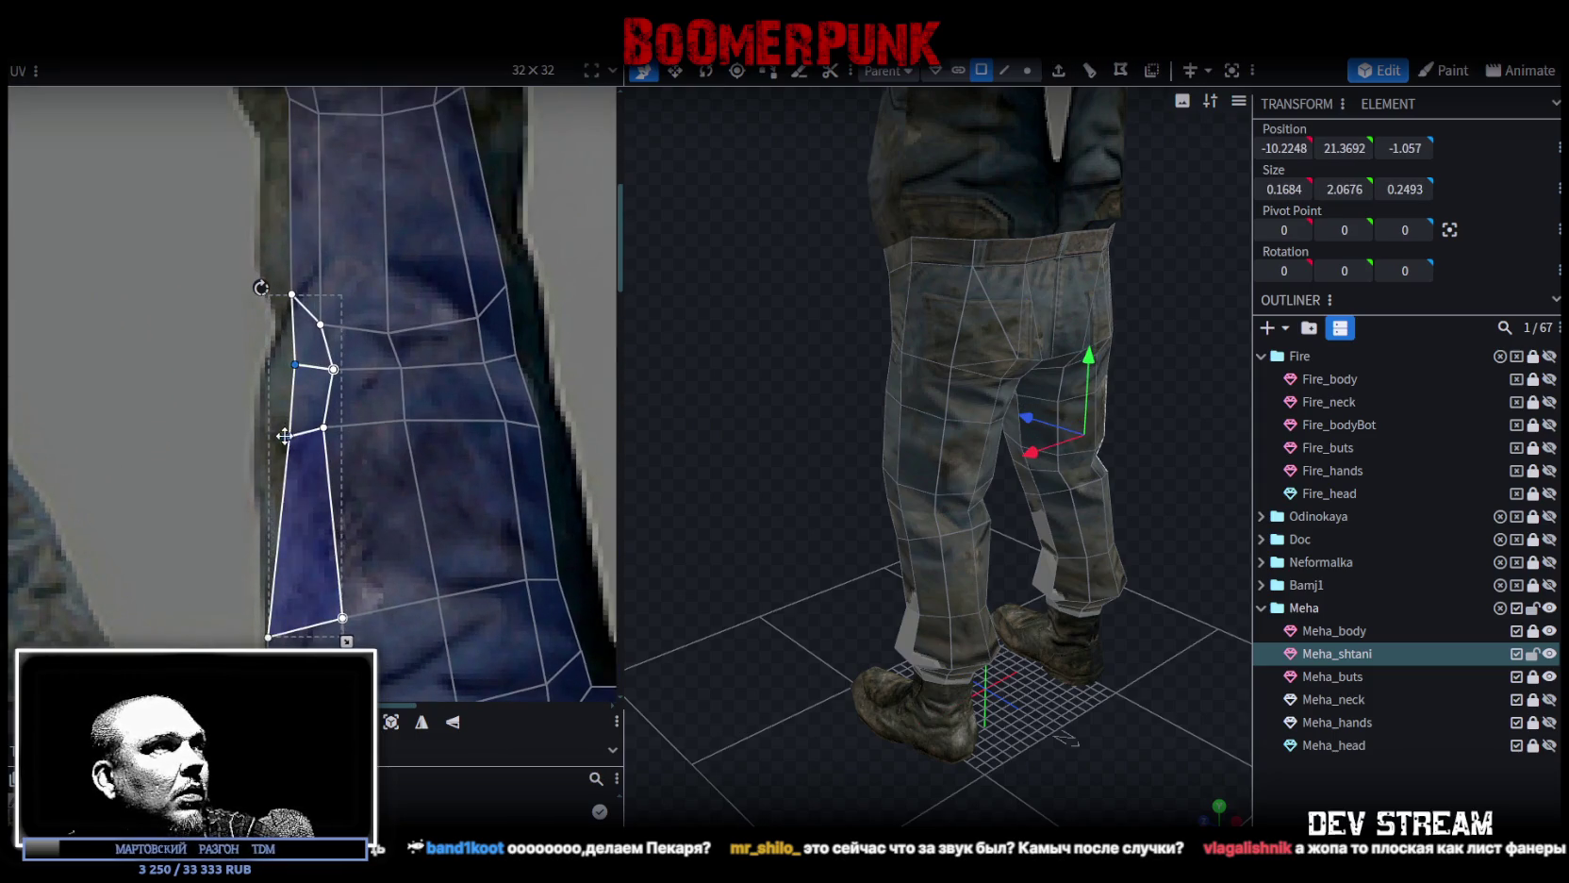
pyautogui.moveTo(285, 435); pyautogui.dragTo(264, 435)
pyautogui.moveTo(242, 352); pyautogui.dragTo(284, 377)
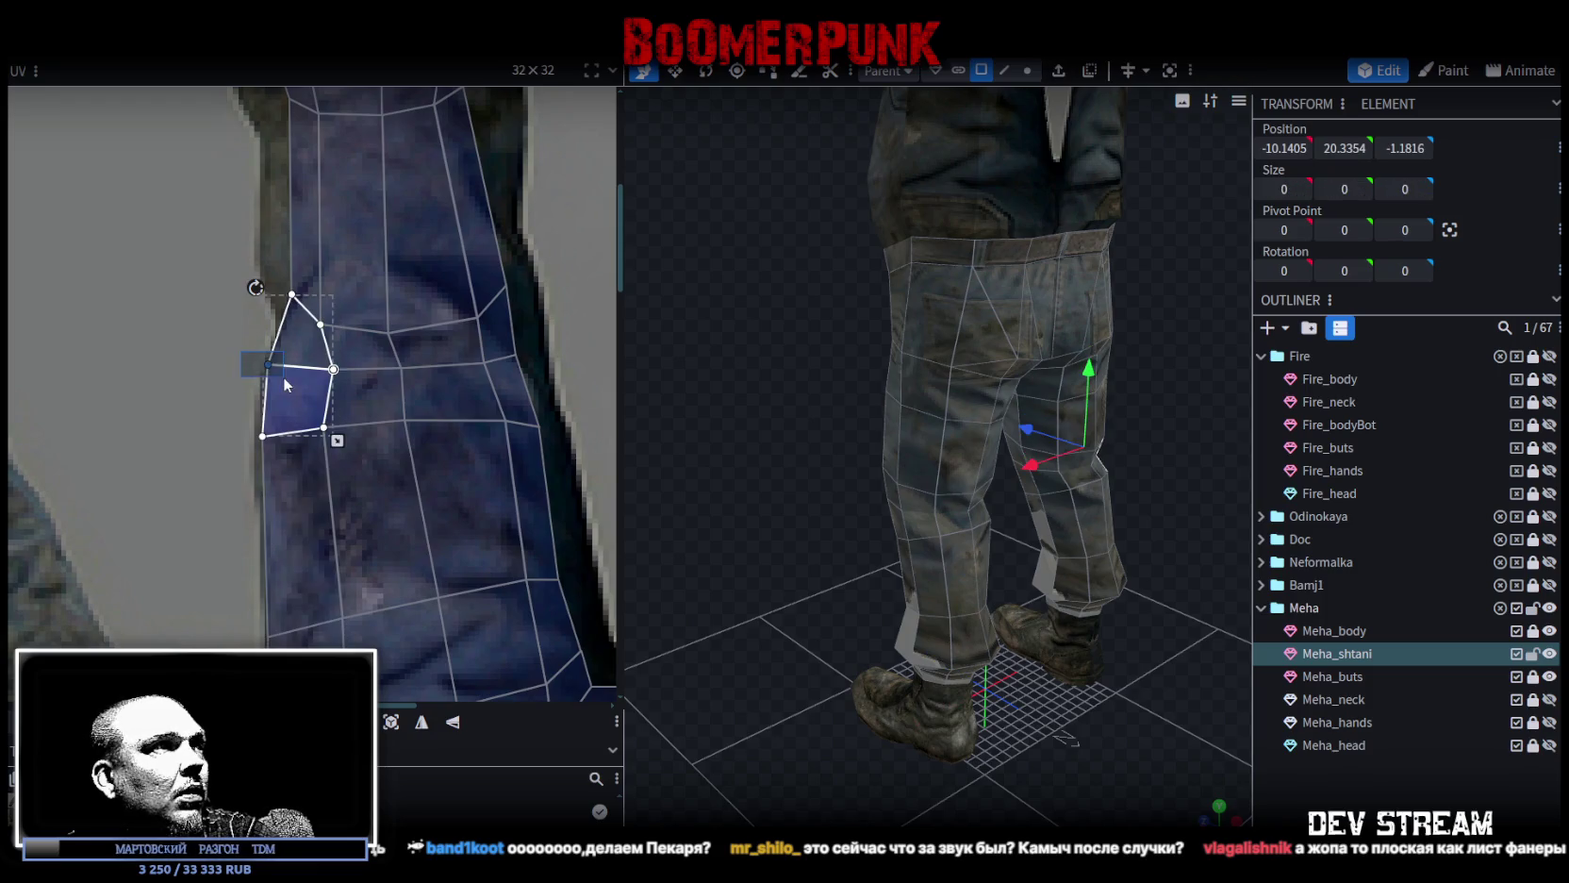
pyautogui.scroll(-3, 398, 390)
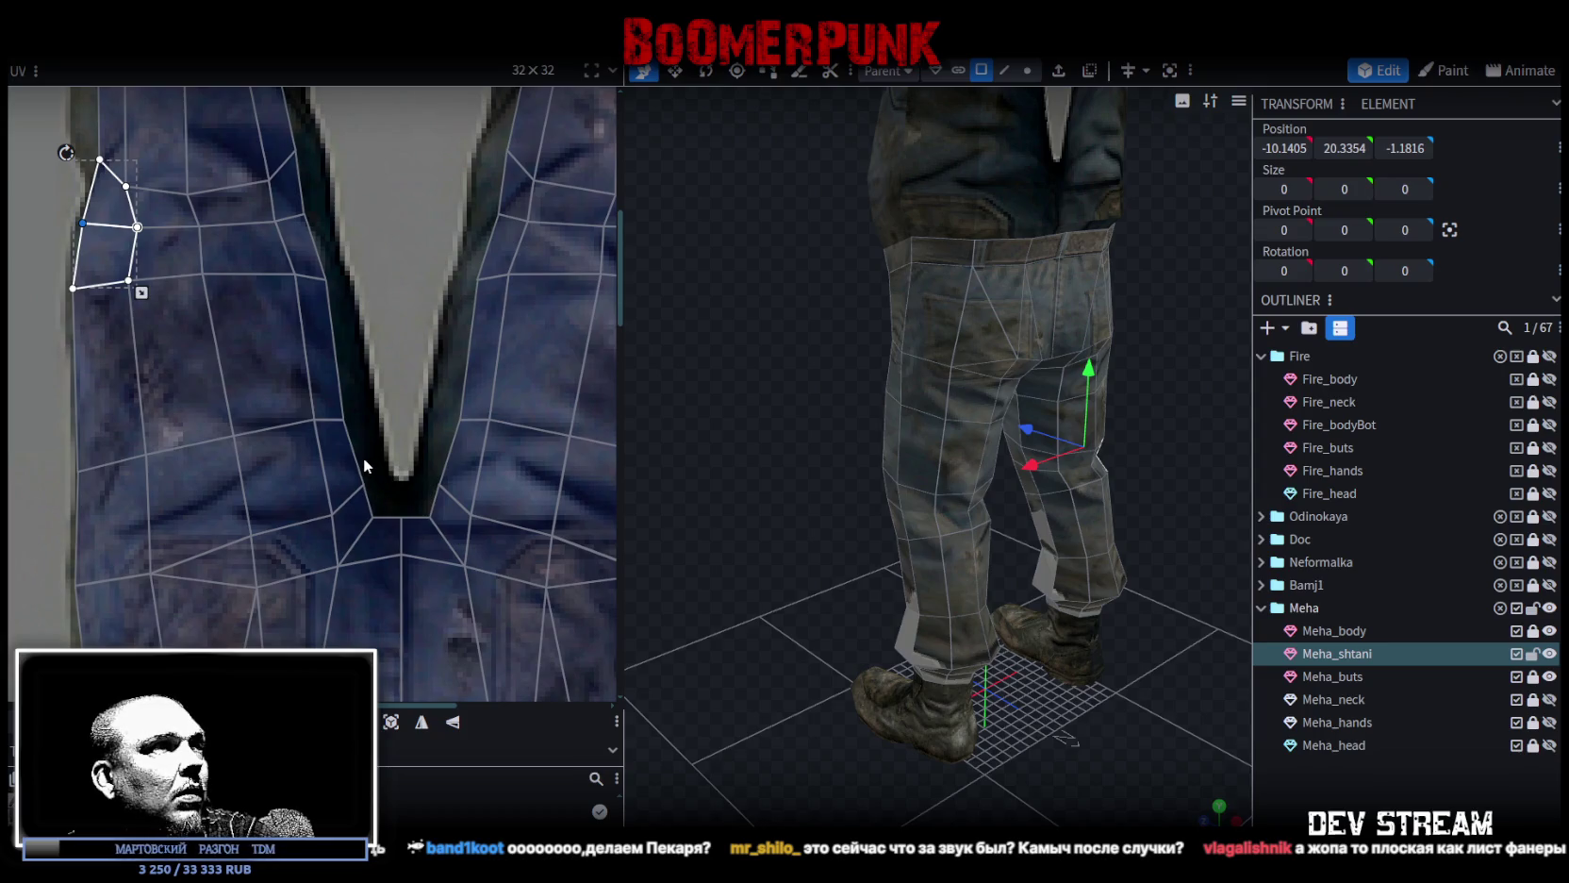
# Raise the crotch-point vertices up toward the notch in the texture.
pyautogui.click(402, 517)
pyautogui.keyDown('shift'); pyautogui.click(430, 517); pyautogui.keyUp('shift')
pyautogui.moveTo(431, 507); pyautogui.dragTo(432, 486)
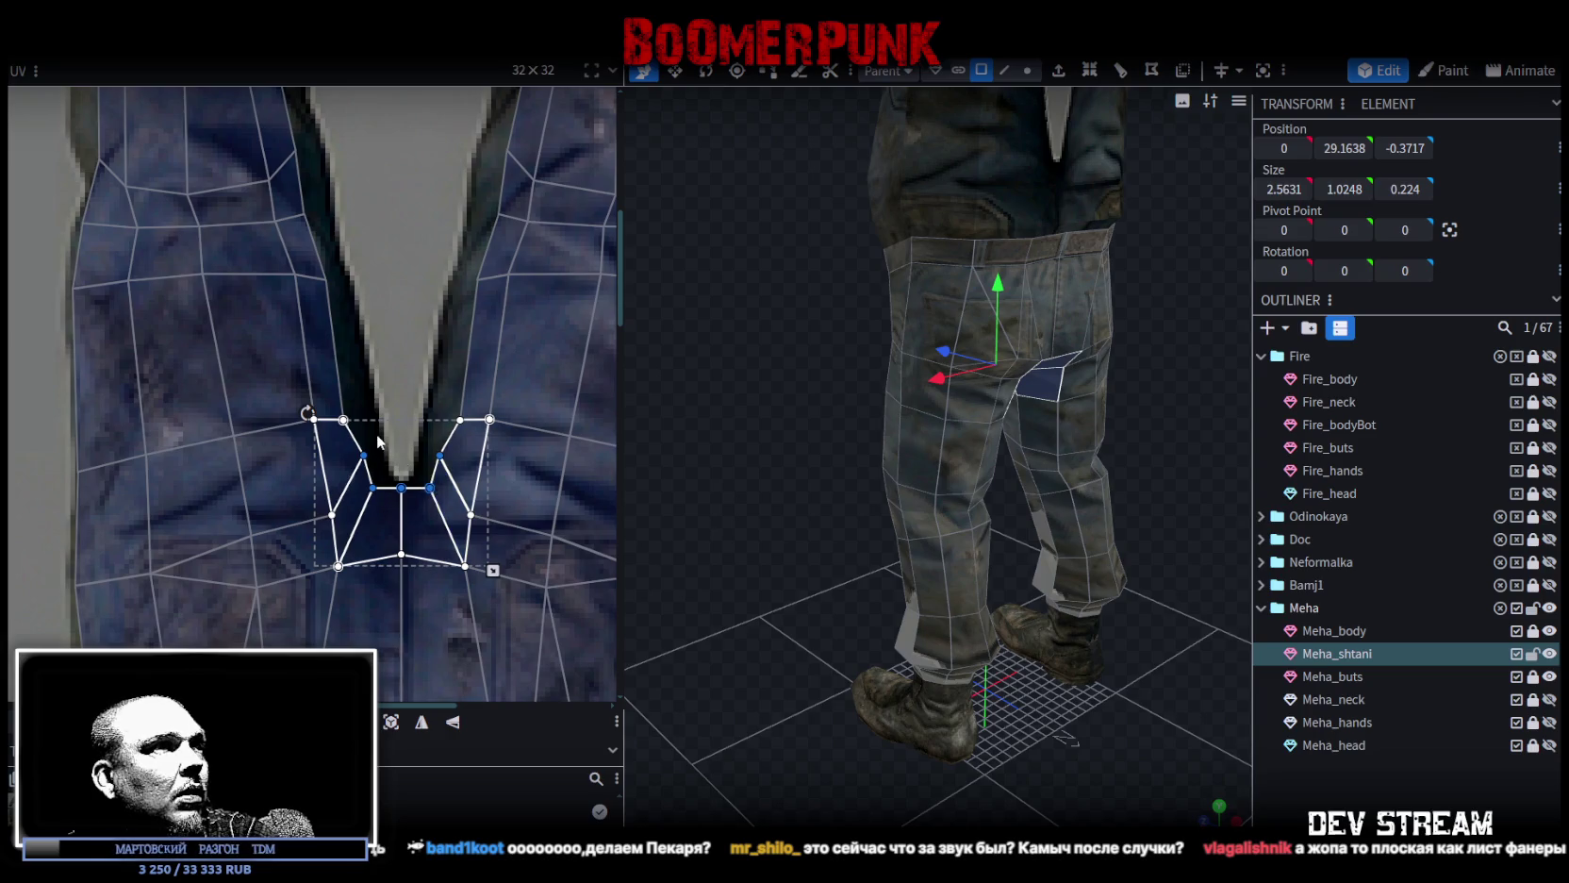
pyautogui.click(379, 499)
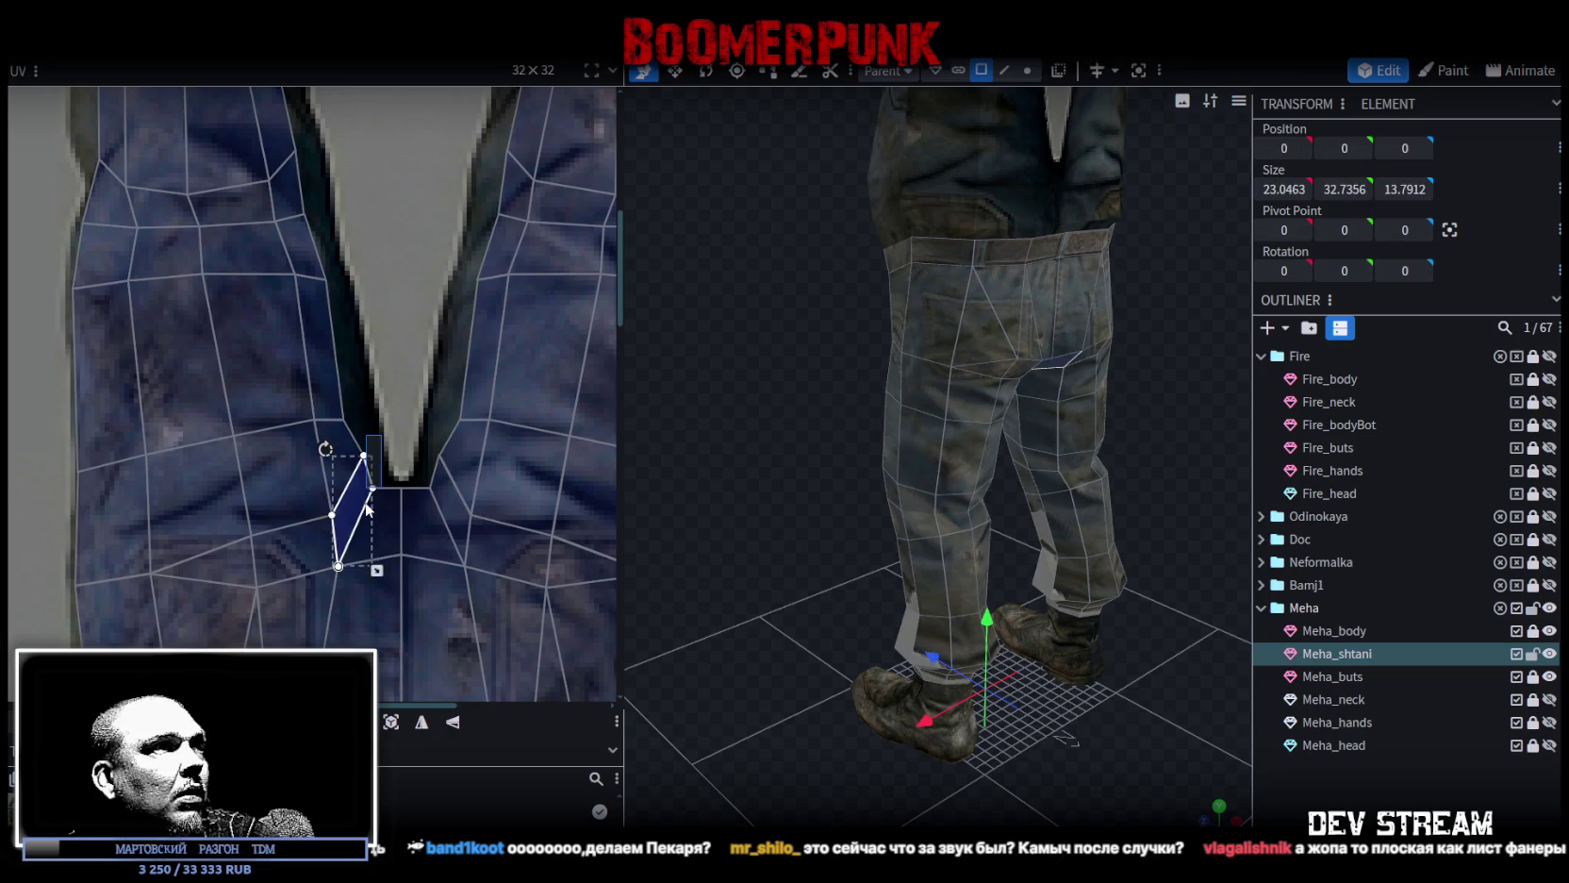
# Shift the crotch quad vertices right and move the seam vertices on both sides of the notch up.
pyautogui.click(374, 481)
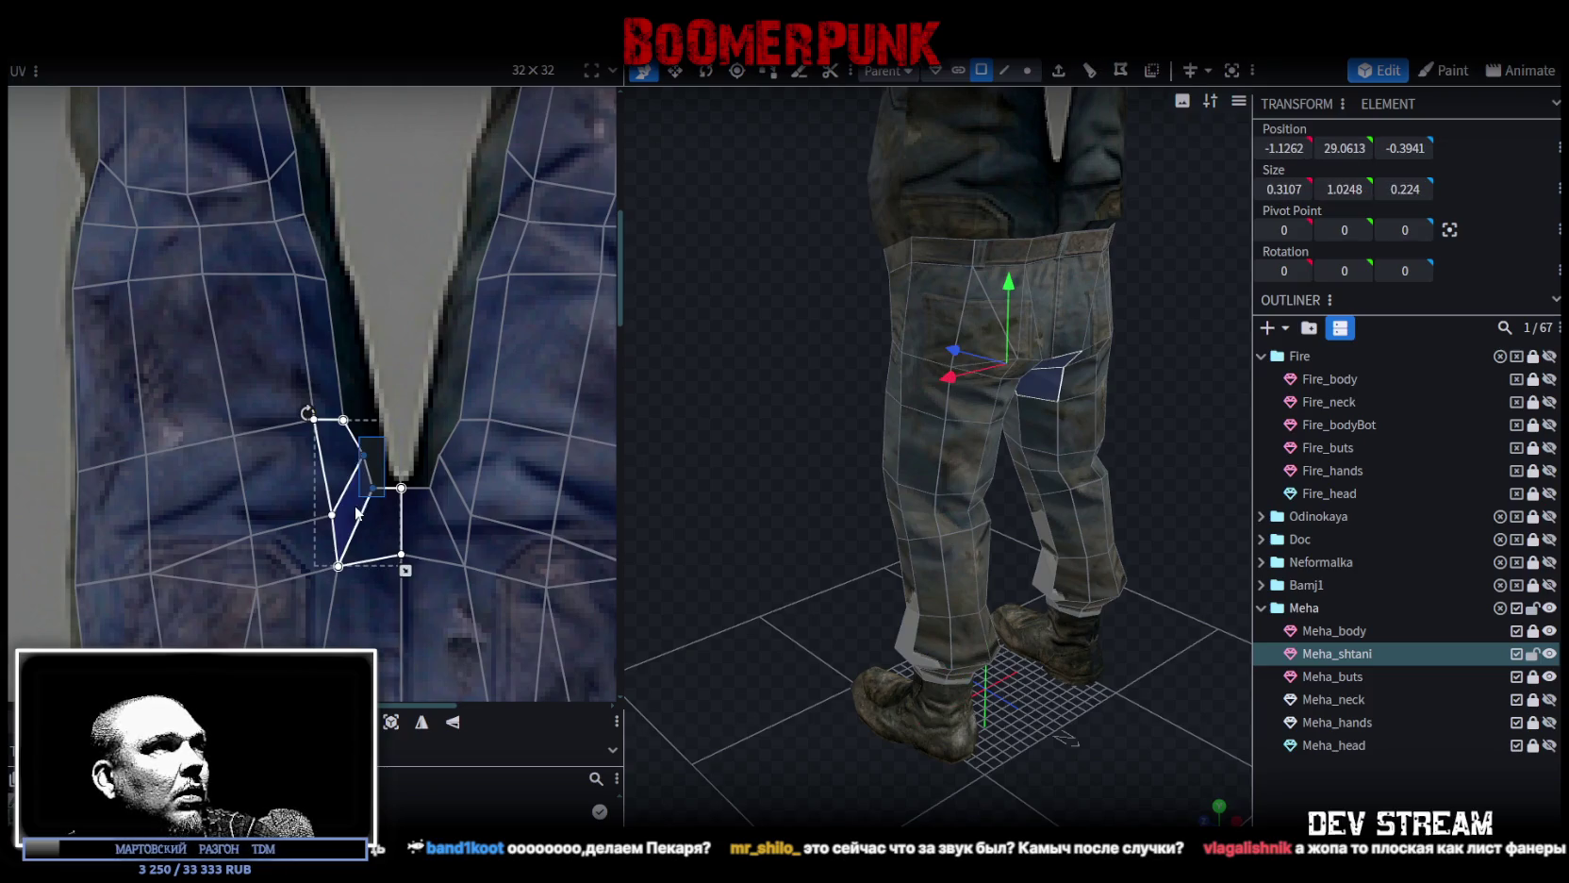
pyautogui.moveTo(371, 487); pyautogui.dragTo(382, 483)
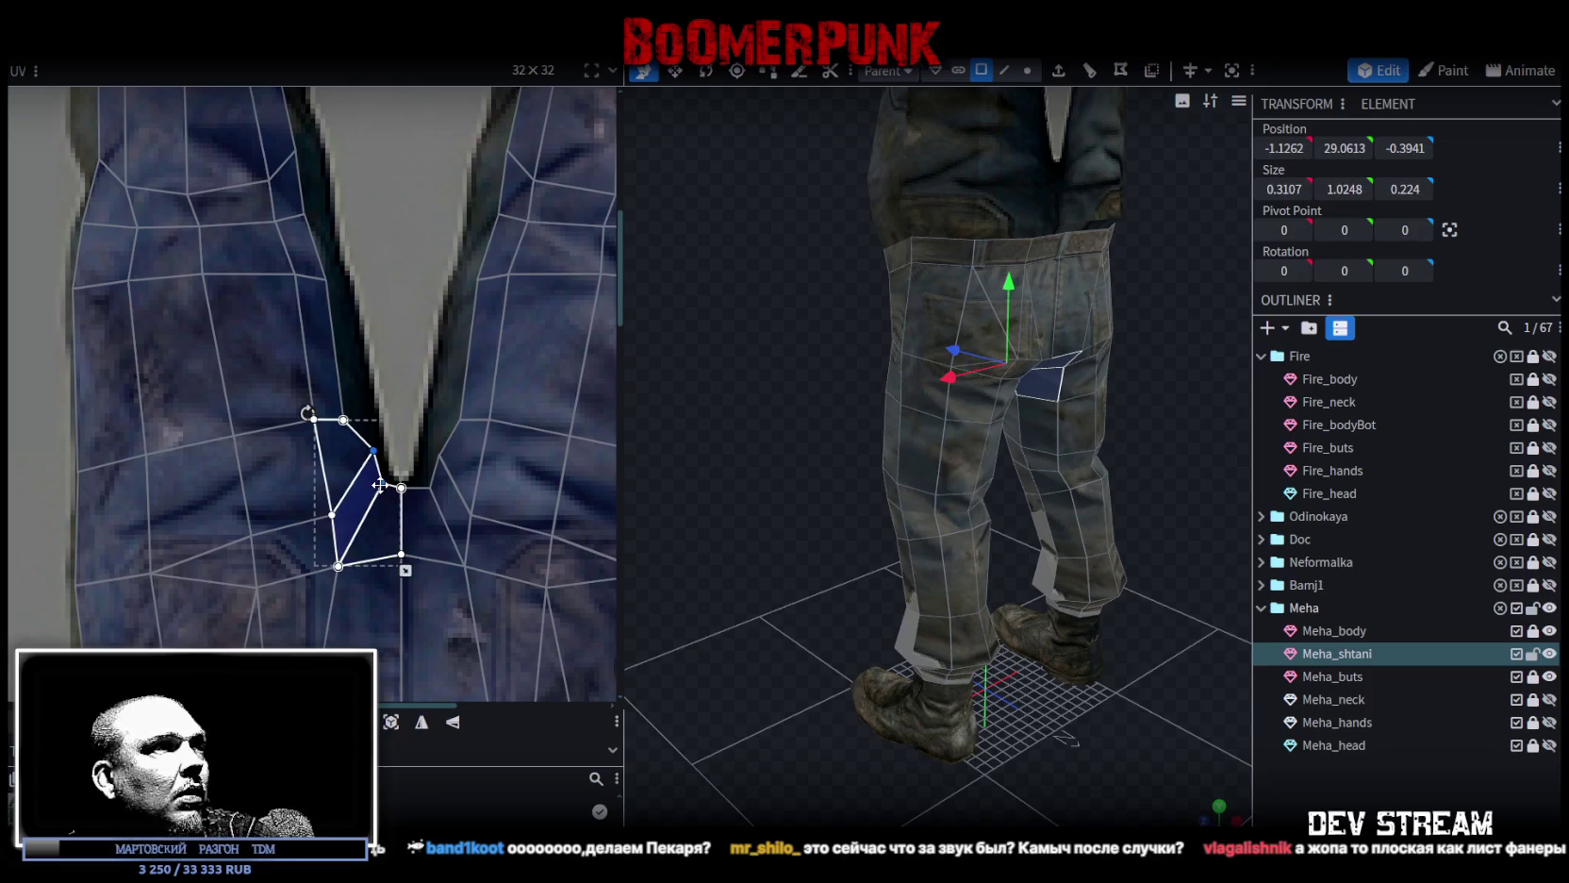
pyautogui.click(449, 509)
pyautogui.moveTo(439, 456); pyautogui.dragTo(435, 445)
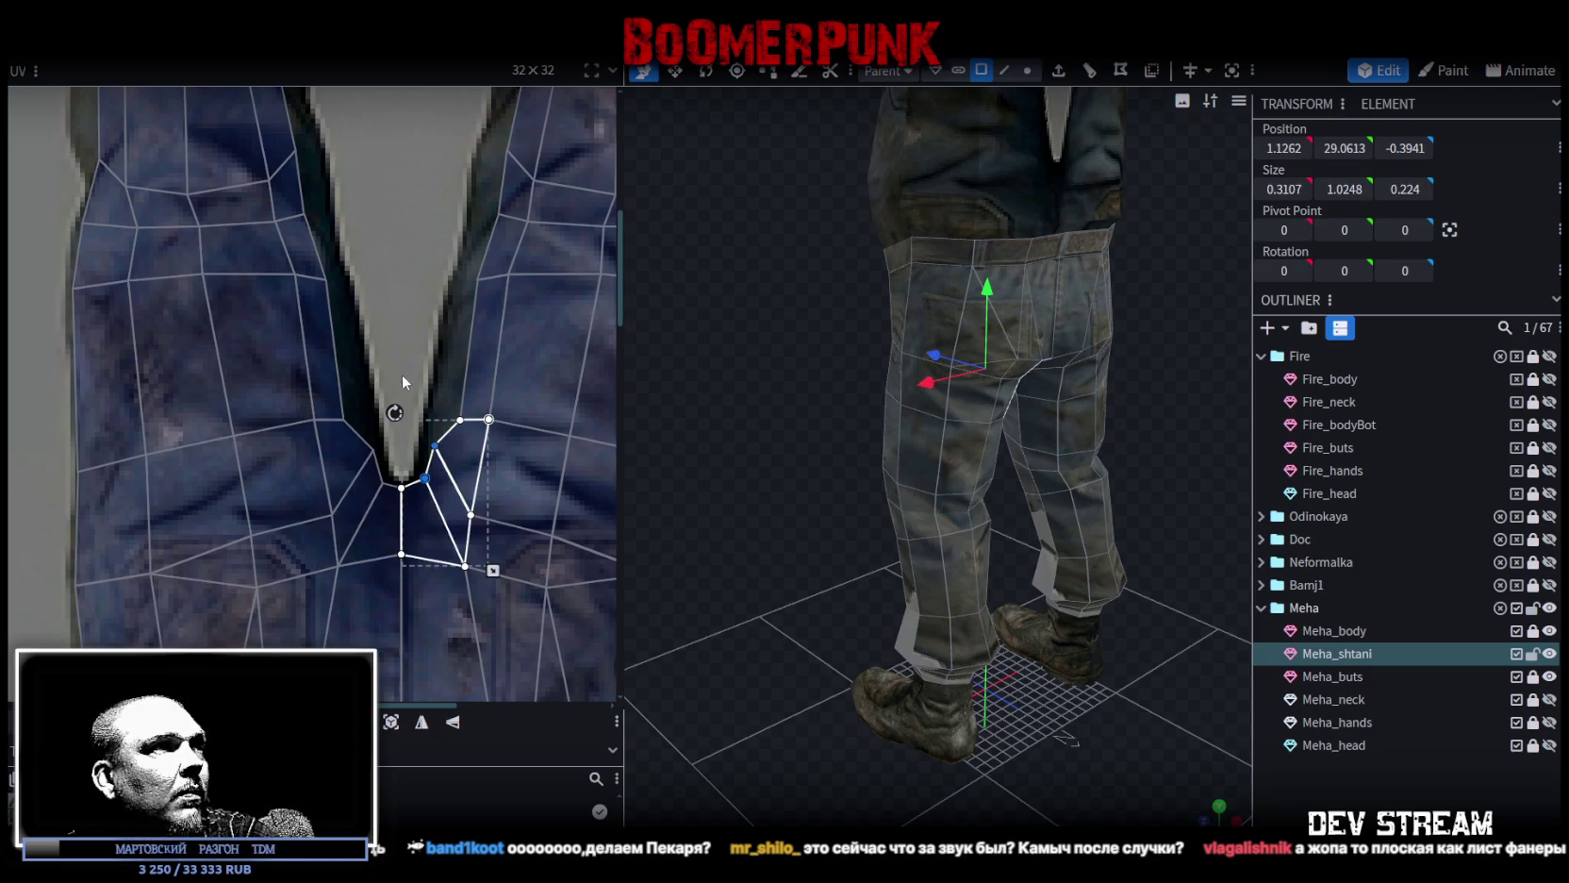
pyautogui.moveTo(458, 405); pyautogui.dragTo(341, 436)
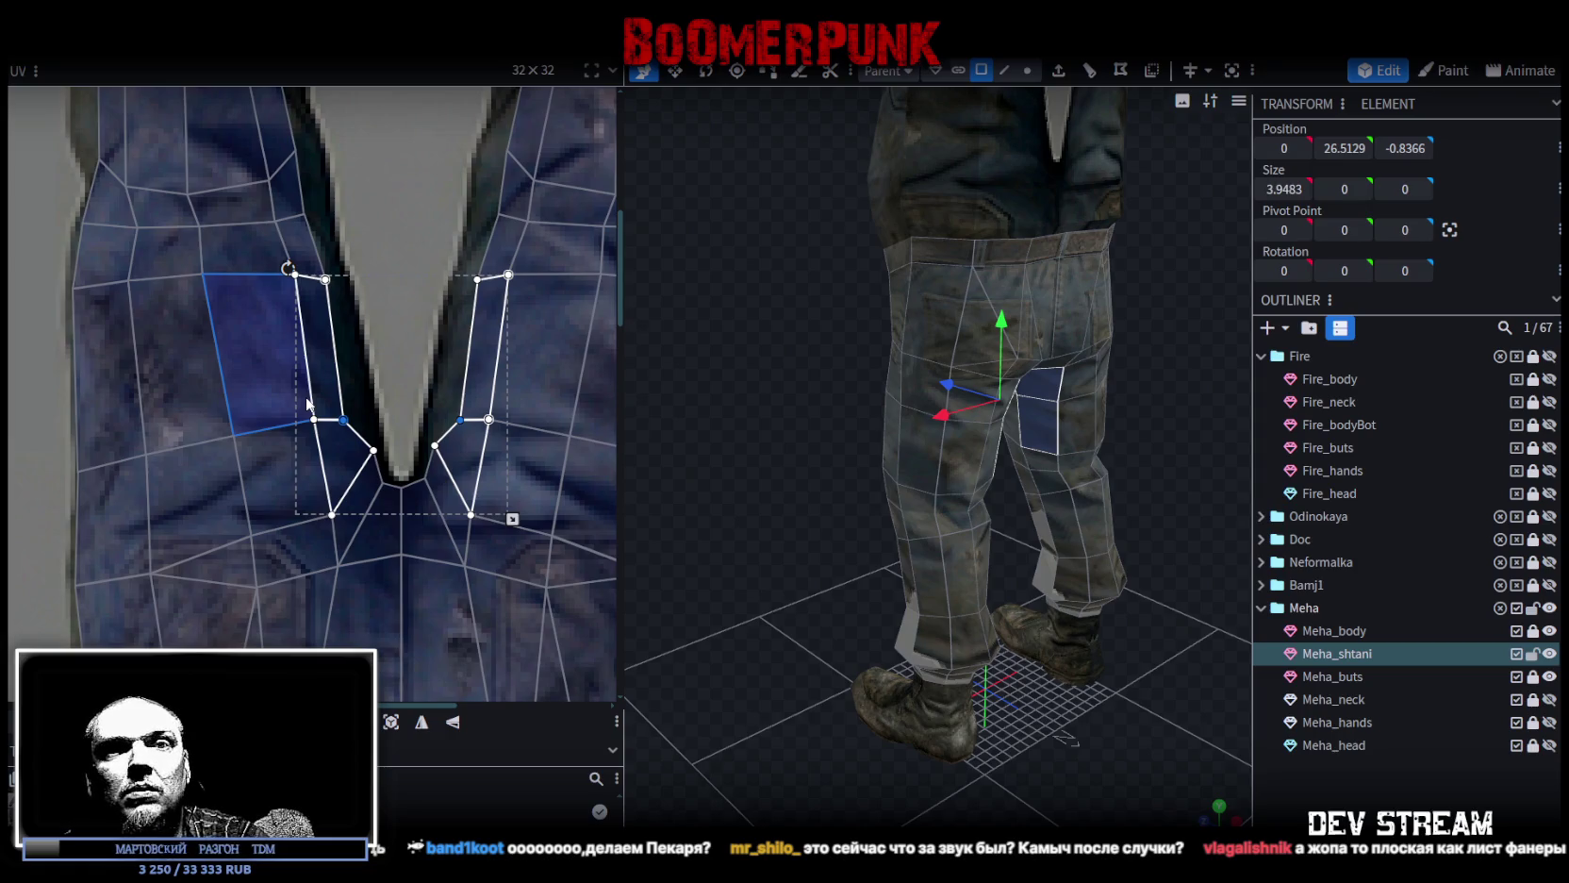
pyautogui.moveTo(344, 420); pyautogui.dragTo(363, 405)
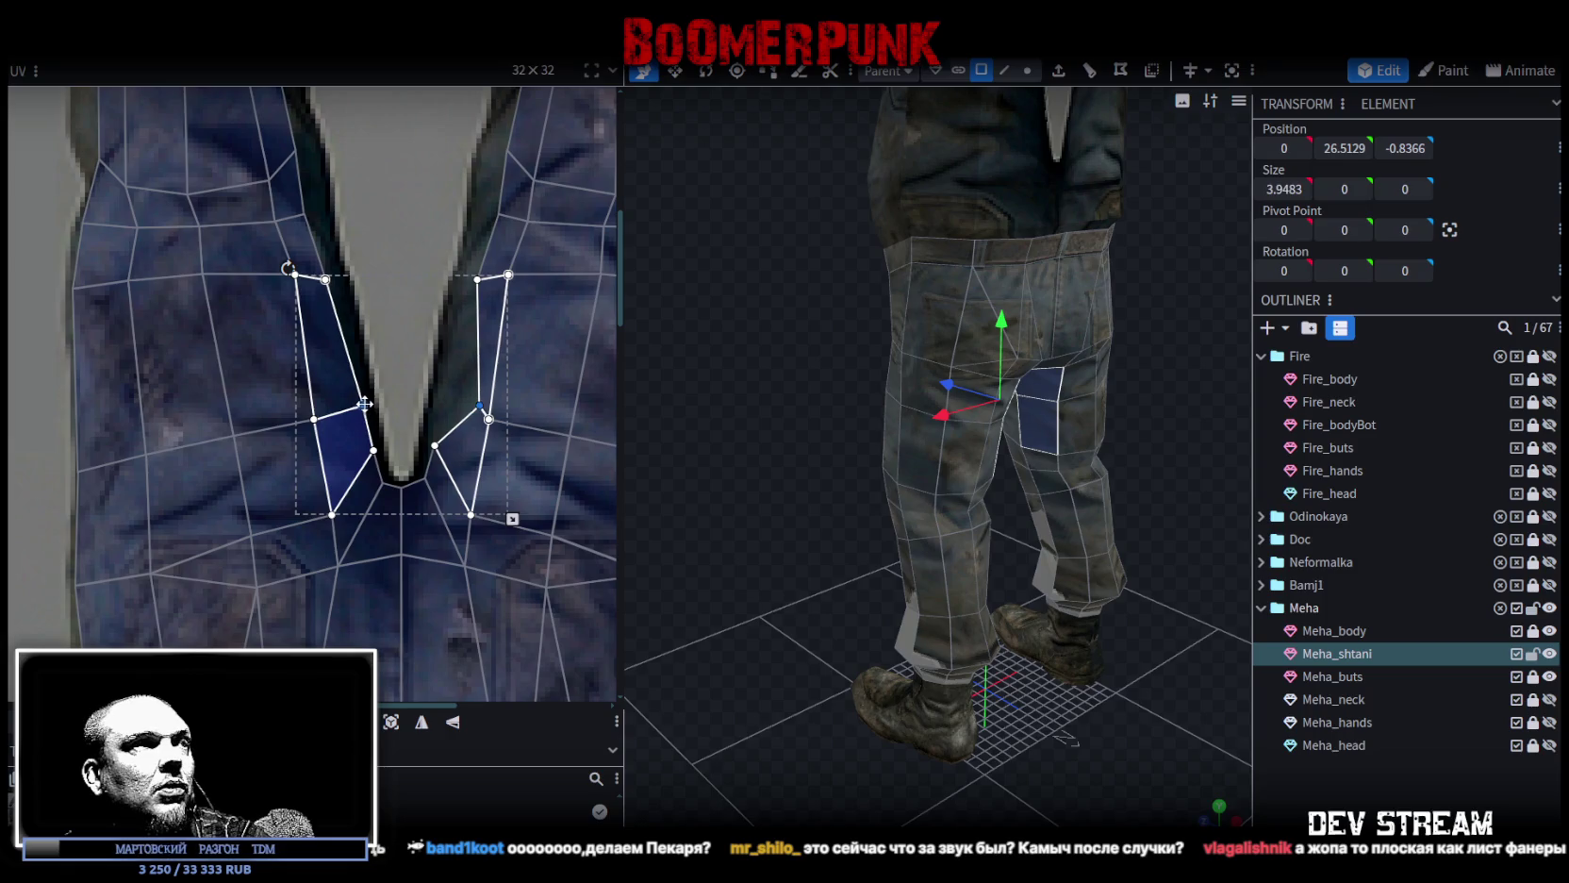
# Pull the right inner-leg strip toward the notch and select vertices along its seam.
pyautogui.click(476, 407)
pyautogui.moveTo(477, 406); pyautogui.dragTo(438, 406)
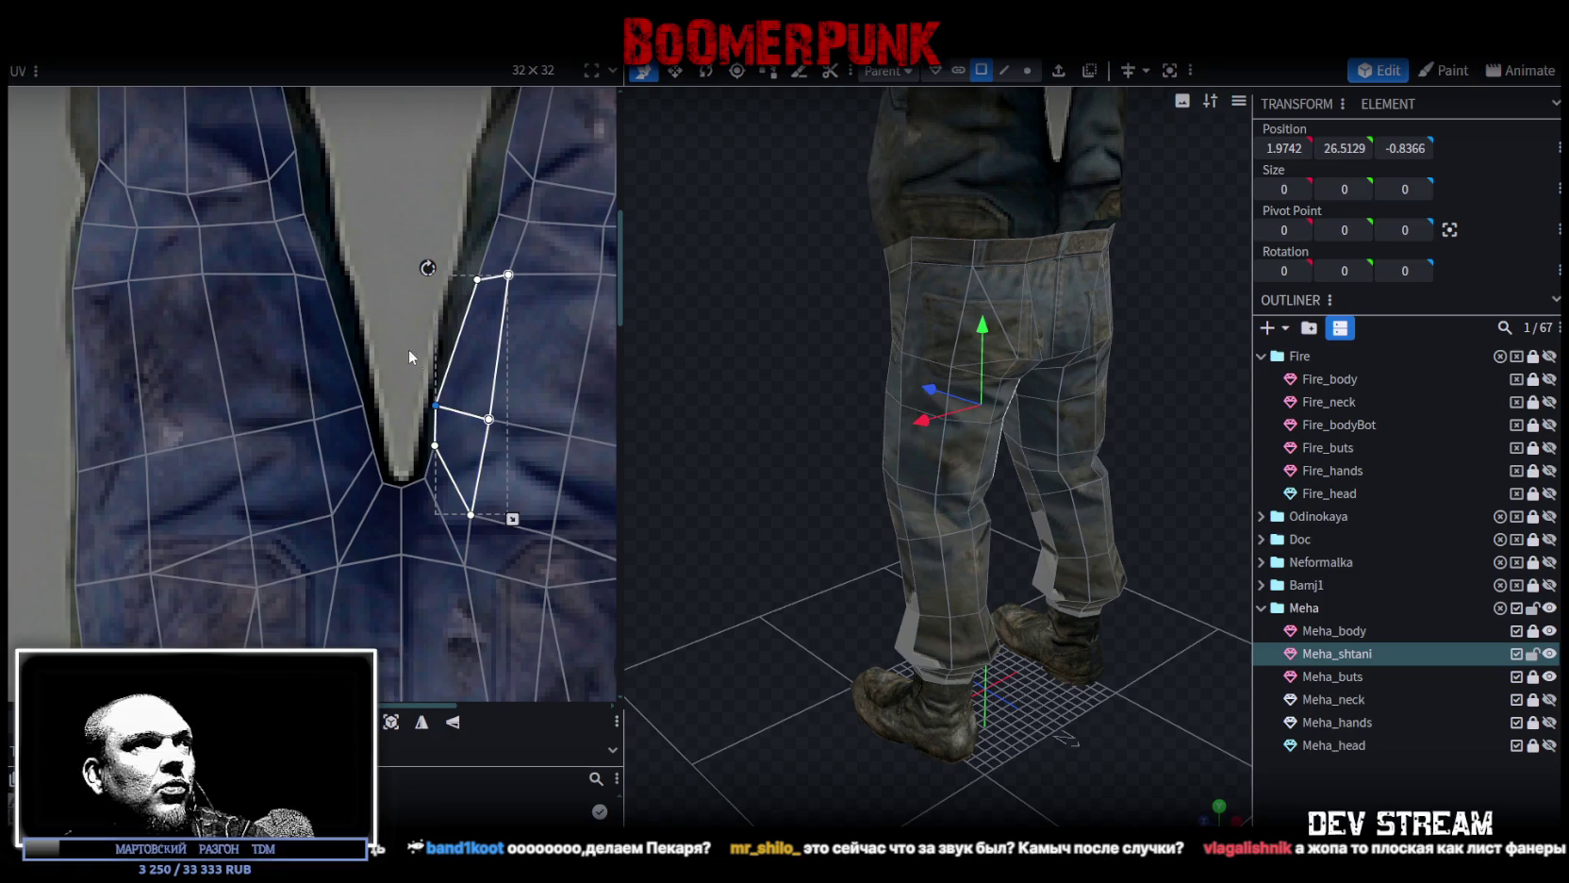
pyautogui.scroll(2, 396, 415)
pyautogui.scroll(2, 392, 469)
pyautogui.scroll(2, 396, 434)
pyautogui.moveTo(350, 368)
pyautogui.mouseDown()
pyautogui.moveTo(426, 446)
pyautogui.moveTo(393, 432)
pyautogui.mouseUp()
pyautogui.moveTo(408, 268)
pyautogui.mouseDown()
pyautogui.moveTo(466, 353)
pyautogui.moveTo(417, 336)
pyautogui.moveTo(395, 432)
pyautogui.mouseUp()
# Move a left inner-seam vertex right onto the seam line.
pyautogui.moveTo(298, 387); pyautogui.dragTo(382, 448, button='middle')
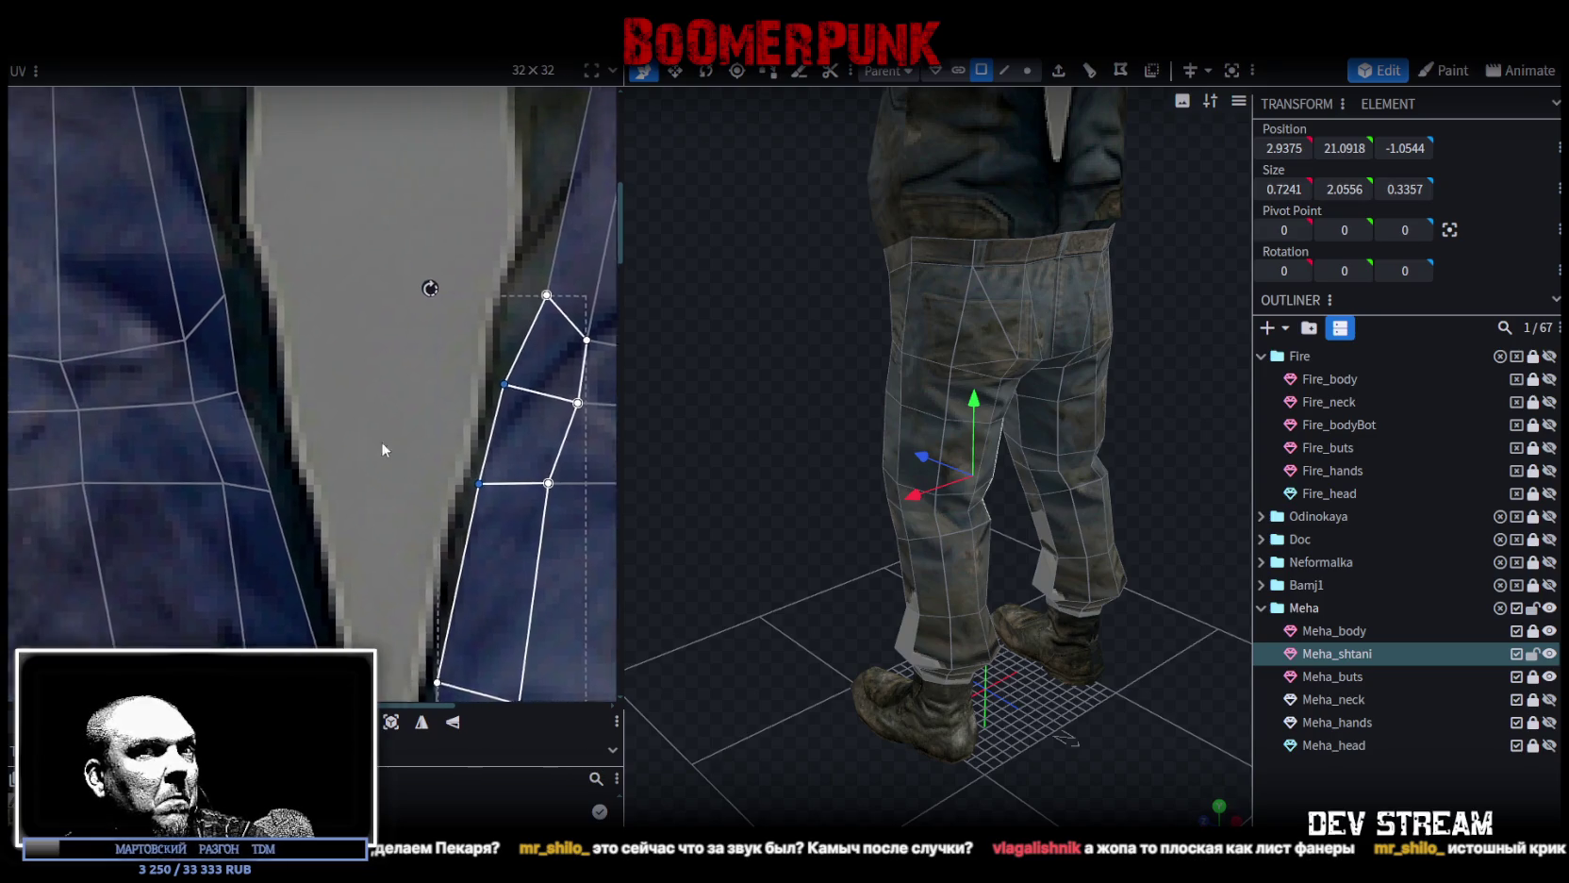
pyautogui.click(310, 567)
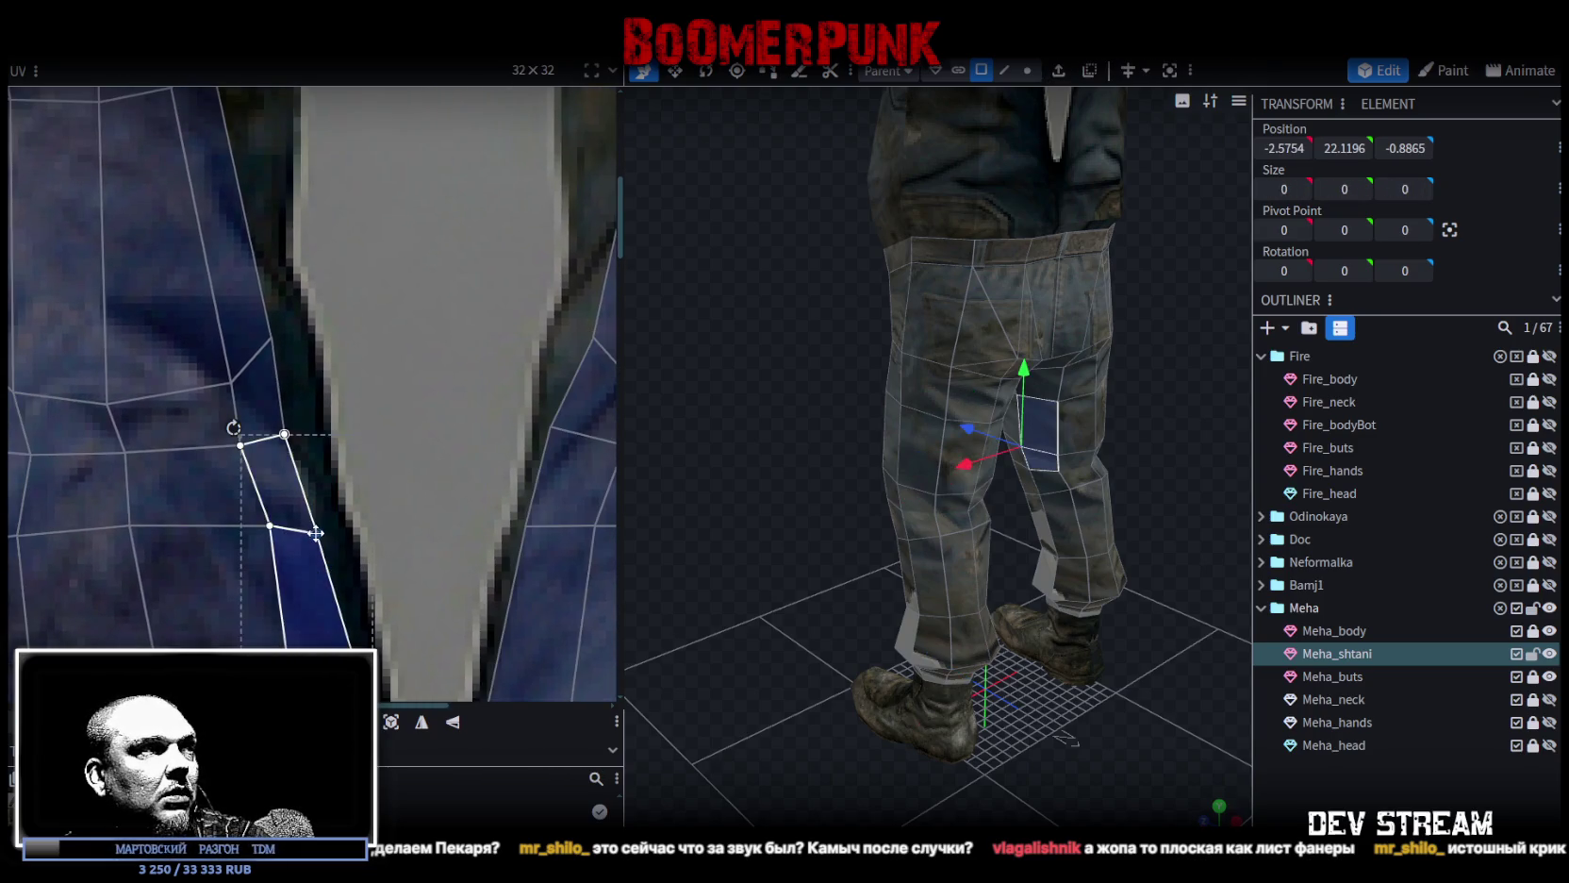
pyautogui.click(340, 530)
pyautogui.click(339, 529)
pyautogui.click(285, 434)
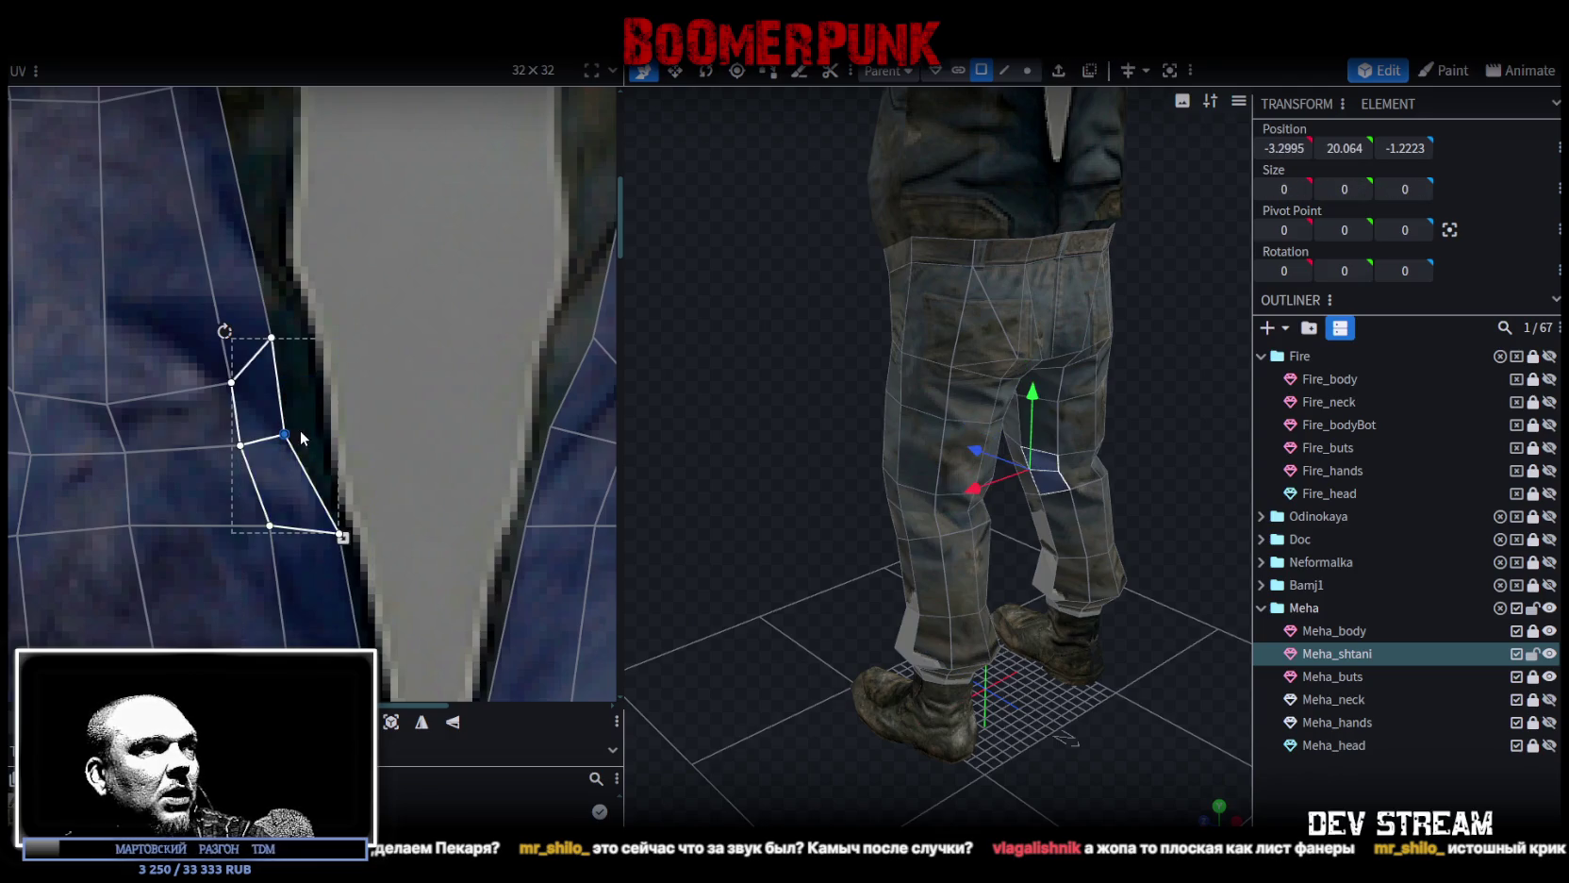
pyautogui.moveTo(296, 430); pyautogui.dragTo(315, 423)
# Select the longer inner-seam strips on both legs, then undo the last vertex move.
pyautogui.click(289, 313)
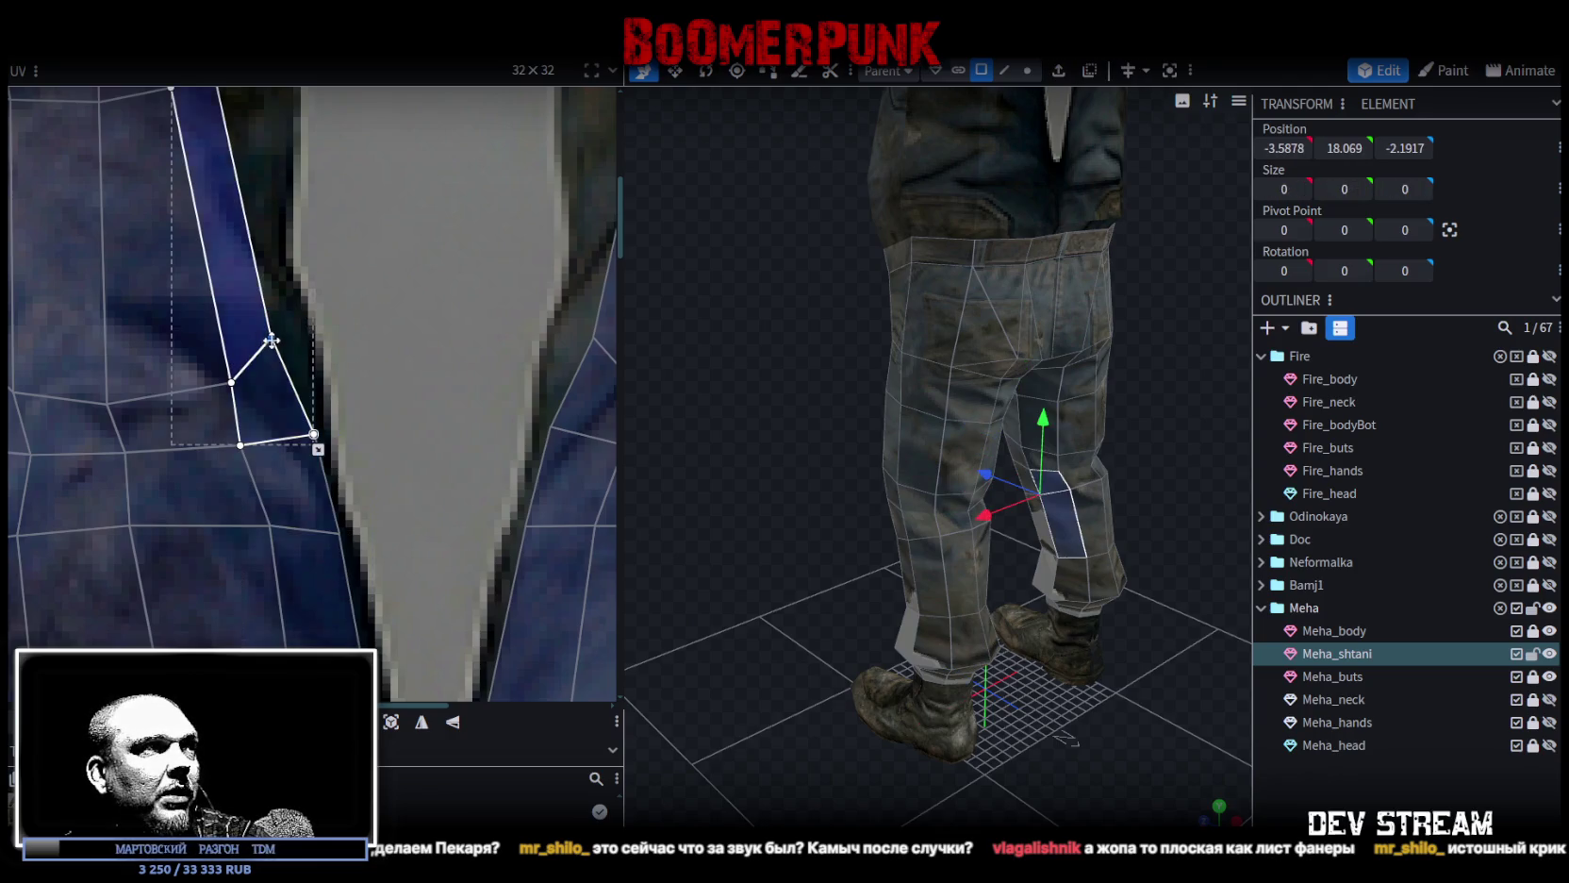
pyautogui.scroll(-3, 377, 436)
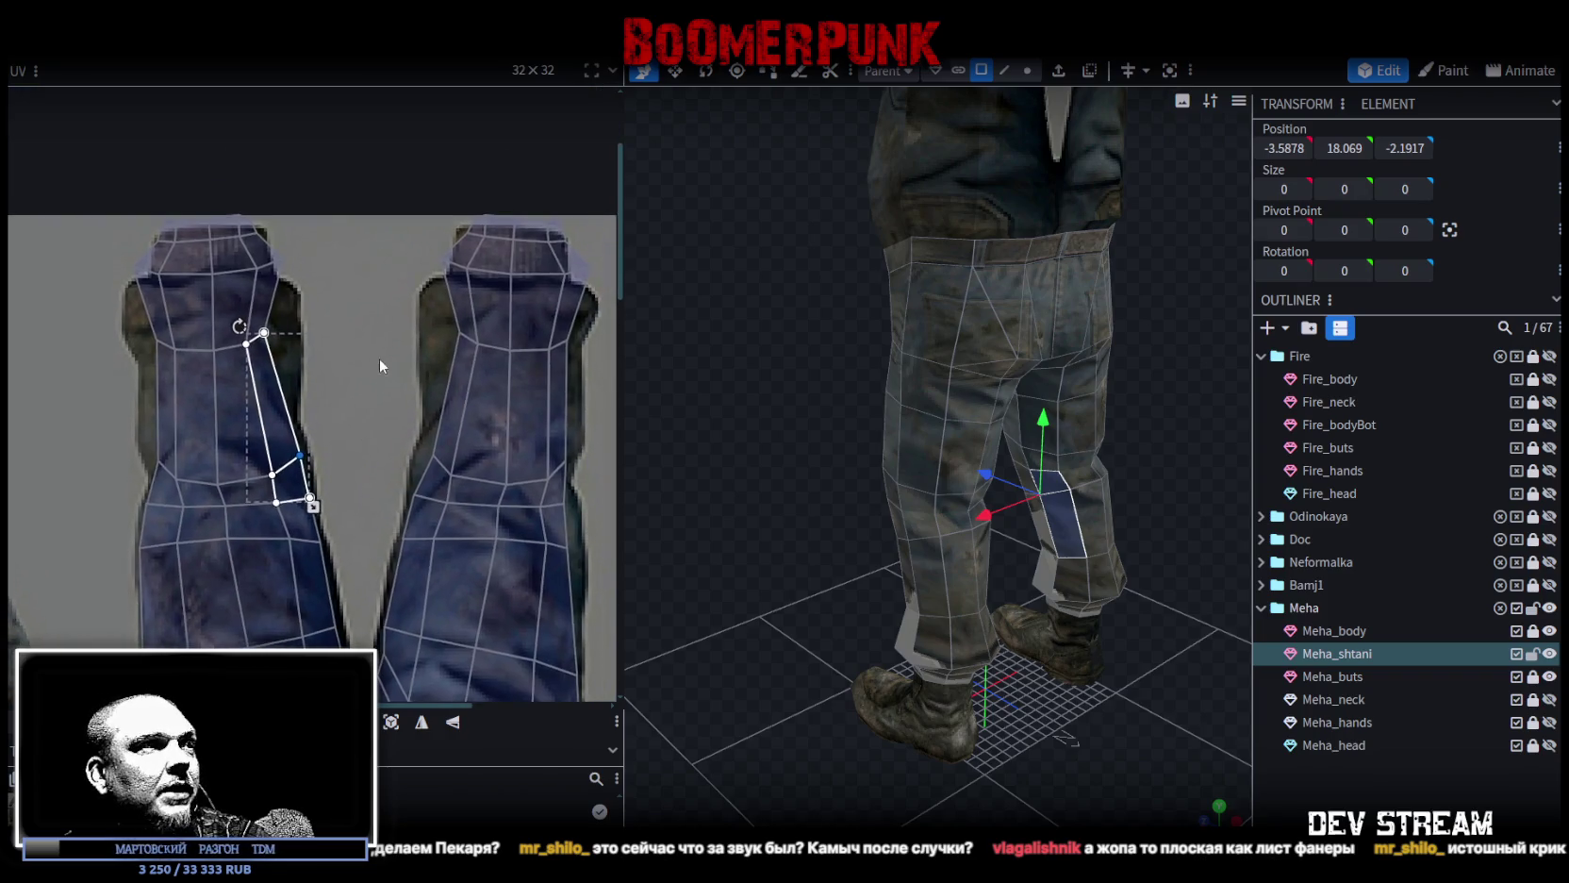
pyautogui.scroll(3, 444, 518)
pyautogui.click(449, 515)
pyautogui.scroll(2, 457, 512)
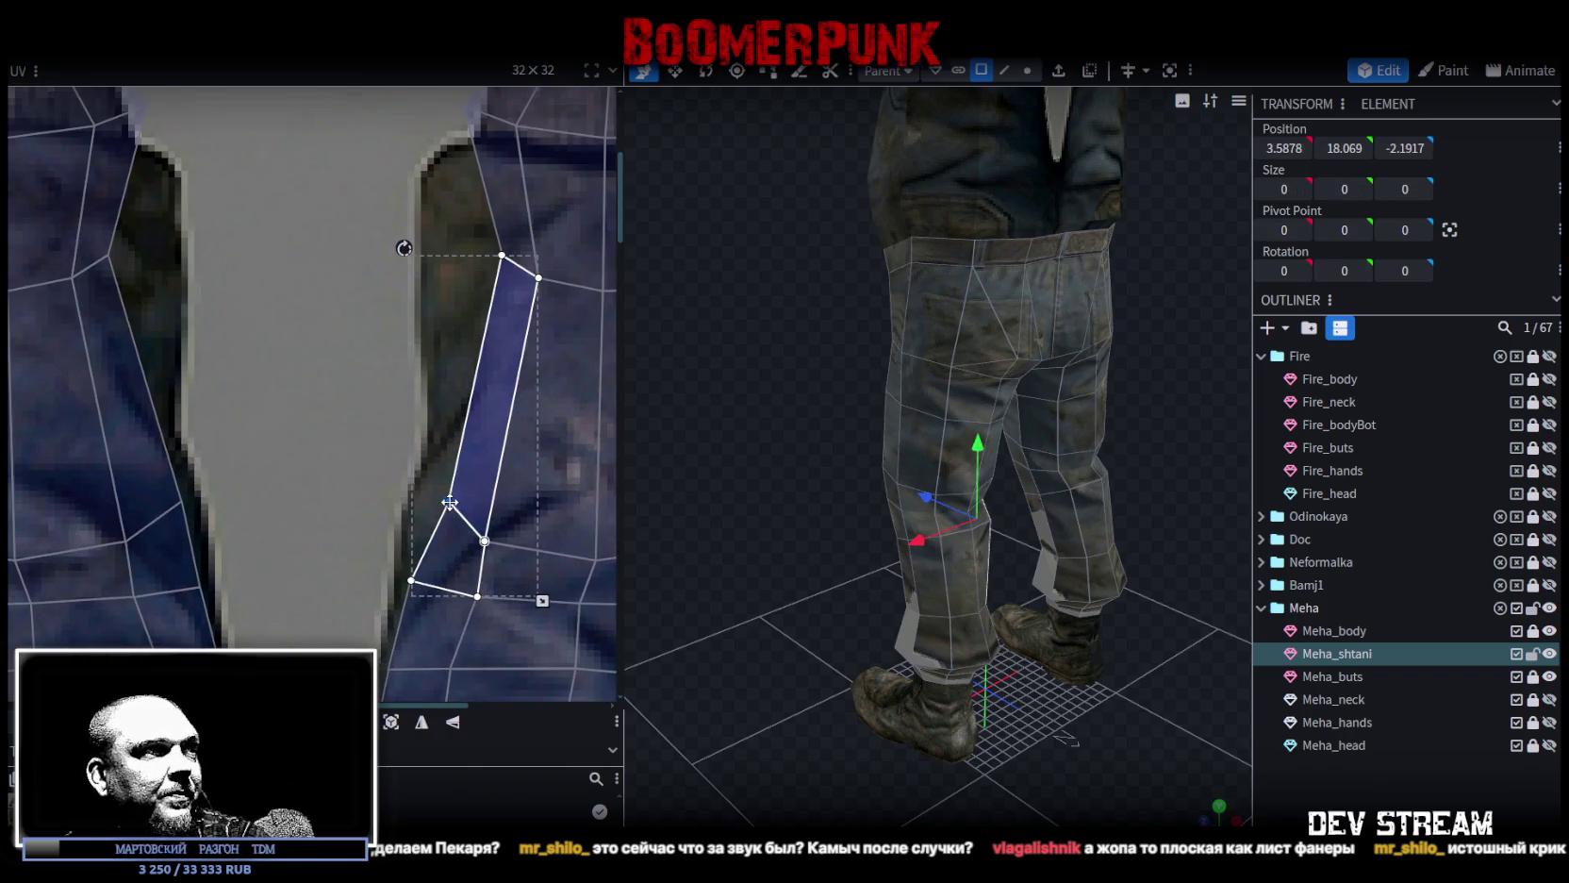
pyautogui.moveTo(462, 231)
pyautogui.mouseDown()
pyautogui.moveTo(516, 282)
pyautogui.moveTo(442, 255)
pyautogui.mouseUp()
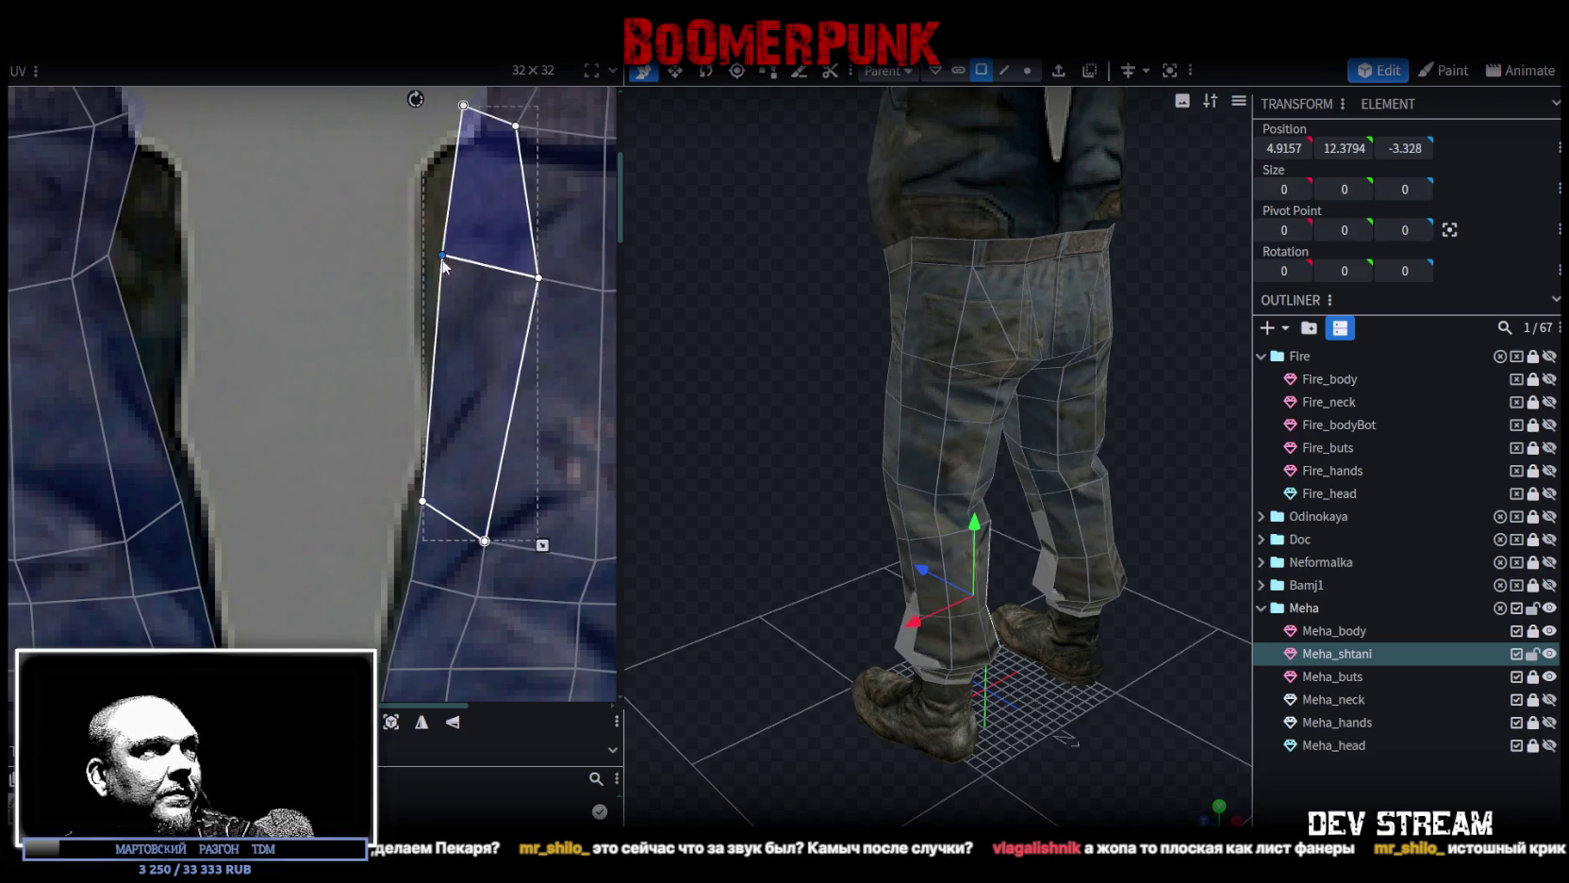
pyautogui.scroll(-2, 432, 291)
pyautogui.scroll(-3, 411, 420)
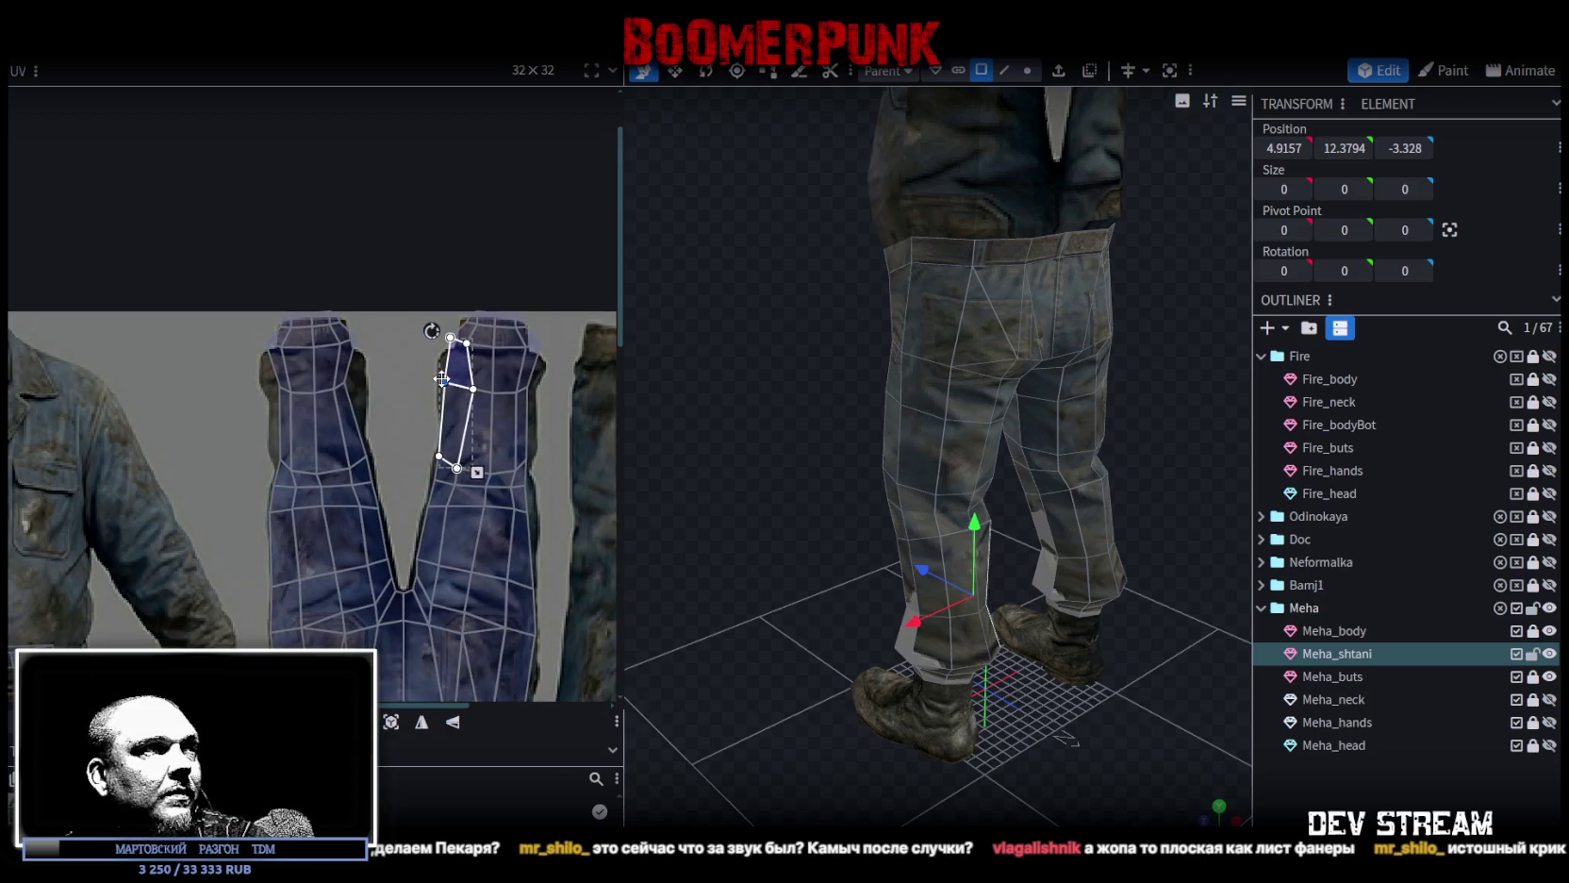
pyautogui.hotkey('ctrl', 'z')
# Select the upper cuff vertex rows on both legs and lower them toward the hem.
pyautogui.moveTo(270, 424); pyautogui.dragTo(545, 377)
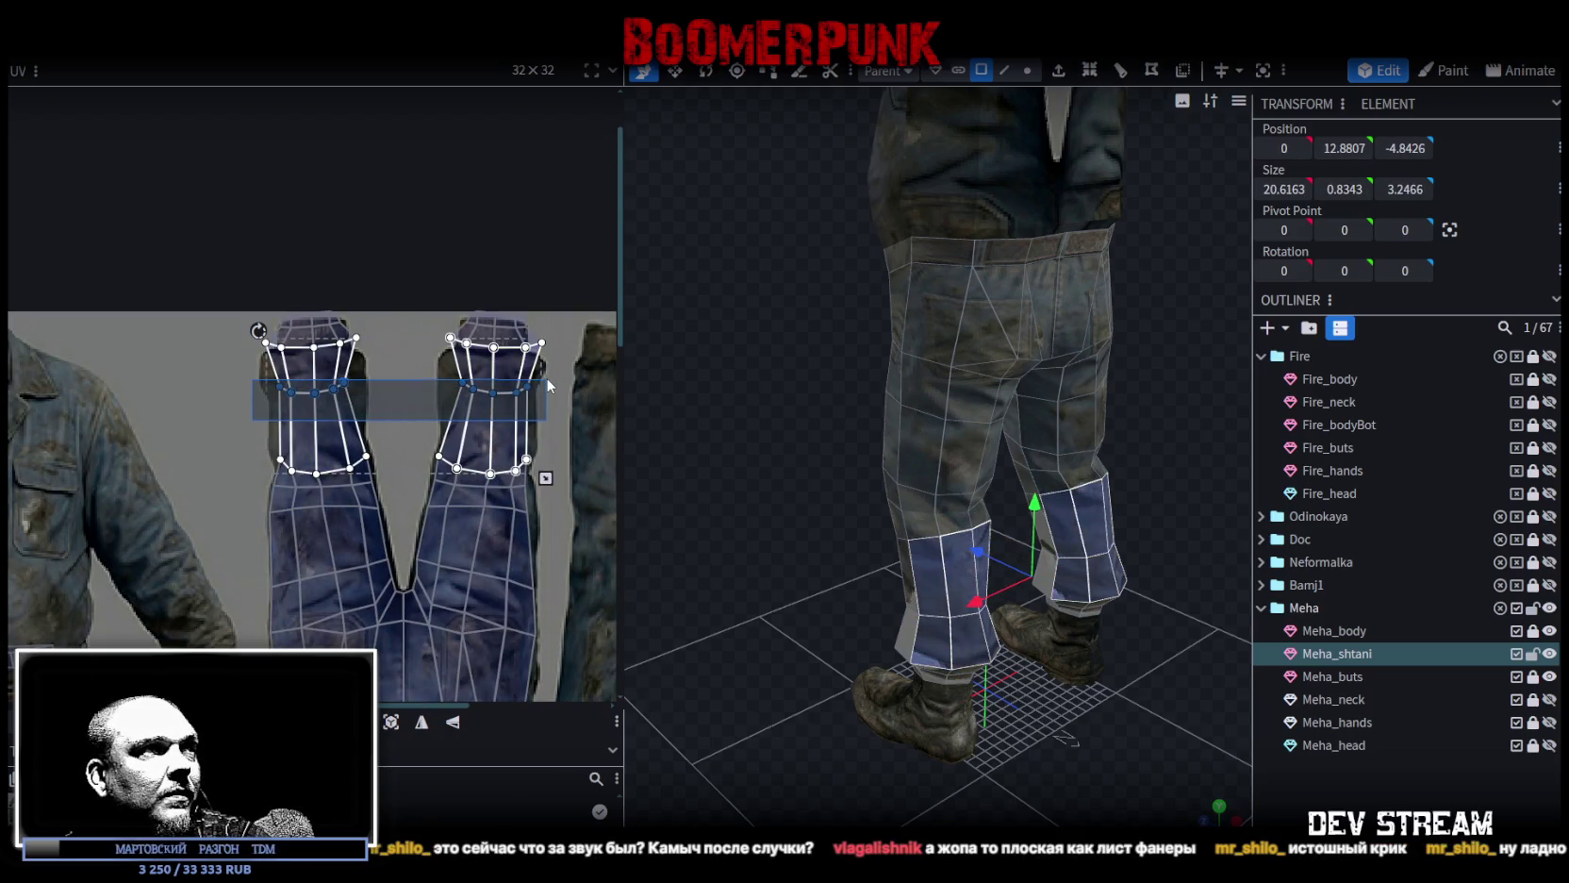
pyautogui.scroll(2, 392, 385)
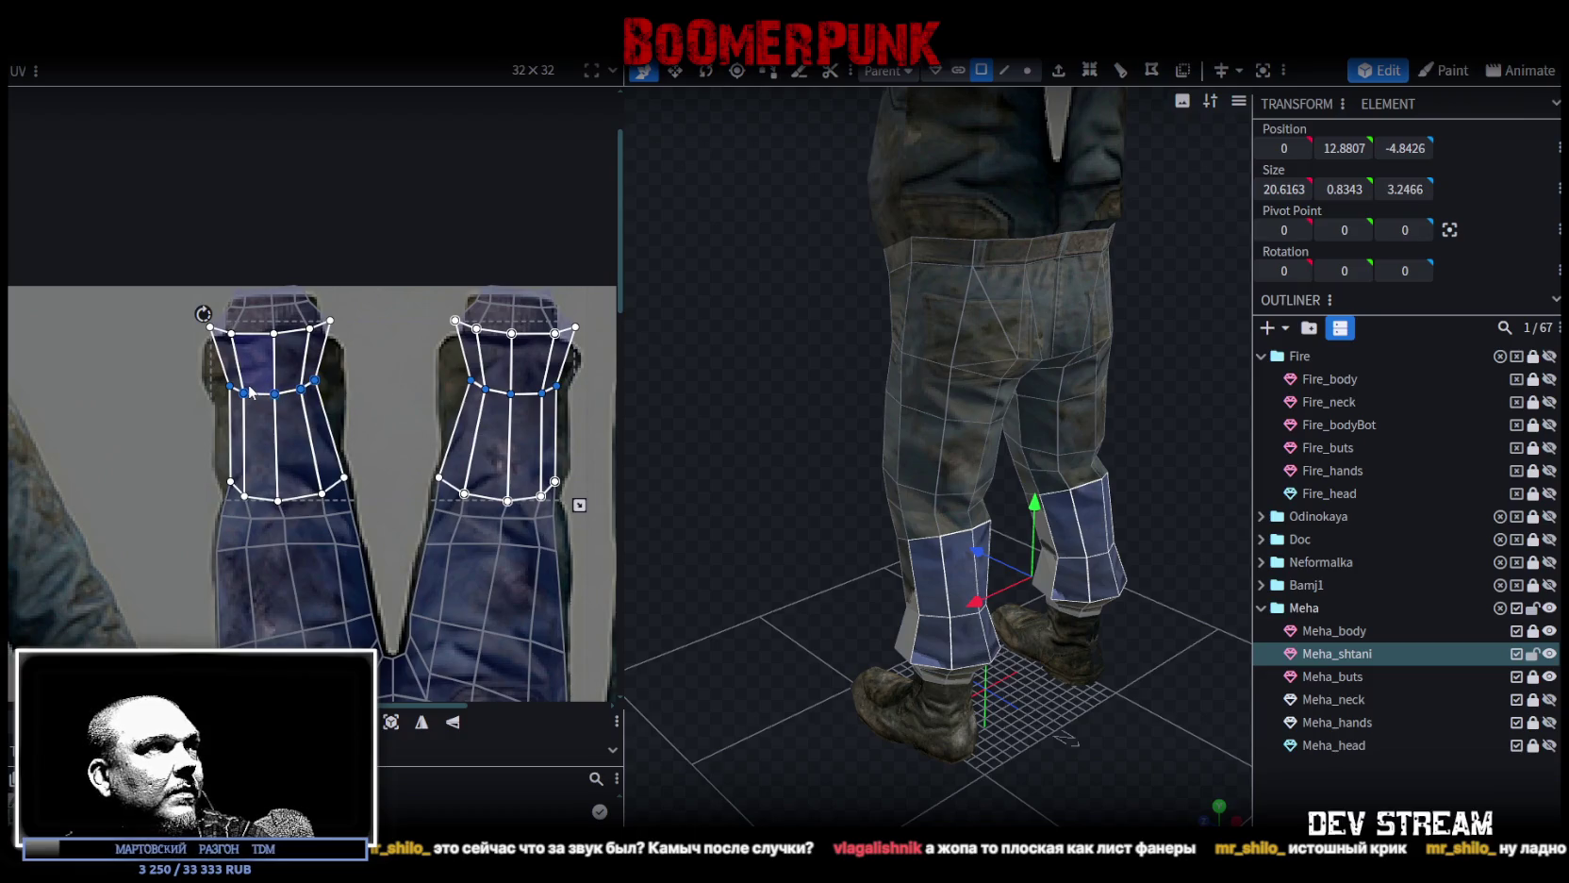
pyautogui.moveTo(188, 433); pyautogui.dragTo(588, 325)
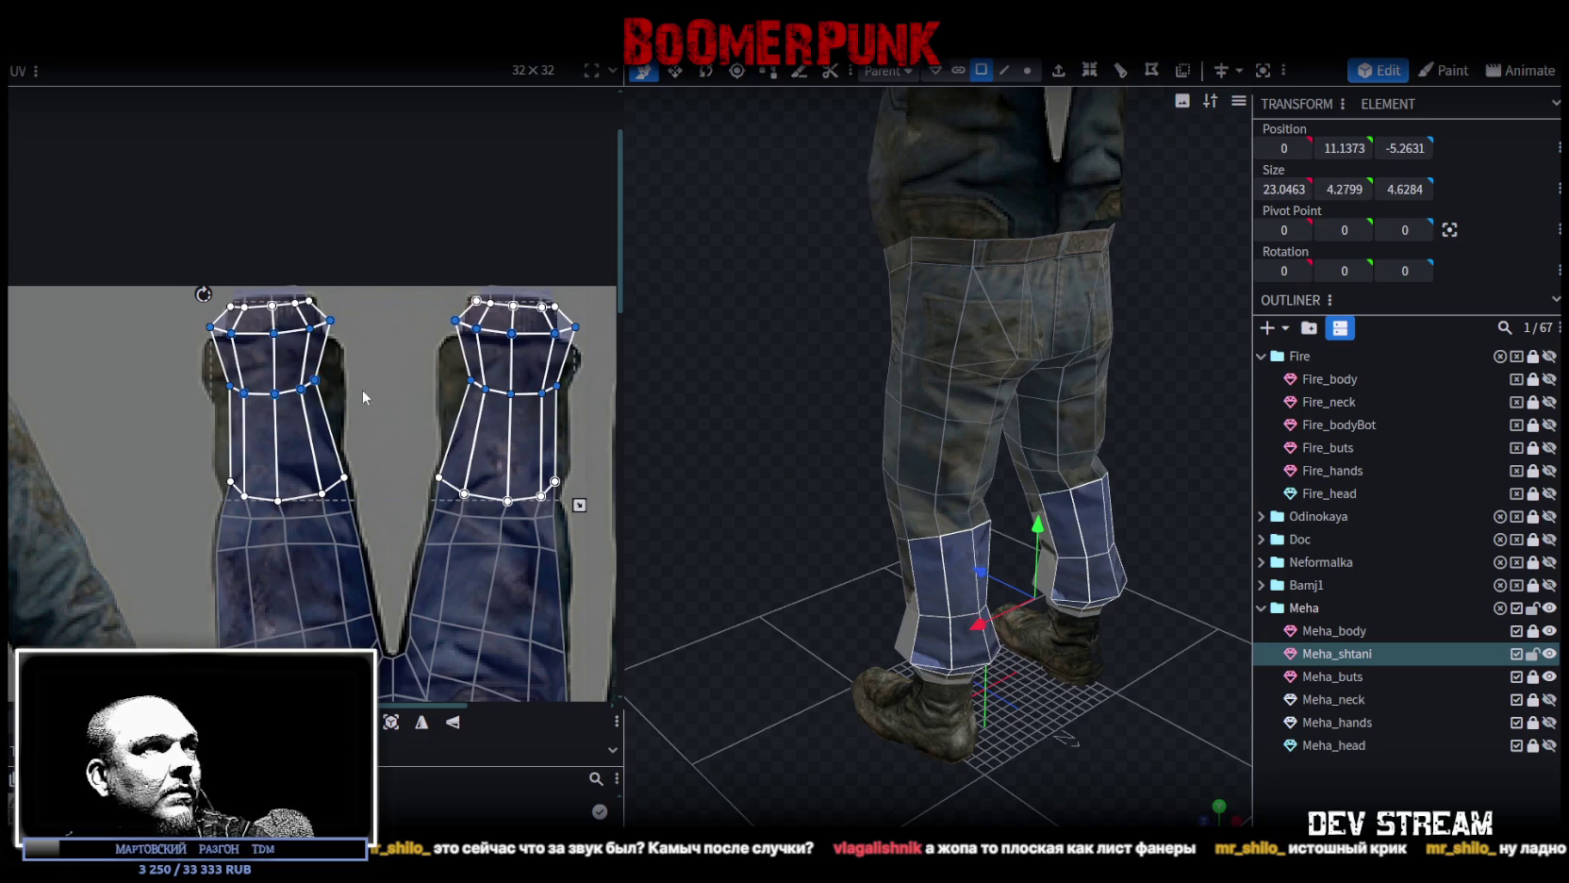
pyautogui.click(250, 421)
pyautogui.moveTo(185, 430); pyautogui.dragTo(604, 297)
pyautogui.moveTo(299, 385); pyautogui.dragTo(299, 423)
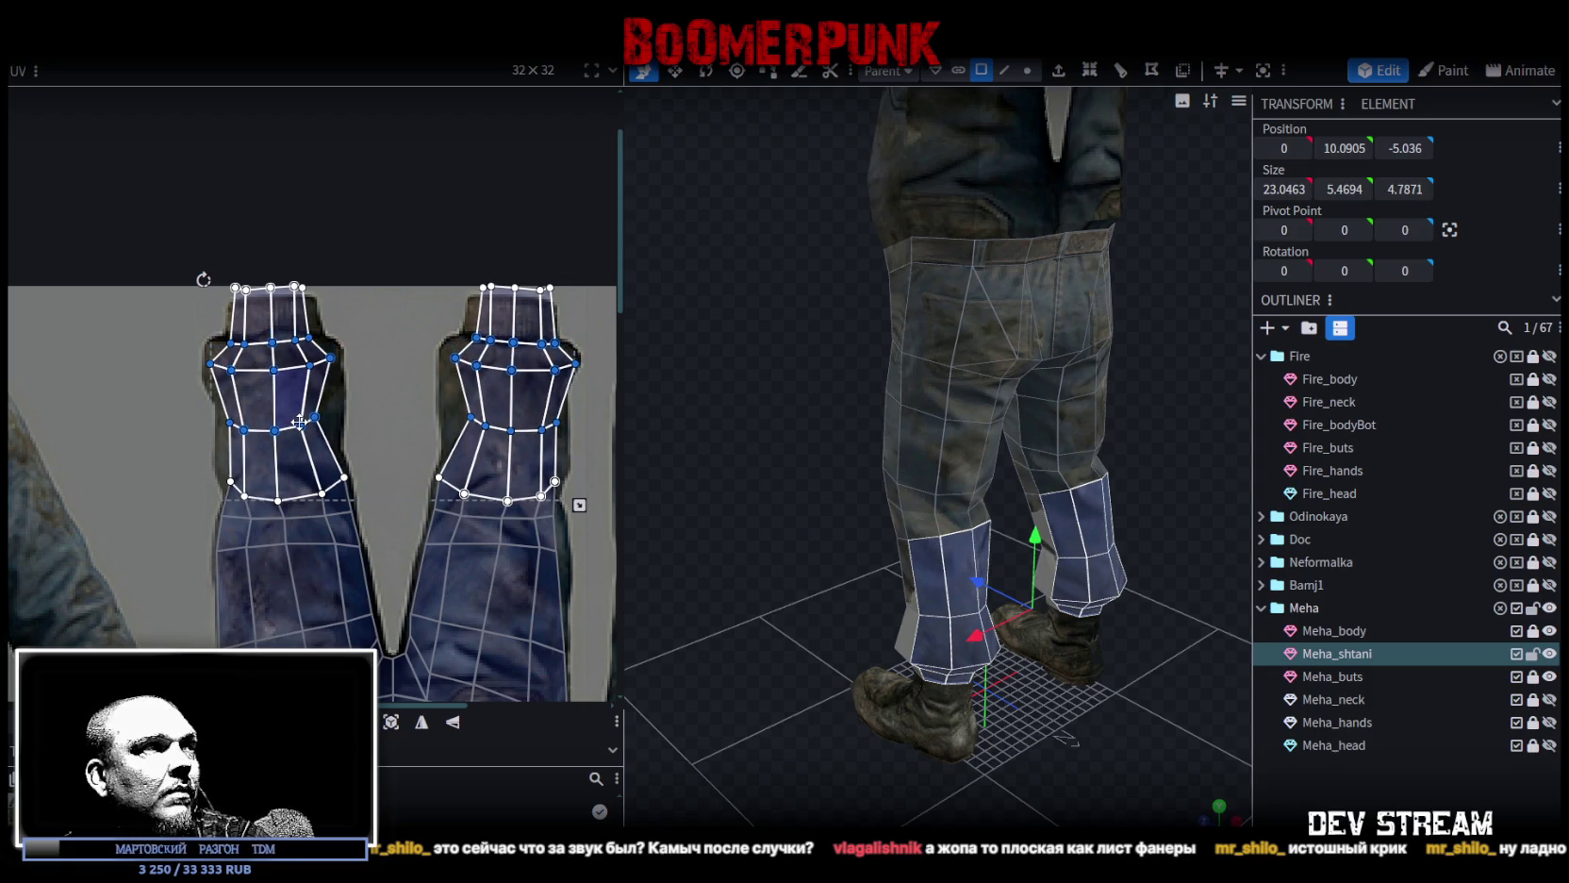
# Move a left cuff vertex downward and add the adjacent cuff face to the selection.
pyautogui.scroll(3, 243, 359)
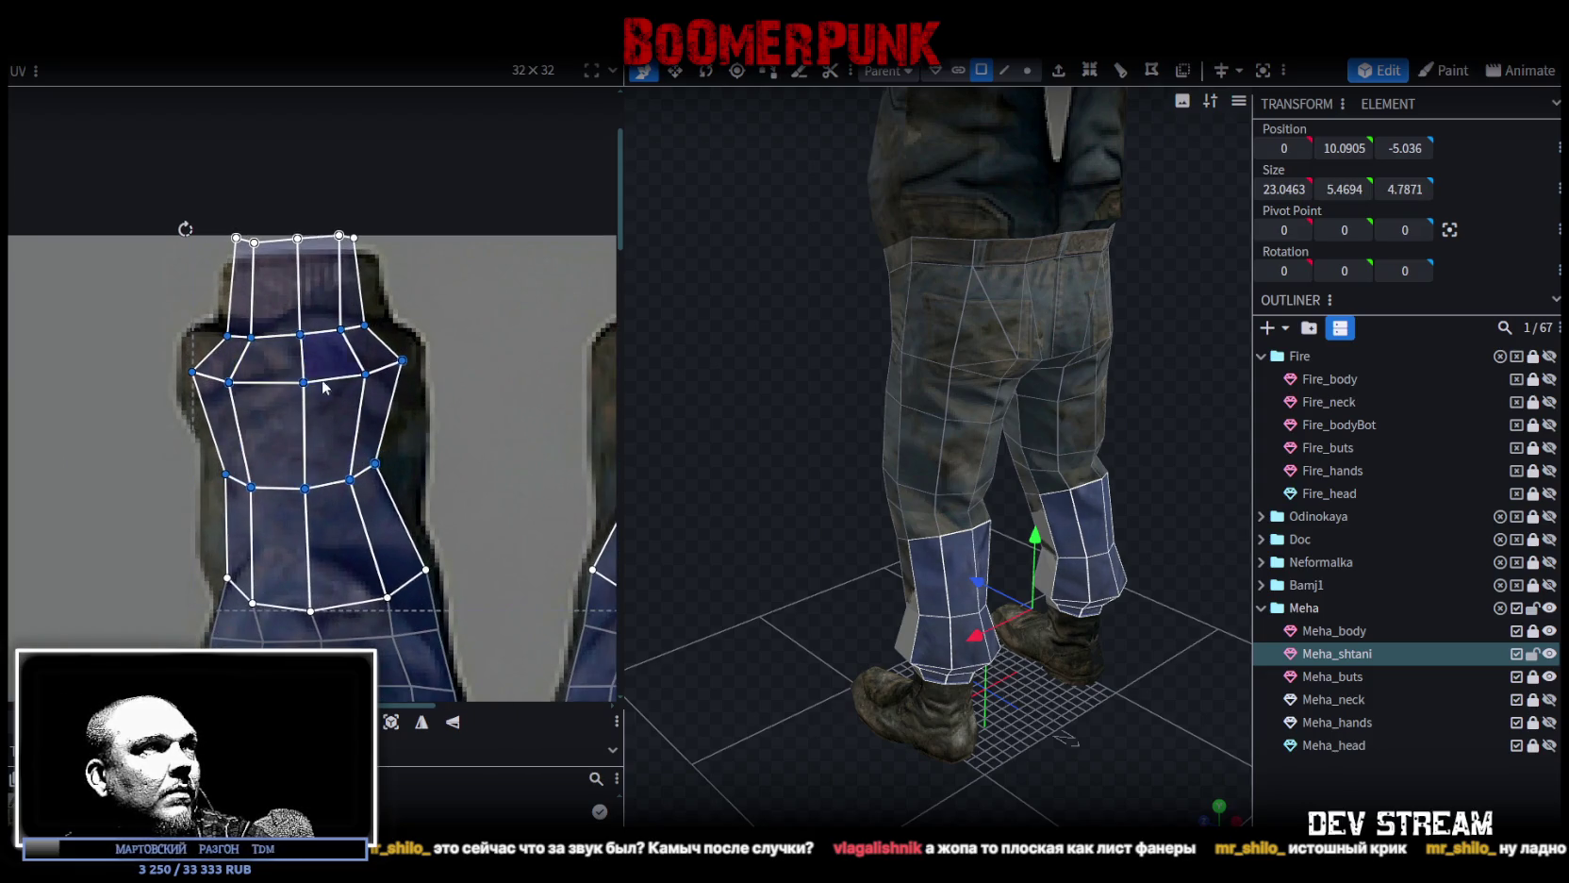
pyautogui.click(158, 339)
pyautogui.click(198, 355)
pyautogui.scroll(2, 189, 368)
pyautogui.moveTo(189, 368)
pyautogui.mouseDown()
pyautogui.moveTo(182, 396)
pyautogui.moveTo(247, 404)
pyautogui.mouseUp()
pyautogui.keyDown('shift'); pyautogui.click(302, 453); pyautogui.keyUp('shift')
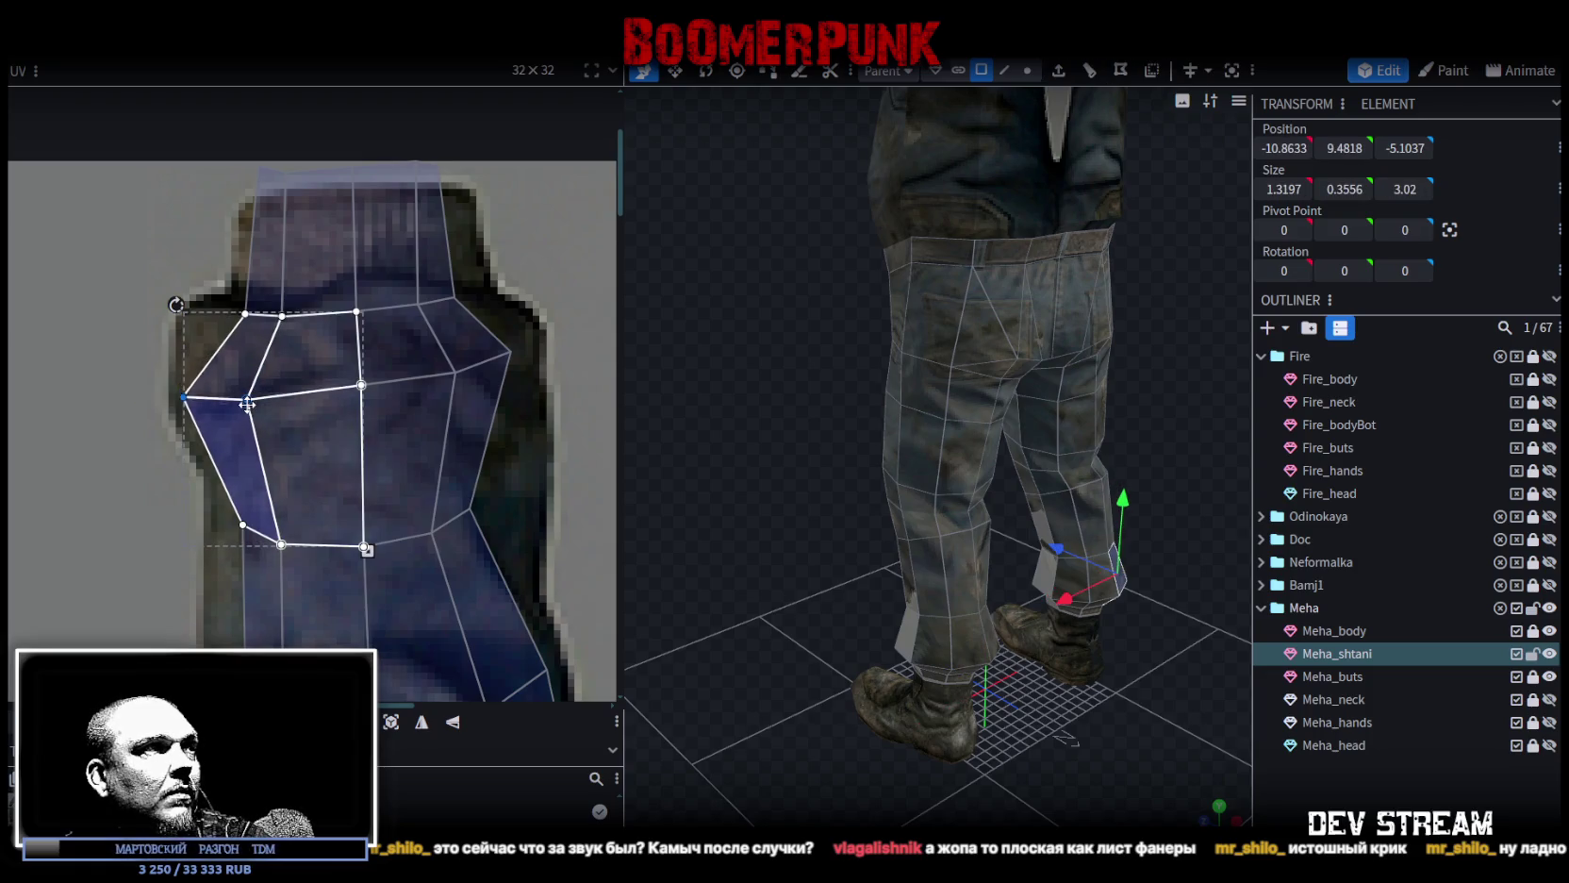
# Pull the lower-left cuff vertex up-left and nudge another cuff vertex down.
pyautogui.click(184, 400)
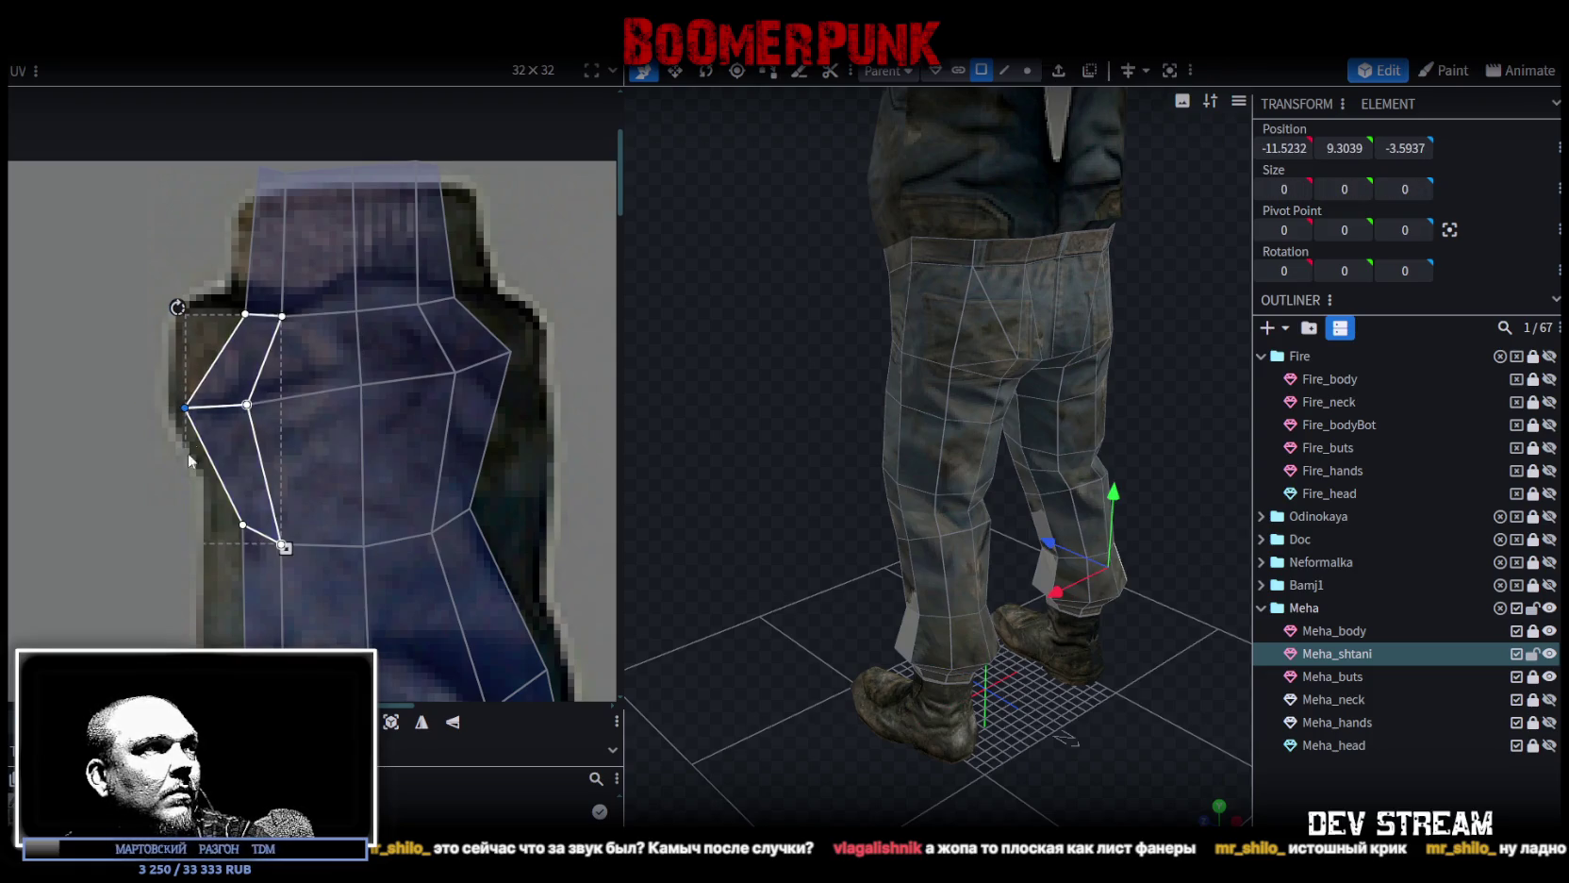
pyautogui.moveTo(242, 524); pyautogui.dragTo(219, 487)
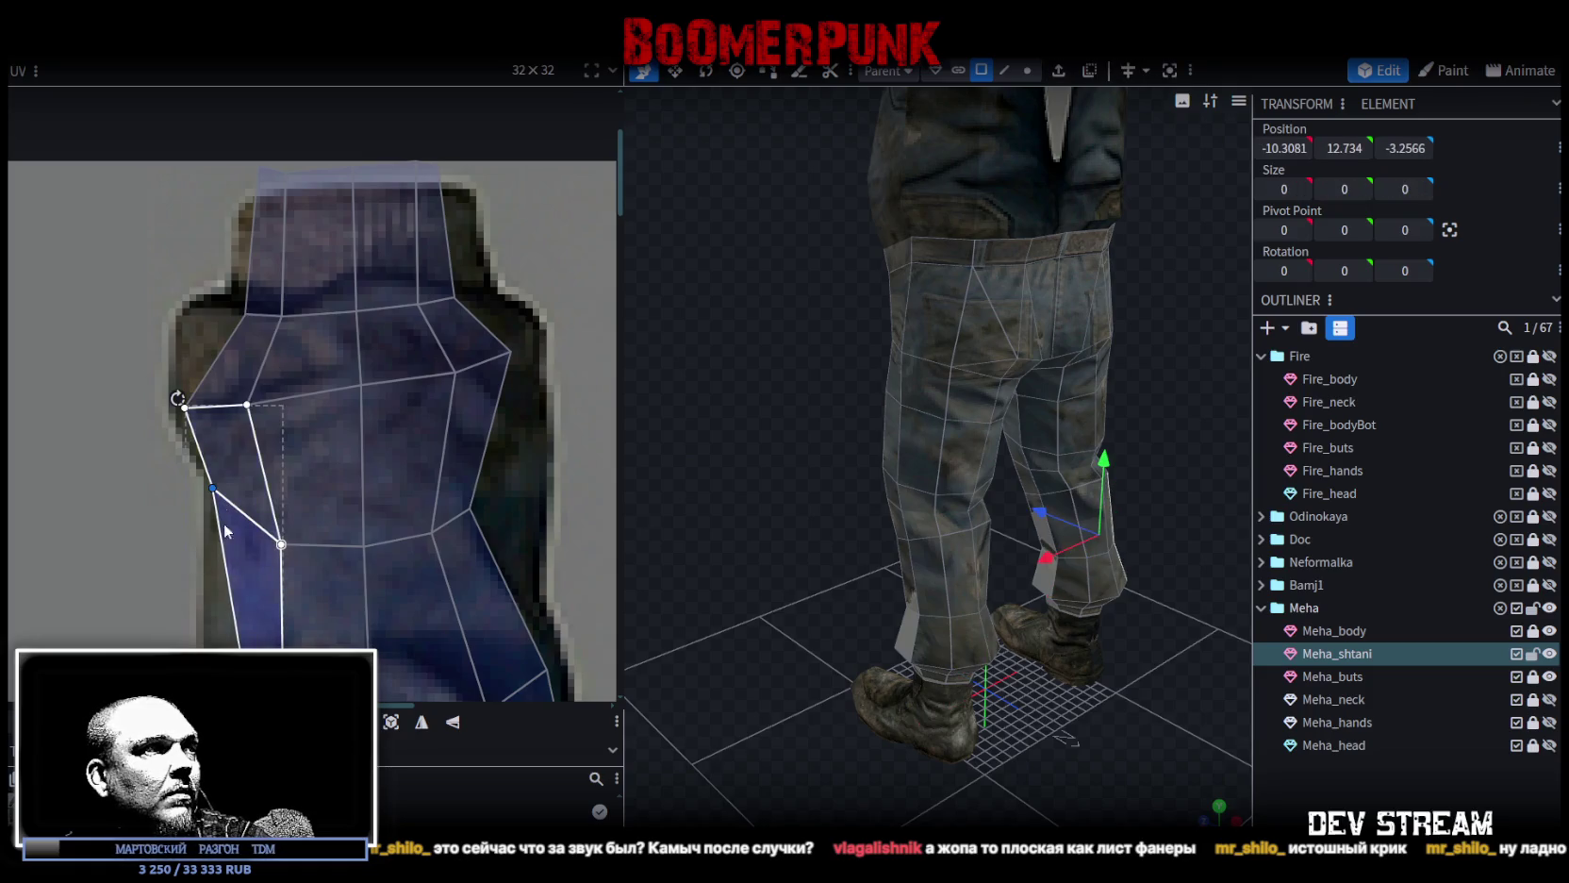
pyautogui.scroll(-2, 224, 453)
pyautogui.click(237, 548)
pyautogui.moveTo(237, 549); pyautogui.dragTo(231, 560)
# Reshape the upper side faces and widen the right-side face by moving two vertices right.
pyautogui.moveTo(172, 340)
pyautogui.mouseDown()
pyautogui.moveTo(212, 371)
pyautogui.moveTo(207, 400)
pyautogui.mouseUp()
pyautogui.moveTo(146, 239)
pyautogui.mouseDown()
pyautogui.moveTo(172, 299)
pyautogui.moveTo(249, 271)
pyautogui.mouseUp()
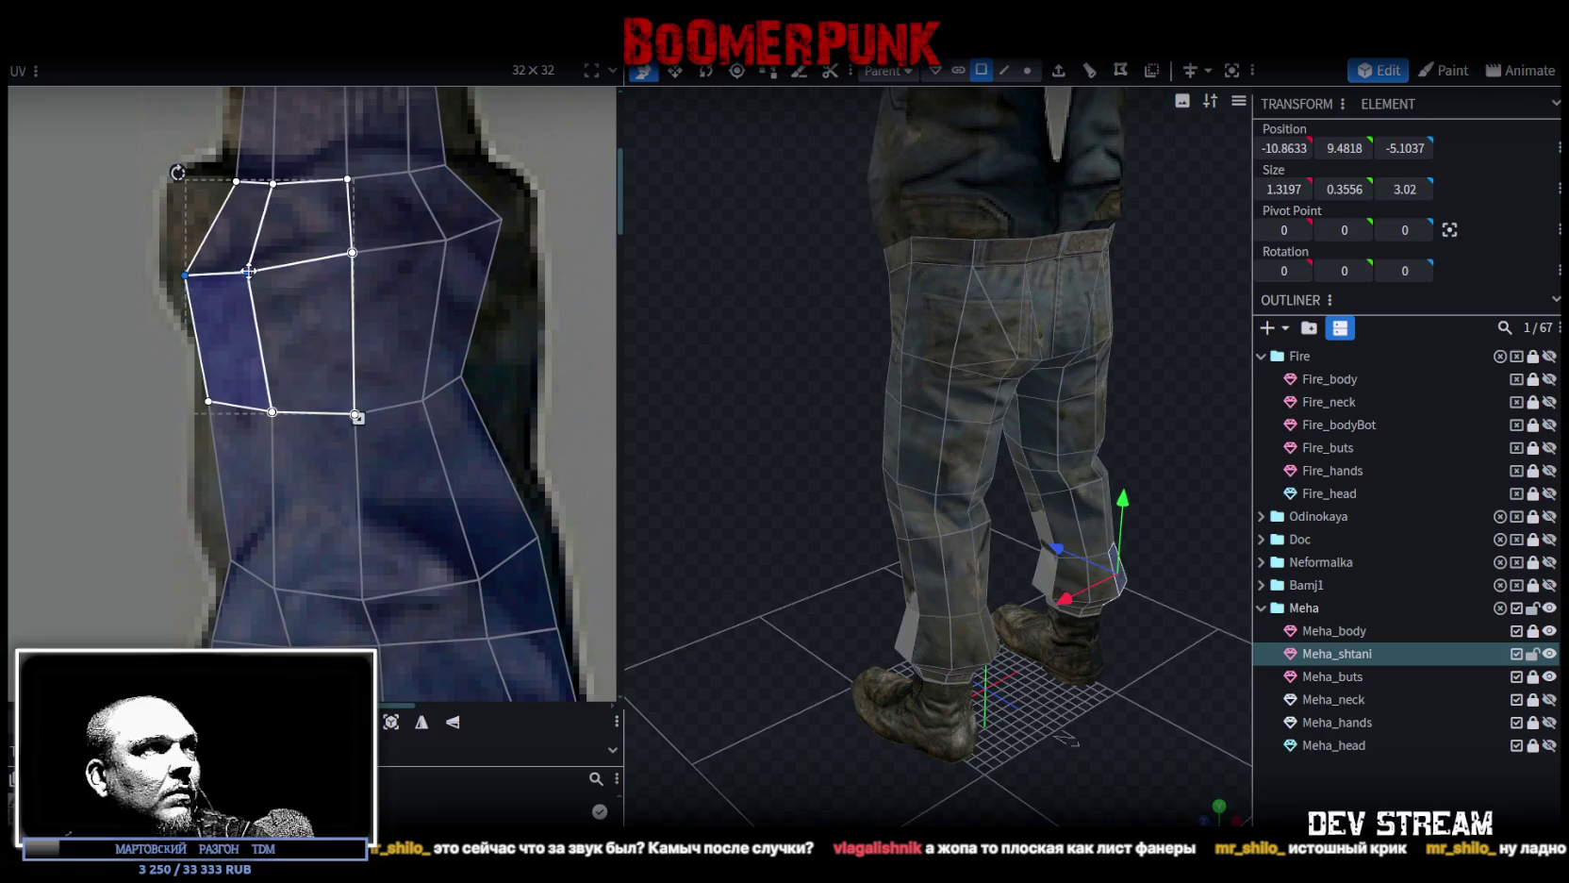
pyautogui.scroll(-2, 414, 396)
pyautogui.scroll(1, 471, 312)
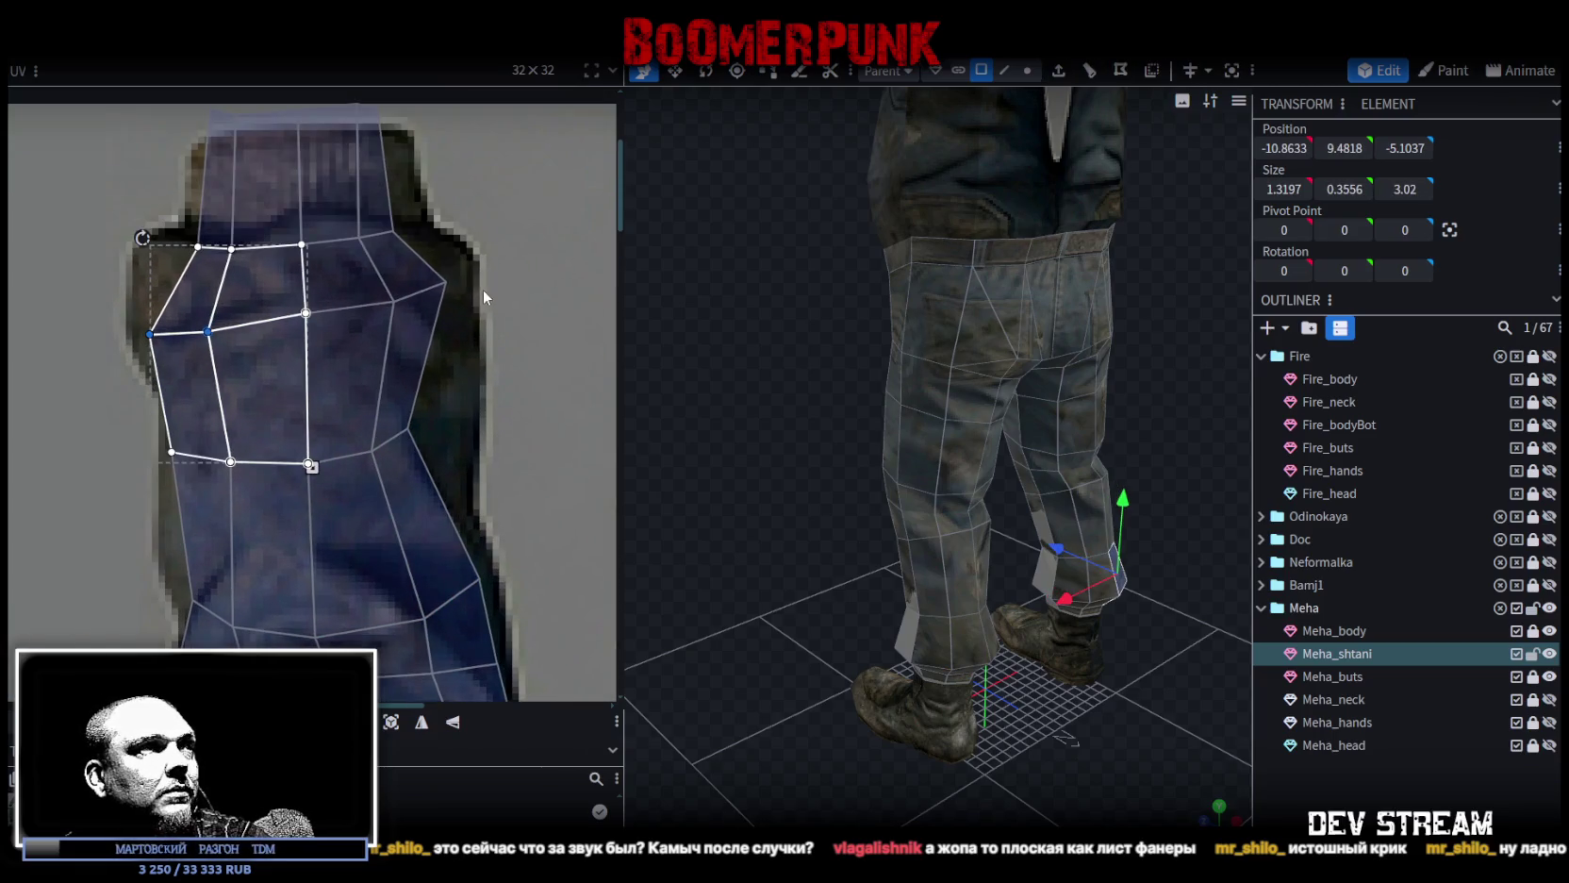
pyautogui.moveTo(467, 261); pyautogui.dragTo(373, 316)
pyautogui.moveTo(446, 281); pyautogui.dragTo(470, 282)
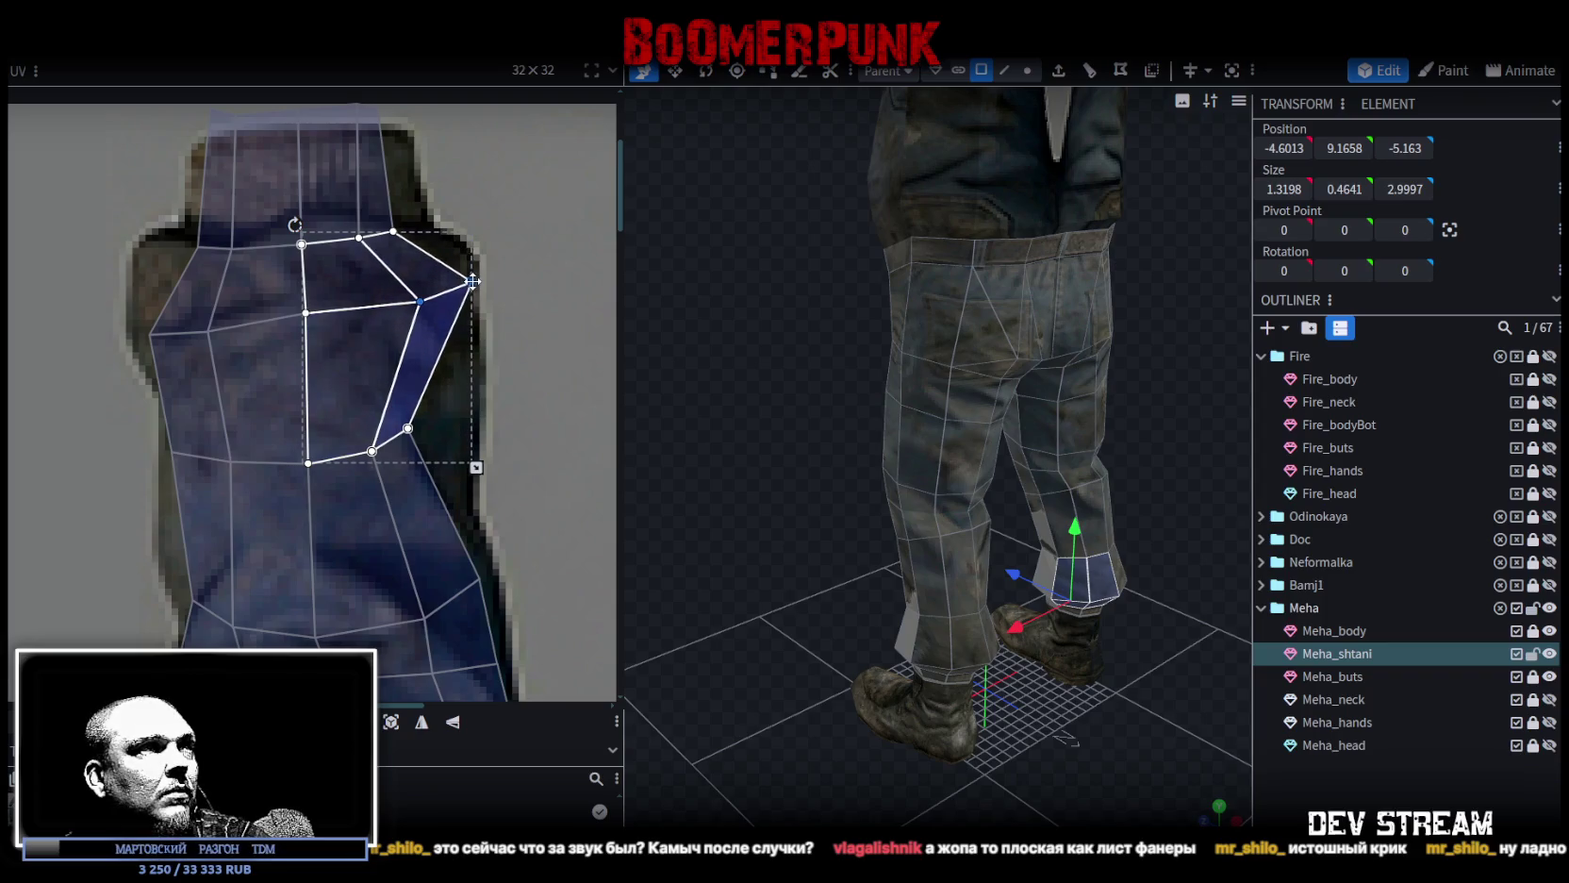
# Select the right column of lower side faces, then orbit to a back view and zoom out.
pyautogui.click(463, 493)
pyautogui.moveTo(348, 469); pyautogui.dragTo(456, 431)
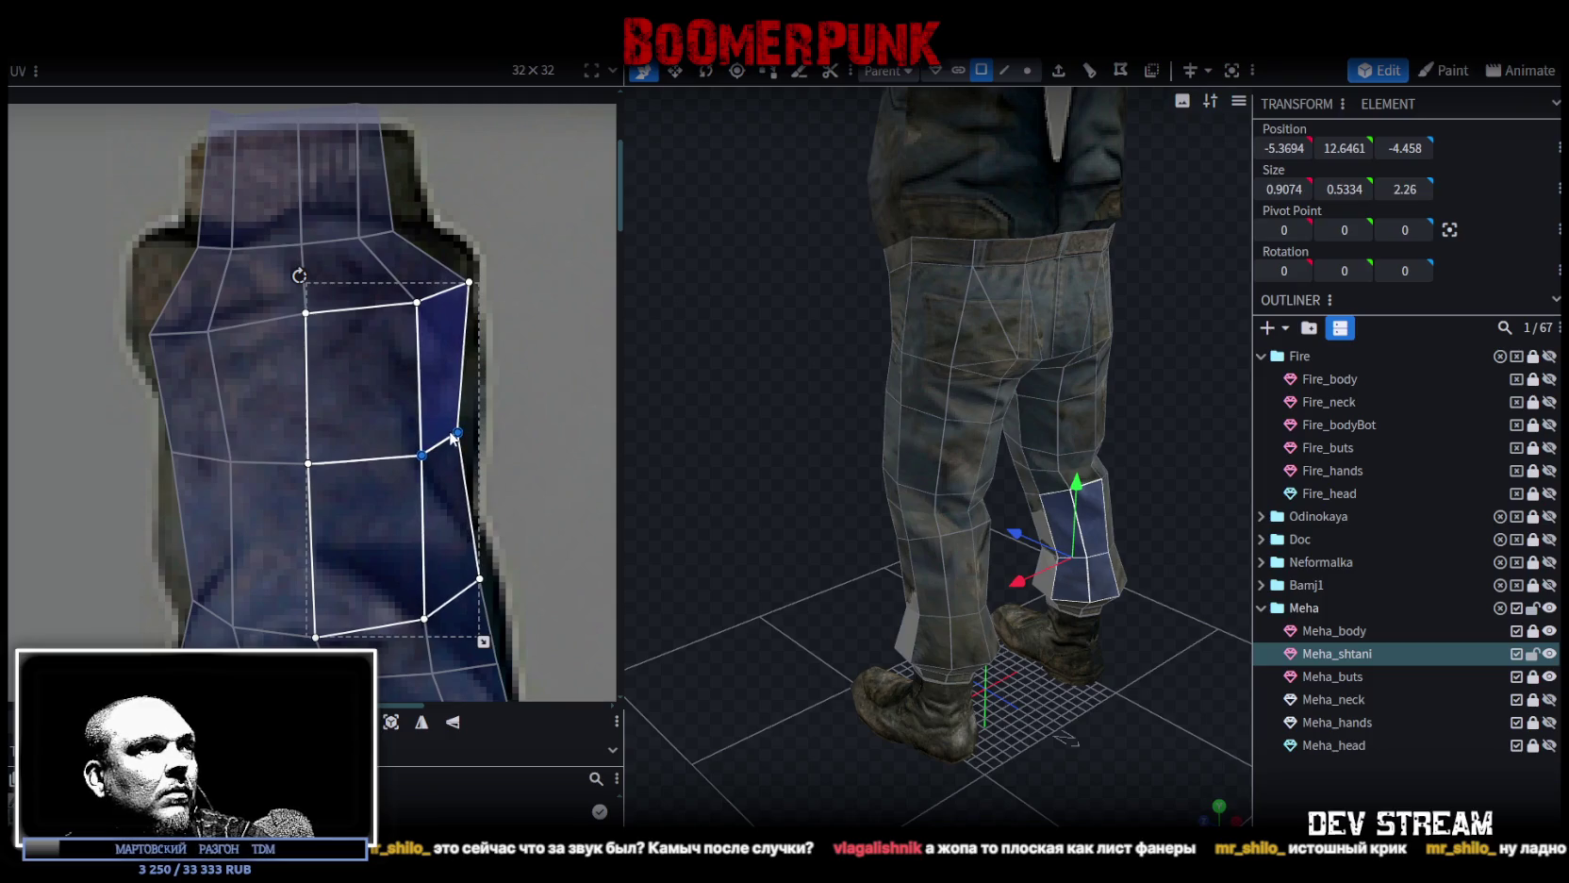
pyautogui.click(457, 431)
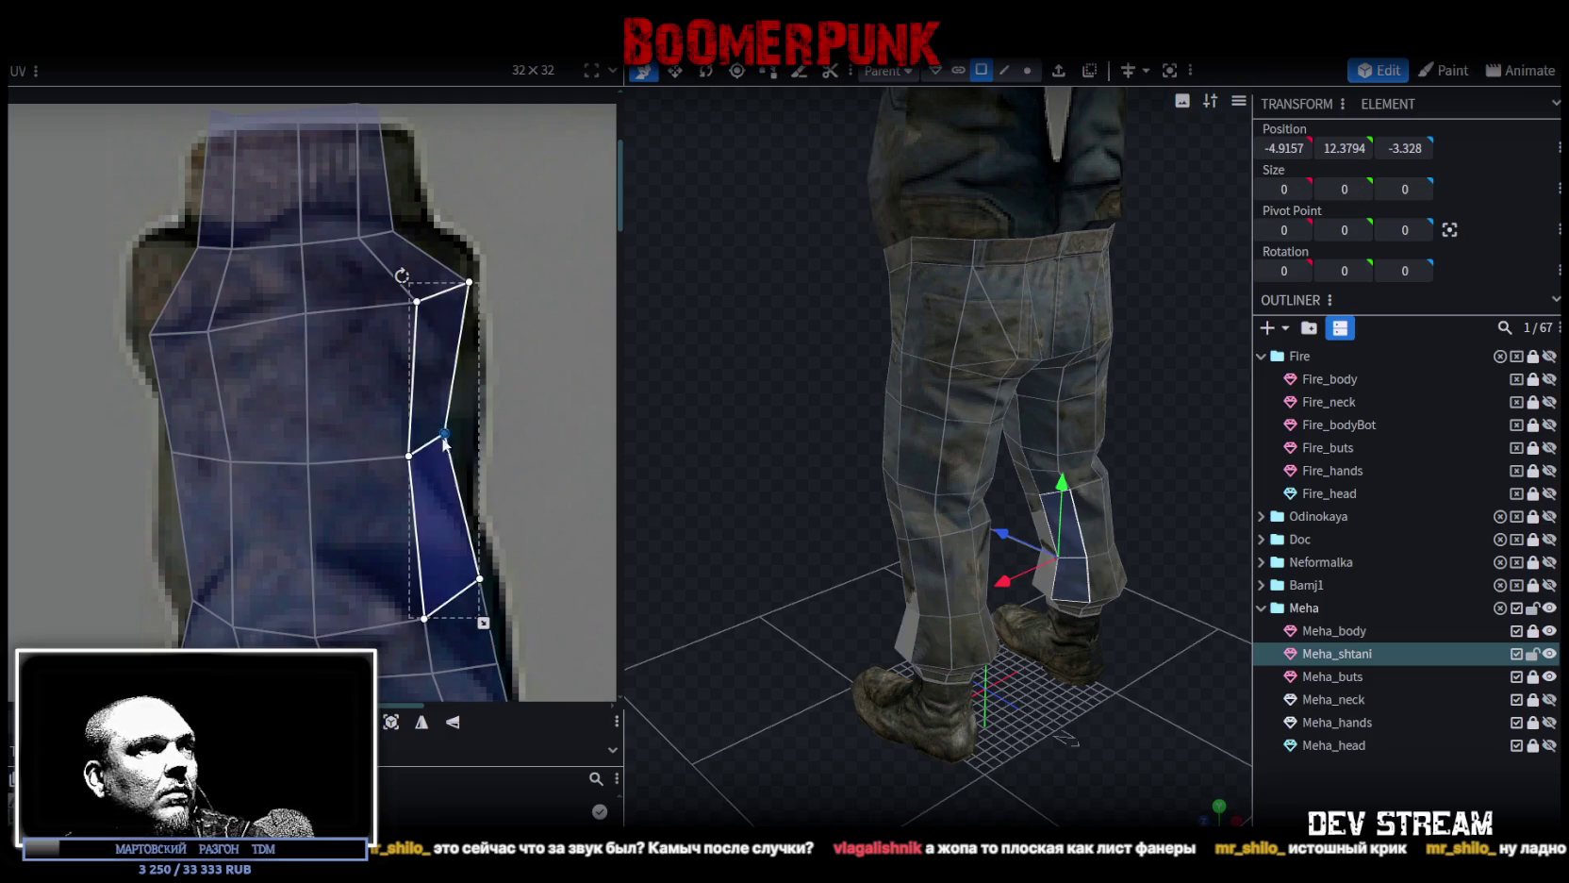
pyautogui.scroll(-3, 459, 433)
pyautogui.moveTo(866, 595); pyautogui.dragTo(679, 537)
pyautogui.scroll(-2, 518, 463)
pyautogui.scroll(-2, 426, 389)
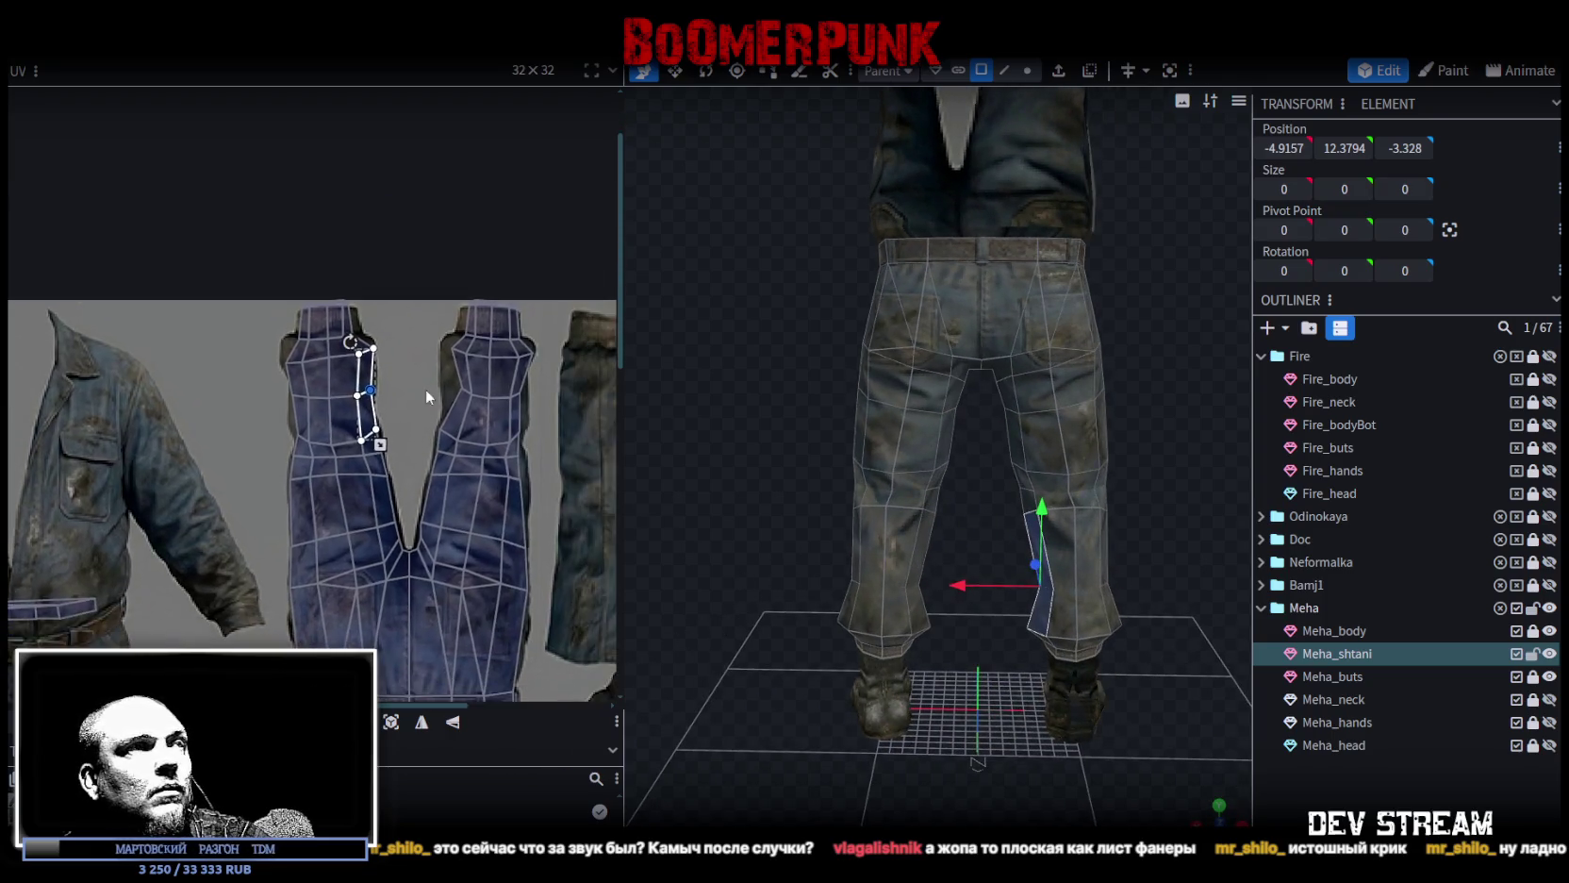
# On the other leg, move cuff and side-strip vertices left to match the texture edge.
pyautogui.scroll(3, 426, 390)
pyautogui.scroll(1, 419, 343)
pyautogui.click(453, 466)
pyautogui.moveTo(453, 459); pyautogui.dragTo(402, 450)
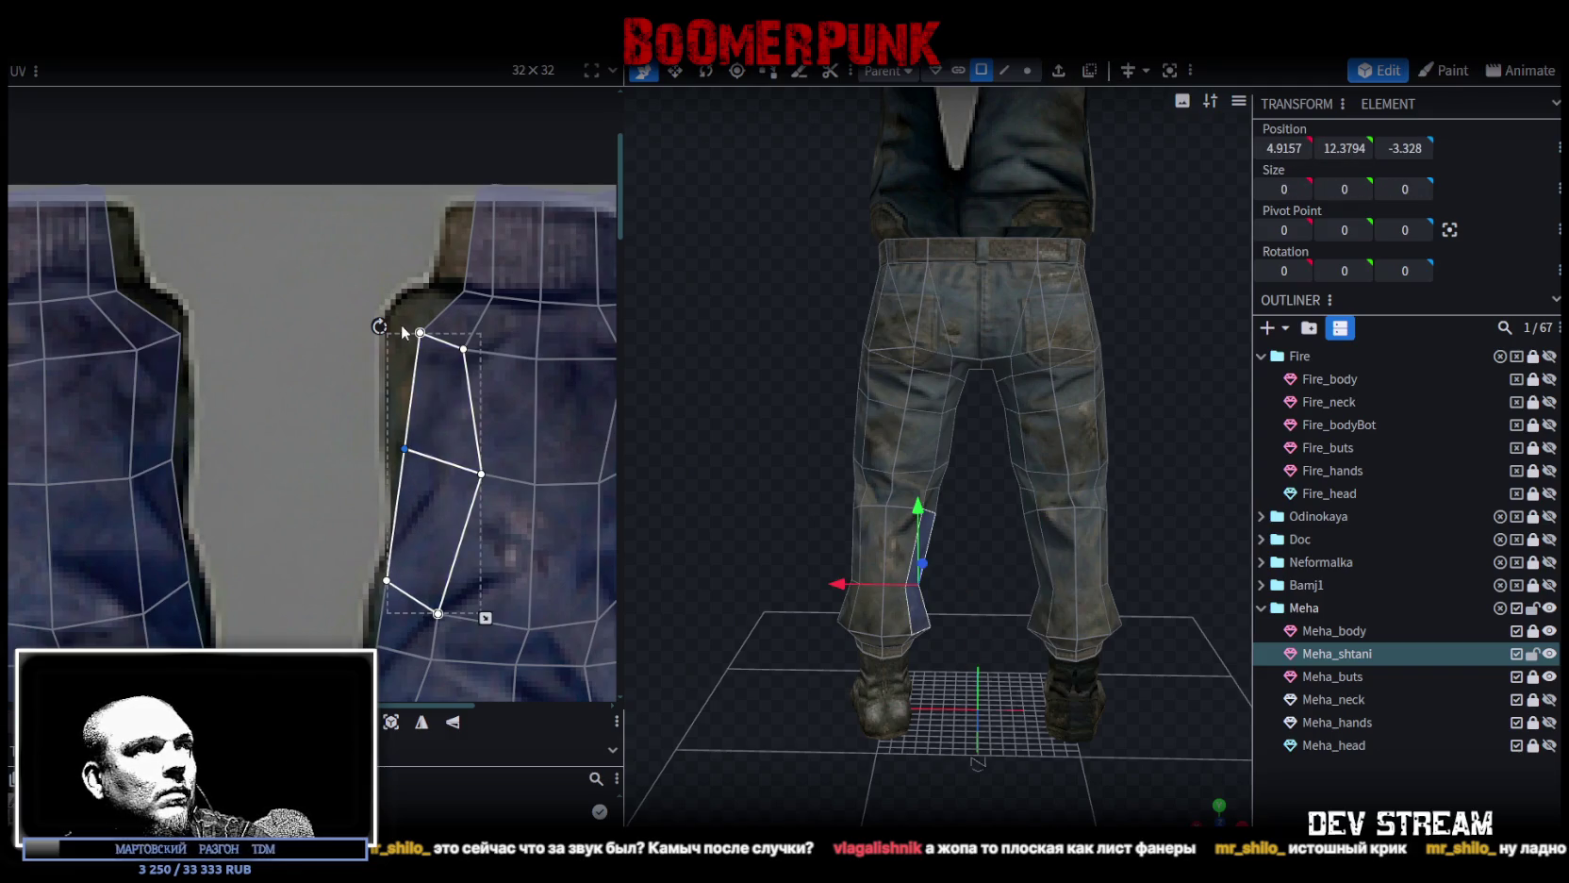
pyautogui.click(434, 360)
pyautogui.moveTo(419, 331); pyautogui.dragTo(392, 325)
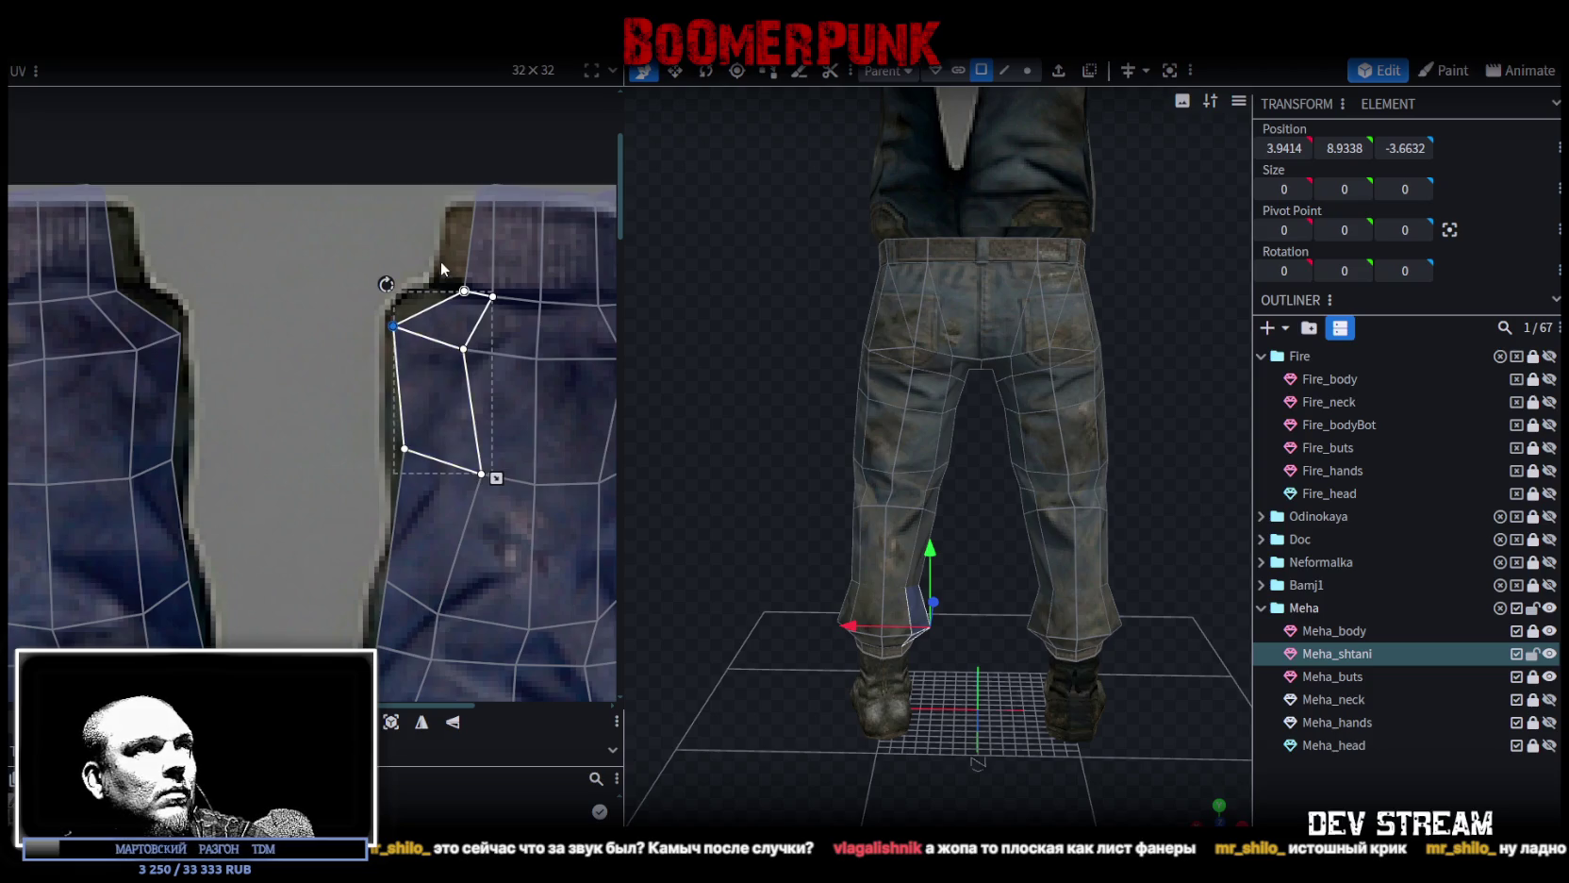
# Shift the top cuff faces' vertices left and nudge a right-column vertex up slightly.
pyautogui.click(421, 185)
pyautogui.click(473, 223)
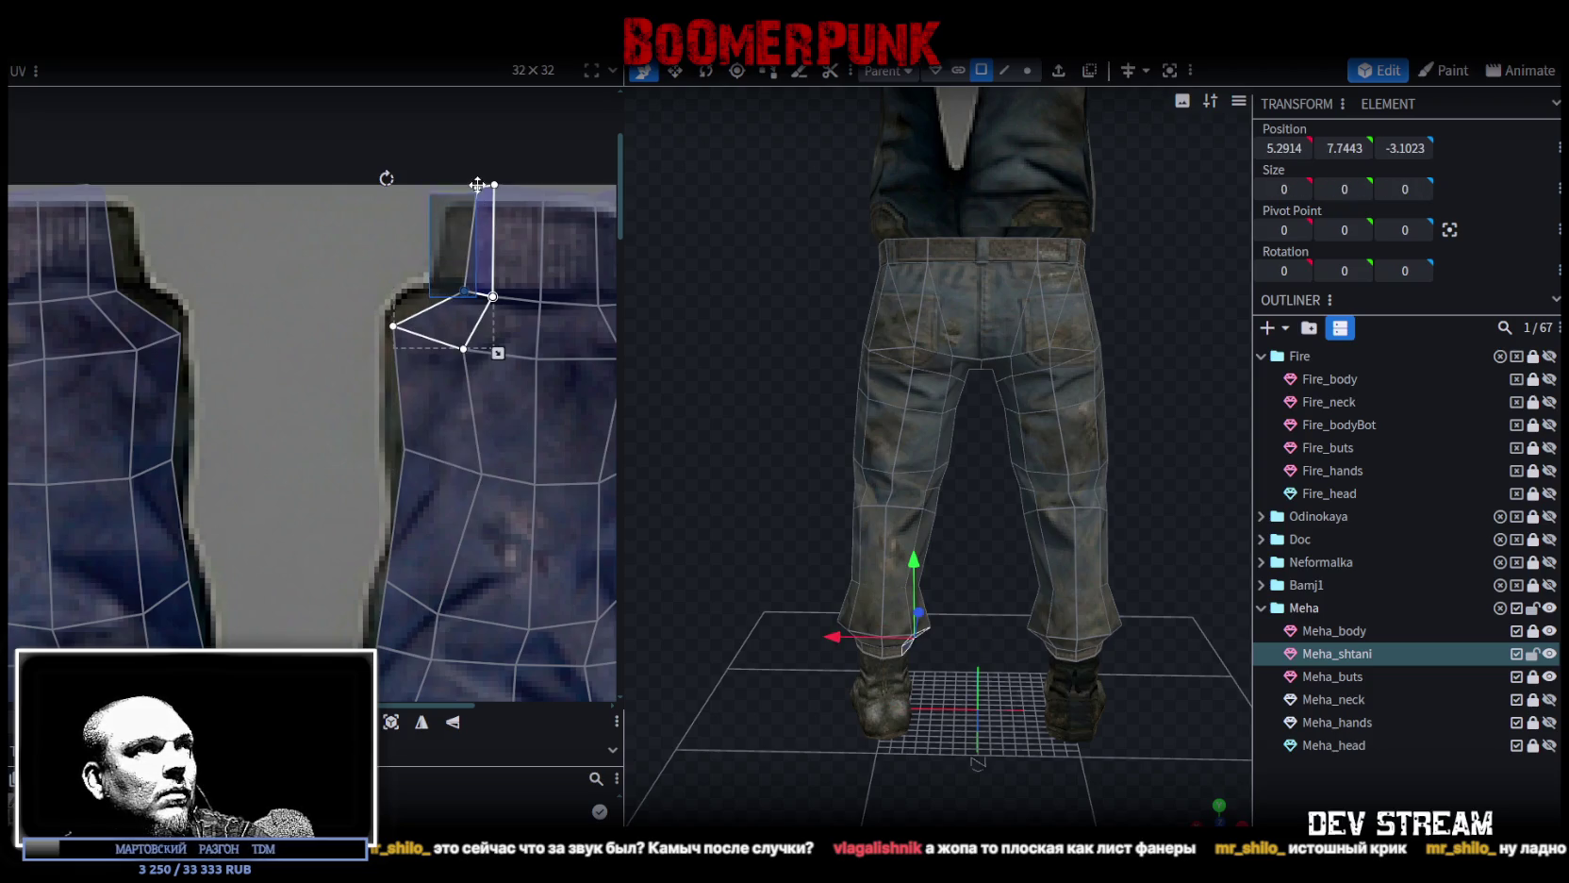
pyautogui.moveTo(464, 292); pyautogui.dragTo(439, 285)
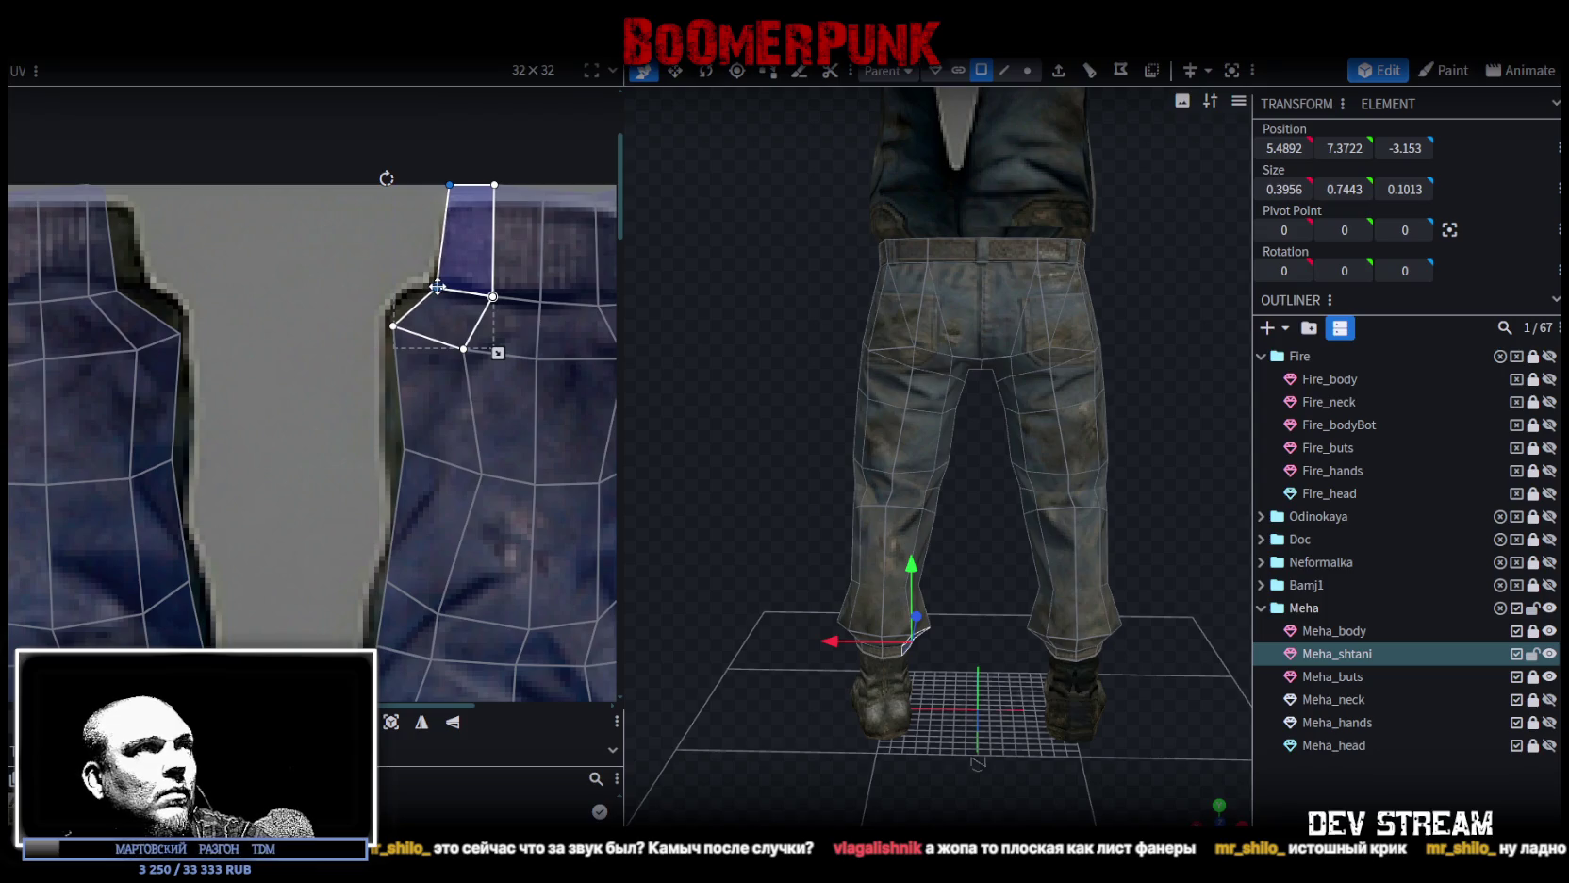
pyautogui.moveTo(437, 286); pyautogui.dragTo(286, 279, button='middle')
pyautogui.scroll(2, 523, 330)
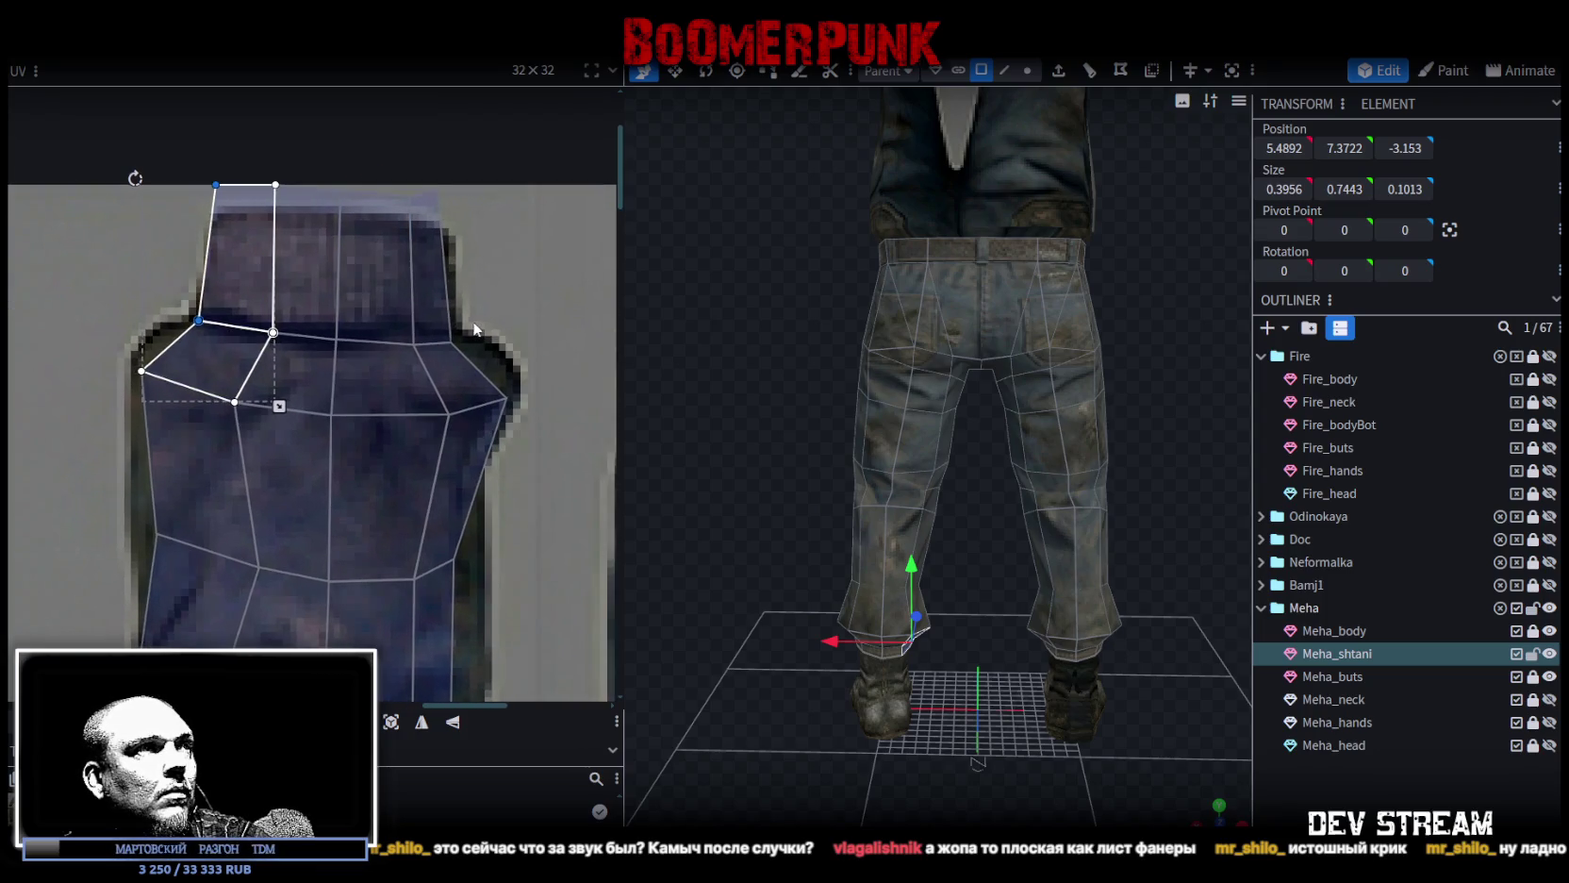
pyautogui.click(451, 334)
pyautogui.moveTo(451, 334); pyautogui.dragTo(450, 330)
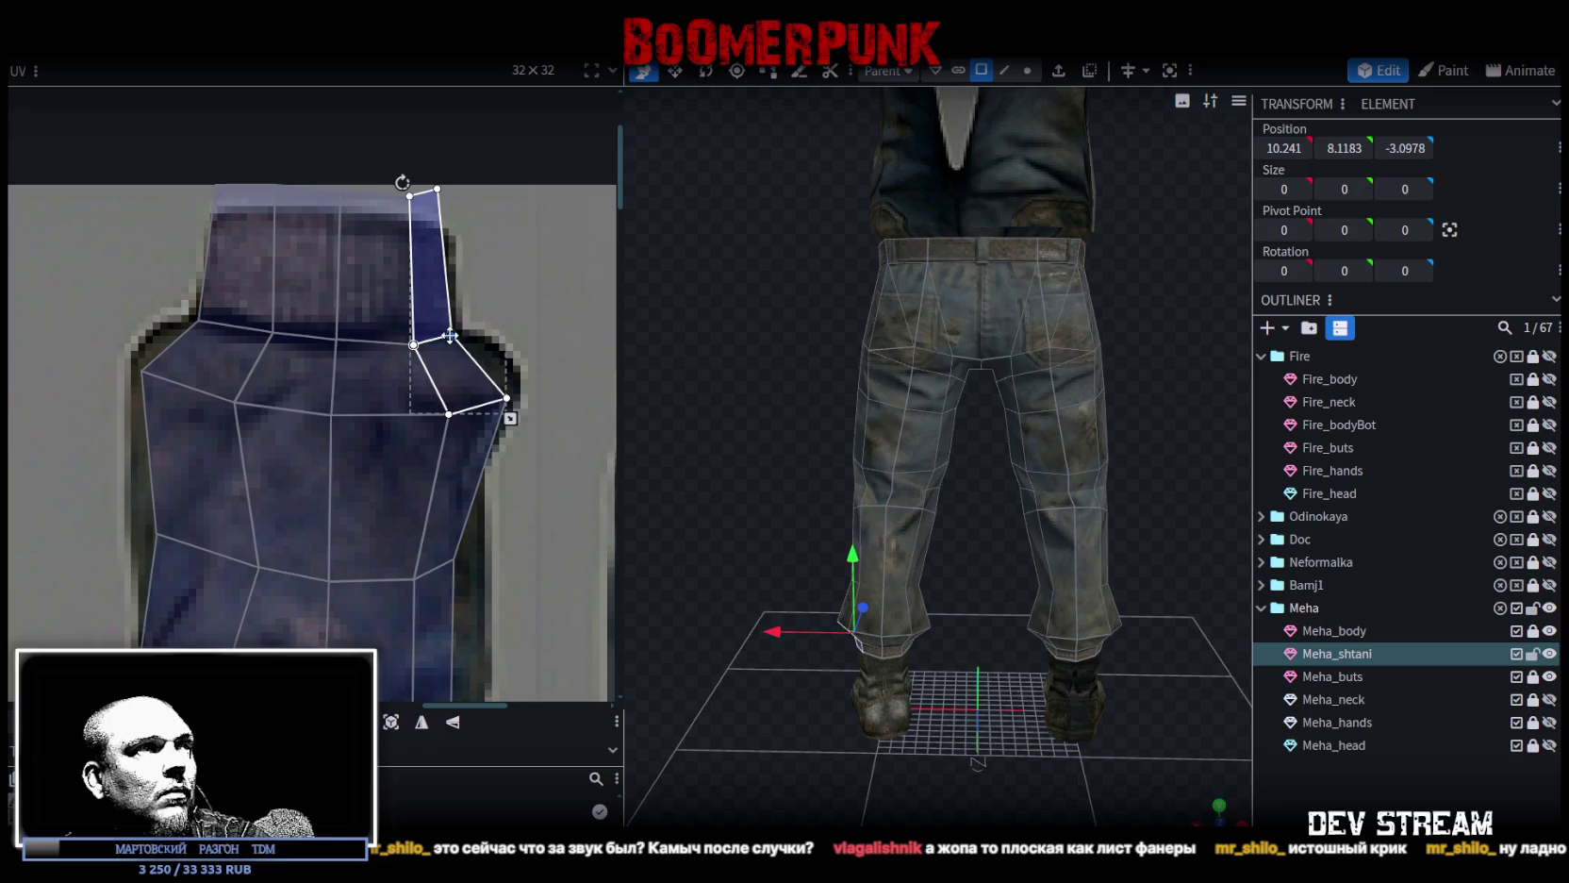
# Move a vertex of the neighbouring left faces left, then select the band face and lower side strip.
pyautogui.keyDown('shift'); pyautogui.click(382, 377); pyautogui.keyUp('shift')
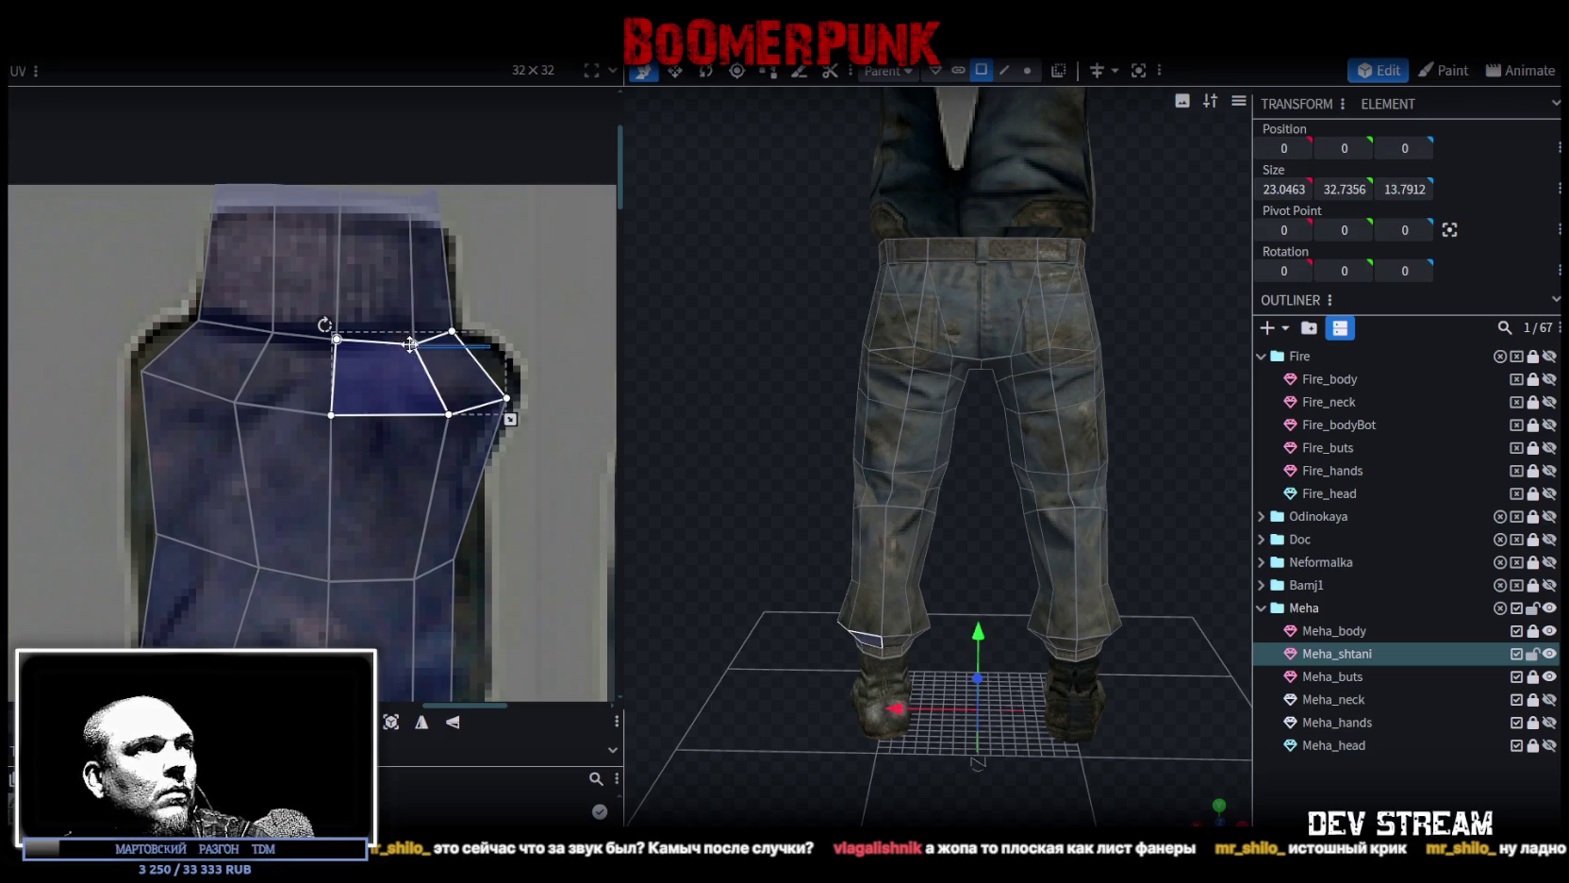
pyautogui.keyDown('shift'); pyautogui.click(374, 269); pyautogui.keyUp('shift')
pyautogui.moveTo(412, 338); pyautogui.dragTo(397, 335)
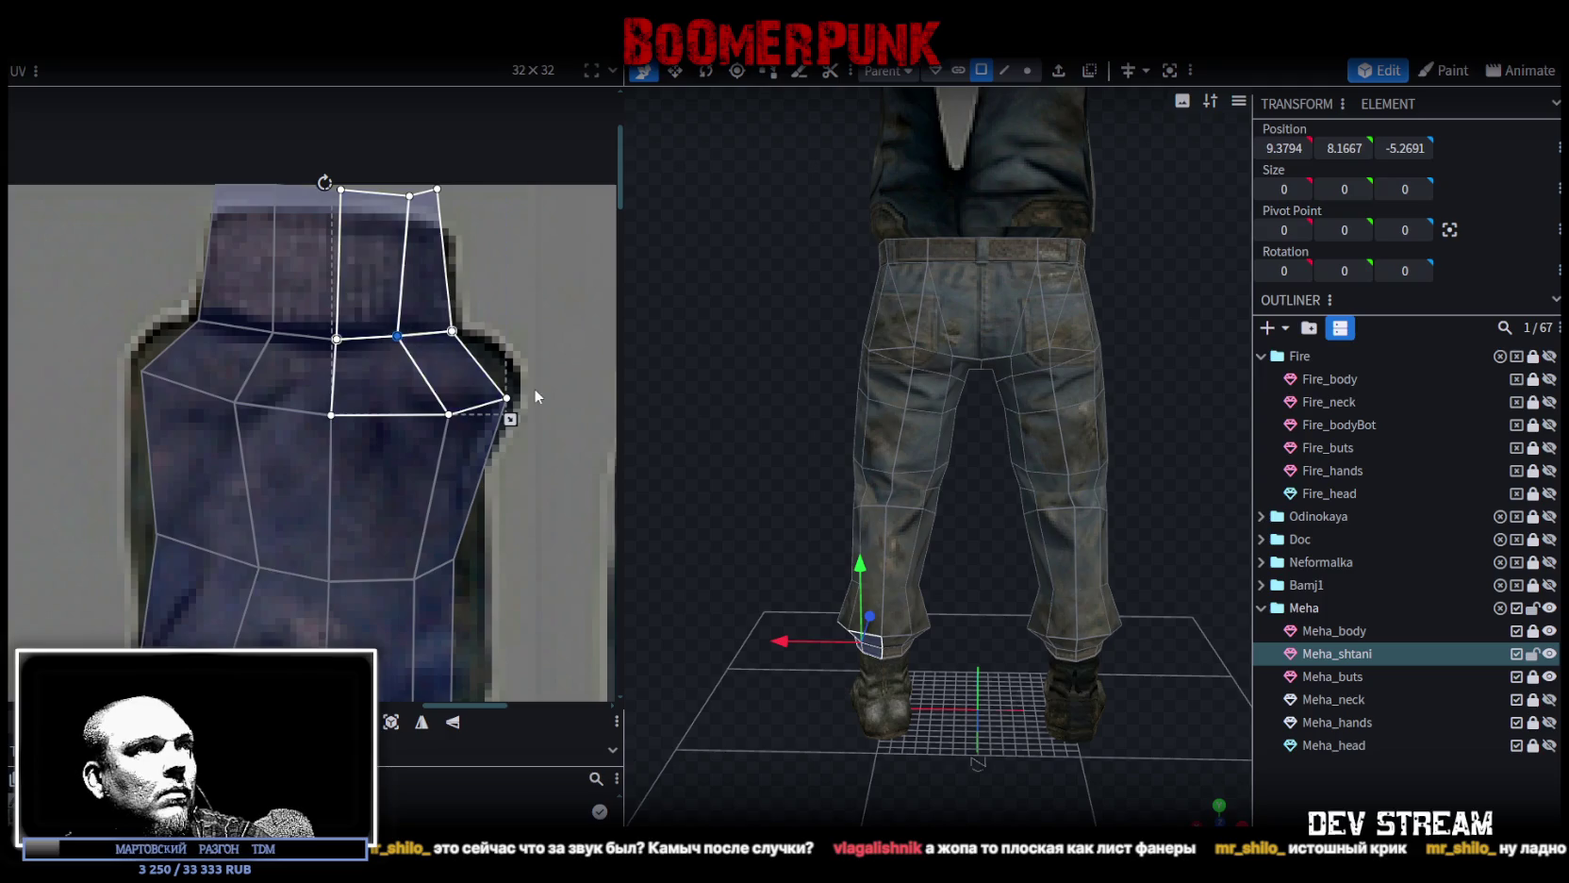
pyautogui.click(502, 405)
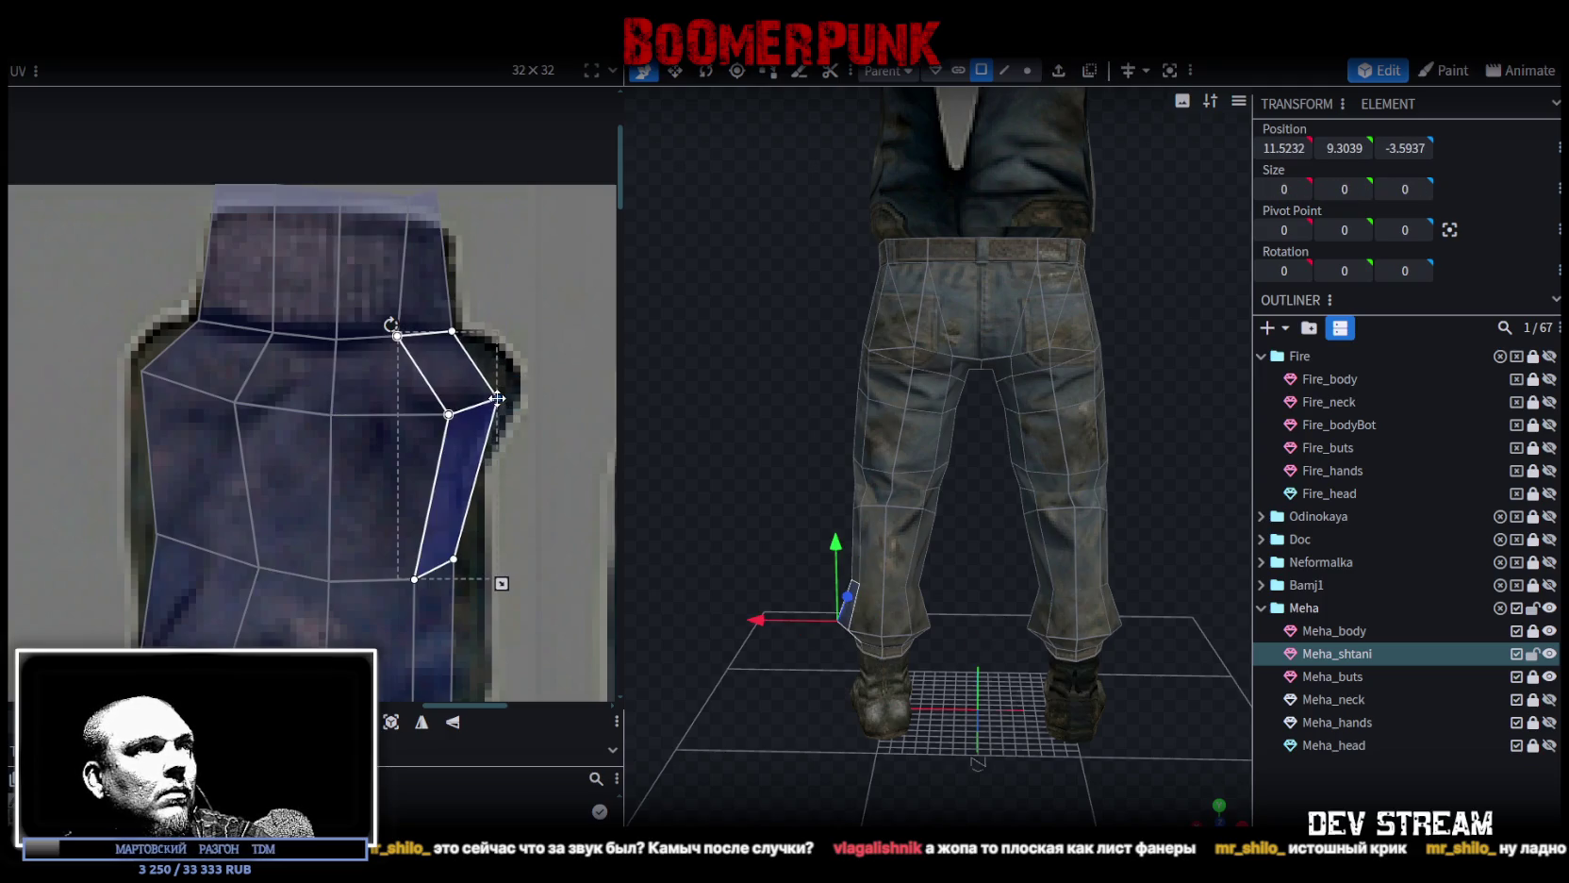
pyautogui.scroll(-2, 507, 399)
pyautogui.scroll(-1, 499, 396)
pyautogui.scroll(2, 497, 392)
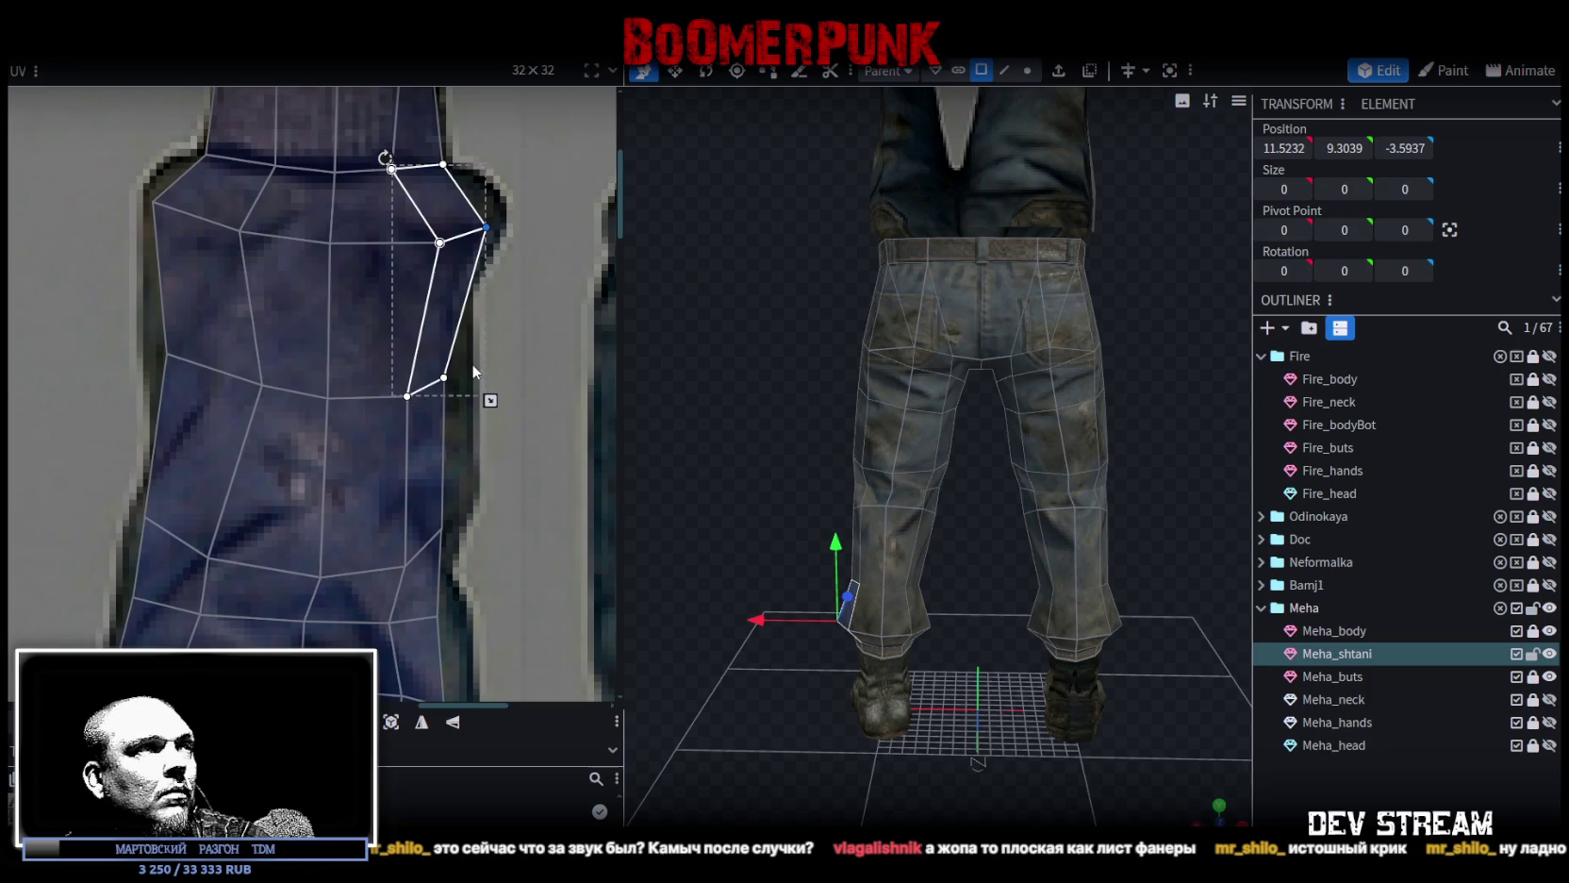
# Select the lower side face, then box-select the top row of cuff-band vertices.
pyautogui.moveTo(501, 208)
pyautogui.mouseDown()
pyautogui.moveTo(405, 260)
pyautogui.moveTo(426, 245)
pyautogui.mouseUp()
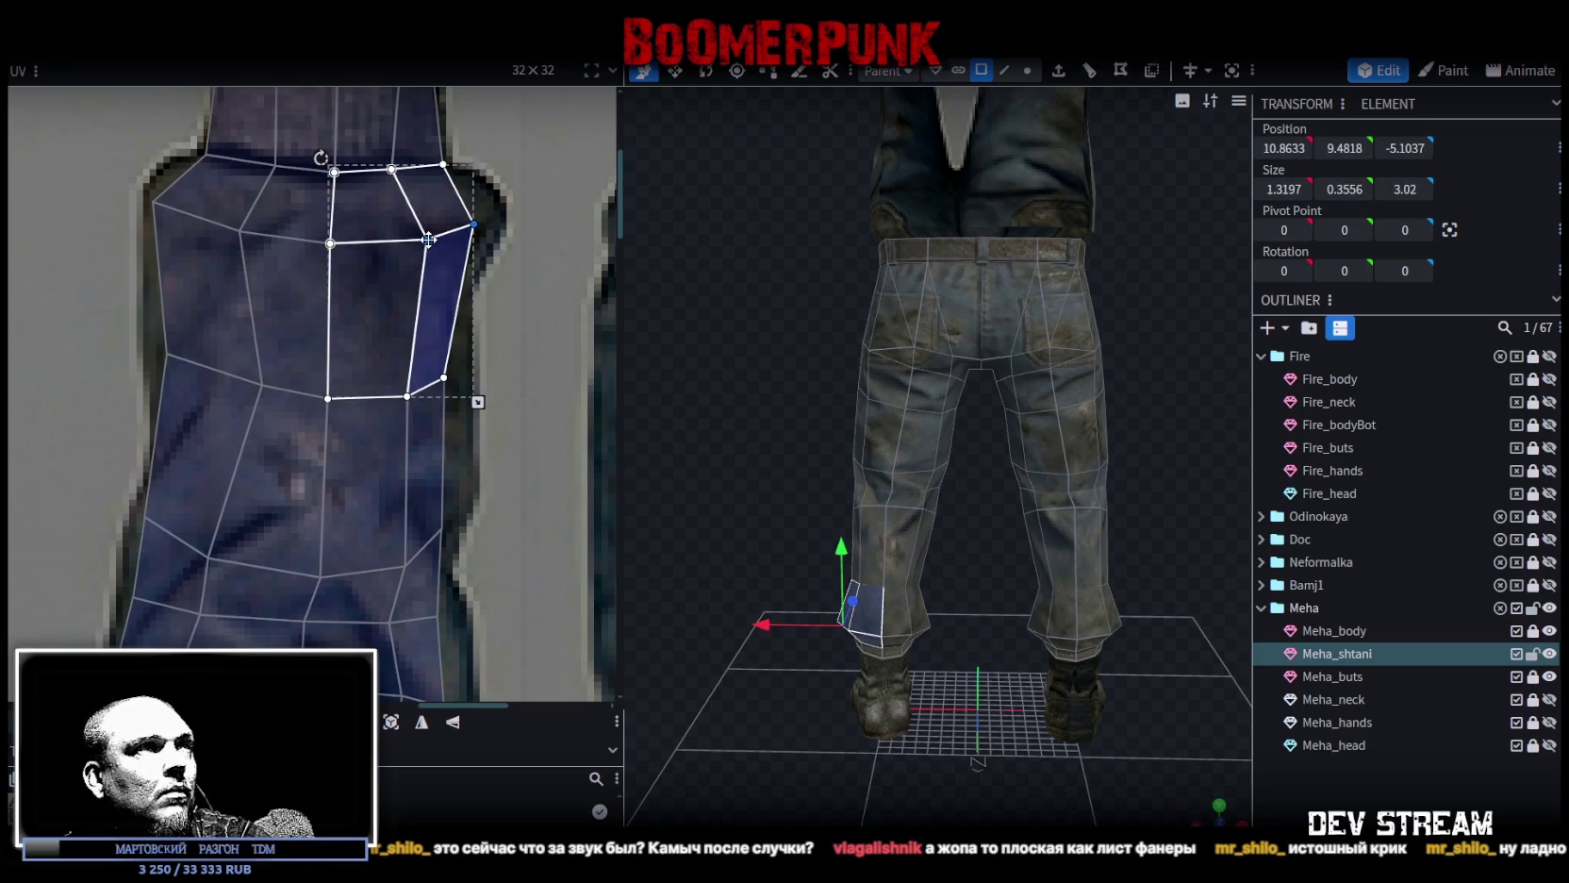
pyautogui.moveTo(482, 347)
pyautogui.mouseDown()
pyautogui.moveTo(413, 426)
pyautogui.moveTo(463, 377)
pyautogui.mouseUp()
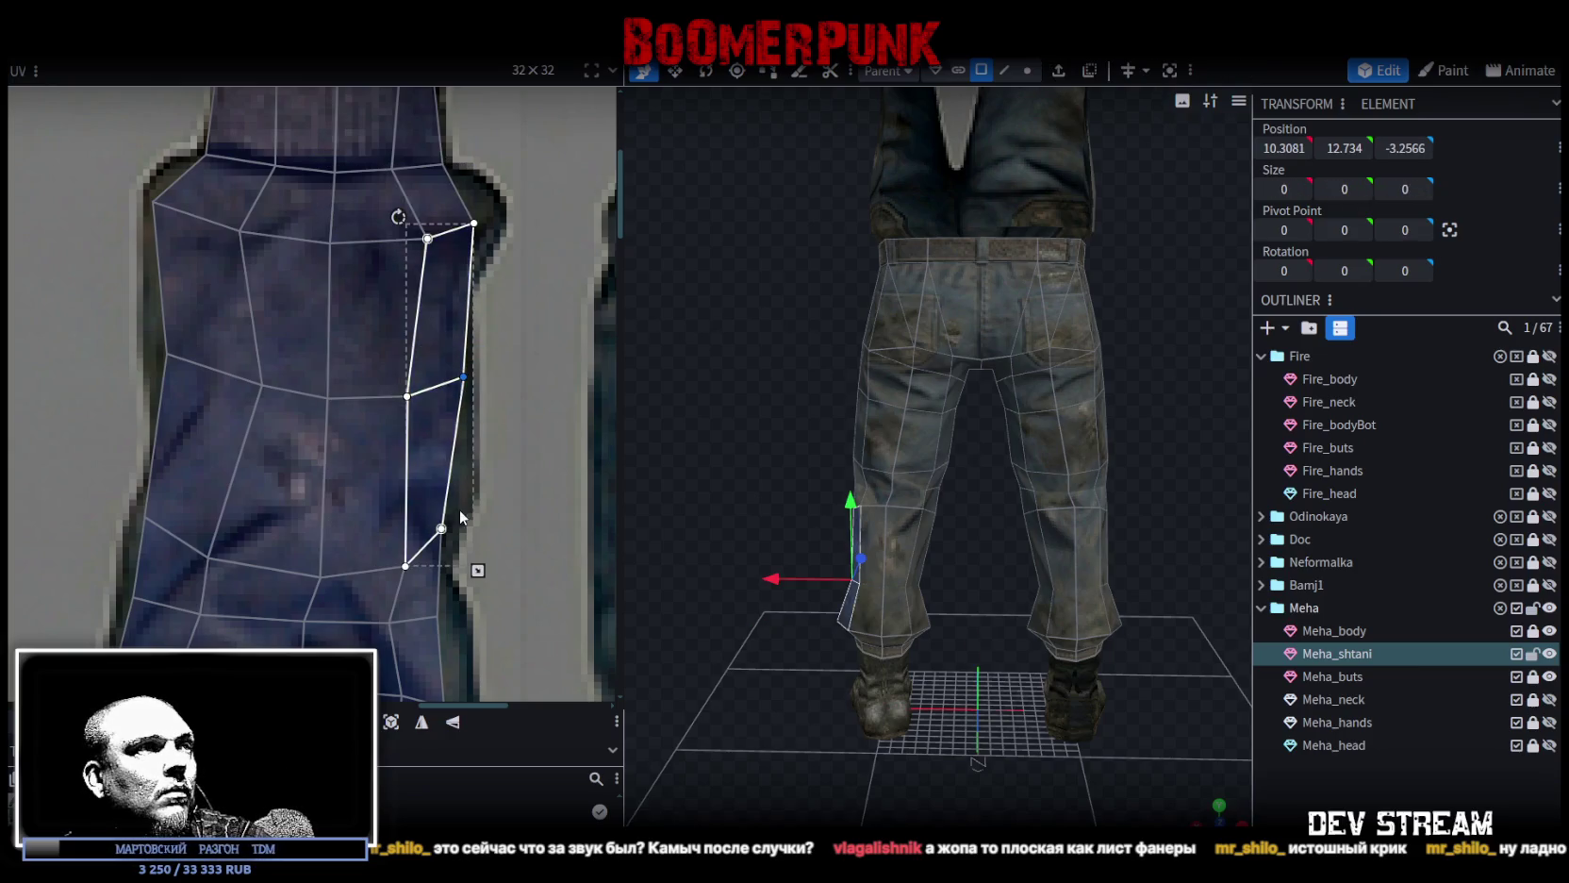
pyautogui.click(439, 550)
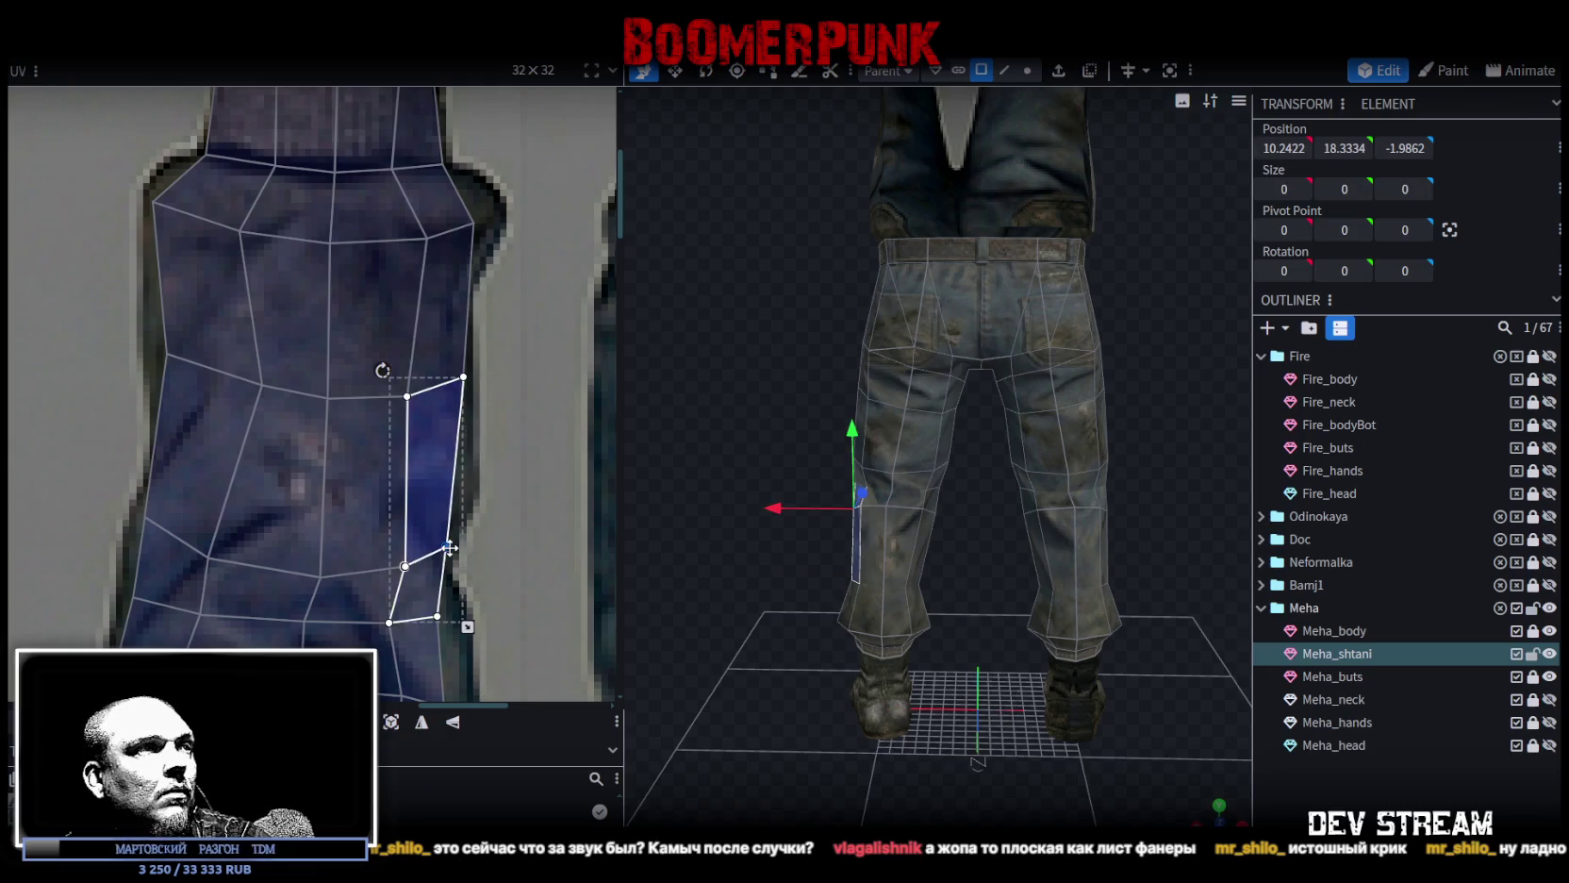
pyautogui.scroll(-3, 413, 442)
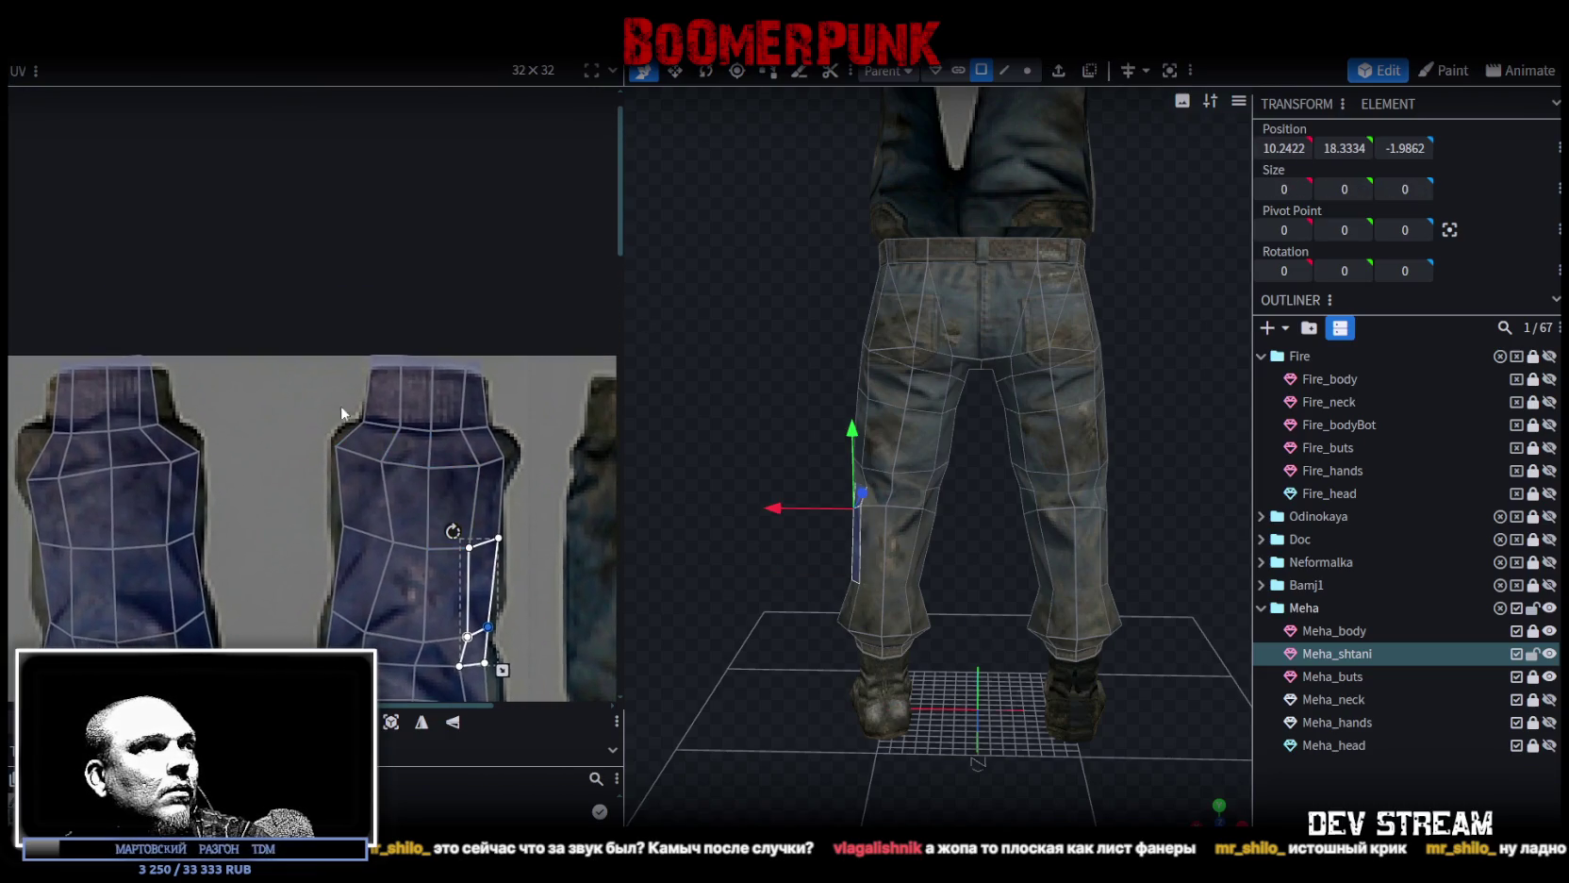
pyautogui.scroll(3, 345, 420)
pyautogui.scroll(2, 426, 371)
pyautogui.moveTo(227, 306)
pyautogui.mouseDown()
pyautogui.moveTo(456, 363)
pyautogui.moveTo(413, 384)
pyautogui.mouseUp()
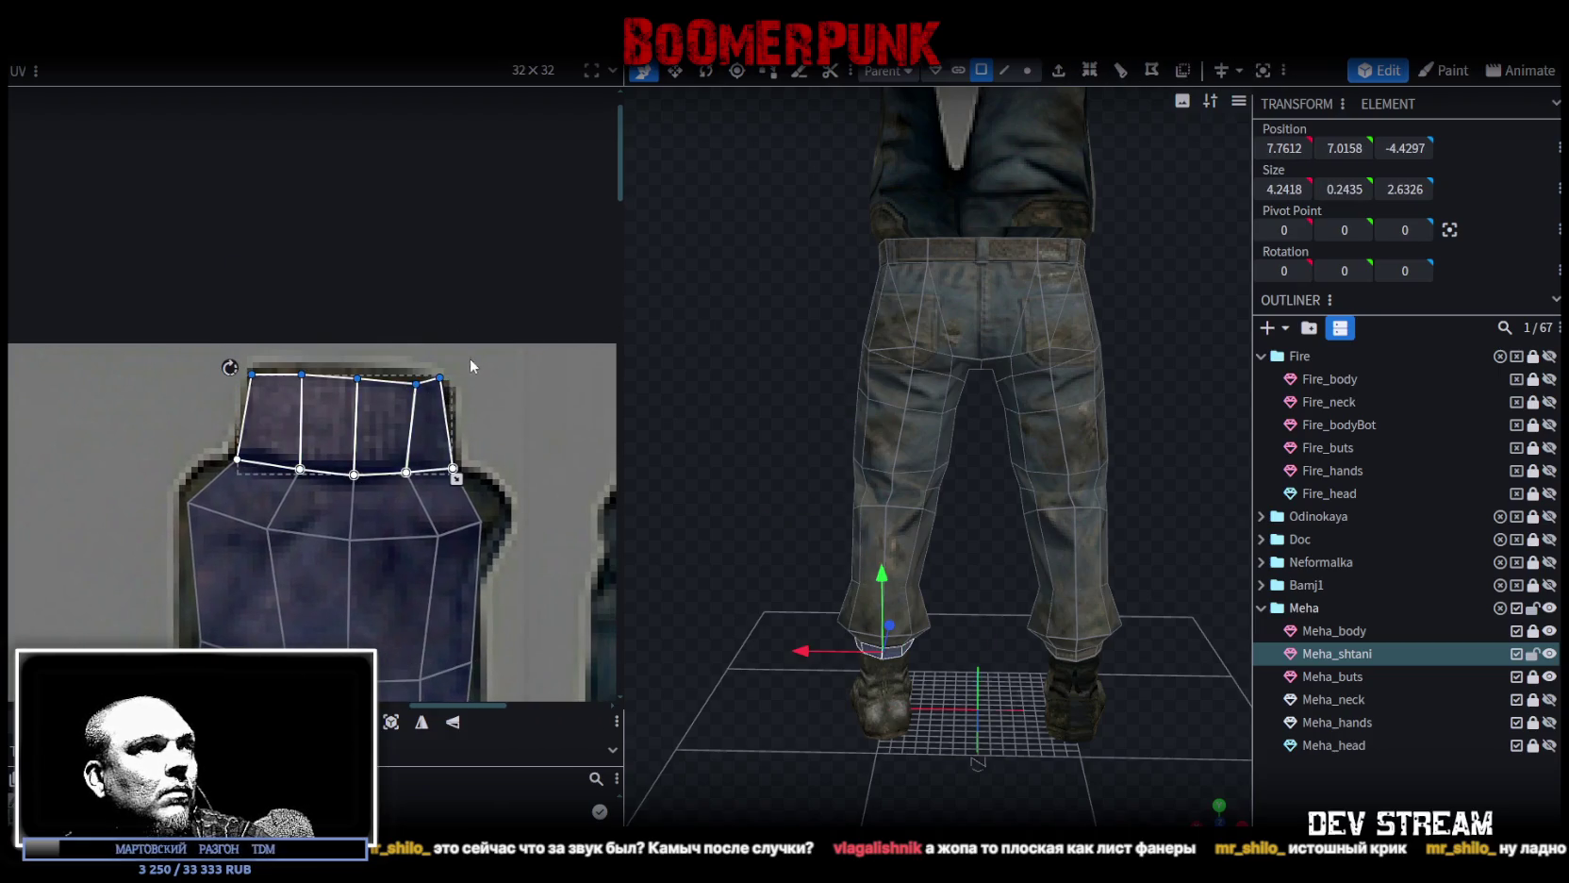
# Shorten the cuff band by lowering the top row of its UV vertices.
pyautogui.click(432, 424)
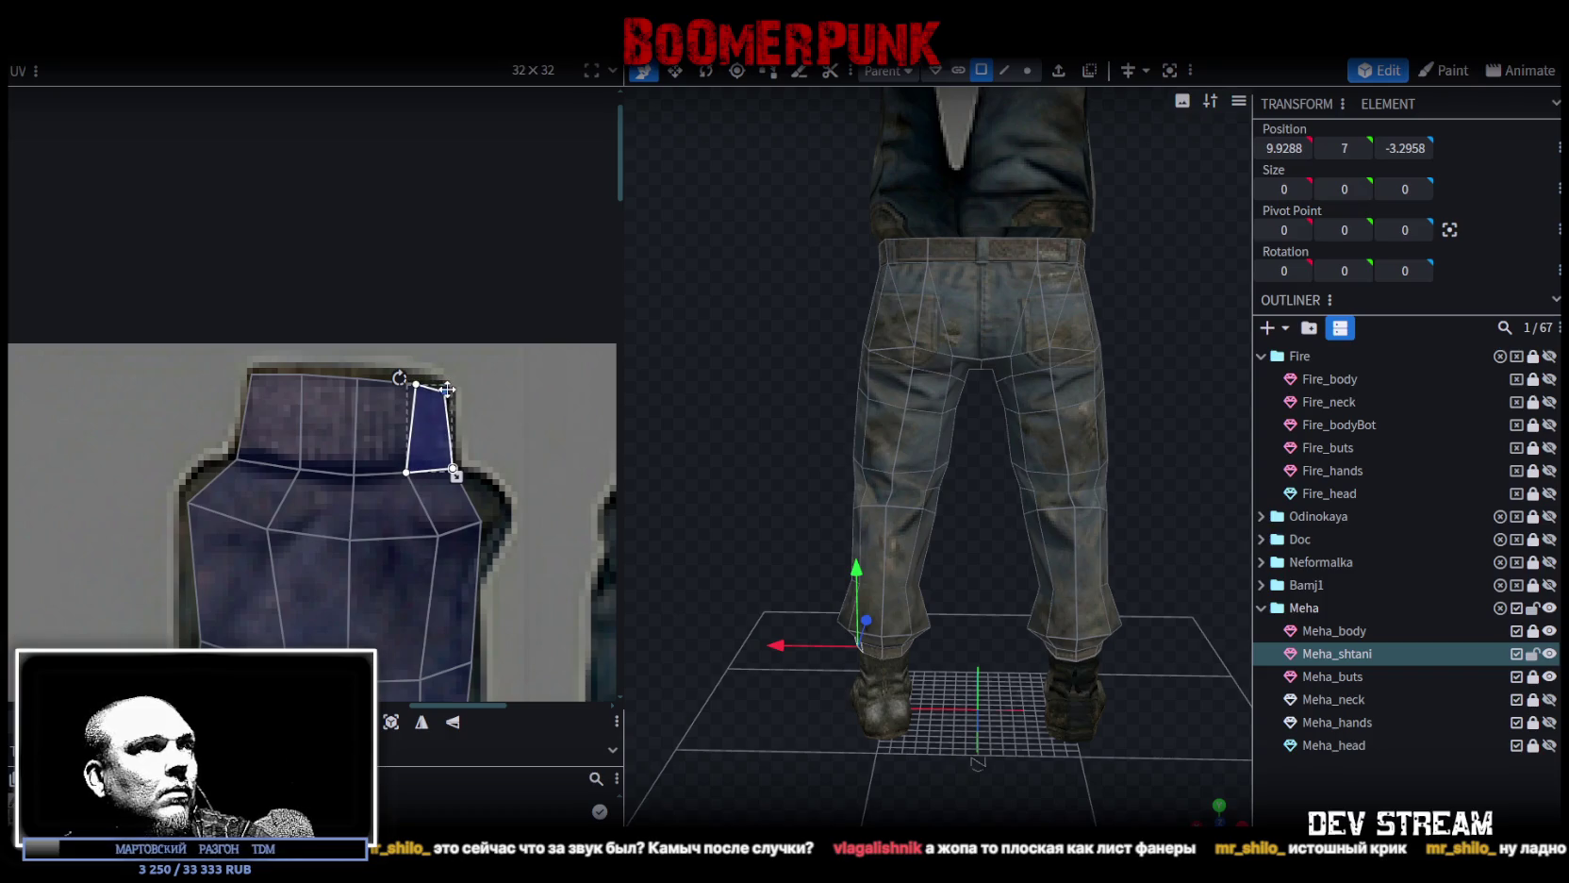
pyautogui.moveTo(447, 389); pyautogui.dragTo(202, 401, button='middle')
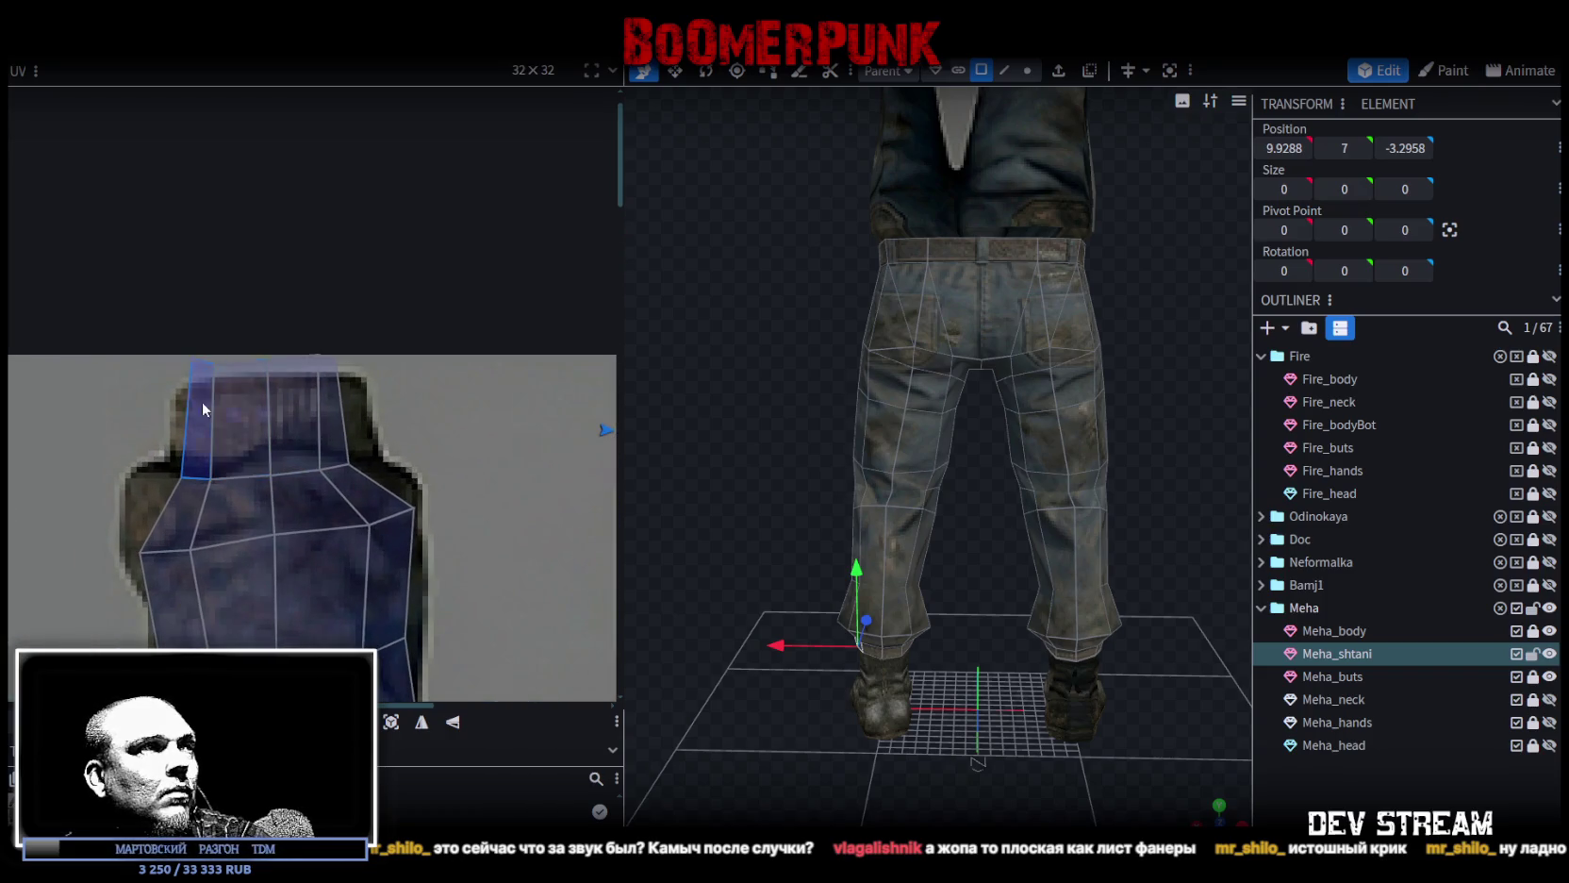
pyautogui.moveTo(146, 406); pyautogui.dragTo(411, 309)
pyautogui.scroll(2, 343, 336)
pyautogui.moveTo(293, 365); pyautogui.dragTo(295, 415)
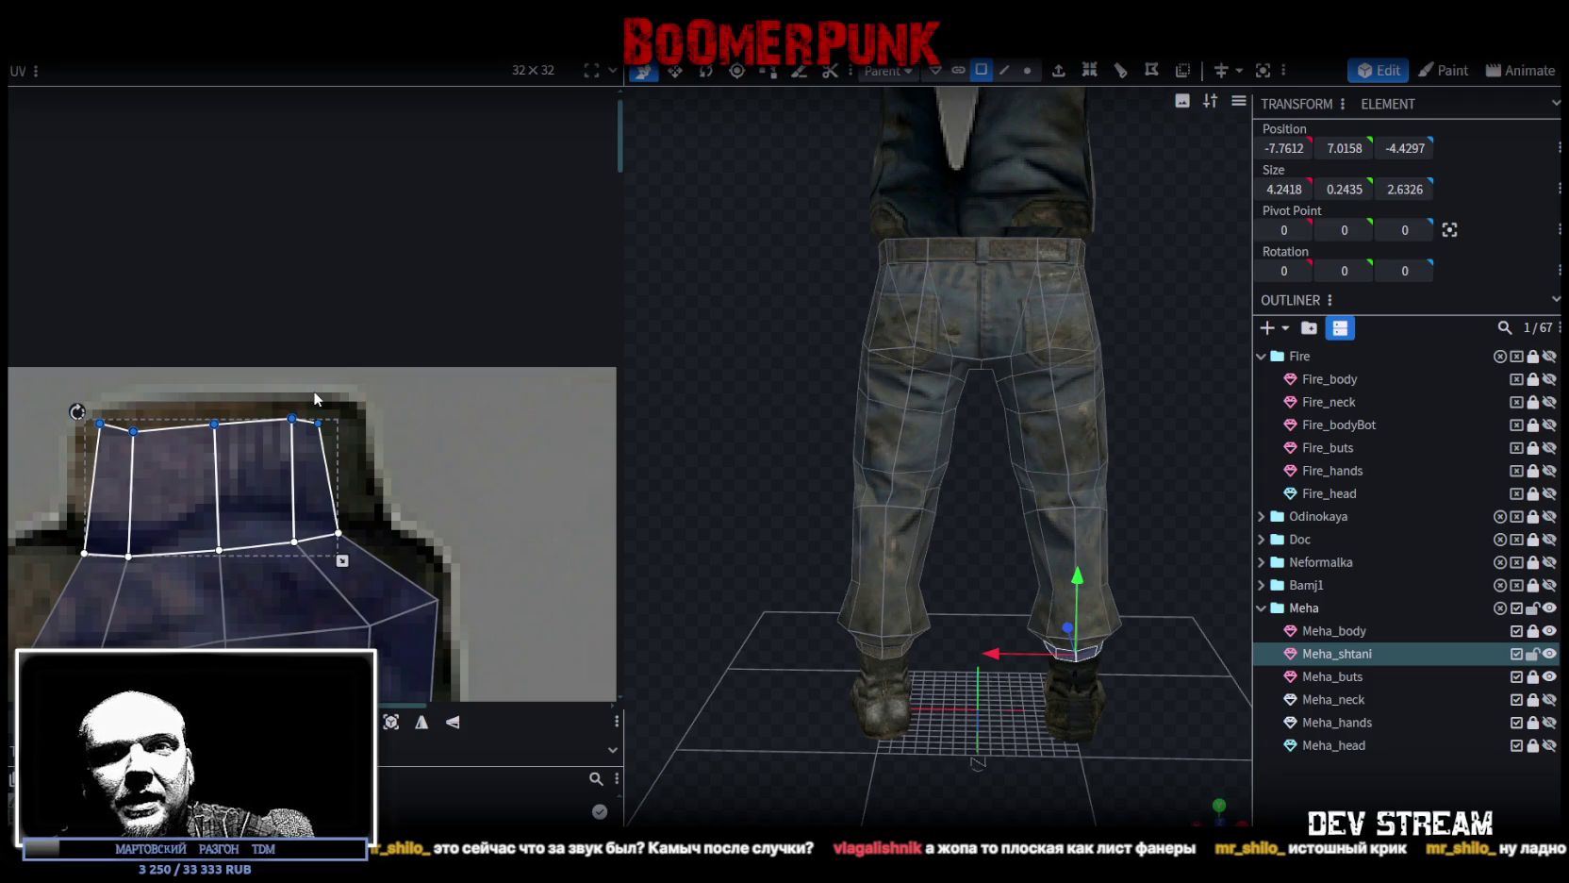
# Reposition the band's left vertices and pull the upper middle cuff UV points slightly down.
pyautogui.click(133, 431)
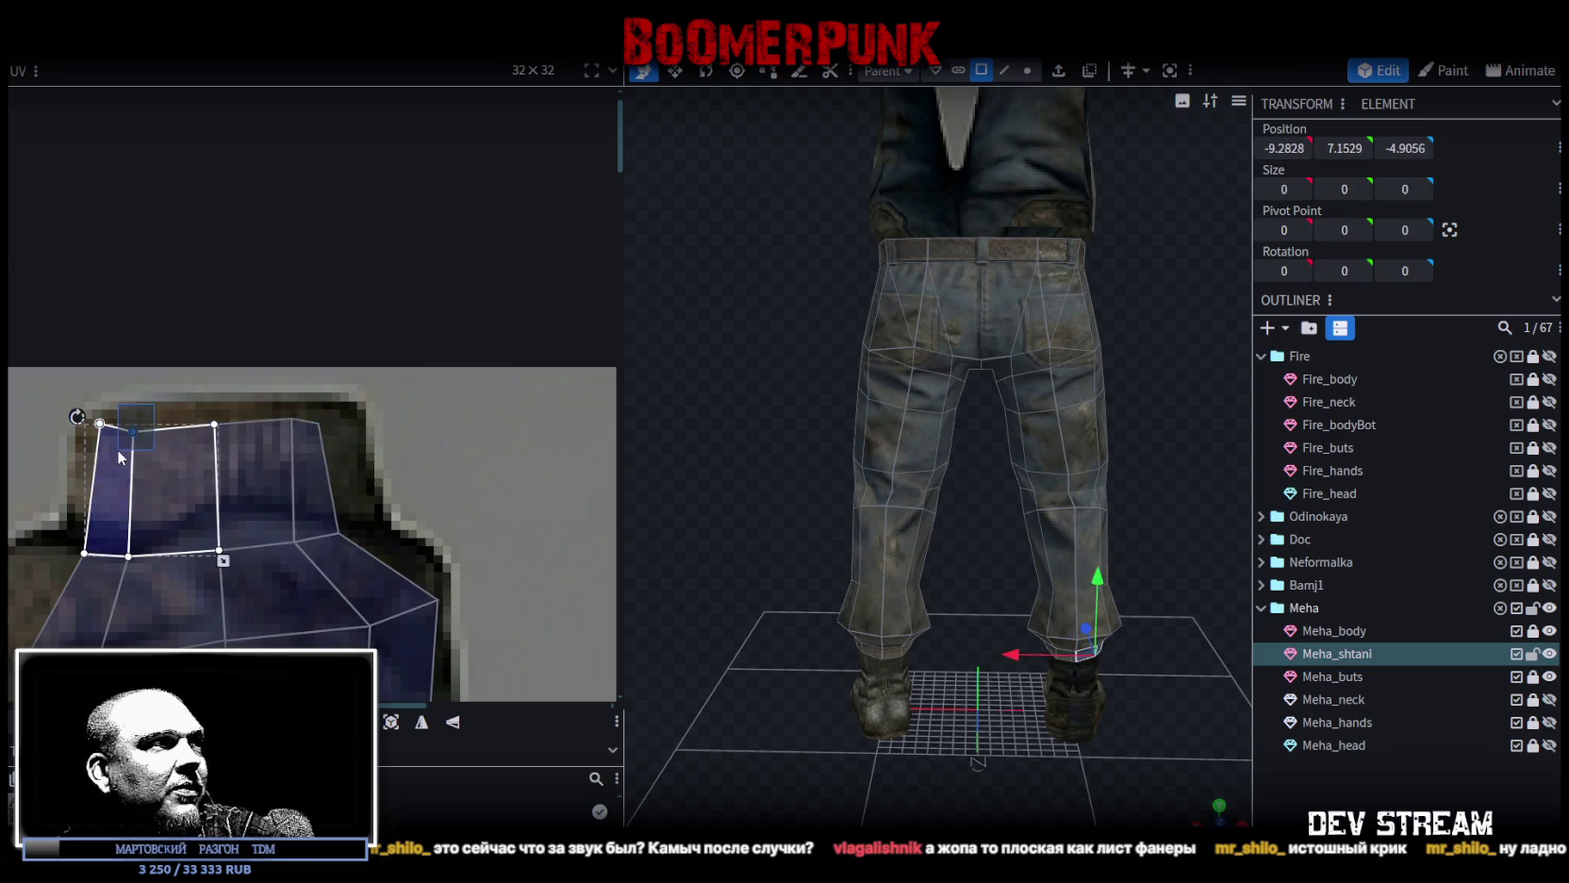
pyautogui.click(144, 532)
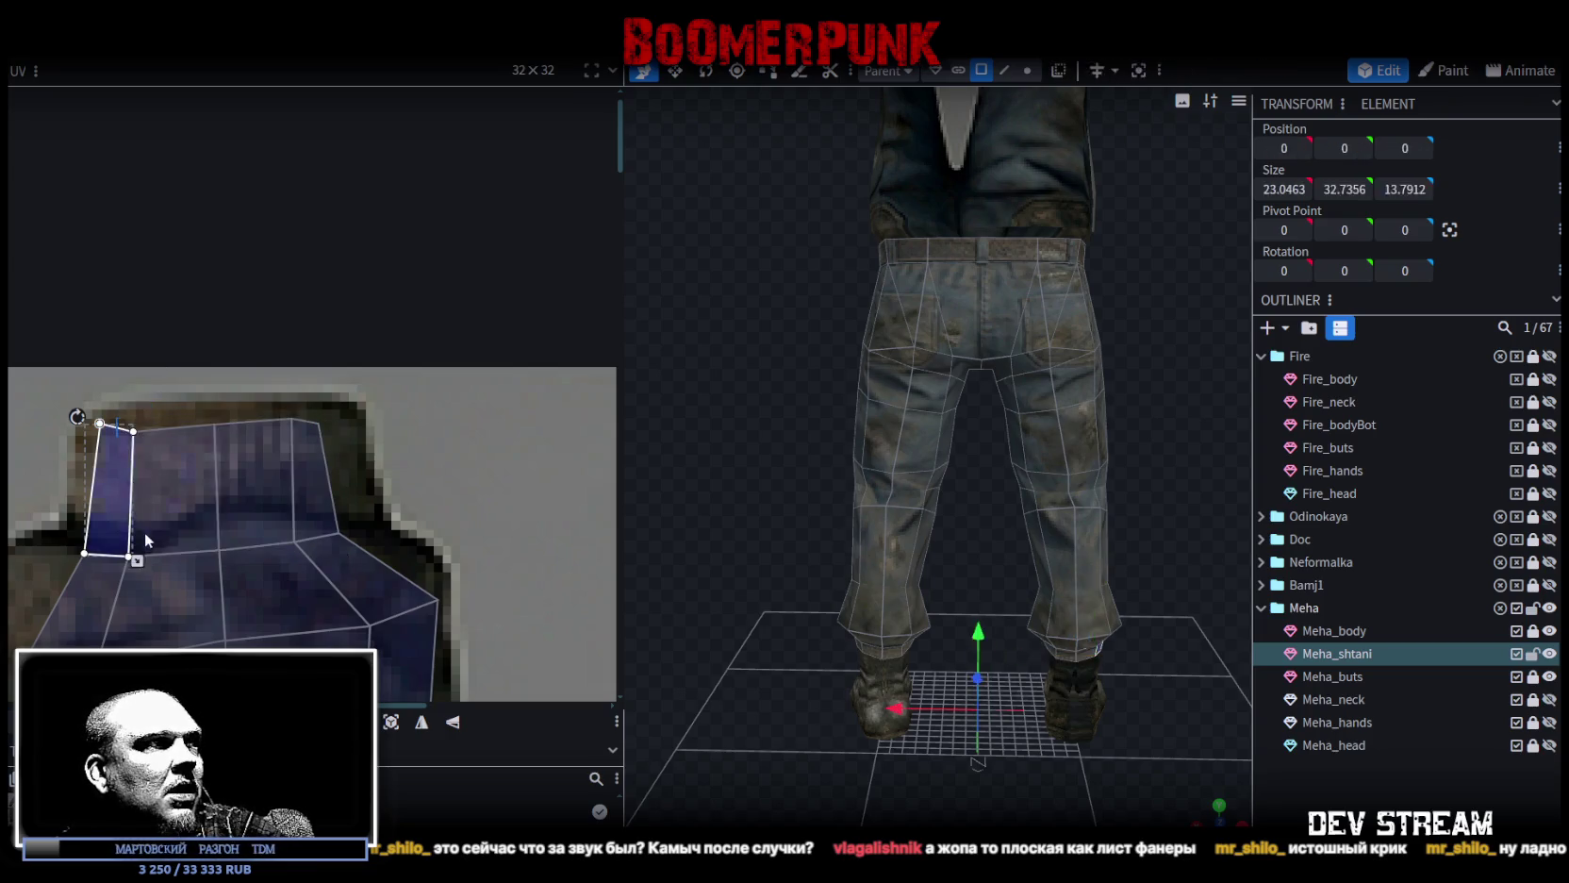
pyautogui.moveTo(161, 570); pyautogui.dragTo(138, 546)
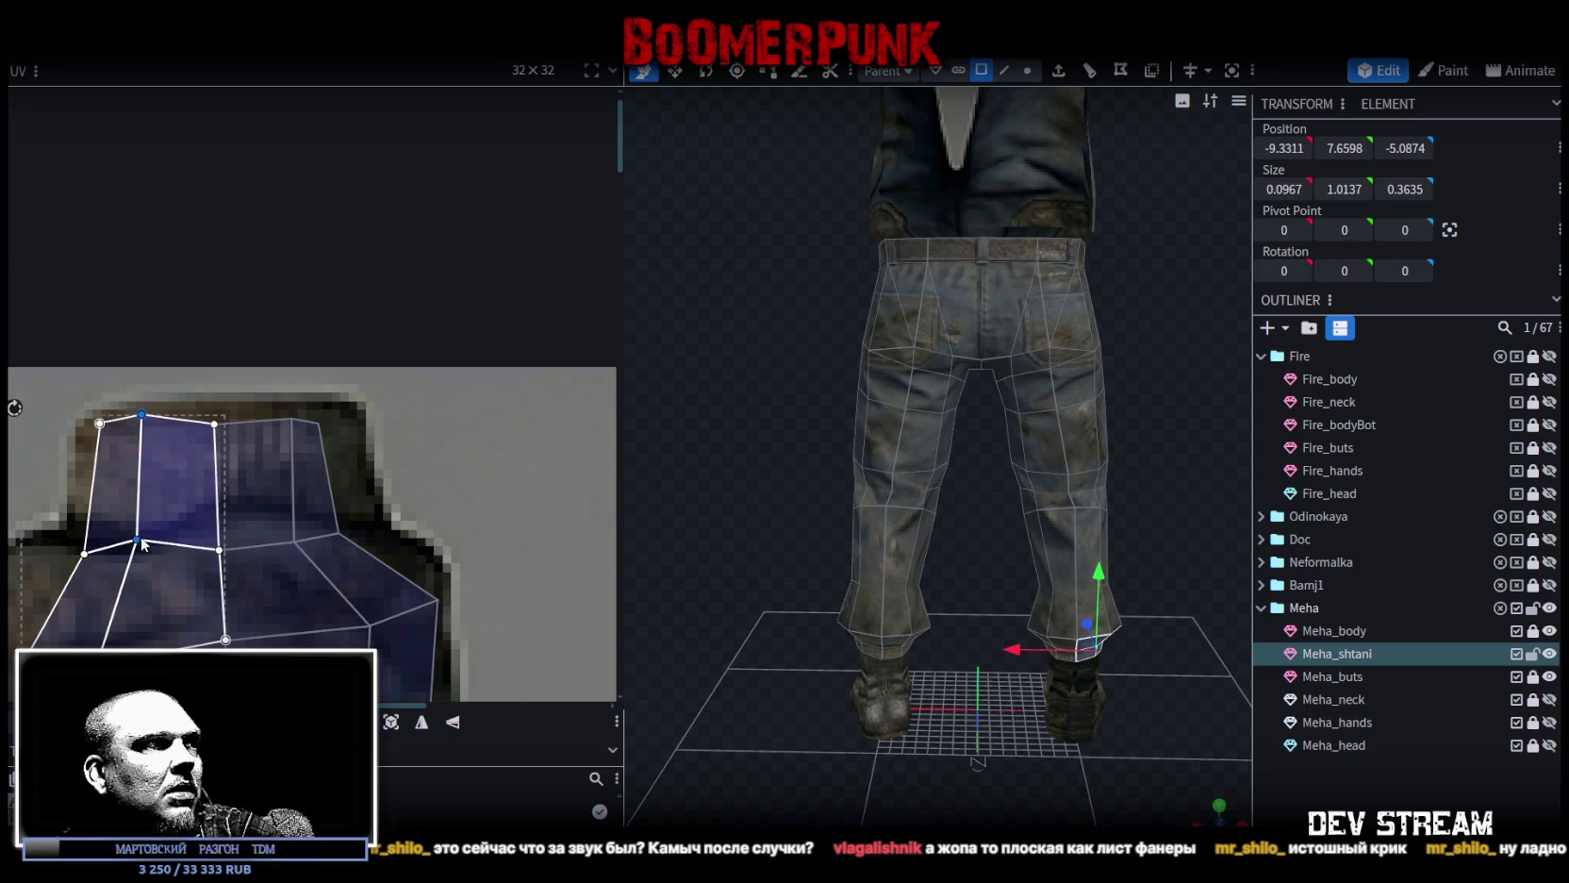
pyautogui.click(230, 544)
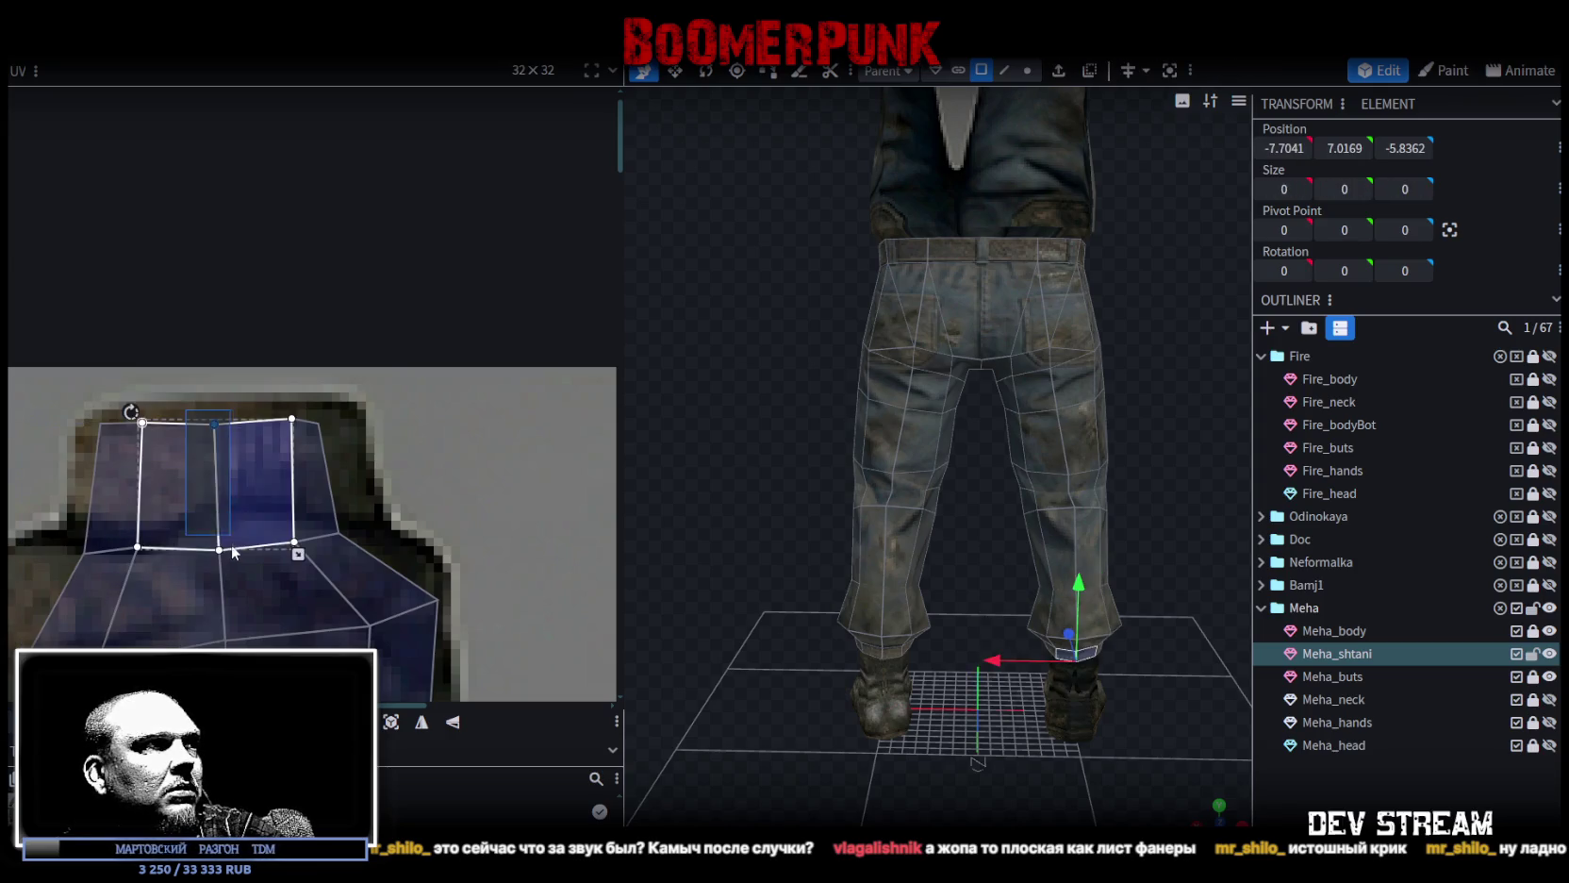
pyautogui.moveTo(220, 534); pyautogui.dragTo(219, 537)
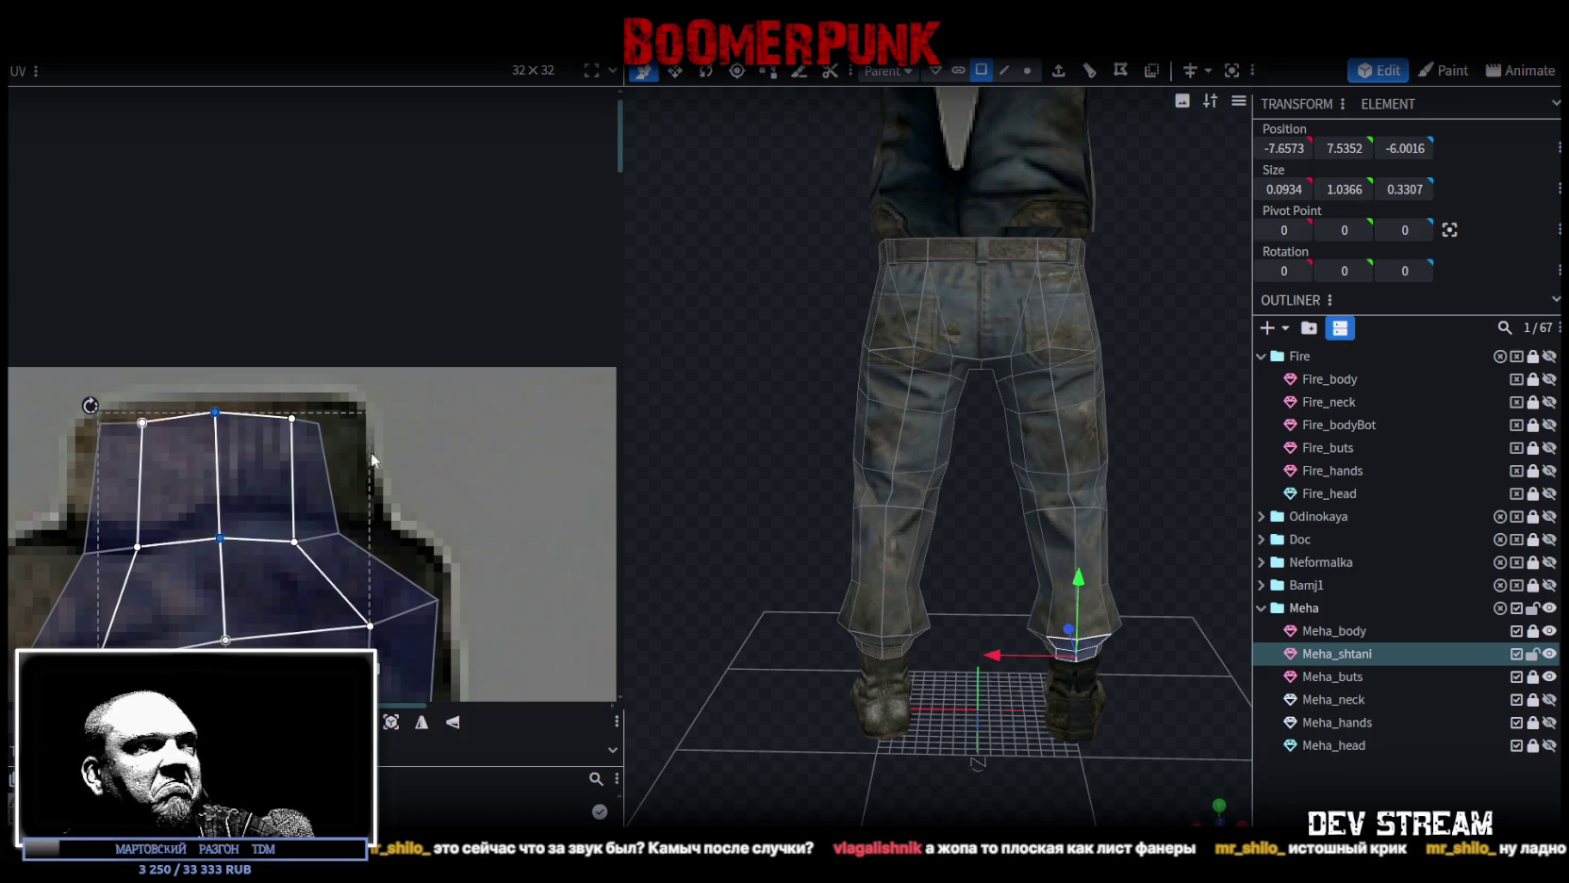
# Nudge the thin upper strip's UVs left and down, and raise the inner edge points.
pyautogui.click(325, 415)
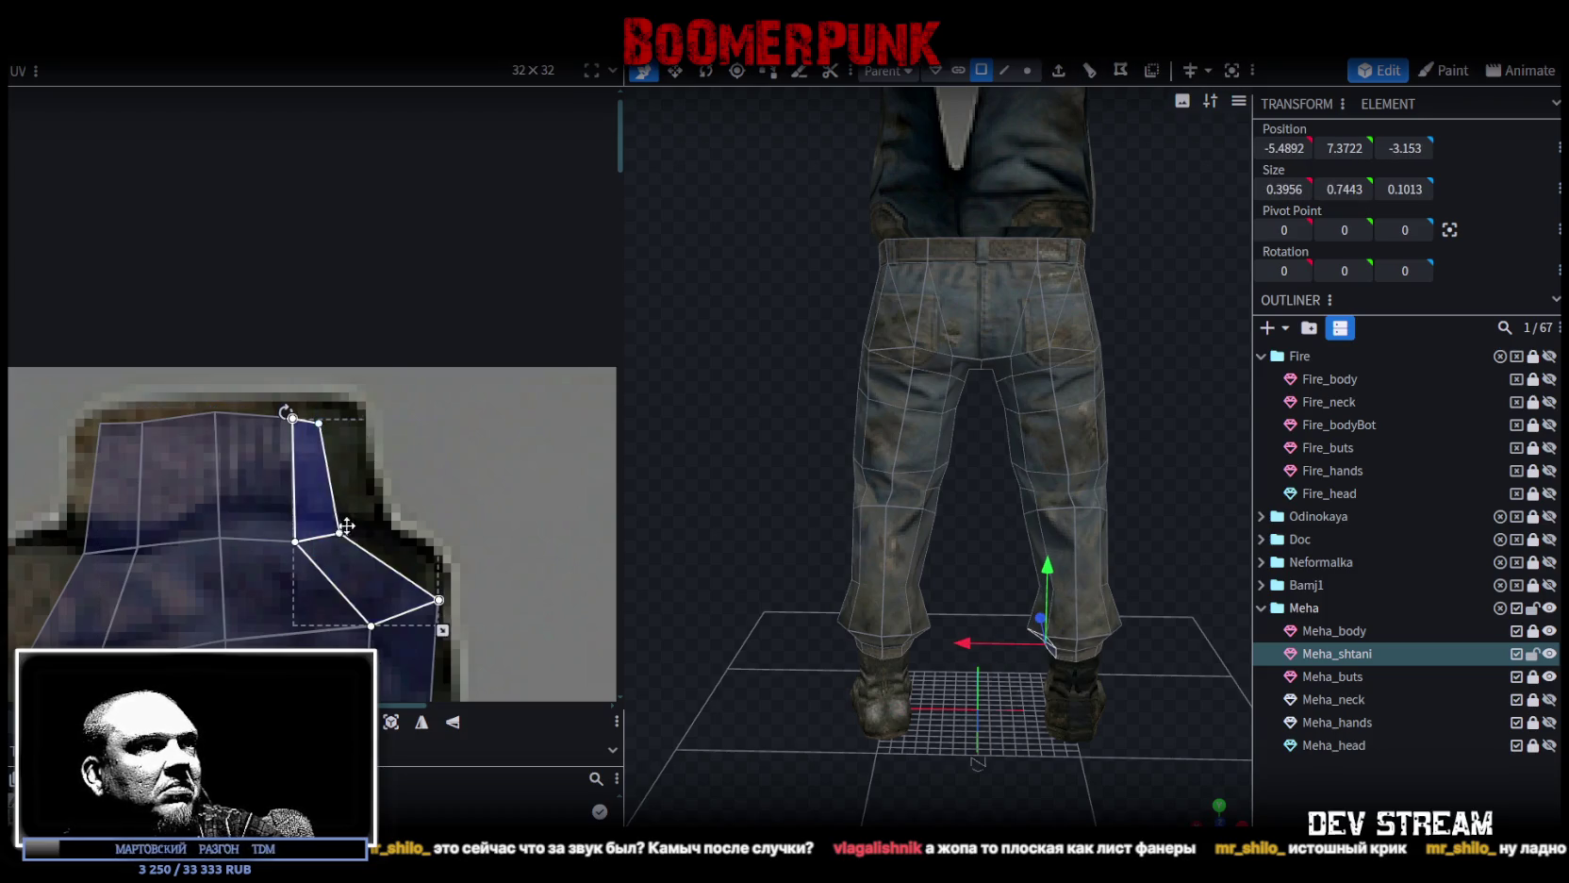
pyautogui.moveTo(355, 521); pyautogui.dragTo(337, 531)
pyautogui.moveTo(341, 390)
pyautogui.mouseDown()
pyautogui.moveTo(311, 554)
pyautogui.moveTo(366, 522)
pyautogui.mouseUp()
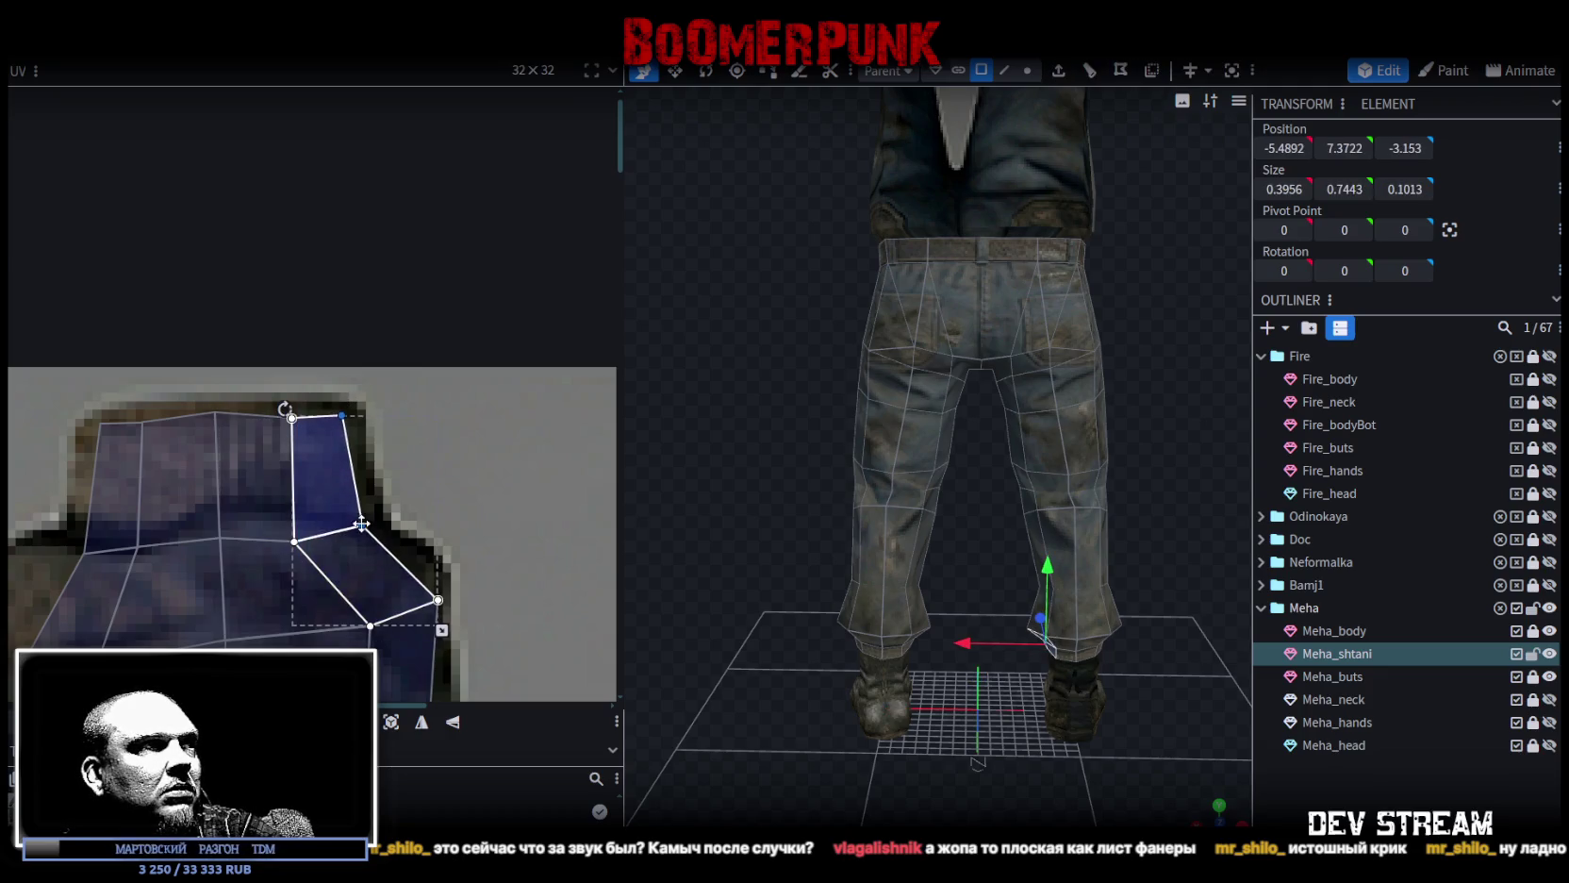
pyautogui.keyDown('shift'); pyautogui.click(261, 411); pyautogui.keyUp('shift')
pyautogui.moveTo(294, 541); pyautogui.dragTo(294, 512)
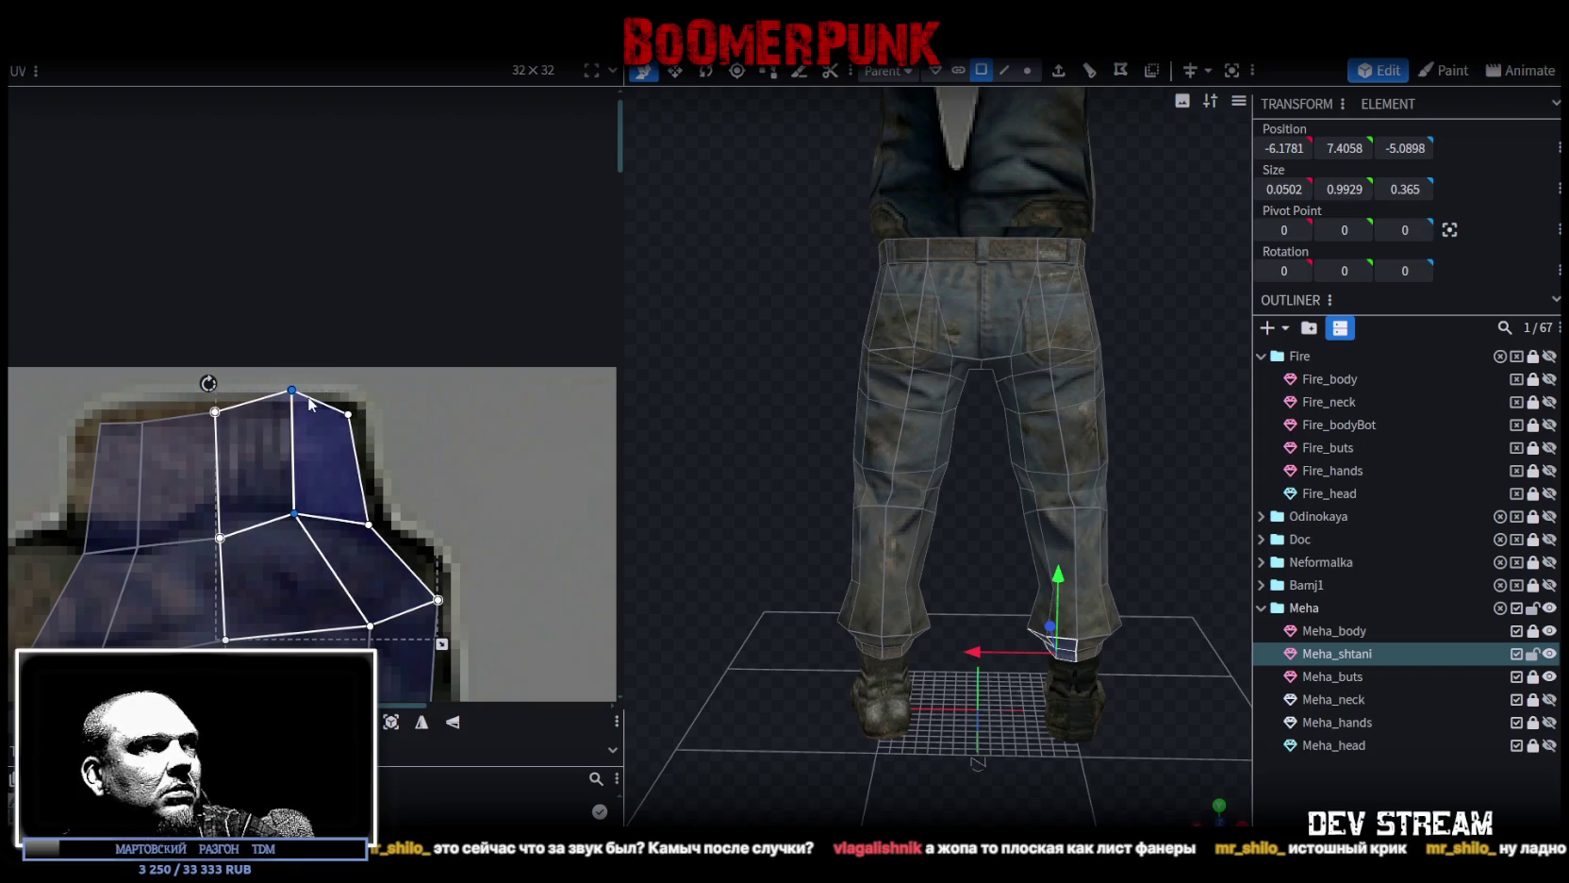
# Flatten the cuff's top edge and shift the narrow left strip's top-left point slightly left.
pyautogui.click(278, 381)
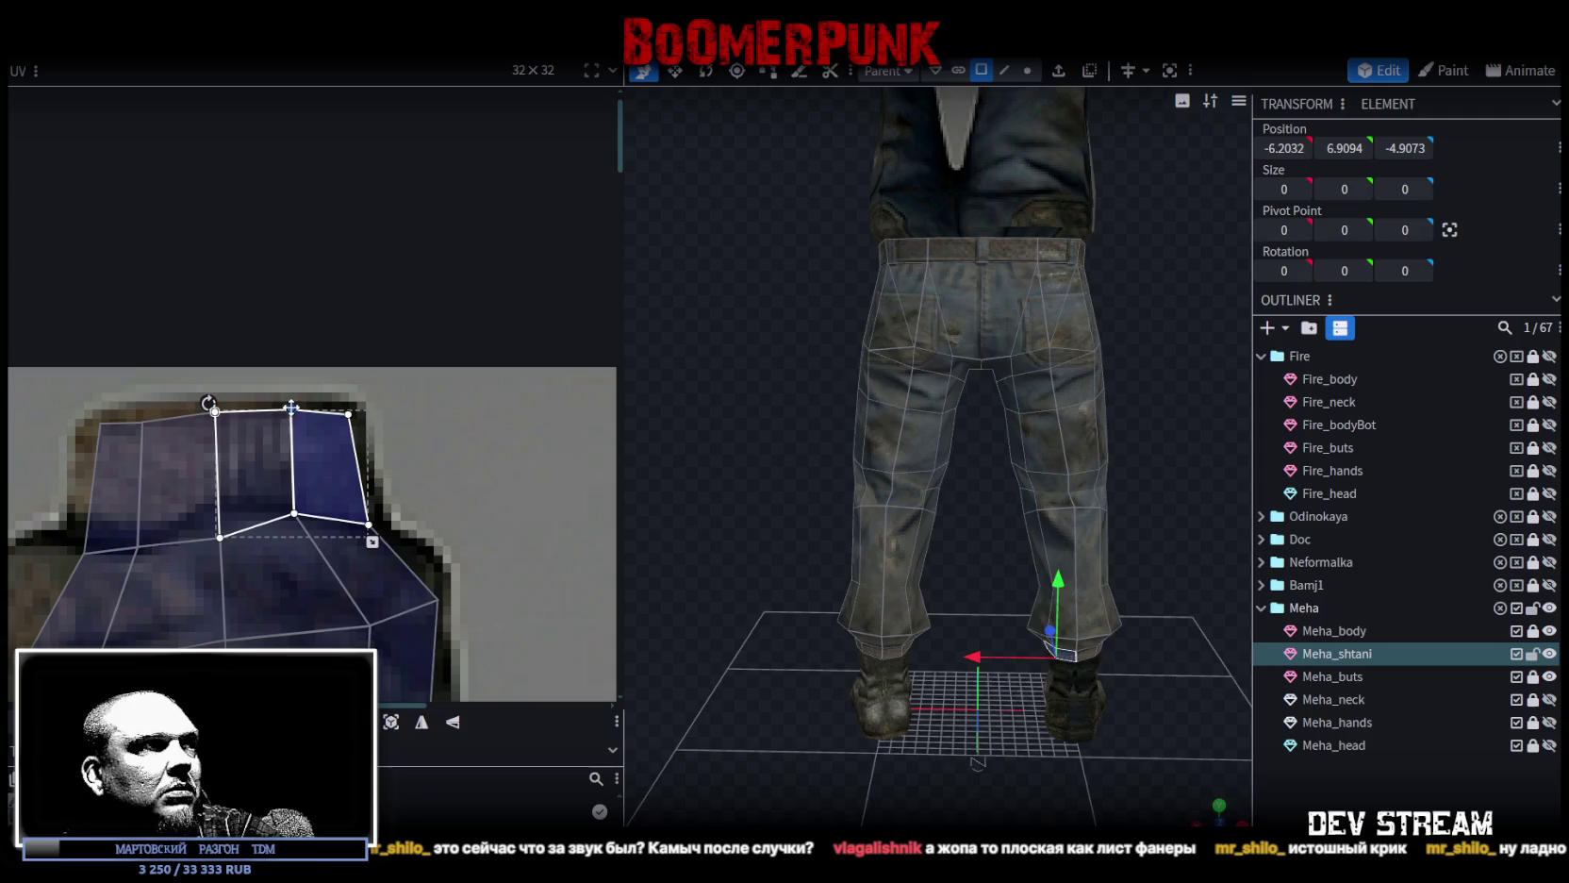
pyautogui.moveTo(255, 367)
pyautogui.mouseDown()
pyautogui.moveTo(299, 517)
pyautogui.moveTo(294, 476)
pyautogui.mouseUp()
pyautogui.click(289, 351)
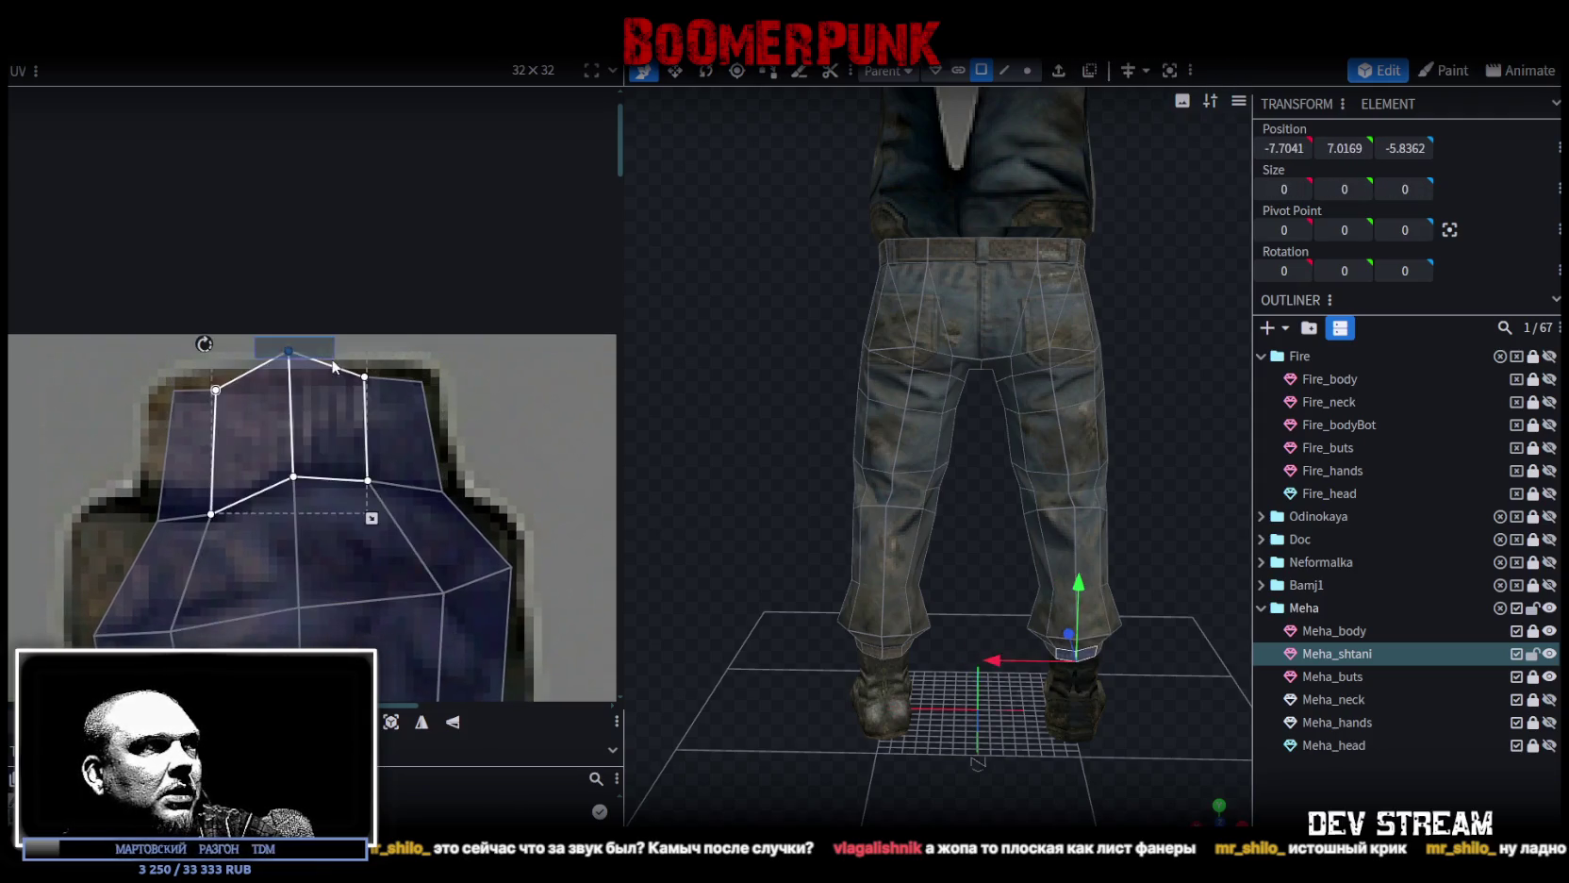
pyautogui.moveTo(289, 364); pyautogui.dragTo(283, 377)
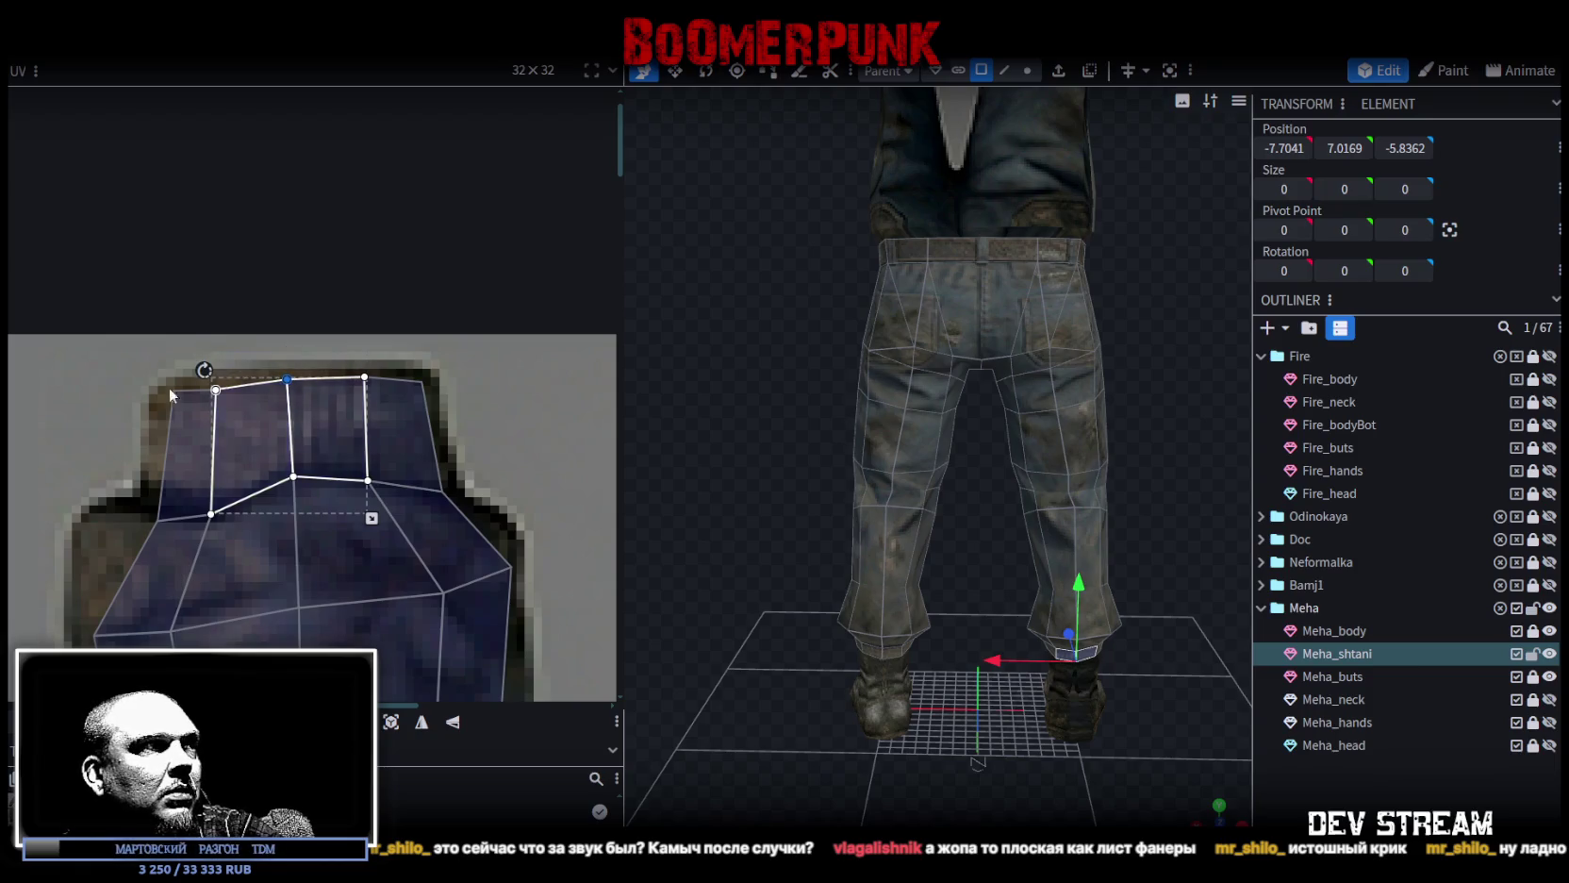
pyautogui.click(188, 411)
pyautogui.moveTo(160, 398); pyautogui.dragTo(155, 396)
pyautogui.moveTo(123, 485)
pyautogui.mouseDown()
pyautogui.moveTo(172, 545)
pyautogui.moveTo(147, 503)
pyautogui.mouseUp()
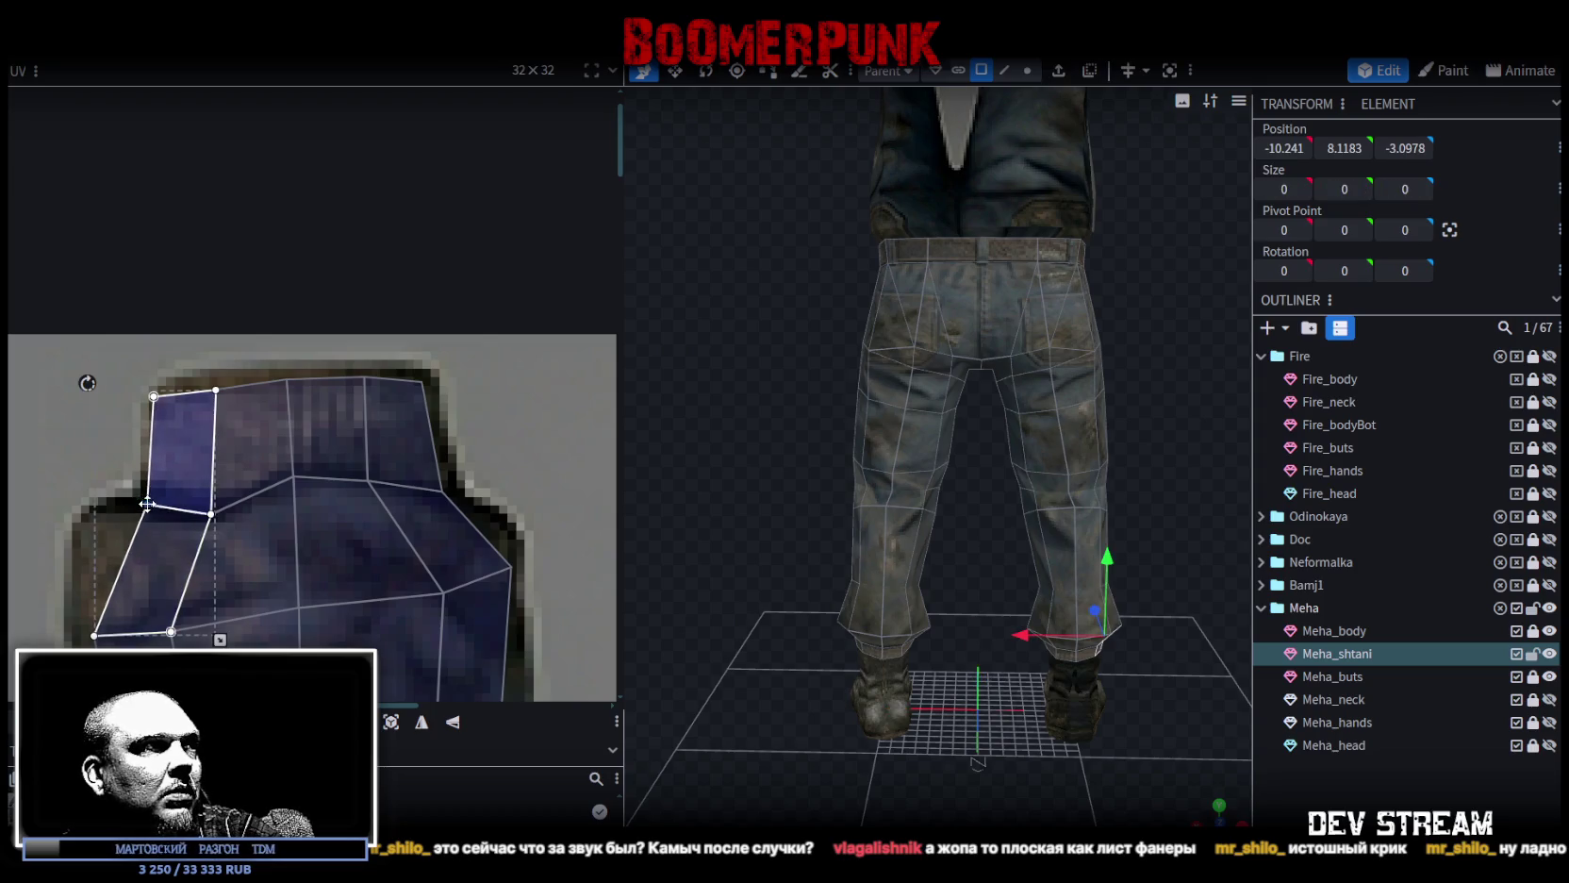
# Deselect the trousers mesh and orbit the model to view its side.
pyautogui.scroll(-1, 141, 539)
pyautogui.scroll(-2, 146, 500)
pyautogui.scroll(-2, 152, 453)
pyautogui.scroll(-1, 323, 530)
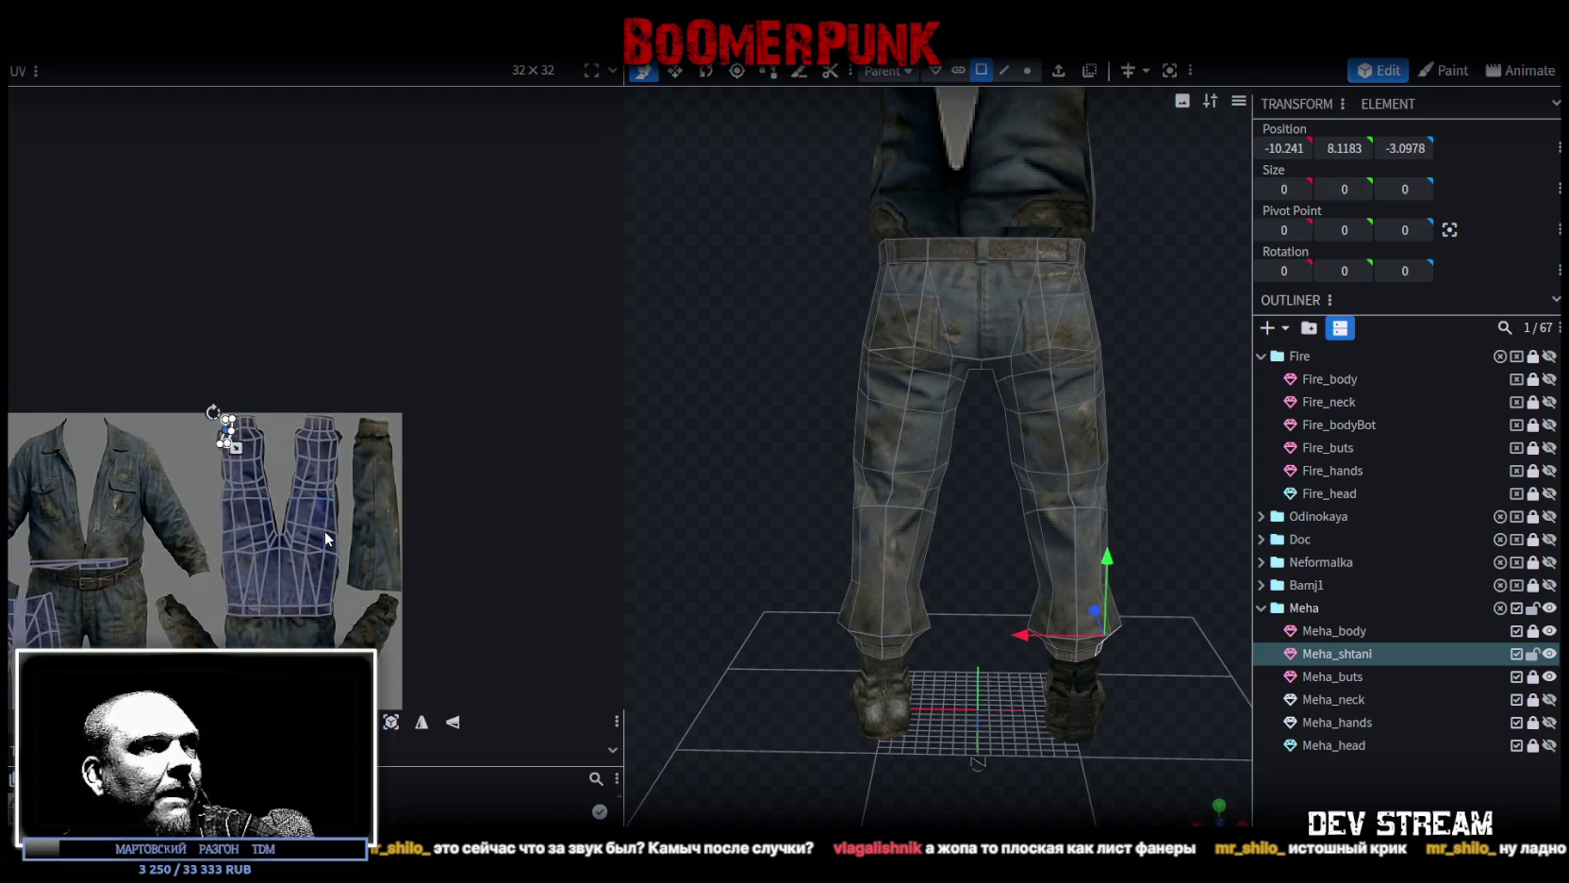
pyautogui.scroll(2, 318, 425)
pyautogui.click(1365, 813)
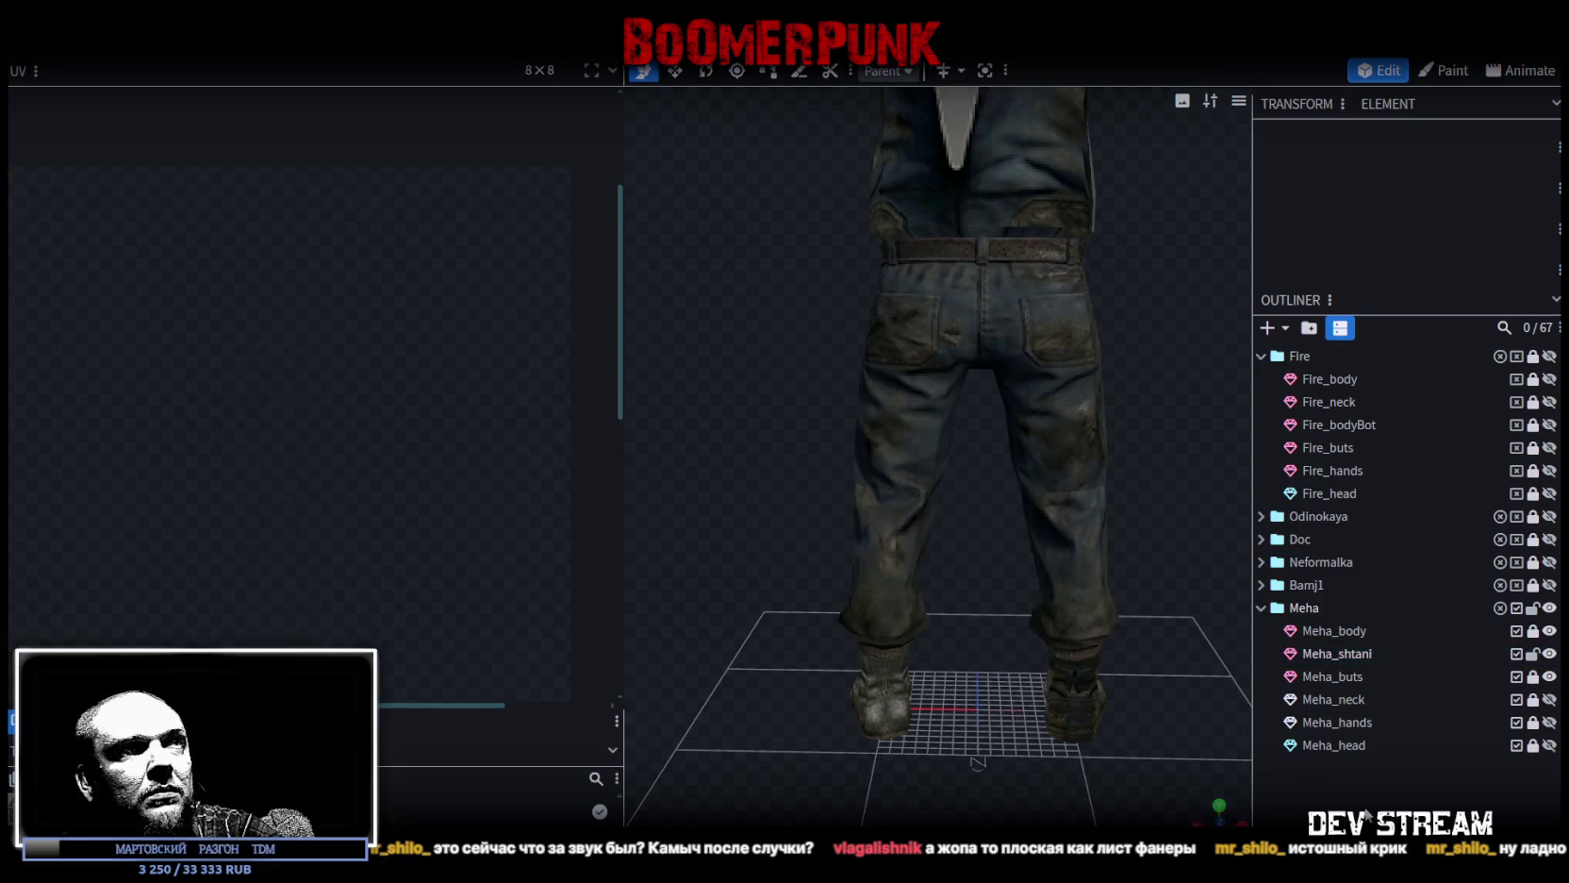
pyautogui.moveTo(1220, 814)
pyautogui.mouseDown()
pyautogui.moveTo(1084, 747)
pyautogui.moveTo(1091, 713)
pyautogui.moveTo(846, 748)
pyautogui.moveTo(895, 773)
pyautogui.moveTo(1063, 782)
pyautogui.moveTo(866, 749)
pyautogui.moveTo(1042, 738)
pyautogui.moveTo(1025, 681)
pyautogui.moveTo(964, 629)
pyautogui.moveTo(895, 636)
pyautogui.moveTo(896, 671)
pyautogui.moveTo(990, 696)
pyautogui.moveTo(1029, 654)
pyautogui.moveTo(1157, 691)
pyautogui.moveTo(914, 506)
pyautogui.mouseUp()
# Select all trouser UVs and project them from an orthographic front view.
pyautogui.click(915, 507)
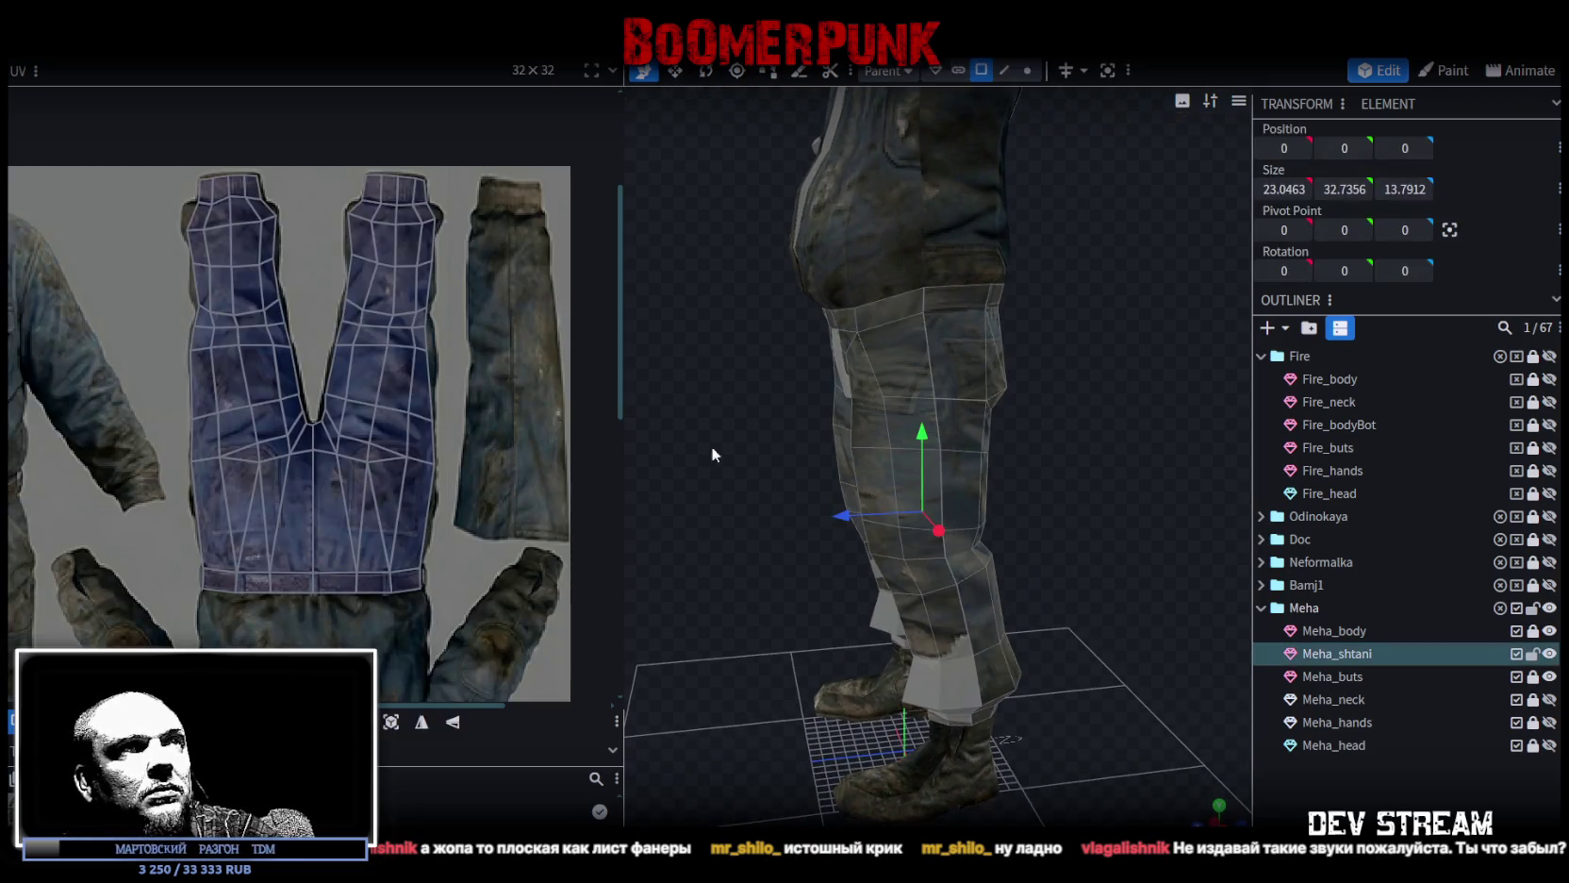
pyautogui.scroll(1, 337, 416)
pyautogui.scroll(3, 364, 393)
pyautogui.scroll(1, 359, 389)
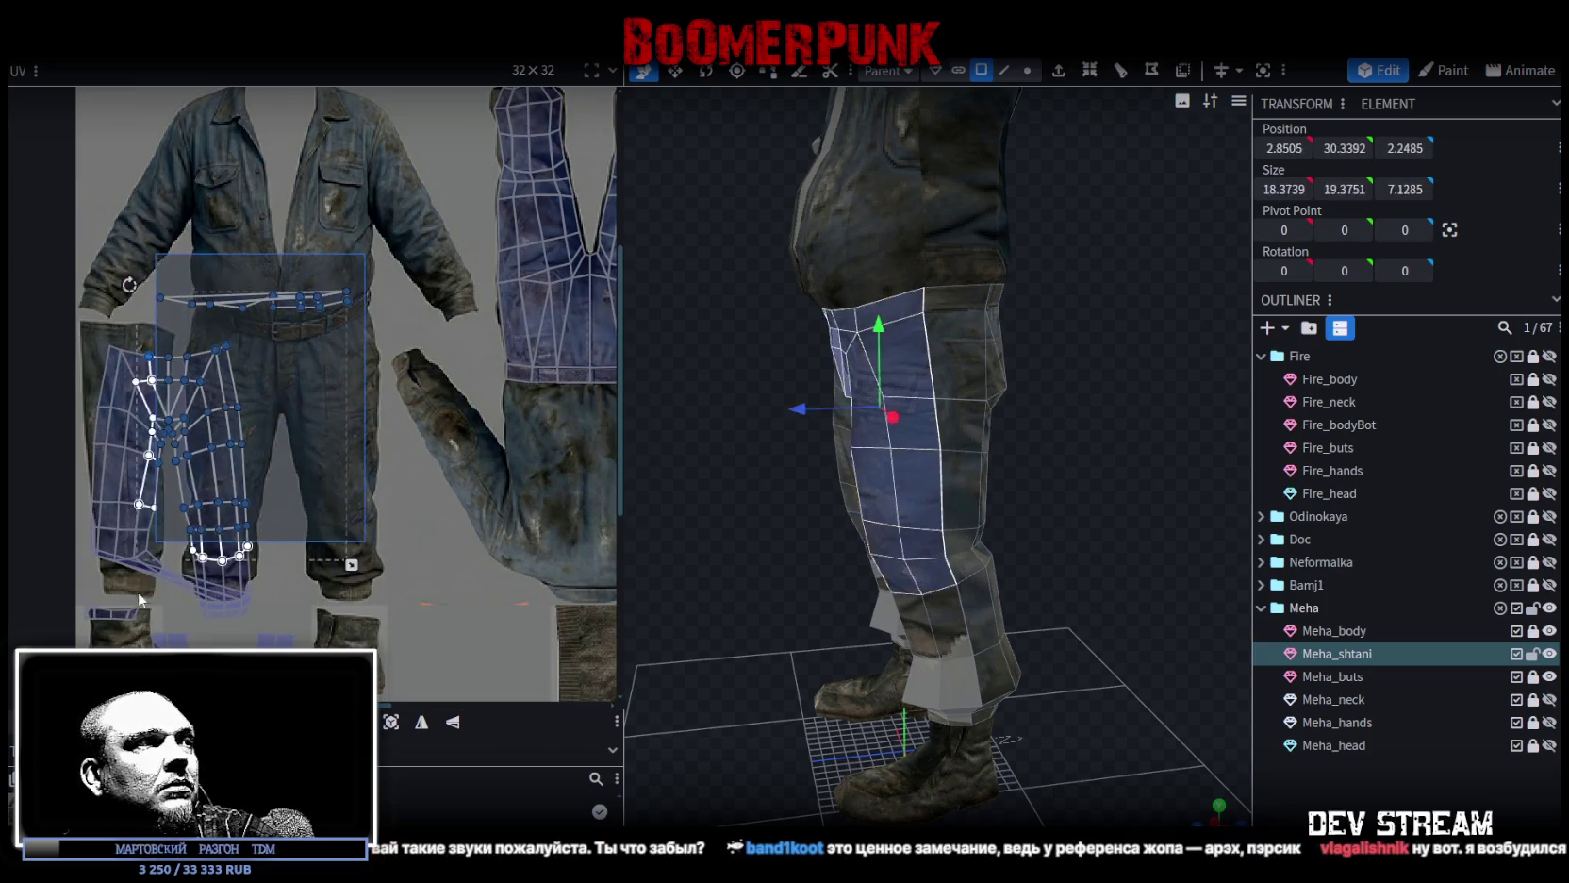
pyautogui.moveTo(364, 253); pyautogui.dragTo(52, 646)
pyautogui.moveTo(750, 636); pyautogui.dragTo(1136, 681)
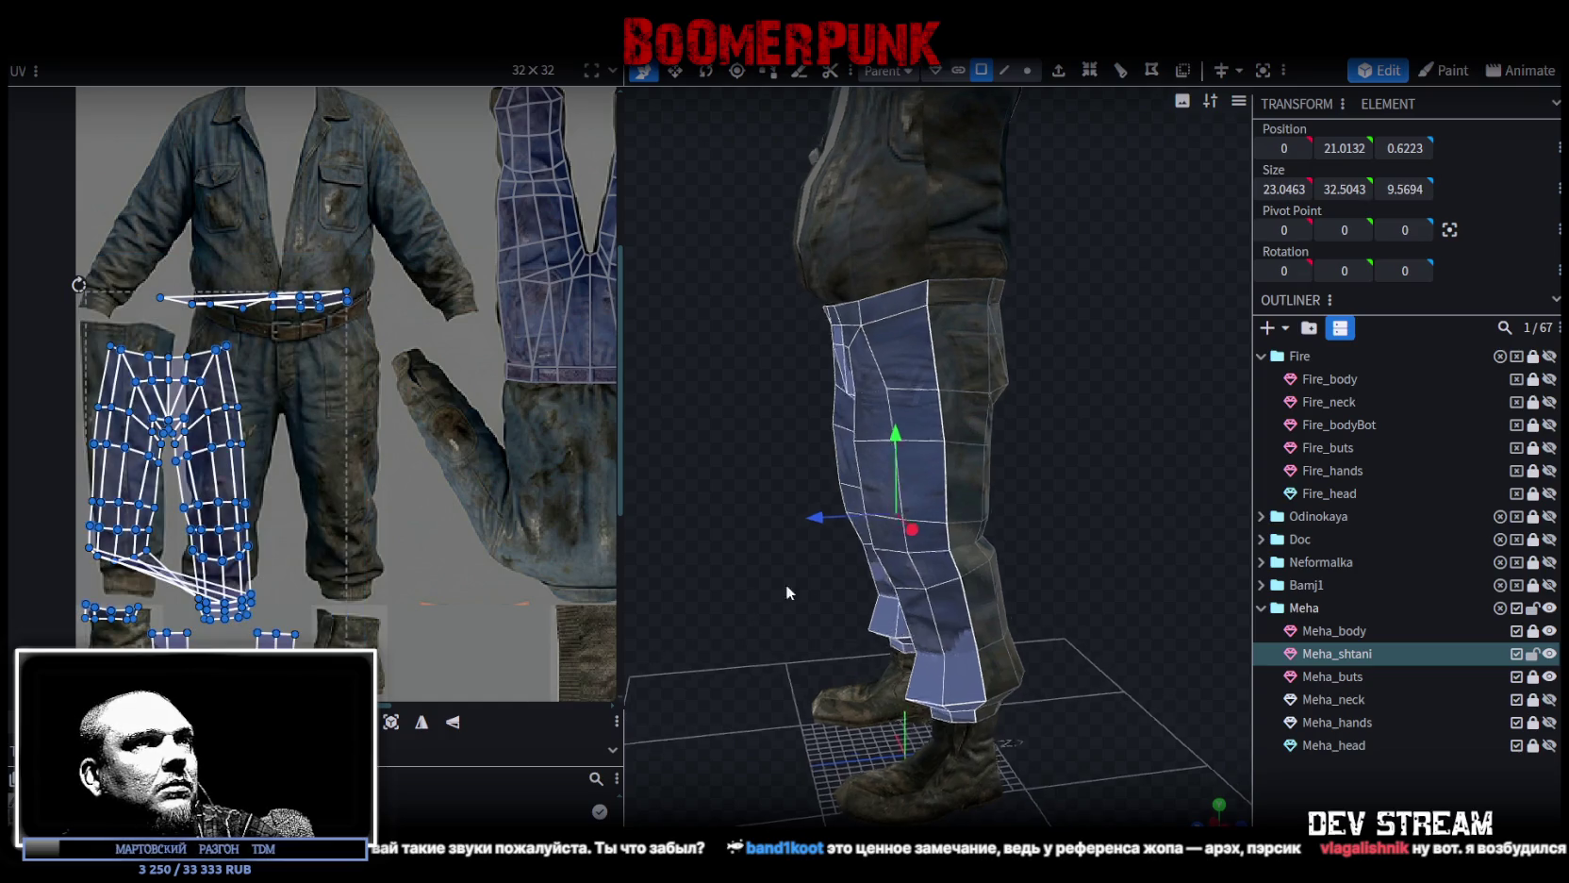
pyautogui.click(1223, 819)
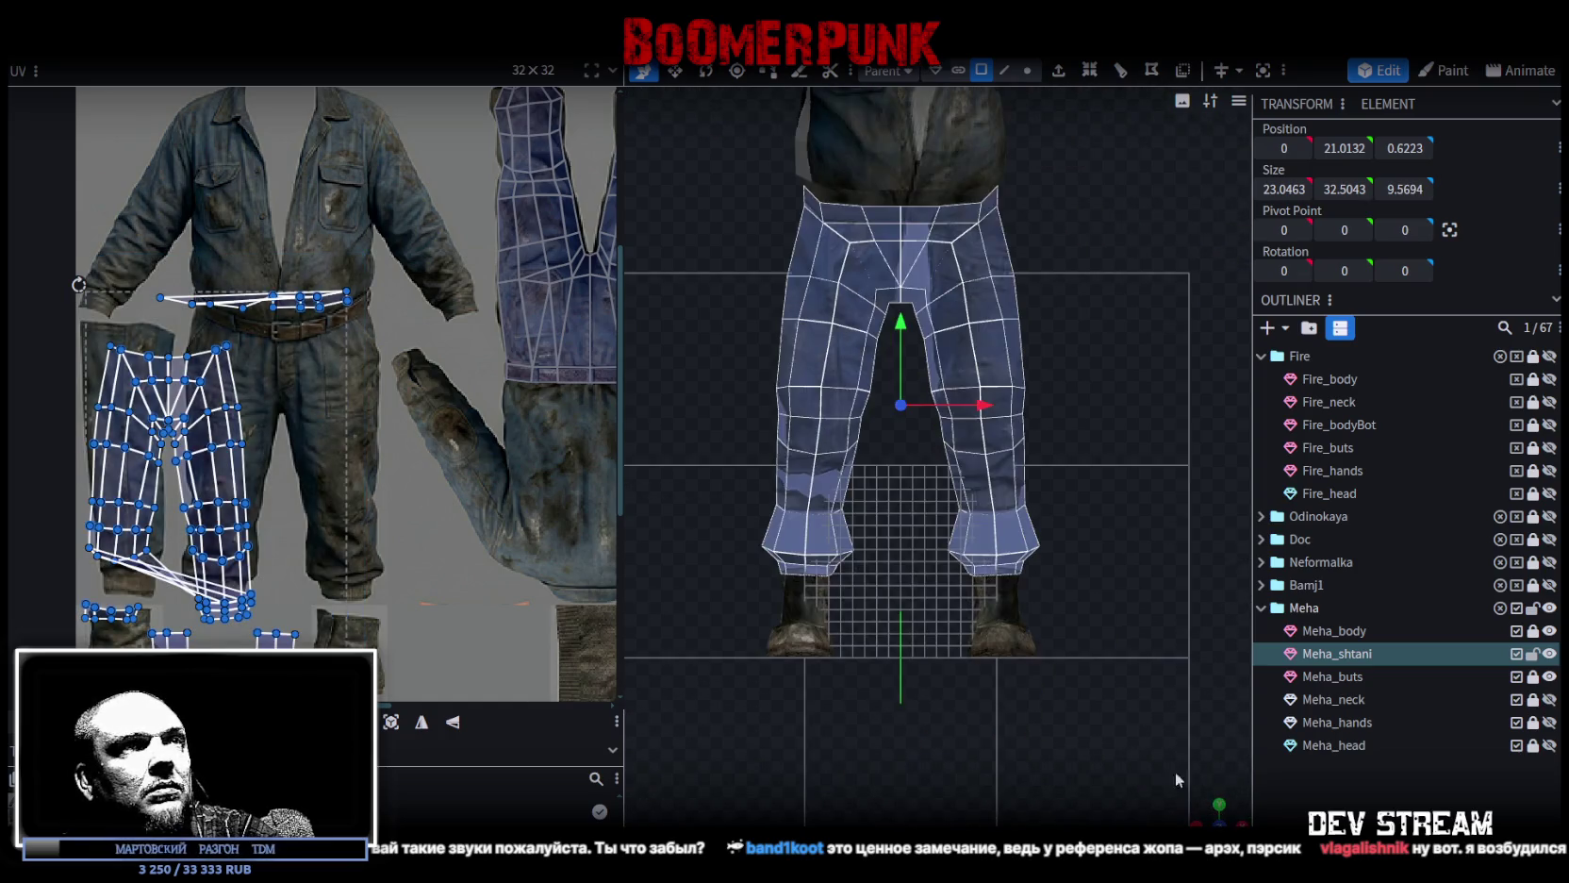
pyautogui.click(392, 721)
pyautogui.click(419, 747)
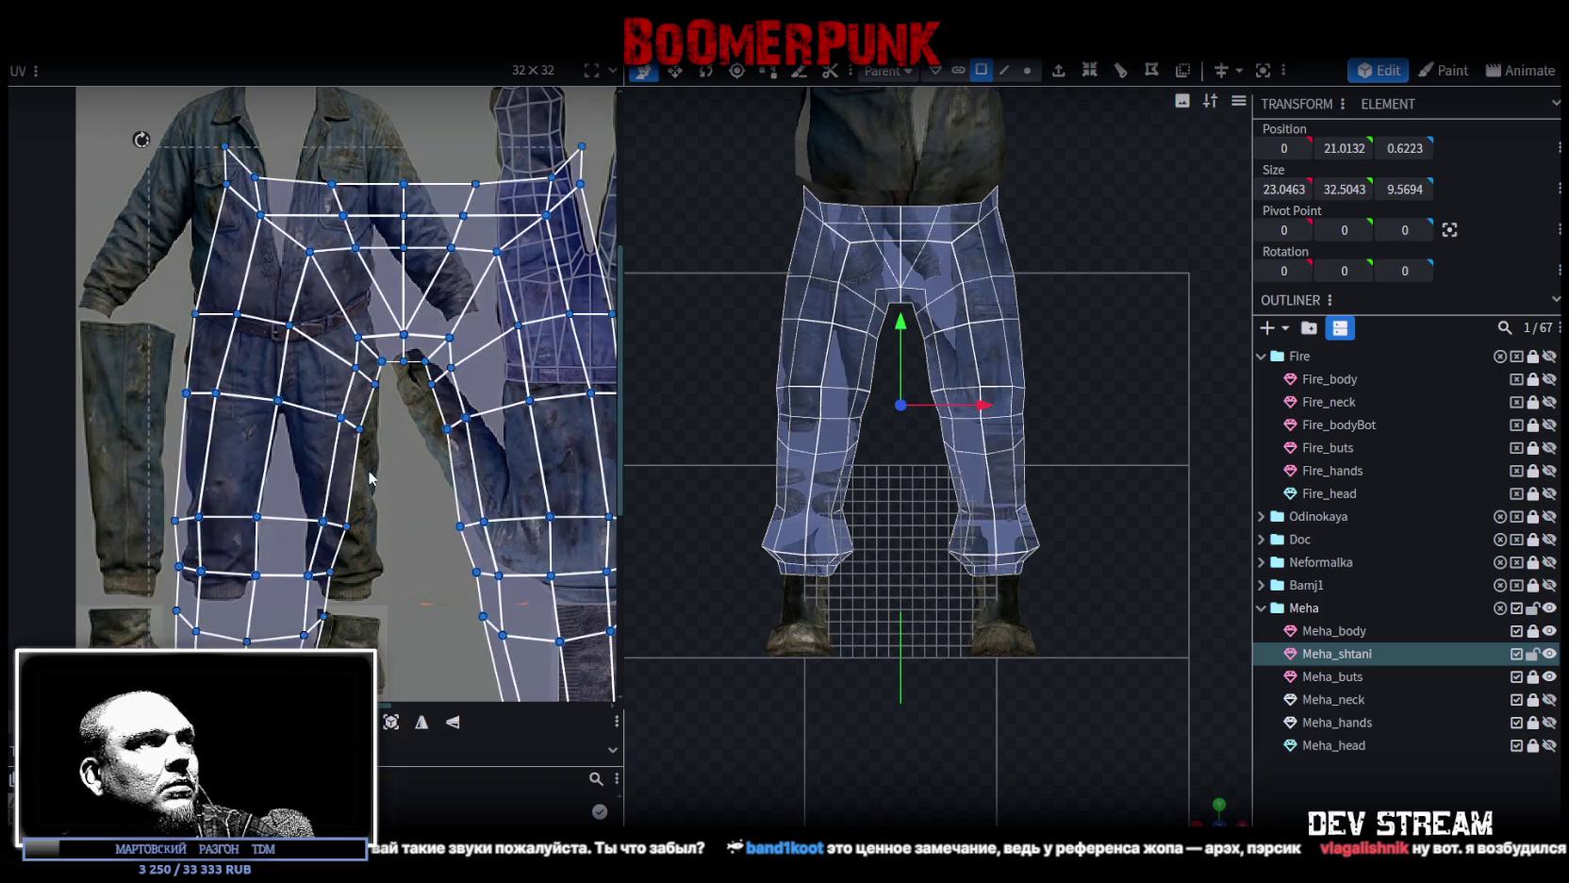
# Rescale the projected island and move it down and right onto the trouser texture.
pyautogui.scroll(-3, 408, 498)
pyautogui.moveTo(467, 596); pyautogui.dragTo(354, 455)
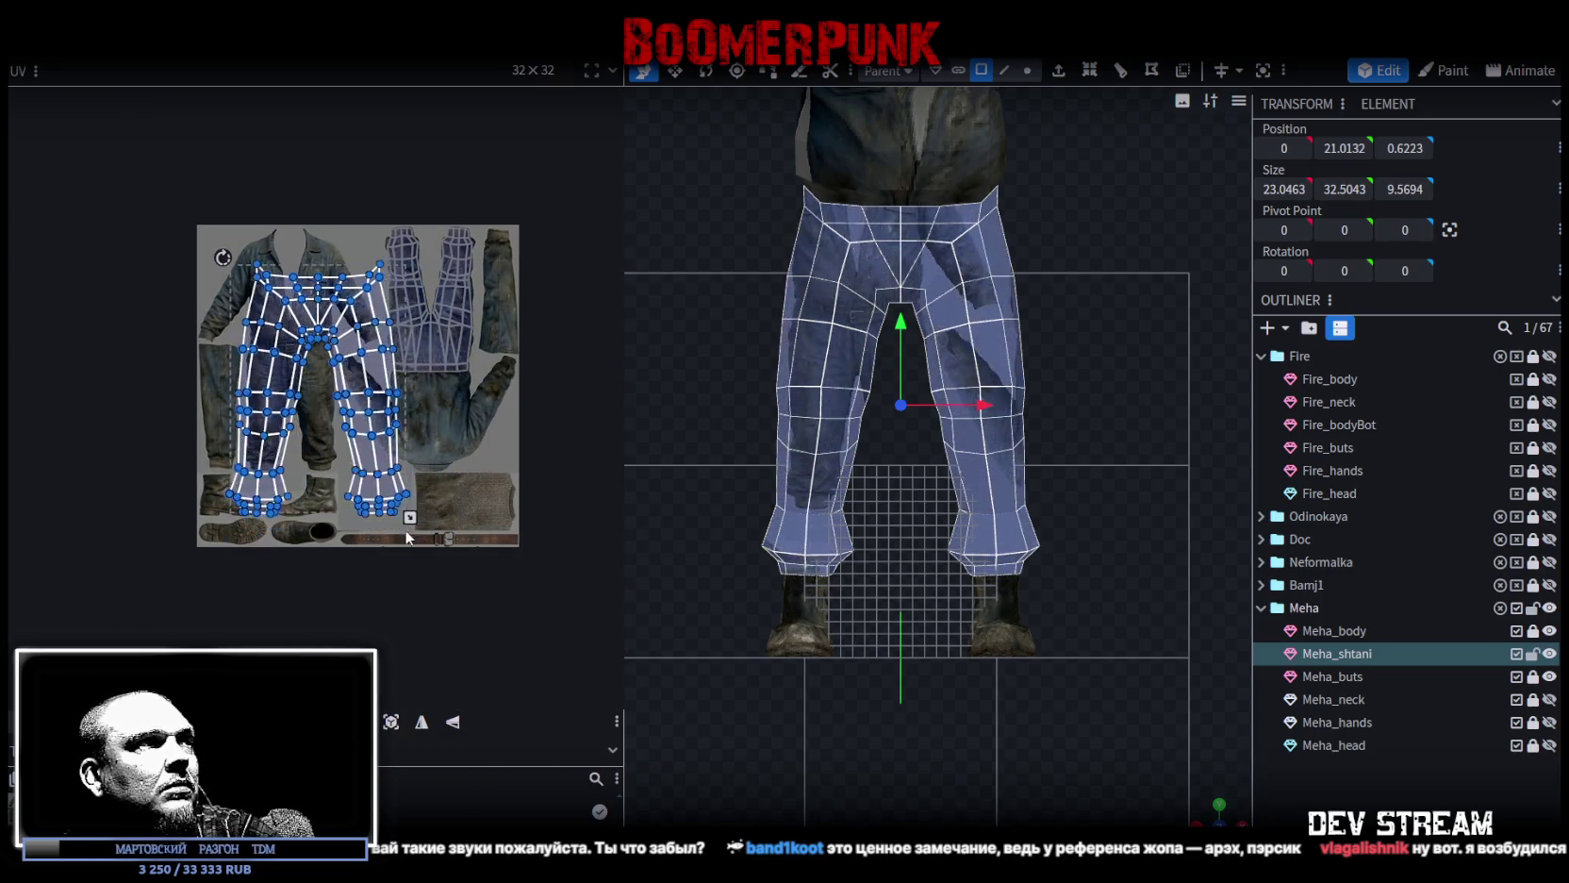
pyautogui.scroll(5, 368, 380)
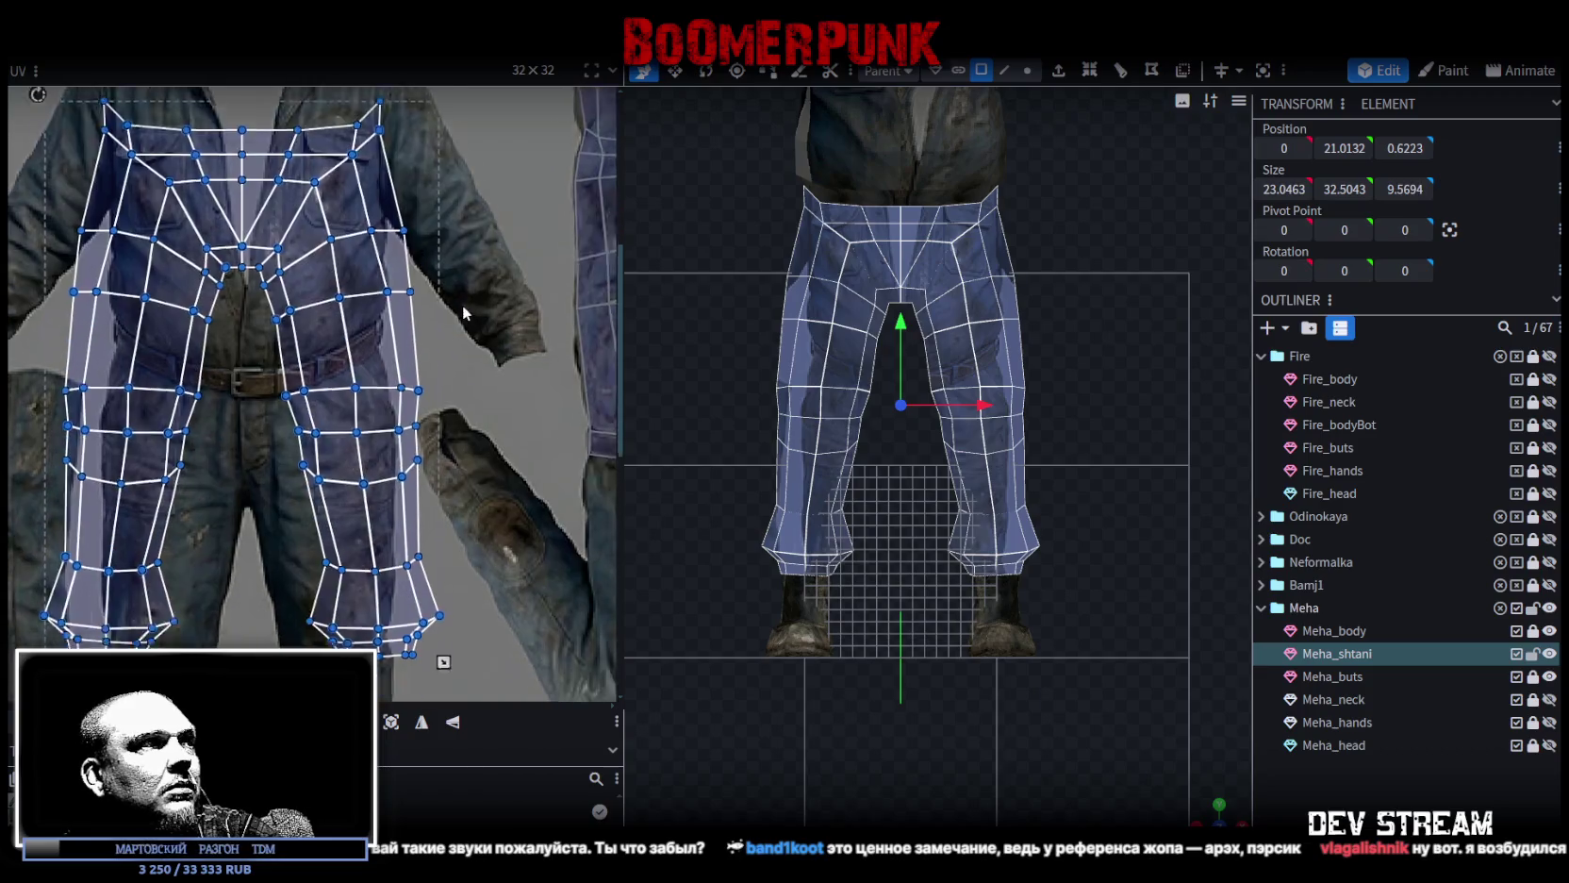
pyautogui.scroll(-3, 462, 303)
pyautogui.moveTo(364, 335); pyautogui.dragTo(364, 487)
pyautogui.scroll(-3, 364, 488)
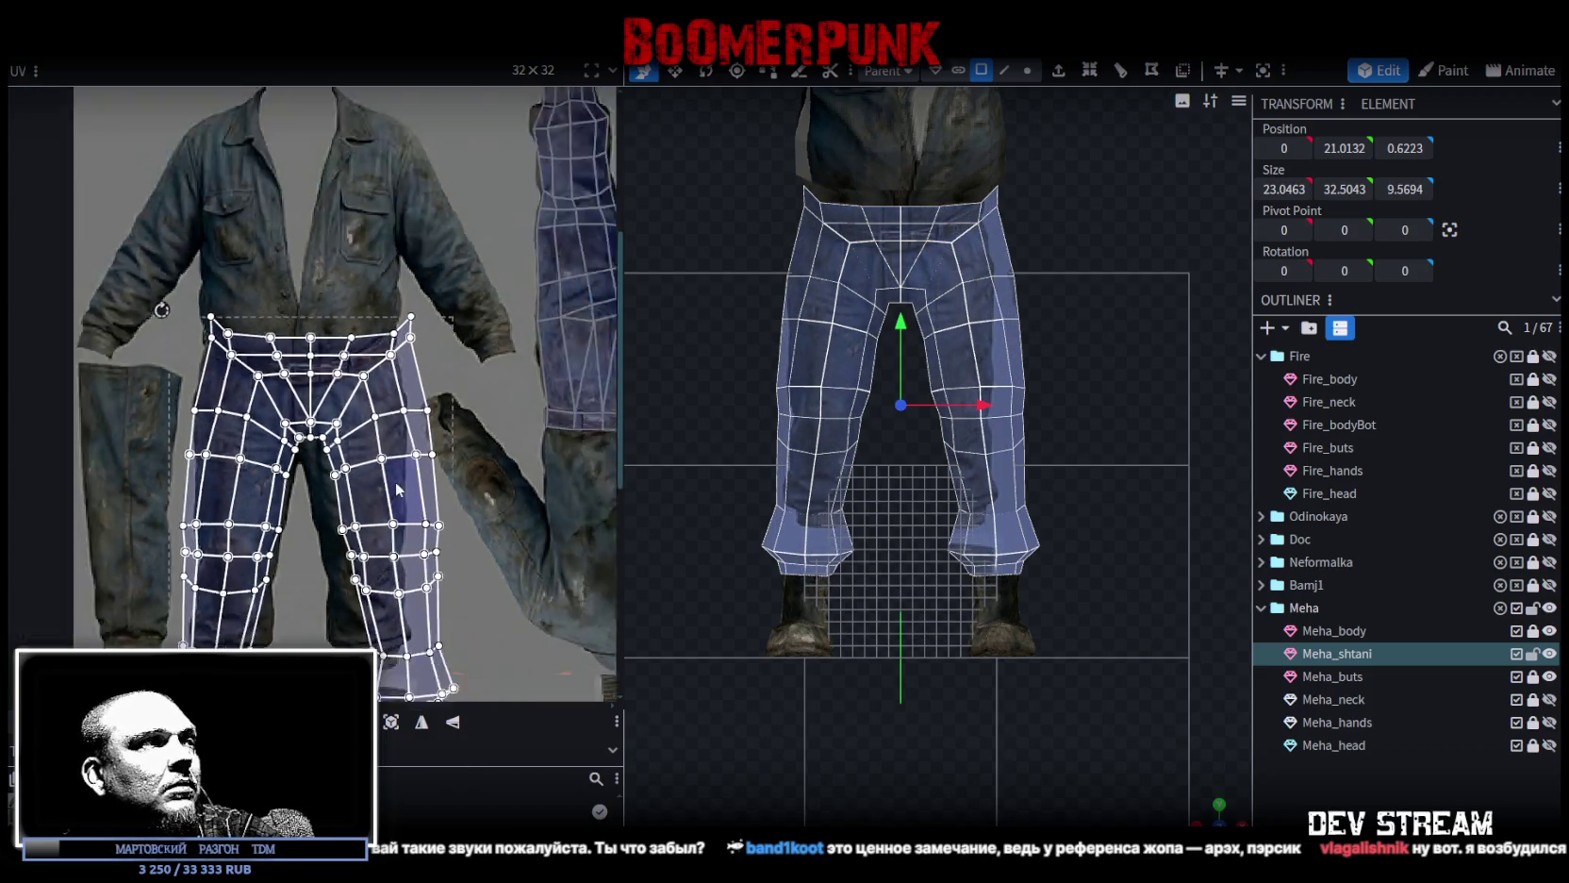
pyautogui.moveTo(447, 585); pyautogui.dragTo(411, 539)
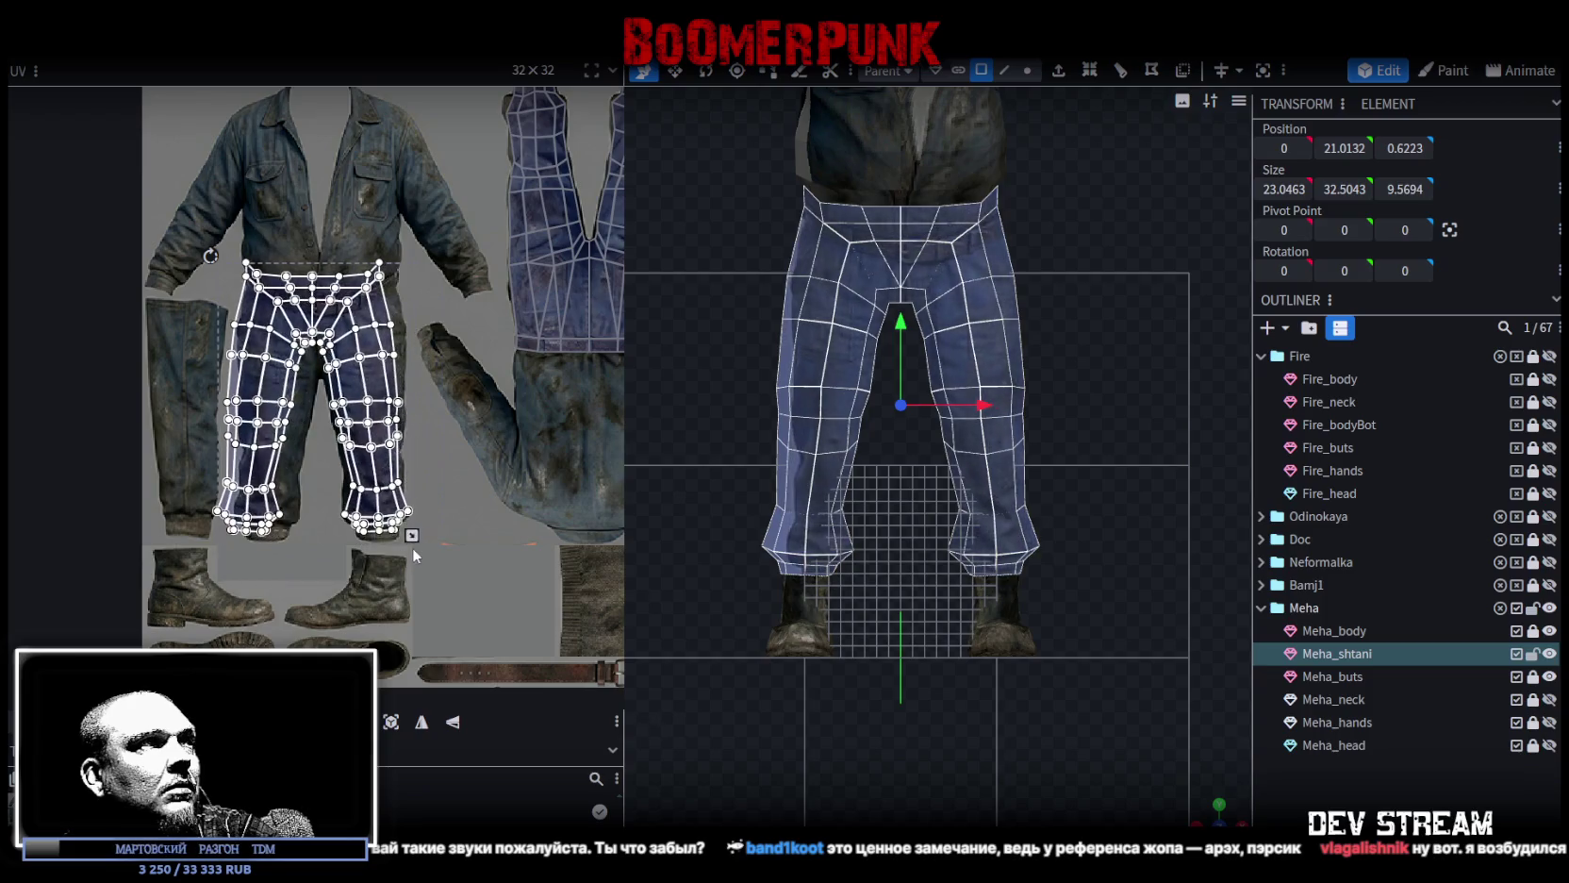
pyautogui.scroll(3, 305, 321)
pyautogui.moveTo(304, 321); pyautogui.dragTo(330, 394)
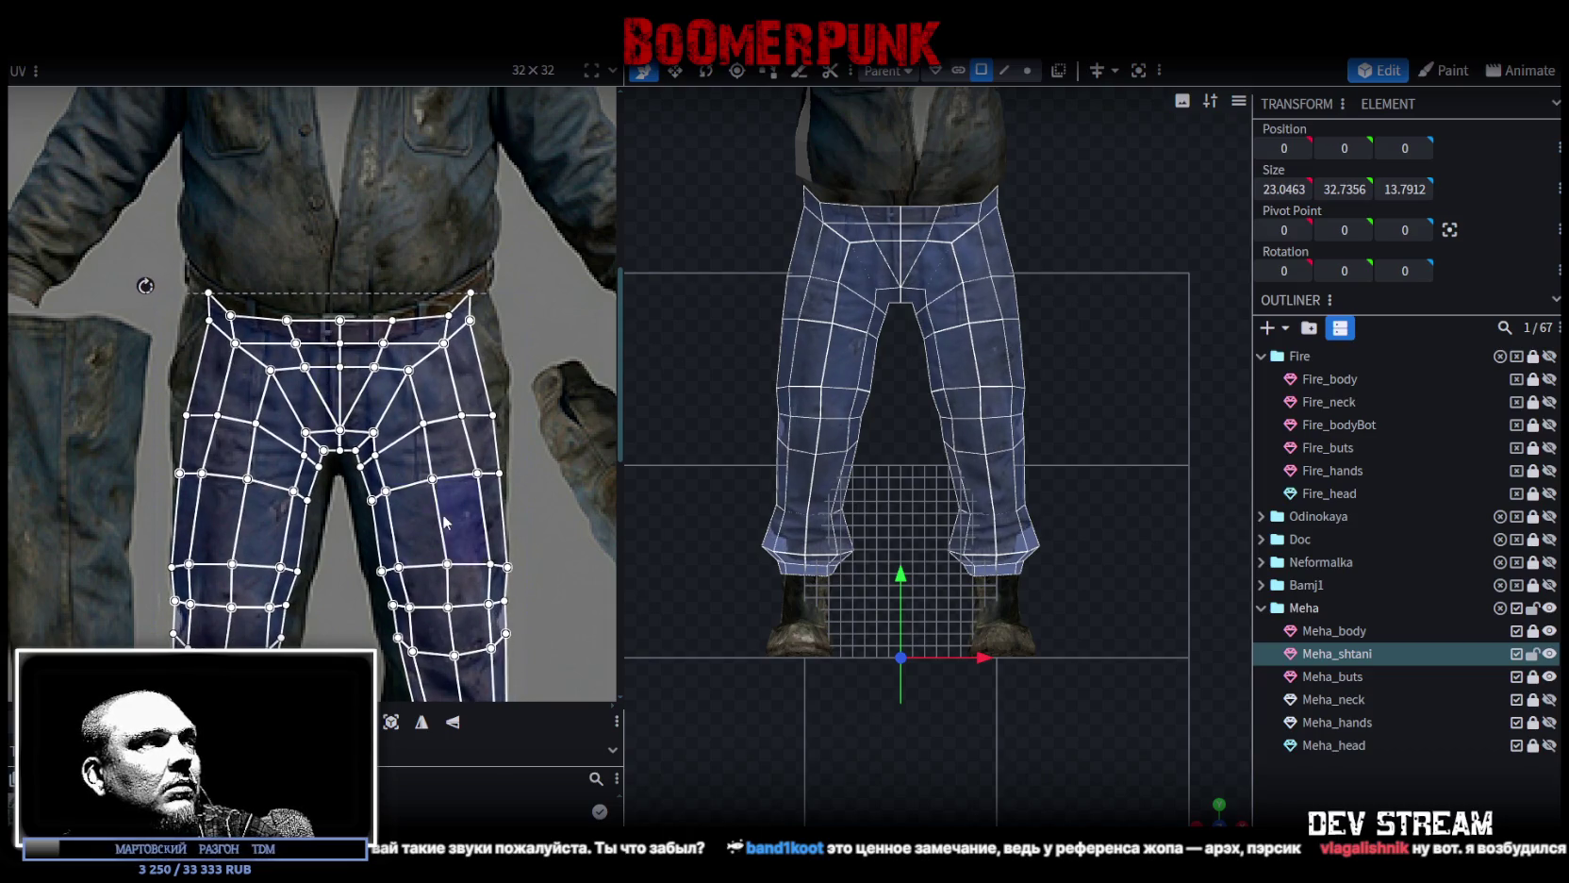
# Fine-tune the island's size and position, then lower the crotch and thigh UV points.
pyautogui.moveTo(447, 521); pyautogui.dragTo(447, 328, button='middle')
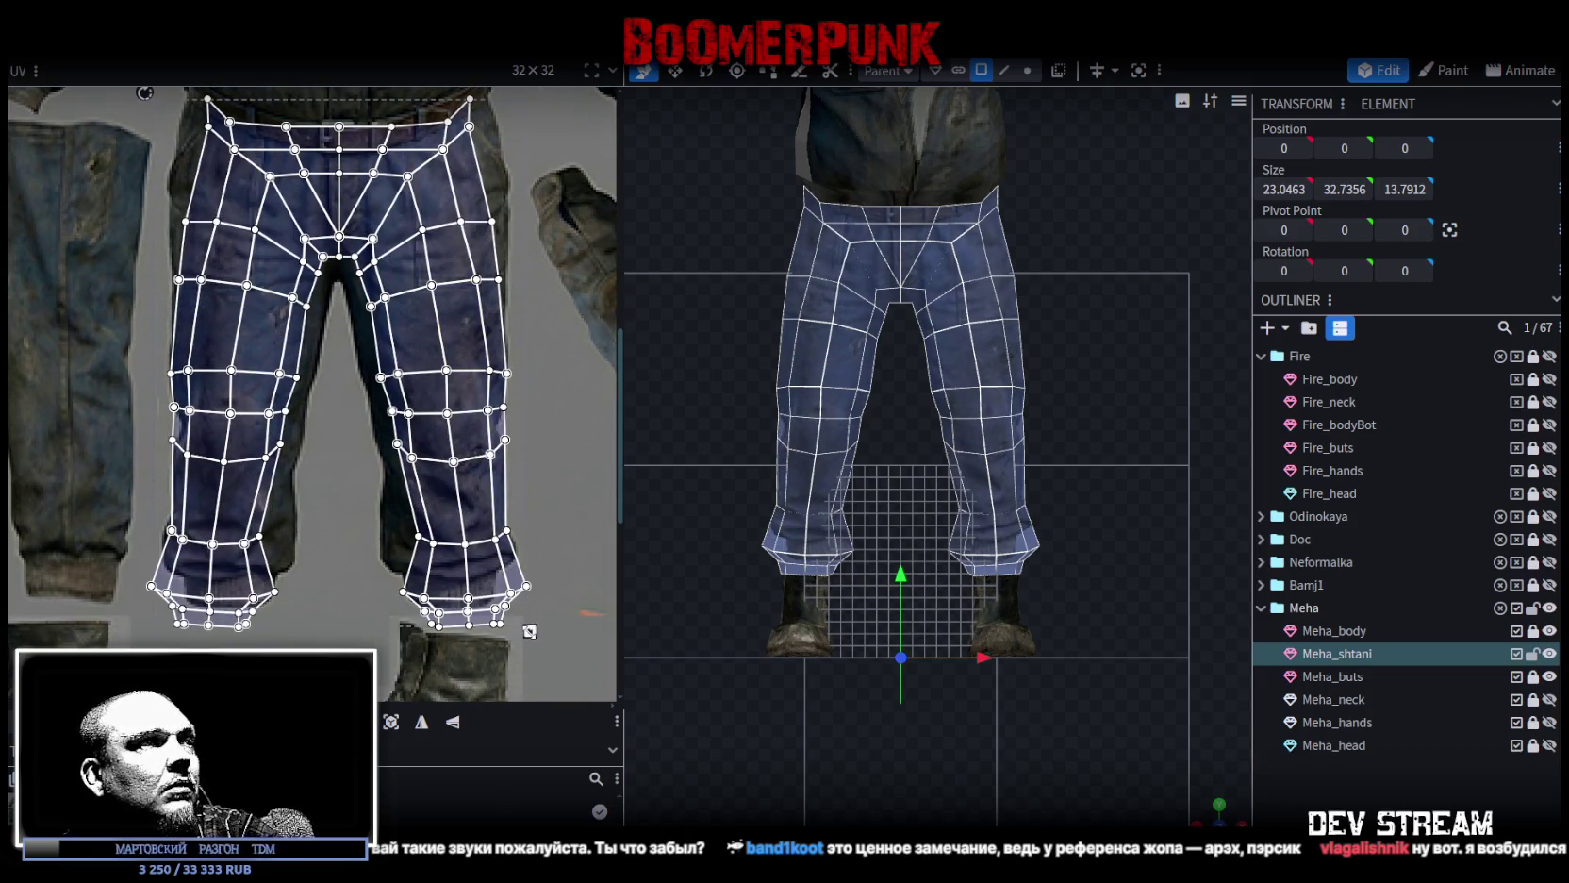
pyautogui.moveTo(529, 631); pyautogui.dragTo(499, 613)
pyautogui.moveTo(409, 305); pyautogui.dragTo(420, 306)
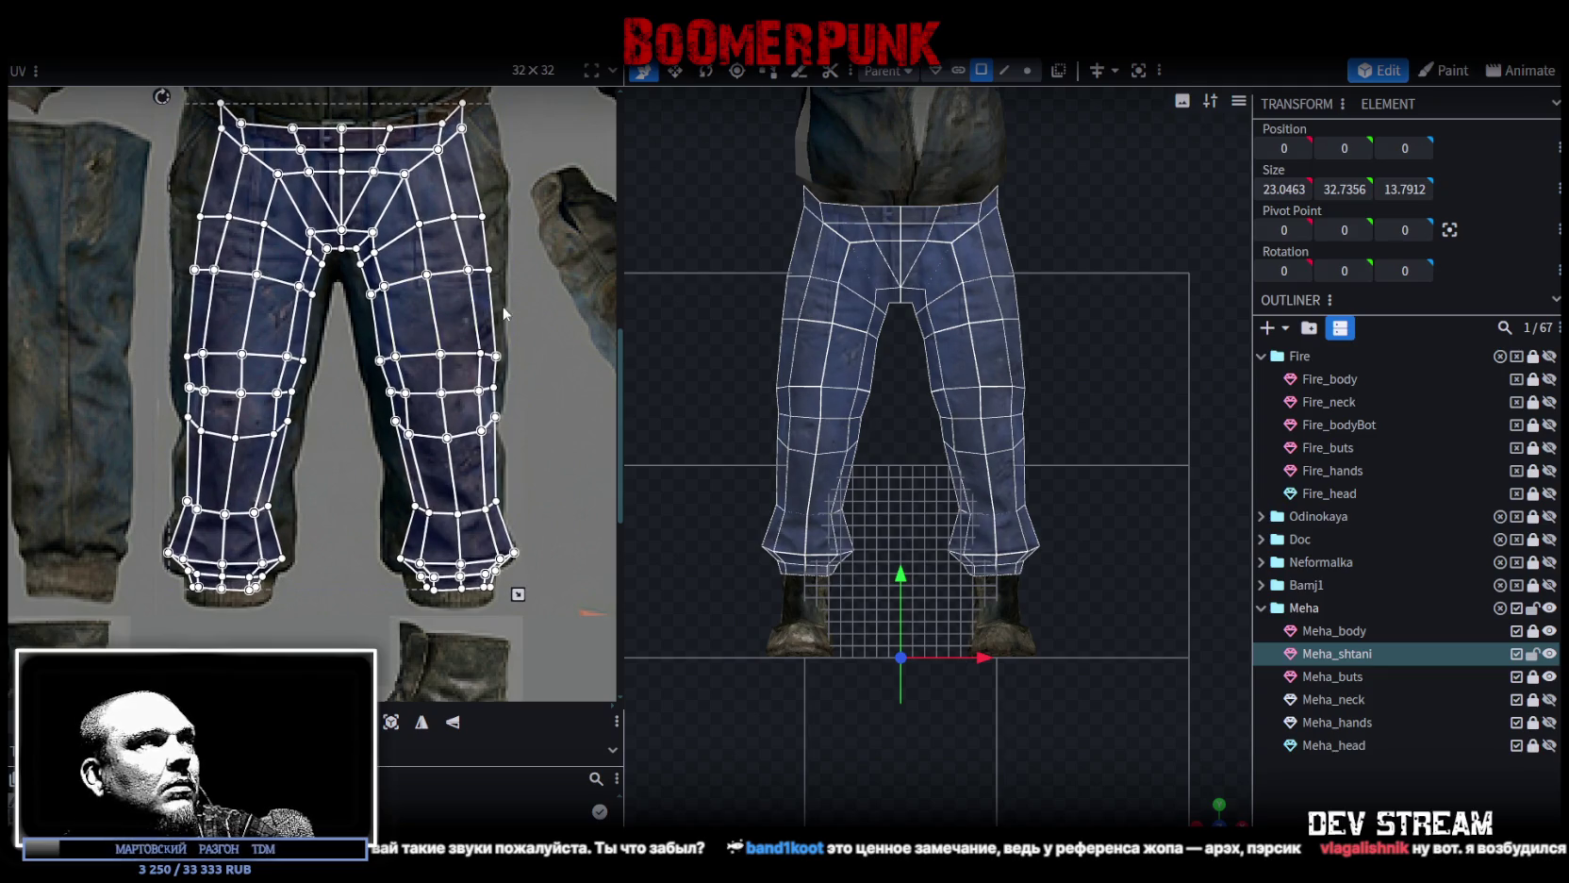
pyautogui.scroll(2, 501, 312)
pyautogui.scroll(1, 501, 313)
pyautogui.moveTo(125, 393)
pyautogui.mouseDown()
pyautogui.moveTo(498, 293)
pyautogui.moveTo(493, 269)
pyautogui.mouseUp()
pyautogui.scroll(2, 330, 325)
pyautogui.moveTo(290, 328); pyautogui.dragTo(289, 364)
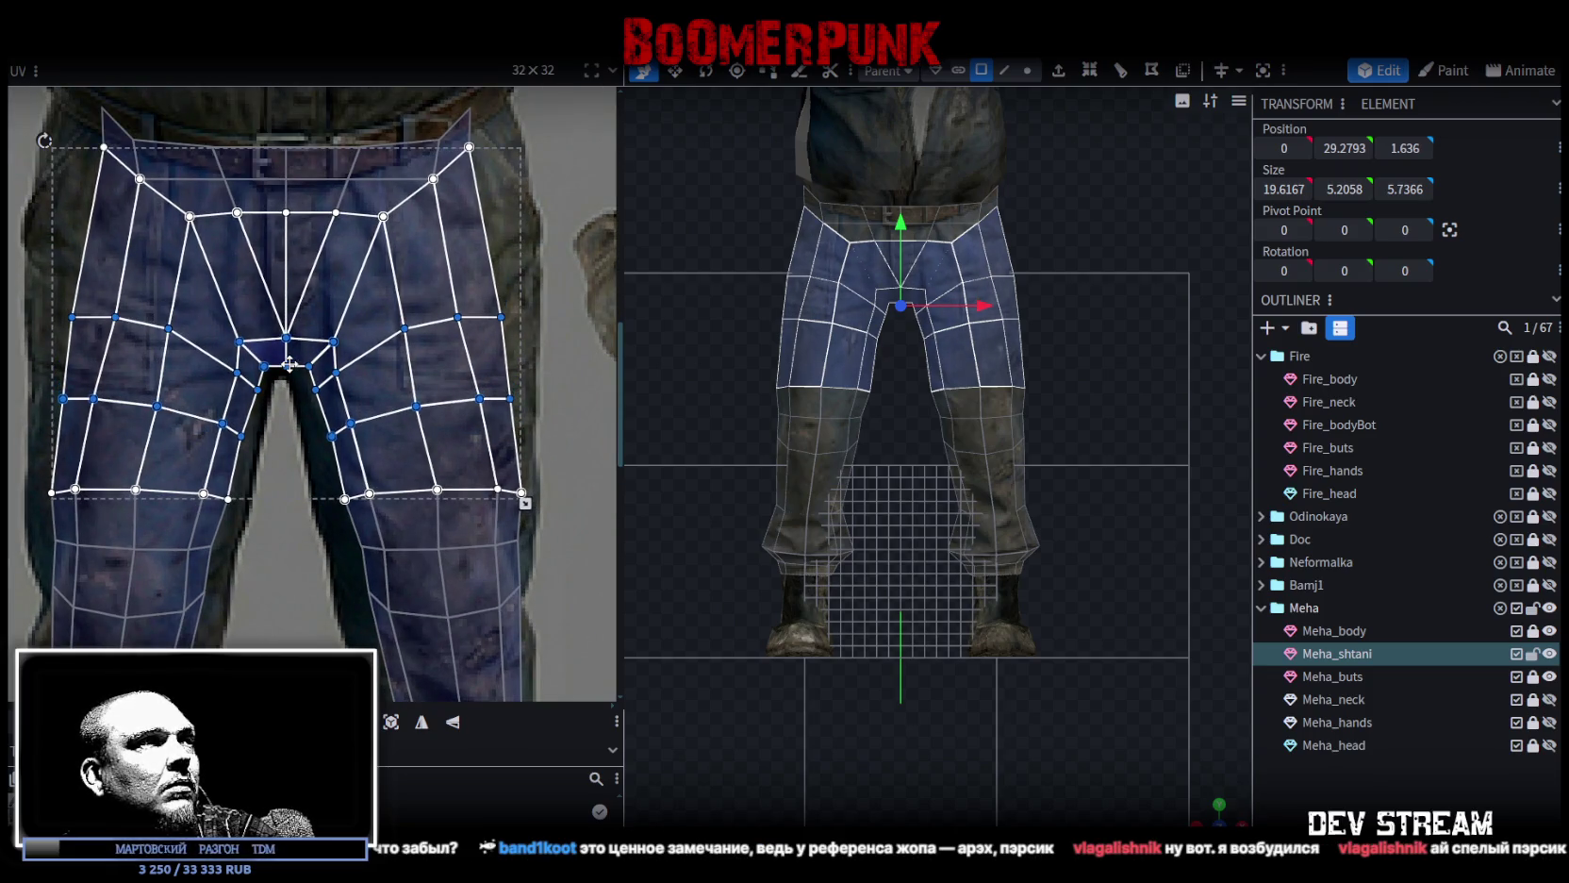
# Move the inner crotch UV points down and left along the crotch gap.
pyautogui.click(254, 360)
pyautogui.scroll(2, 254, 362)
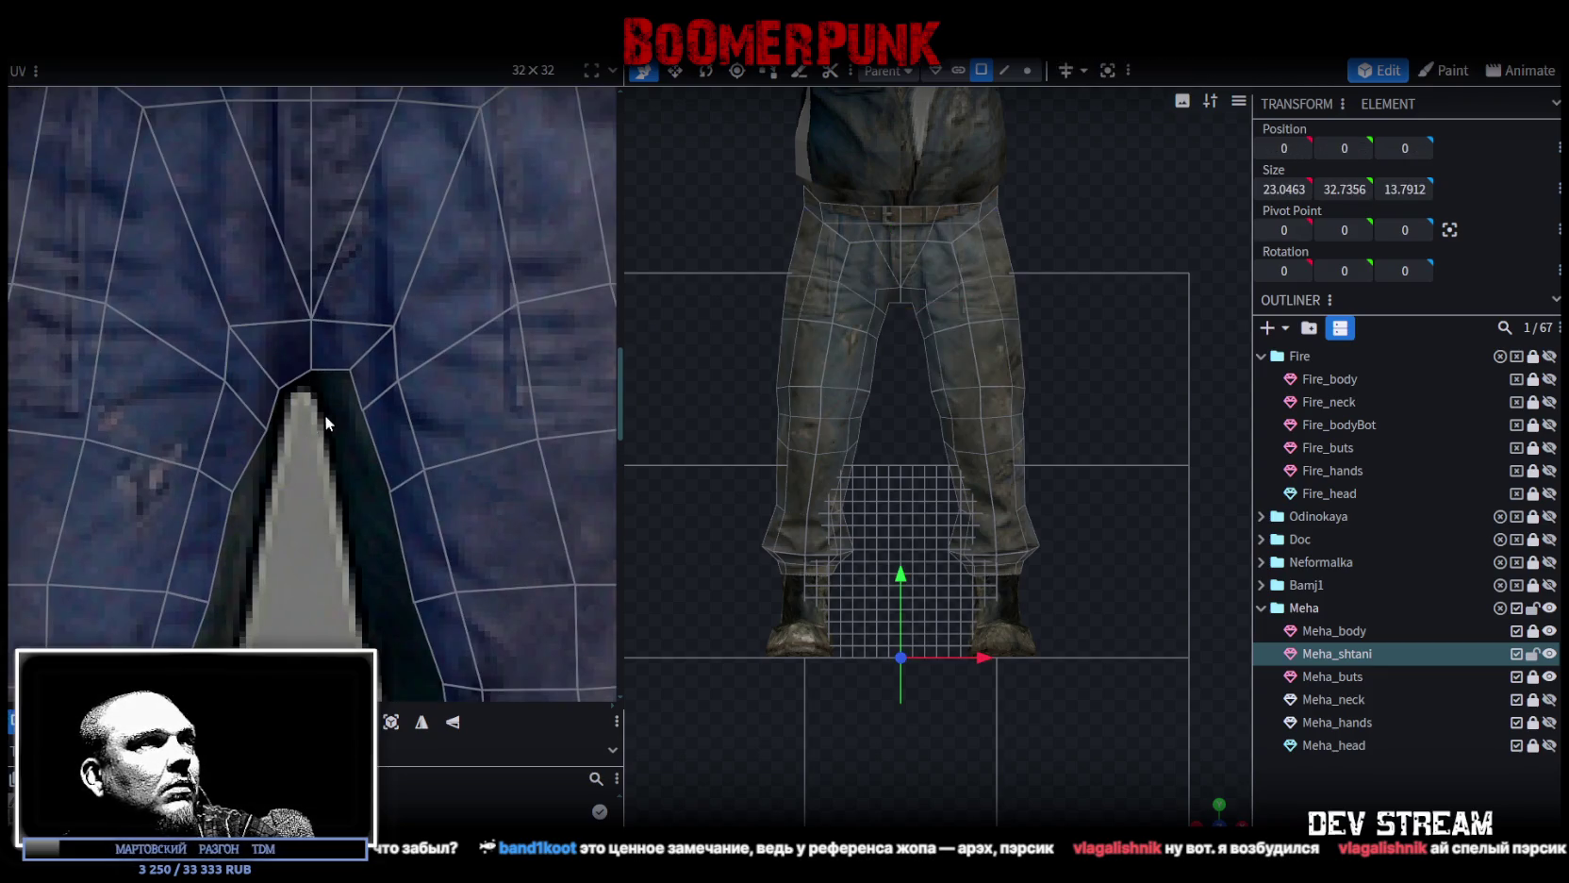
pyautogui.keyDown('shift'); pyautogui.click(368, 365); pyautogui.keyUp('shift')
pyautogui.moveTo(318, 439); pyautogui.dragTo(379, 356)
pyautogui.moveTo(363, 410); pyautogui.dragTo(344, 425)
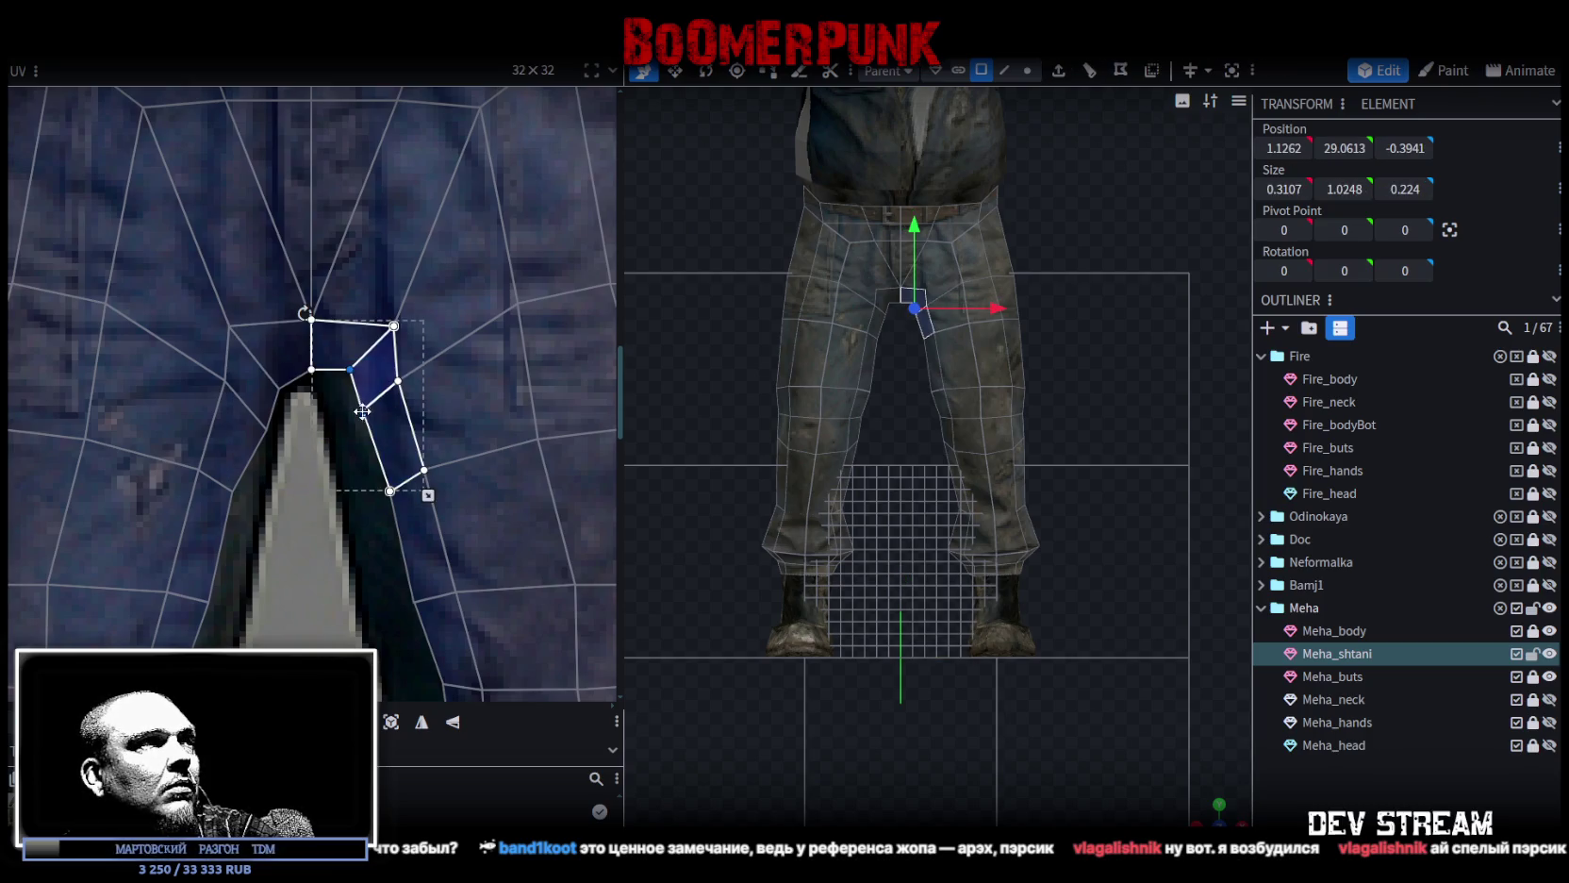
# Widen the left leg's inner strip by moving its right edge outward.
pyautogui.scroll(-2, 345, 426)
pyautogui.scroll(-1, 396, 349)
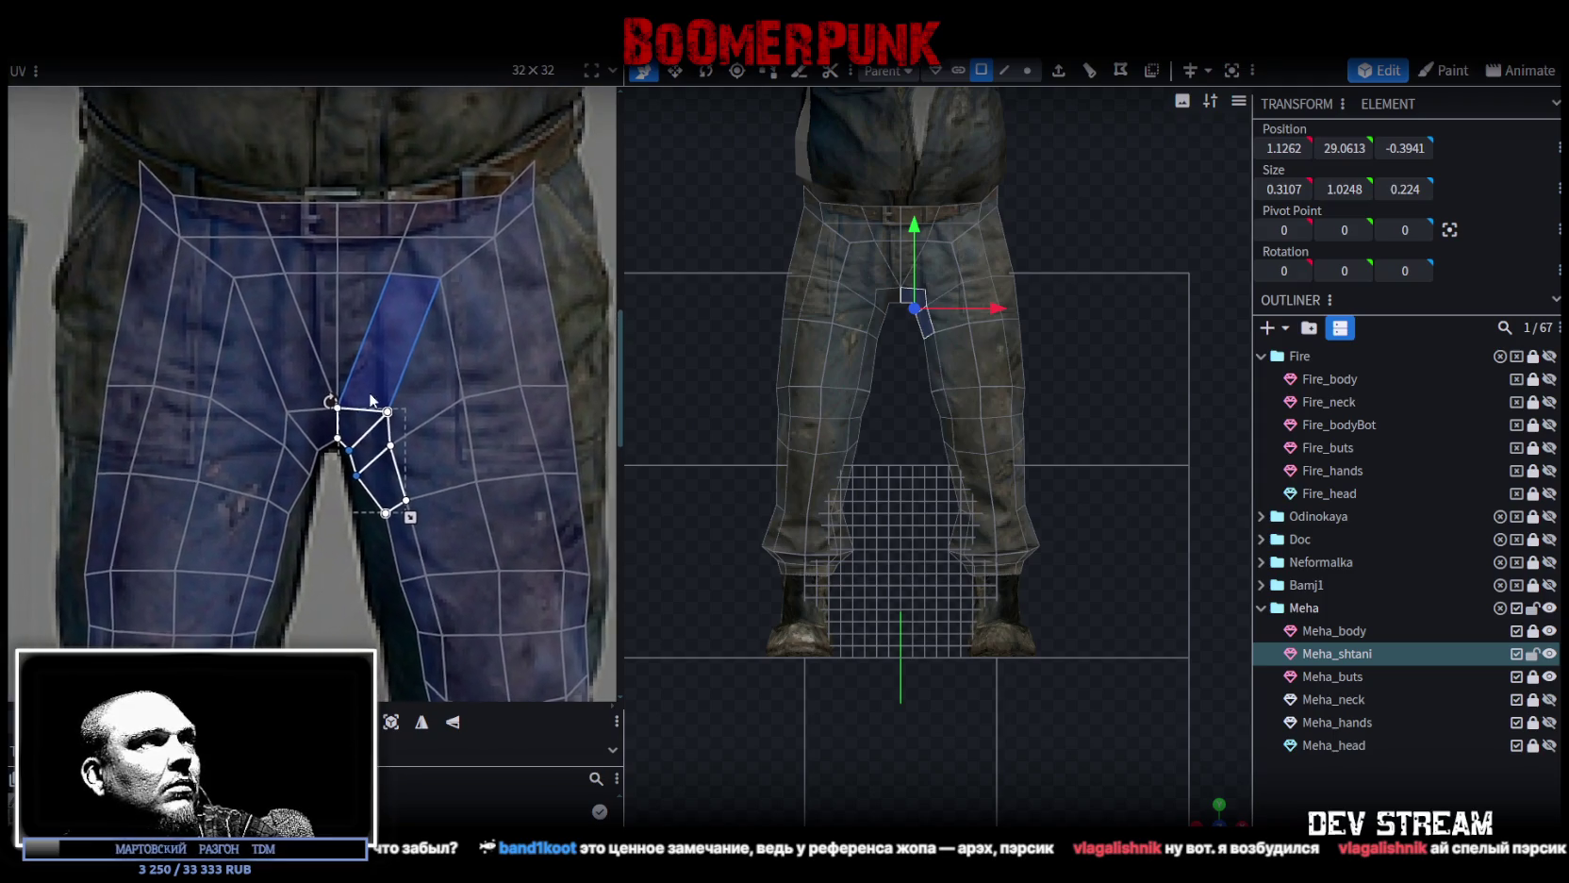
pyautogui.scroll(-1, 414, 328)
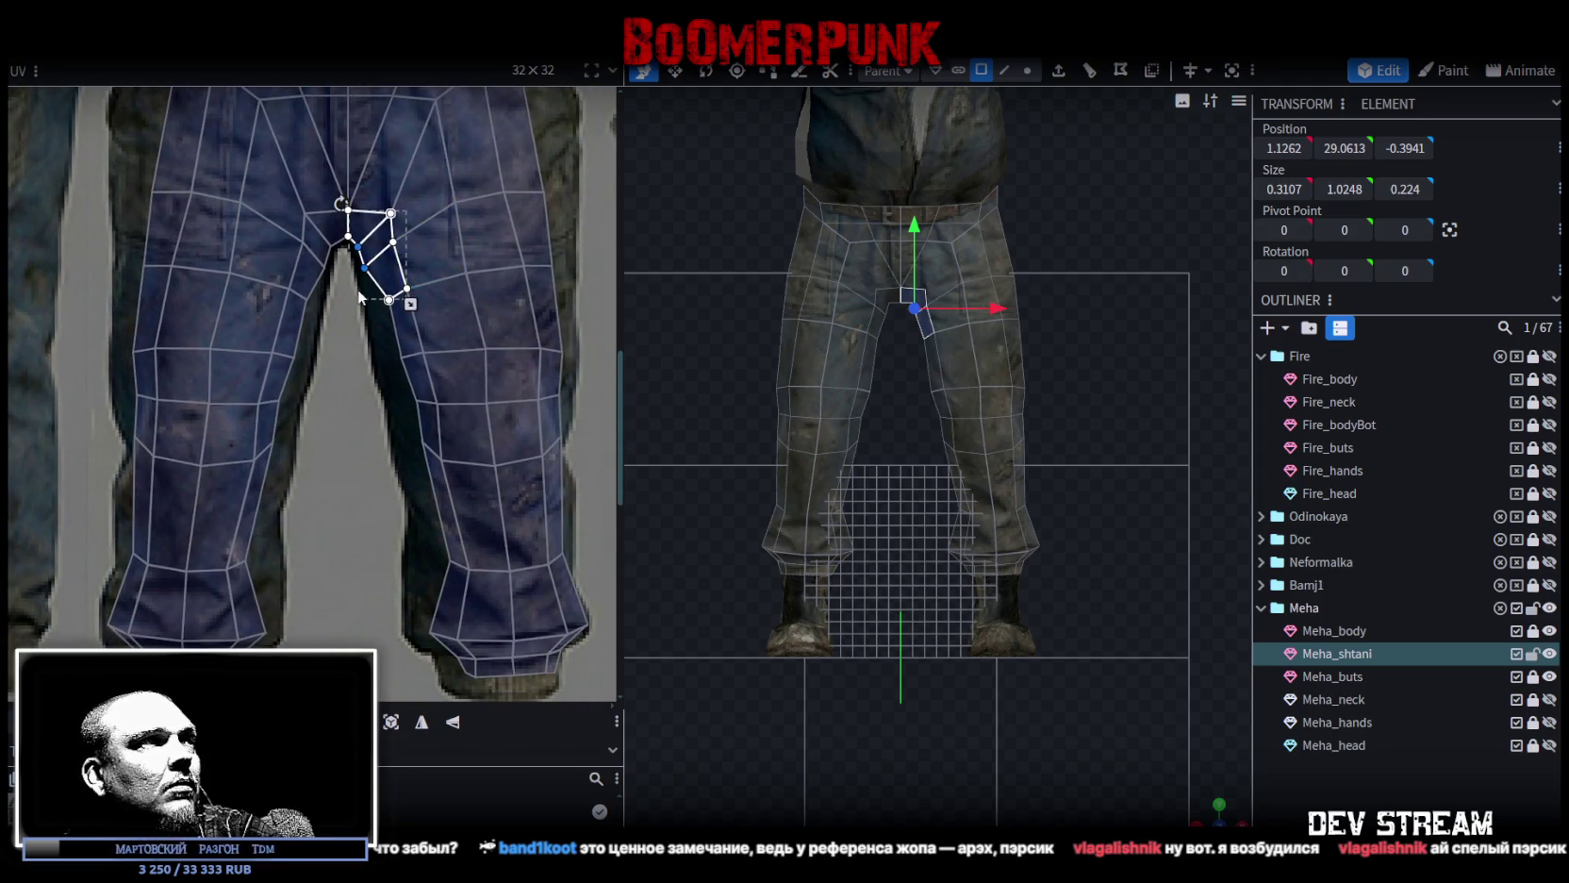
pyautogui.click(300, 276)
pyautogui.keyDown('shift'); pyautogui.click(281, 378); pyautogui.keyUp('shift')
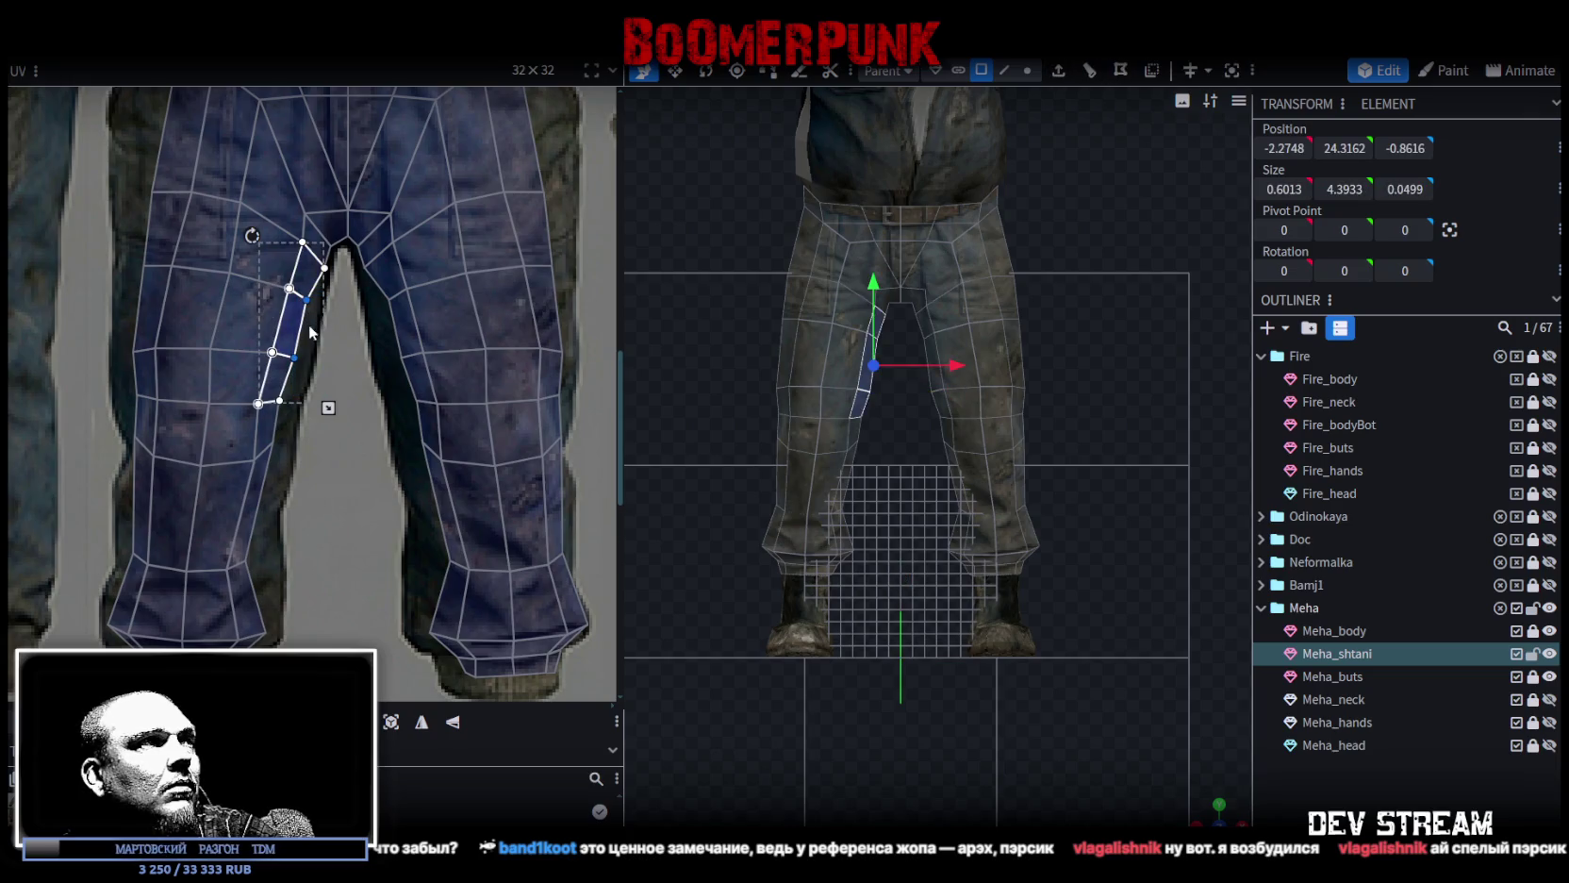
pyautogui.moveTo(294, 358); pyautogui.dragTo(306, 368)
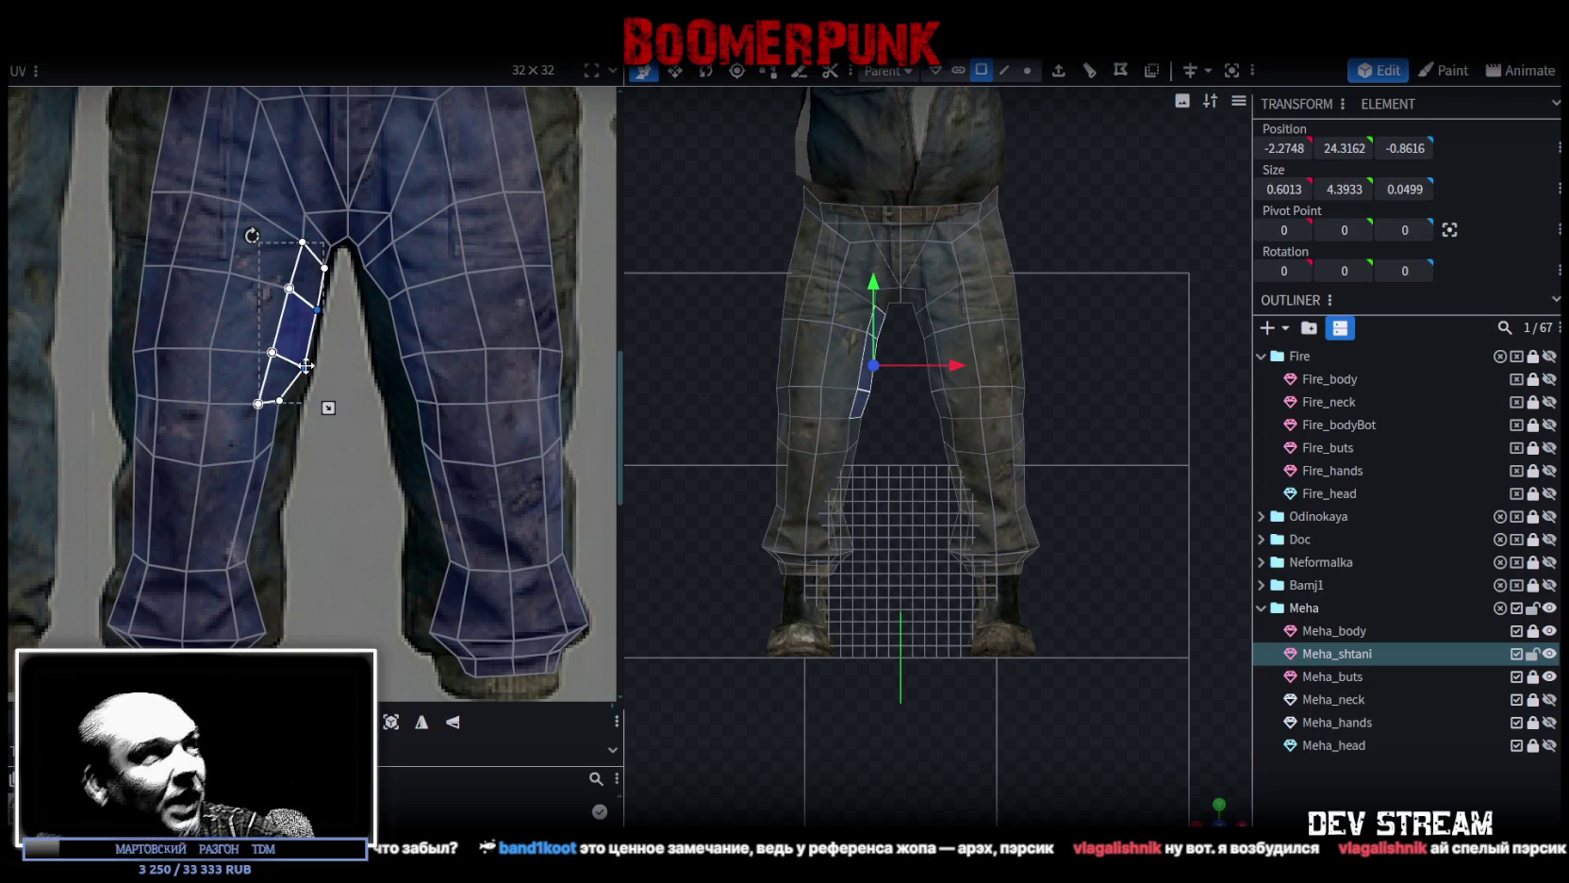
# Select the mirrored inner-thigh face and the lower inner-leg faces on both legs.
pyautogui.scroll(2, 306, 365)
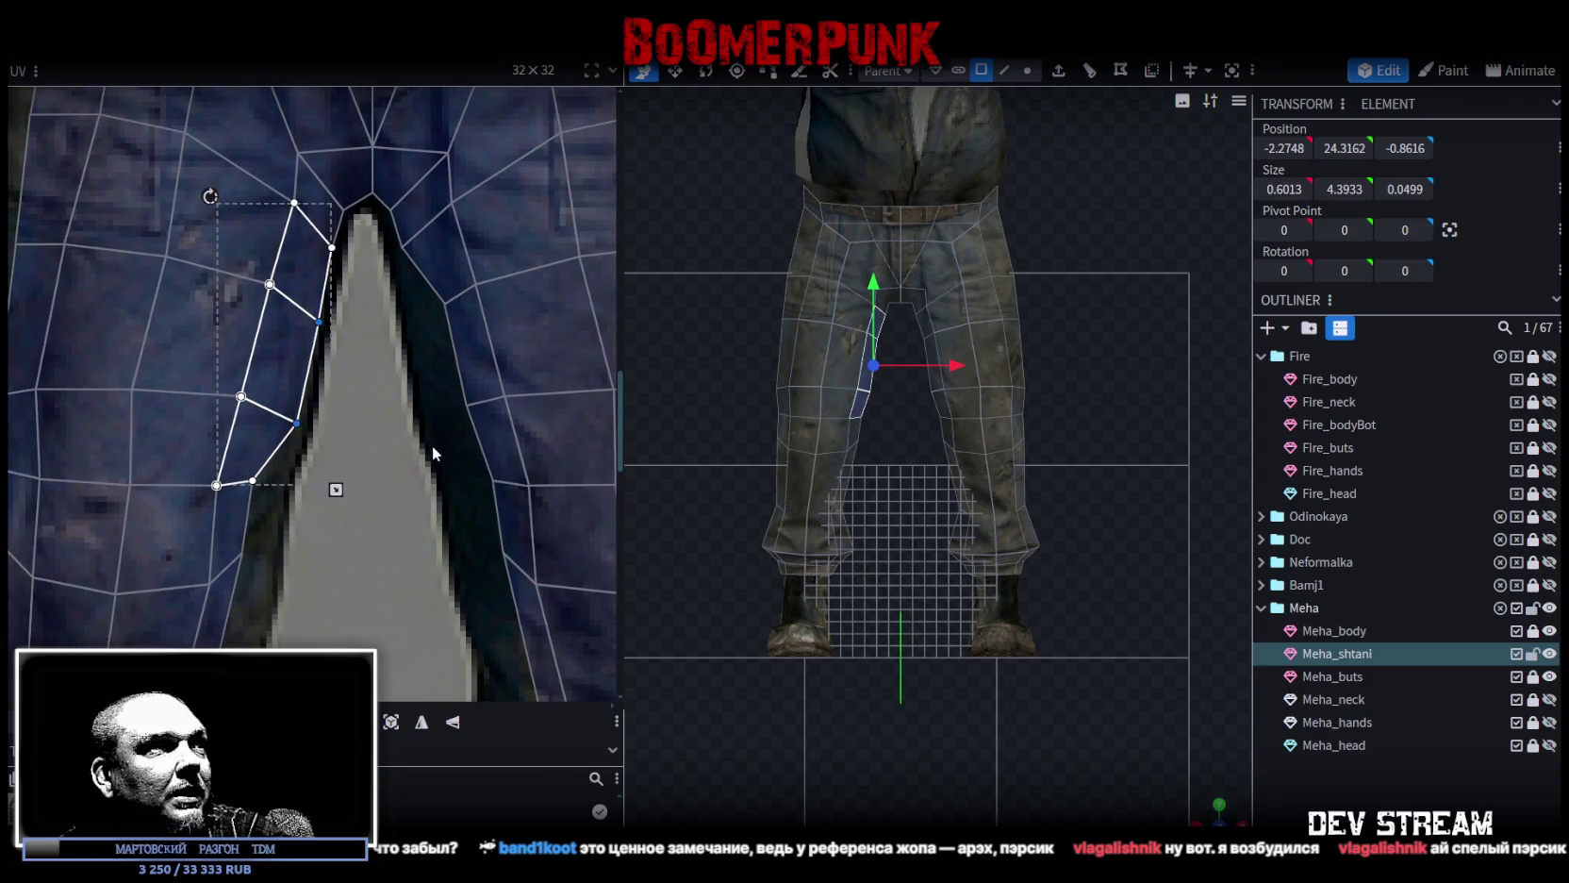
pyautogui.moveTo(412, 289)
pyautogui.mouseDown()
pyautogui.moveTo(470, 415)
pyautogui.moveTo(432, 417)
pyautogui.mouseUp()
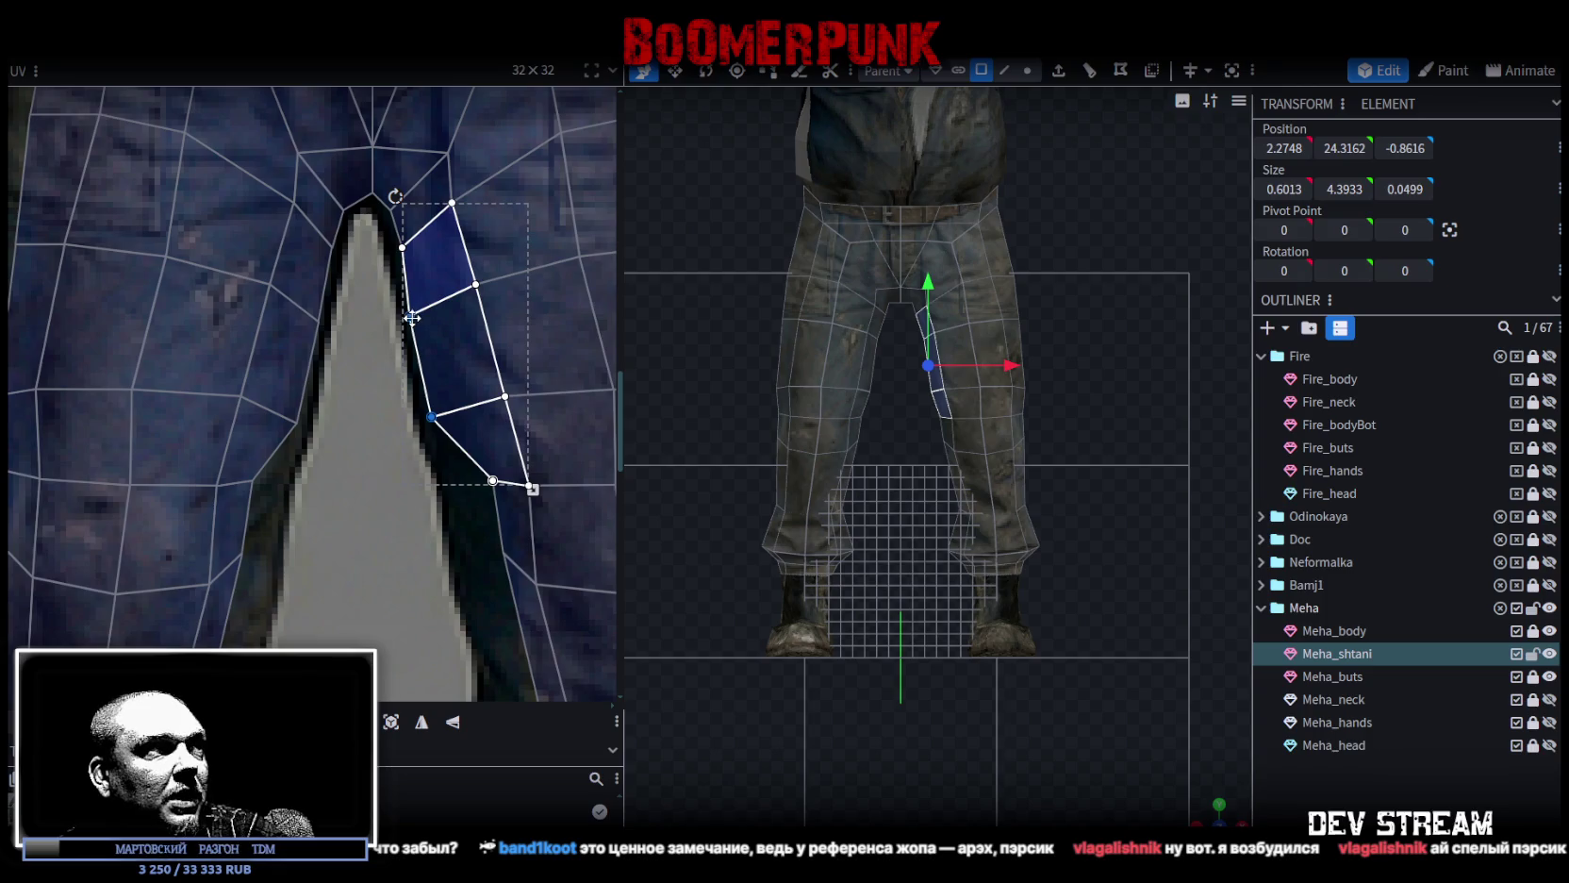
pyautogui.moveTo(467, 437); pyautogui.dragTo(372, 280, button='middle')
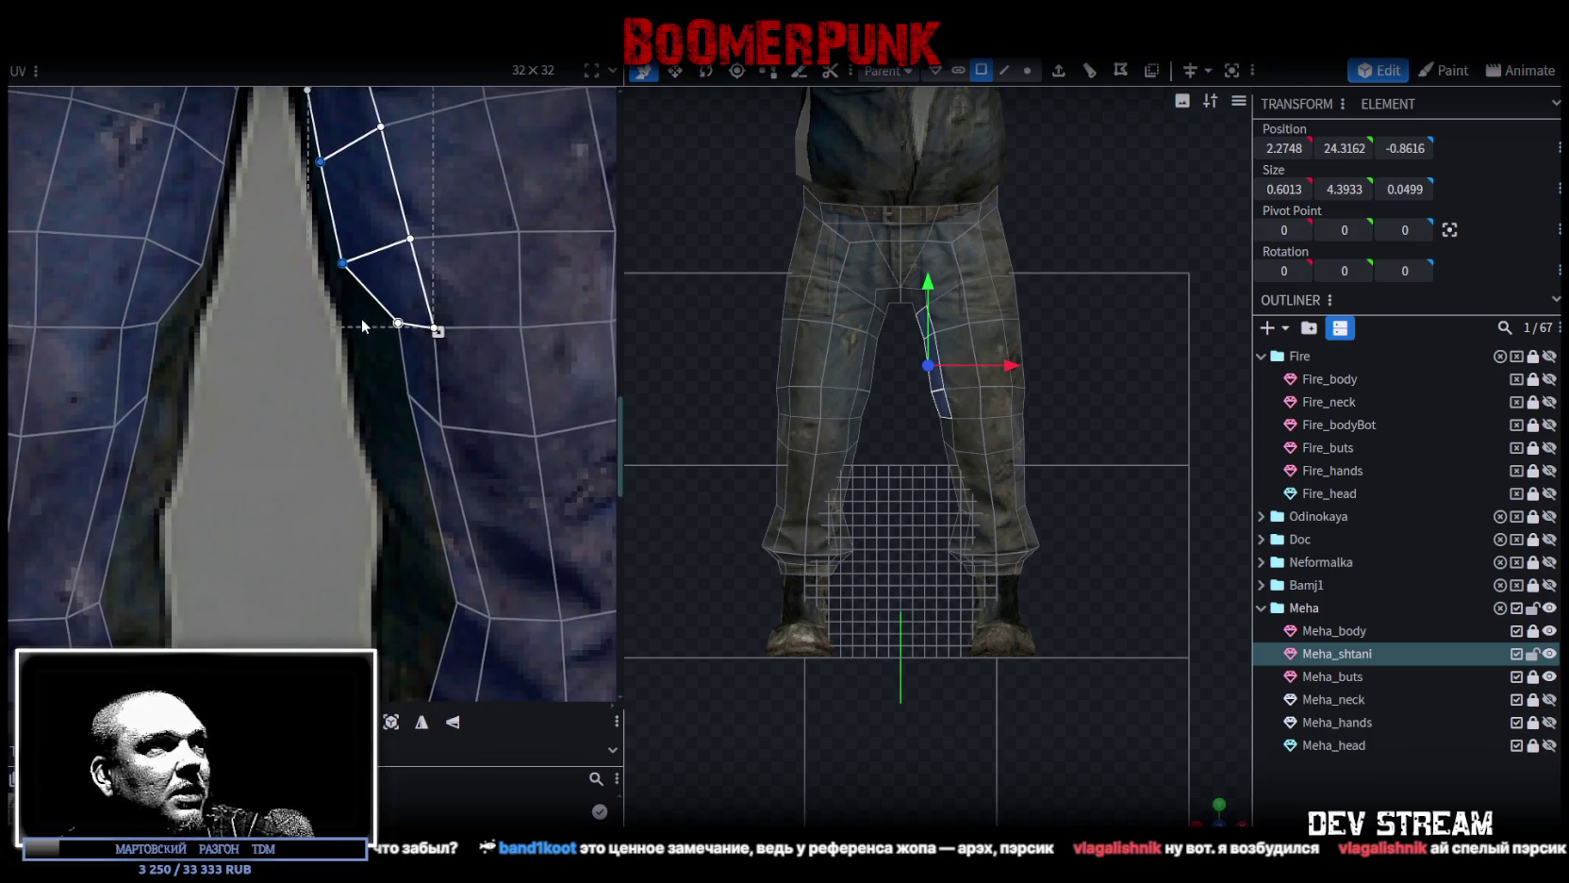
pyautogui.moveTo(362, 320); pyautogui.dragTo(415, 410)
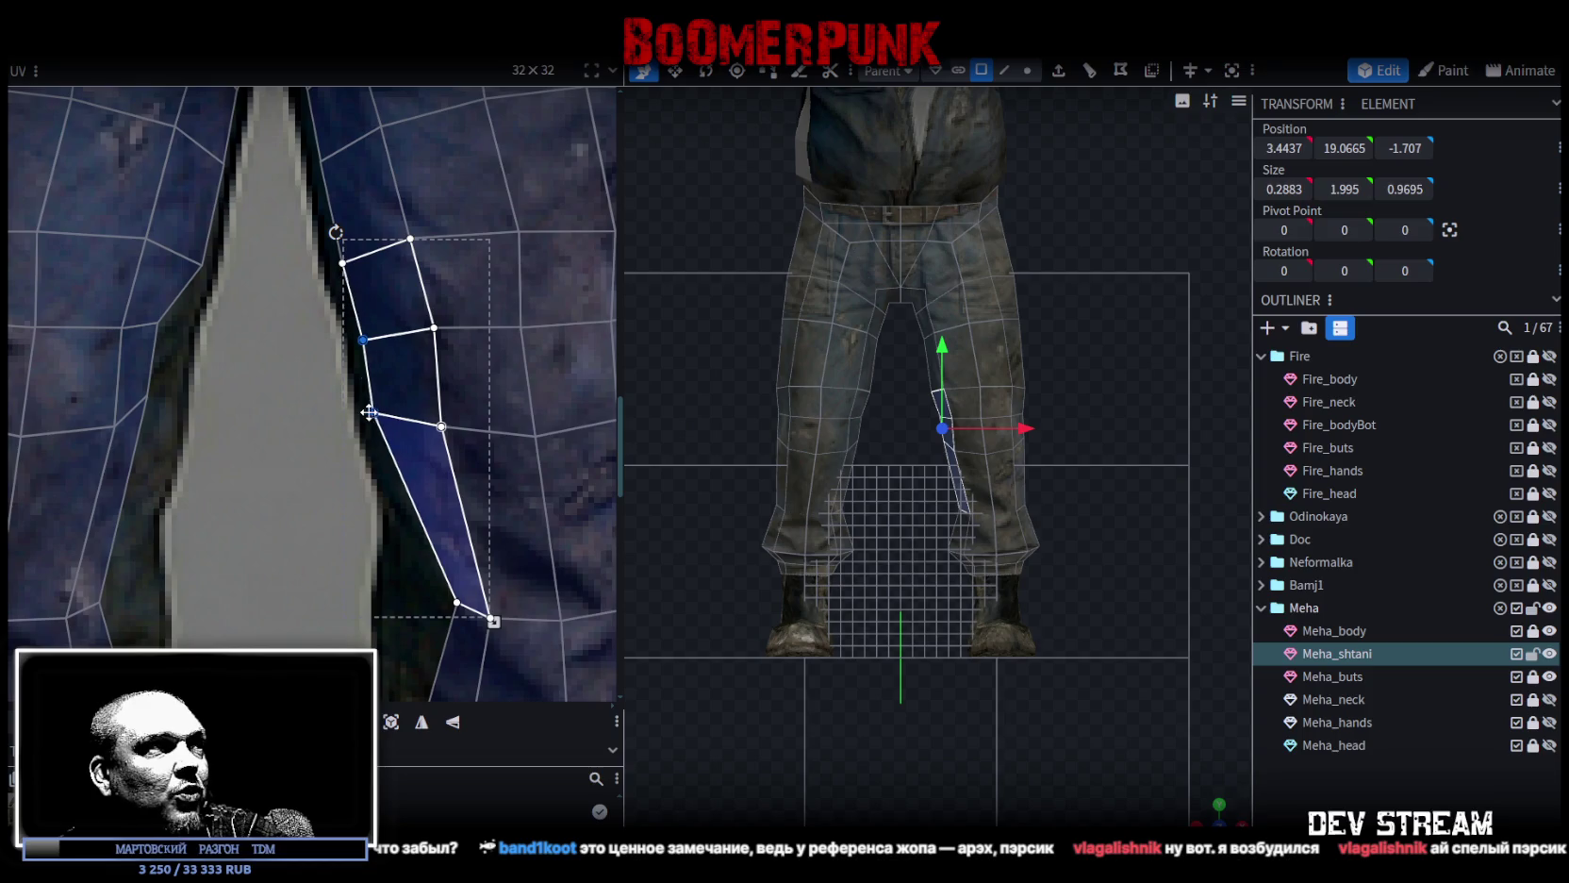
pyautogui.moveTo(207, 407)
pyautogui.mouseDown()
pyautogui.moveTo(143, 327)
pyautogui.moveTo(186, 340)
pyautogui.mouseUp()
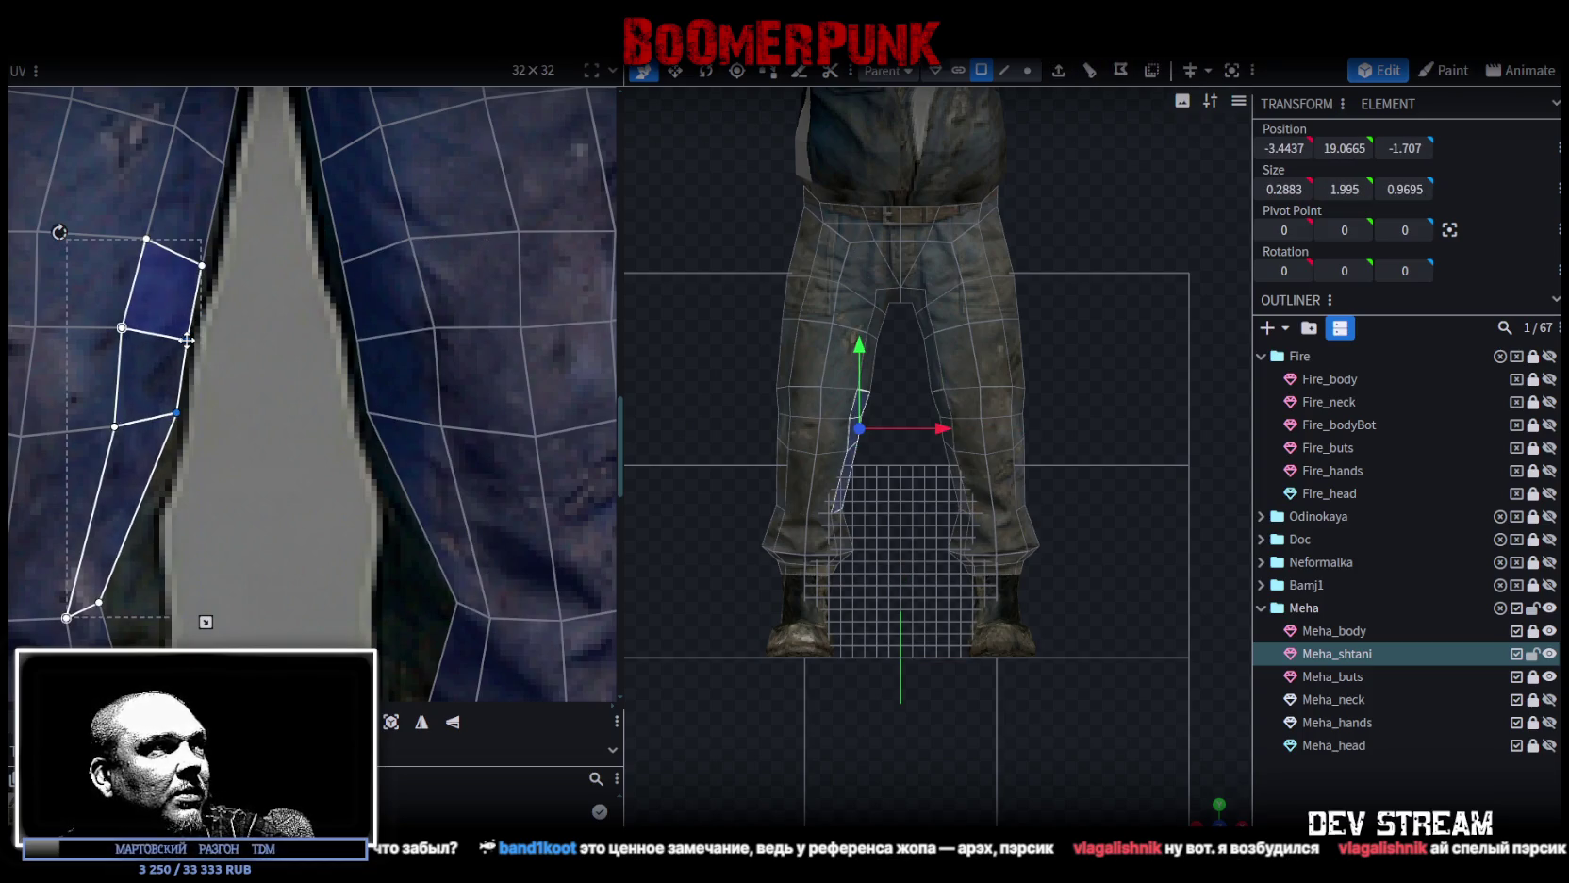
pyautogui.scroll(-2, 226, 402)
pyautogui.scroll(-1, 273, 397)
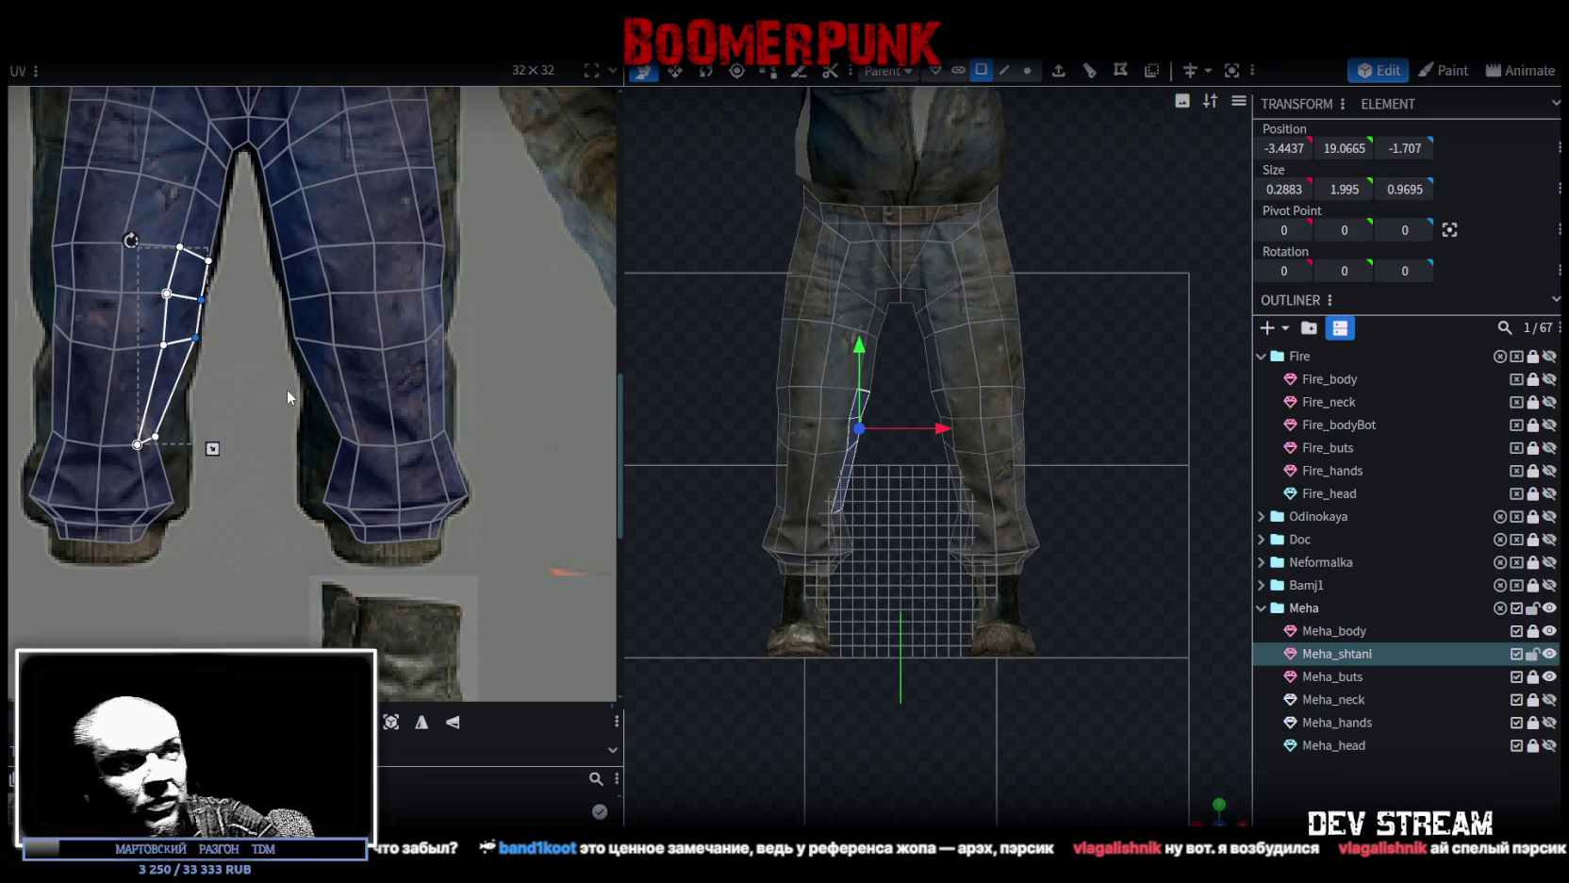
pyautogui.scroll(1, 283, 453)
pyautogui.scroll(1, 241, 441)
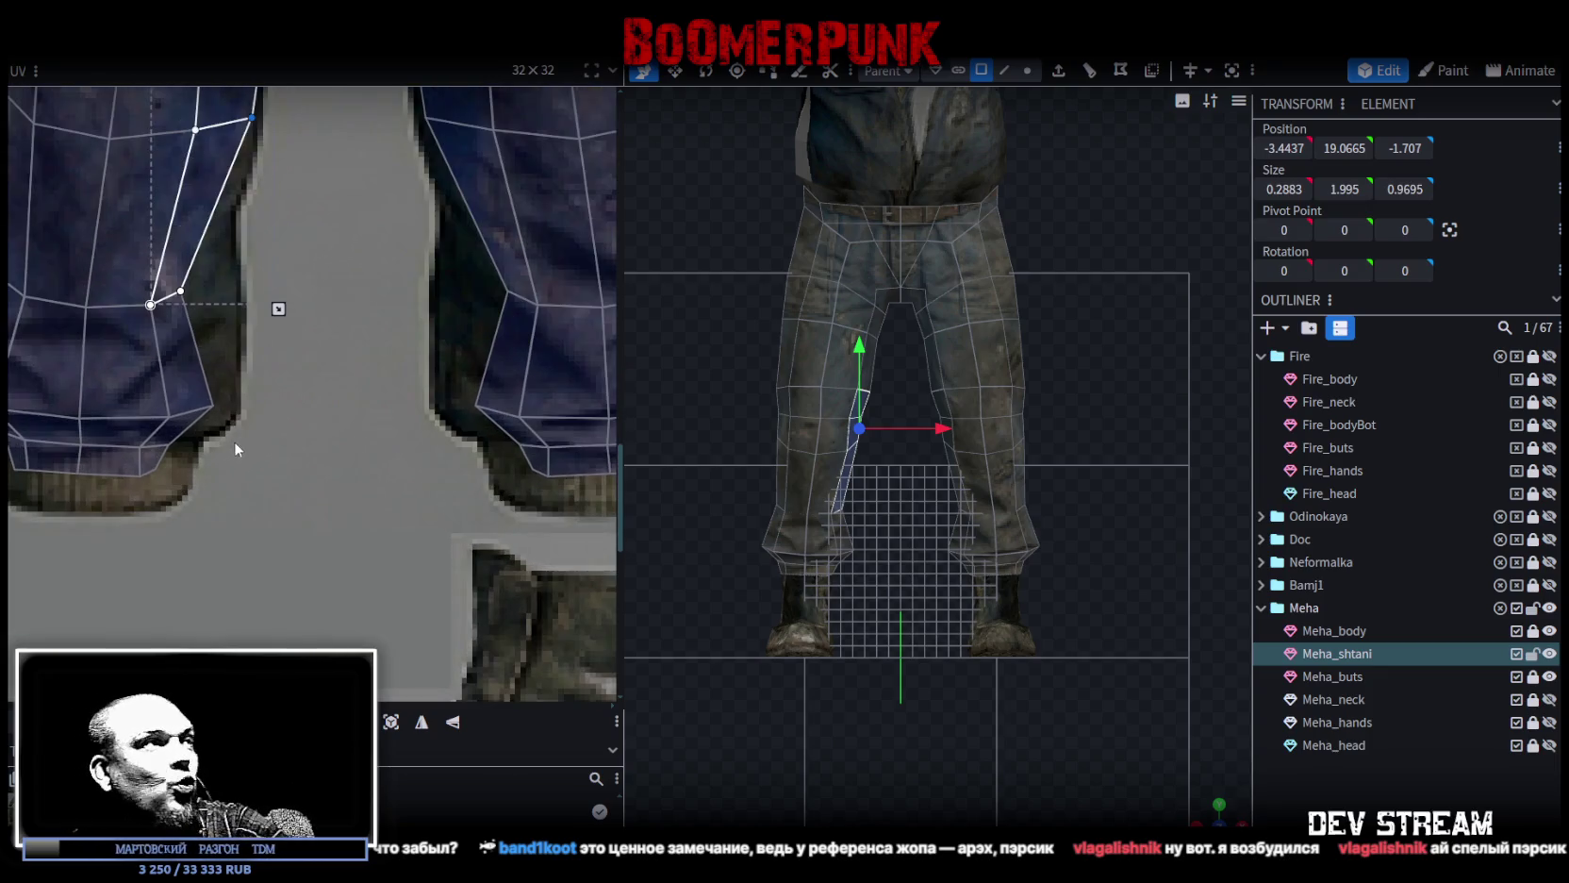
# Stretch the face below the inseam strip out to the trouser edge.
pyautogui.scroll(2, 254, 396)
pyautogui.scroll(1, 240, 292)
pyautogui.click(223, 380)
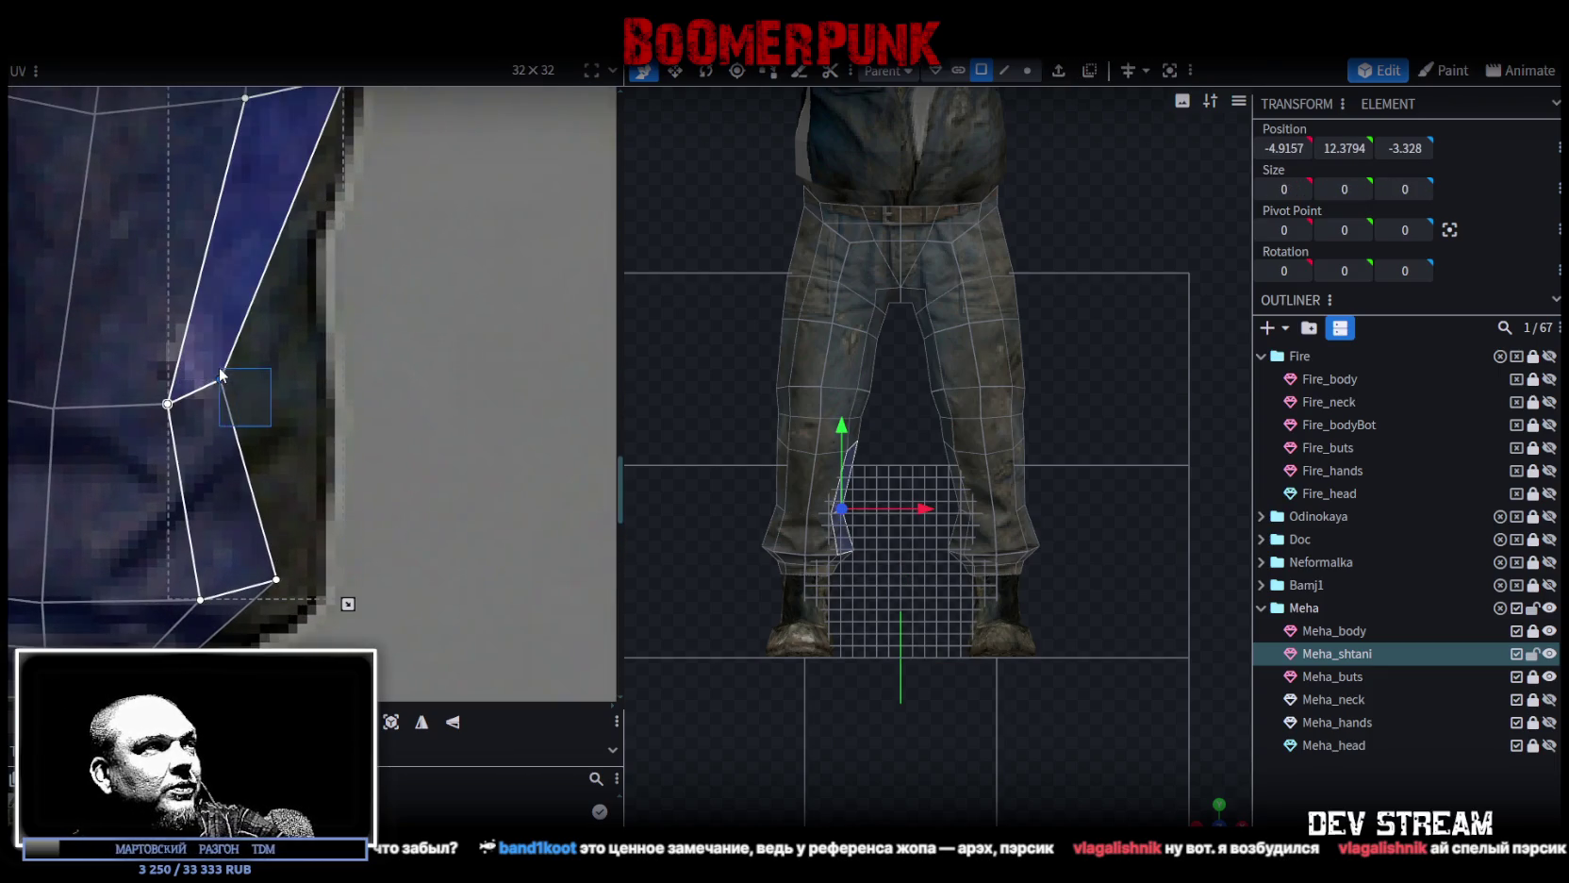
pyautogui.moveTo(223, 380); pyautogui.dragTo(286, 381)
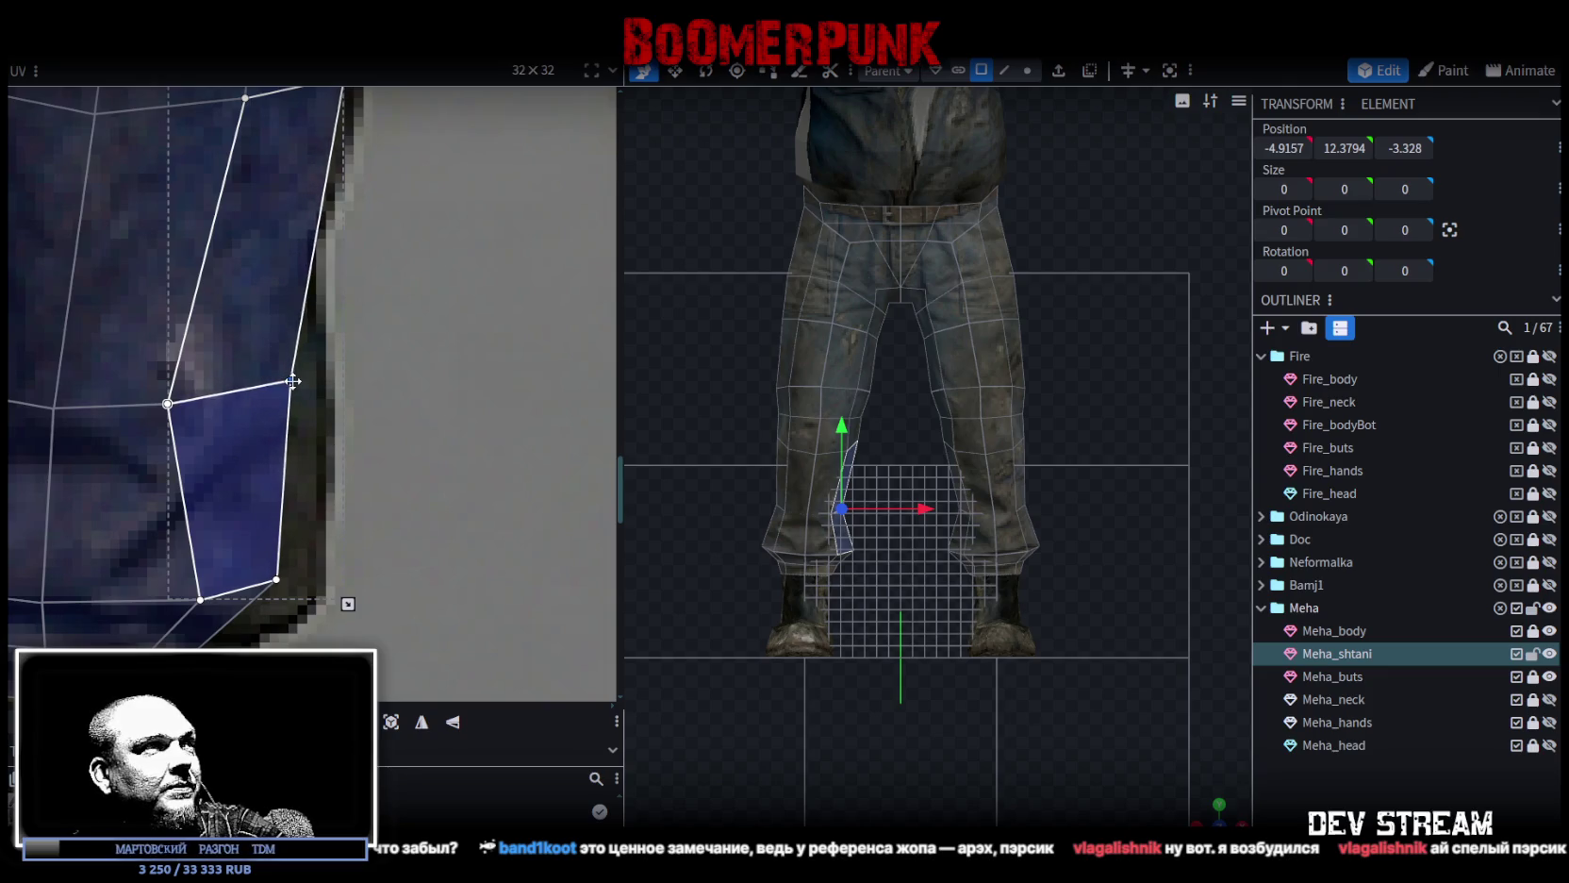
pyautogui.scroll(-1, 300, 419)
pyautogui.scroll(-1, 301, 421)
pyautogui.scroll(2, 331, 446)
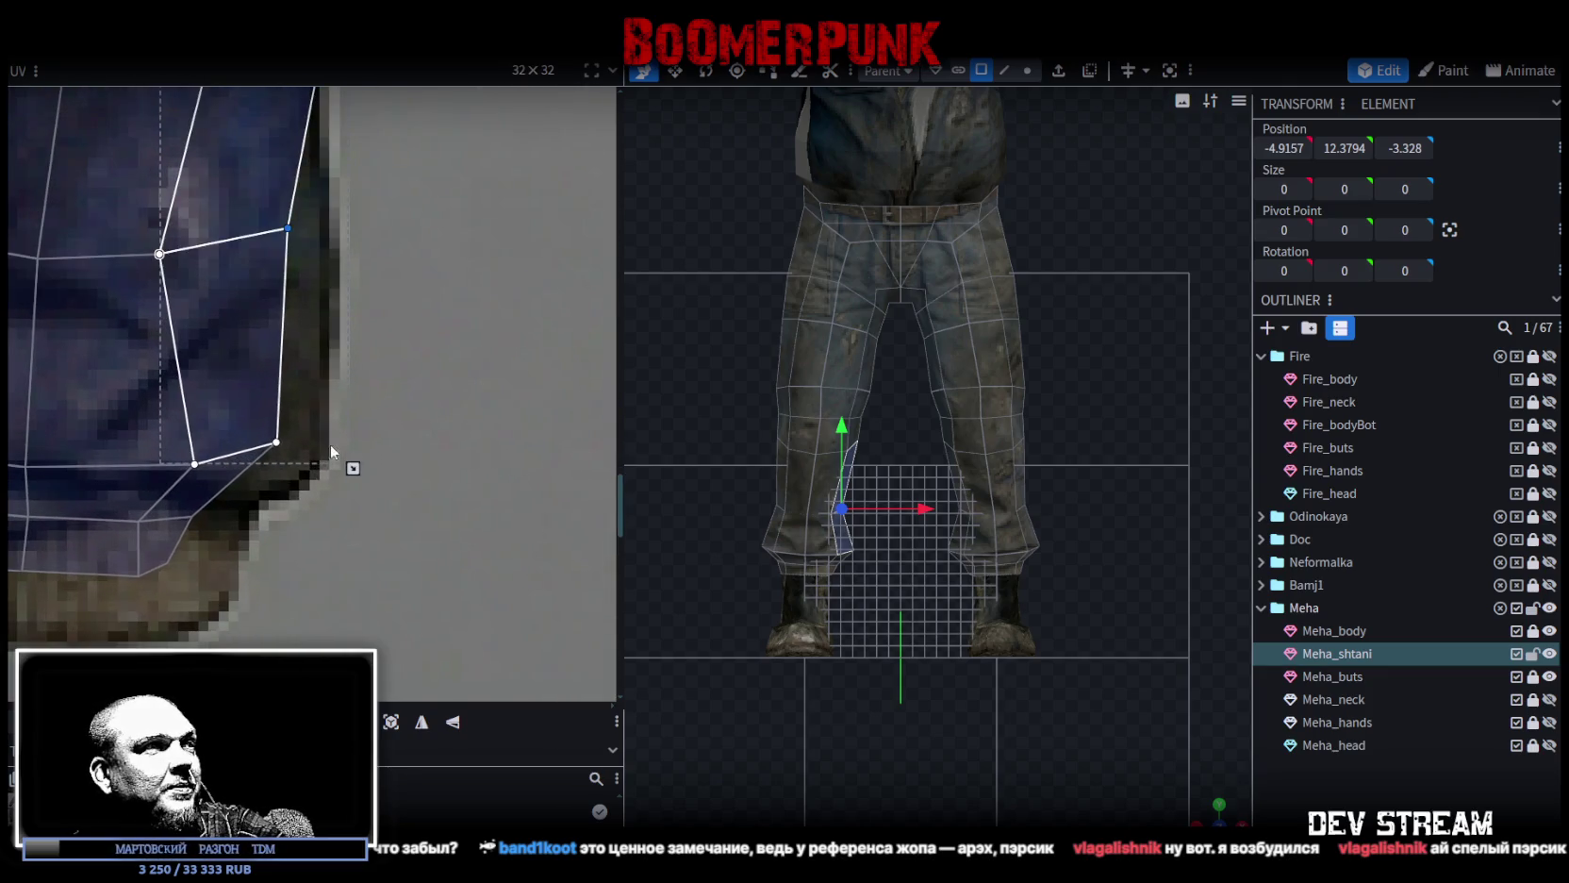
# Pull the cuff's bottom corner down onto the hem and shift the cuff faces left.
pyautogui.keyDown('shift'); pyautogui.click(231, 471); pyautogui.keyUp('shift')
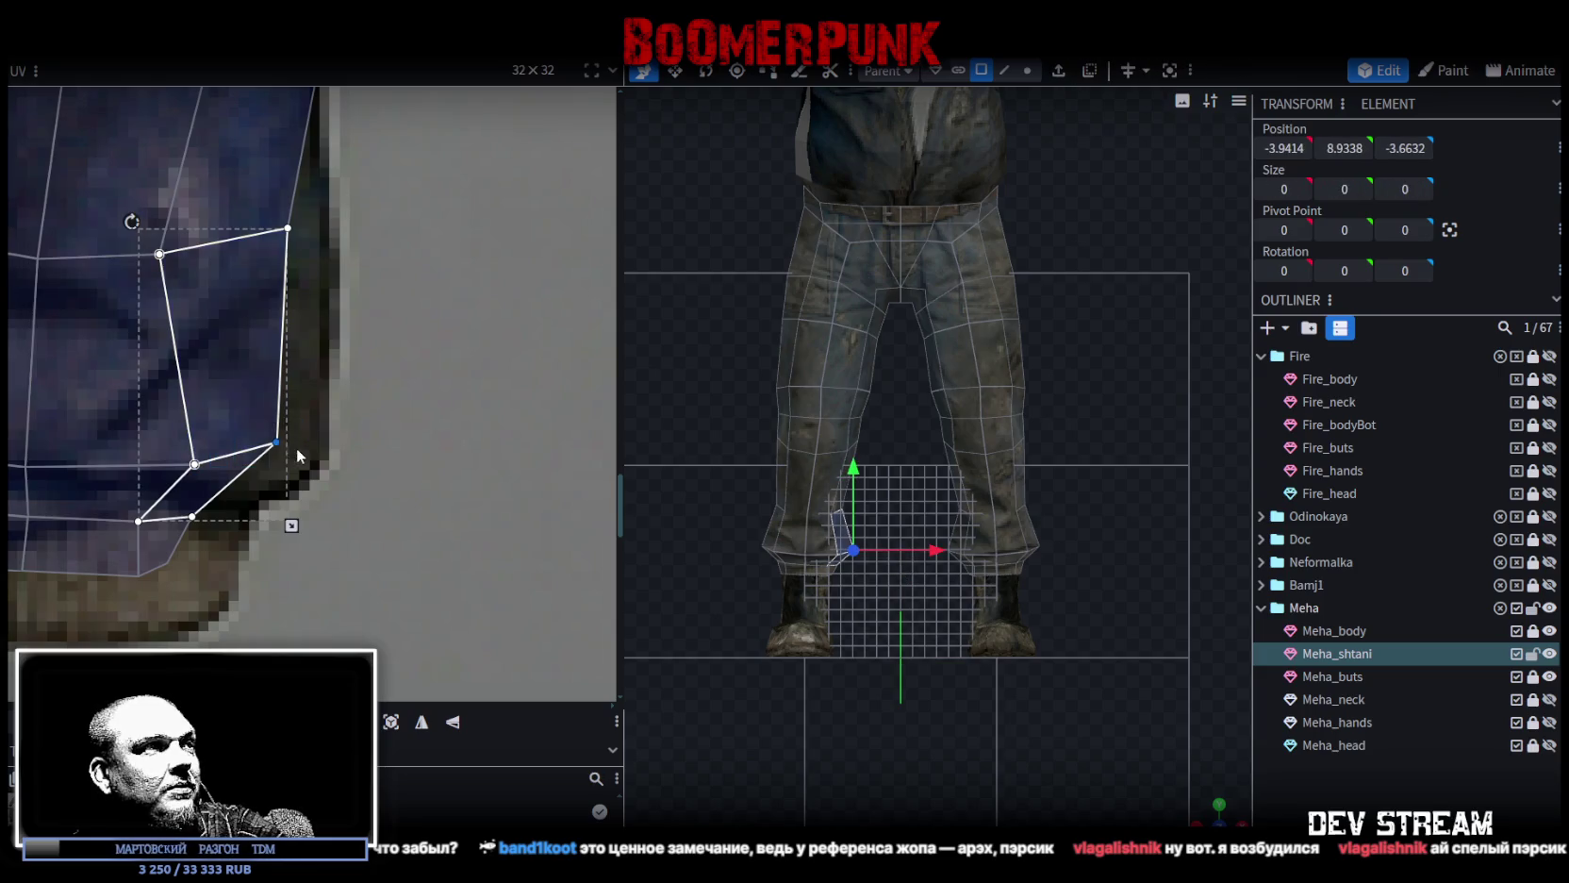
pyautogui.click(276, 445)
pyautogui.moveTo(307, 557); pyautogui.dragTo(371, 493, button='middle')
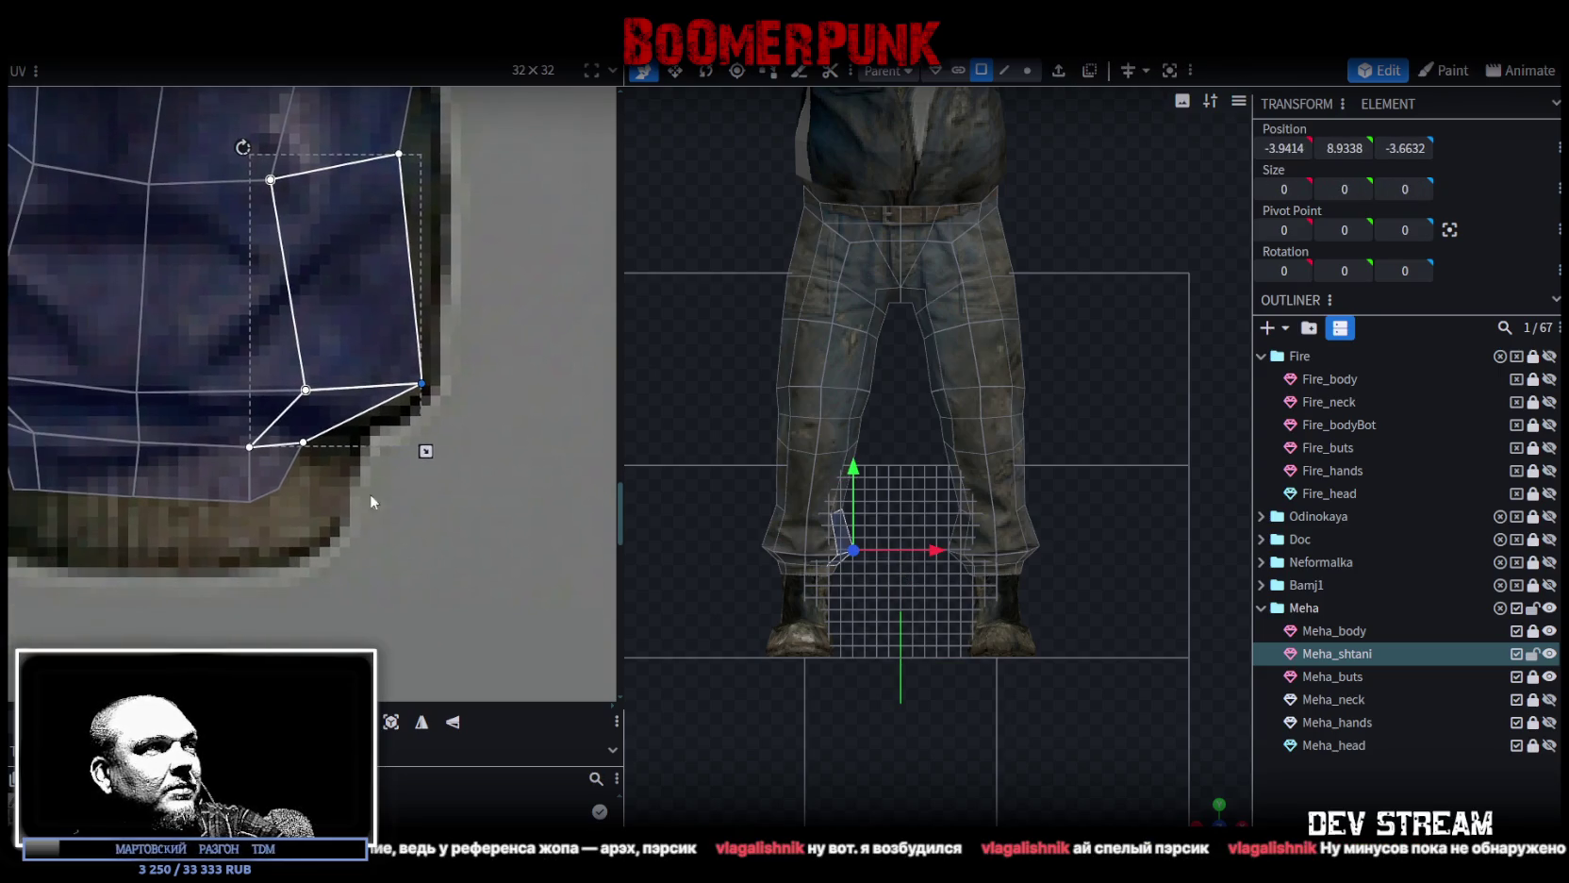
pyautogui.click(278, 449)
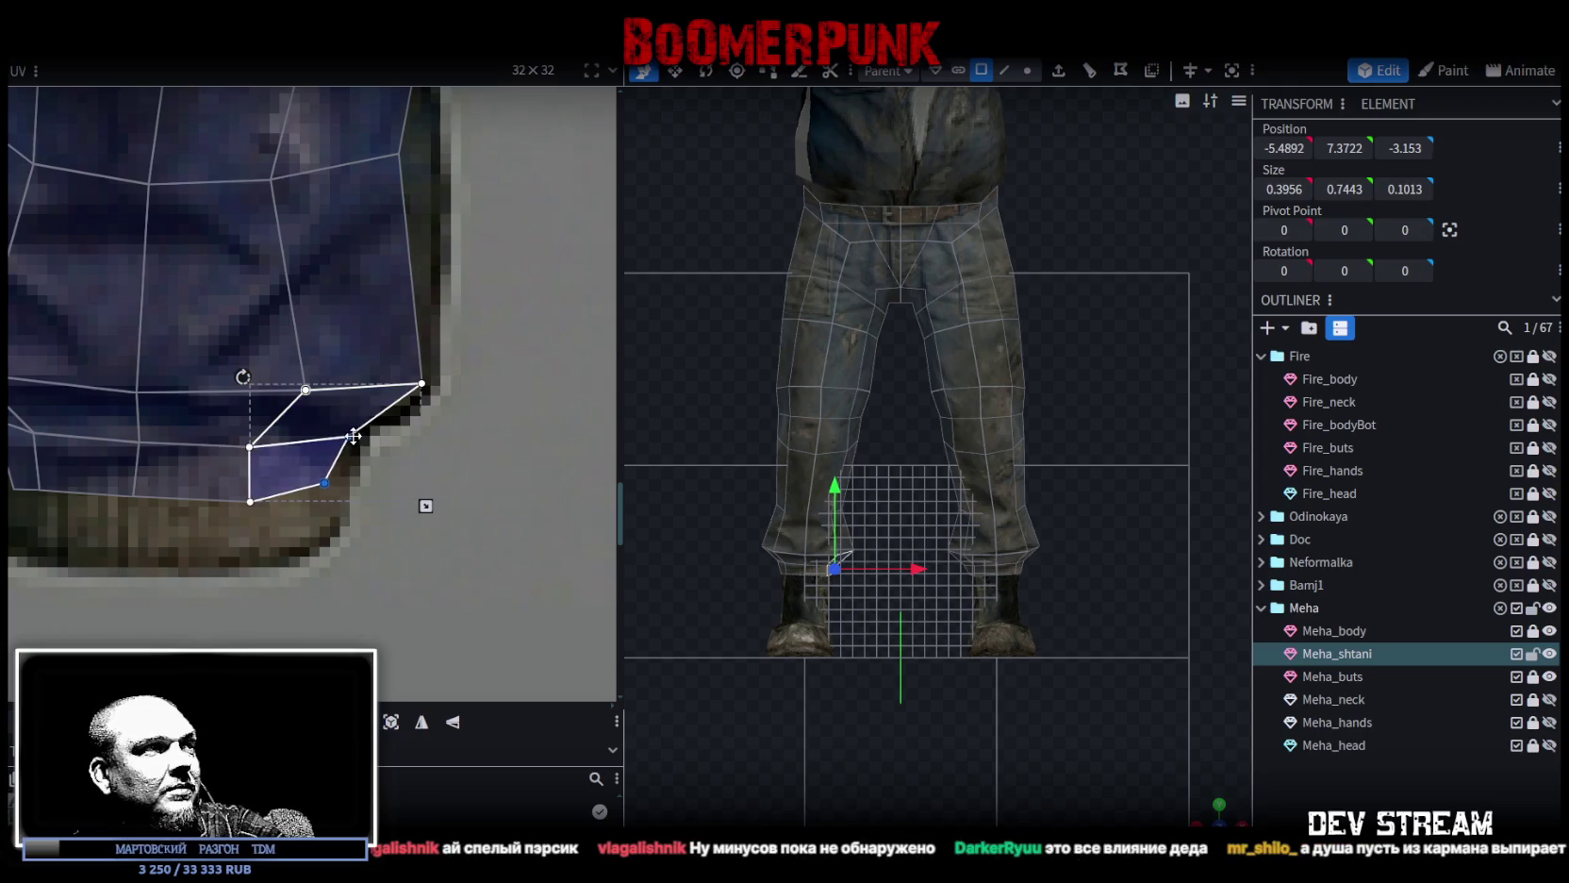
pyautogui.moveTo(359, 507)
pyautogui.mouseDown()
pyautogui.moveTo(312, 473)
pyautogui.moveTo(328, 530)
pyautogui.mouseUp()
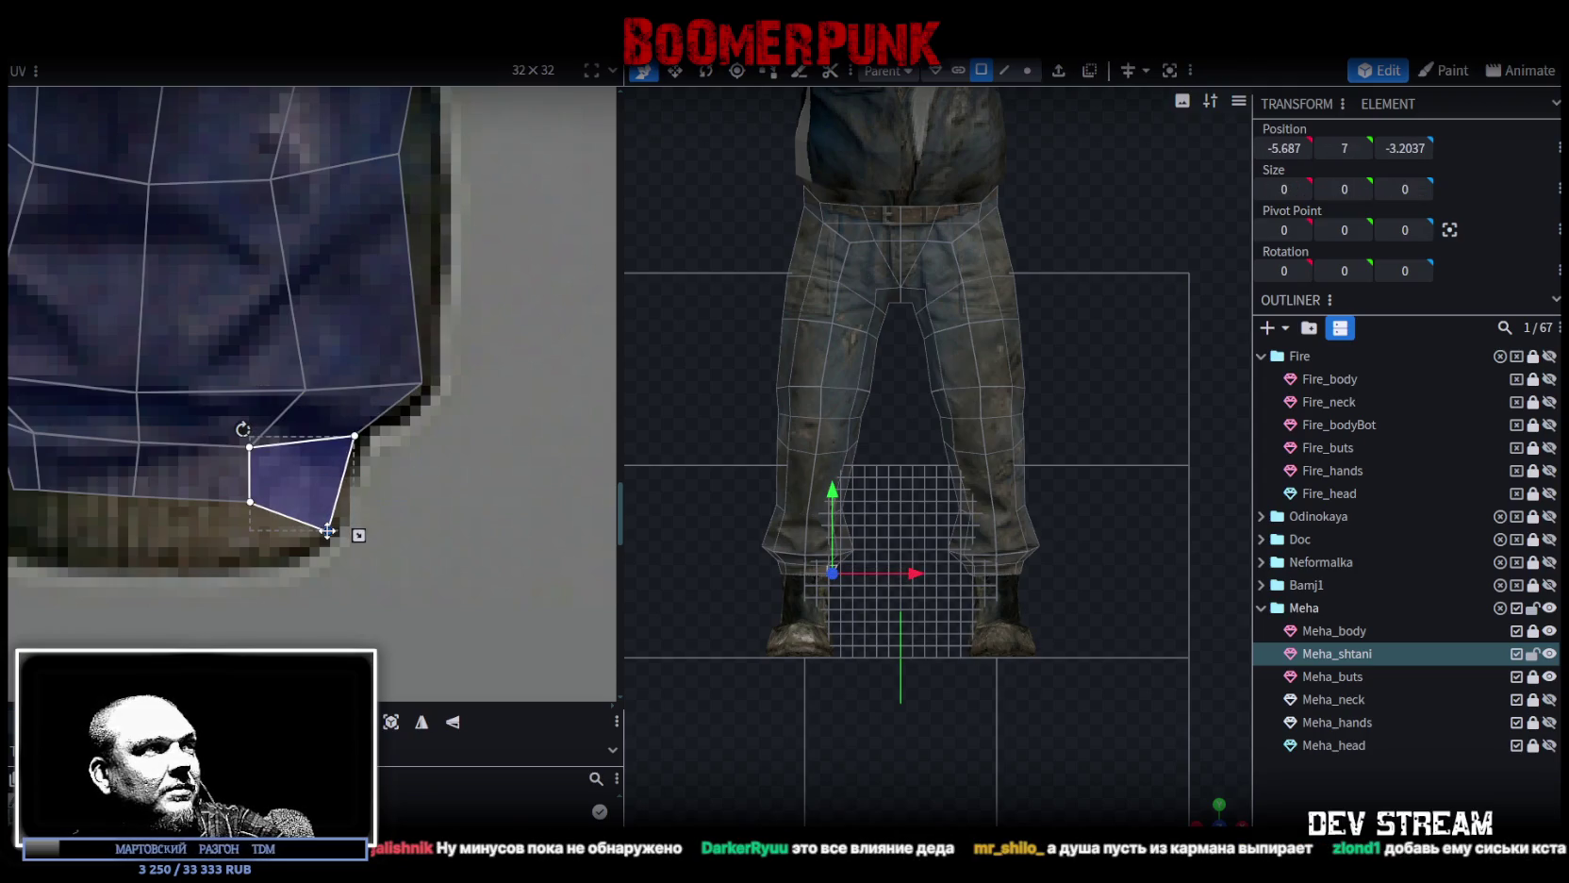
pyautogui.hscroll(-3, 321, 542)
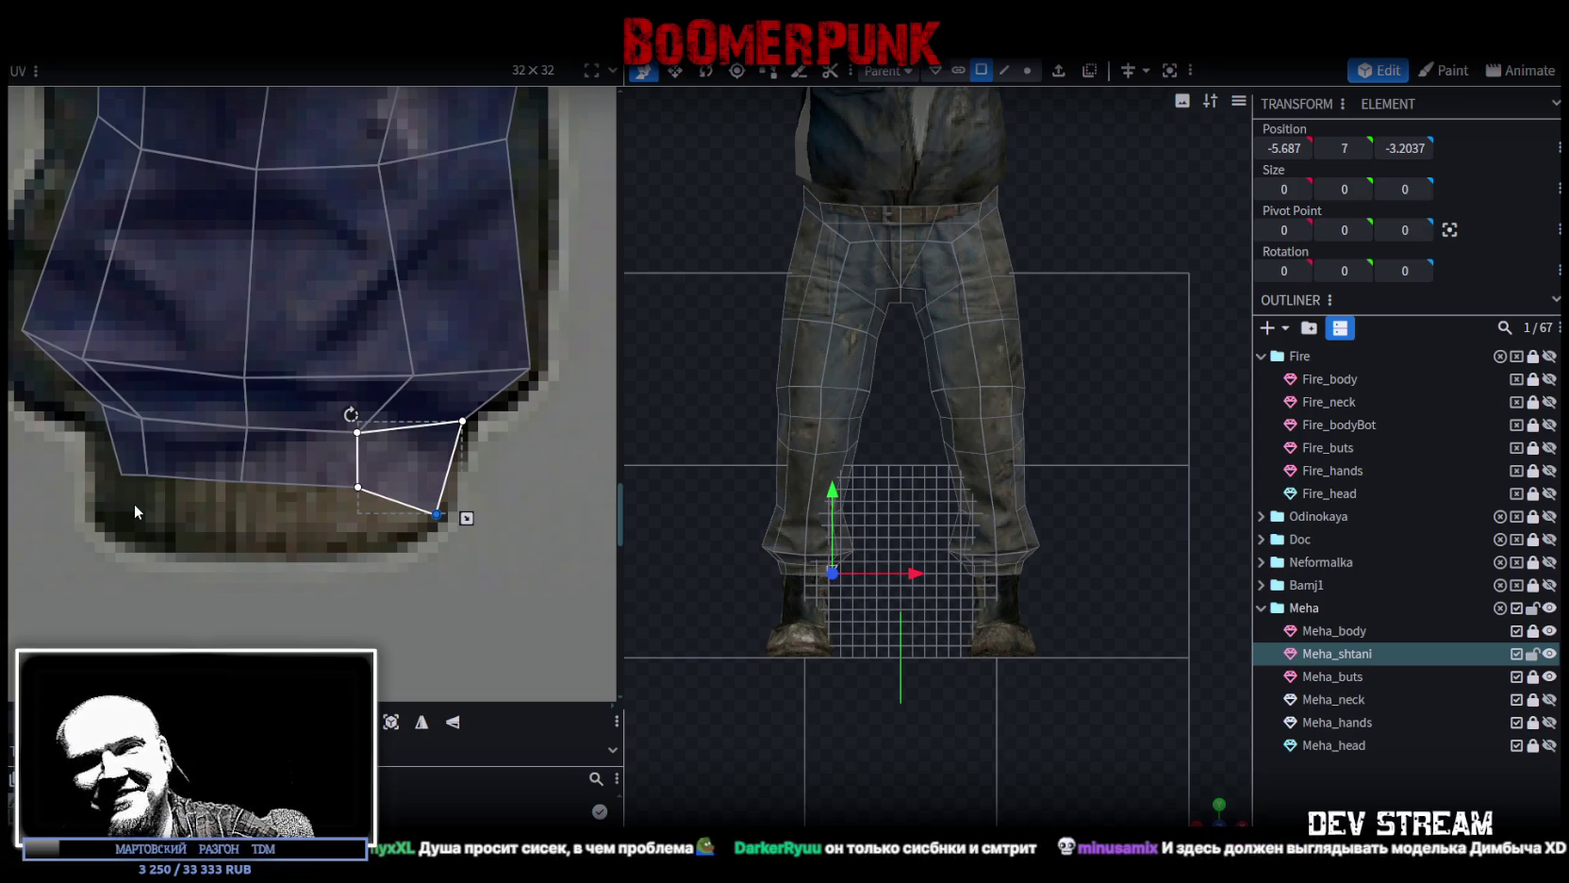
pyautogui.moveTo(231, 543)
pyautogui.mouseDown()
pyautogui.moveTo(293, 436)
pyautogui.moveTo(280, 460)
pyautogui.mouseUp()
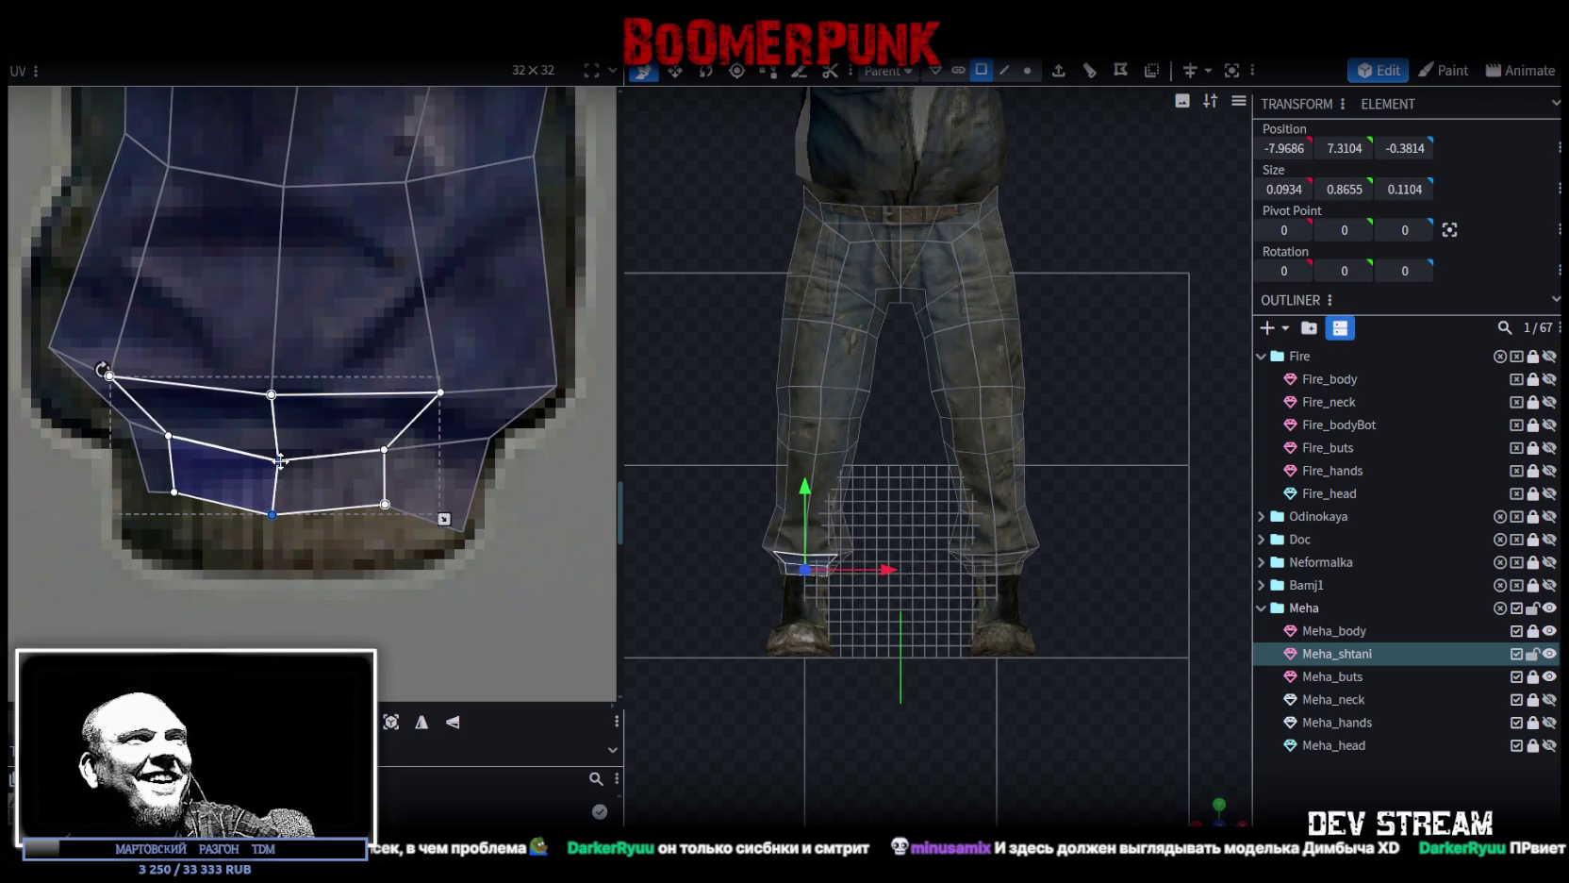
pyautogui.click(397, 501)
pyautogui.moveTo(384, 504); pyautogui.dragTo(379, 557)
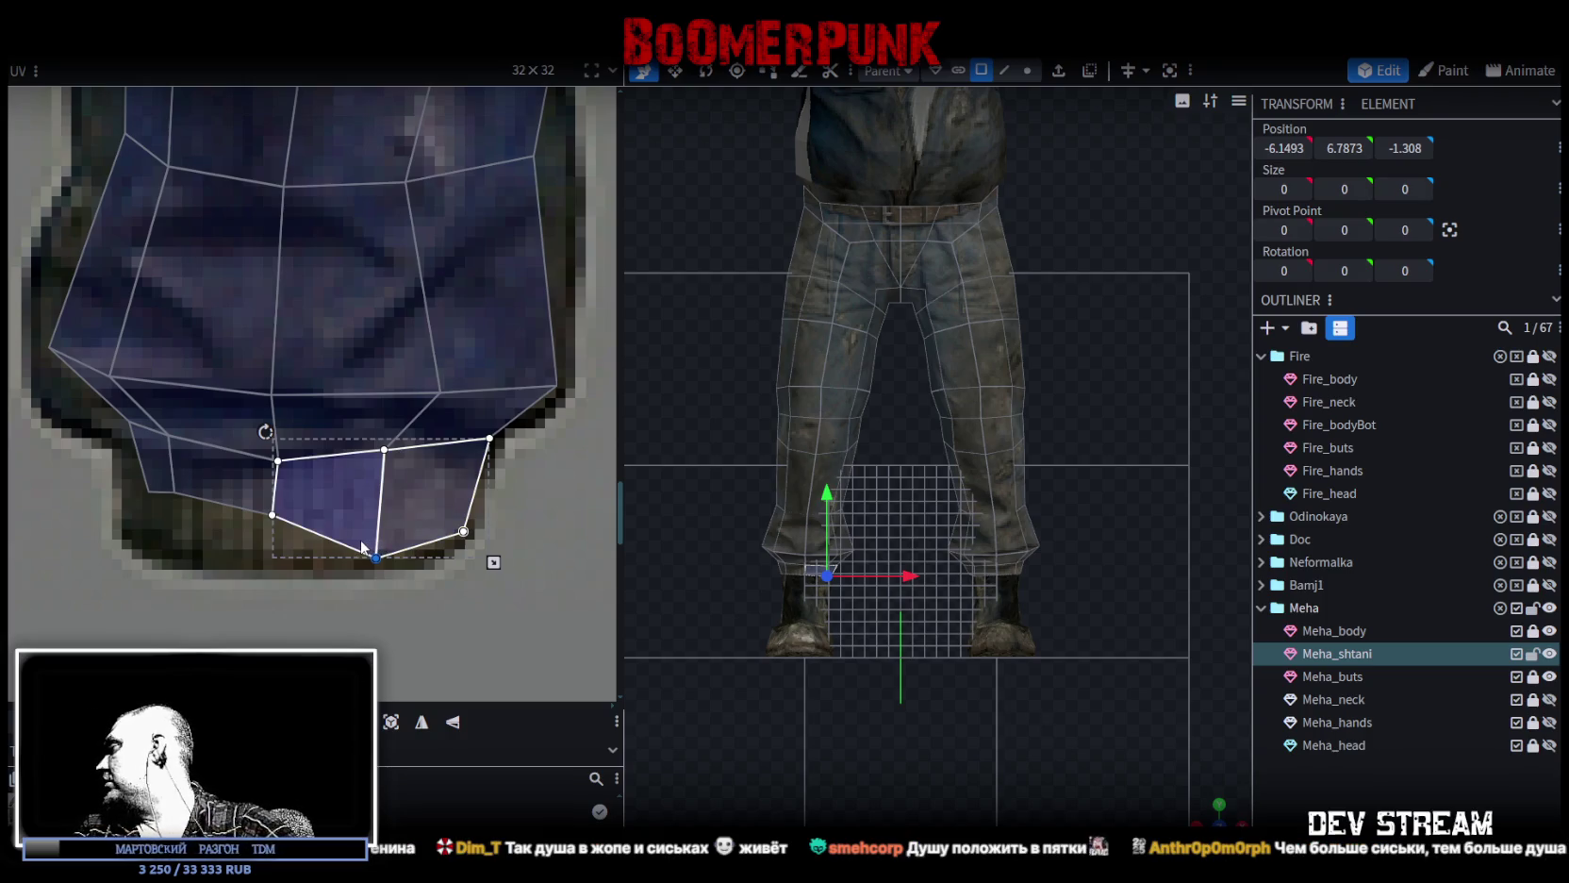
pyautogui.moveTo(377, 542); pyautogui.dragTo(276, 544)
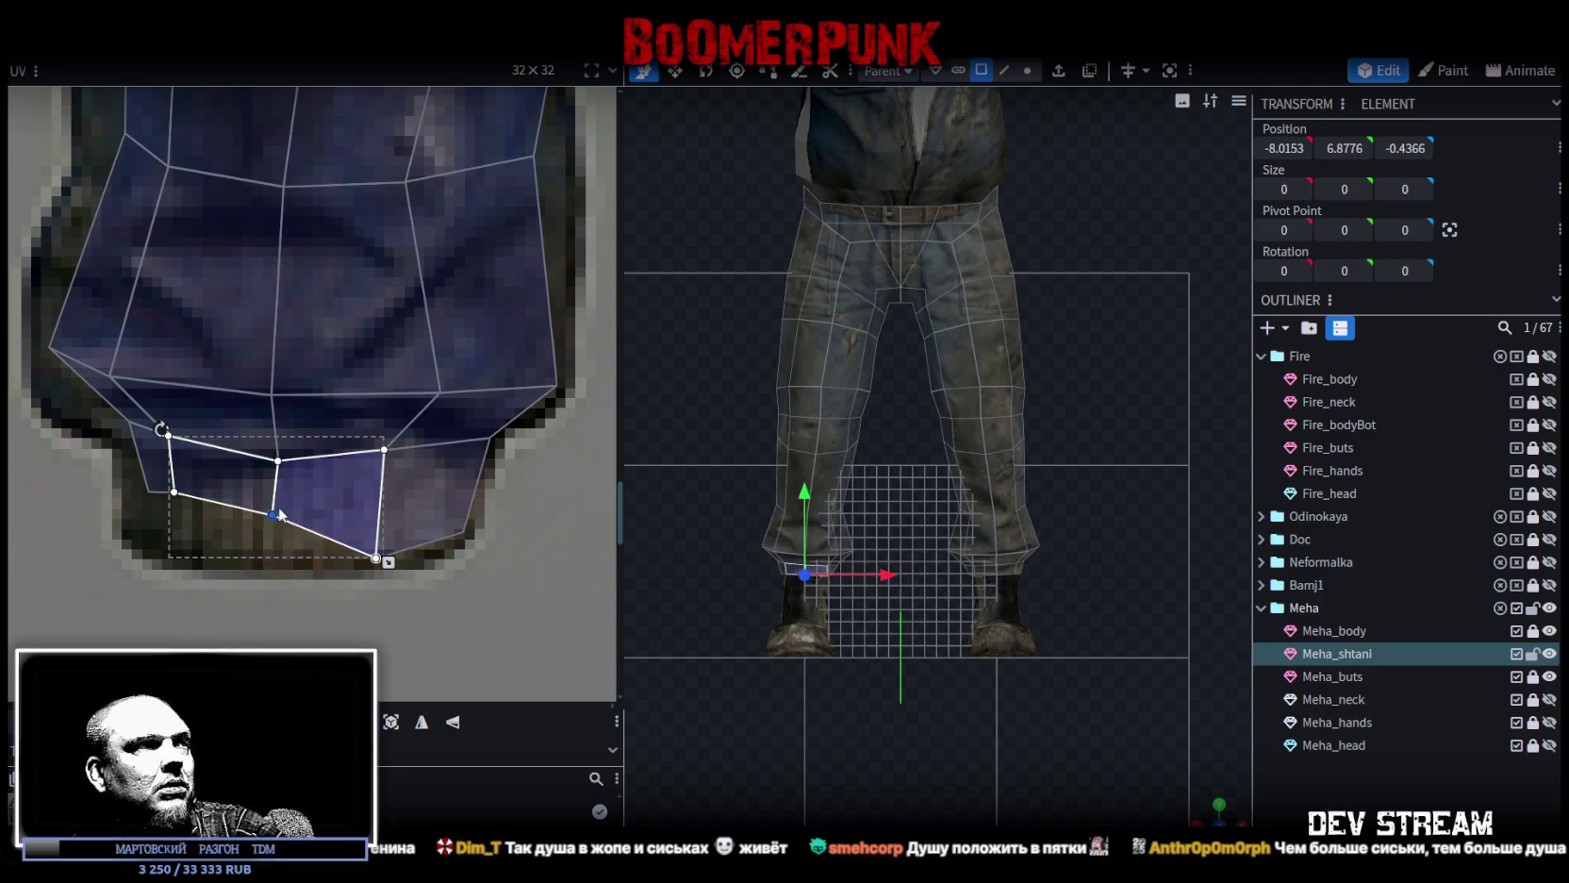
# Pull the cuff's outer-edge vertex down toward the hem and select the outer corner faces.
pyautogui.moveTo(171, 477); pyautogui.dragTo(324, 461, button='middle')
pyautogui.click(325, 461)
pyautogui.click(321, 467)
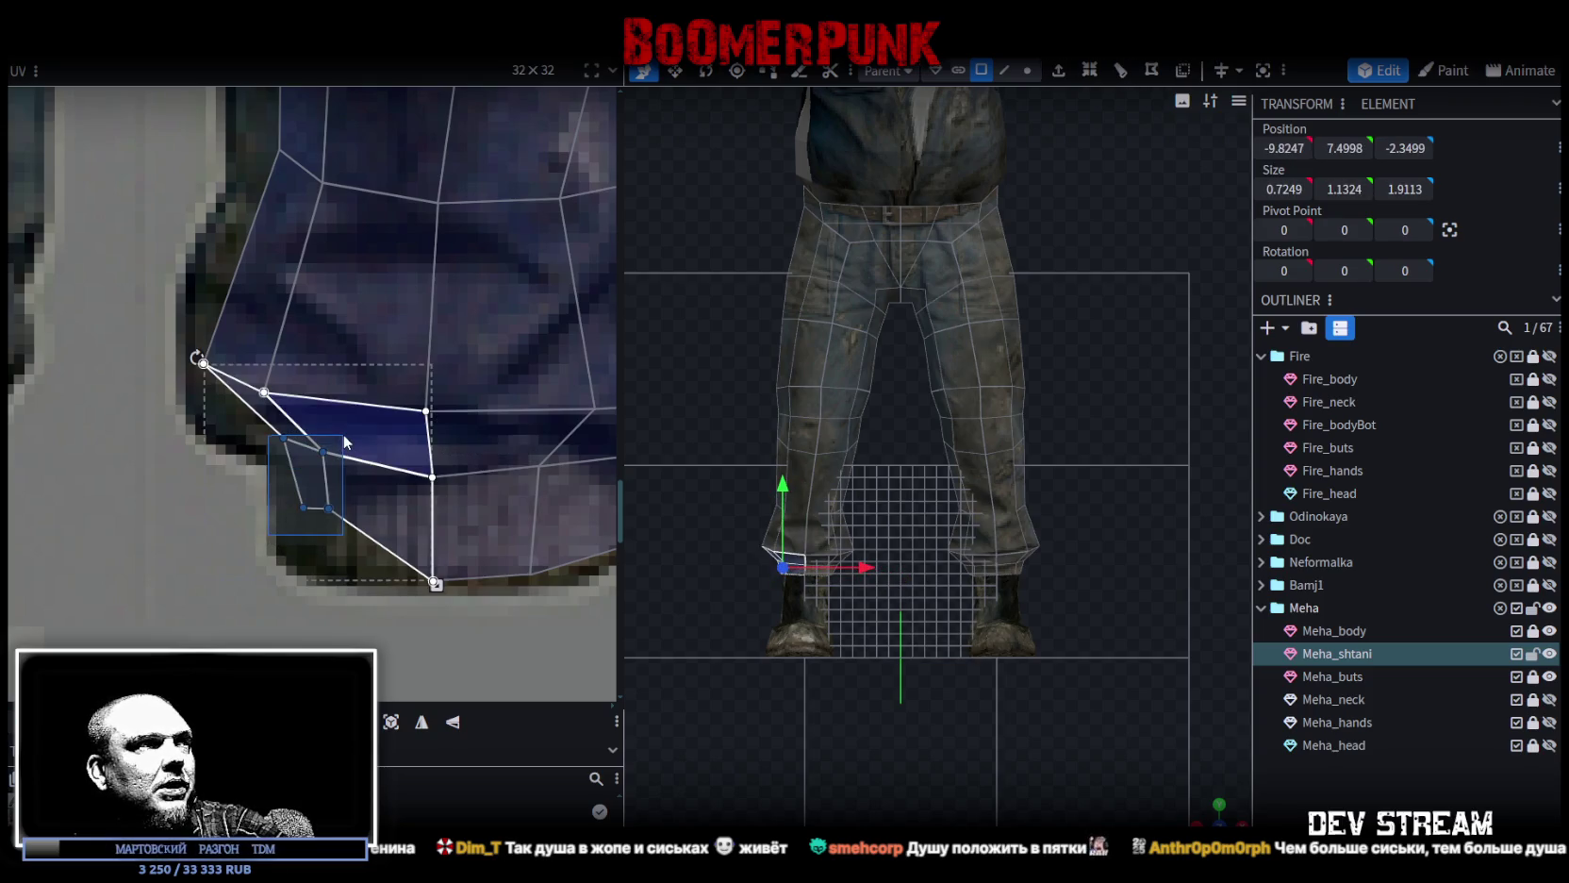
pyautogui.click(324, 462)
pyautogui.click(321, 454)
pyautogui.click(321, 453)
pyautogui.moveTo(321, 453); pyautogui.dragTo(334, 475)
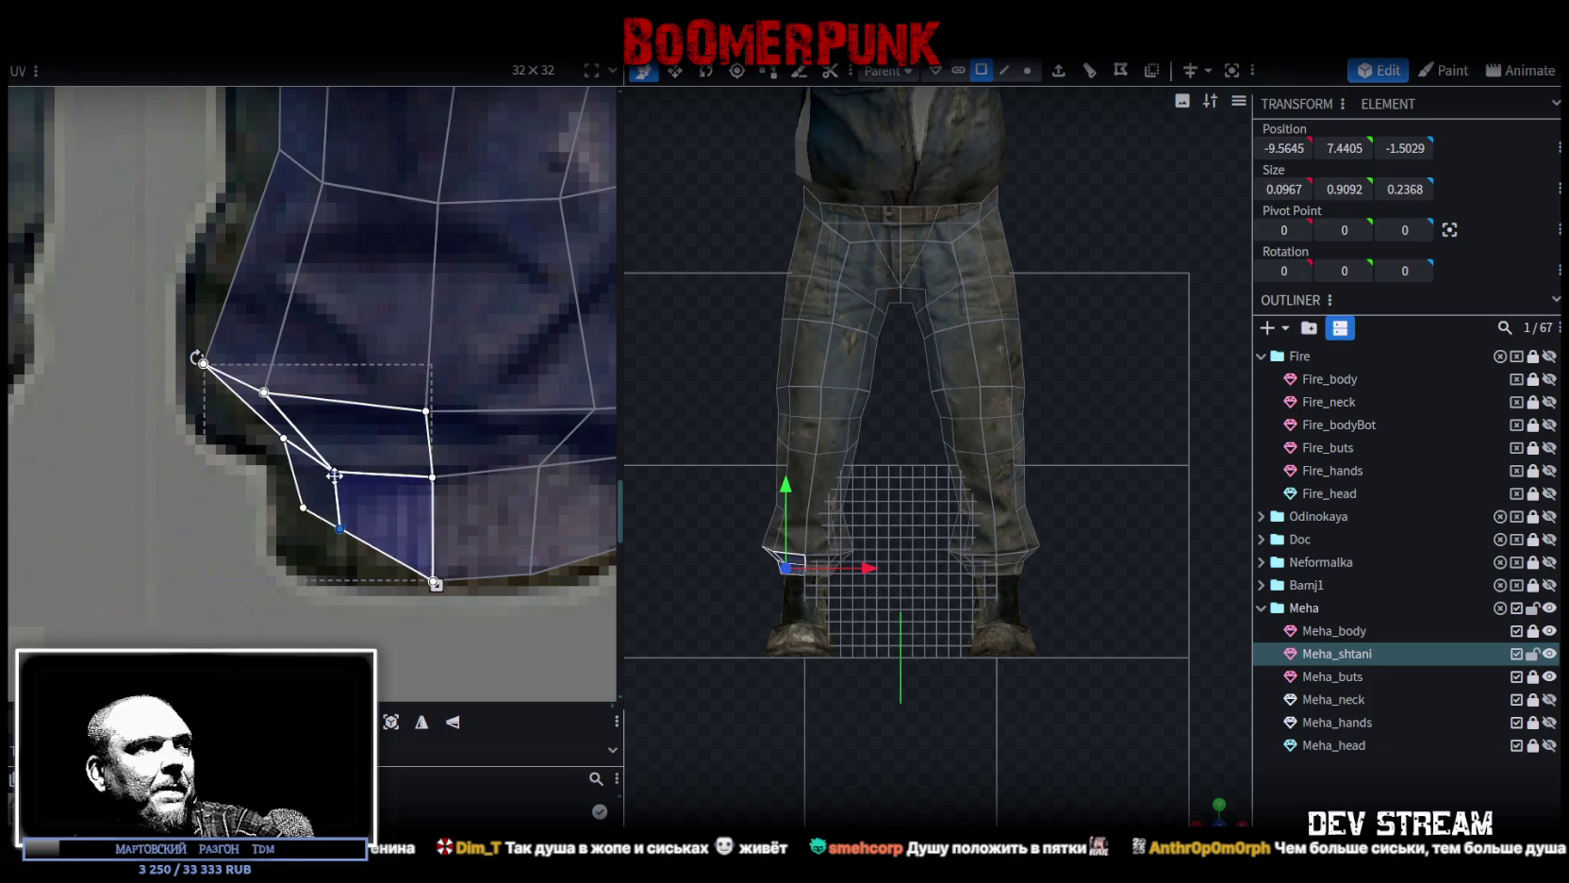
pyautogui.click(343, 531)
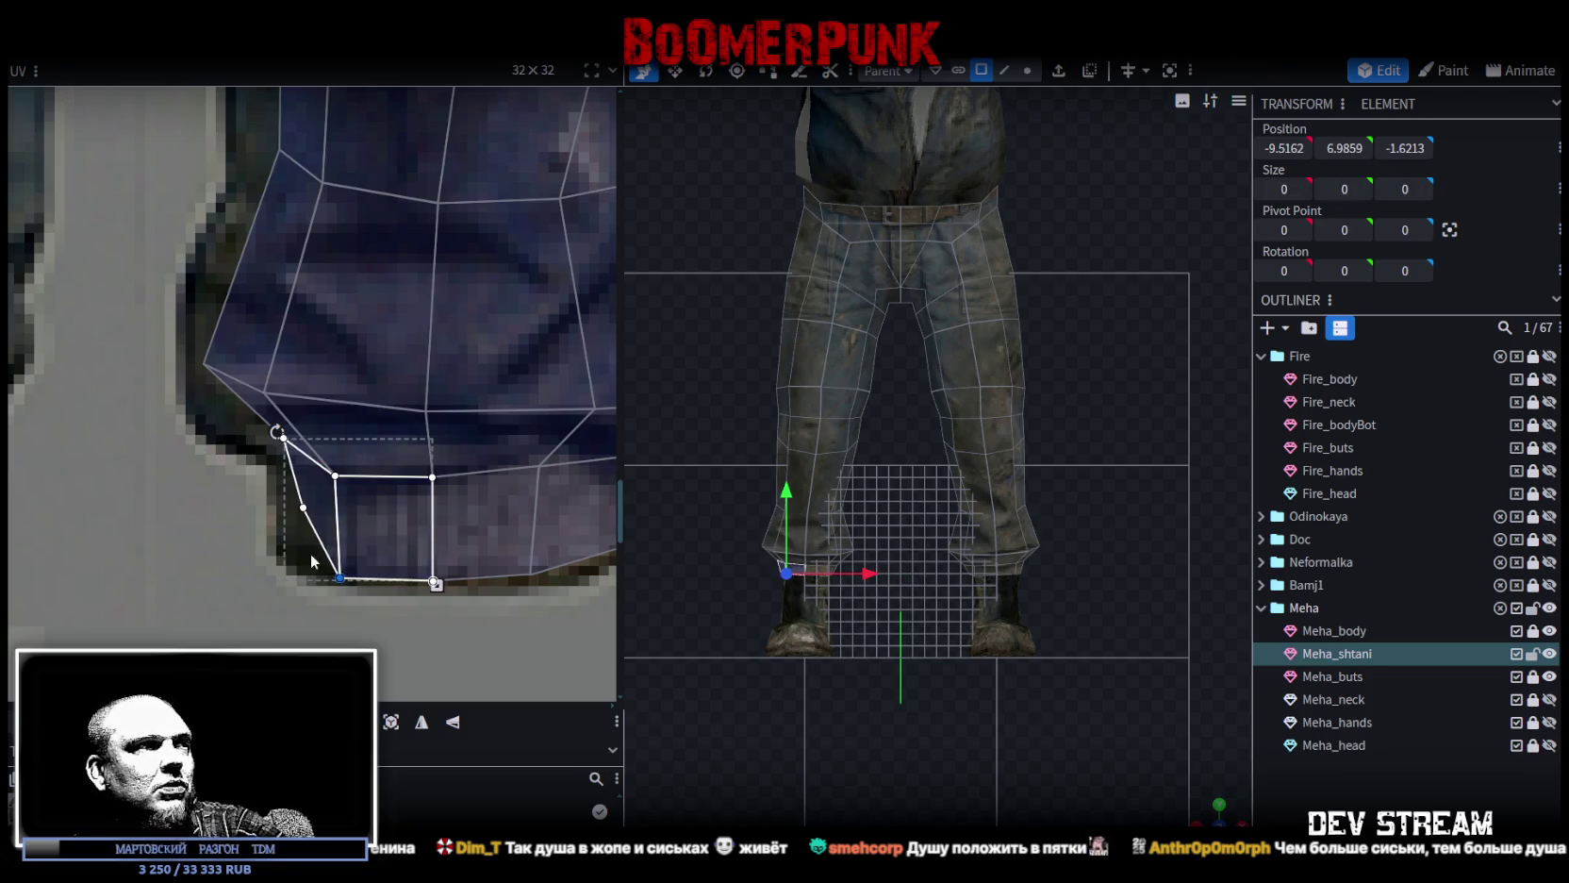
pyautogui.moveTo(270, 540); pyautogui.dragTo(312, 501)
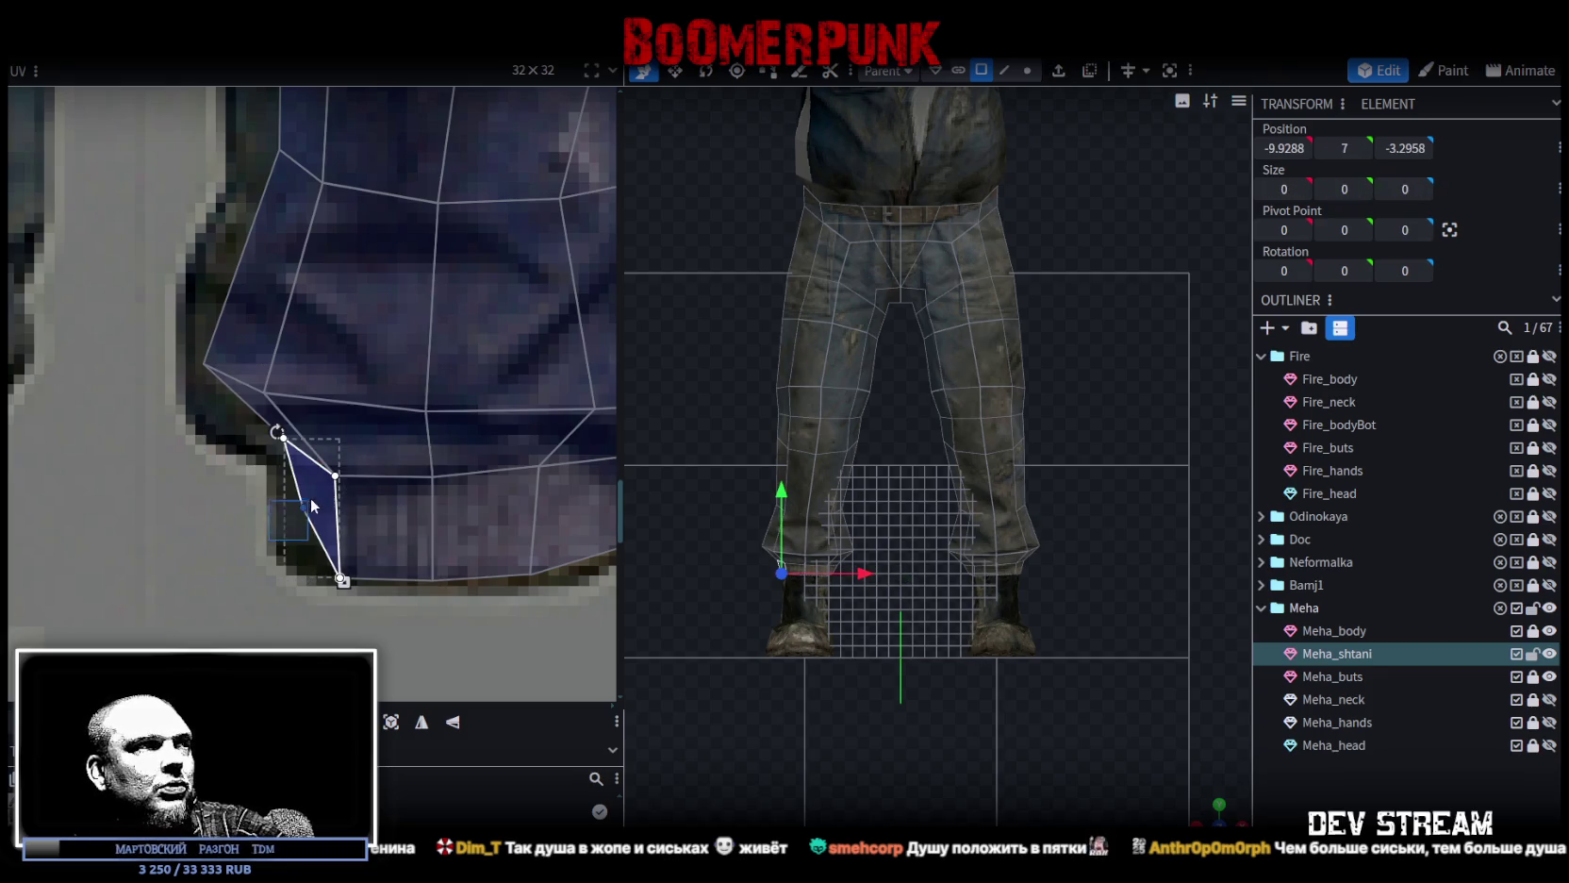
pyautogui.click(281, 437)
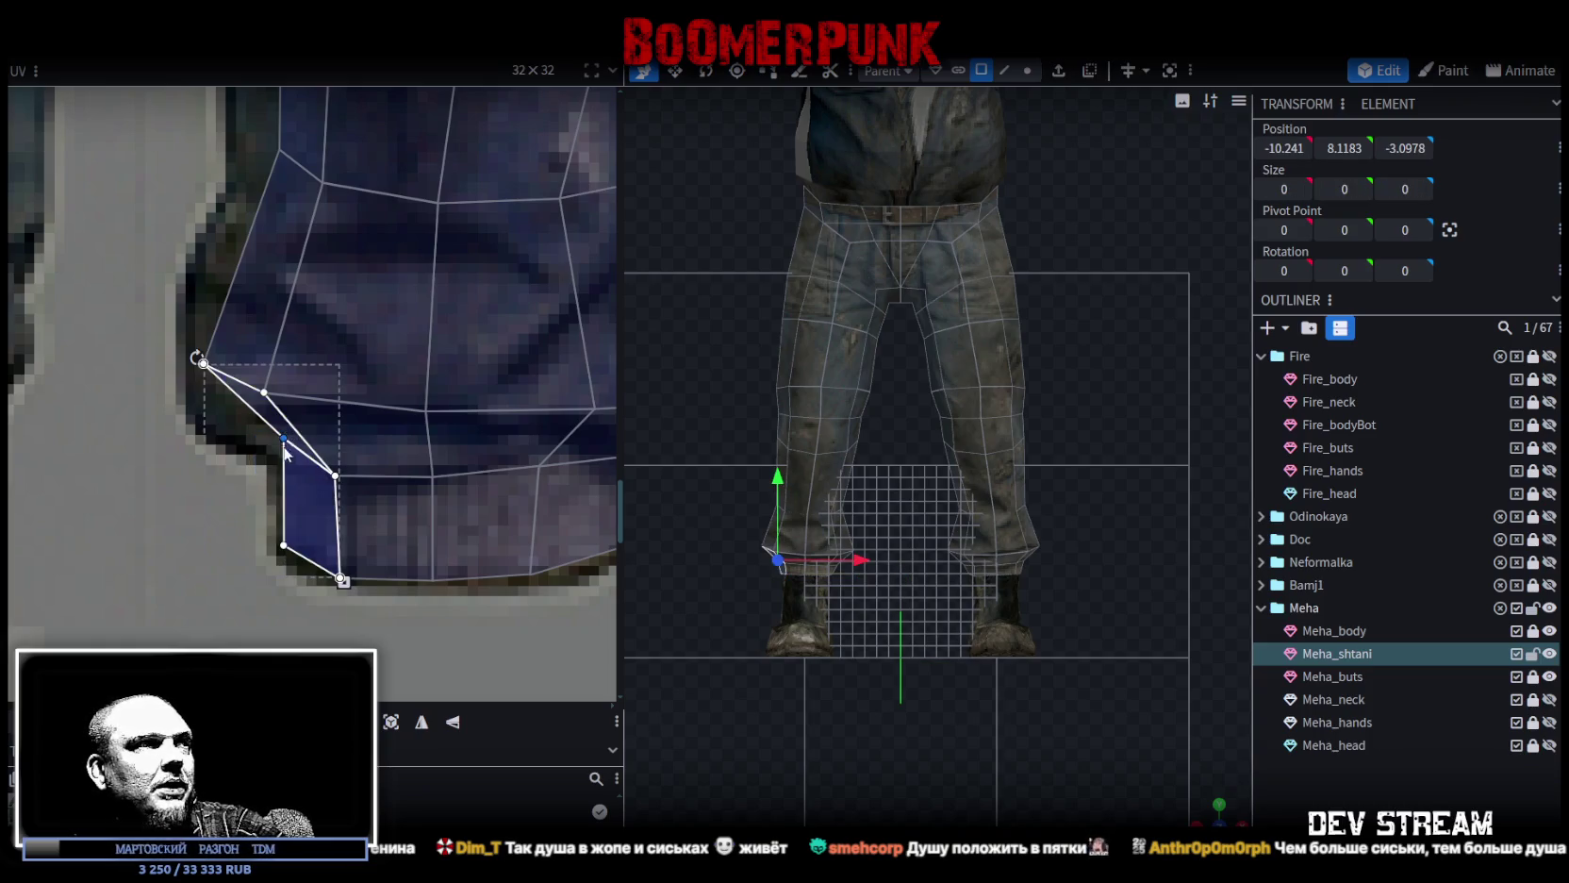
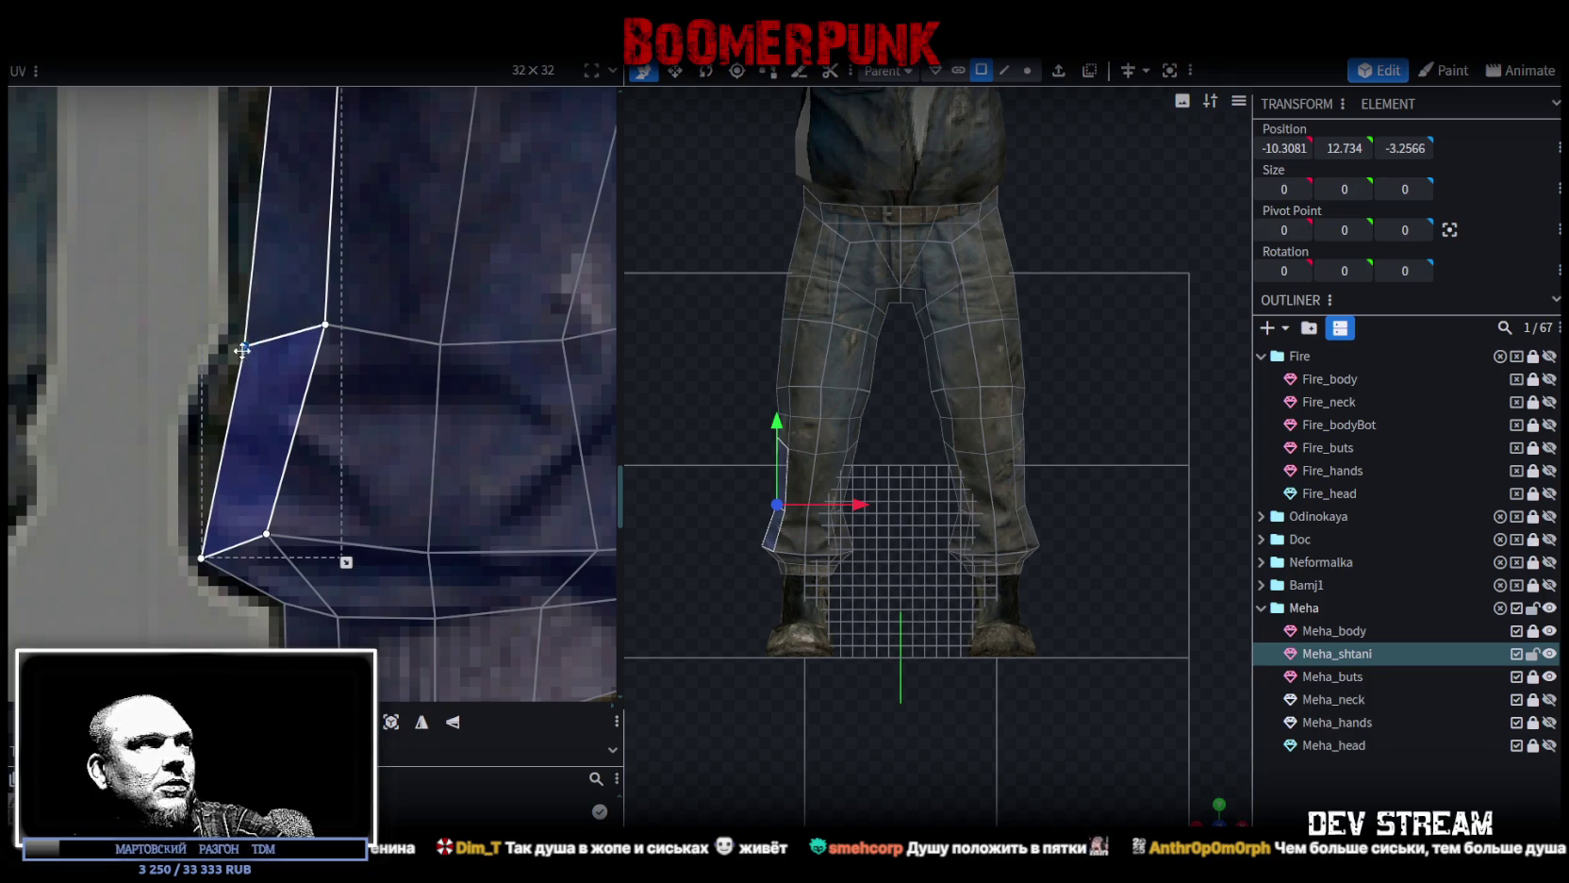
# Select the block of leg UV faces and lower the middle row of UV points.
pyautogui.moveTo(206, 281)
pyautogui.mouseDown()
pyautogui.moveTo(332, 336)
pyautogui.moveTo(334, 379)
pyautogui.mouseUp()
pyautogui.scroll(-2, 377, 405)
pyautogui.hscroll(3, 386, 412)
pyautogui.moveTo(495, 141); pyautogui.dragTo(179, 517)
pyautogui.moveTo(364, 375); pyautogui.dragTo(373, 404)
pyautogui.scroll(3, 498, 387)
# Pull the left-edge UV points of the lower leg faces out to the texture's edge.
pyautogui.click(496, 380)
pyautogui.click(433, 323)
pyautogui.click(398, 324)
pyautogui.moveTo(400, 327)
pyautogui.mouseDown()
pyautogui.moveTo(482, 330)
pyautogui.moveTo(466, 331)
pyautogui.mouseUp()
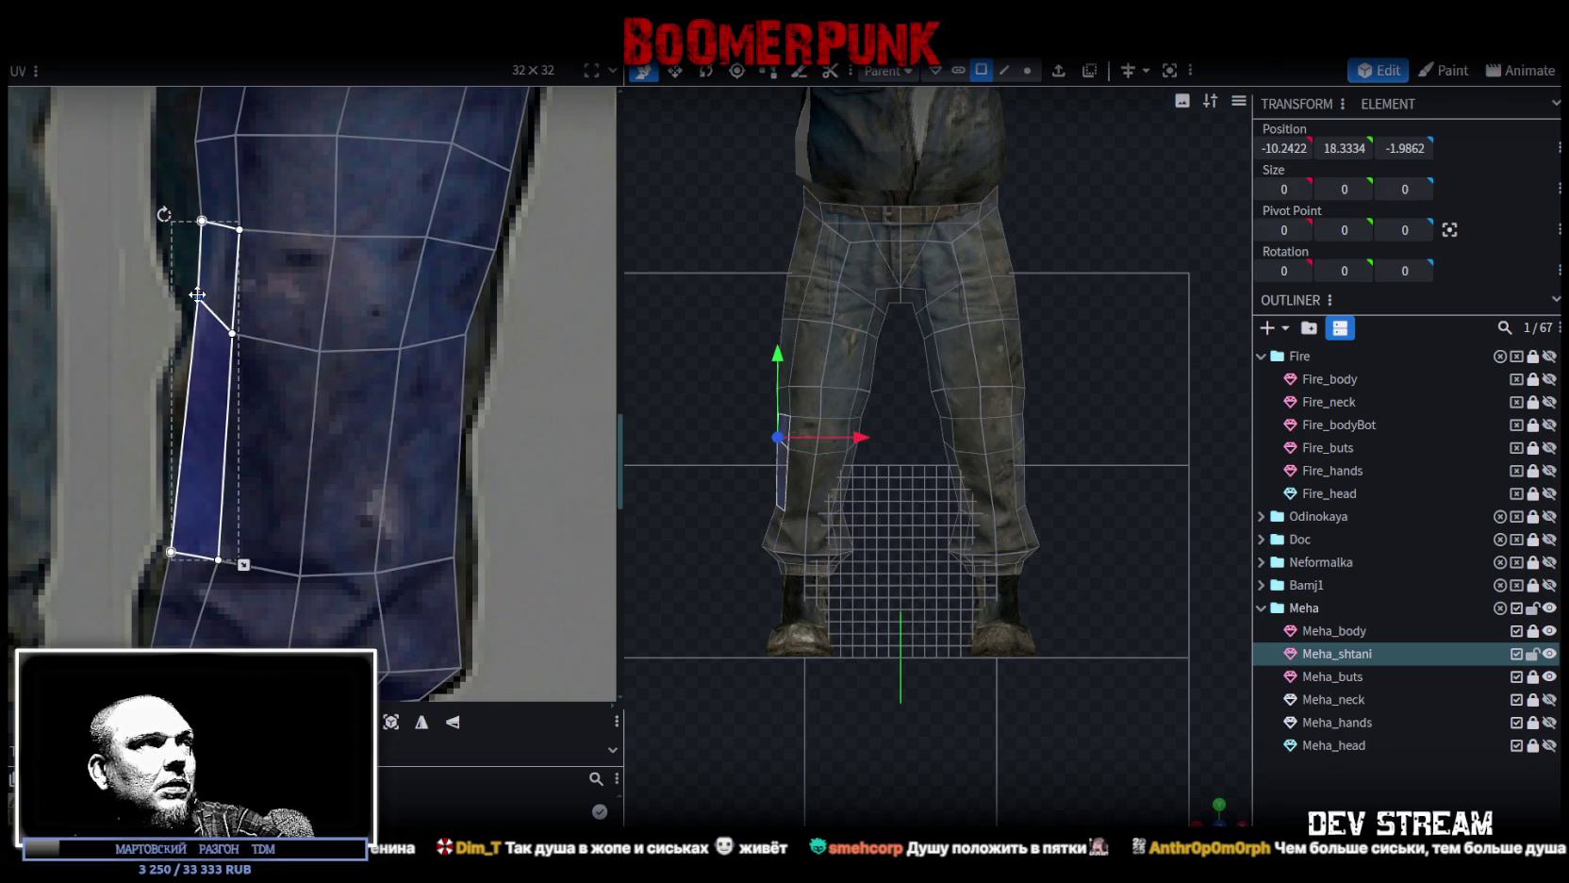
pyautogui.scroll(2, 195, 322)
pyautogui.keyDown('shift'); pyautogui.click(234, 364); pyautogui.keyUp('shift')
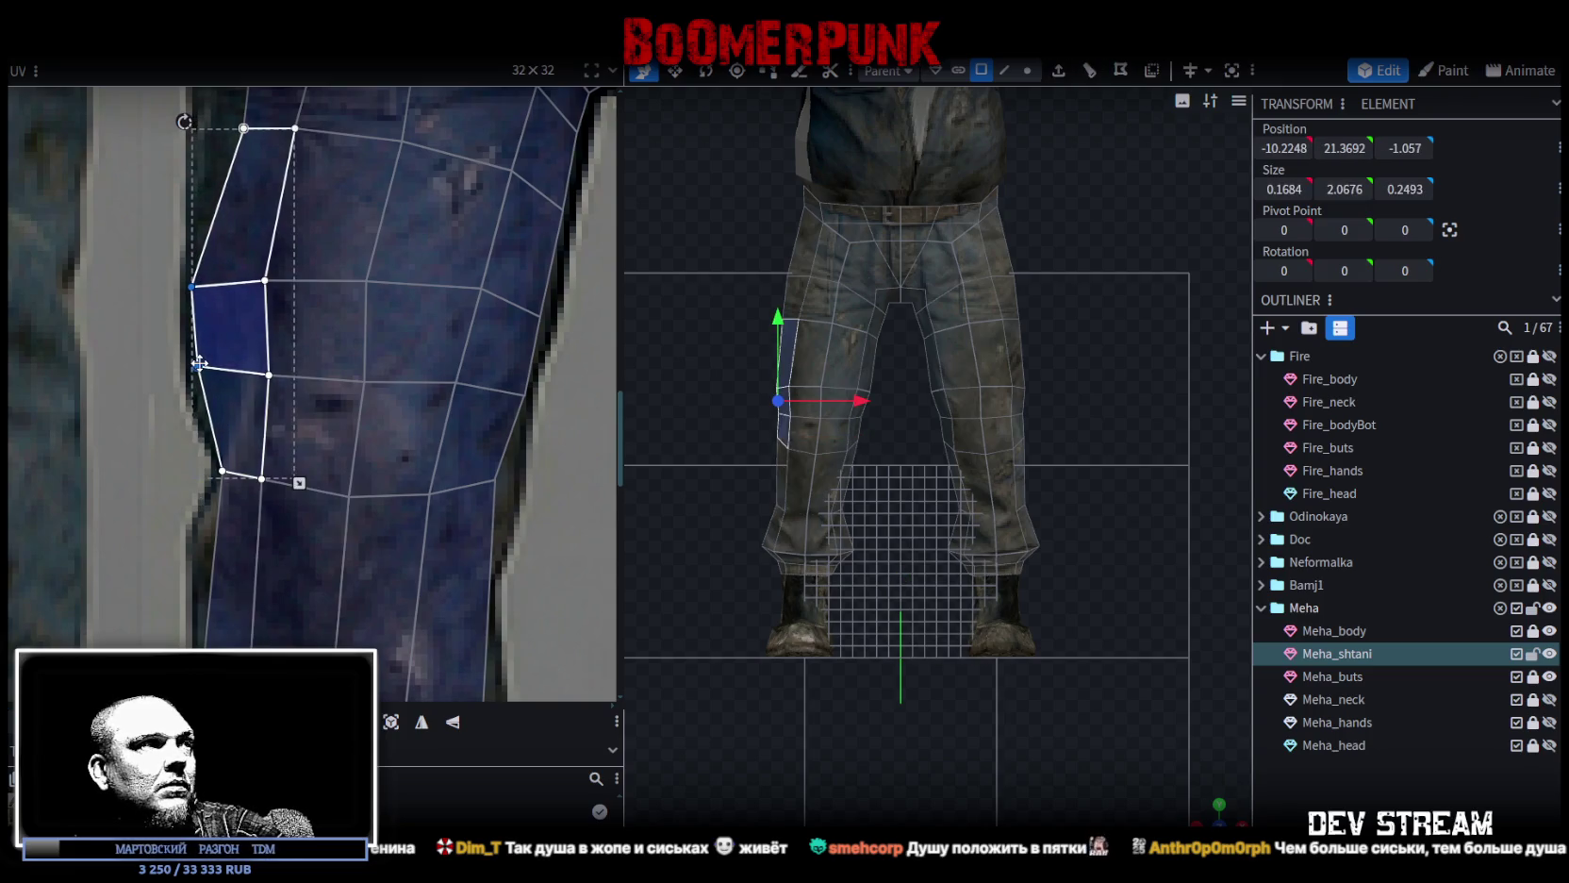
pyautogui.scroll(3, 278, 539)
pyautogui.click(278, 539)
pyautogui.keyDown('shift'); pyautogui.click(287, 365); pyautogui.keyUp('shift')
pyautogui.moveTo(289, 447); pyautogui.dragTo(245, 428)
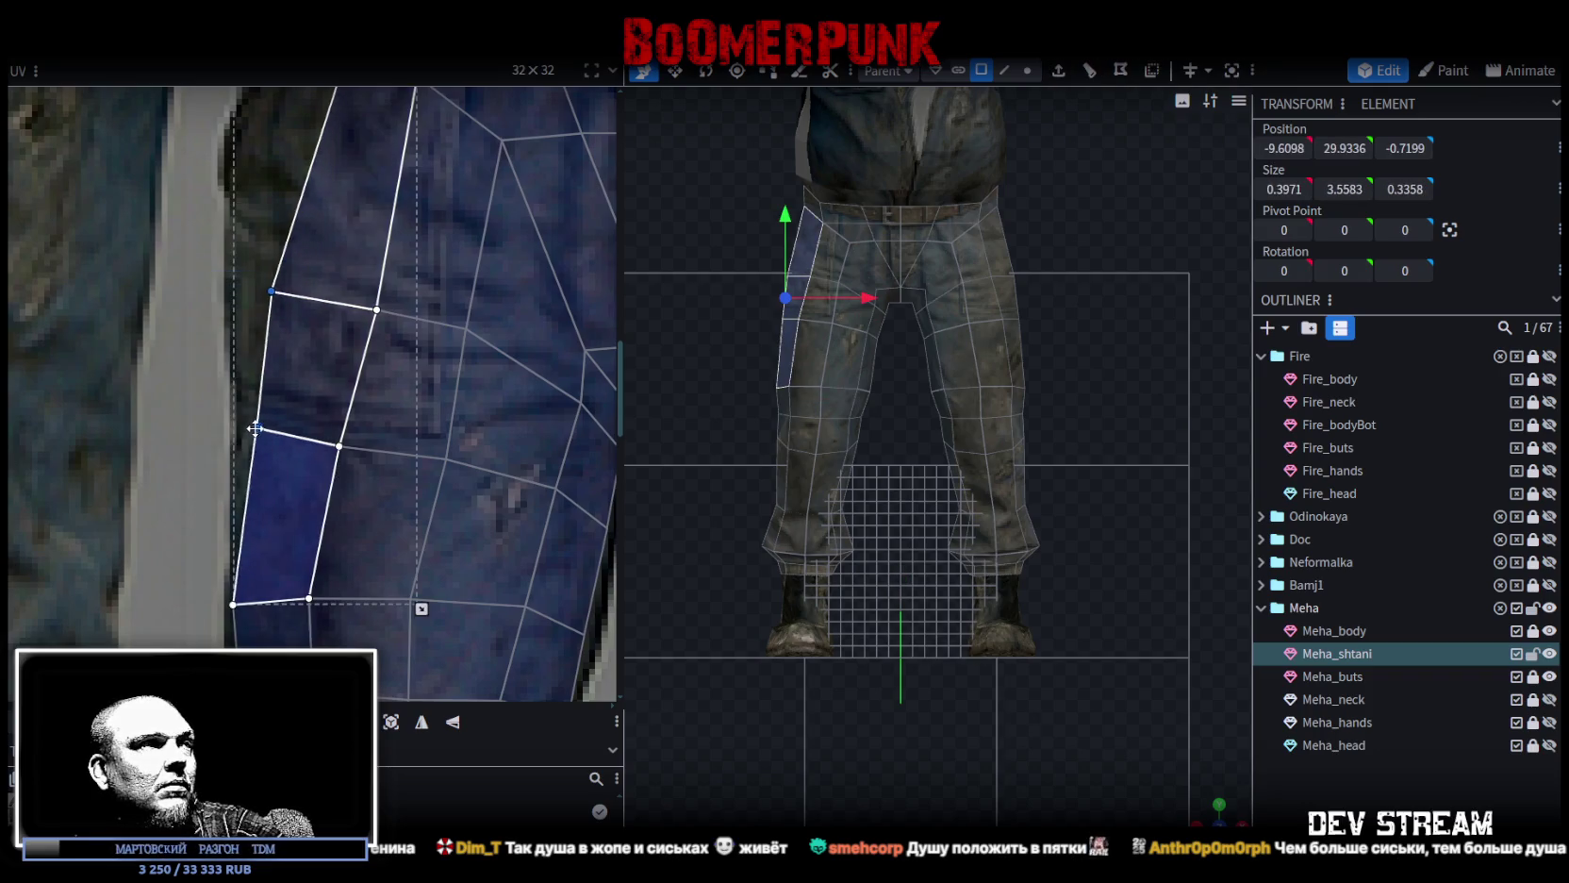
# Raise the left and middle UV points of the next faces up the leg toward the waist.
pyautogui.click(269, 297)
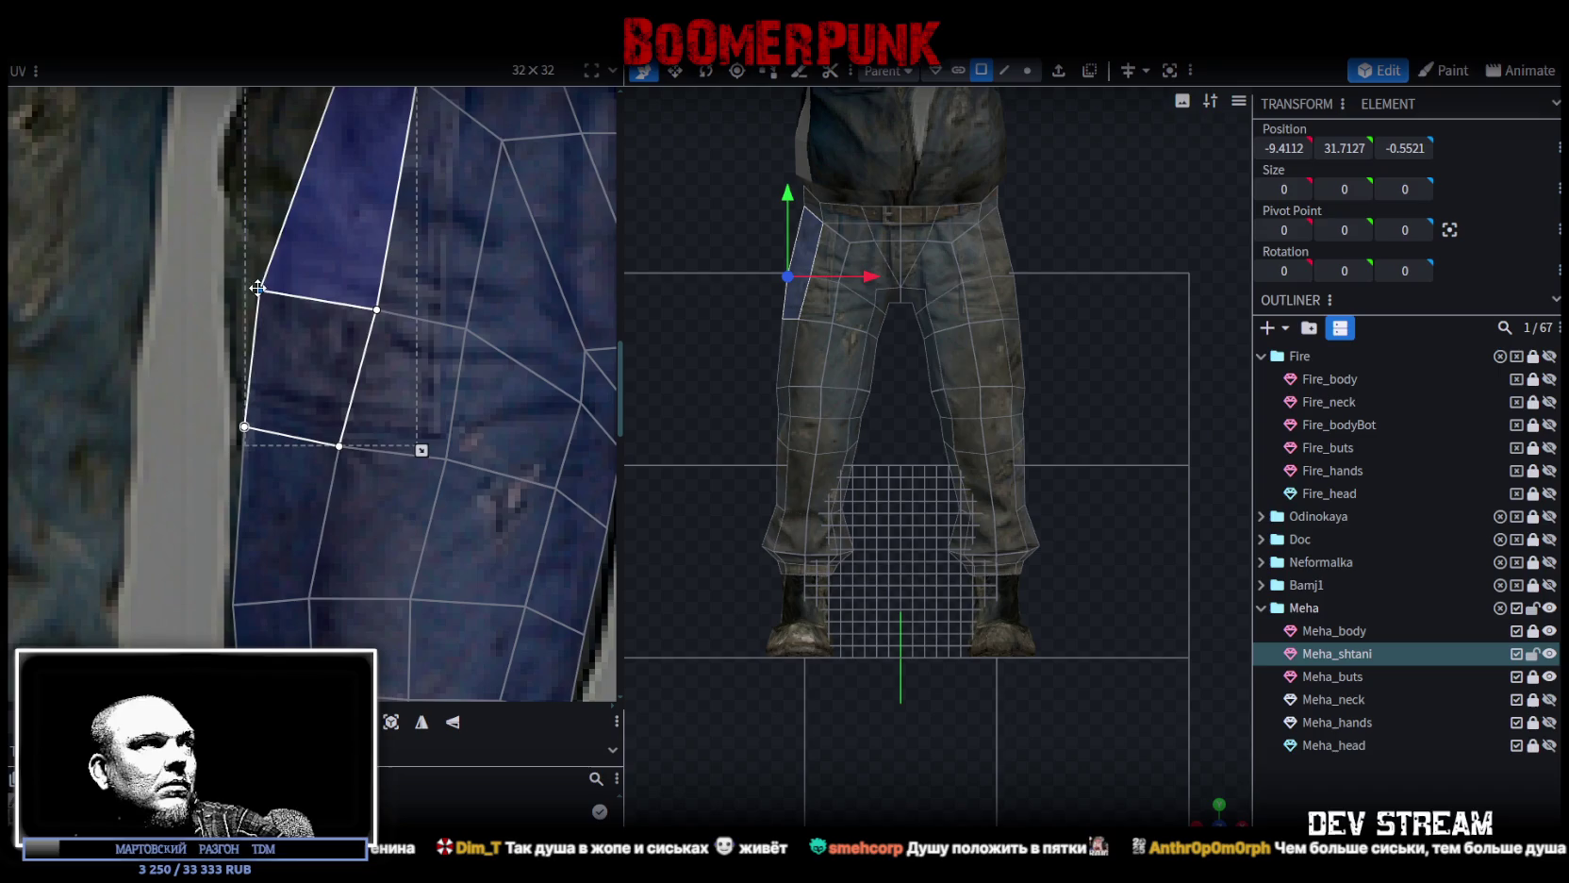
pyautogui.scroll(-3, 283, 311)
pyautogui.scroll(3, 289, 313)
pyautogui.scroll(2, 273, 427)
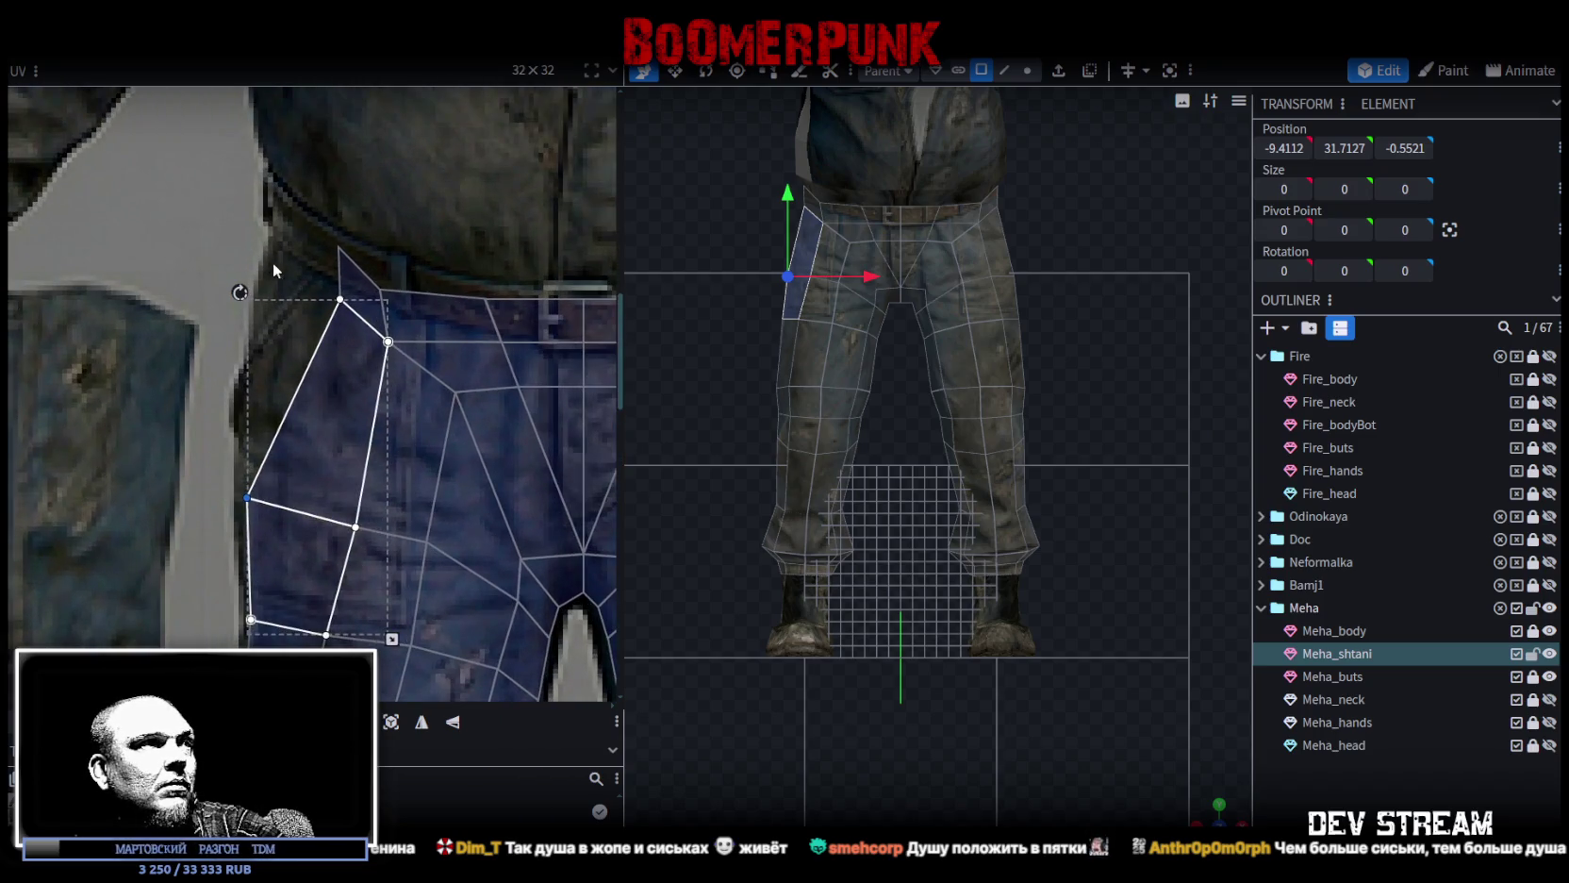
pyautogui.keyDown('shift'); pyautogui.click(358, 530); pyautogui.keyUp('shift')
pyautogui.moveTo(357, 528); pyautogui.dragTo(353, 493)
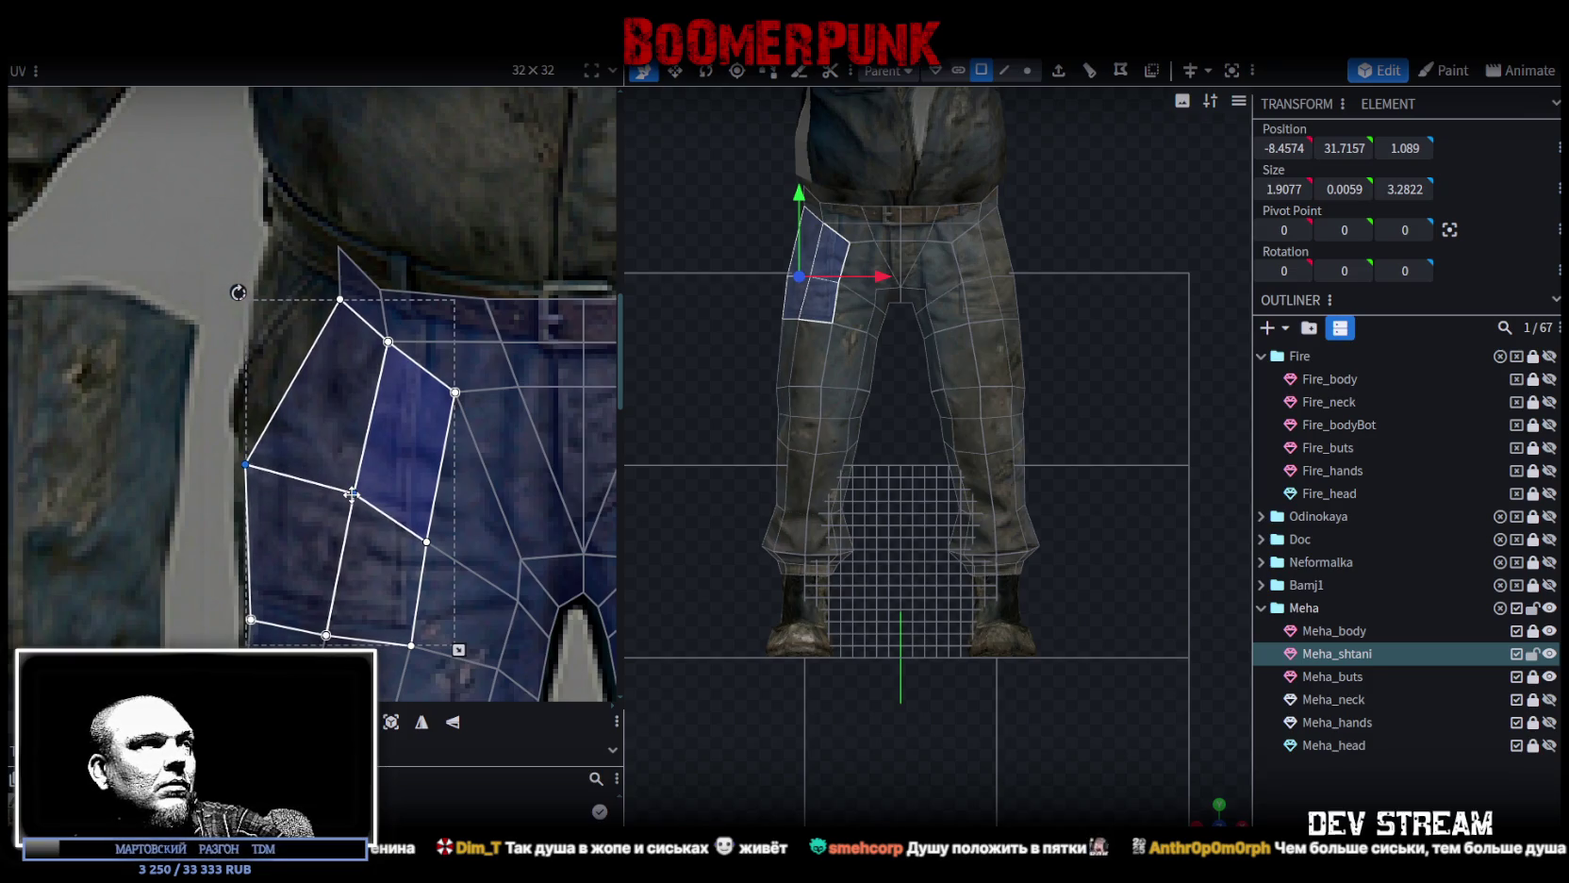
# Nudge the outer left UV point upward and select the hip face's two top points.
pyautogui.click(248, 467)
pyautogui.moveTo(244, 465); pyautogui.dragTo(248, 444)
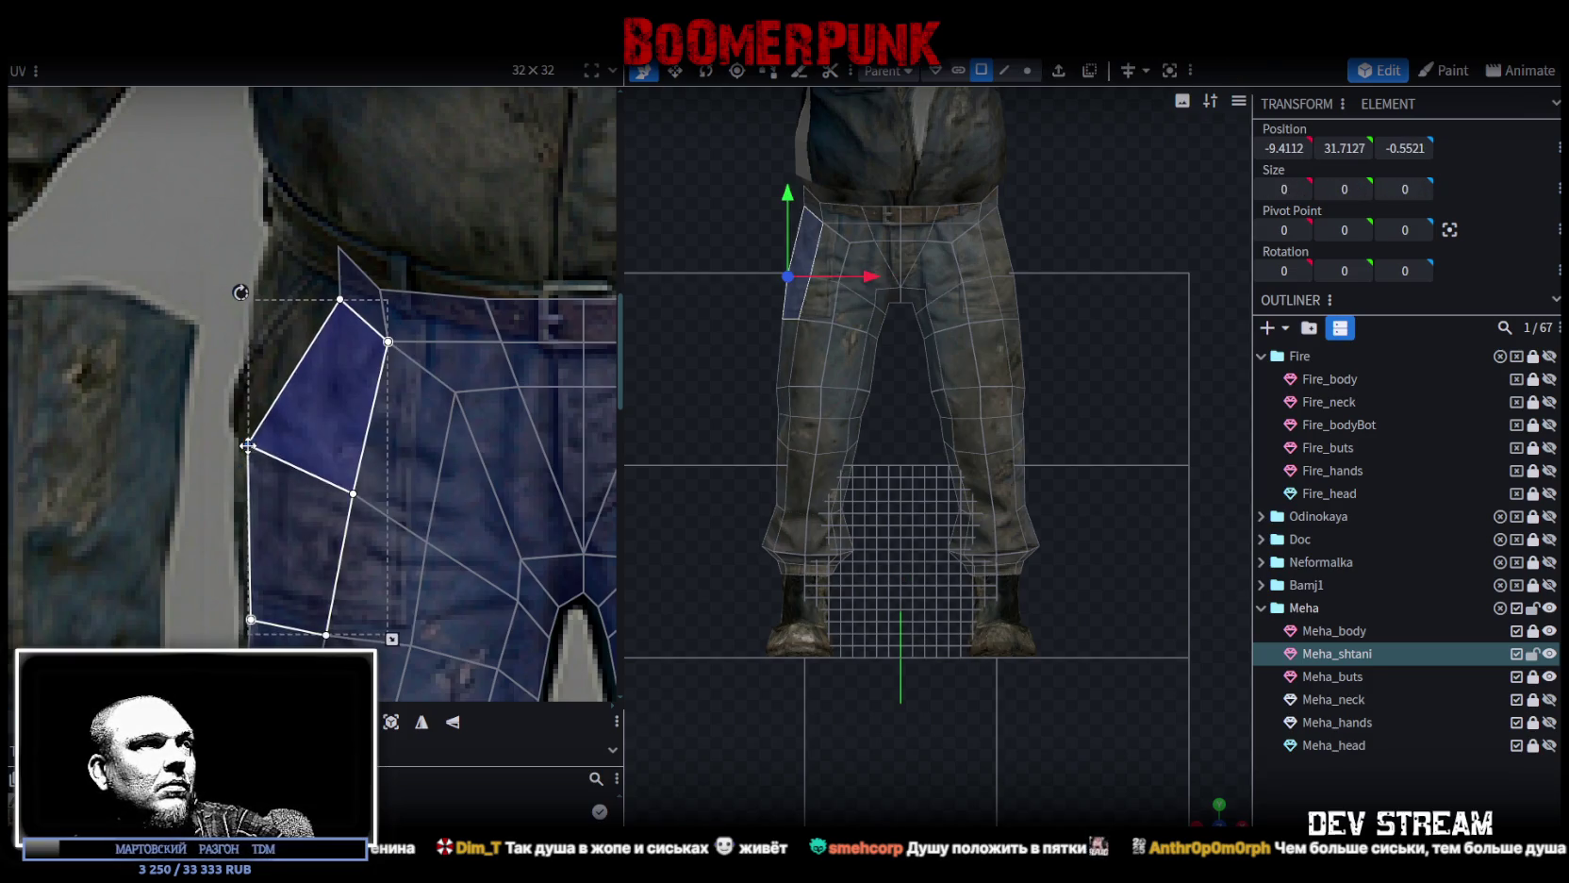
pyautogui.scroll(2, 259, 455)
pyautogui.moveTo(289, 314)
pyautogui.mouseDown()
pyautogui.moveTo(355, 422)
pyautogui.moveTo(282, 335)
pyautogui.mouseUp()
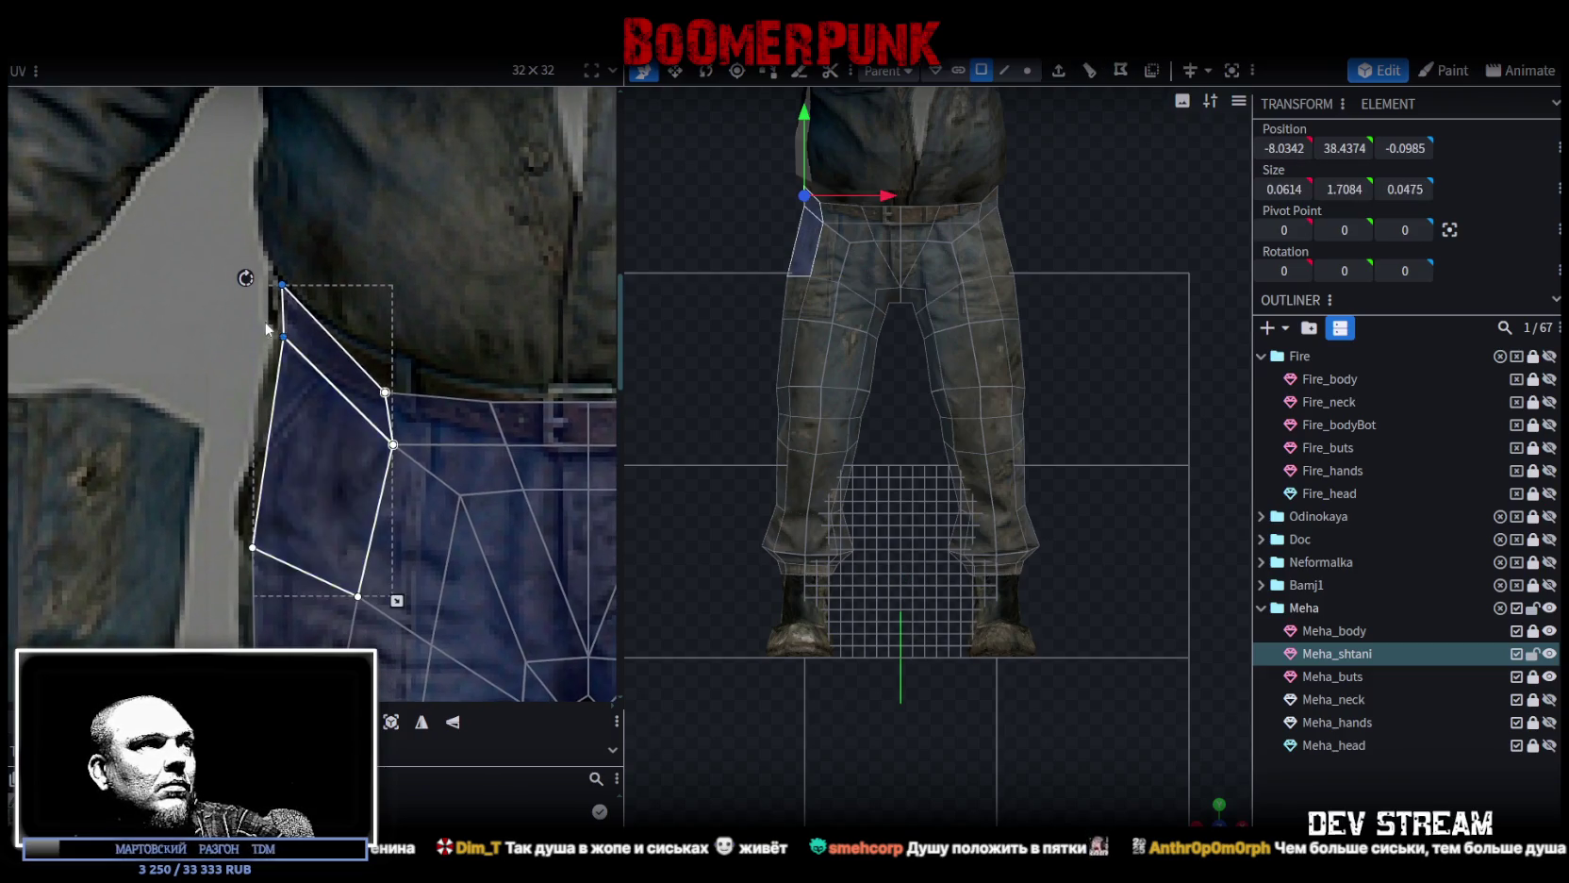
# Slide the outer UV point down its edge and raise the two inner waist points.
pyautogui.scroll(2, 268, 325)
pyautogui.click(300, 347)
pyautogui.moveTo(299, 347); pyautogui.dragTo(294, 378)
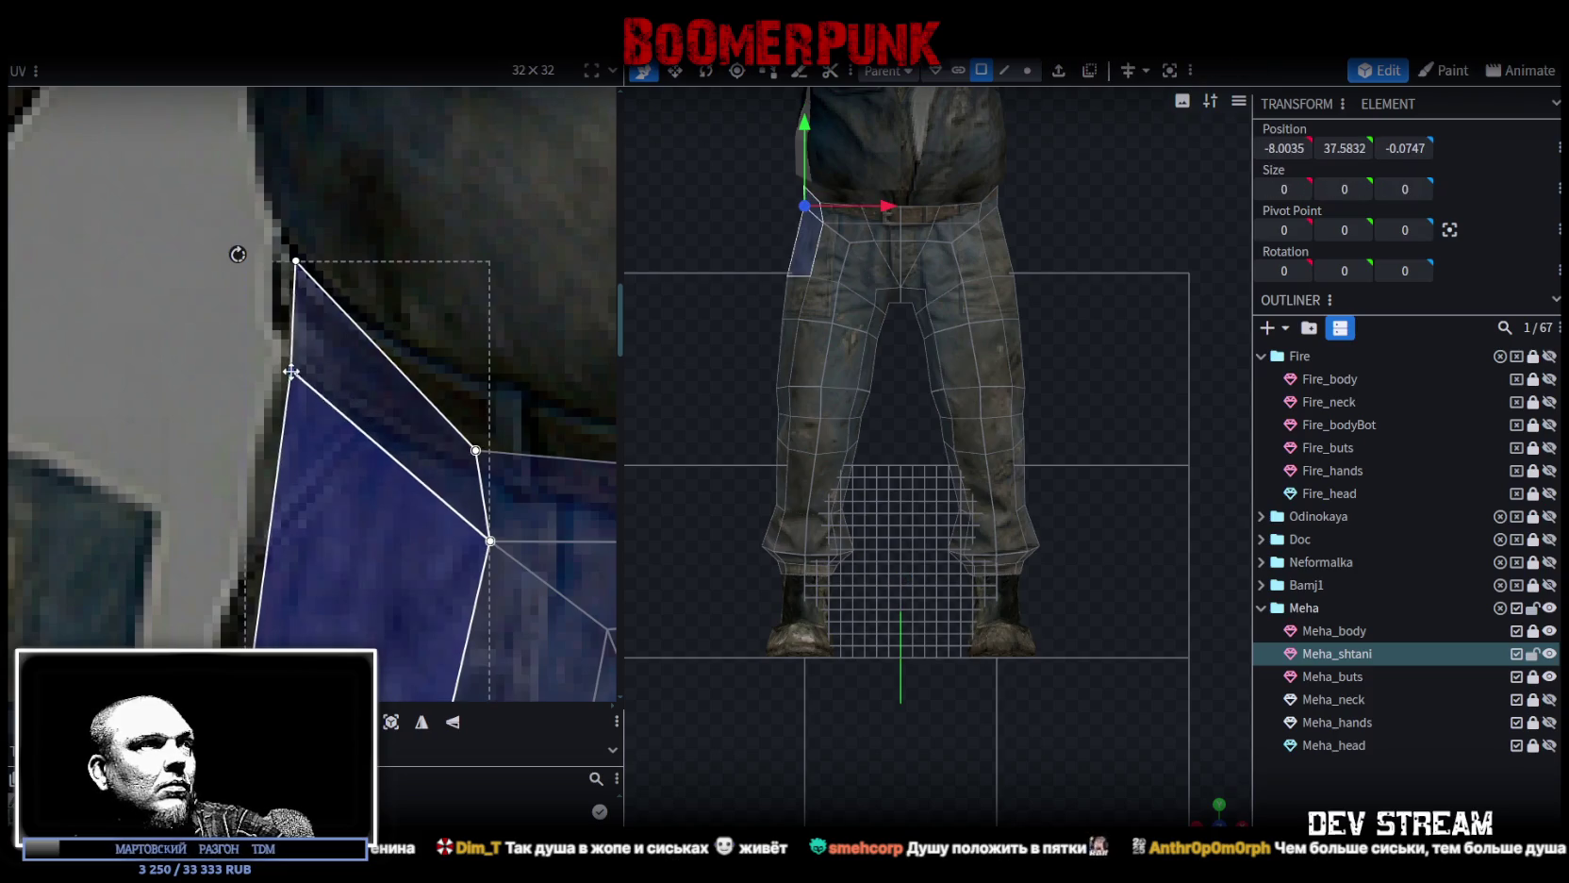
pyautogui.scroll(-2, 283, 358)
pyautogui.scroll(-1, 313, 426)
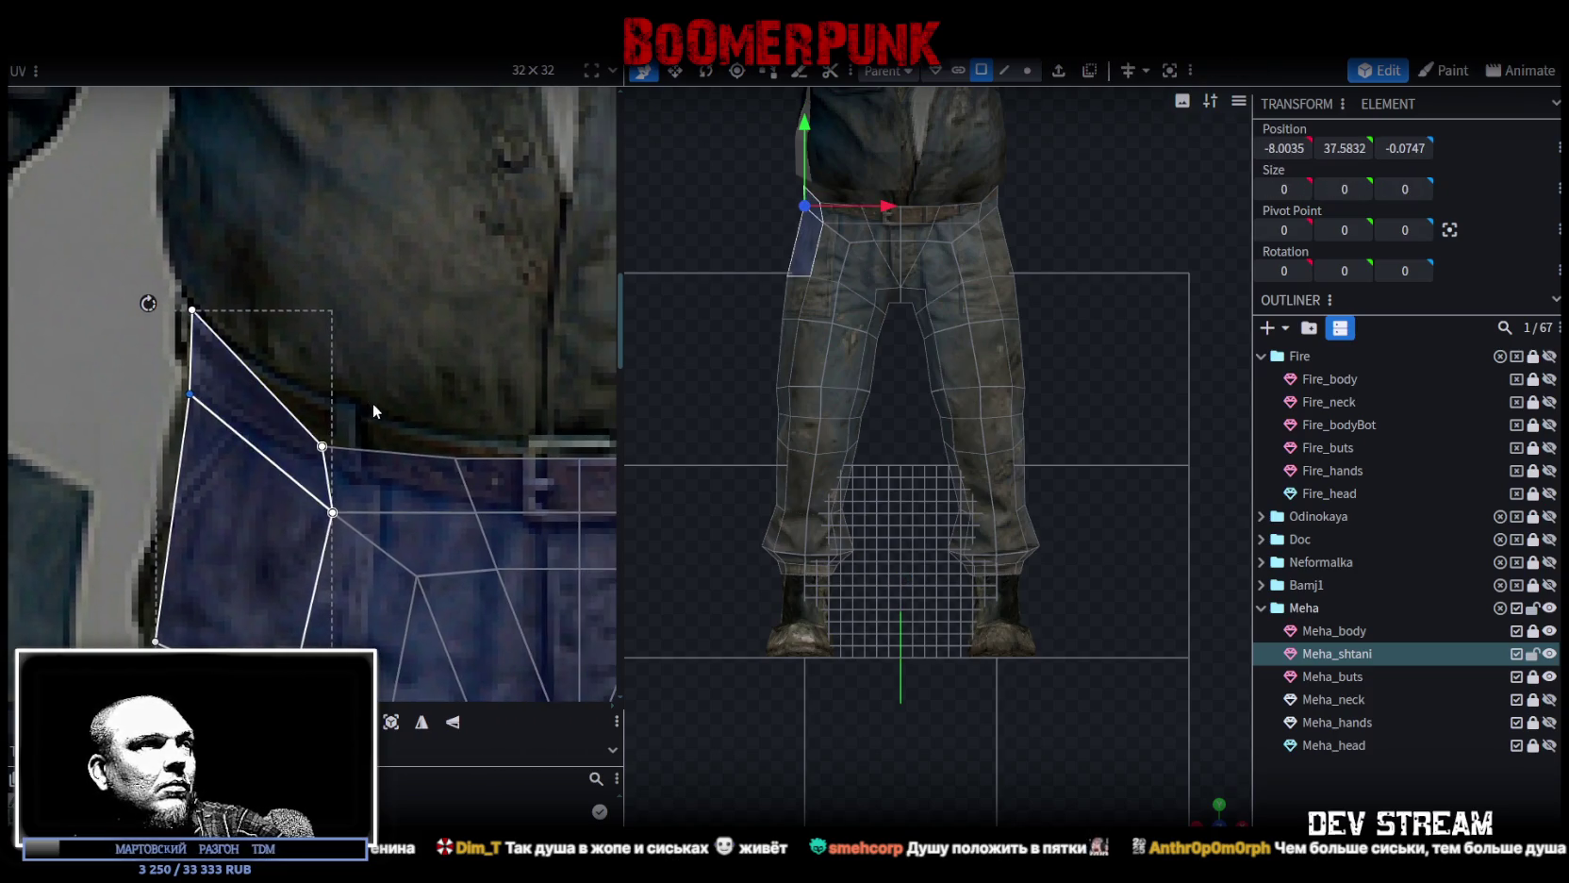
pyautogui.moveTo(373, 402); pyautogui.dragTo(311, 530)
pyautogui.moveTo(323, 458); pyautogui.dragTo(343, 417)
# Nudge a waist UV point right and pick the waistband's corner points.
pyautogui.click(328, 412)
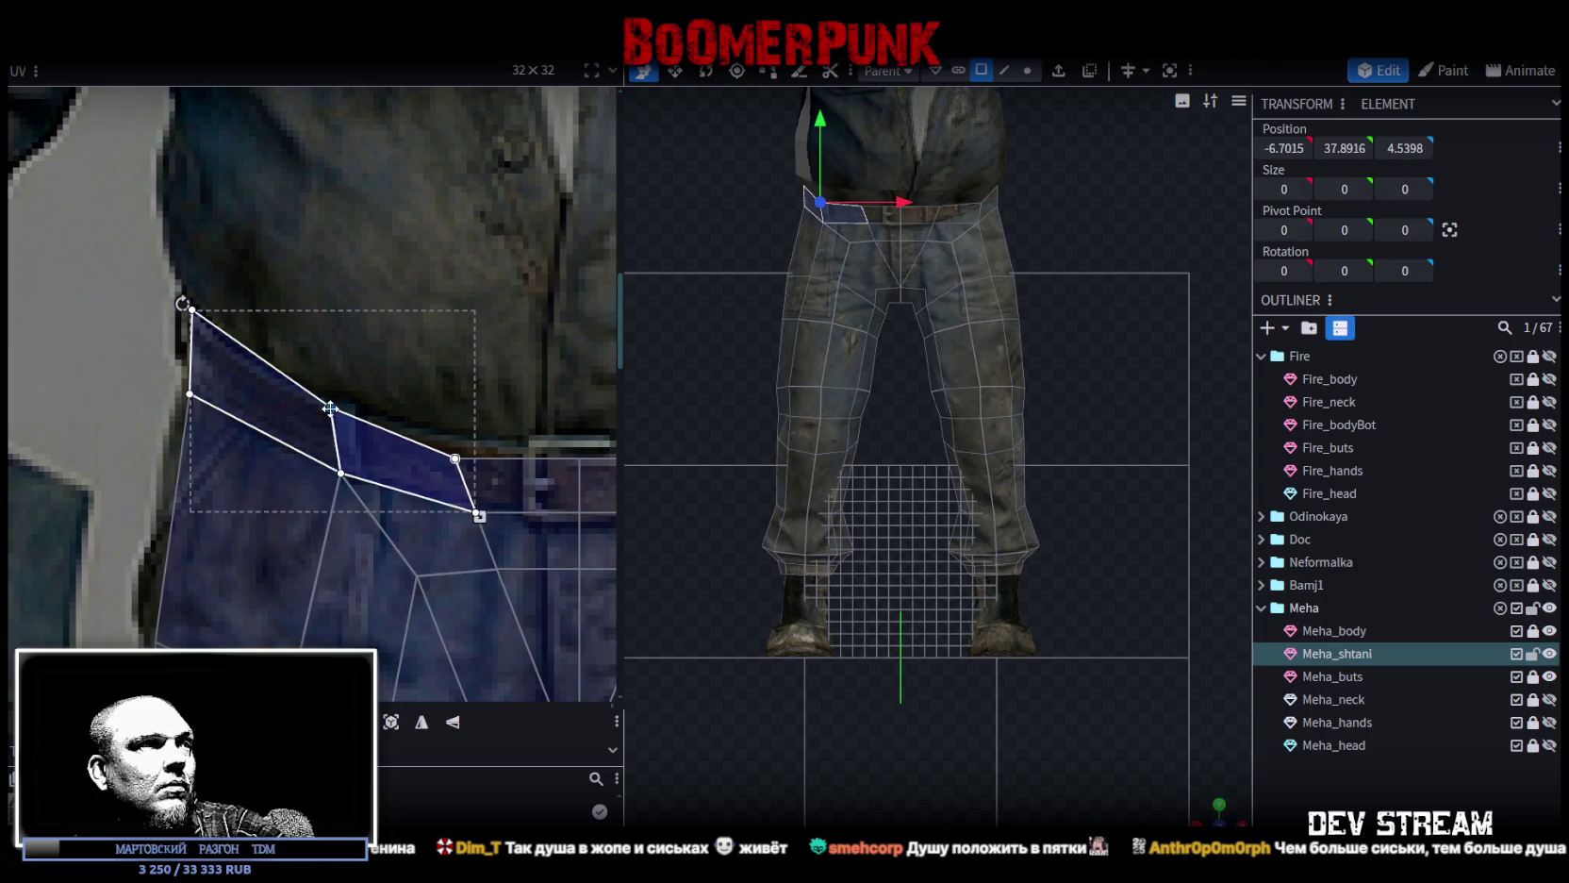
pyautogui.click(216, 314)
pyautogui.click(192, 311)
pyautogui.click(193, 311)
pyautogui.click(193, 311)
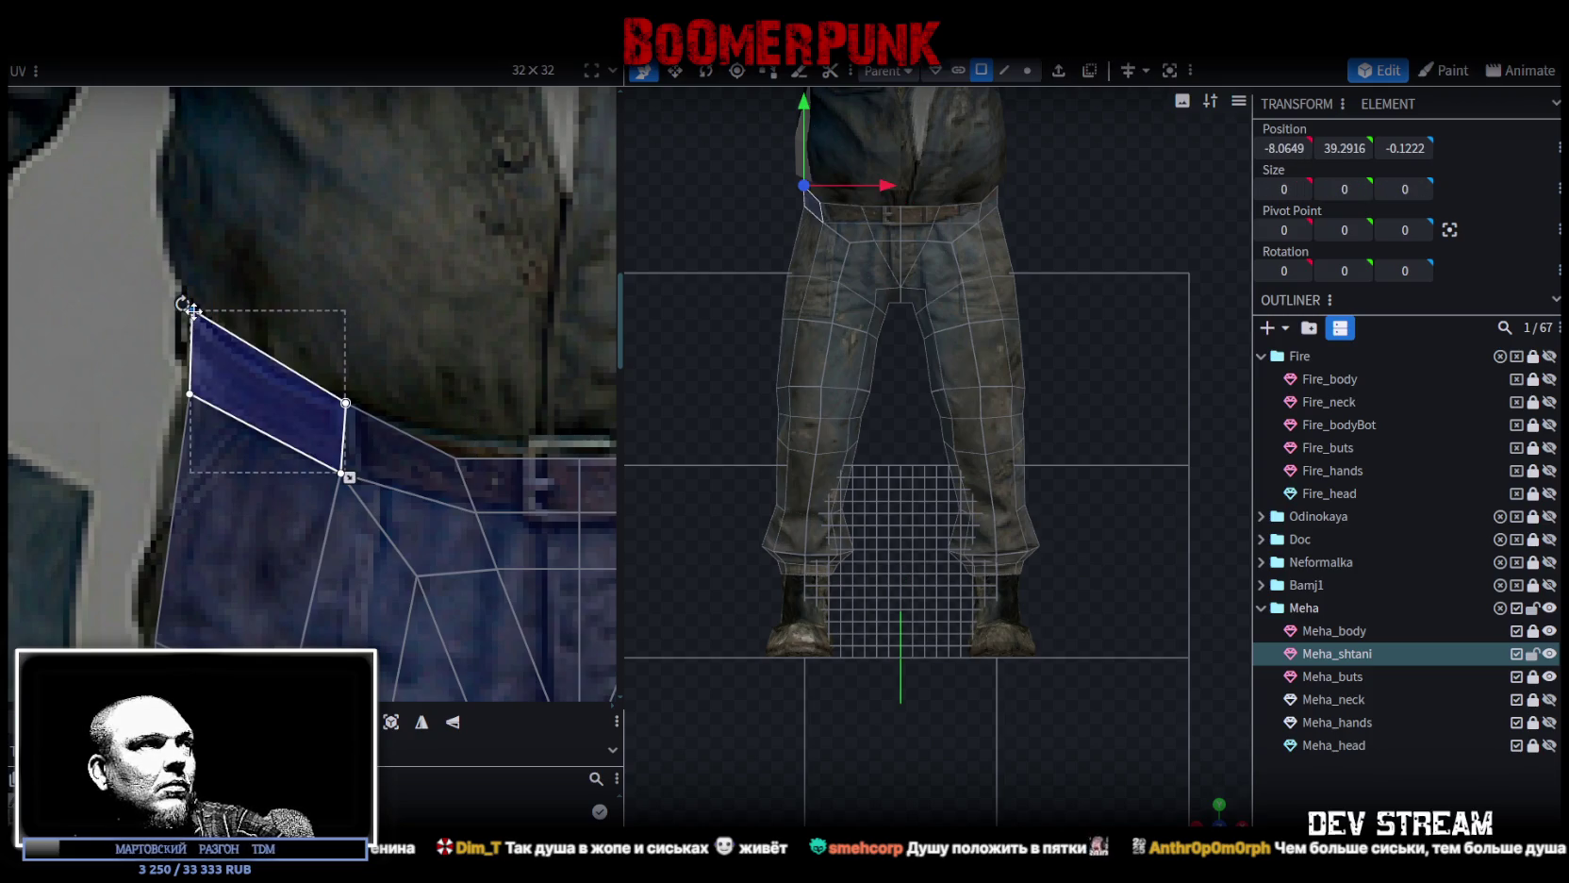
pyautogui.click(345, 405)
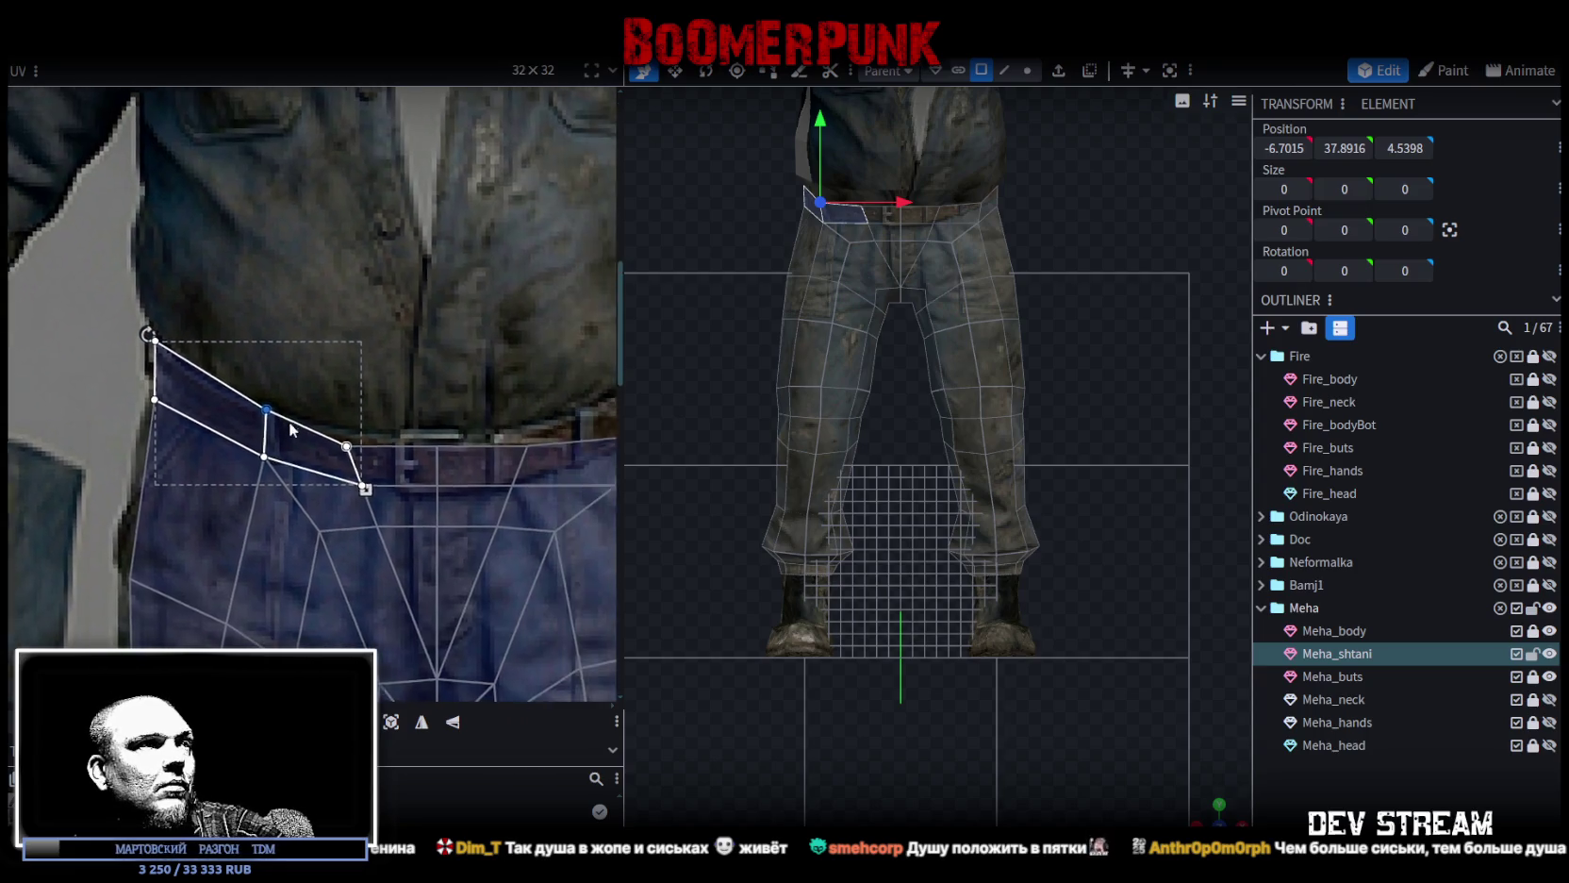
pyautogui.moveTo(310, 424); pyautogui.dragTo(366, 485)
# Raise the waistband UV faces so their top edge lines up with the belt's top.
pyautogui.scroll(3, 393, 388)
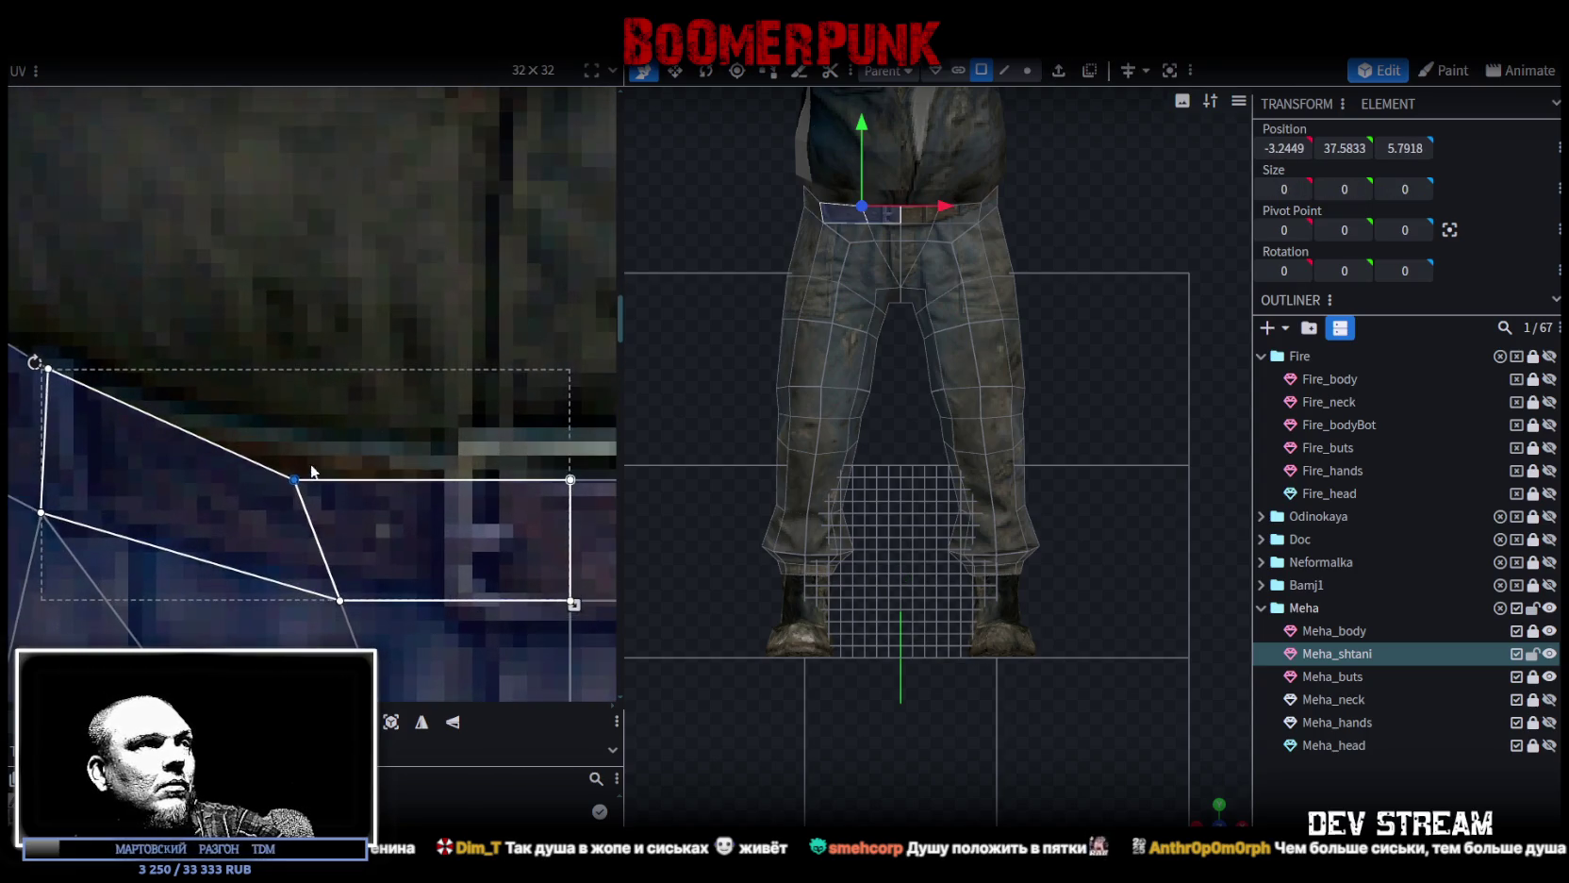
pyautogui.scroll(-3, 321, 450)
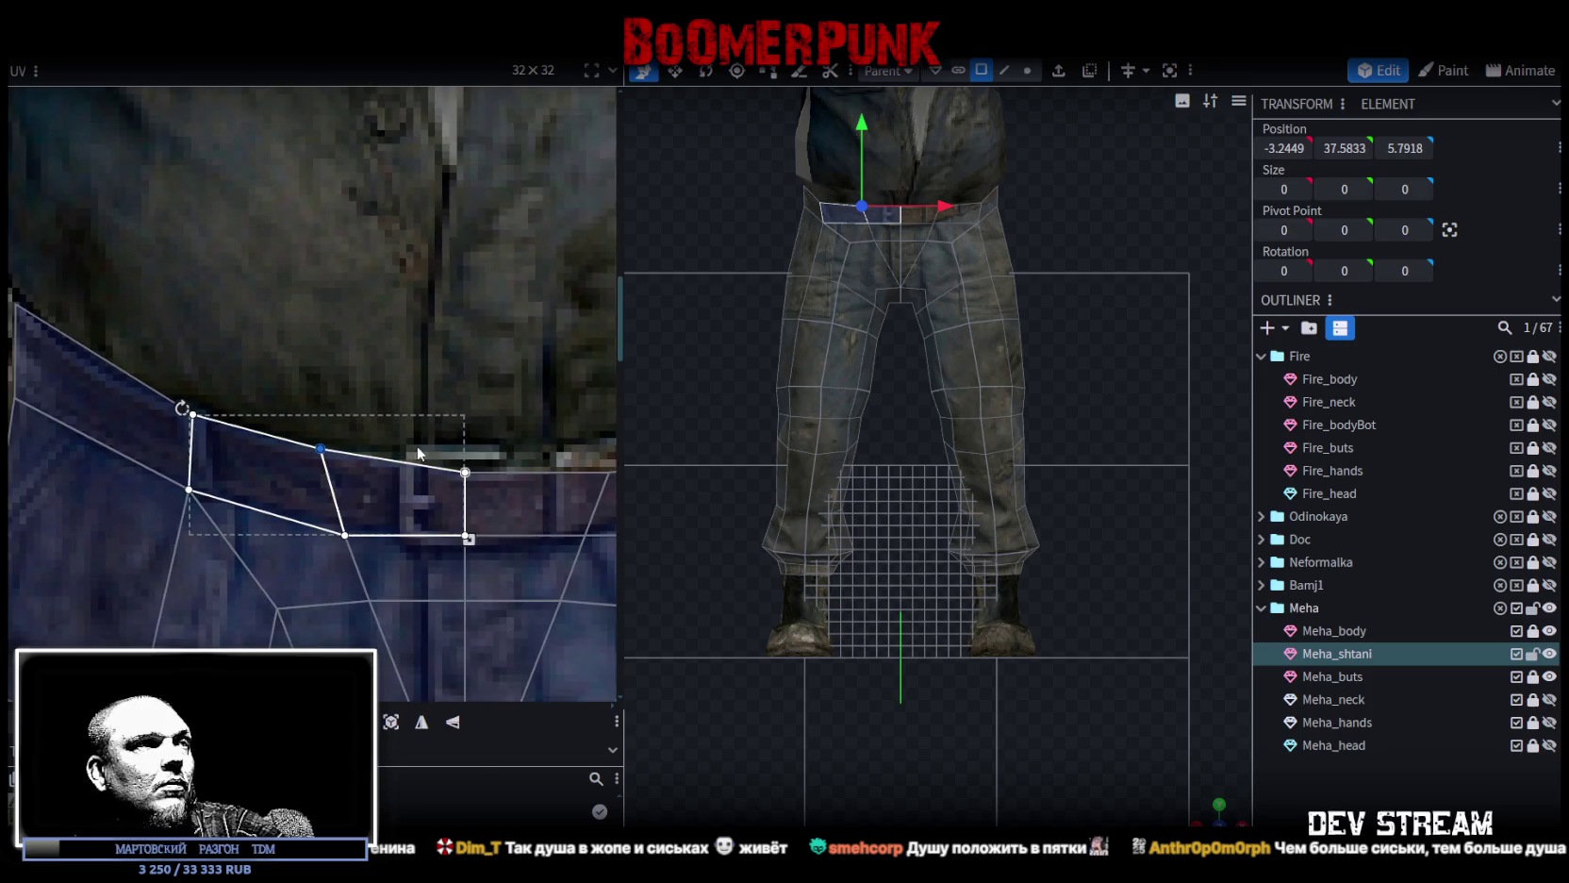
pyautogui.click(457, 470)
pyautogui.moveTo(461, 461); pyautogui.dragTo(460, 445)
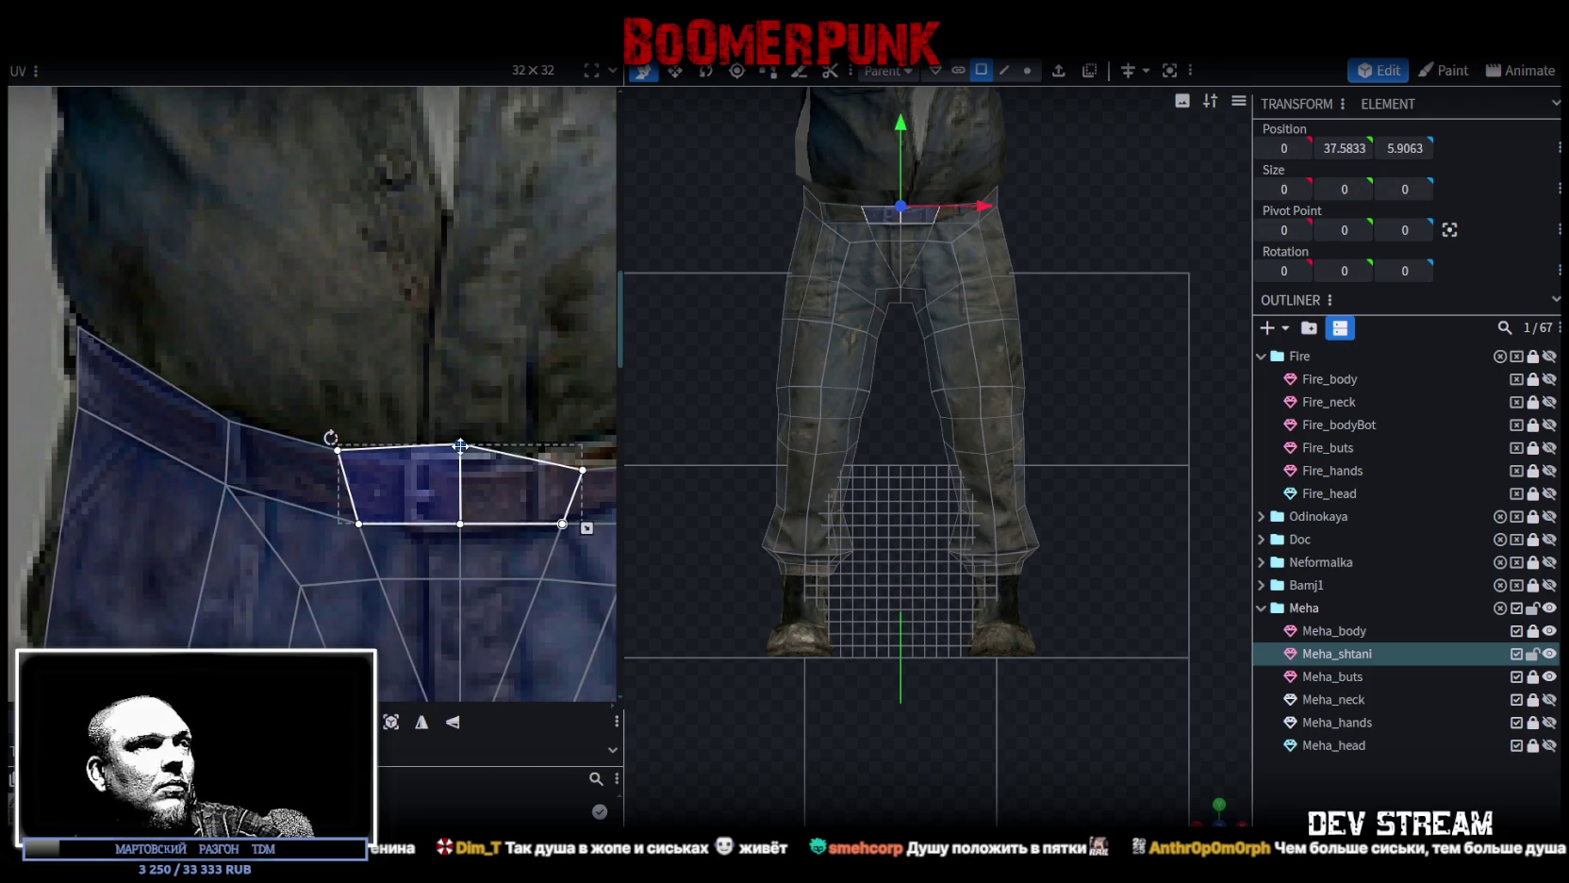
pyautogui.keyDown('shift'); pyautogui.click(481, 540); pyautogui.keyUp('shift')
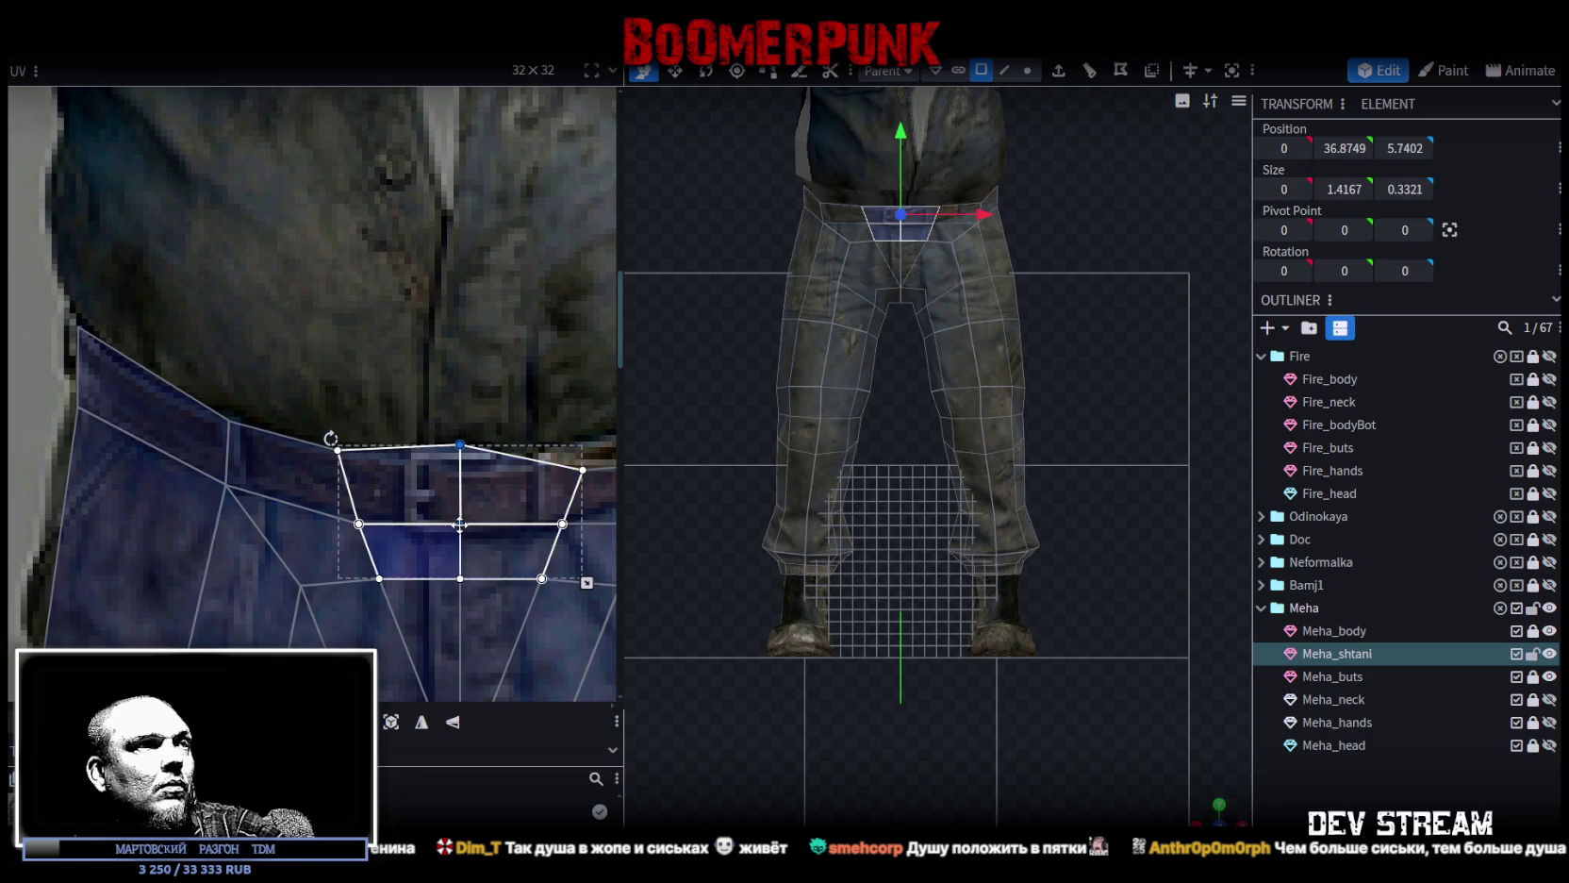
pyautogui.click(459, 534)
pyautogui.scroll(3, 459, 478)
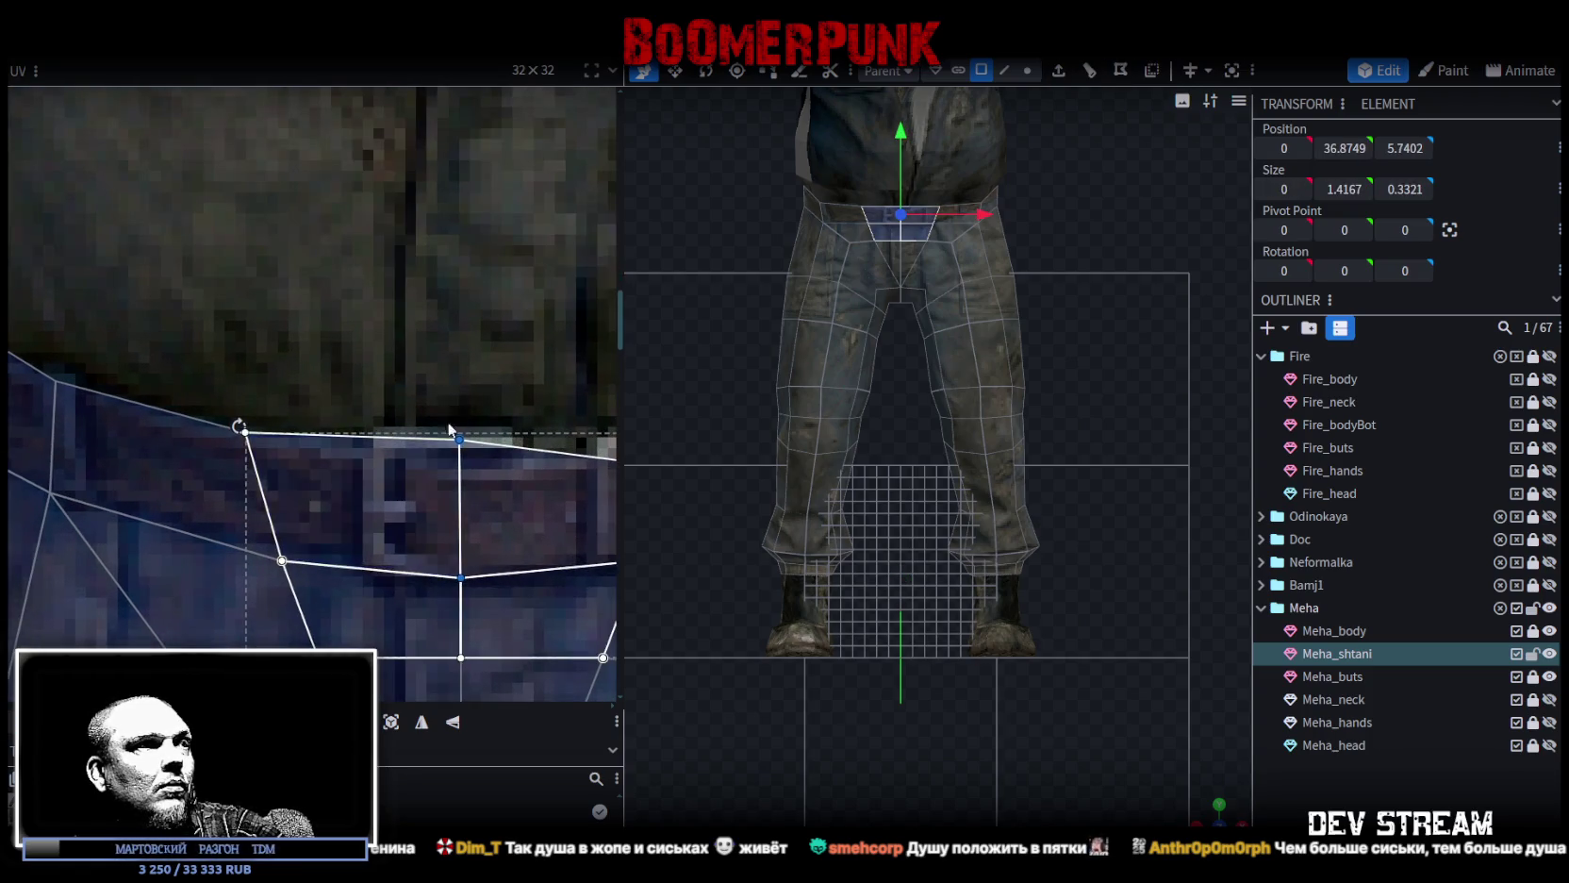
pyautogui.moveTo(461, 434); pyautogui.dragTo(471, 421)
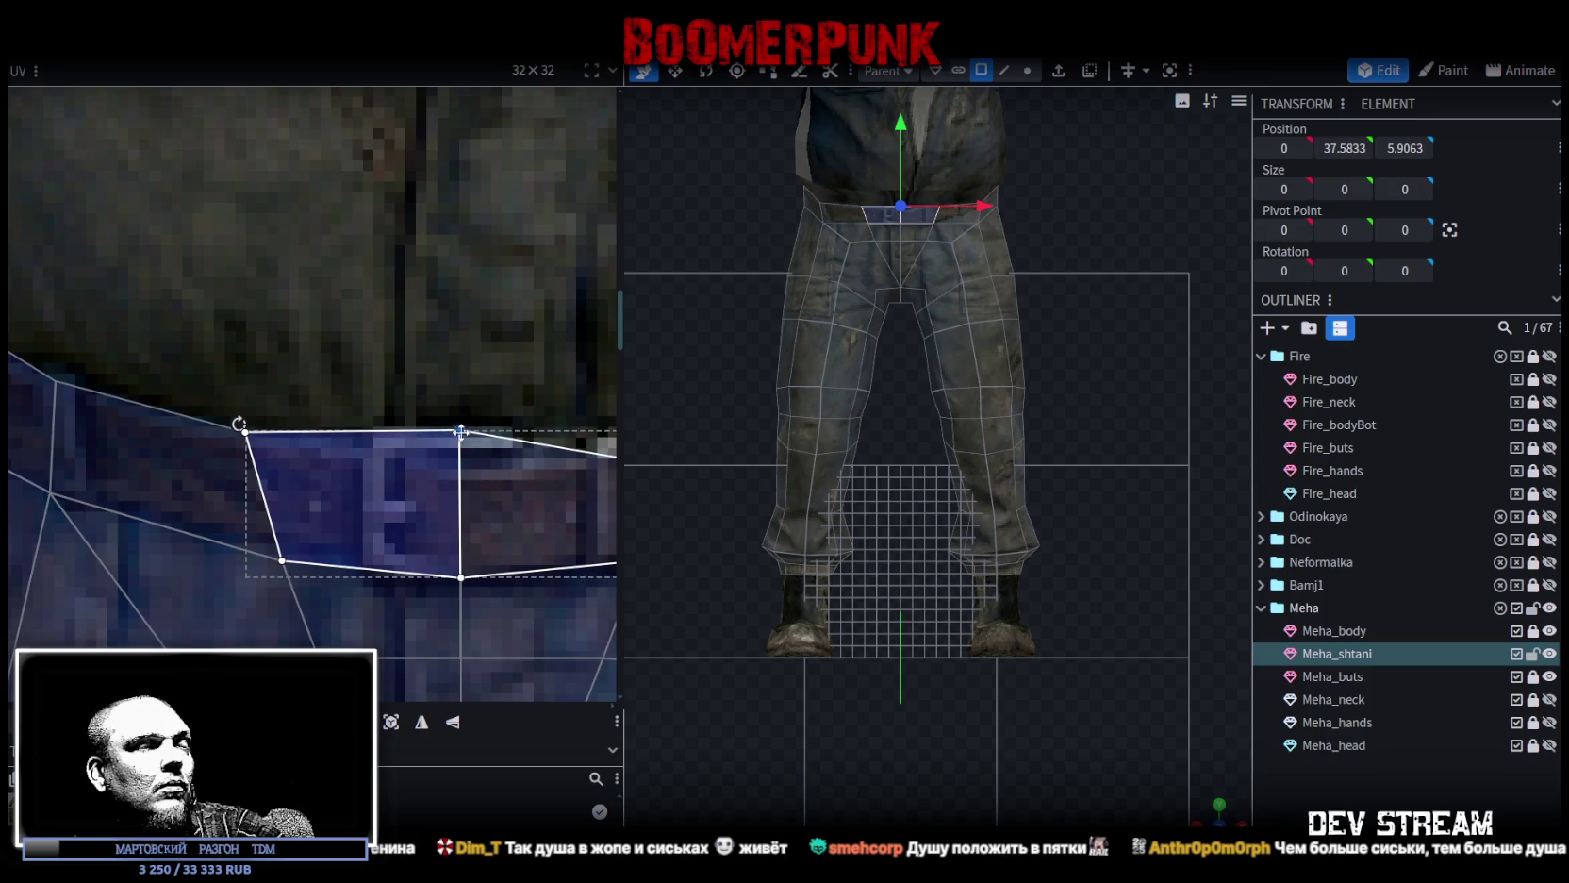
pyautogui.scroll(-3, 478, 481)
pyautogui.moveTo(496, 449); pyautogui.dragTo(441, 398, button='middle')
pyautogui.click(404, 413)
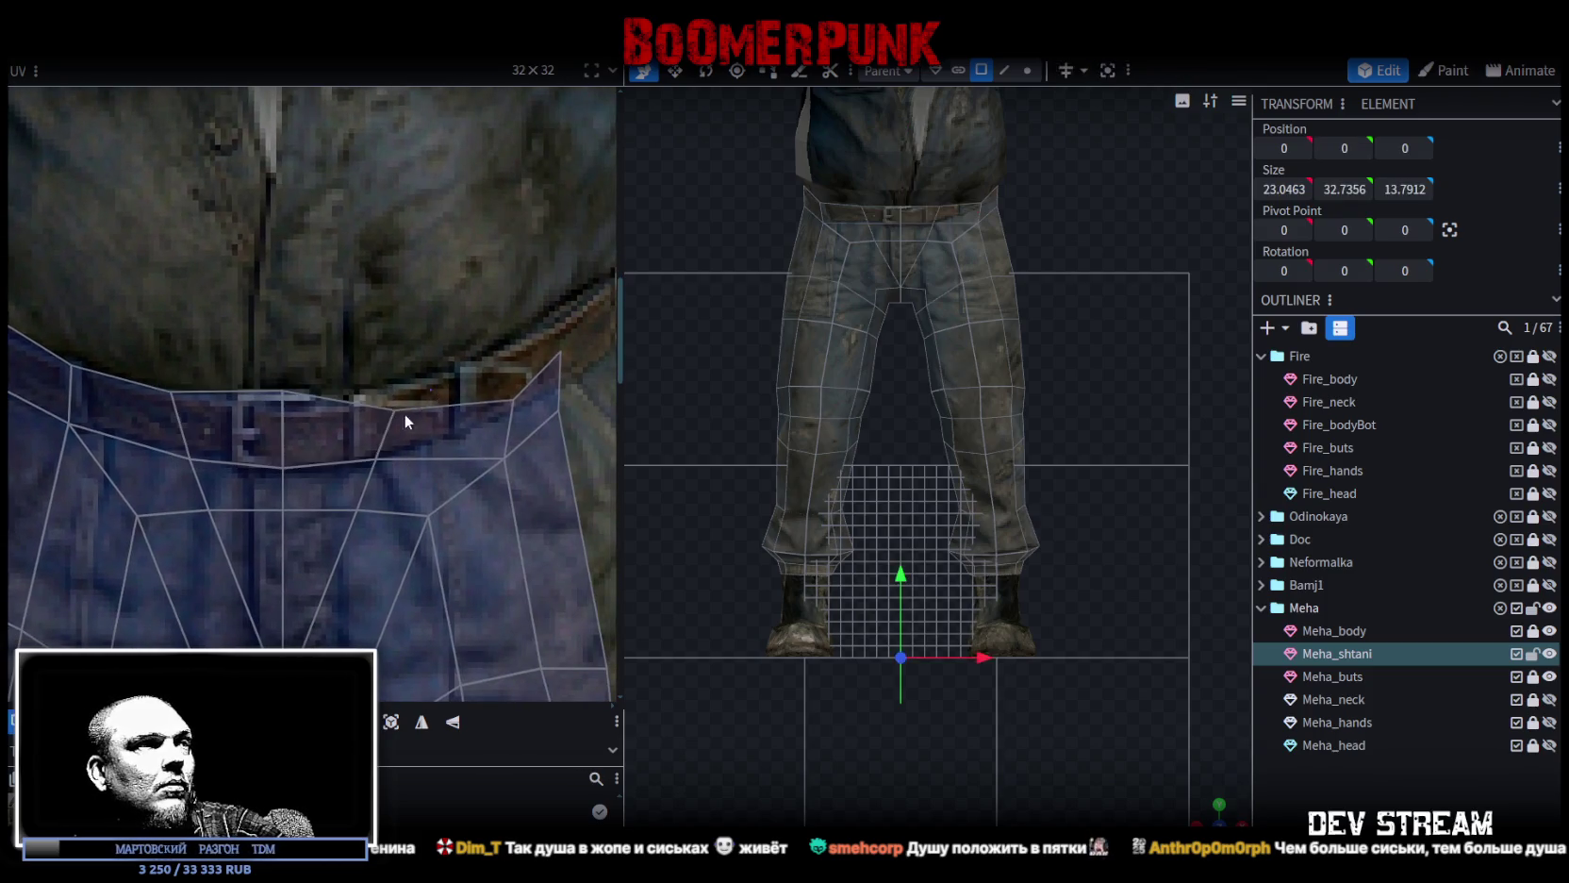
# Select two adjacent belt edges on the Meha_shtani trousers in edge mode.
pyautogui.scroll(-2, 413, 419)
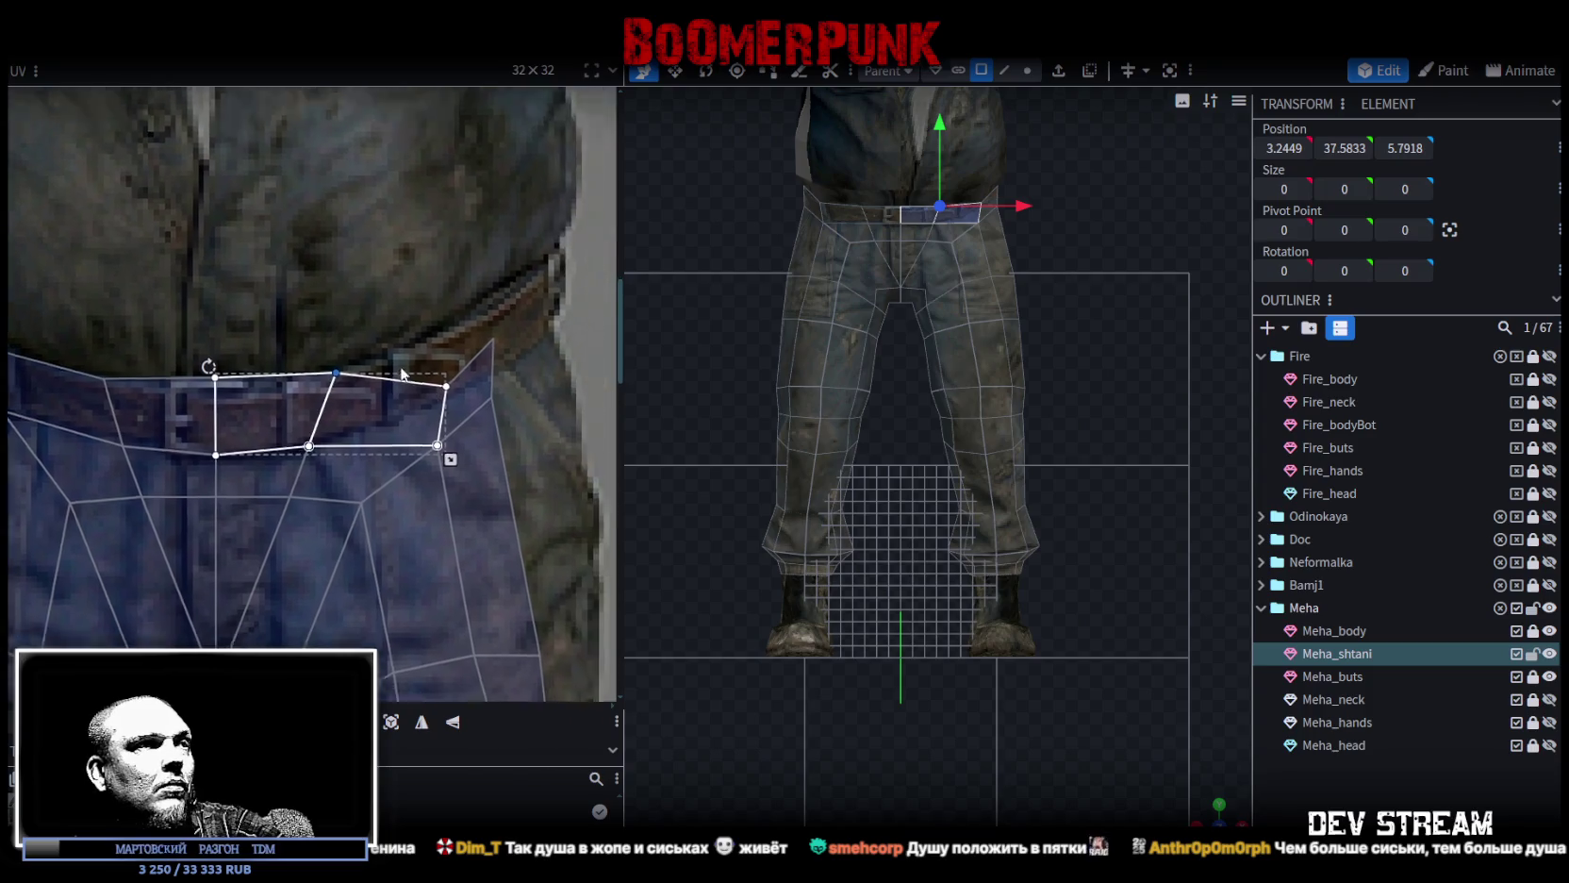
pyautogui.scroll(-2, 420, 433)
pyautogui.scroll(-3, 422, 451)
pyautogui.scroll(2, 422, 453)
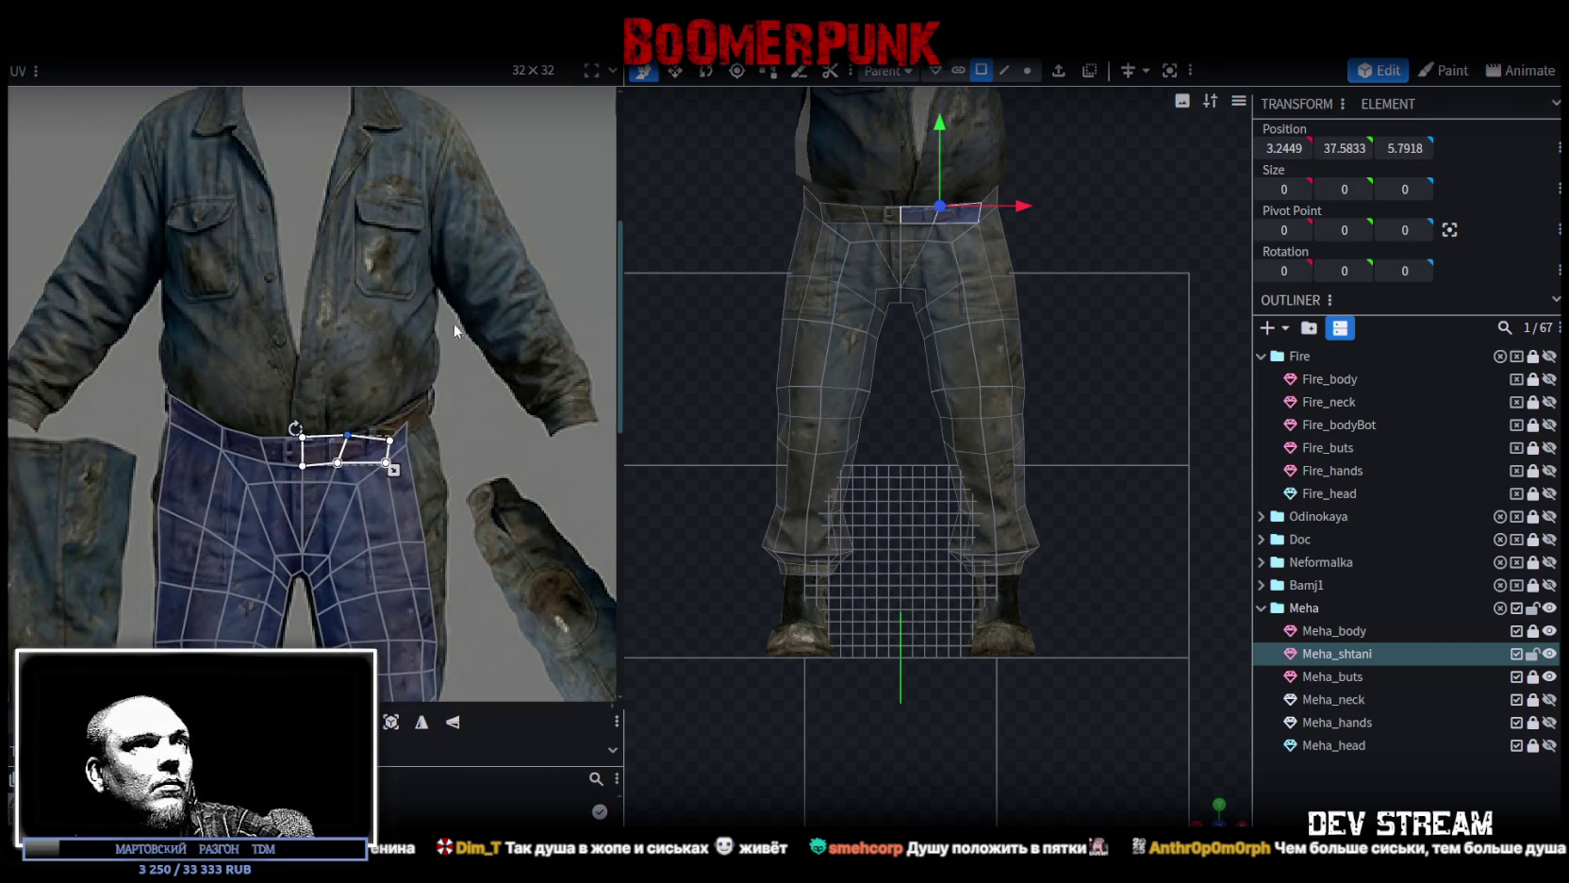
pyautogui.scroll(2, 1036, 289)
pyautogui.scroll(2, 1084, 330)
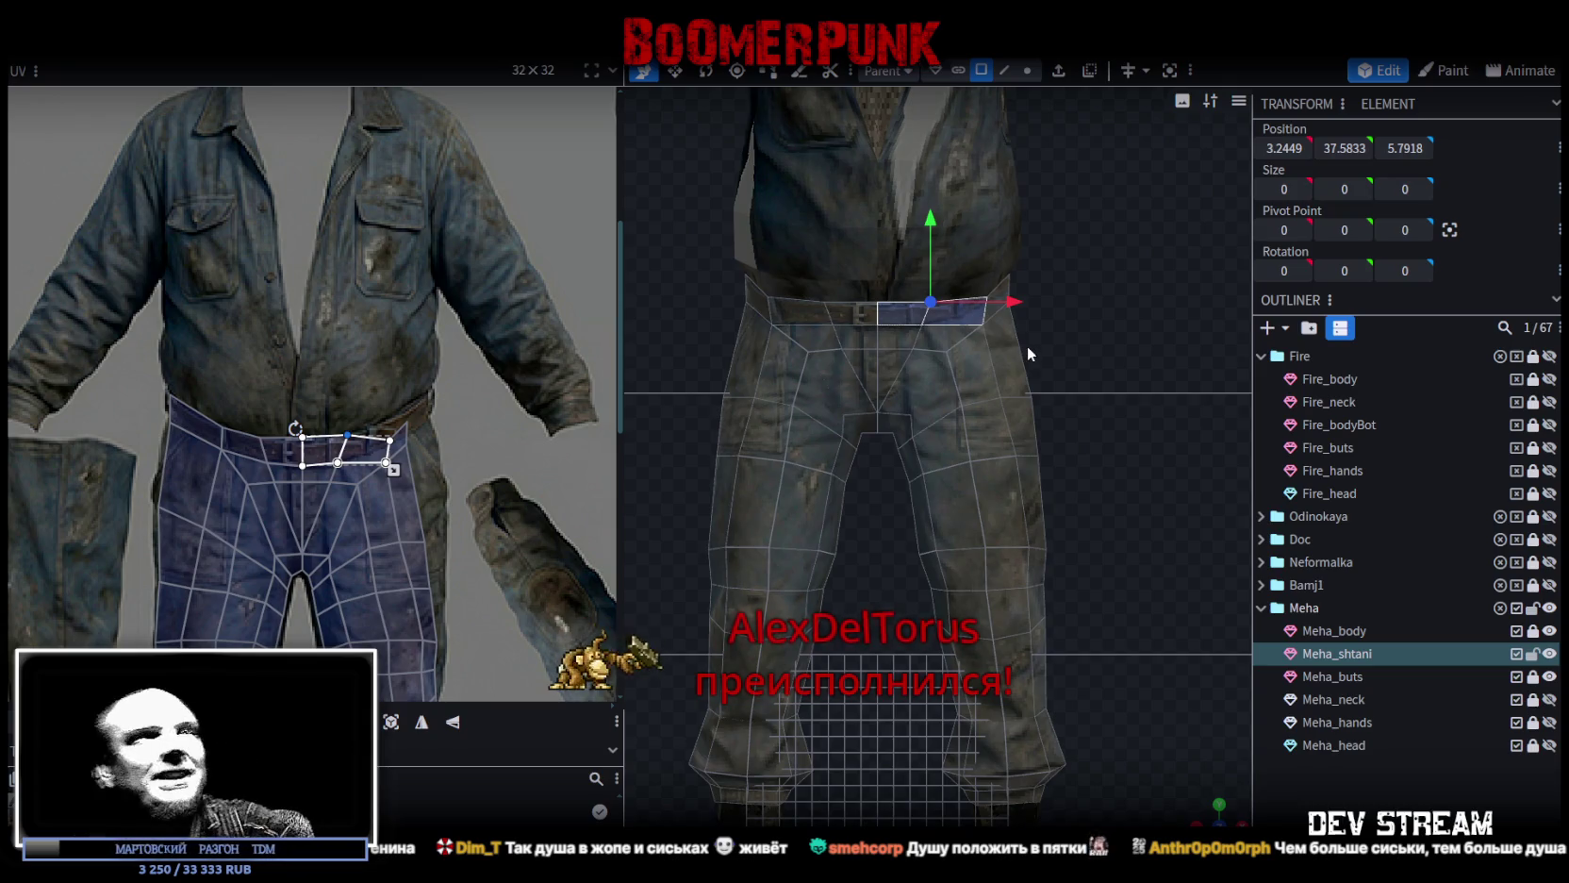
pyautogui.scroll(2, 1067, 247)
pyautogui.scroll(-2, 1118, 266)
pyautogui.click(1005, 70)
pyautogui.scroll(3, 828, 378)
pyautogui.click(792, 375)
pyautogui.keyDown('shift'); pyautogui.click(881, 375); pyautogui.keyUp('shift')
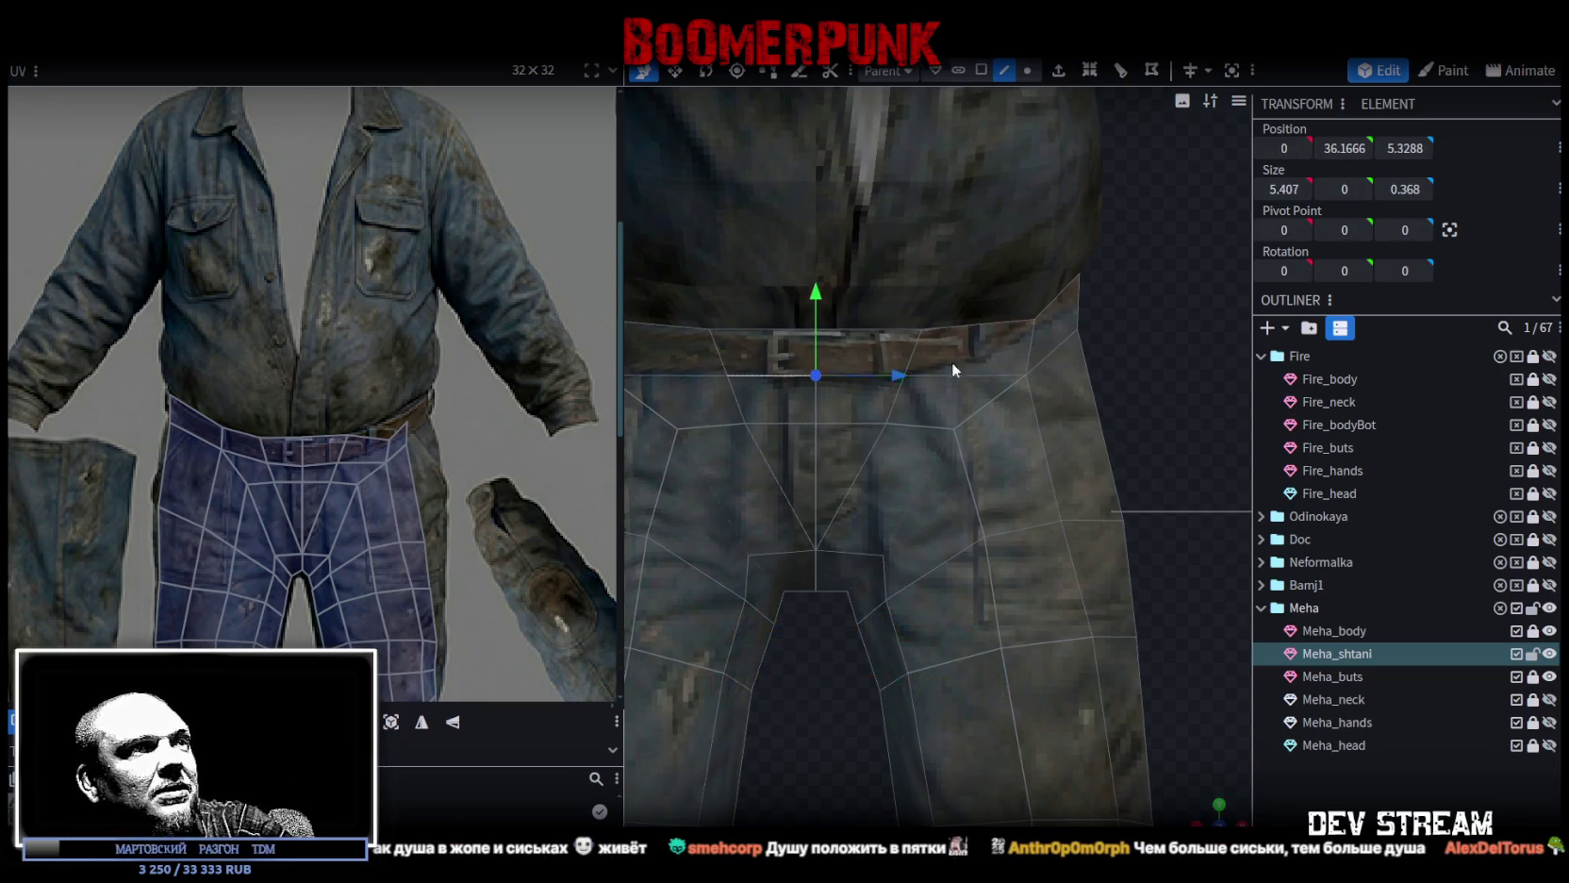
# Lower the selected belt edges slightly, checking from an angled view.
pyautogui.moveTo(1210, 809)
pyautogui.mouseDown()
pyautogui.moveTo(1113, 698)
pyautogui.moveTo(1157, 425)
pyautogui.mouseUp()
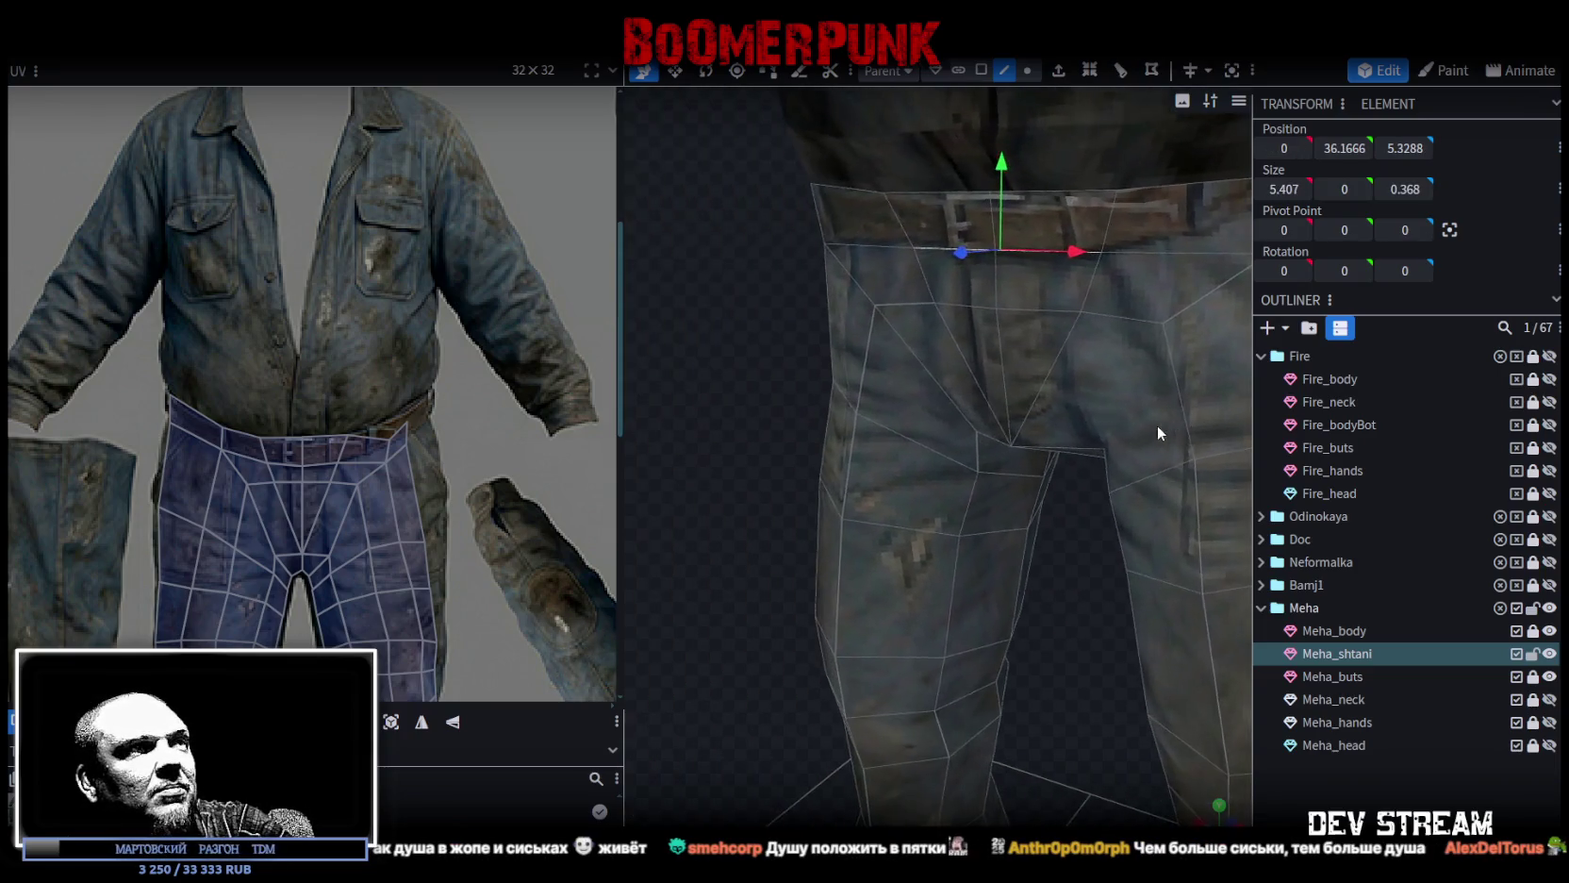
pyautogui.moveTo(825, 410)
pyautogui.mouseDown()
pyautogui.moveTo(677, 408)
pyautogui.moveTo(733, 373)
pyautogui.moveTo(684, 451)
pyautogui.mouseUp()
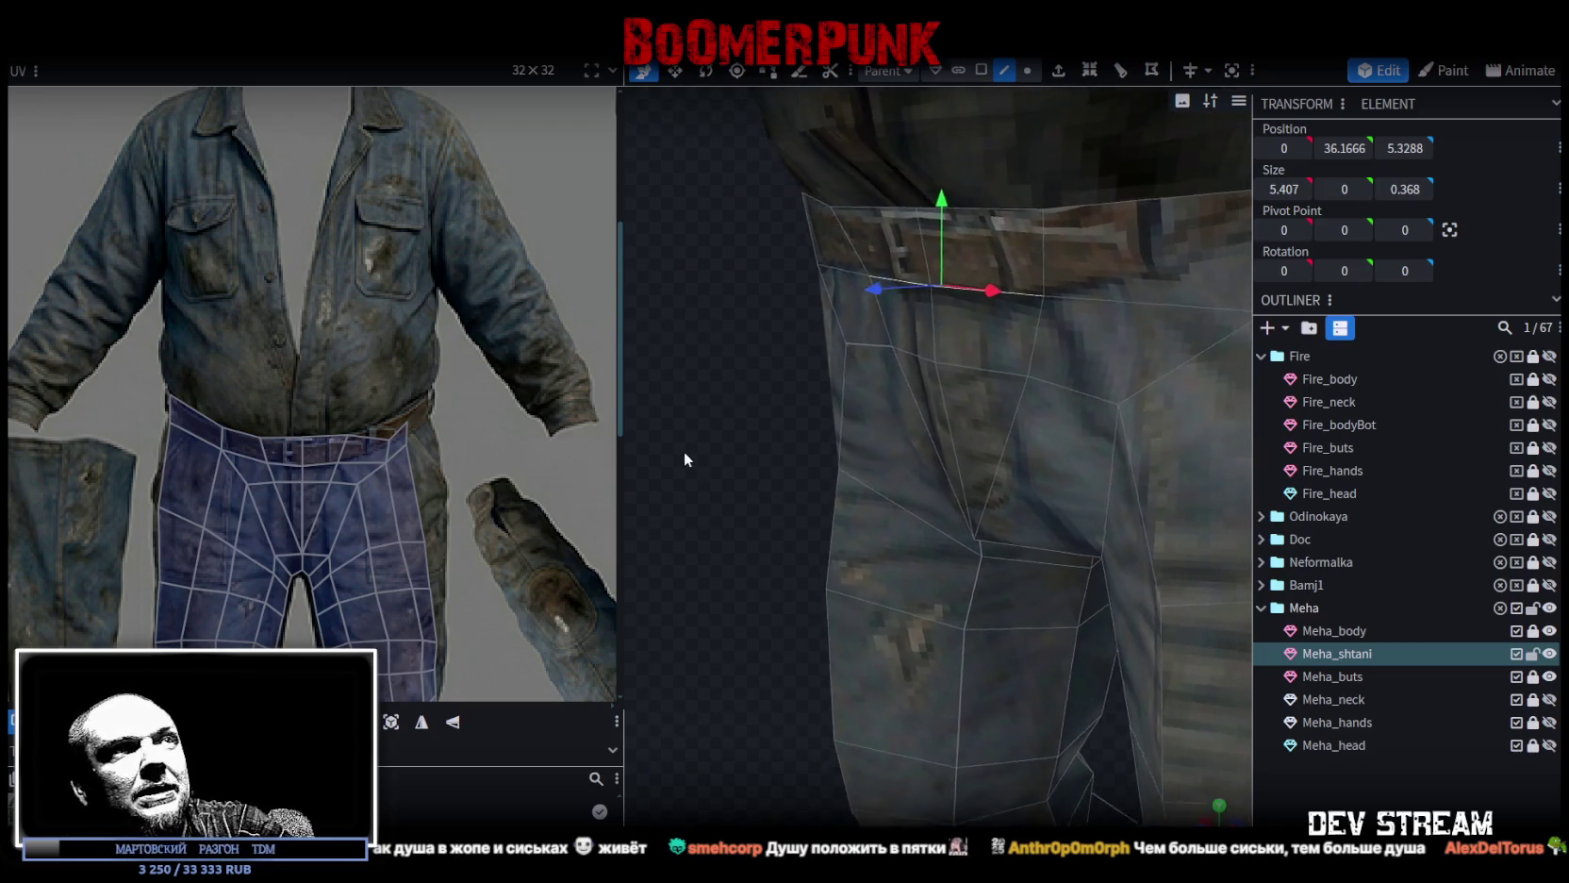
pyautogui.moveTo(940, 199); pyautogui.dragTo(936, 209)
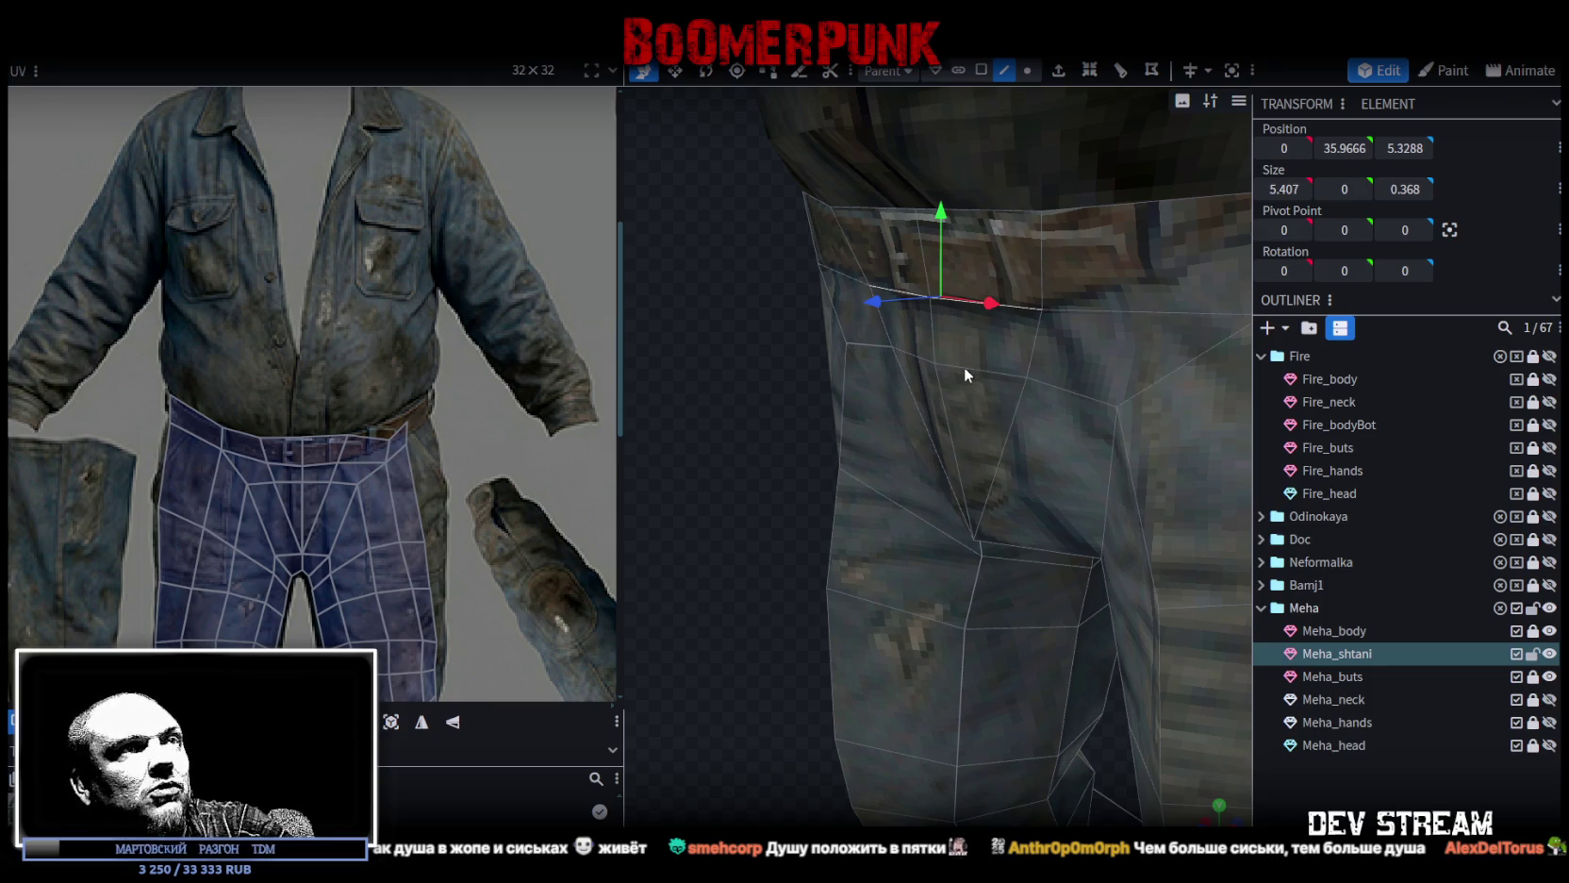
pyautogui.moveTo(943, 218); pyautogui.dragTo(943, 221)
pyautogui.moveTo(858, 265)
pyautogui.mouseDown()
pyautogui.moveTo(861, 386)
pyautogui.moveTo(934, 219)
pyautogui.mouseUp()
# In vertex mode, raise a vertex below the belt up toward the belt.
pyautogui.click(1030, 71)
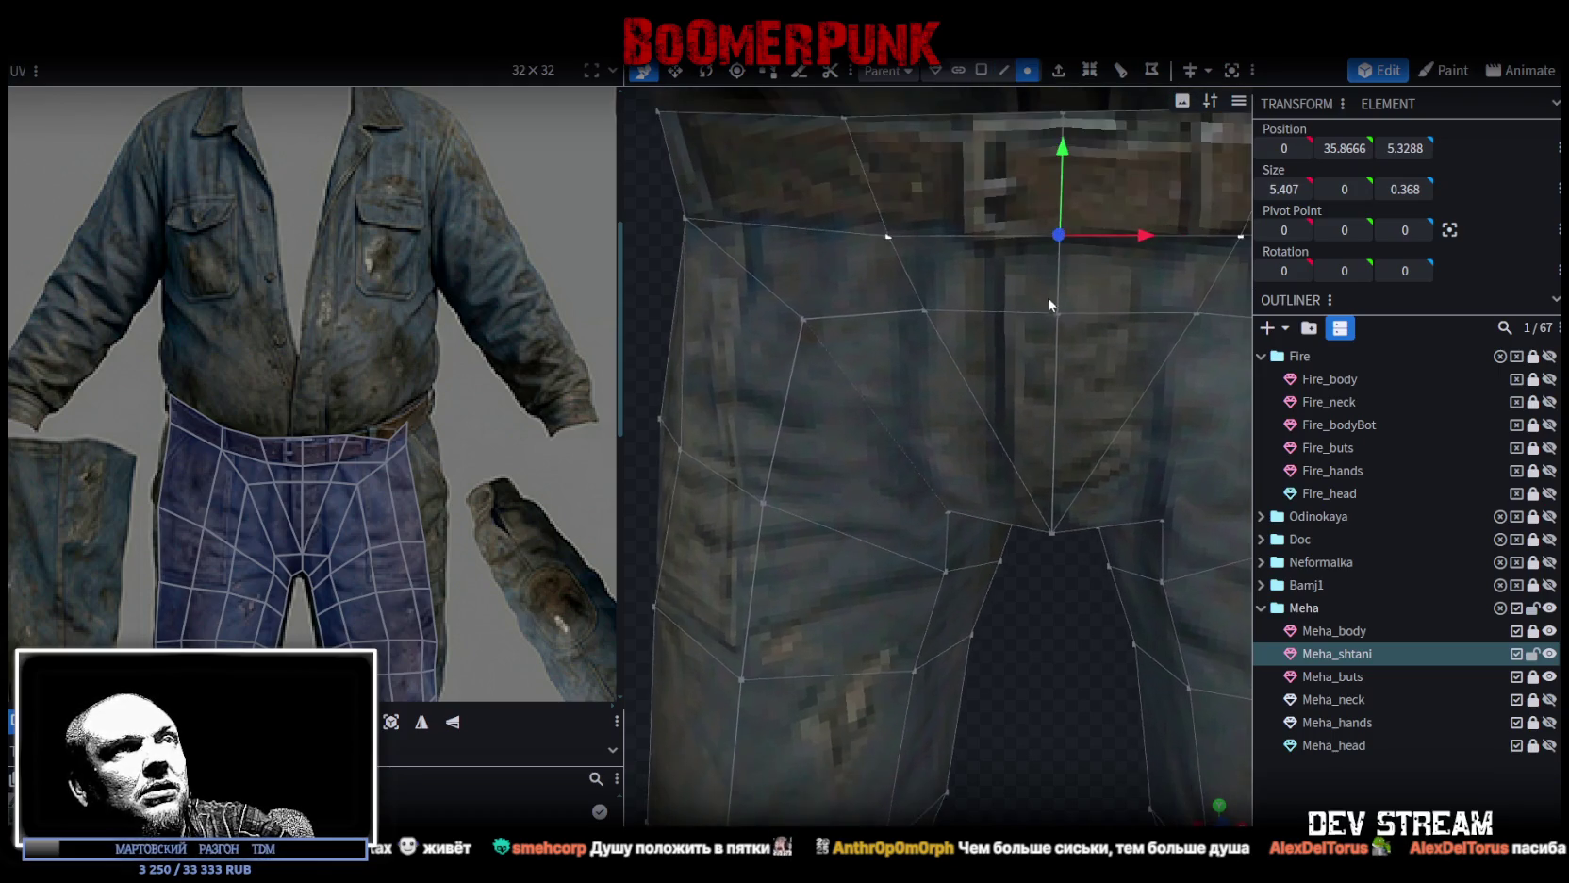
pyautogui.click(1056, 319)
pyautogui.moveTo(1060, 228); pyautogui.dragTo(1063, 172)
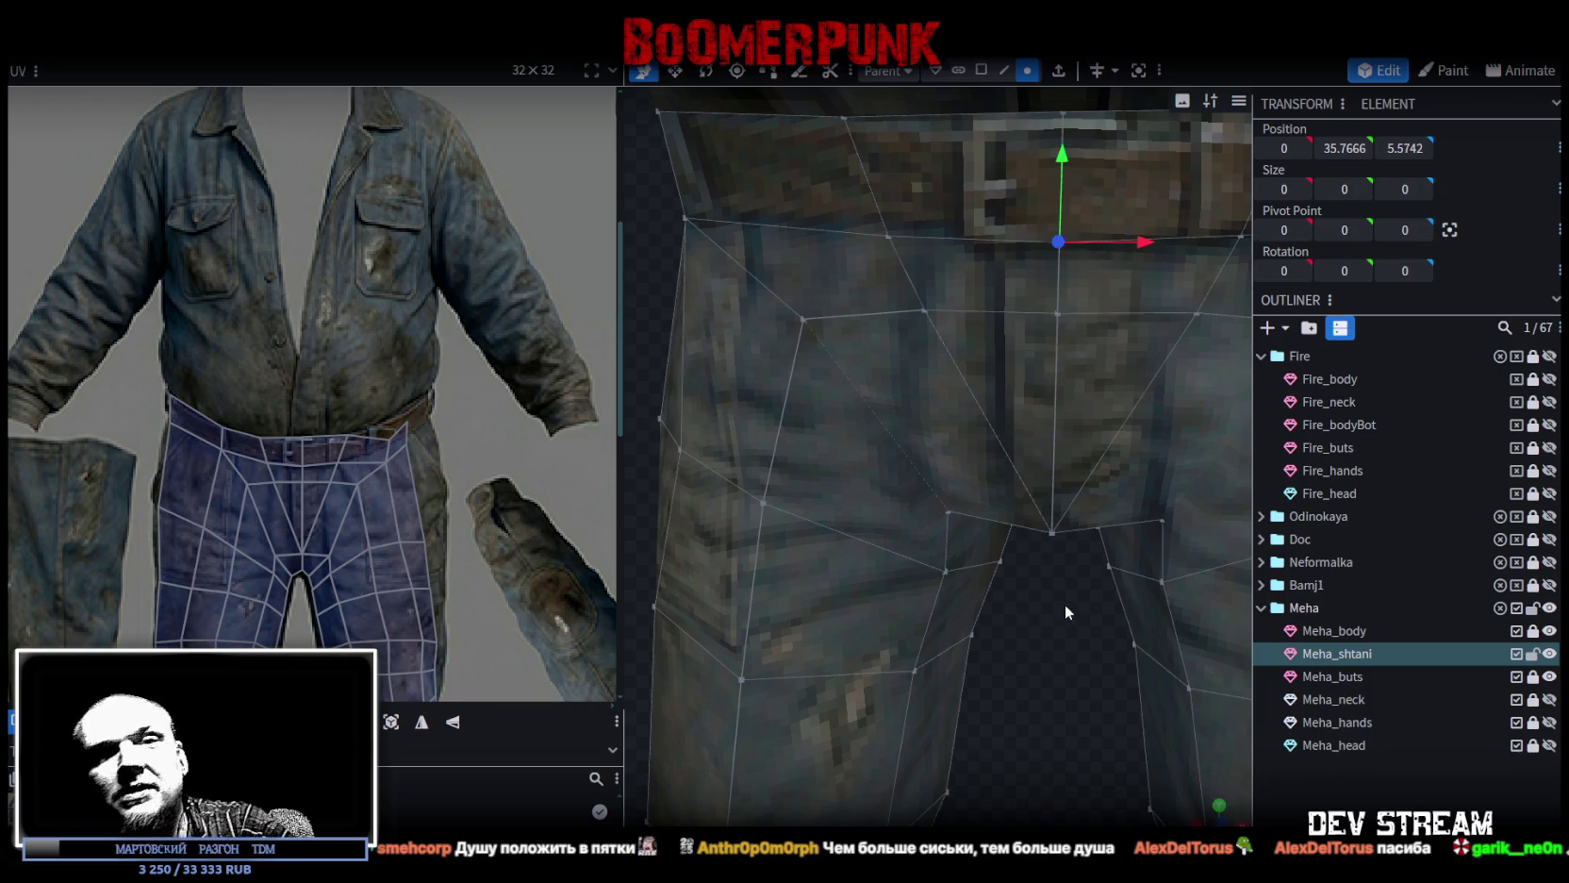
pyautogui.moveTo(1055, 596)
pyautogui.mouseDown()
pyautogui.moveTo(902, 609)
pyautogui.moveTo(1020, 597)
pyautogui.moveTo(846, 466)
pyautogui.mouseUp()
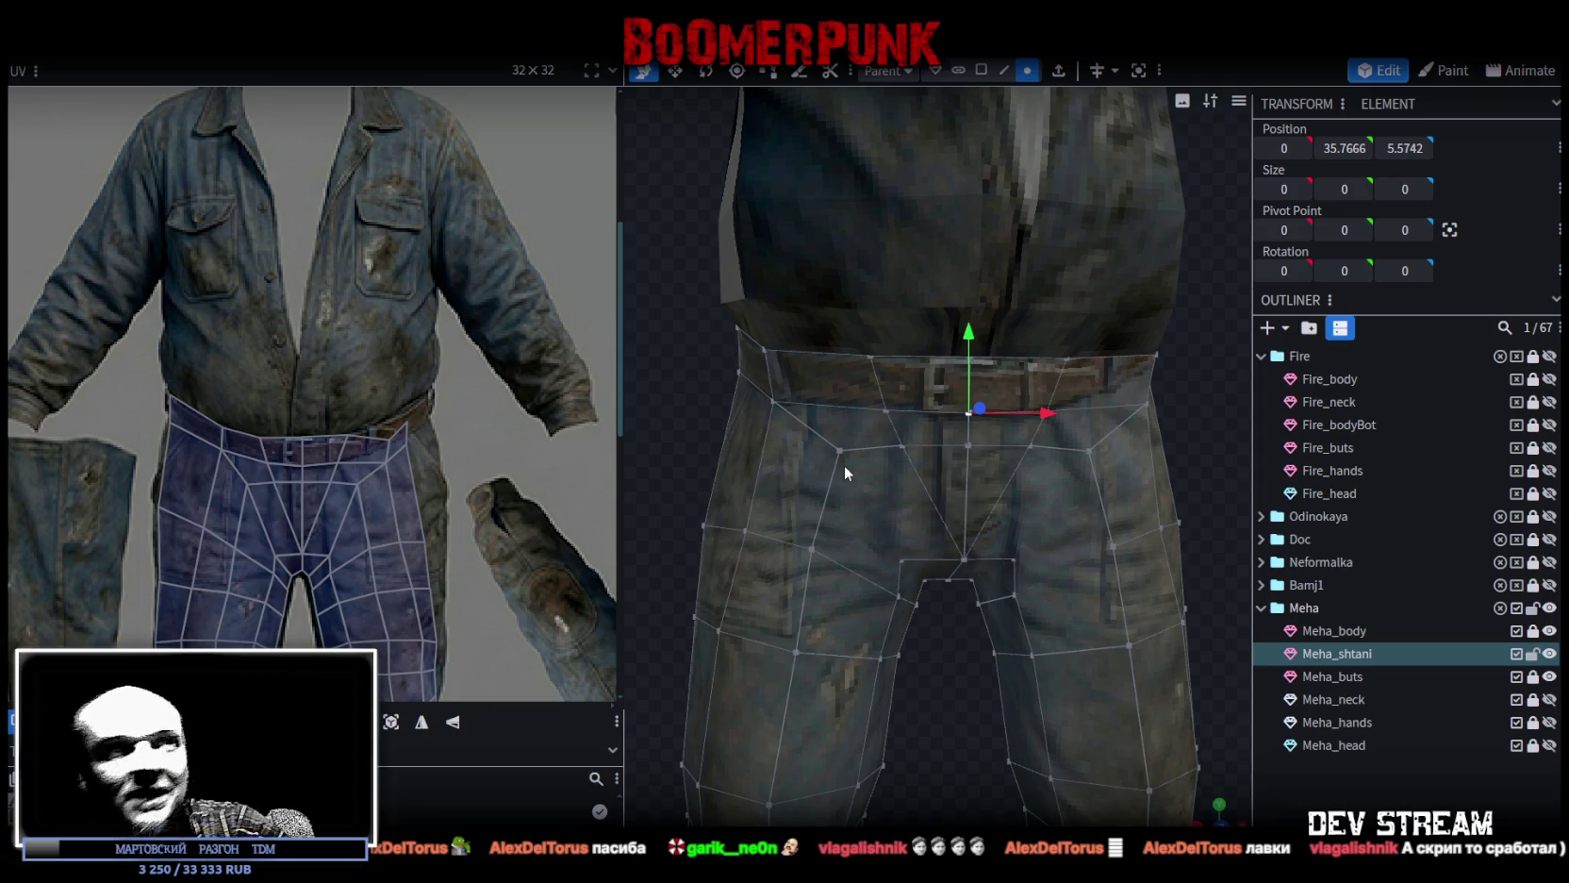
# Select the belt UV faces and pull their corner up and to the right.
pyautogui.moveTo(1129, 422); pyautogui.dragTo(439, 323)
pyautogui.scroll(3, 438, 323)
pyautogui.scroll(3, 372, 411)
pyautogui.click(322, 540)
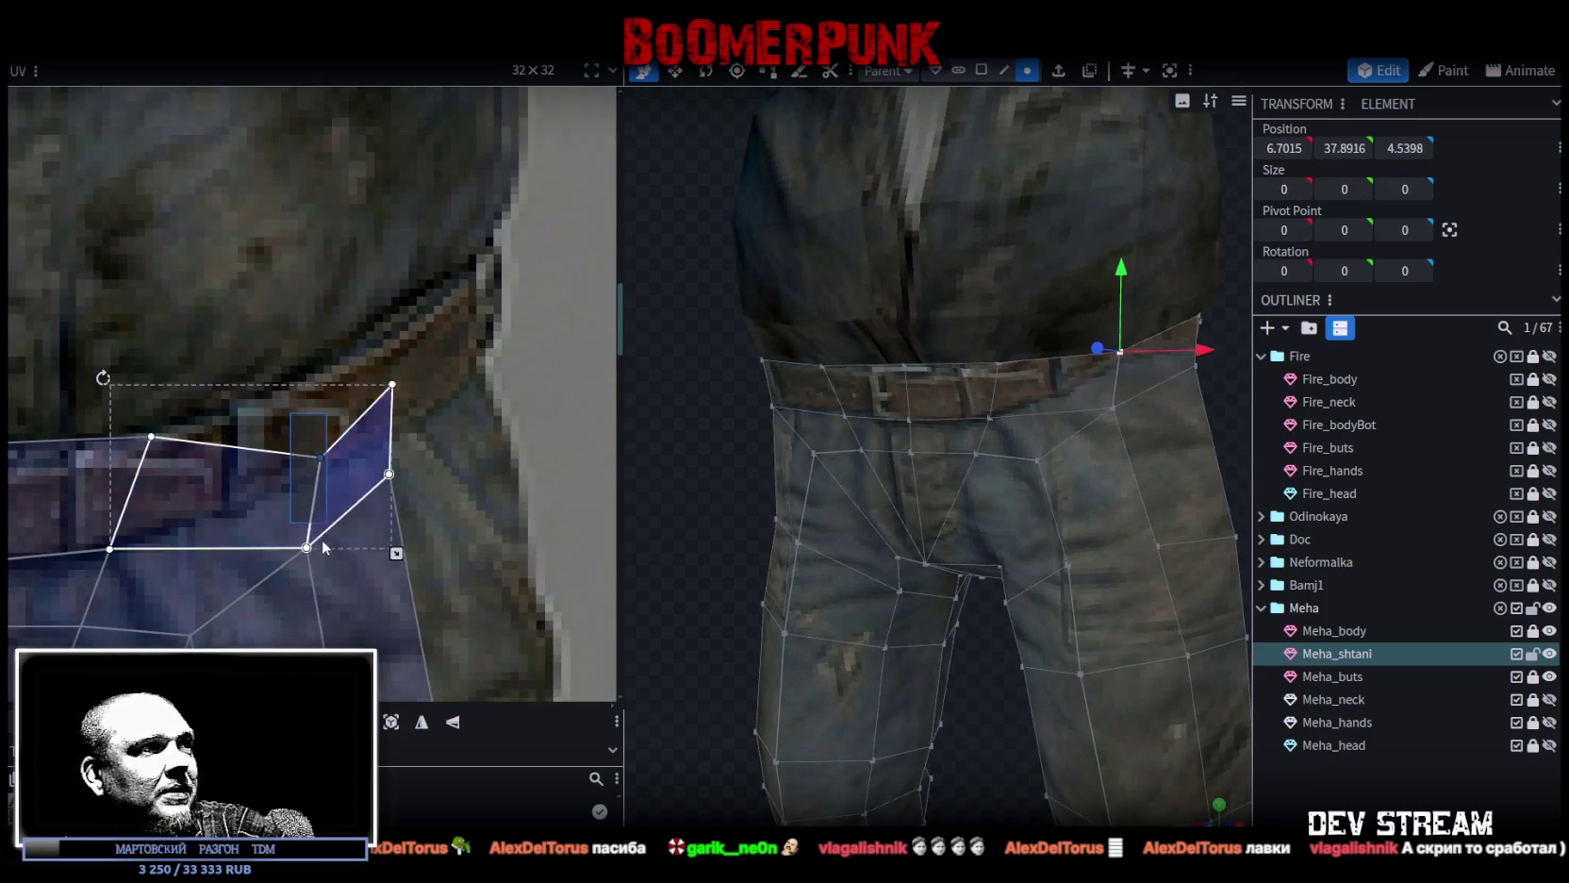
pyautogui.keyDown('shift'); pyautogui.click(324, 533); pyautogui.keyUp('shift')
pyautogui.scroll(-3, 321, 462)
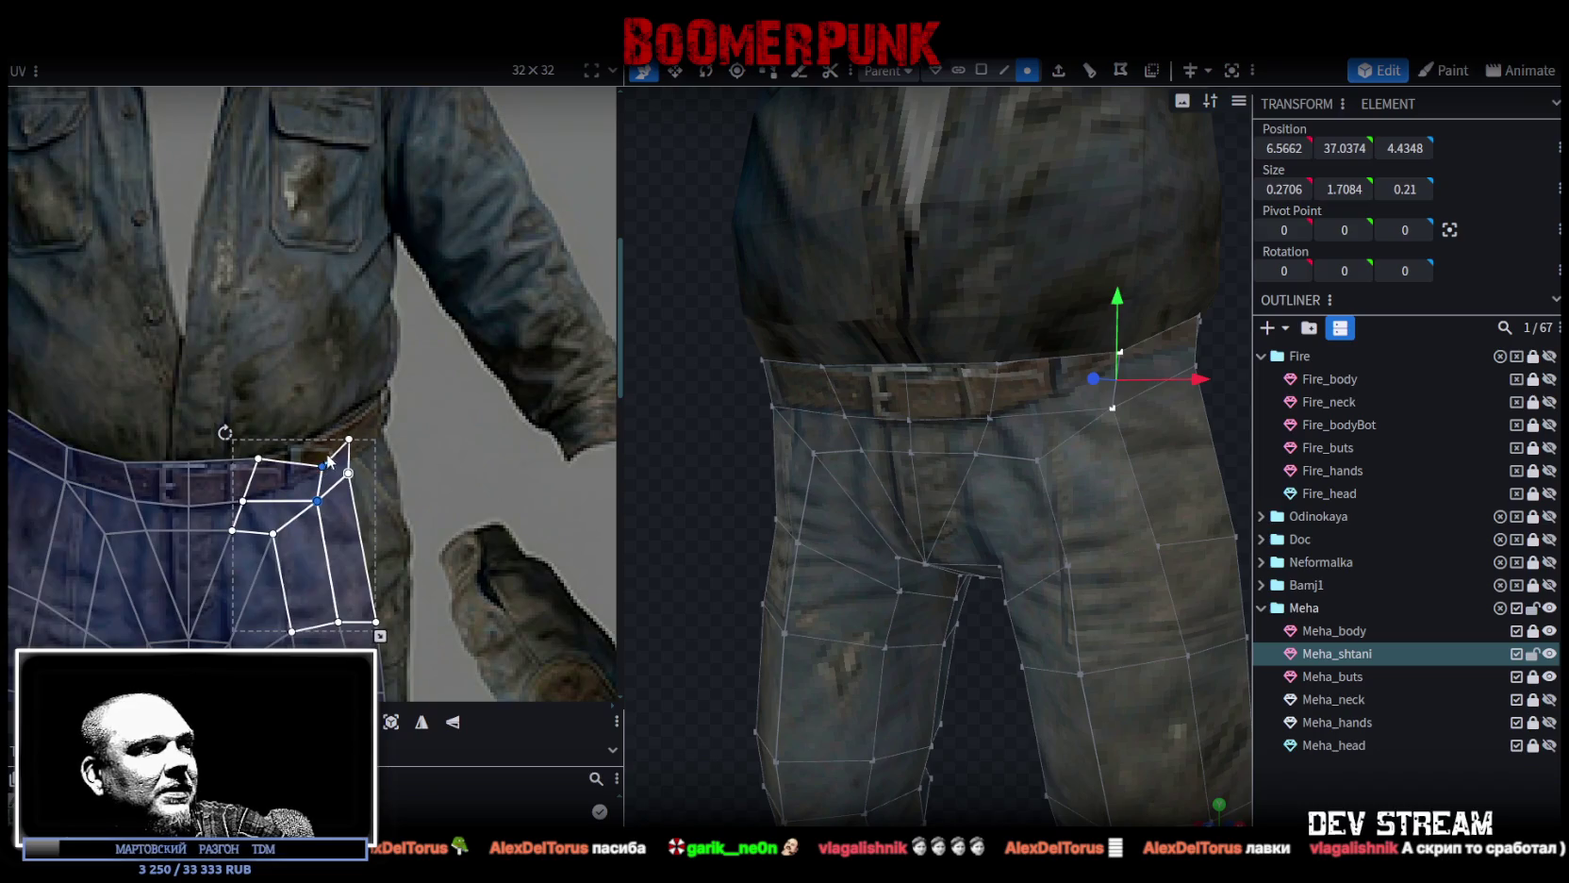
pyautogui.scroll(4, 378, 453)
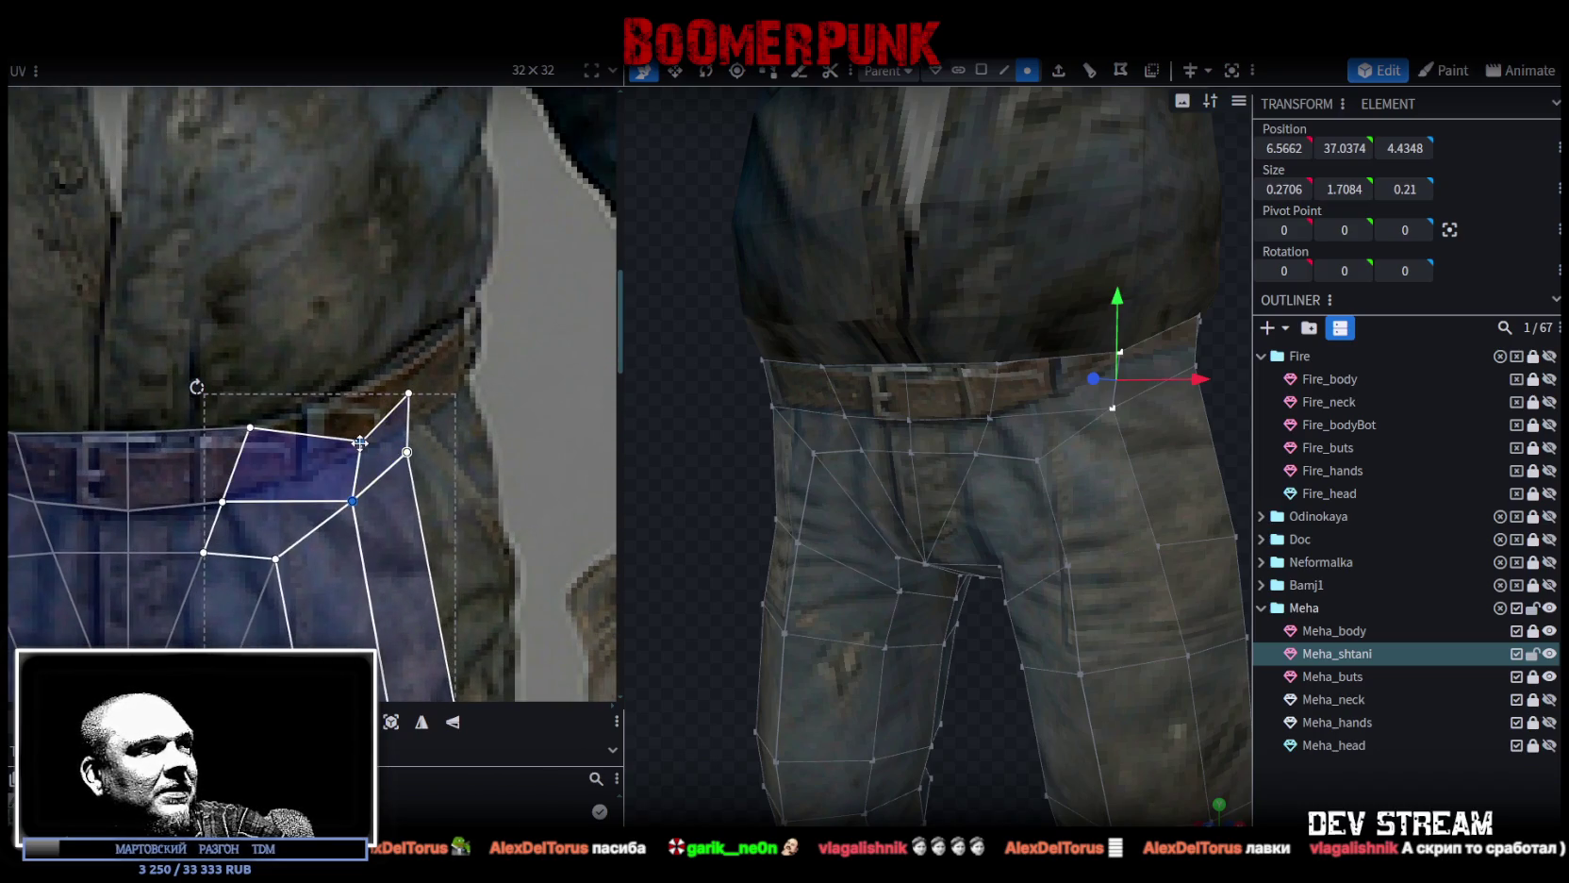
pyautogui.moveTo(360, 442); pyautogui.dragTo(375, 388)
# Shift the belt face's right edge up-right and nudge a belt vertex up-left.
pyautogui.click(397, 477)
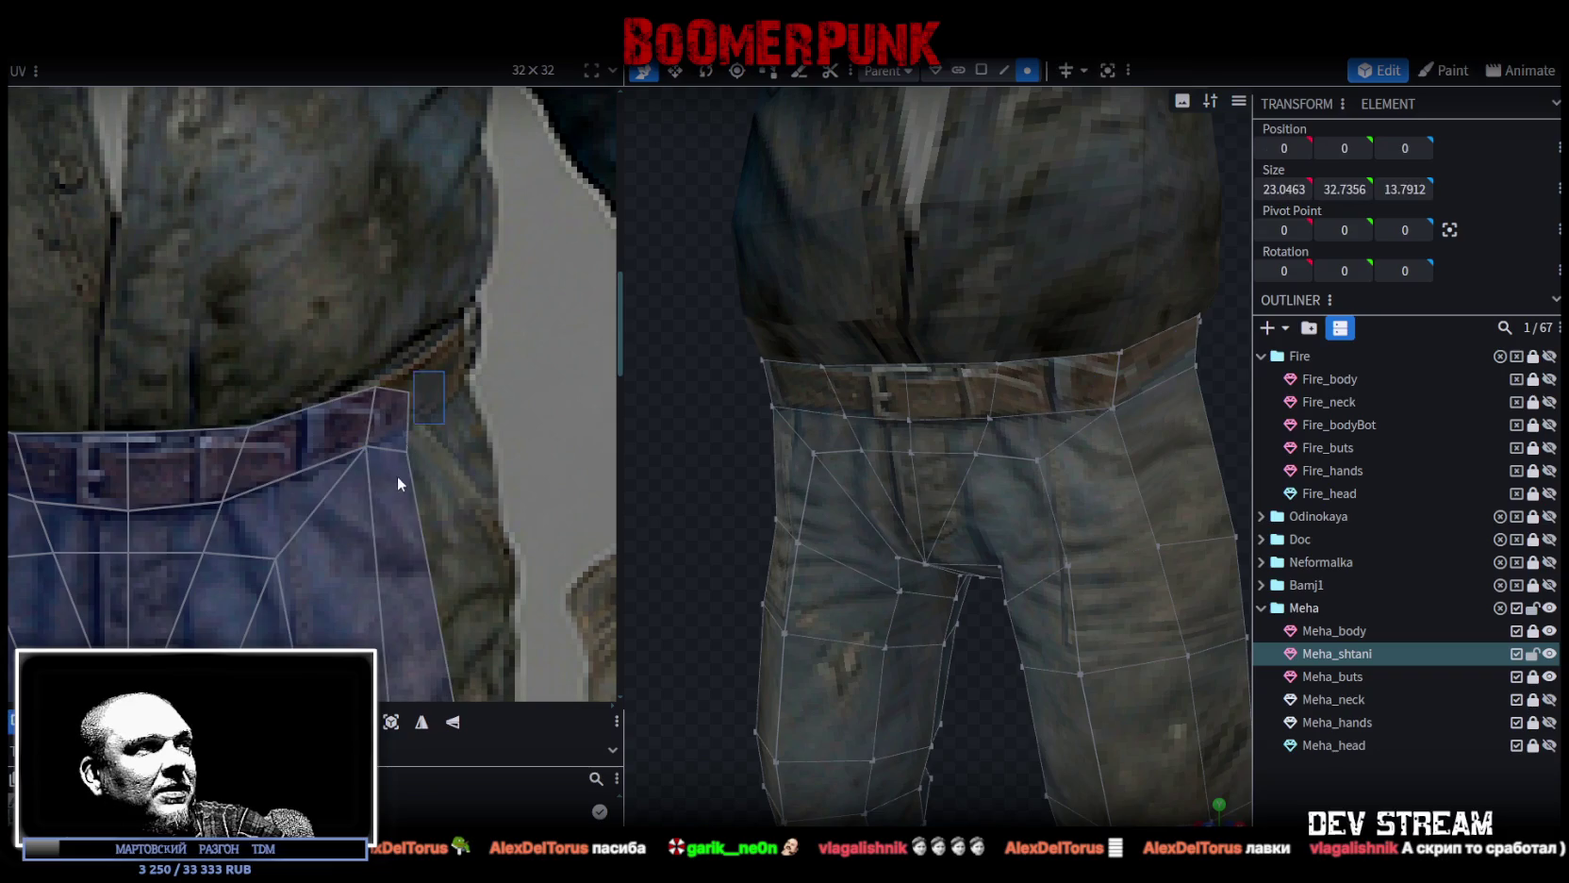
pyautogui.click(408, 392)
pyautogui.moveTo(408, 392)
pyautogui.mouseDown()
pyautogui.moveTo(459, 330)
pyautogui.moveTo(433, 418)
pyautogui.mouseUp()
pyautogui.scroll(3, 479, 363)
pyautogui.scroll(-2, 308, 380)
pyautogui.click(282, 408)
pyautogui.moveTo(283, 409); pyautogui.dragTo(271, 397)
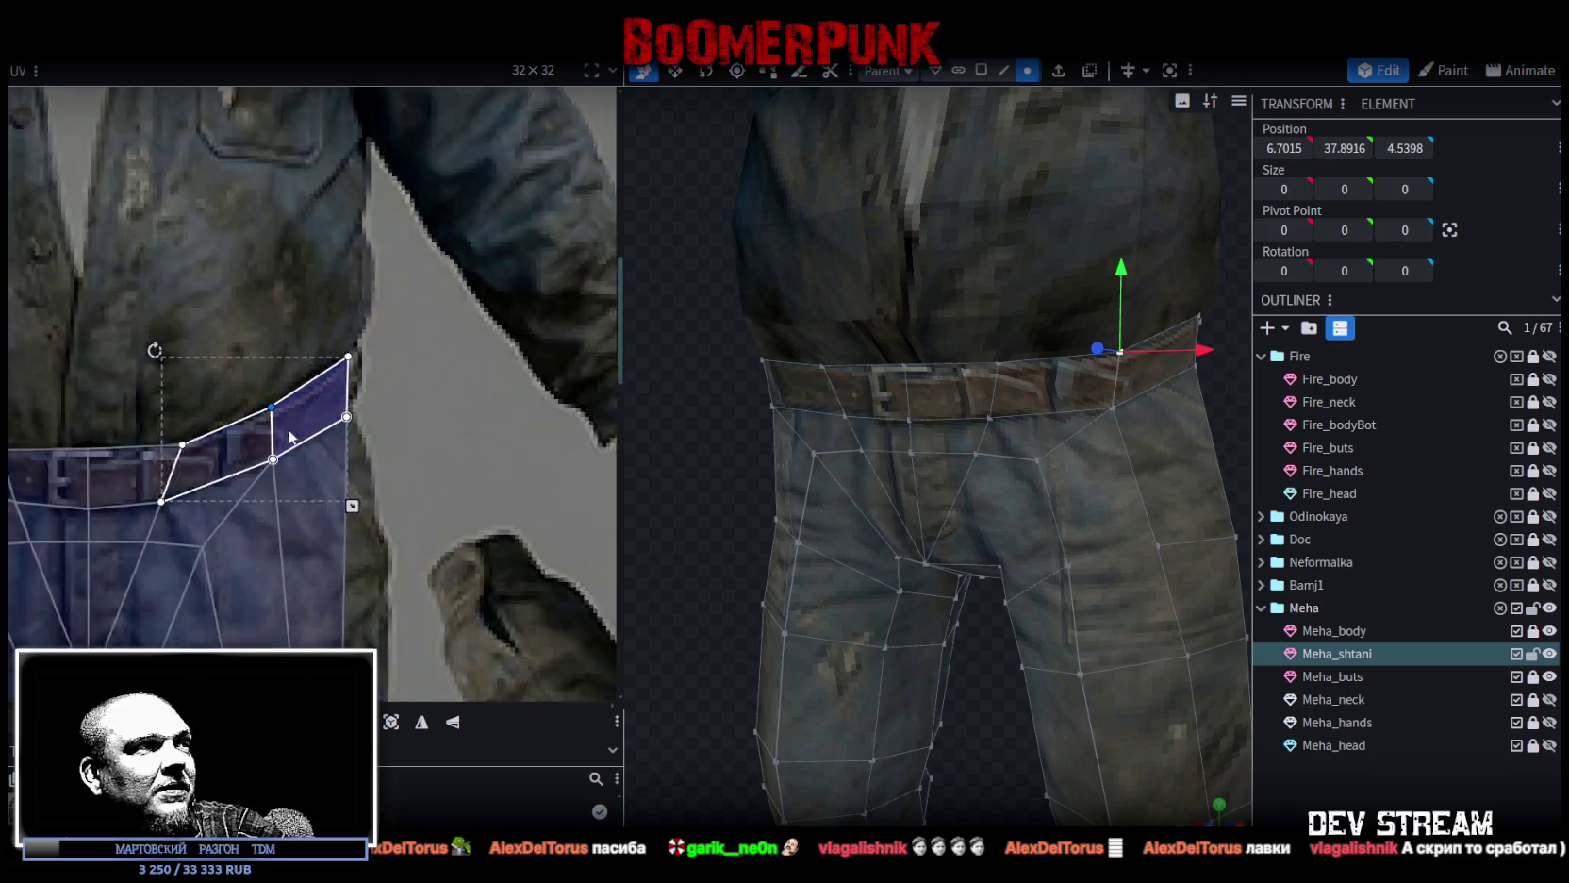
# Move a vertex on the leg's outer side up and outward.
pyautogui.scroll(-4, 418, 411)
pyautogui.scroll(-2, 417, 411)
pyautogui.scroll(-2, 438, 335)
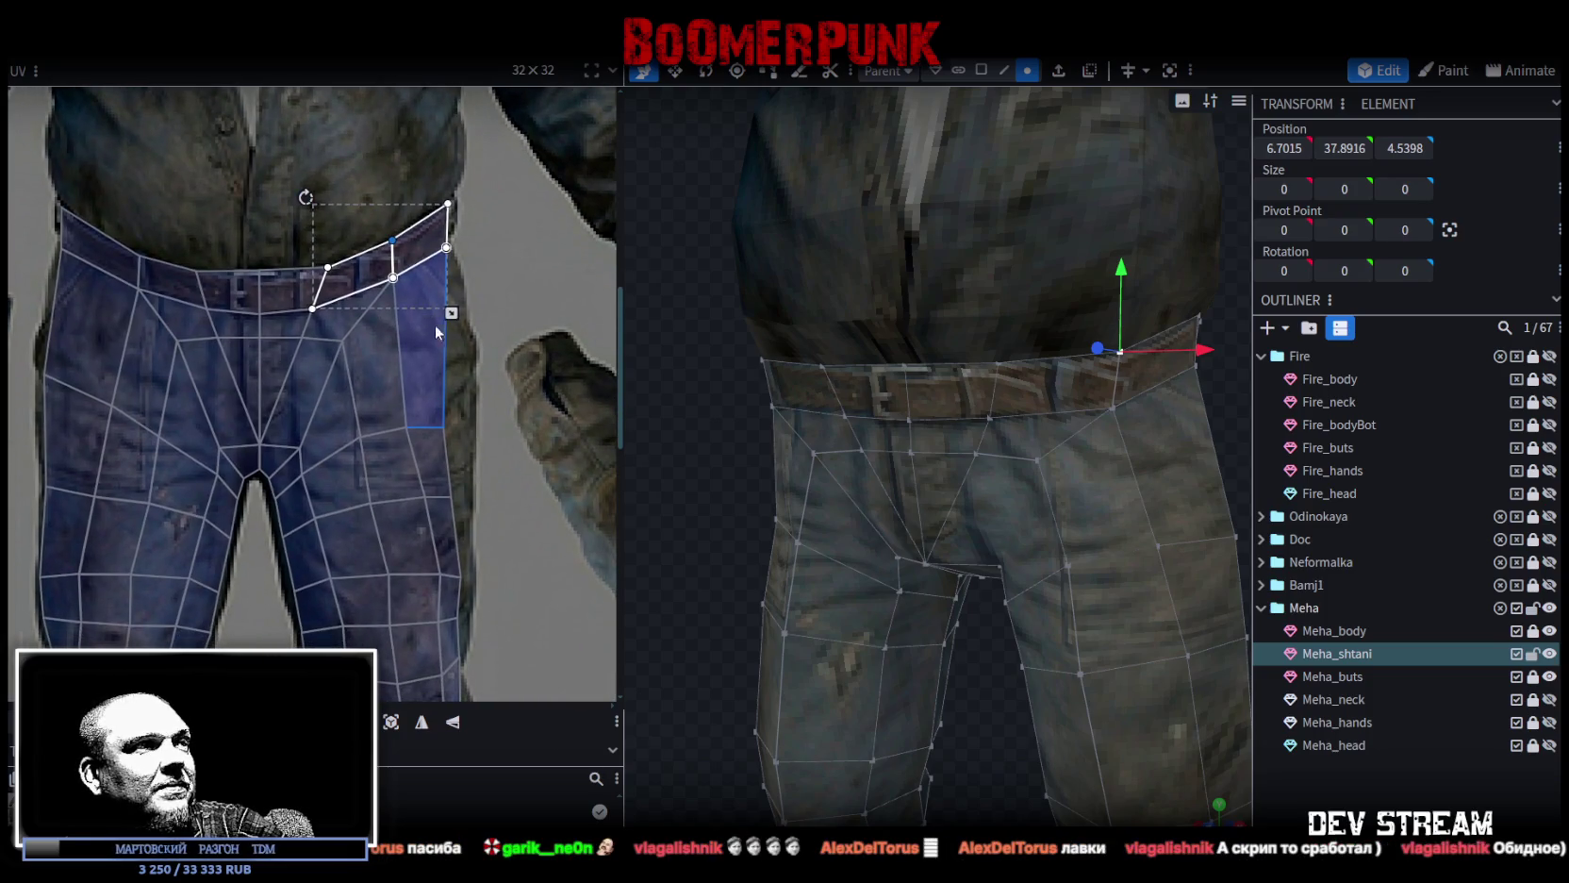
pyautogui.click(438, 405)
pyautogui.scroll(2, 439, 425)
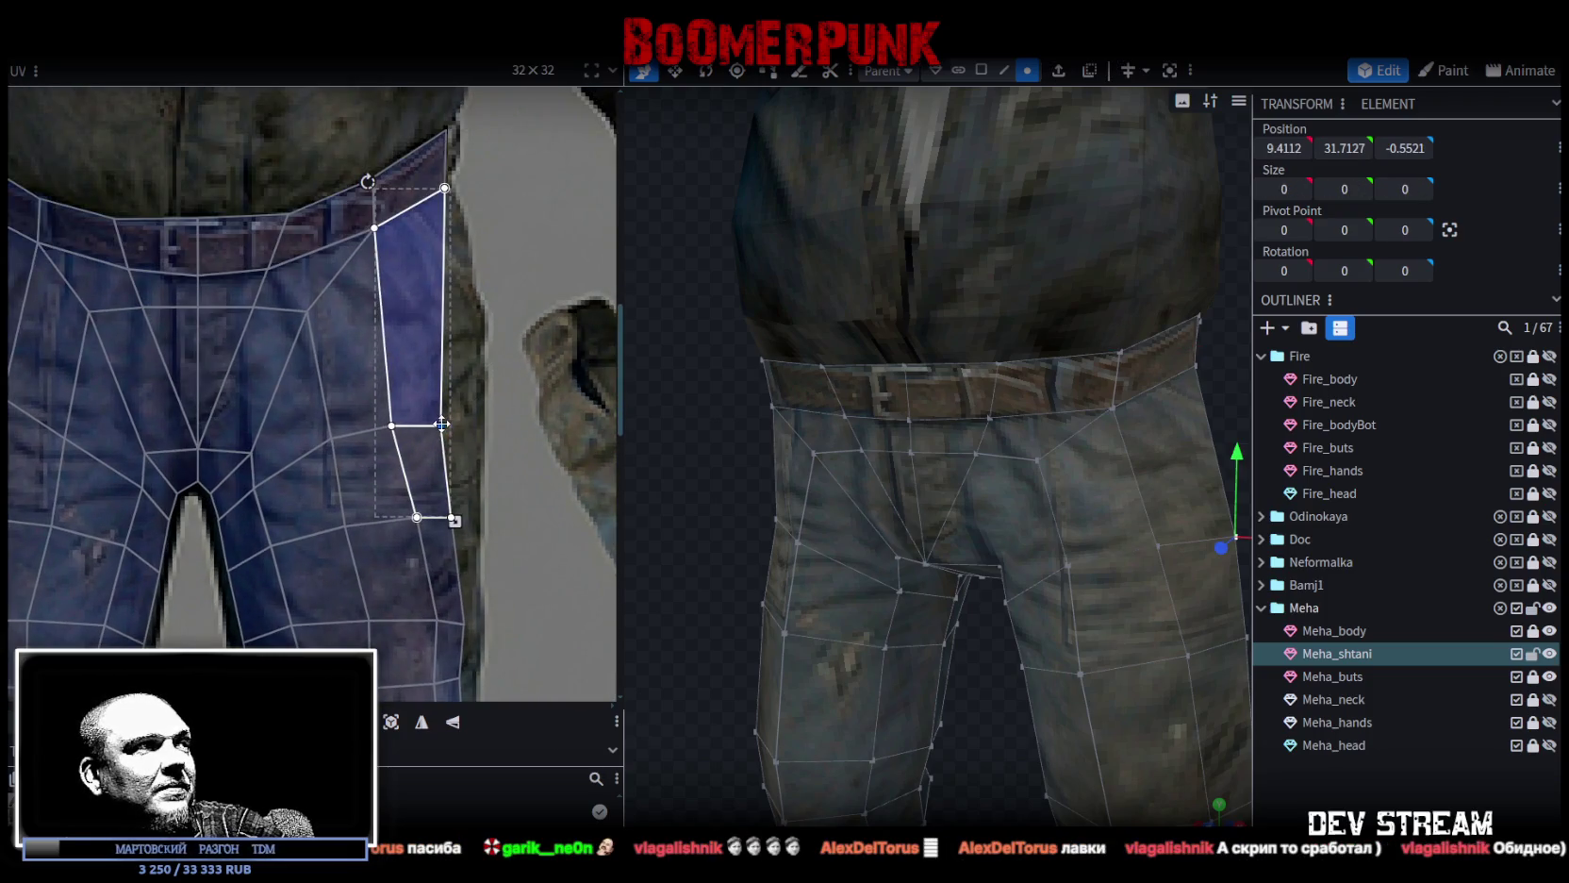
pyautogui.scroll(-2, 441, 423)
pyautogui.moveTo(446, 425)
pyautogui.mouseDown()
pyautogui.moveTo(466, 384)
pyautogui.moveTo(464, 396)
pyautogui.mouseUp()
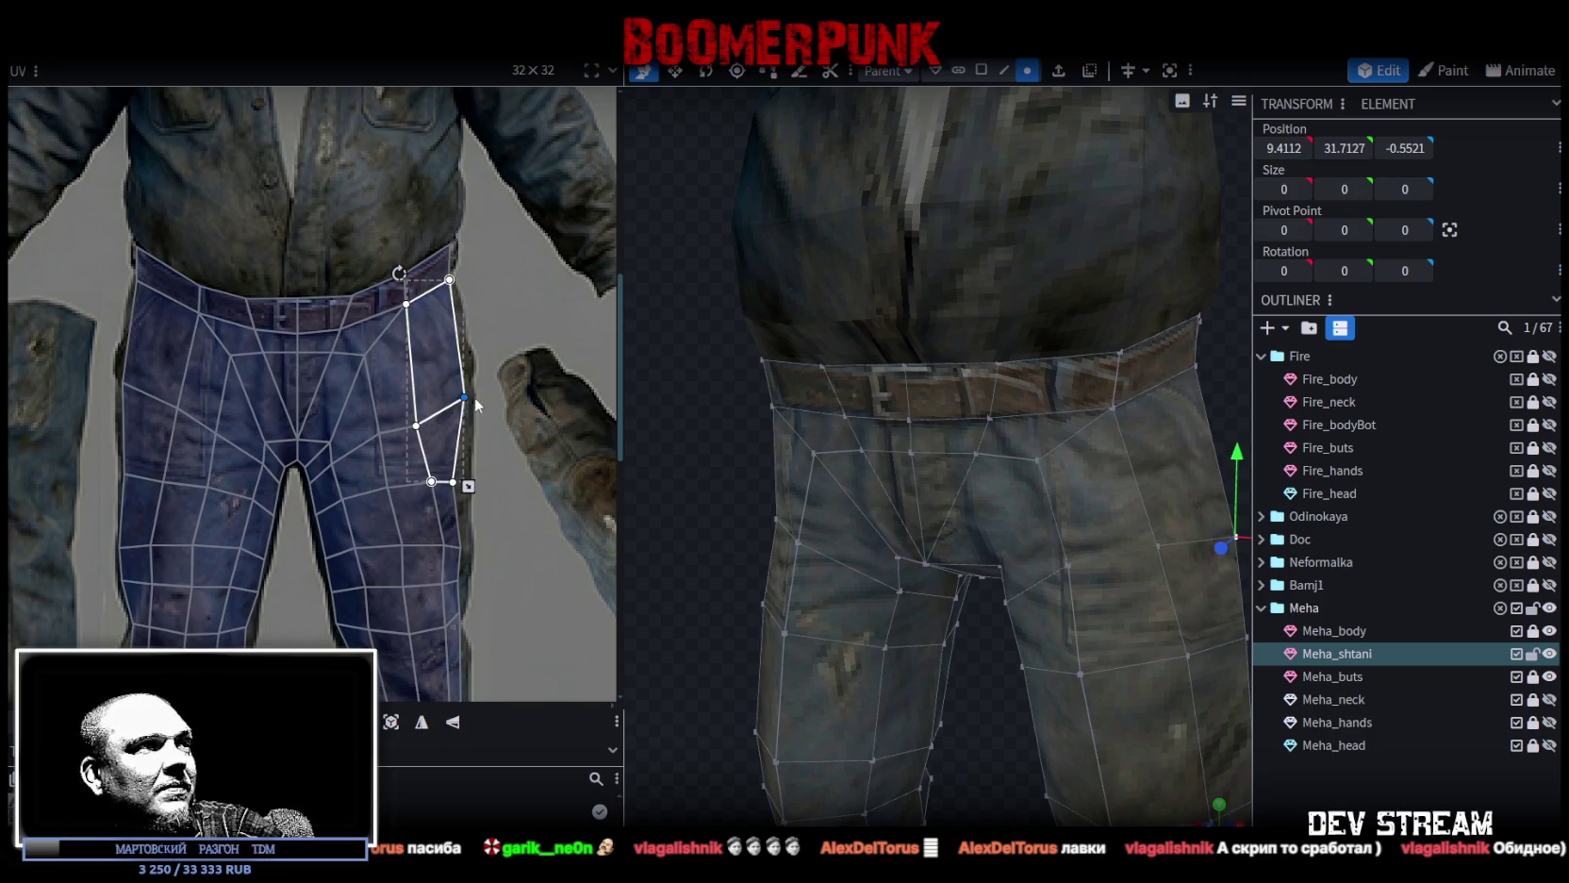
# Select the vertices and lower faces along the outer leg edge.
pyautogui.click(418, 426)
pyautogui.scroll(2, 466, 408)
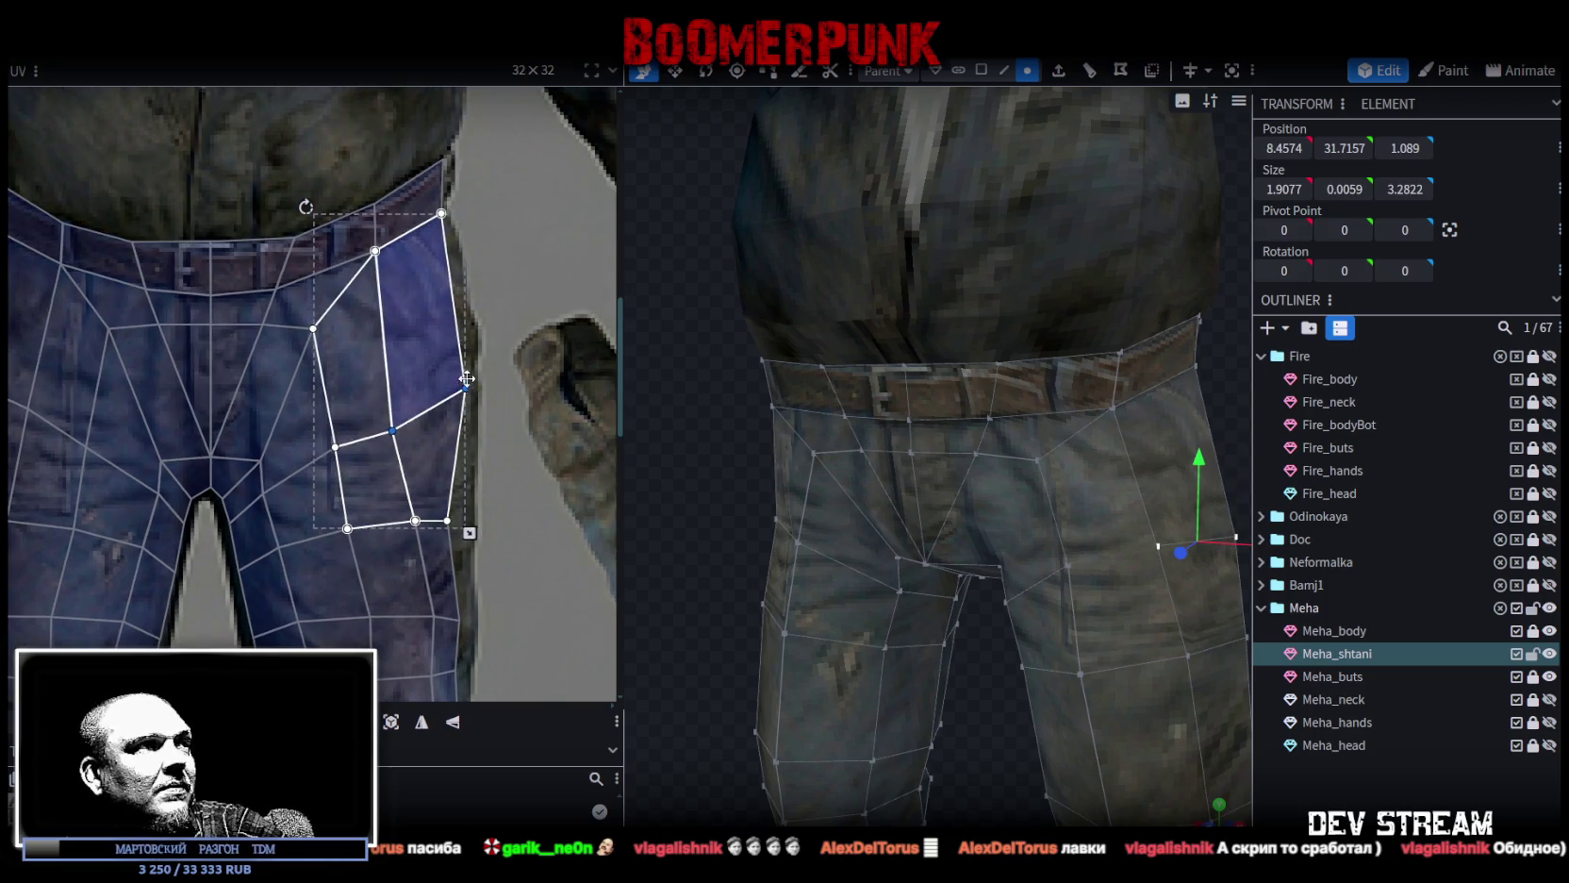
pyautogui.scroll(-2, 478, 448)
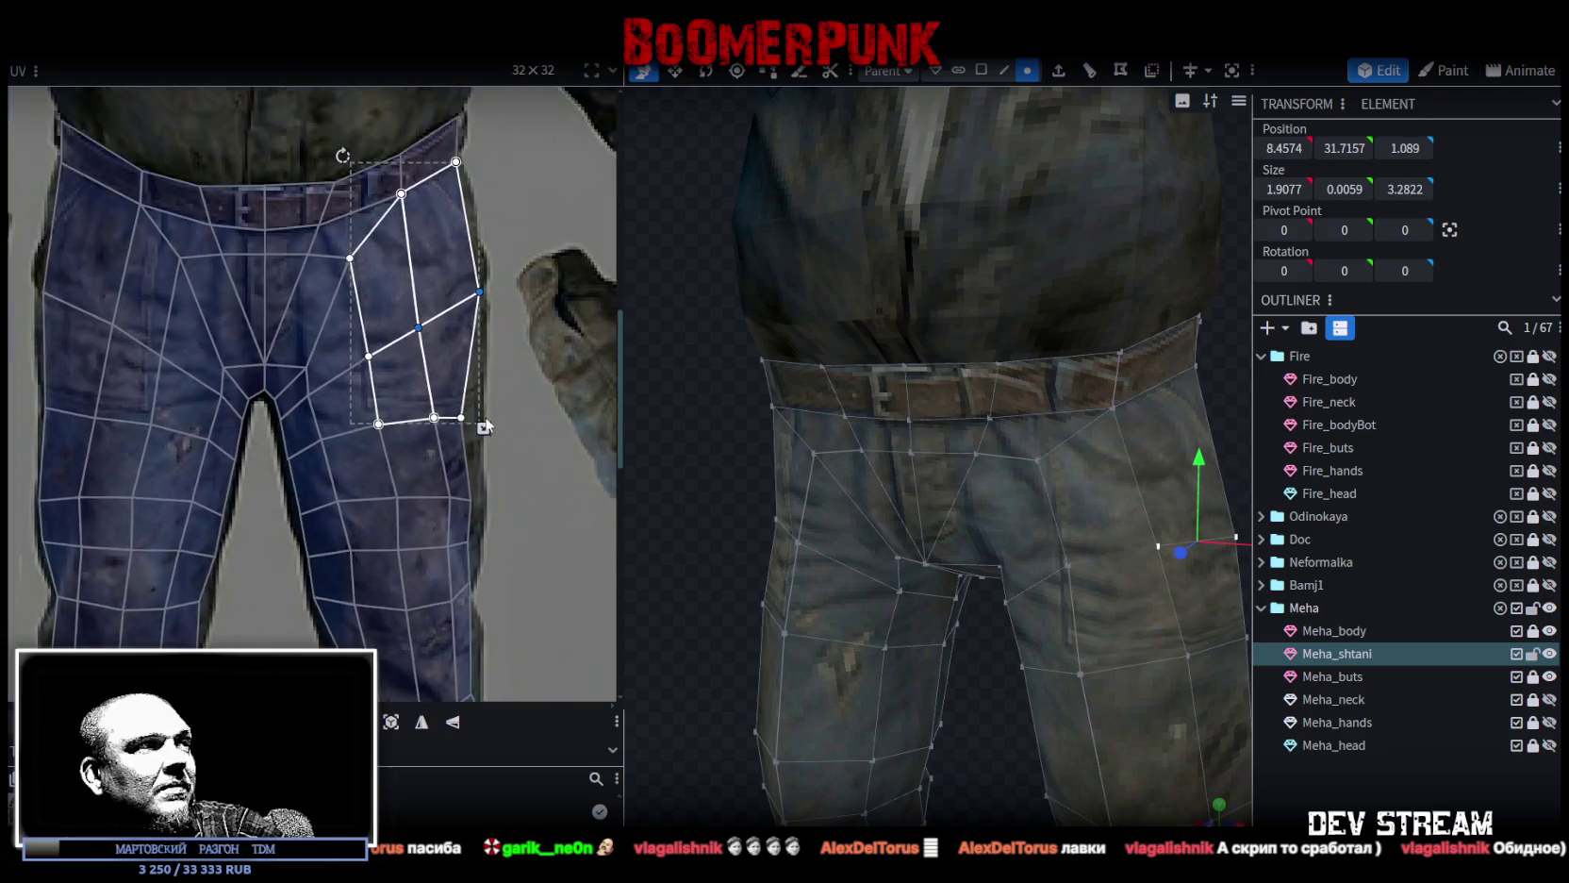
pyautogui.scroll(2, 490, 396)
pyautogui.moveTo(485, 396)
pyautogui.mouseDown()
pyautogui.moveTo(436, 429)
pyautogui.moveTo(473, 397)
pyautogui.mouseUp()
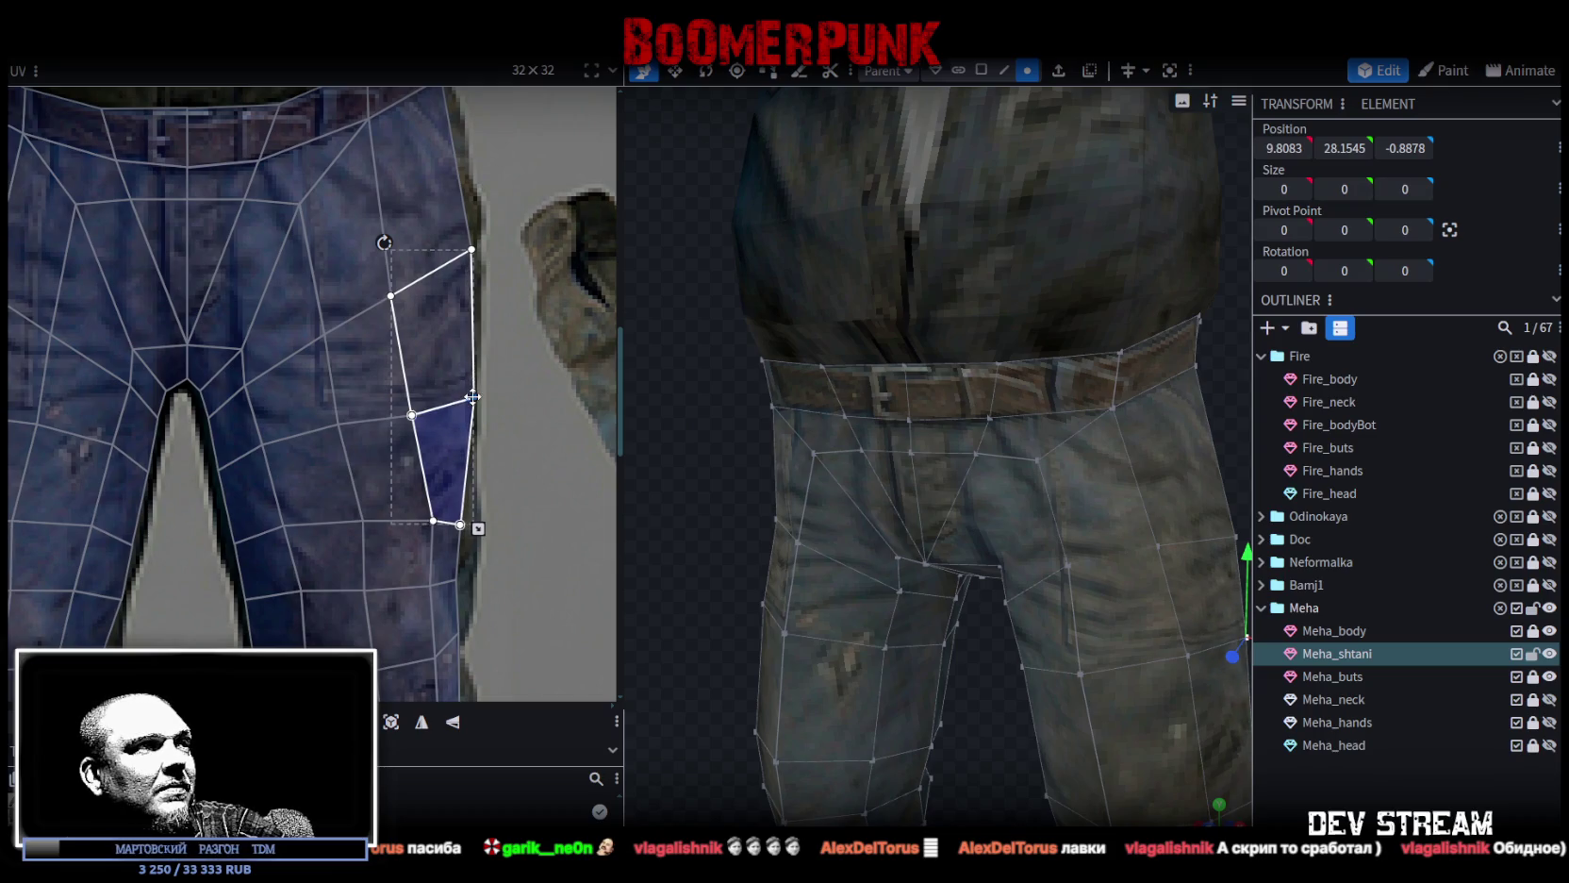
pyautogui.scroll(-3, 496, 474)
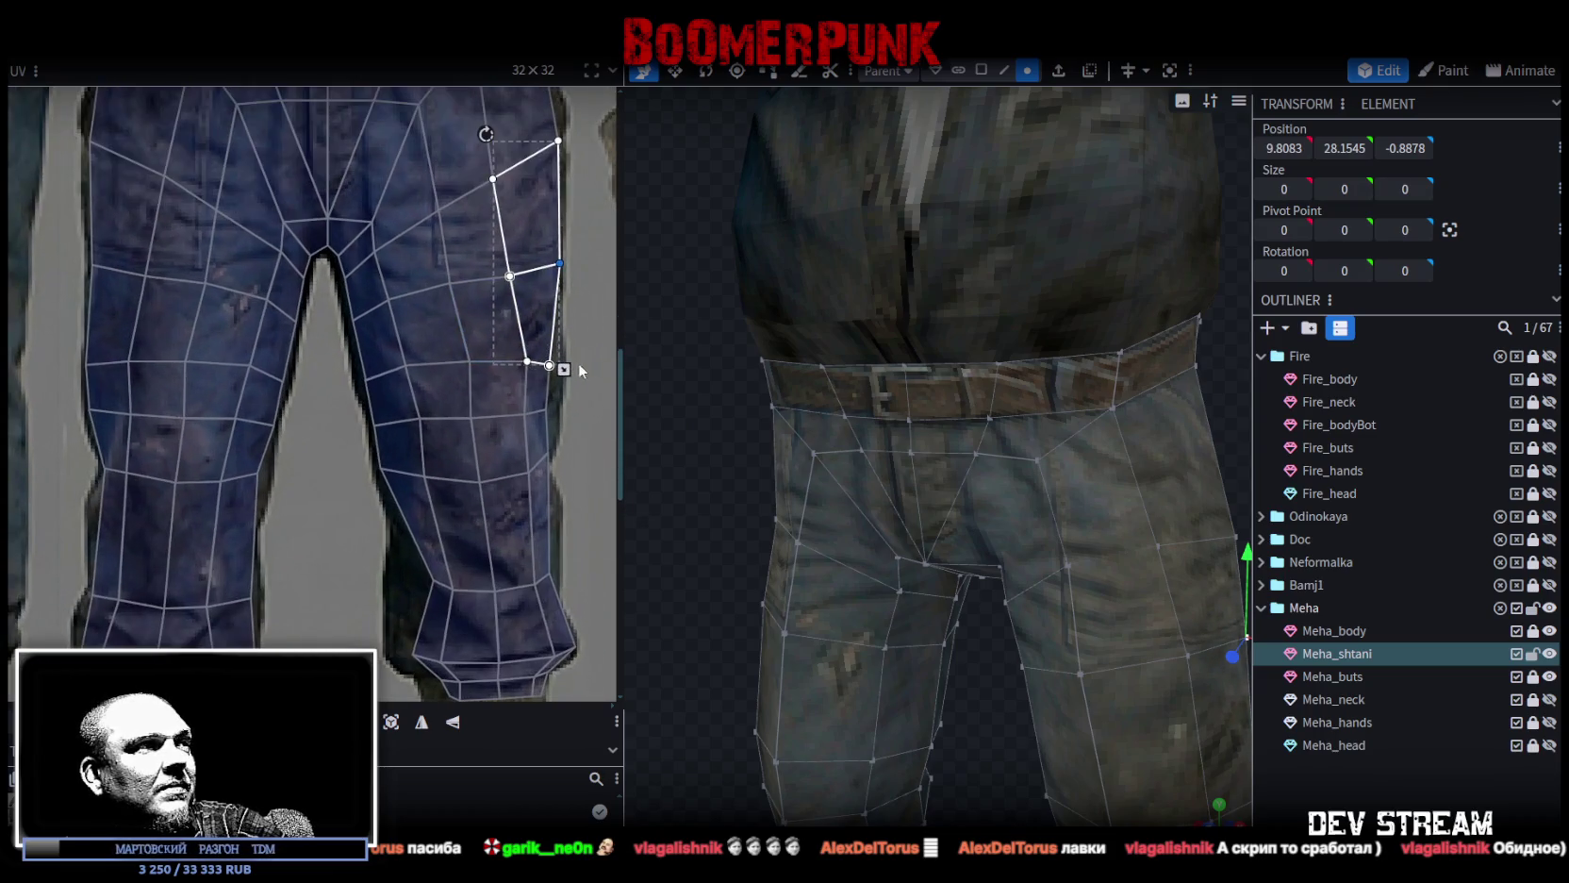
pyautogui.click(544, 377)
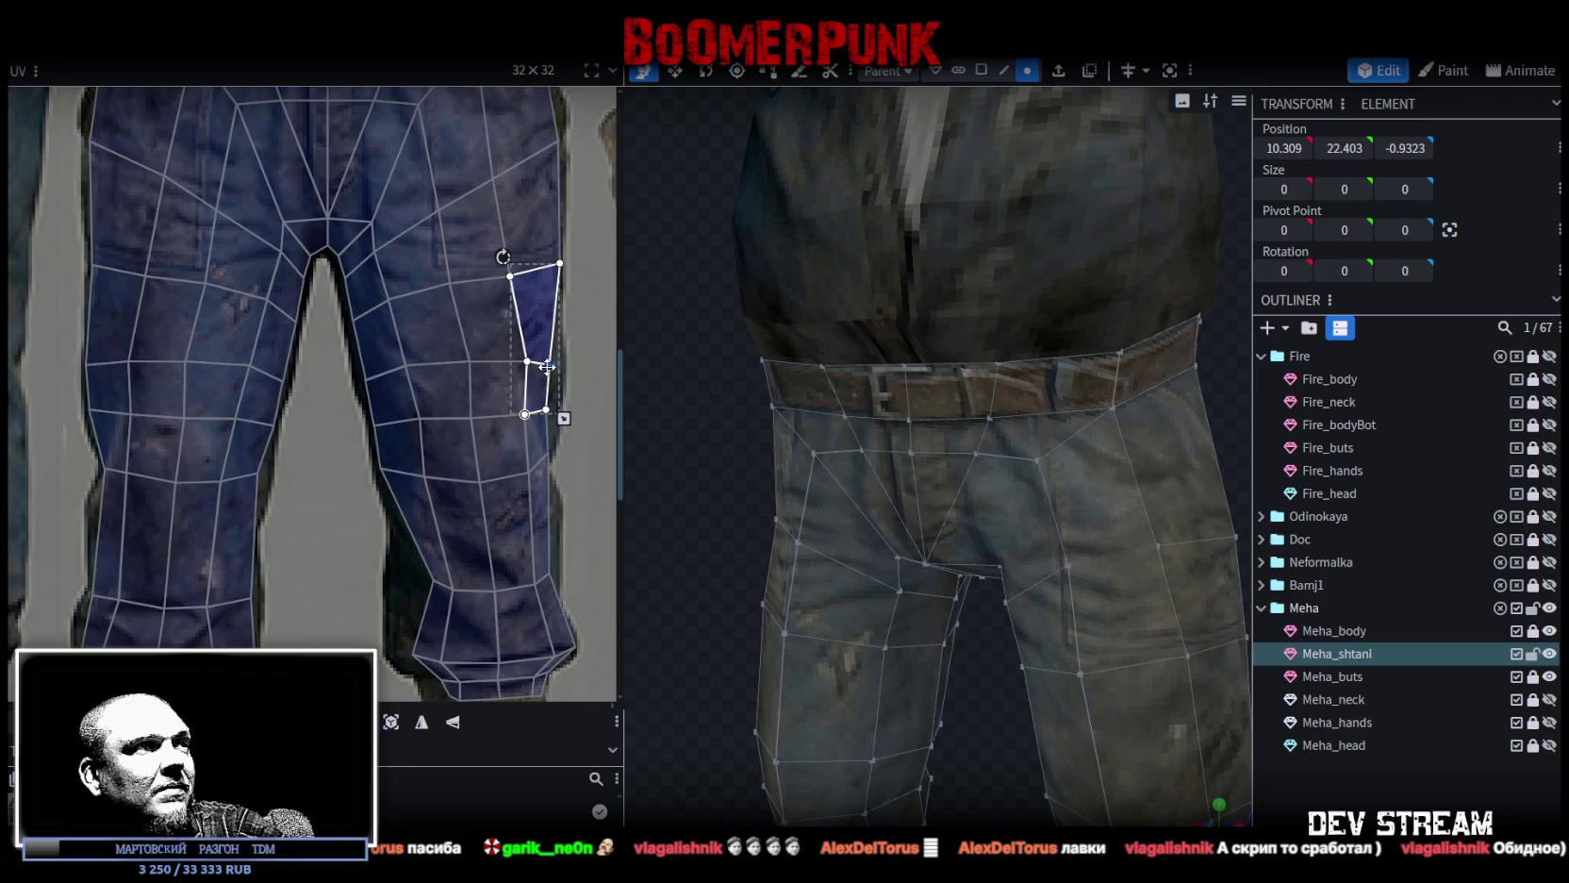
pyautogui.scroll(3, 558, 364)
pyautogui.click(491, 444)
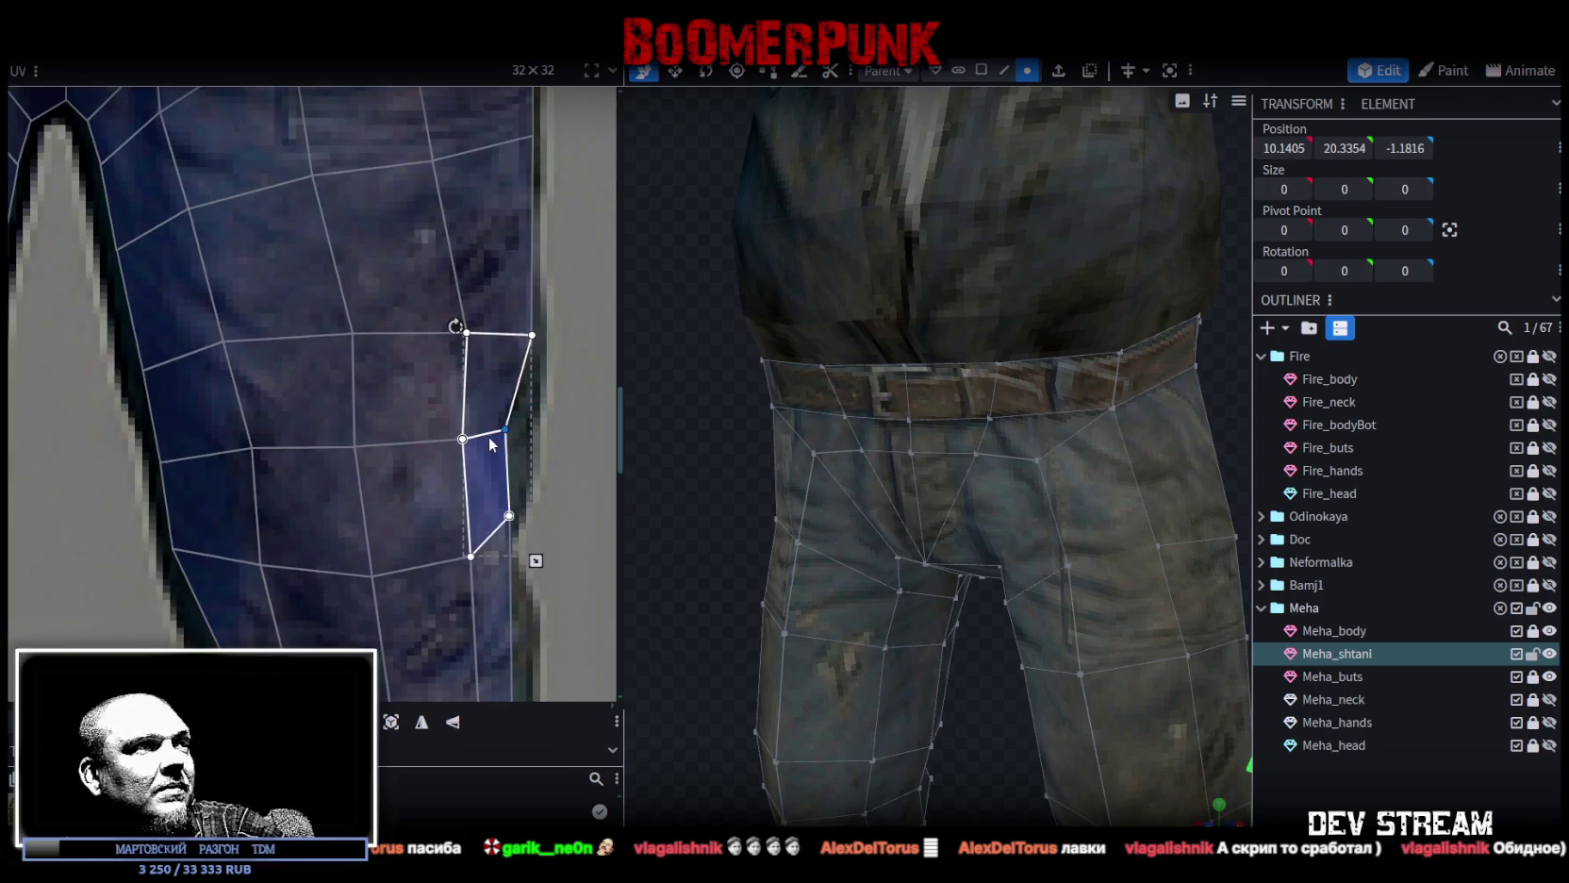
pyautogui.click(527, 436)
# Move the two middle vertices of the outer leg strip inward.
pyautogui.scroll(-3, 527, 437)
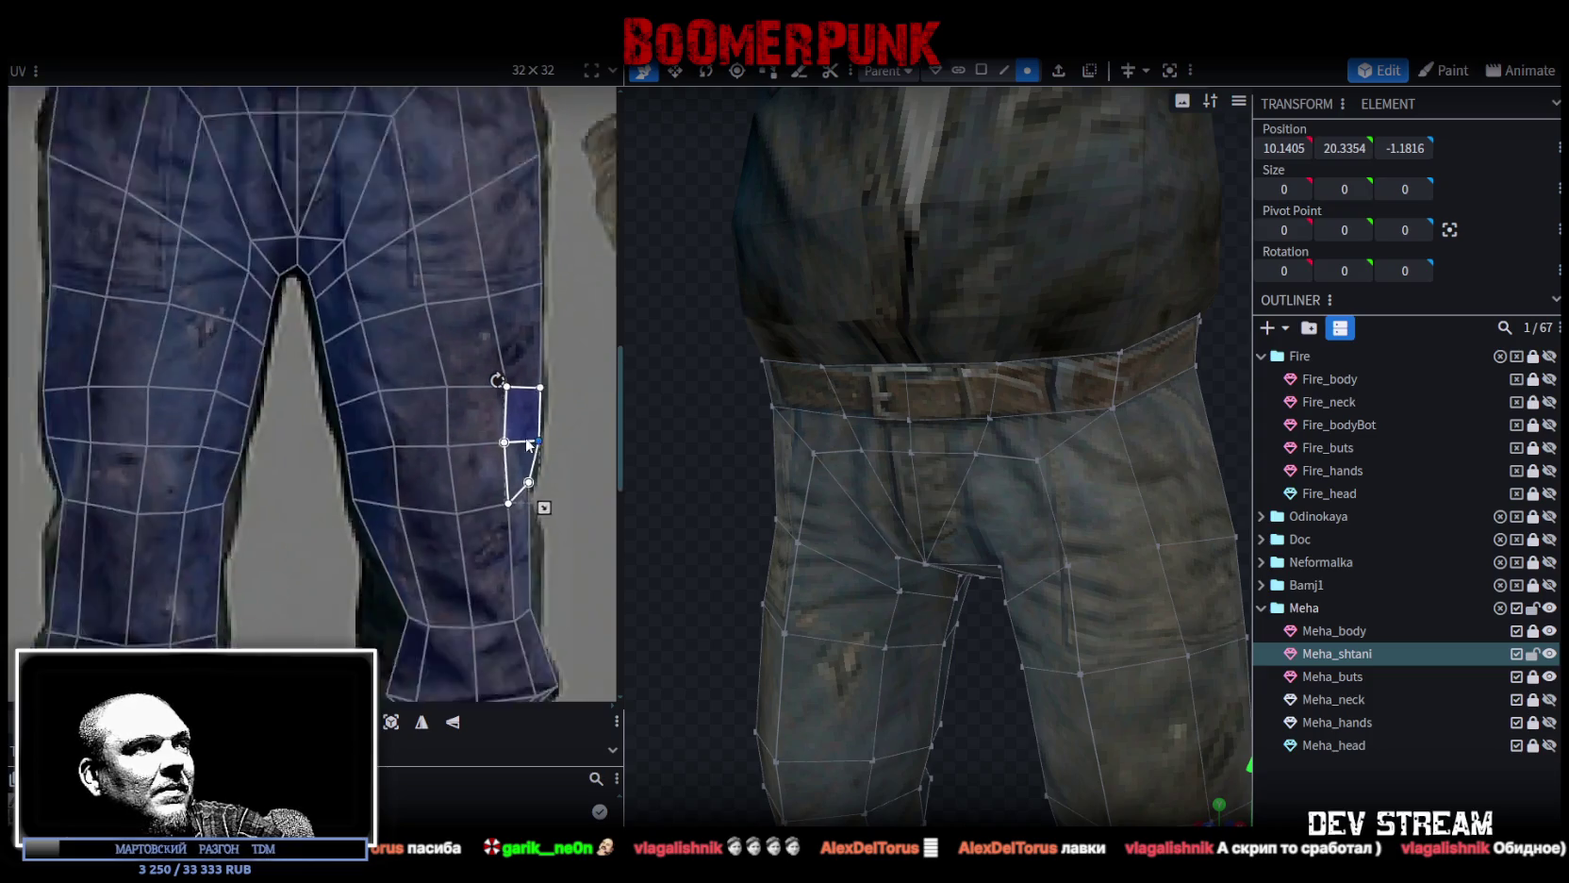
pyautogui.scroll(1, 533, 448)
pyautogui.scroll(1, 547, 471)
pyautogui.click(480, 438)
pyautogui.keyDown('shift'); pyautogui.click(451, 472); pyautogui.keyUp('shift')
pyautogui.moveTo(452, 469)
pyautogui.mouseDown()
pyautogui.moveTo(439, 475)
pyautogui.moveTo(459, 467)
pyautogui.mouseUp()
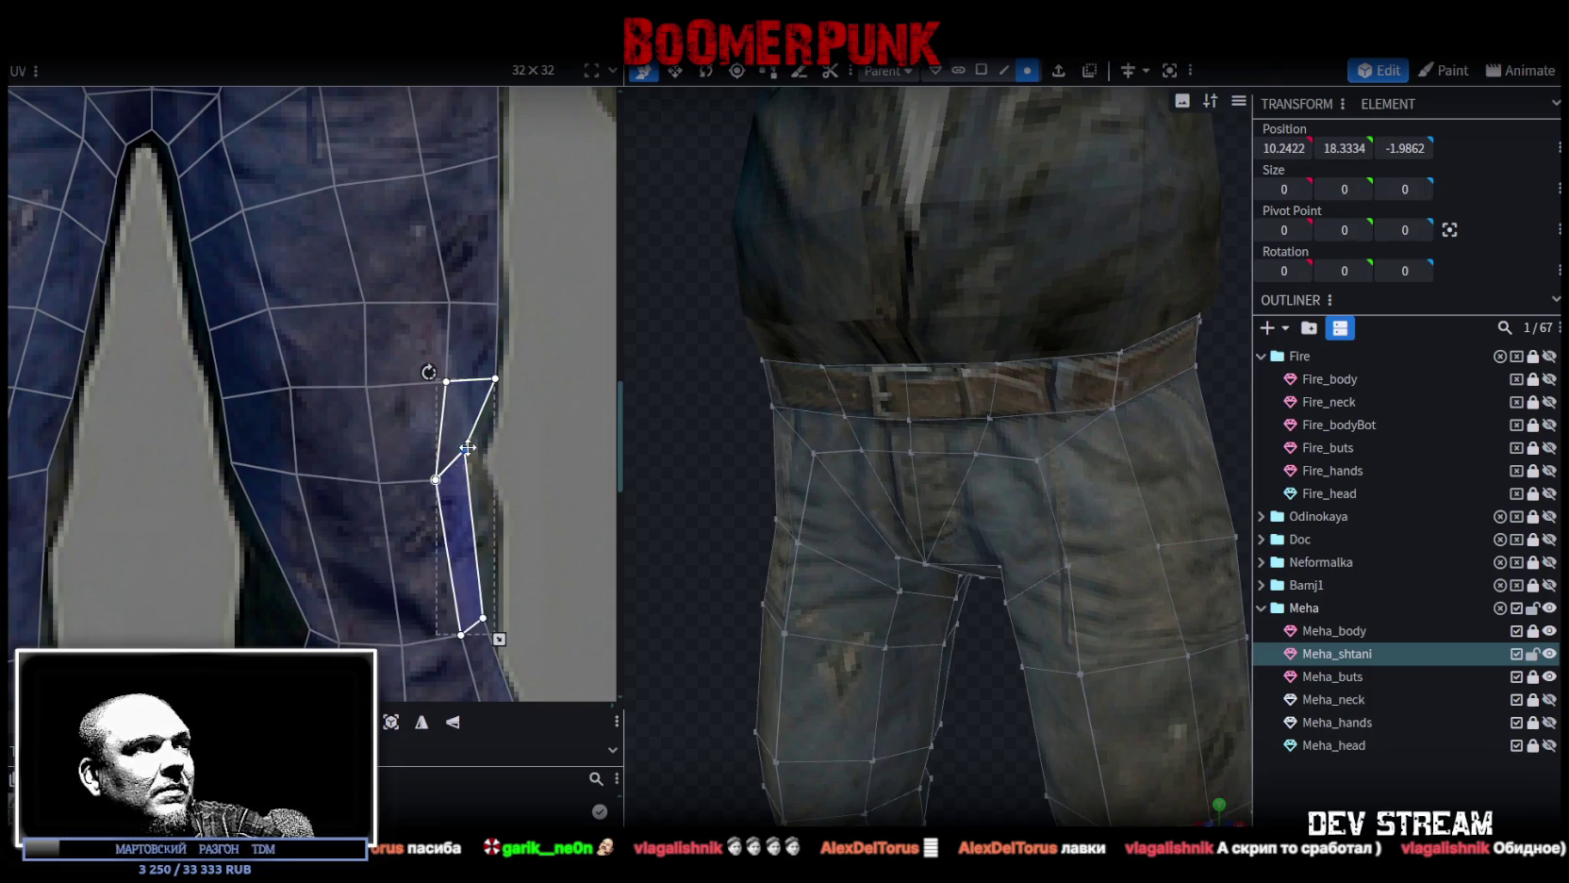
pyautogui.scroll(-3, 479, 463)
pyautogui.scroll(-2, 476, 415)
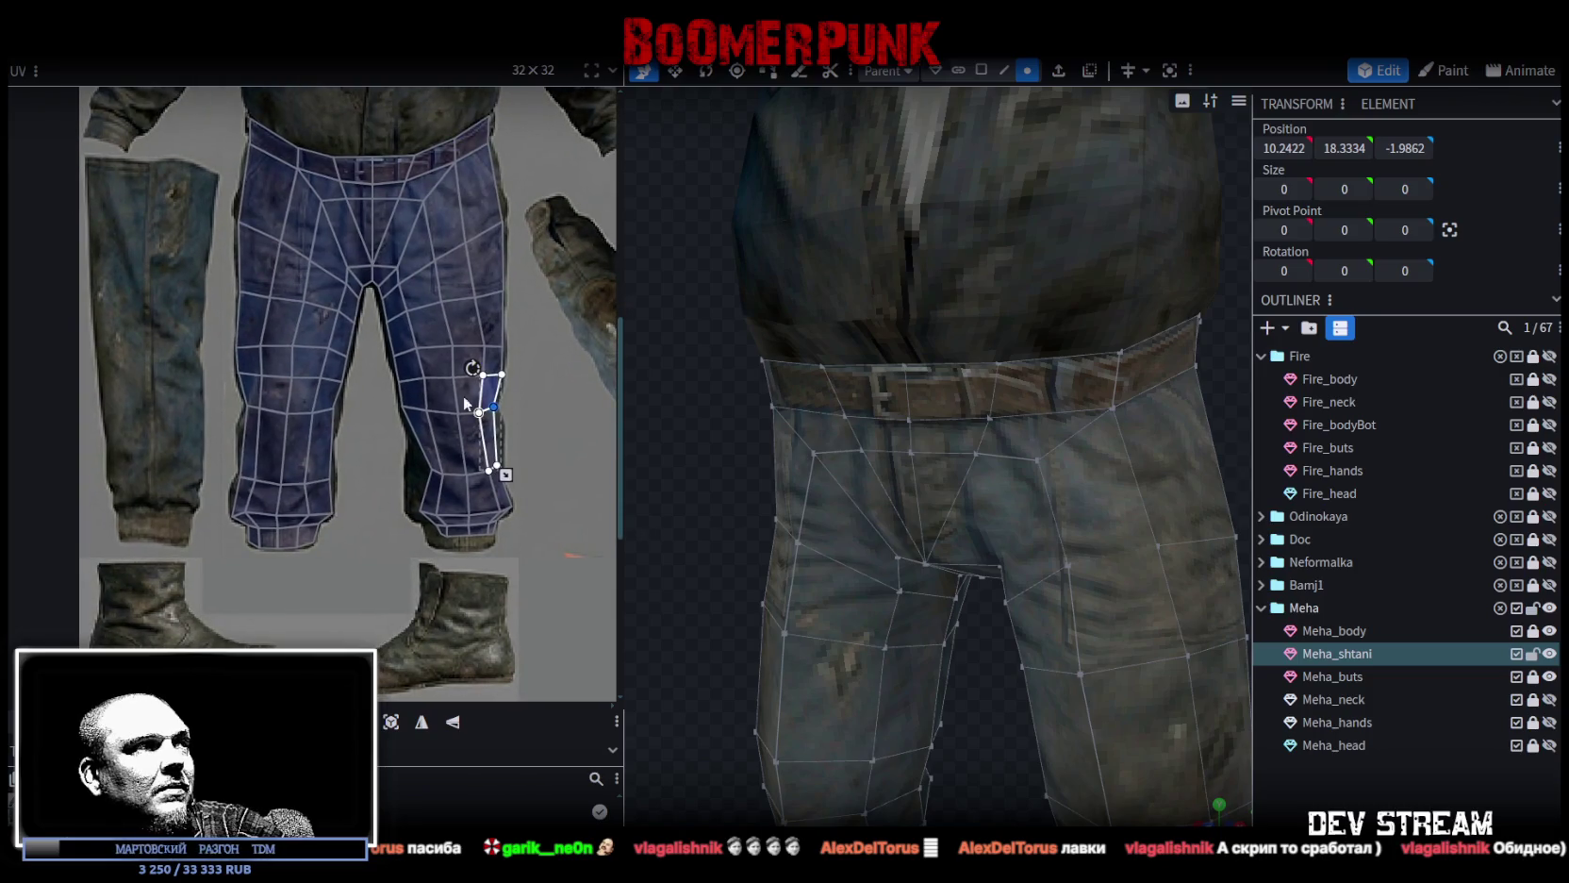
# Tuck the right leg's edge vertices inward and nudge a lower vertex up-right.
pyautogui.moveTo(377, 283); pyautogui.dragTo(514, 486)
pyautogui.scroll(2, 509, 428)
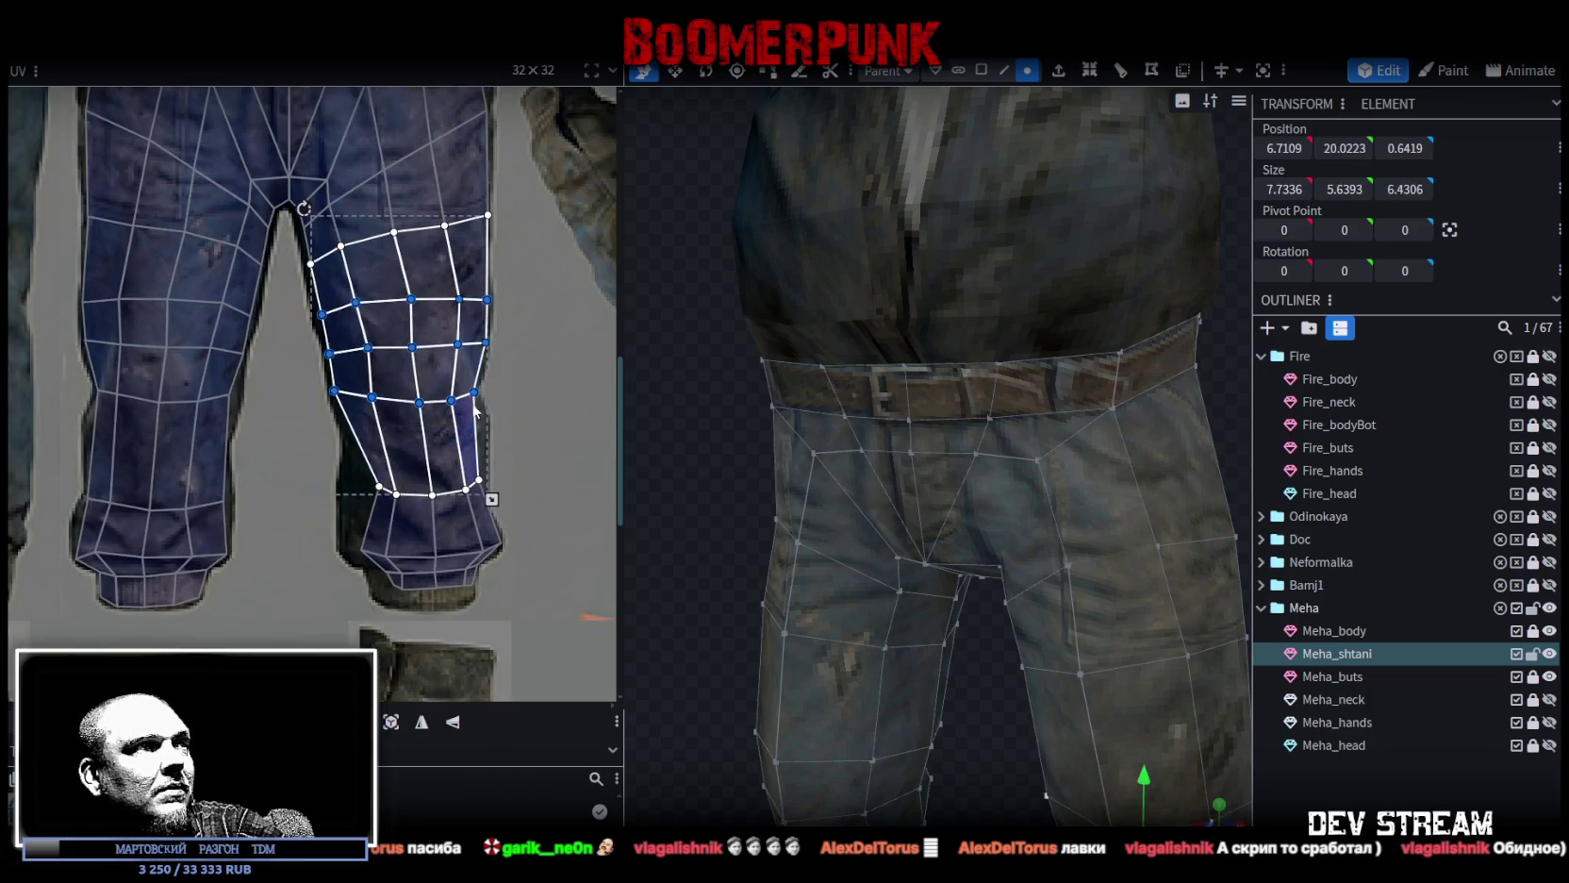
pyautogui.scroll(3, 506, 349)
pyautogui.click(425, 426)
pyautogui.doubleClick(419, 462)
pyautogui.moveTo(430, 373); pyautogui.dragTo(419, 375)
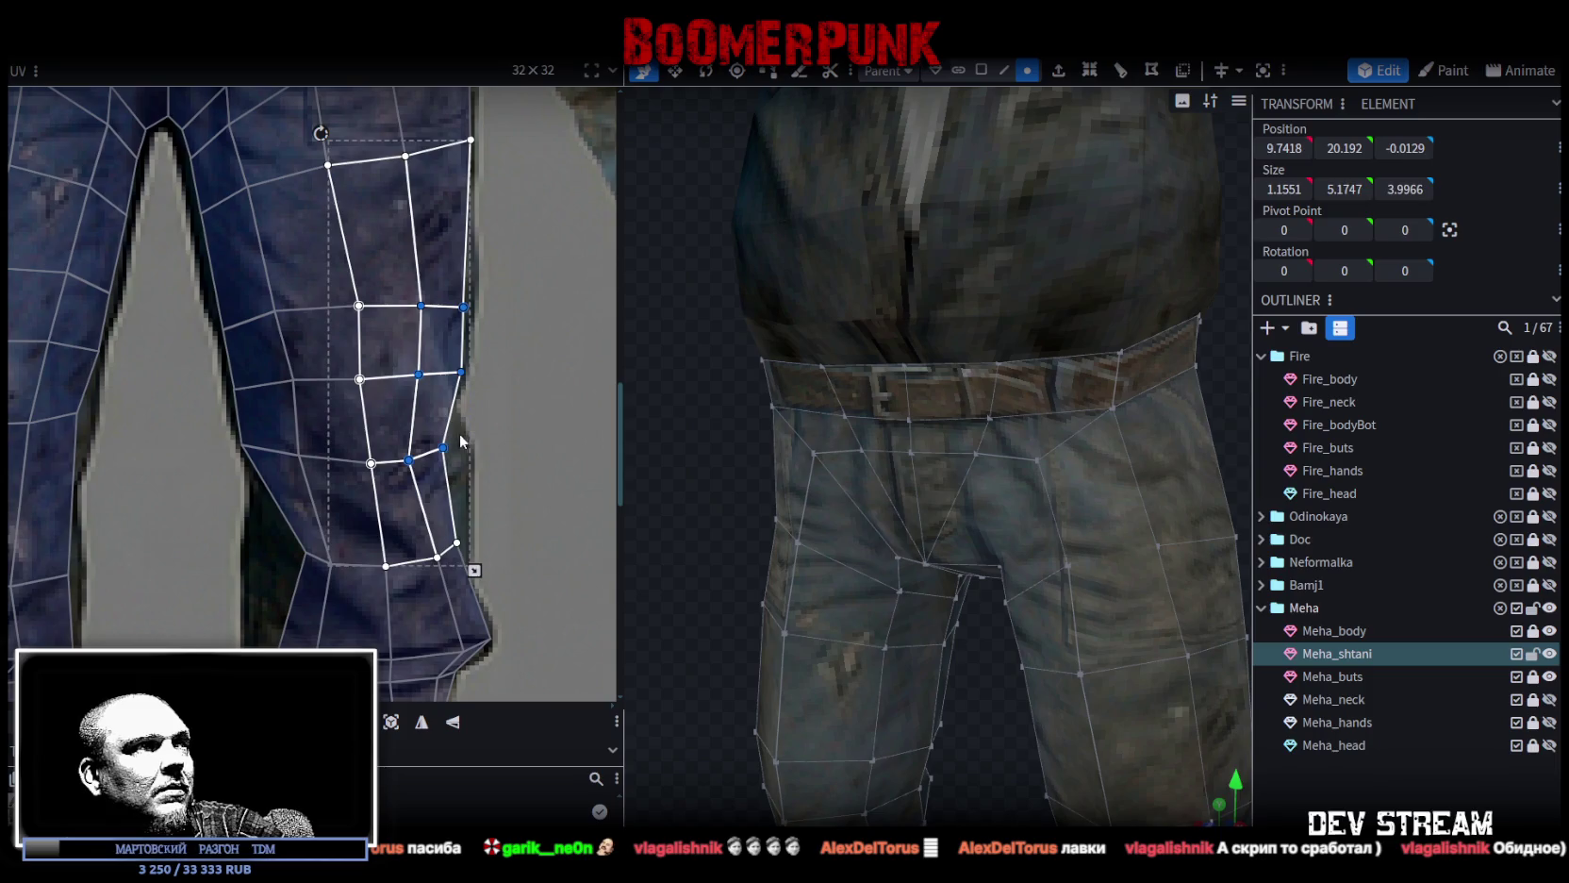
pyautogui.click(408, 476)
pyautogui.moveTo(440, 447); pyautogui.dragTo(448, 438)
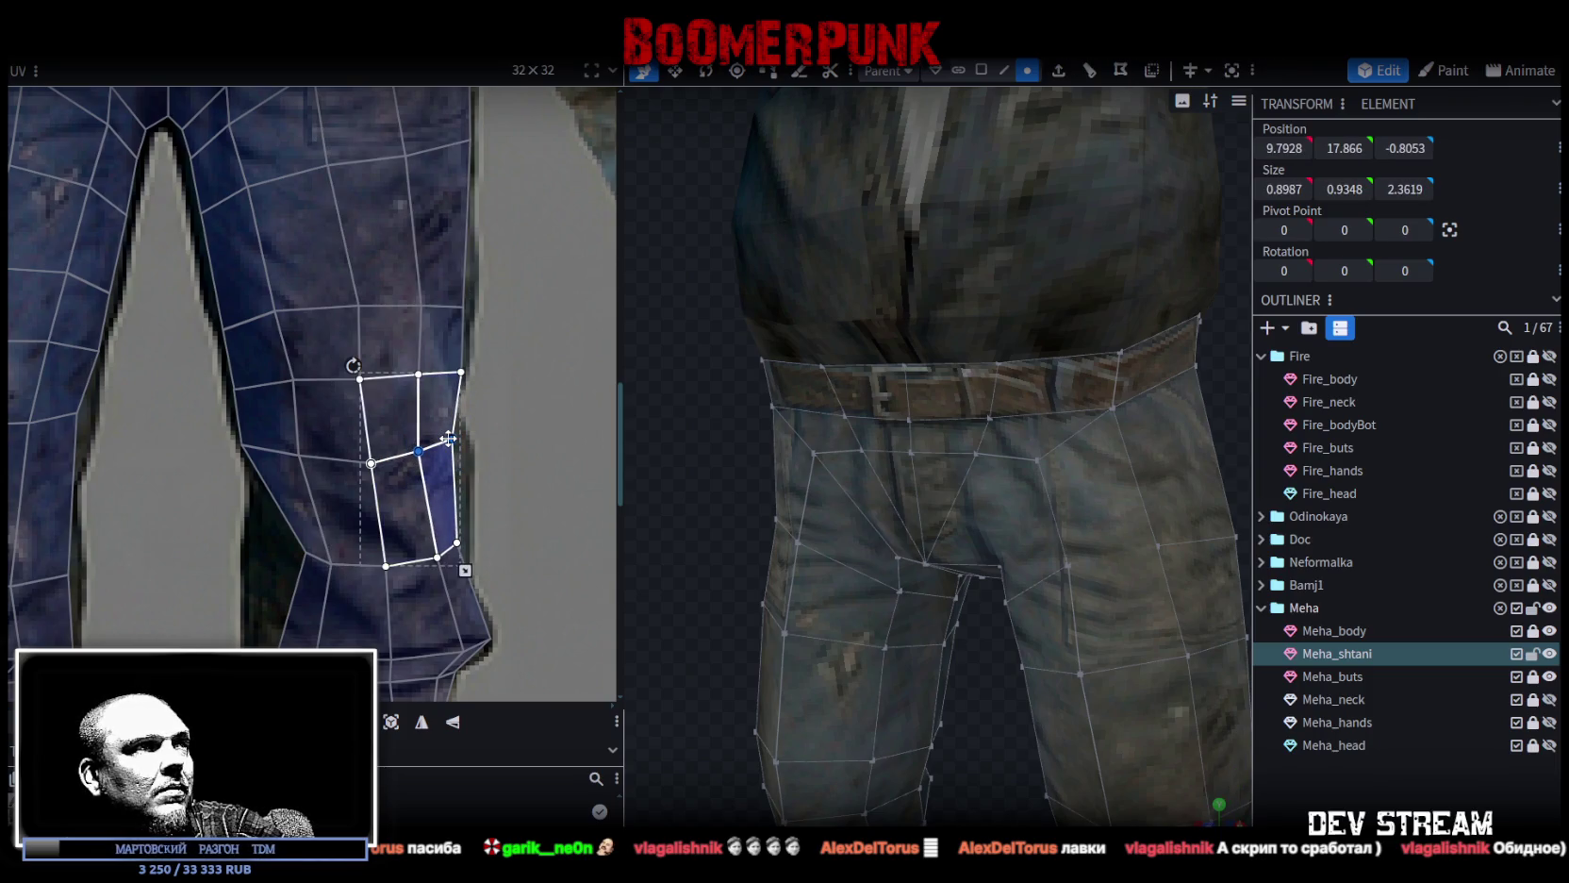
# Shift a block of vertex rows on the other leg down the texture.
pyautogui.scroll(-3, 453, 467)
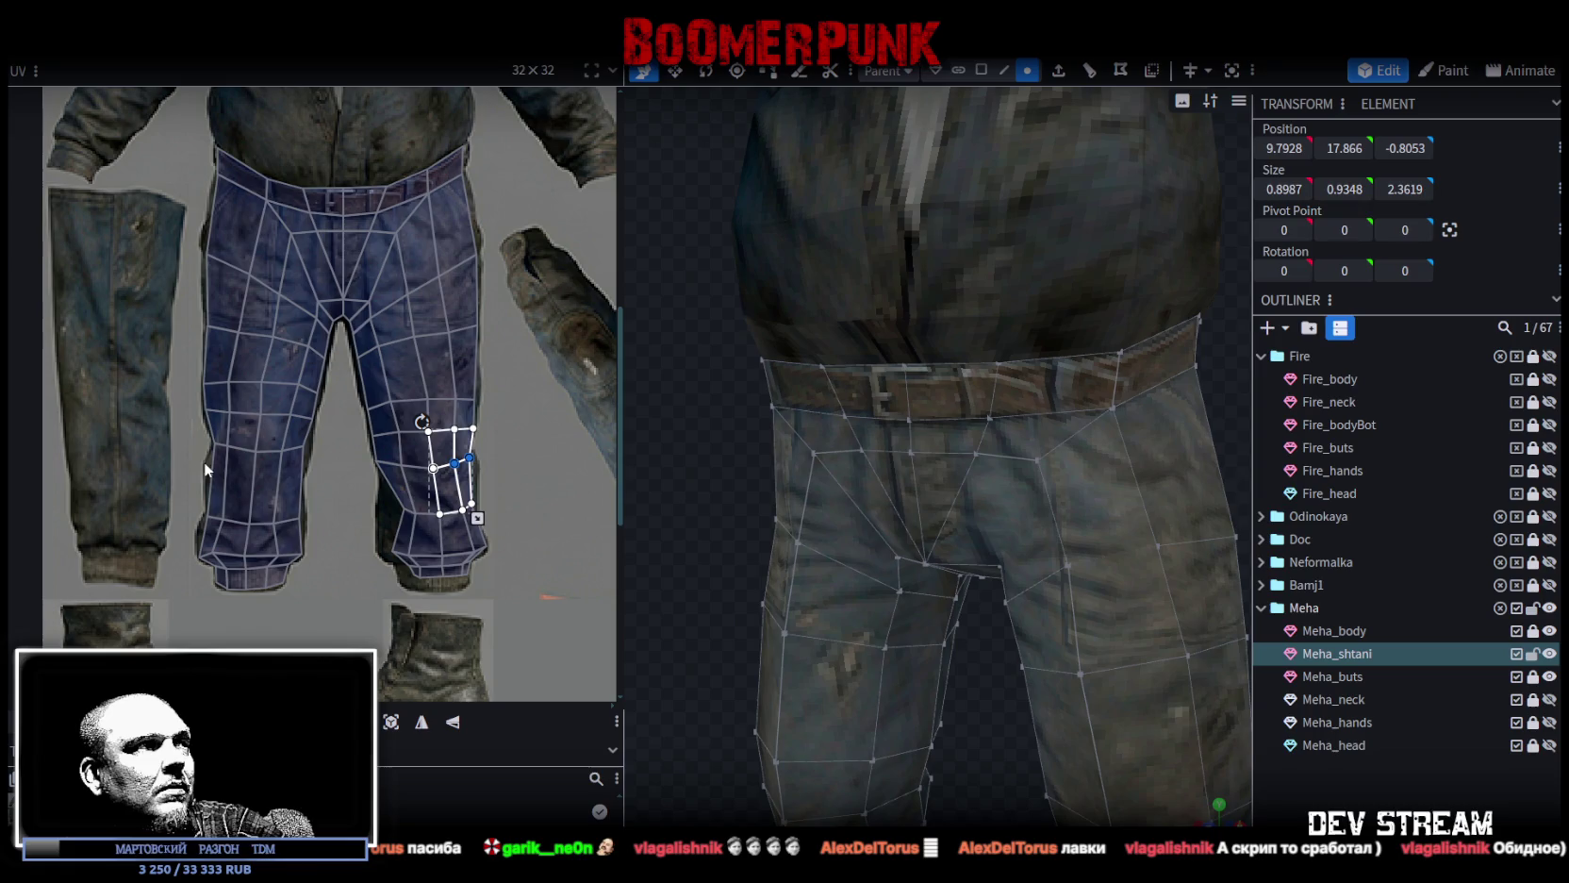
pyautogui.moveTo(187, 453); pyautogui.dragTo(330, 311)
pyautogui.scroll(-3, 391, 422)
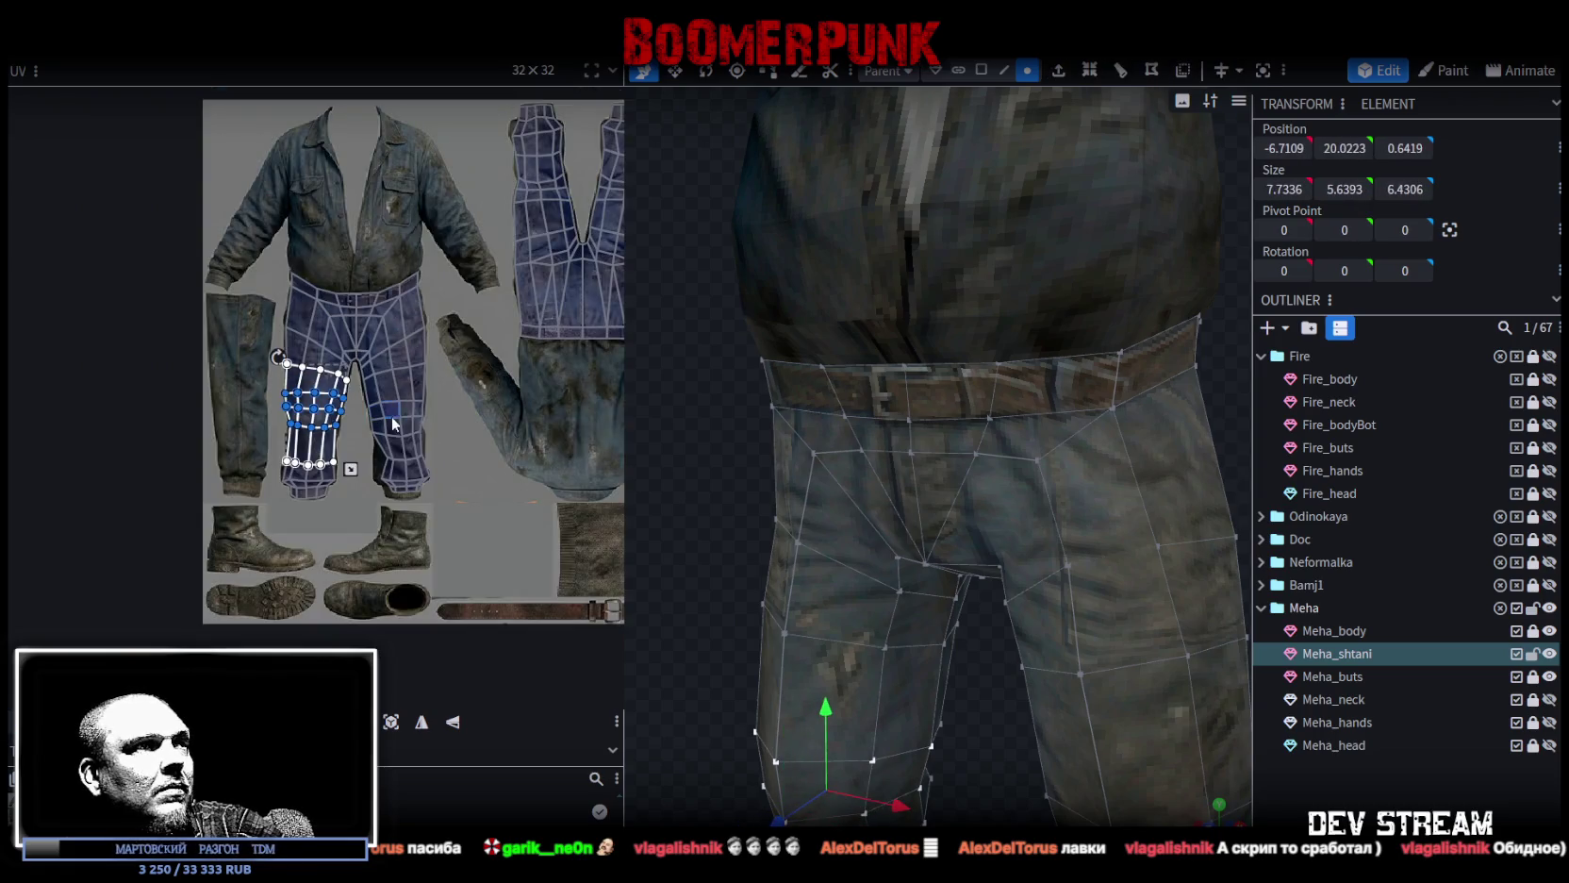
pyautogui.scroll(2, 339, 432)
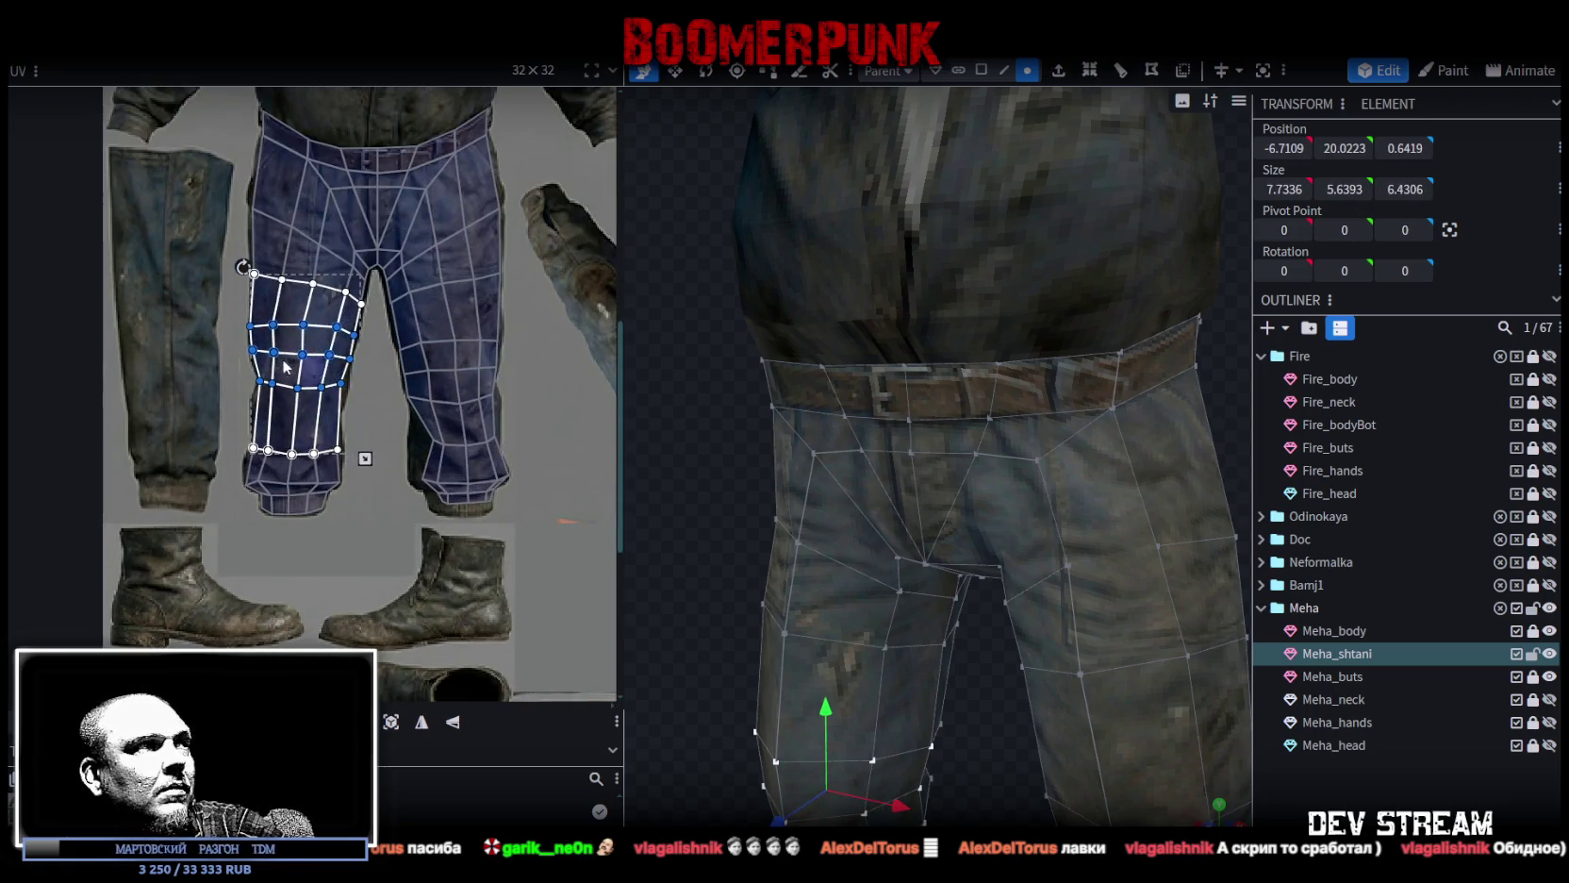
pyautogui.scroll(2, 298, 371)
pyautogui.moveTo(304, 362); pyautogui.dragTo(306, 386)
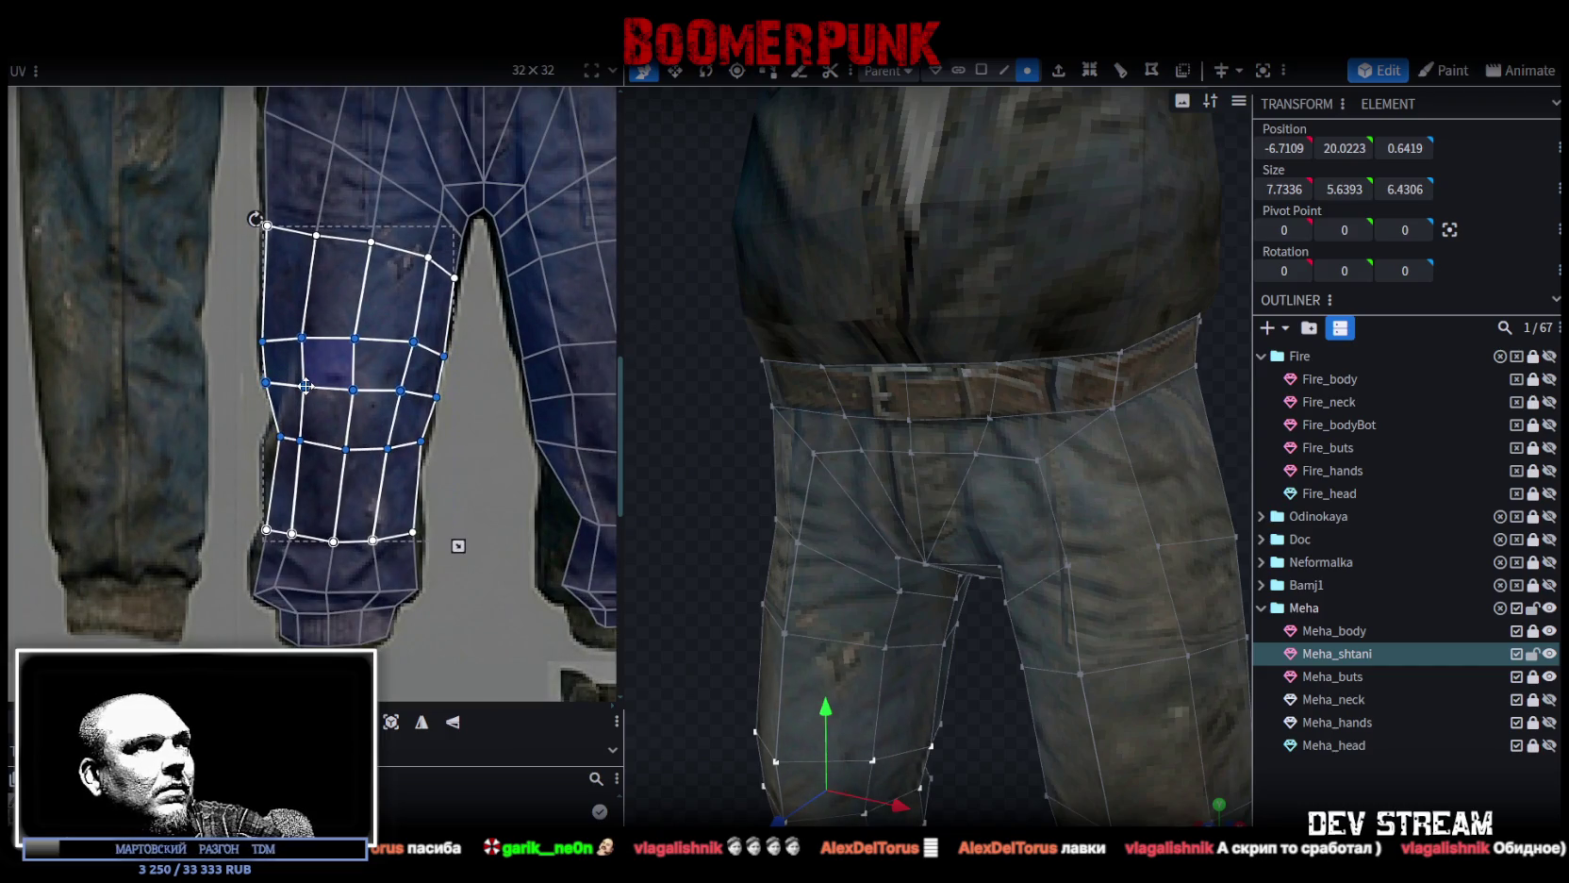
pyautogui.scroll(2, 295, 394)
# Select a group of leg vertices and the outer leg face column near the knee.
pyautogui.moveTo(511, 332); pyautogui.dragTo(398, 406)
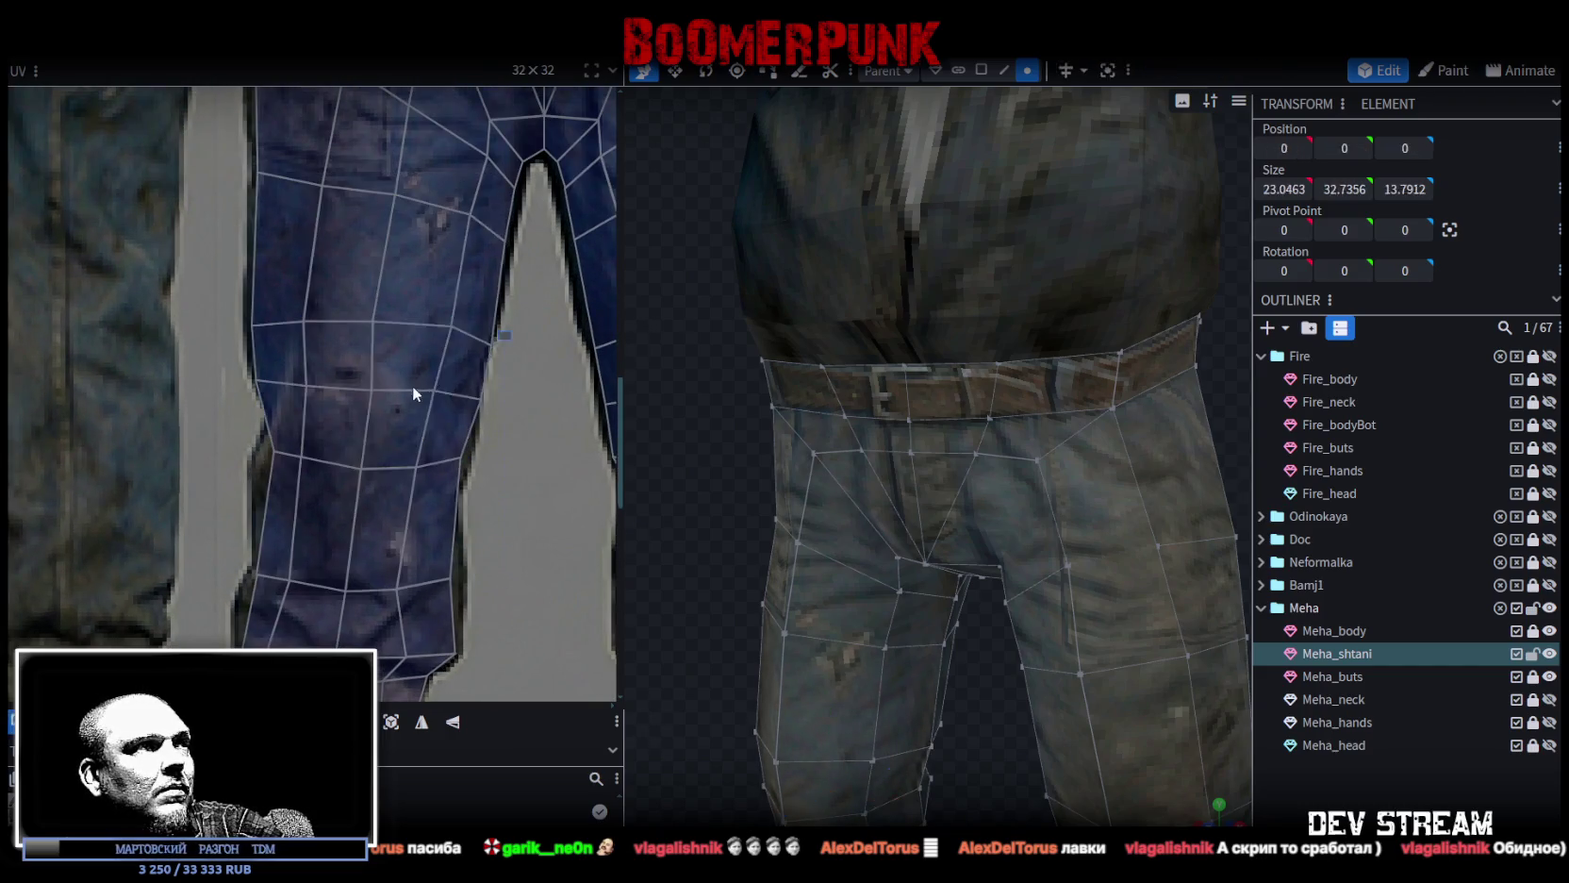
pyautogui.moveTo(514, 314)
pyautogui.mouseDown()
pyautogui.moveTo(435, 401)
pyautogui.moveTo(427, 390)
pyautogui.mouseUp()
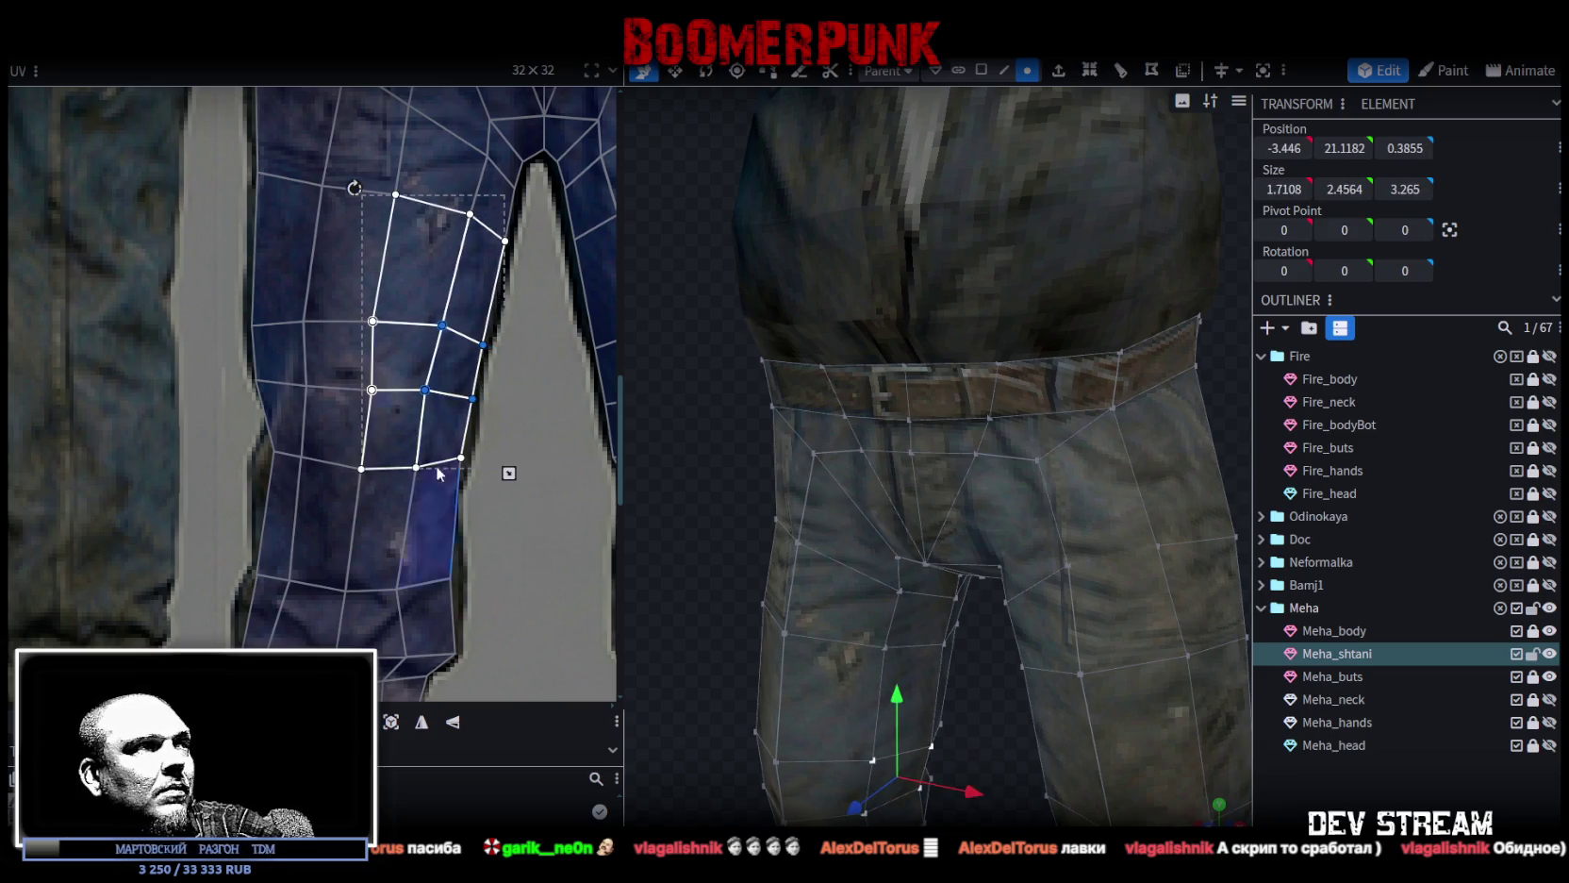
pyautogui.click(255, 380)
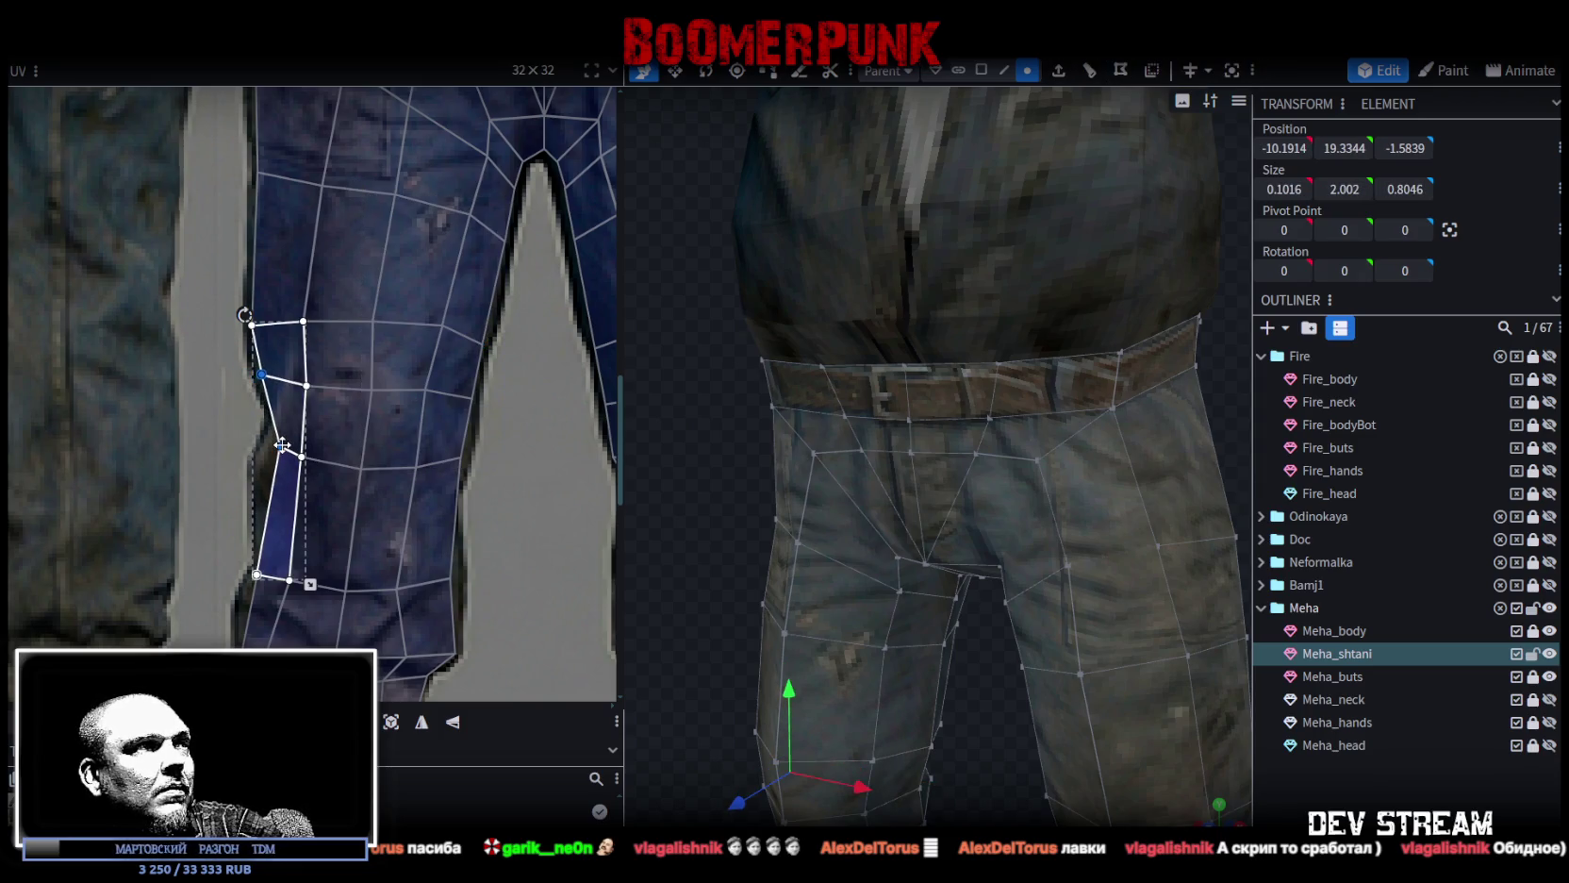
pyautogui.click(259, 373)
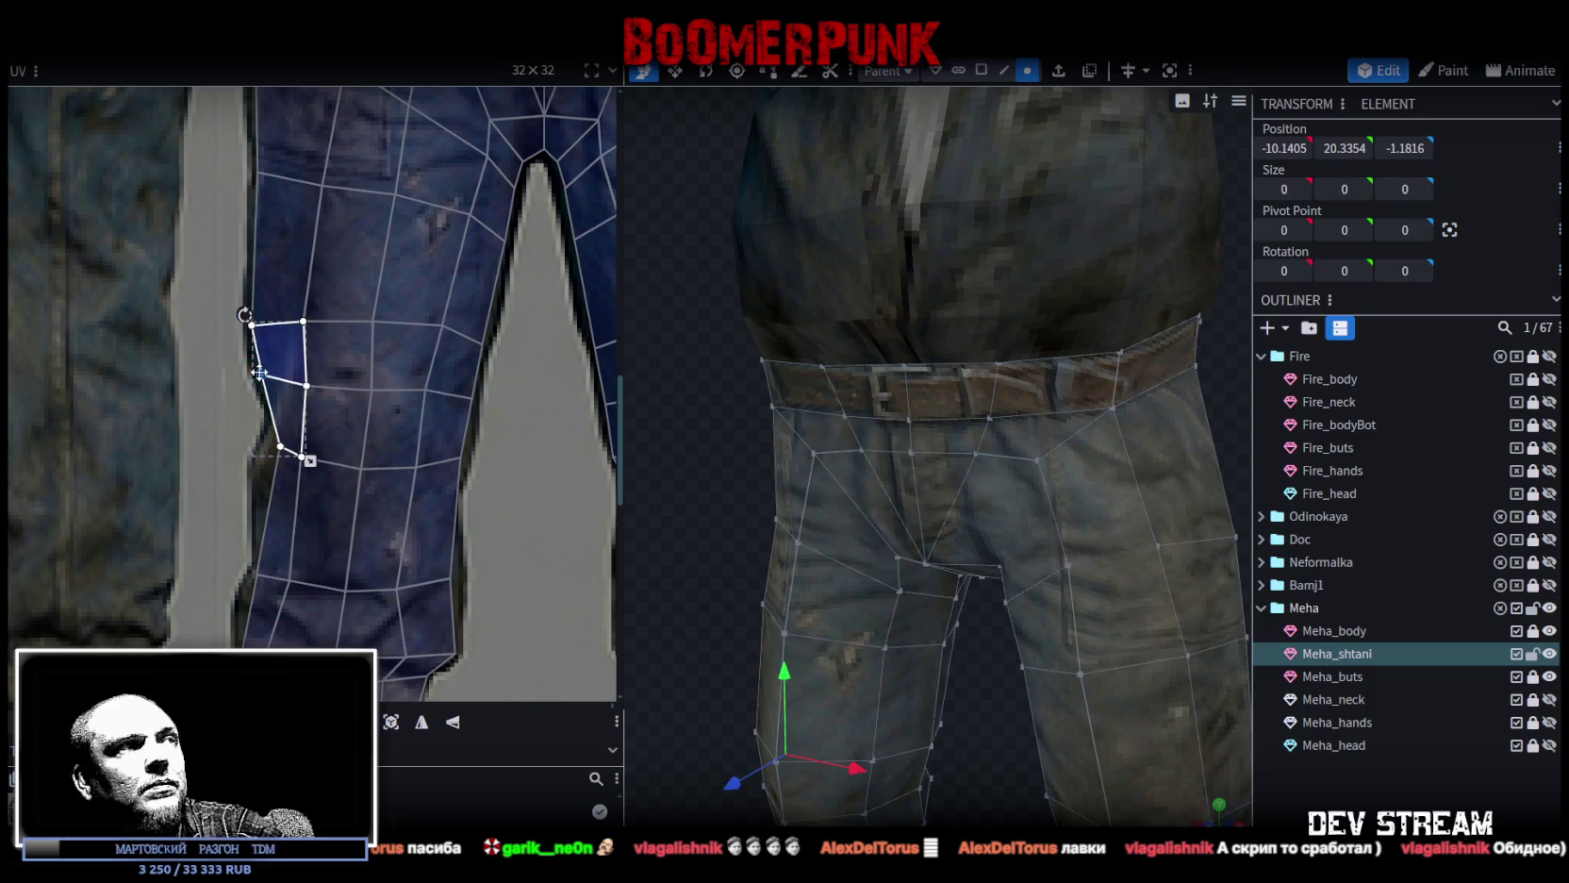
pyautogui.scroll(-3, 1069, 744)
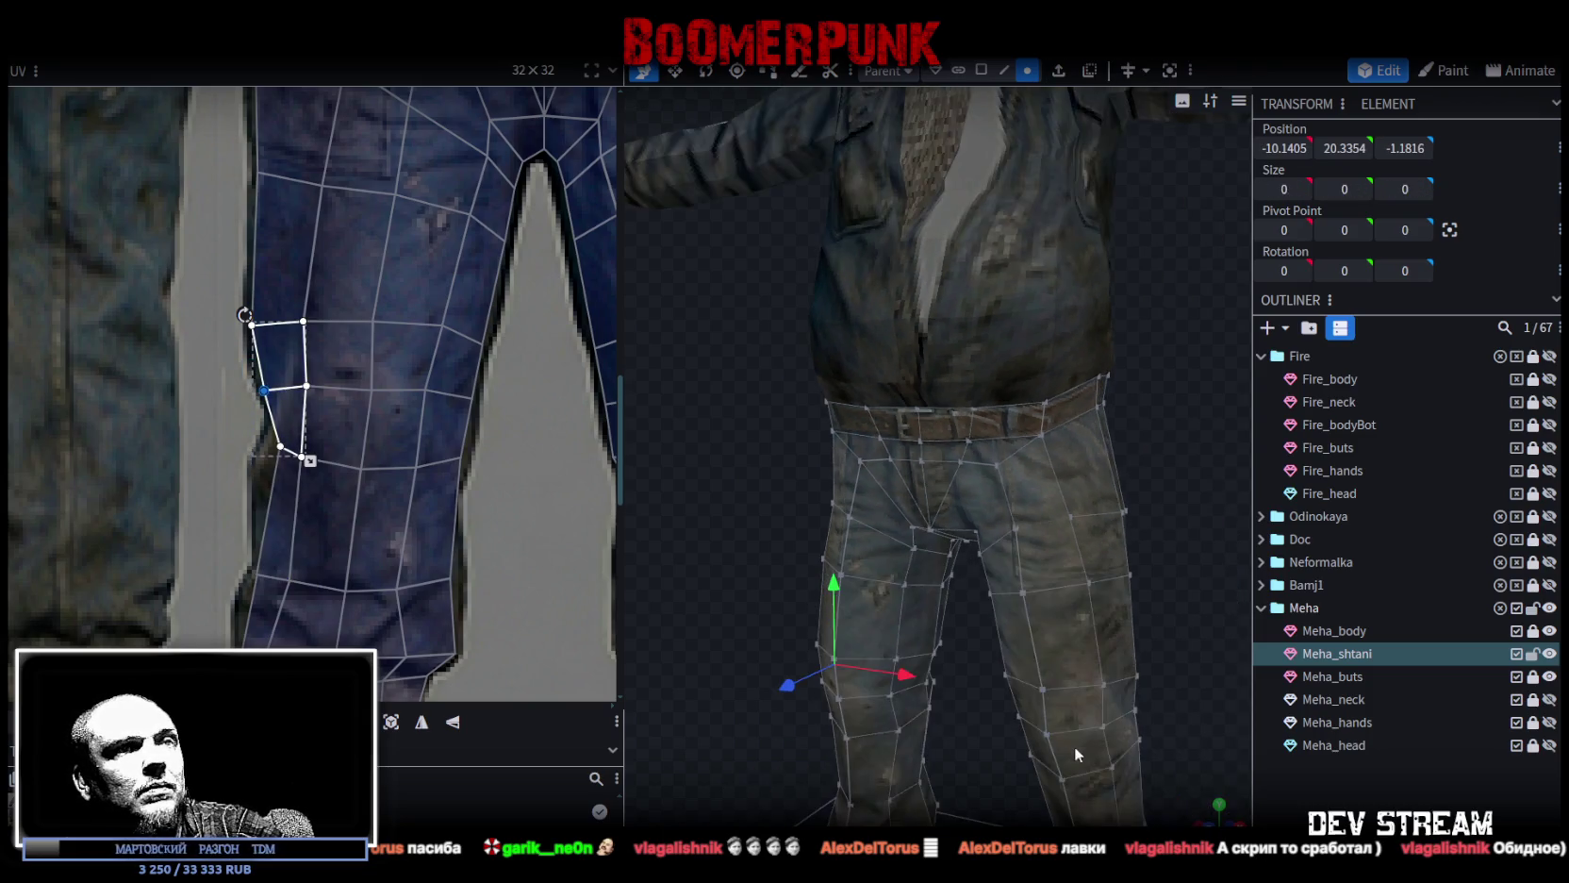
pyautogui.click(1113, 669)
pyautogui.moveTo(1113, 670)
pyautogui.mouseDown()
pyautogui.moveTo(1151, 597)
pyautogui.moveTo(759, 570)
pyautogui.moveTo(1115, 530)
pyautogui.moveTo(1073, 610)
pyautogui.moveTo(1079, 569)
pyautogui.moveTo(658, 598)
pyautogui.moveTo(961, 498)
pyautogui.mouseUp()
pyautogui.scroll(-3, 1035, 583)
pyautogui.click(960, 498)
pyautogui.moveTo(1091, 607)
pyautogui.mouseDown()
pyautogui.moveTo(1128, 624)
pyautogui.moveTo(1057, 658)
pyautogui.moveTo(771, 614)
pyautogui.moveTo(587, 626)
pyautogui.moveTo(672, 643)
pyautogui.moveTo(1121, 631)
pyautogui.moveTo(1138, 602)
pyautogui.moveTo(823, 651)
pyautogui.moveTo(641, 623)
pyautogui.moveTo(1220, 623)
pyautogui.moveTo(684, 632)
pyautogui.moveTo(1078, 644)
pyautogui.moveTo(946, 422)
pyautogui.mouseUp()
pyautogui.click(1128, 624)
pyautogui.click(947, 422)
pyautogui.scroll(-5, 416, 392)
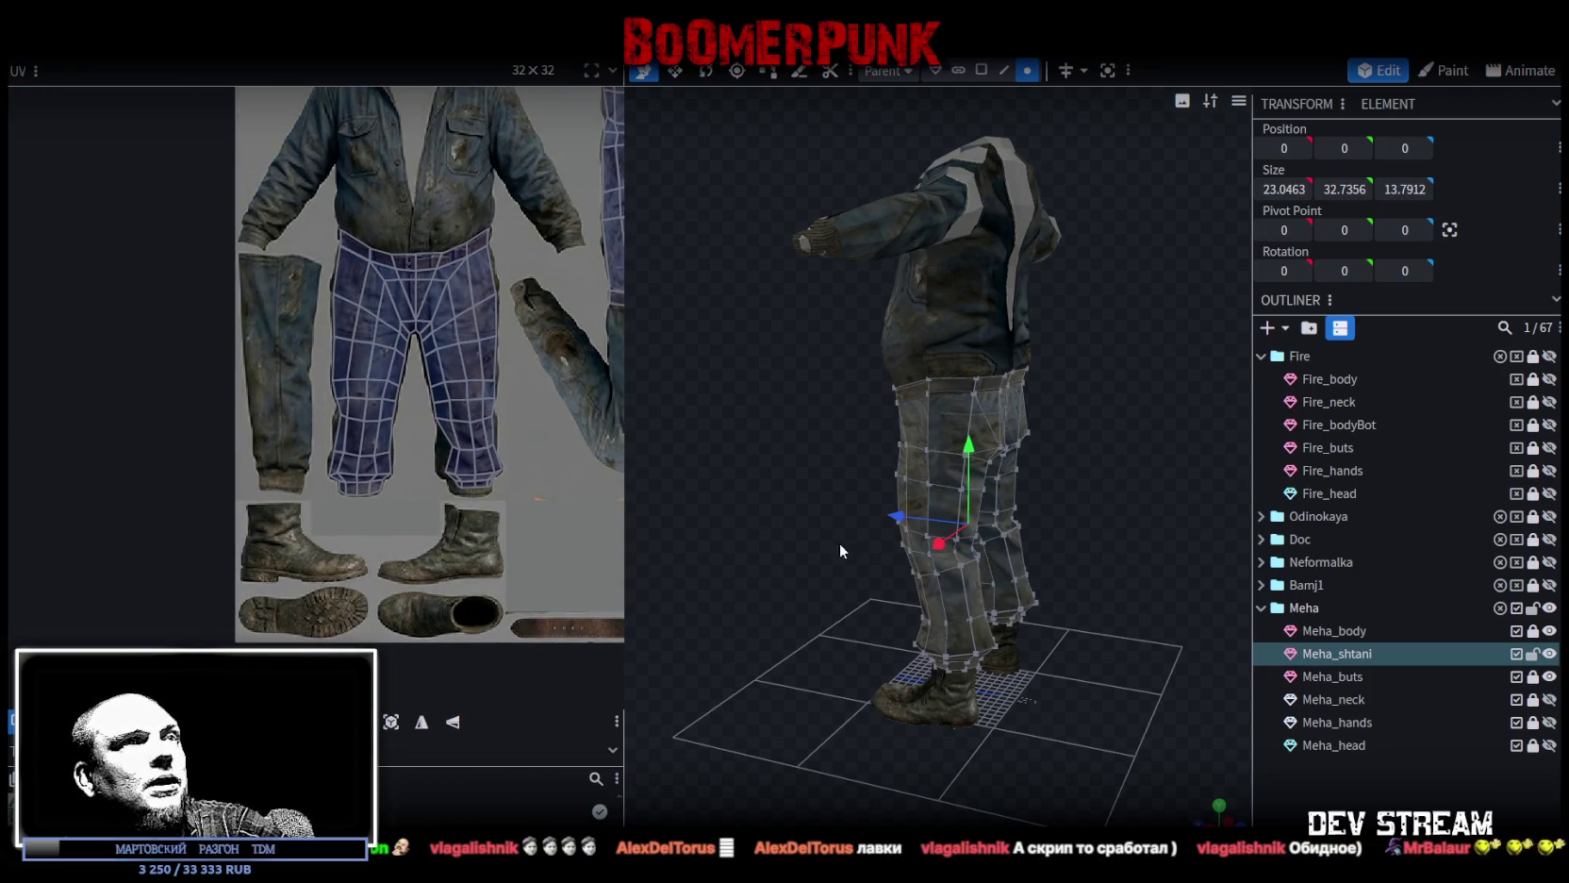
pyautogui.press('KP_1')
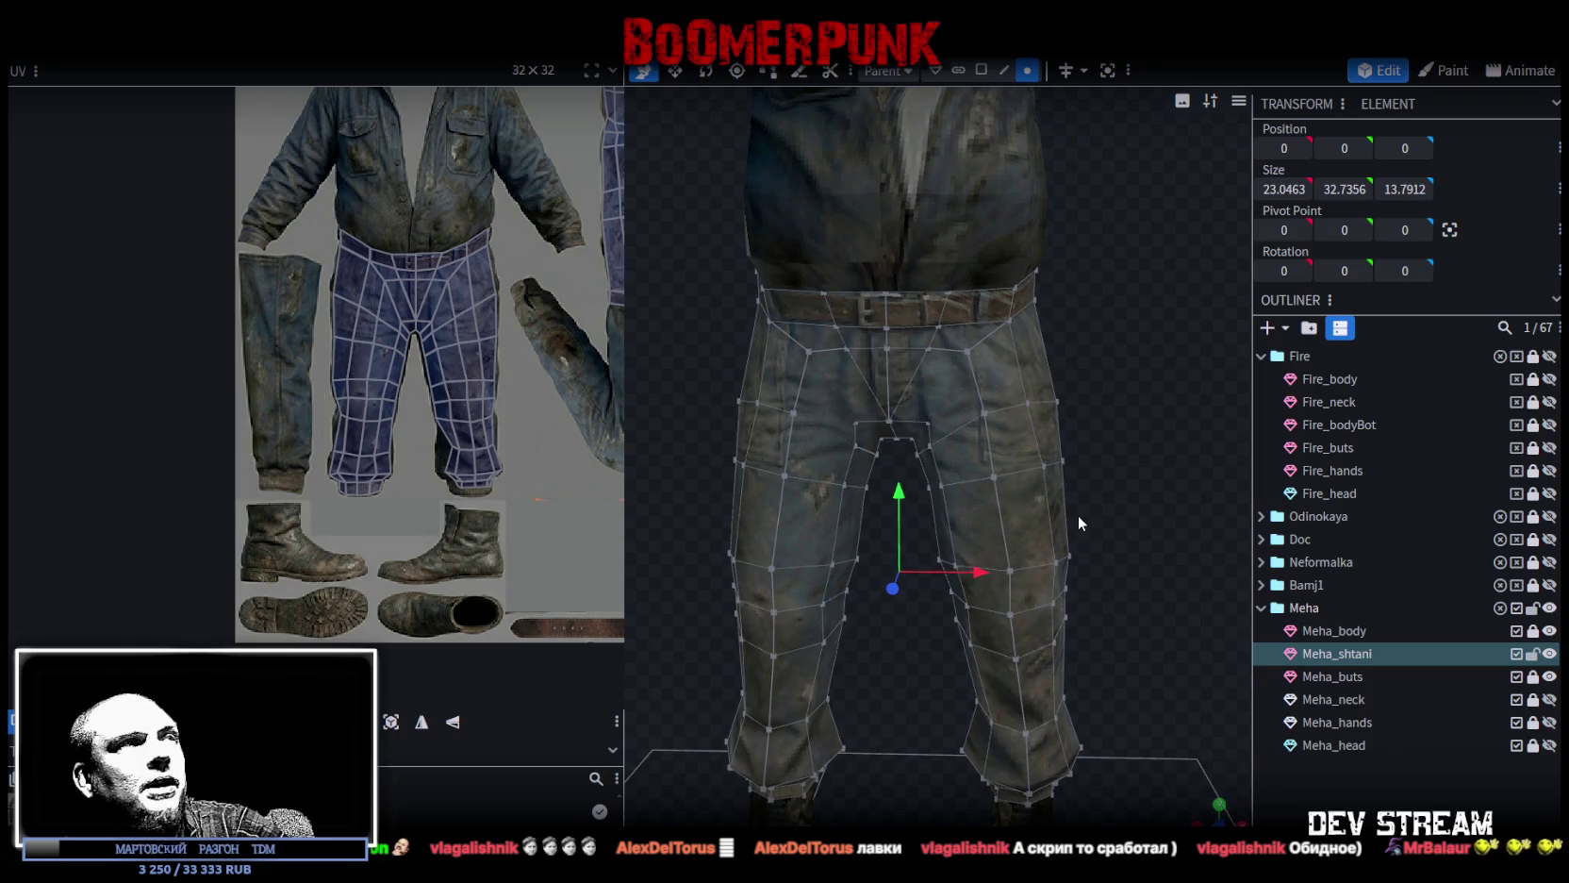
pyautogui.scroll(2, 476, 221)
pyautogui.scroll(2, 441, 300)
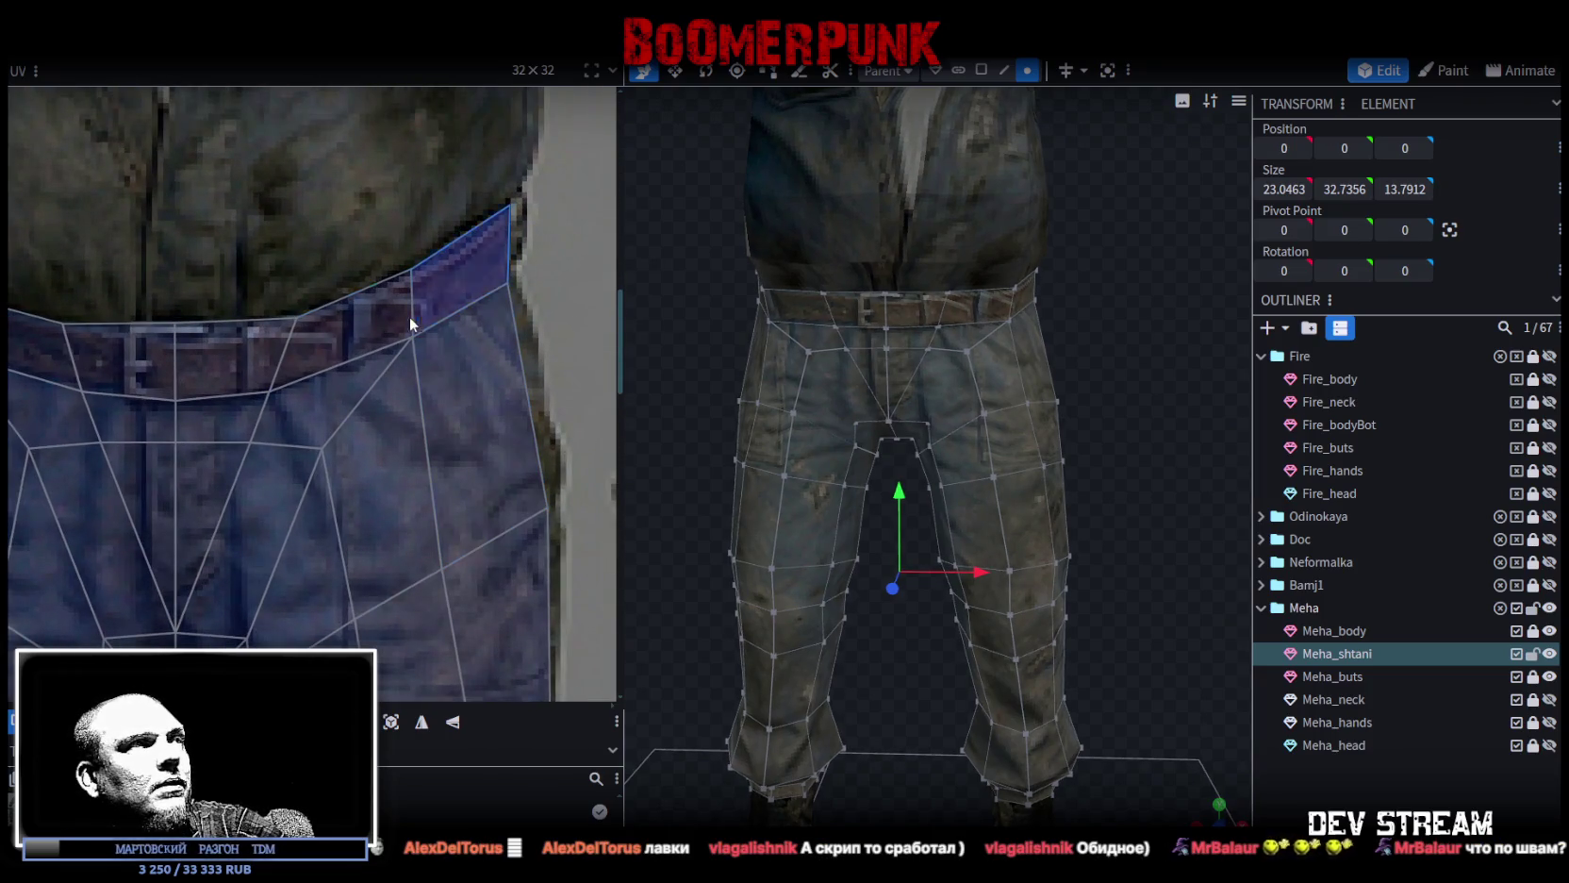
pyautogui.scroll(-3, 512, 382)
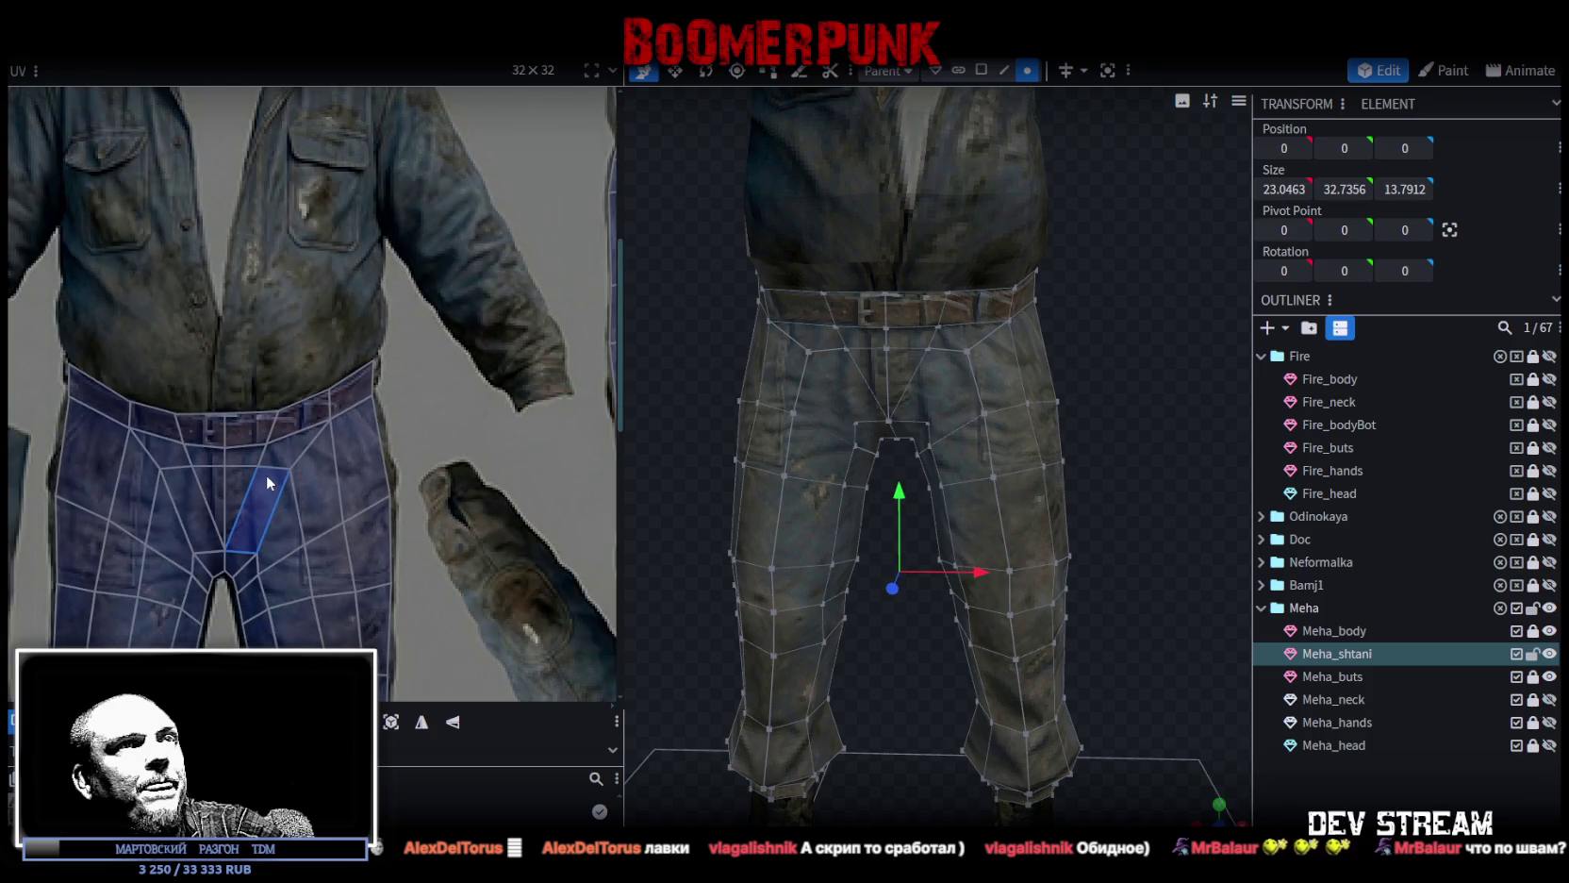
pyautogui.click(279, 463)
pyautogui.scroll(-1, 279, 463)
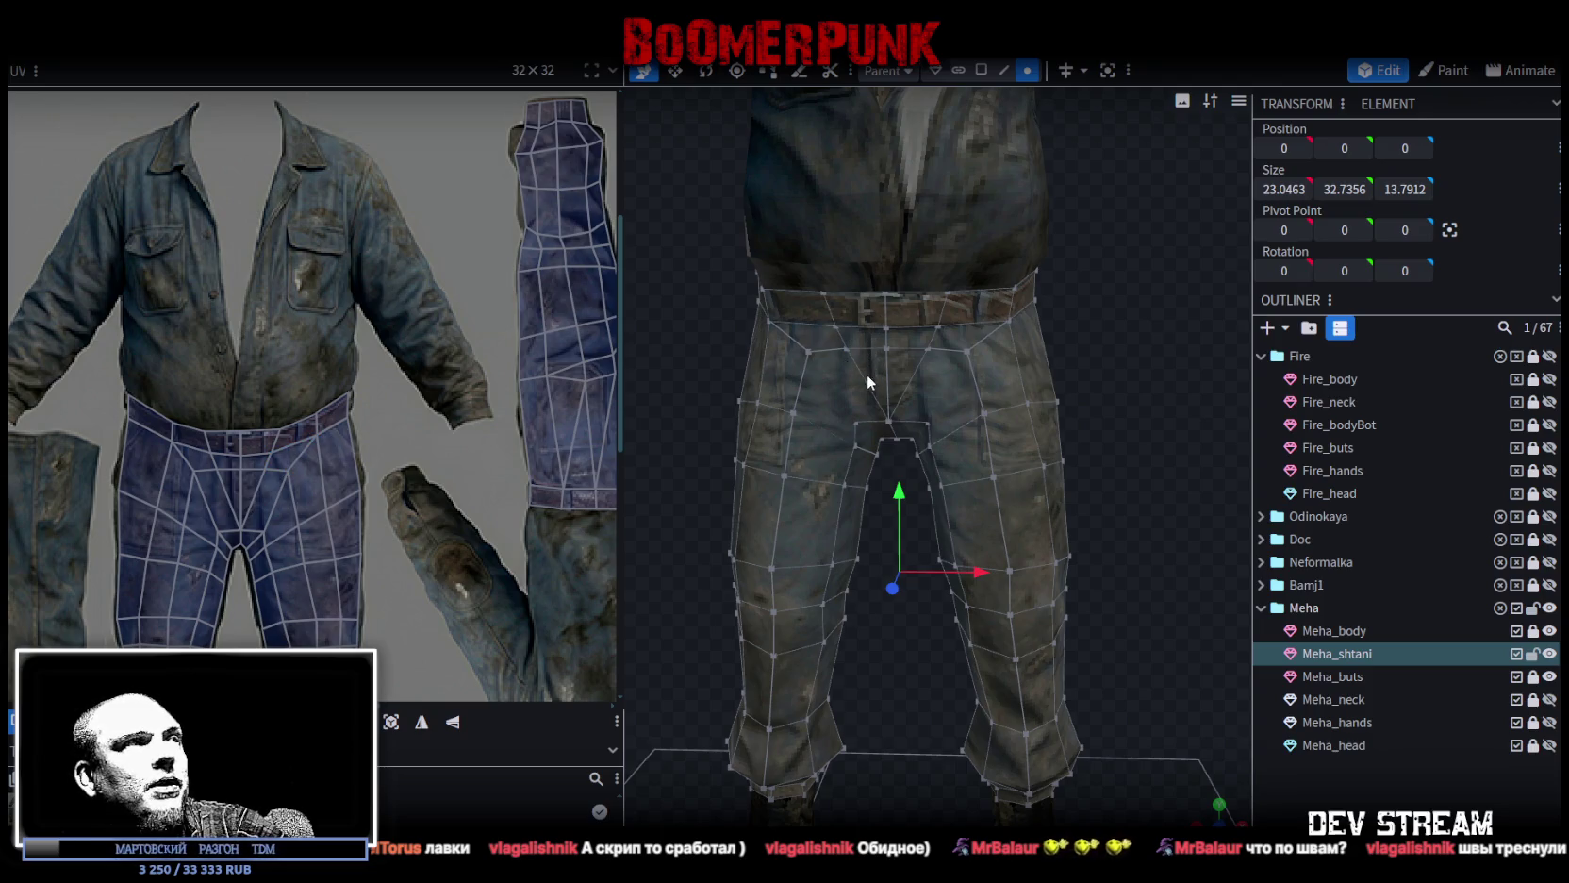
pyautogui.scroll(-2, 362, 393)
pyautogui.scroll(2, 346, 422)
pyautogui.scroll(2, 362, 447)
pyautogui.scroll(-1, 370, 481)
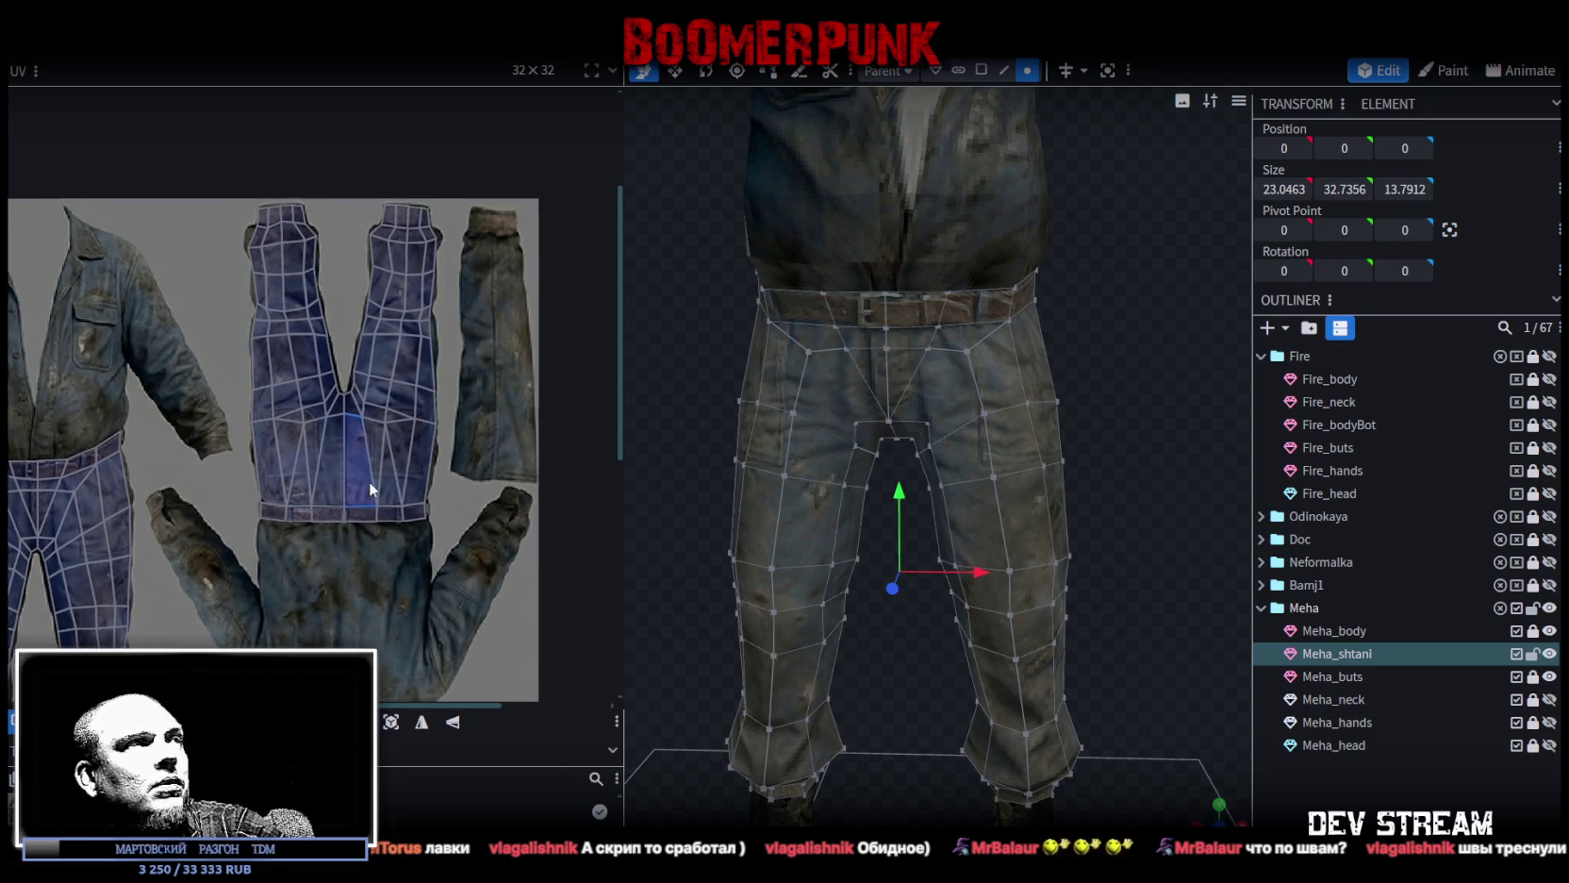
# Save the model as TDMchars2.bbmodel, then mirror the trouser UV island horizontally and nudge it.
pyautogui.moveTo(238, 544); pyautogui.dragTo(477, 199)
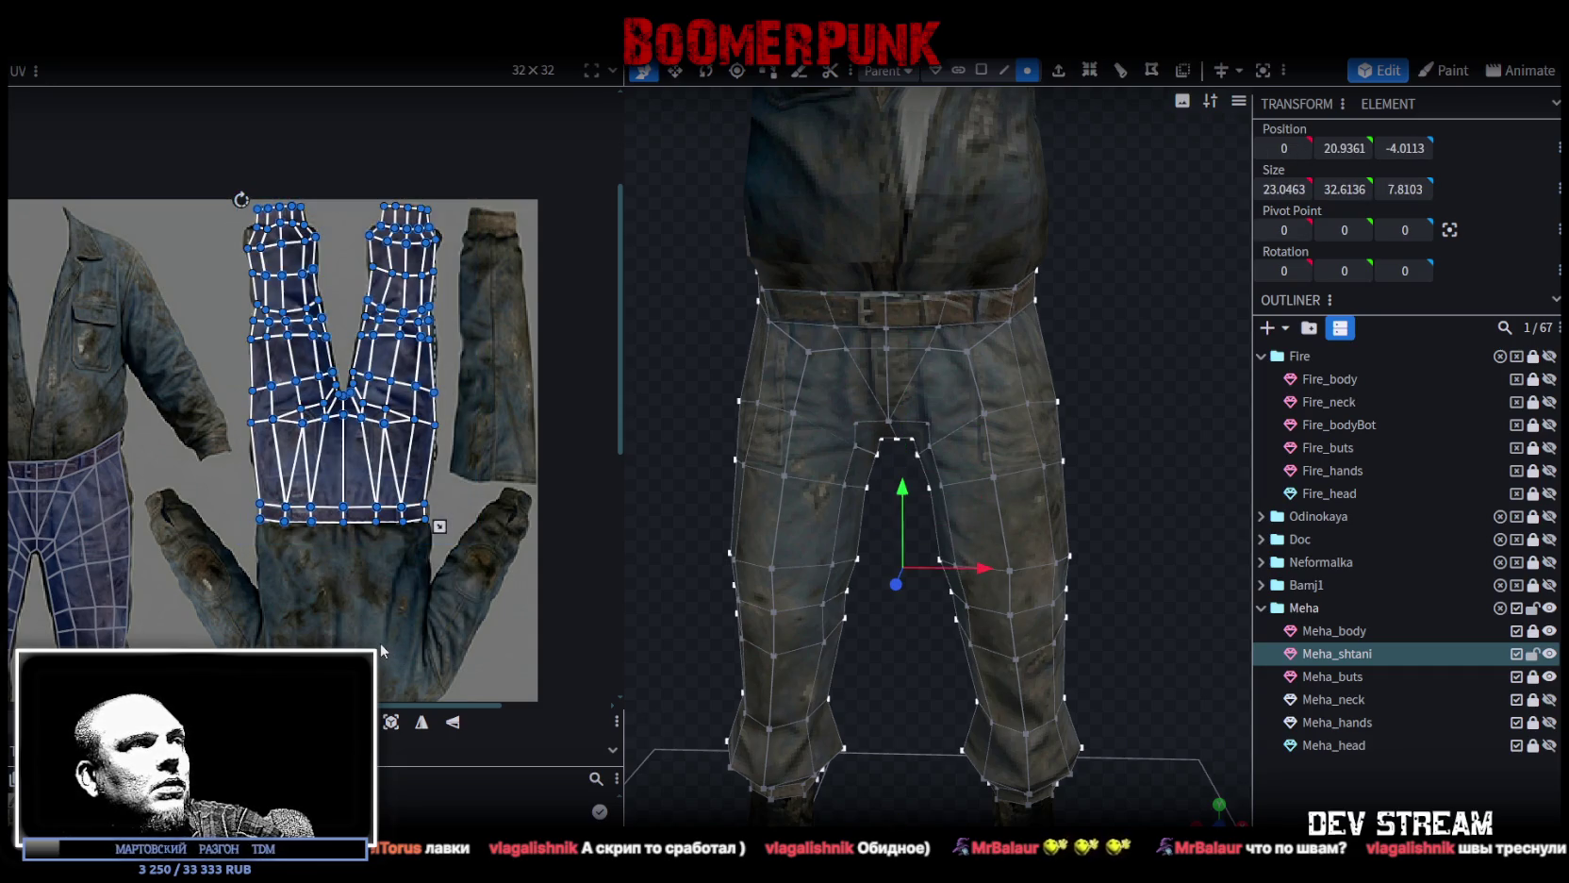
pyautogui.hotkey('ctrl', 's')
pyautogui.click(421, 726)
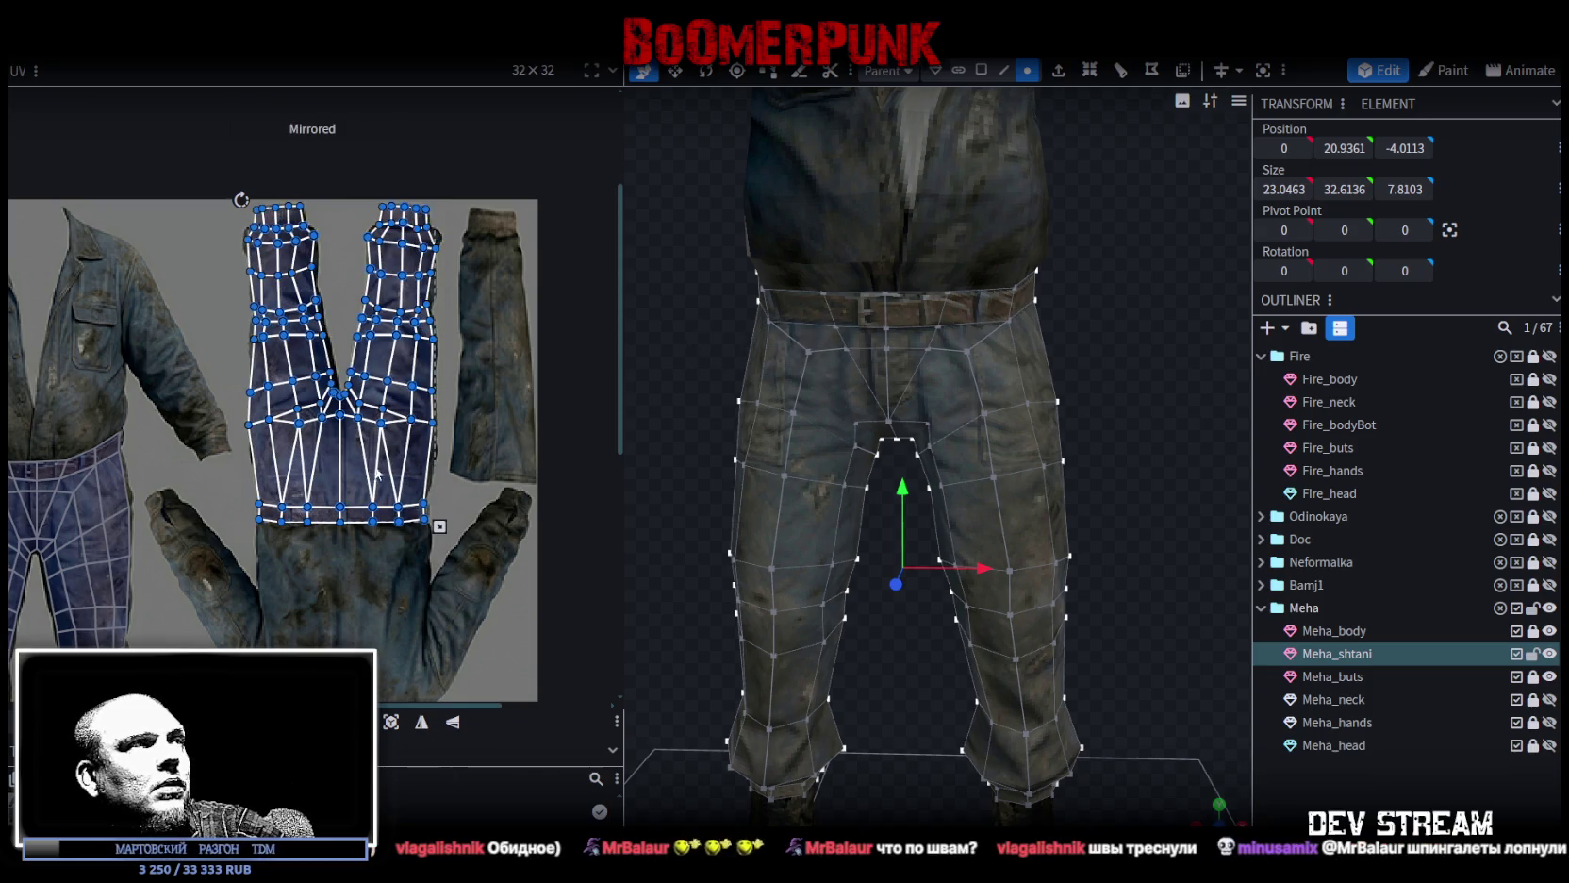
pyautogui.scroll(2, 298, 386)
pyautogui.click(337, 355)
pyautogui.moveTo(337, 354); pyautogui.dragTo(343, 358)
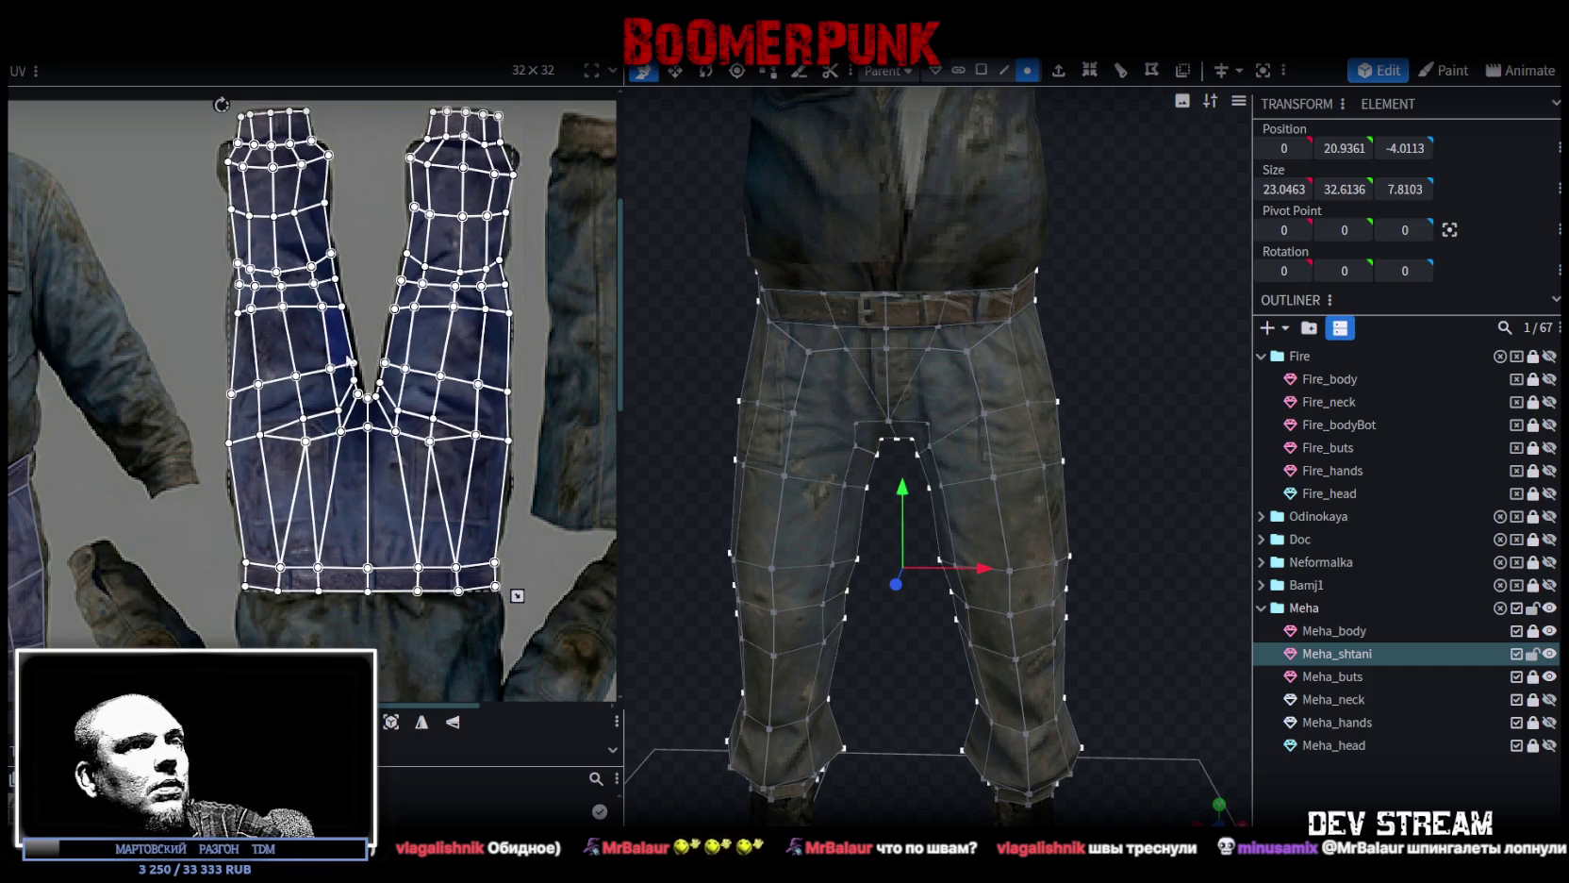
# Orbit to a side view and reselect the Meha_shtani trousers mesh.
pyautogui.click(1143, 579)
pyautogui.moveTo(1143, 579)
pyautogui.mouseDown()
pyautogui.moveTo(905, 583)
pyautogui.moveTo(720, 711)
pyautogui.moveTo(1062, 604)
pyautogui.moveTo(971, 505)
pyautogui.moveTo(747, 503)
pyautogui.moveTo(739, 475)
pyautogui.moveTo(709, 476)
pyautogui.mouseUp()
pyautogui.click(841, 427)
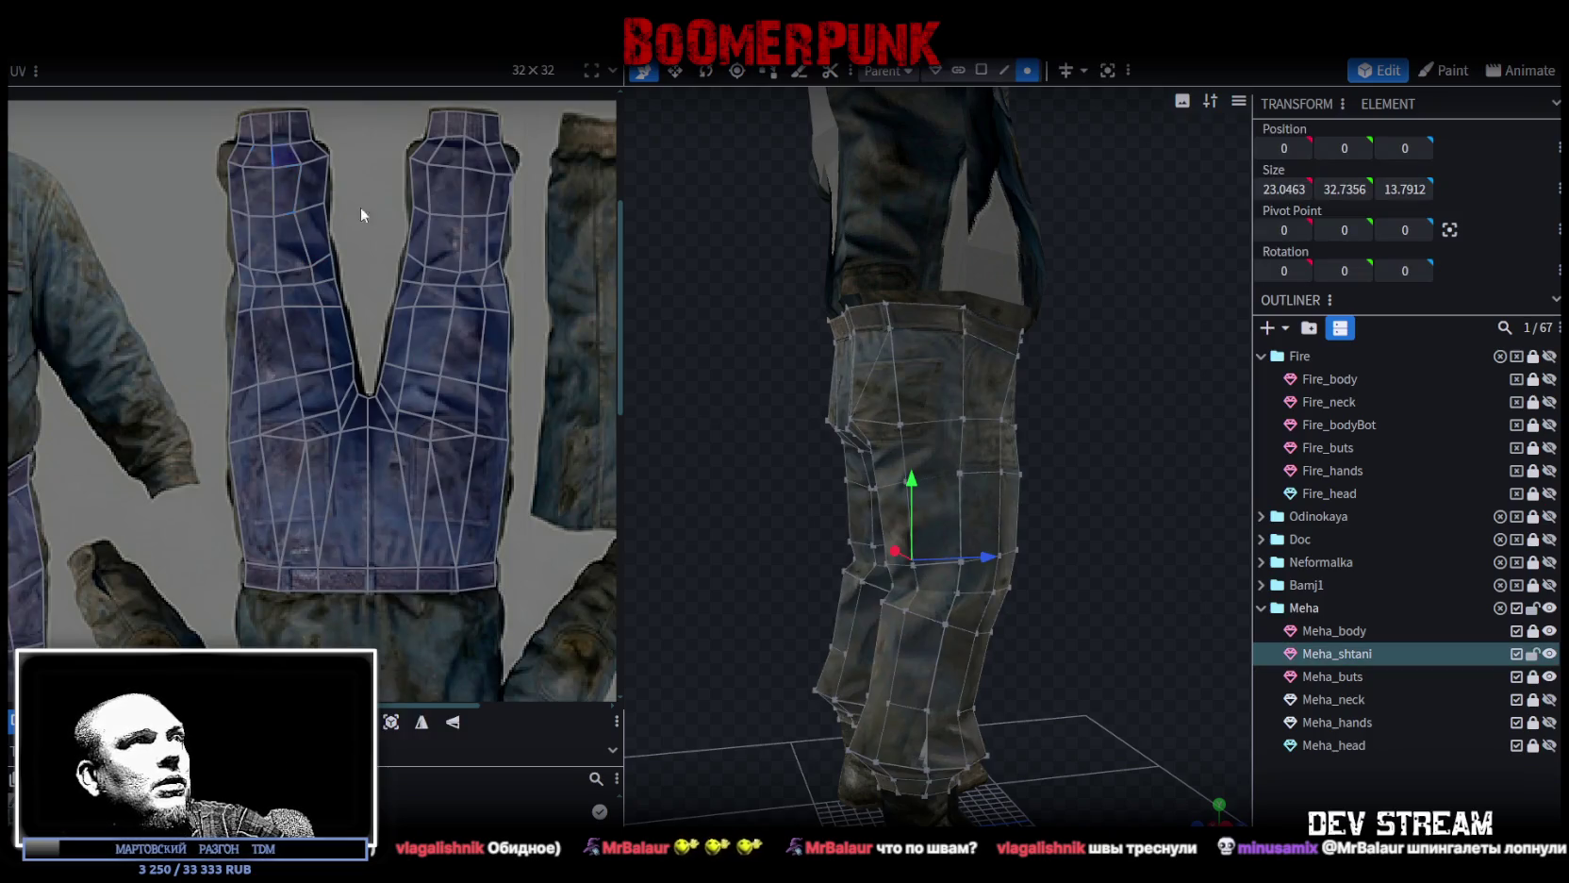
# Pull the right-edge UV vertex at the leg top inward.
pyautogui.scroll(3, 411, 328)
pyautogui.scroll(3, 433, 264)
pyautogui.scroll(1, 436, 266)
pyautogui.moveTo(451, 269); pyautogui.dragTo(328, 313)
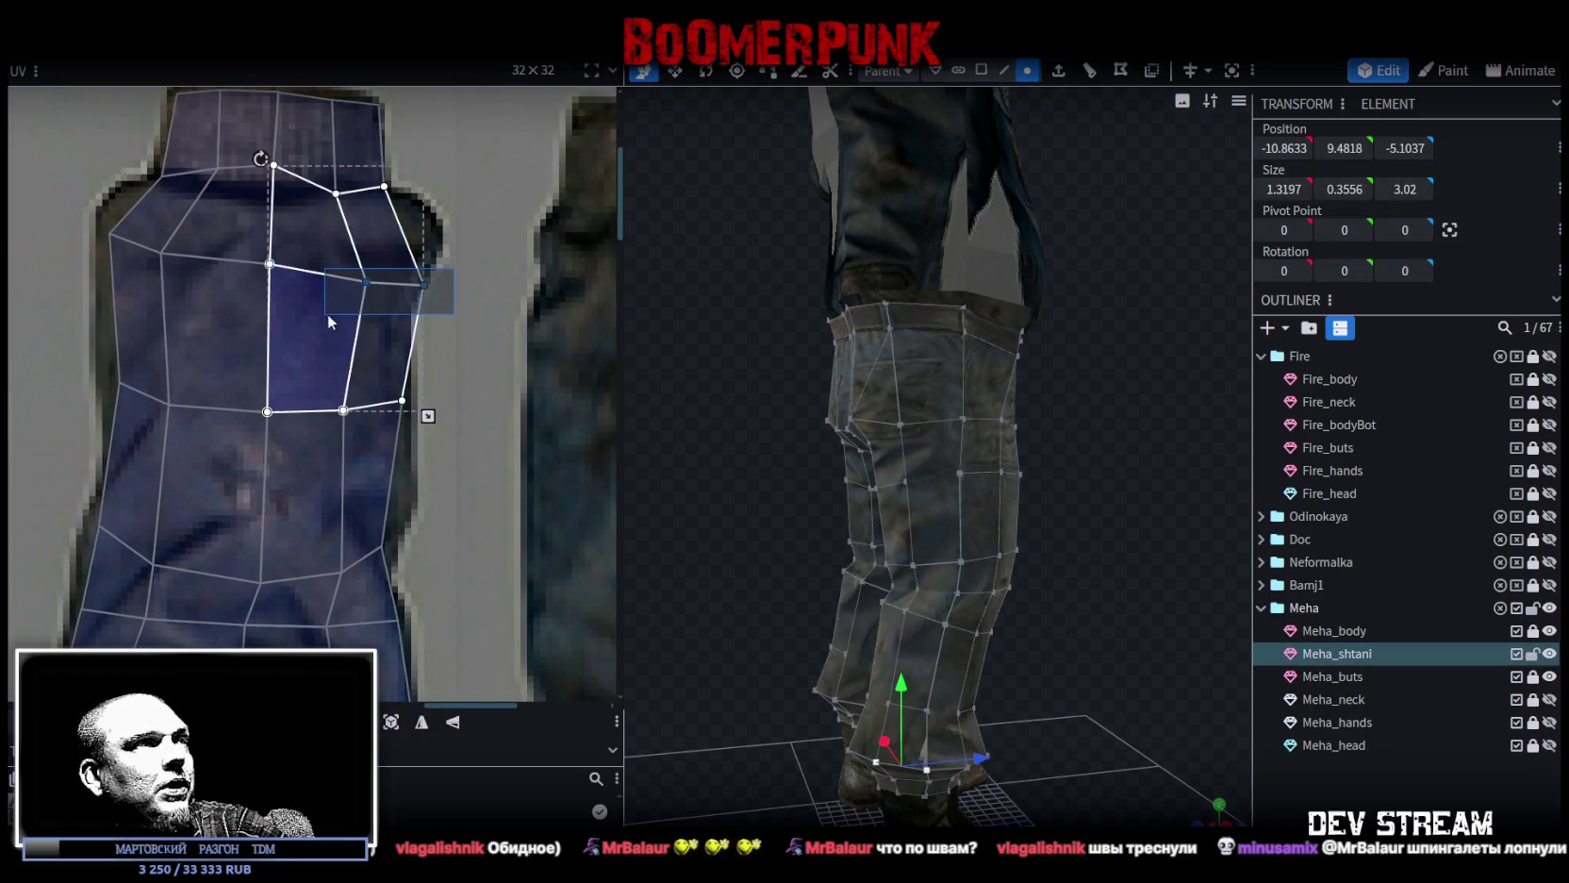
pyautogui.moveTo(426, 286); pyautogui.dragTo(408, 281)
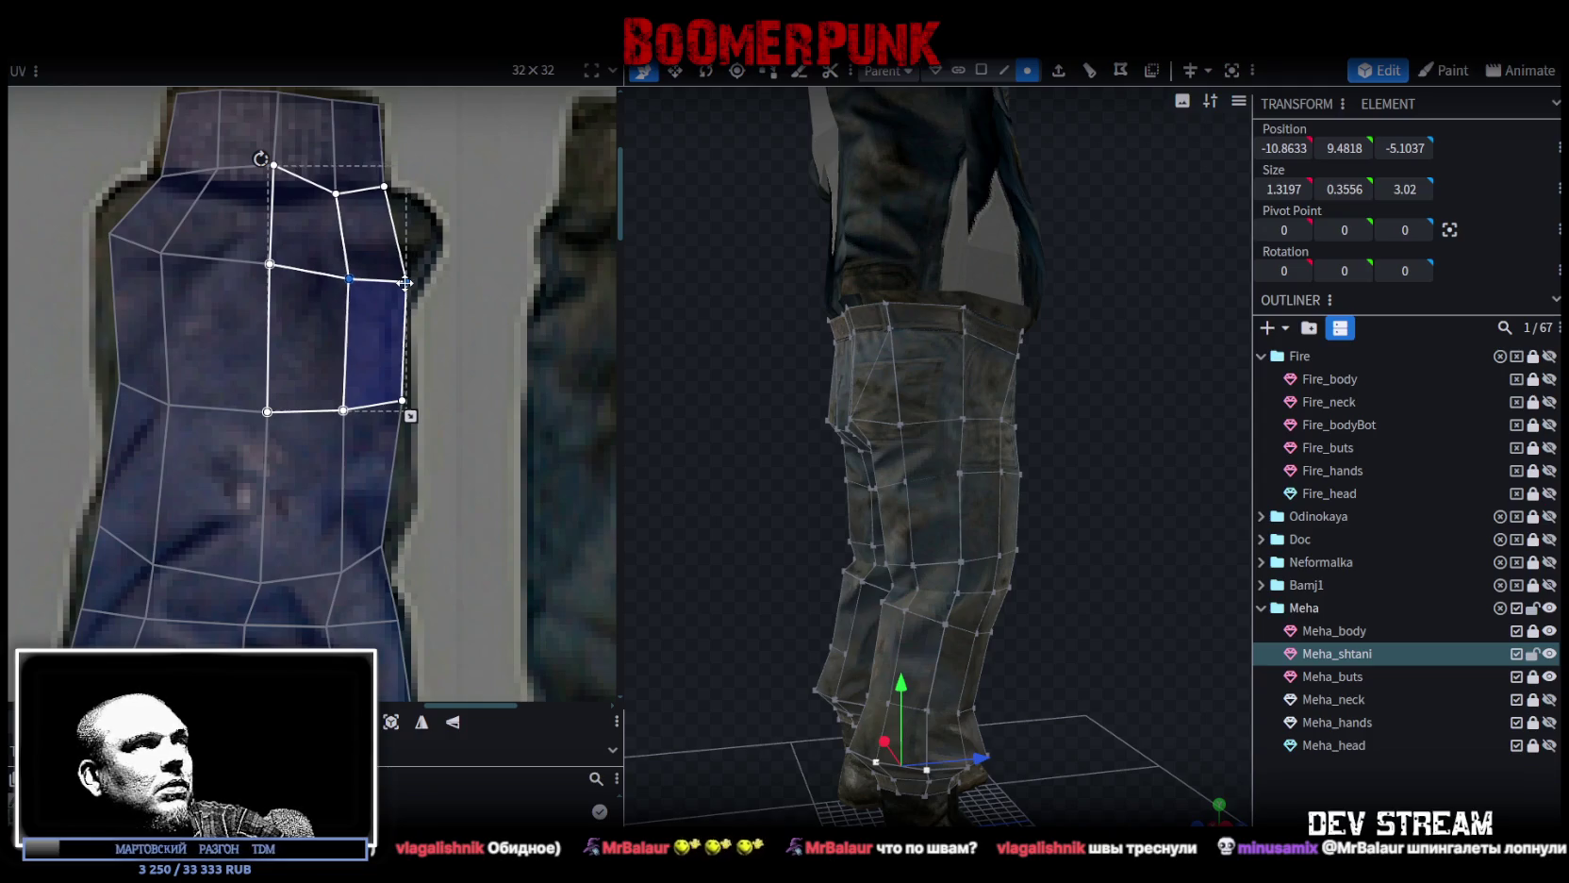
# Pull the waistband UV vertices down and shift a group left to follow the denim.
pyautogui.scroll(-3, 416, 358)
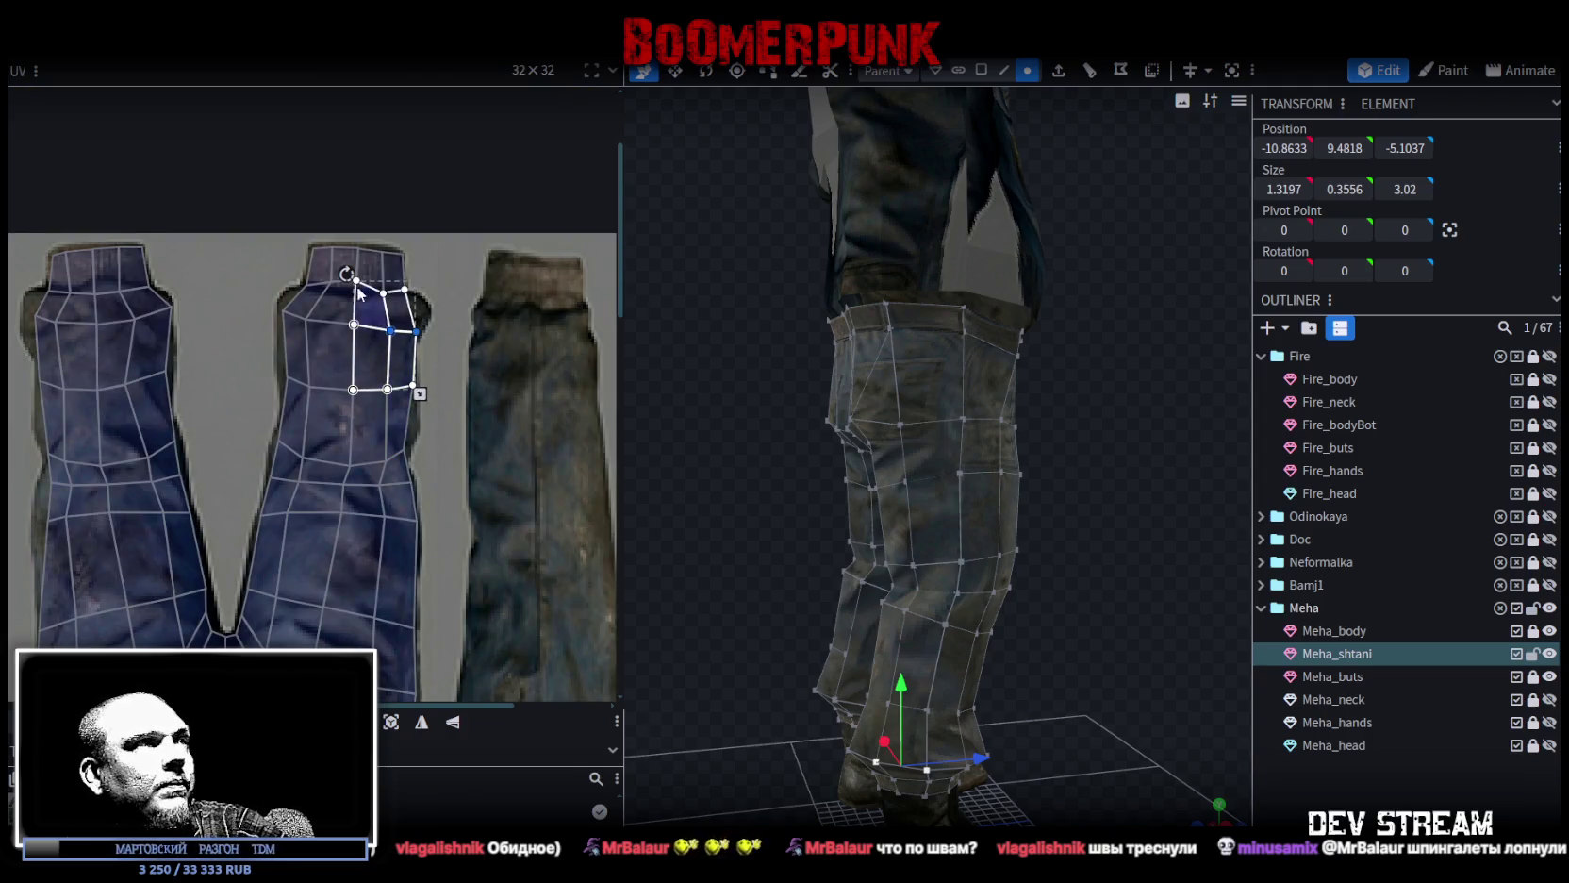
pyautogui.scroll(5, 358, 293)
pyautogui.moveTo(140, 250)
pyautogui.mouseDown()
pyautogui.moveTo(365, 314)
pyautogui.moveTo(344, 325)
pyautogui.mouseUp()
pyautogui.click(343, 325)
pyautogui.moveTo(343, 325); pyautogui.dragTo(343, 344)
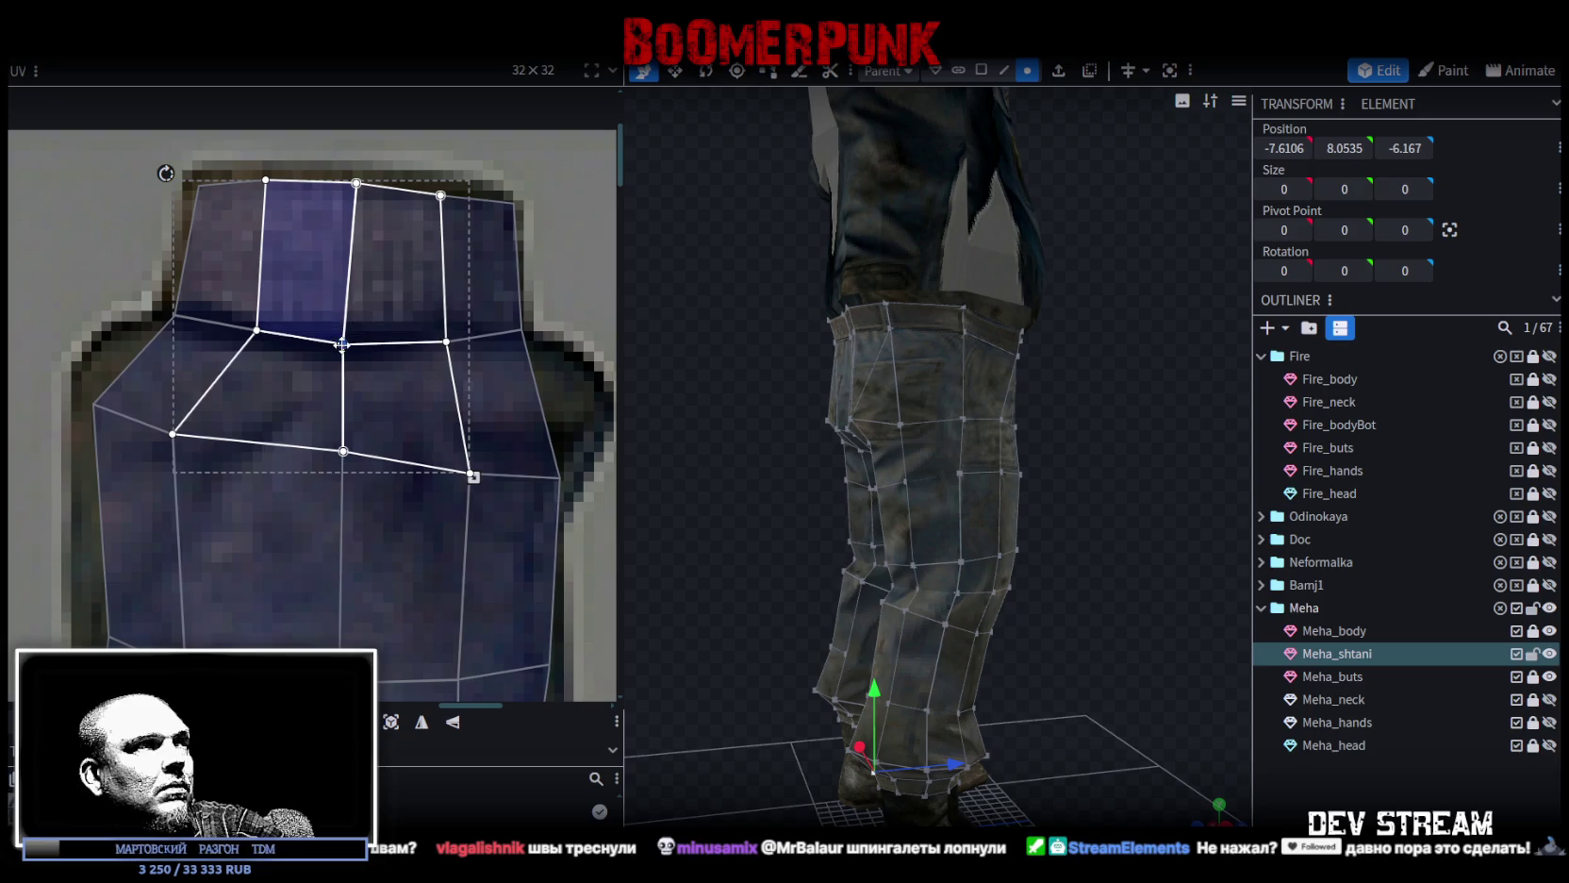
pyautogui.scroll(-3, 342, 344)
pyautogui.moveTo(181, 437)
pyautogui.mouseDown()
pyautogui.moveTo(367, 398)
pyautogui.moveTo(362, 381)
pyautogui.mouseUp()
pyautogui.moveTo(253, 398); pyautogui.dragTo(244, 408)
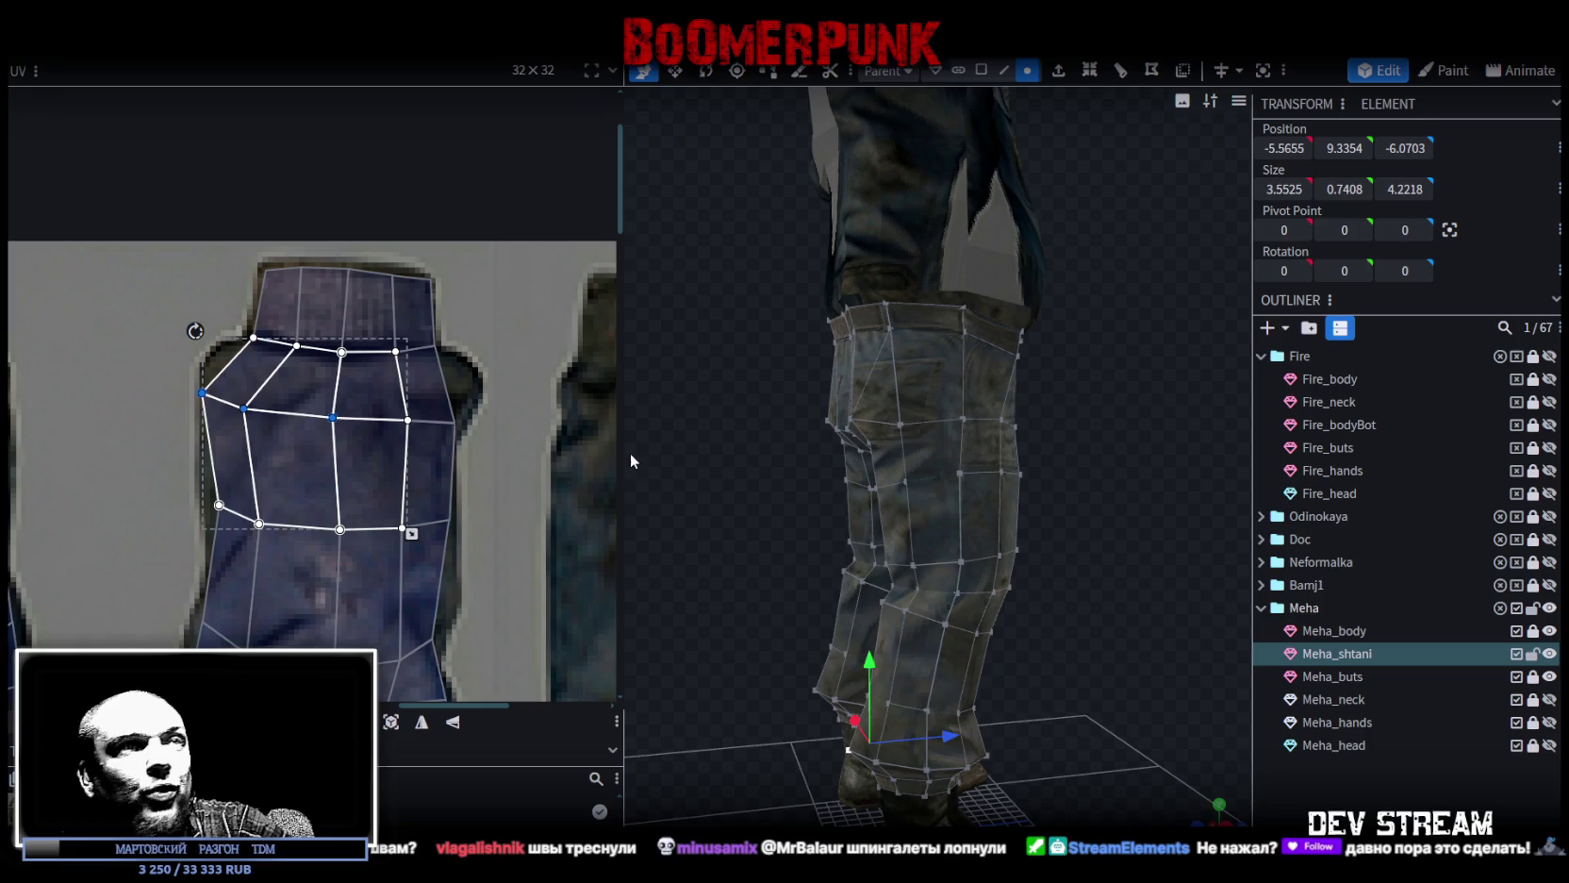
# Move the row of upper-leg UV vertices upward to match the texture outline.
pyautogui.scroll(-1, 368, 413)
pyautogui.scroll(-2, 414, 395)
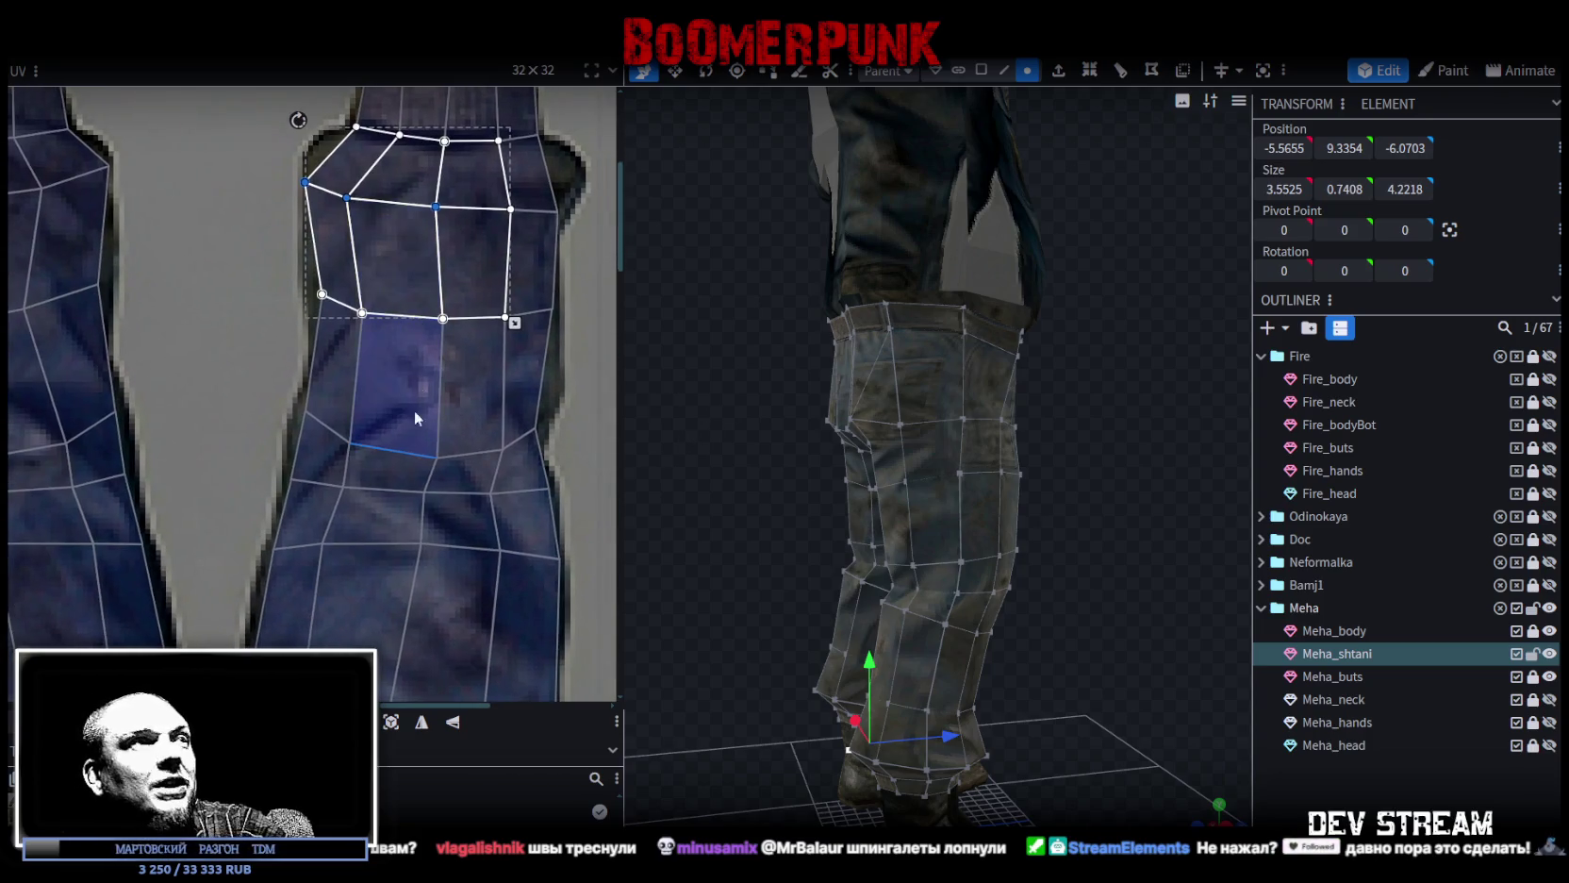
pyautogui.scroll(-1, 377, 378)
pyautogui.scroll(-1, 278, 328)
pyautogui.moveTo(276, 327); pyautogui.dragTo(369, 415, button='middle')
pyautogui.scroll(3, 153, 324)
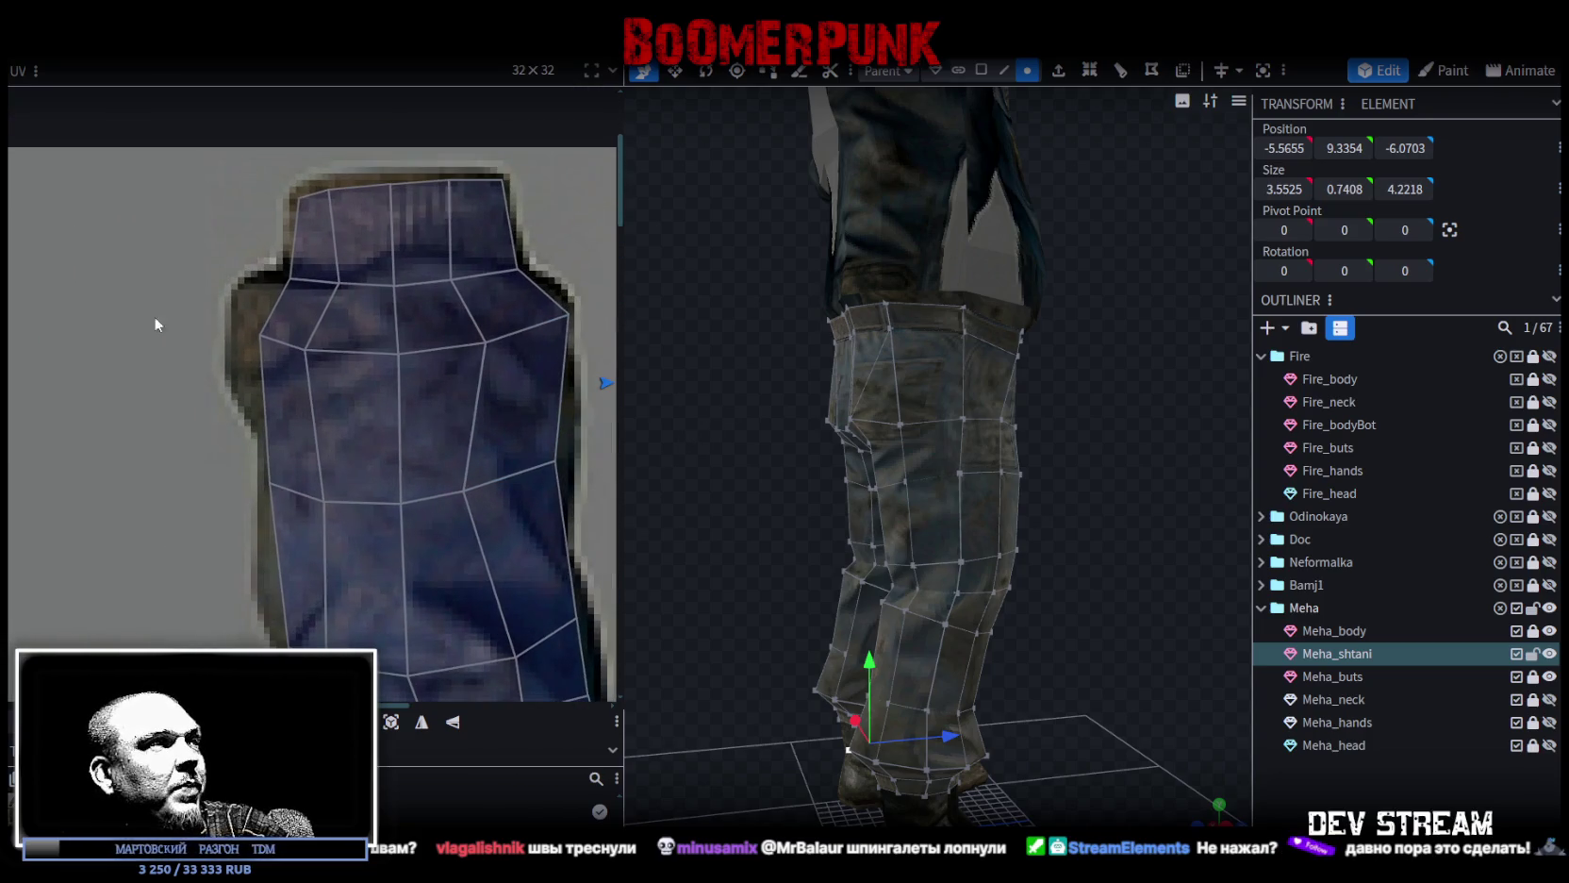
pyautogui.moveTo(257, 373); pyautogui.dragTo(204, 207, button='middle')
pyautogui.moveTo(364, 325); pyautogui.dragTo(288, 251, button='middle')
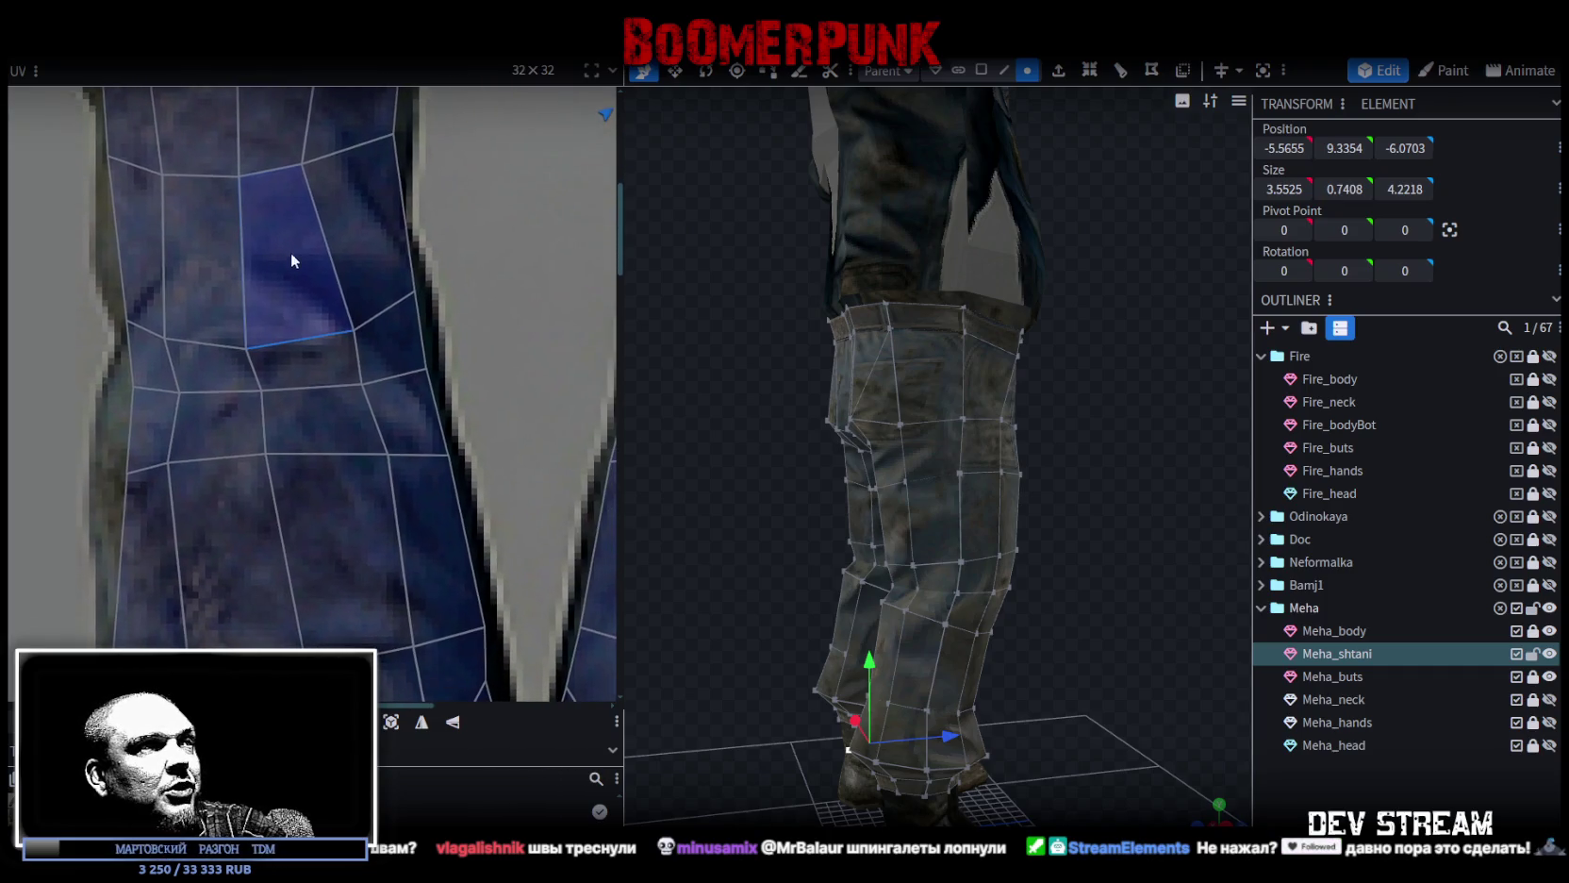
pyautogui.moveTo(408, 335); pyautogui.dragTo(453, 385, button='middle')
pyautogui.moveTo(184, 421); pyautogui.dragTo(447, 463)
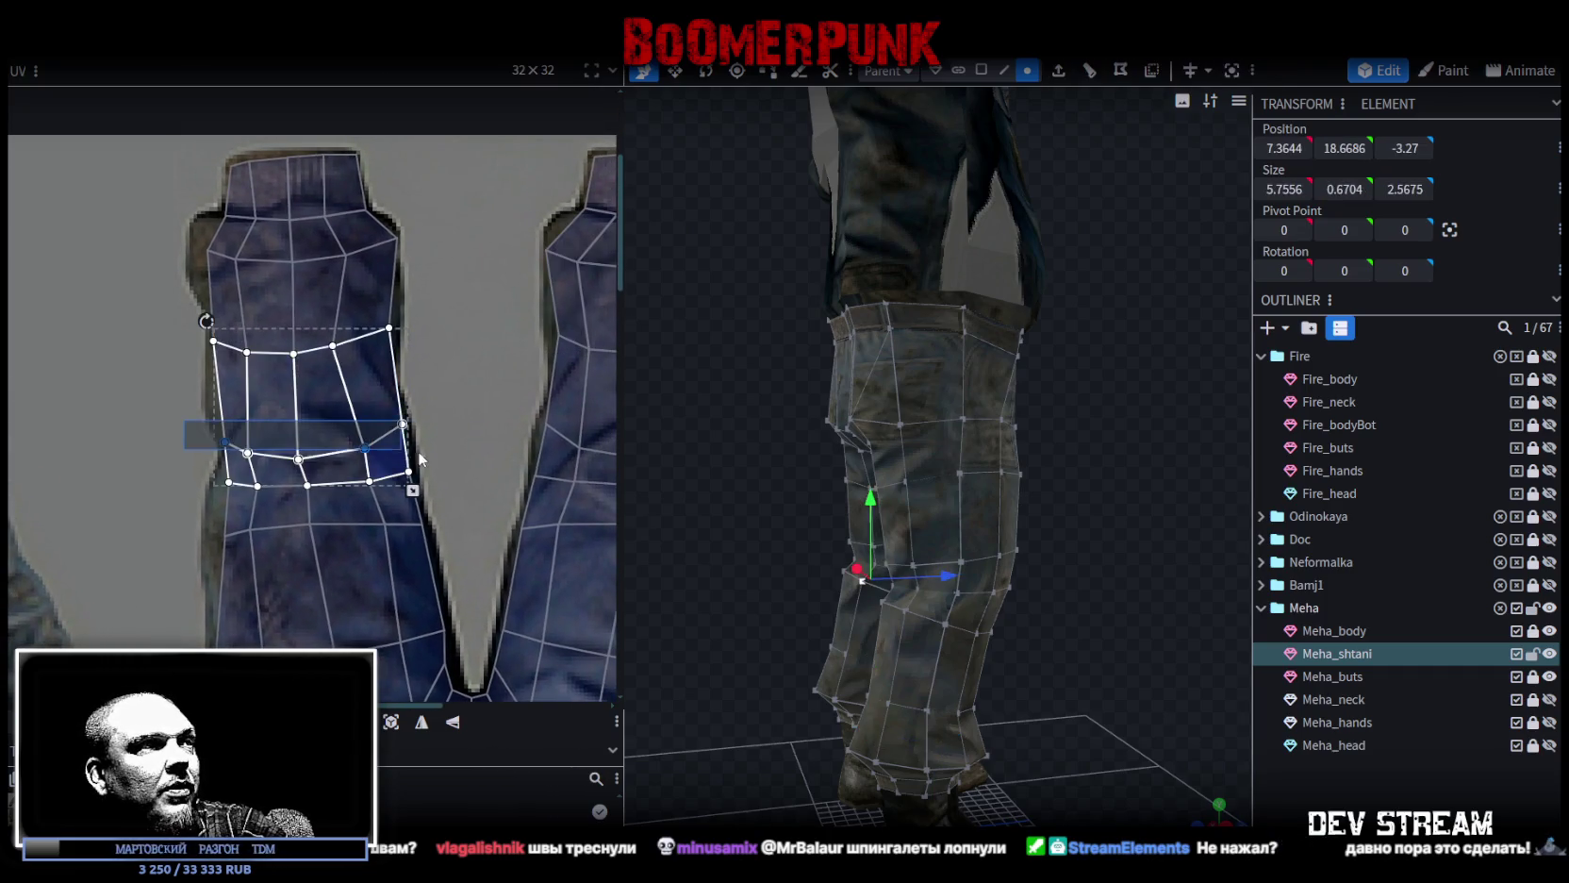
pyautogui.moveTo(295, 461); pyautogui.dragTo(293, 445)
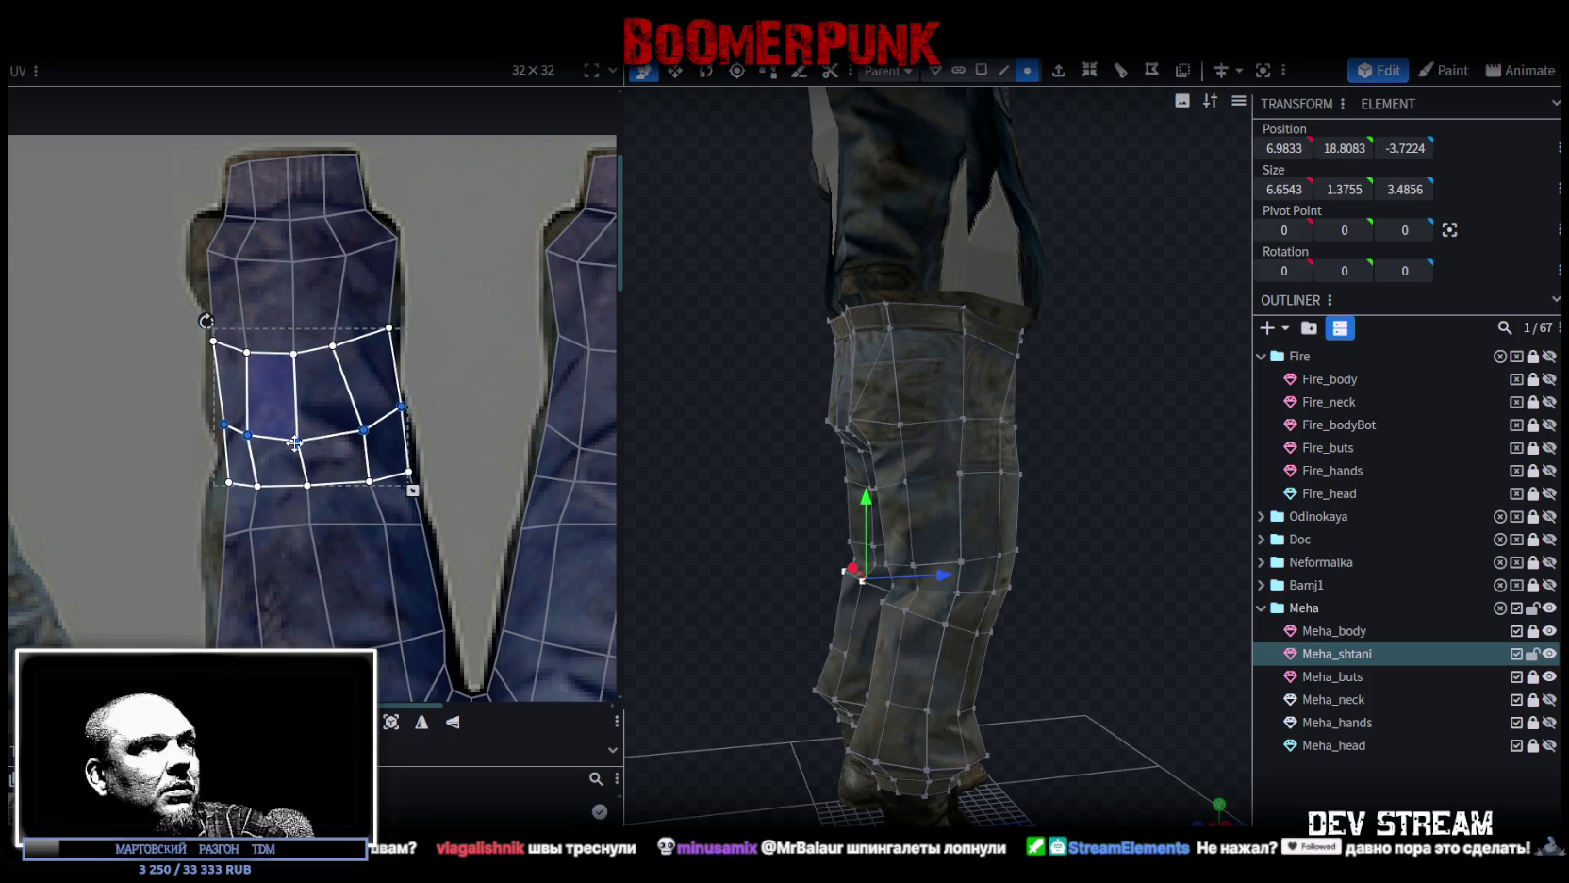
# Deselect the UVs and orbit to a side view of the trousers.
pyautogui.click(462, 311)
pyautogui.moveTo(712, 539)
pyautogui.mouseDown()
pyautogui.moveTo(986, 547)
pyautogui.moveTo(1314, 745)
pyautogui.mouseUp()
pyautogui.click(1035, 642)
pyautogui.moveTo(1035, 642)
pyautogui.mouseDown()
pyautogui.moveTo(890, 607)
pyautogui.moveTo(913, 560)
pyautogui.mouseUp()
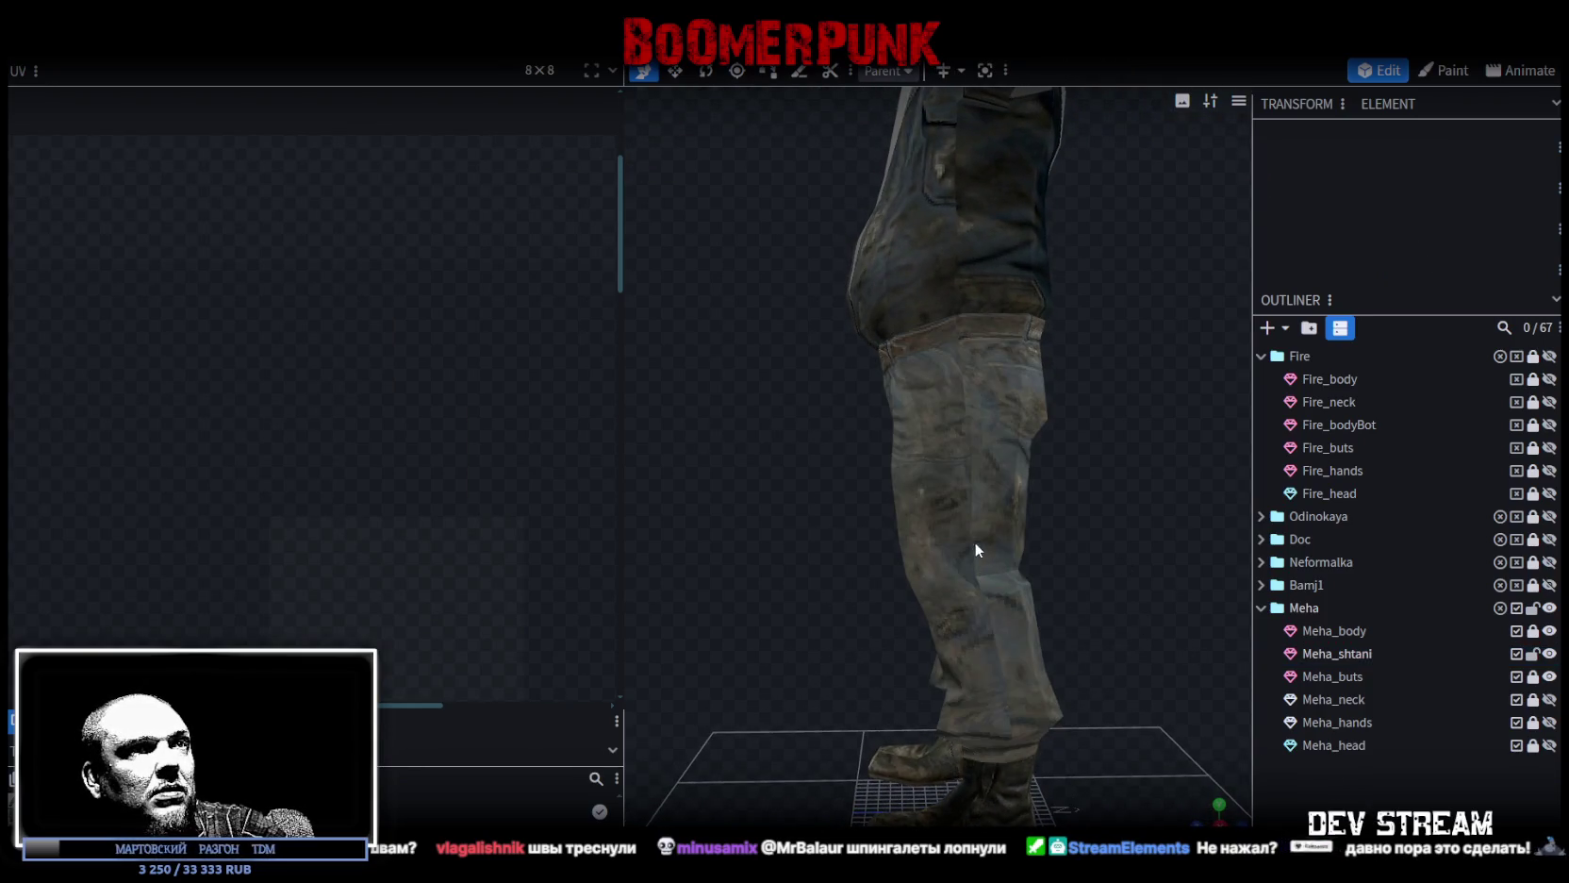
pyautogui.click(975, 542)
pyautogui.scroll(2, 315, 442)
pyautogui.scroll(1, 218, 475)
pyautogui.scroll(1, 217, 475)
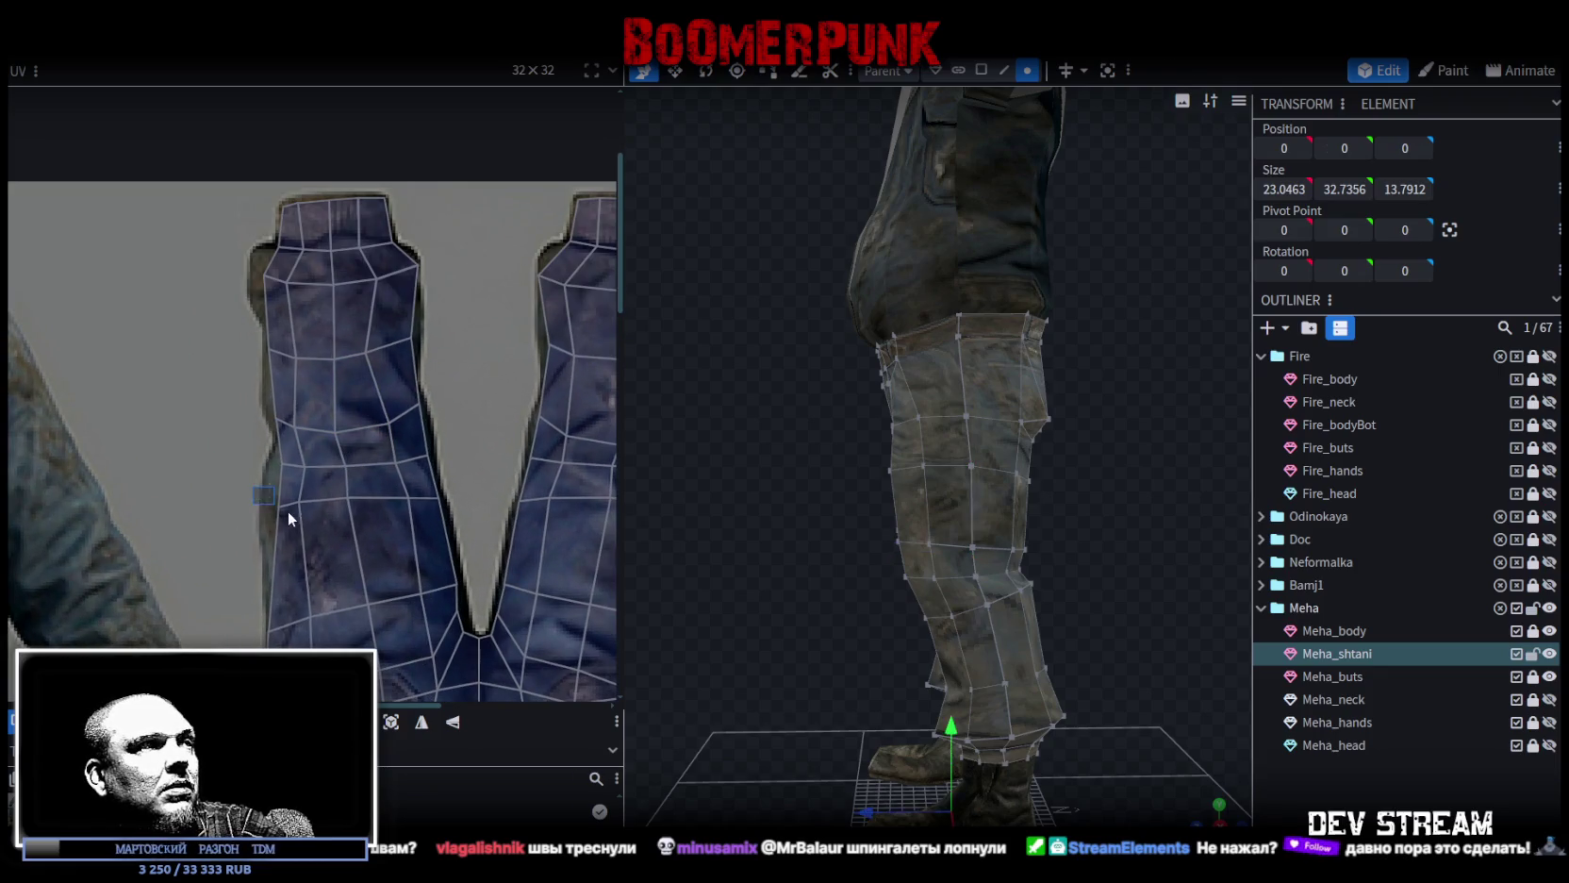
pyautogui.click(286, 512)
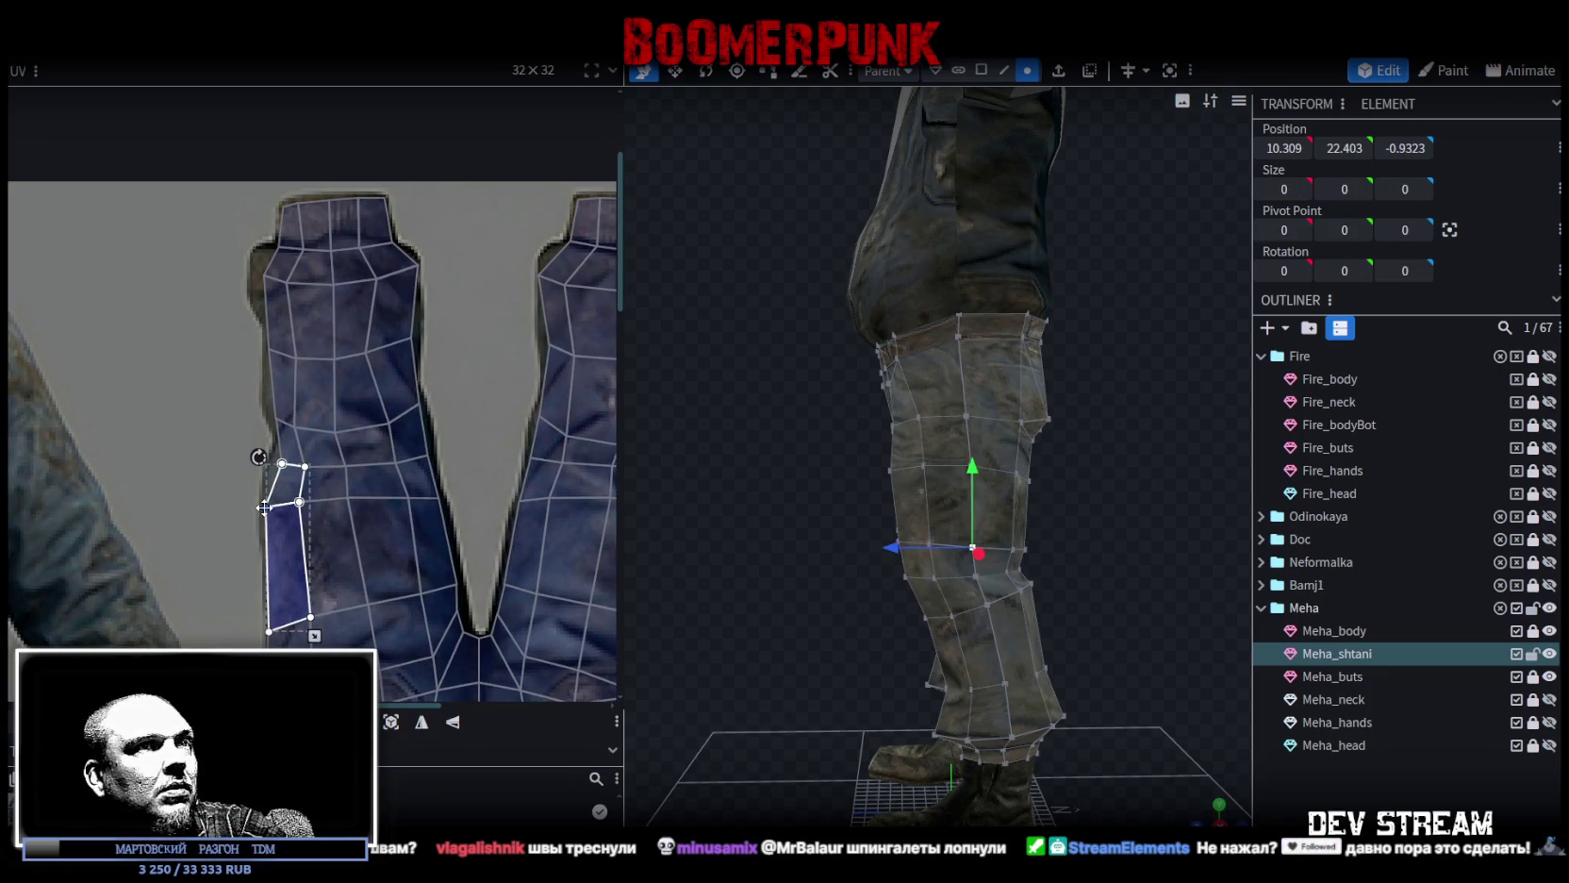
pyautogui.click(1356, 775)
pyautogui.moveTo(1176, 665); pyautogui.dragTo(1086, 539)
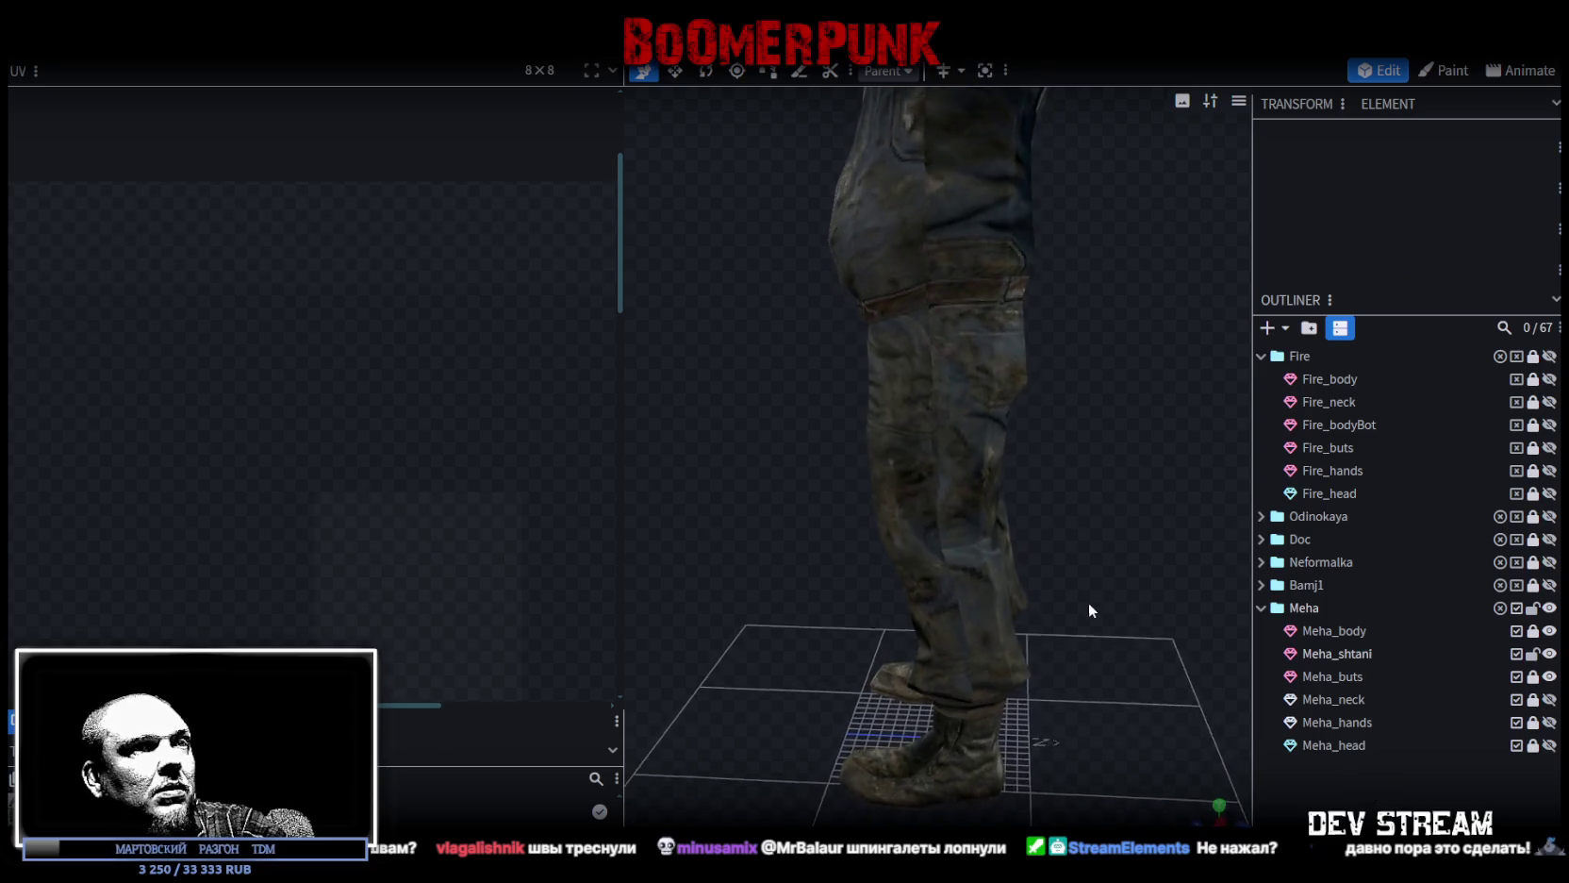
pyautogui.click(1002, 627)
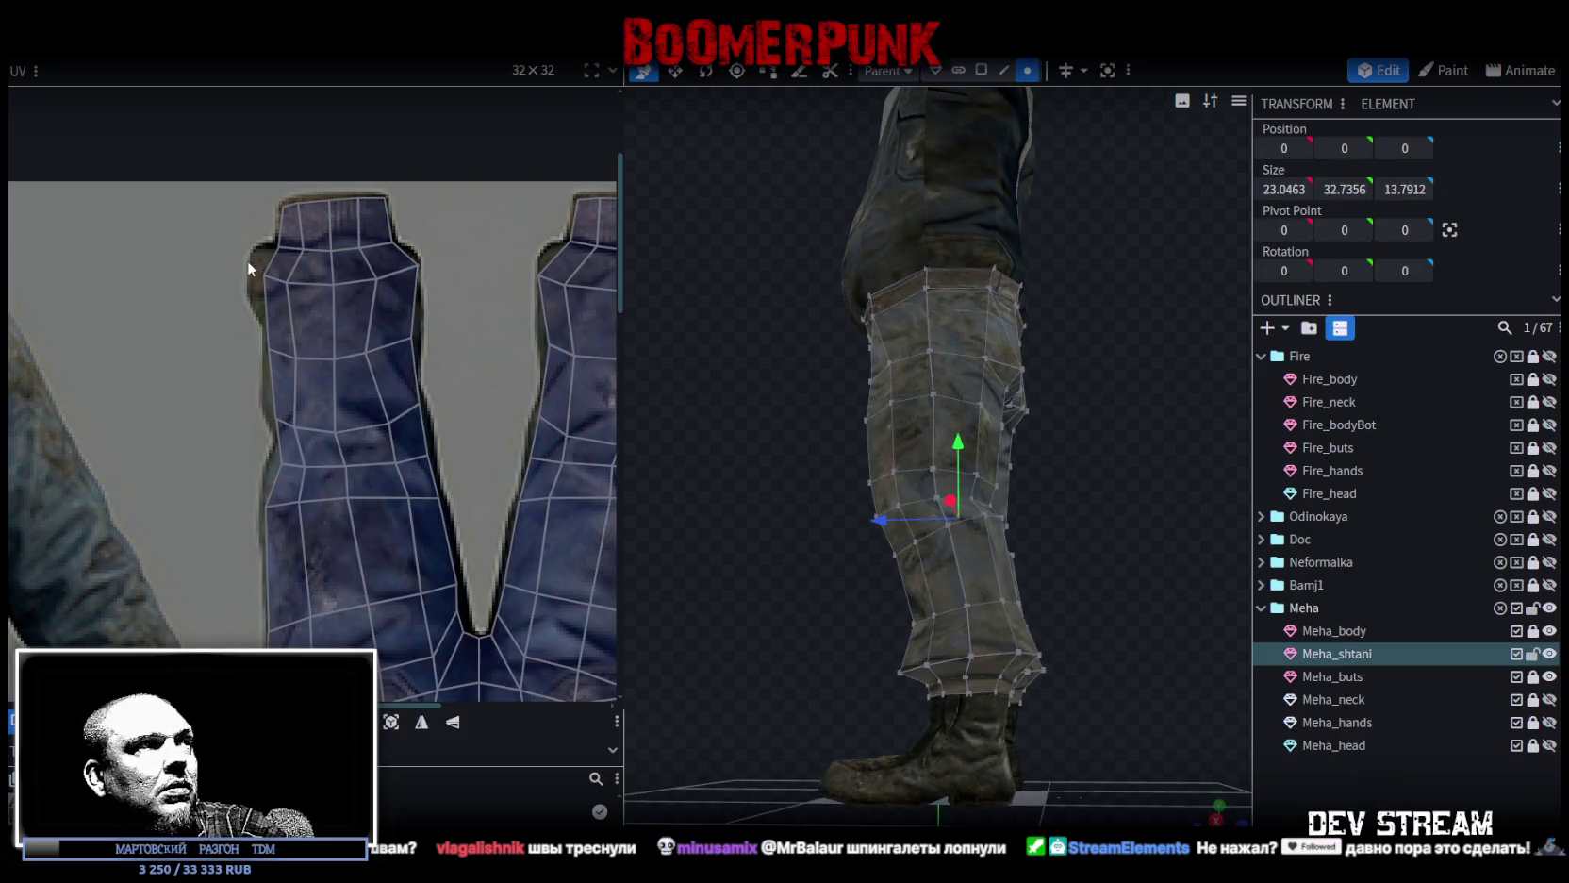
pyautogui.click(270, 297)
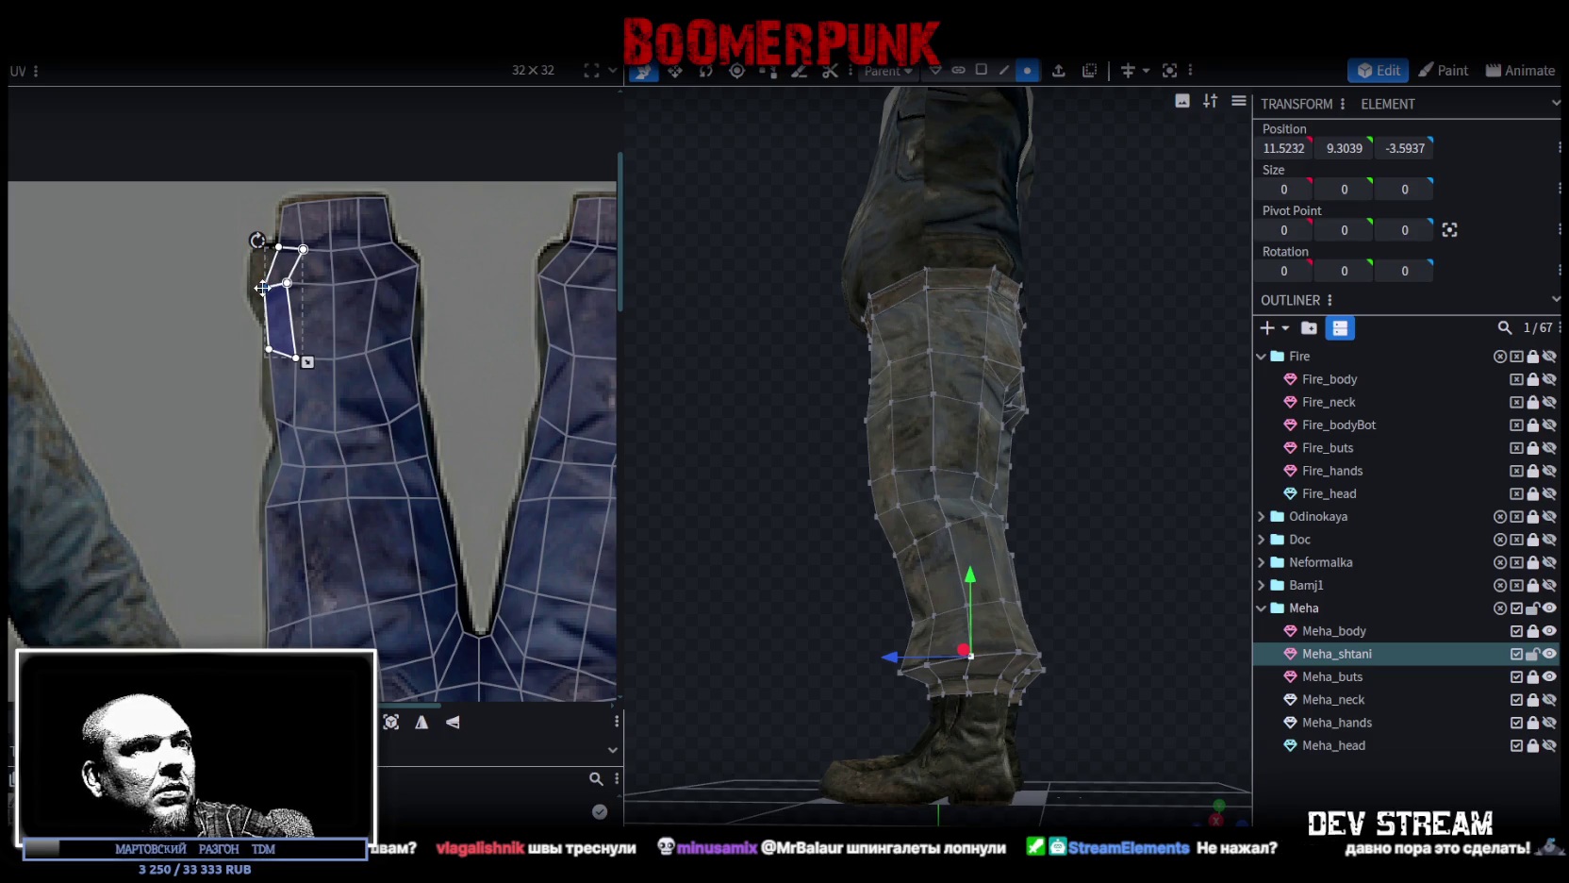
pyautogui.moveTo(262, 291); pyautogui.dragTo(297, 287)
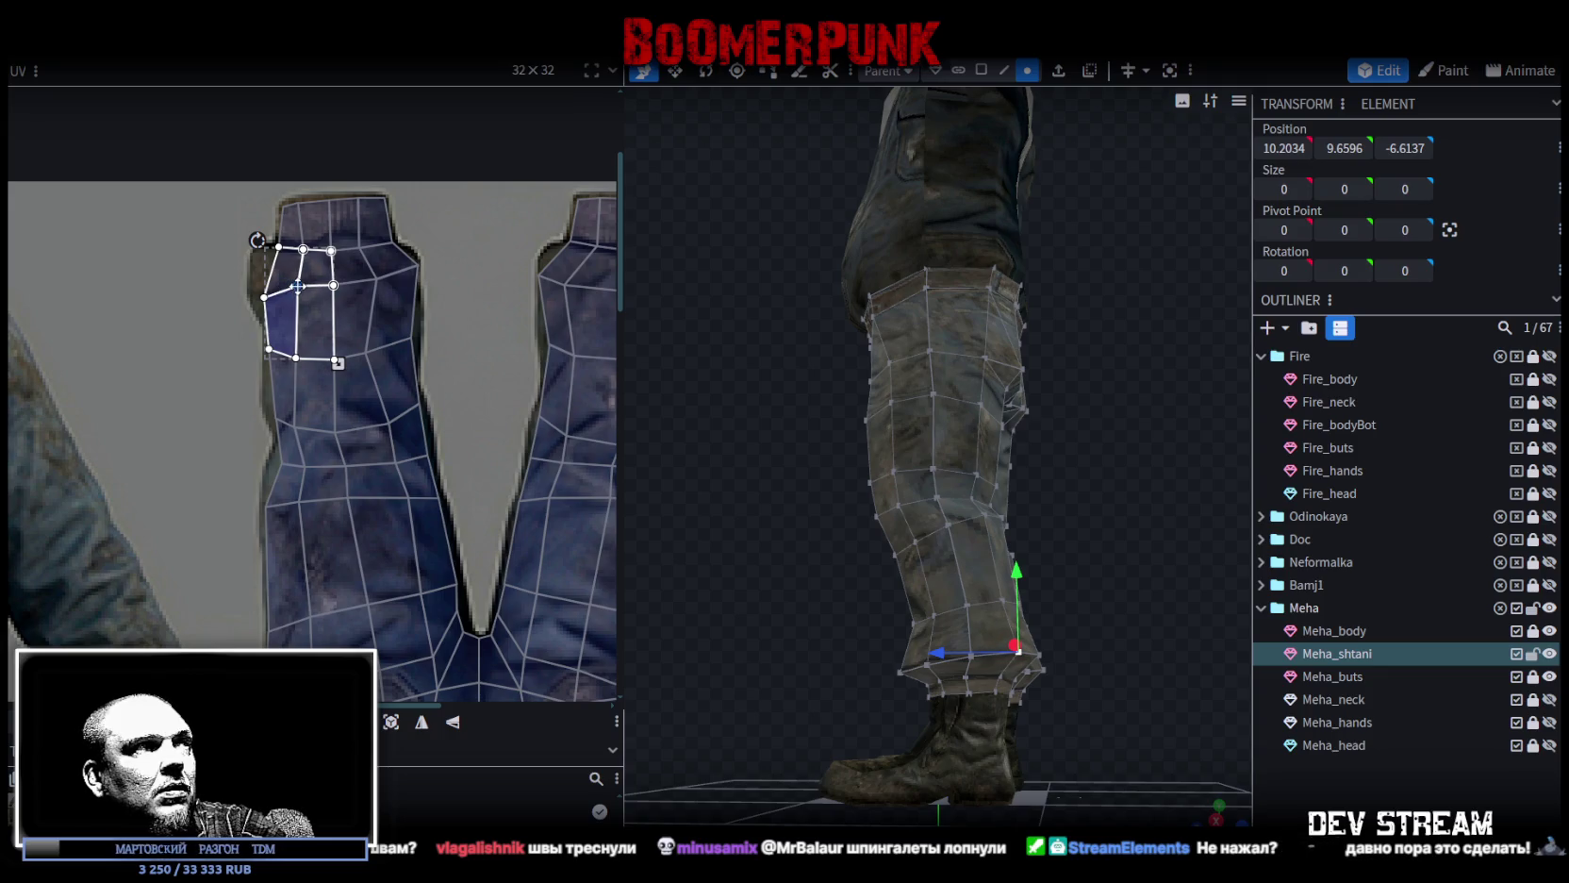
pyautogui.scroll(-2, 563, 339)
pyautogui.moveTo(563, 339); pyautogui.dragTo(446, 328, button='middle')
pyautogui.moveTo(831, 534)
pyautogui.mouseDown()
pyautogui.moveTo(1127, 575)
pyautogui.moveTo(826, 525)
pyautogui.moveTo(906, 561)
pyautogui.moveTo(1092, 561)
pyautogui.moveTo(1050, 534)
pyautogui.moveTo(895, 512)
pyautogui.moveTo(944, 371)
pyautogui.mouseUp()
pyautogui.click(1092, 561)
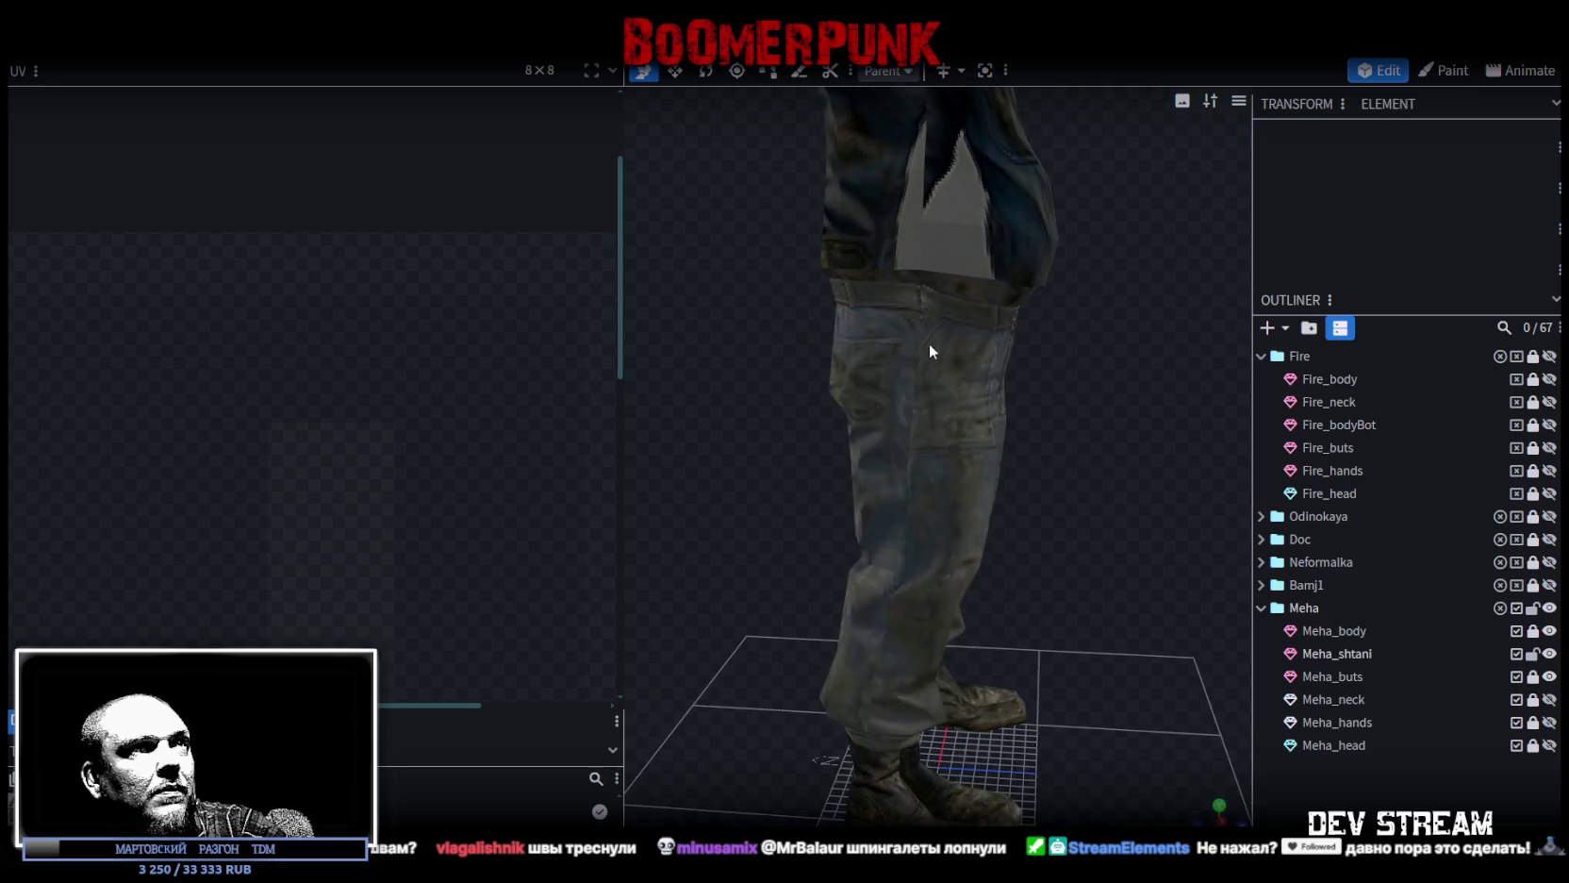
pyautogui.click(913, 301)
pyautogui.scroll(-2, 286, 381)
pyautogui.scroll(-2, 338, 379)
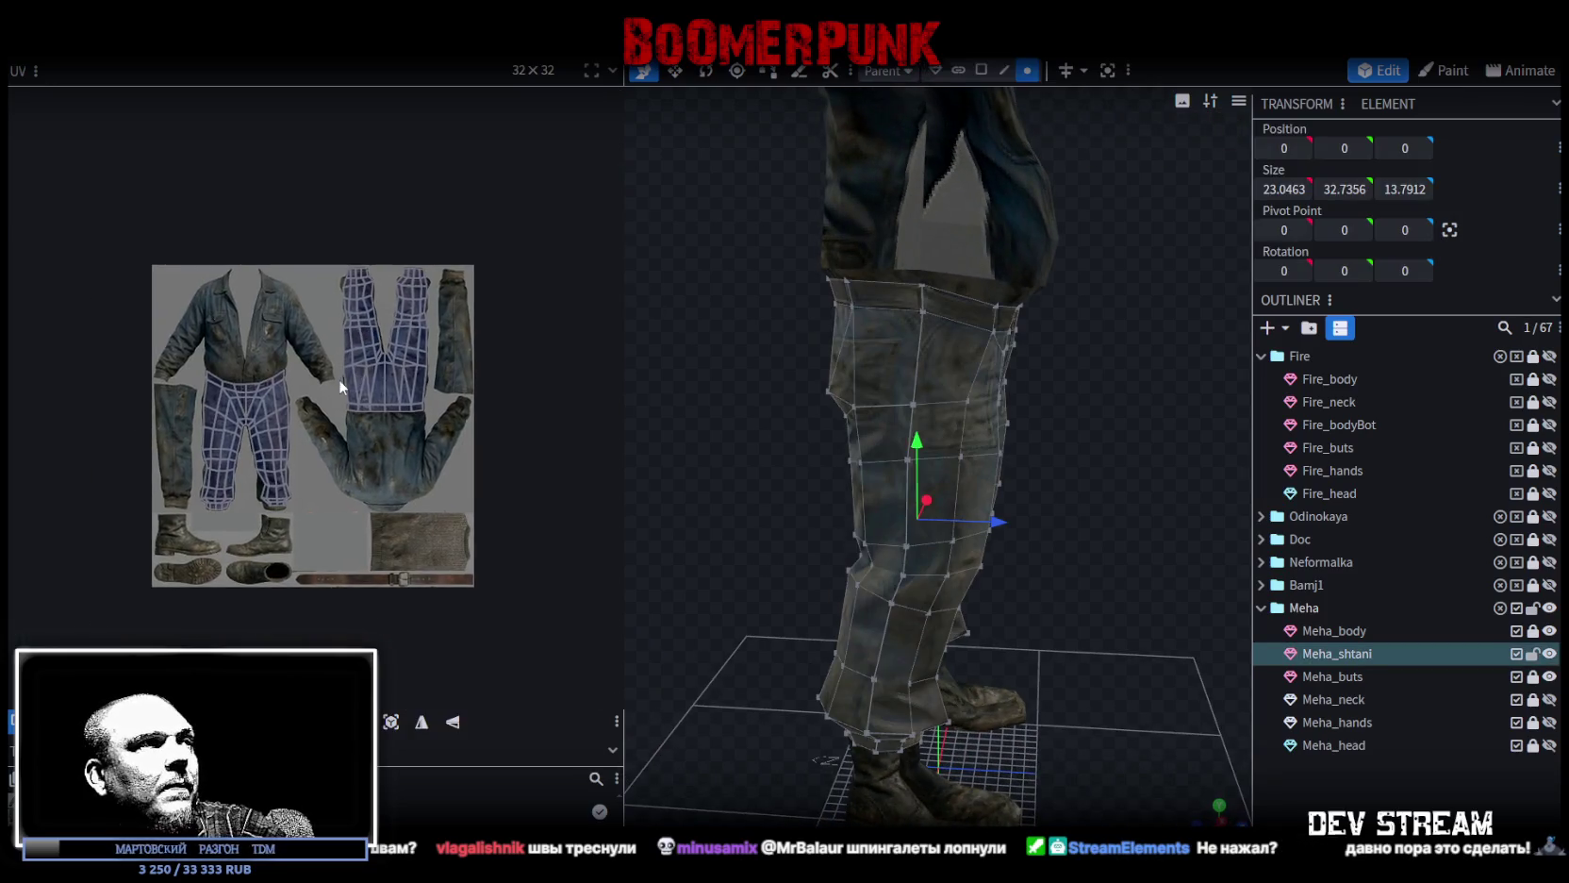
pyautogui.scroll(3, 338, 379)
pyautogui.scroll(2, 199, 369)
pyautogui.scroll(2, 359, 340)
pyautogui.scroll(2, 226, 291)
pyautogui.scroll(2, 202, 311)
pyautogui.scroll(2, 309, 293)
pyautogui.click(283, 400)
pyautogui.scroll(-2, 292, 392)
pyautogui.scroll(-2, 411, 355)
pyautogui.scroll(-1, 412, 355)
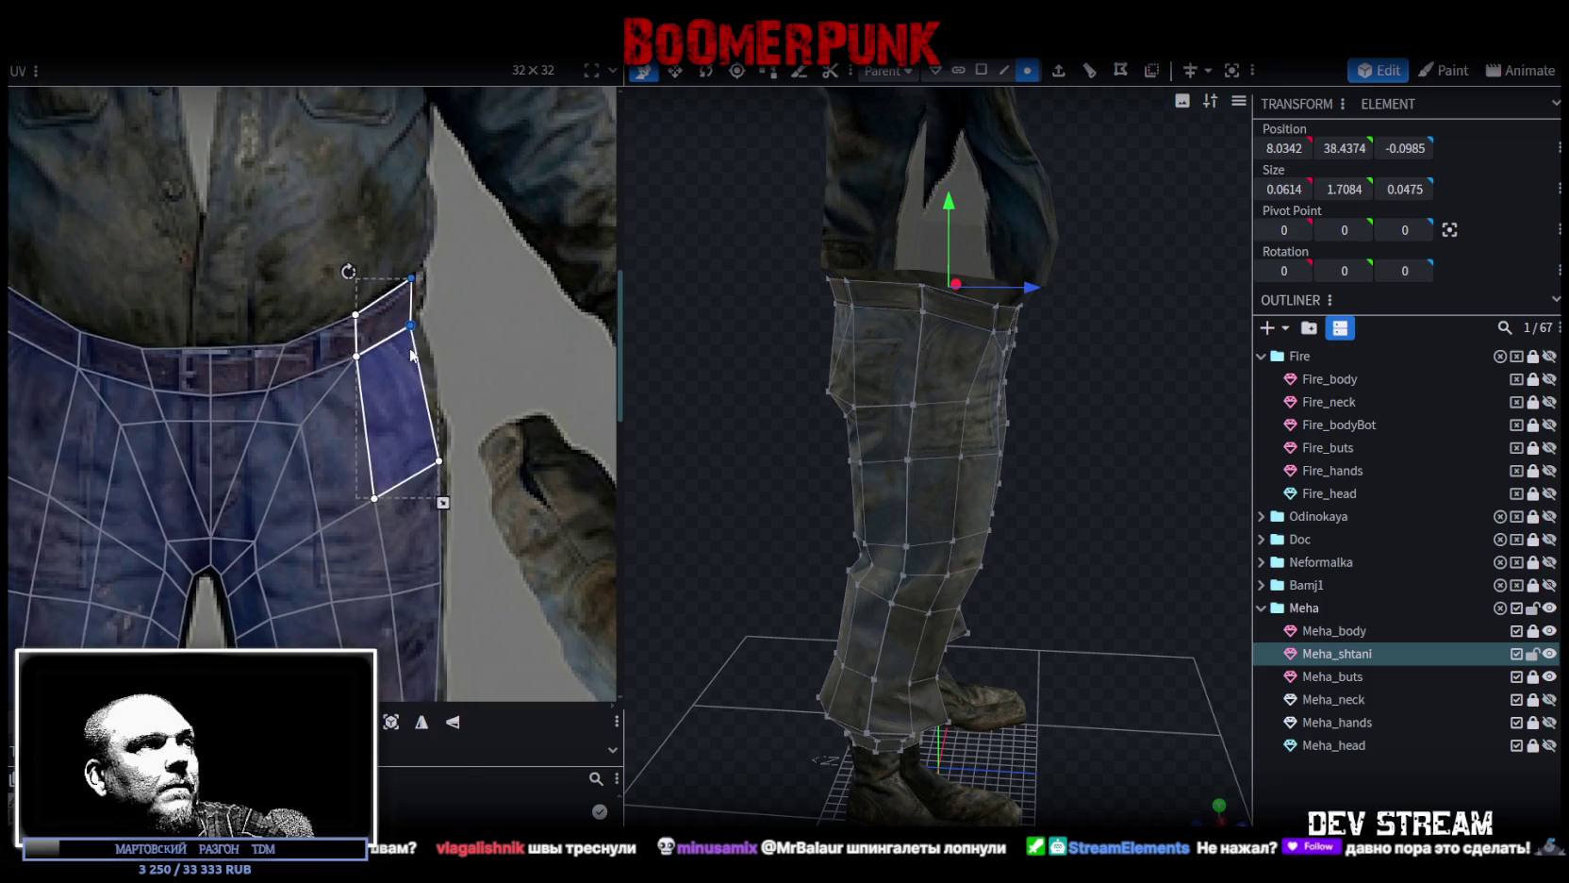
pyautogui.scroll(-2, 411, 354)
pyautogui.scroll(-2, 300, 477)
pyautogui.scroll(4, 310, 348)
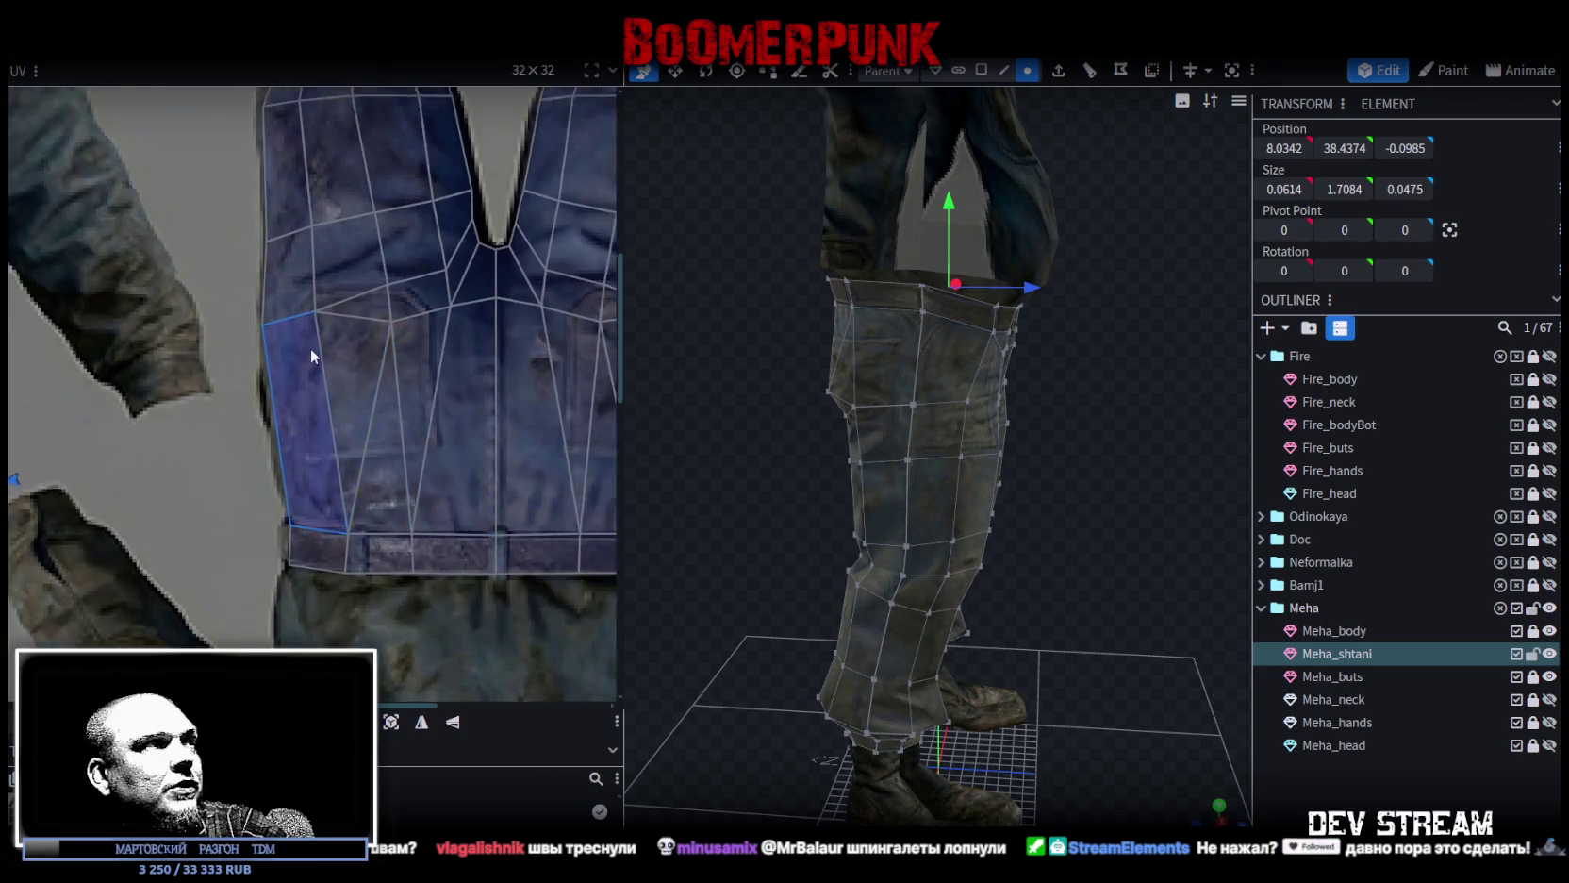
pyautogui.scroll(1, 310, 347)
pyautogui.click(1103, 558)
pyautogui.moveTo(1103, 558)
pyautogui.mouseDown()
pyautogui.moveTo(1087, 499)
pyautogui.moveTo(928, 466)
pyautogui.moveTo(852, 525)
pyautogui.moveTo(672, 528)
pyautogui.moveTo(839, 516)
pyautogui.moveTo(1048, 540)
pyautogui.moveTo(743, 413)
pyautogui.moveTo(956, 441)
pyautogui.moveTo(1002, 406)
pyautogui.moveTo(912, 363)
pyautogui.moveTo(708, 437)
pyautogui.moveTo(883, 311)
pyautogui.moveTo(756, 453)
pyautogui.moveTo(996, 367)
pyautogui.moveTo(999, 389)
pyautogui.moveTo(959, 425)
pyautogui.moveTo(912, 346)
pyautogui.mouseUp()
pyautogui.scroll(-3, 813, 518)
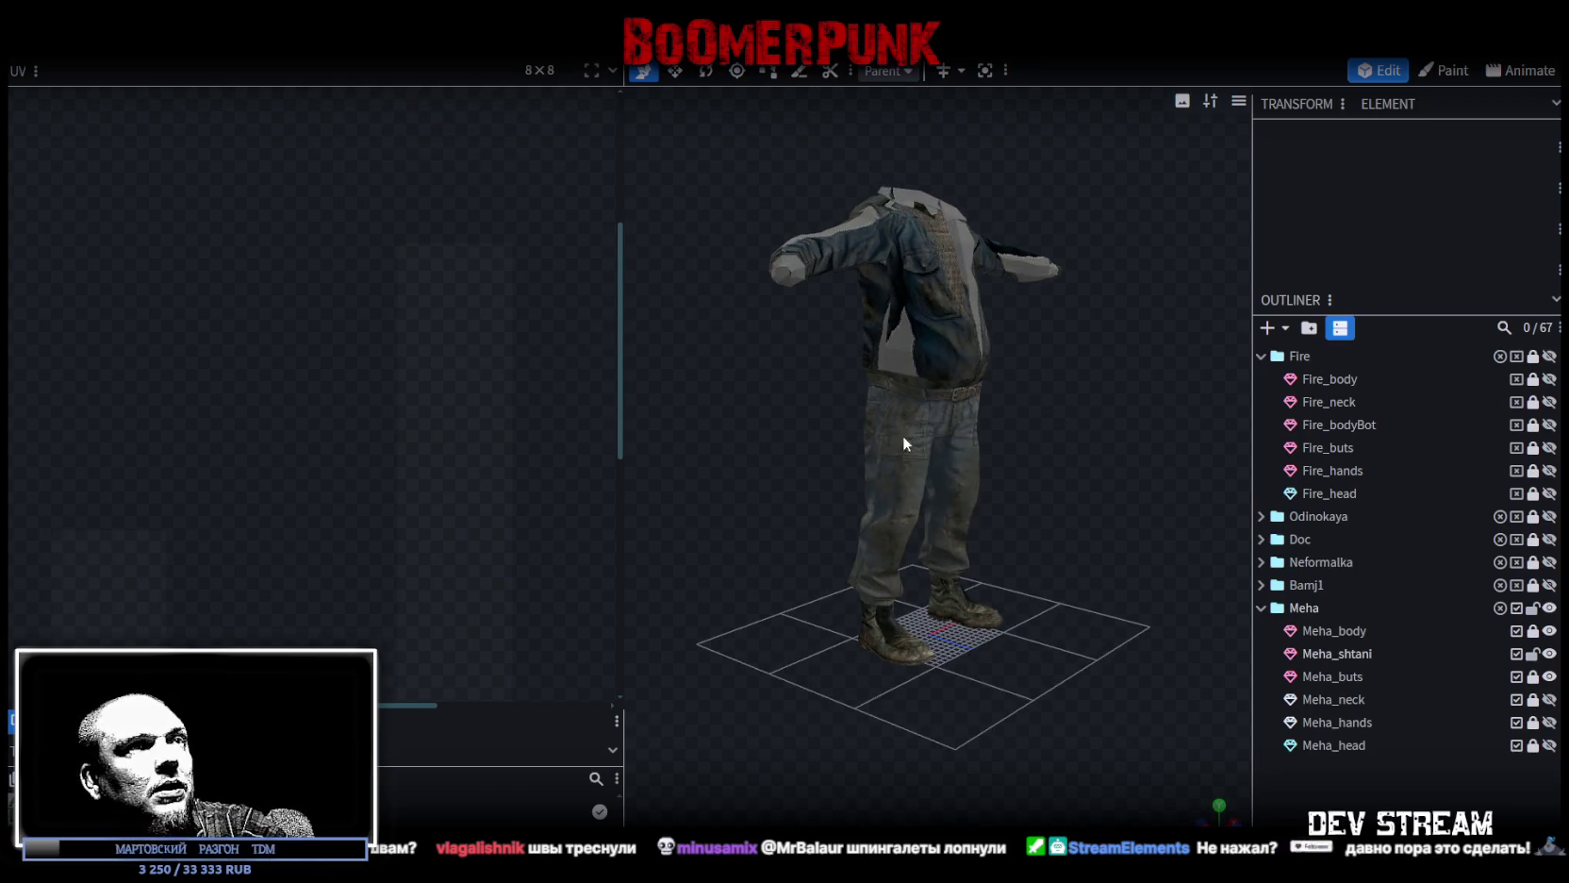
pyautogui.click(902, 442)
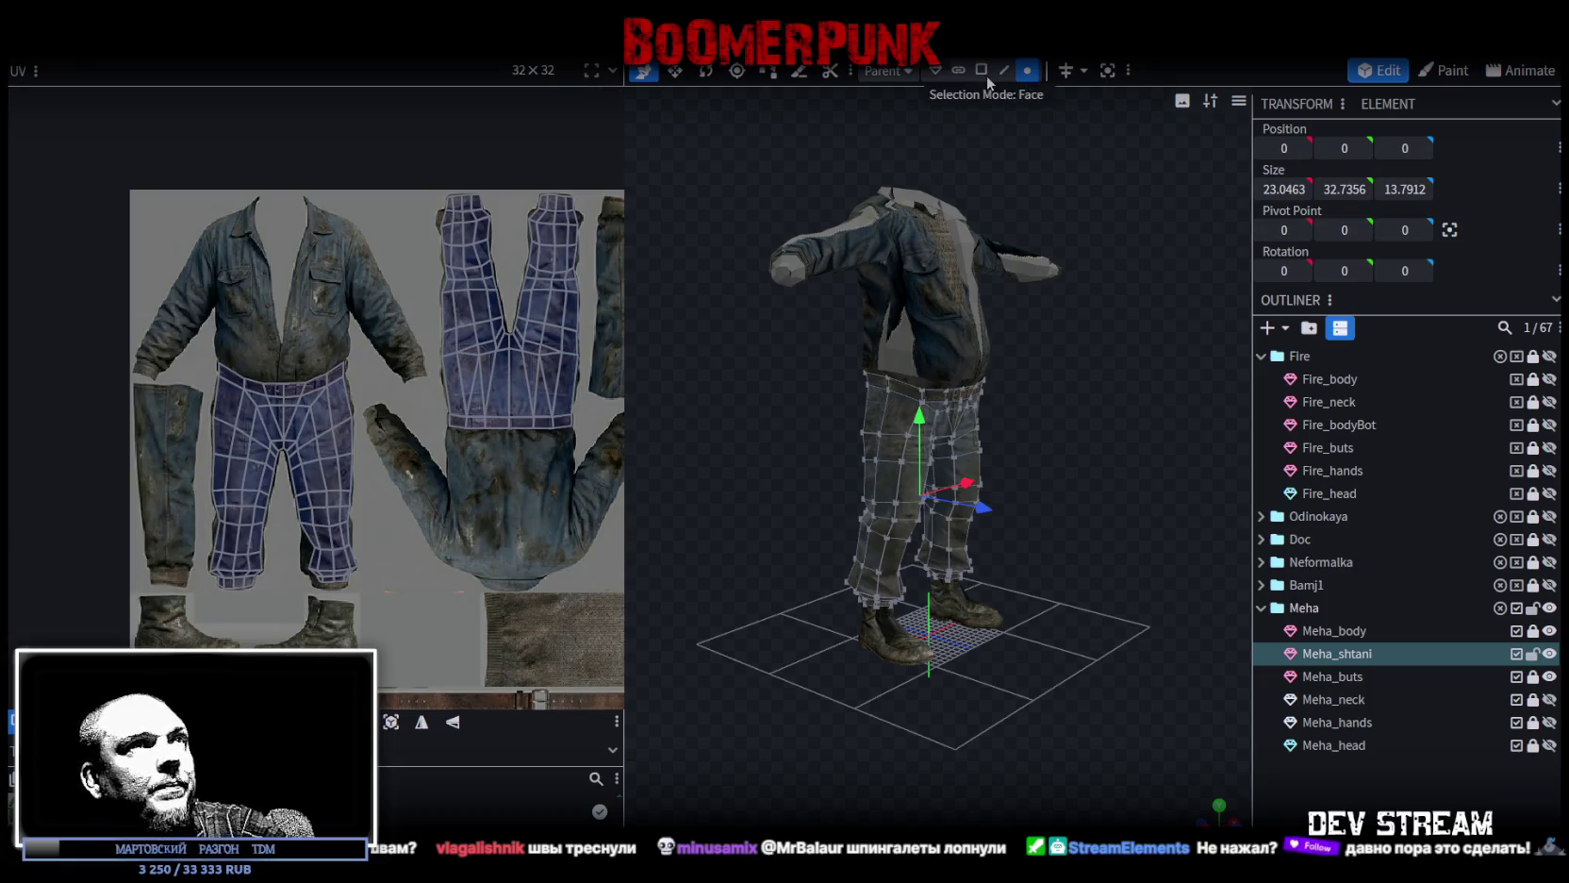
pyautogui.click(981, 72)
pyautogui.click(903, 416)
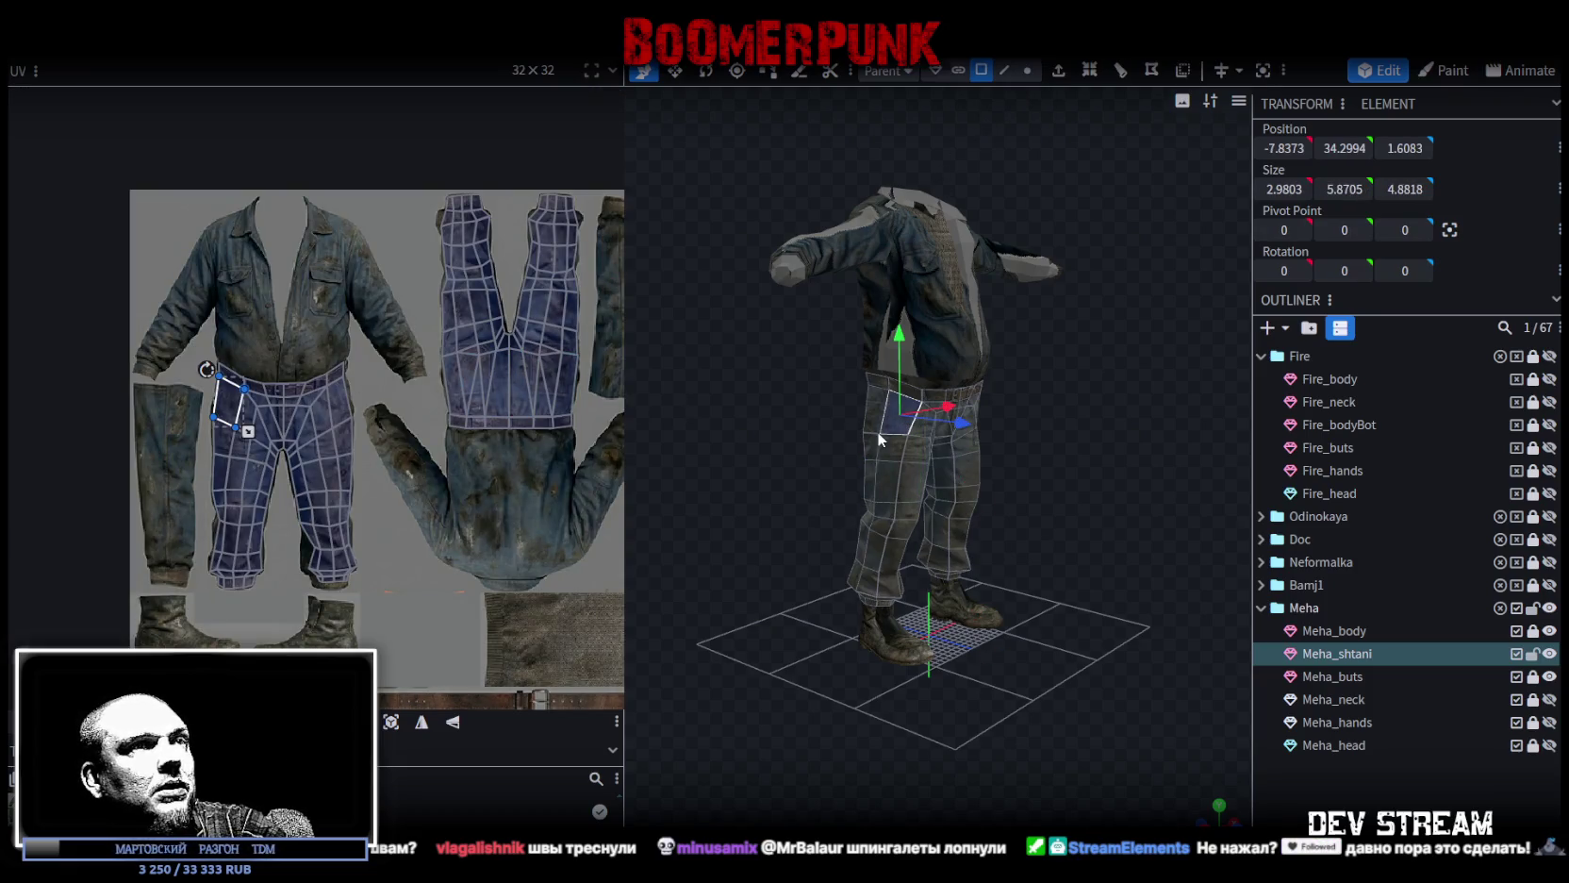
pyautogui.click(874, 414)
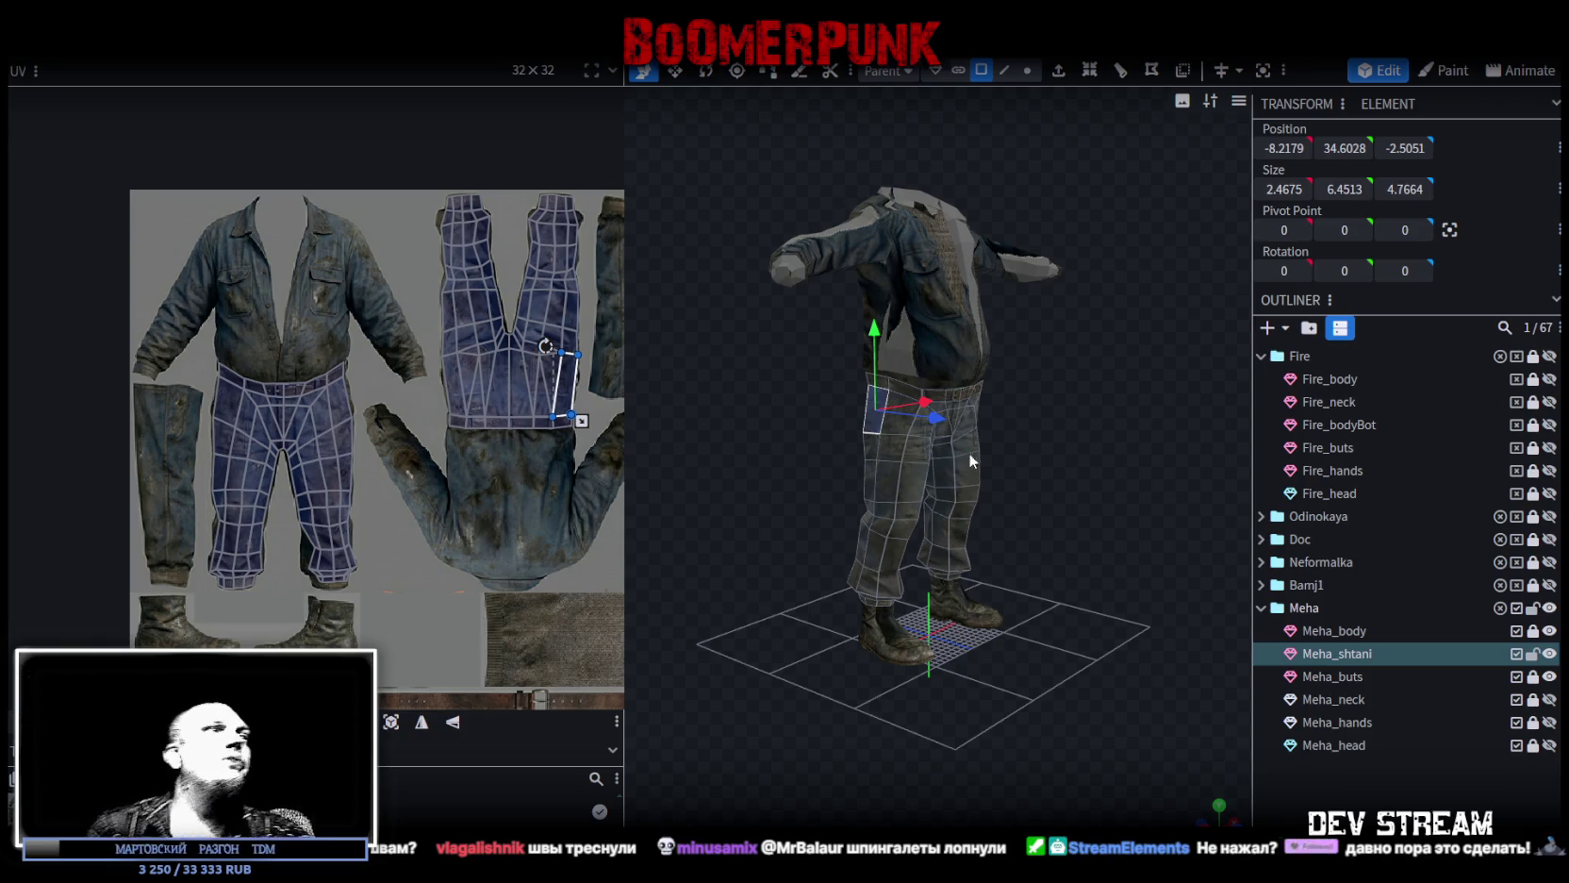
pyautogui.moveTo(1044, 432); pyautogui.dragTo(959, 450)
pyautogui.scroll(2, 959, 449)
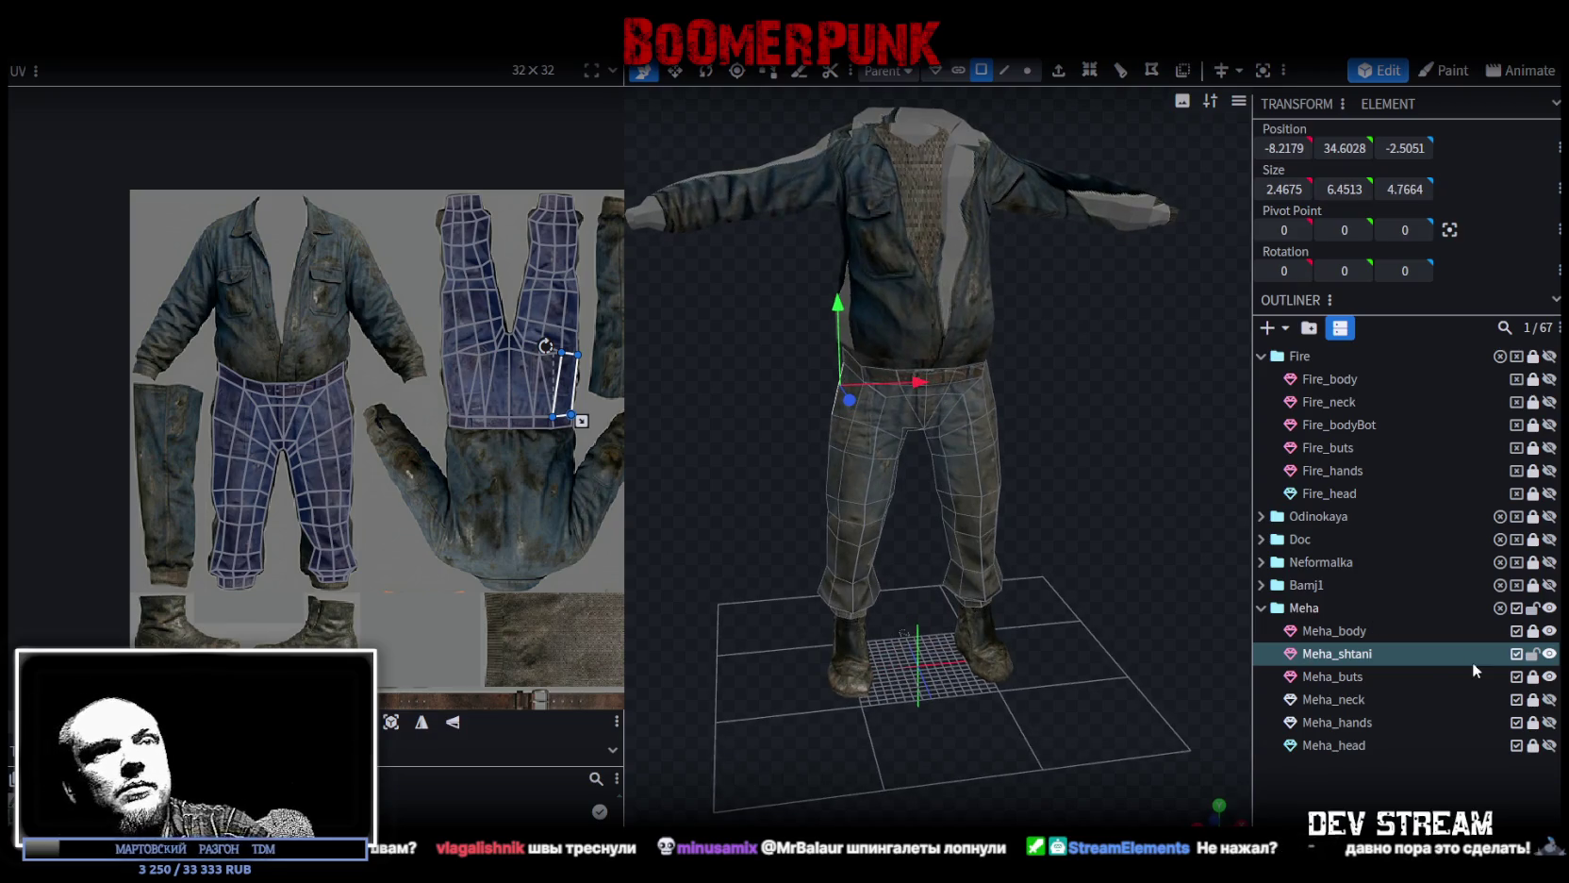
pyautogui.keyDown('ctrl'); pyautogui.click(1414, 652); pyautogui.keyUp('ctrl')
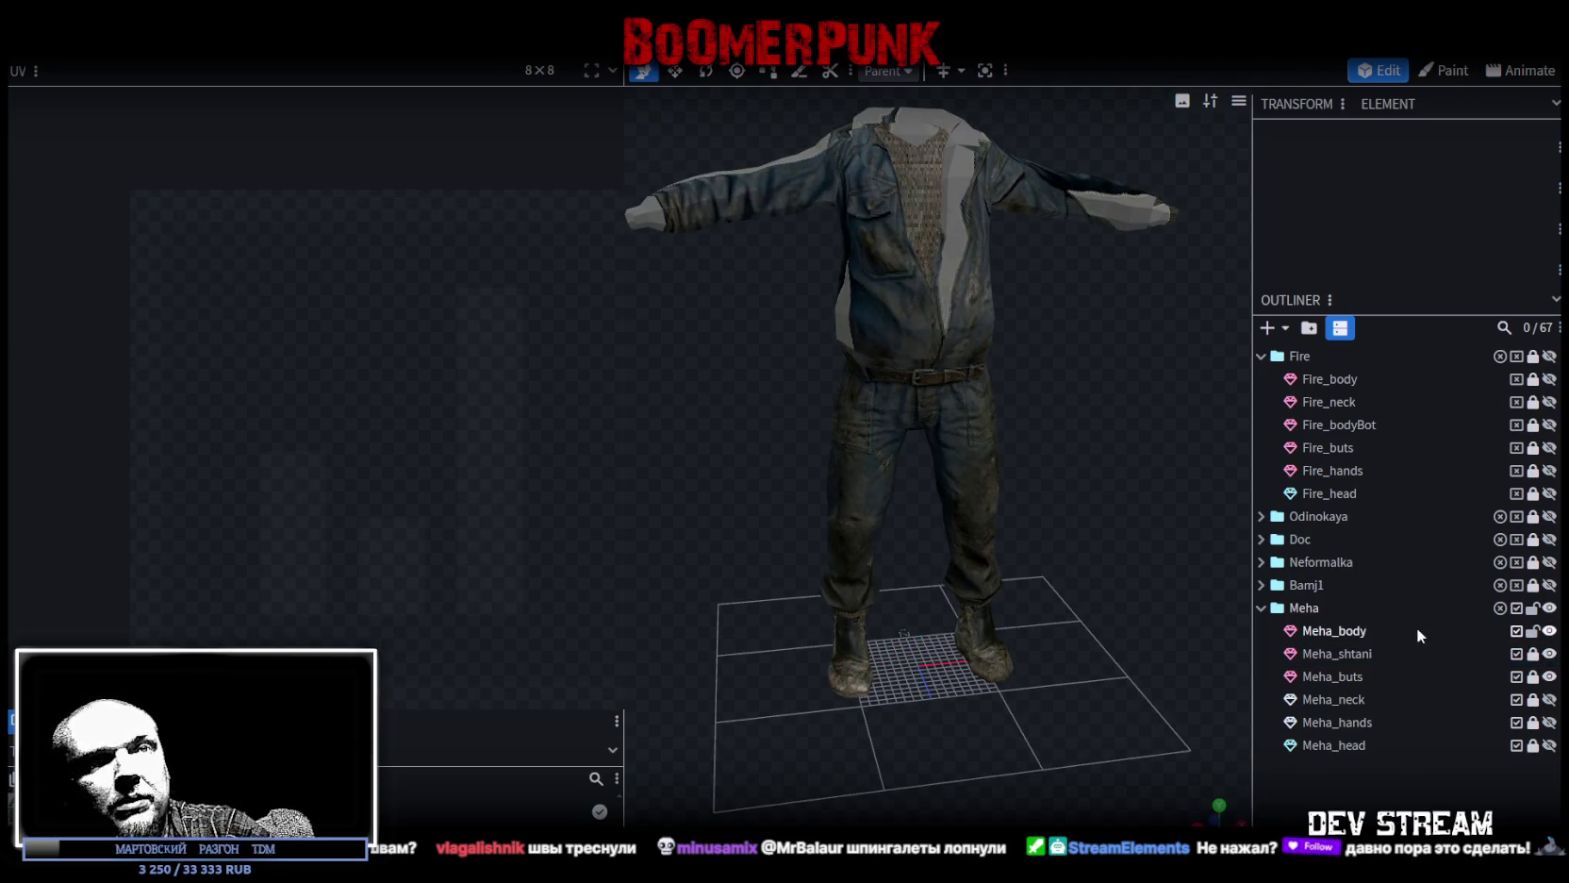
# Select the Meha_body jacket mesh and orbit to look down onto its collar.
pyautogui.click(1345, 633)
pyautogui.moveTo(1123, 487)
pyautogui.mouseDown()
pyautogui.moveTo(1102, 558)
pyautogui.moveTo(1082, 523)
pyautogui.moveTo(1111, 561)
pyautogui.moveTo(887, 582)
pyautogui.moveTo(777, 552)
pyautogui.moveTo(638, 552)
pyautogui.moveTo(662, 556)
pyautogui.moveTo(667, 534)
pyautogui.mouseUp()
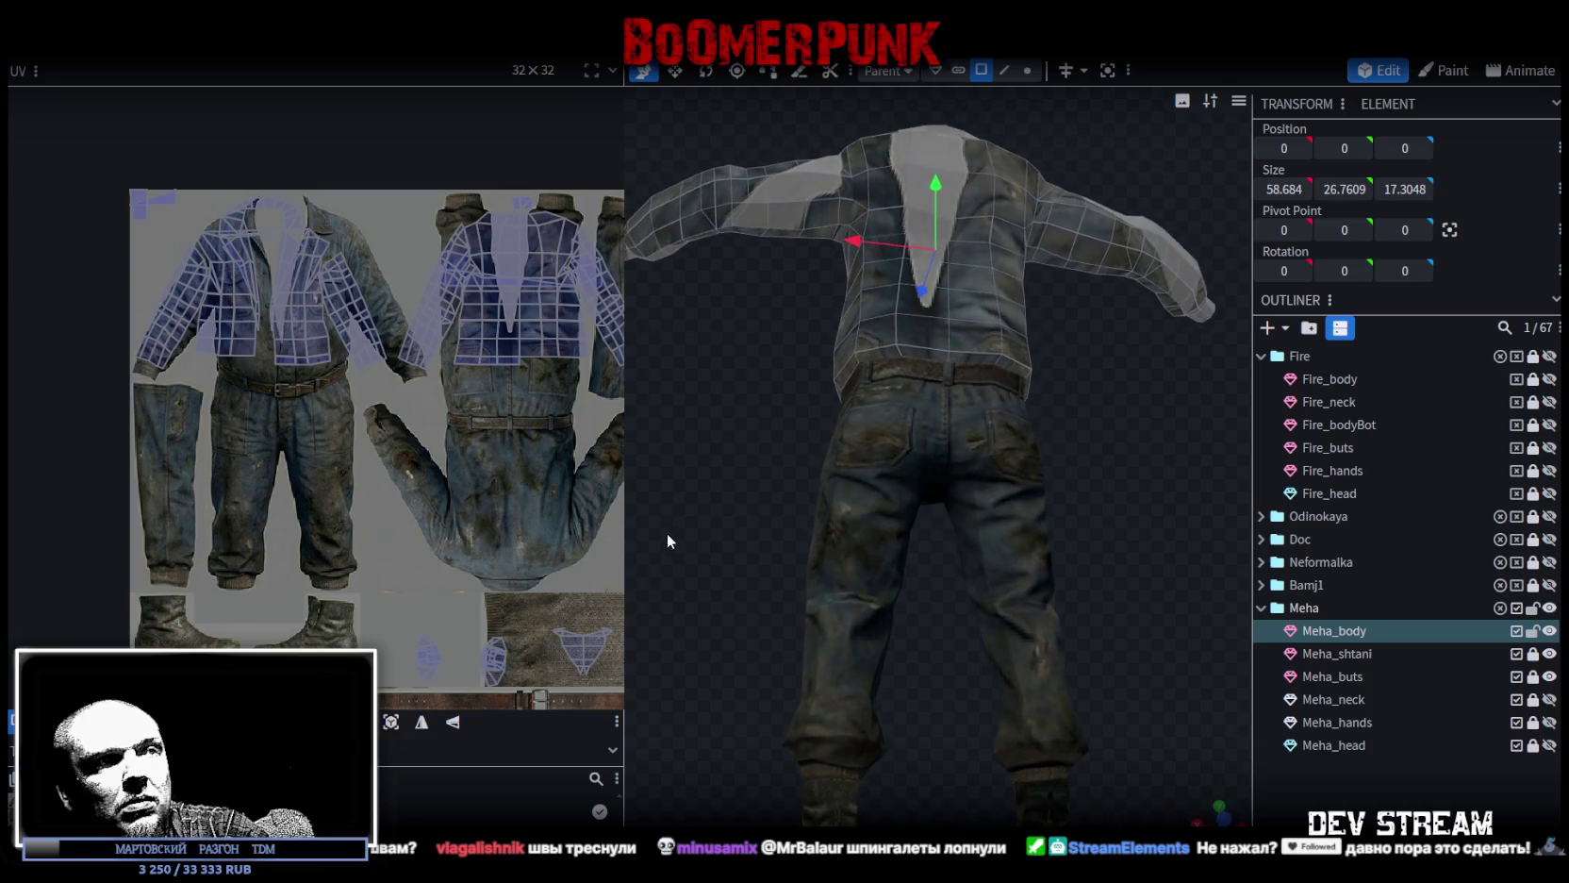
pyautogui.moveTo(848, 647); pyautogui.dragTo(798, 605)
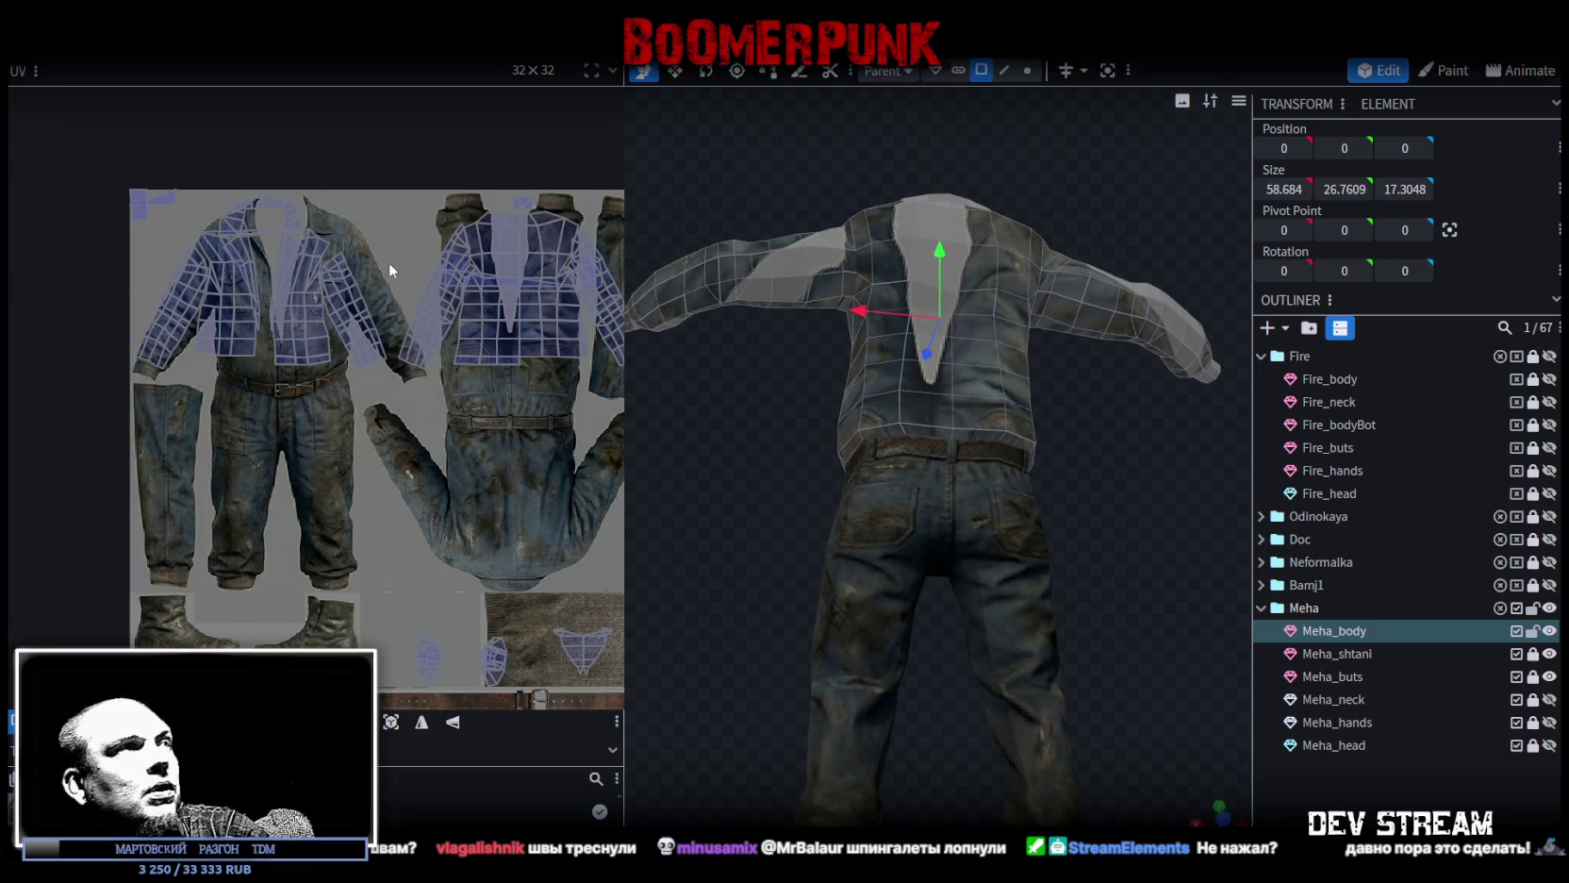
pyautogui.scroll(2, 390, 270)
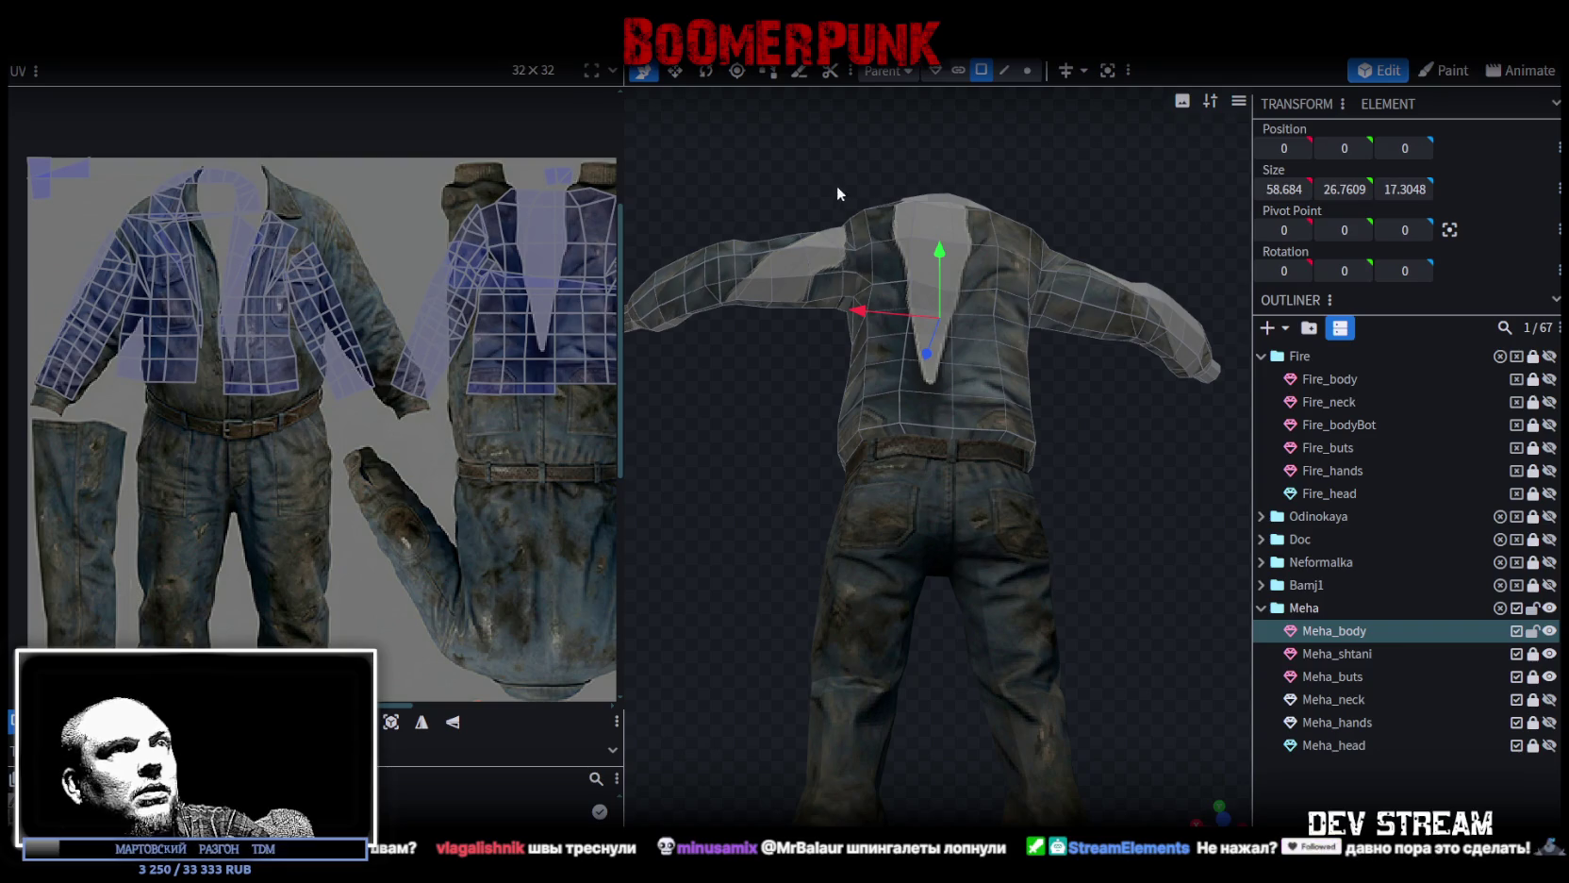
pyautogui.moveTo(829, 179); pyautogui.dragTo(1196, 347)
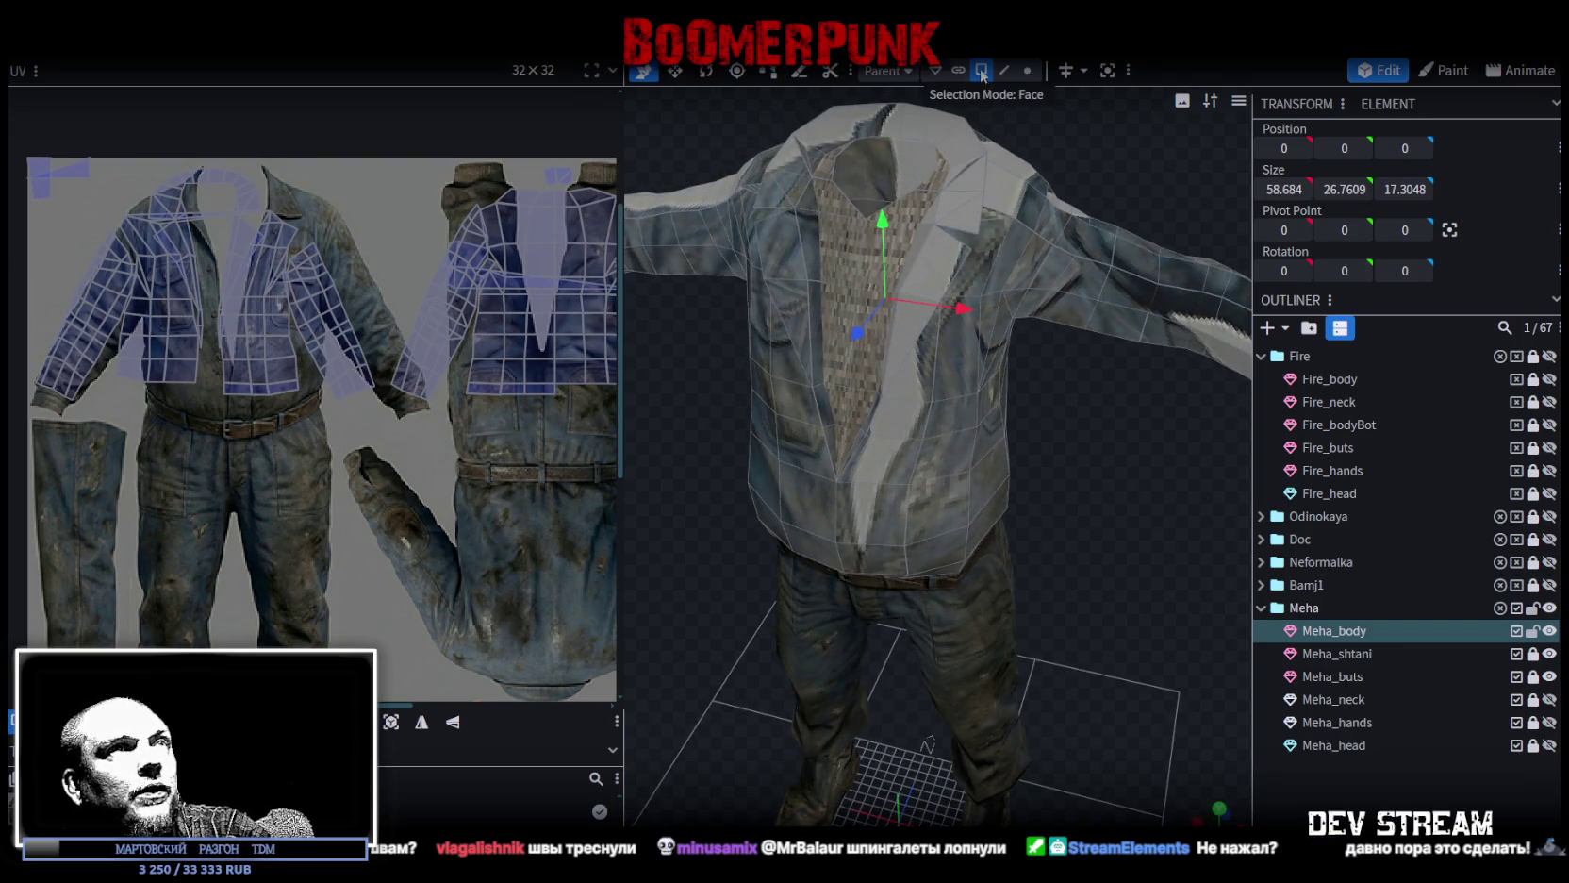
pyautogui.moveTo(1077, 132)
pyautogui.mouseDown()
pyautogui.moveTo(1133, 218)
pyautogui.moveTo(1078, 242)
pyautogui.mouseUp()
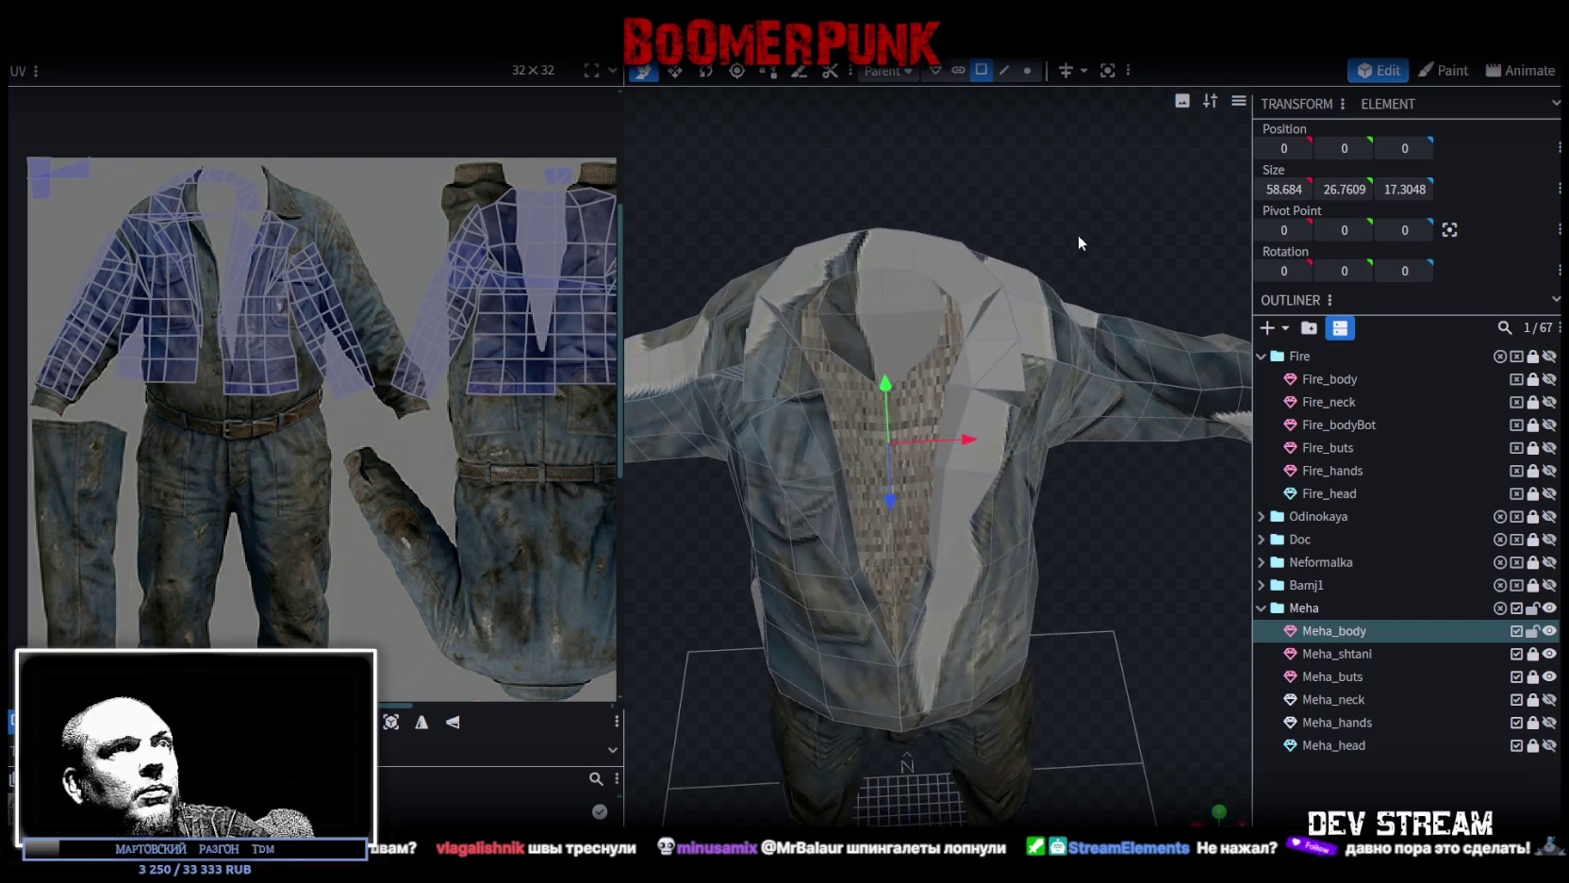
# Select the left and right collar faces and the chest faces below them.
pyautogui.click(943, 301)
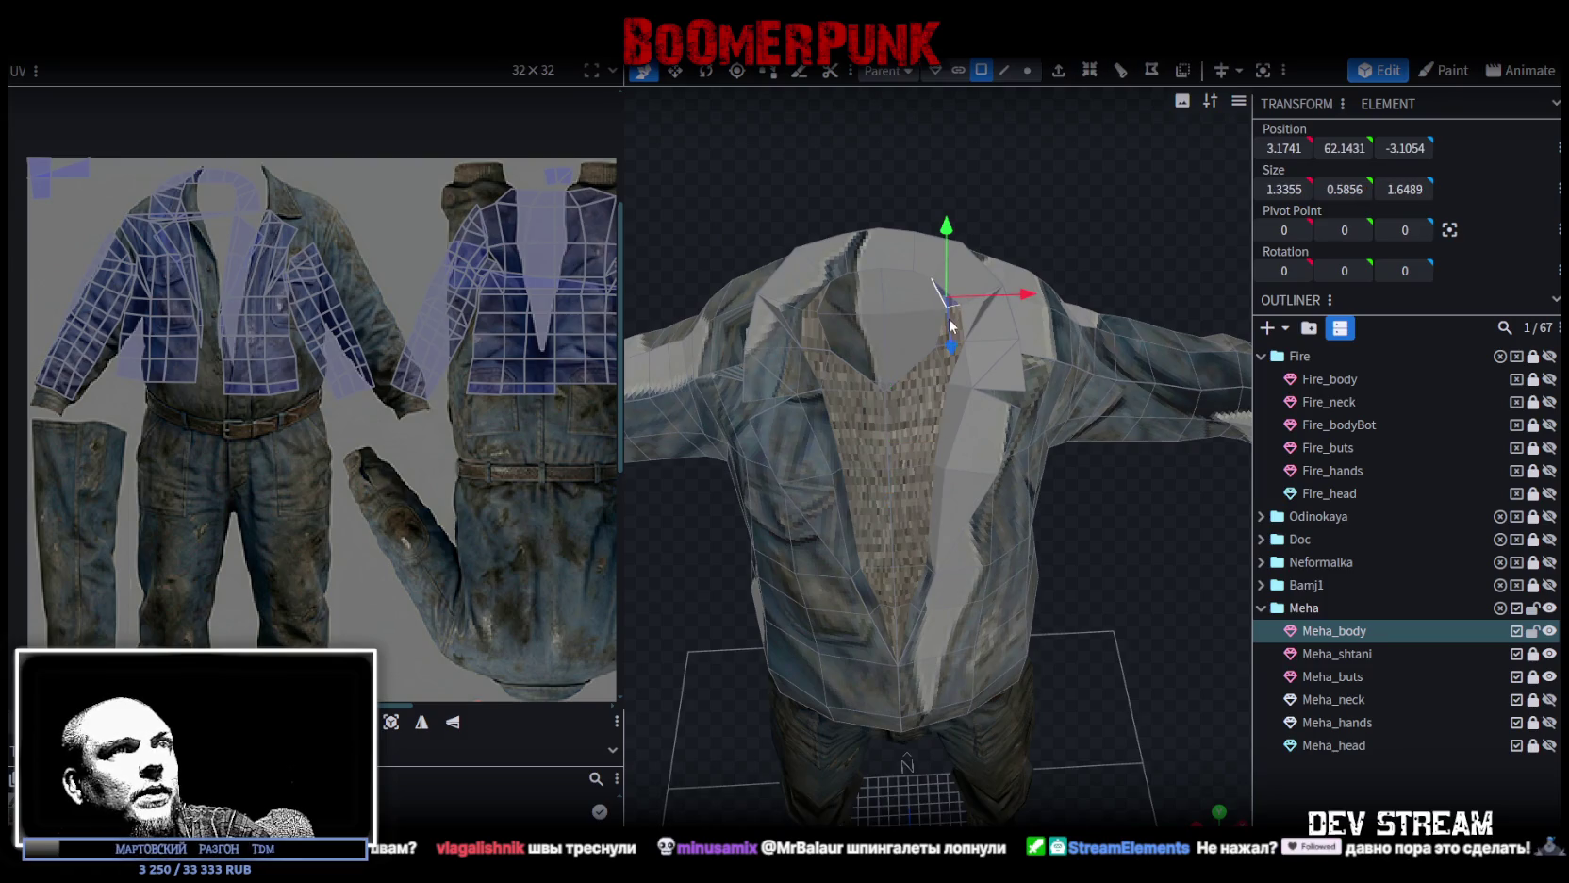
pyautogui.keyDown('shift'); pyautogui.click(814, 304); pyautogui.keyUp('shift')
pyautogui.keyDown('shift'); pyautogui.click(826, 350); pyautogui.keyUp('shift')
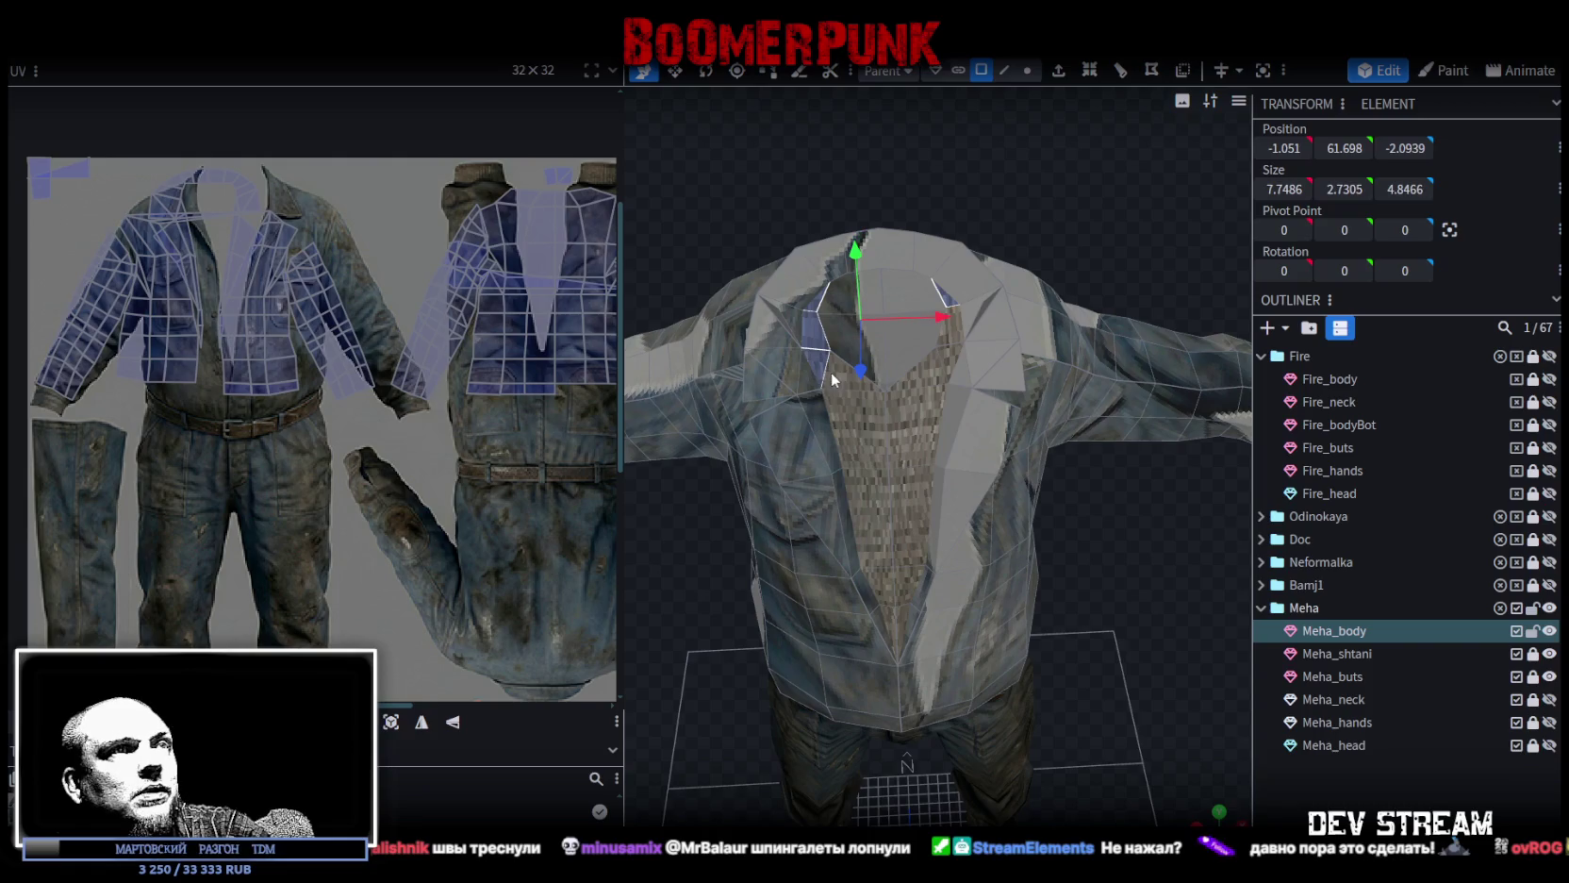
pyautogui.keyDown('shift'); pyautogui.click(963, 346); pyautogui.keyUp('shift')
pyautogui.keyDown('shift'); pyautogui.click(941, 340); pyautogui.keyUp('shift')
pyautogui.keyDown('shift'); pyautogui.click(898, 407); pyautogui.keyUp('shift')
pyautogui.keyDown('shift'); pyautogui.click(868, 422); pyautogui.keyUp('shift')
pyautogui.keyDown('shift'); pyautogui.click(863, 489); pyautogui.keyUp('shift')
pyautogui.keyDown('shift'); pyautogui.click(904, 537); pyautogui.keyUp('shift')
pyautogui.keyDown('shift'); pyautogui.click(907, 589); pyautogui.keyUp('shift')
pyautogui.keyDown('shift'); pyautogui.click(892, 610); pyautogui.keyUp('shift')
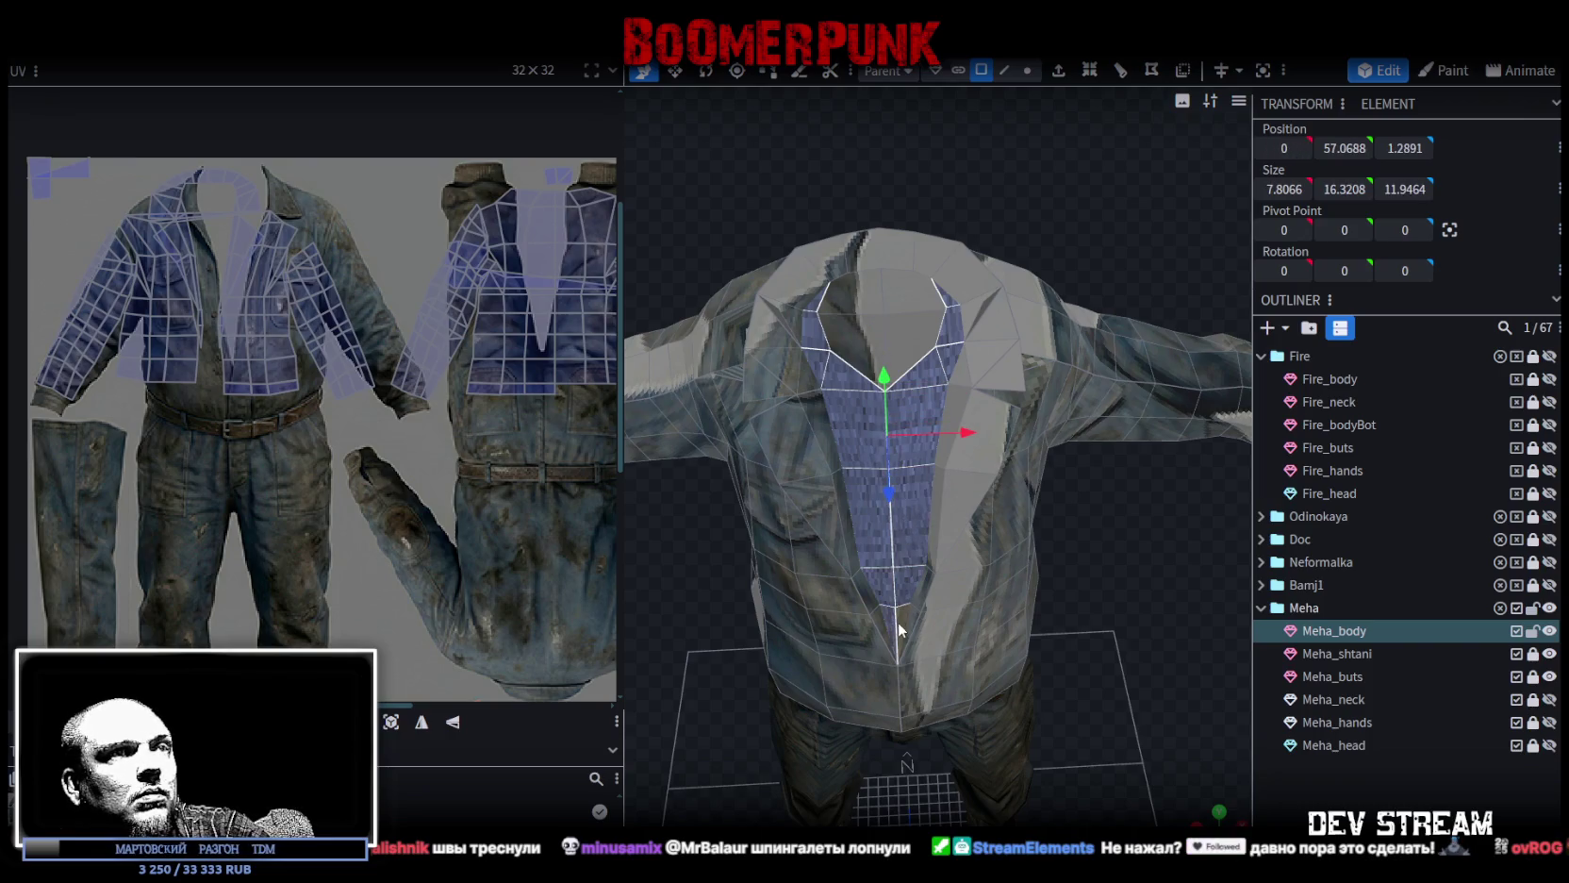
# Move the chest UV island onto the trouser leg and rotate it 90°.
pyautogui.scroll(5, 943, 474)
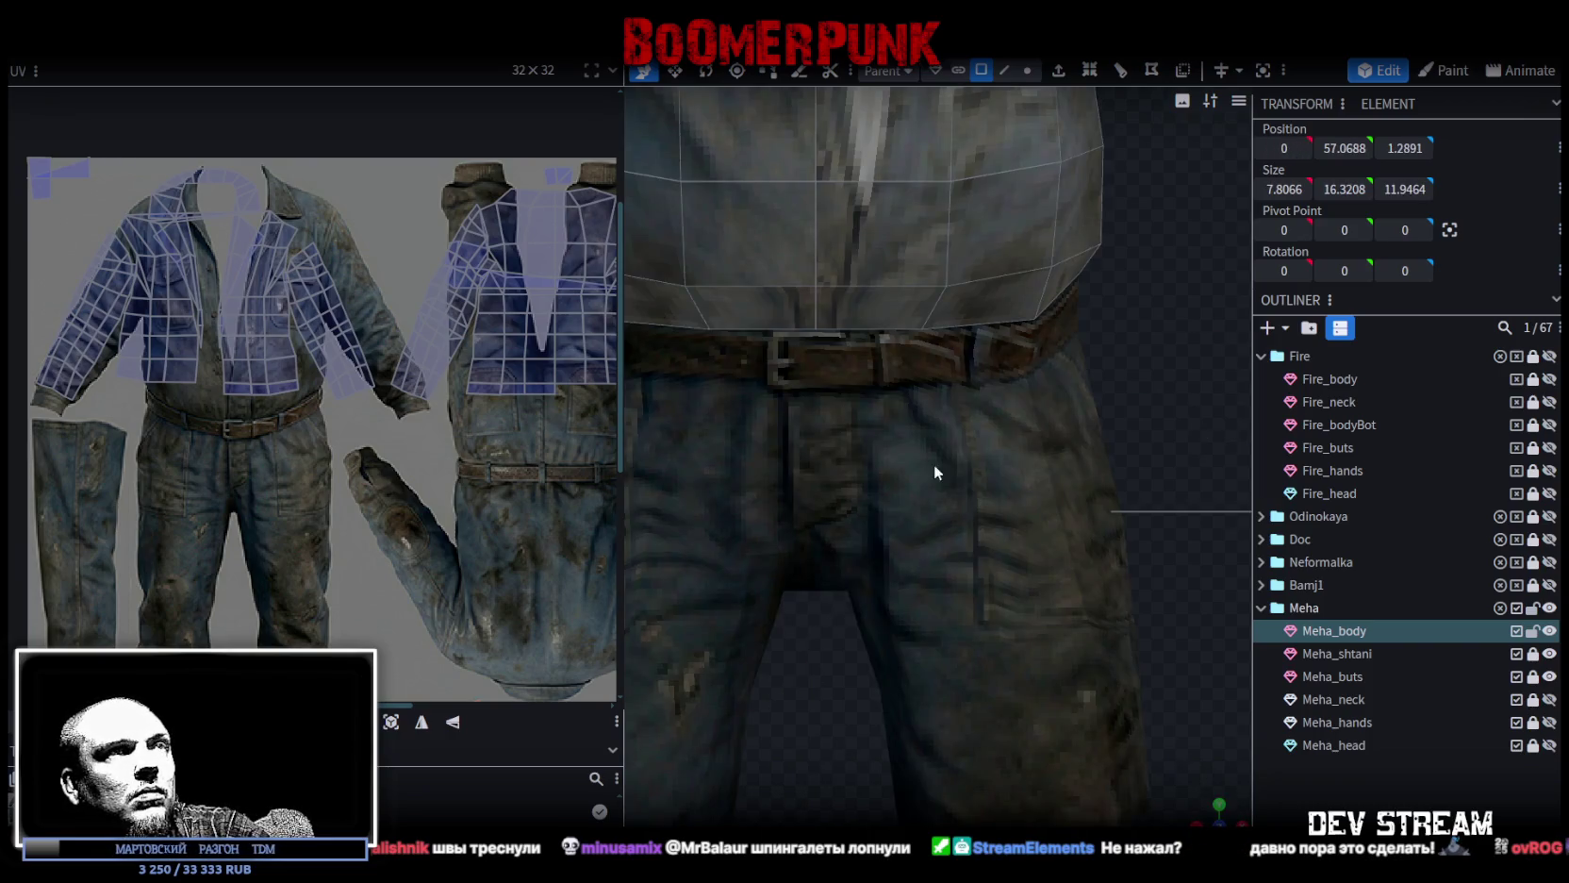
pyautogui.click(392, 721)
pyautogui.scroll(-4, 307, 514)
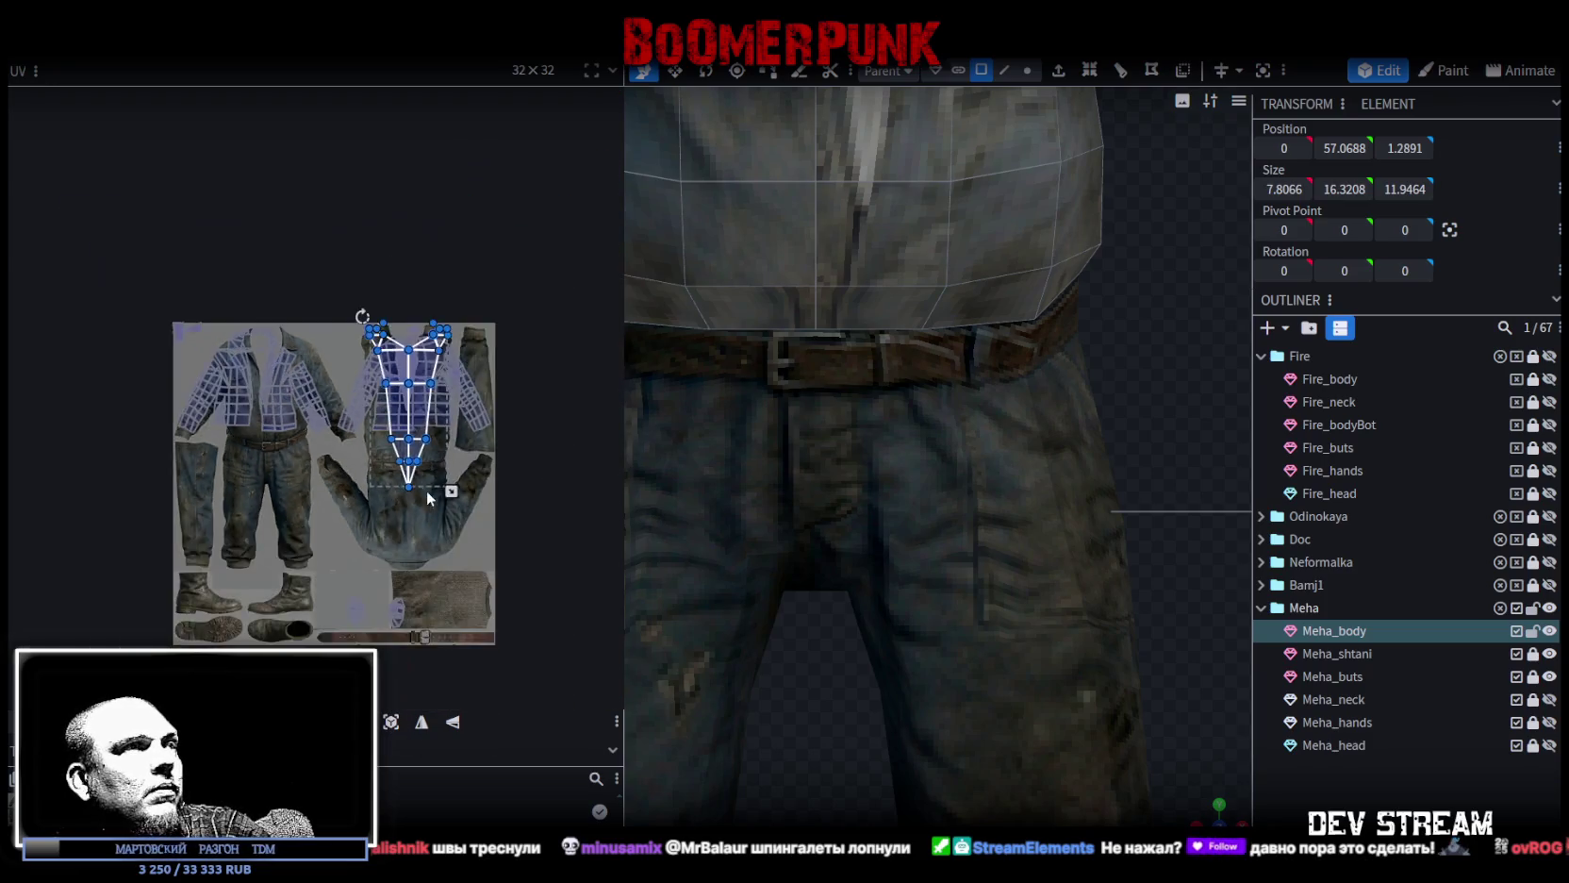
pyautogui.scroll(-2, 426, 490)
pyautogui.moveTo(358, 366); pyautogui.dragTo(224, 504)
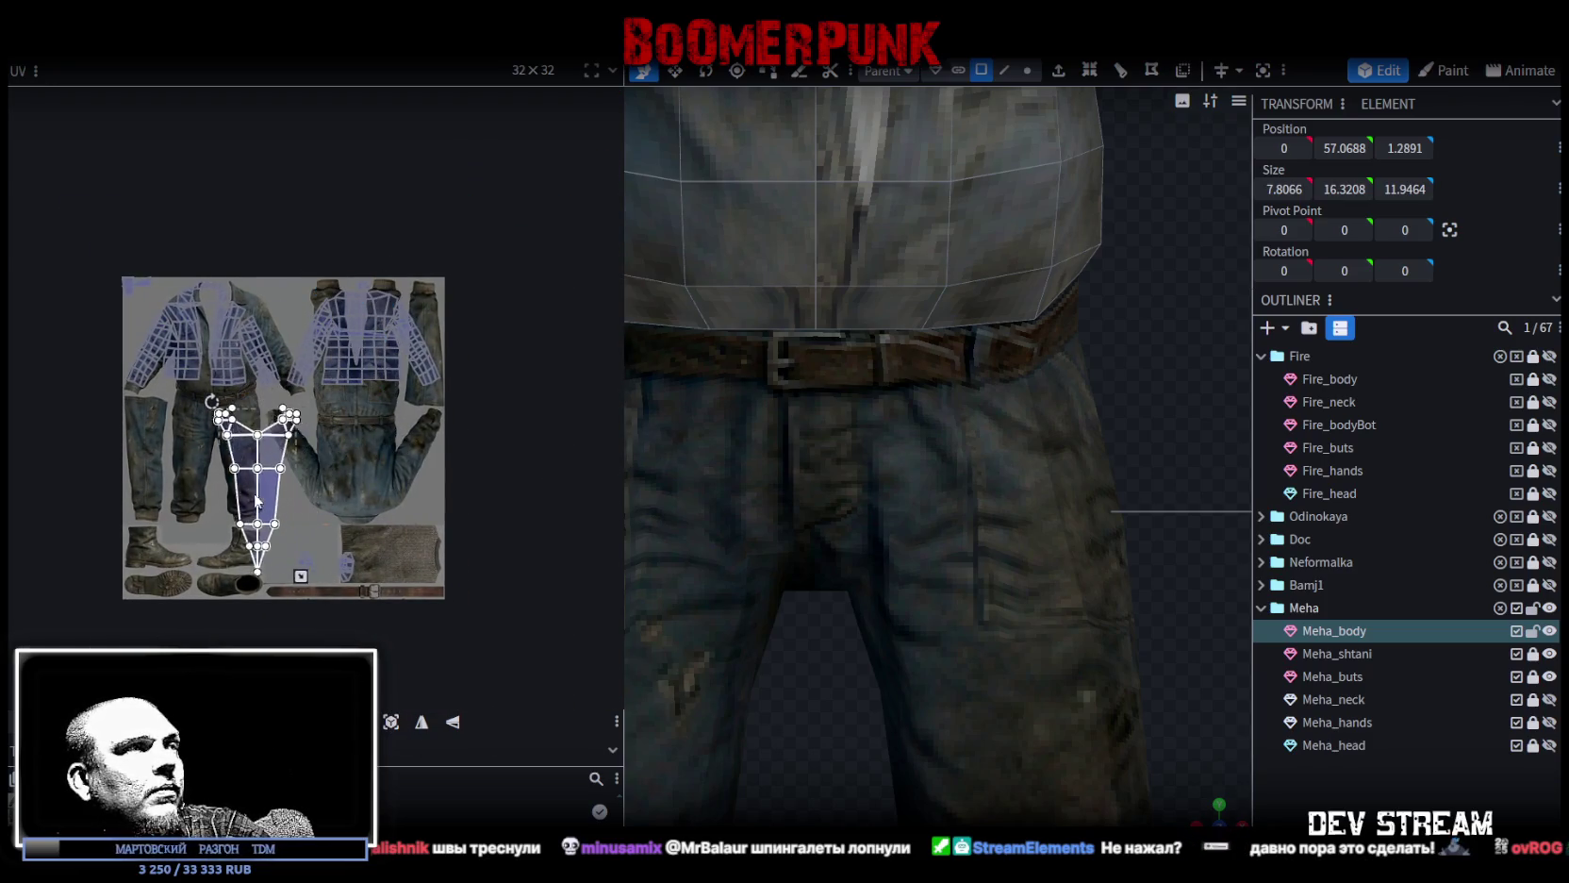
pyautogui.rightClick(225, 505)
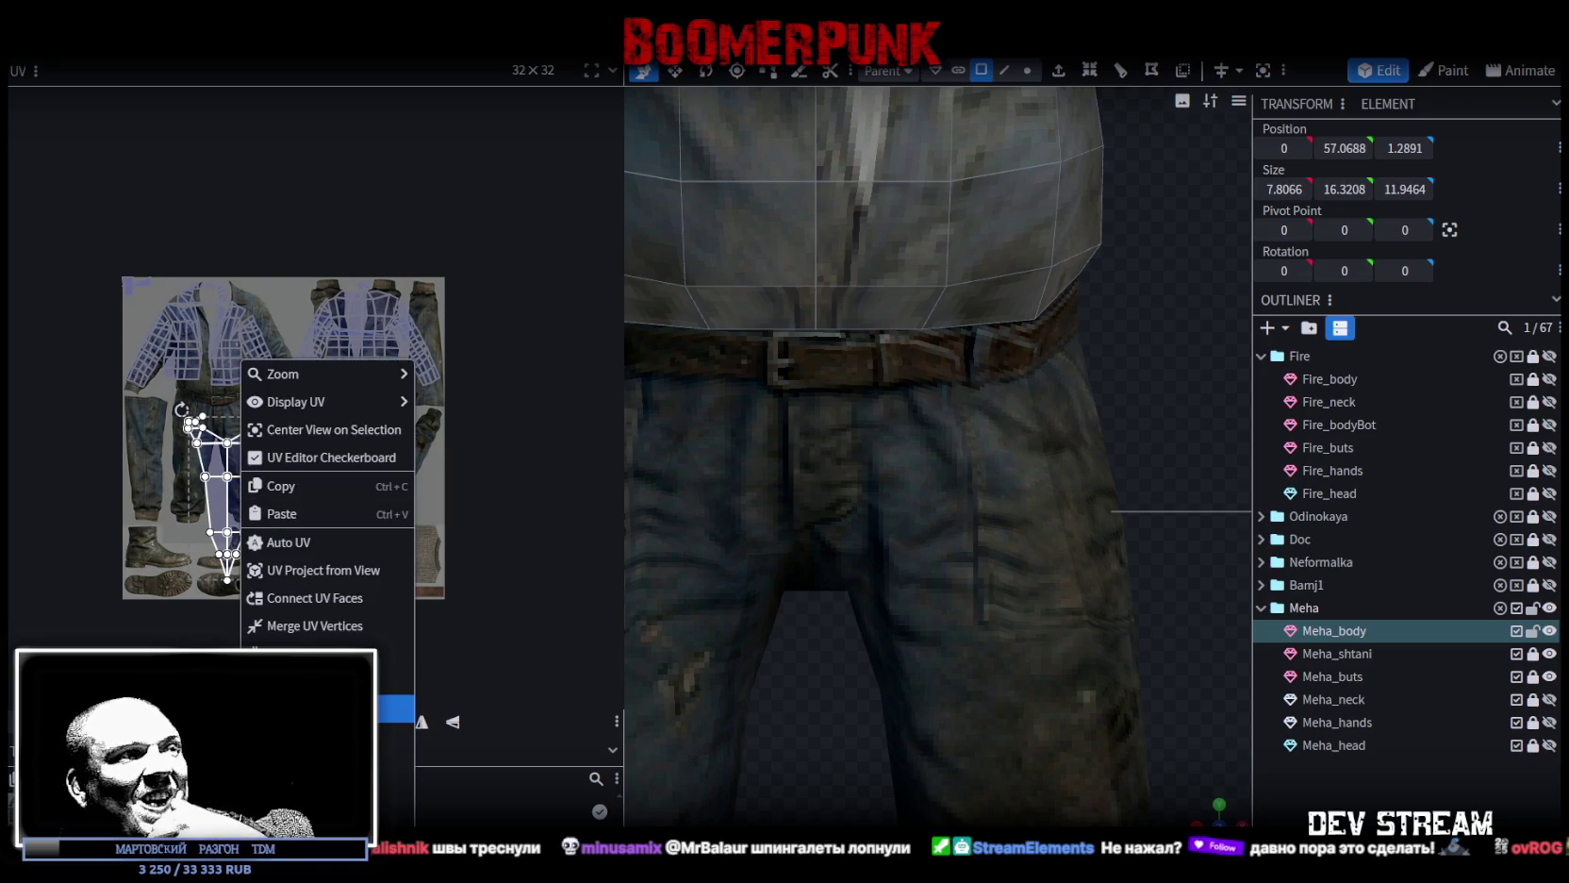
pyautogui.click(396, 709)
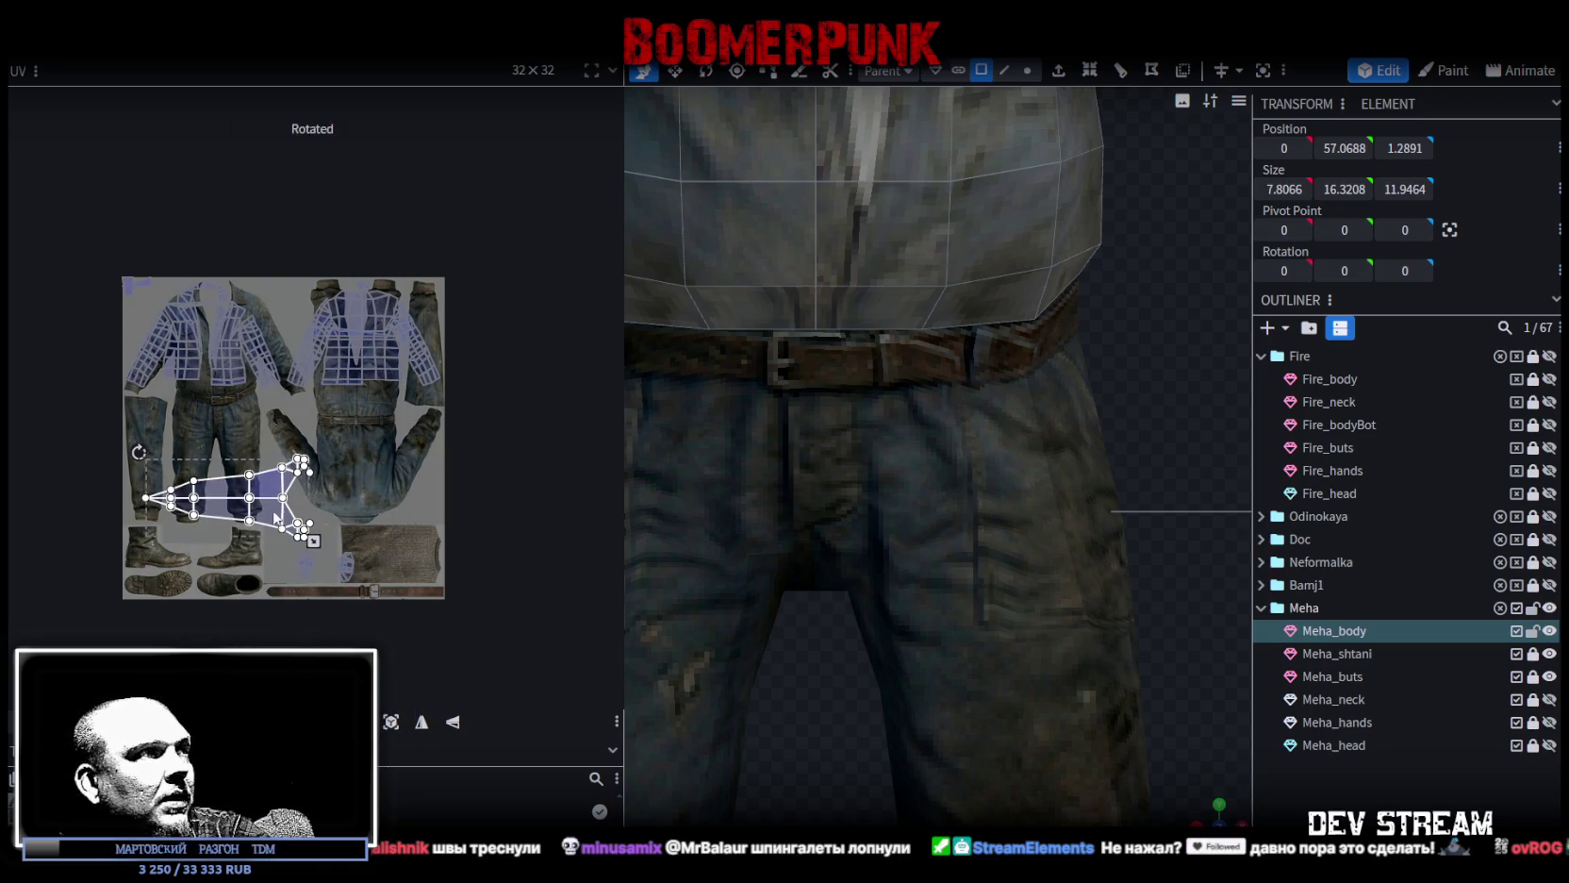
# Split the selected chest faces into their own Meha_body_selection mesh.
pyautogui.moveTo(915, 387); pyautogui.dragTo(919, 392, button='right')
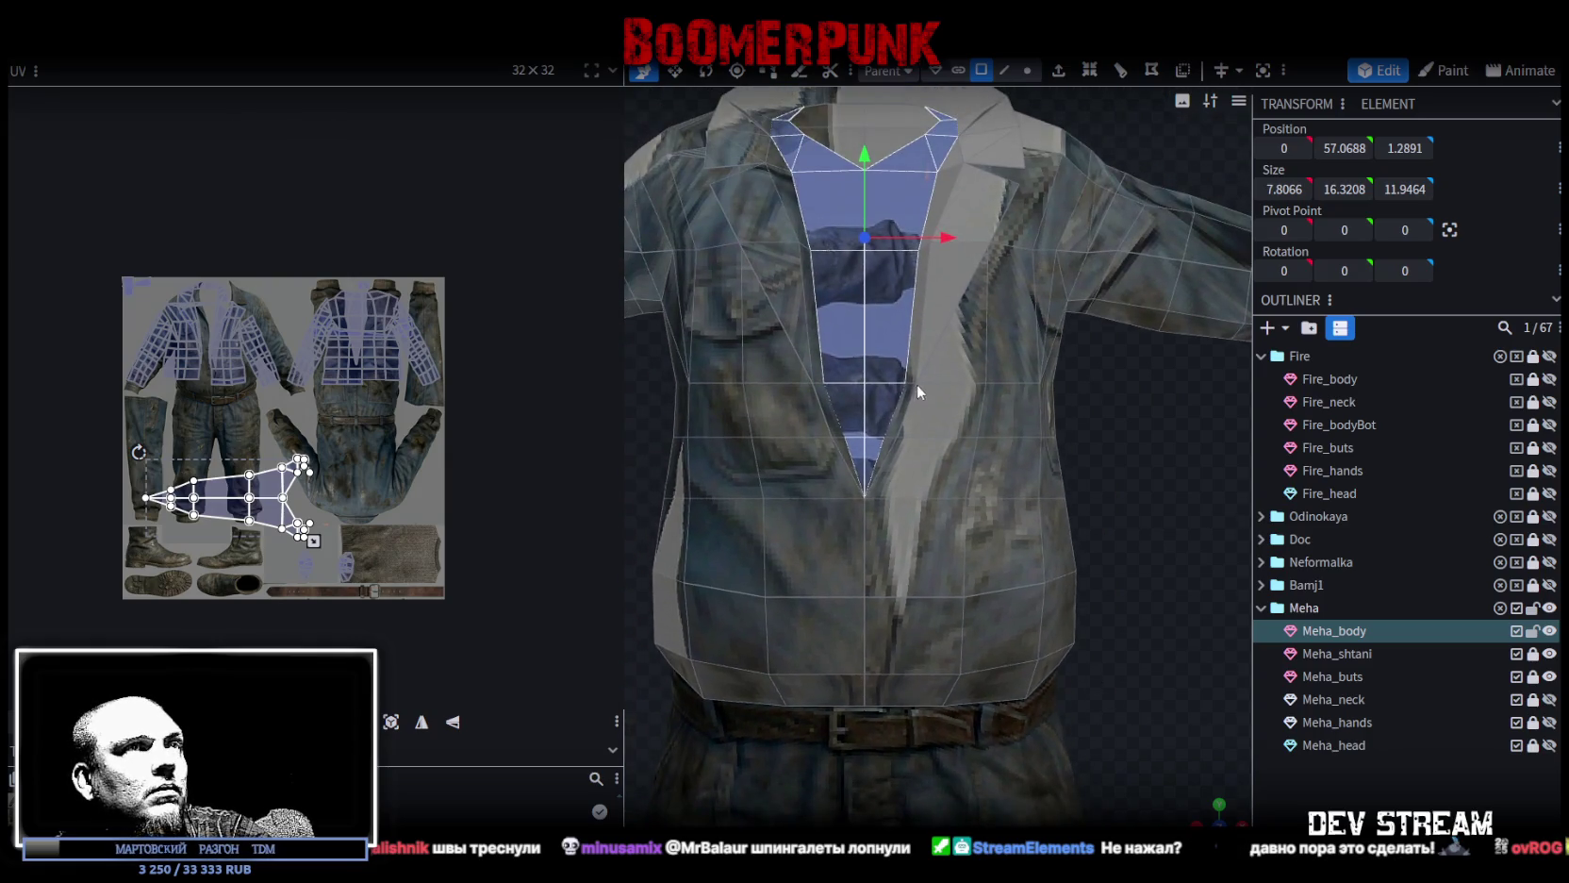
pyautogui.click(883, 348)
pyautogui.rightClick(884, 349)
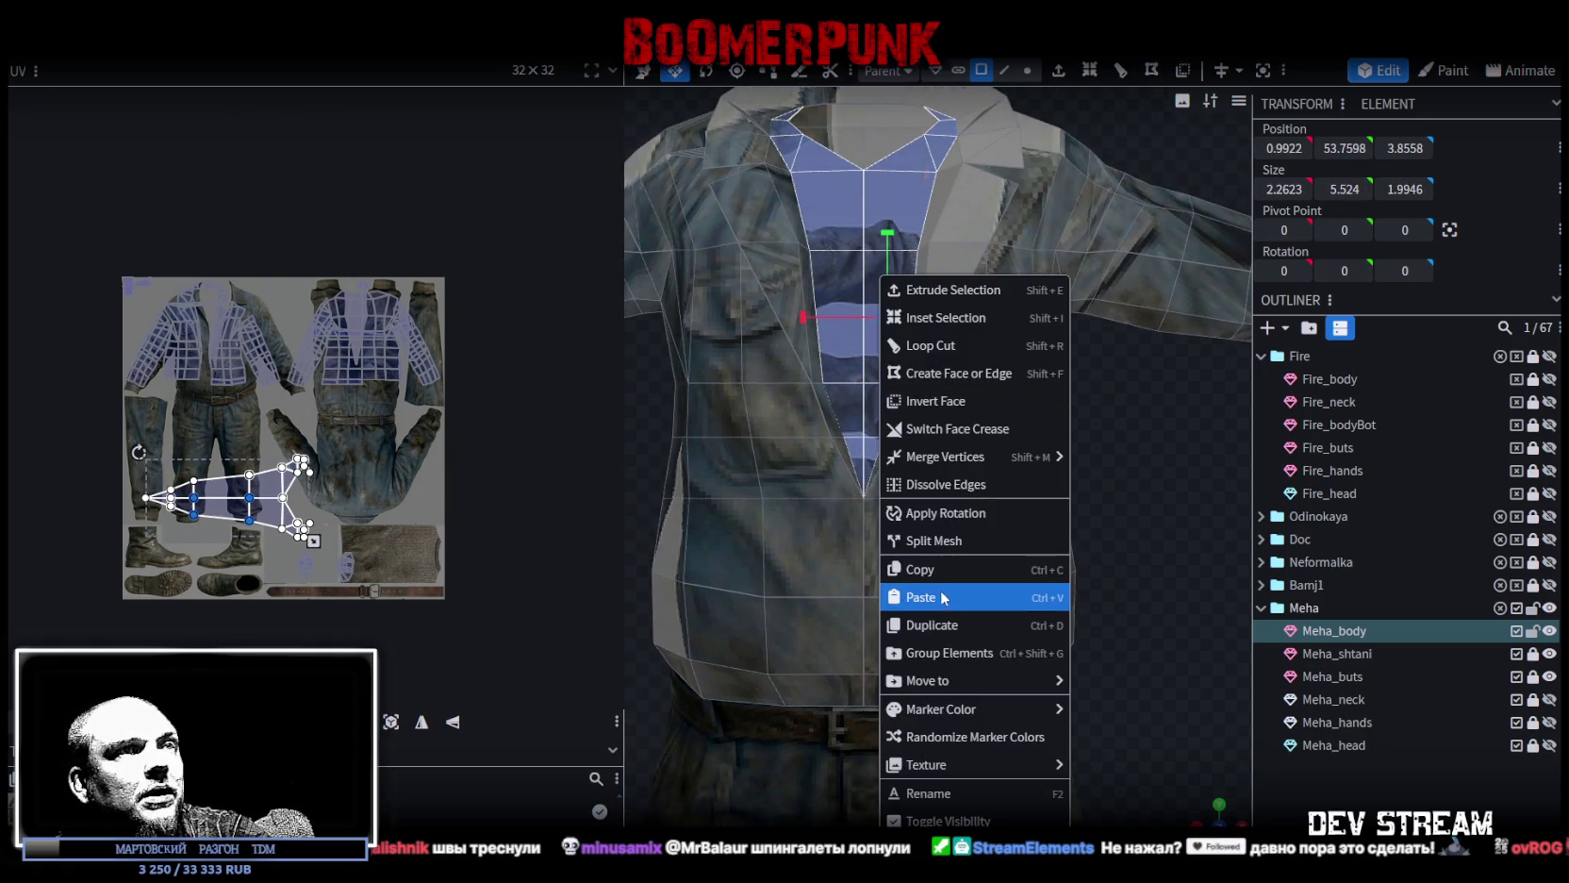
pyautogui.click(936, 541)
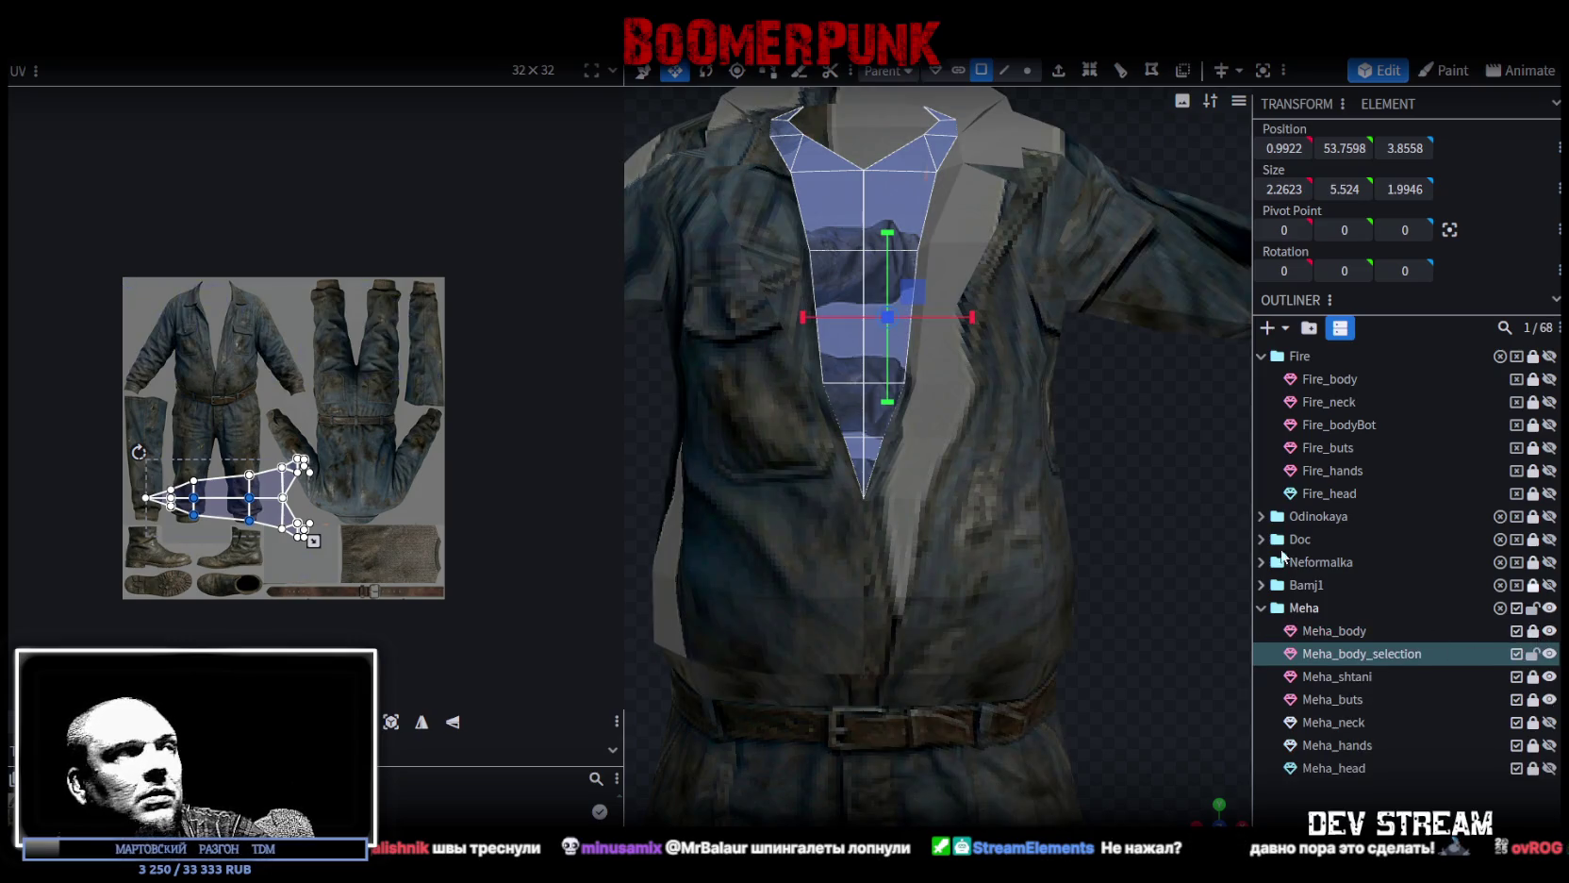
# Move the chest UV island onto the knit sweater patch, shrinking and stretching it to fit.
pyautogui.scroll(3, 268, 515)
pyautogui.moveTo(268, 516); pyautogui.dragTo(136, 355, button='middle')
pyautogui.moveTo(219, 418)
pyautogui.mouseDown()
pyautogui.moveTo(425, 514)
pyautogui.moveTo(330, 474)
pyautogui.moveTo(420, 480)
pyautogui.mouseUp()
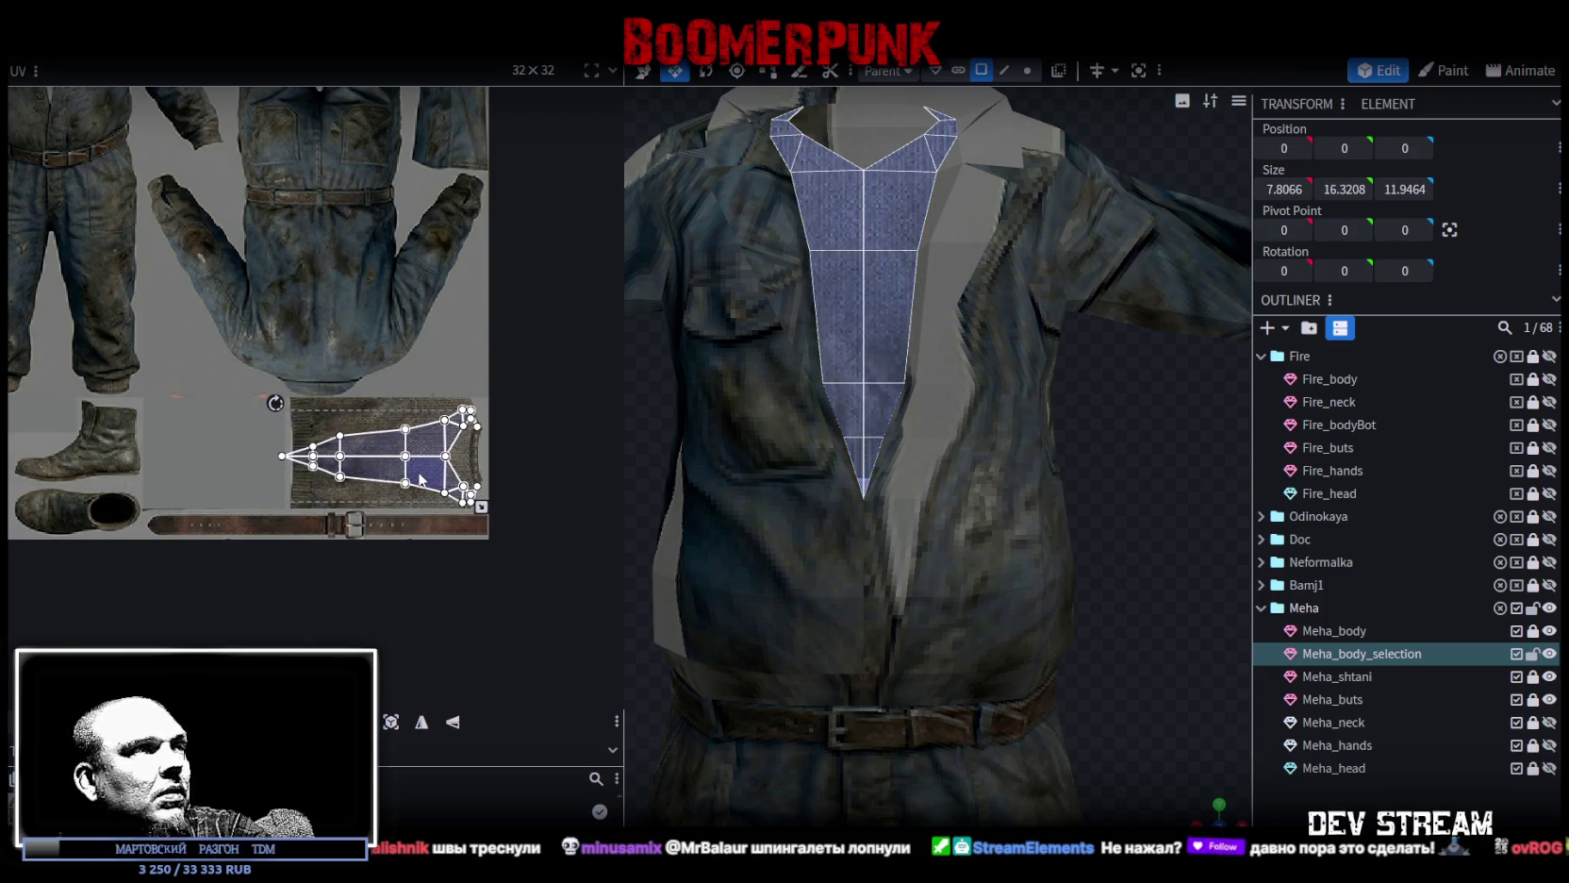
pyautogui.scroll(2, 420, 479)
pyautogui.moveTo(527, 524)
pyautogui.mouseDown()
pyautogui.moveTo(453, 488)
pyautogui.moveTo(488, 462)
pyautogui.moveTo(522, 465)
pyautogui.mouseUp()
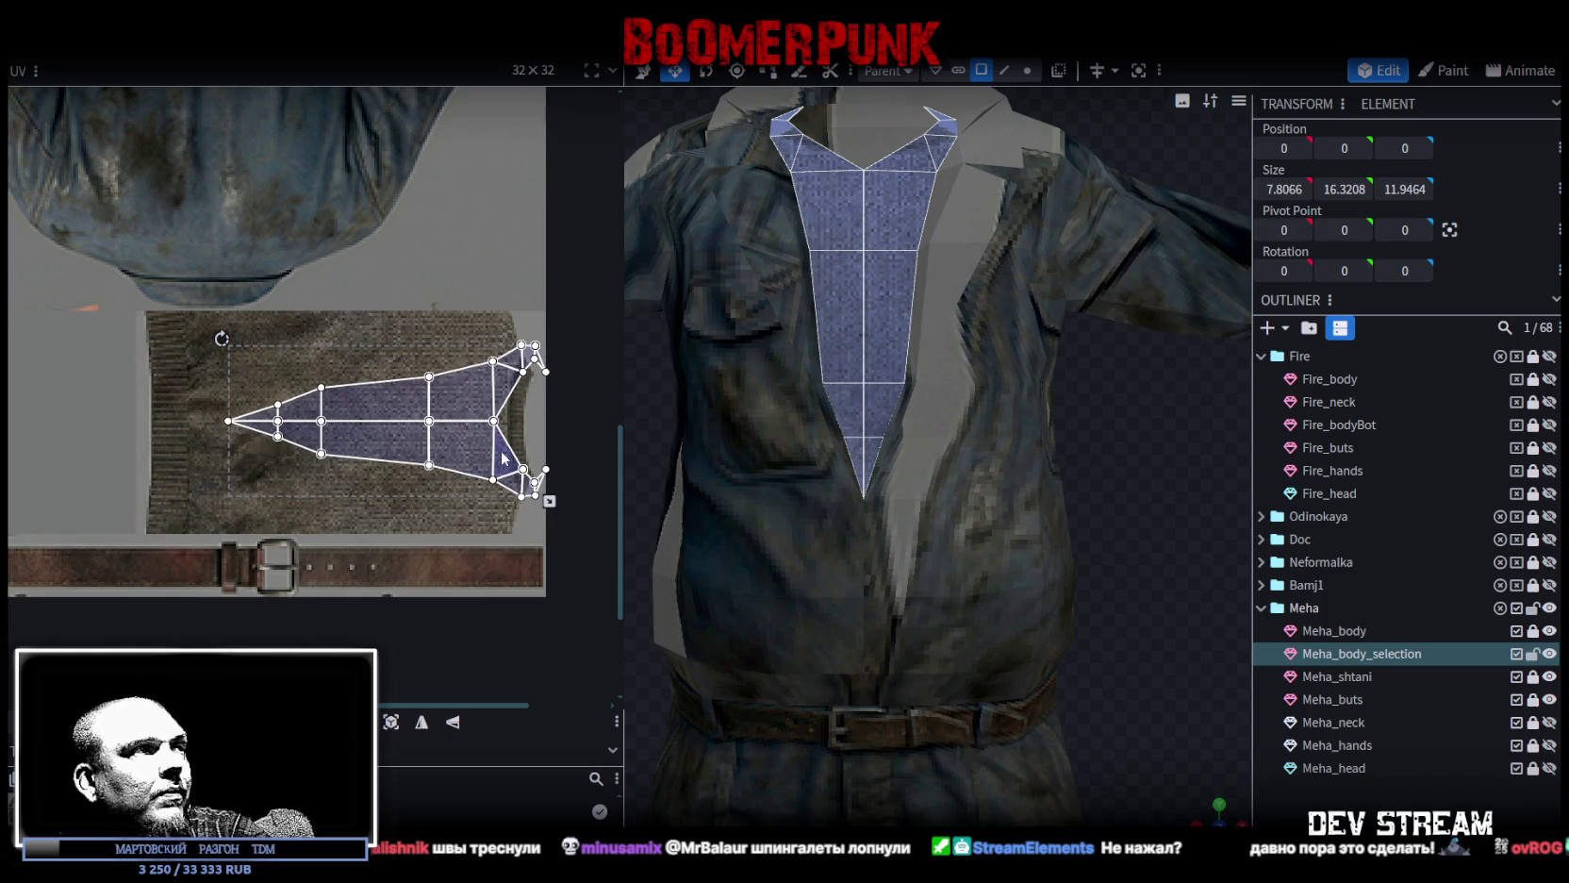
pyautogui.scroll(-1, 488, 453)
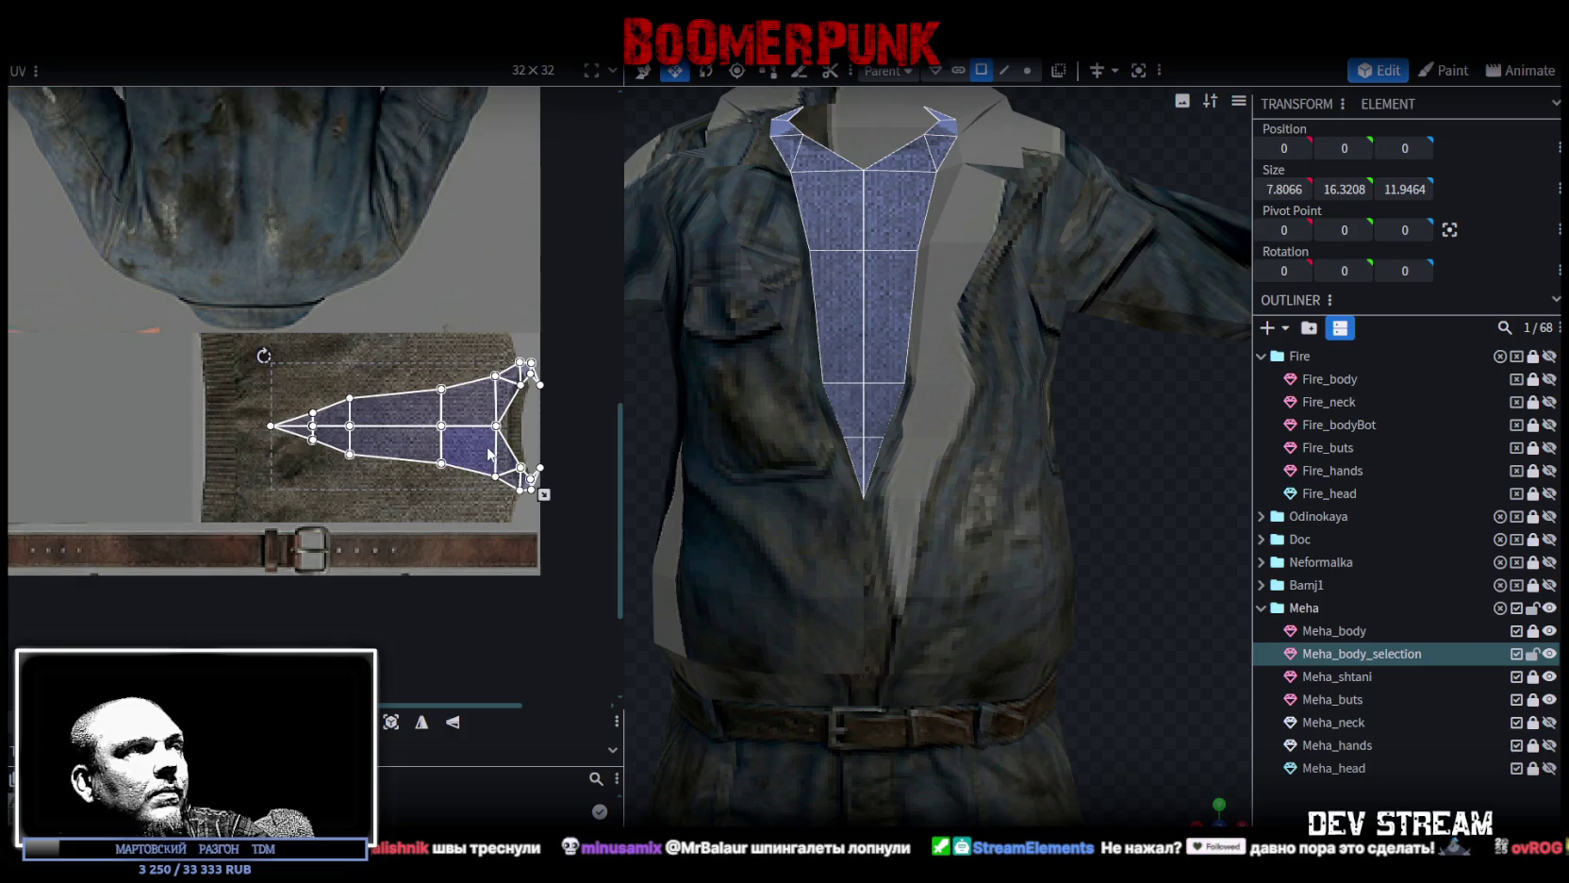
pyautogui.moveTo(514, 412); pyautogui.dragTo(513, 383)
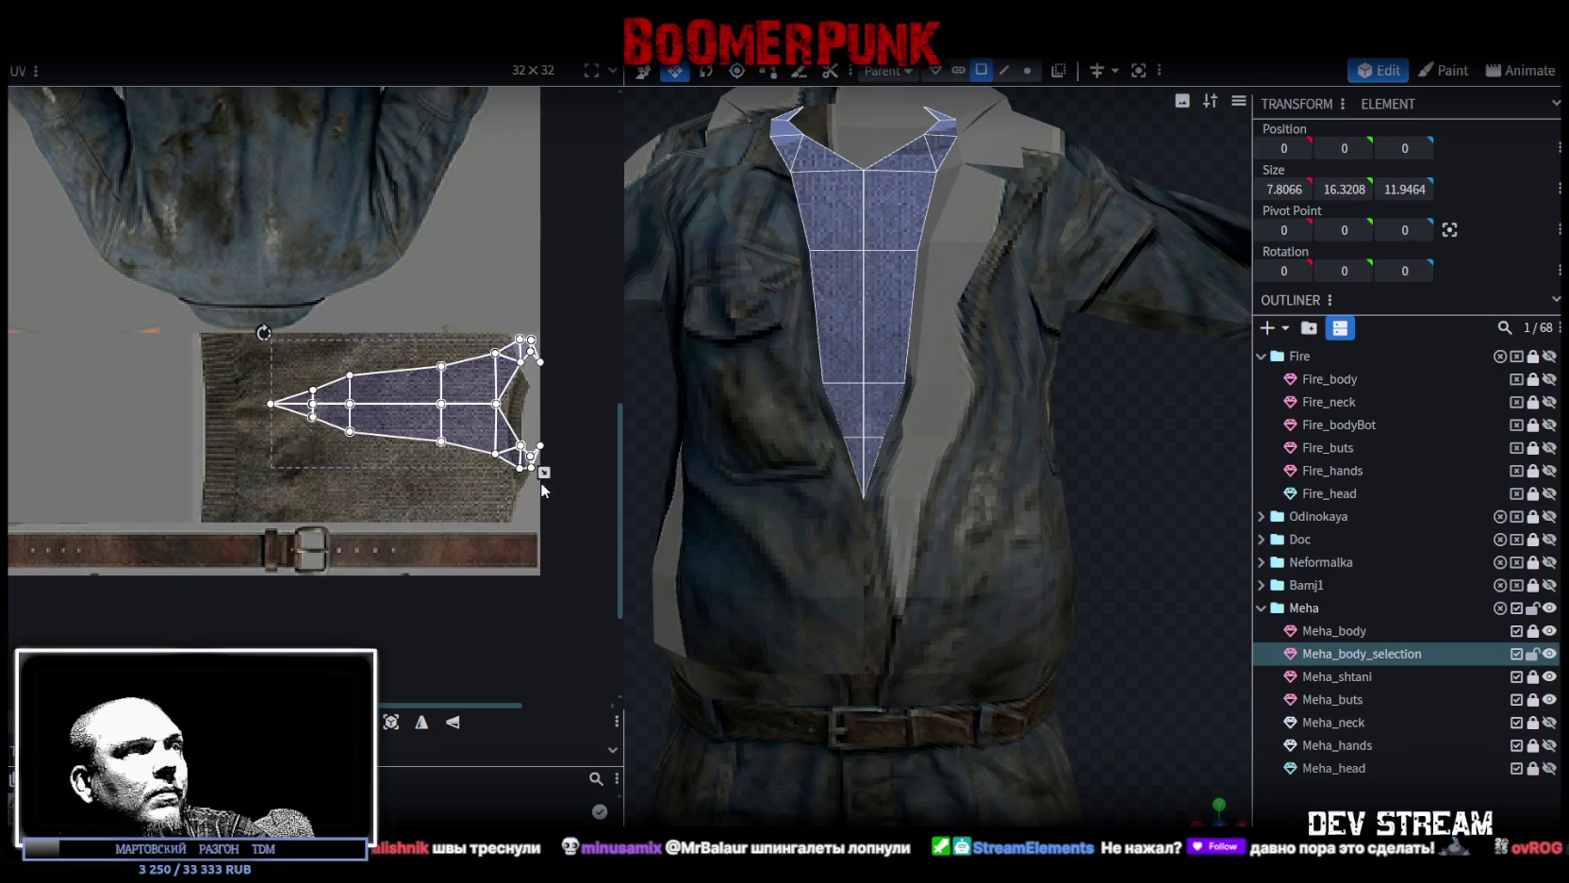
pyautogui.moveTo(545, 472); pyautogui.dragTo(545, 524)
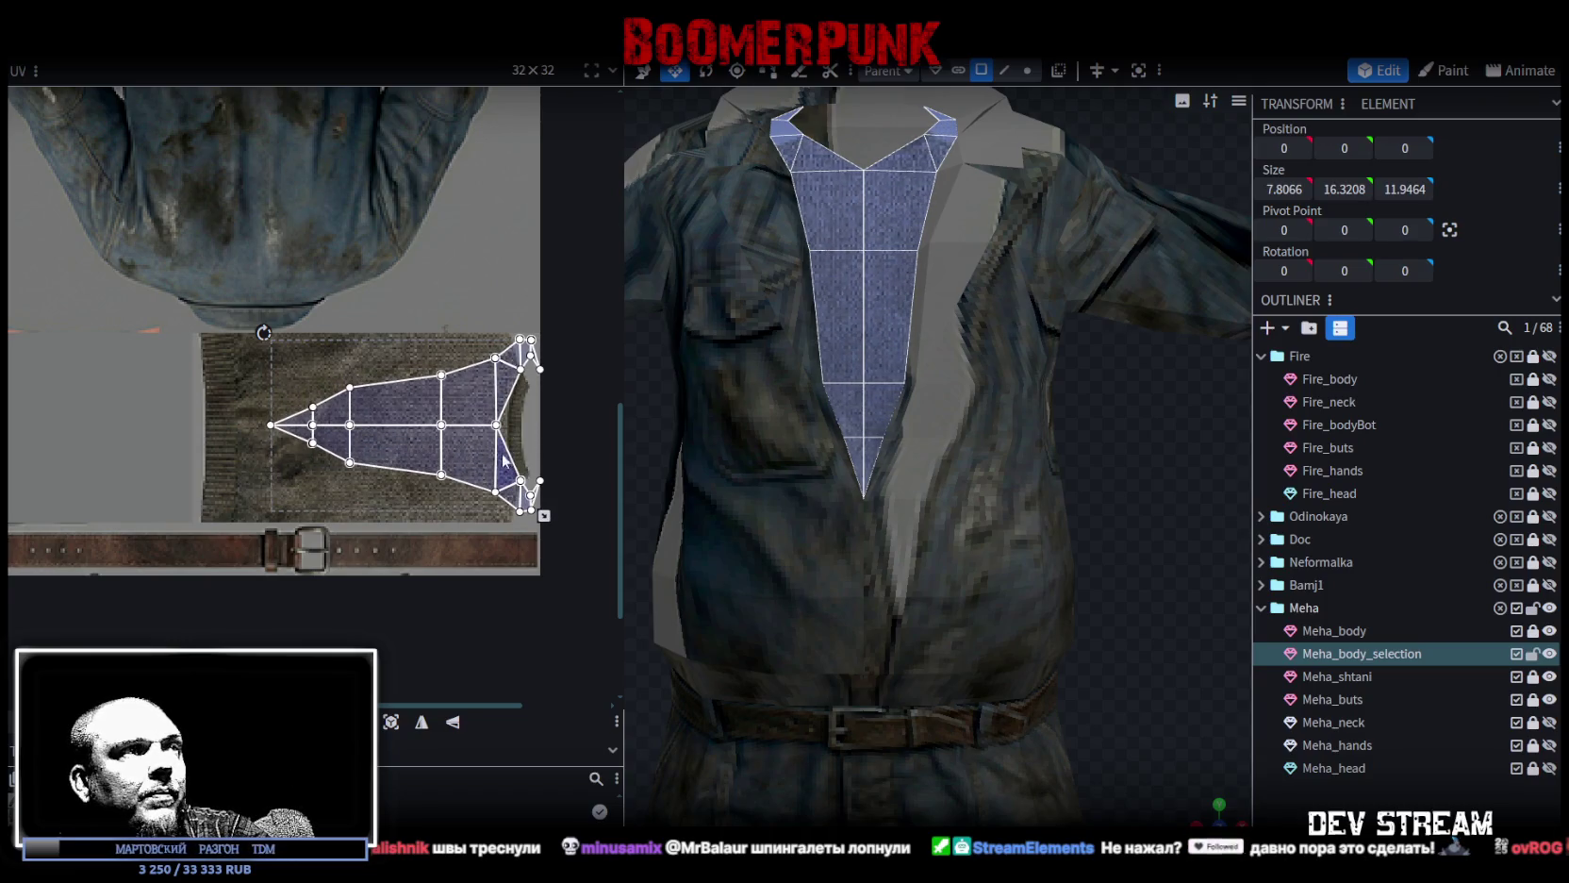
# Select the two bottom collar UV faces and copy them.
pyautogui.scroll(2, 523, 408)
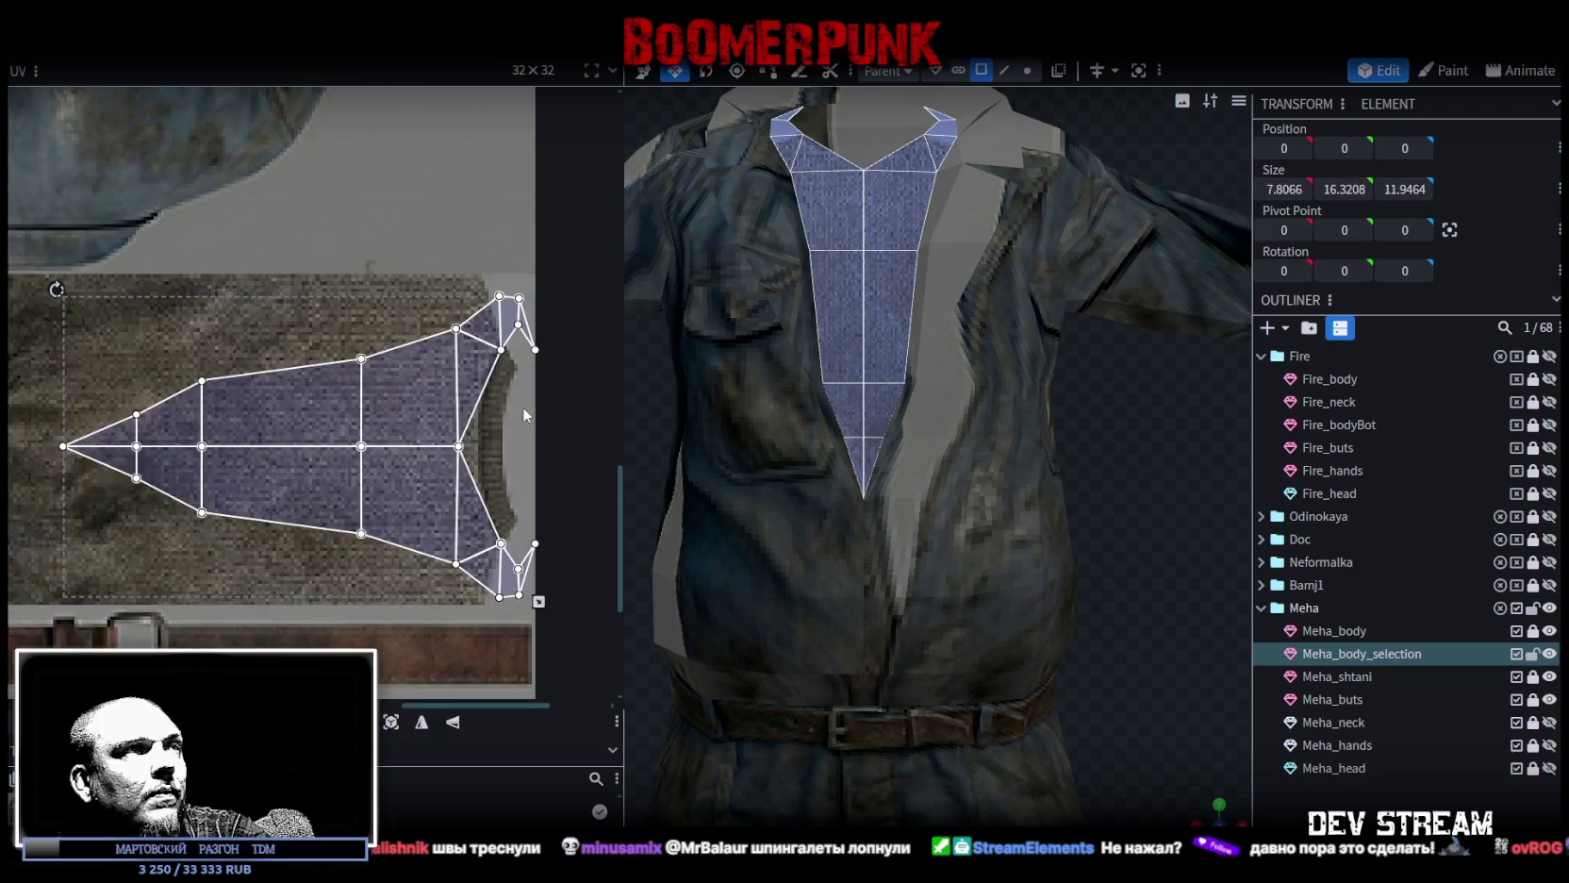
pyautogui.scroll(2, 498, 377)
pyautogui.scroll(2, 506, 325)
pyautogui.click(487, 311)
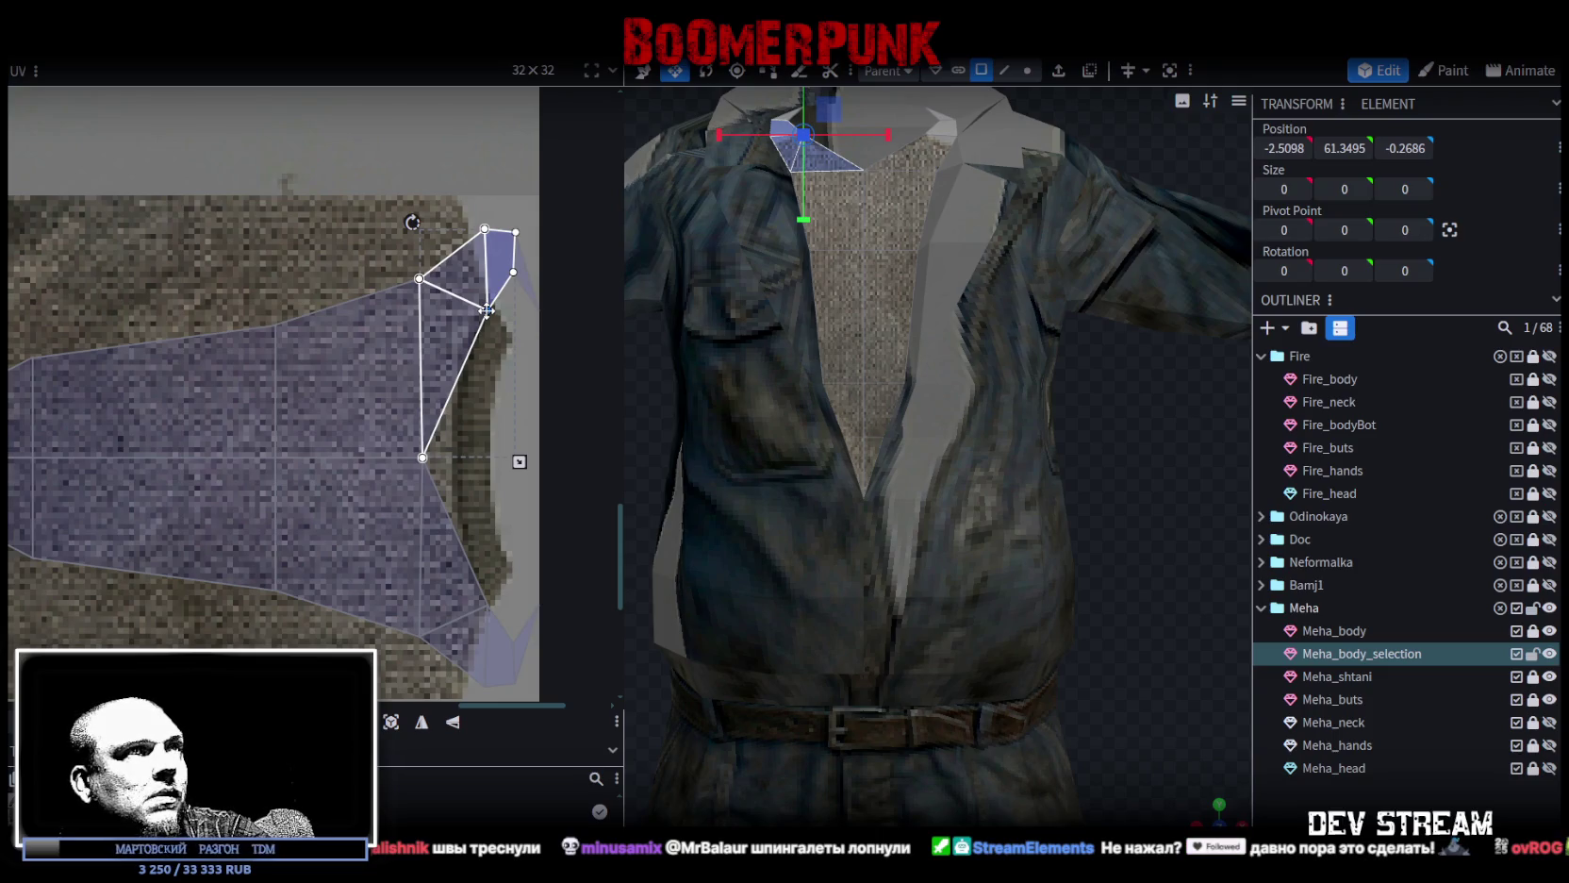
pyautogui.click(486, 307)
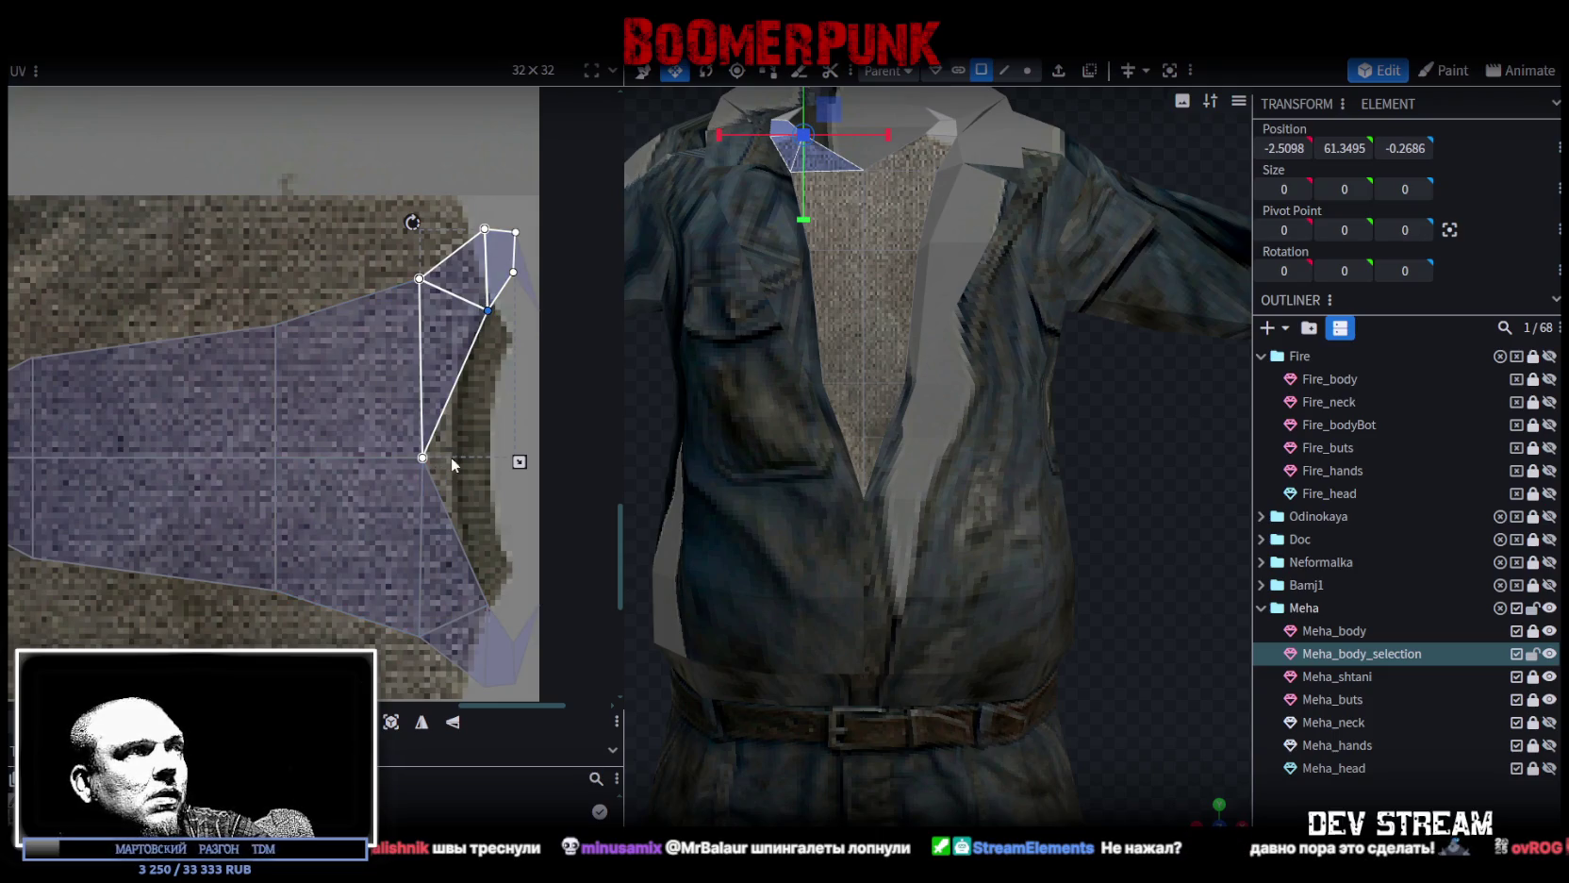
pyautogui.click(424, 457)
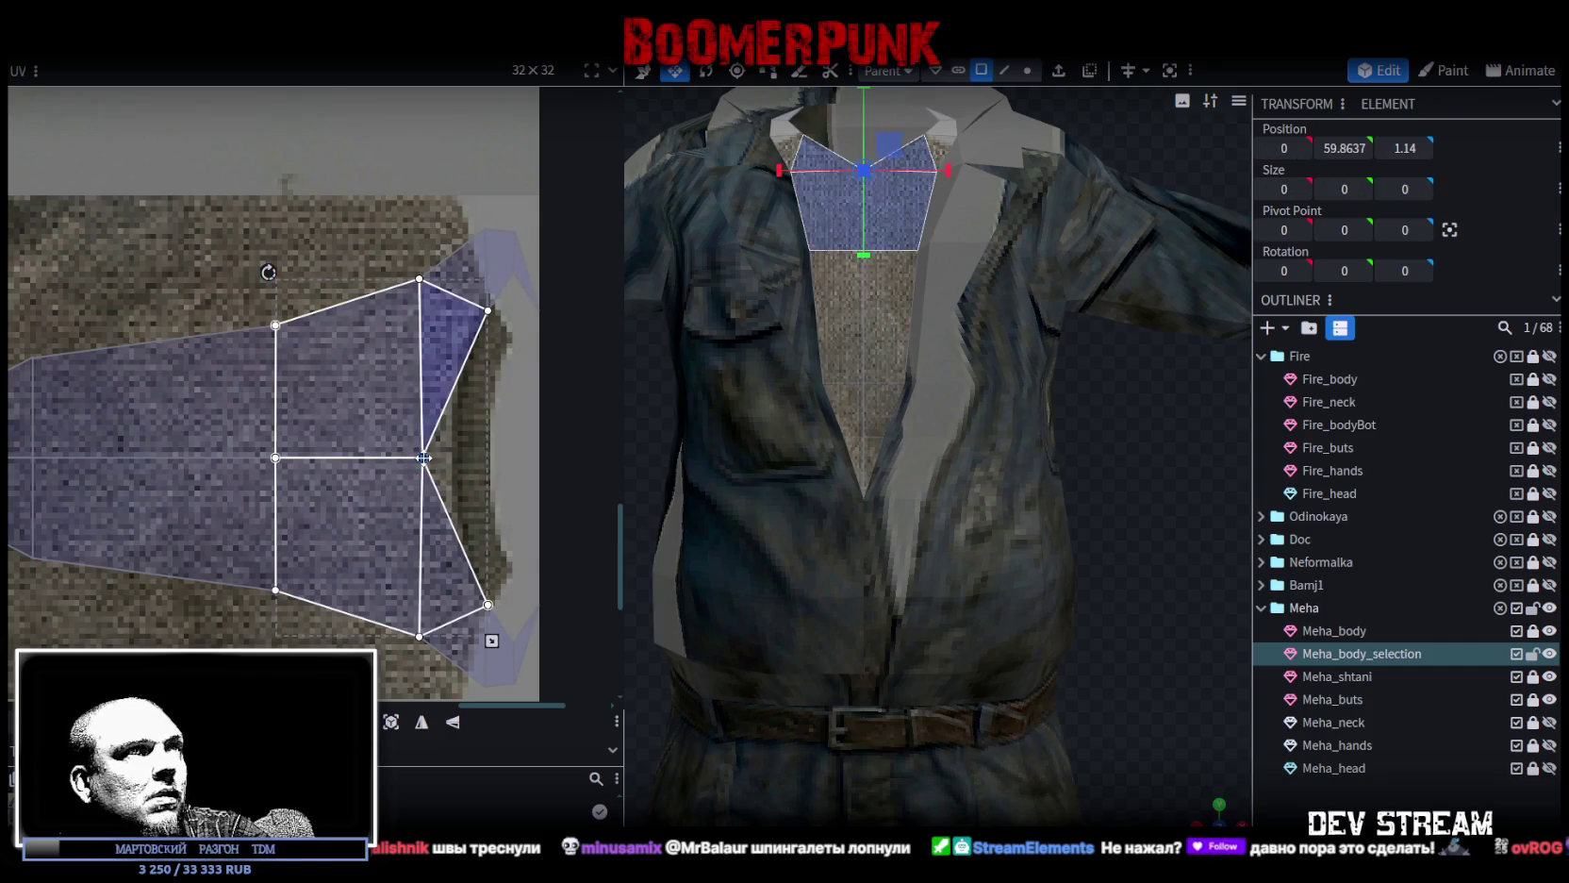
pyautogui.scroll(-2, 469, 592)
pyautogui.scroll(1, 500, 640)
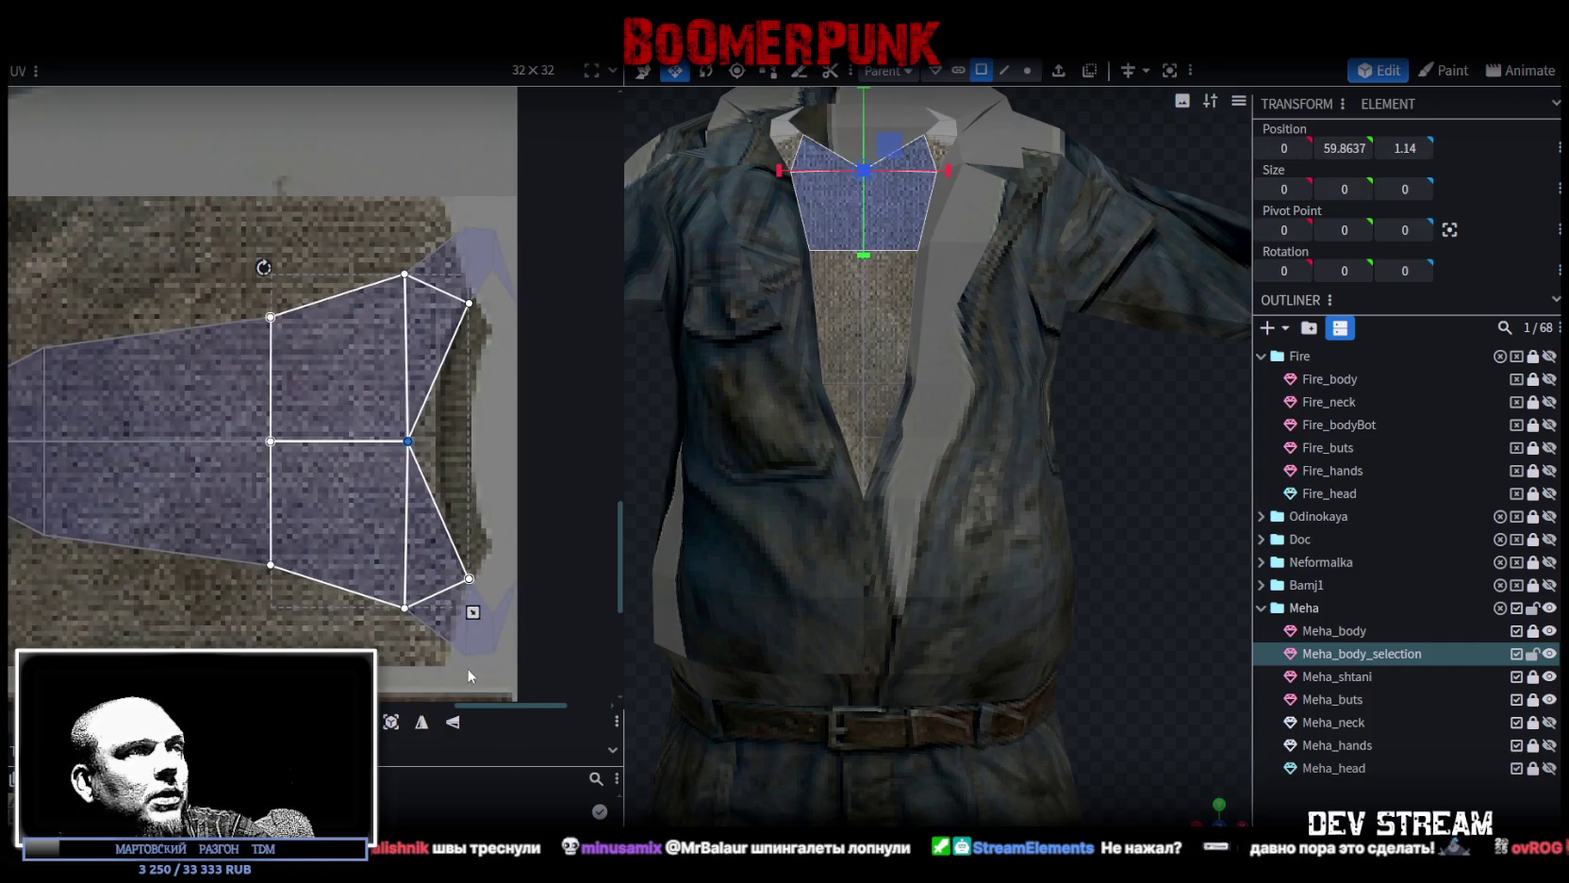
pyautogui.click(481, 662)
pyautogui.click(339, 627)
pyautogui.click(307, 634)
pyautogui.keyDown('shift'); pyautogui.click(420, 658); pyautogui.keyUp('shift')
pyautogui.hotkey('ctrl', 'c')
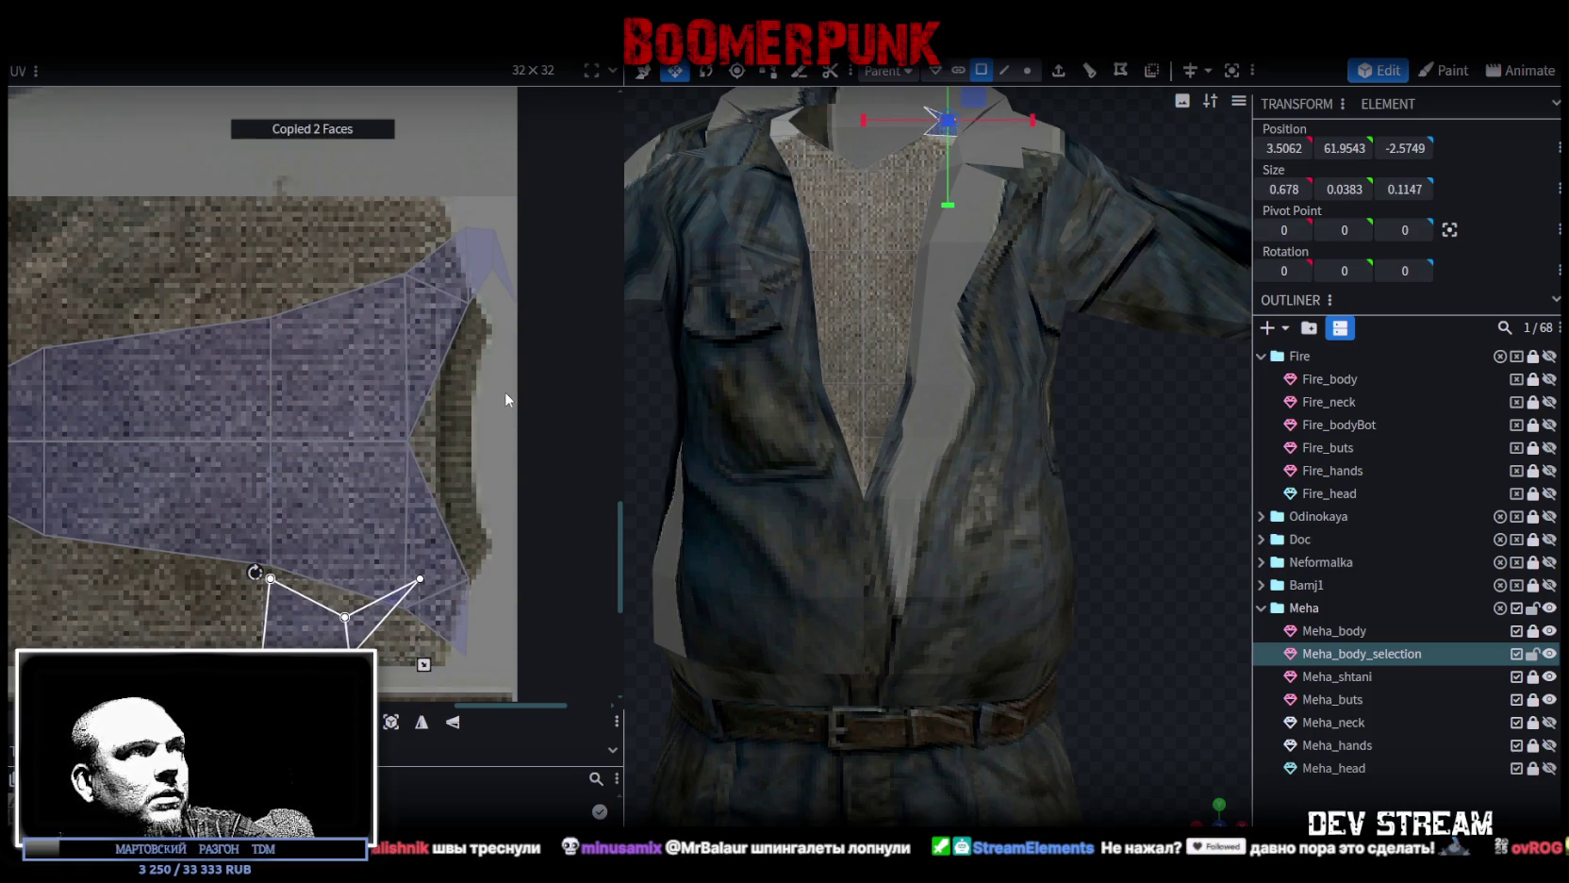
# Mirror the collar UV faces horizontally and shift them onto the denim.
pyautogui.moveTo(490, 214)
pyautogui.mouseDown()
pyautogui.moveTo(519, 659)
pyautogui.moveTo(254, 644)
pyautogui.mouseUp()
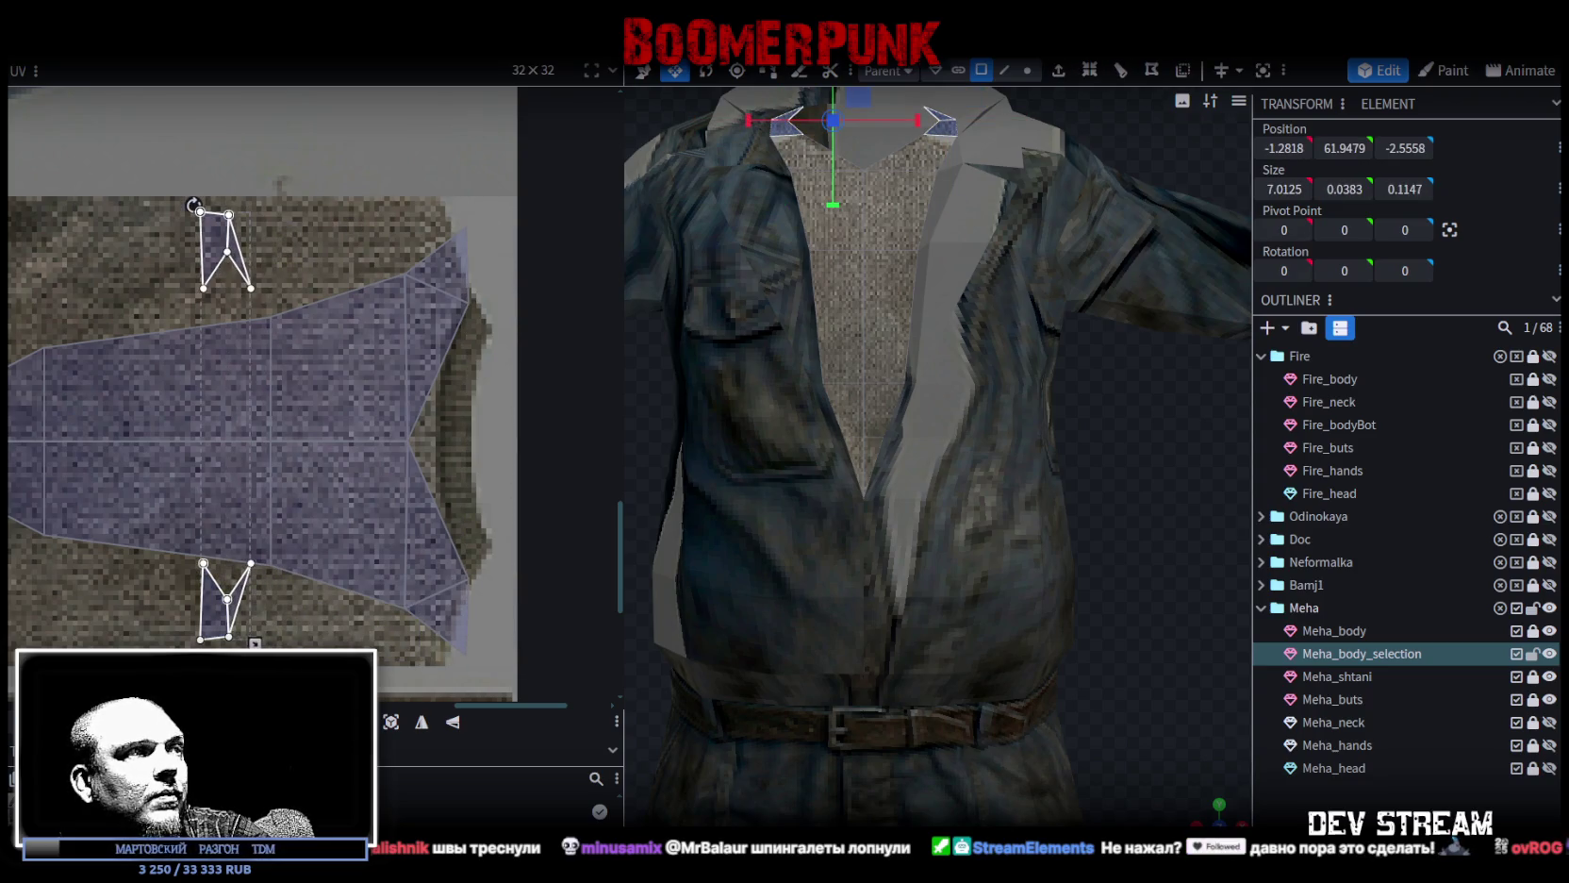
pyautogui.moveTo(251, 564); pyautogui.dragTo(389, 561)
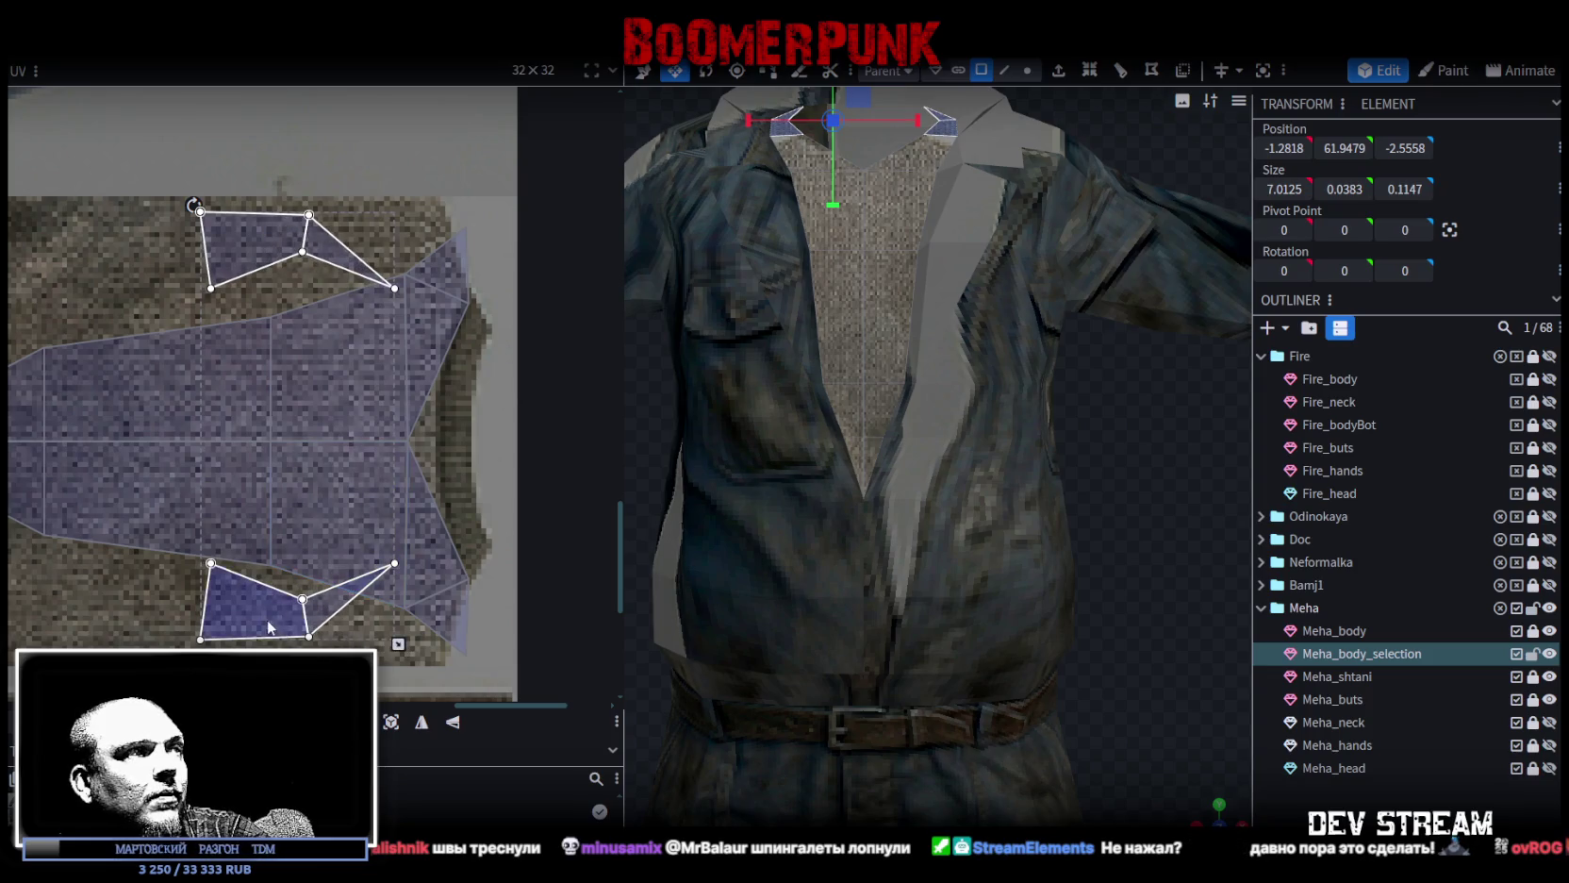
pyautogui.moveTo(268, 627); pyautogui.dragTo(291, 632)
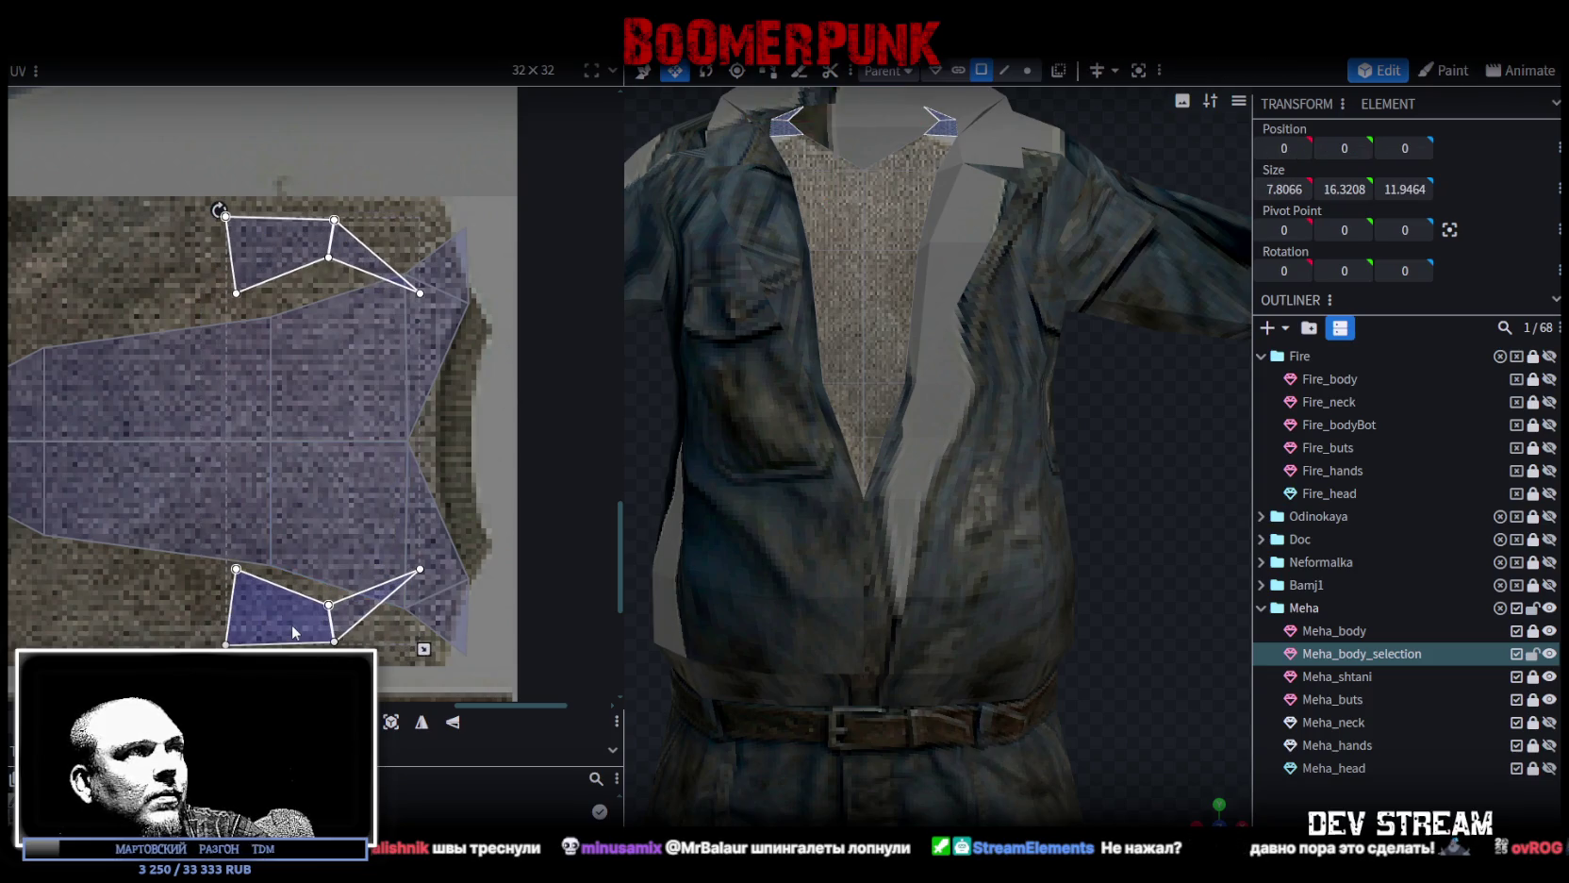
pyautogui.click(423, 728)
pyautogui.moveTo(344, 625)
pyautogui.mouseDown()
pyautogui.moveTo(295, 612)
pyautogui.moveTo(307, 643)
pyautogui.moveTo(261, 644)
pyautogui.mouseUp()
# Reselect Meha_body_selection, pull one collar triangle's upper vertices up-left, and select the other collar island.
pyautogui.click(1206, 743)
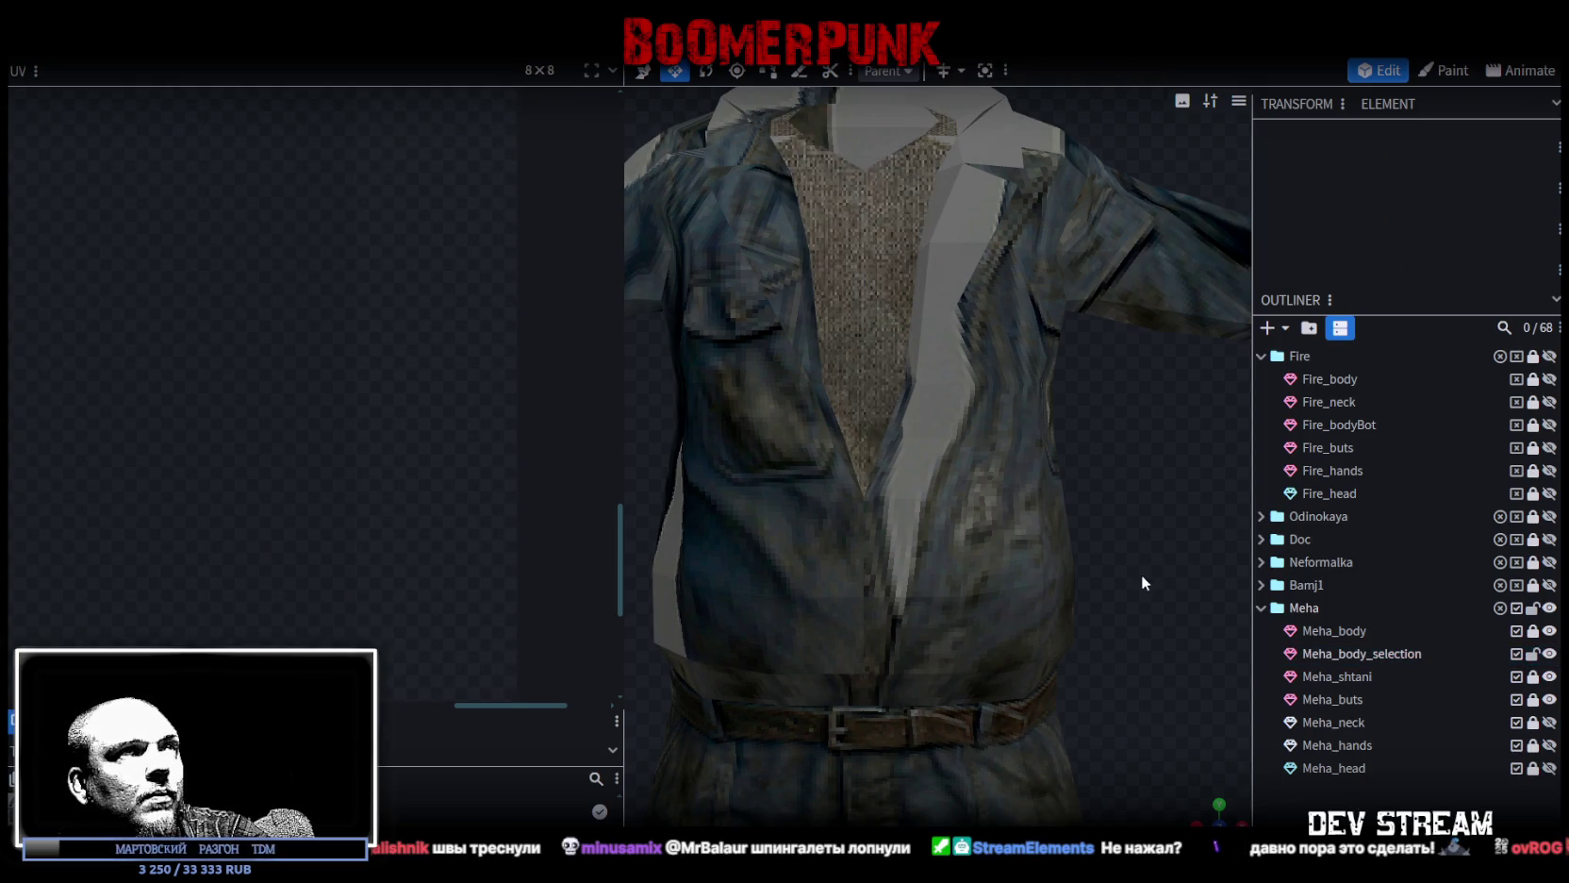
pyautogui.click(830, 270)
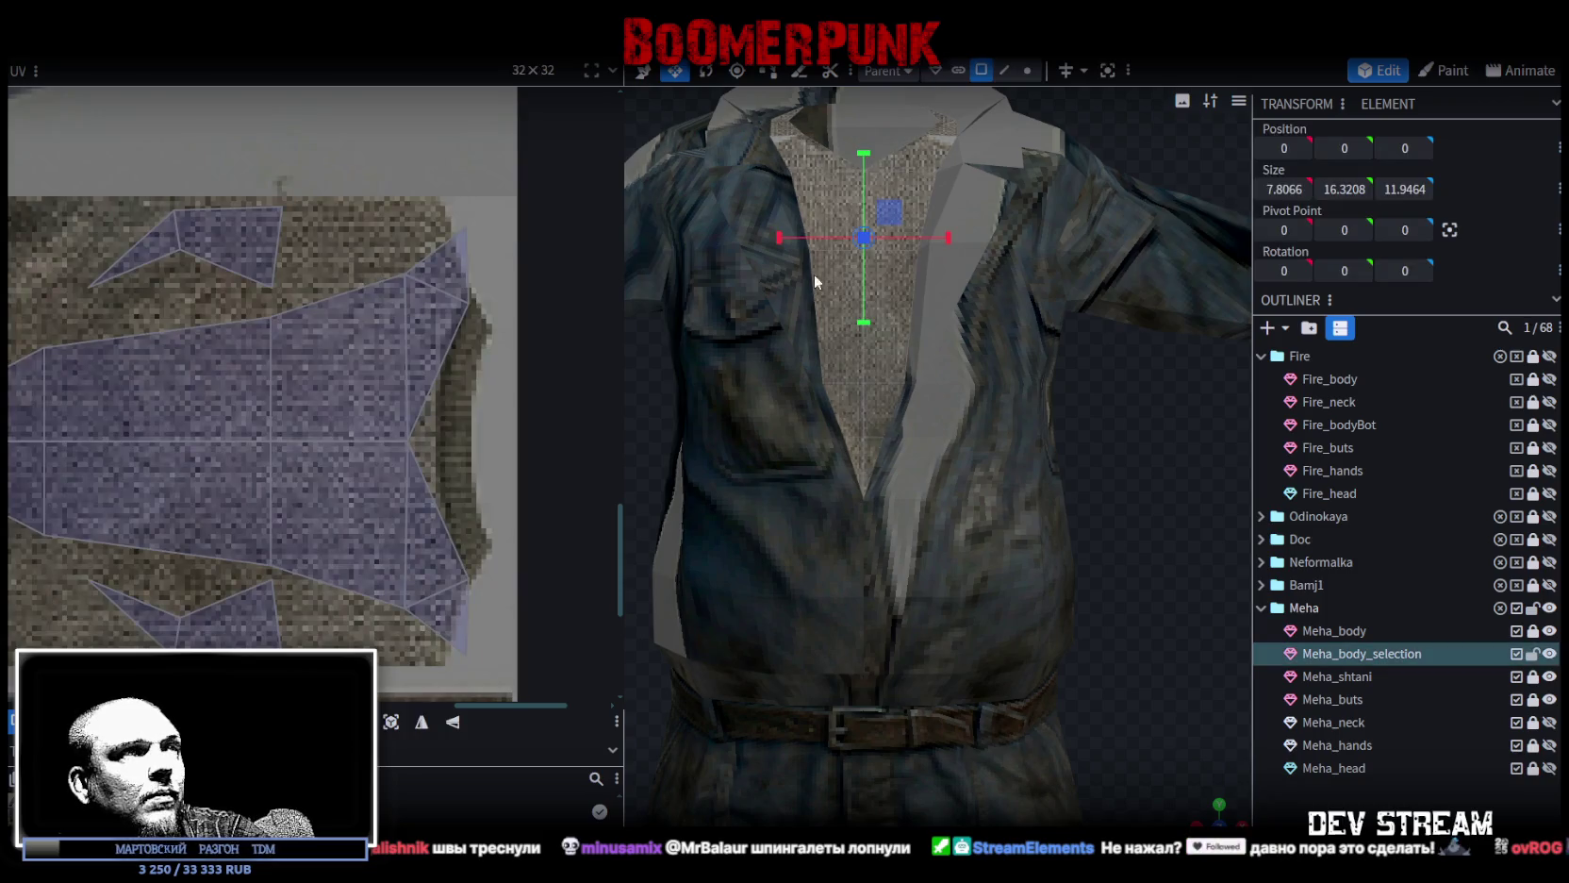
pyautogui.scroll(3, 402, 299)
pyautogui.doubleClick(513, 236)
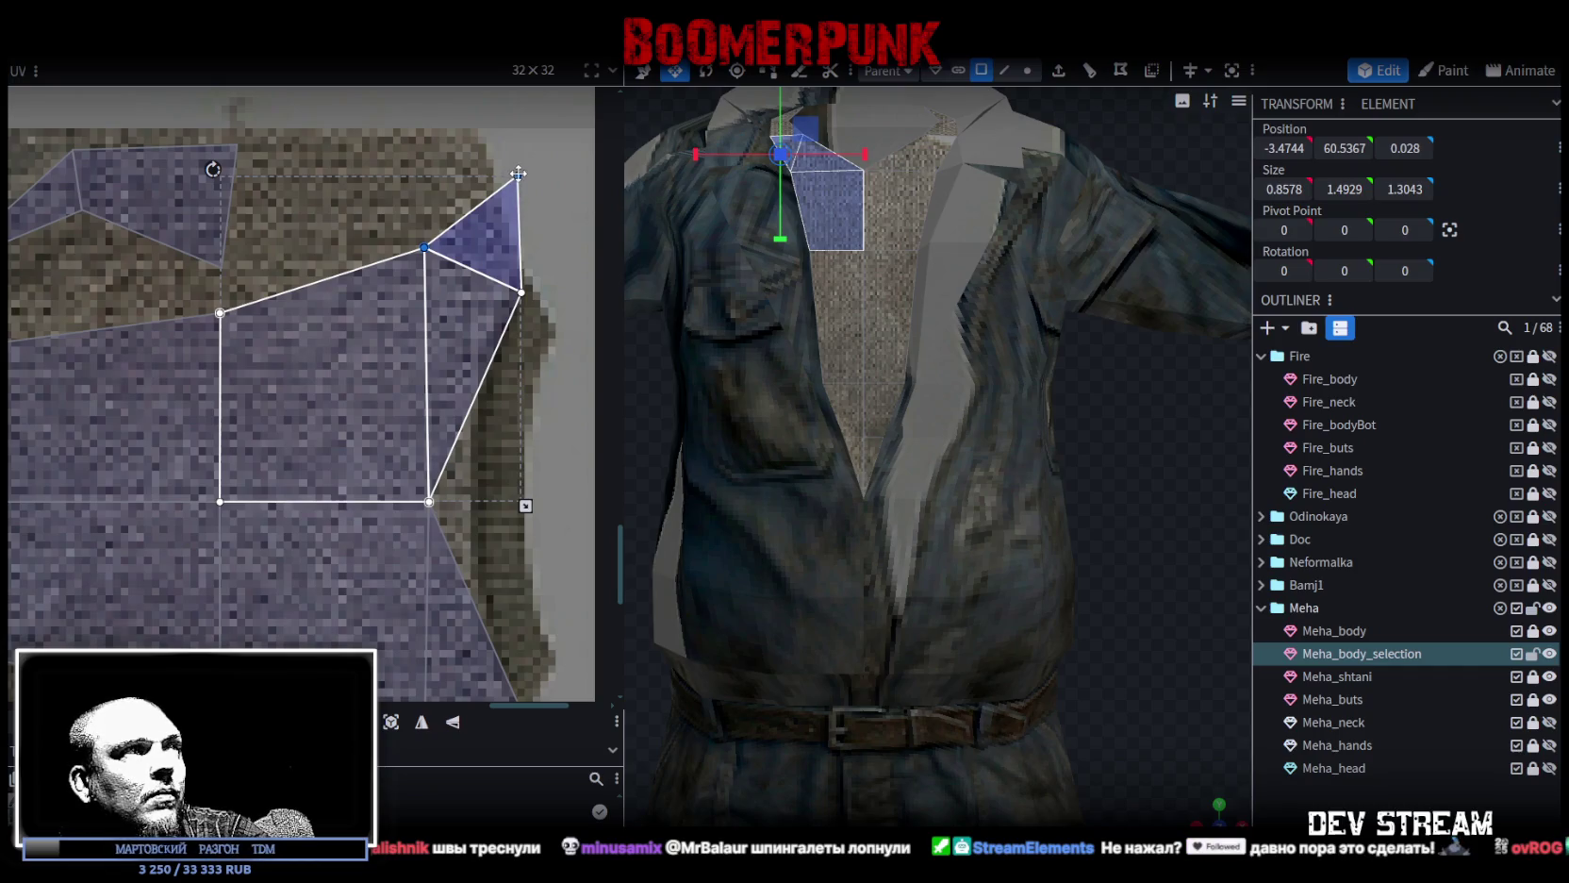
pyautogui.moveTo(517, 171); pyautogui.dragTo(475, 144)
pyautogui.scroll(-2, 442, 487)
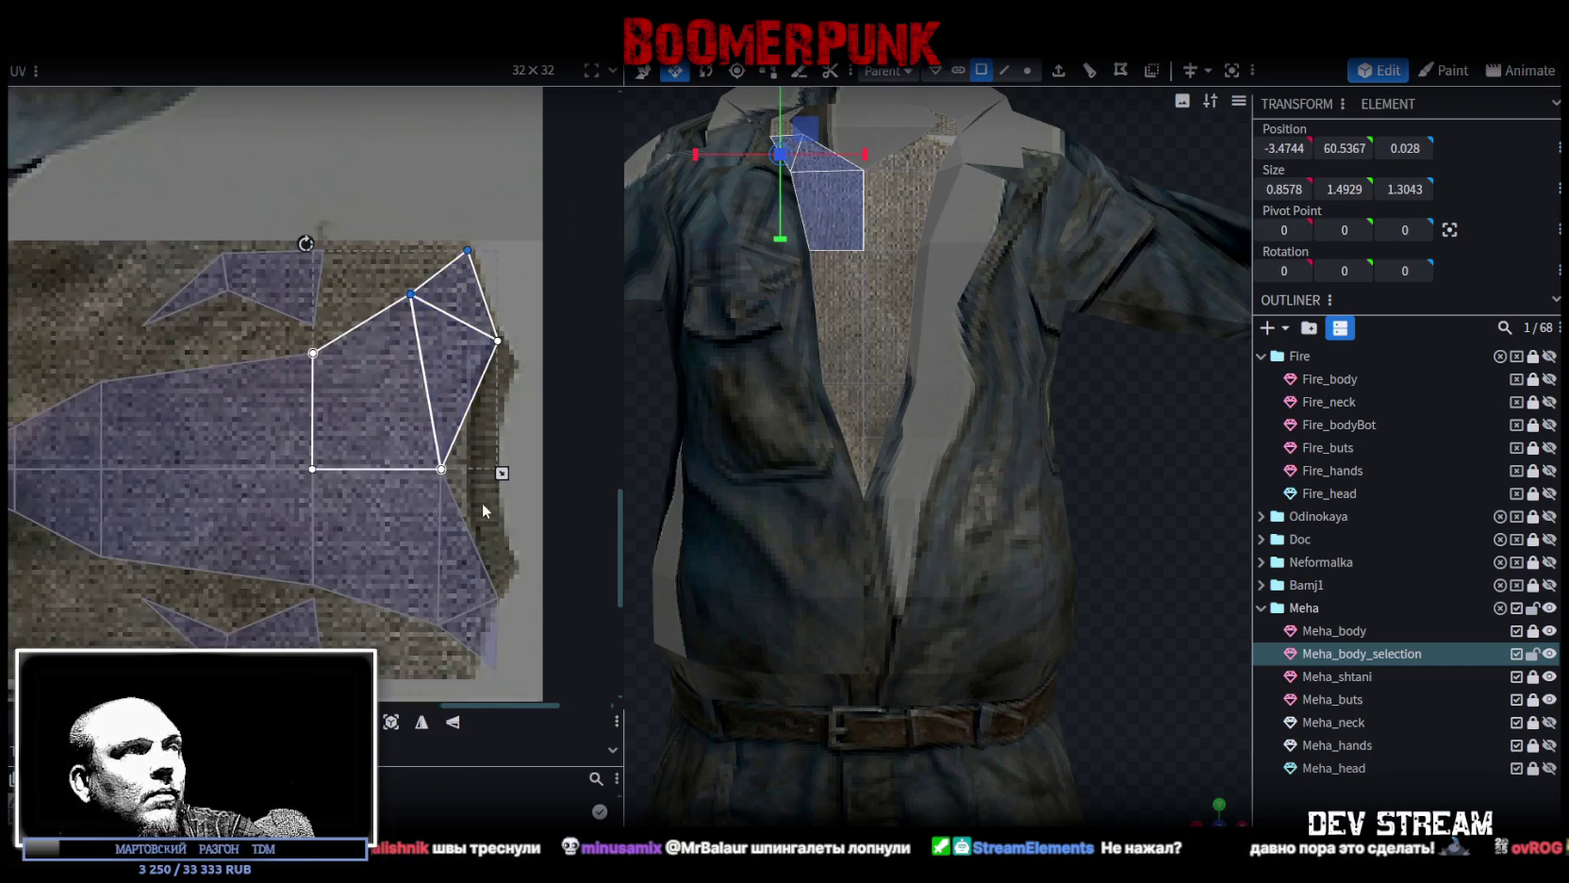
pyautogui.scroll(-3, 442, 486)
pyautogui.doubleClick(419, 429)
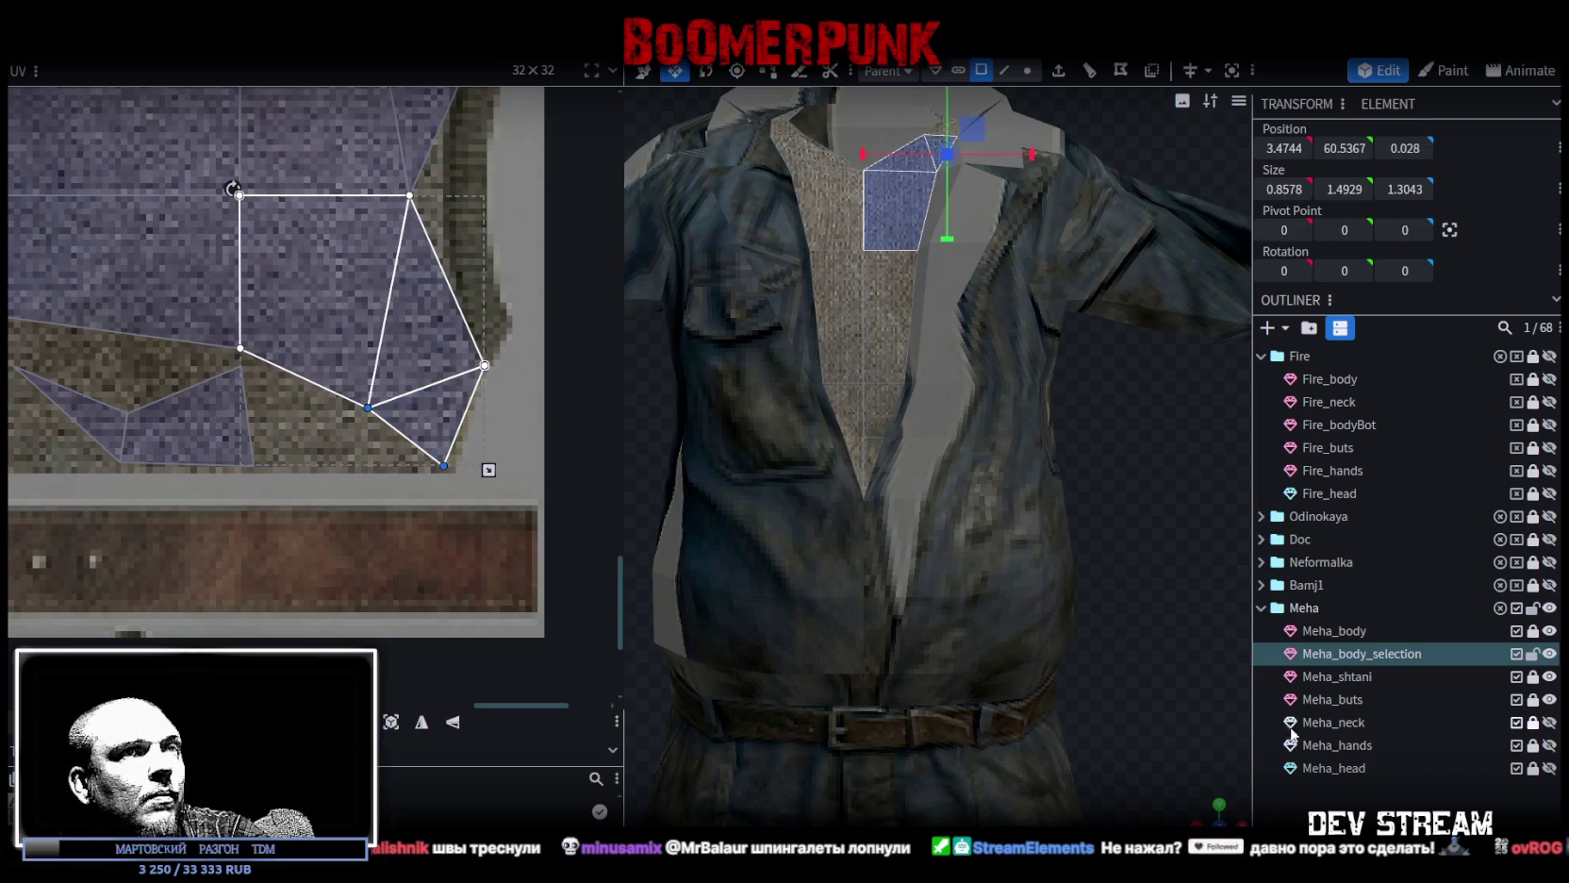
# Check the jacket from above and the front, then make Meha_neck visible.
pyautogui.click(1071, 598)
pyautogui.scroll(-2, 1057, 531)
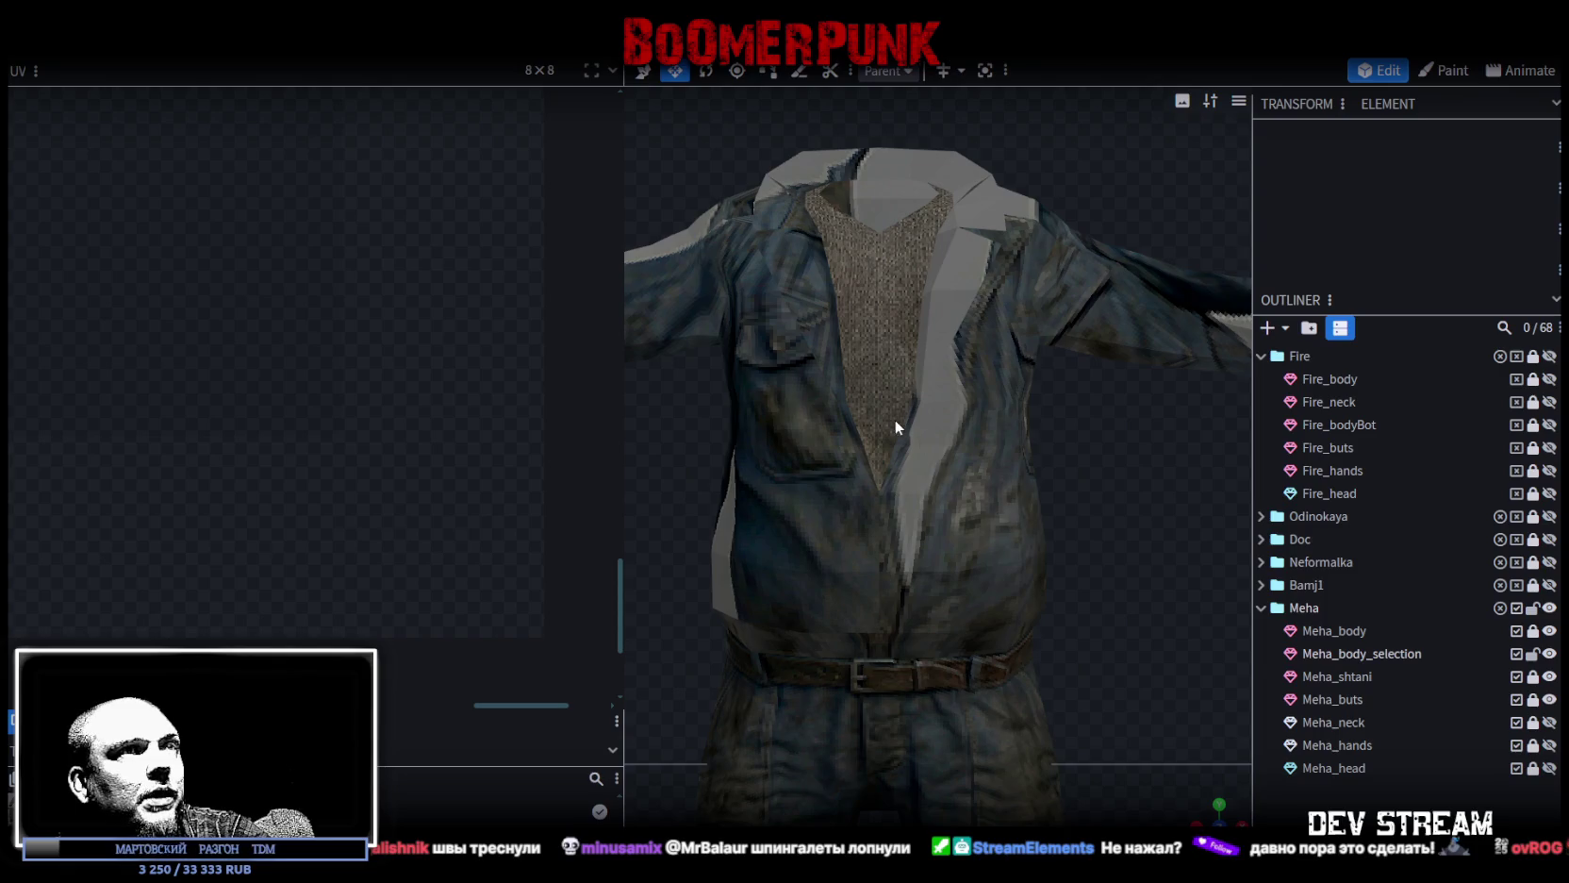
pyautogui.click(892, 416)
pyautogui.scroll(-2, 1235, 781)
pyautogui.moveTo(1235, 781)
pyautogui.mouseDown()
pyautogui.moveTo(1120, 577)
pyautogui.moveTo(1280, 722)
pyautogui.mouseUp()
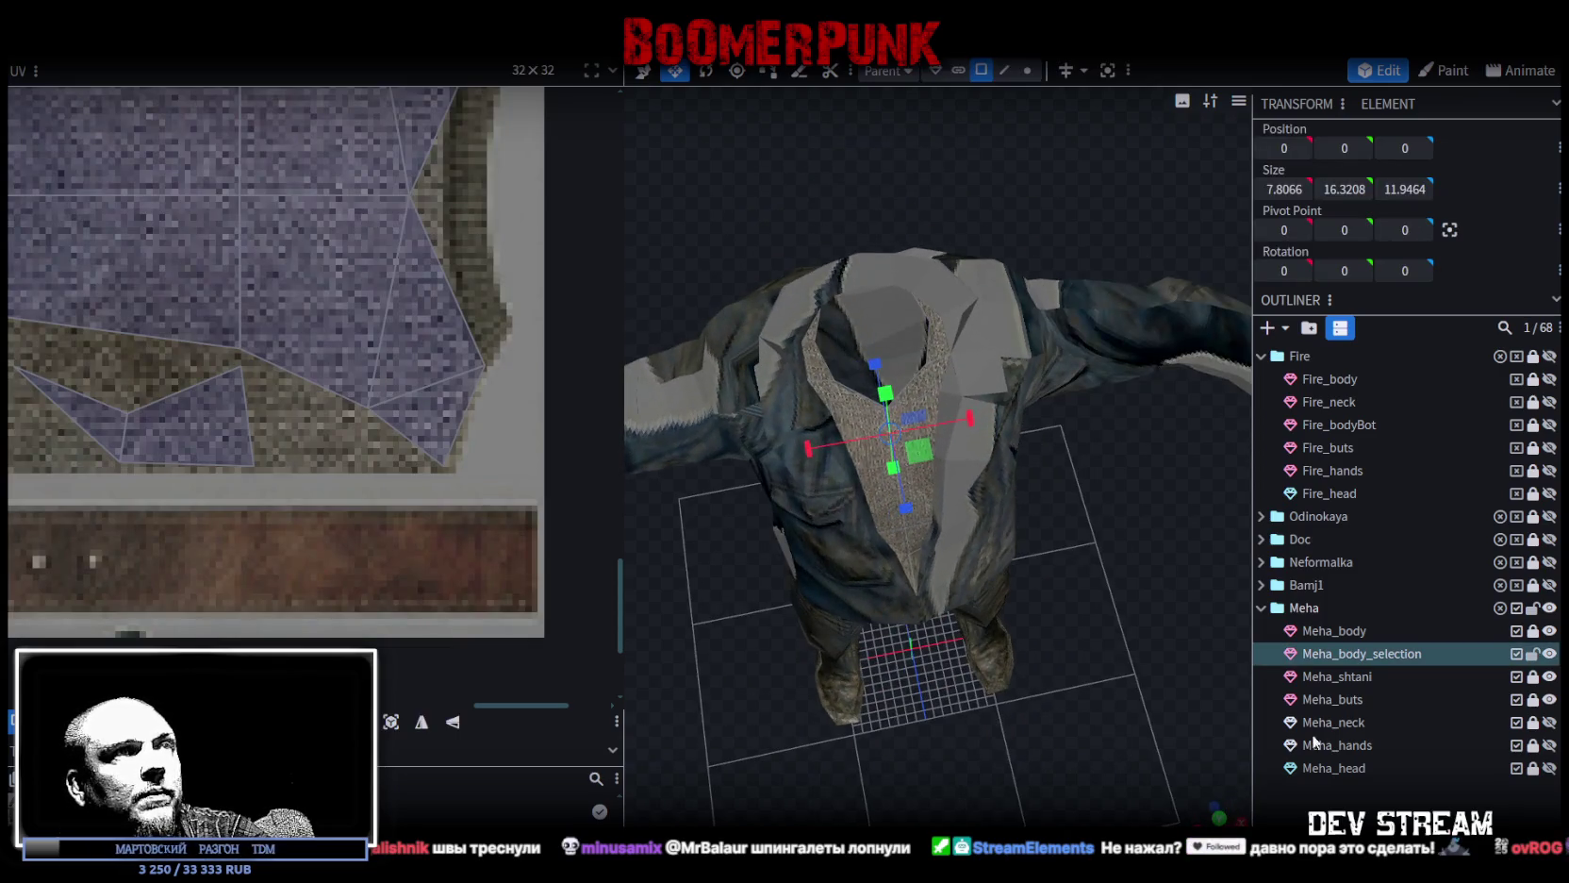
pyautogui.click(1245, 662)
pyautogui.moveTo(1245, 661); pyautogui.dragTo(1063, 487)
pyautogui.scroll(2, 1056, 495)
pyautogui.scroll(2, 1088, 457)
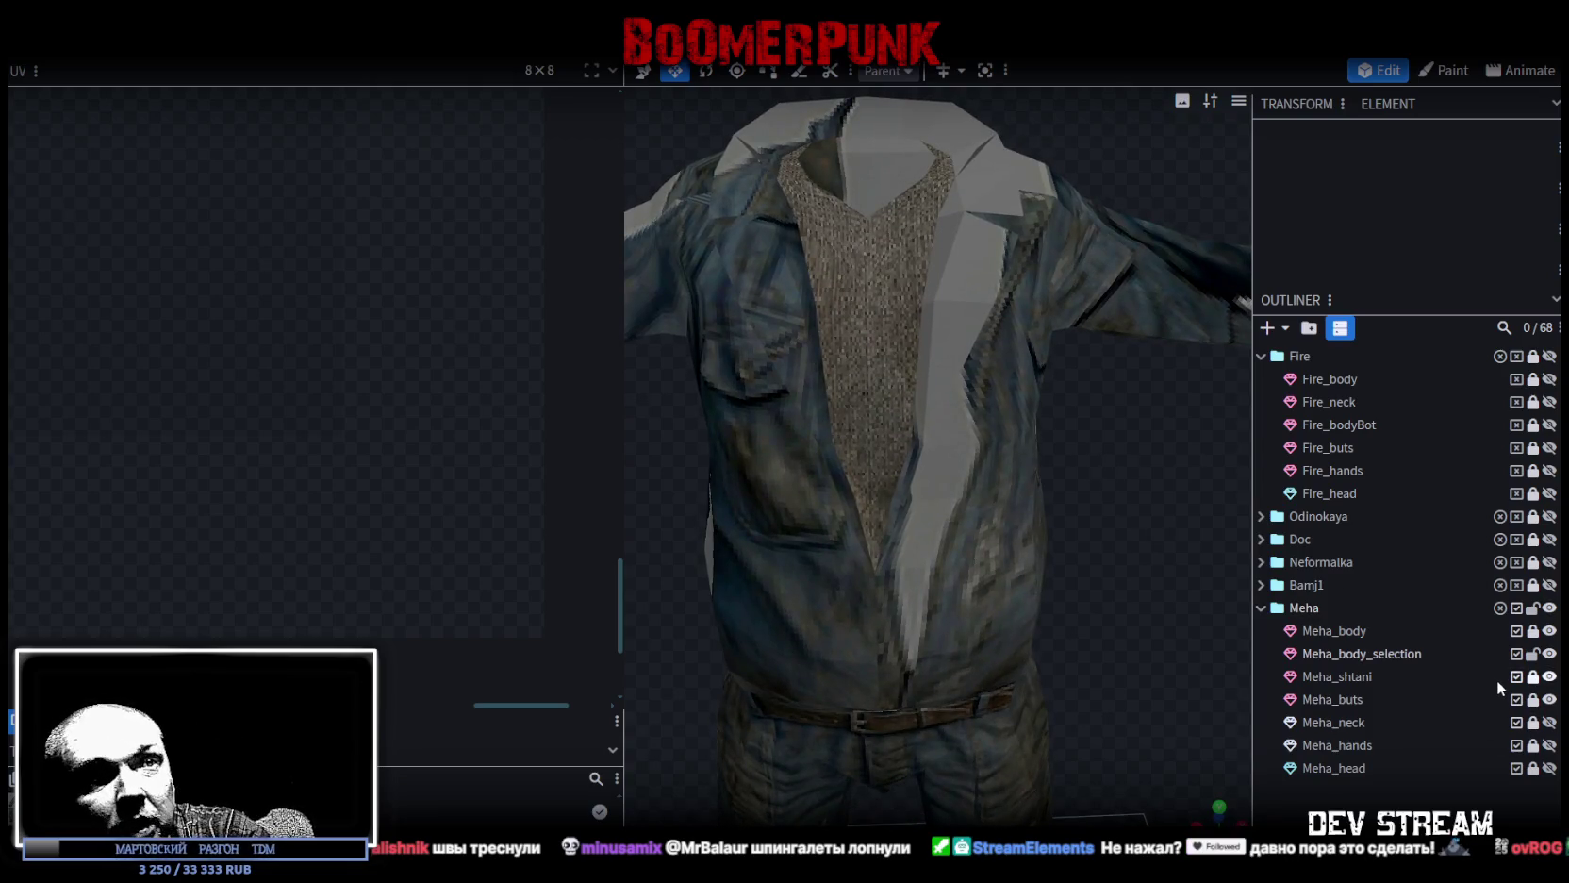
pyautogui.click(1548, 722)
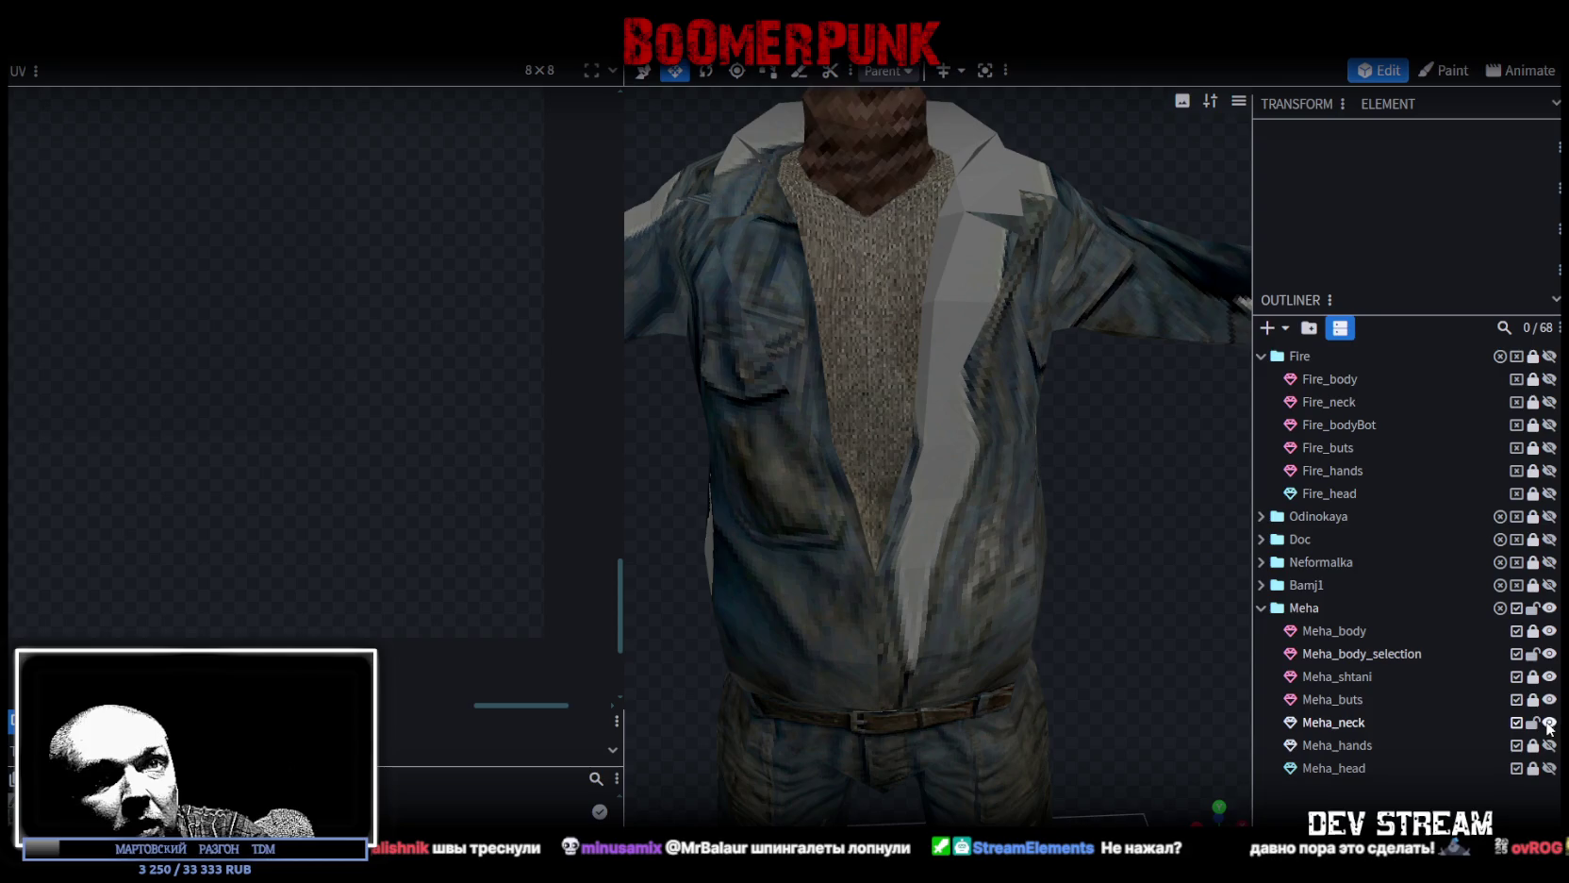
# Select Meha_neck and begin picking faces at the neck's base in face mode.
pyautogui.click(1359, 723)
pyautogui.moveTo(1176, 533)
pyautogui.mouseDown()
pyautogui.moveTo(1078, 658)
pyautogui.moveTo(1042, 279)
pyautogui.mouseUp()
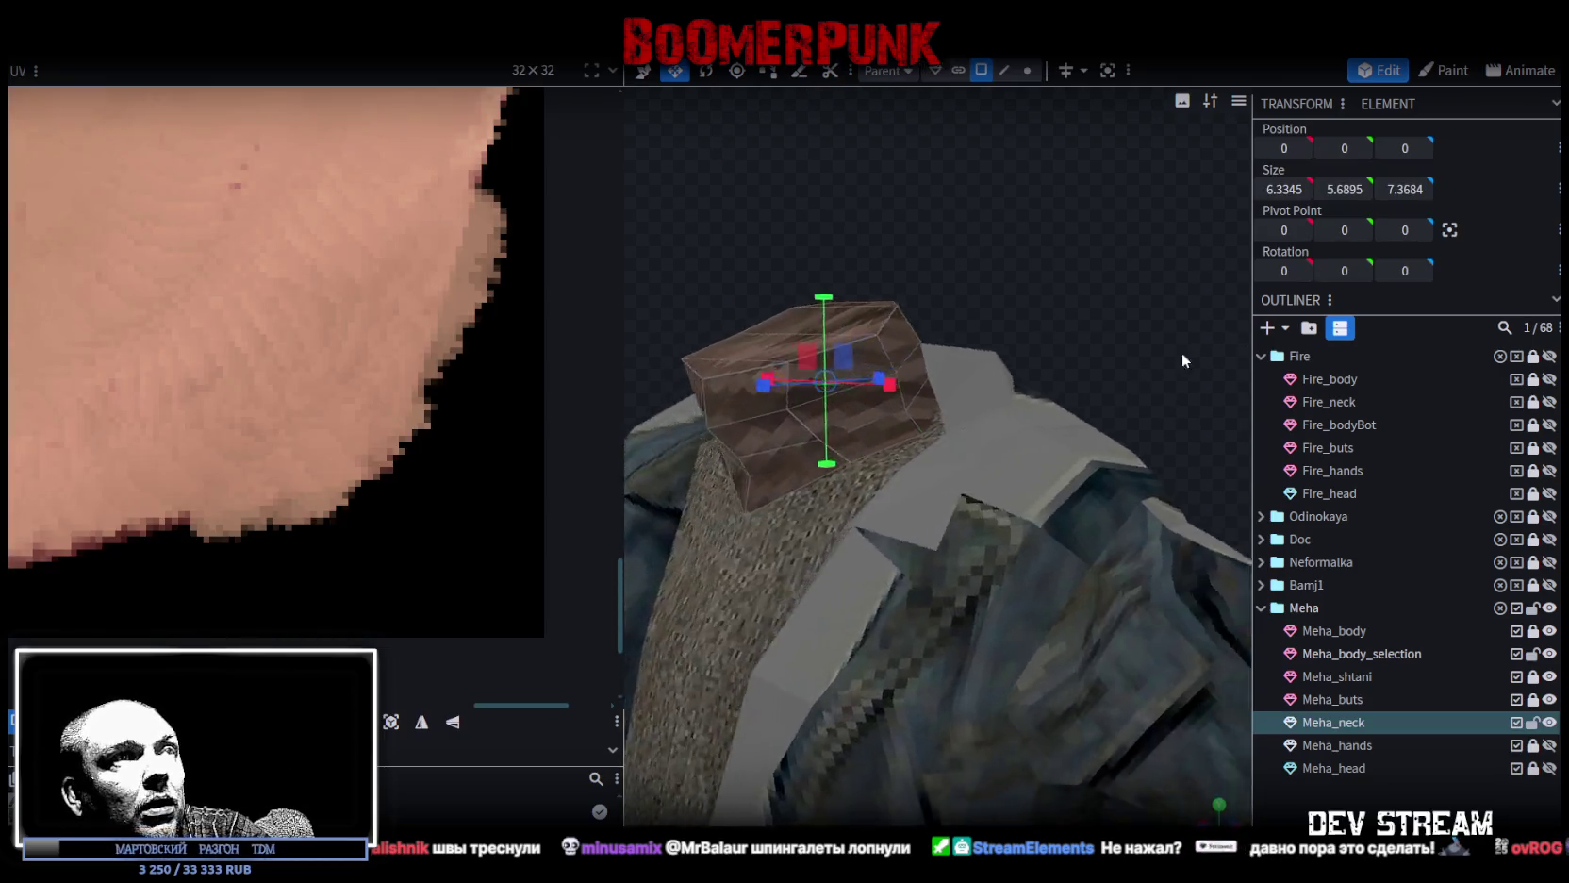
pyautogui.click(1005, 70)
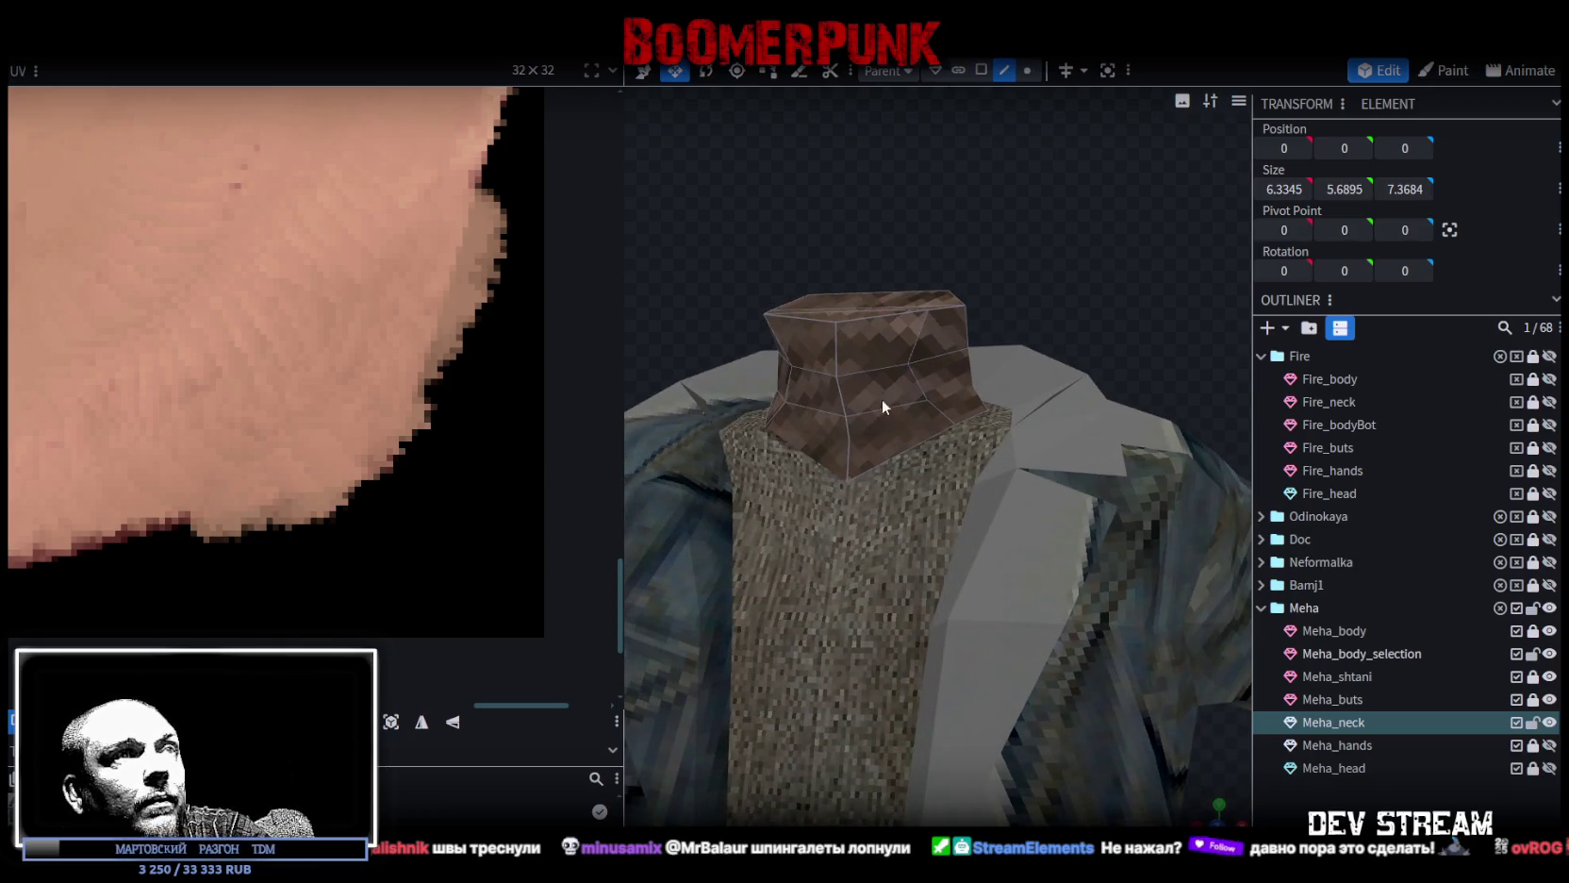
pyautogui.click(870, 463)
pyautogui.click(981, 70)
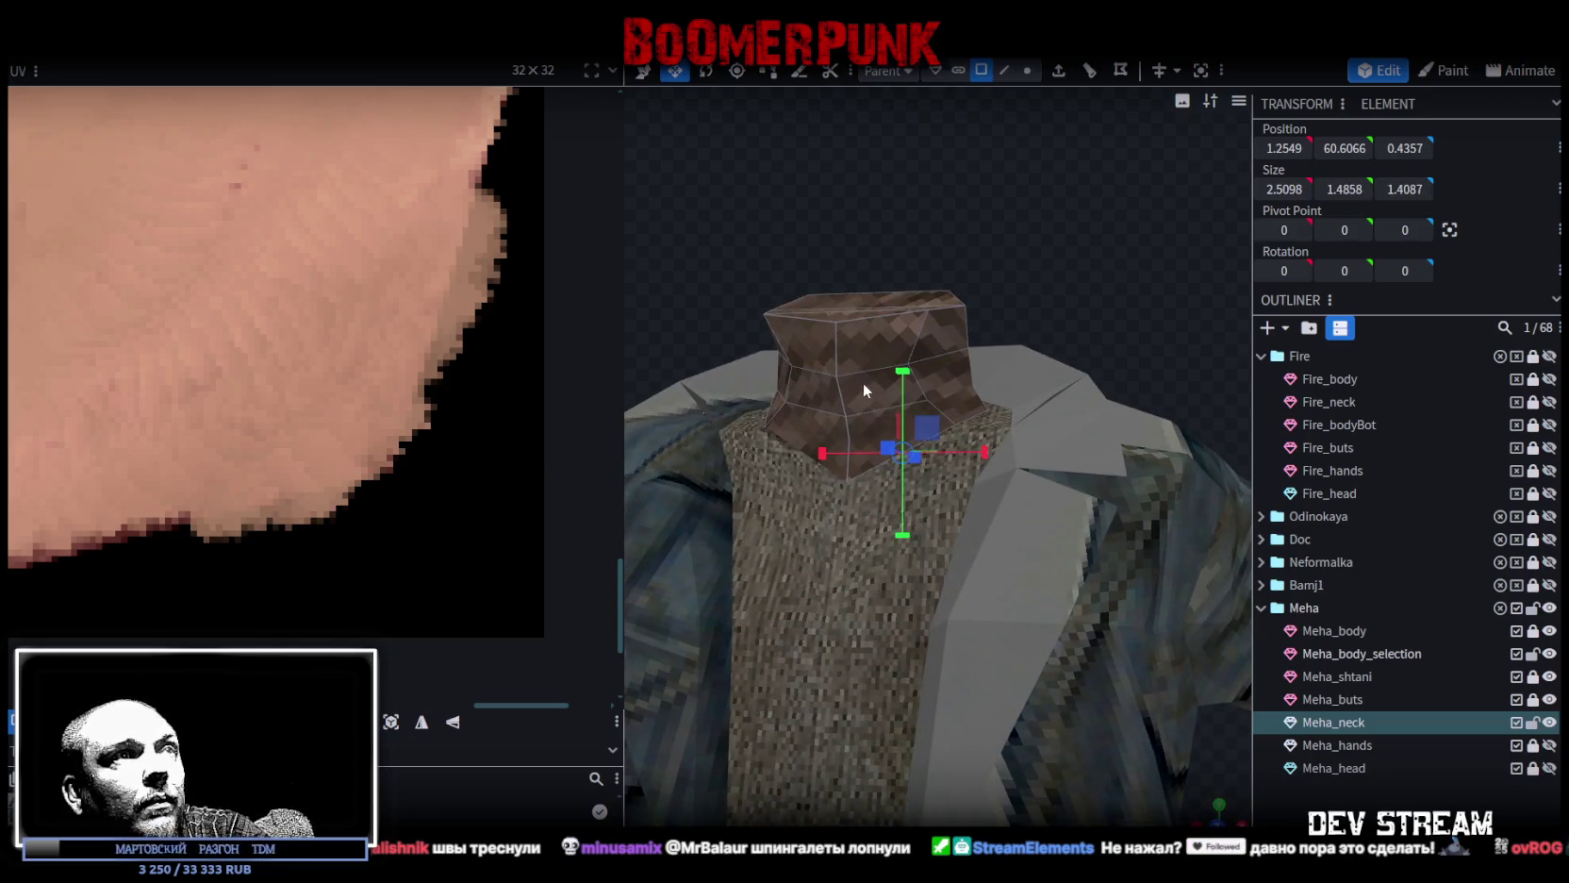
pyautogui.click(858, 426)
pyautogui.click(863, 451)
# Add the remaining faces around the neck base to the selection.
pyautogui.keyDown('shift'); pyautogui.click(859, 431); pyautogui.keyUp('shift')
pyautogui.keyDown('shift'); pyautogui.click(837, 454); pyautogui.keyUp('shift')
pyautogui.keyDown('shift'); pyautogui.click(806, 423); pyautogui.keyUp('shift')
pyautogui.keyDown('shift'); pyautogui.click(777, 411); pyautogui.keyUp('shift')
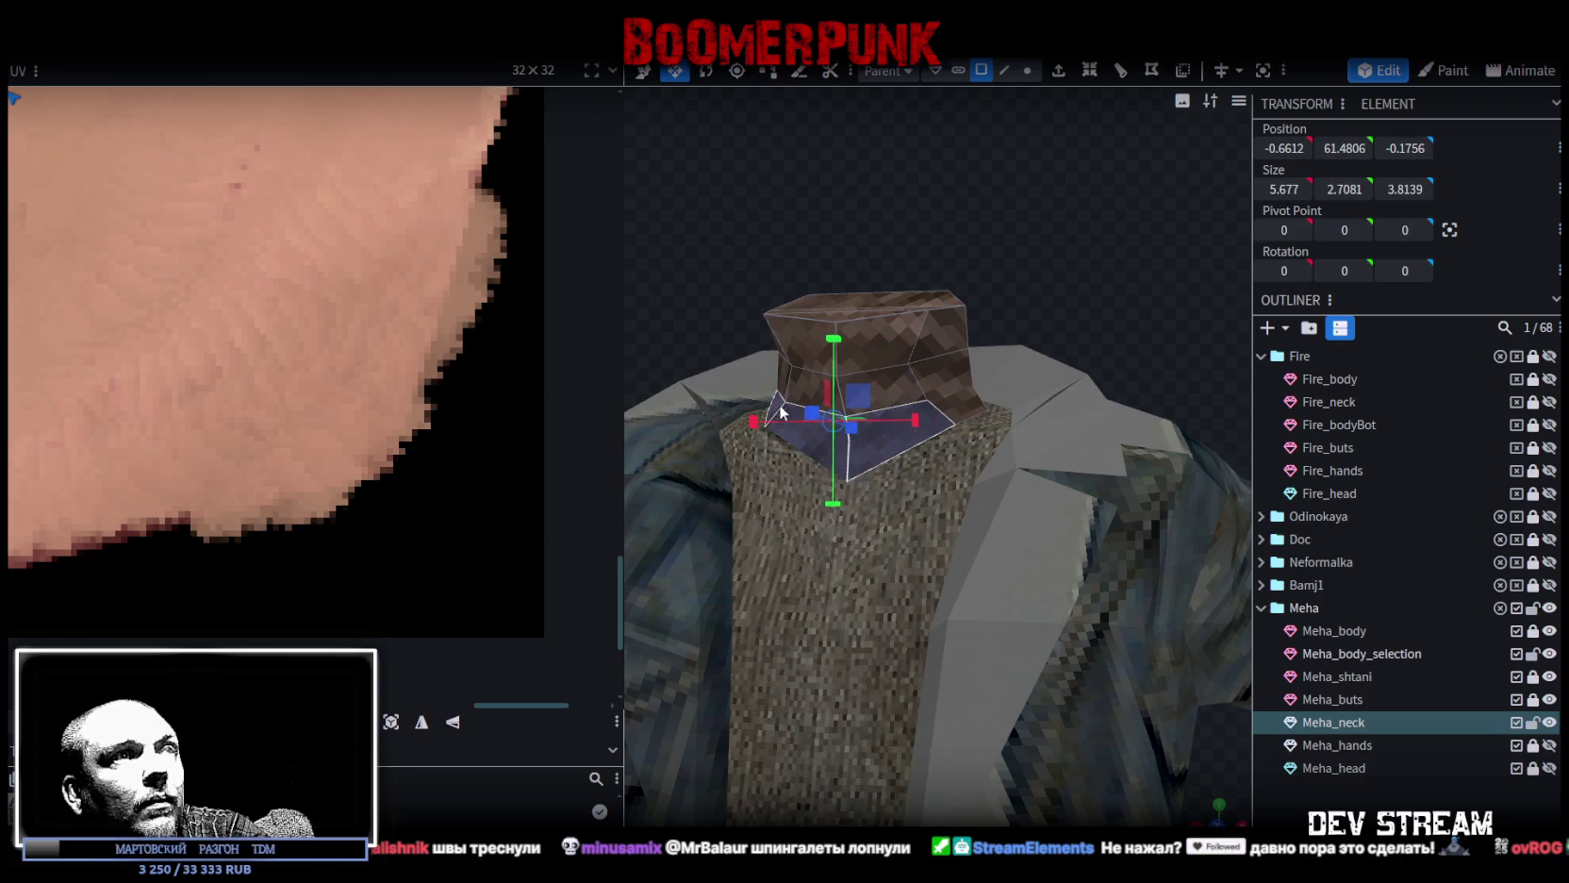
pyautogui.moveTo(954, 405)
pyautogui.mouseDown()
pyautogui.moveTo(1070, 265)
pyautogui.moveTo(904, 344)
pyautogui.moveTo(838, 418)
pyautogui.mouseUp()
pyautogui.keyDown('shift'); pyautogui.click(837, 417); pyautogui.keyUp('shift')
pyautogui.keyDown('shift'); pyautogui.click(898, 363); pyautogui.keyUp('shift')
pyautogui.moveTo(1054, 255)
pyautogui.mouseDown()
pyautogui.moveTo(1067, 355)
pyautogui.moveTo(1001, 398)
pyautogui.mouseUp()
pyautogui.keyDown('shift'); pyautogui.click(1001, 398); pyautogui.keyUp('shift')
pyautogui.keyDown('shift'); pyautogui.click(1082, 289); pyautogui.keyUp('shift')
pyautogui.moveTo(1082, 289)
pyautogui.mouseDown()
pyautogui.moveTo(1128, 328)
pyautogui.moveTo(981, 237)
pyautogui.moveTo(1033, 561)
pyautogui.mouseUp()
# Split the selected neck faces into a new mesh, then lock and hide Meha_body_selection.
pyautogui.rightClick(1034, 573)
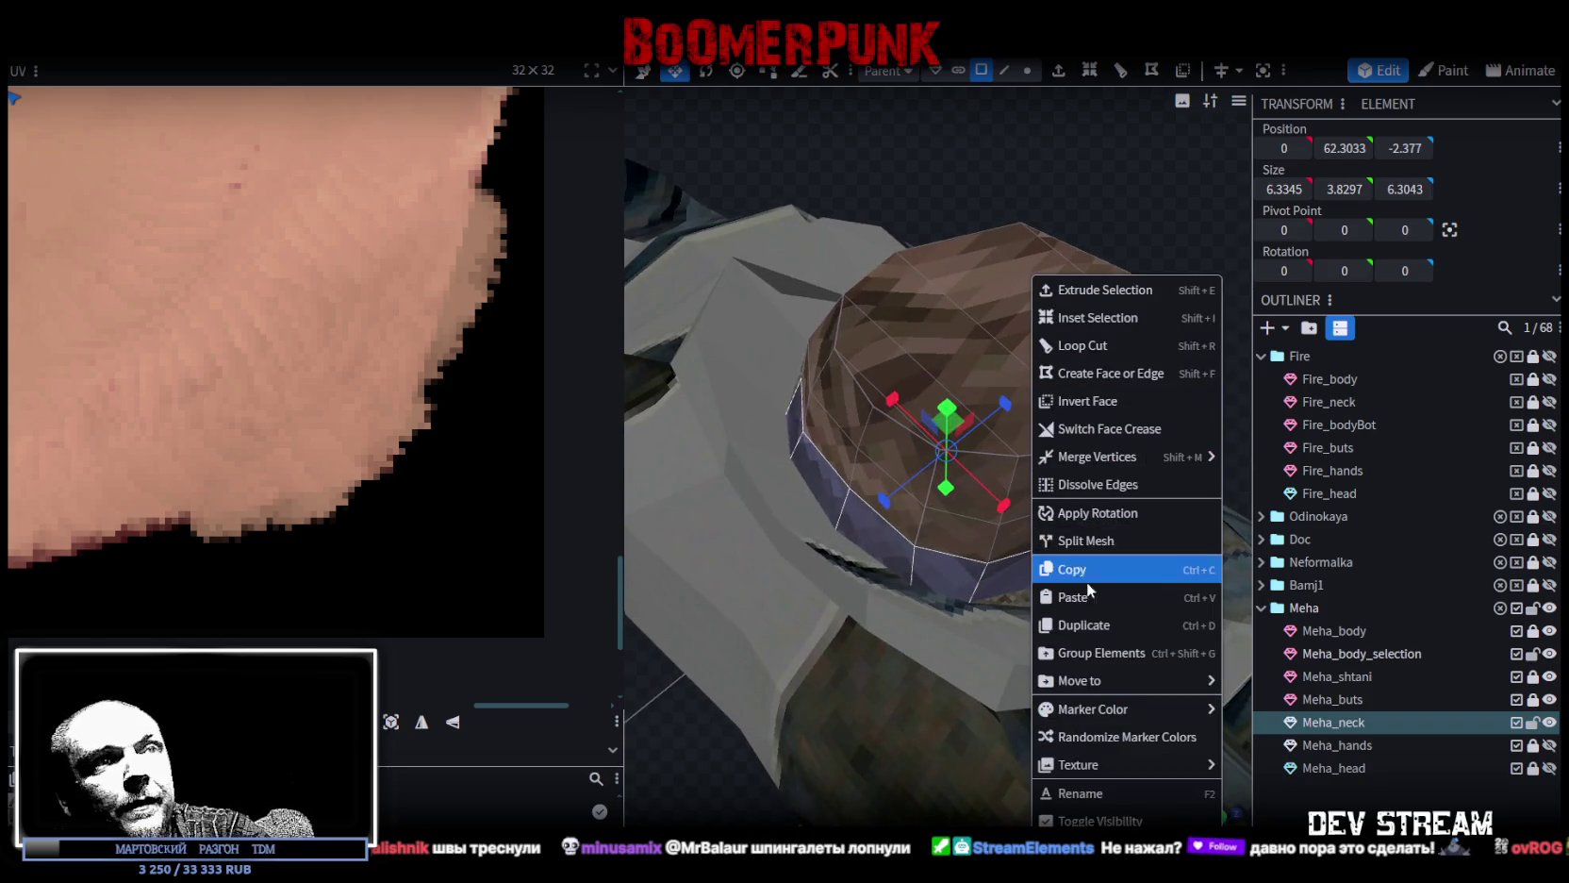
pyautogui.click(1099, 540)
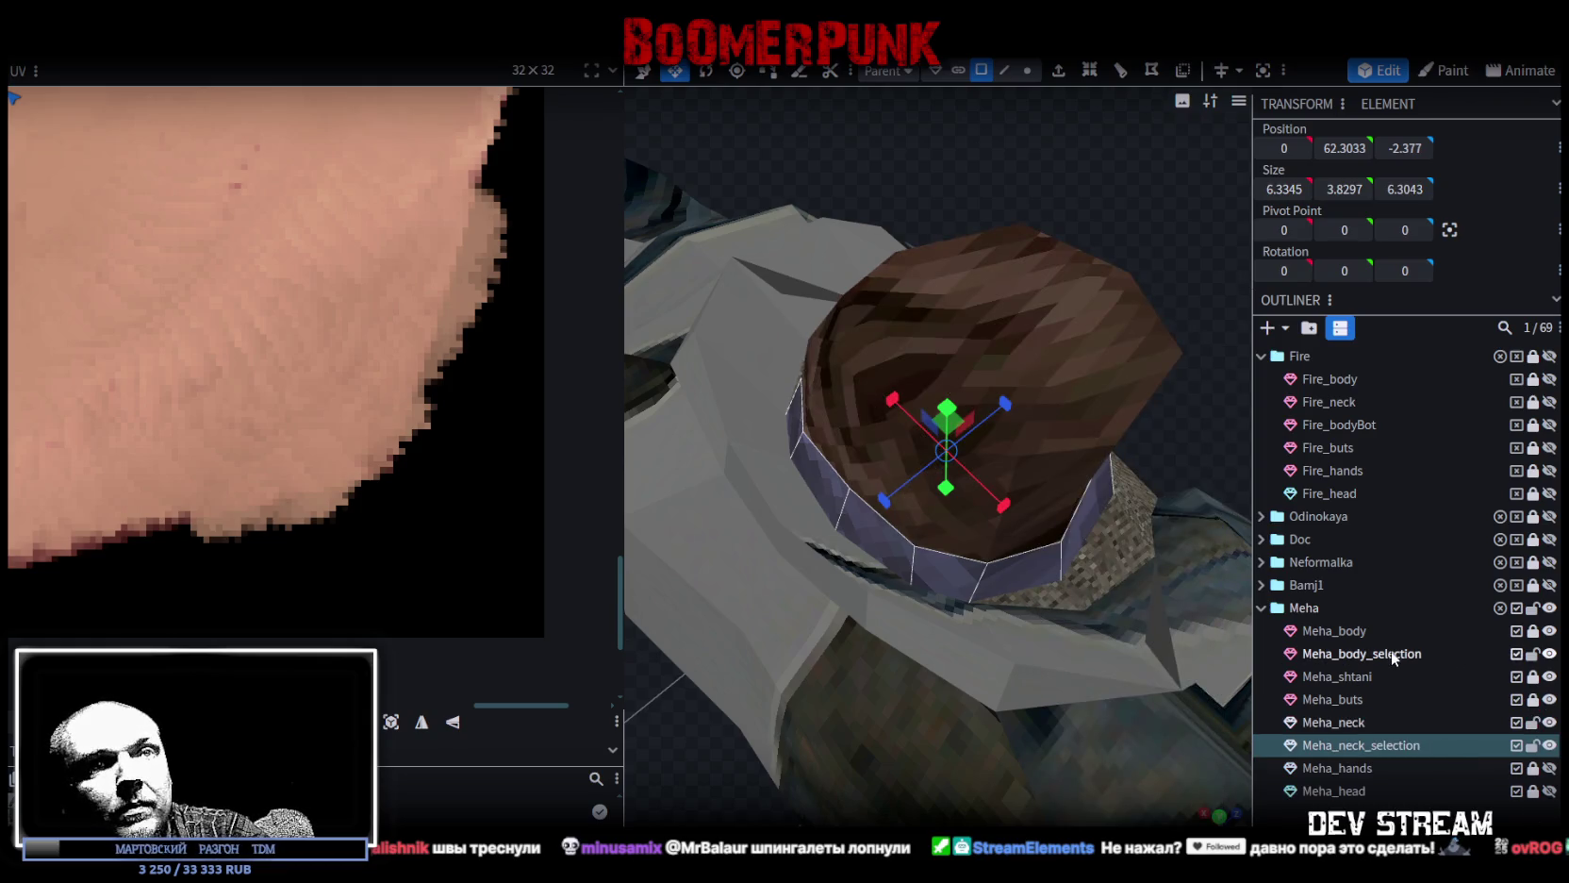
pyautogui.click(1391, 649)
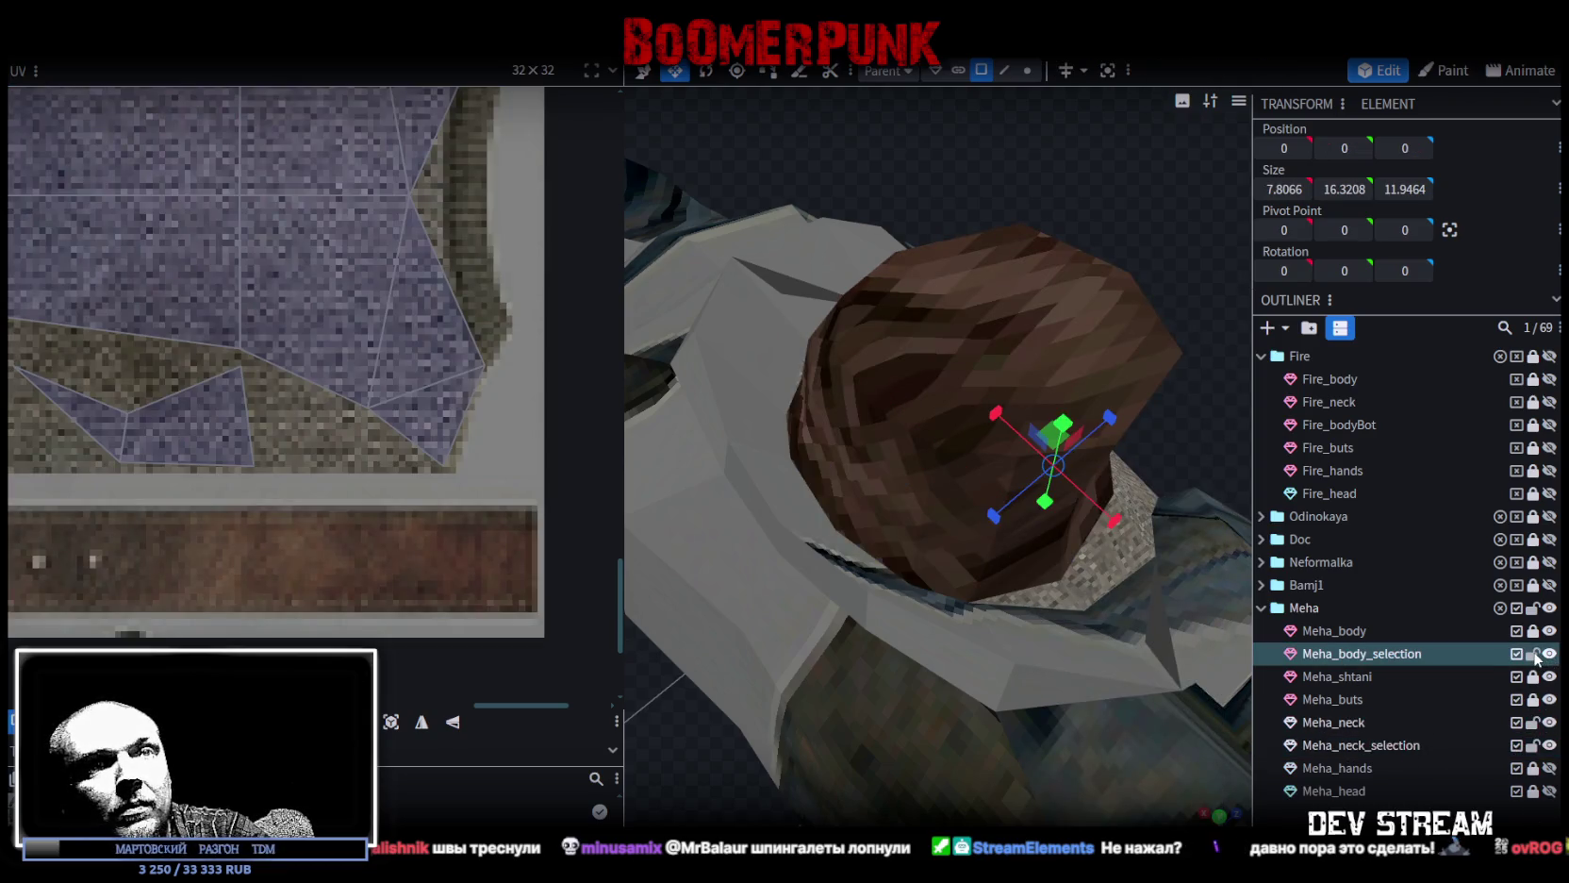
pyautogui.click(1533, 654)
pyautogui.click(1549, 653)
# Lock and hide Meha_neck, then select the new Meha_neck_selection mesh.
pyautogui.click(1533, 723)
pyautogui.click(1549, 723)
pyautogui.click(1396, 744)
pyautogui.moveTo(1131, 472); pyautogui.dragTo(866, 191)
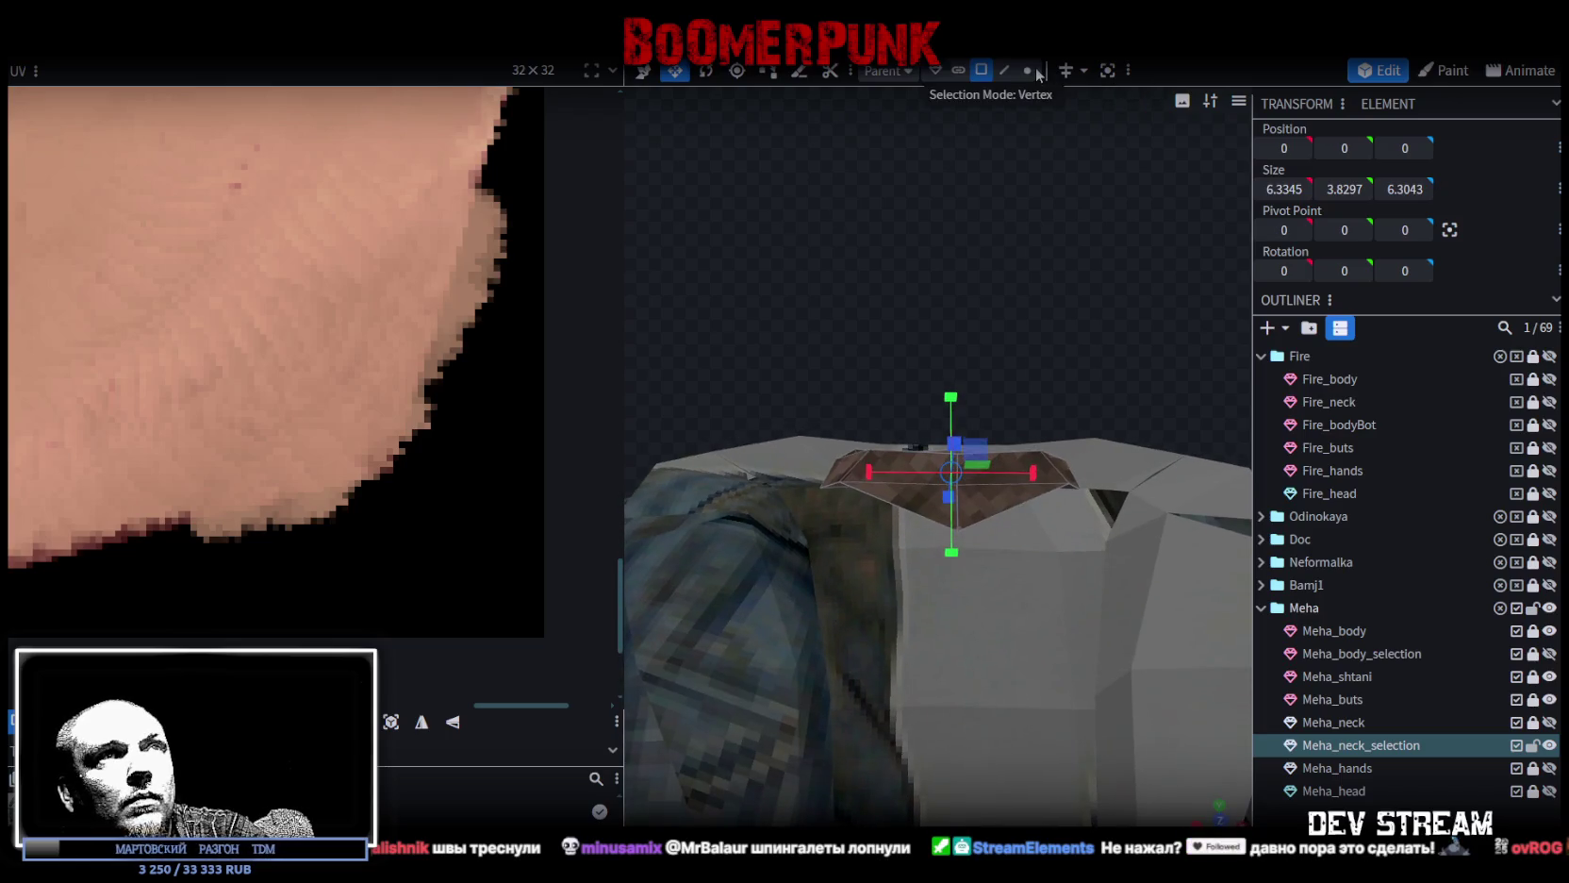
# Lower one edge of the neck ring slightly to begin shaping the collar.
pyautogui.click(1026, 70)
pyautogui.moveTo(984, 271)
pyautogui.mouseDown()
pyautogui.moveTo(982, 300)
pyautogui.moveTo(759, 305)
pyautogui.moveTo(1107, 463)
pyautogui.moveTo(1064, 454)
pyautogui.mouseUp()
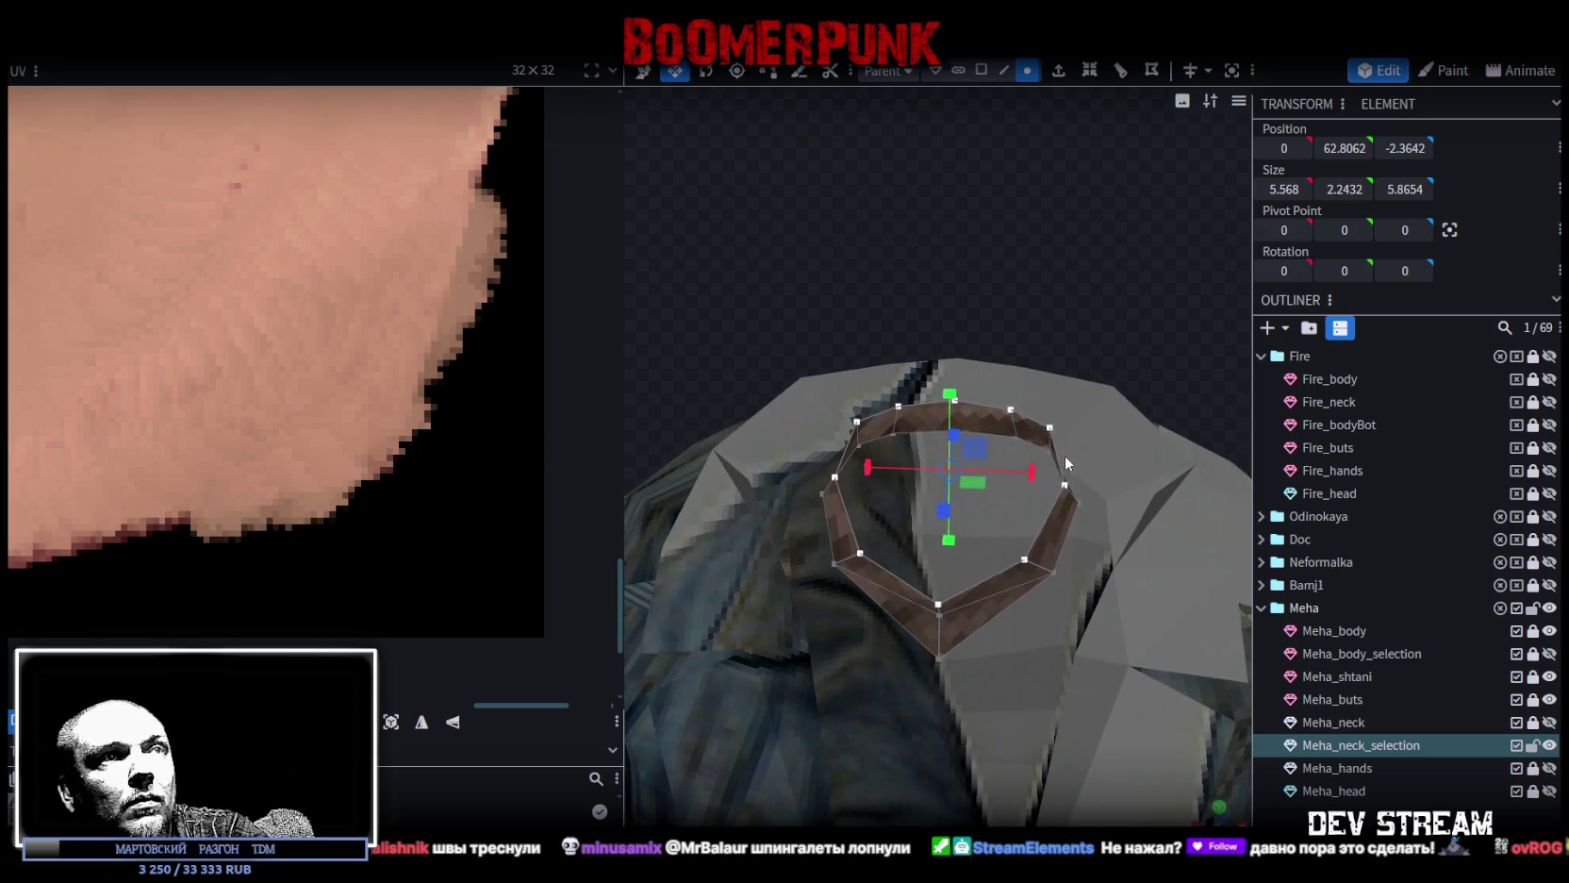
pyautogui.scroll(2, 1063, 454)
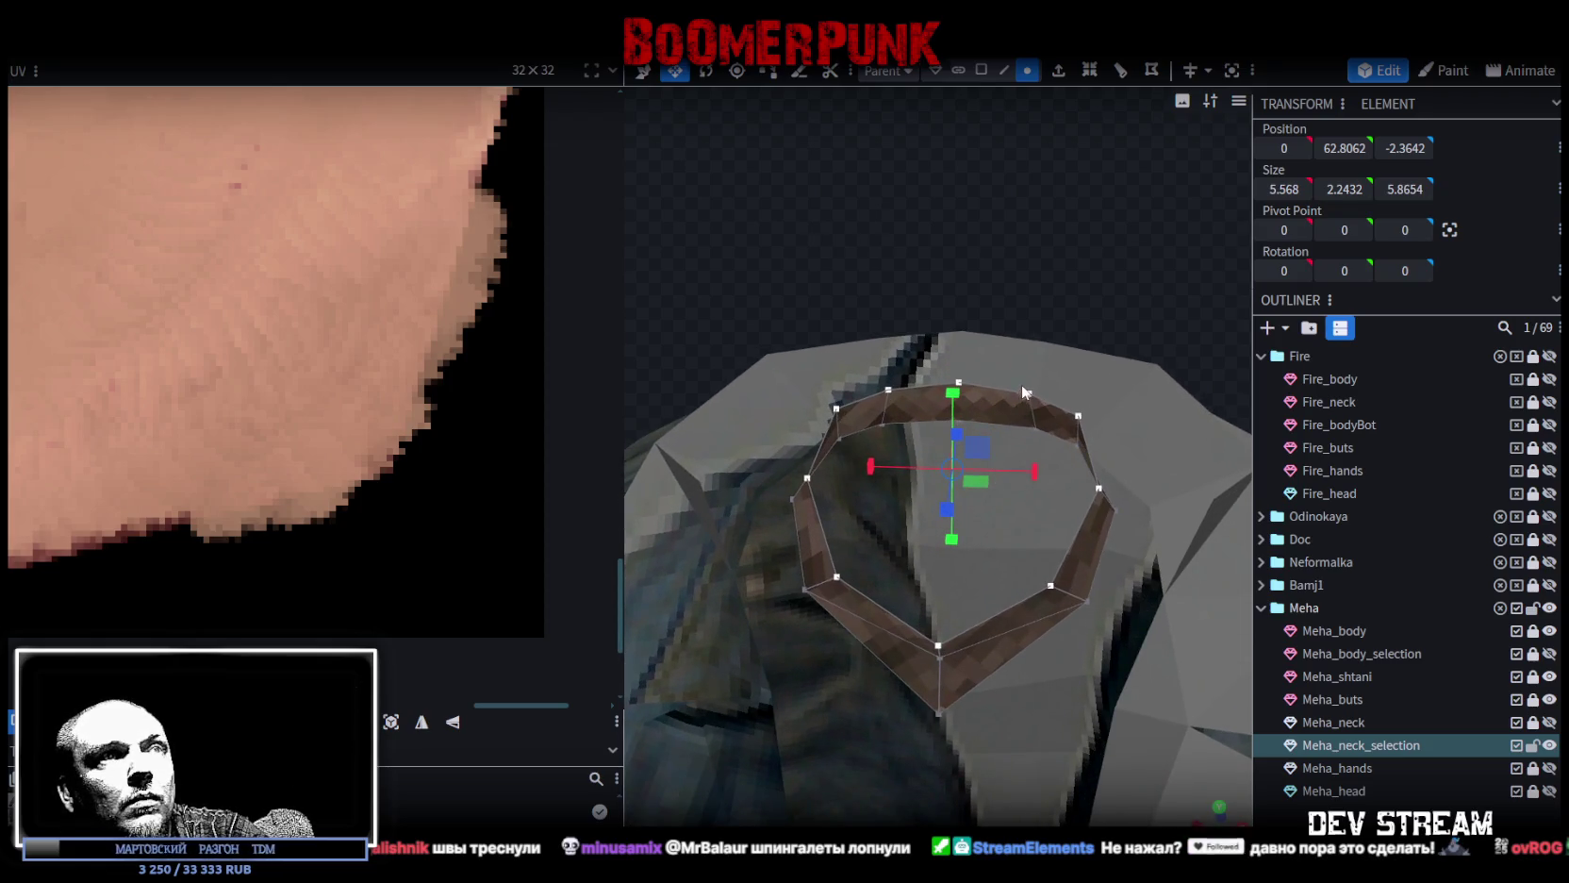
pyautogui.moveTo(1033, 372); pyautogui.dragTo(1039, 196)
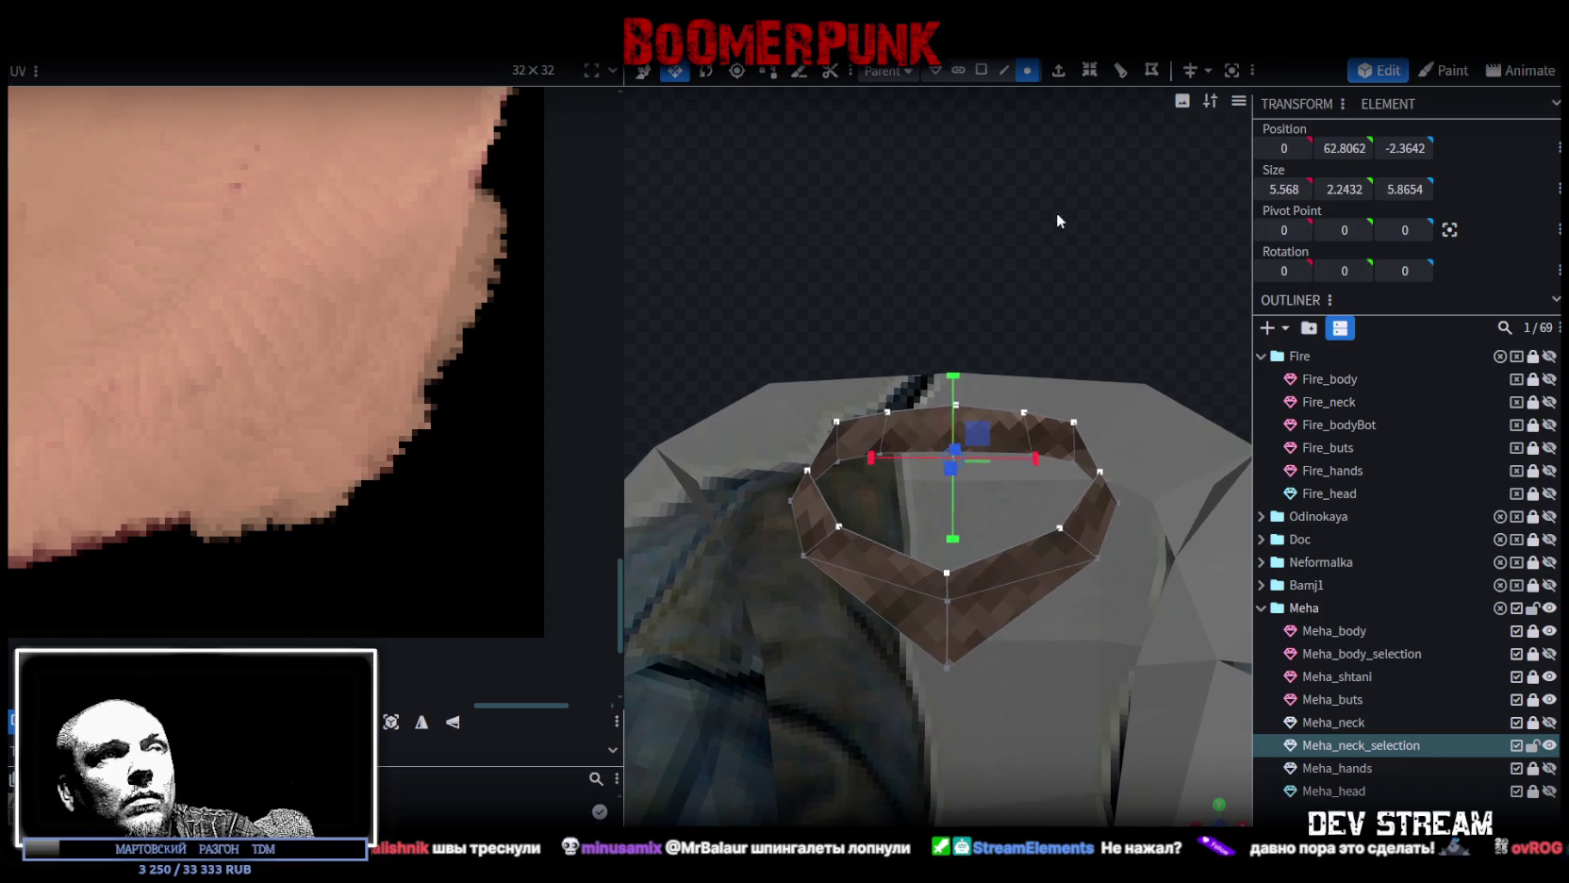
pyautogui.moveTo(1025, 197)
pyautogui.mouseDown()
pyautogui.moveTo(1033, 176)
pyautogui.moveTo(917, 518)
pyautogui.mouseUp()
pyautogui.click(919, 514)
pyautogui.moveTo(890, 424); pyautogui.dragTo(894, 445)
pyautogui.moveTo(980, 353)
pyautogui.mouseDown()
pyautogui.moveTo(953, 335)
pyautogui.moveTo(873, 362)
pyautogui.moveTo(893, 412)
pyautogui.moveTo(1073, 451)
pyautogui.moveTo(1354, 385)
pyautogui.mouseUp()
# Move two neck-ring vertices slightly forward to form a V point.
pyautogui.click(1026, 71)
pyautogui.click(881, 512)
pyautogui.moveTo(902, 428)
pyautogui.mouseDown()
pyautogui.moveTo(661, 299)
pyautogui.moveTo(1006, 349)
pyautogui.mouseUp()
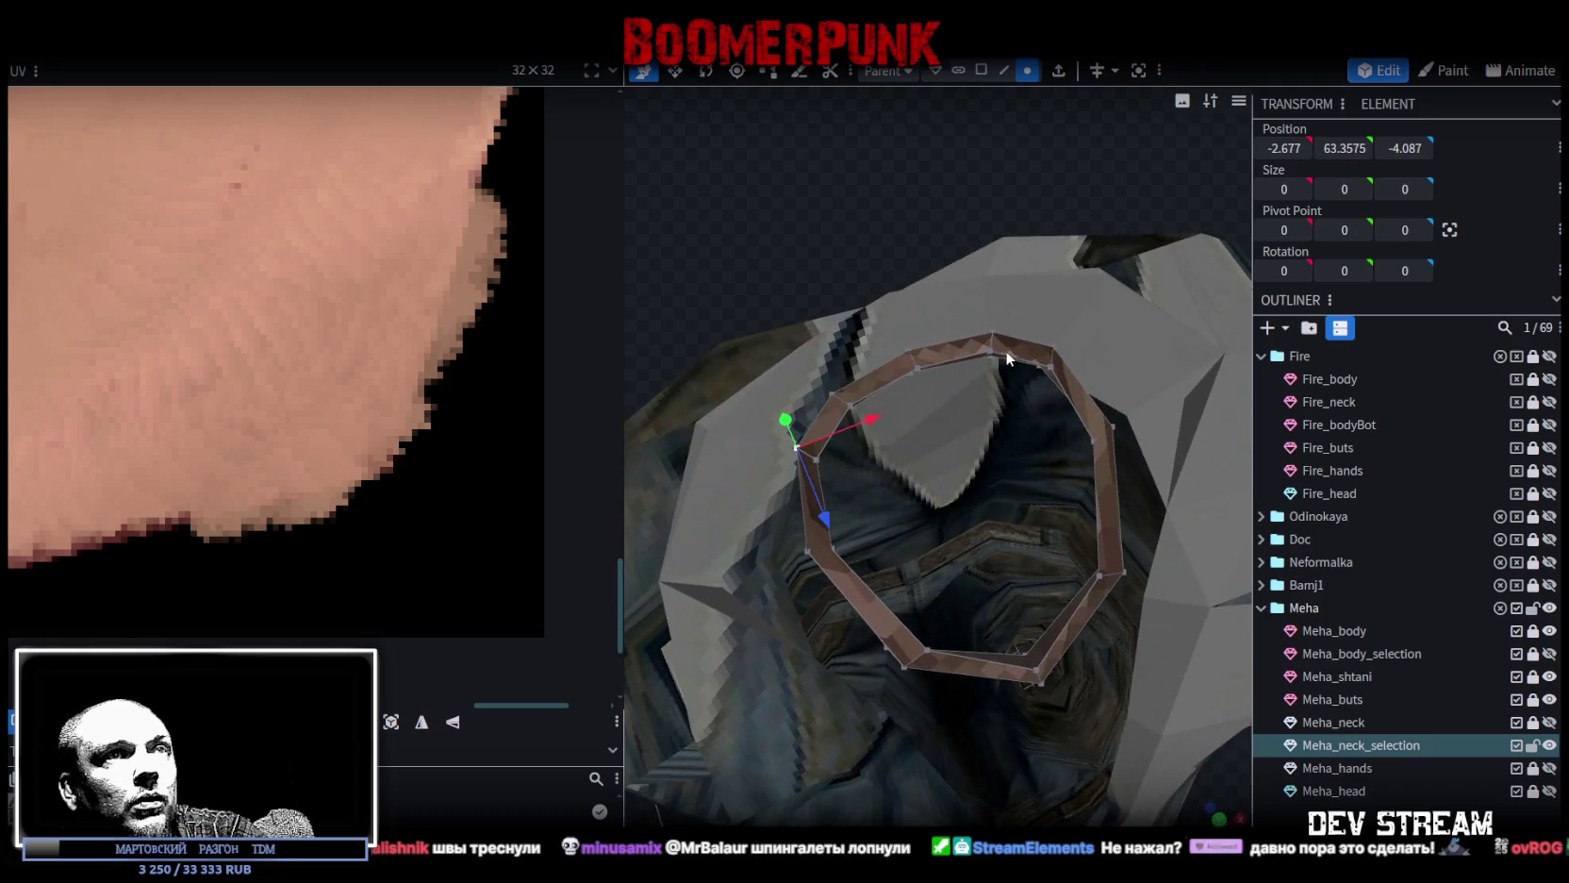
pyautogui.keyDown('shift'); pyautogui.click(1055, 349); pyautogui.keyUp('shift')
pyautogui.press('v')
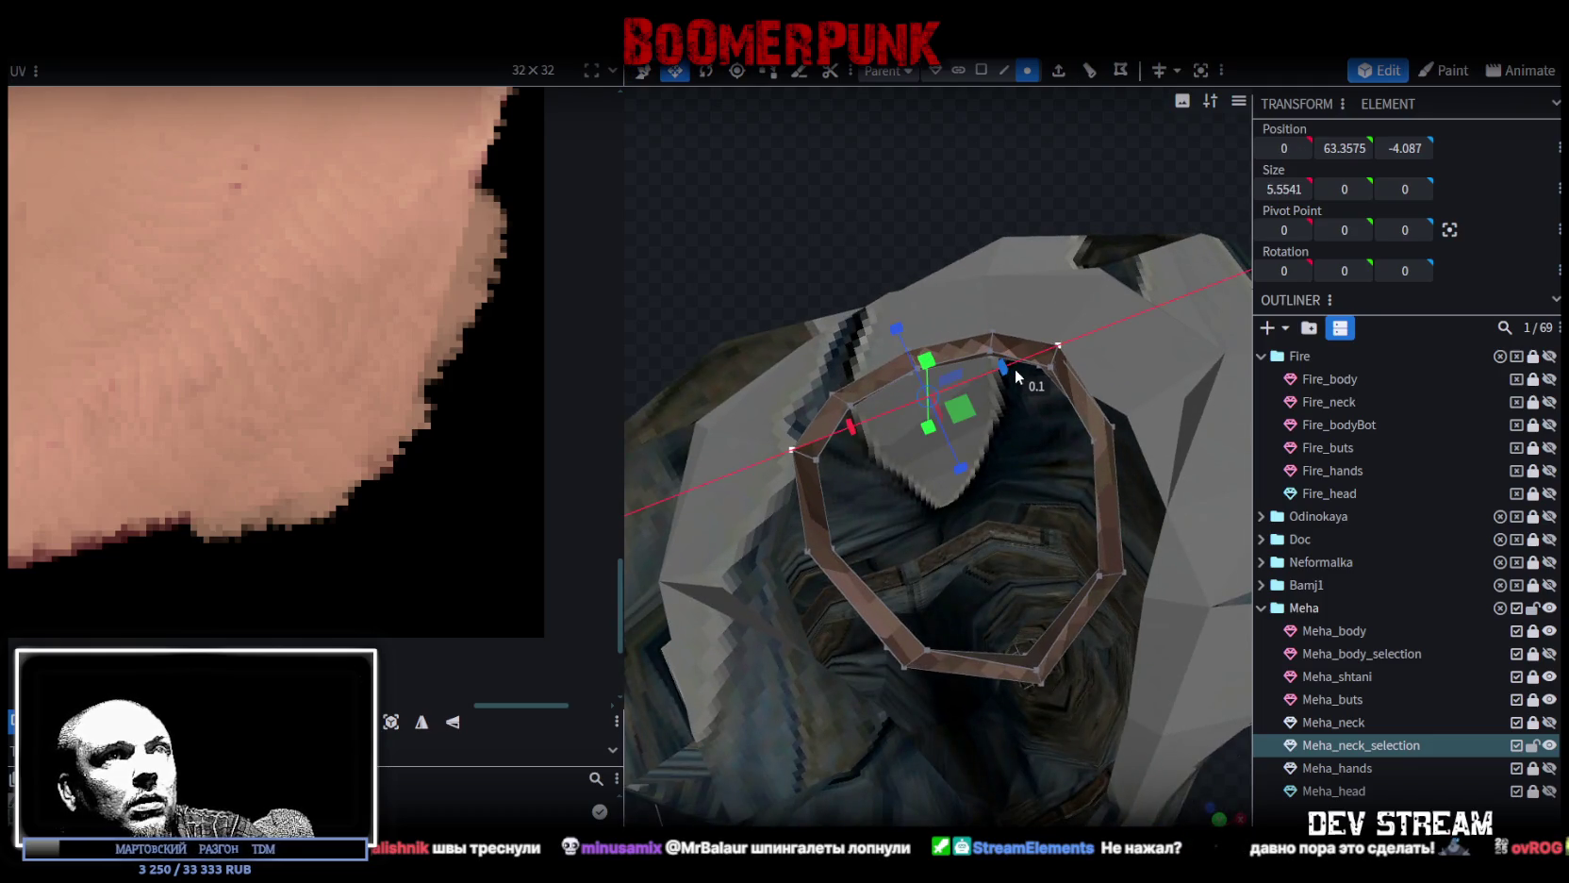
pyautogui.press('s')
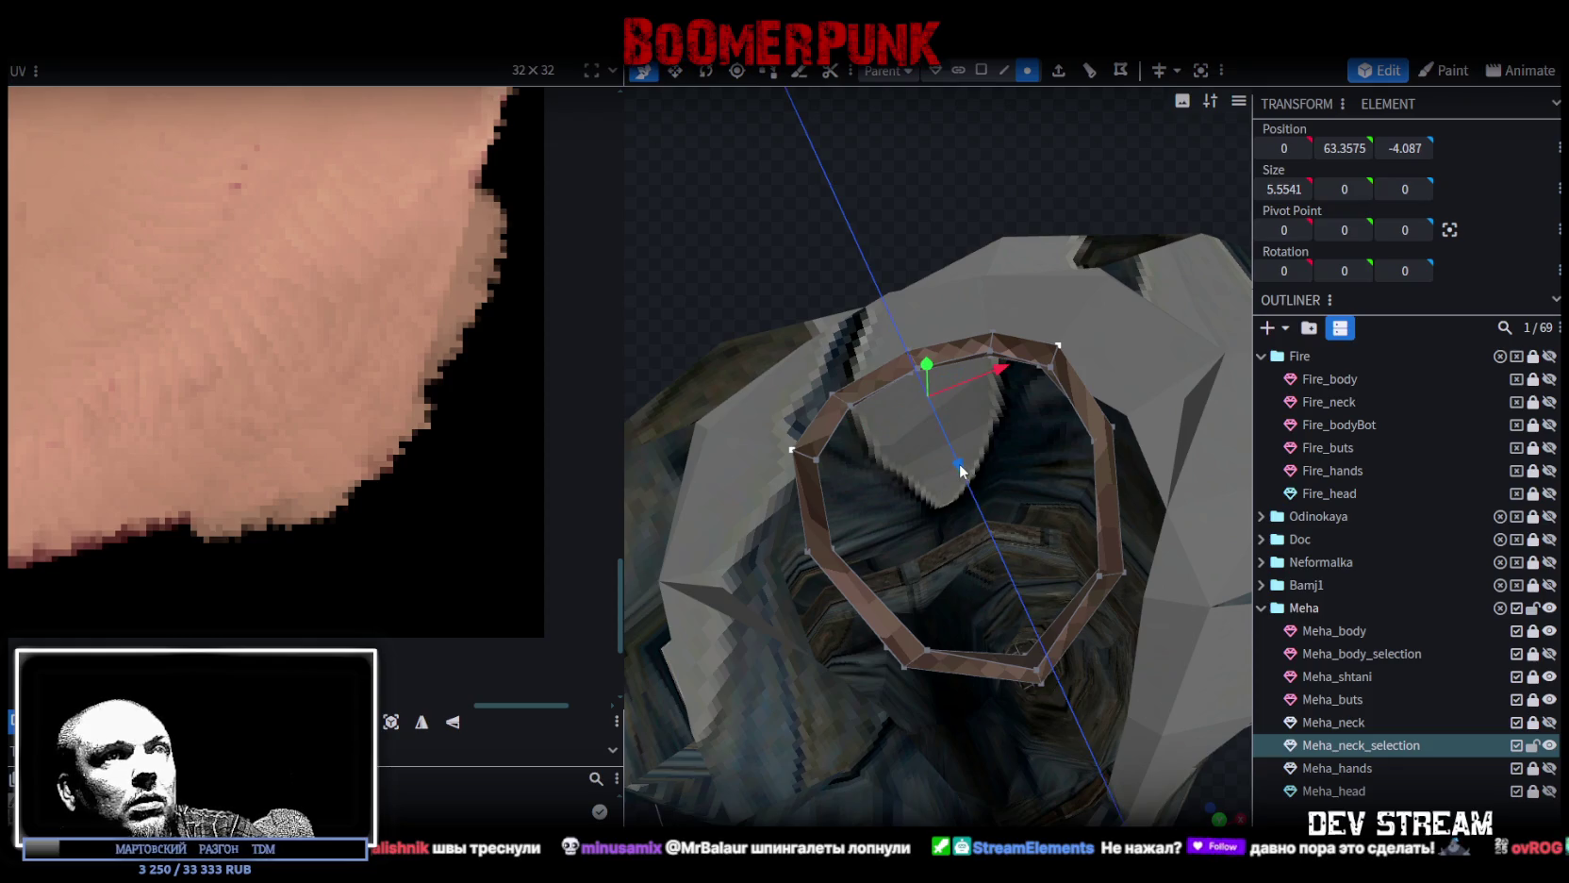
pyautogui.moveTo(965, 470)
pyautogui.mouseDown()
pyautogui.moveTo(845, 305)
pyautogui.moveTo(831, 147)
pyautogui.mouseUp()
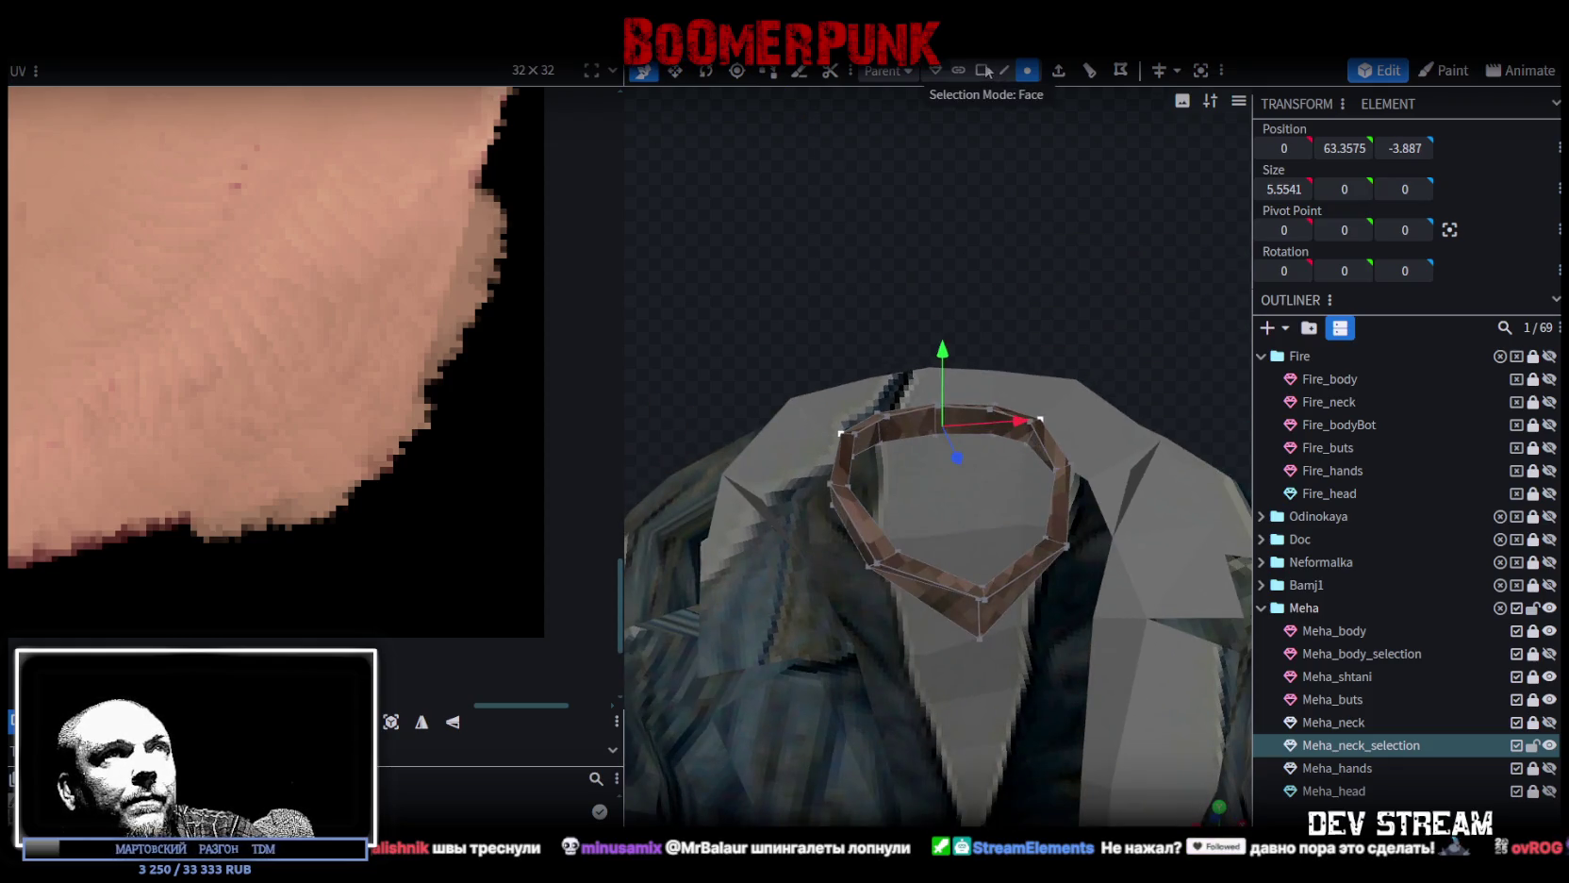
# Box-select all faces of the neck ring in Face mode.
pyautogui.click(981, 70)
pyautogui.moveTo(1017, 309); pyautogui.dragTo(1013, 199)
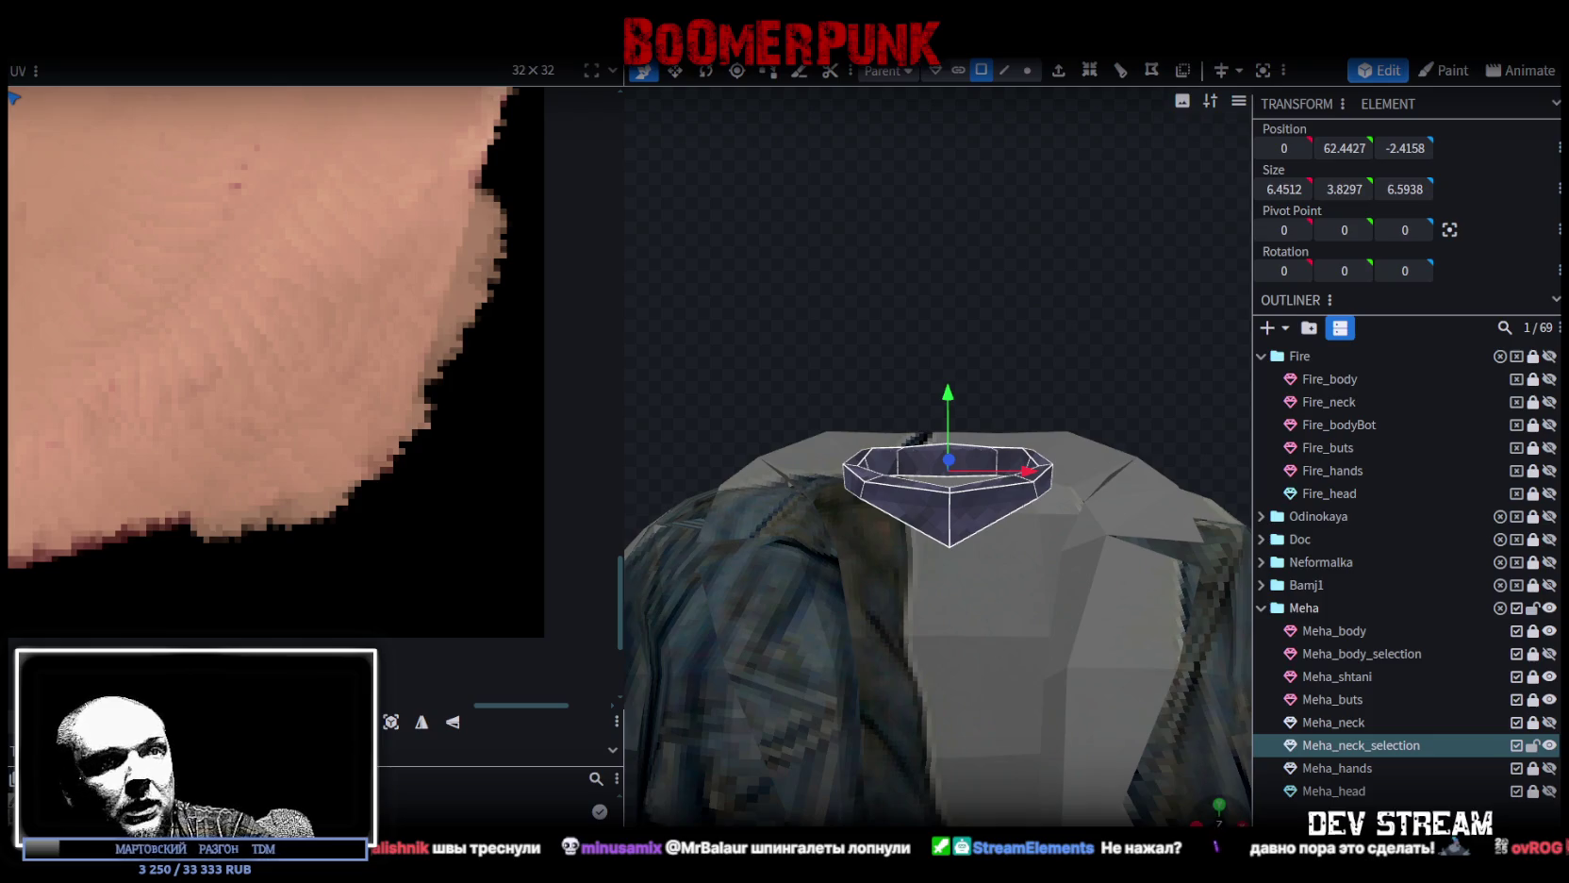
pyautogui.scroll(-5, 1161, 719)
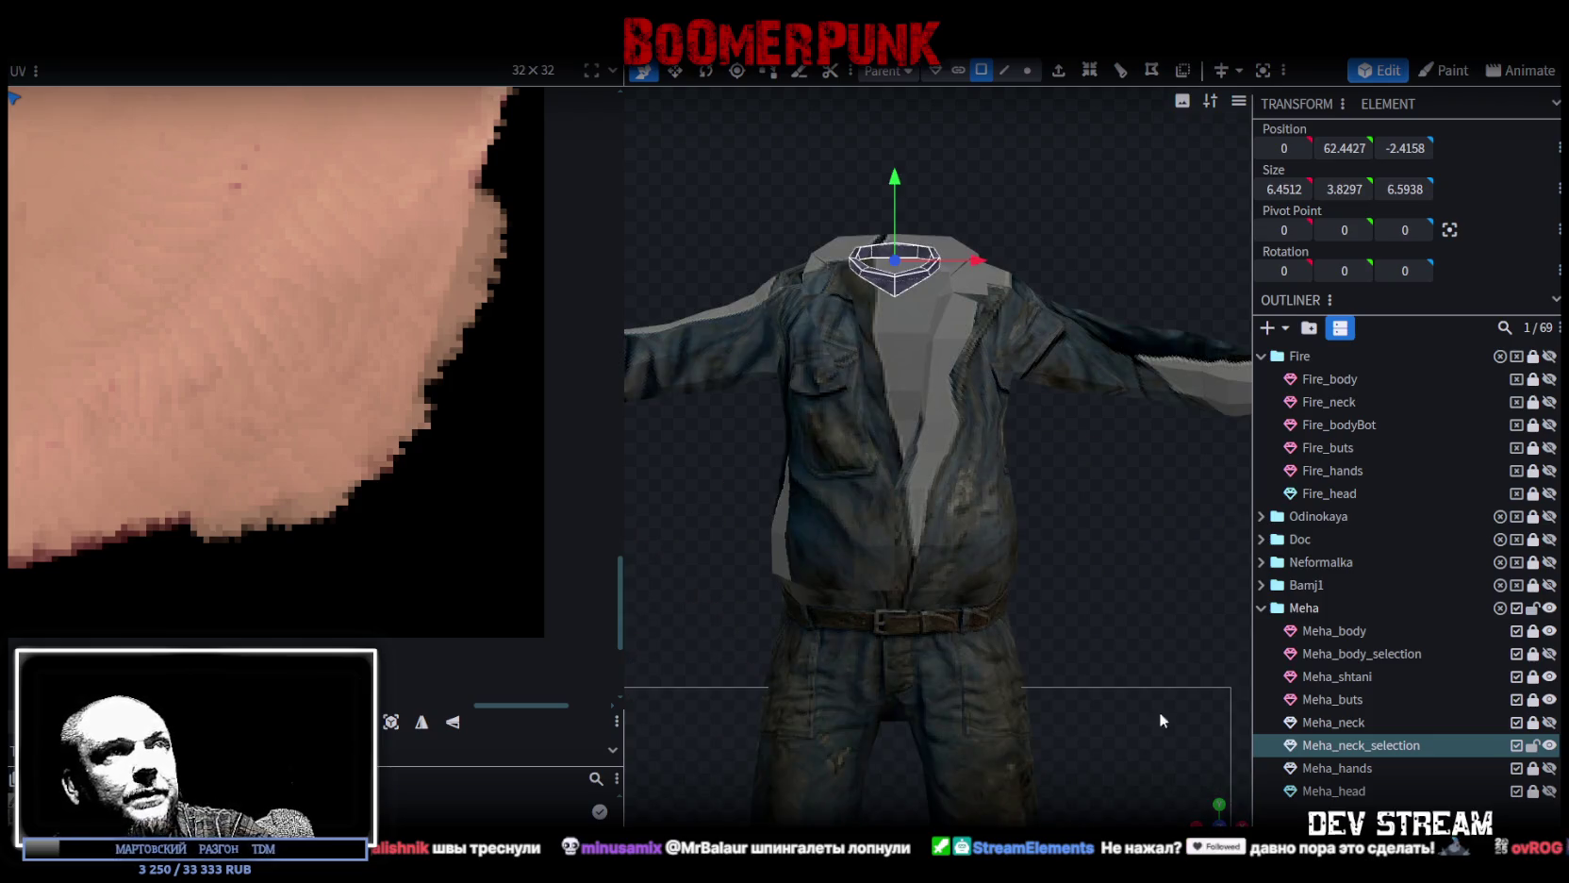
# Apply the TDMmehaCloth.png texture to the neck mesh.
pyautogui.scroll(-3, 206, 444)
pyautogui.scroll(-2, 205, 438)
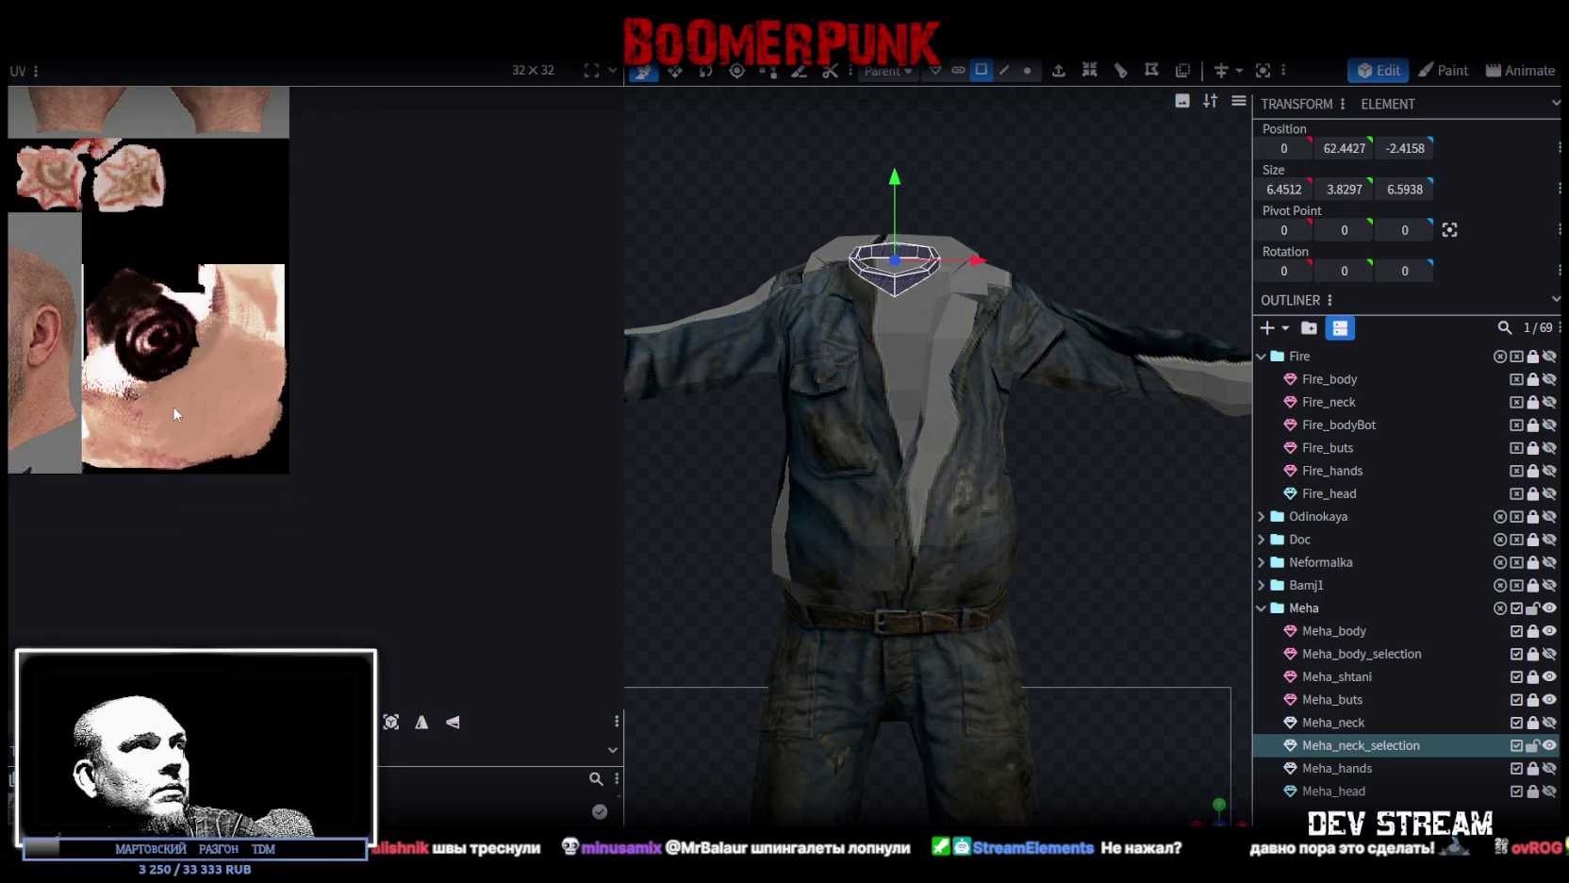
pyautogui.rightClick(1345, 748)
pyautogui.moveTo(1390, 650)
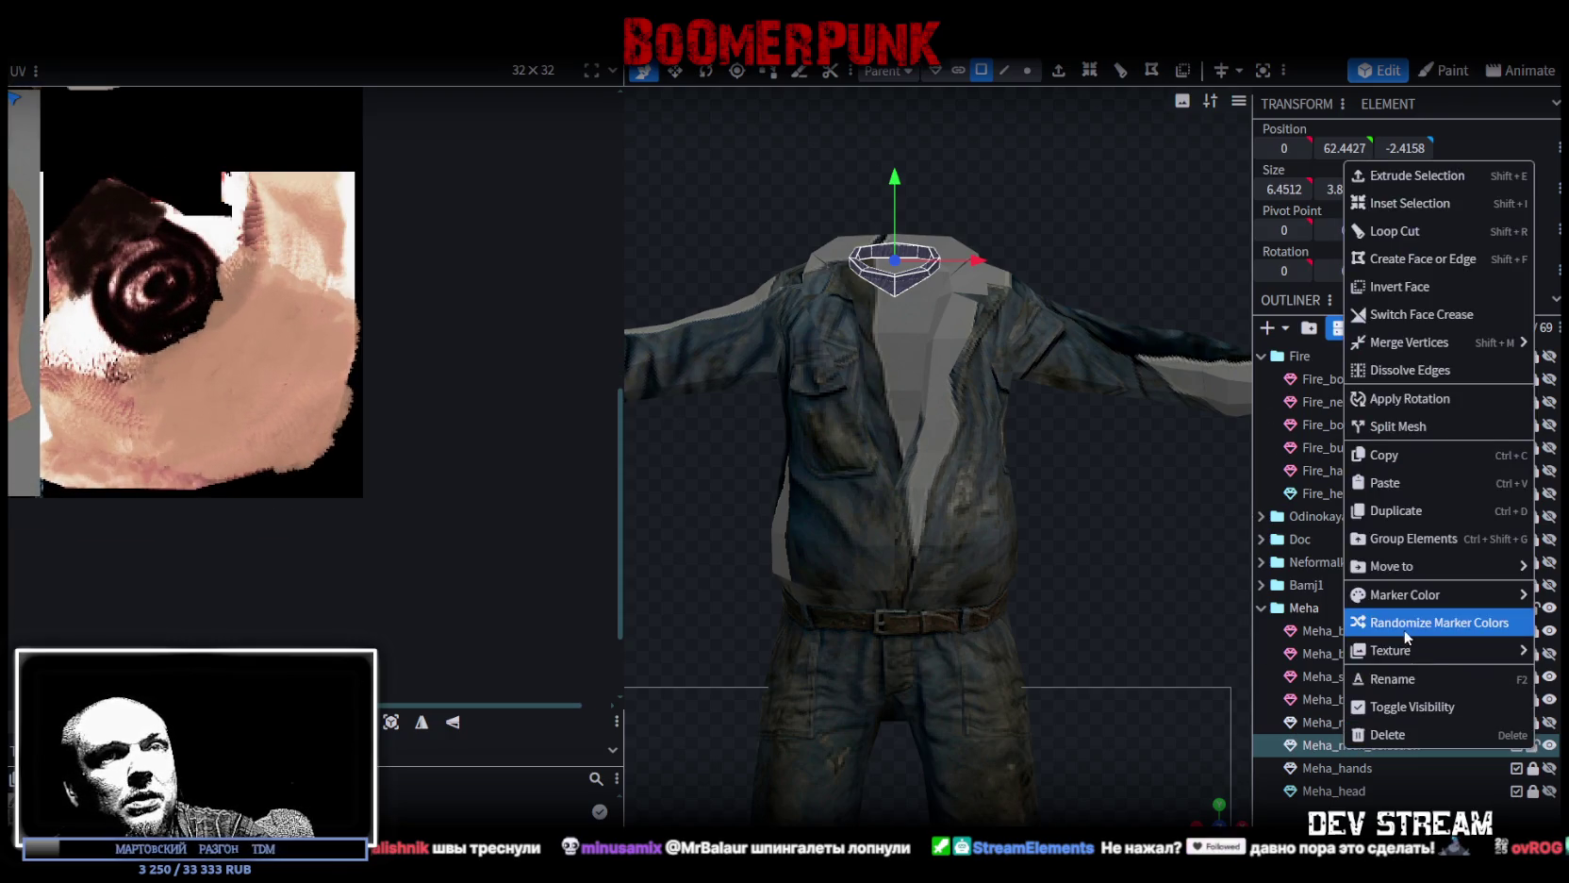
pyautogui.click(1270, 622)
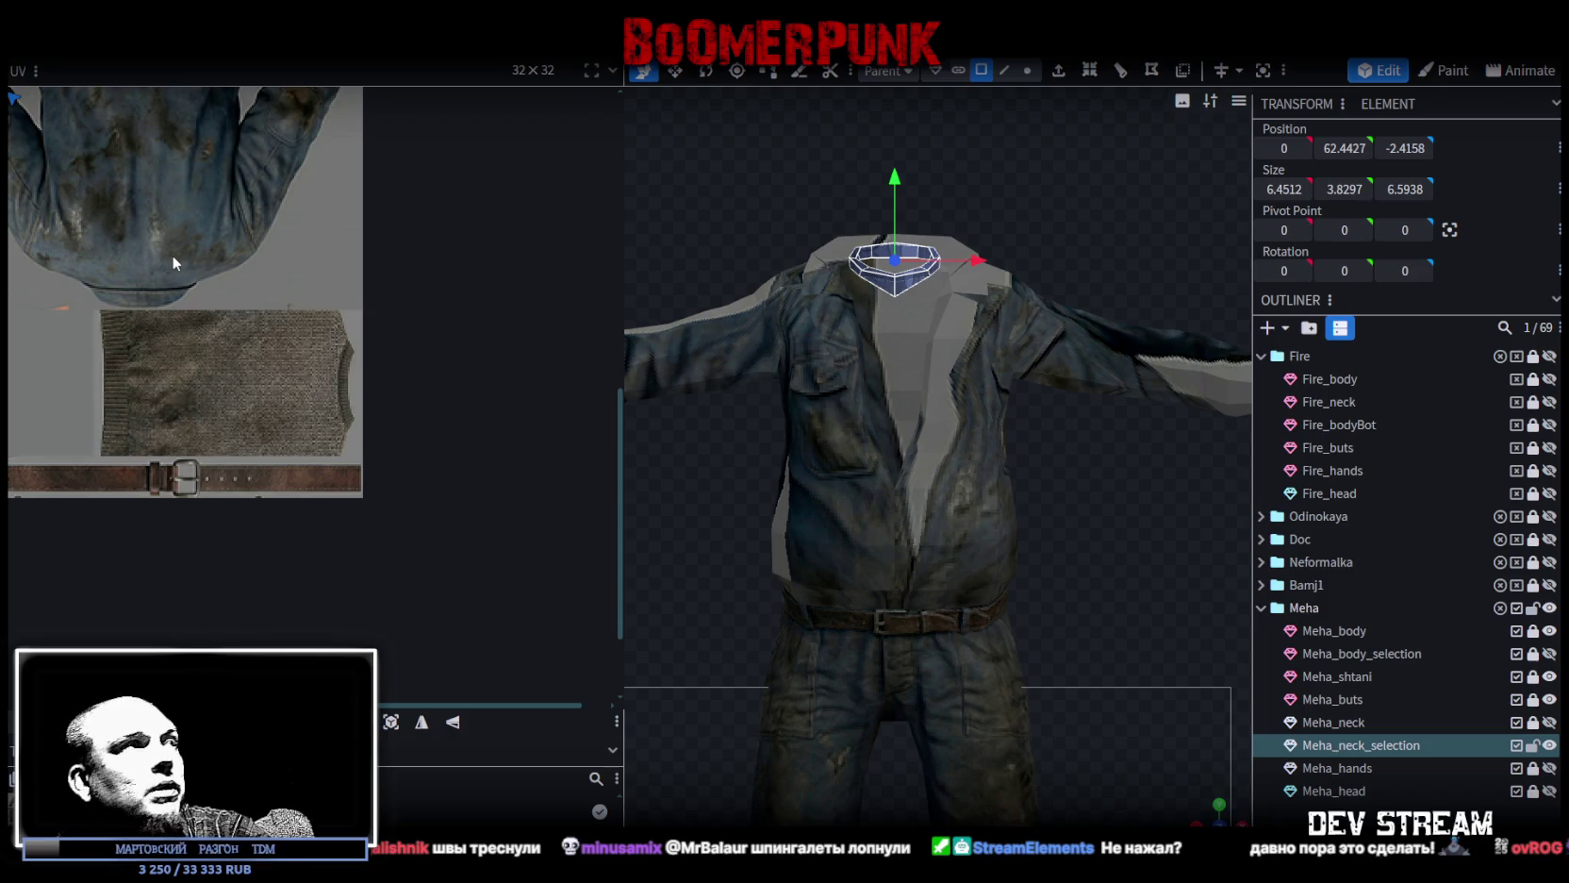
# Drag the neck UV island toward the knit sweater area of the texture.
pyautogui.scroll(-2, 173, 274)
pyautogui.scroll(-2, 224, 359)
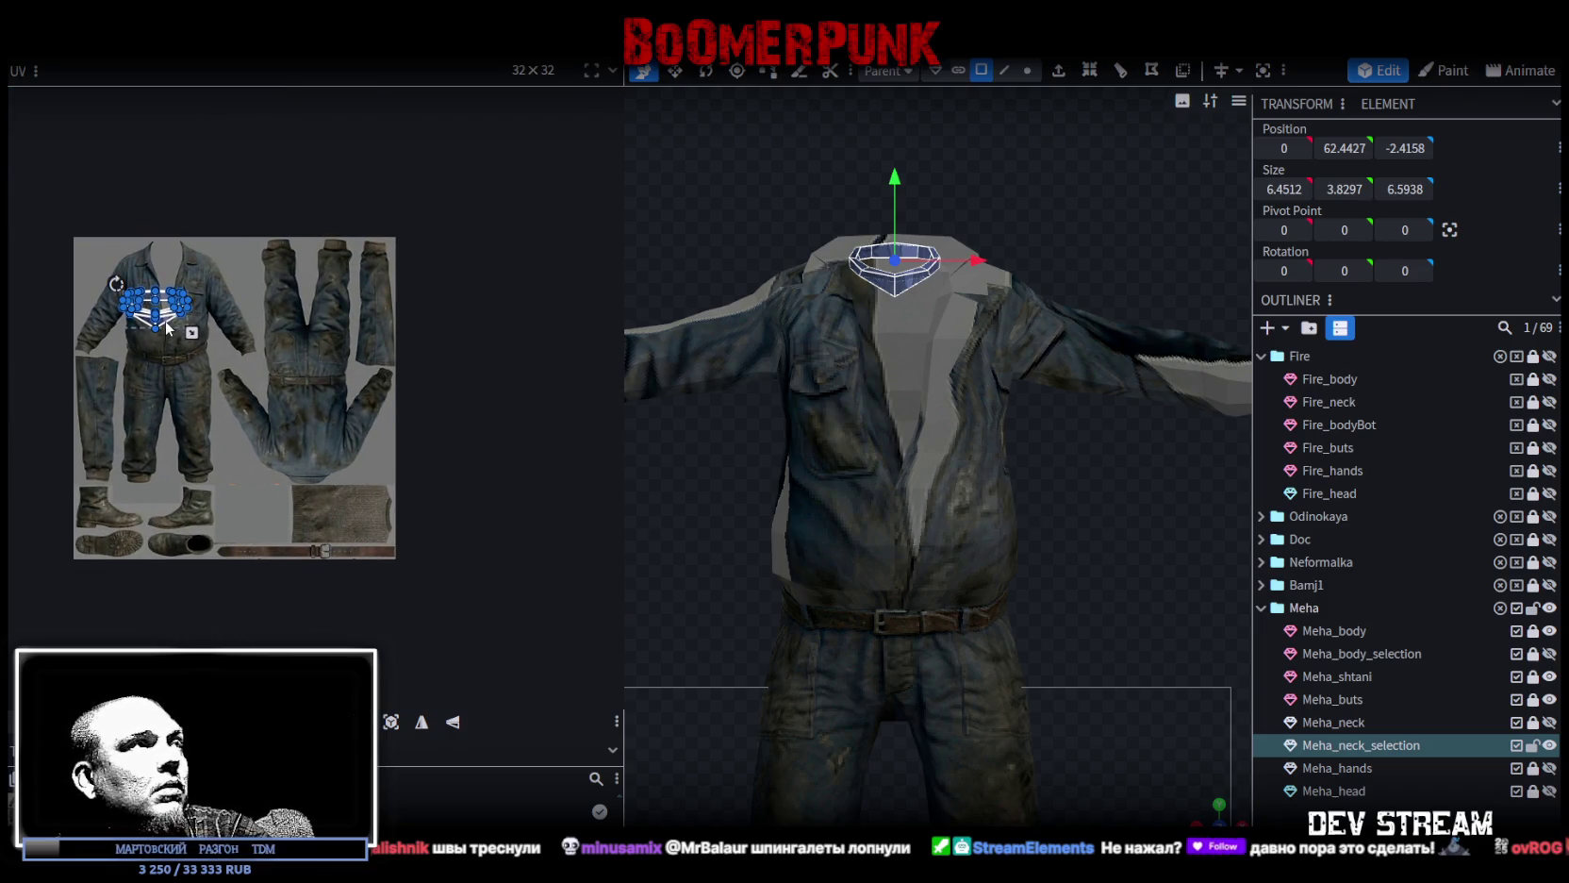
pyautogui.moveTo(167, 328); pyautogui.dragTo(325, 505)
pyautogui.scroll(3, 325, 505)
pyautogui.rightClick(257, 444)
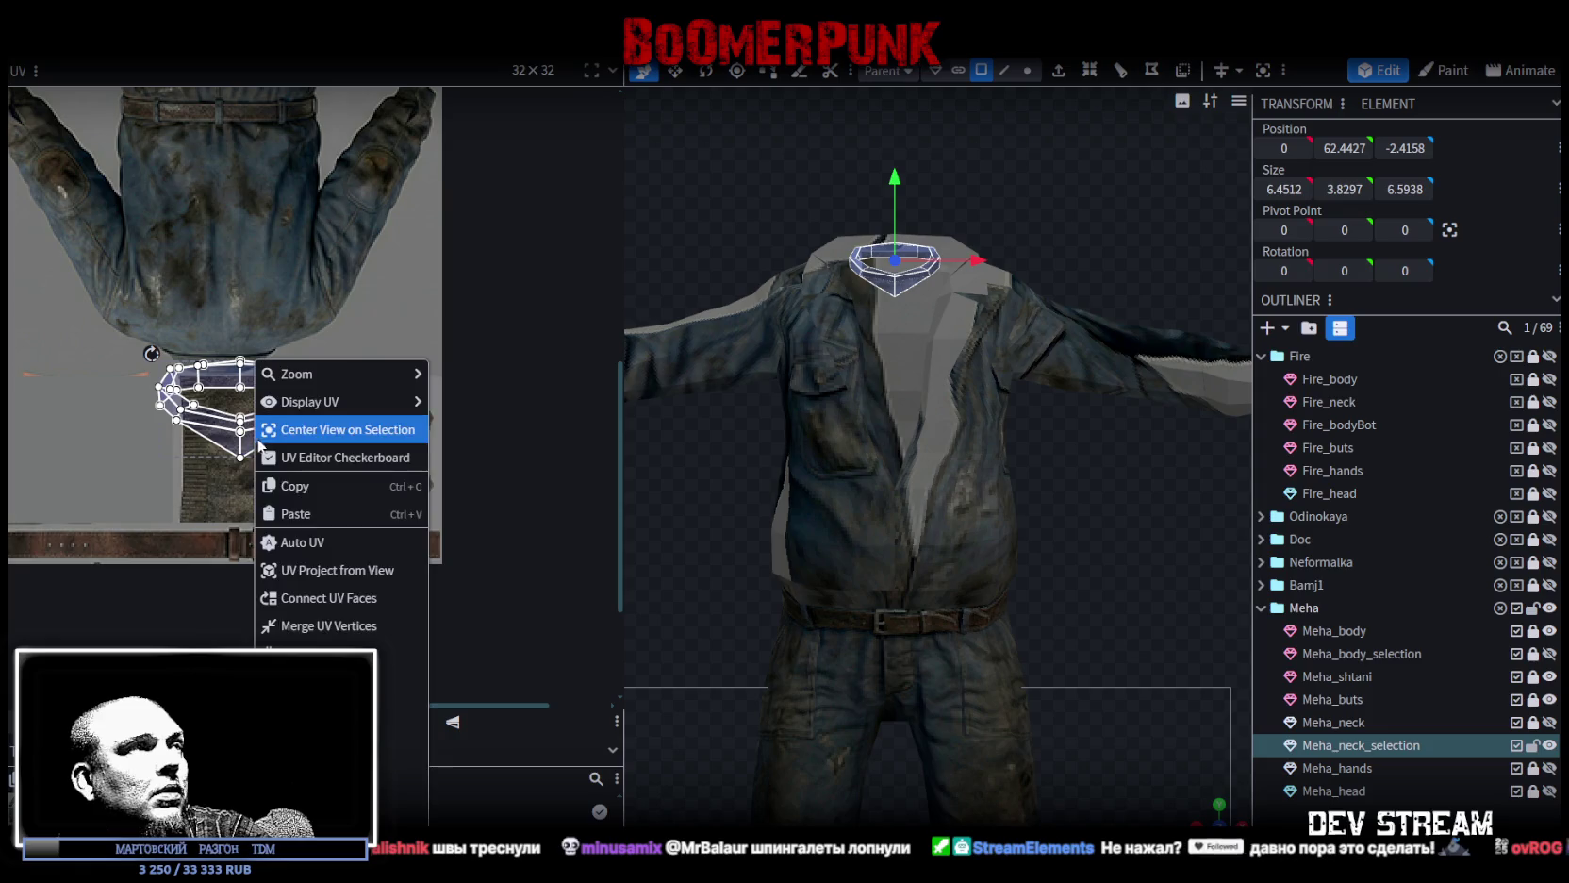
# Rotate the neck UV island upright and move its triangular faces onto the sweater.
pyautogui.click(397, 679)
pyautogui.scroll(-2, 371, 520)
pyautogui.scroll(1, 360, 538)
pyautogui.scroll(2, 330, 456)
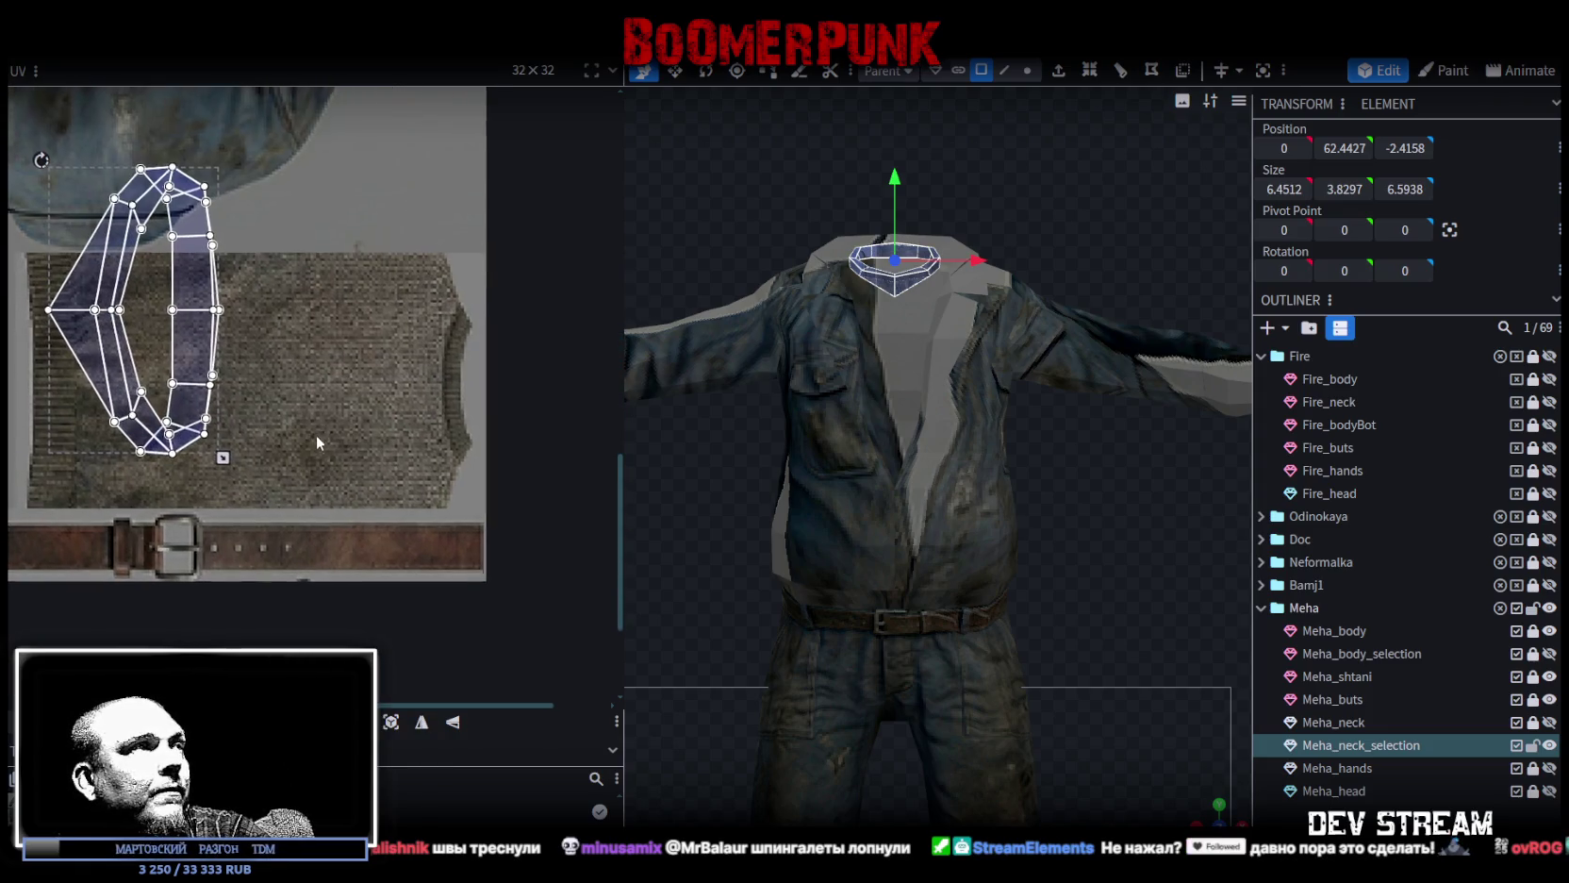
pyautogui.scroll(1, 316, 430)
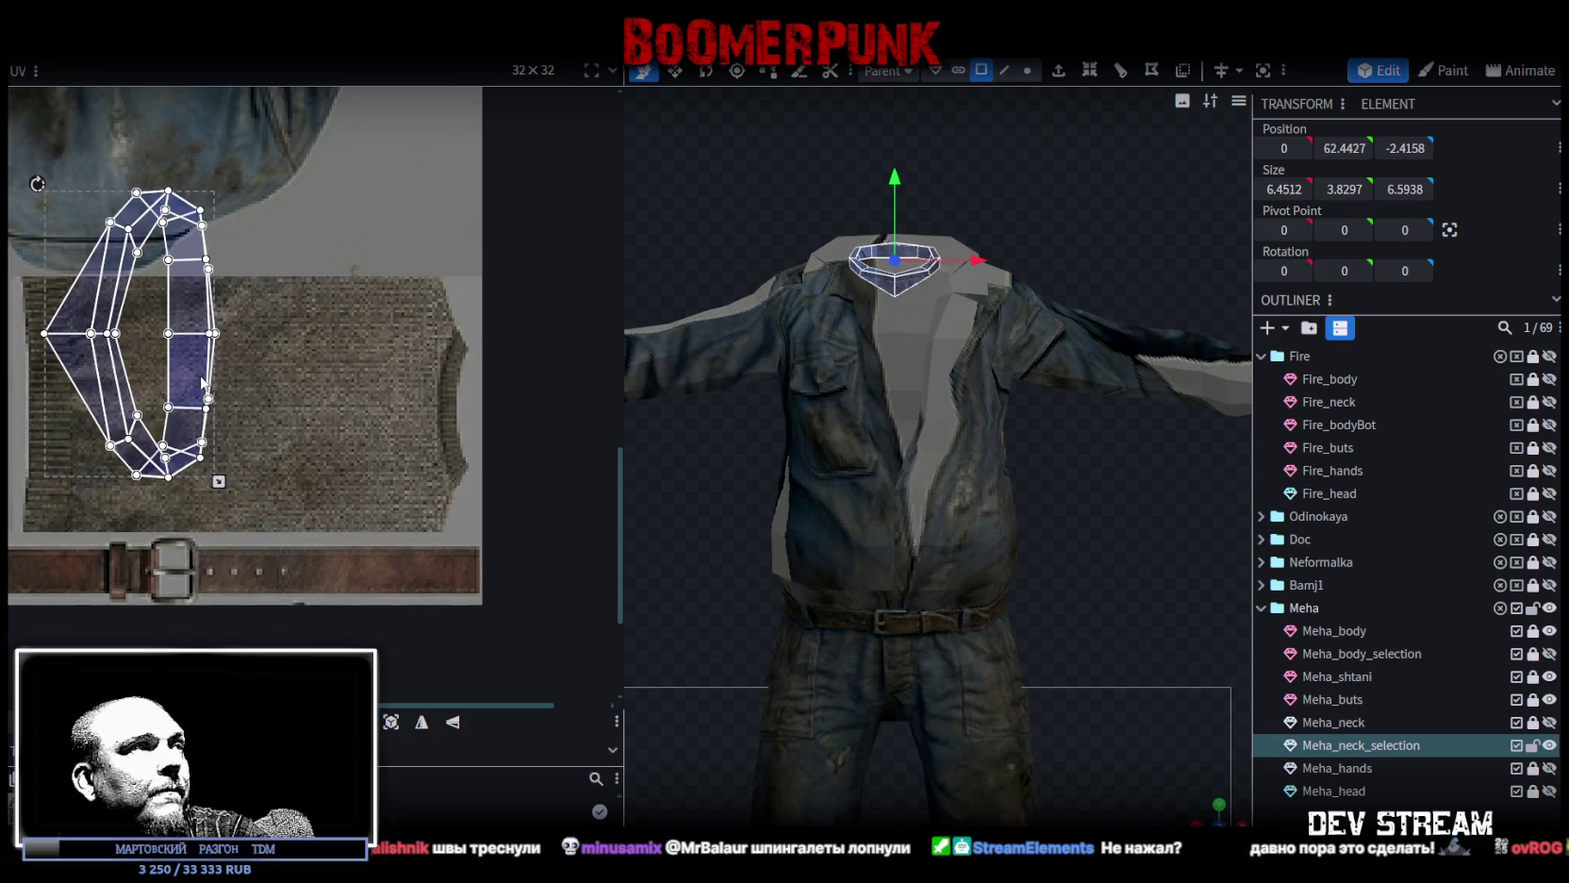
pyautogui.click(57, 333)
pyautogui.moveTo(73, 348); pyautogui.dragTo(412, 443)
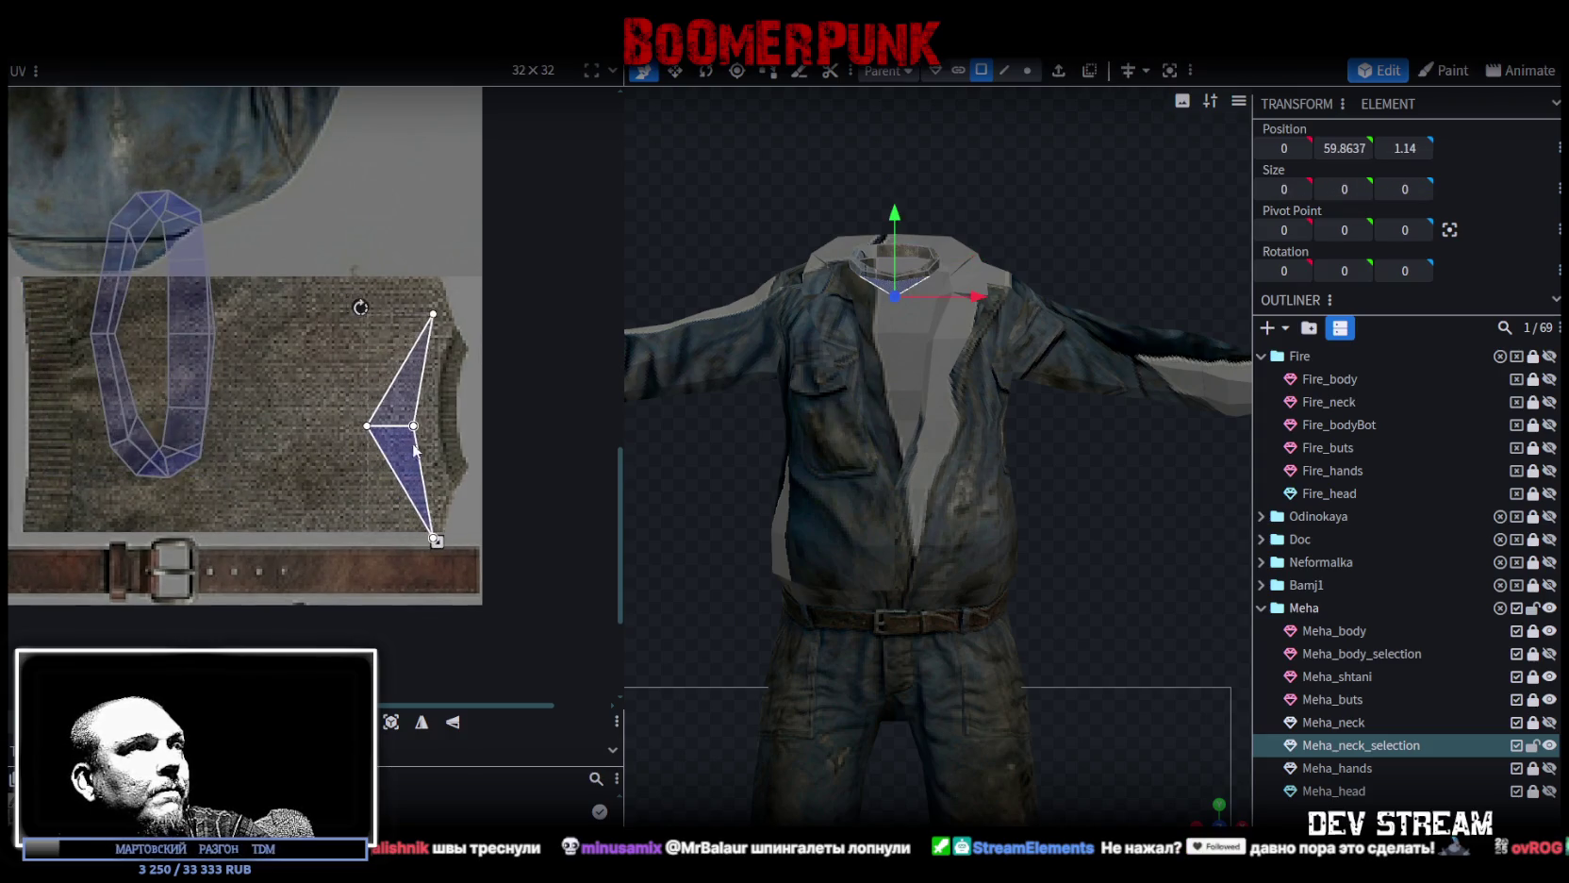
# Shrink and narrow the UV triangle to fit the sweater's edge, referencing the body UVs.
pyautogui.click(1535, 655)
pyautogui.moveTo(427, 482); pyautogui.dragTo(430, 495)
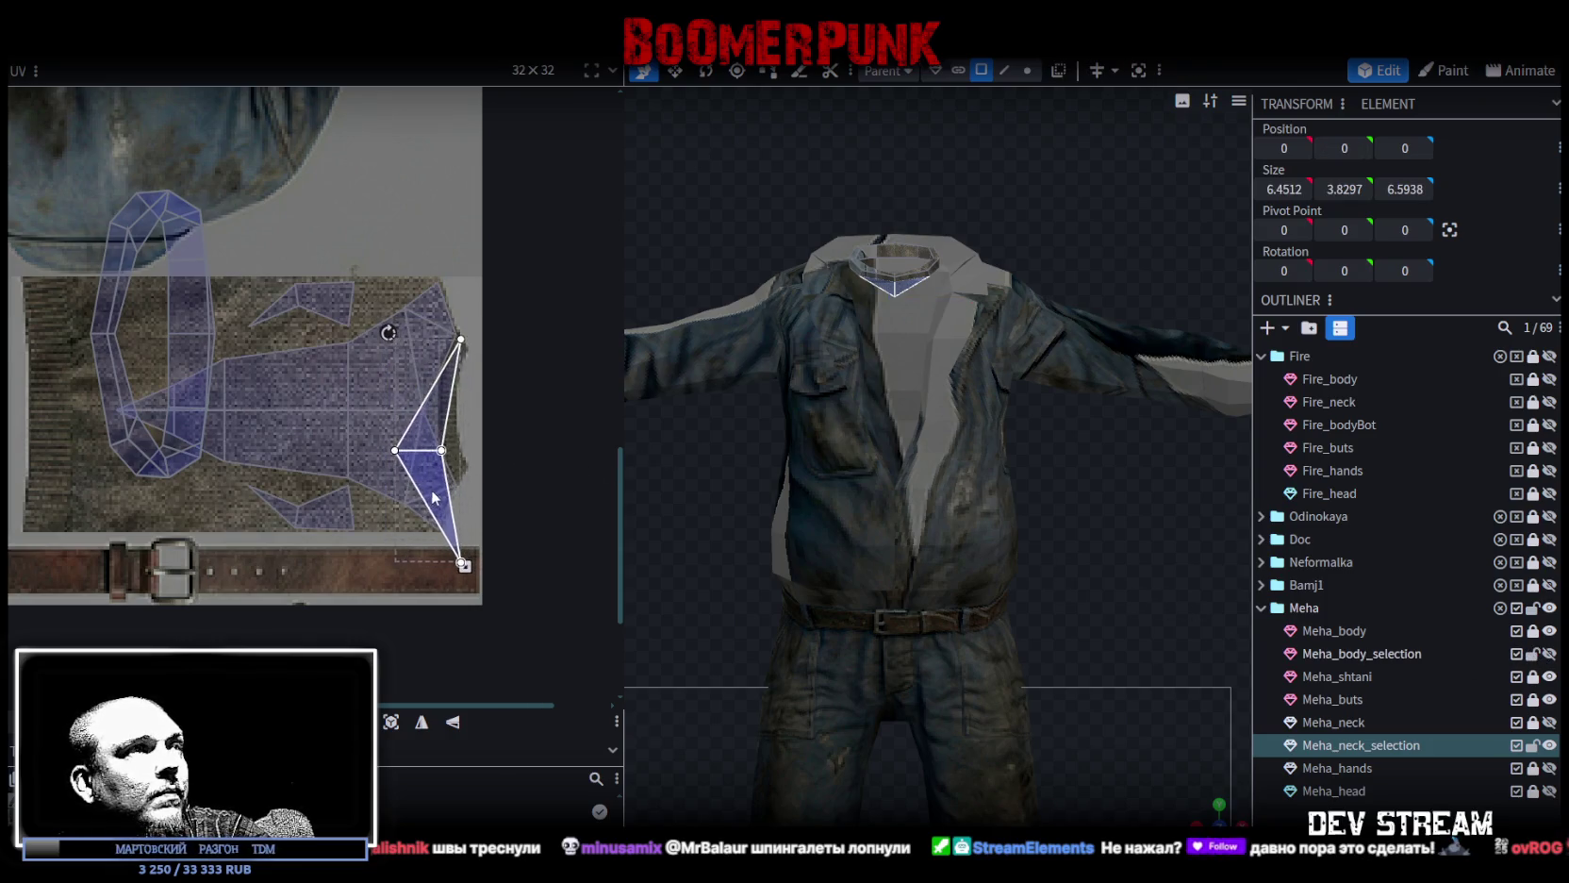
pyautogui.moveTo(461, 560); pyautogui.dragTo(459, 485)
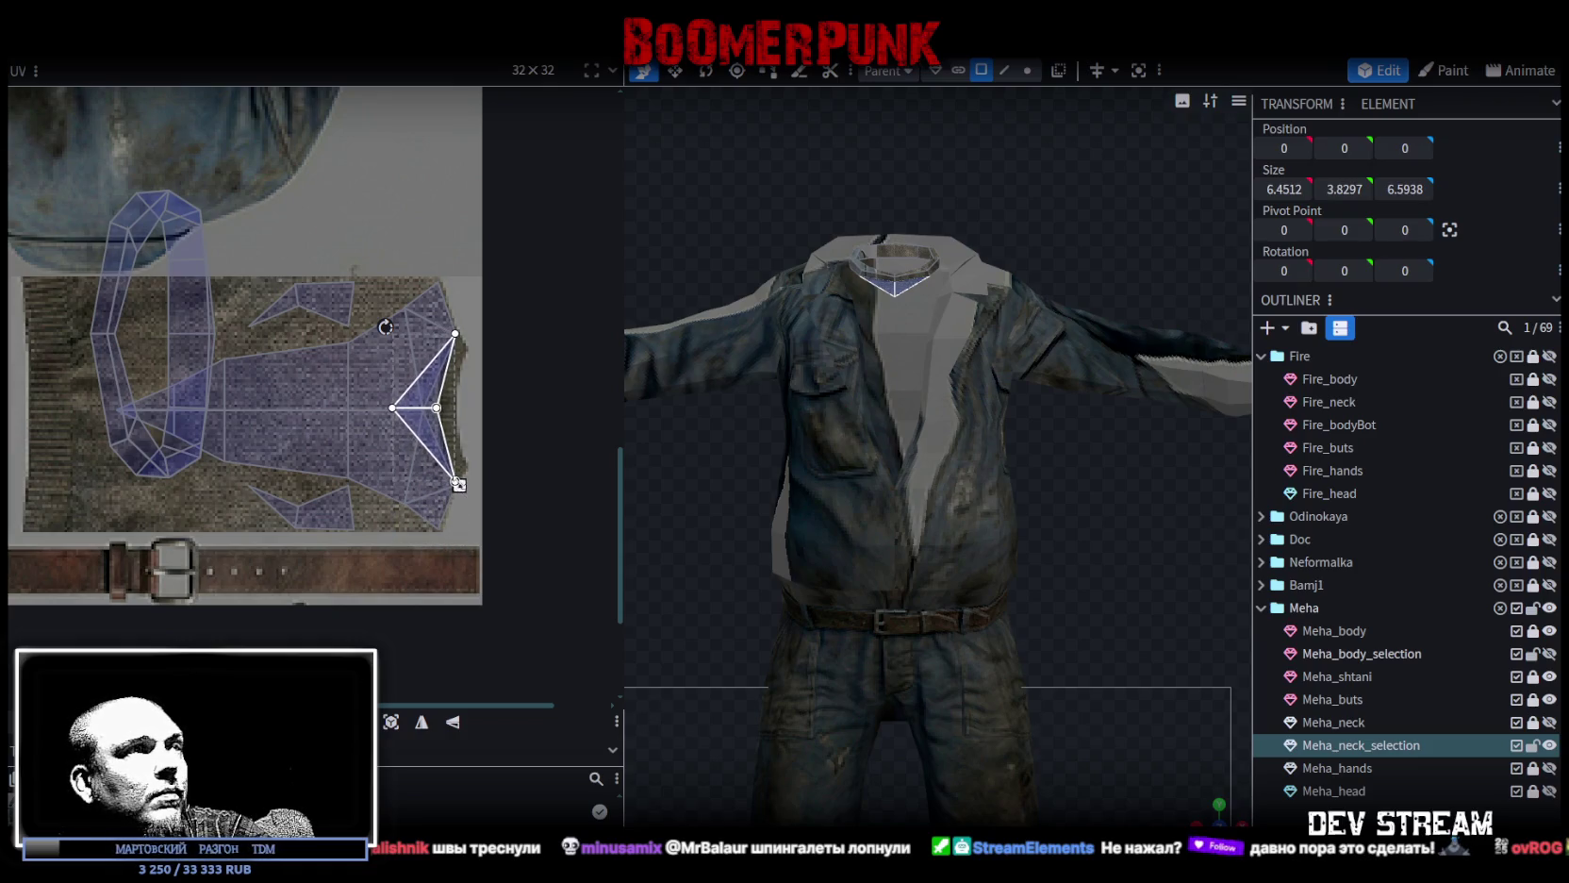
pyautogui.scroll(3, 455, 439)
pyautogui.moveTo(400, 433); pyautogui.dragTo(453, 433)
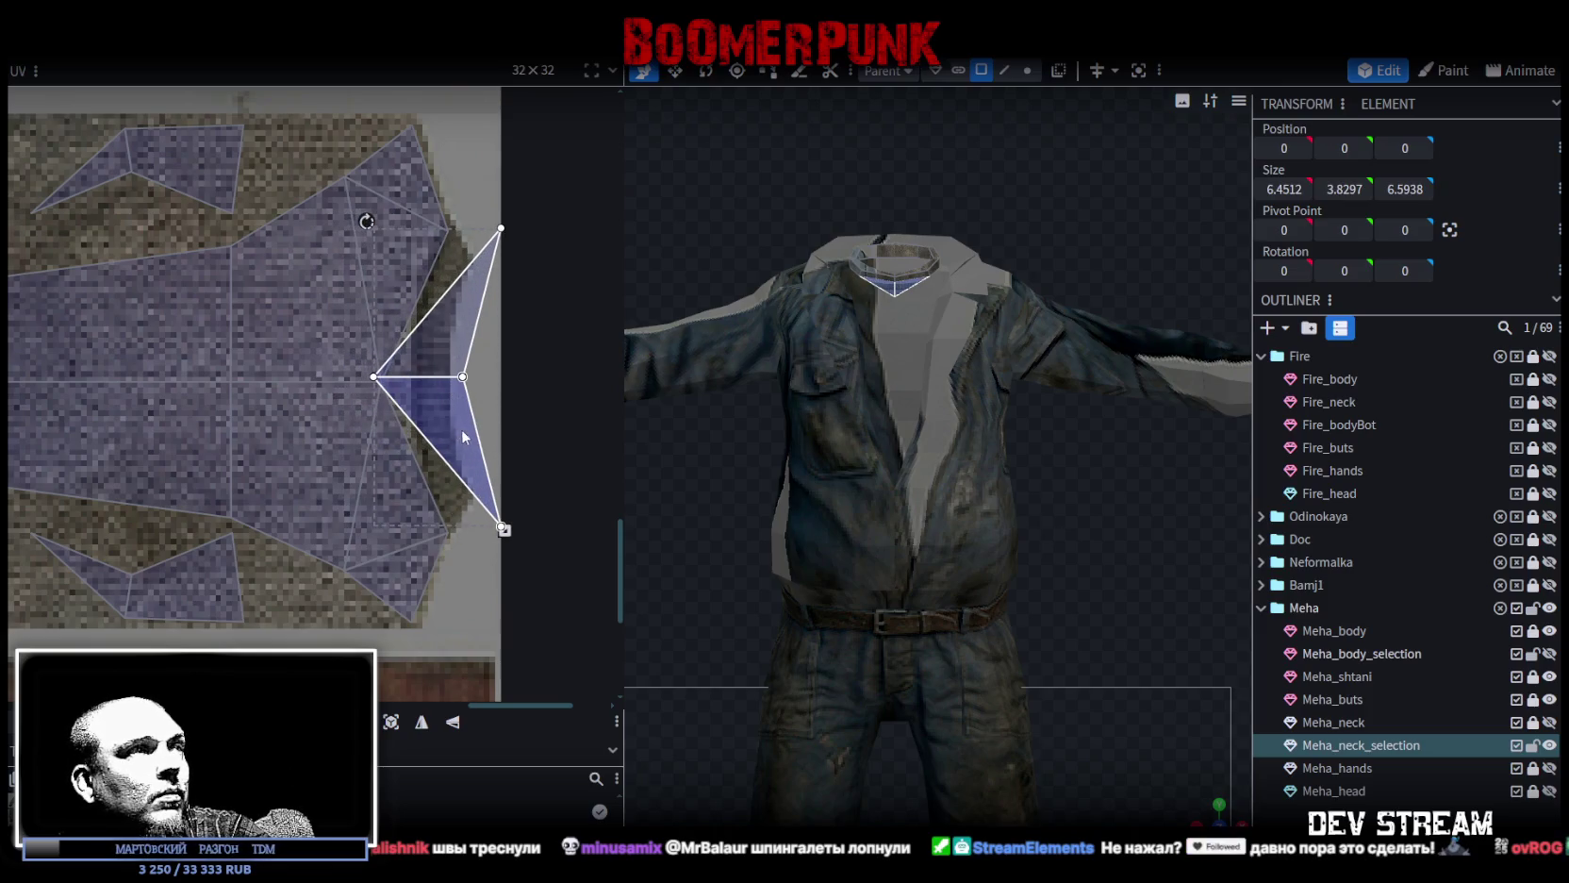
pyautogui.moveTo(505, 531); pyautogui.dragTo(448, 531)
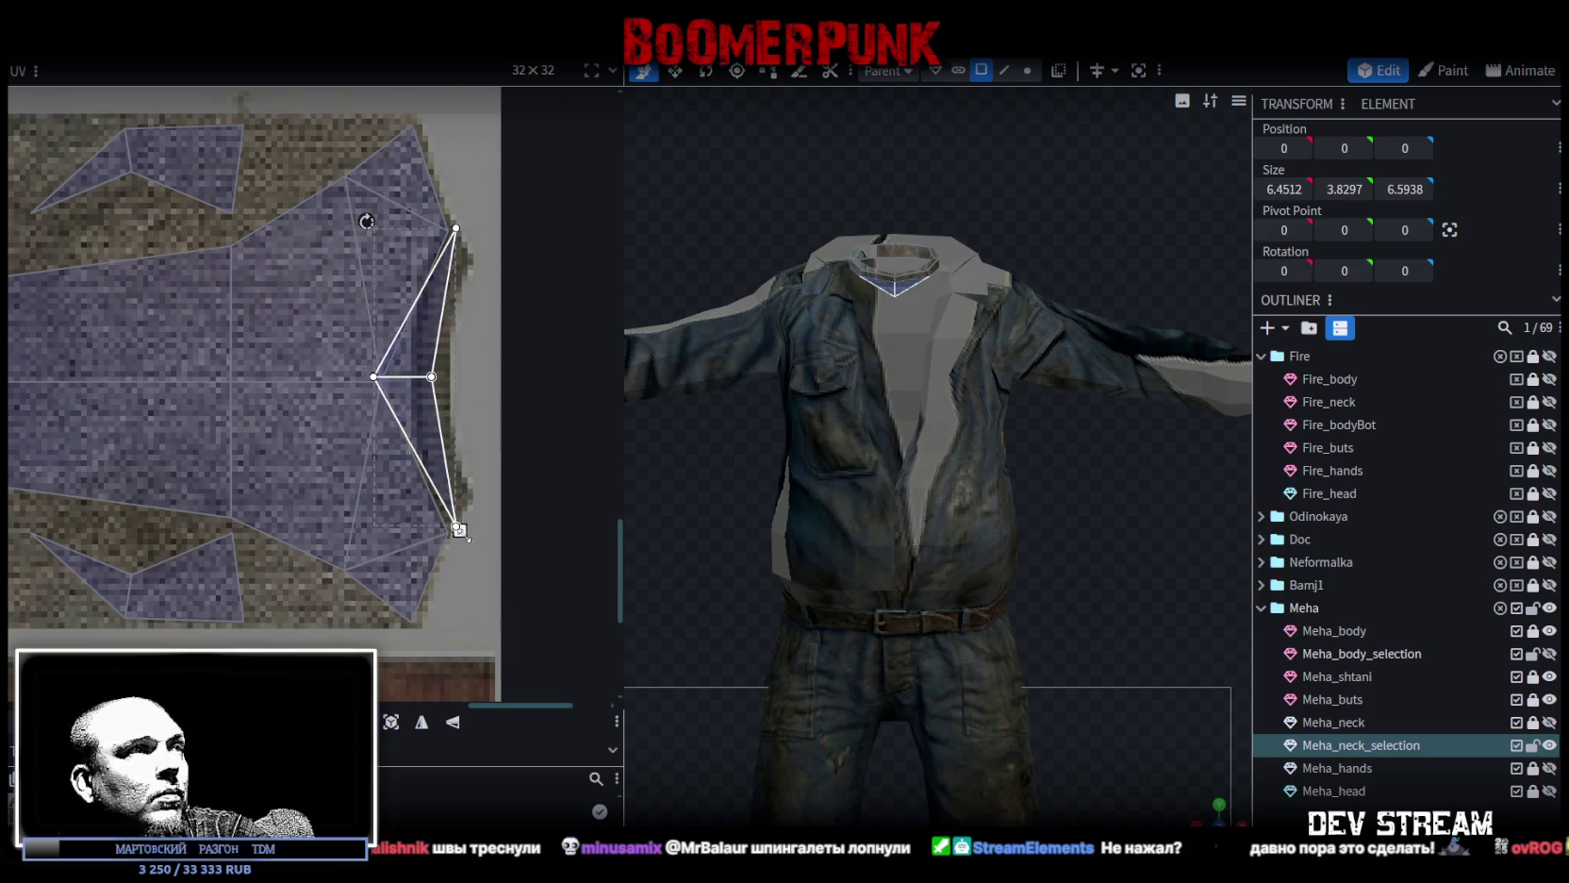
pyautogui.moveTo(422, 453); pyautogui.dragTo(428, 456)
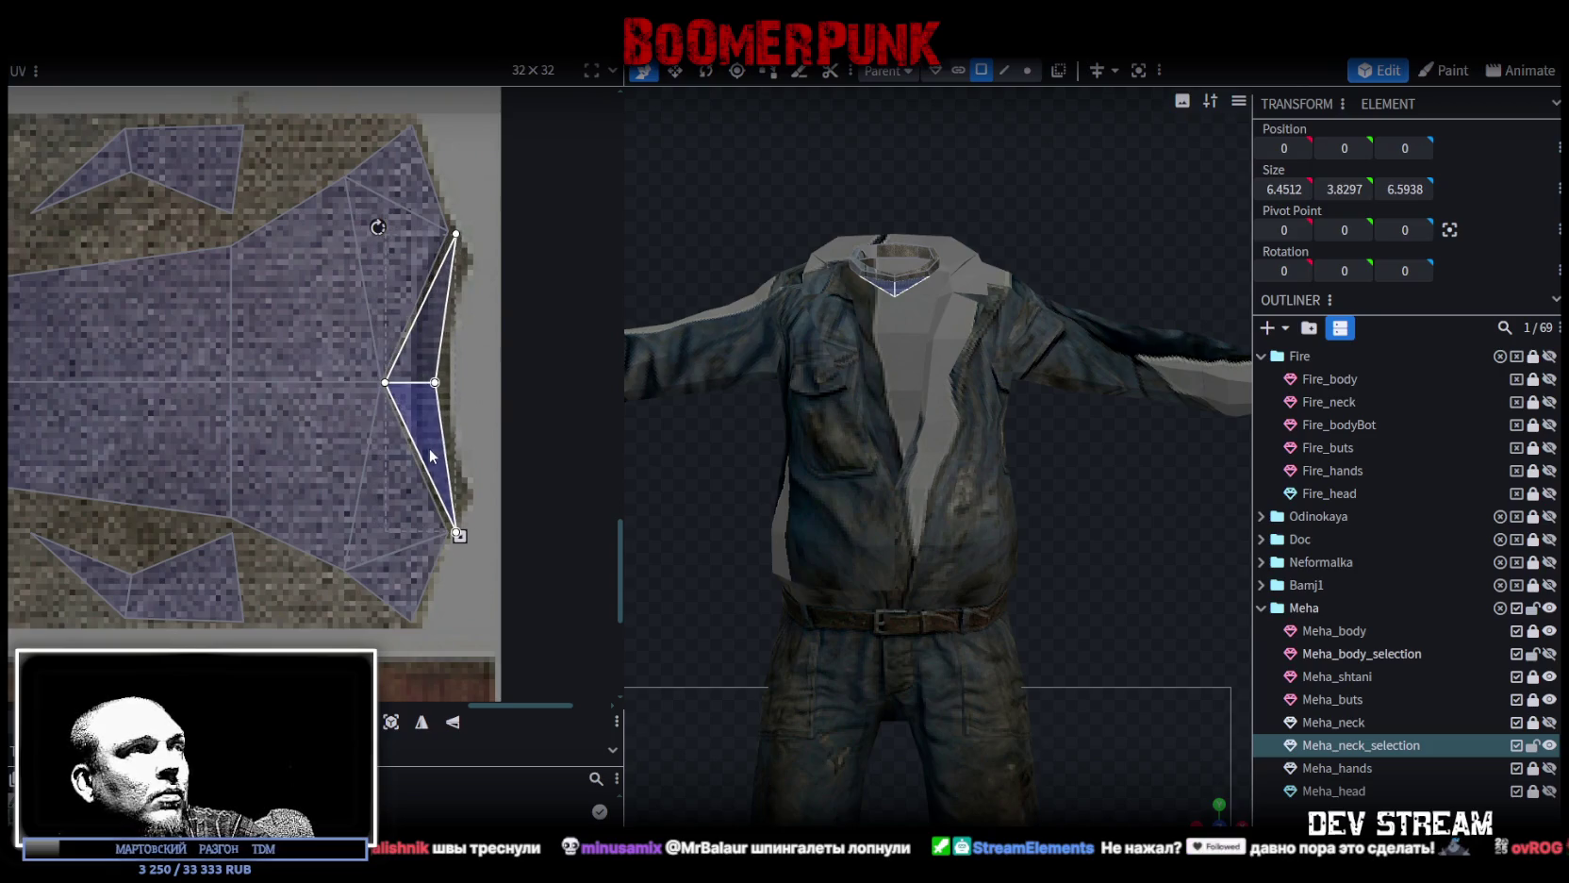
pyautogui.moveTo(454, 535); pyautogui.dragTo(454, 537)
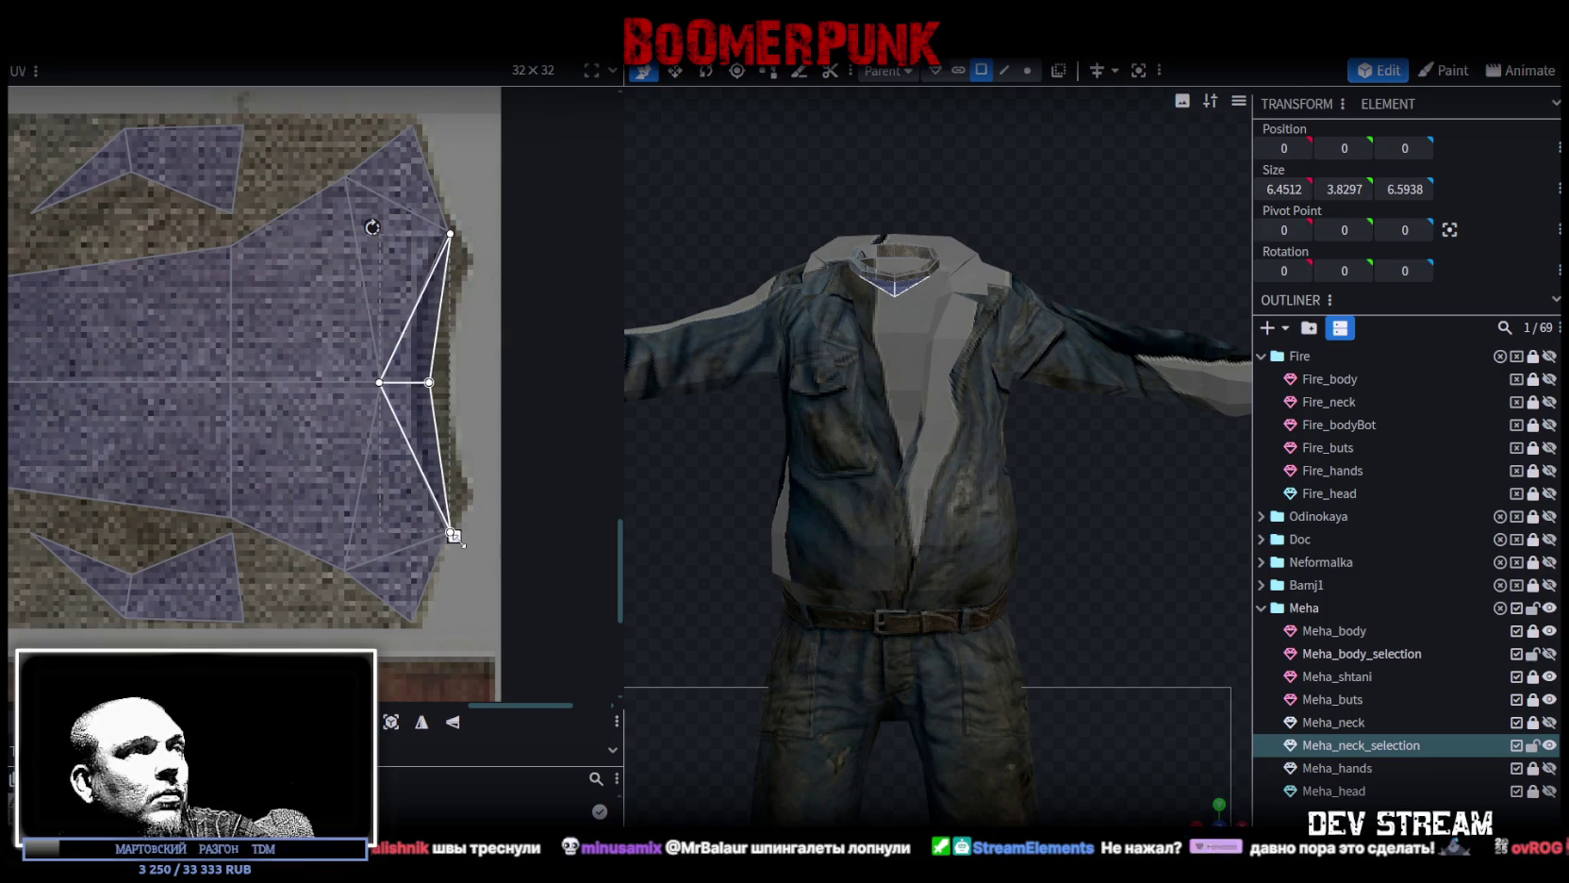
# Select the triangle's UV vertices along with Meha_body_selection.
pyautogui.scroll(-2, 460, 540)
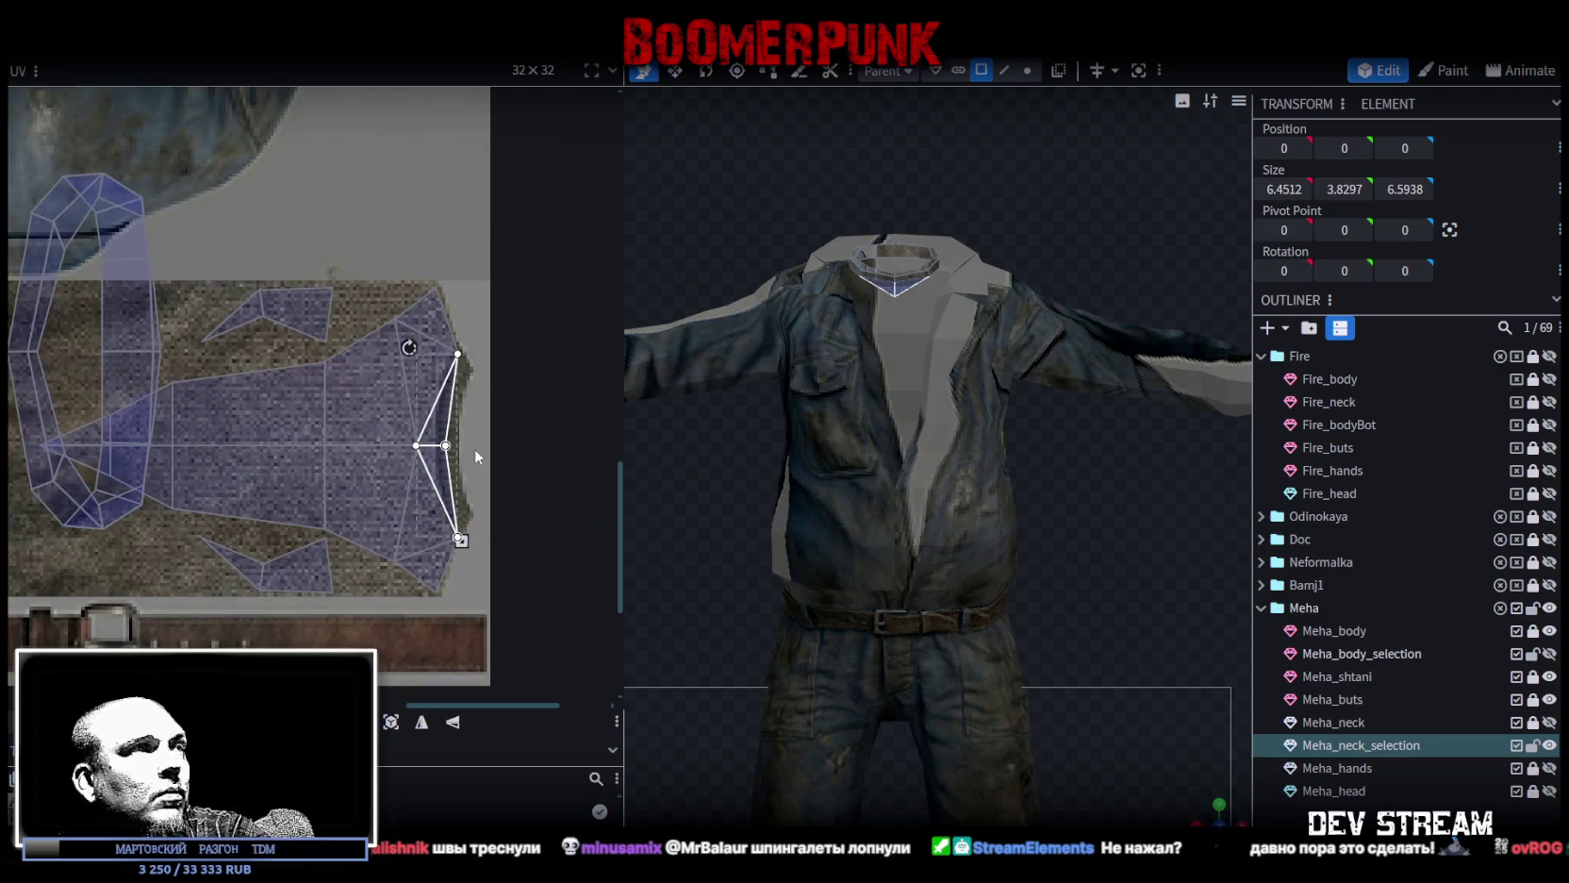
pyautogui.moveTo(478, 247); pyautogui.dragTo(378, 618)
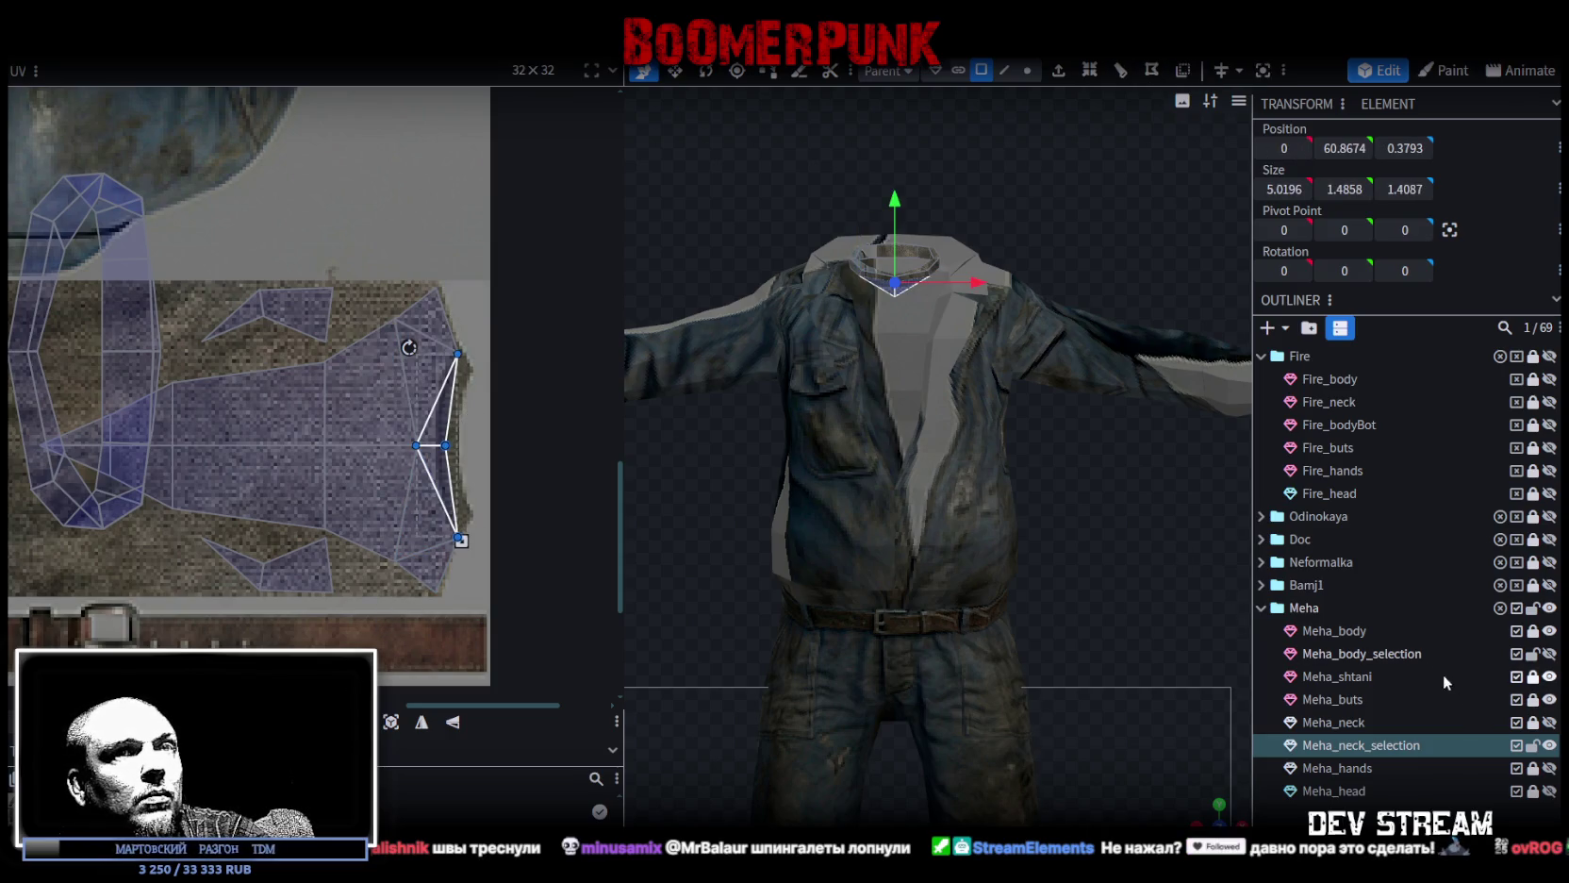
pyautogui.keyDown('ctrl'); pyautogui.click(1394, 651); pyautogui.keyUp('ctrl')
# Shift the selected edge UV vertices slightly left.
pyautogui.moveTo(472, 260); pyautogui.dragTo(388, 603)
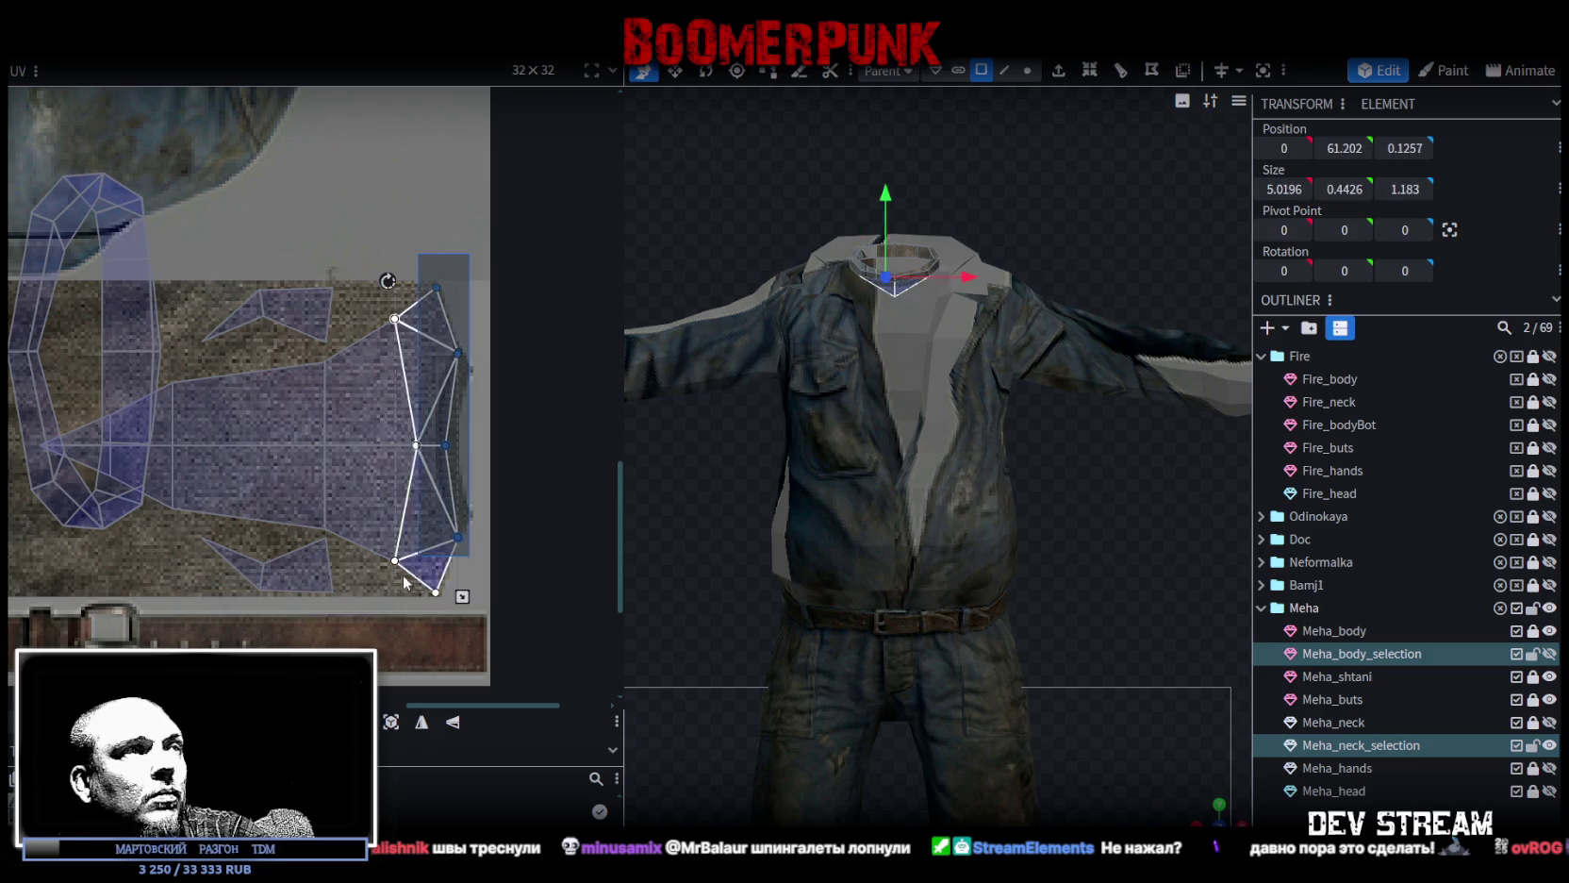
pyautogui.scroll(3, 414, 550)
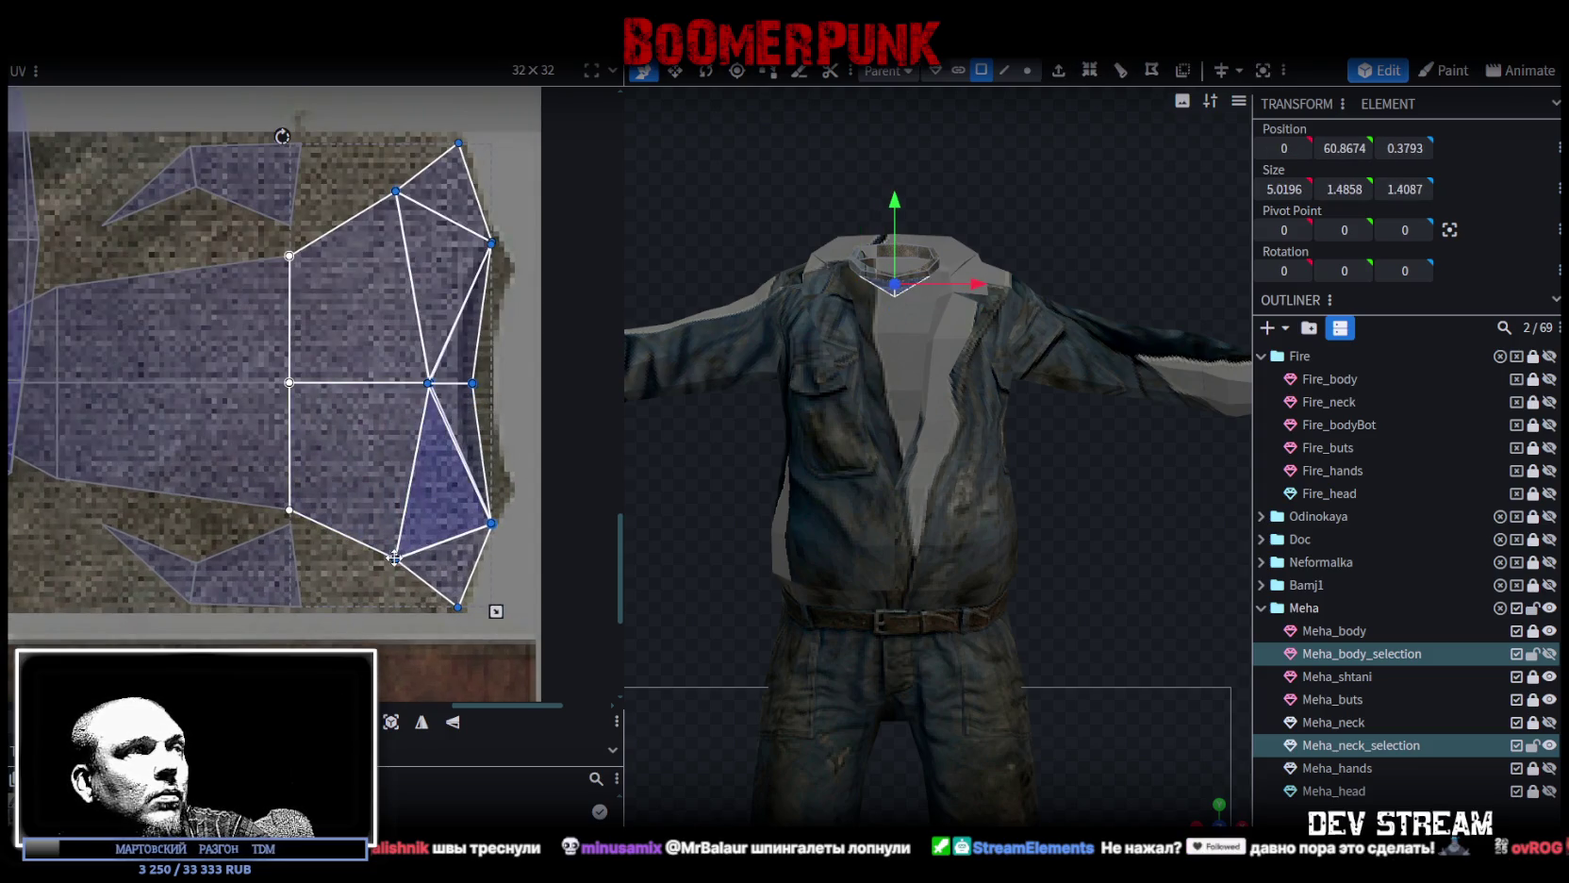
pyautogui.moveTo(393, 558); pyautogui.dragTo(371, 561)
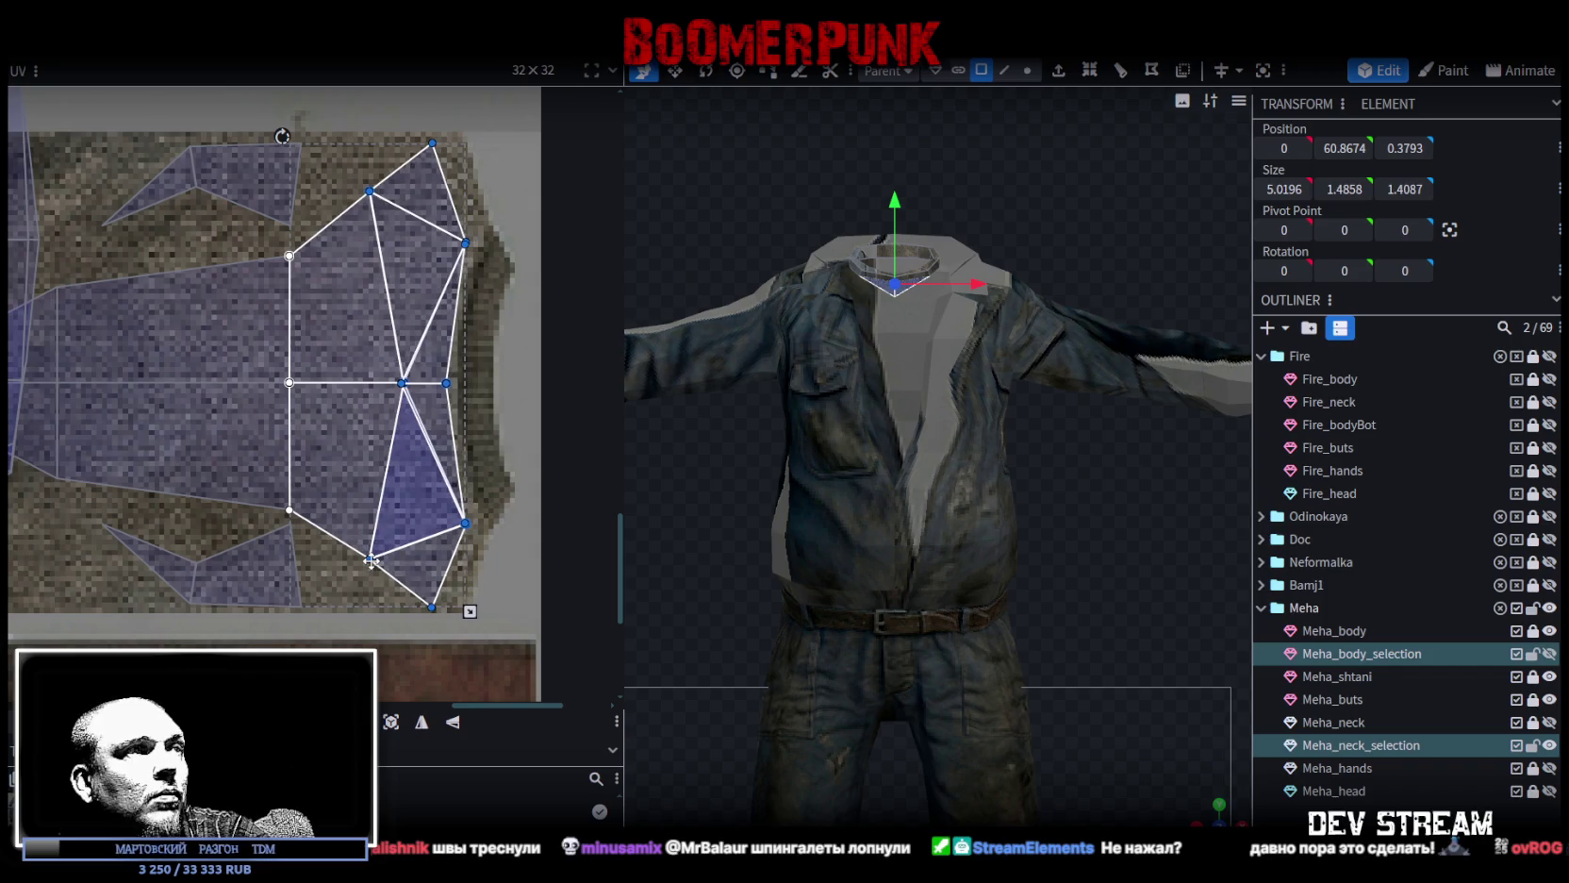
pyautogui.scroll(-2, 416, 541)
pyautogui.scroll(-2, 415, 541)
pyautogui.scroll(-2, 416, 542)
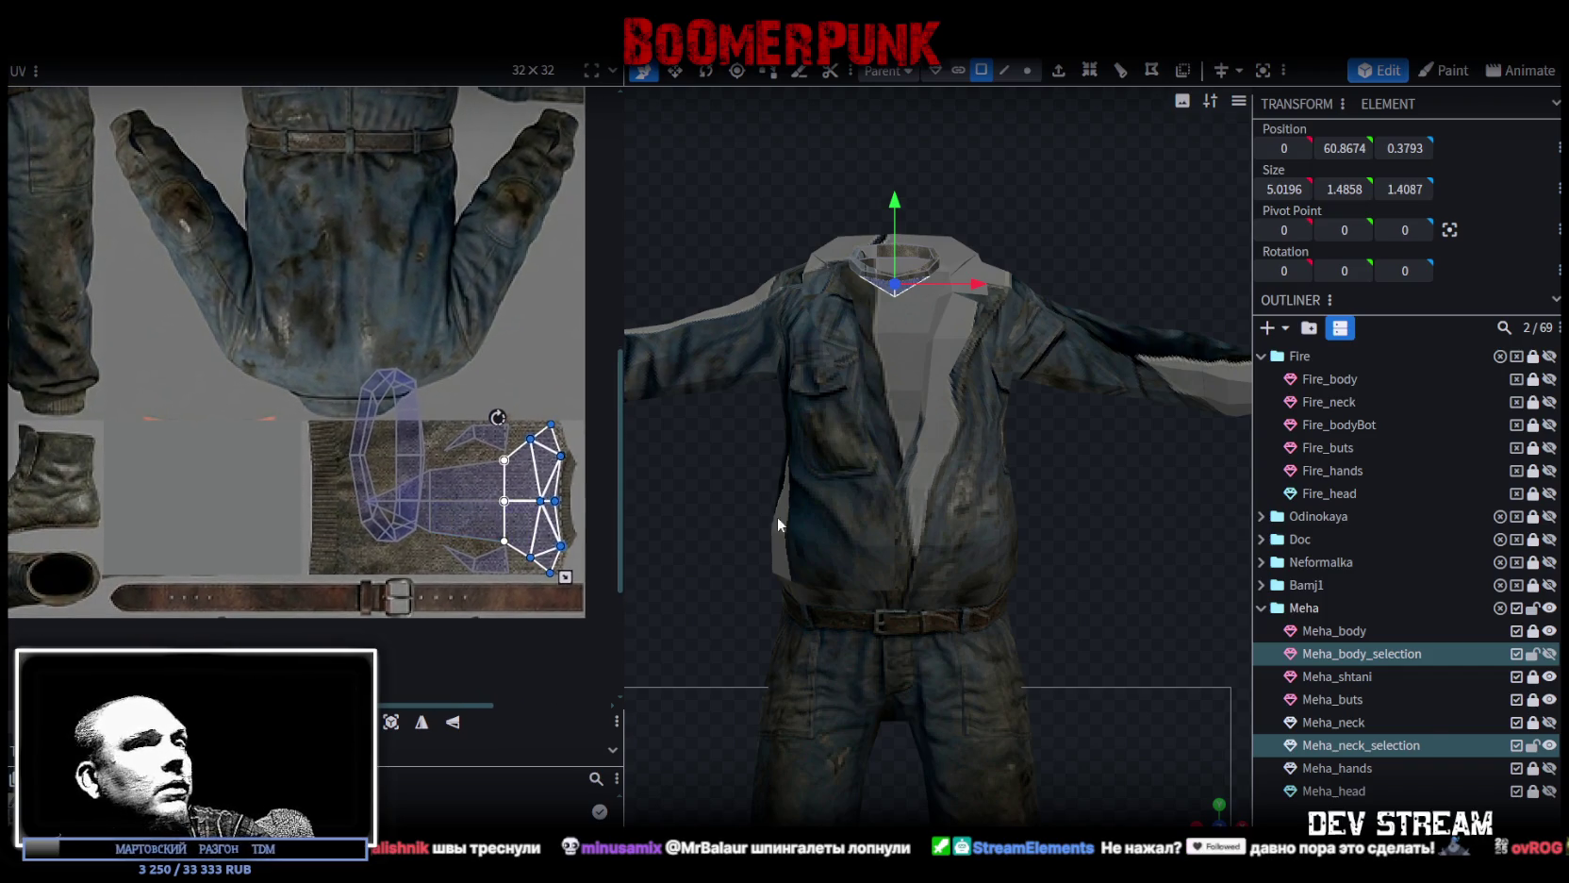
# With only the neck selected, scale down, lower and stretch its UV island taller and narrower.
pyautogui.click(1349, 745)
pyautogui.moveTo(377, 380); pyautogui.dragTo(422, 562)
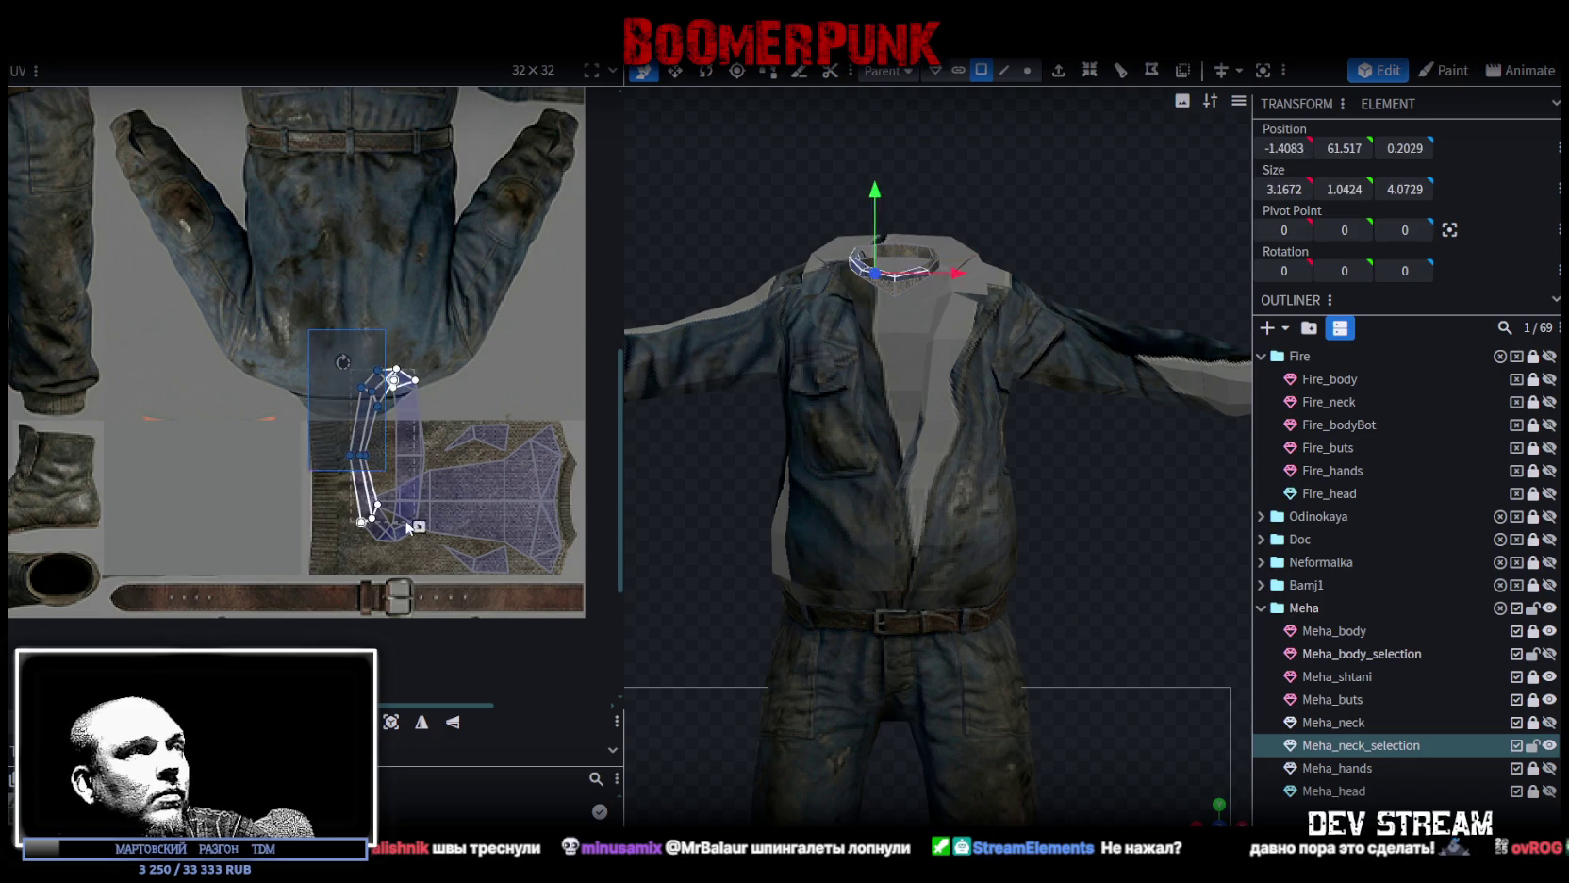
pyautogui.scroll(2, 423, 566)
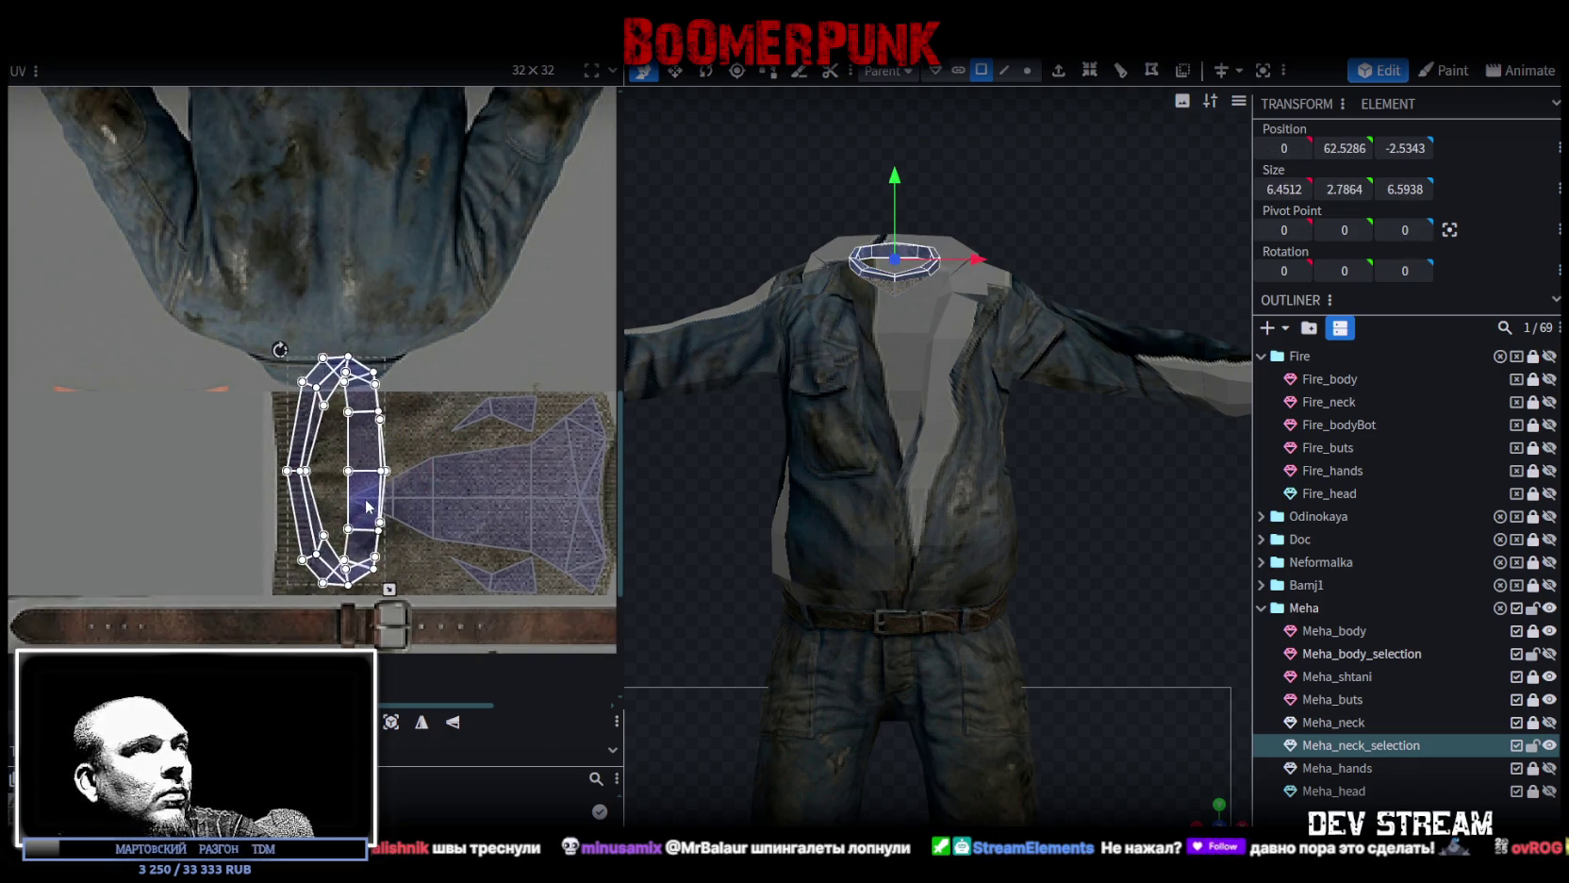
pyautogui.moveTo(396, 600)
pyautogui.mouseDown()
pyautogui.moveTo(375, 598)
pyautogui.moveTo(355, 511)
pyautogui.mouseUp()
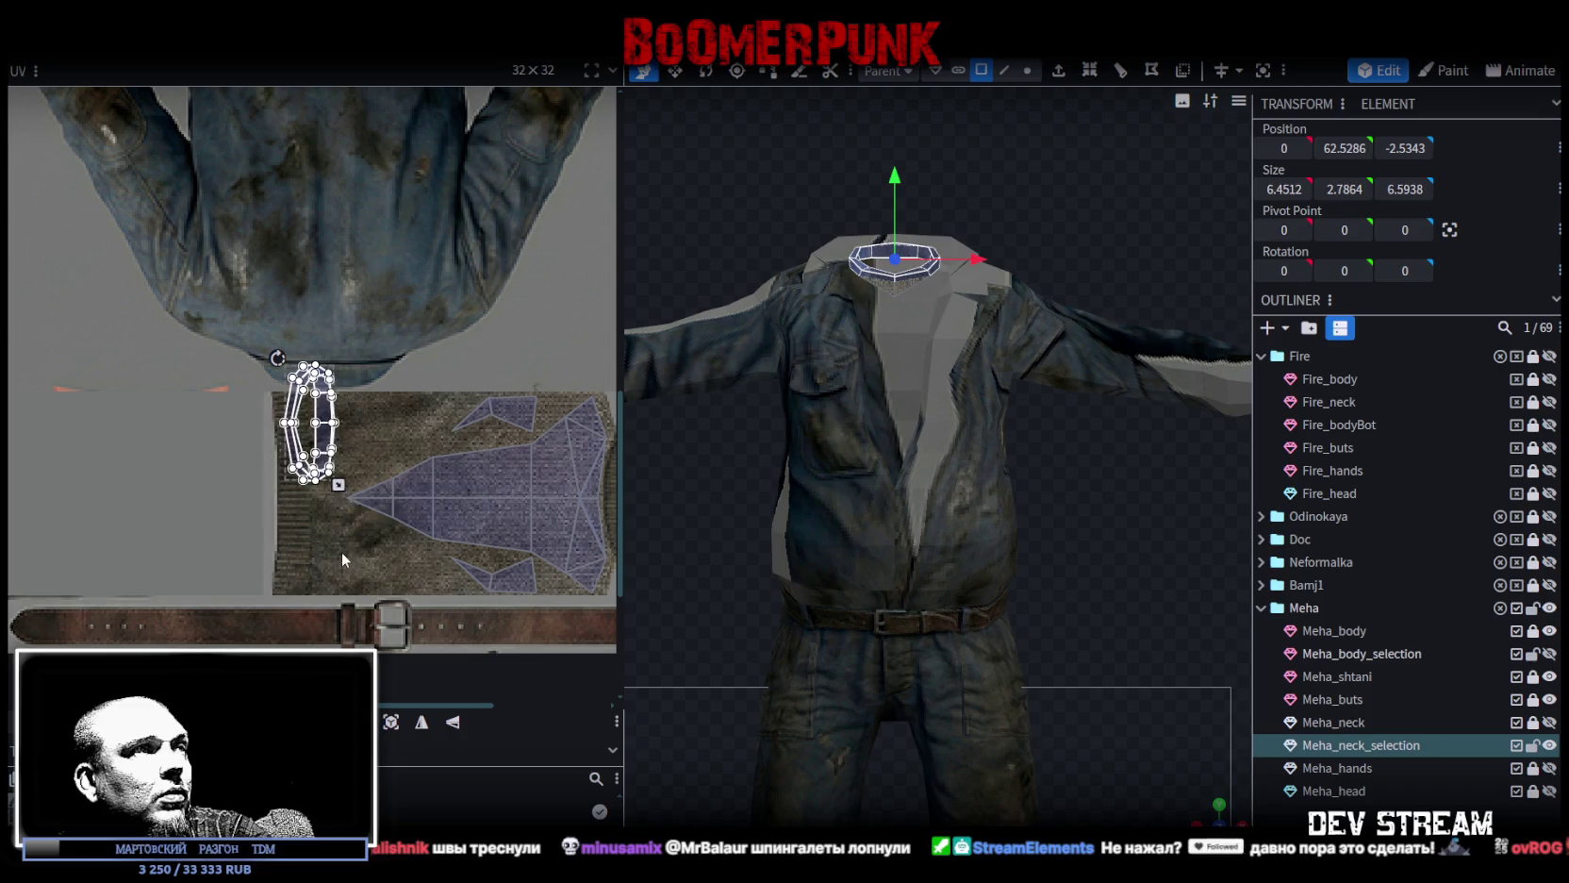
pyautogui.scroll(2, 321, 509)
pyautogui.scroll(1, 322, 509)
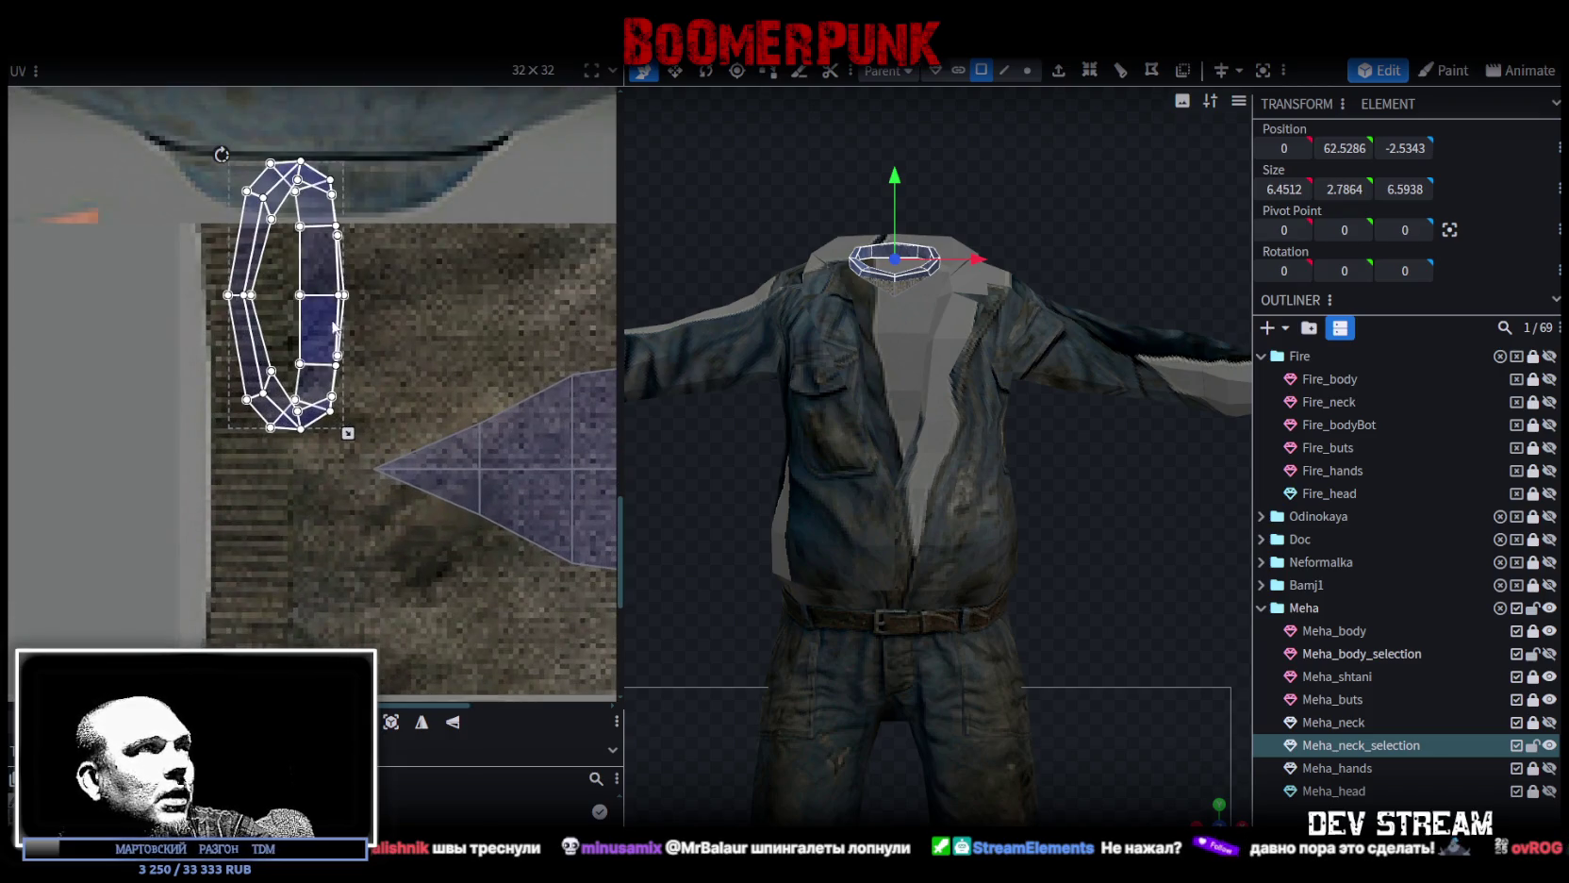
pyautogui.moveTo(333, 325); pyautogui.dragTo(311, 401)
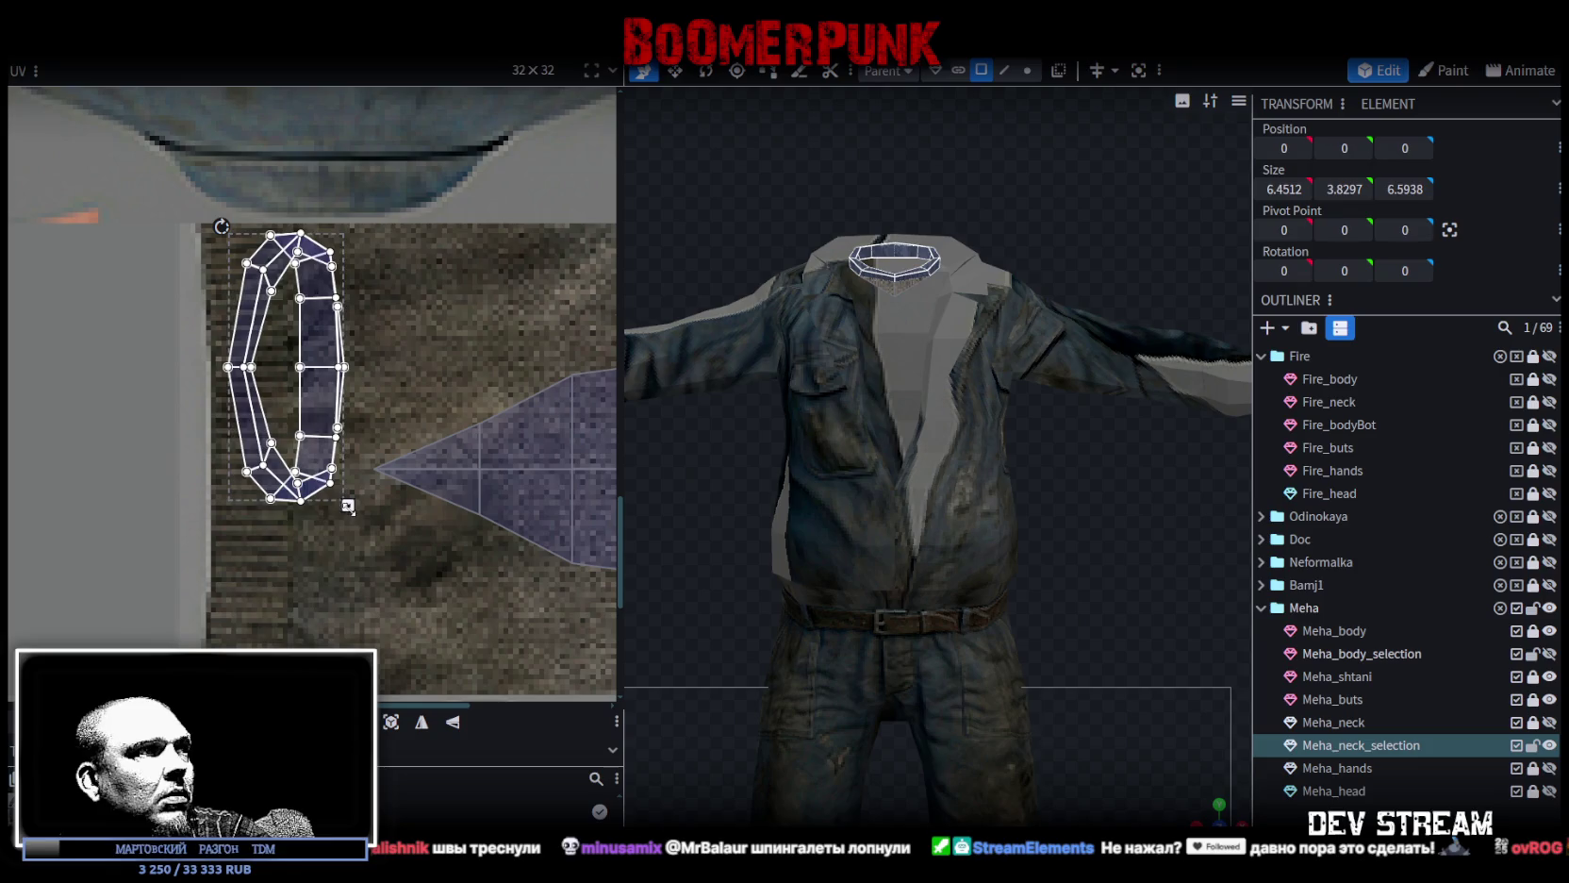
pyautogui.moveTo(347, 506); pyautogui.dragTo(279, 684)
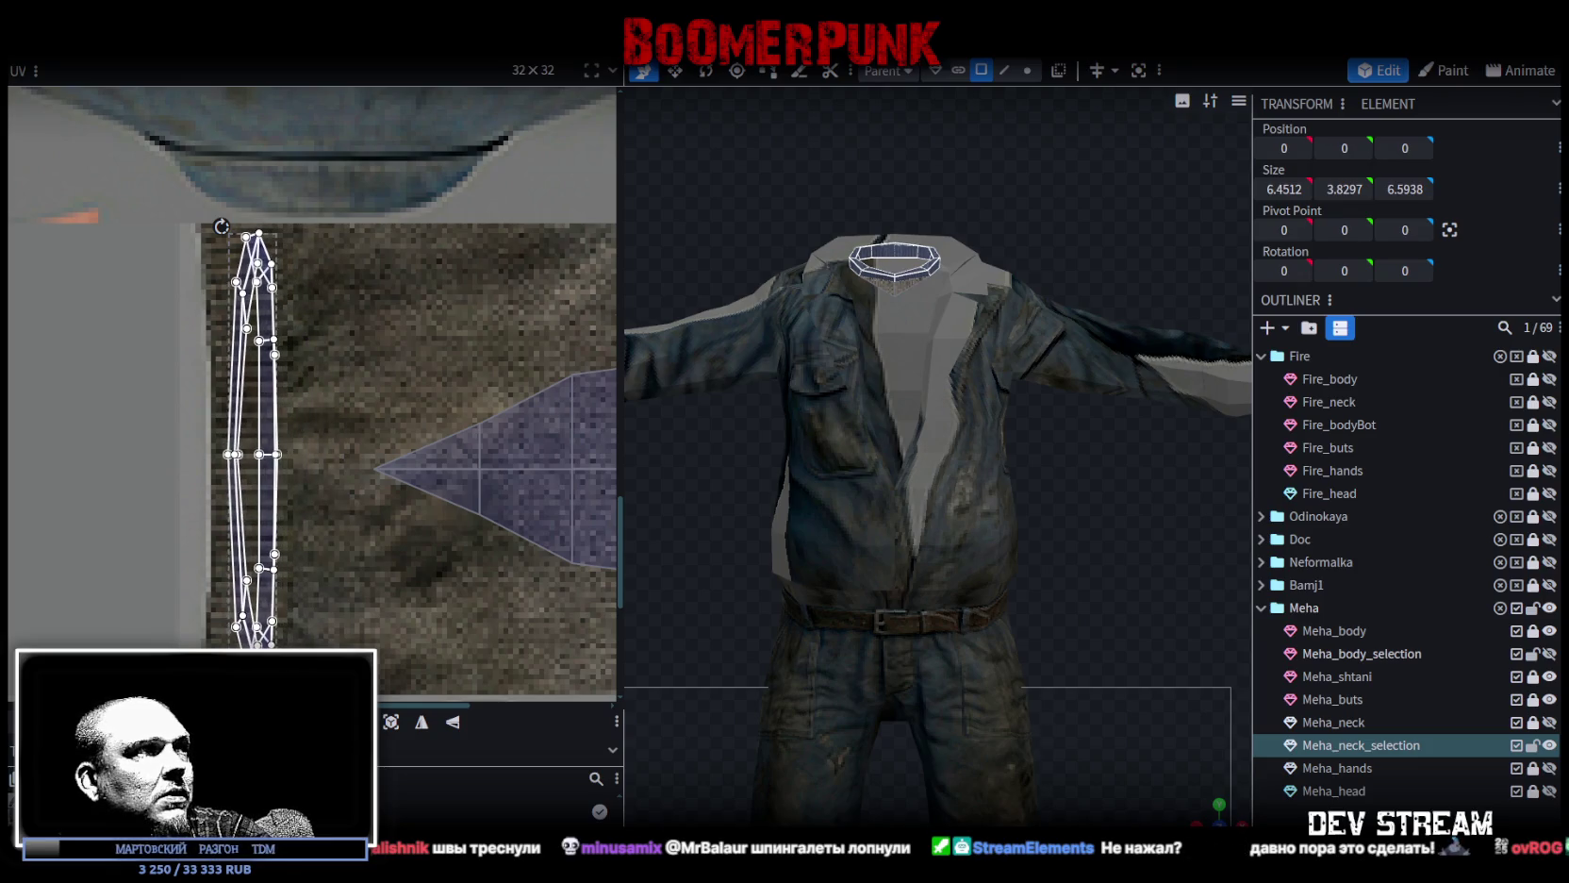
pyautogui.moveTo(279, 683); pyautogui.dragTo(284, 683)
pyautogui.scroll(2, 840, 590)
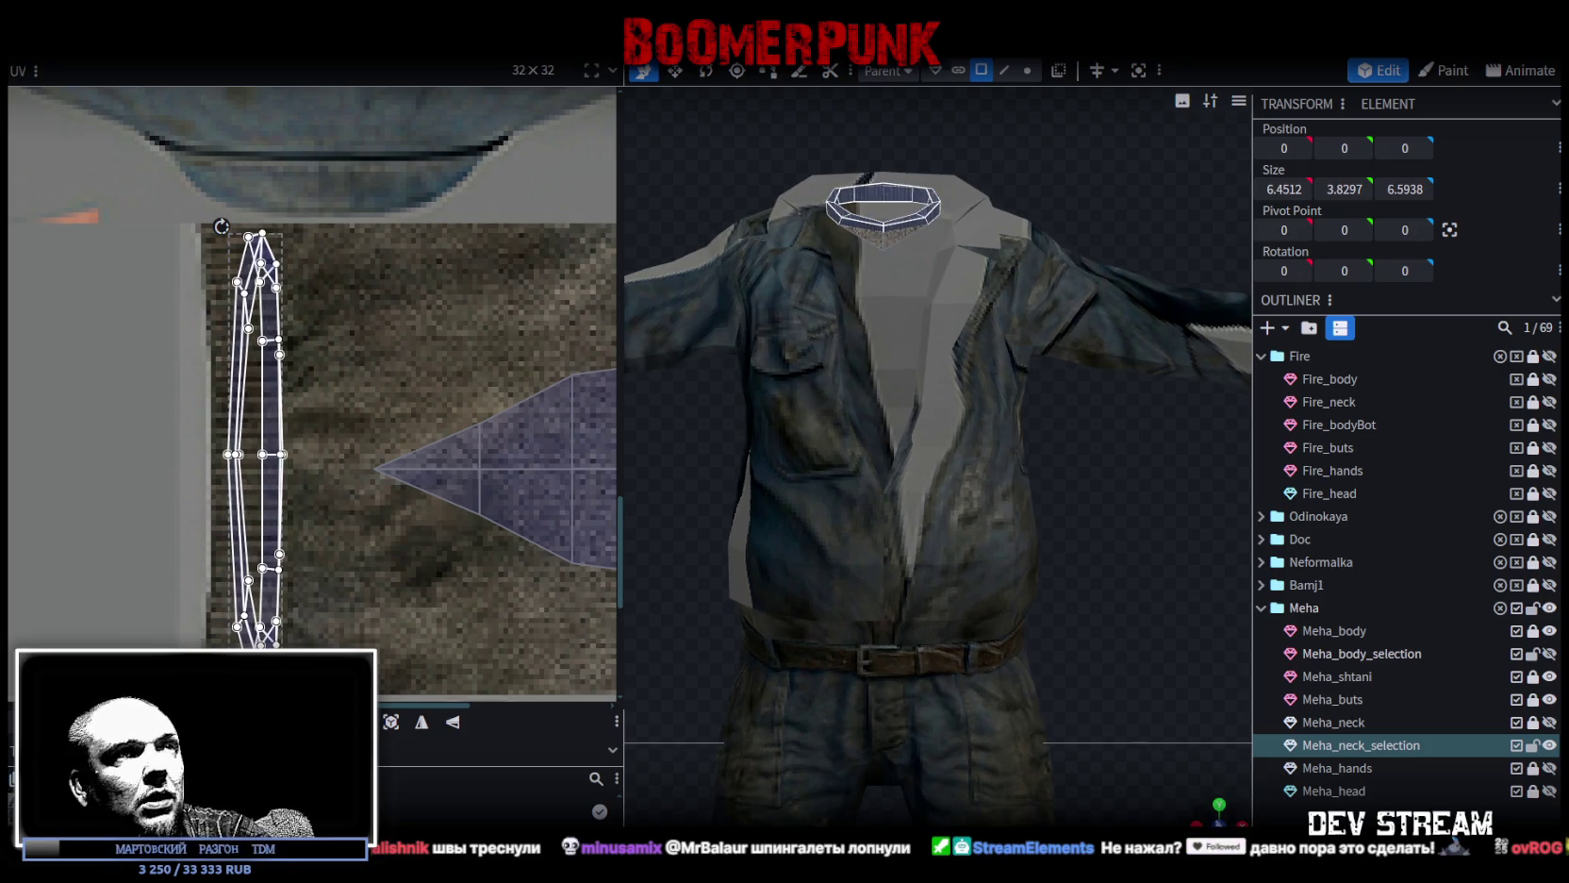
# Shorten the neck UV island sharply, nudge it left, and inspect the collar.
pyautogui.moveTo(1205, 818); pyautogui.dragTo(1113, 644)
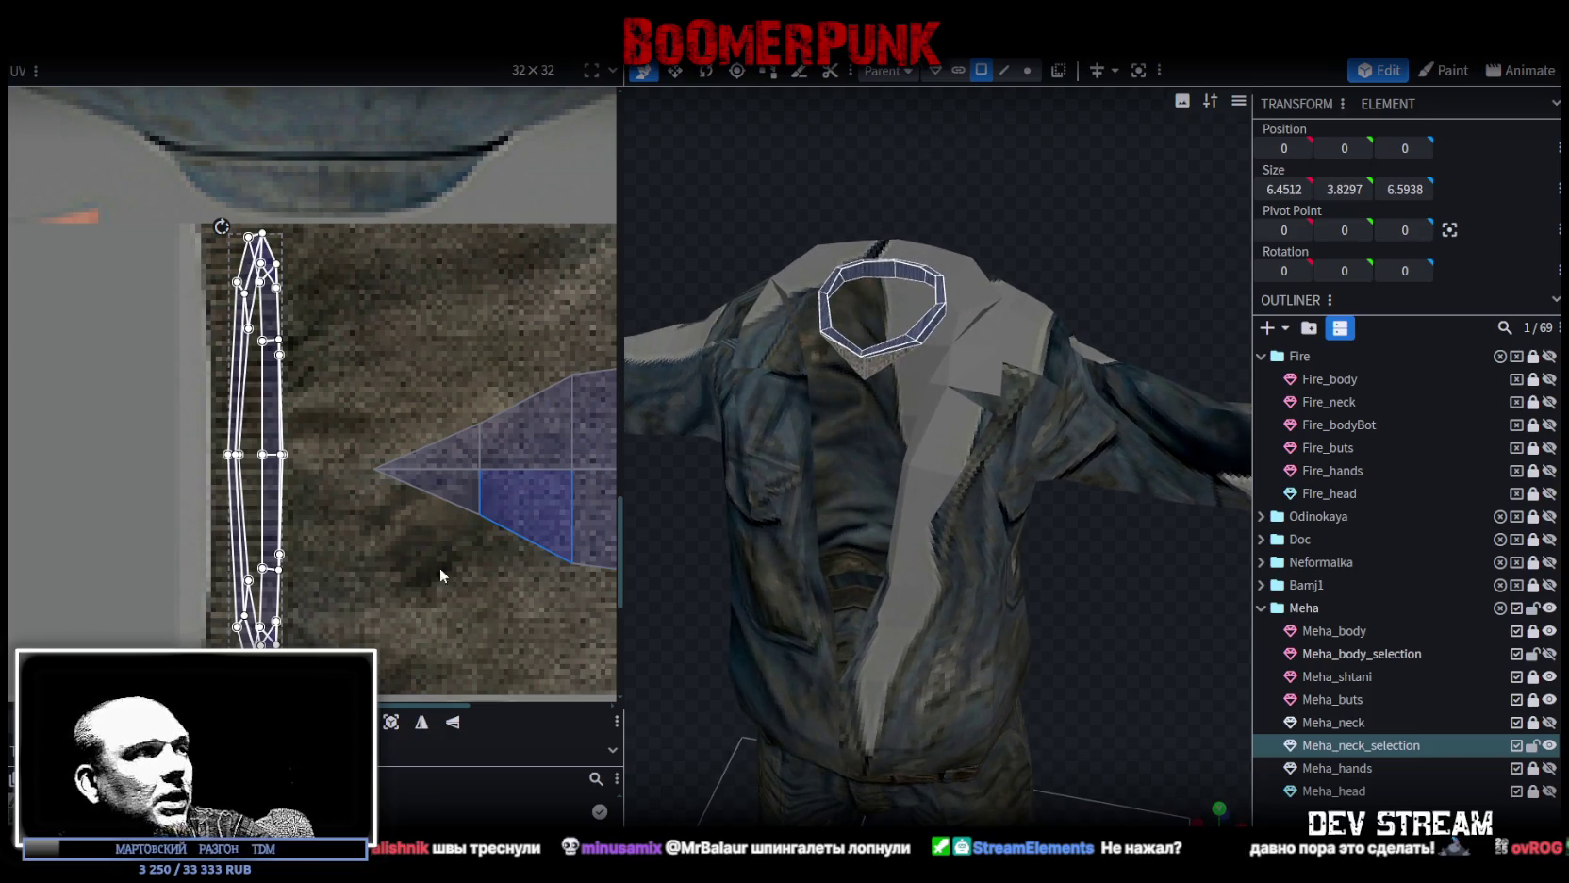
pyautogui.moveTo(283, 650); pyautogui.dragTo(304, 417)
pyautogui.moveTo(286, 352); pyautogui.dragTo(271, 351)
pyautogui.click(1085, 427)
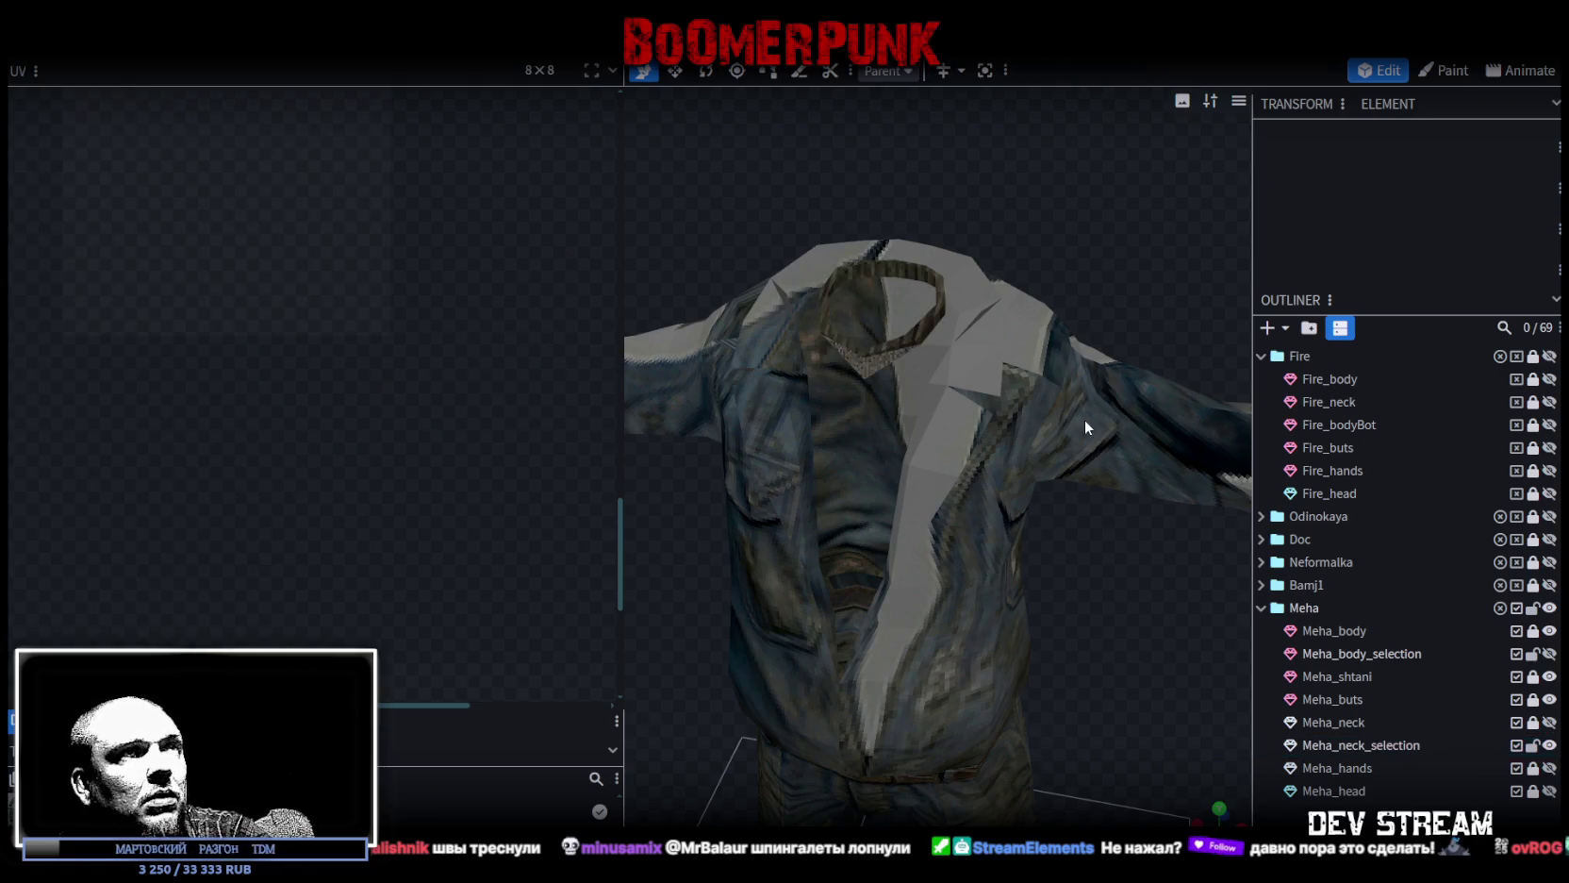
pyautogui.moveTo(1094, 279)
pyautogui.mouseDown()
pyautogui.moveTo(892, 292)
pyautogui.moveTo(843, 601)
pyautogui.moveTo(1176, 348)
pyautogui.moveTo(1253, 453)
pyautogui.mouseUp()
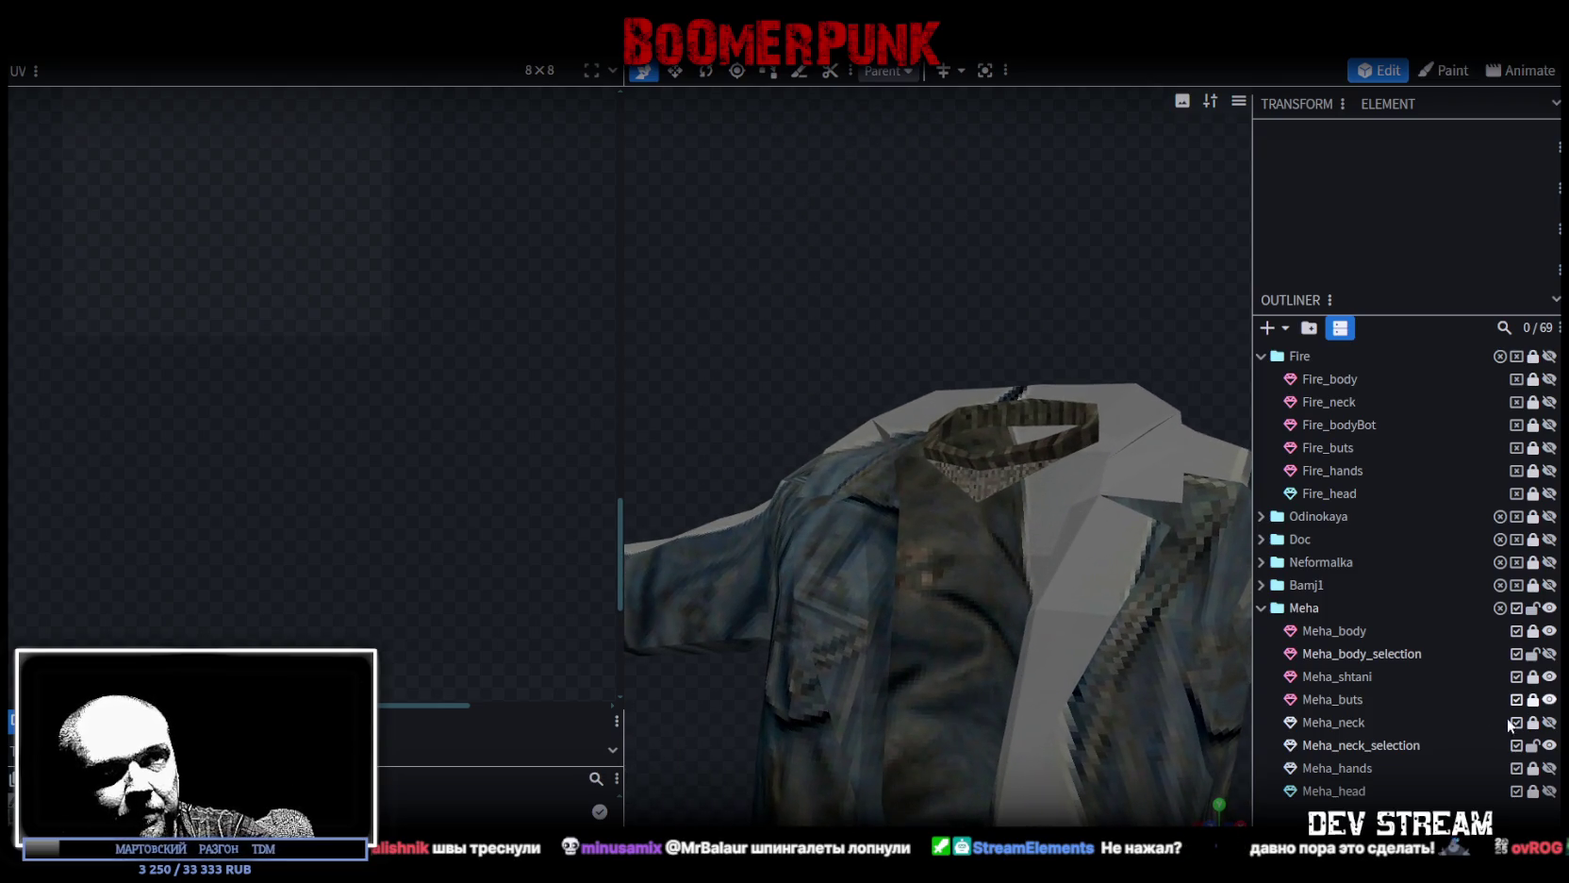
# Select both Meha_body_selection and Meha_neck_selection in the outliner.
pyautogui.click(1368, 655)
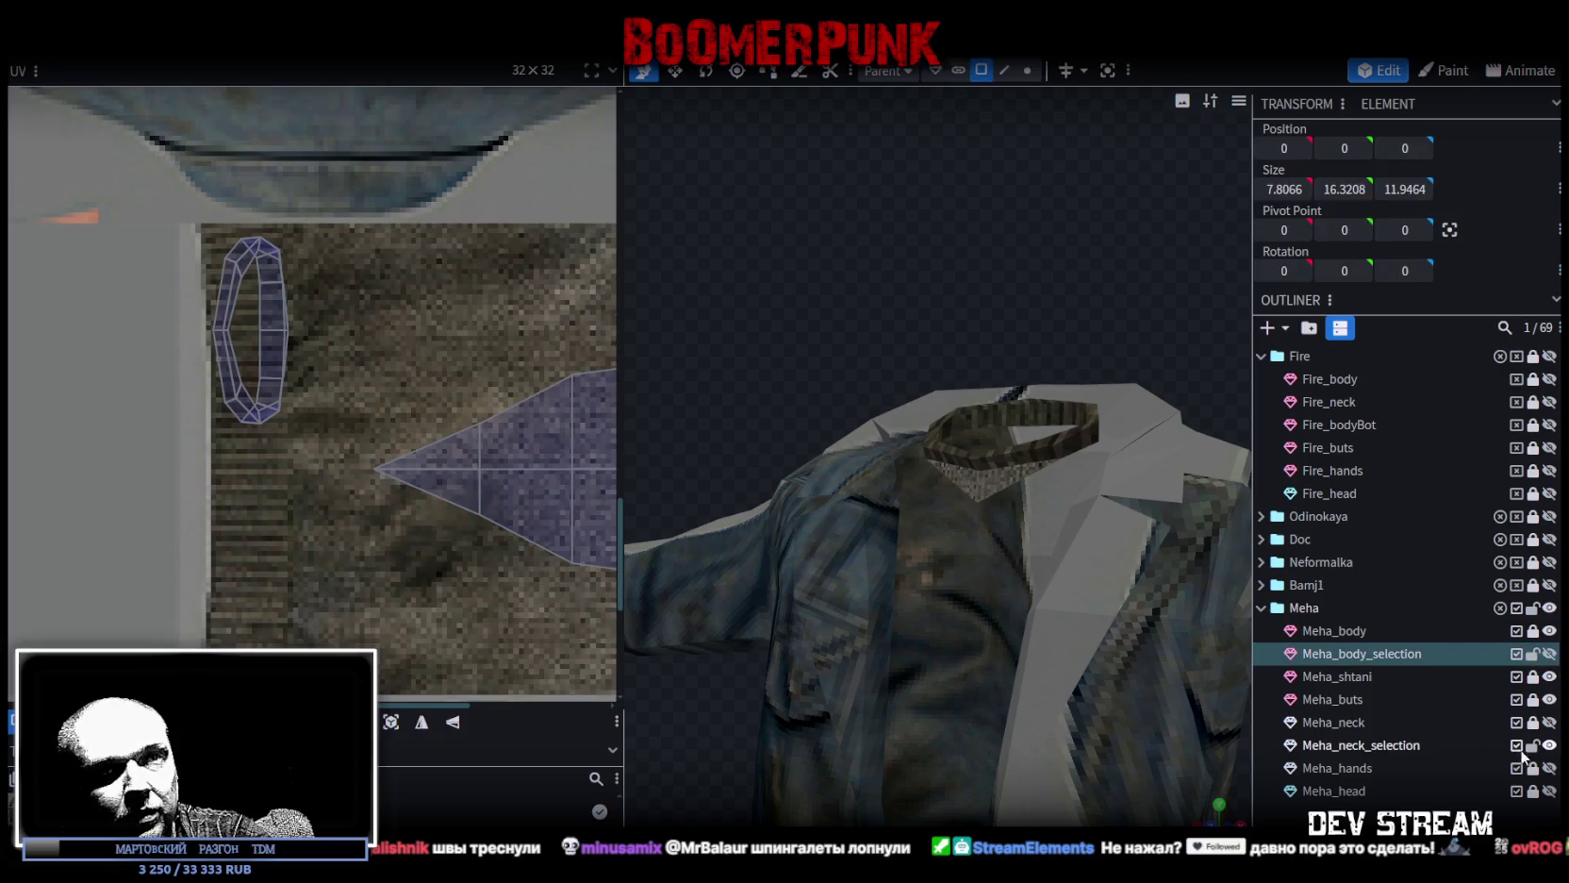
pyautogui.keyDown('ctrl'); pyautogui.click(1382, 745); pyautogui.keyUp('ctrl')
pyautogui.rightClick(1379, 745)
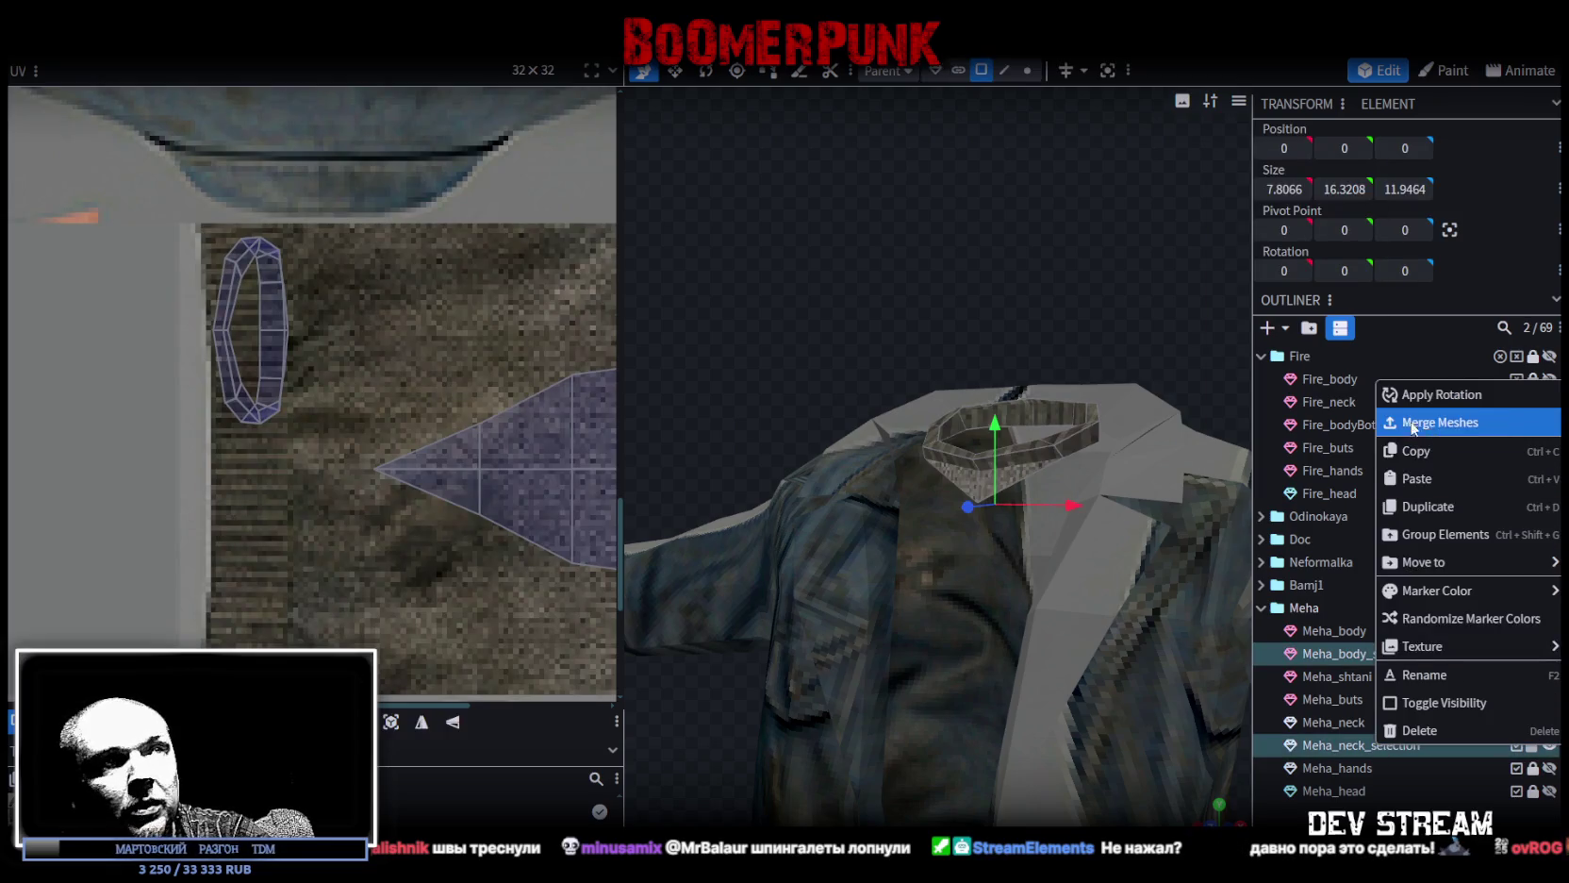
# Merge the neck mesh into Meha_body_selection, unhide it, and weld the 7 duplicate vertices.
pyautogui.click(1426, 423)
pyautogui.click(1549, 653)
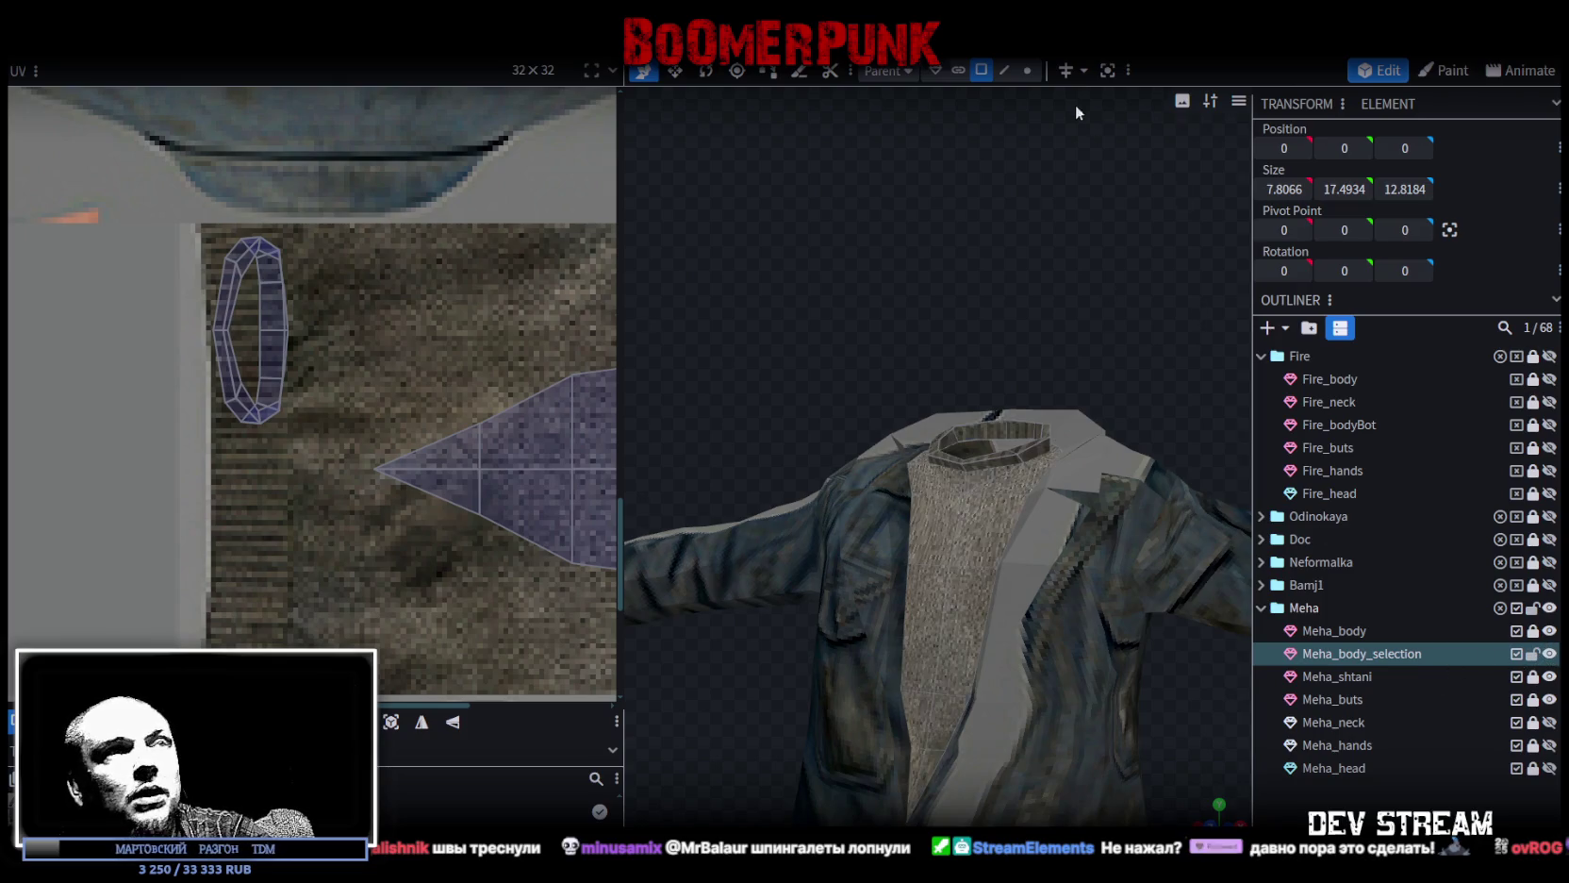
pyautogui.click(1023, 67)
pyautogui.click(981, 404)
pyautogui.moveTo(984, 392); pyautogui.dragTo(983, 401)
pyautogui.click(773, 198)
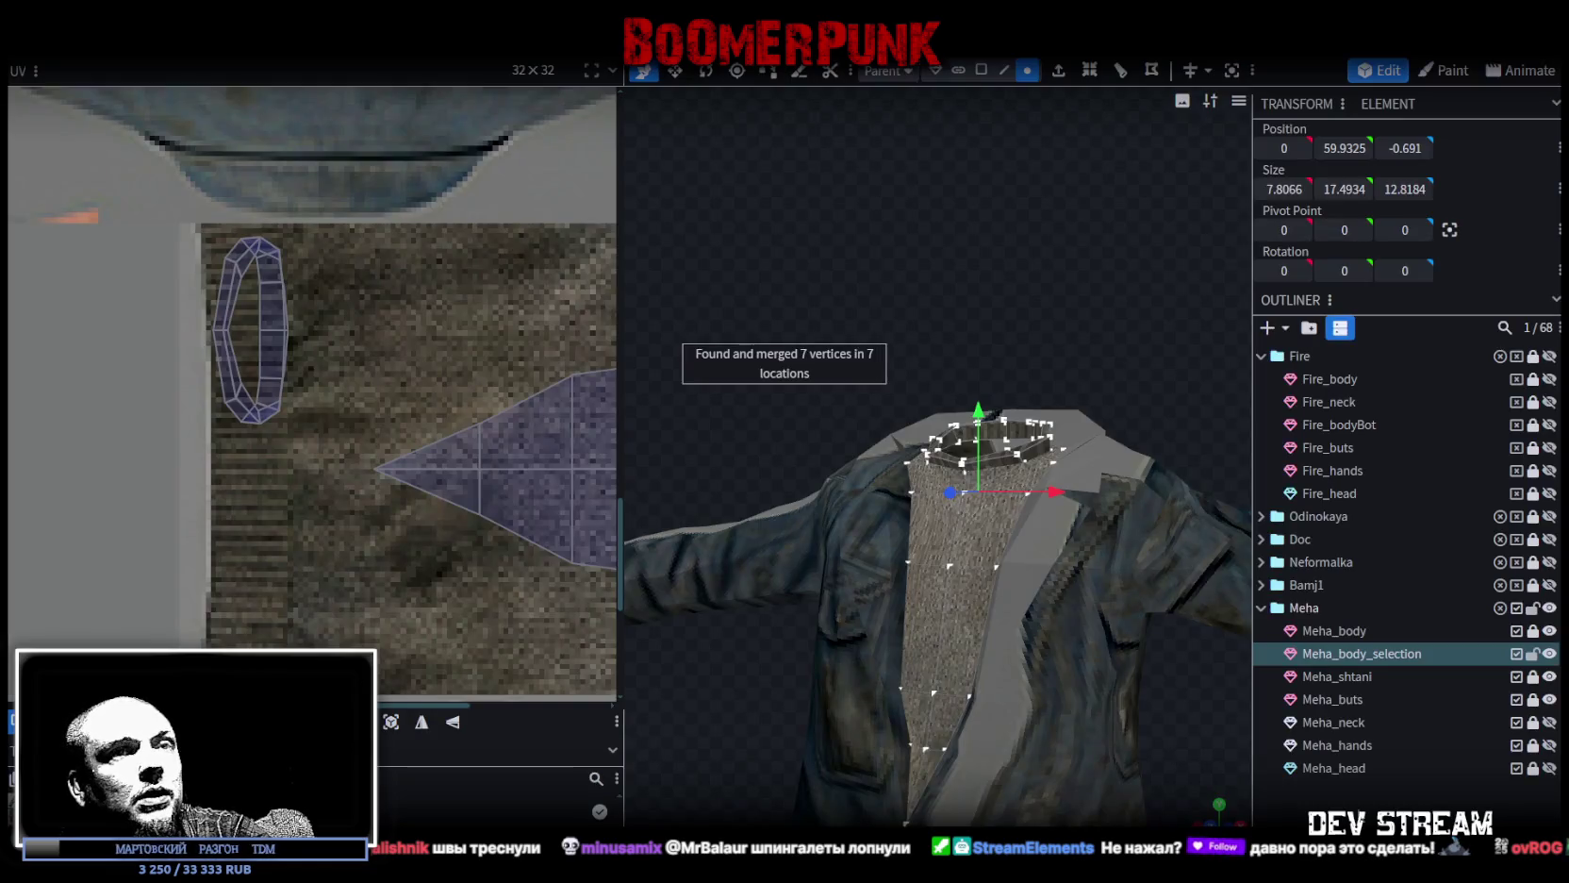
pyautogui.click(1097, 383)
# Lower one collar element slightly and push another slightly forward.
pyautogui.moveTo(1097, 383); pyautogui.dragTo(1145, 334)
pyautogui.scroll(3, 1024, 388)
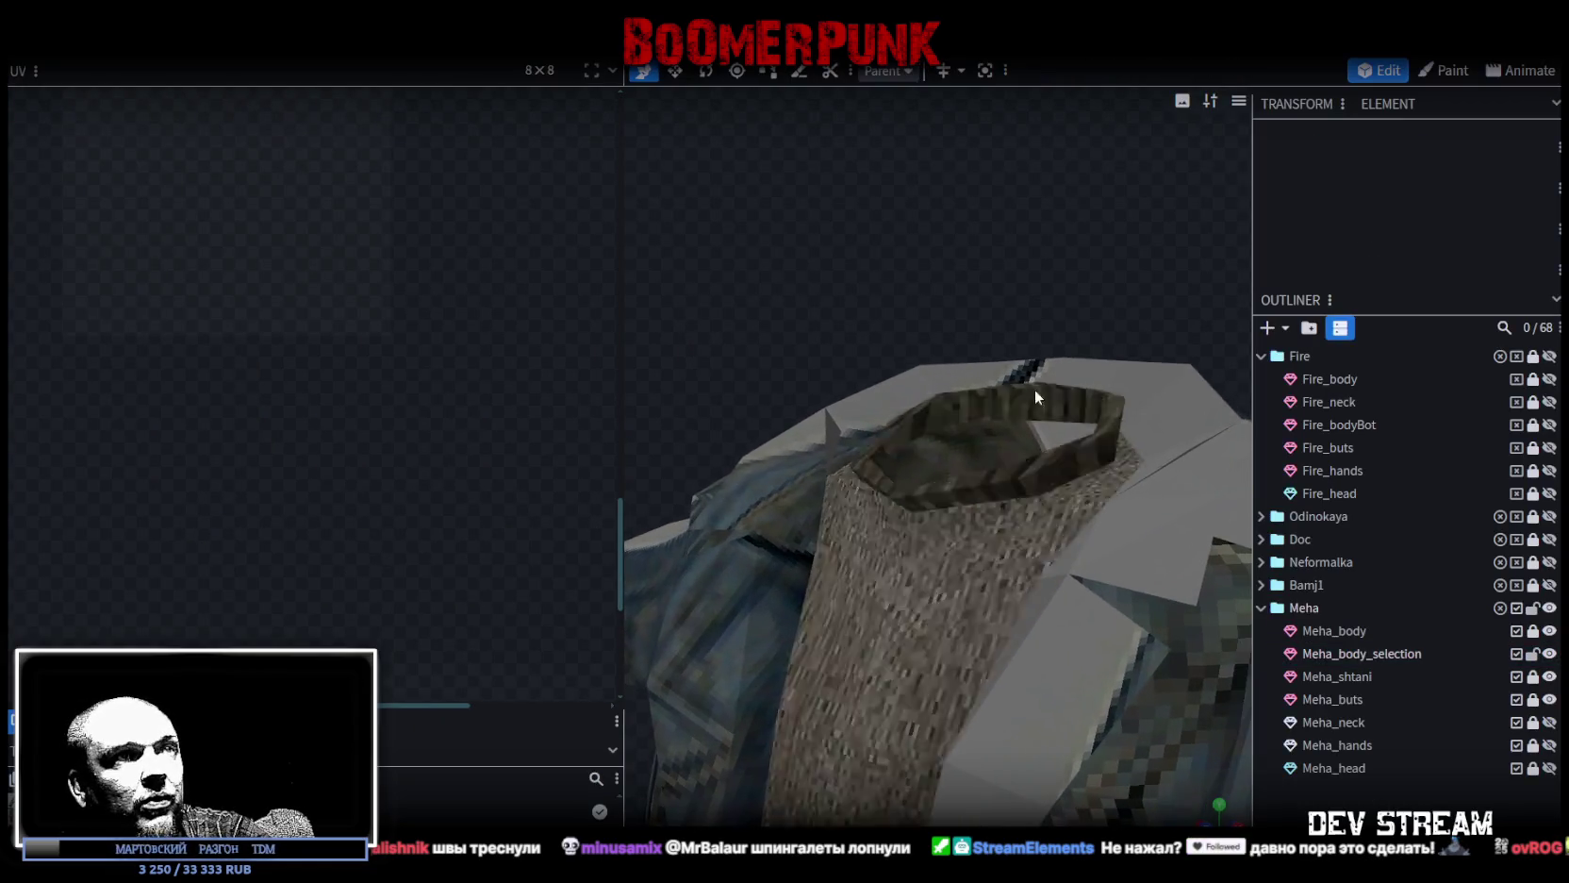
pyautogui.click(904, 550)
pyautogui.moveTo(801, 327); pyautogui.dragTo(800, 324)
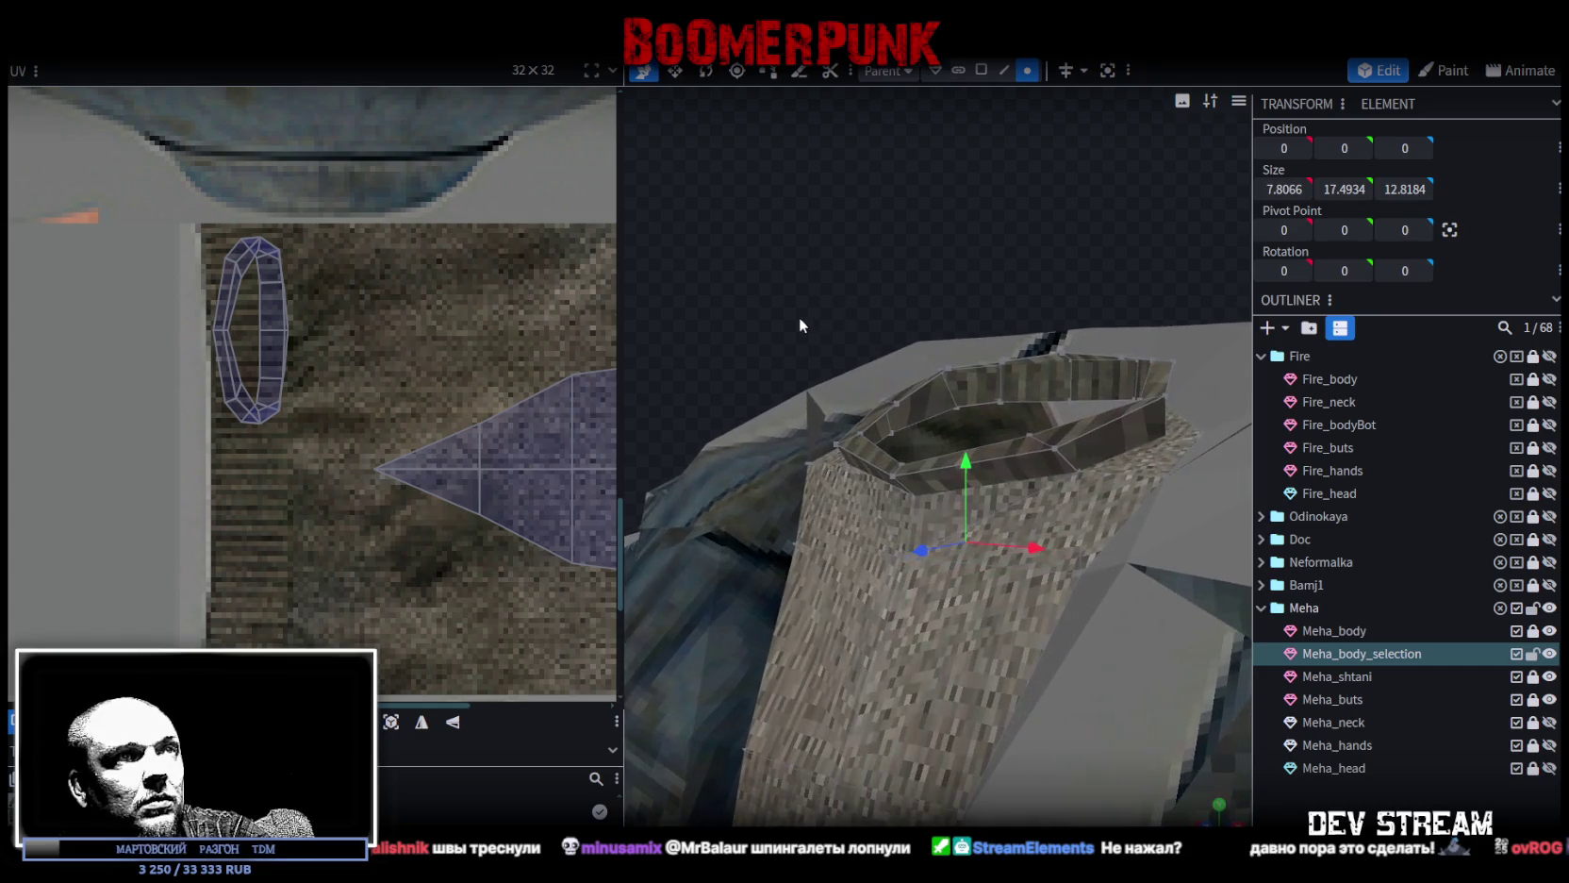
pyautogui.click(907, 520)
pyautogui.click(868, 542)
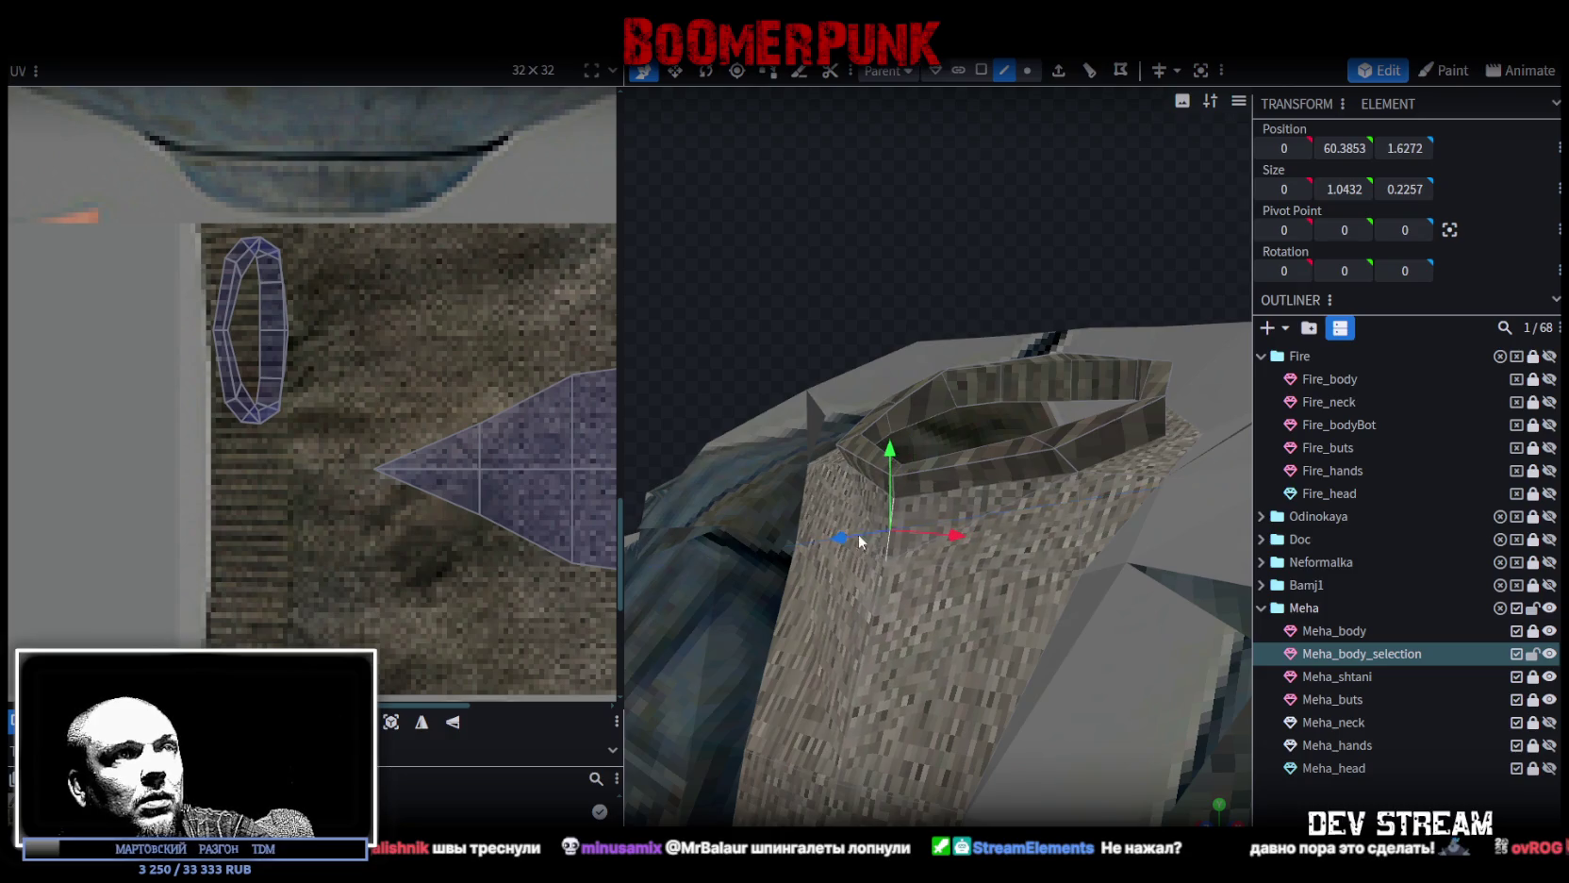
pyautogui.moveTo(888, 447)
pyautogui.mouseDown()
pyautogui.moveTo(852, 552)
pyautogui.moveTo(1010, 322)
pyautogui.moveTo(1094, 616)
pyautogui.moveTo(1024, 391)
pyautogui.moveTo(1076, 634)
pyautogui.moveTo(961, 643)
pyautogui.moveTo(828, 612)
pyautogui.moveTo(839, 520)
pyautogui.moveTo(776, 585)
pyautogui.moveTo(835, 524)
pyautogui.mouseUp()
pyautogui.scroll(-3, 1094, 616)
pyautogui.click(1042, 428)
pyautogui.moveTo(946, 532)
pyautogui.mouseDown()
pyautogui.moveTo(805, 418)
pyautogui.moveTo(732, 483)
pyautogui.moveTo(714, 467)
pyautogui.moveTo(1077, 415)
pyautogui.moveTo(1038, 434)
pyautogui.mouseUp()
# Move another collar element slightly forward along the depth axis.
pyautogui.click(822, 621)
pyautogui.scroll(-3, 822, 621)
pyautogui.moveTo(823, 622)
pyautogui.mouseDown()
pyautogui.moveTo(963, 519)
pyautogui.moveTo(1014, 534)
pyautogui.moveTo(941, 594)
pyautogui.mouseUp()
pyautogui.click(1032, 490)
pyautogui.moveTo(1051, 487)
pyautogui.mouseDown()
pyautogui.moveTo(998, 567)
pyautogui.moveTo(1193, 462)
pyautogui.moveTo(1210, 479)
pyautogui.moveTo(1026, 657)
pyautogui.mouseUp()
pyautogui.click(1011, 659)
pyautogui.moveTo(1115, 600)
pyautogui.mouseDown()
pyautogui.moveTo(808, 612)
pyautogui.moveTo(850, 613)
pyautogui.mouseUp()
pyautogui.click(1385, 633)
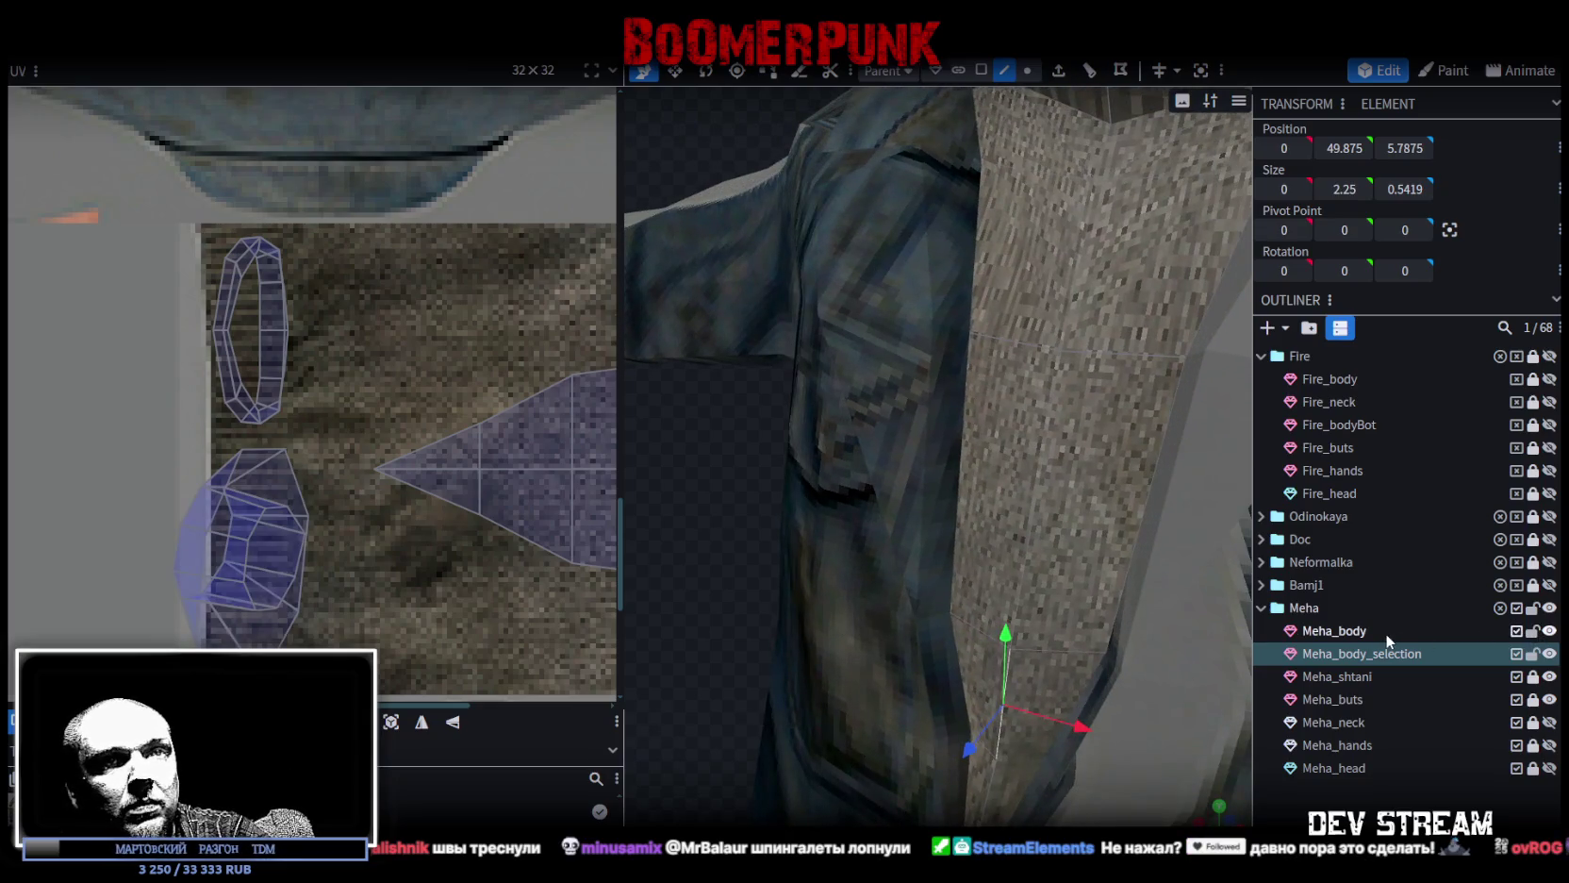
# Push a jacket-front face outward in depth and tilt it about 10 degrees.
pyautogui.keyDown('ctrl'); pyautogui.click(1348, 654); pyautogui.keyUp('ctrl')
pyautogui.moveTo(1085, 641); pyautogui.dragTo(950, 637)
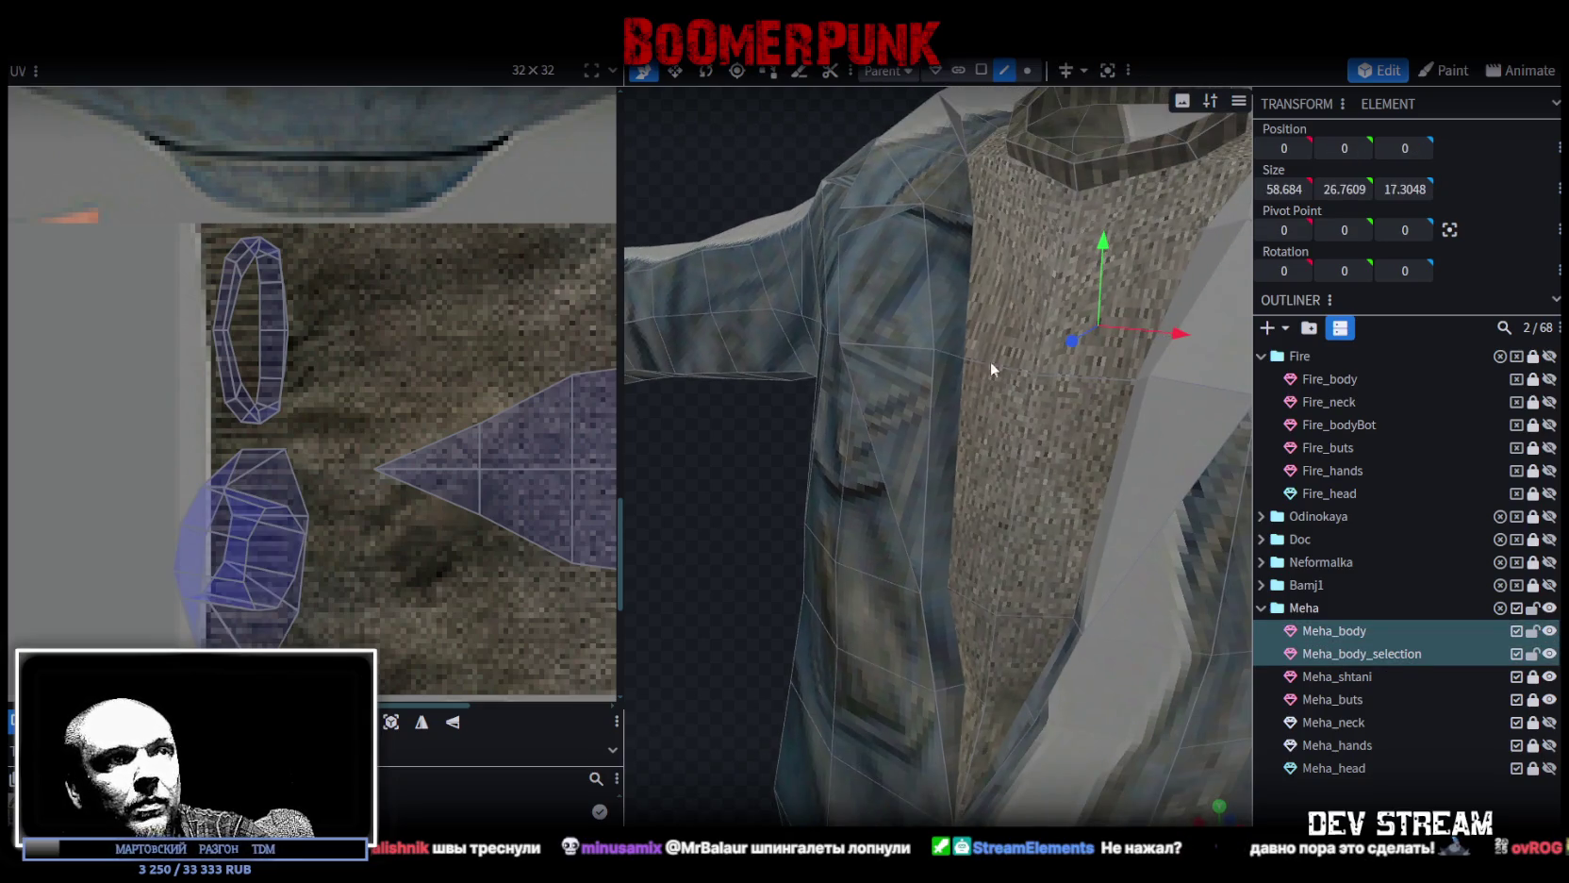
pyautogui.click(981, 70)
pyautogui.click(943, 638)
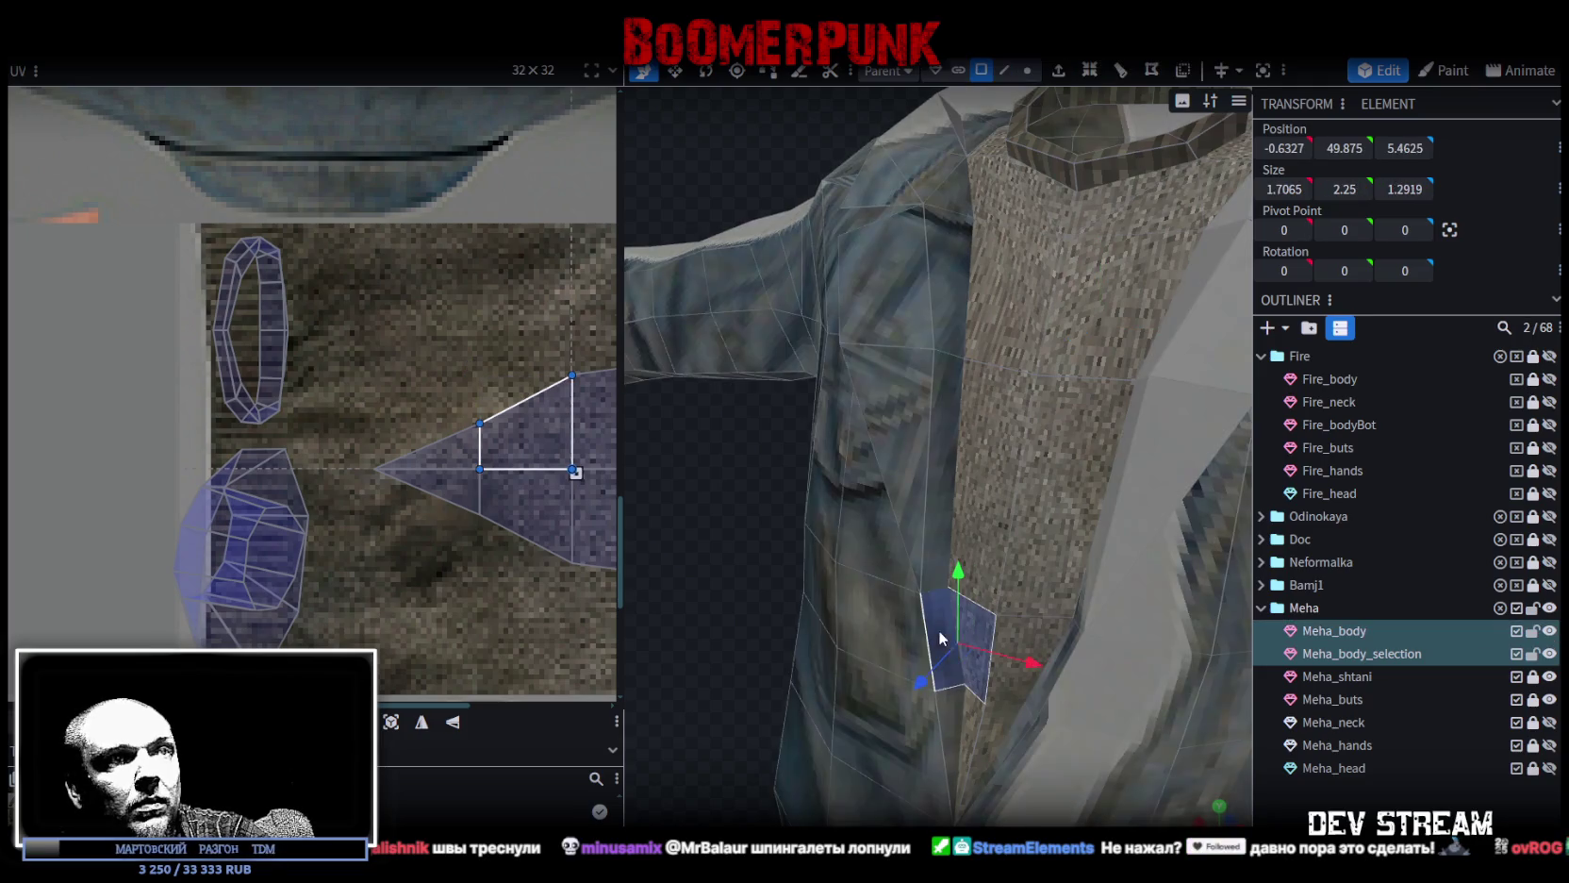
pyautogui.moveTo(1069, 650); pyautogui.dragTo(1001, 525)
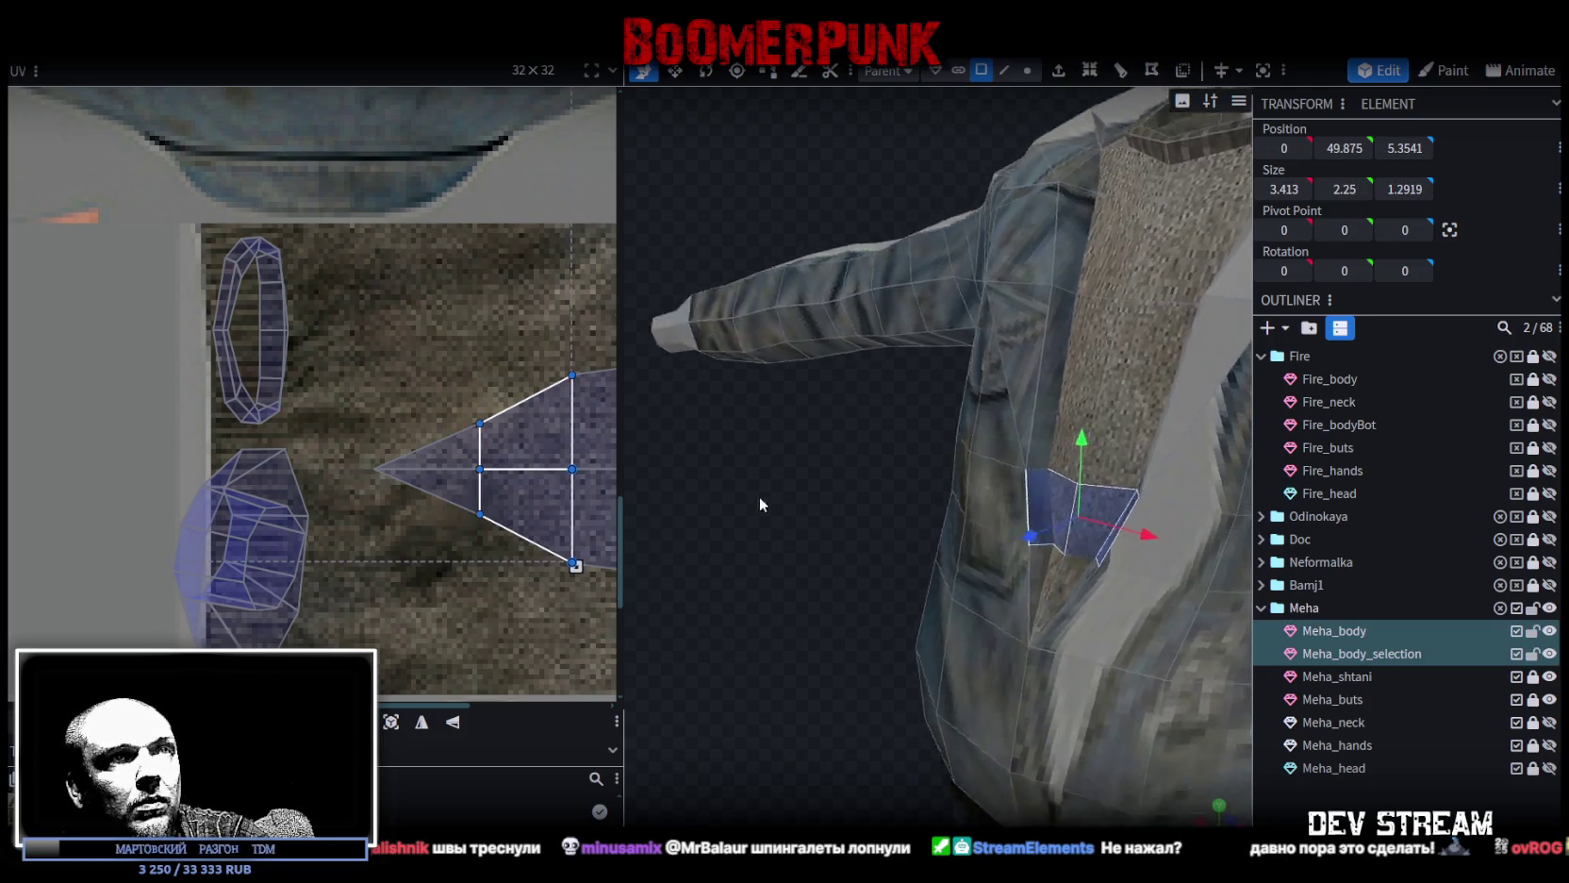
pyautogui.moveTo(992, 545)
pyautogui.mouseDown()
pyautogui.moveTo(974, 539)
pyautogui.moveTo(977, 493)
pyautogui.moveTo(1042, 517)
pyautogui.mouseUp()
pyautogui.press('r')
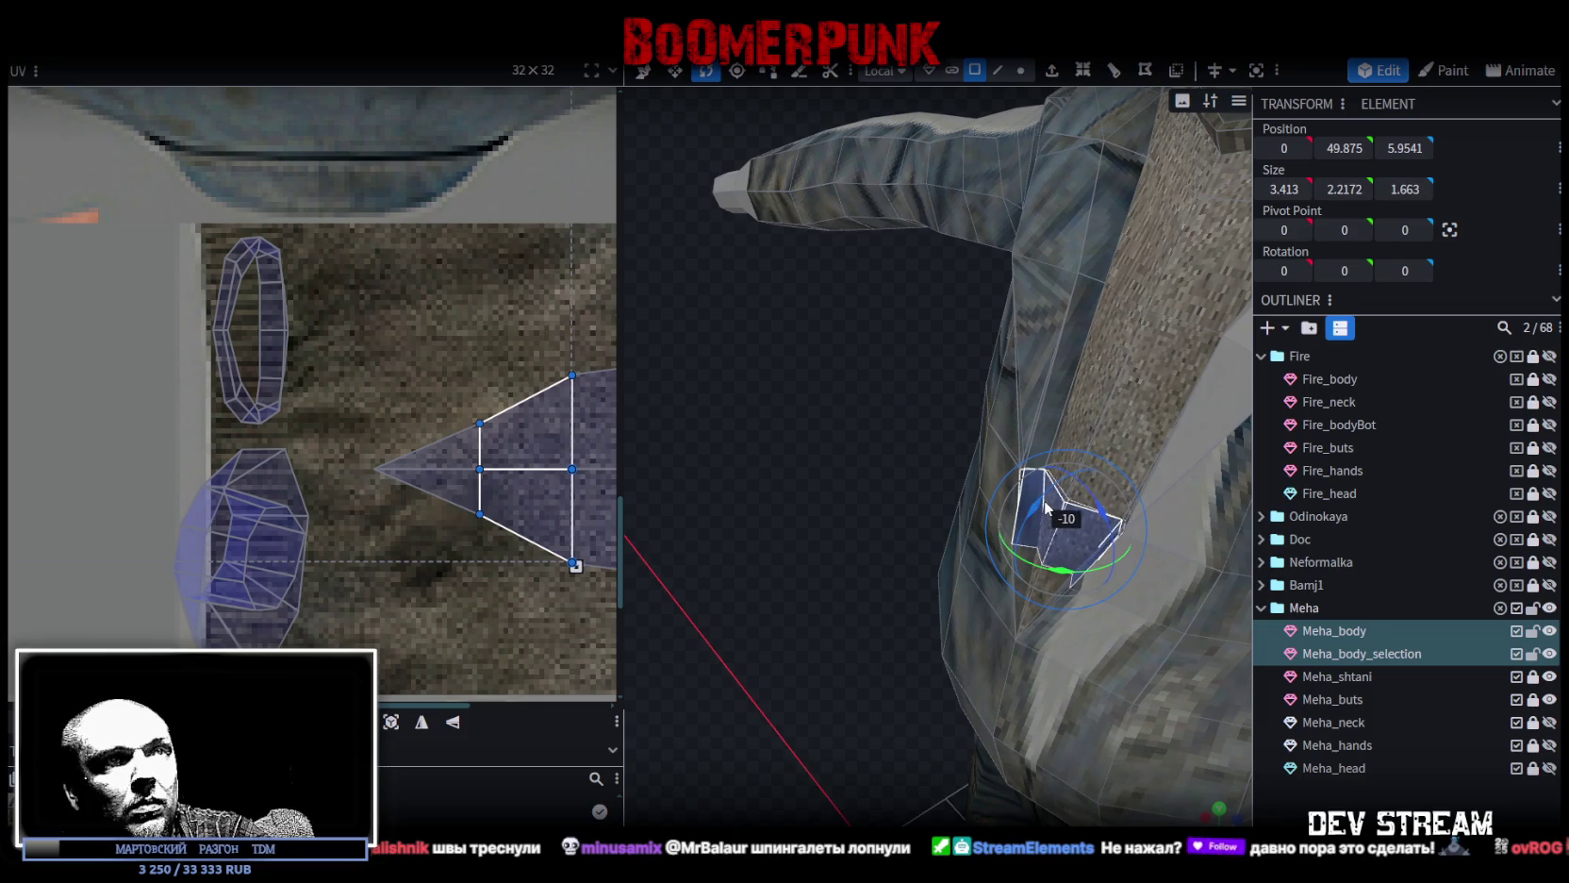
pyautogui.moveTo(873, 502)
pyautogui.mouseDown()
pyautogui.moveTo(783, 426)
pyautogui.moveTo(760, 491)
pyautogui.mouseUp()
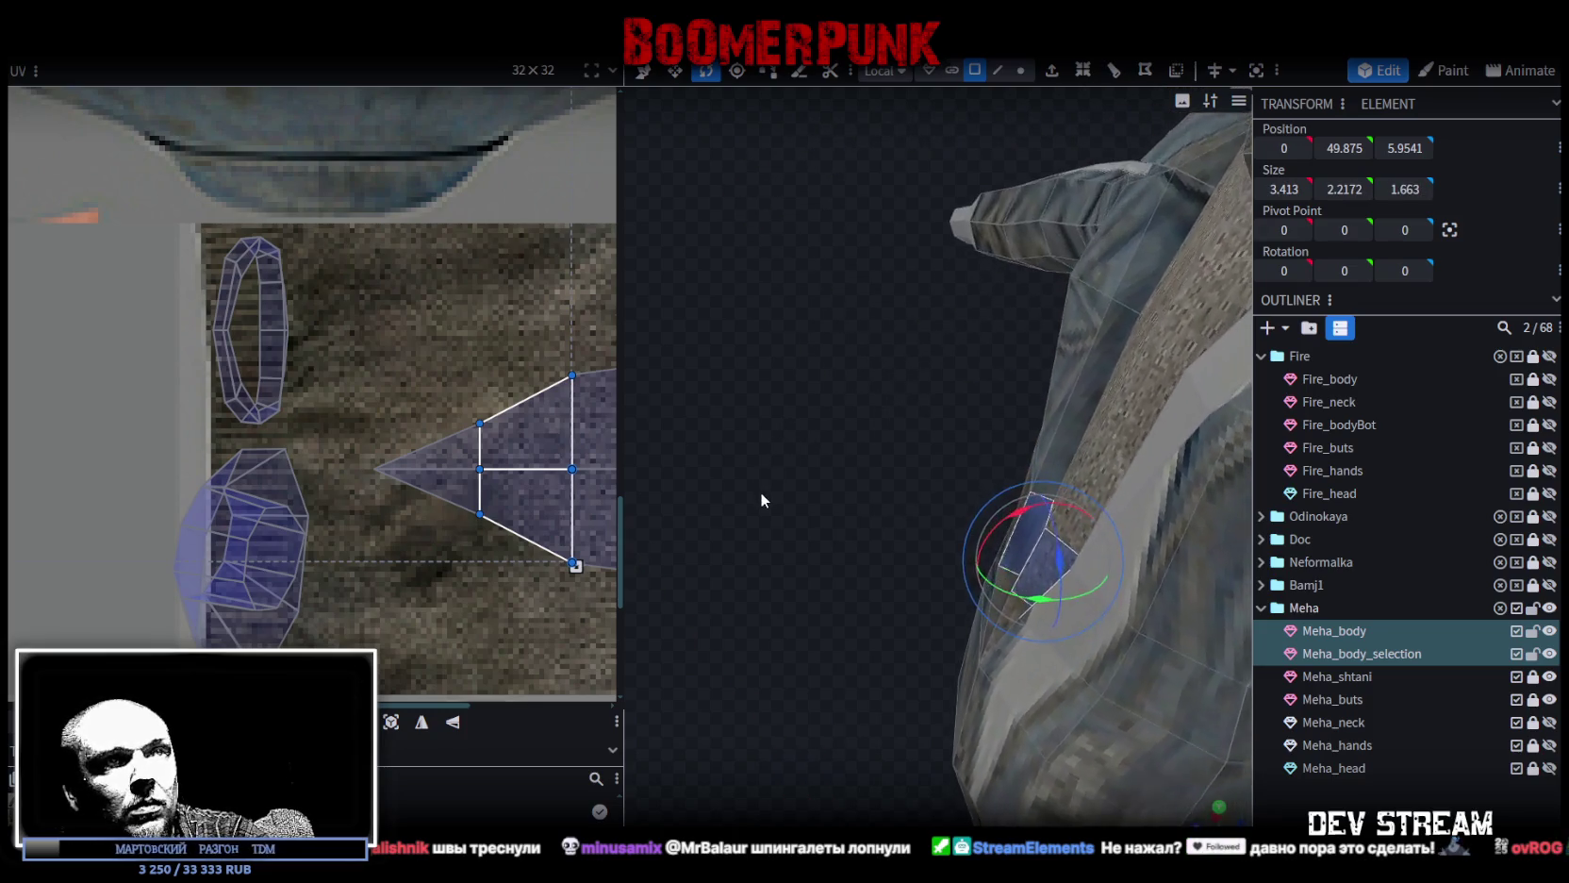
# Pull an adjacent sleeve edge back in depth.
pyautogui.click(996, 74)
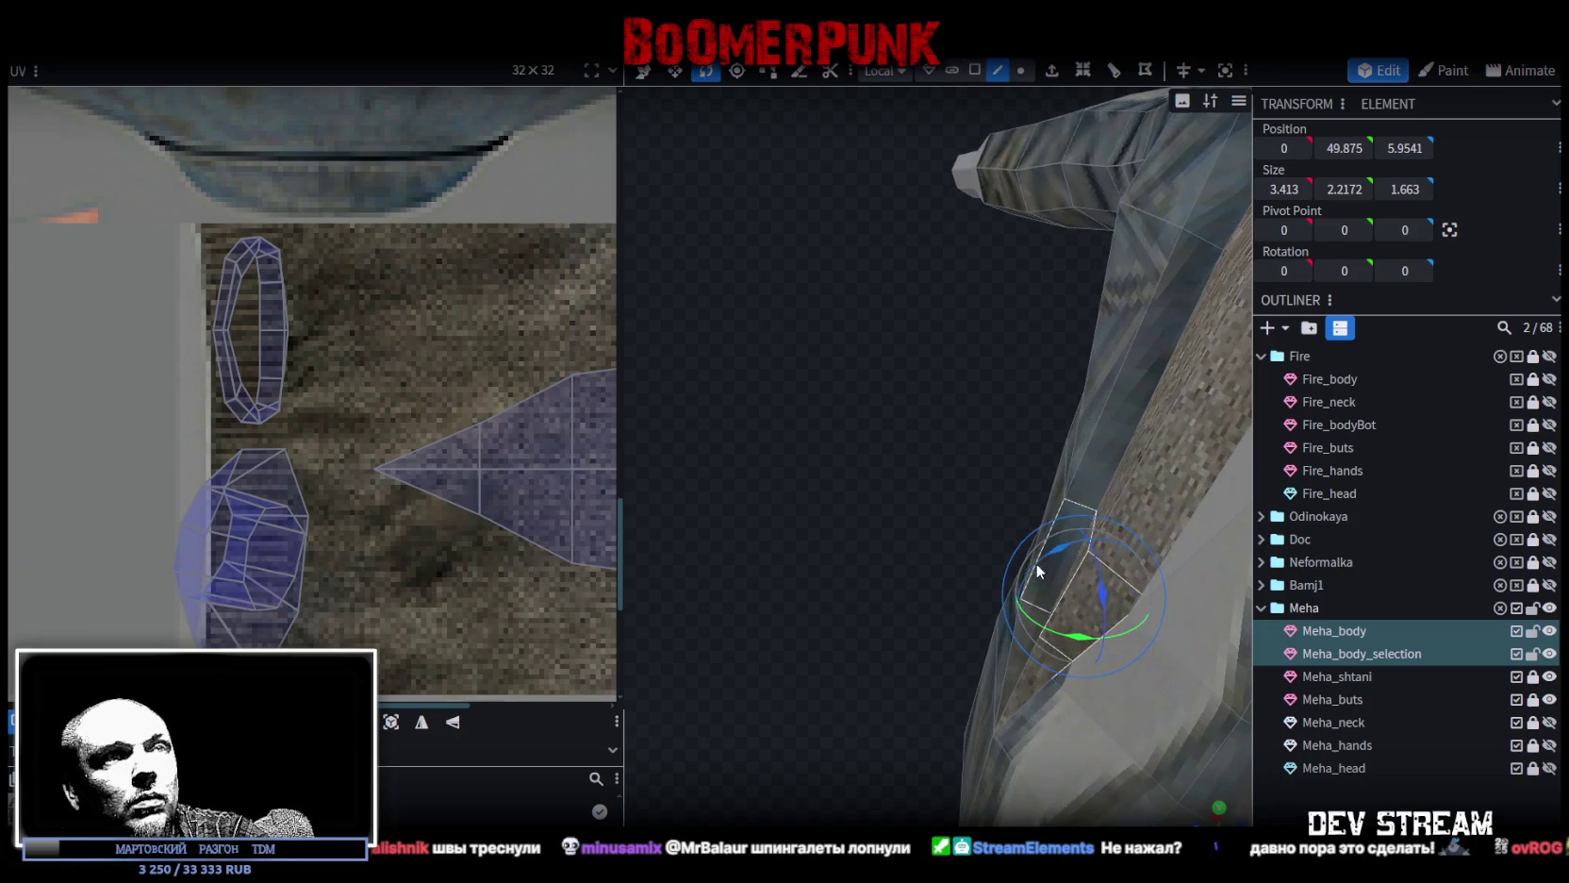
pyautogui.click(1071, 579)
pyautogui.press('v')
pyautogui.moveTo(1009, 613)
pyautogui.mouseDown()
pyautogui.moveTo(896, 541)
pyautogui.moveTo(887, 563)
pyautogui.moveTo(1053, 535)
pyautogui.moveTo(1169, 463)
pyautogui.moveTo(1274, 502)
pyautogui.moveTo(1130, 522)
pyautogui.moveTo(1109, 501)
pyautogui.moveTo(907, 503)
pyautogui.moveTo(1346, 760)
pyautogui.moveTo(1032, 711)
pyautogui.moveTo(788, 547)
pyautogui.mouseUp()
pyautogui.click(1152, 615)
pyautogui.moveTo(1152, 615)
pyautogui.mouseDown()
pyautogui.moveTo(833, 656)
pyautogui.moveTo(1004, 683)
pyautogui.moveTo(975, 638)
pyautogui.mouseUp()
# Zoom the UV editor out and box-select all faces of the right-hand sleeve.
pyautogui.scroll(-5, 833, 657)
pyautogui.scroll(-5, 389, 375)
pyautogui.scroll(-2, 386, 373)
pyautogui.scroll(-2, 385, 375)
pyautogui.moveTo(1046, 457); pyautogui.dragTo(1090, 489)
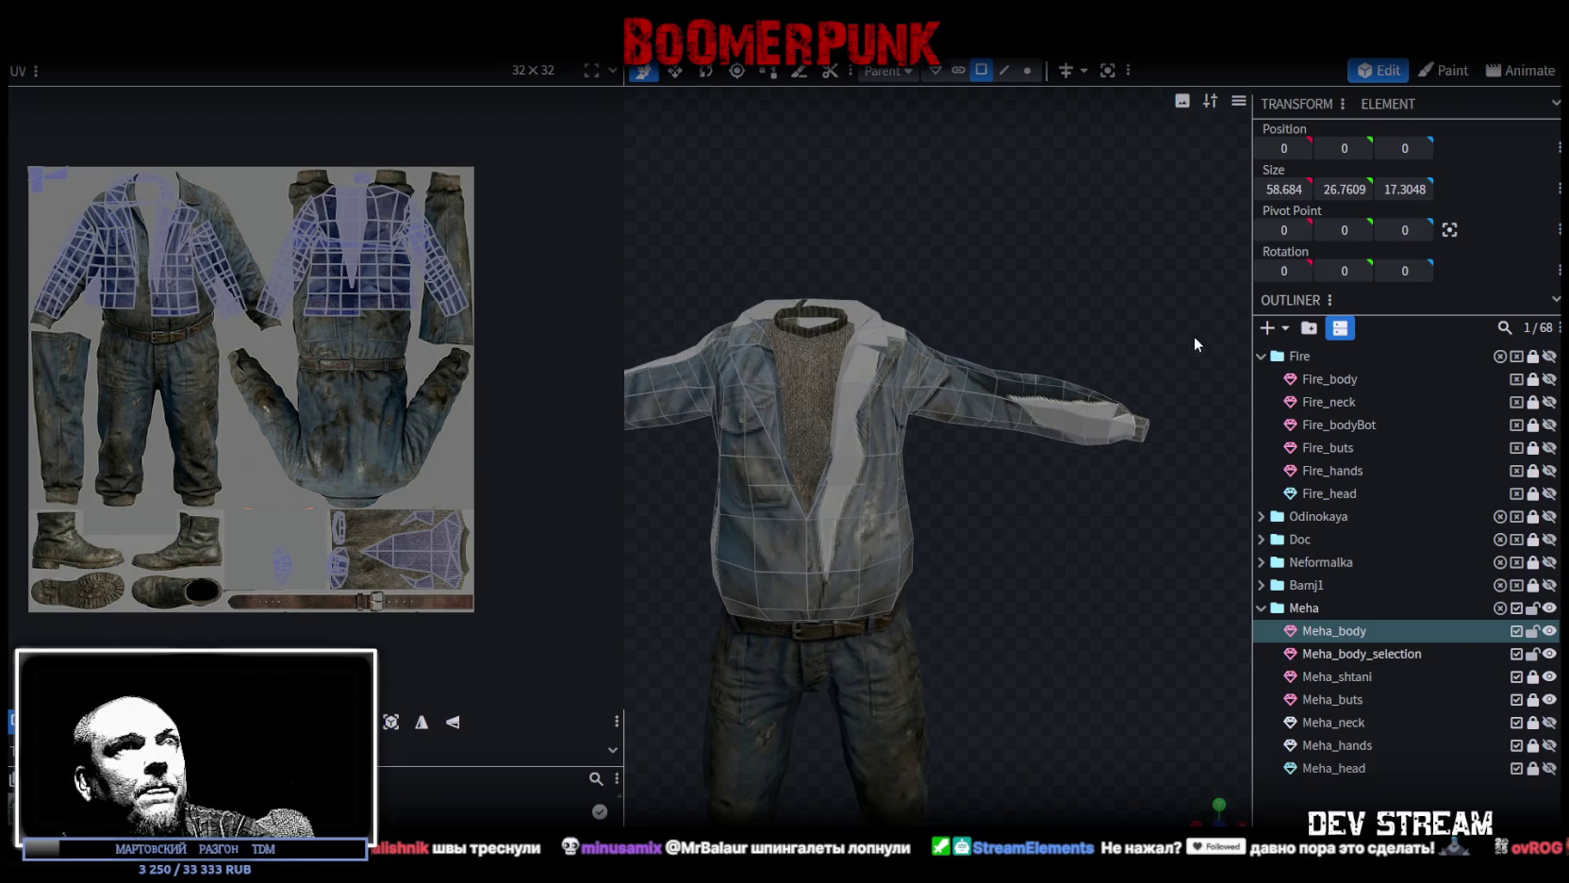
pyautogui.moveTo(1205, 312); pyautogui.dragTo(933, 450)
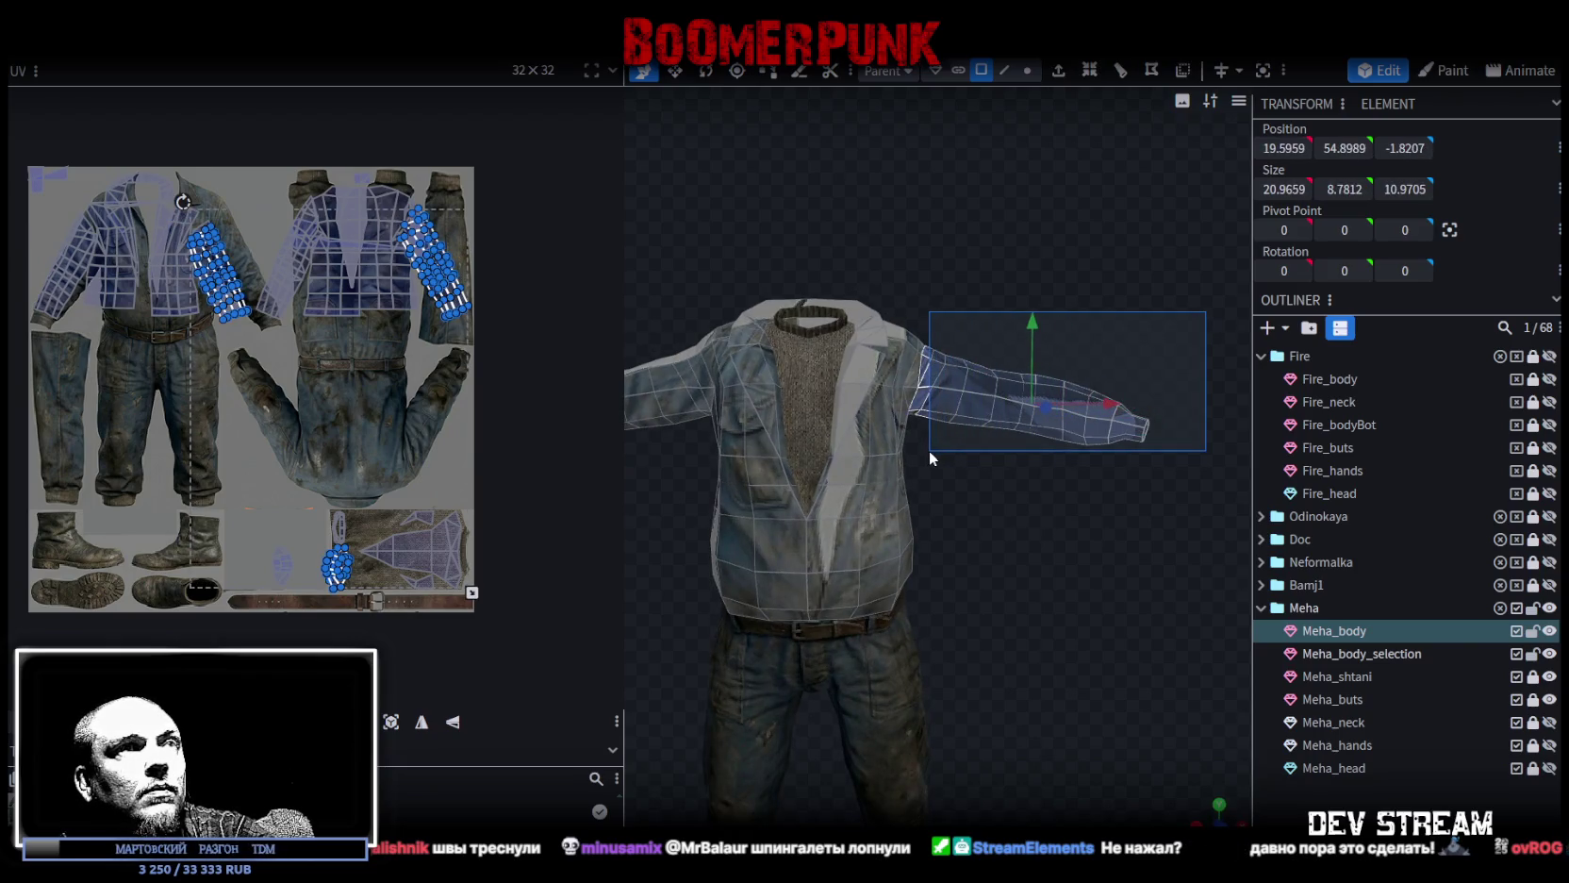
pyautogui.moveTo(978, 471)
pyautogui.mouseDown()
pyautogui.moveTo(561, 383)
pyautogui.moveTo(486, 413)
pyautogui.mouseUp()
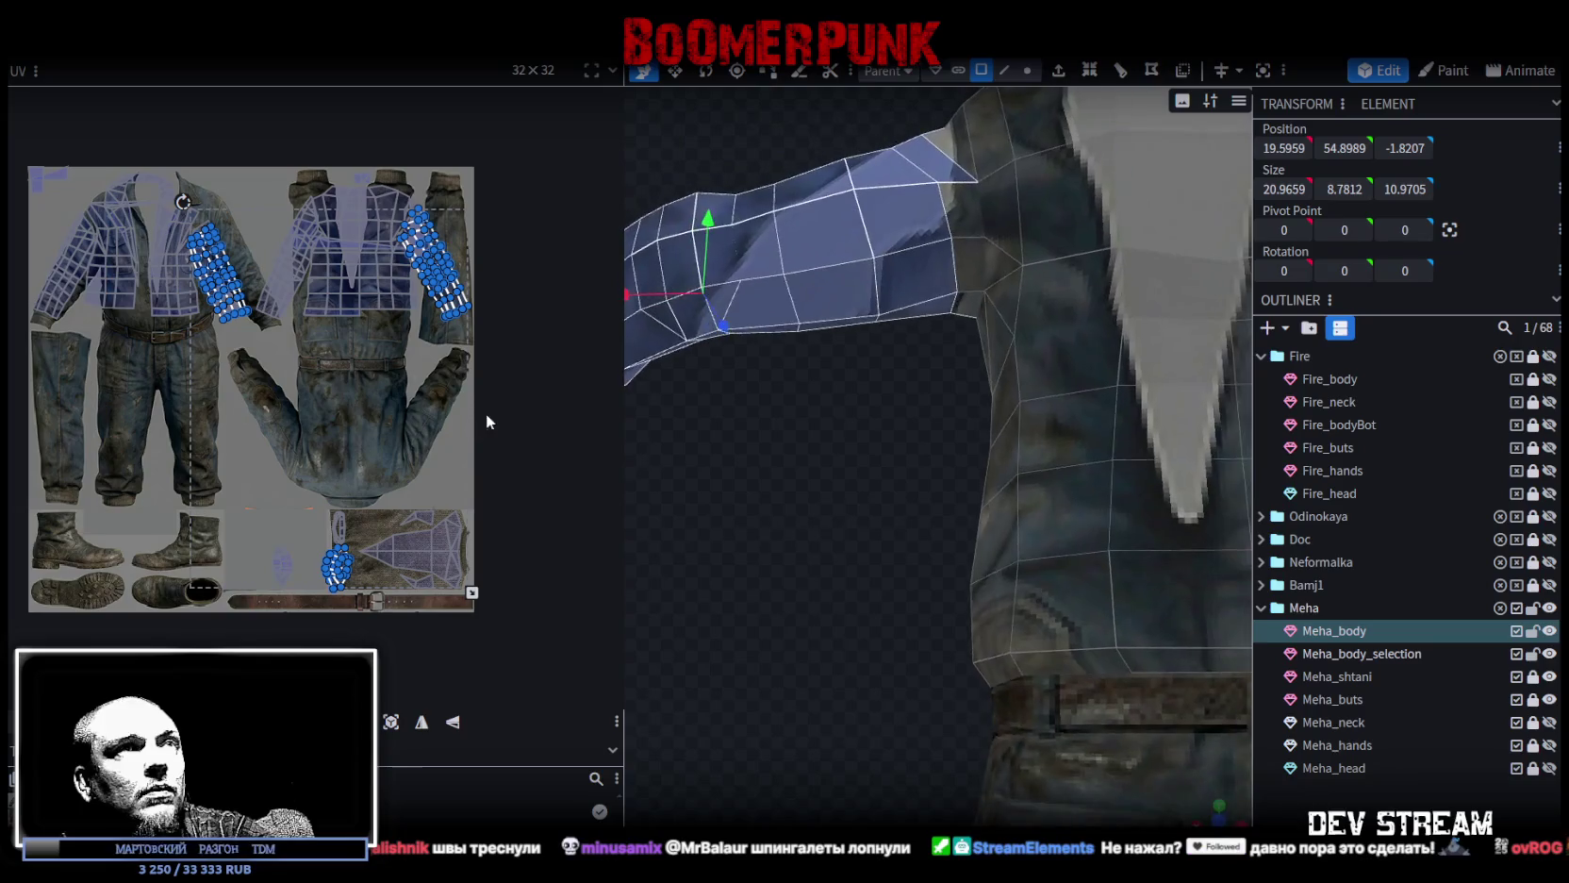
# Snap to a top view, then a straight numpad-1 front view of the sleeve.
pyautogui.moveTo(821, 144)
pyautogui.mouseDown()
pyautogui.moveTo(772, 144)
pyautogui.moveTo(1031, 460)
pyautogui.mouseUp()
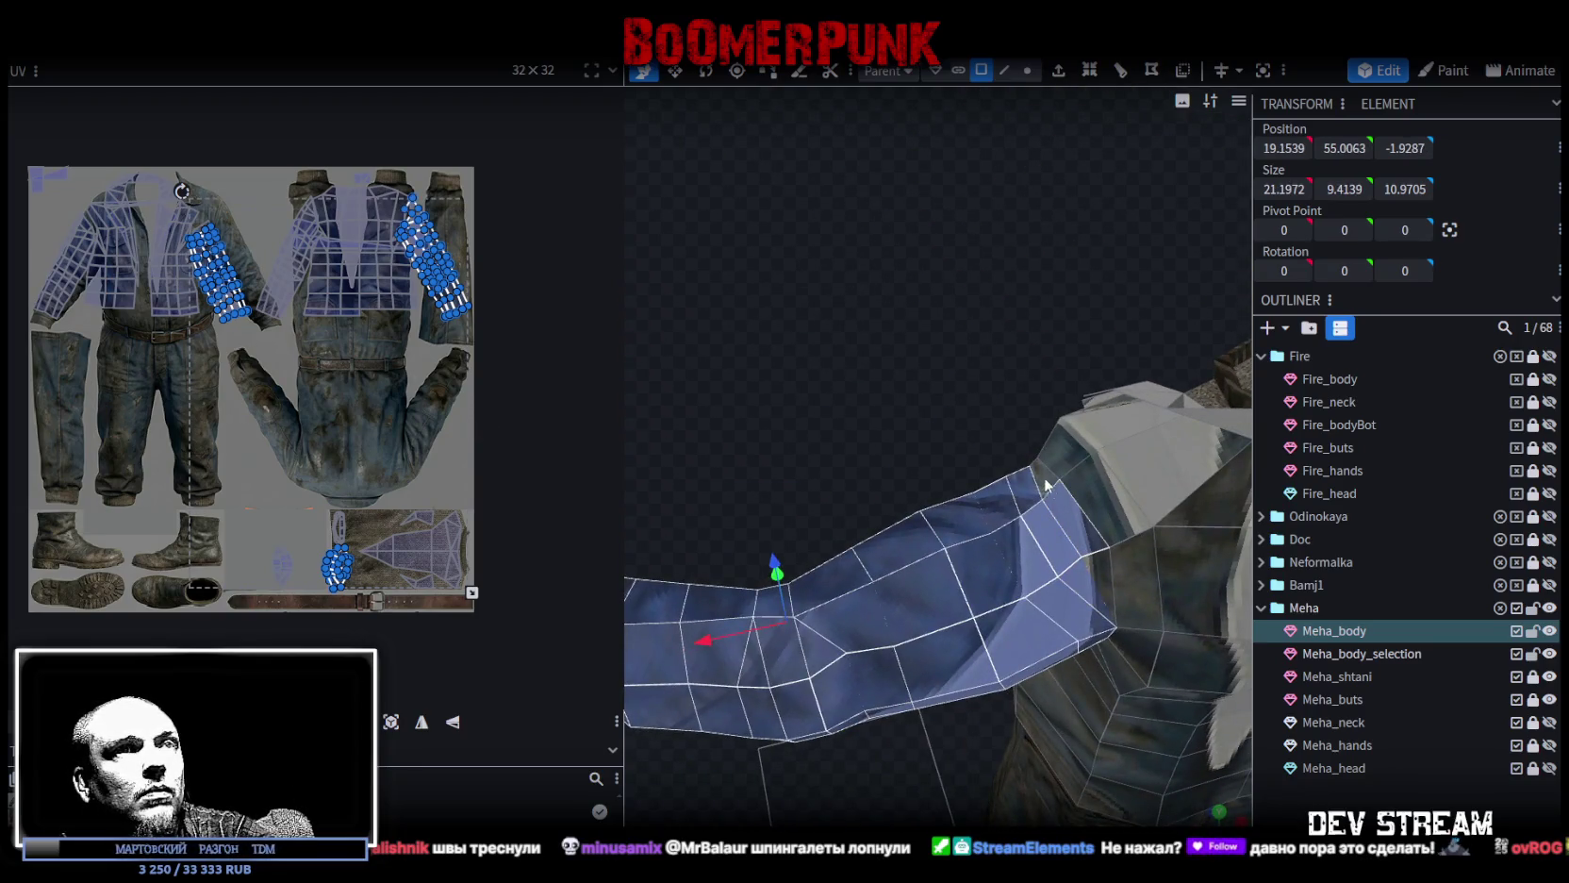
pyautogui.moveTo(852, 371)
pyautogui.mouseDown()
pyautogui.moveTo(1182, 380)
pyautogui.moveTo(1067, 264)
pyautogui.mouseUp()
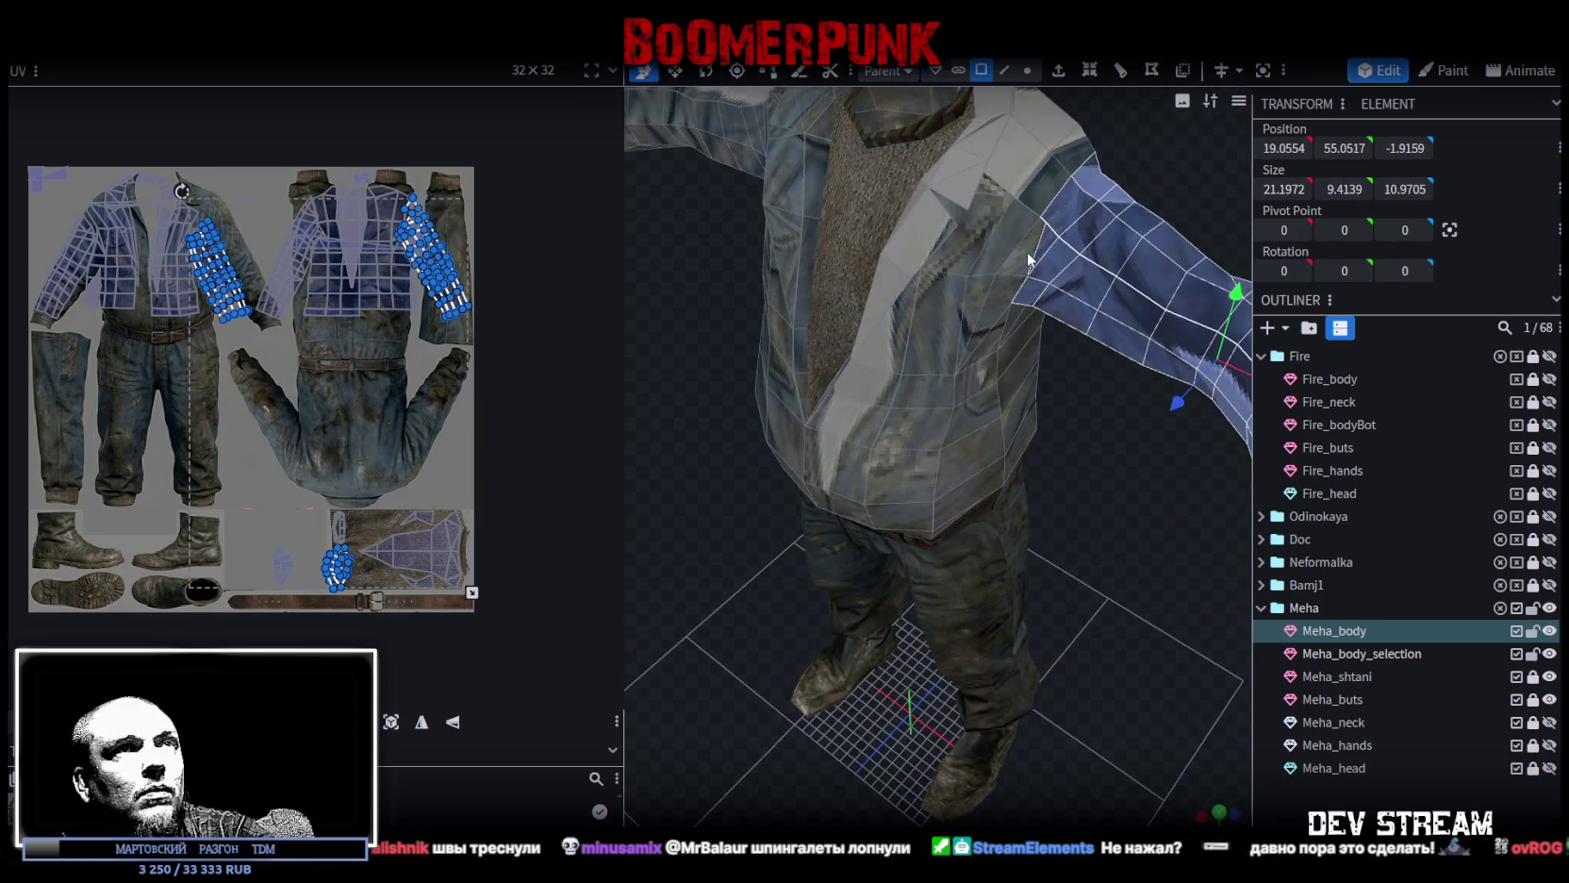
pyautogui.moveTo(1057, 437)
pyautogui.mouseDown()
pyautogui.moveTo(1081, 324)
pyautogui.moveTo(1010, 373)
pyautogui.mouseUp()
pyautogui.moveTo(1097, 511)
pyautogui.mouseDown()
pyautogui.moveTo(1055, 555)
pyautogui.moveTo(1118, 575)
pyautogui.moveTo(874, 344)
pyautogui.moveTo(818, 324)
pyautogui.moveTo(1046, 390)
pyautogui.moveTo(1185, 319)
pyautogui.moveTo(879, 378)
pyautogui.mouseUp()
pyautogui.moveTo(1001, 355)
pyautogui.mouseDown()
pyautogui.moveTo(830, 432)
pyautogui.moveTo(1006, 524)
pyautogui.moveTo(994, 554)
pyautogui.moveTo(1045, 689)
pyautogui.moveTo(1058, 566)
pyautogui.moveTo(1192, 759)
pyautogui.mouseUp()
pyautogui.scroll(-3, 1051, 584)
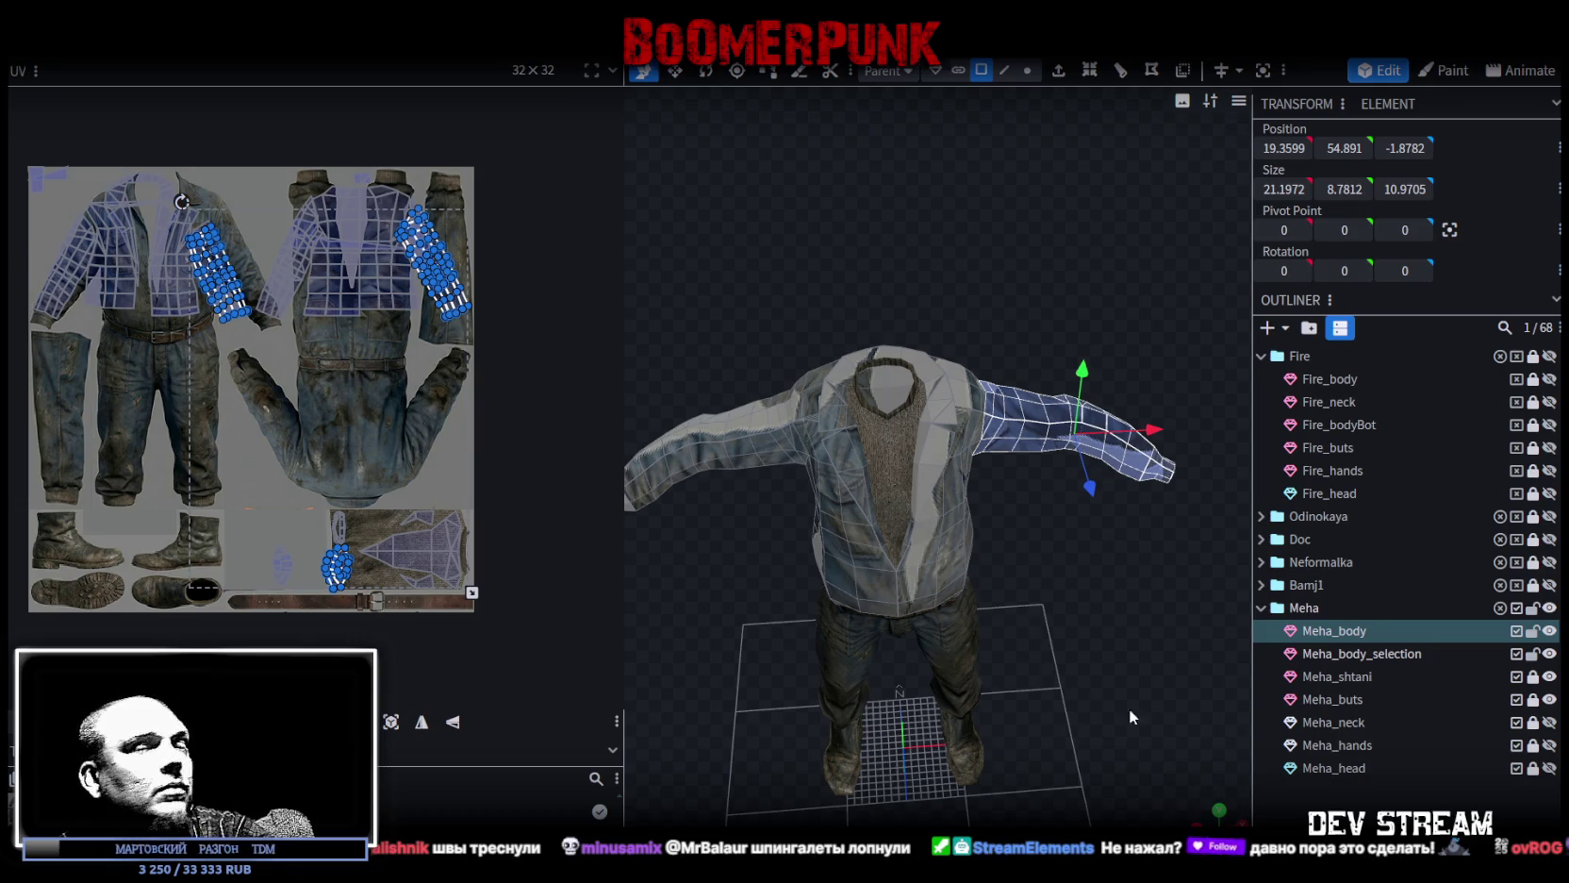
pyautogui.click(1219, 808)
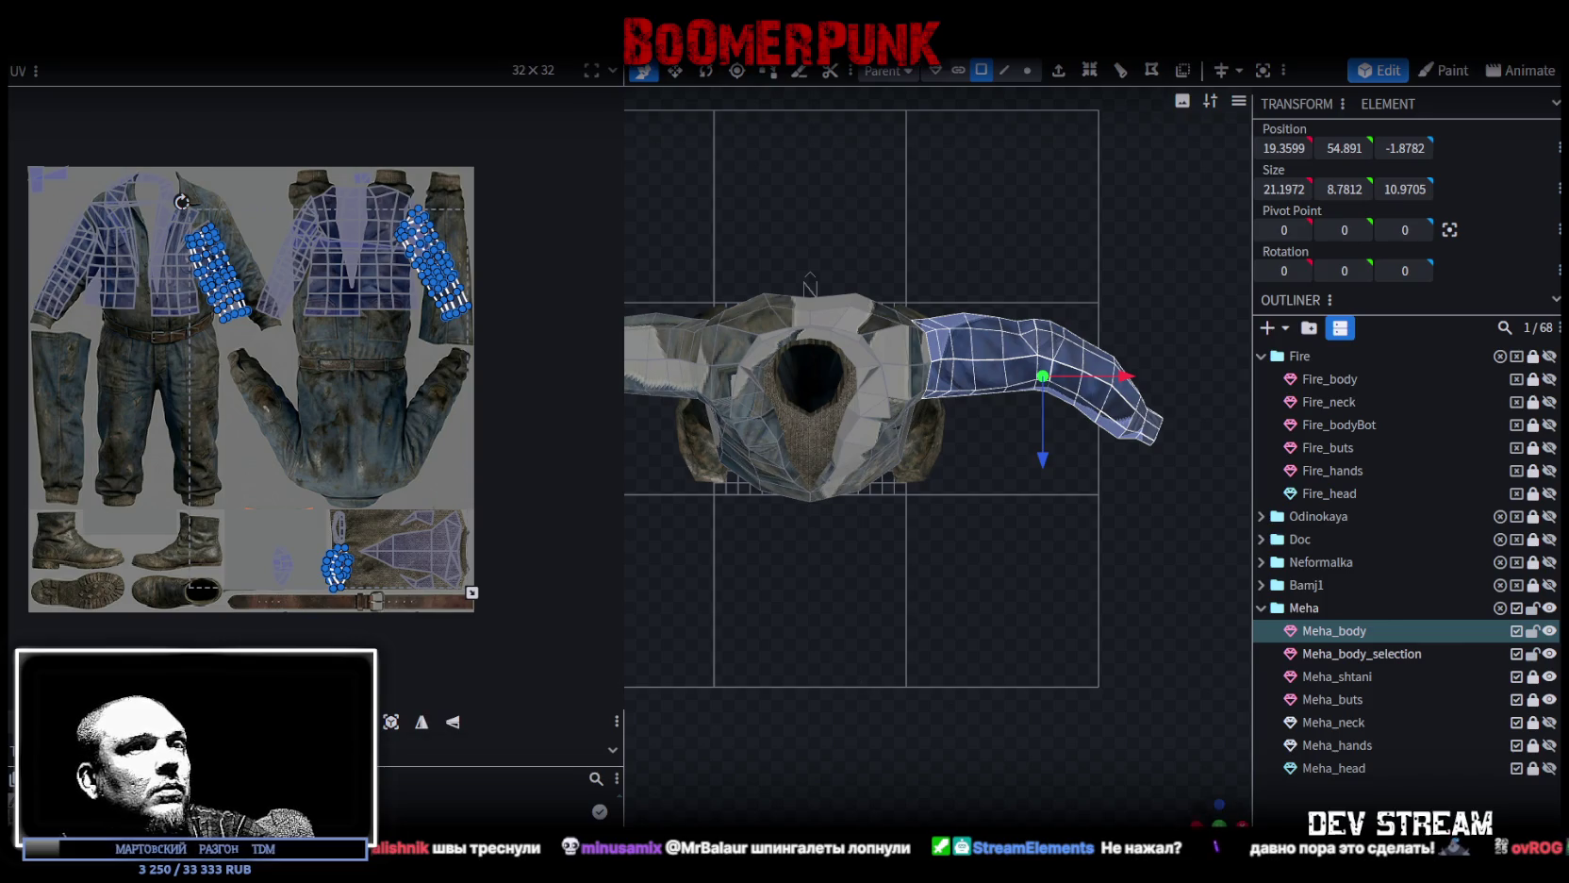
pyautogui.press('KP_1')
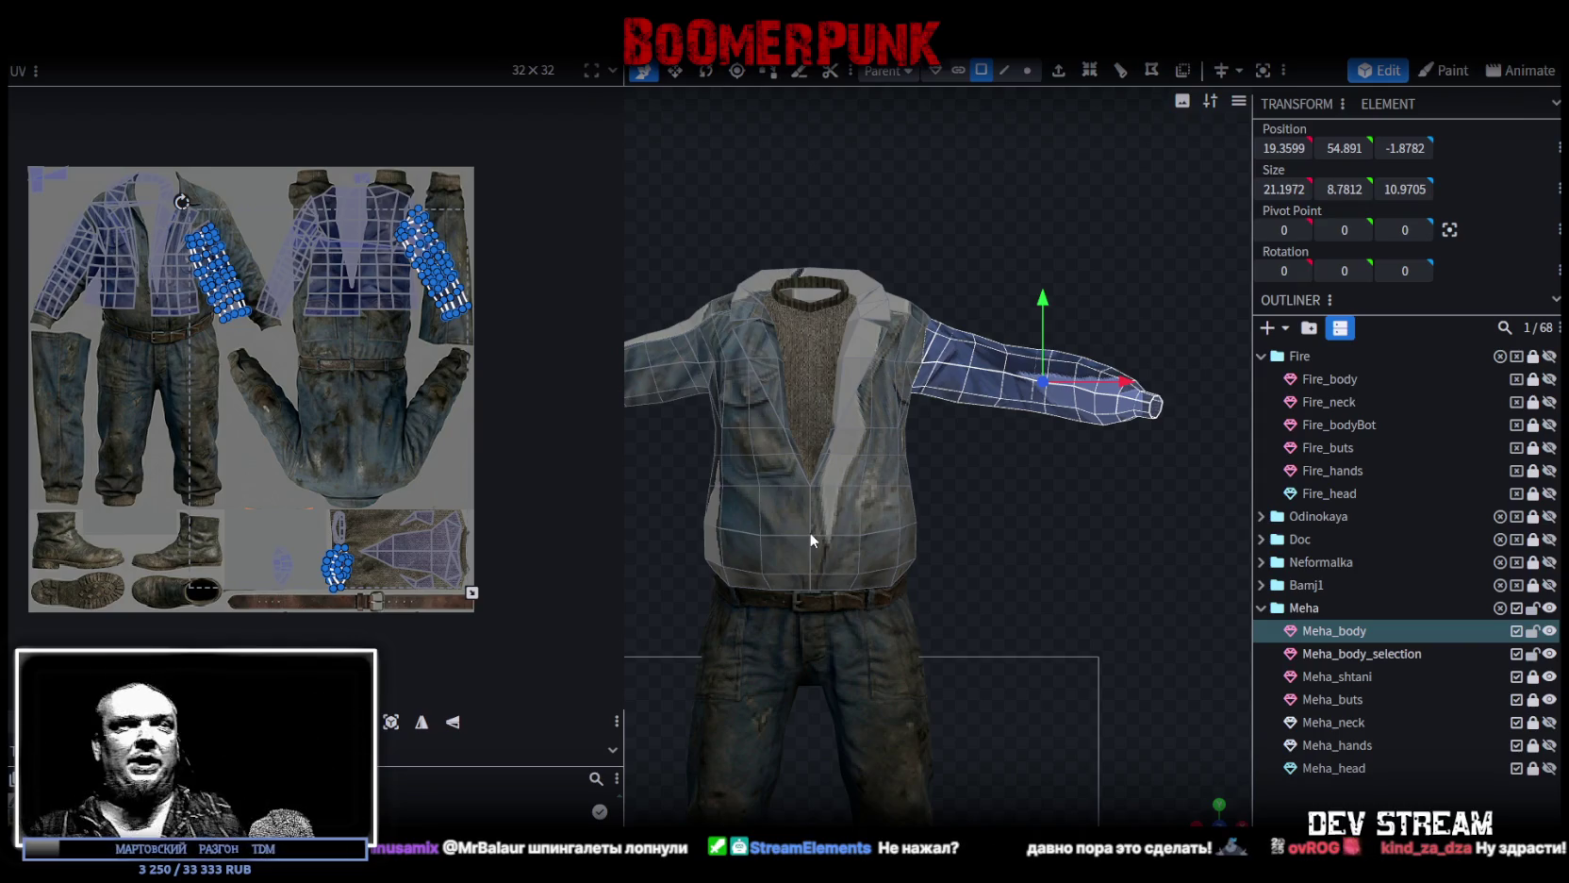
pyautogui.moveTo(825, 470); pyautogui.dragTo(962, 400)
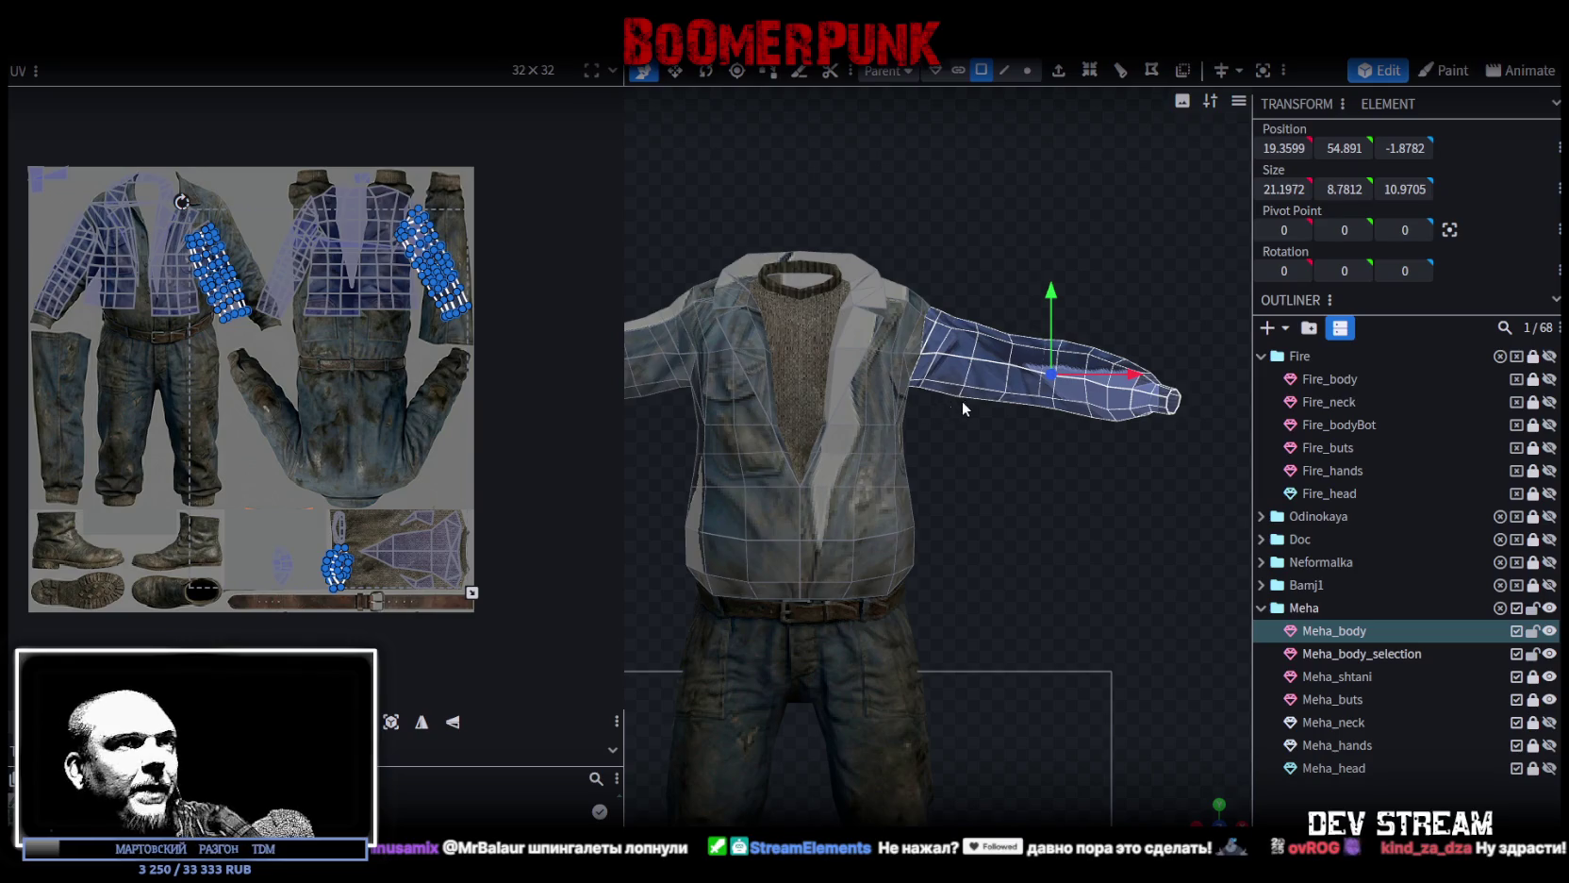
# Reproject the first sleeve's UVs from a top-down view and move the island to the texture's left side.
pyautogui.moveTo(1055, 665); pyautogui.dragTo(1176, 690)
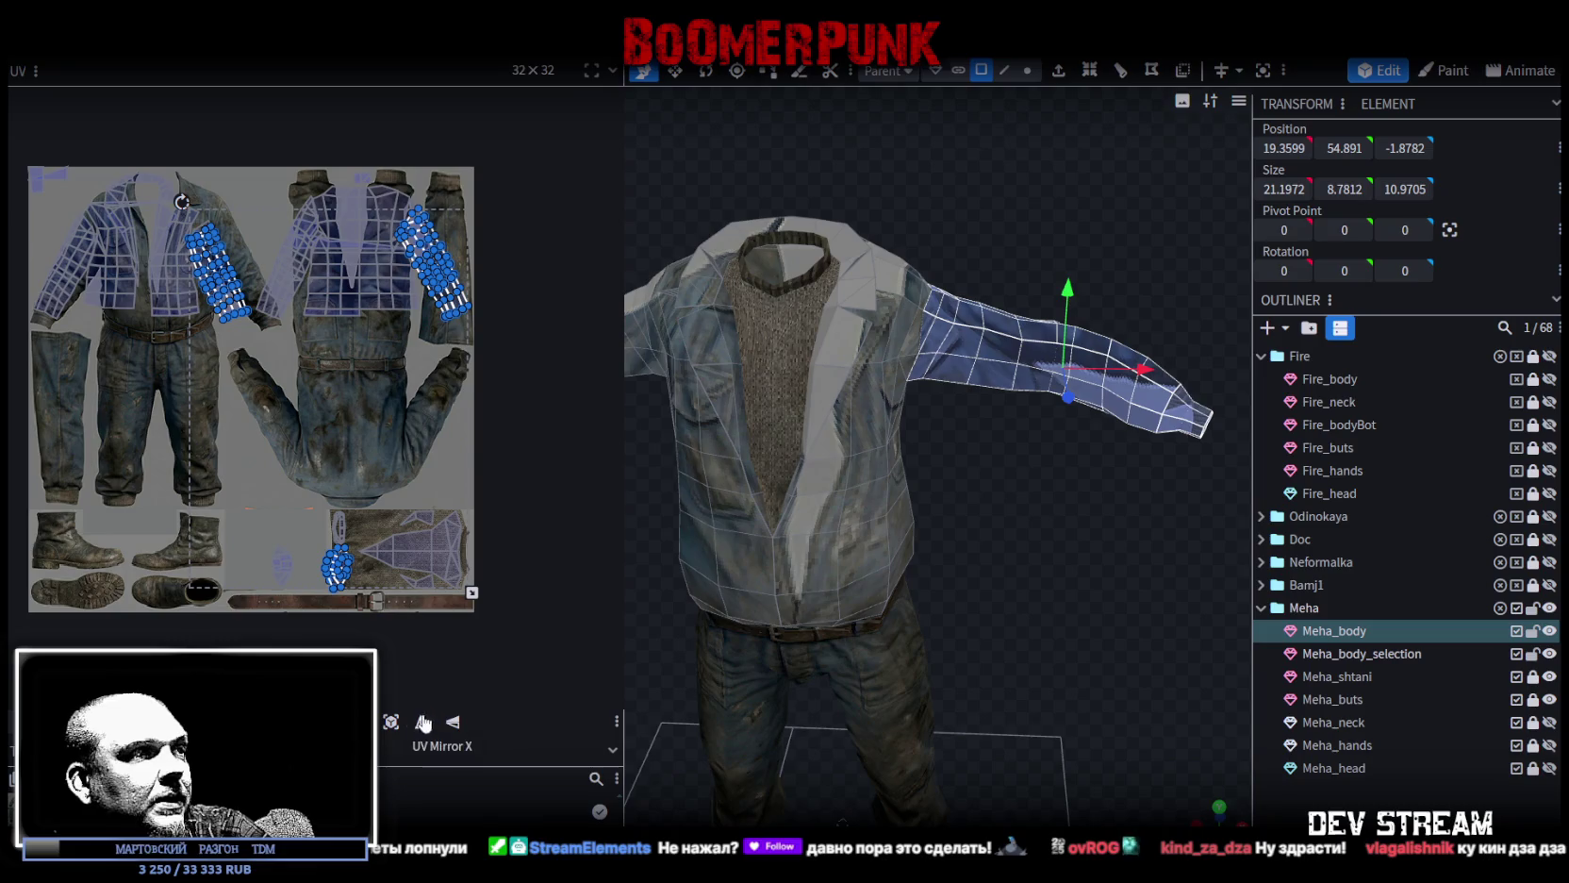
pyautogui.click(422, 722)
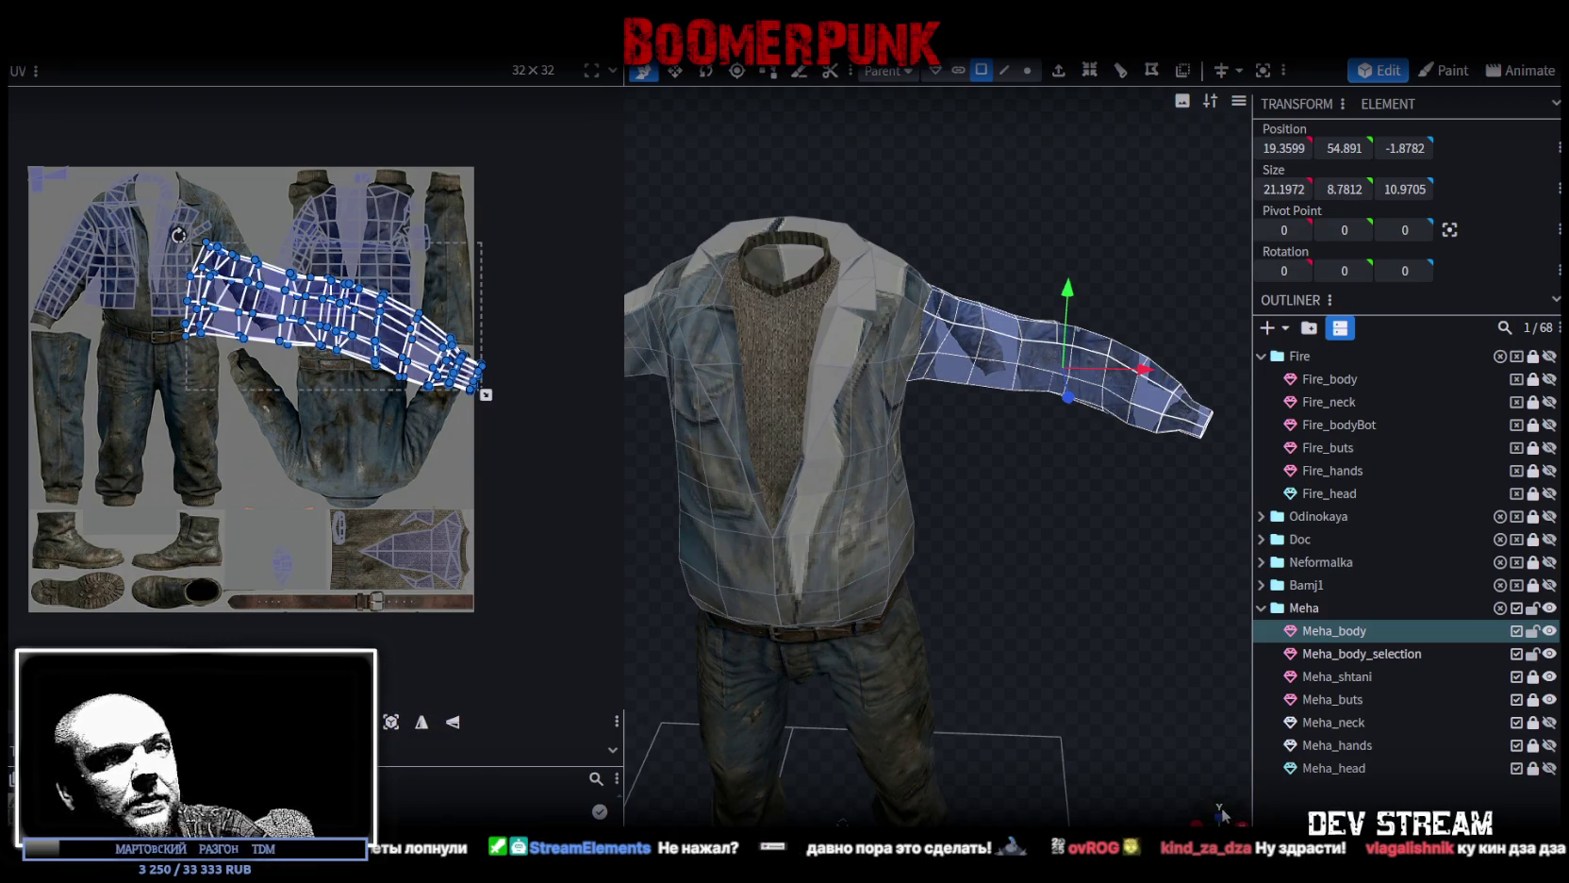
pyautogui.click(1220, 813)
pyautogui.click(386, 723)
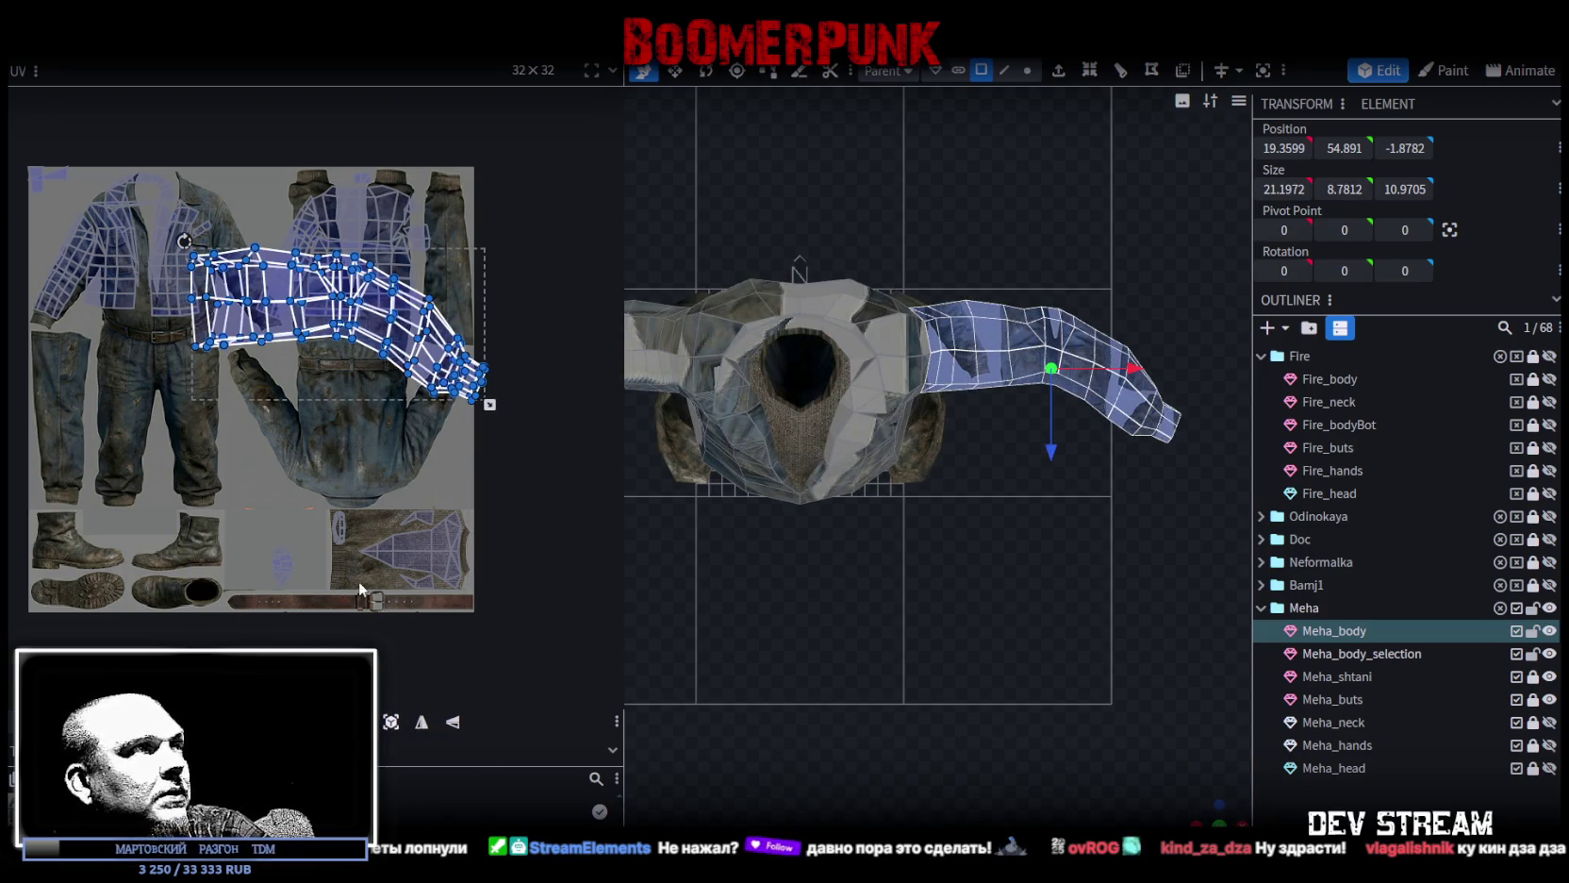
pyautogui.moveTo(352, 334); pyautogui.dragTo(212, 448)
# Split two small selected sleeve faces off into a separate mesh.
pyautogui.click(992, 343)
pyautogui.click(986, 340)
pyautogui.rightClick(986, 341)
pyautogui.click(1063, 564)
pyautogui.hotkey('ctrl', 'v')
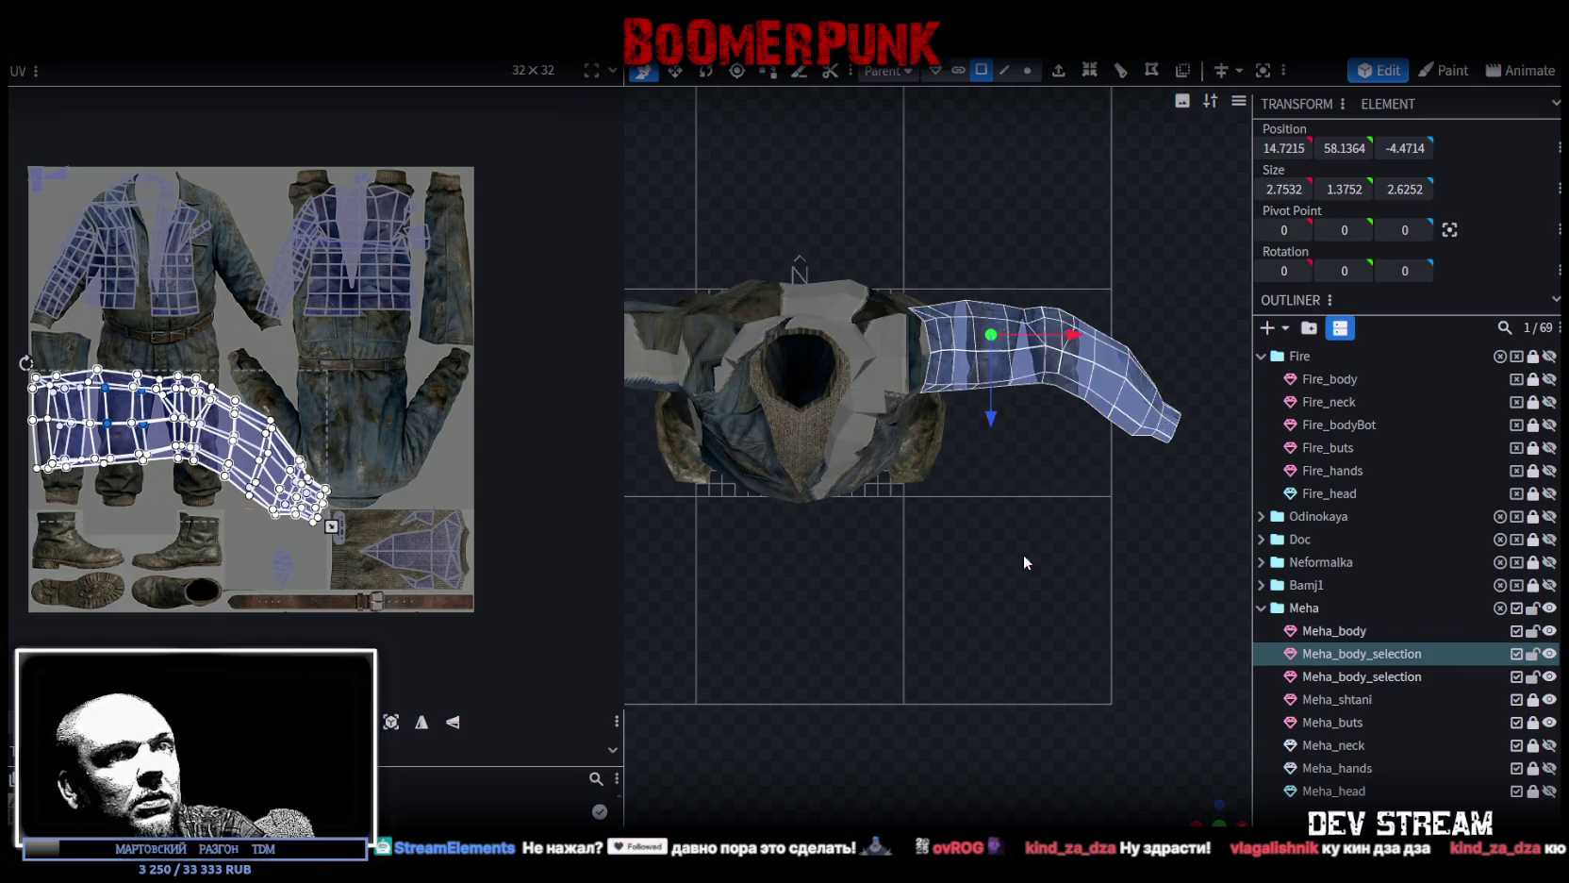
pyautogui.scroll(-3, 1047, 641)
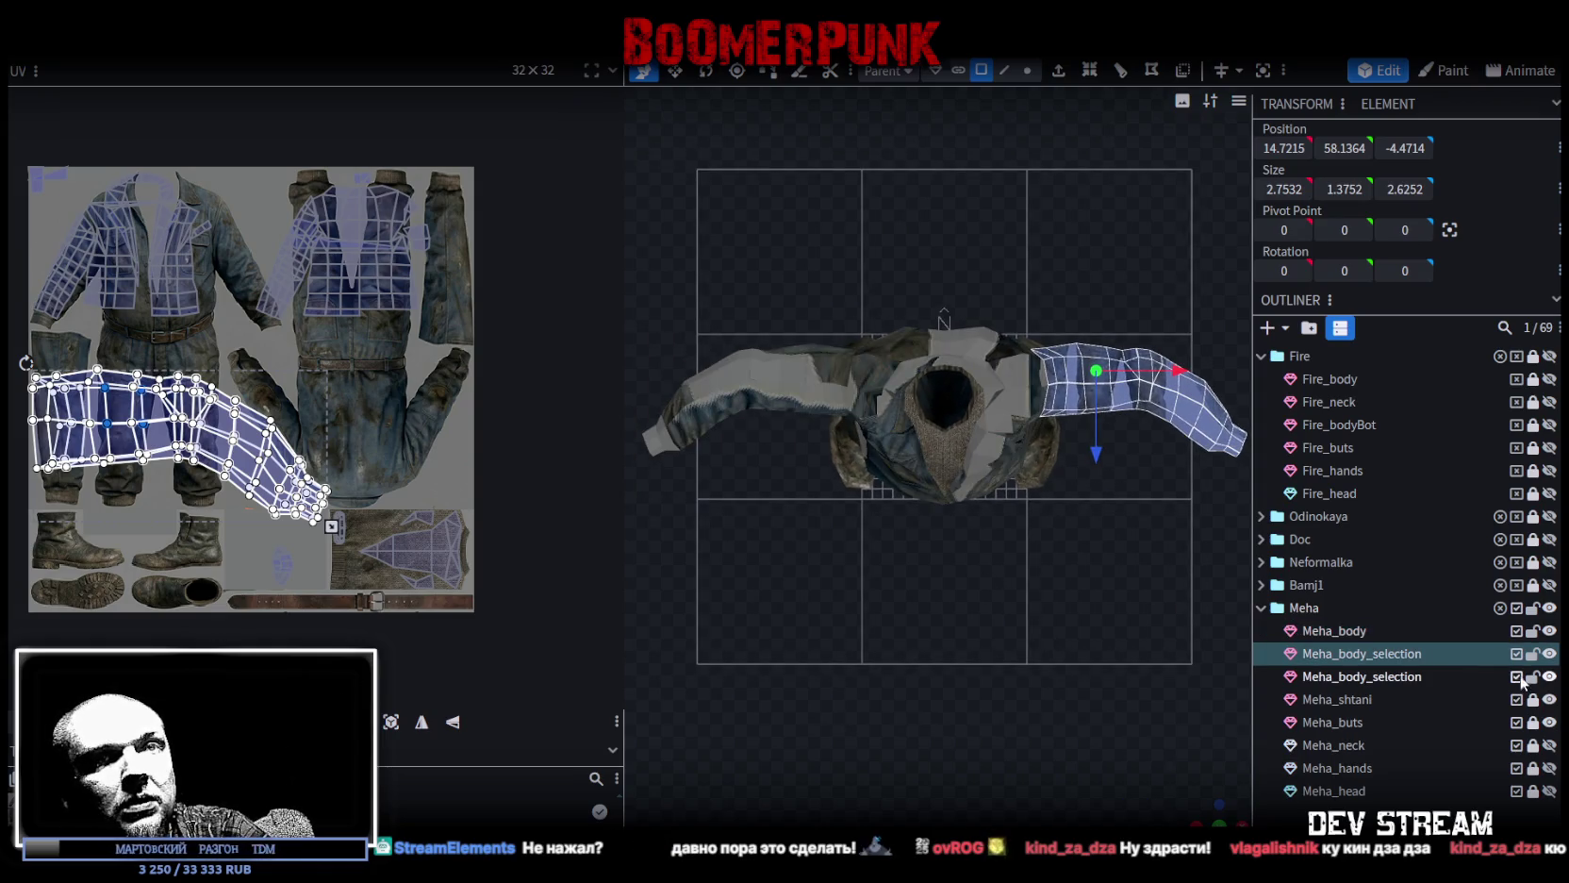
# Select Meha_body and box-select every face of the jacket's left sleeve, checking from above and behind.
pyautogui.click(792, 401)
pyautogui.moveTo(850, 687); pyautogui.dragTo(990, 721, button='middle')
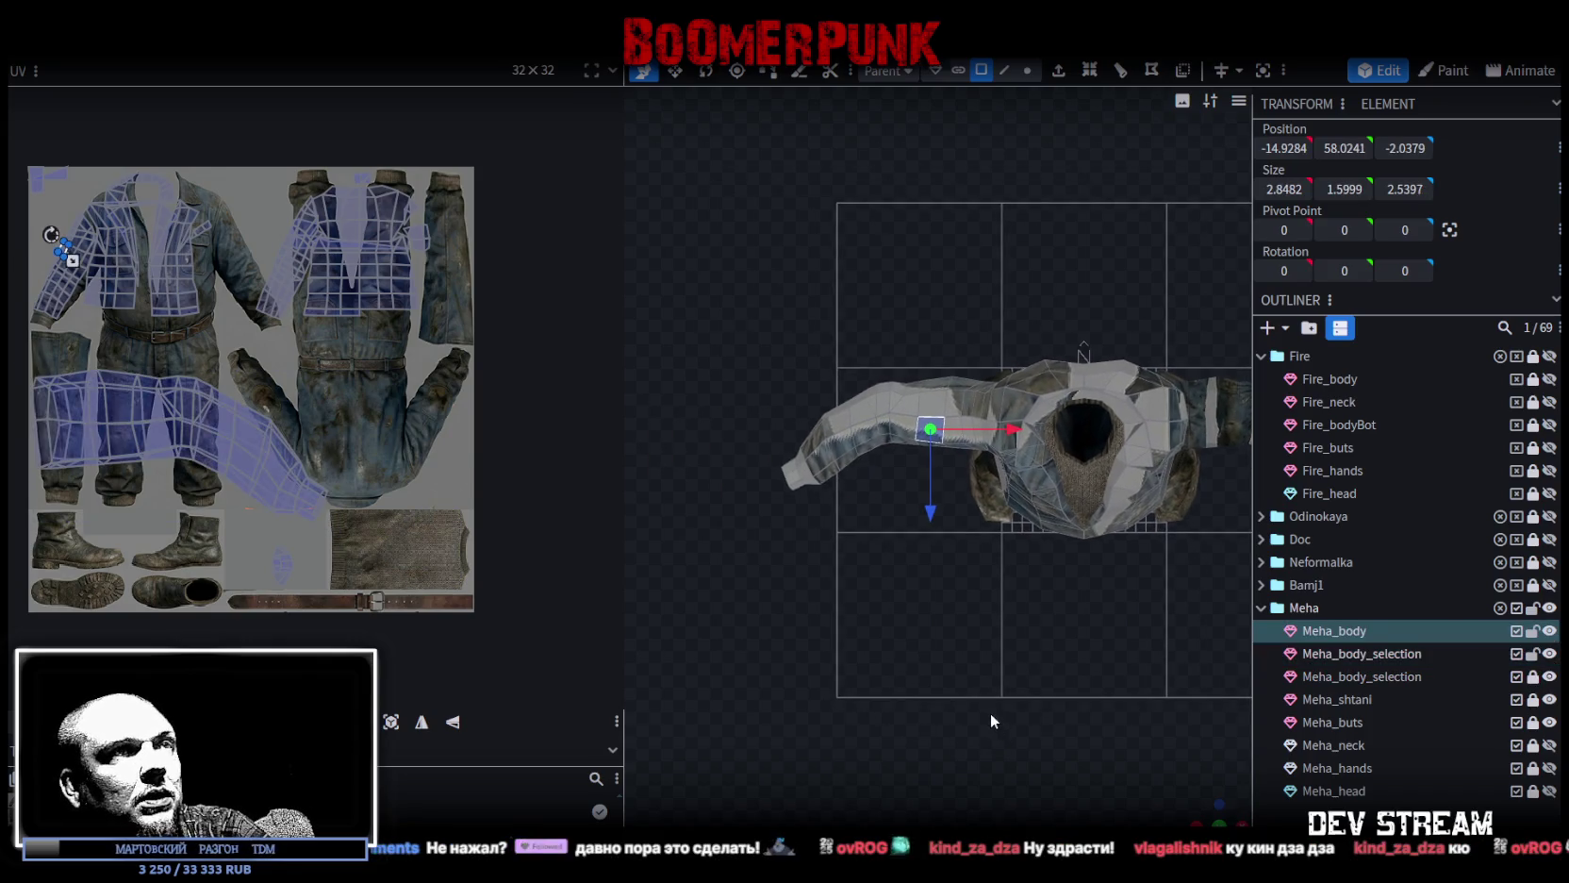
pyautogui.moveTo(643, 220); pyautogui.dragTo(1000, 440)
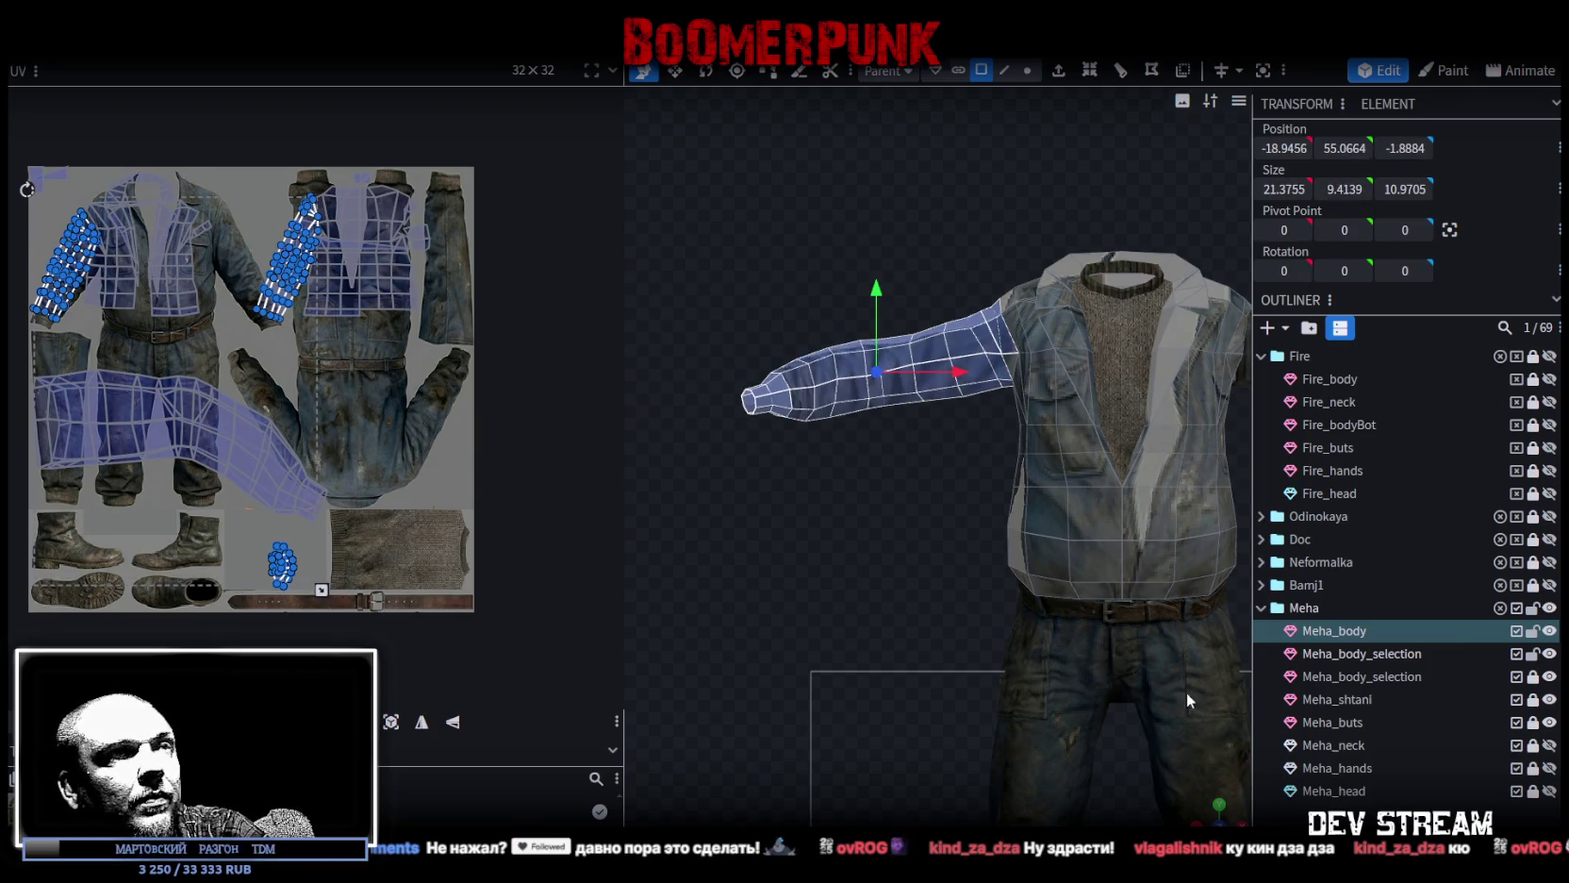
pyautogui.moveTo(1212, 809); pyautogui.dragTo(967, 558, button='middle')
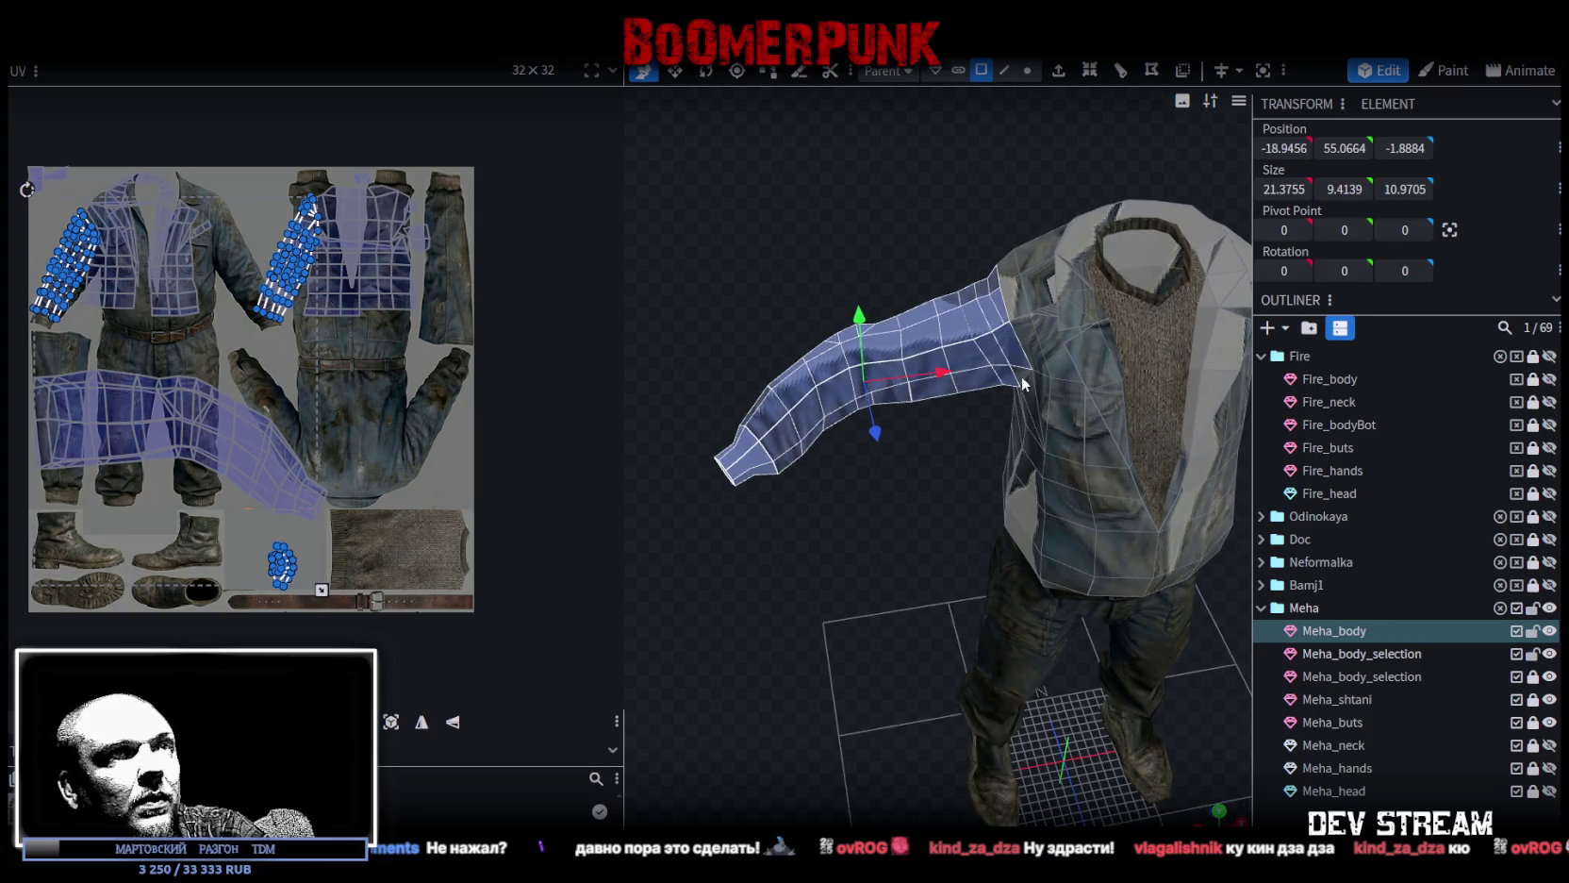
pyautogui.moveTo(846, 649)
pyautogui.mouseDown(button='middle')
pyautogui.moveTo(993, 584)
pyautogui.moveTo(846, 387)
pyautogui.moveTo(645, 576)
pyautogui.mouseUp(button='middle')
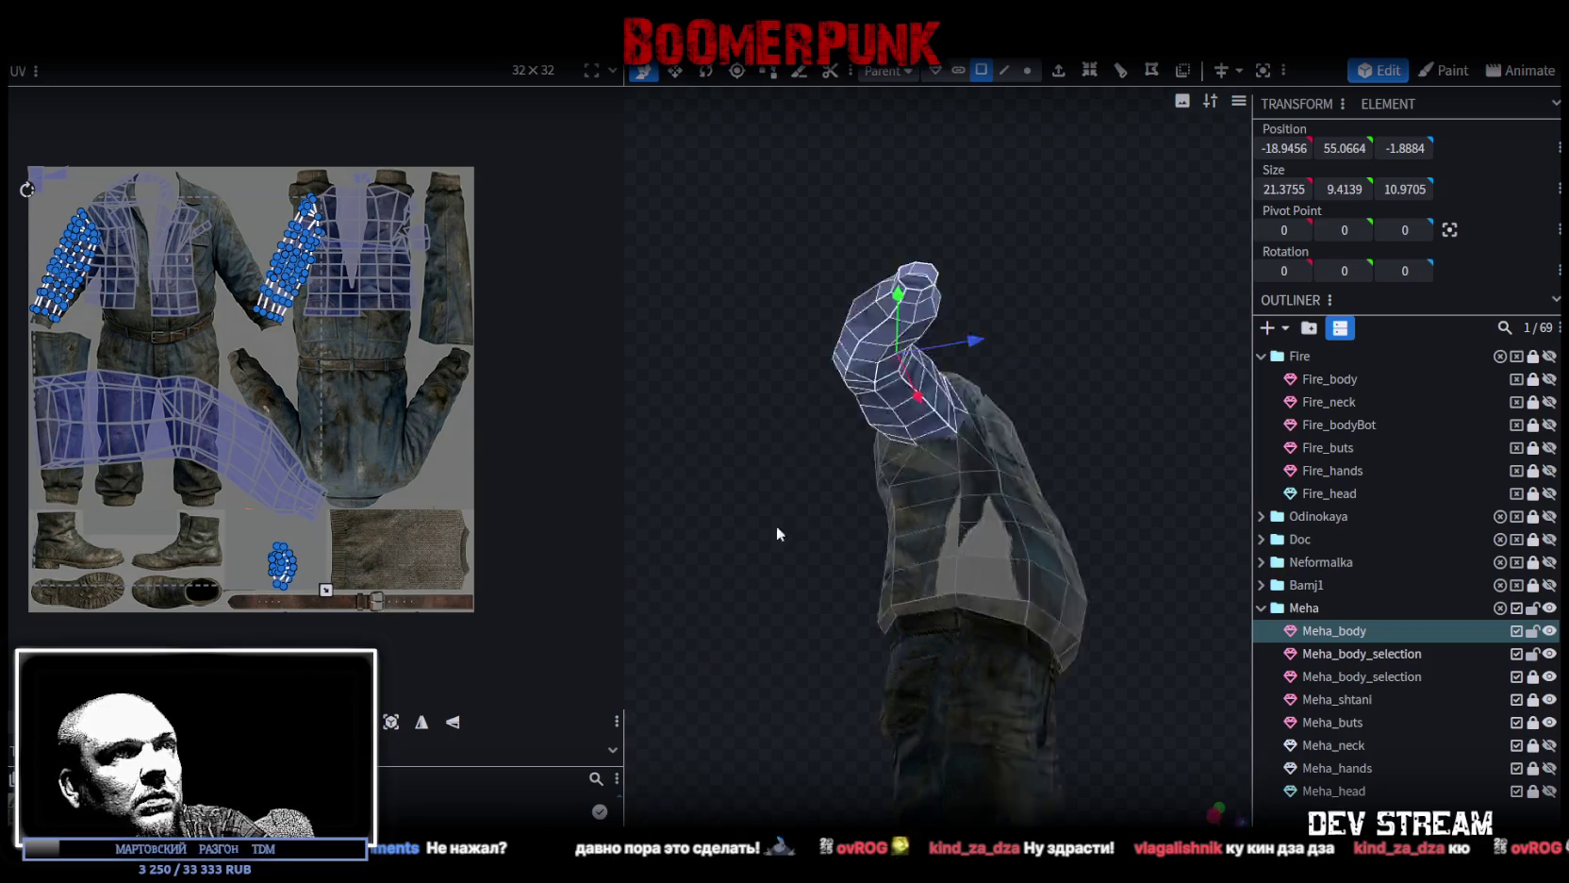
pyautogui.rightClick(569, 641)
pyautogui.moveTo(657, 628)
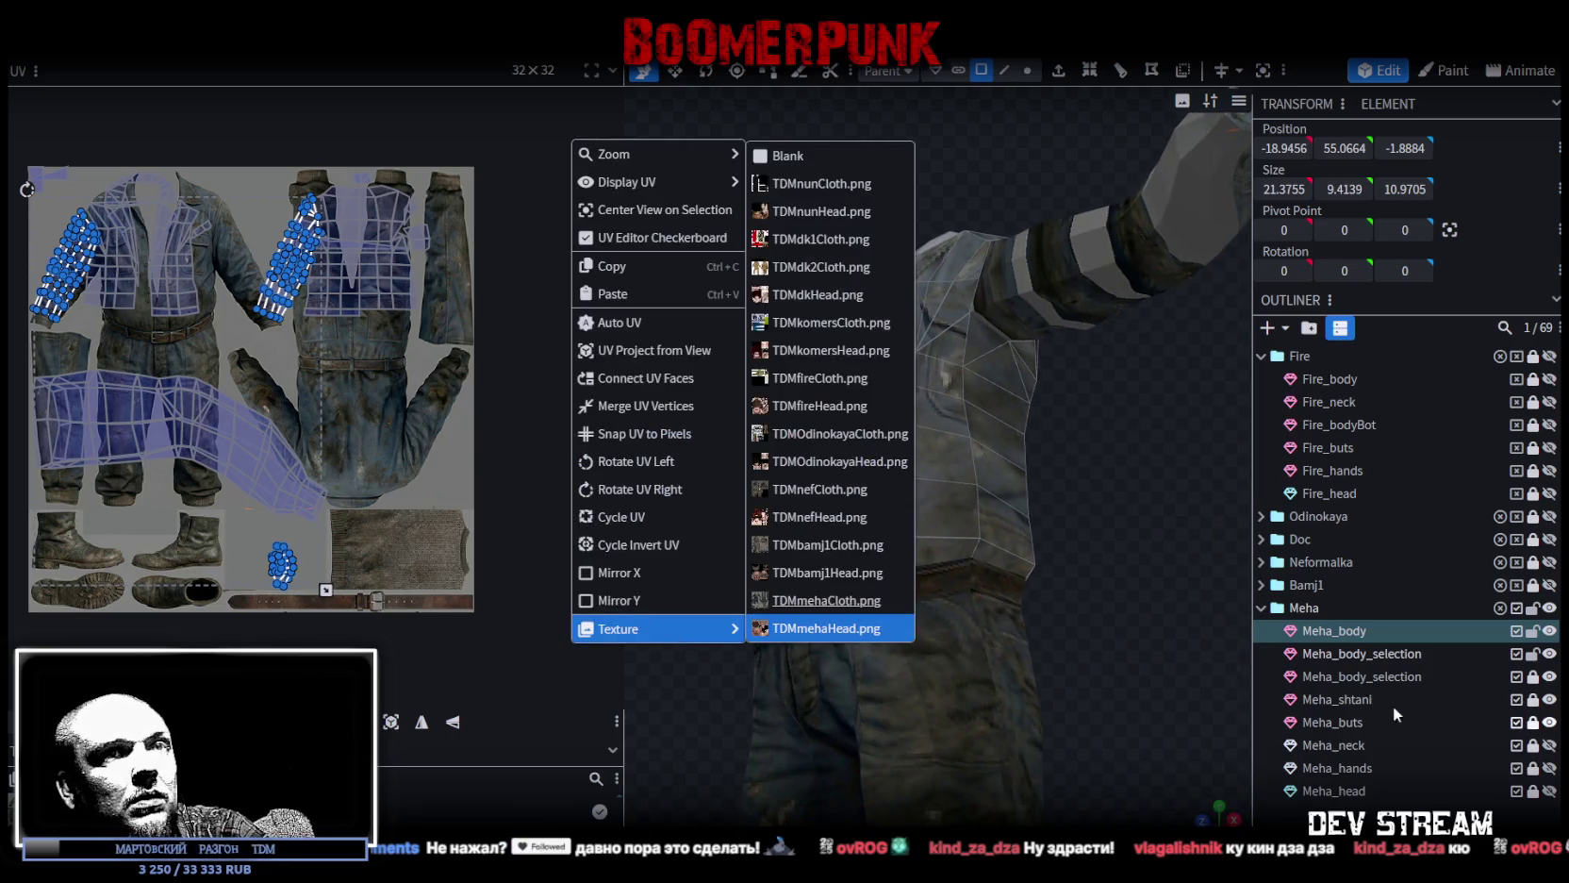
# Split the selected left sleeve off the jacket into its own mesh.
pyautogui.click(1547, 658)
pyautogui.moveTo(1207, 531); pyautogui.dragTo(1196, 543, button='middle')
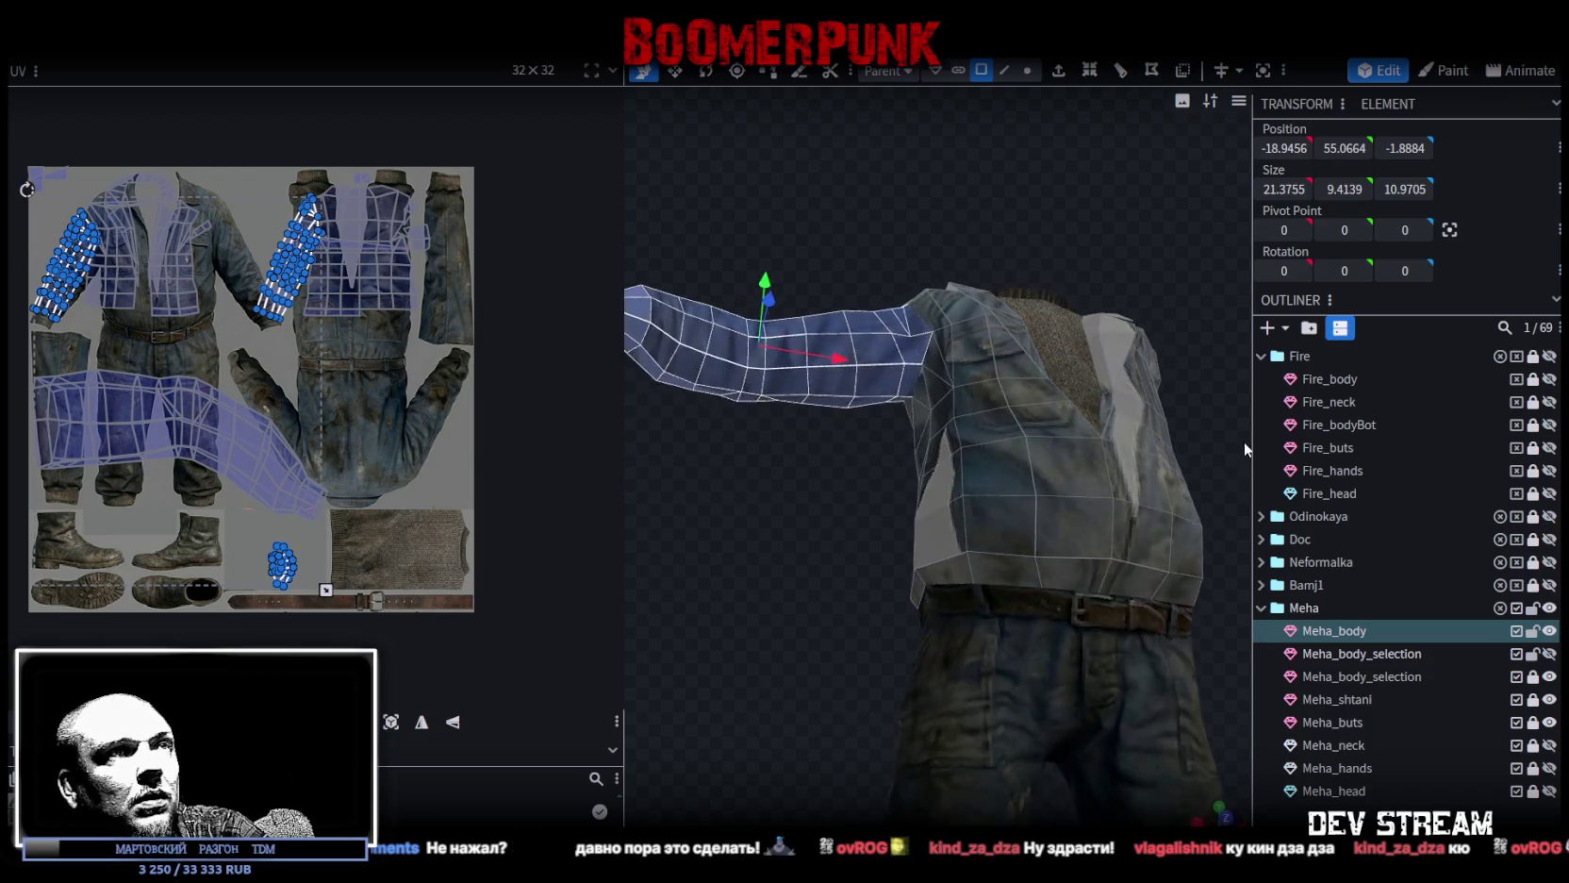
pyautogui.rightClick(868, 396)
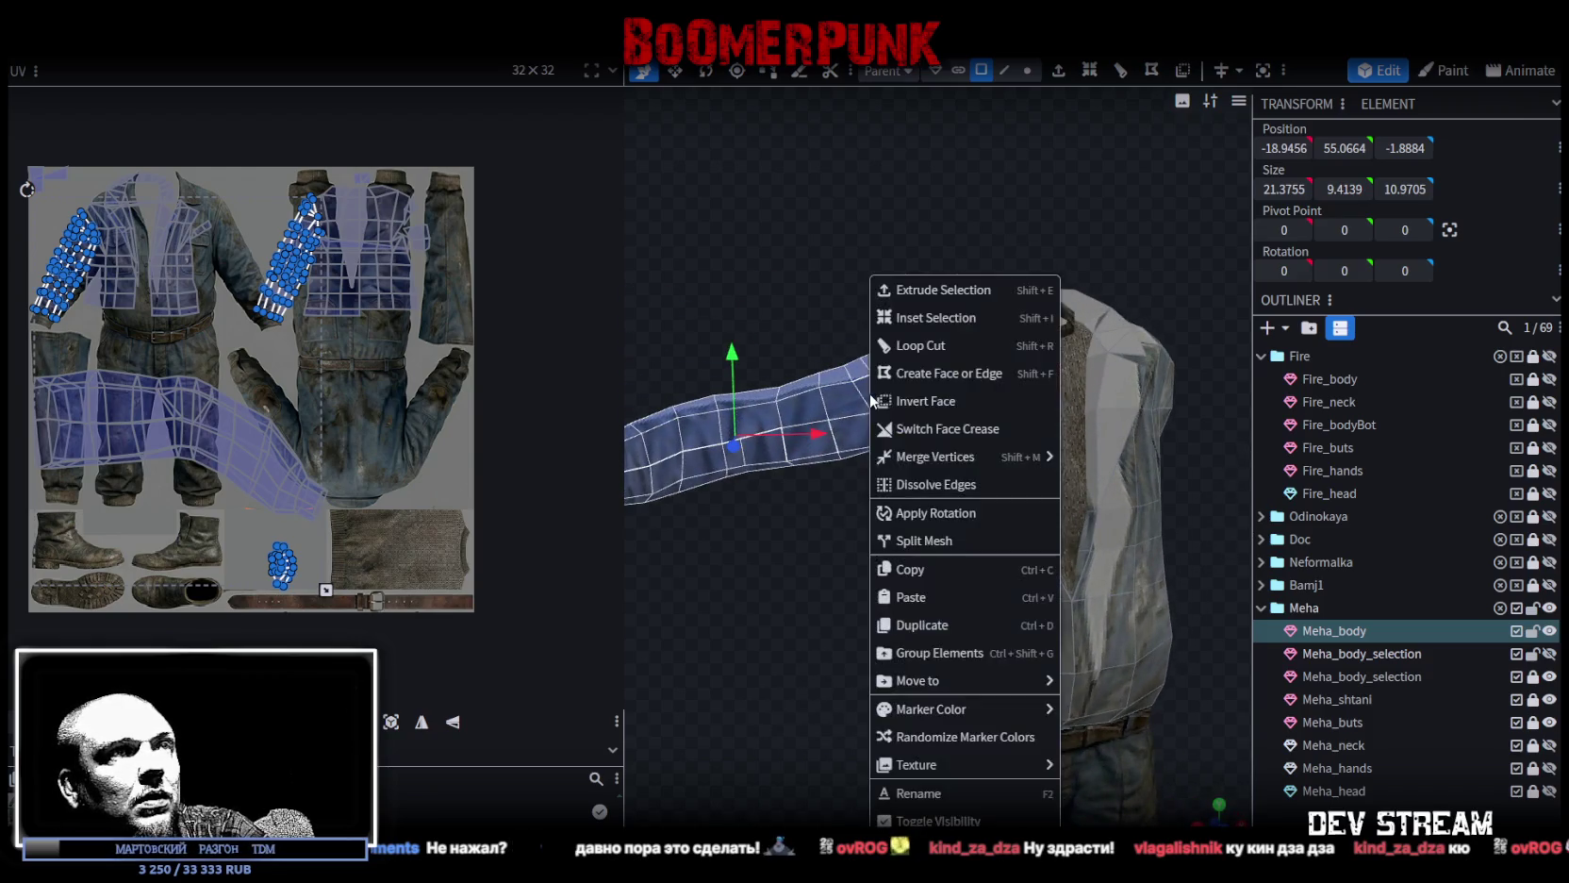
pyautogui.click(951, 545)
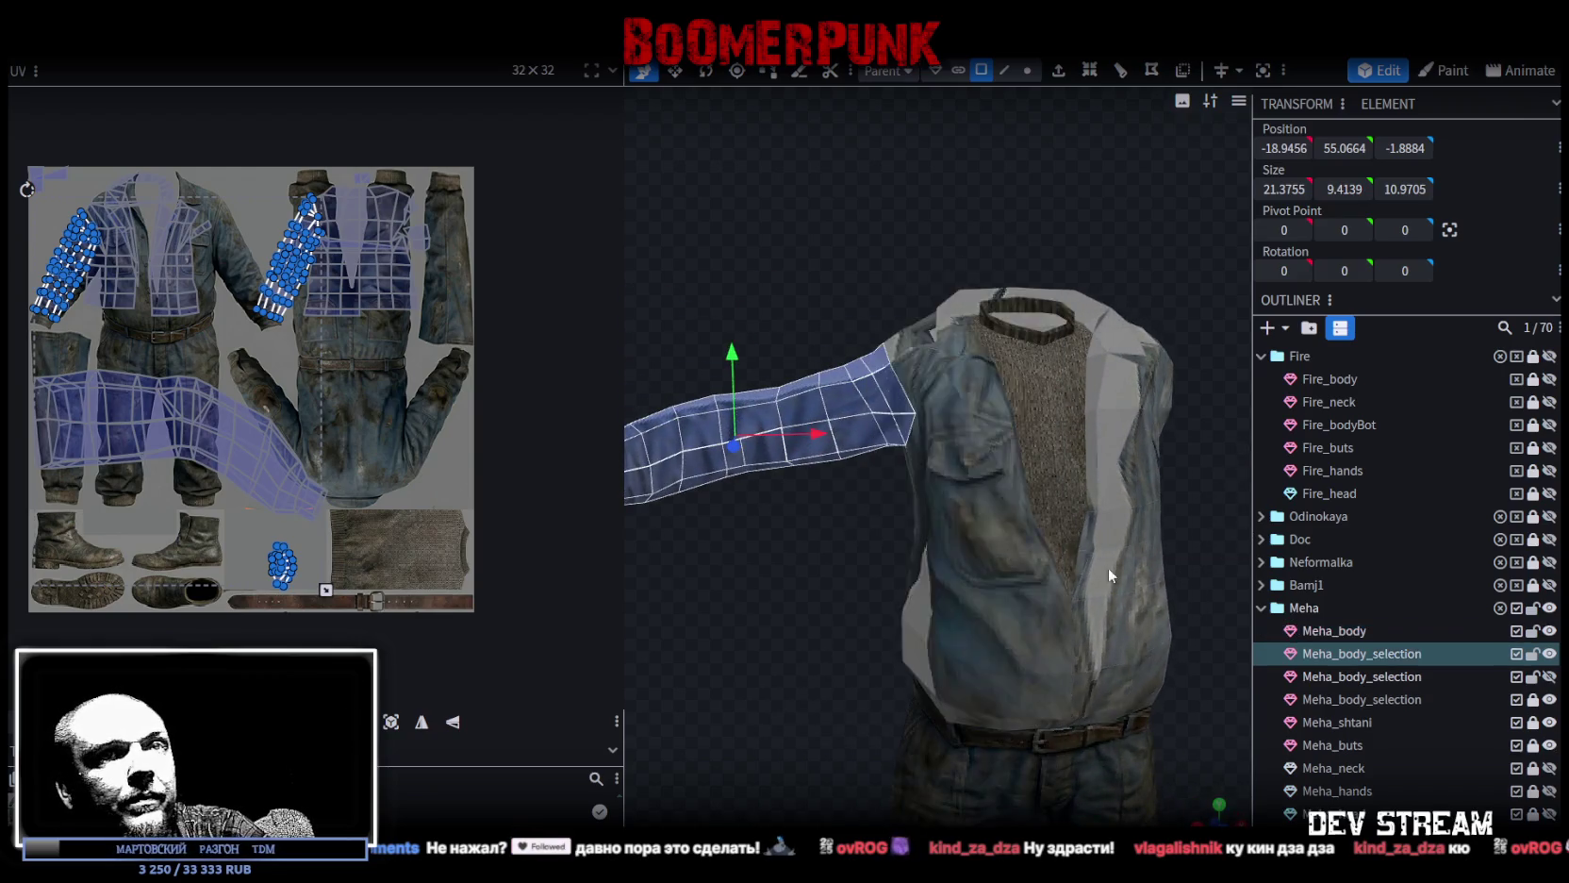
# Merge both Meha_body_selection sleeve meshes into one and hide Meha_body.
pyautogui.keyDown('ctrl'); pyautogui.click(1371, 678); pyautogui.keyUp('ctrl')
pyautogui.rightClick(1371, 678)
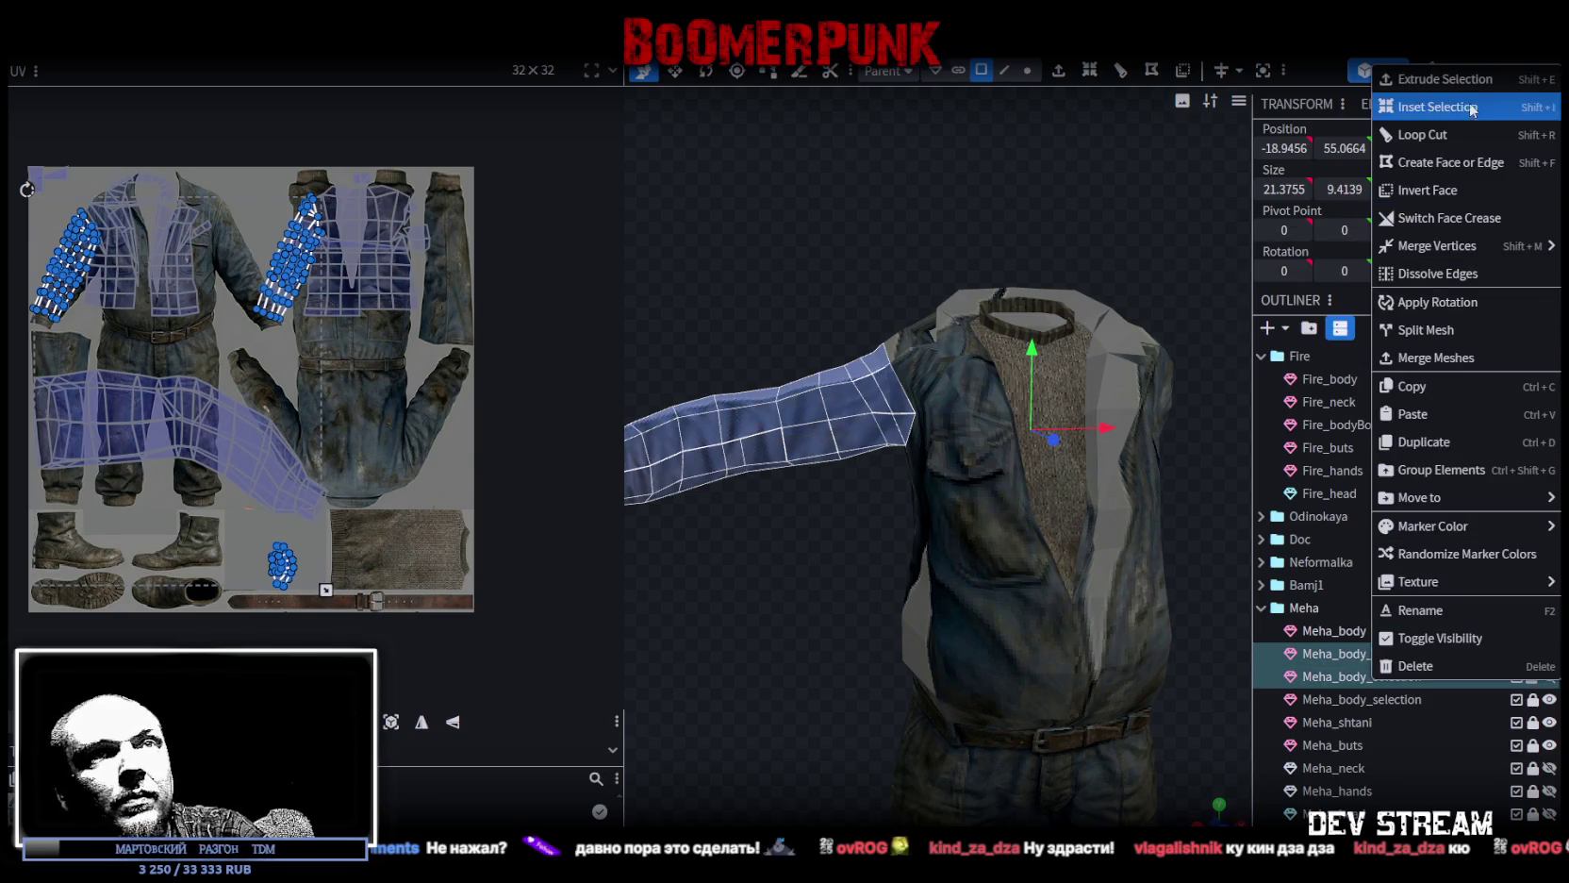
pyautogui.click(1462, 358)
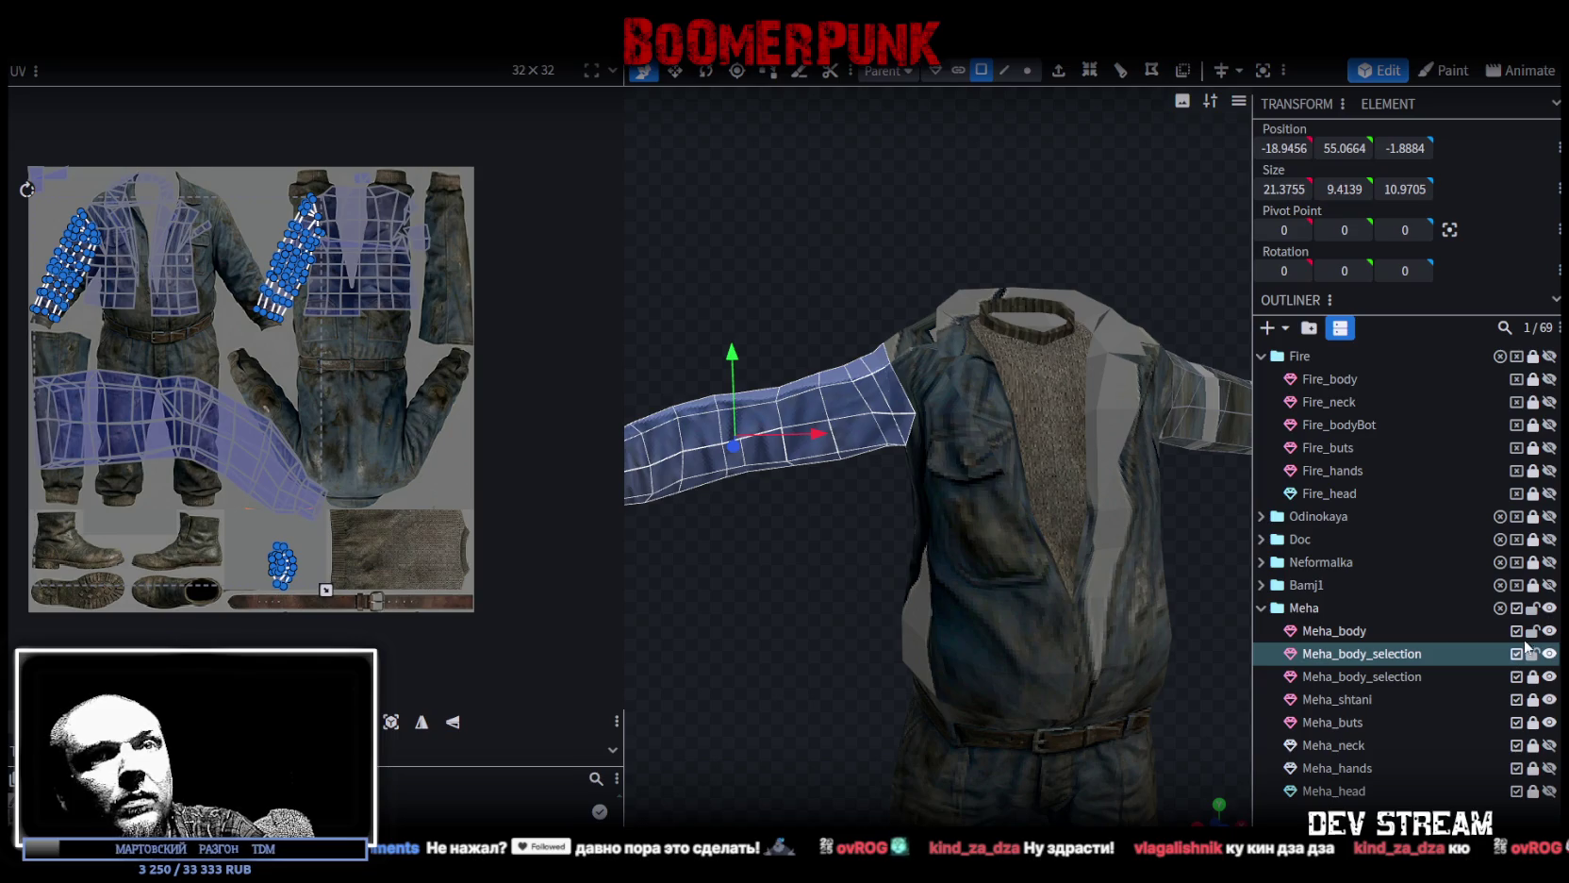
pyautogui.click(1550, 629)
# Select the whole merged sleeve mesh and project its UVs from a straight top-down view.
pyautogui.moveTo(1174, 496); pyautogui.dragTo(1009, 489)
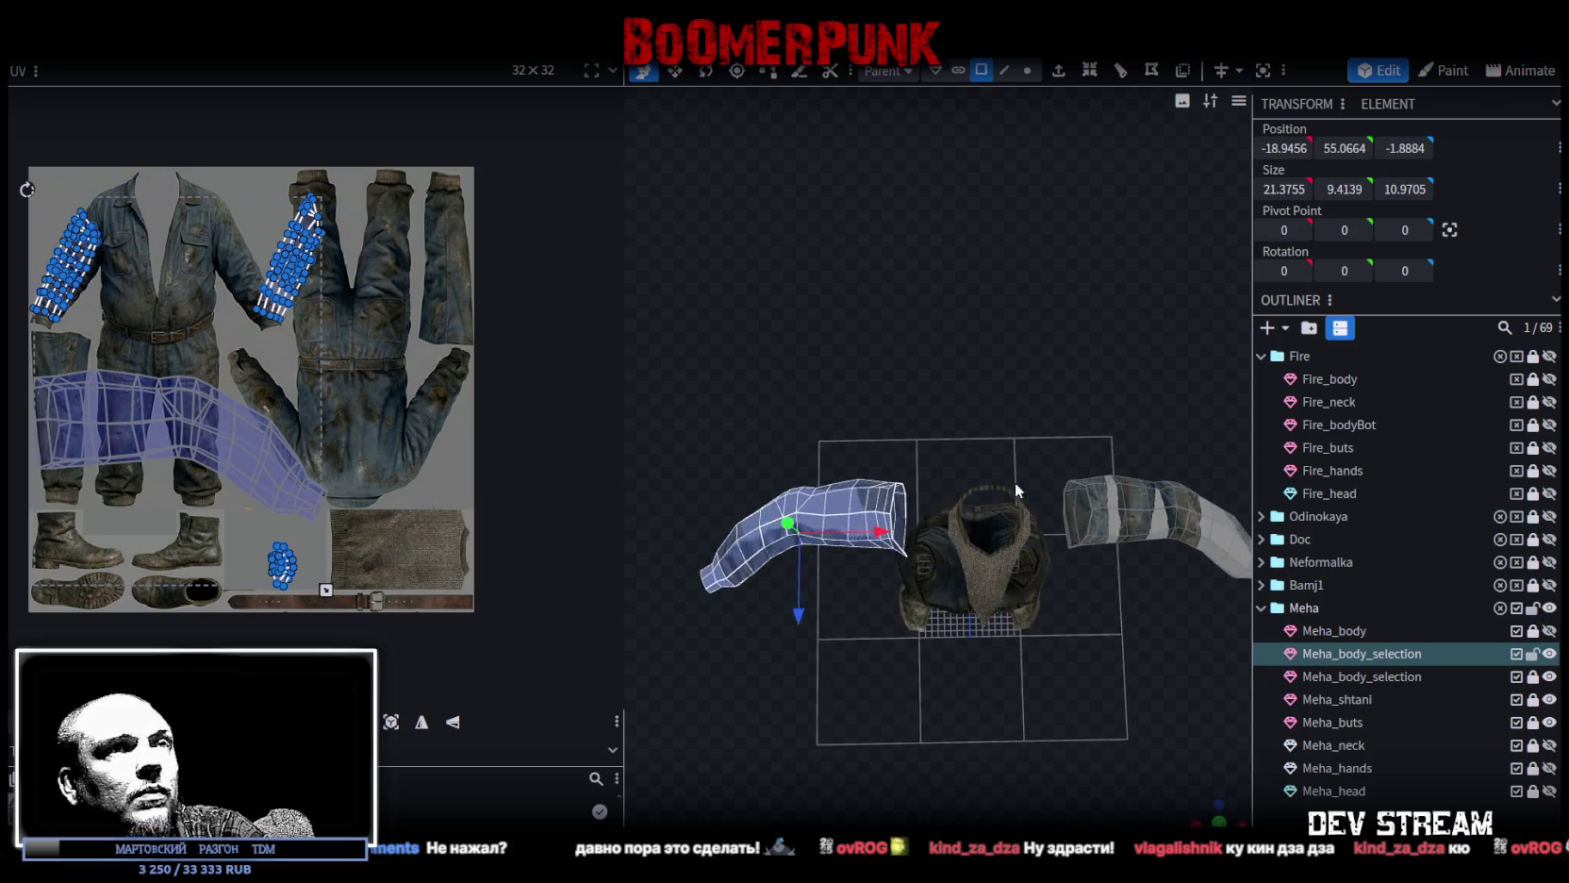
pyautogui.hotkey('ctrl', 'a')
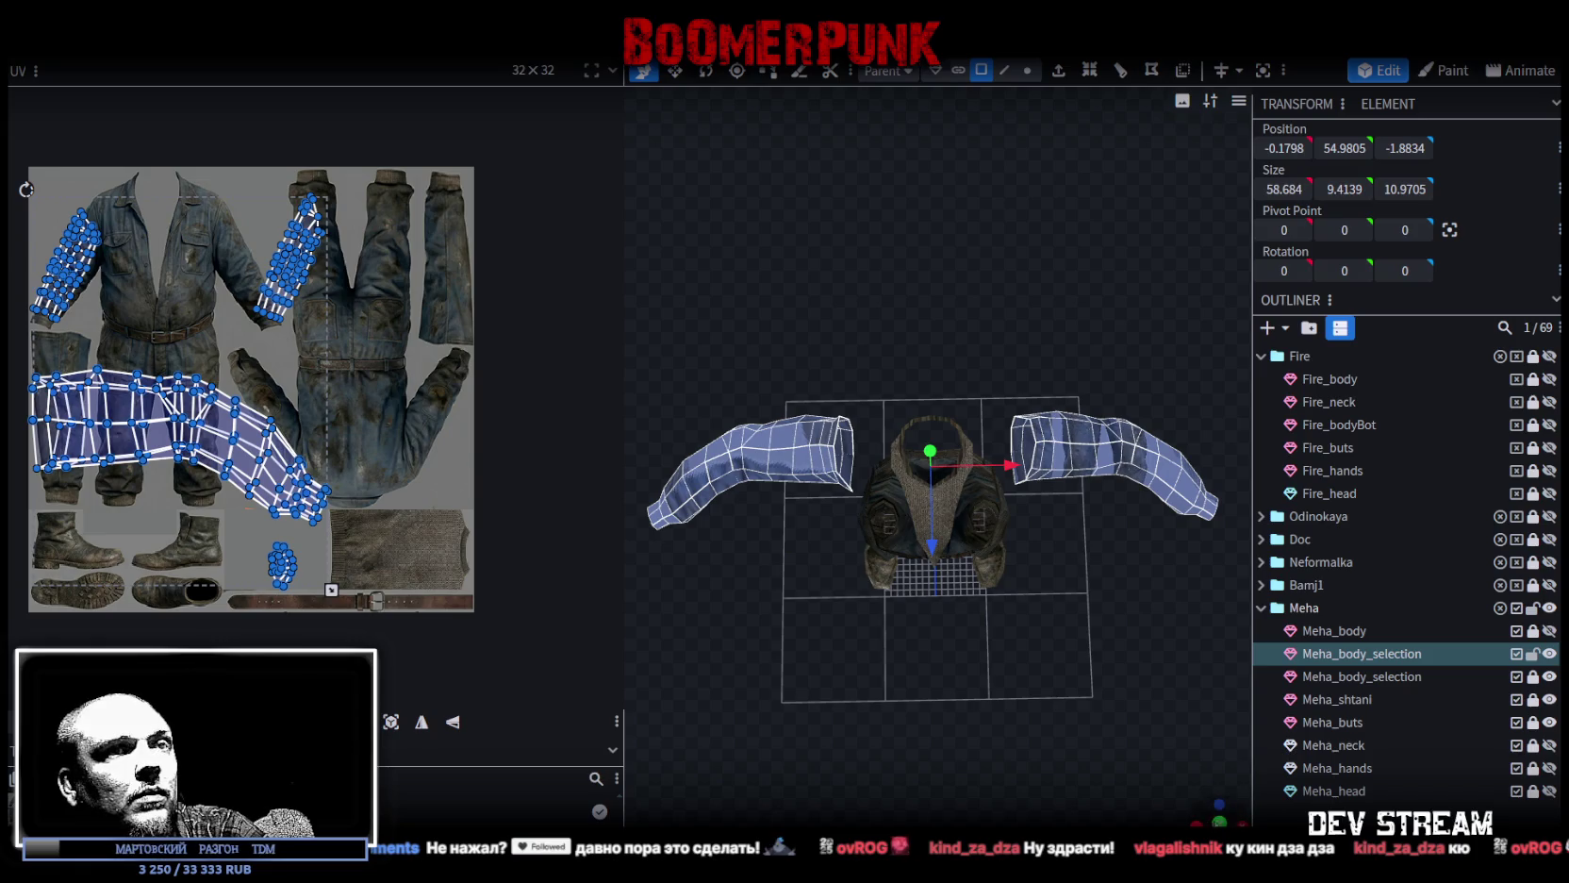
pyautogui.click(1219, 821)
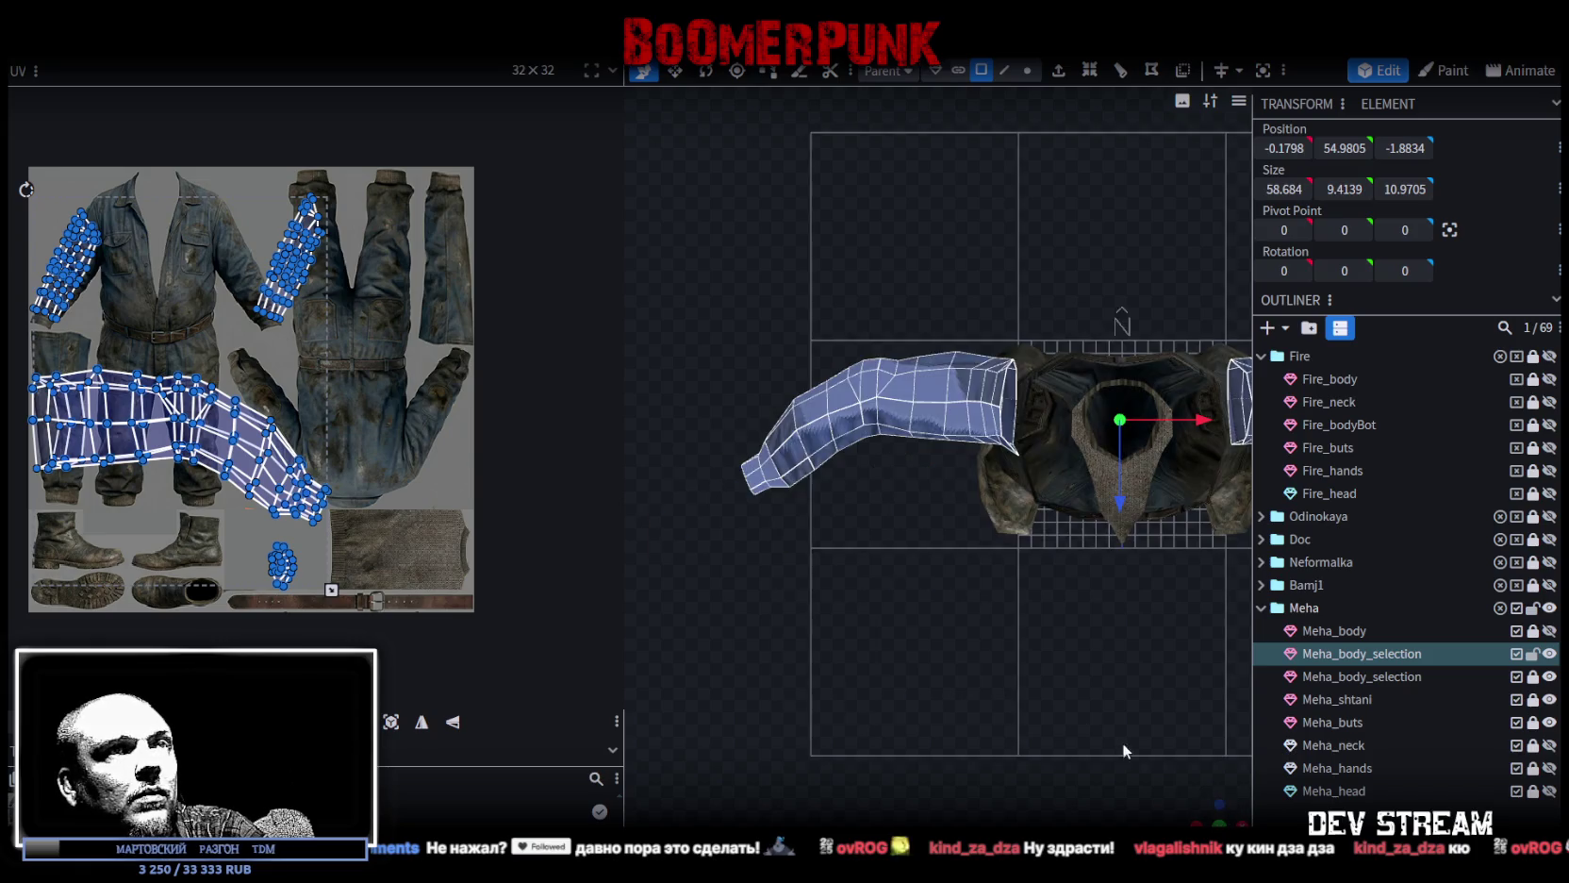
pyautogui.click(391, 726)
pyautogui.scroll(-2, 395, 616)
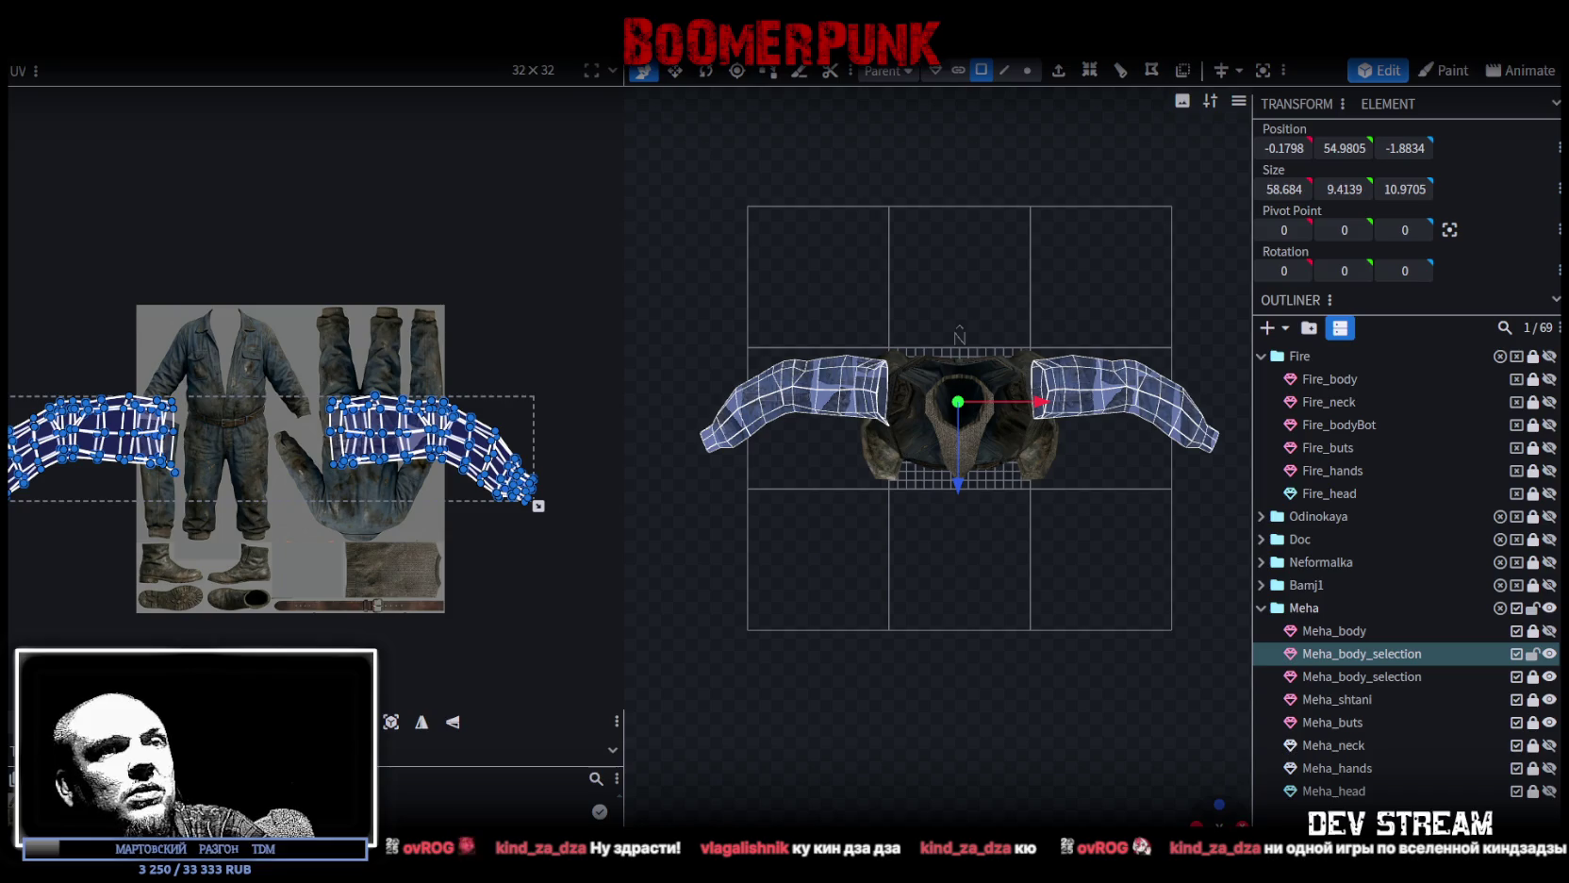
pyautogui.press('KP_1')
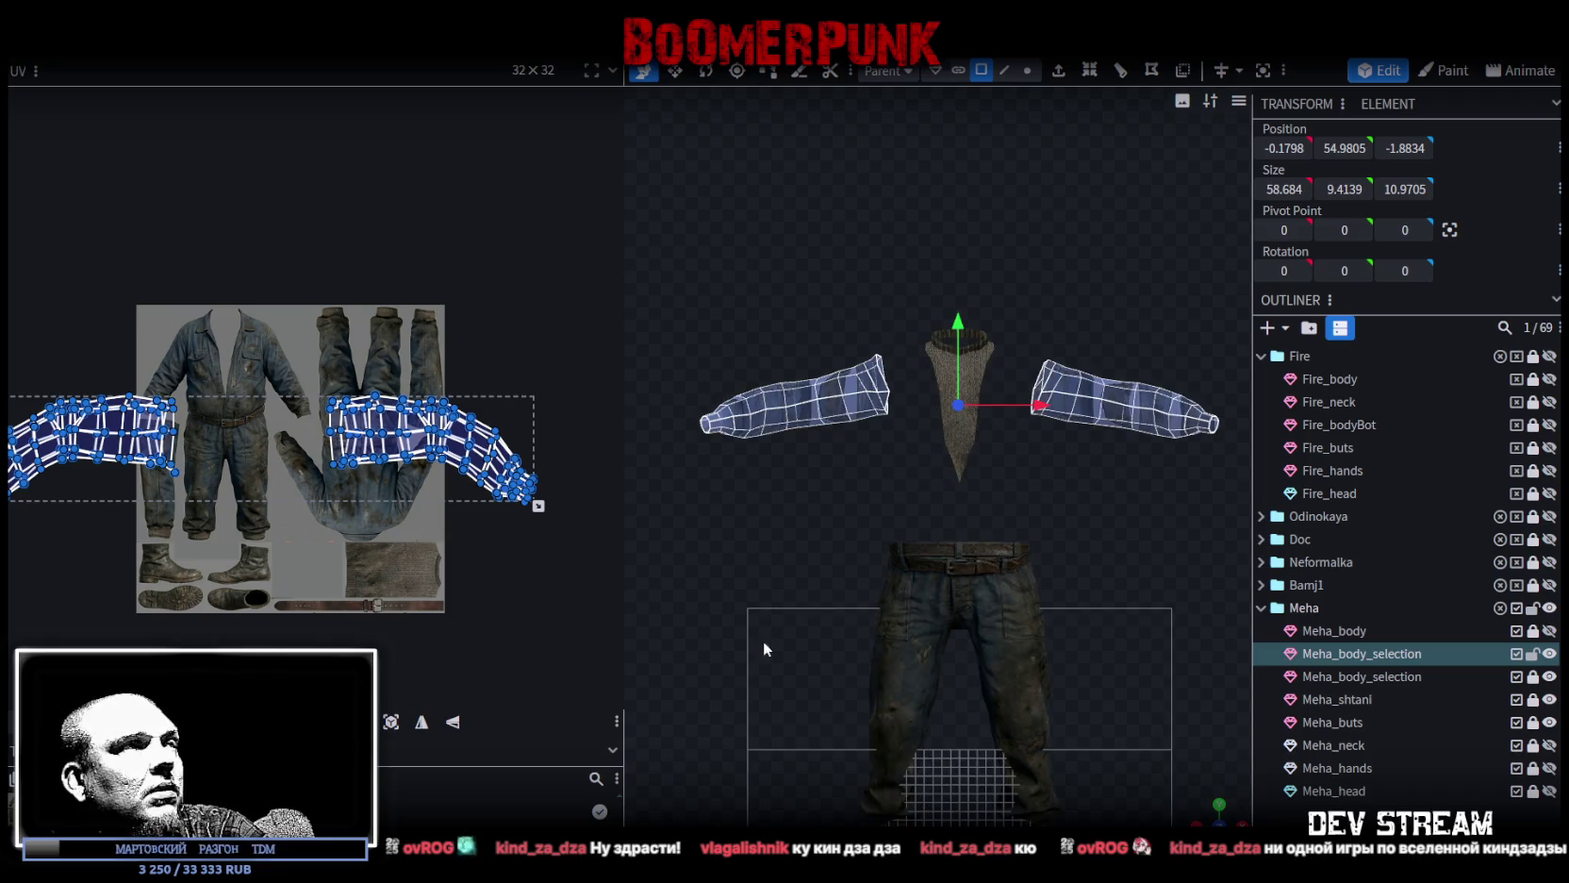
# Reproject the sleeve UVs from the front view, shrink the strips and move them onto the jumpsuit texture.
pyautogui.click(391, 726)
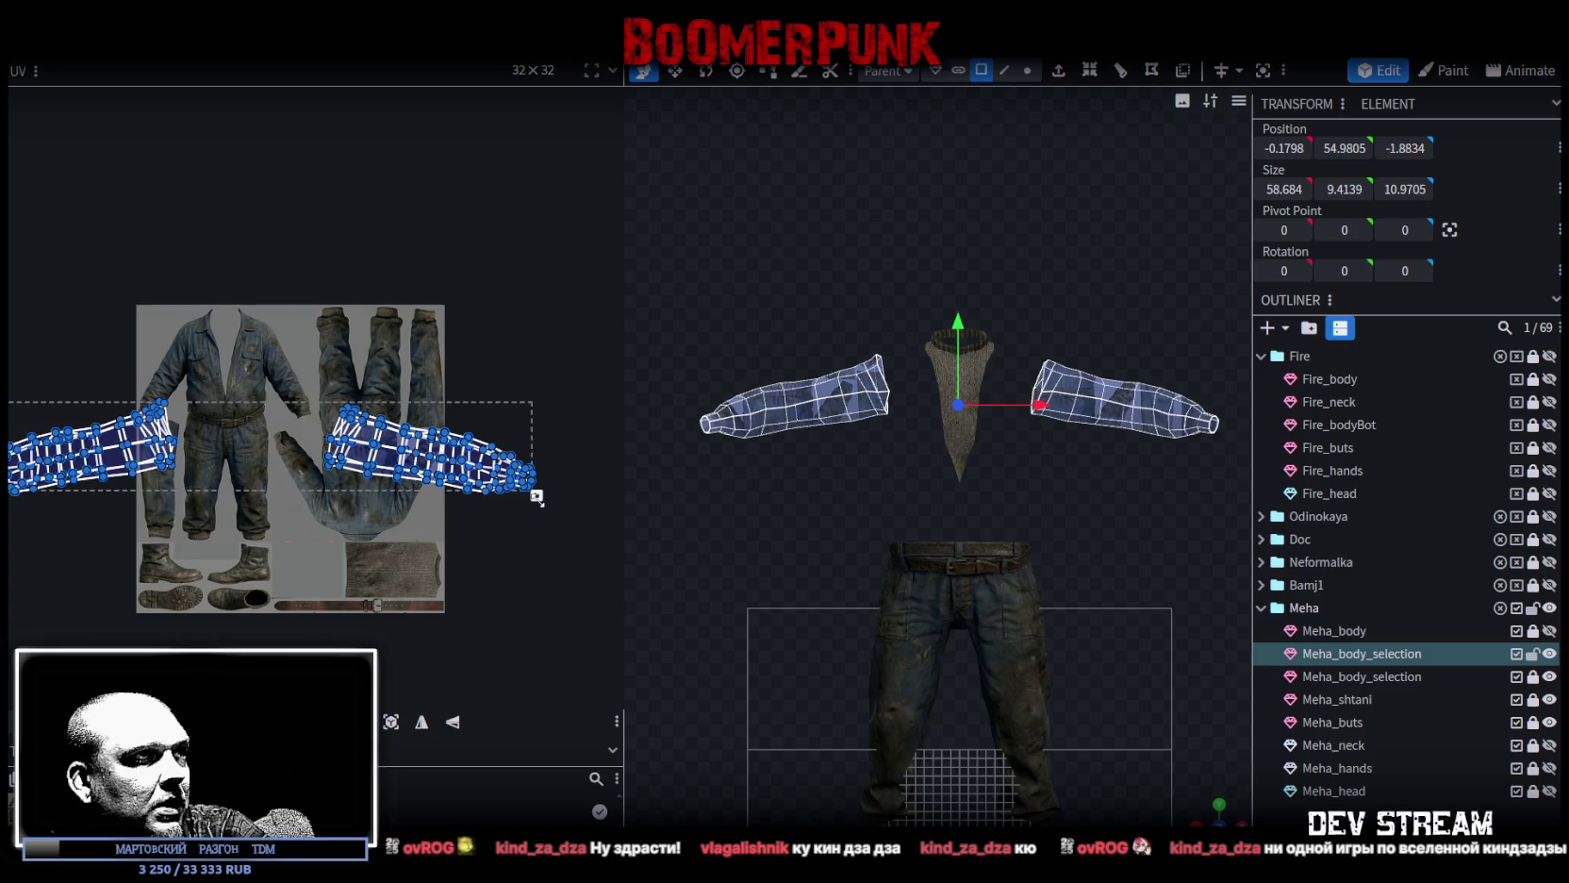
pyautogui.moveTo(536, 497); pyautogui.dragTo(271, 454)
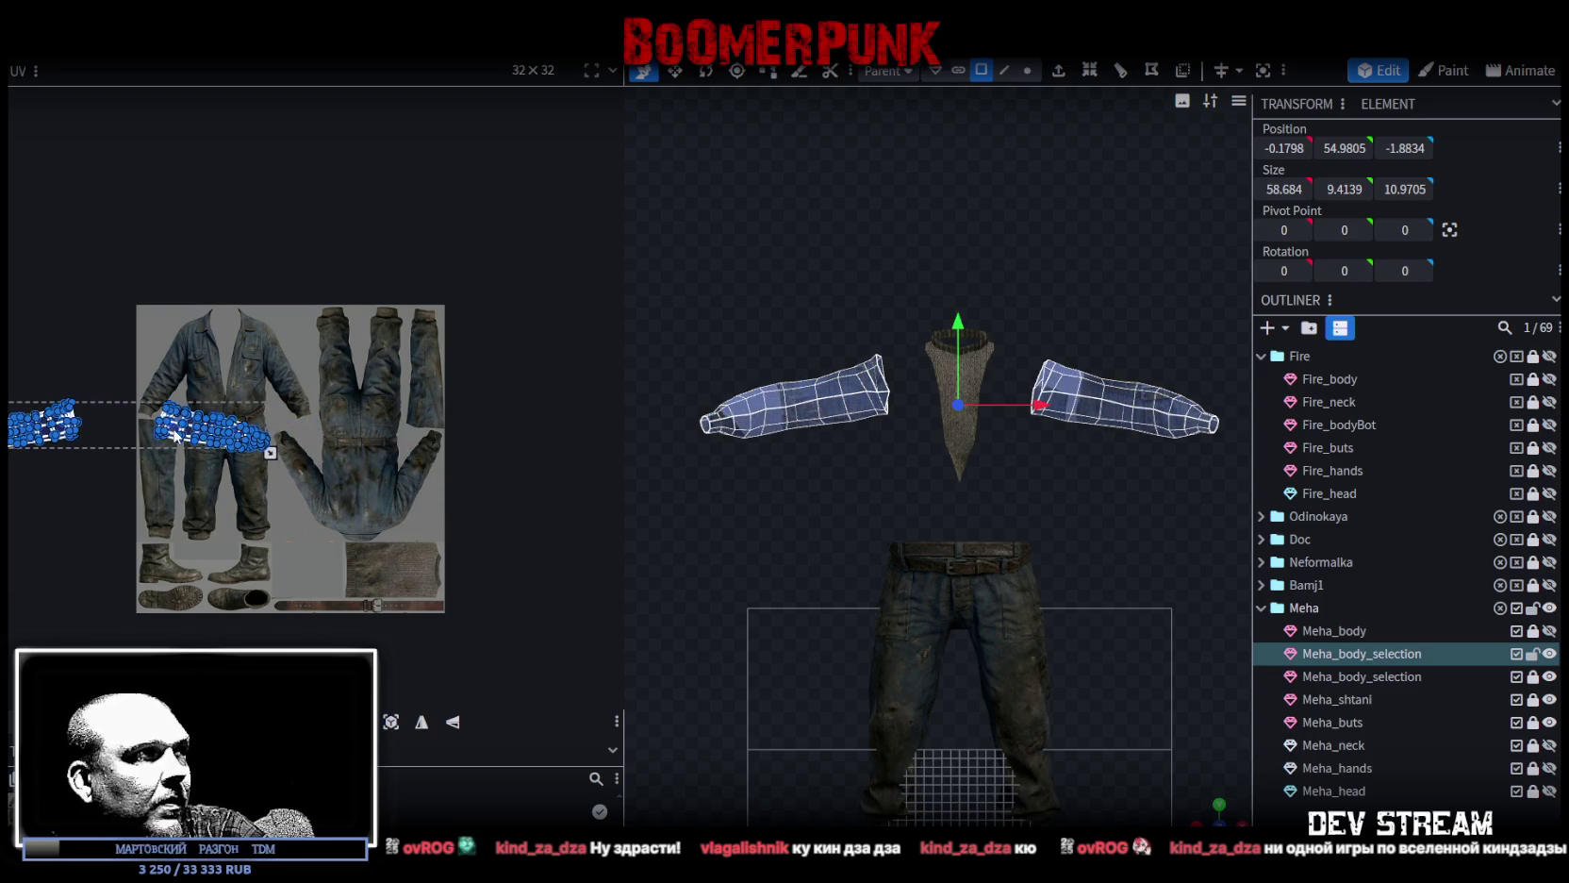
pyautogui.moveTo(175, 435); pyautogui.dragTo(330, 449)
pyautogui.scroll(3, 334, 452)
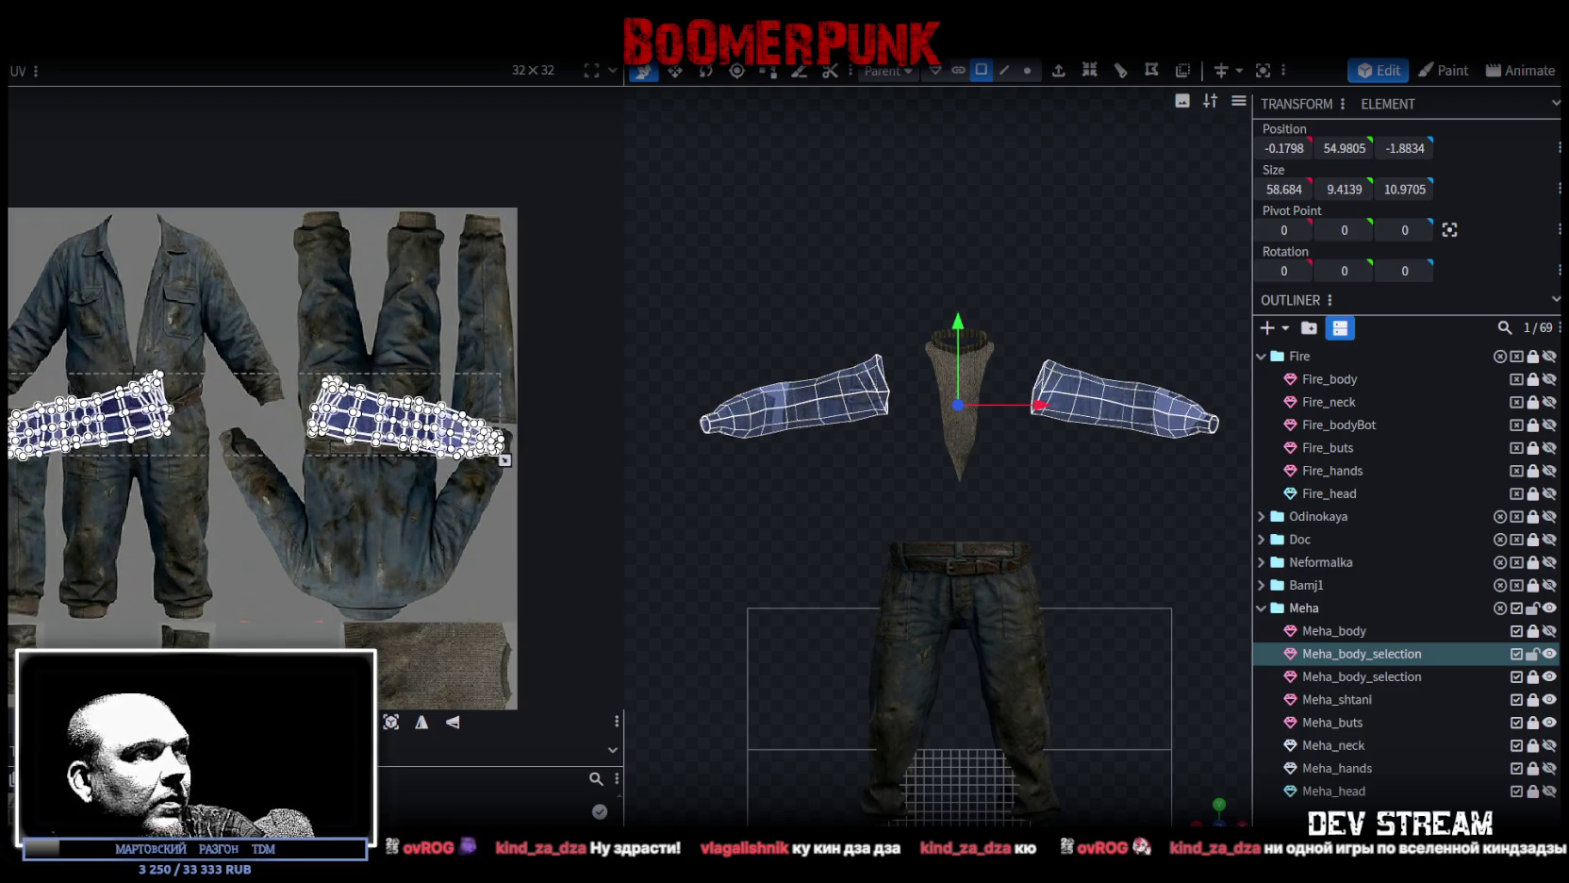
# Clear the selection and box-select a band of upper faces across both arms from above.
pyautogui.click(1002, 685)
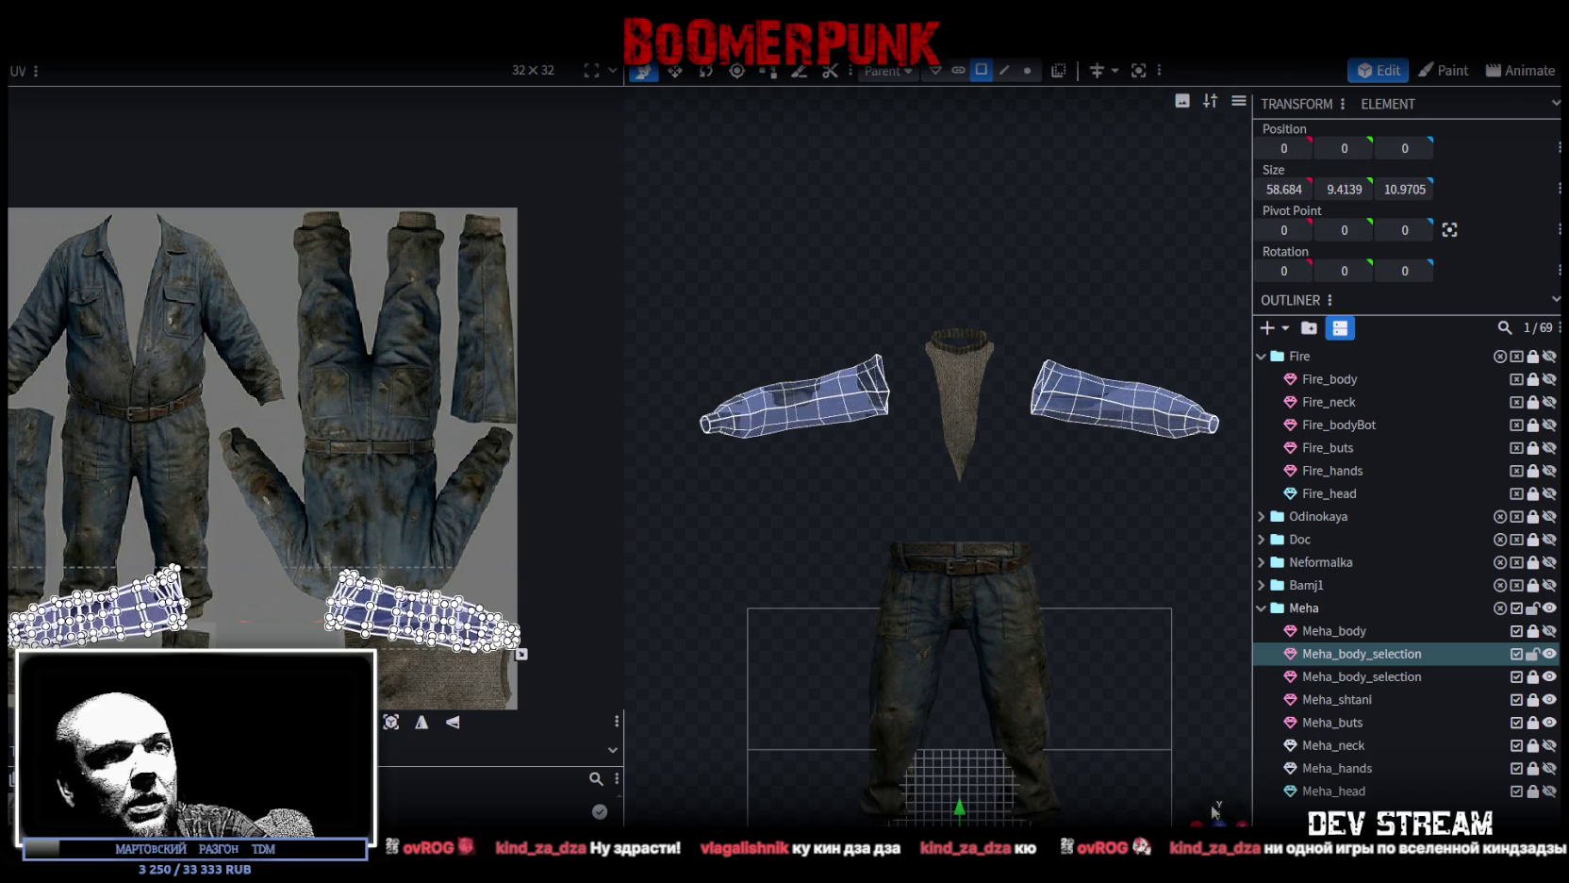
pyautogui.moveTo(1214, 811); pyautogui.dragTo(1095, 744)
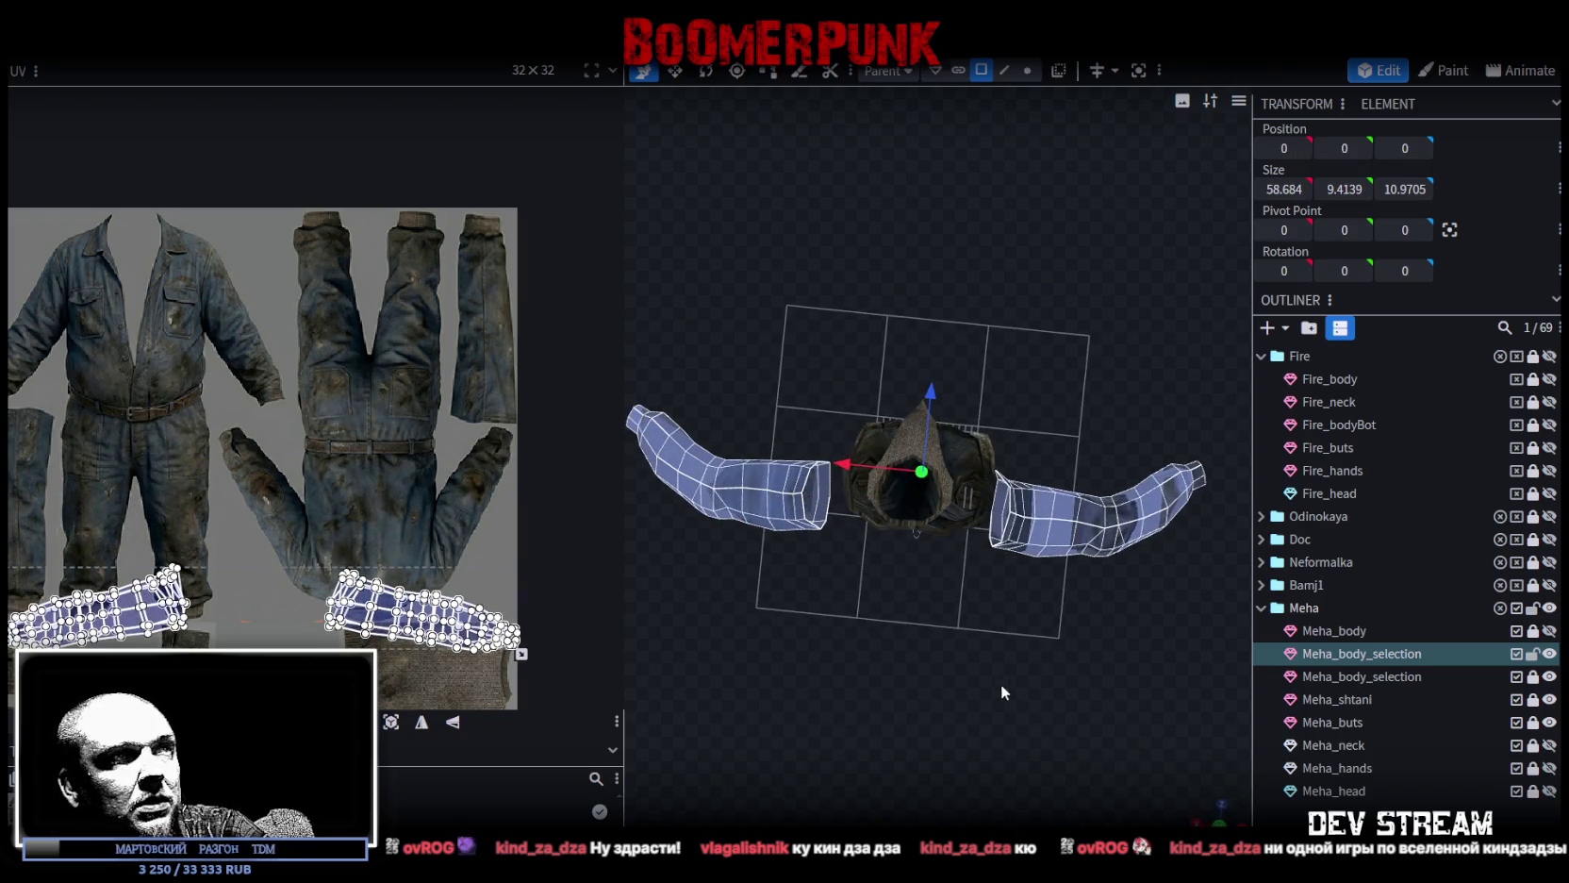
pyautogui.moveTo(1000, 688); pyautogui.dragTo(1068, 724)
pyautogui.moveTo(1198, 790)
pyautogui.mouseDown()
pyautogui.moveTo(1072, 643)
pyautogui.moveTo(1051, 726)
pyautogui.moveTo(846, 643)
pyautogui.mouseUp()
pyautogui.moveTo(745, 558); pyautogui.dragTo(1120, 516)
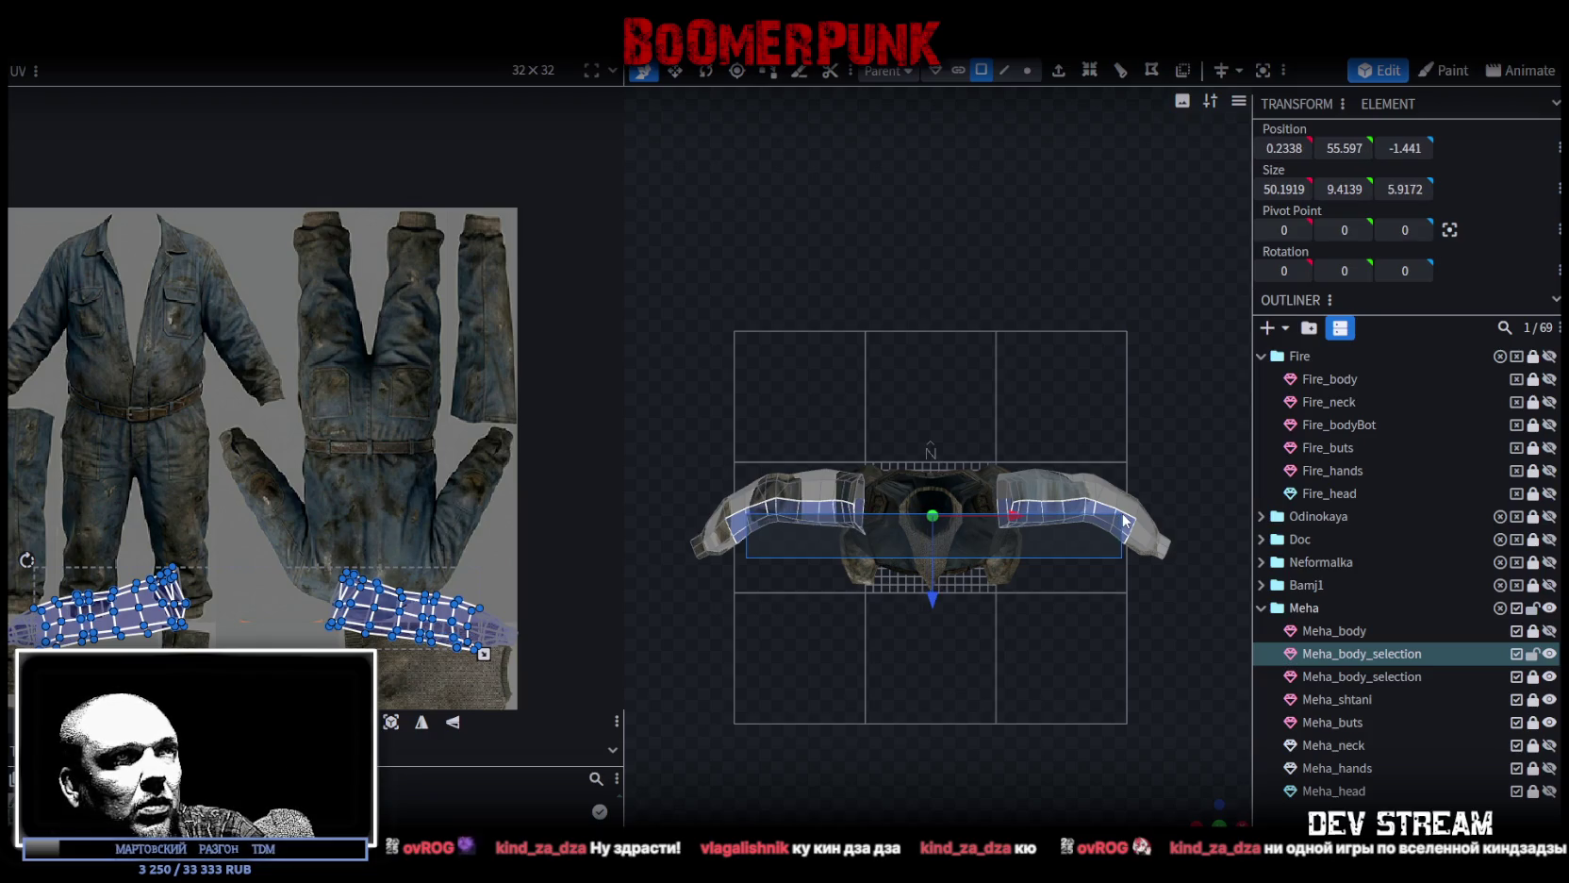
pyautogui.moveTo(1123, 520); pyautogui.dragTo(1134, 537)
# Add the face ring near the cuff and the cuff-end faces to the sleeve selection, checking from several angles.
pyautogui.moveTo(1217, 779); pyautogui.dragTo(1065, 432)
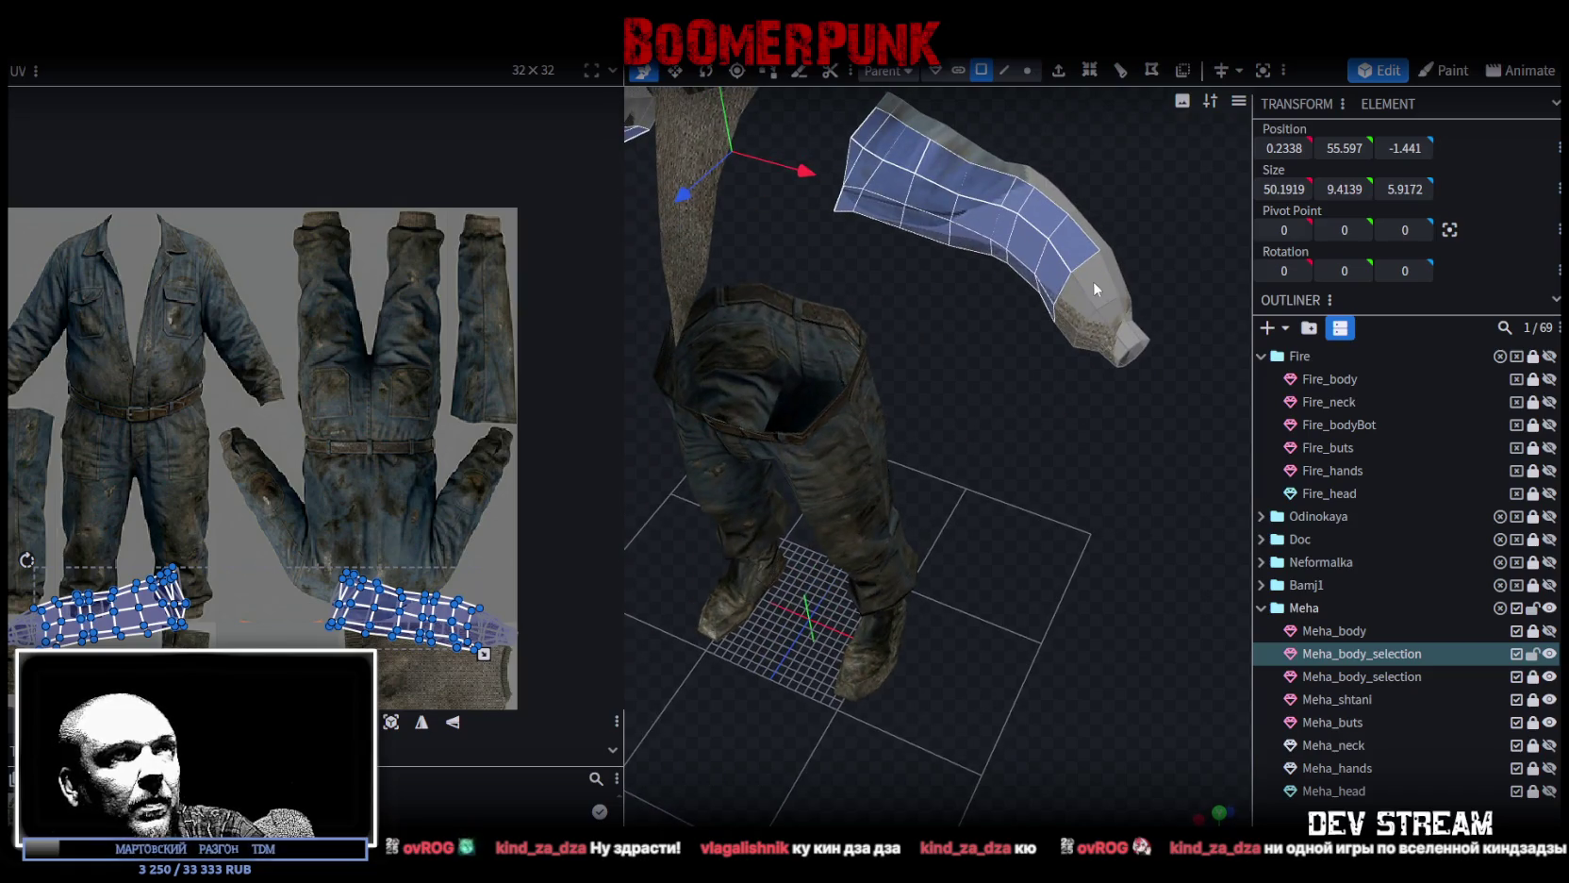
pyautogui.keyDown('shift'); pyautogui.click(1095, 273); pyautogui.keyUp('shift')
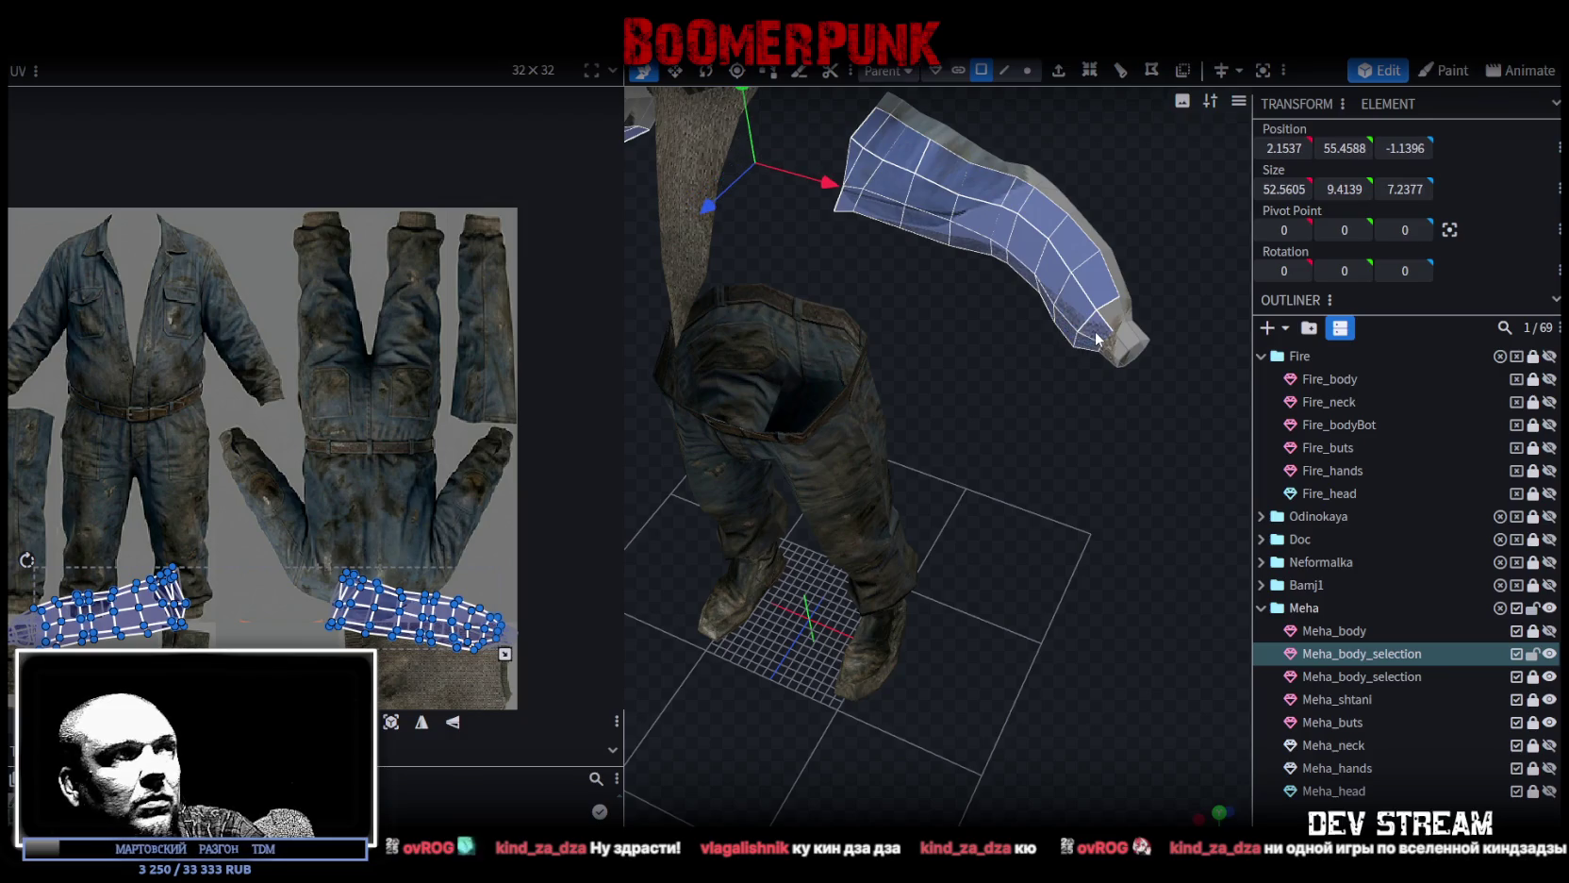
pyautogui.keyDown('shift'); pyautogui.click(1119, 355); pyautogui.keyUp('shift')
pyautogui.moveTo(1113, 361)
pyautogui.mouseDown()
pyautogui.moveTo(1043, 452)
pyautogui.moveTo(1075, 505)
pyautogui.moveTo(976, 399)
pyautogui.mouseUp()
pyautogui.moveTo(959, 377)
pyautogui.mouseDown()
pyautogui.moveTo(1002, 400)
pyautogui.moveTo(1128, 311)
pyautogui.moveTo(923, 560)
pyautogui.moveTo(1043, 430)
pyautogui.moveTo(1050, 319)
pyautogui.mouseUp()
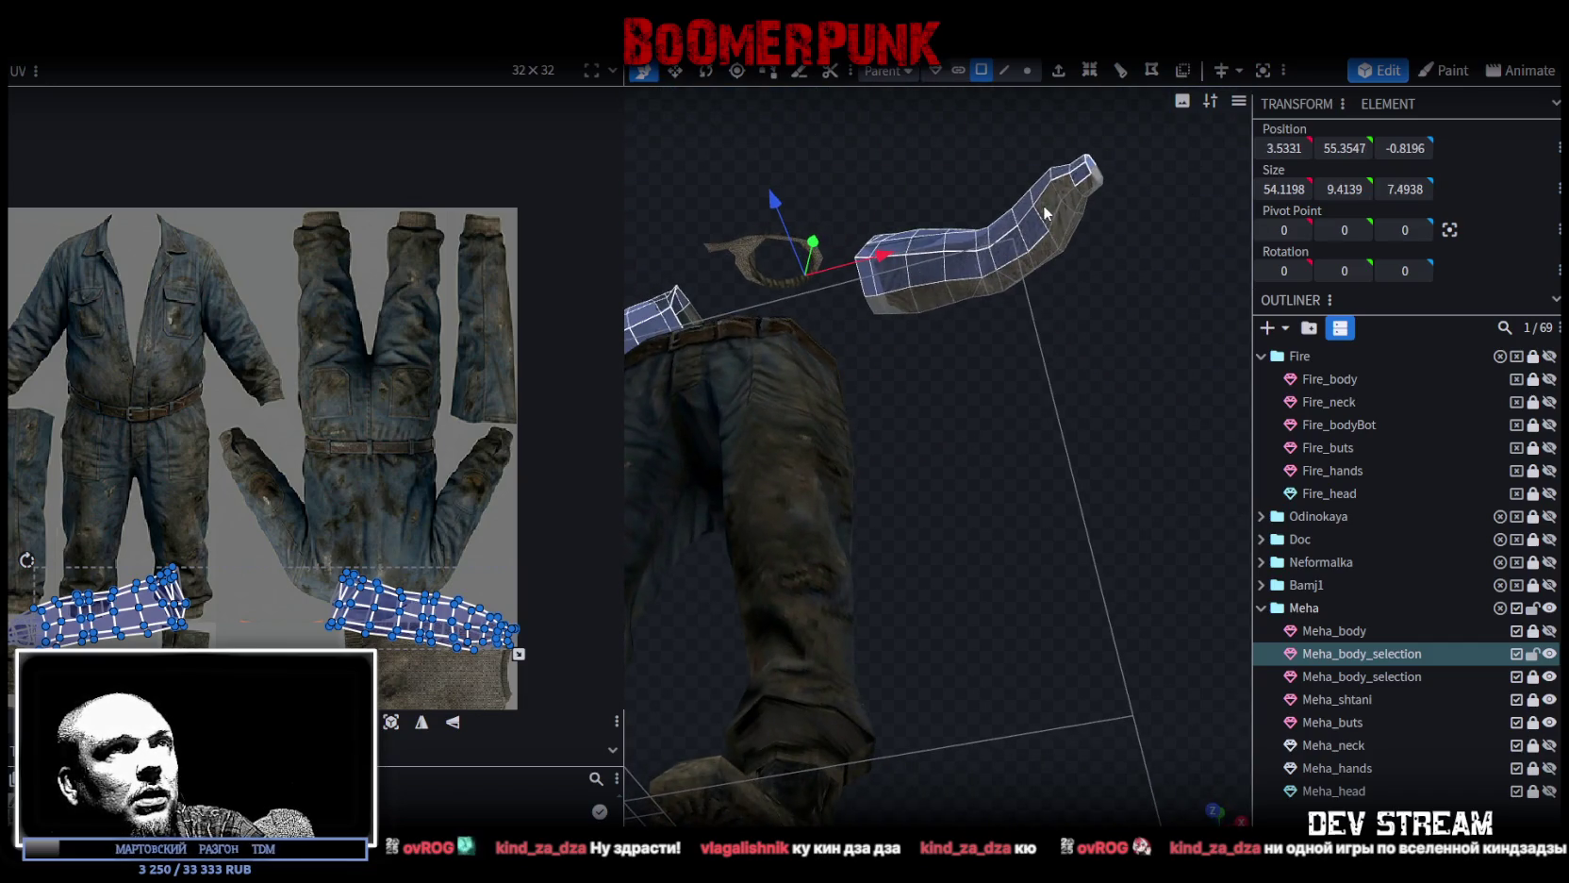
pyautogui.moveTo(1050, 254)
pyautogui.mouseDown()
pyautogui.moveTo(1246, 482)
pyautogui.moveTo(847, 537)
pyautogui.moveTo(877, 493)
pyautogui.moveTo(882, 506)
pyautogui.mouseUp()
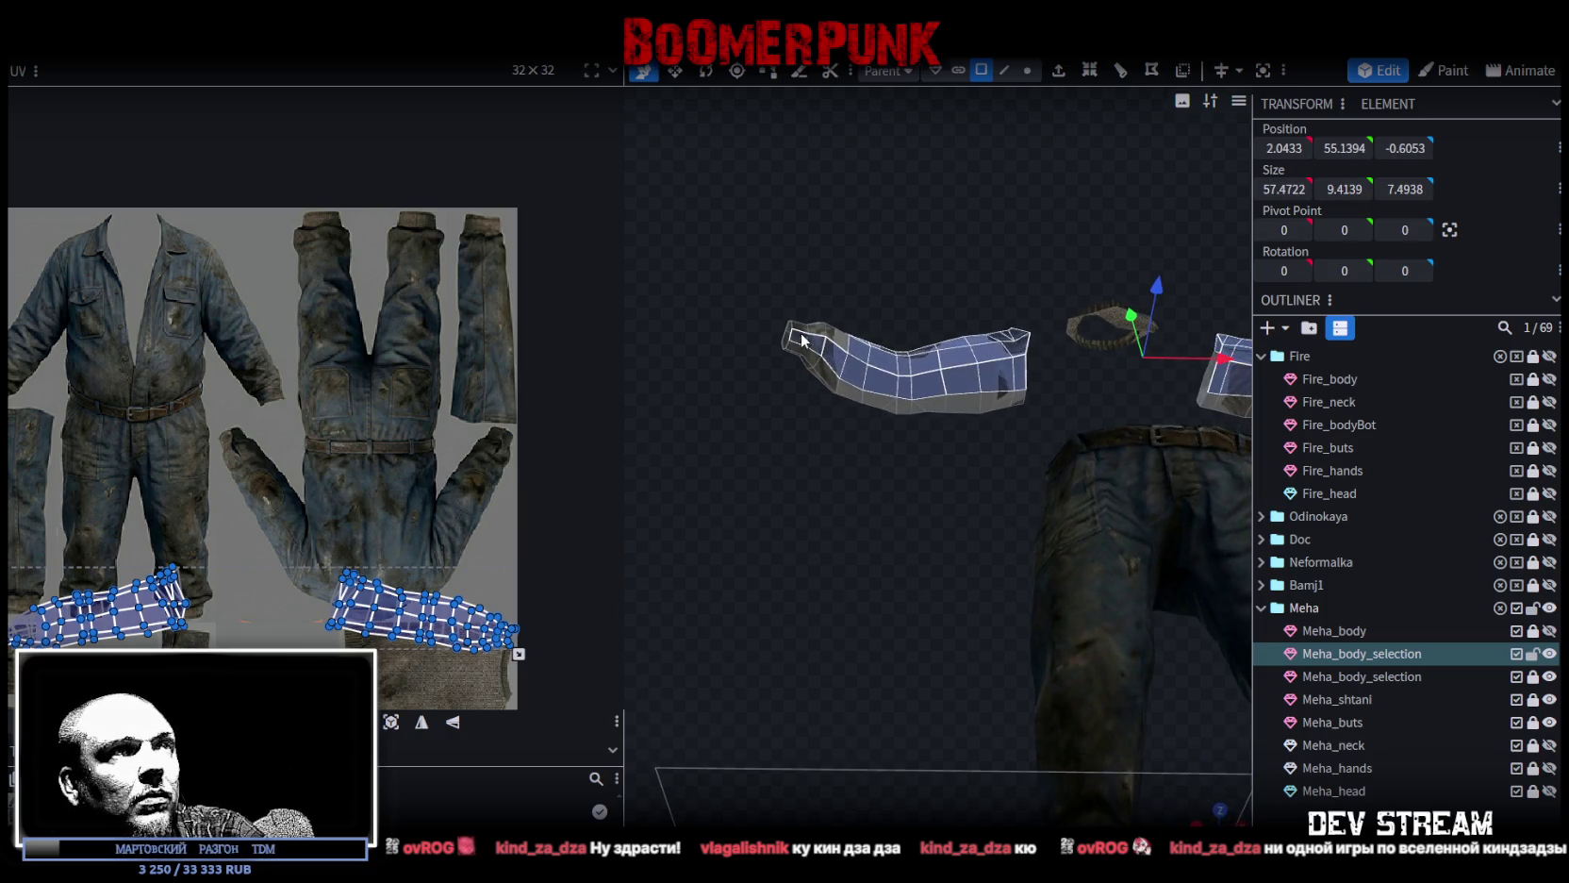
pyautogui.moveTo(837, 337)
pyautogui.mouseDown()
pyautogui.moveTo(877, 728)
pyautogui.moveTo(912, 790)
pyautogui.moveTo(947, 672)
pyautogui.moveTo(861, 438)
pyautogui.moveTo(950, 610)
pyautogui.moveTo(935, 604)
pyautogui.moveTo(1076, 577)
pyautogui.moveTo(973, 484)
pyautogui.moveTo(1014, 288)
pyautogui.moveTo(1199, 245)
pyautogui.moveTo(1171, 628)
pyautogui.moveTo(988, 659)
pyautogui.mouseUp()
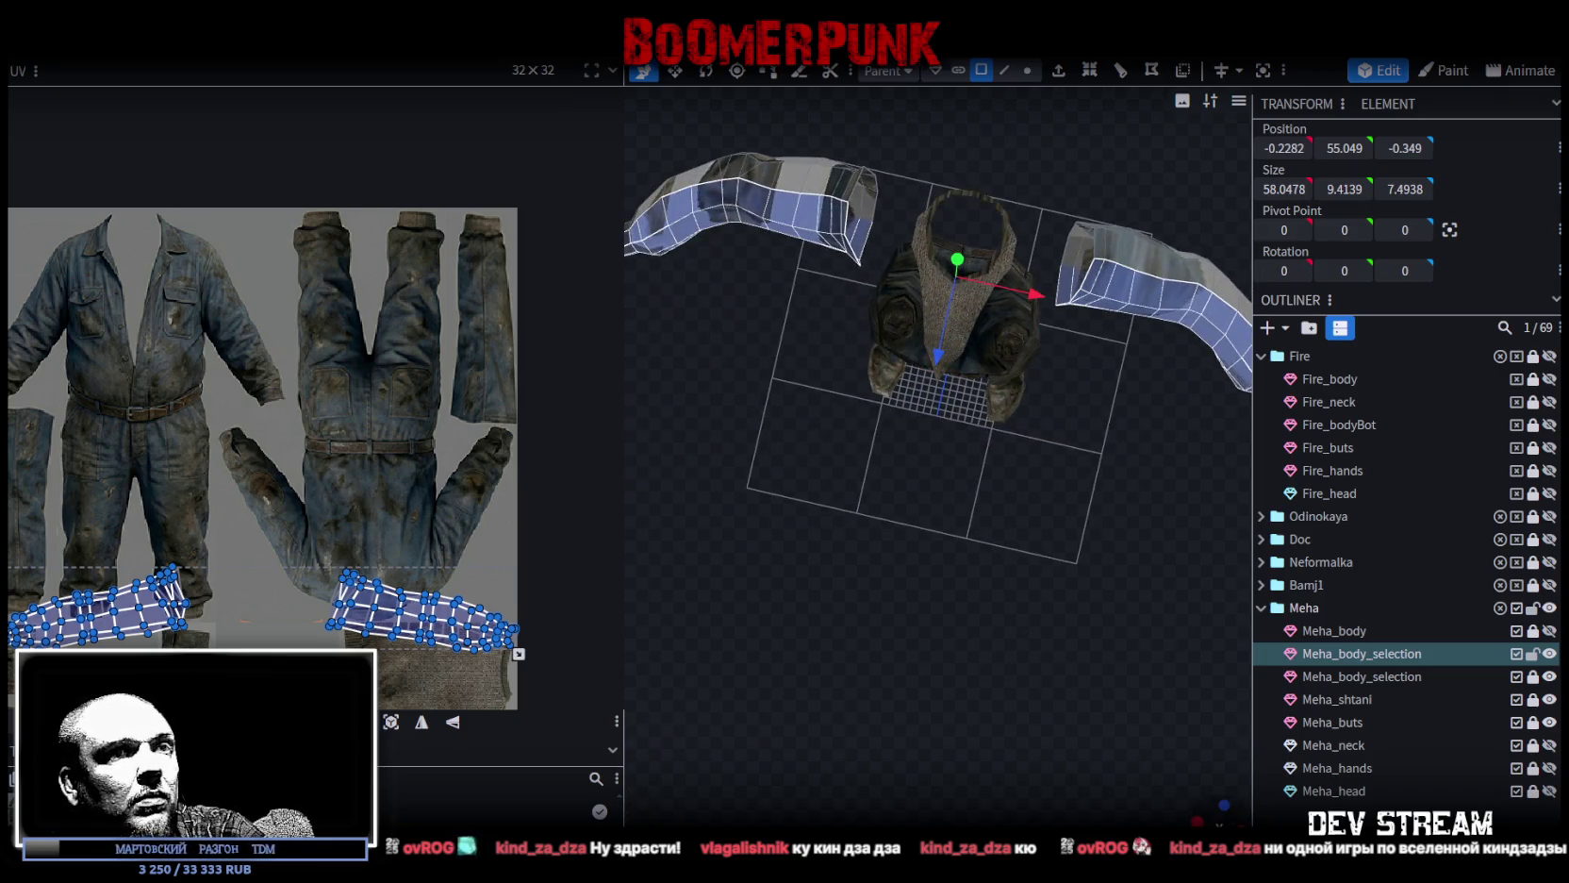
pyautogui.scroll(2, 471, 475)
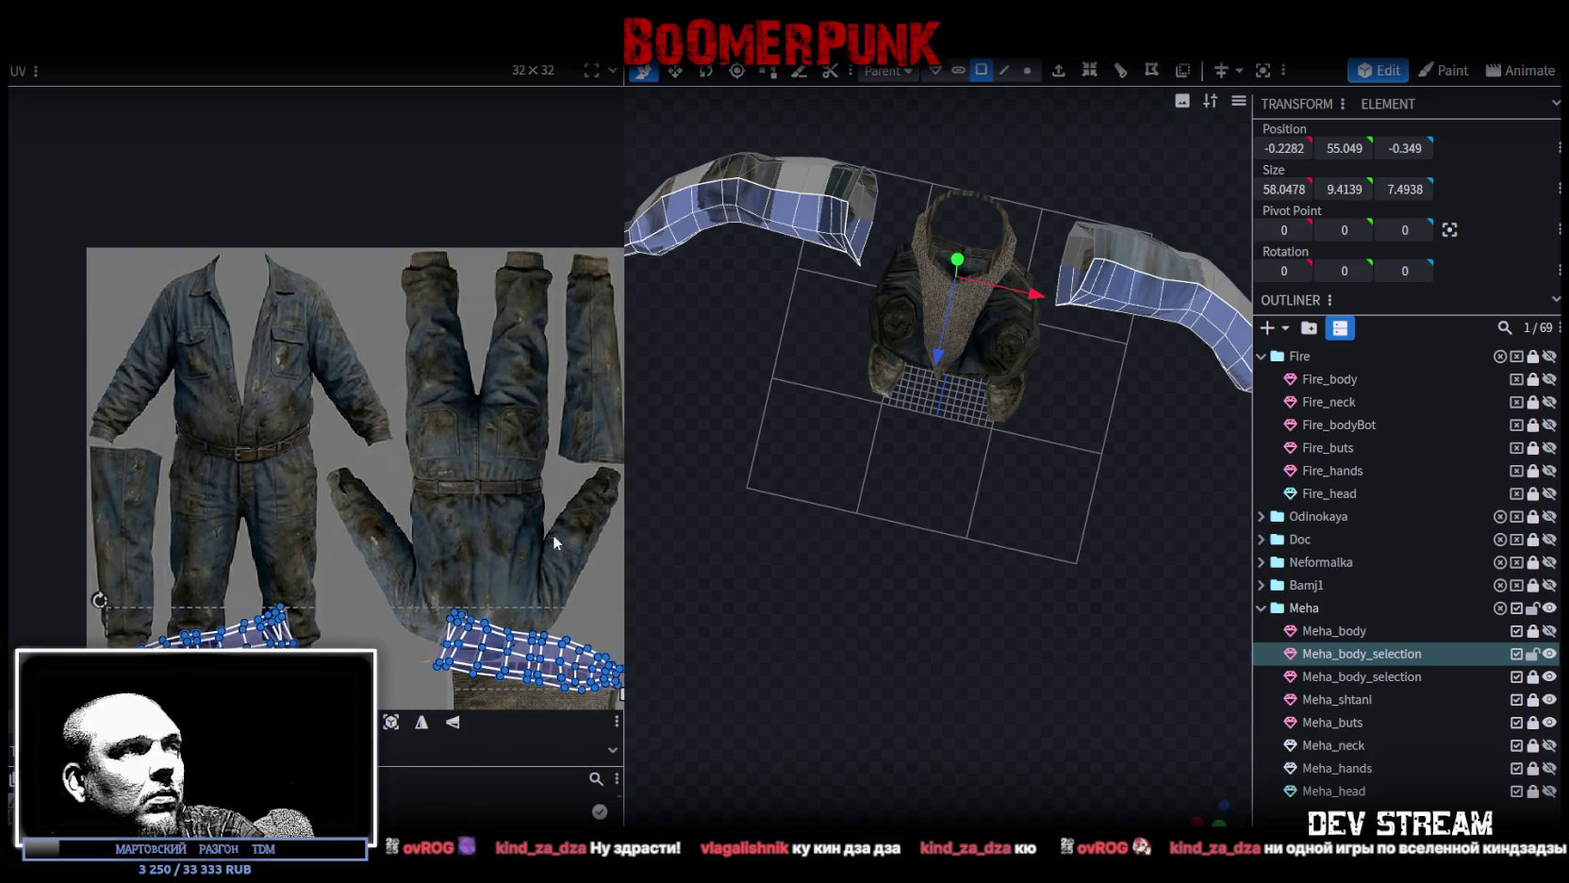
# Move the sleeve UV islands up onto the arm area and bring the jumpsuit sleeves into view.
pyautogui.moveTo(505, 643); pyautogui.dragTo(494, 373)
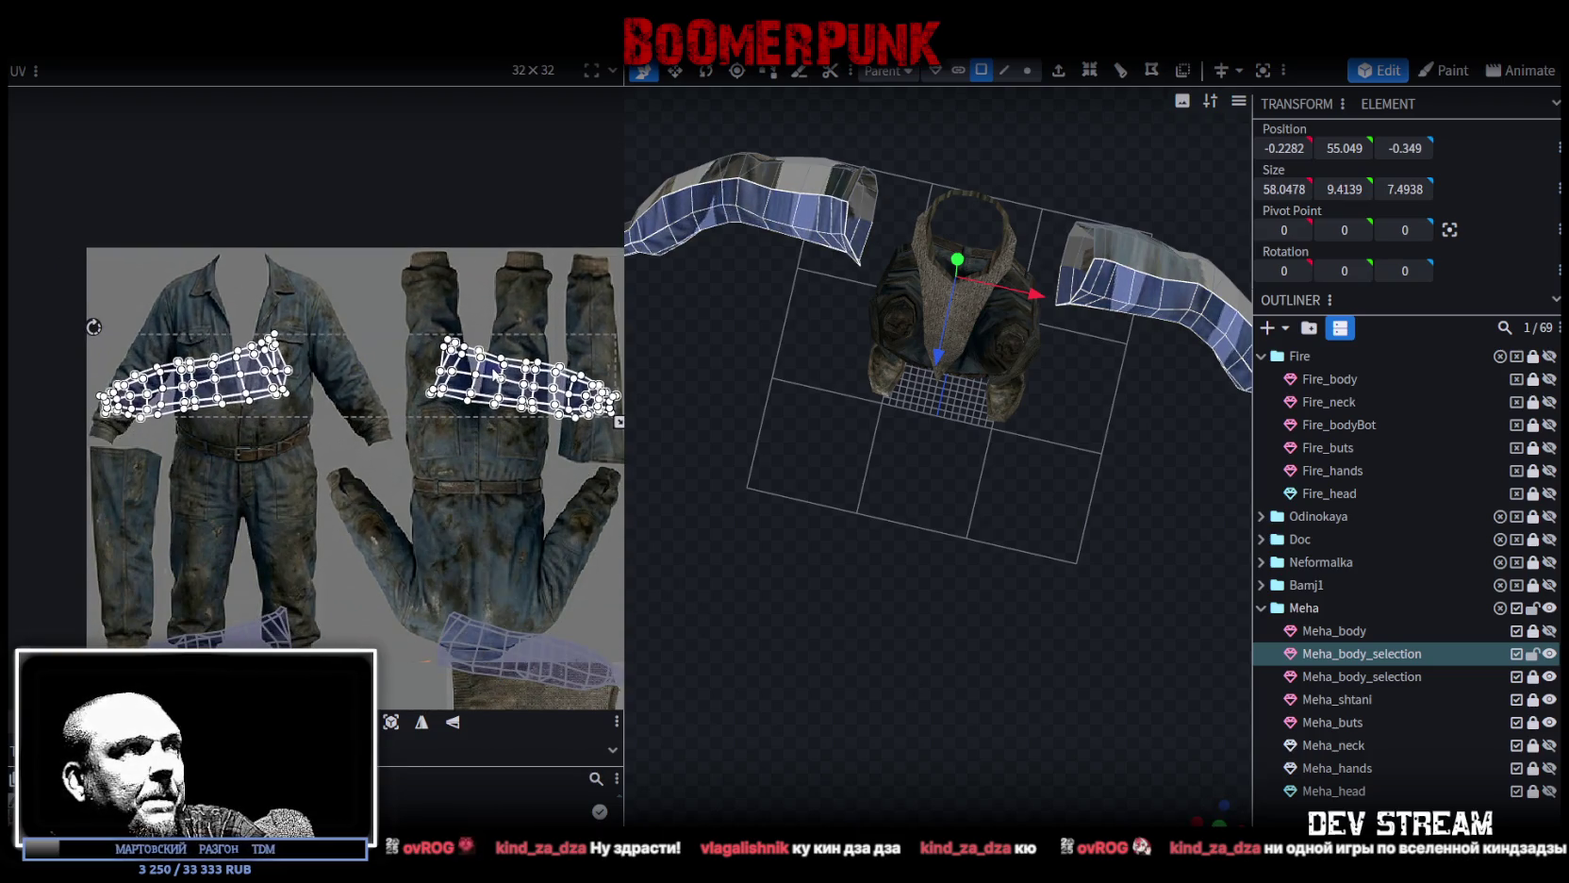
pyautogui.moveTo(1224, 803); pyautogui.dragTo(1216, 792)
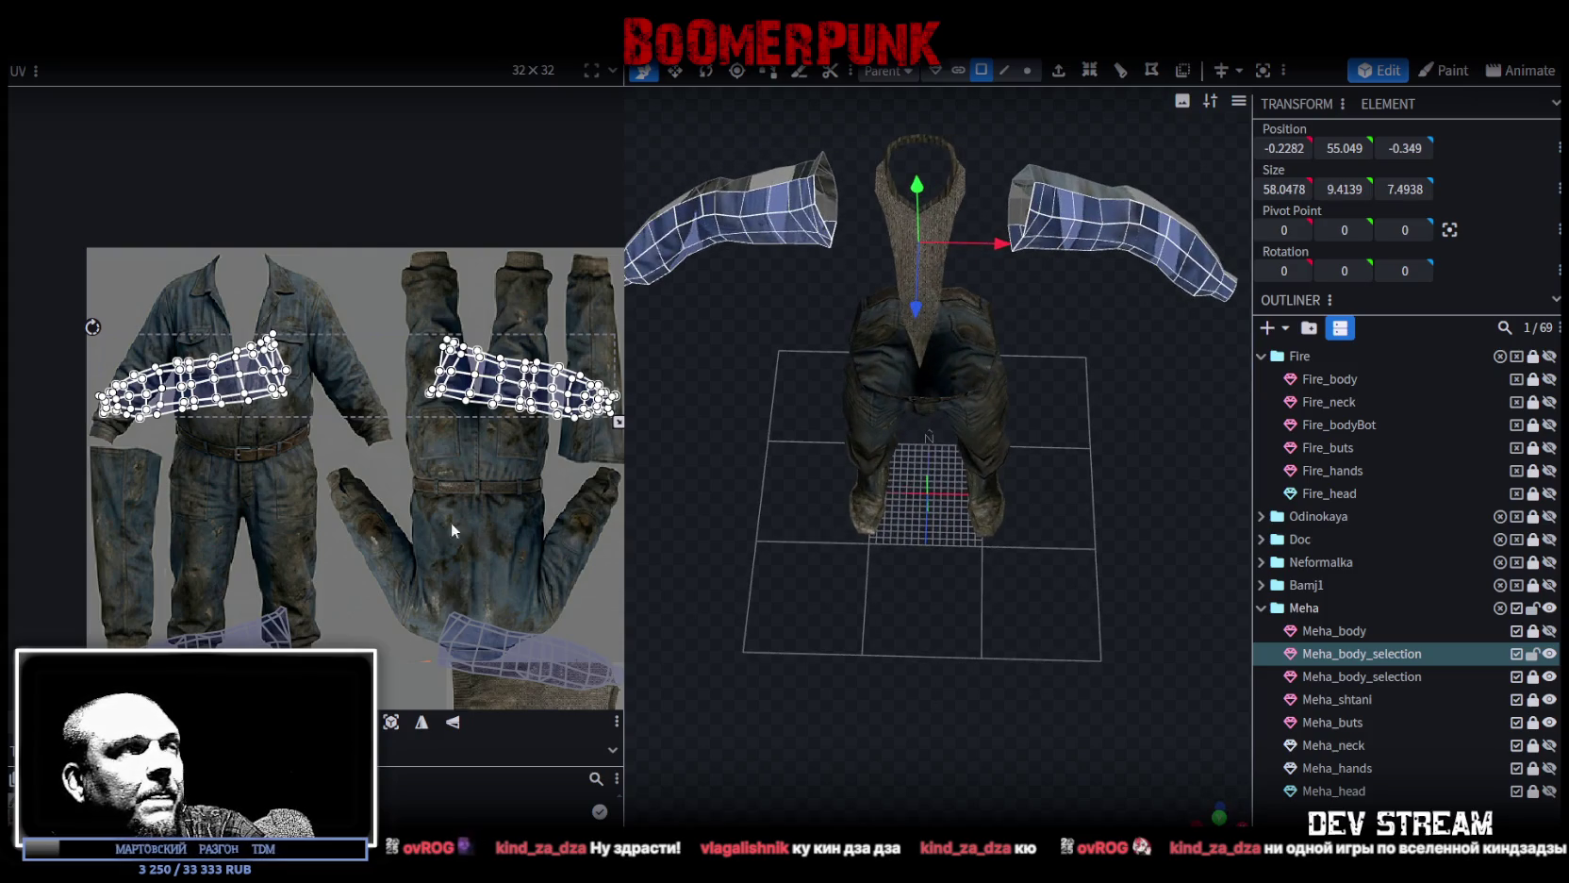
pyautogui.scroll(1, 463, 526)
pyautogui.scroll(1, 379, 423)
pyautogui.moveTo(338, 460); pyautogui.dragTo(380, 463, button='middle')
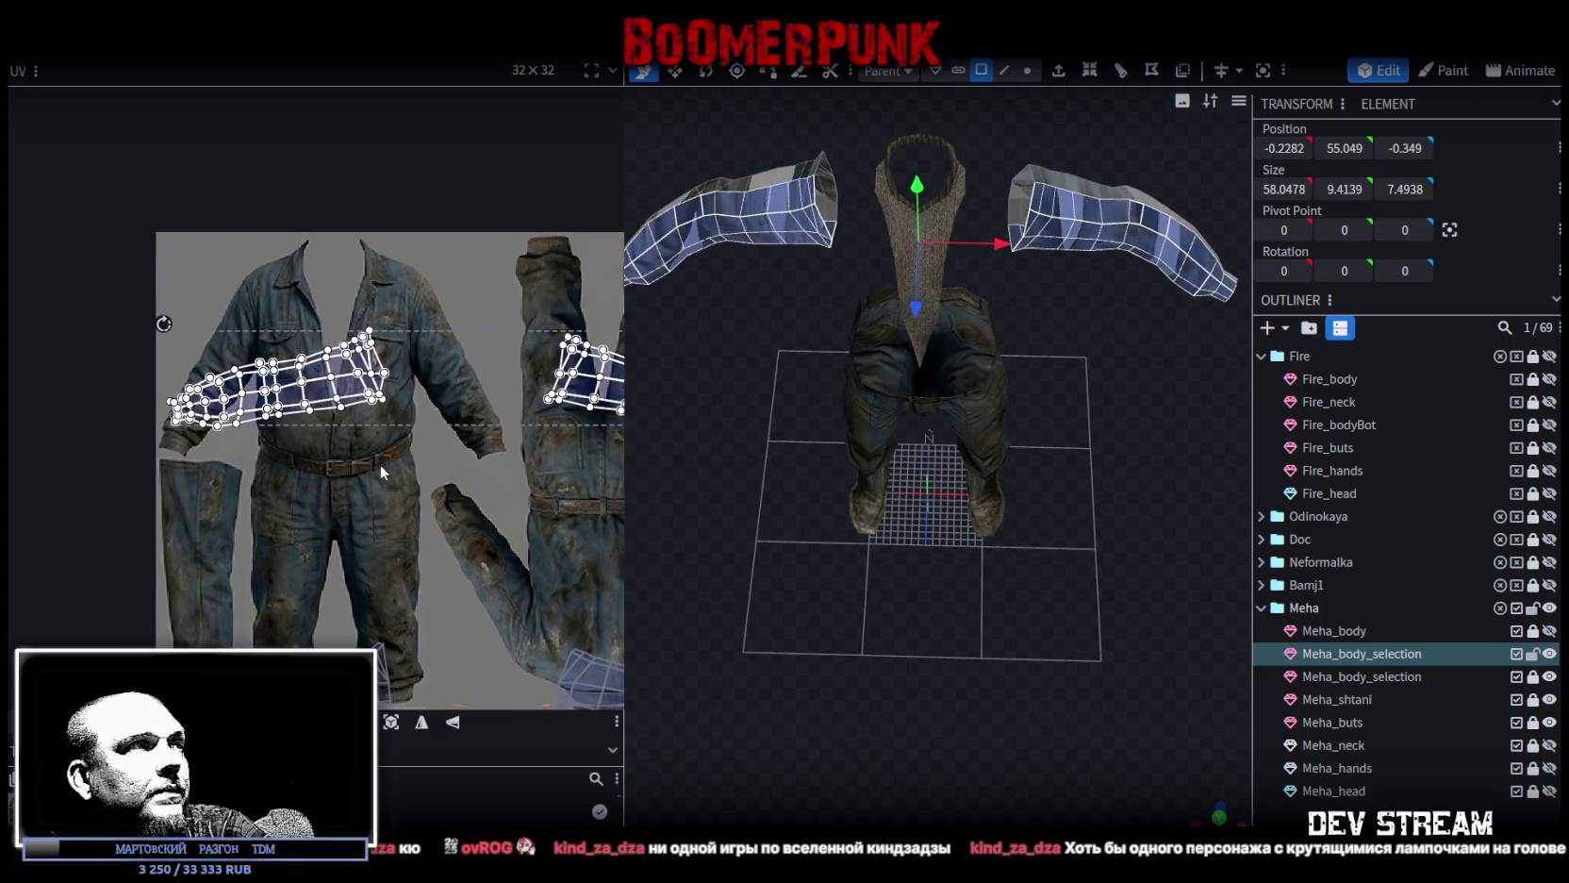
# Isolate the left sleeve's UV island, place it on the texture's left sleeve and shrink it.
pyautogui.moveTo(424, 453)
pyautogui.mouseDown()
pyautogui.moveTo(135, 286)
pyautogui.moveTo(108, 288)
pyautogui.moveTo(24, 478)
pyautogui.mouseUp()
pyautogui.scroll(2, 108, 289)
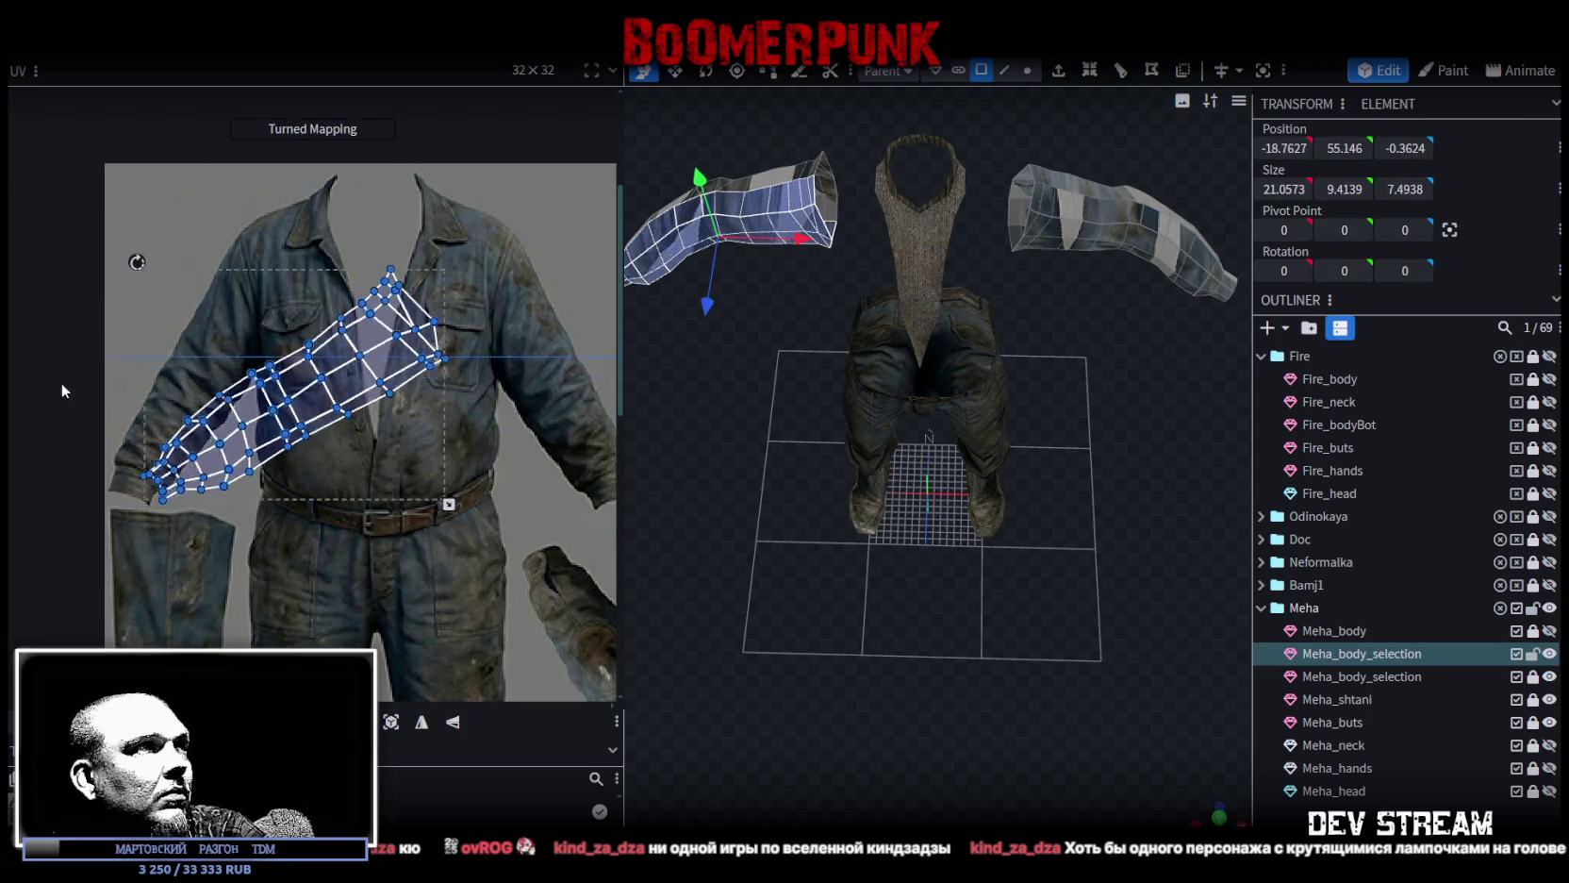
pyautogui.moveTo(263, 381); pyautogui.dragTo(192, 353)
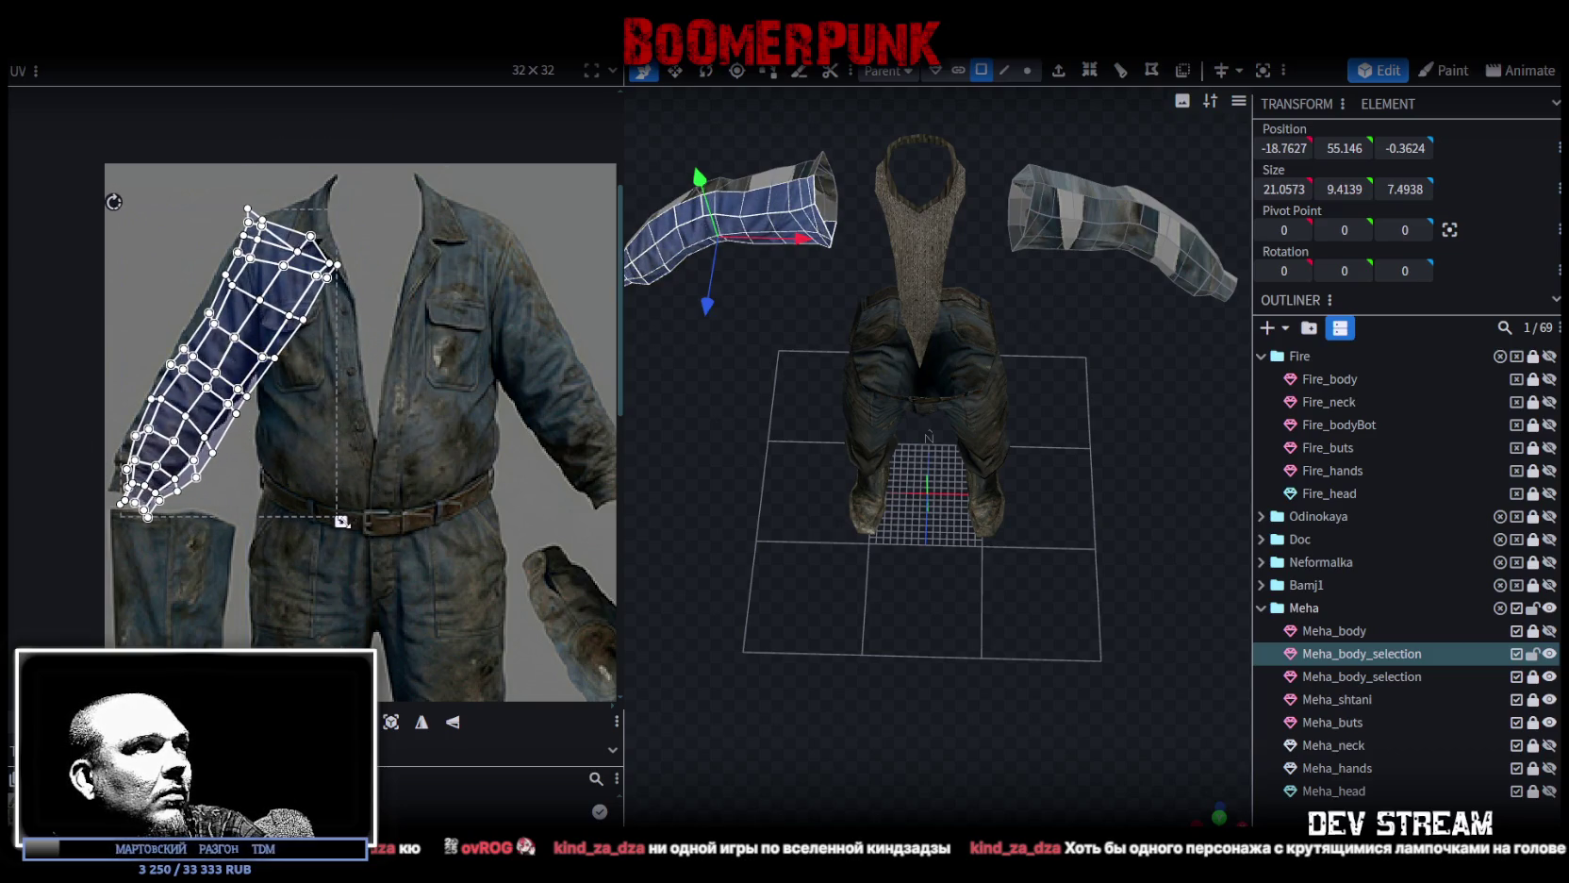
pyautogui.moveTo(341, 520); pyautogui.dragTo(295, 456)
# Scale the whole left sleeve island slightly smaller and shift it down-left onto the arm.
pyautogui.click(189, 365)
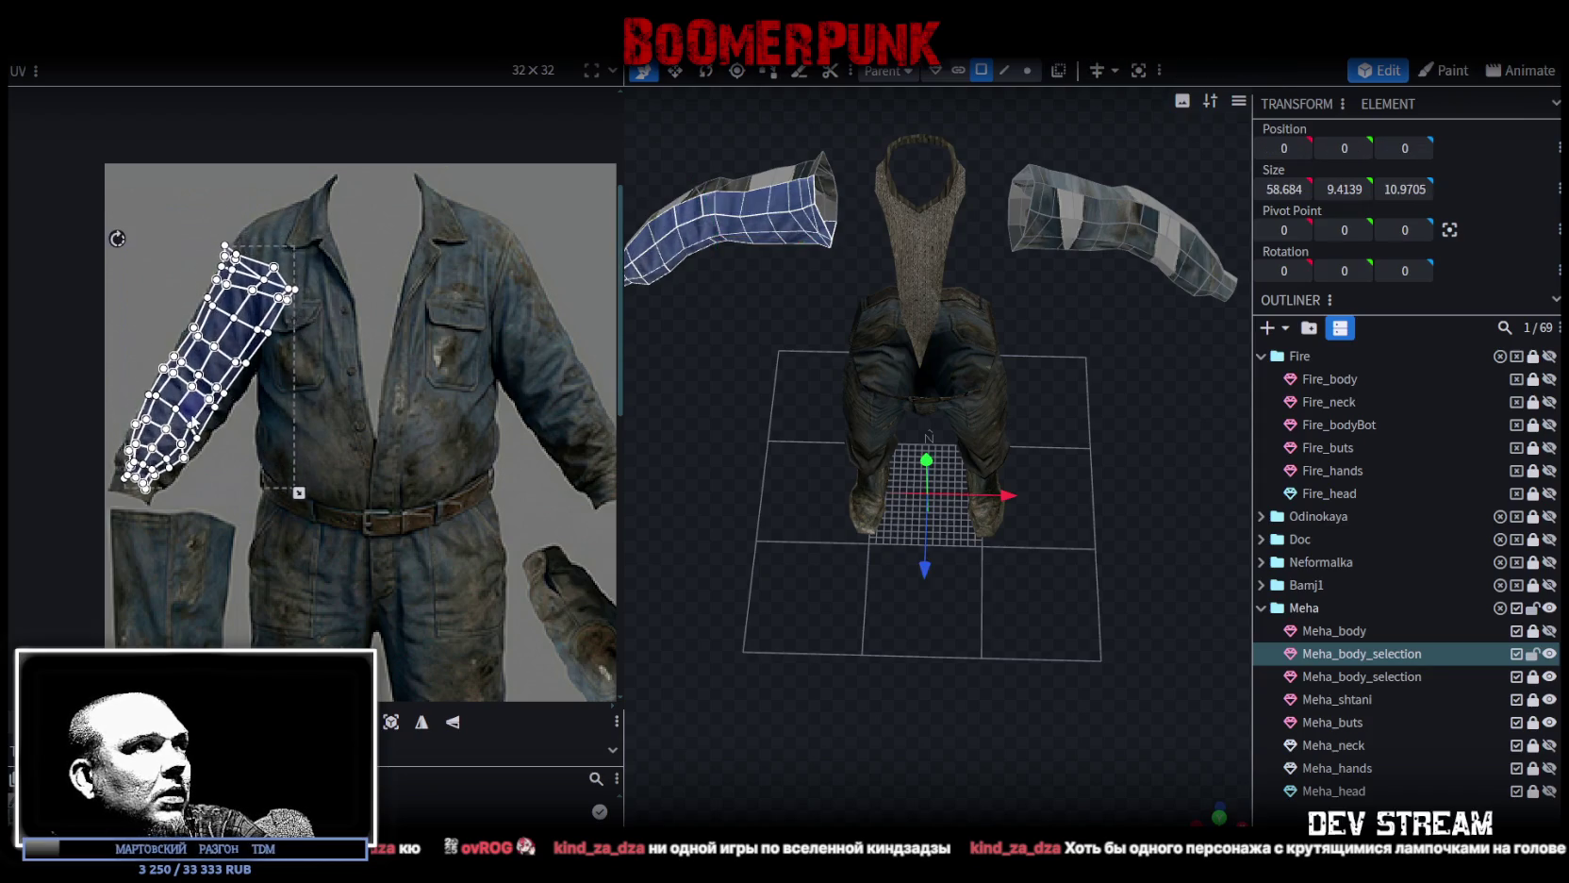
pyautogui.scroll(2, 181, 275)
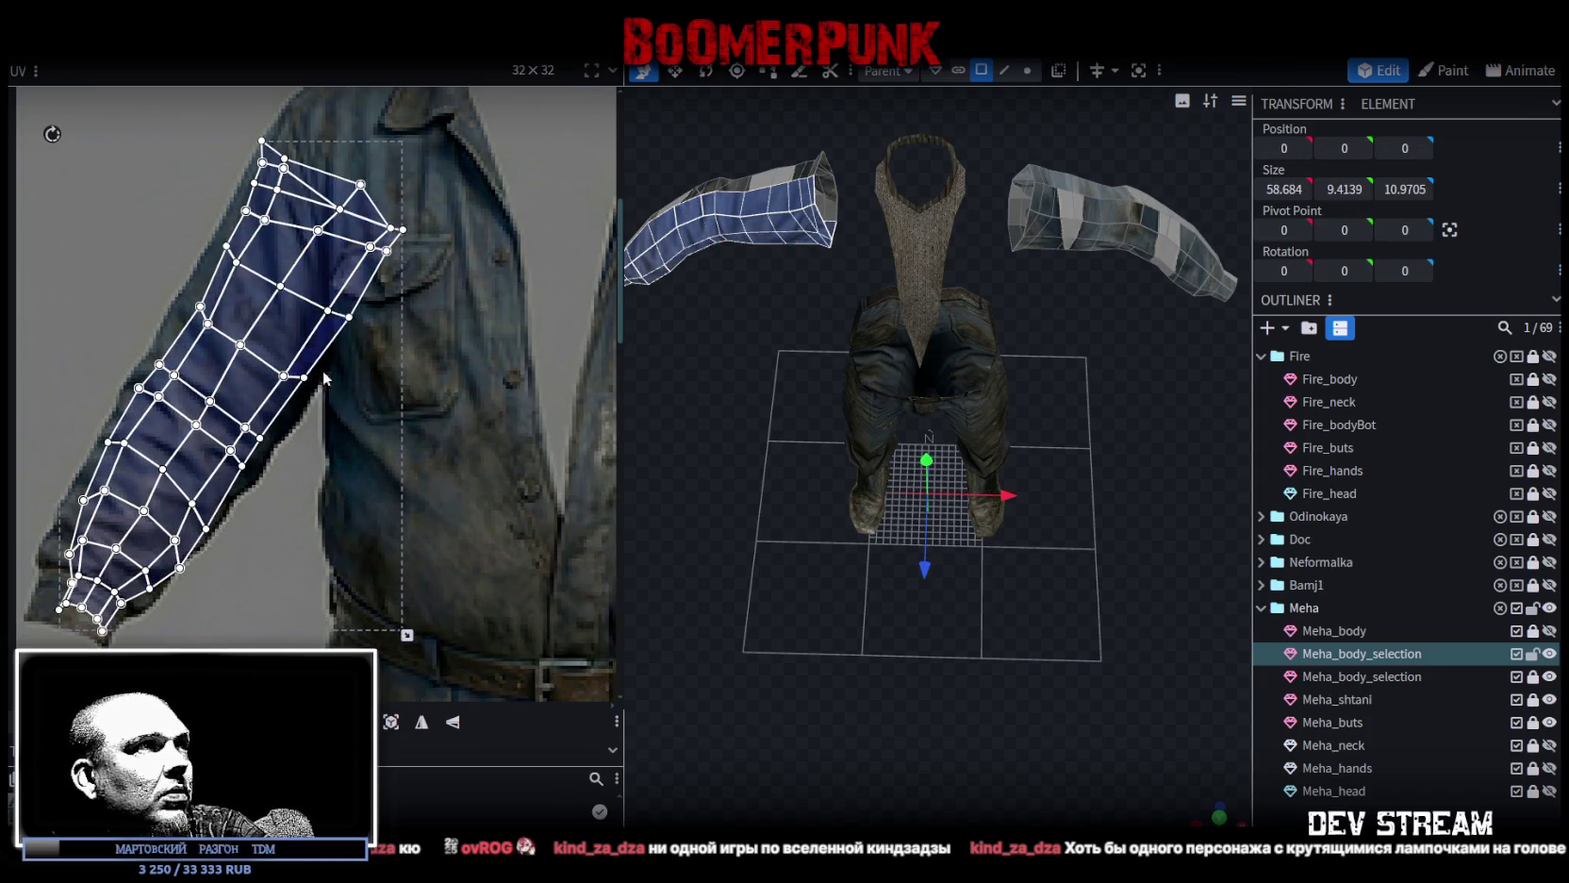
pyautogui.scroll(-1, 416, 438)
pyautogui.moveTo(481, 604); pyautogui.dragTo(430, 581)
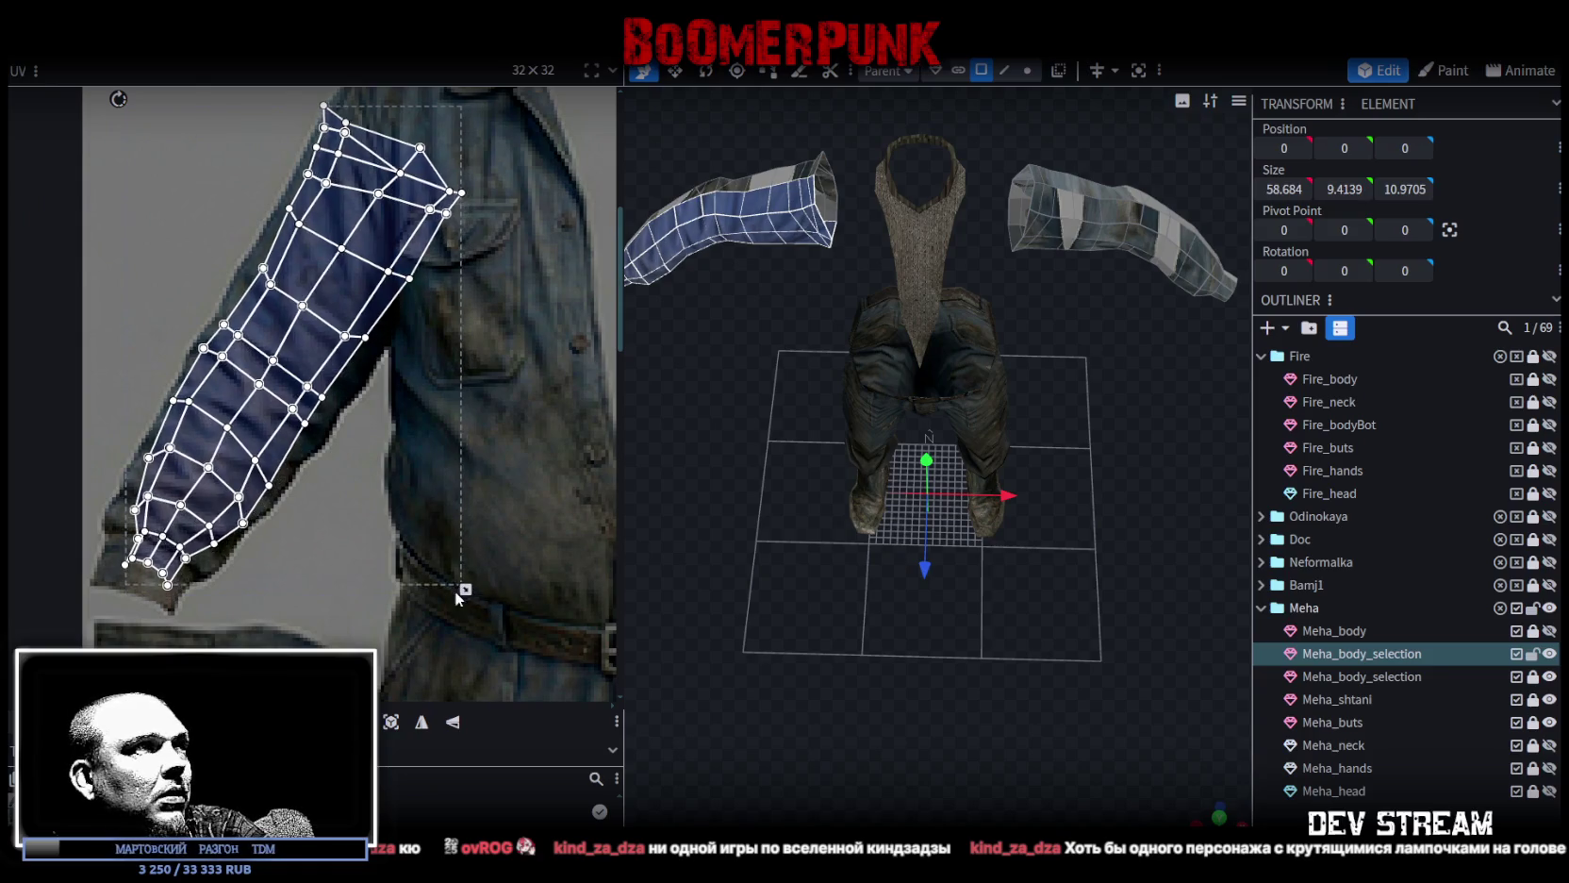
pyautogui.moveTo(281, 321); pyautogui.dragTo(290, 385)
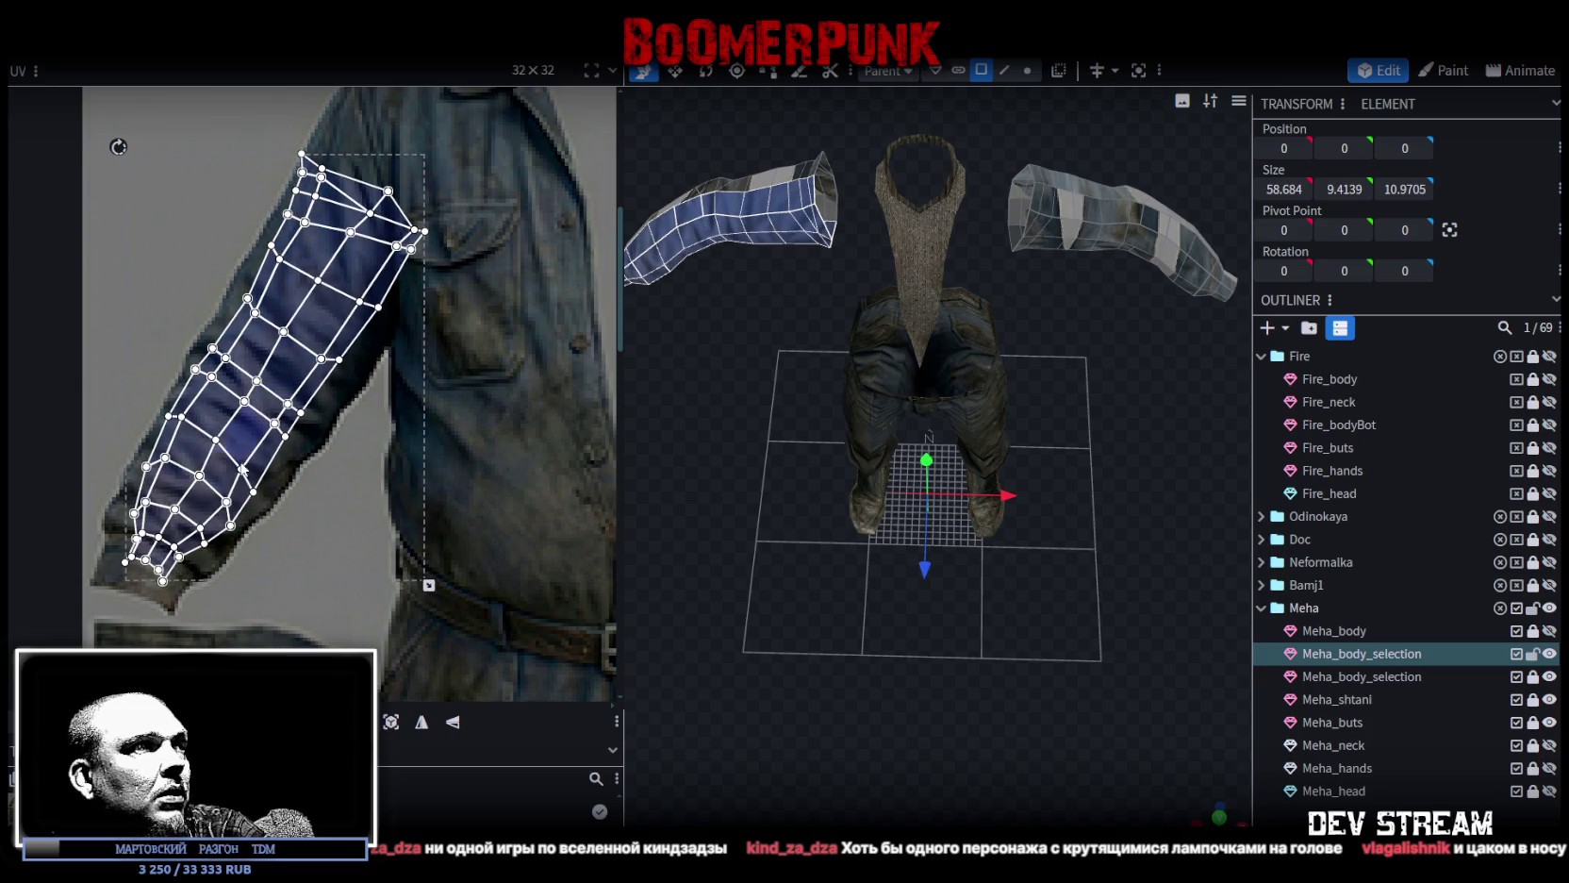
pyautogui.scroll(1, 290, 385)
pyautogui.keyDown('ctrl'); pyautogui.scroll(2, 405, 411); pyautogui.keyUp('ctrl')
pyautogui.scroll(1, 253, 432)
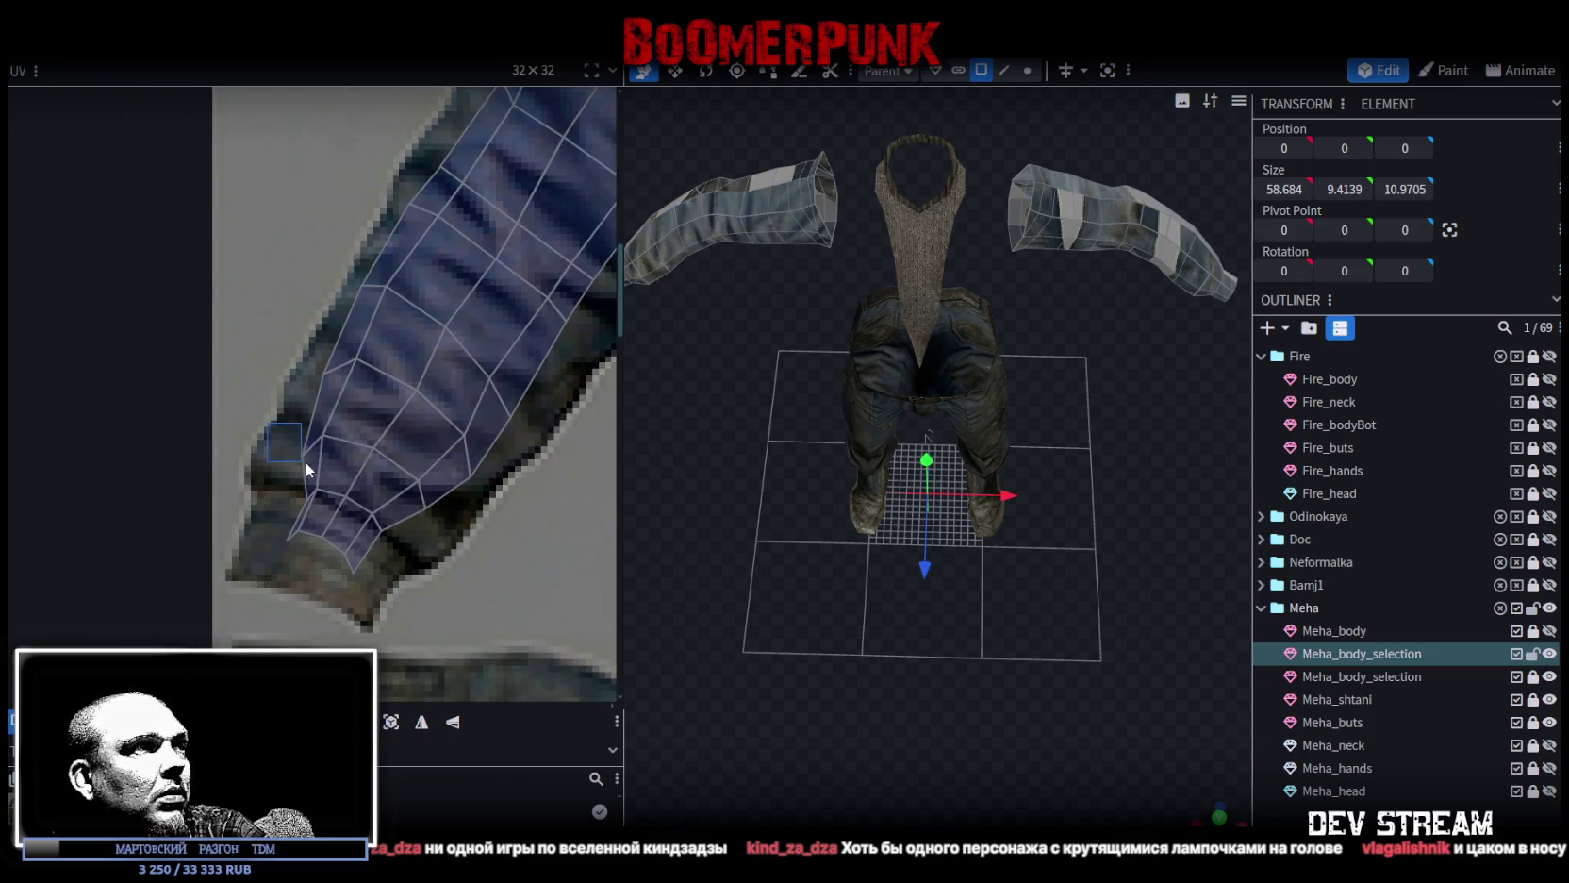
# Stretch a group of cuff vertices up along the sleeve and nudge one slightly left.
pyautogui.moveTo(362, 351); pyautogui.dragTo(274, 505)
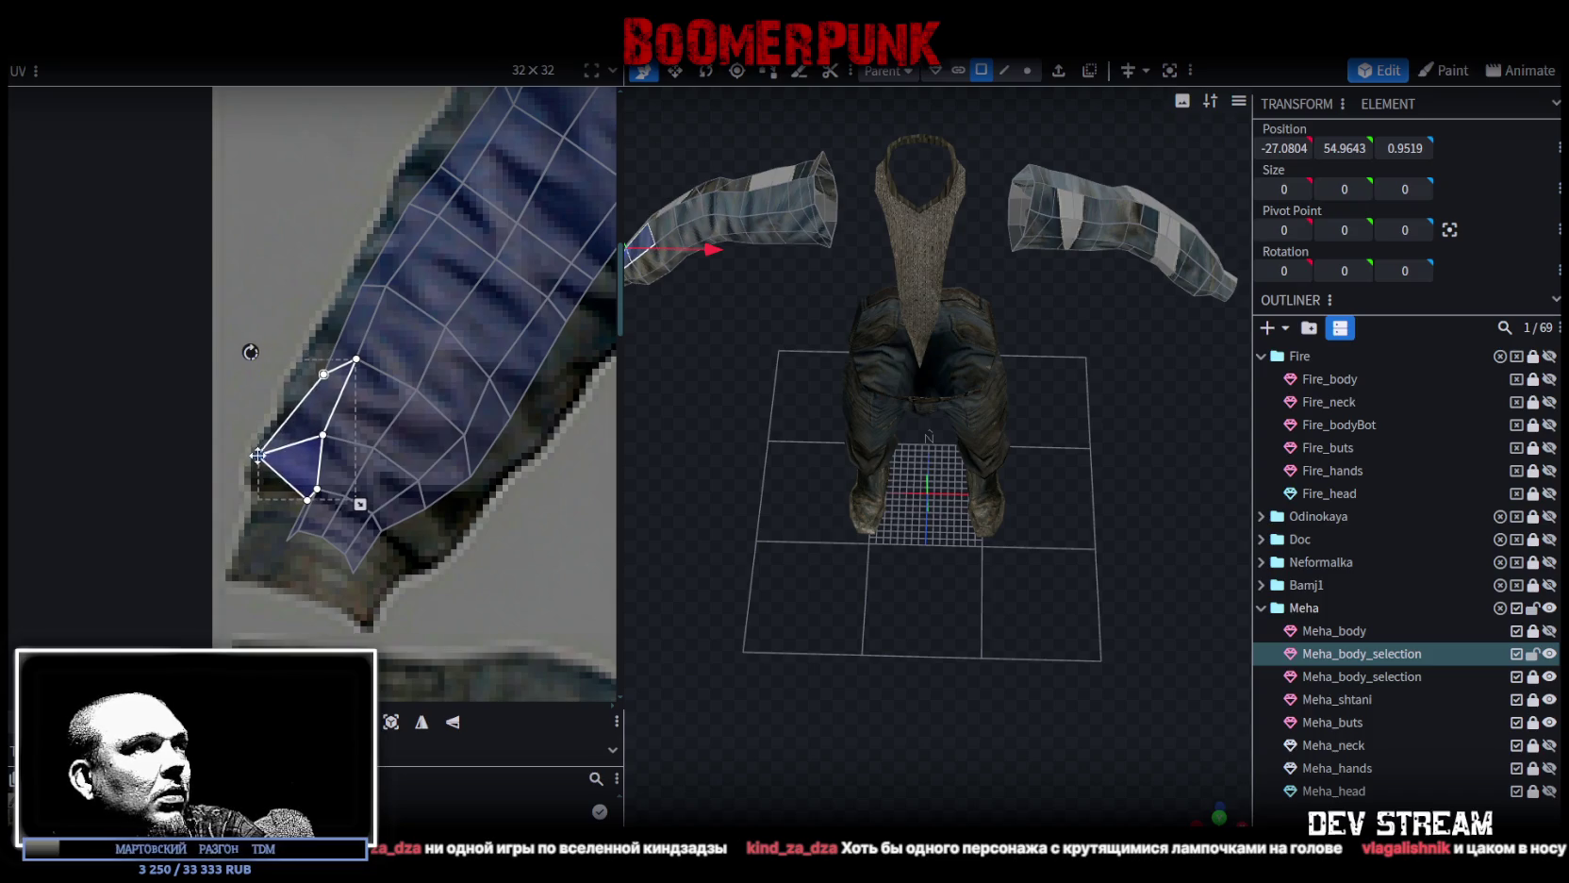
pyautogui.moveTo(258, 453); pyautogui.dragTo(312, 374)
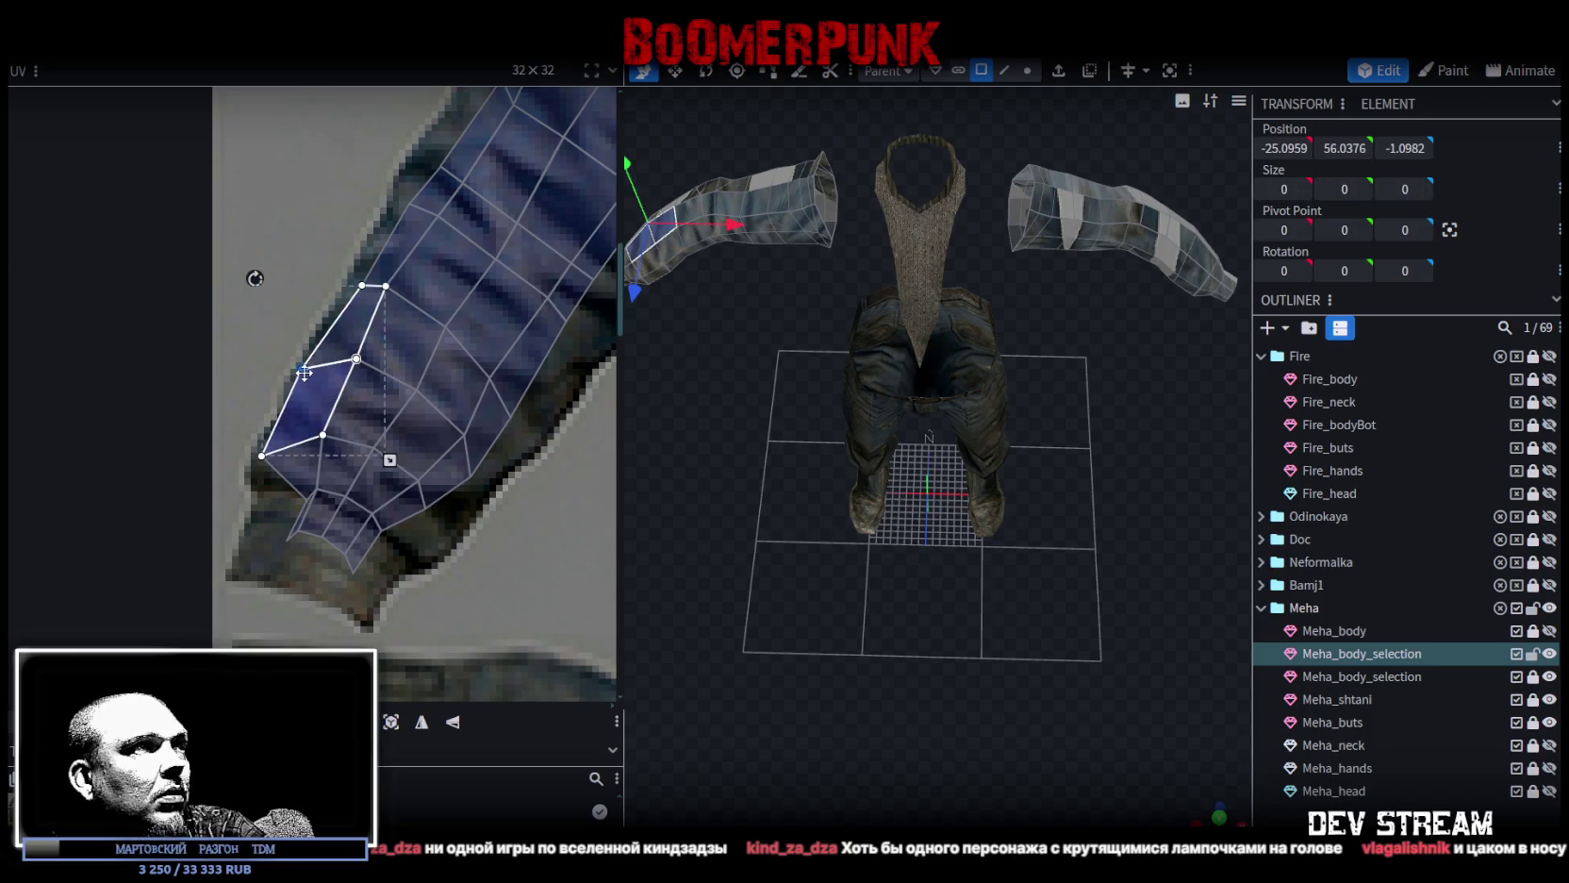
pyautogui.moveTo(264, 541)
pyautogui.mouseDown()
pyautogui.moveTo(310, 497)
pyautogui.moveTo(256, 557)
pyautogui.mouseUp()
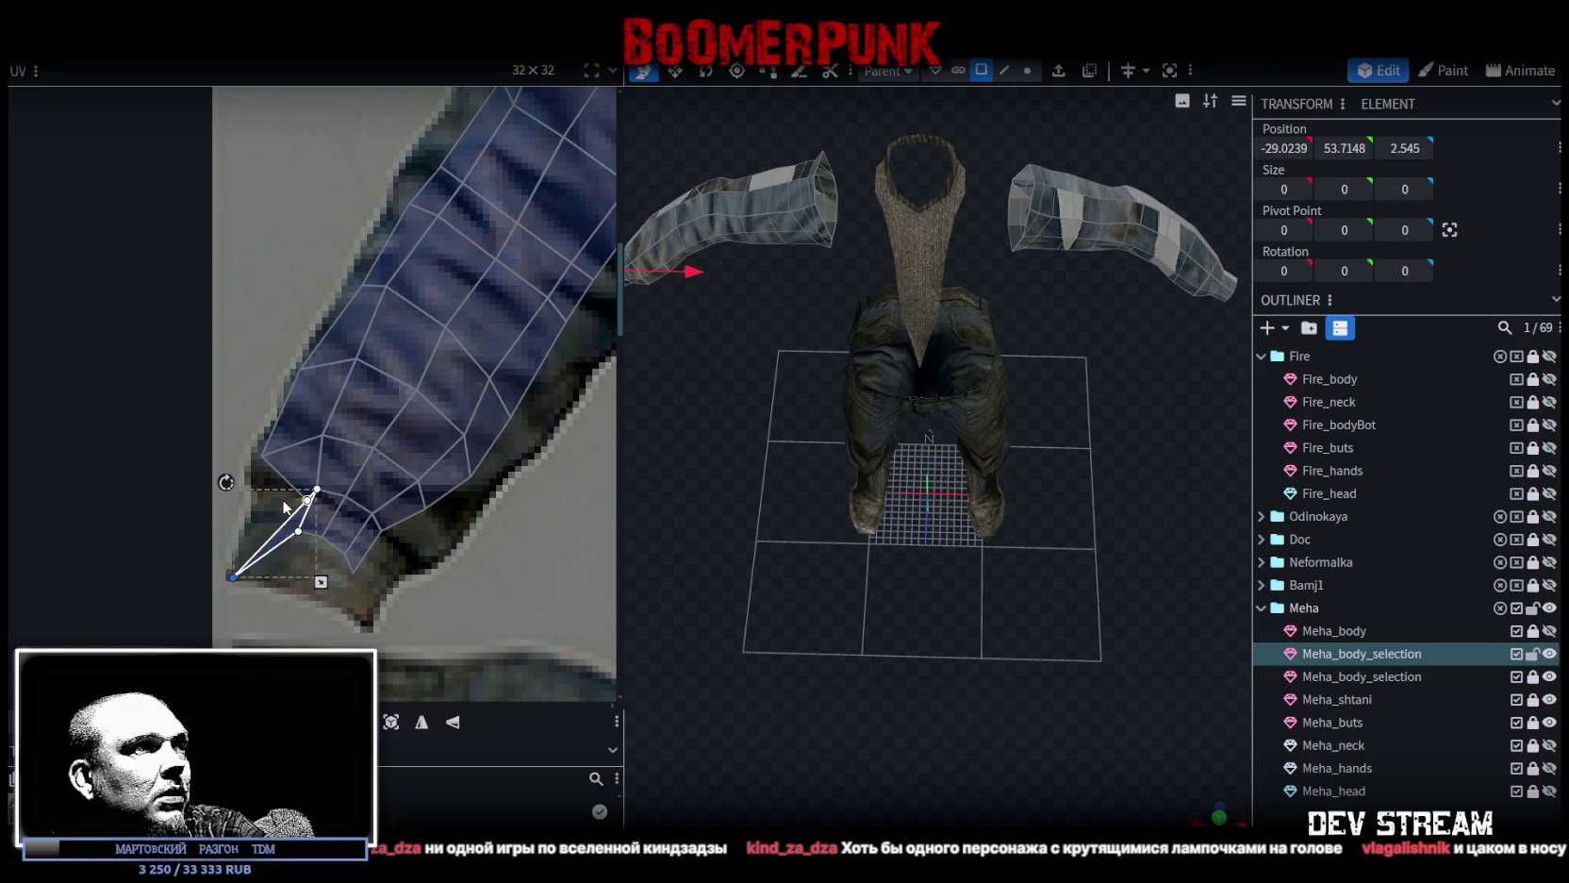
pyautogui.keyDown('shift'); pyautogui.click(315, 499); pyautogui.keyUp('shift')
pyautogui.keyDown('shift'); pyautogui.click(268, 491); pyautogui.keyUp('shift')
pyautogui.moveTo(267, 491); pyautogui.dragTo(264, 489)
# Select the faces at the cuff's bottom-left, including the thin sliver beside them.
pyautogui.moveTo(286, 553); pyautogui.dragTo(318, 490)
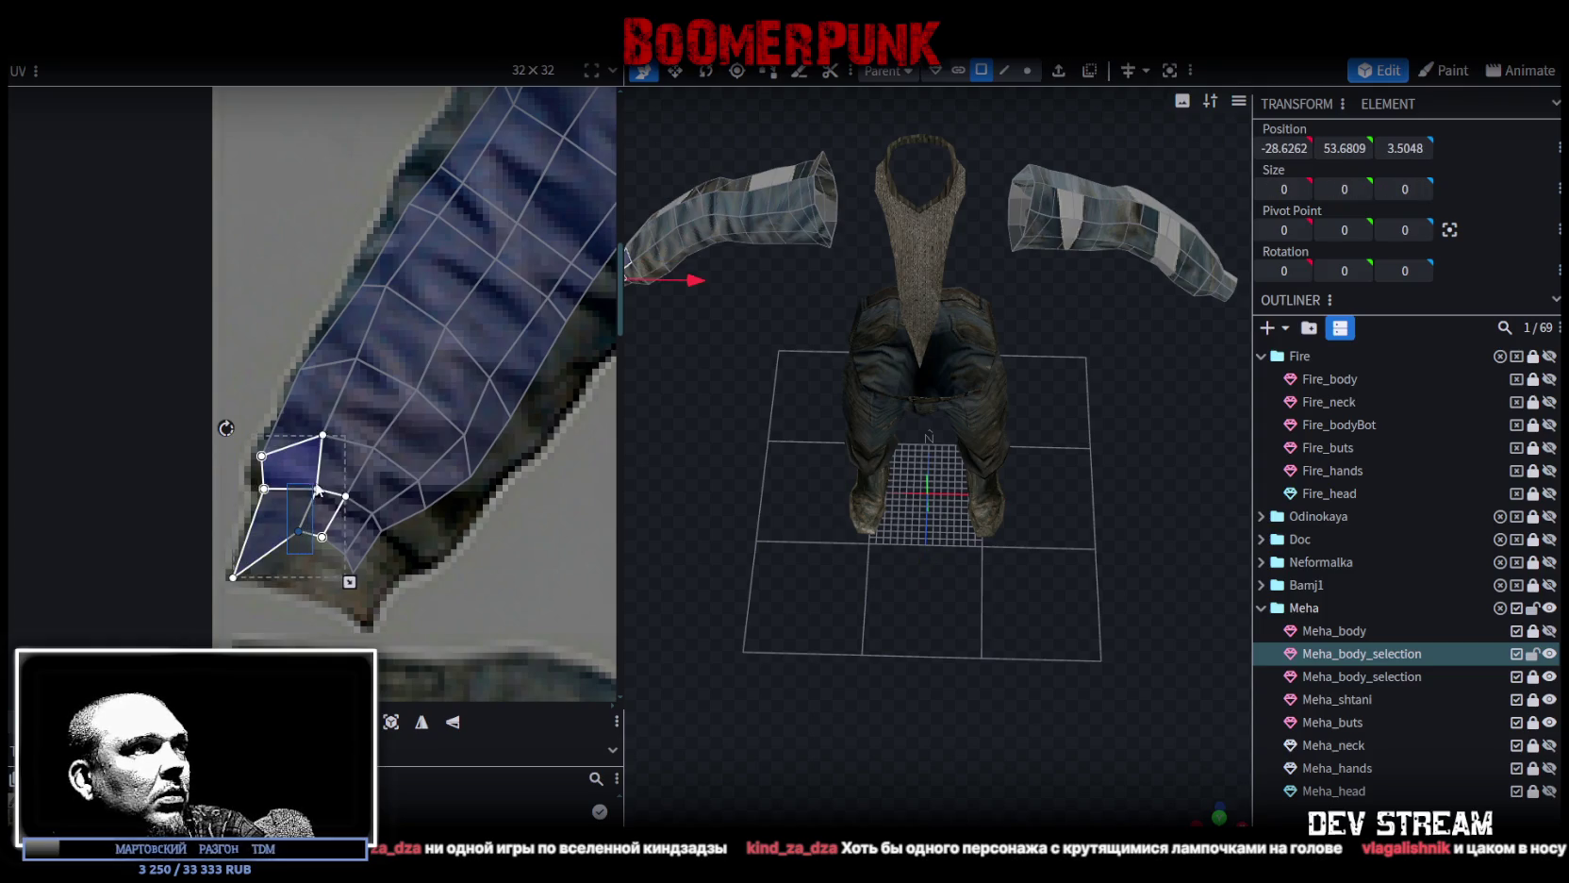
pyautogui.click(291, 534)
pyautogui.click(290, 534)
pyautogui.keyDown('shift'); pyautogui.click(315, 545); pyautogui.keyUp('shift')
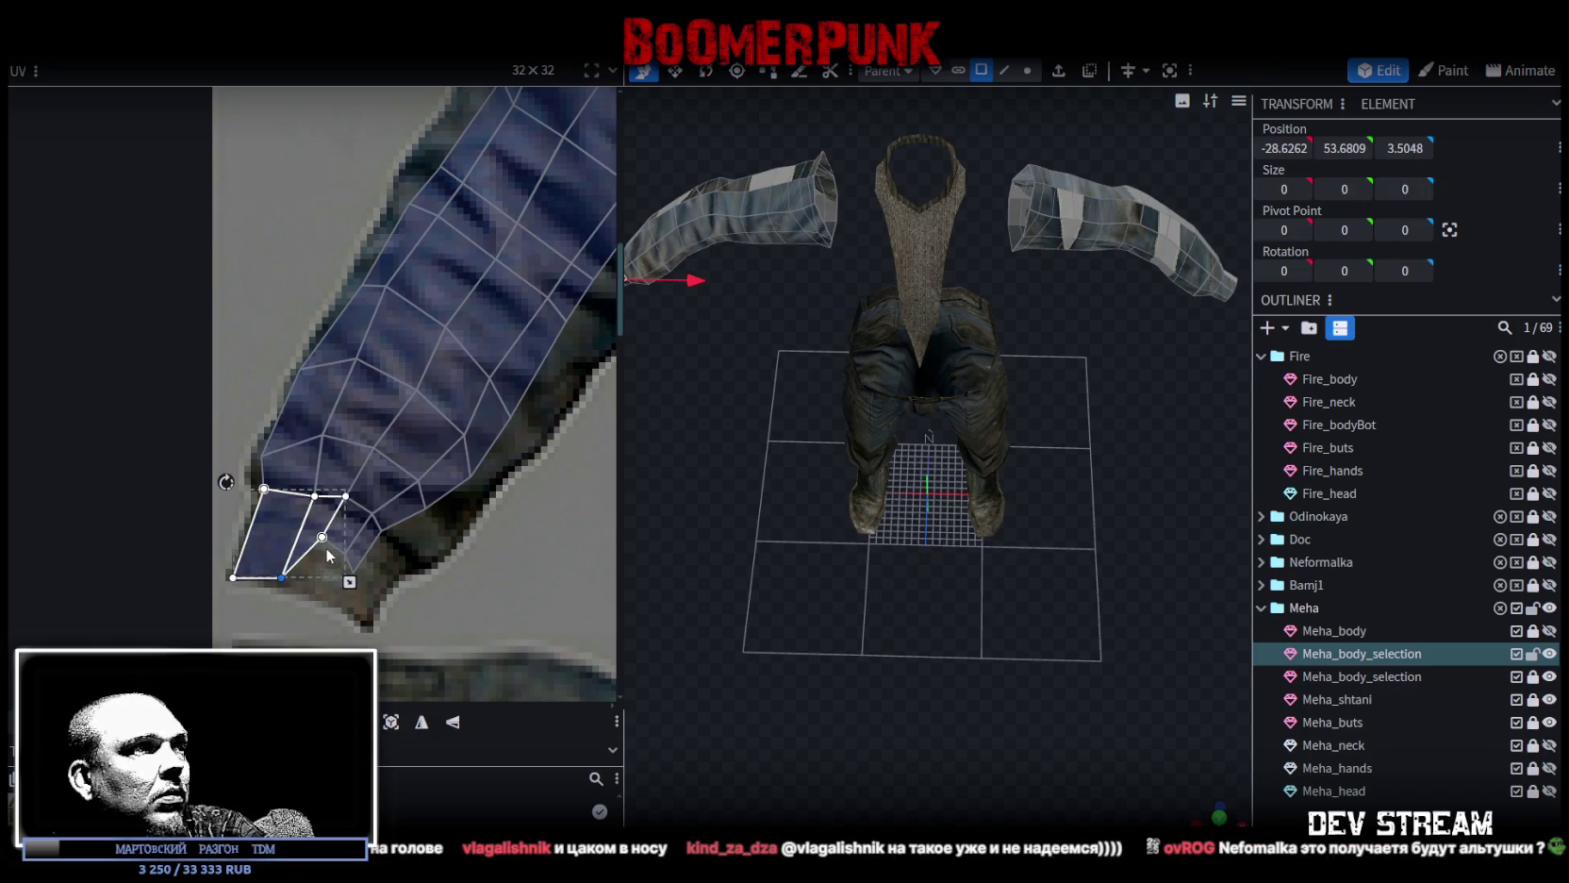
pyautogui.click(325, 547)
pyautogui.keyDown('shift'); pyautogui.click(326, 565); pyautogui.keyUp('shift')
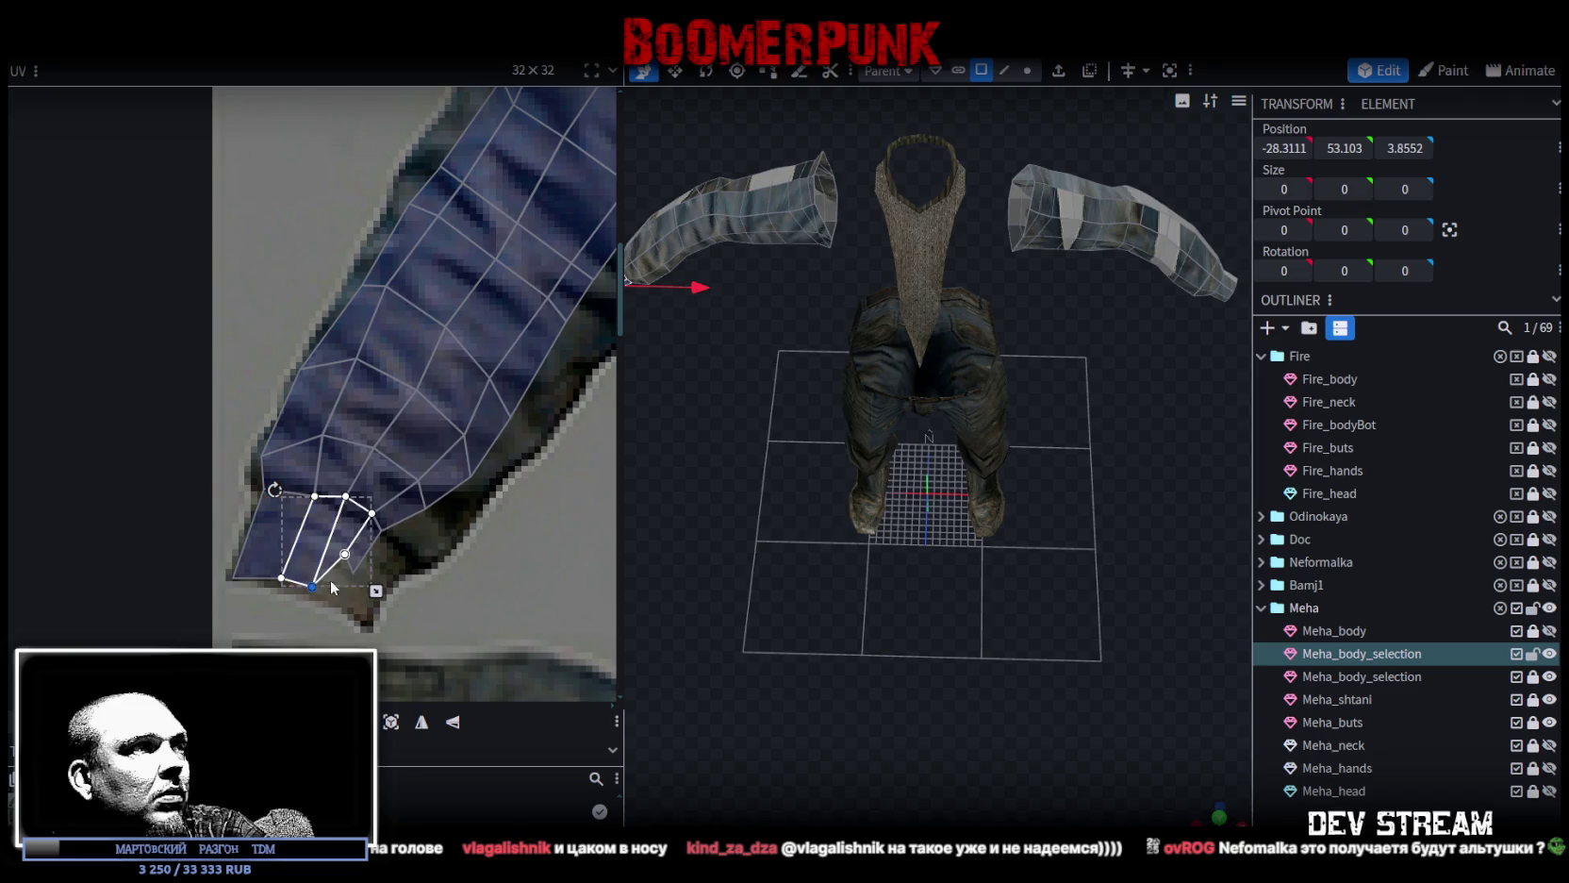
pyautogui.click(358, 570)
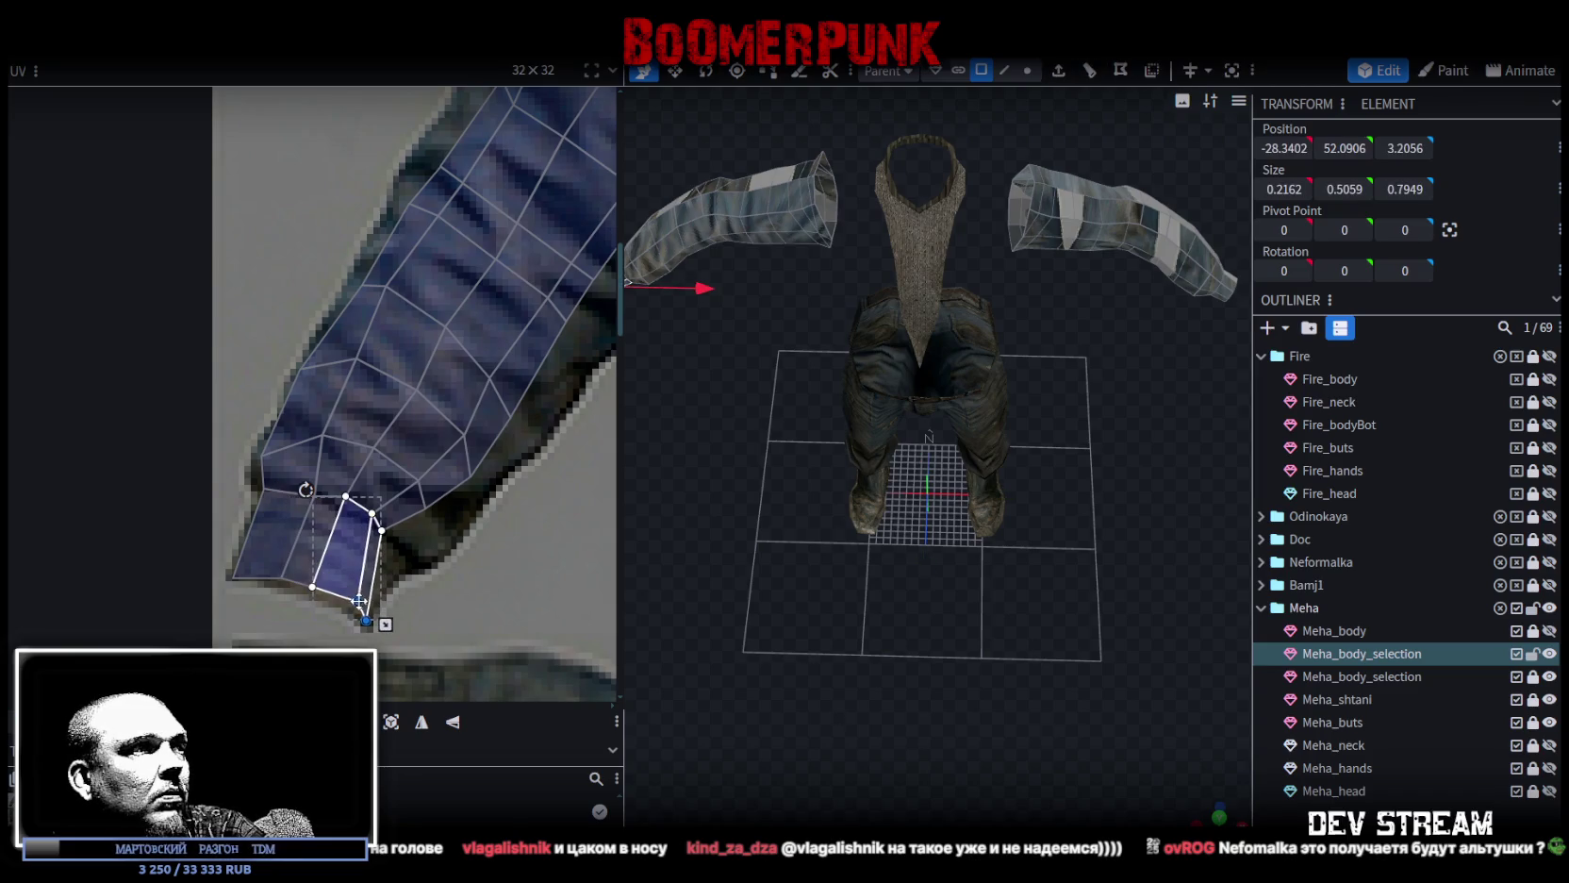
pyautogui.click(363, 599)
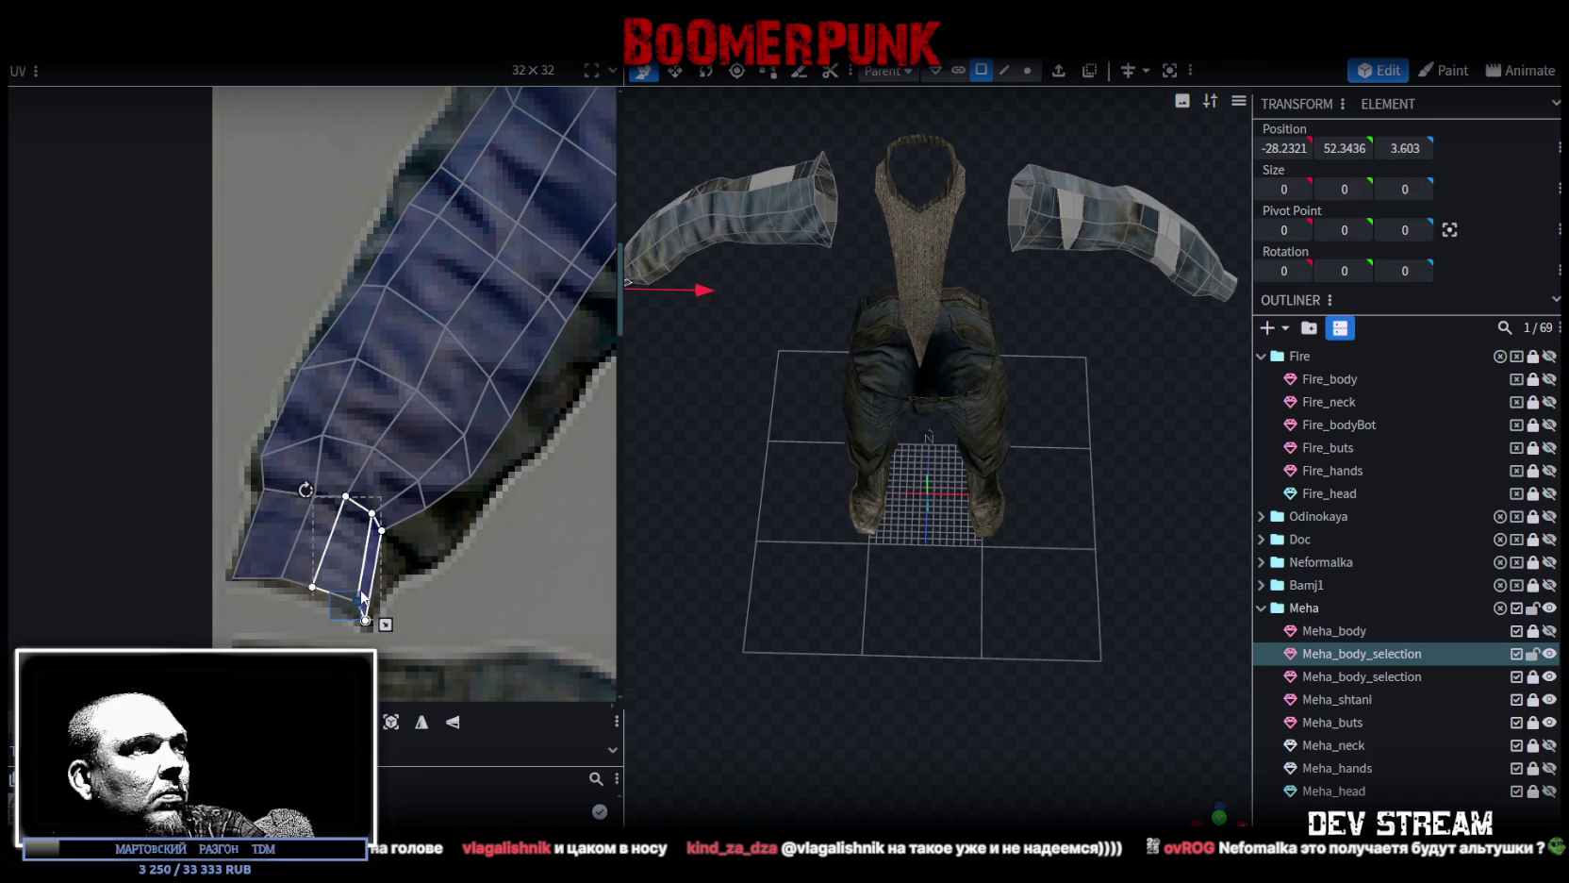
# Select the cuff faces along the sleeve edge and further up the sleeve, ending on a single vertex.
pyautogui.click(403, 557)
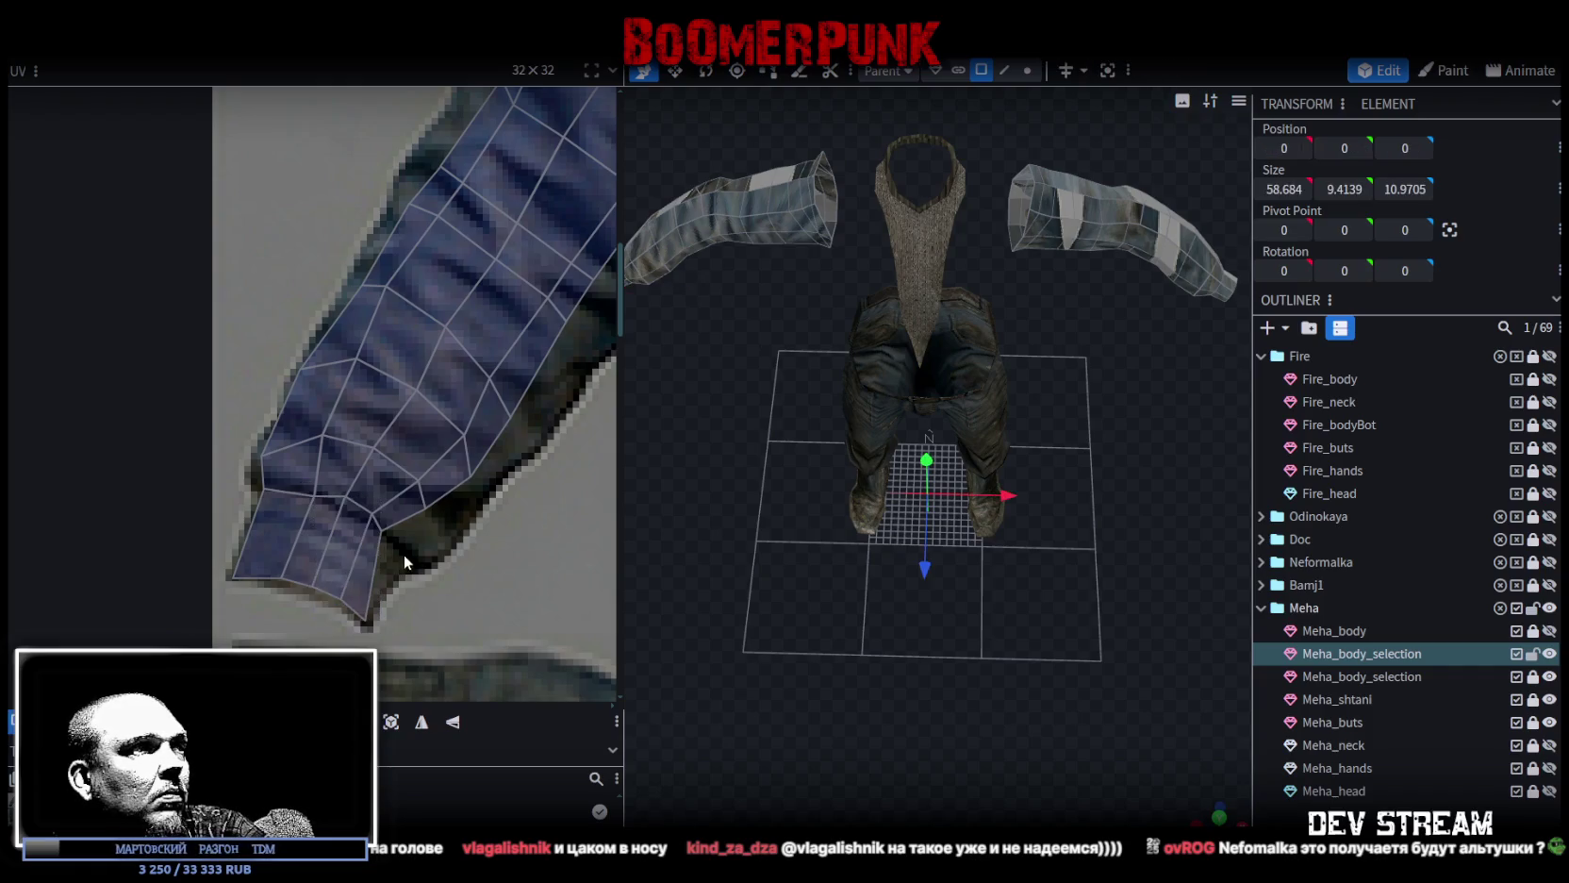
pyautogui.click(405, 555)
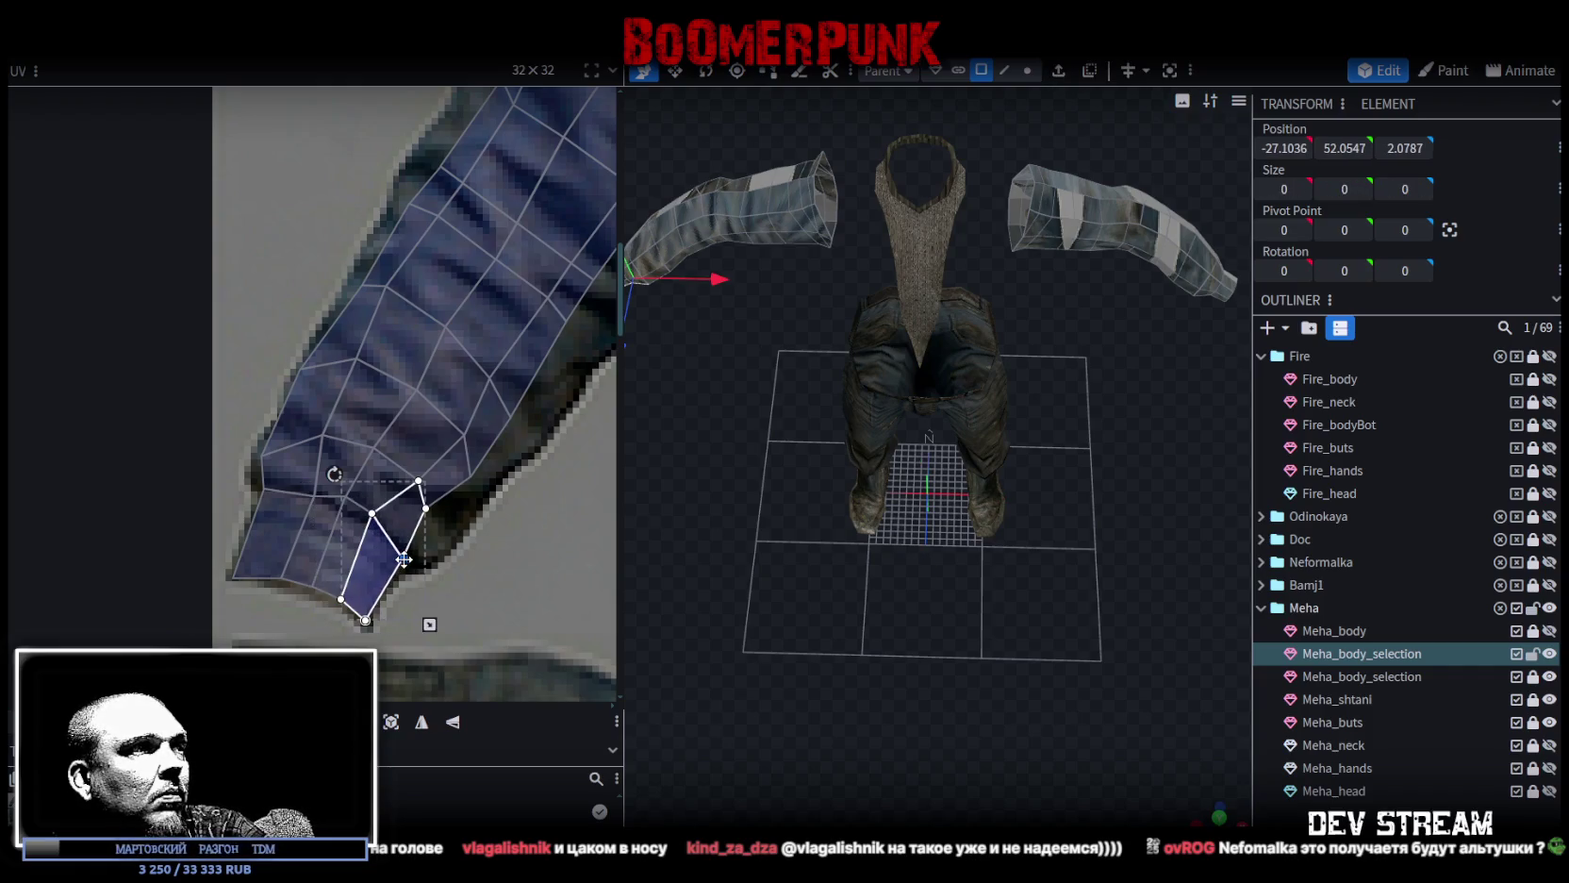
pyautogui.moveTo(426, 545)
pyautogui.mouseDown()
pyautogui.moveTo(370, 518)
pyautogui.moveTo(386, 530)
pyautogui.mouseUp()
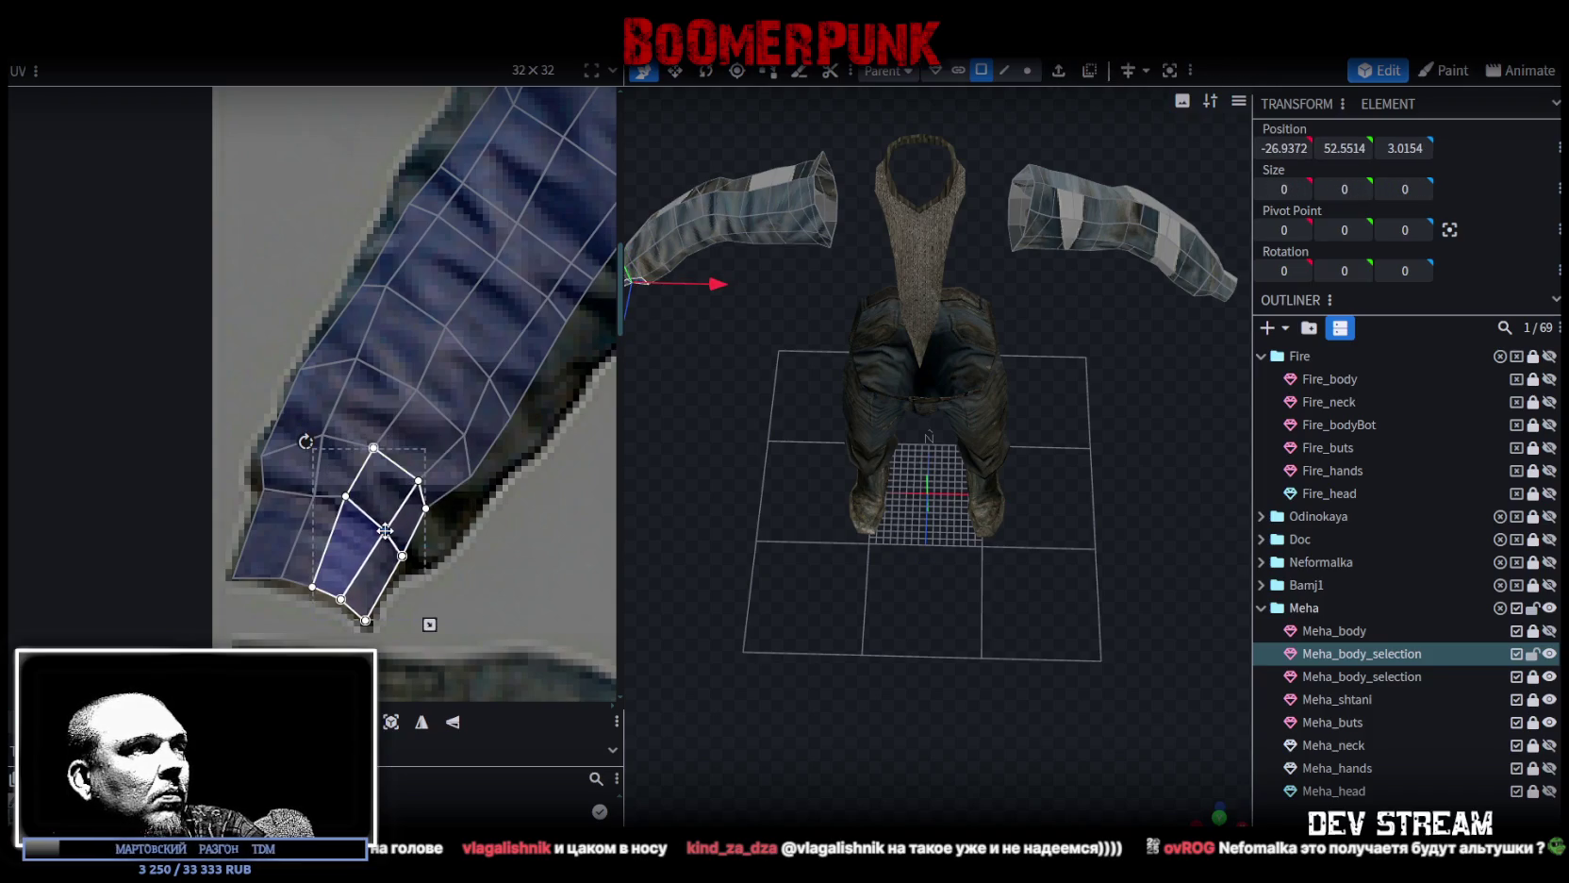
pyautogui.moveTo(423, 538)
pyautogui.mouseDown()
pyautogui.moveTo(345, 496)
pyautogui.moveTo(346, 510)
pyautogui.mouseUp()
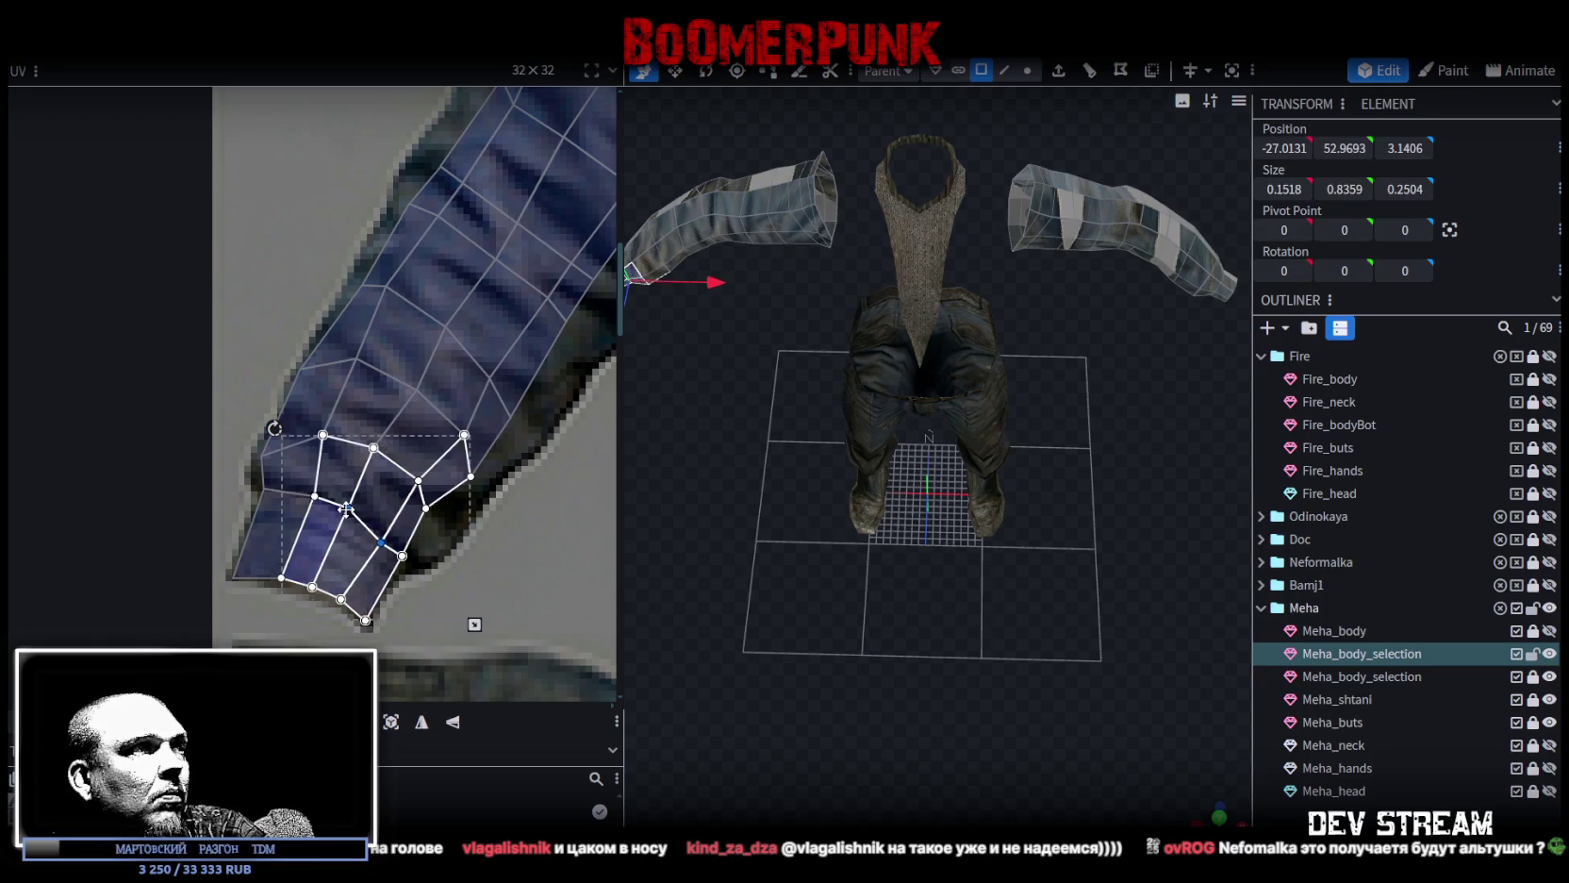
pyautogui.moveTo(424, 577); pyautogui.dragTo(368, 530)
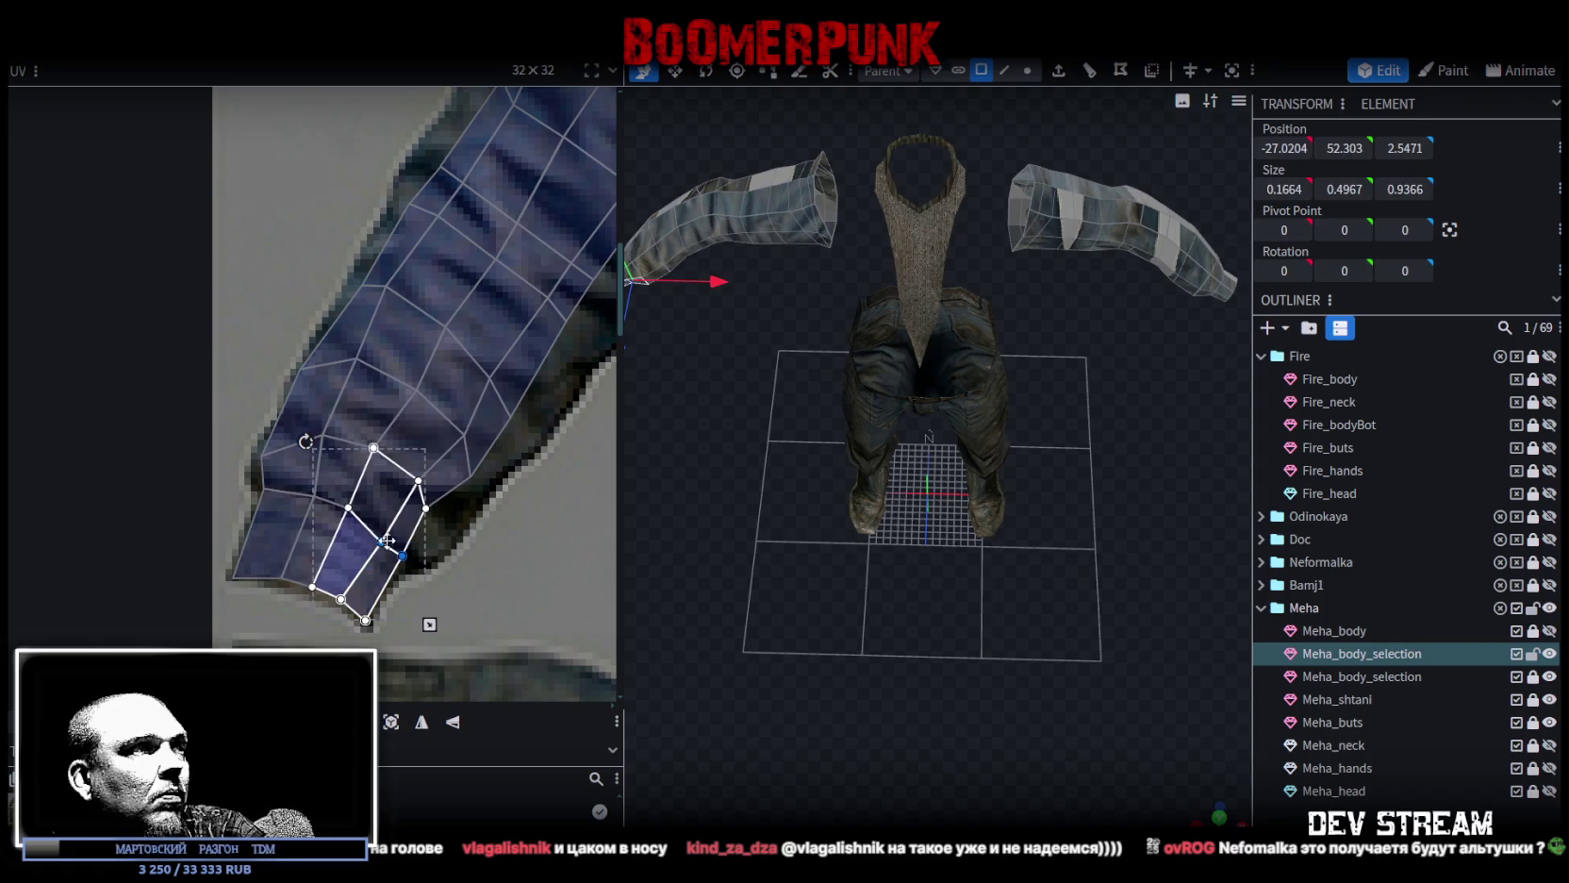
pyautogui.click(398, 545)
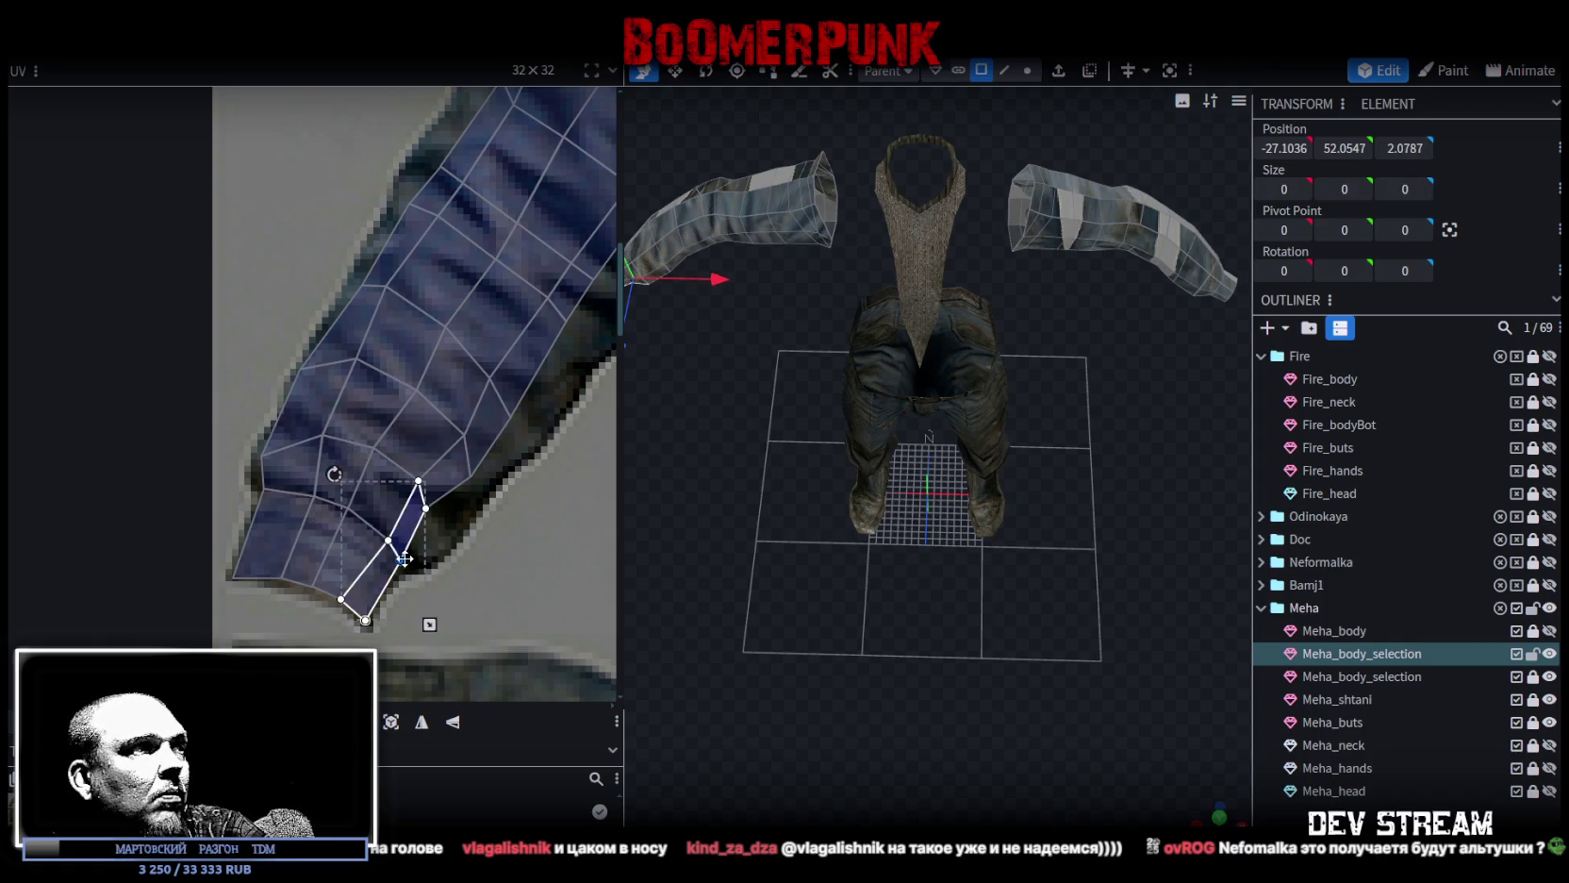
pyautogui.moveTo(432, 511)
pyautogui.mouseDown()
pyautogui.moveTo(456, 528)
pyautogui.moveTo(494, 476)
pyautogui.mouseUp()
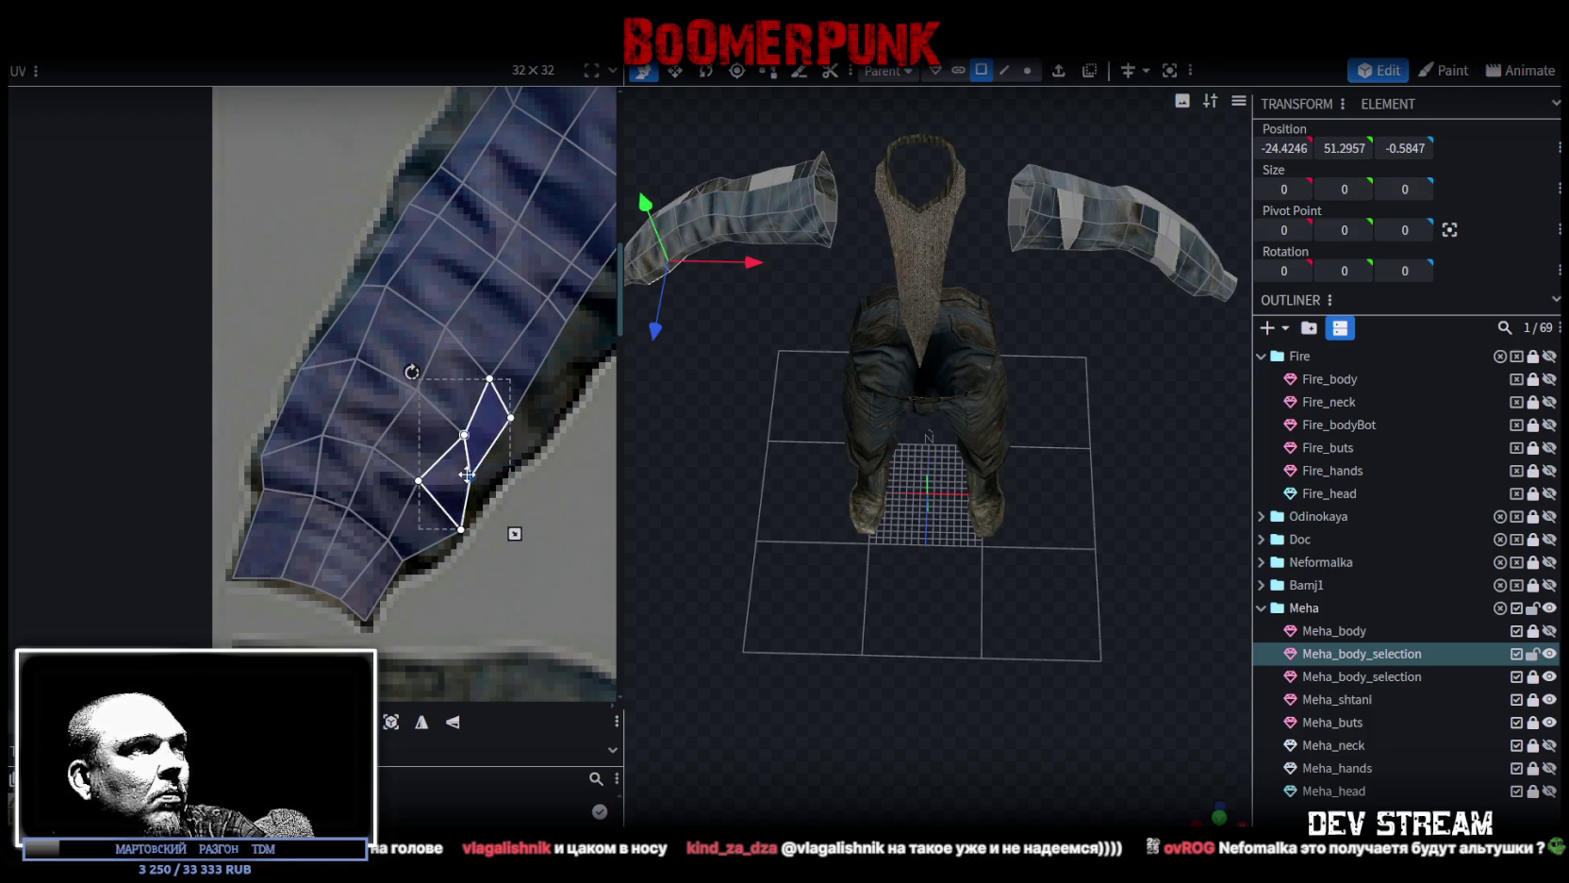
pyautogui.click(458, 529)
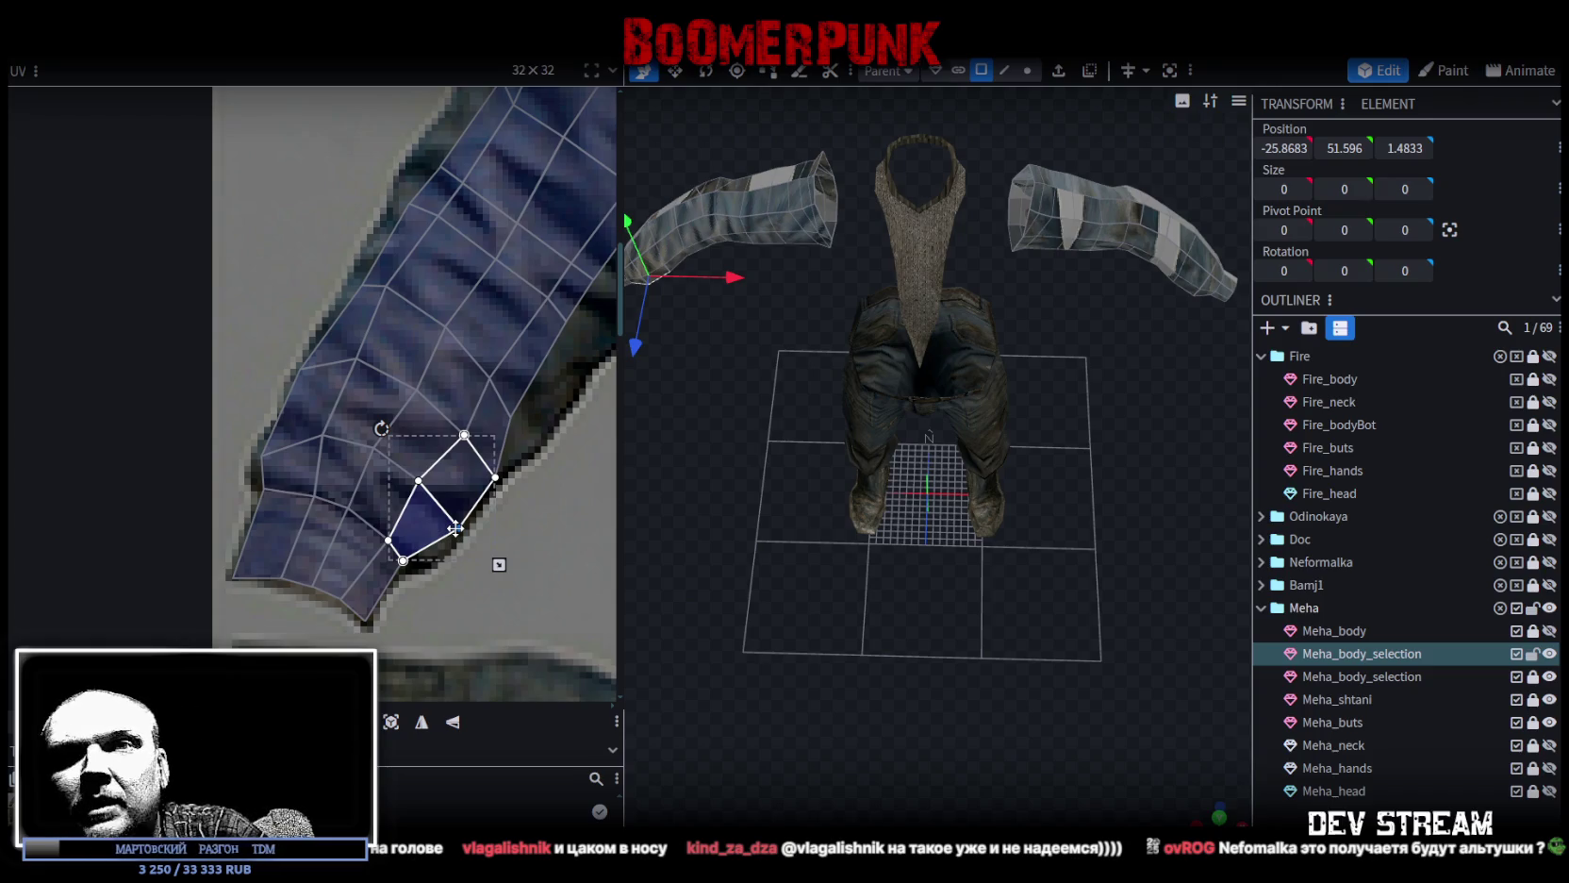
pyautogui.moveTo(542, 428); pyautogui.dragTo(395, 518, button='middle')
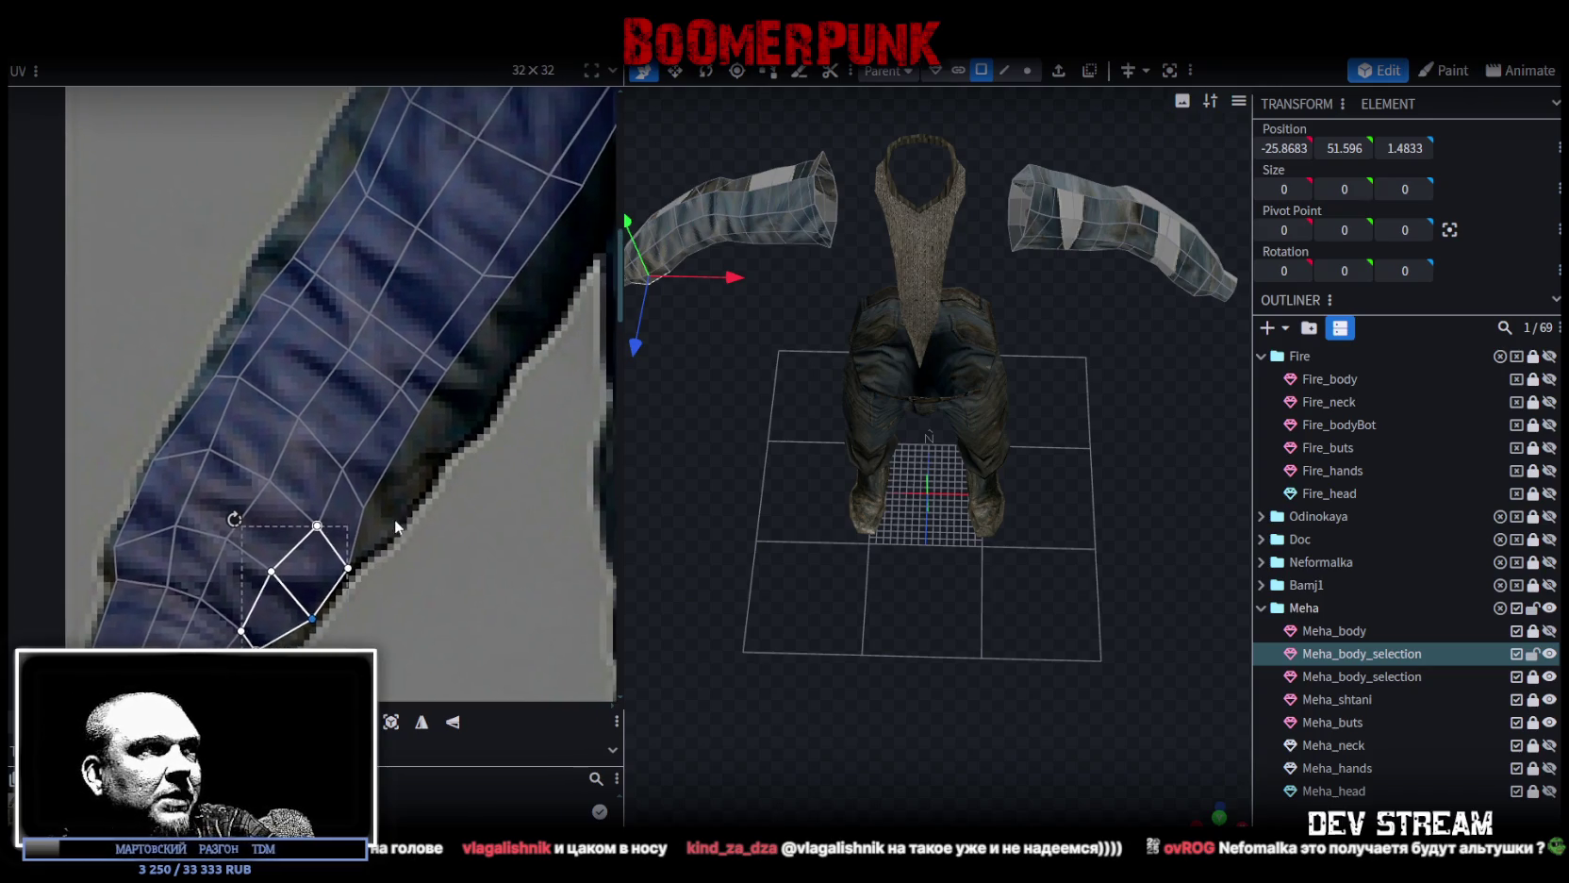
pyautogui.click(396, 518)
pyautogui.click(401, 519)
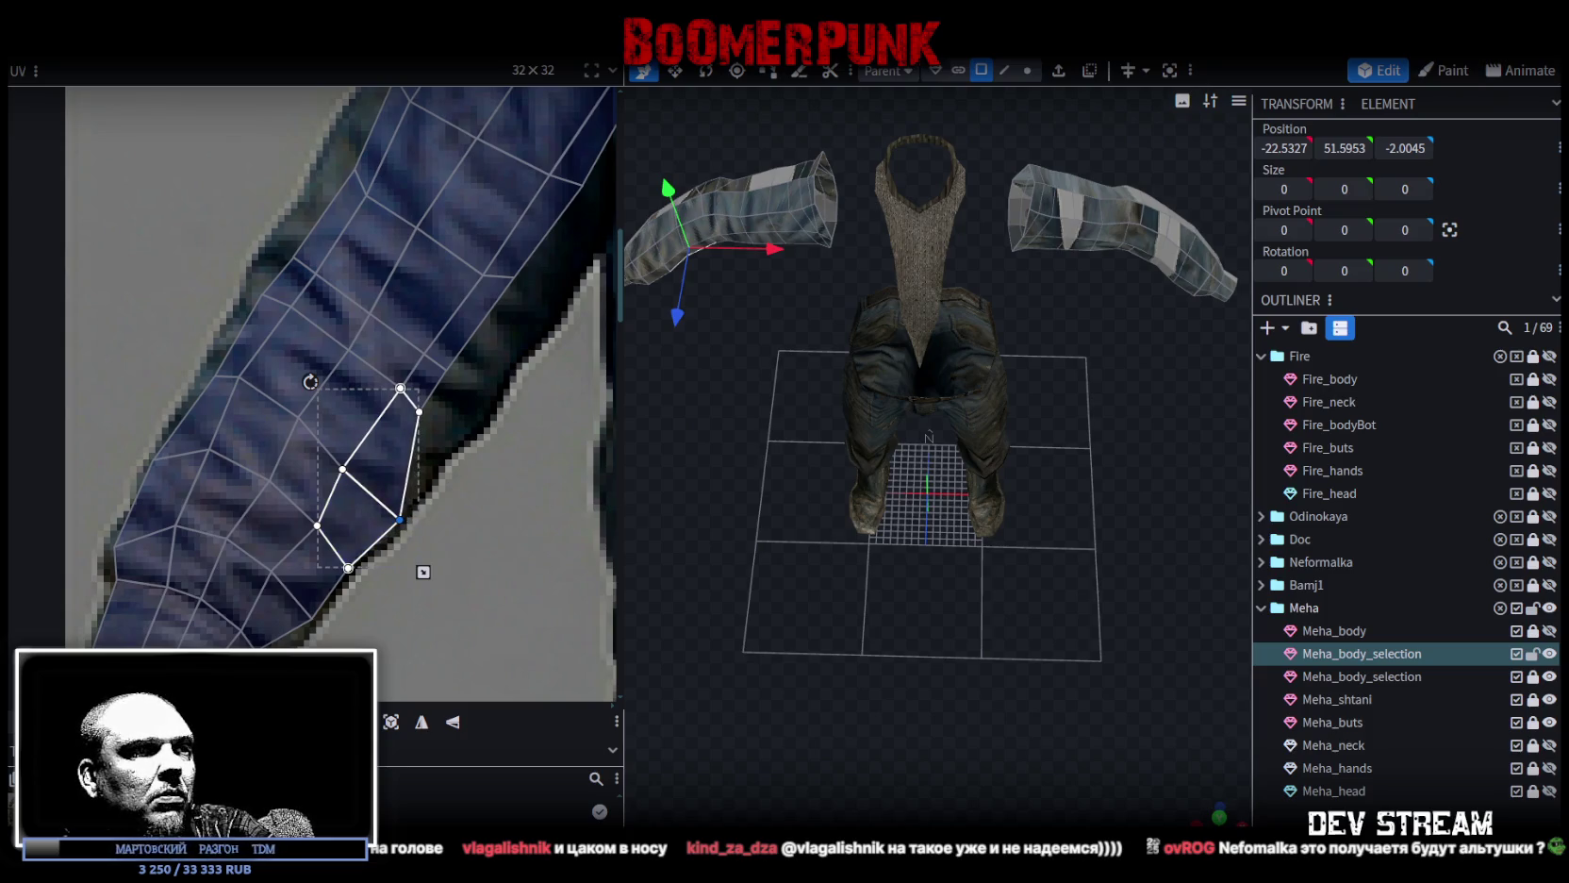
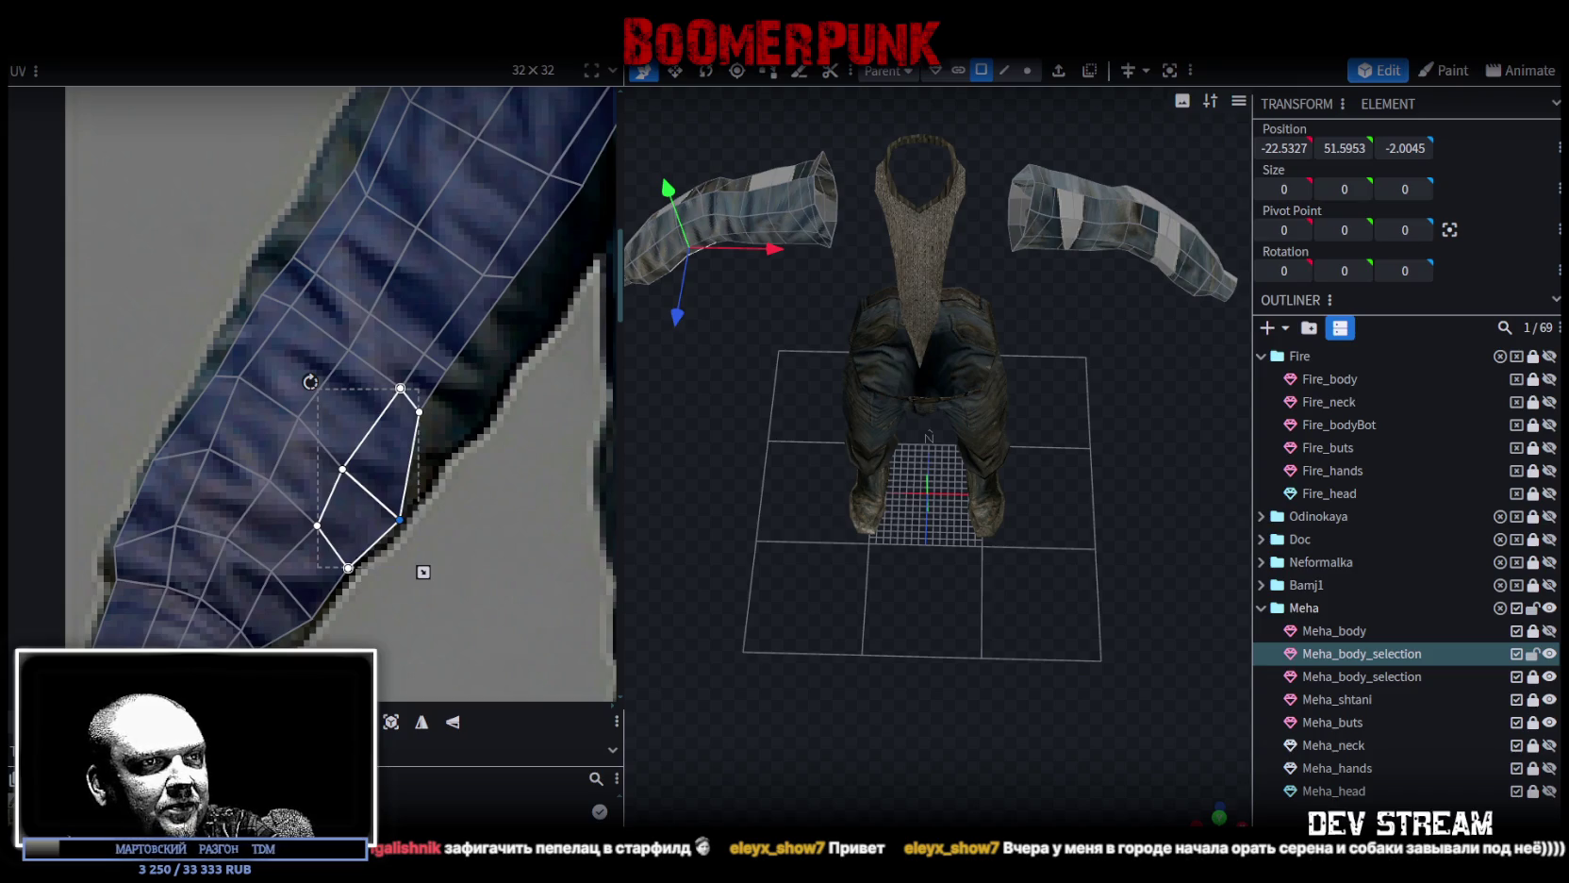
# Switch to the Chrome window showing the Old-Games.ru Kin-Dza-Dza (1992, MSX) page.
pyautogui.hotkey('alt', 'Tab')
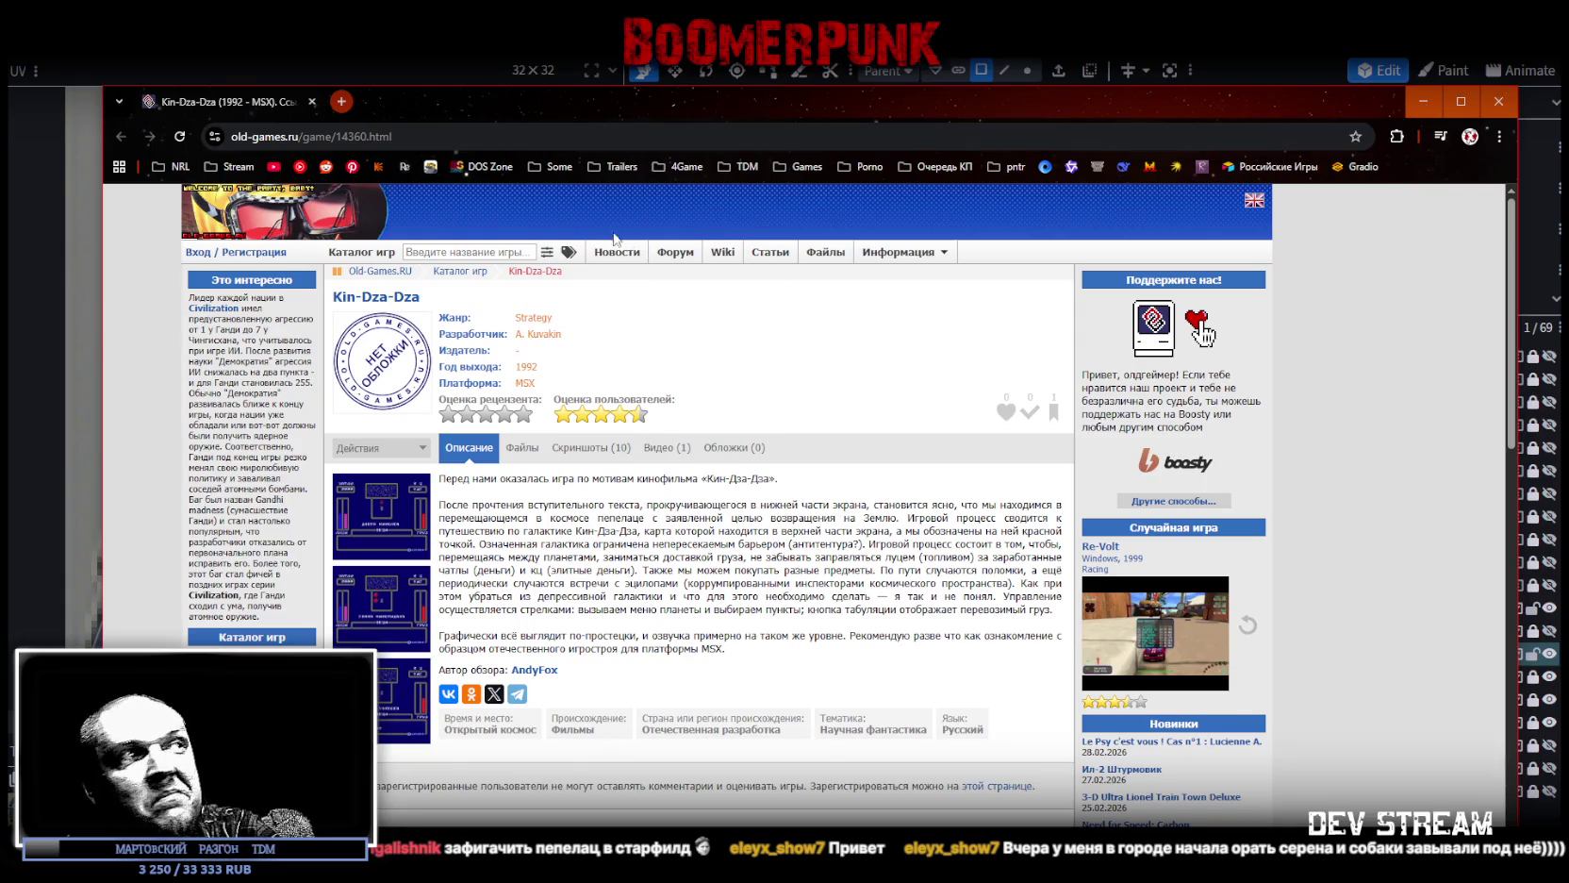
# View the first Kin-Dza-Dza screenshot enlarged, close it, and return to Blockbench.
pyautogui.click(400, 563)
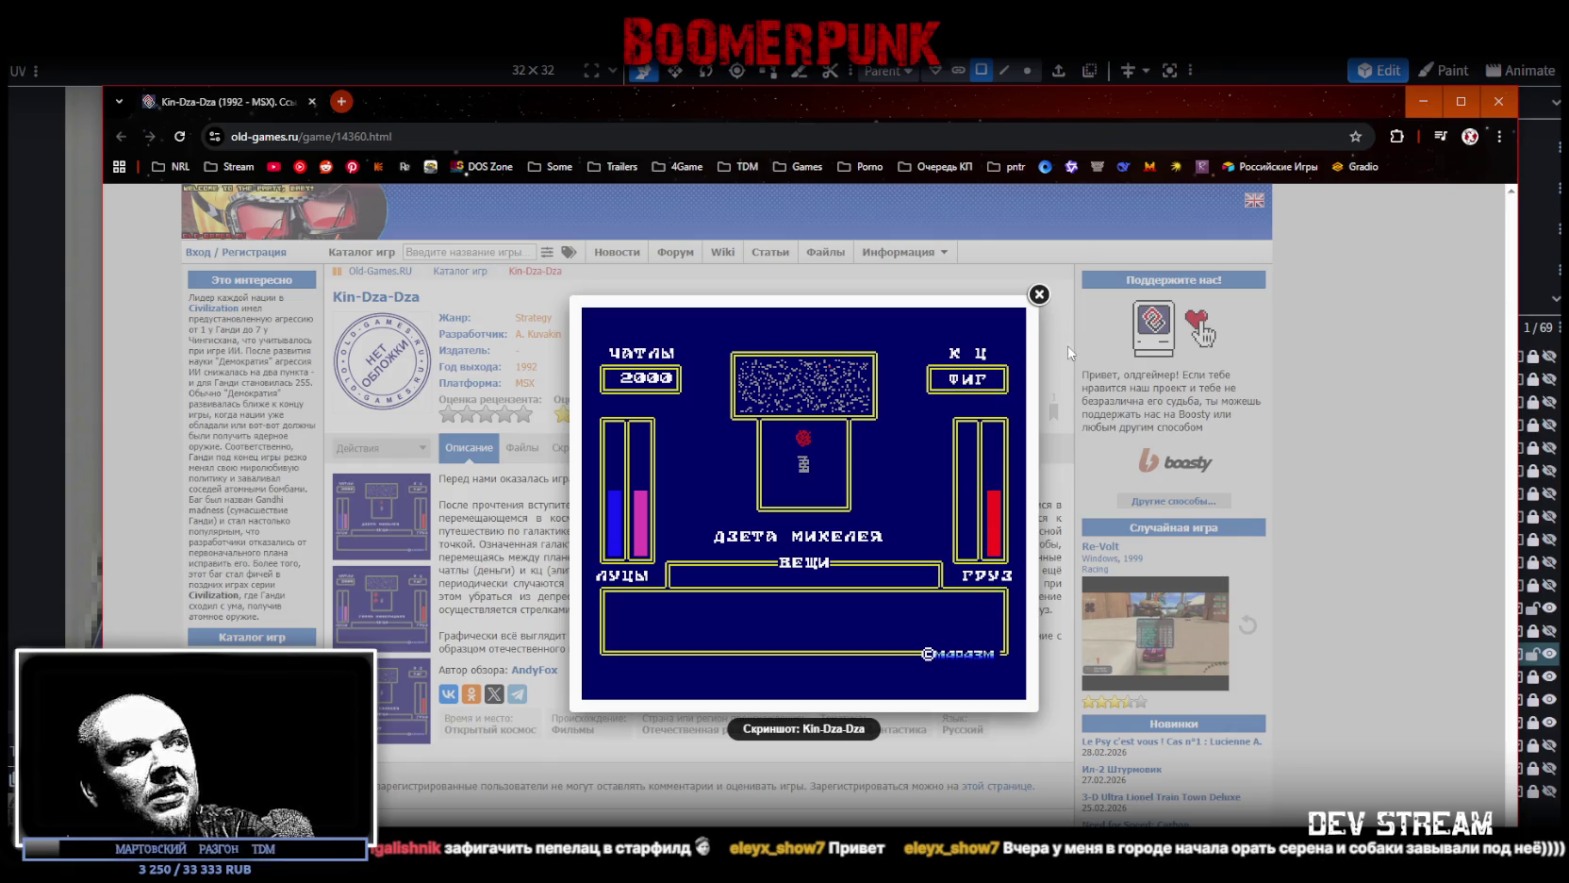
pyautogui.click(1039, 295)
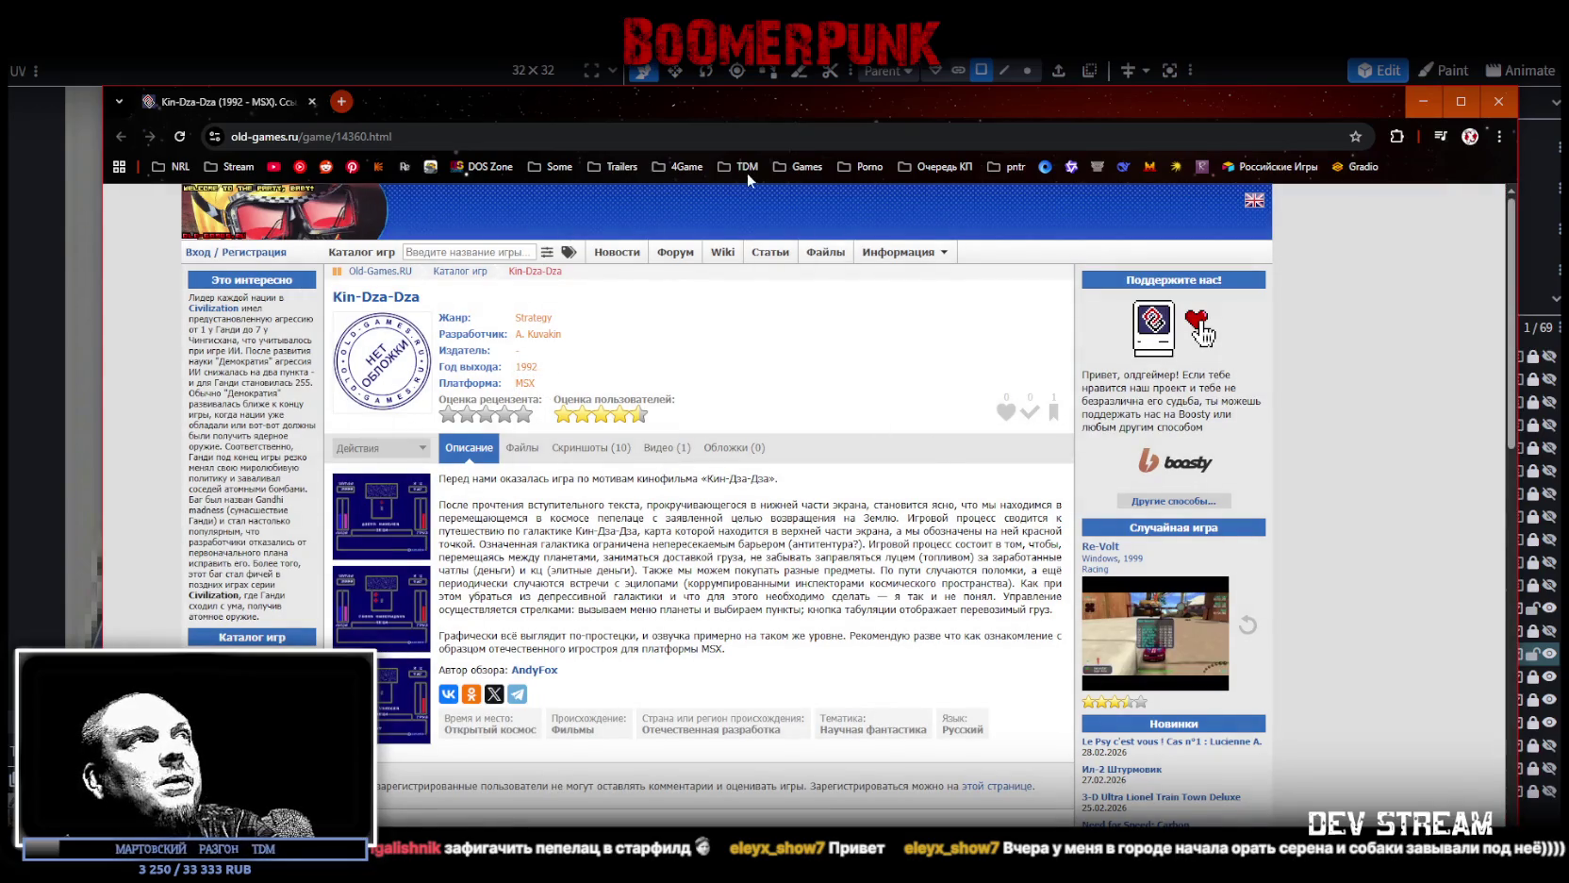
pyautogui.hotkey('alt', 'Tab')
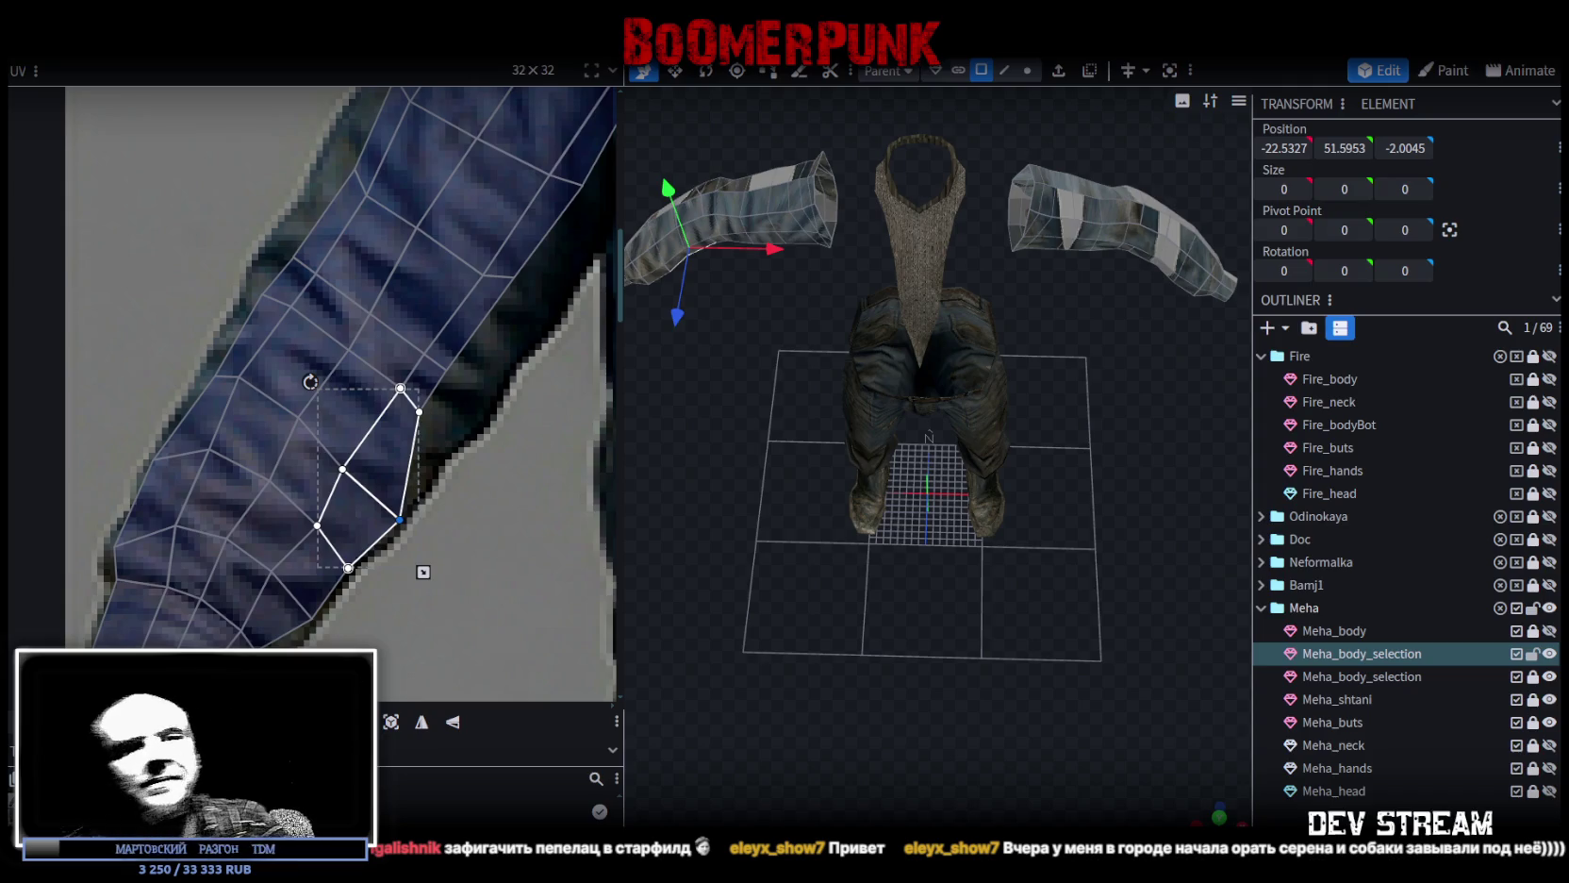
# Fit the first sleeve faces' UV vertices onto the denim sleeve's edge.
pyautogui.moveTo(1076, 616)
pyautogui.mouseDown()
pyautogui.moveTo(1052, 518)
pyautogui.moveTo(950, 524)
pyautogui.mouseUp()
pyautogui.scroll(2, 445, 408)
pyautogui.moveTo(441, 429)
pyautogui.mouseDown()
pyautogui.moveTo(385, 400)
pyautogui.moveTo(459, 444)
pyautogui.mouseUp()
pyautogui.moveTo(506, 385); pyautogui.dragTo(432, 485, button='middle')
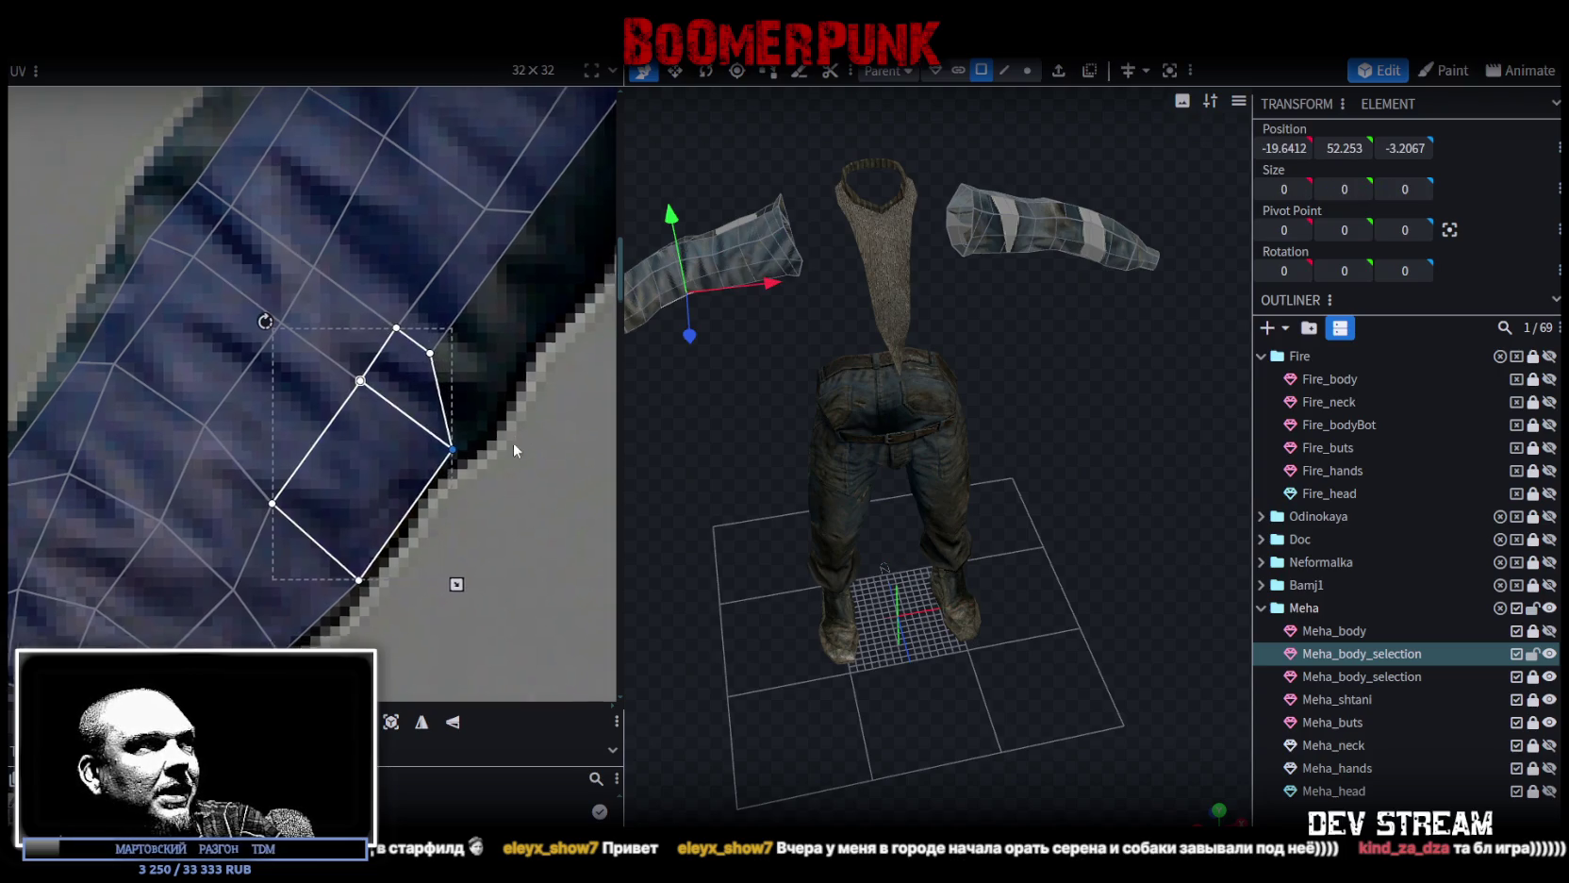
pyautogui.moveTo(432, 485)
pyautogui.mouseDown()
pyautogui.moveTo(355, 433)
pyautogui.moveTo(432, 485)
pyautogui.mouseUp()
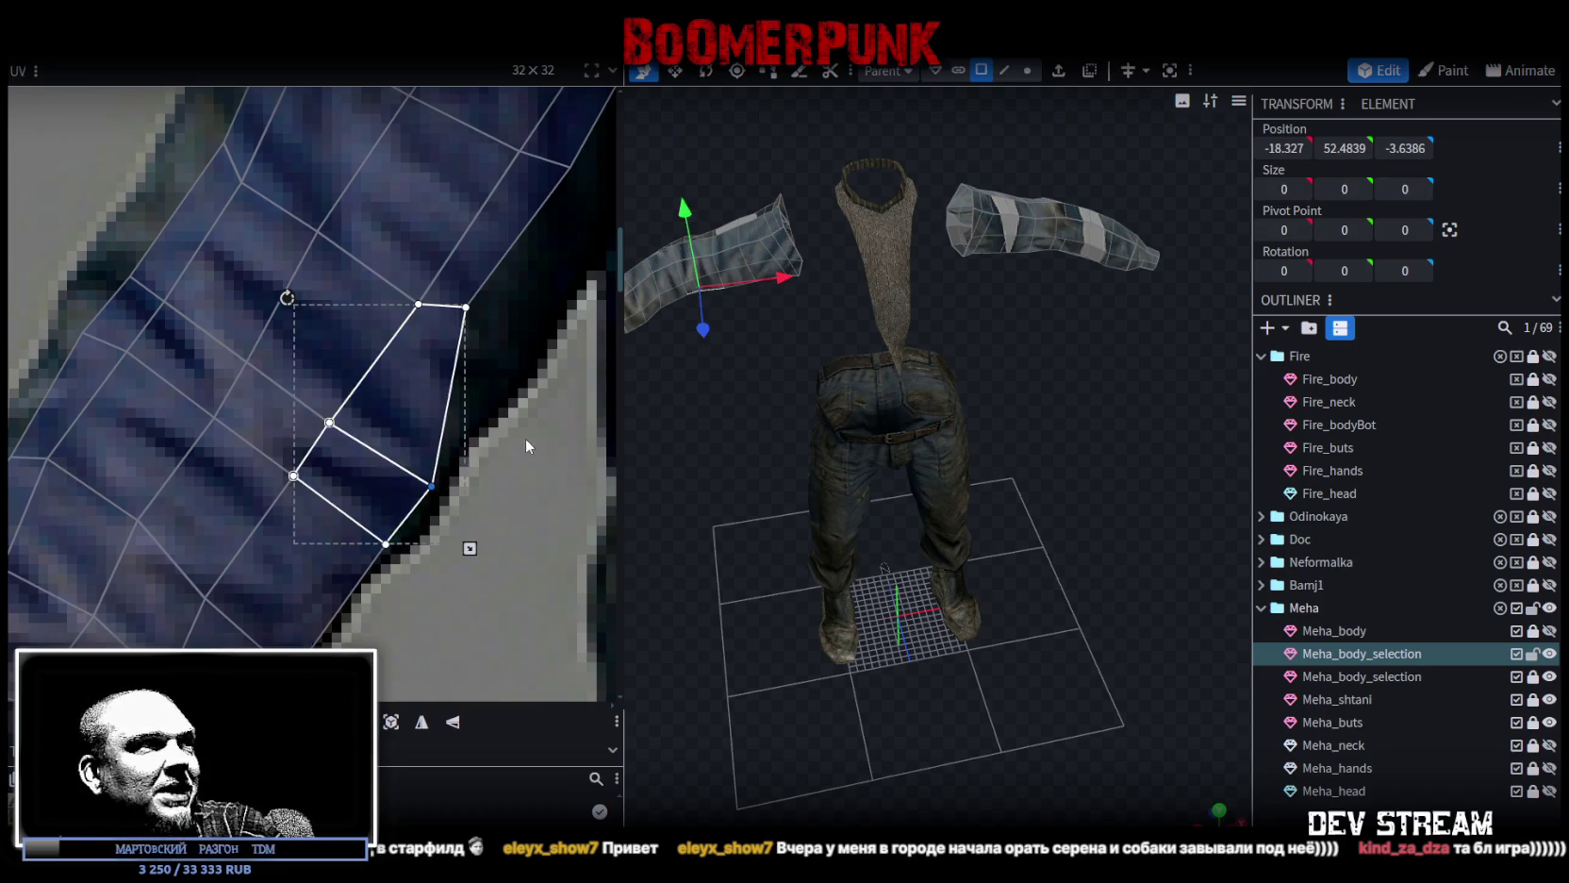
pyautogui.click(338, 478)
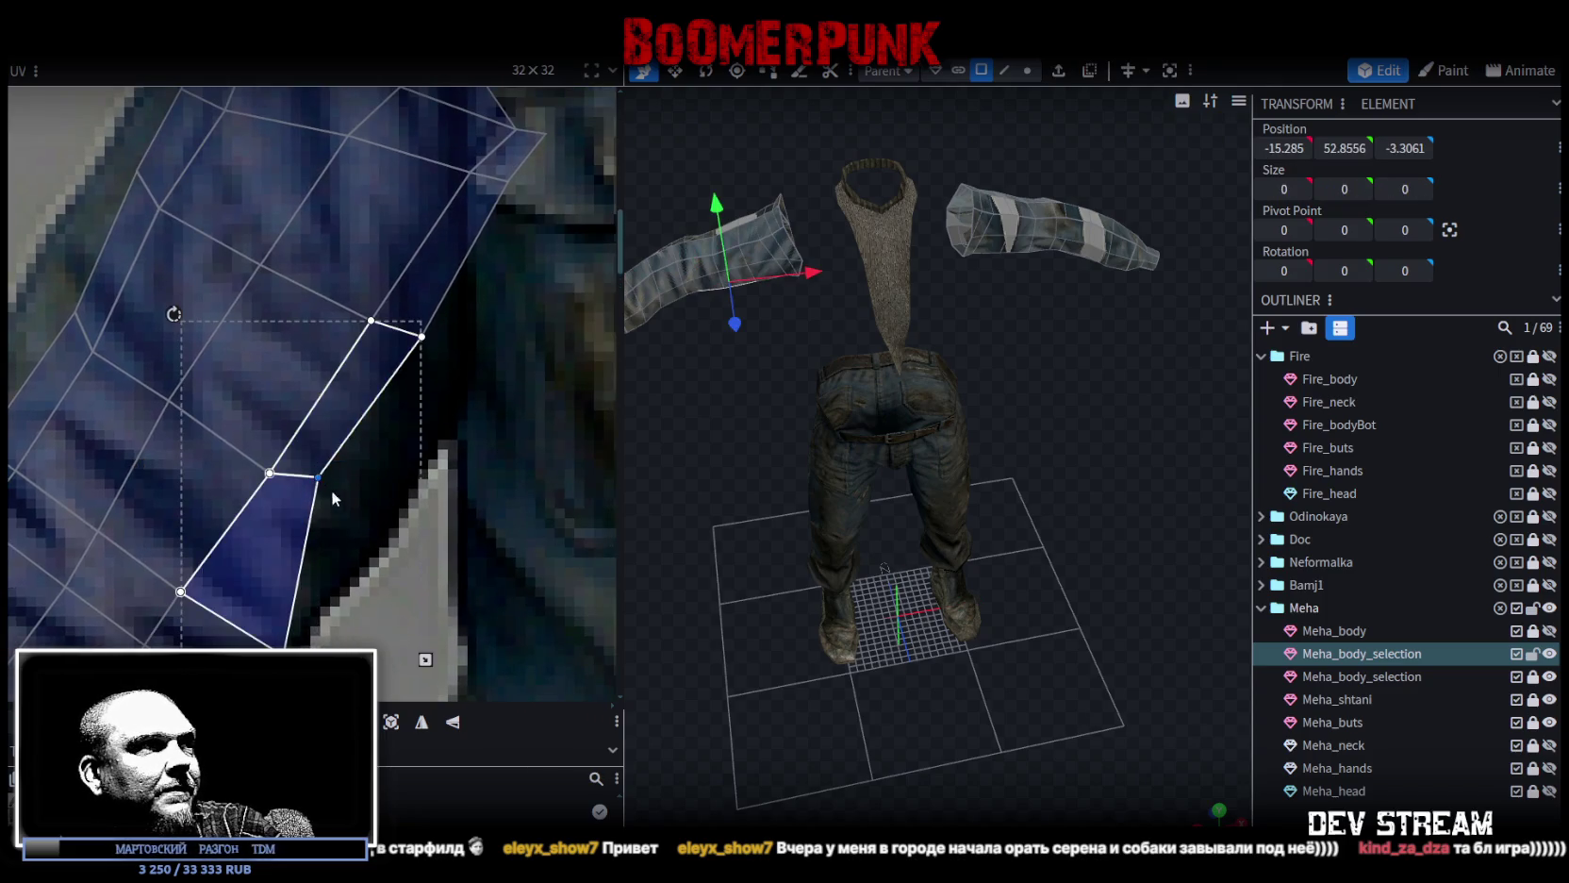
pyautogui.moveTo(318, 477); pyautogui.dragTo(367, 533)
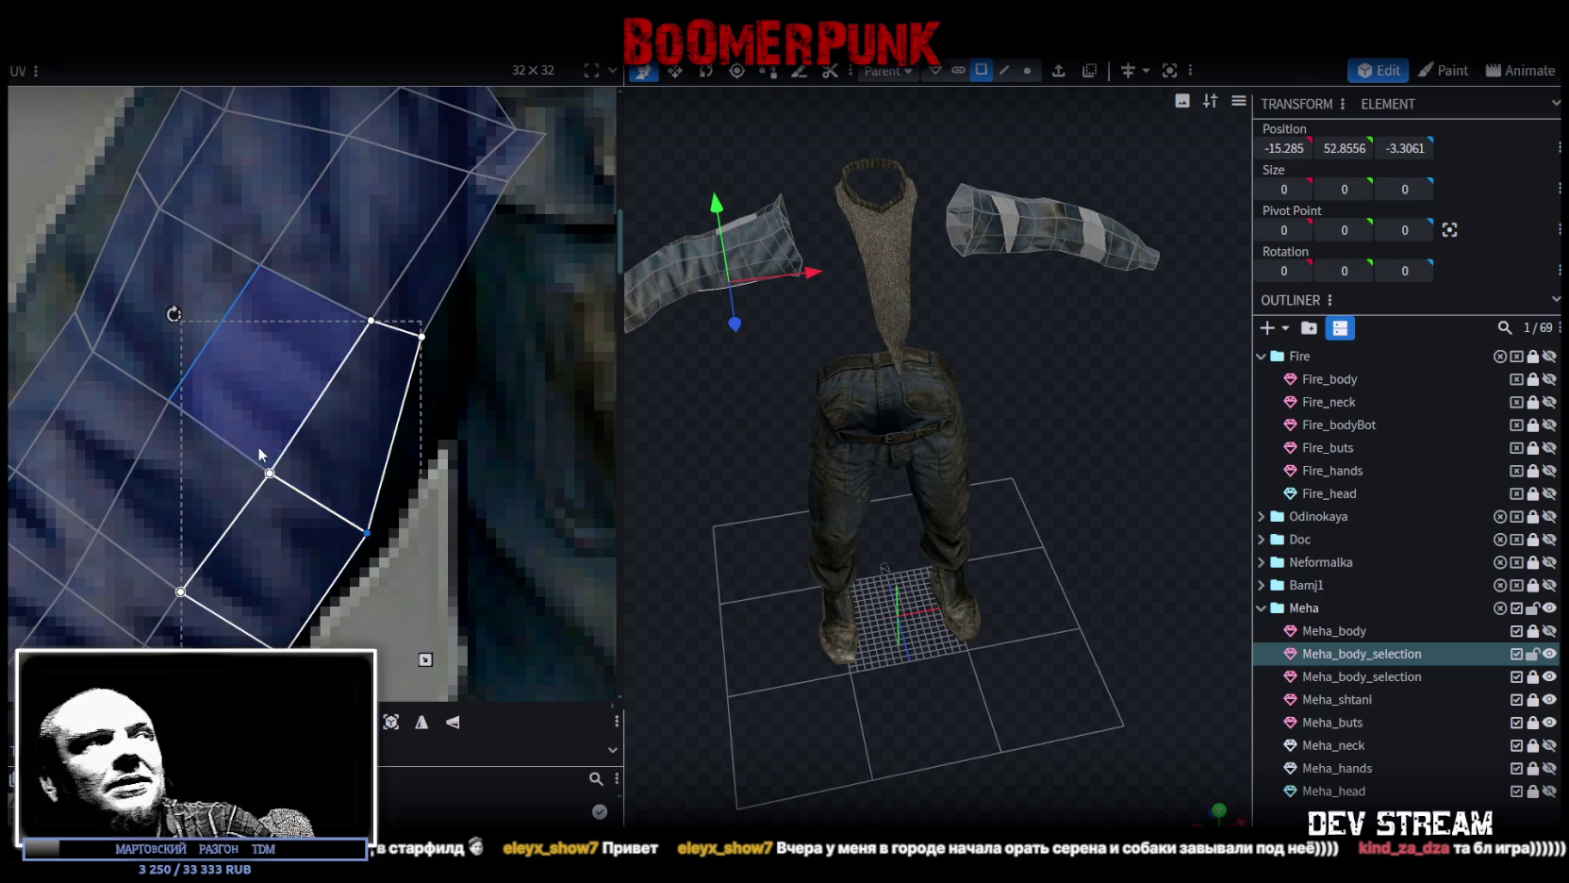
# Pull vertices of the small face and the lower face pair left onto the sleeve edge.
pyautogui.click(349, 396)
pyautogui.moveTo(349, 396); pyautogui.dragTo(300, 387)
pyautogui.click(260, 527)
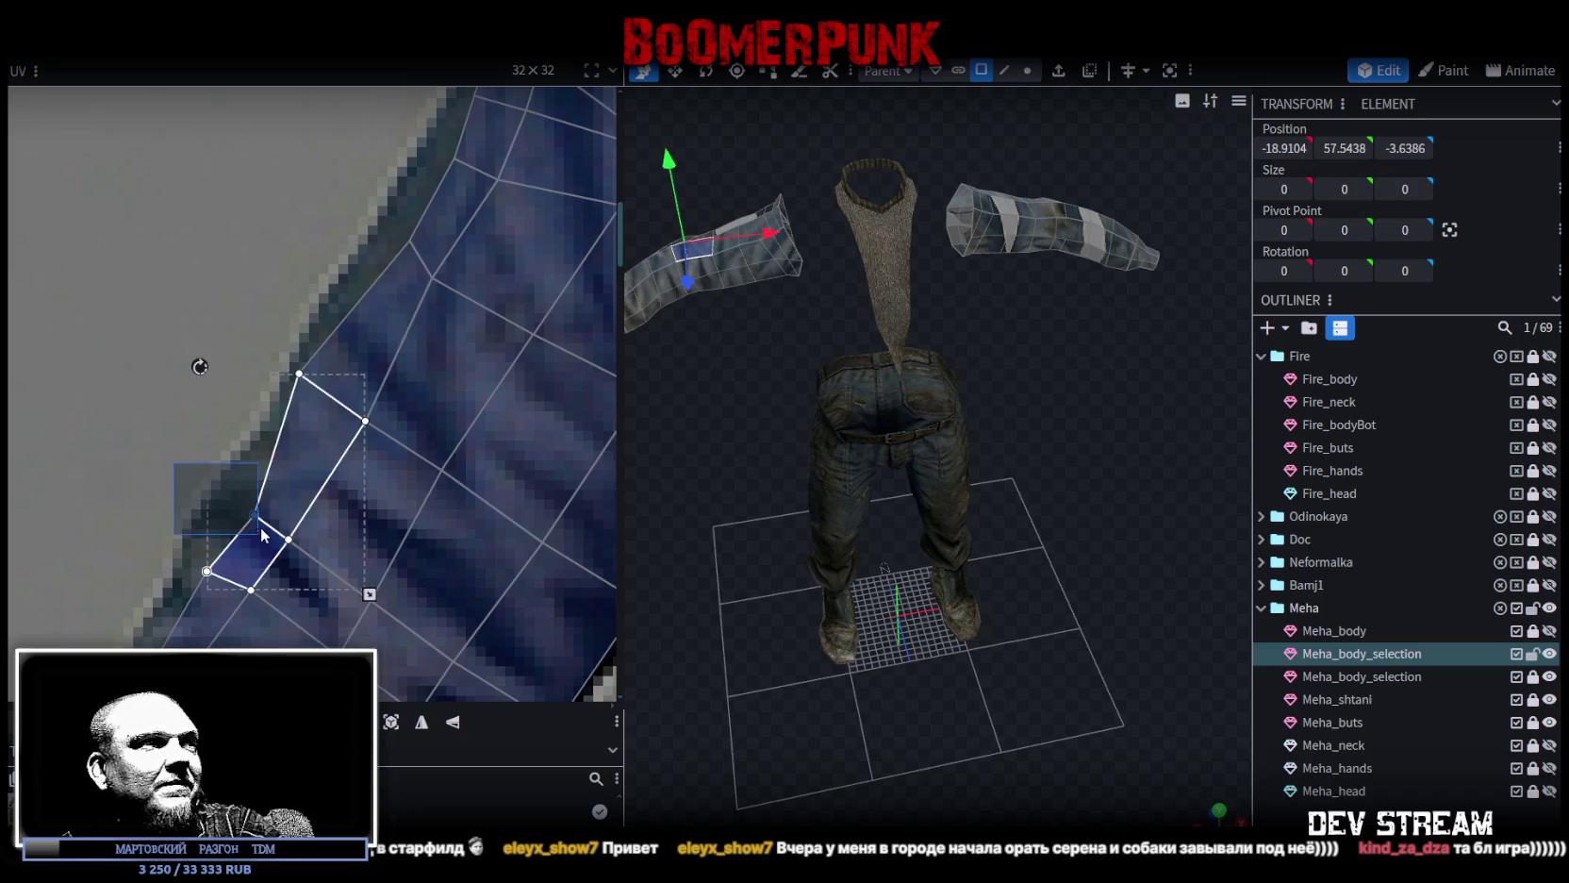
pyautogui.moveTo(254, 513); pyautogui.dragTo(217, 495)
pyautogui.click(207, 571)
pyautogui.moveTo(207, 570); pyautogui.dragTo(182, 559)
# Reshape the selected face to the texture, bringing more of the sleeve into view.
pyautogui.scroll(-3, 191, 563)
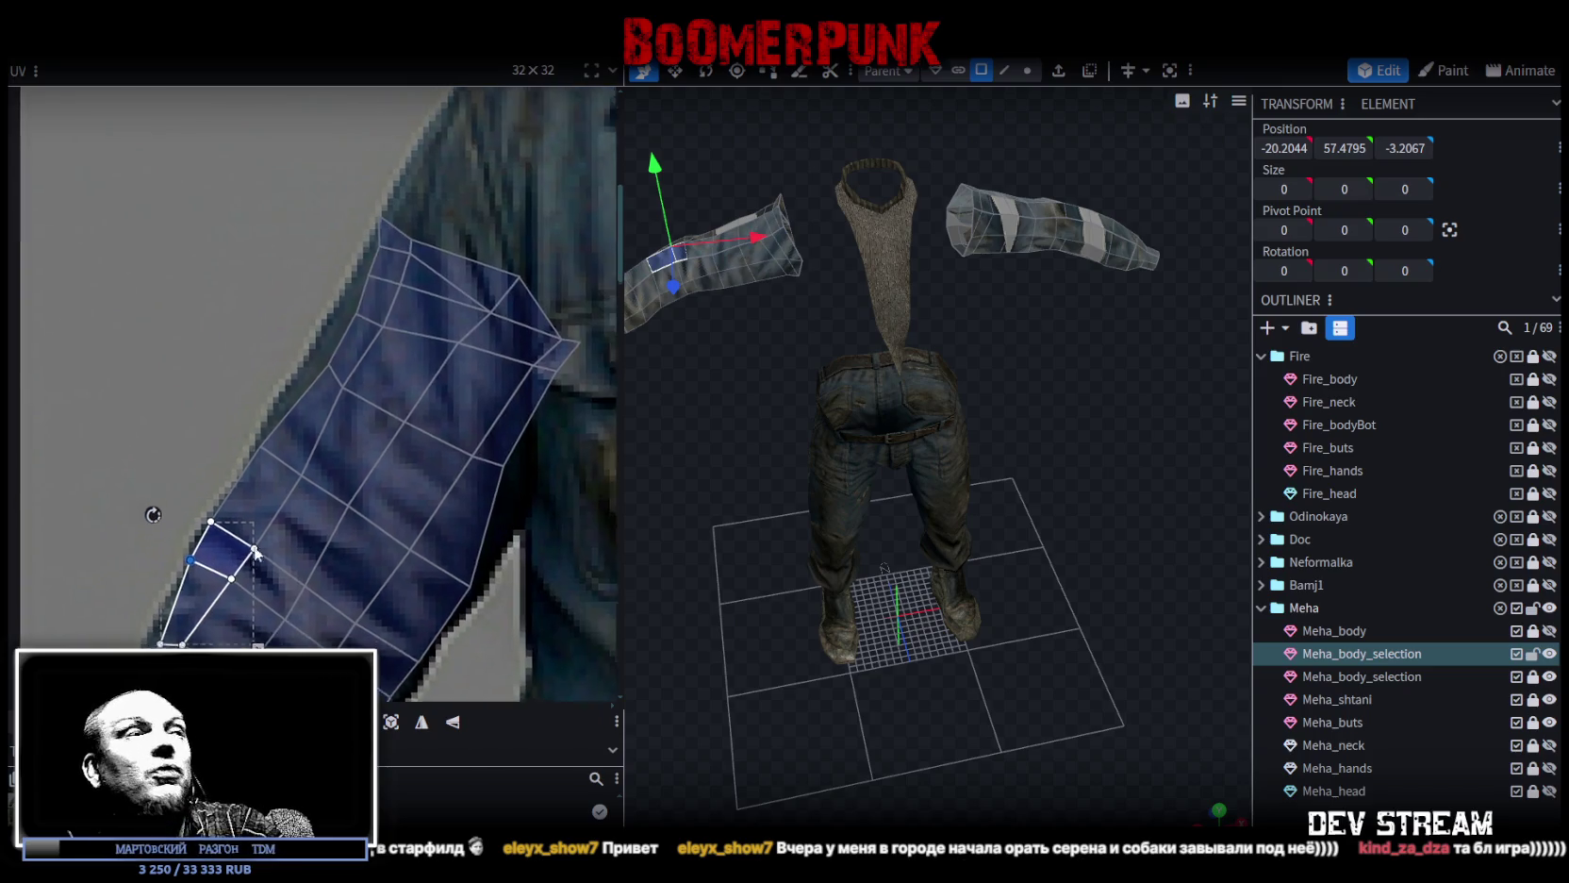
pyautogui.moveTo(251, 553); pyautogui.dragTo(386, 427, button='middle')
pyautogui.moveTo(252, 491); pyautogui.dragTo(283, 500)
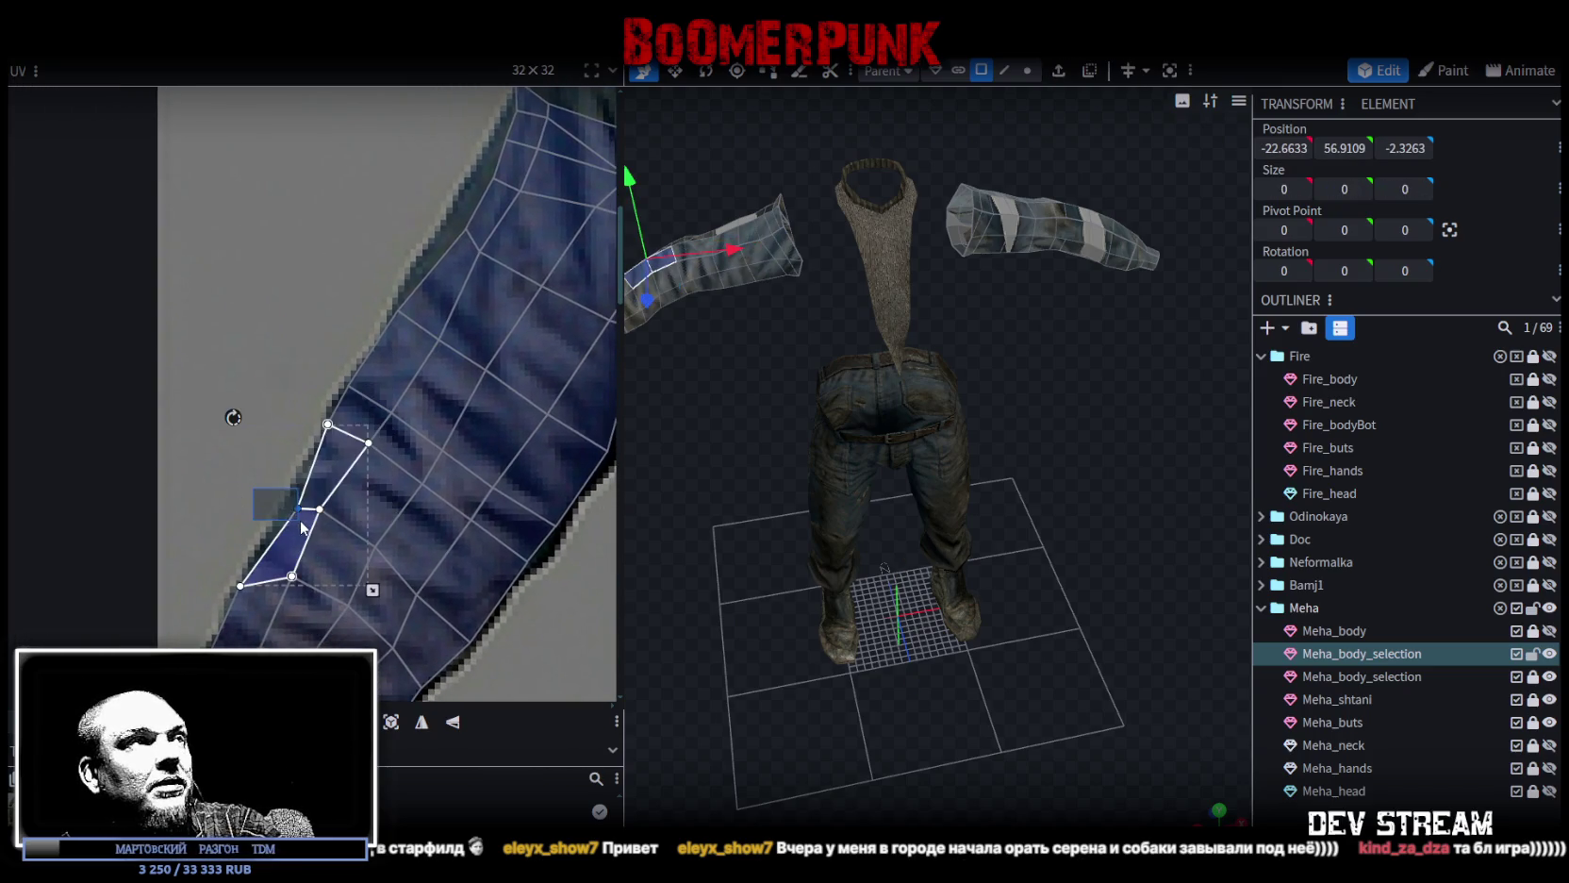
pyautogui.scroll(2, 314, 509)
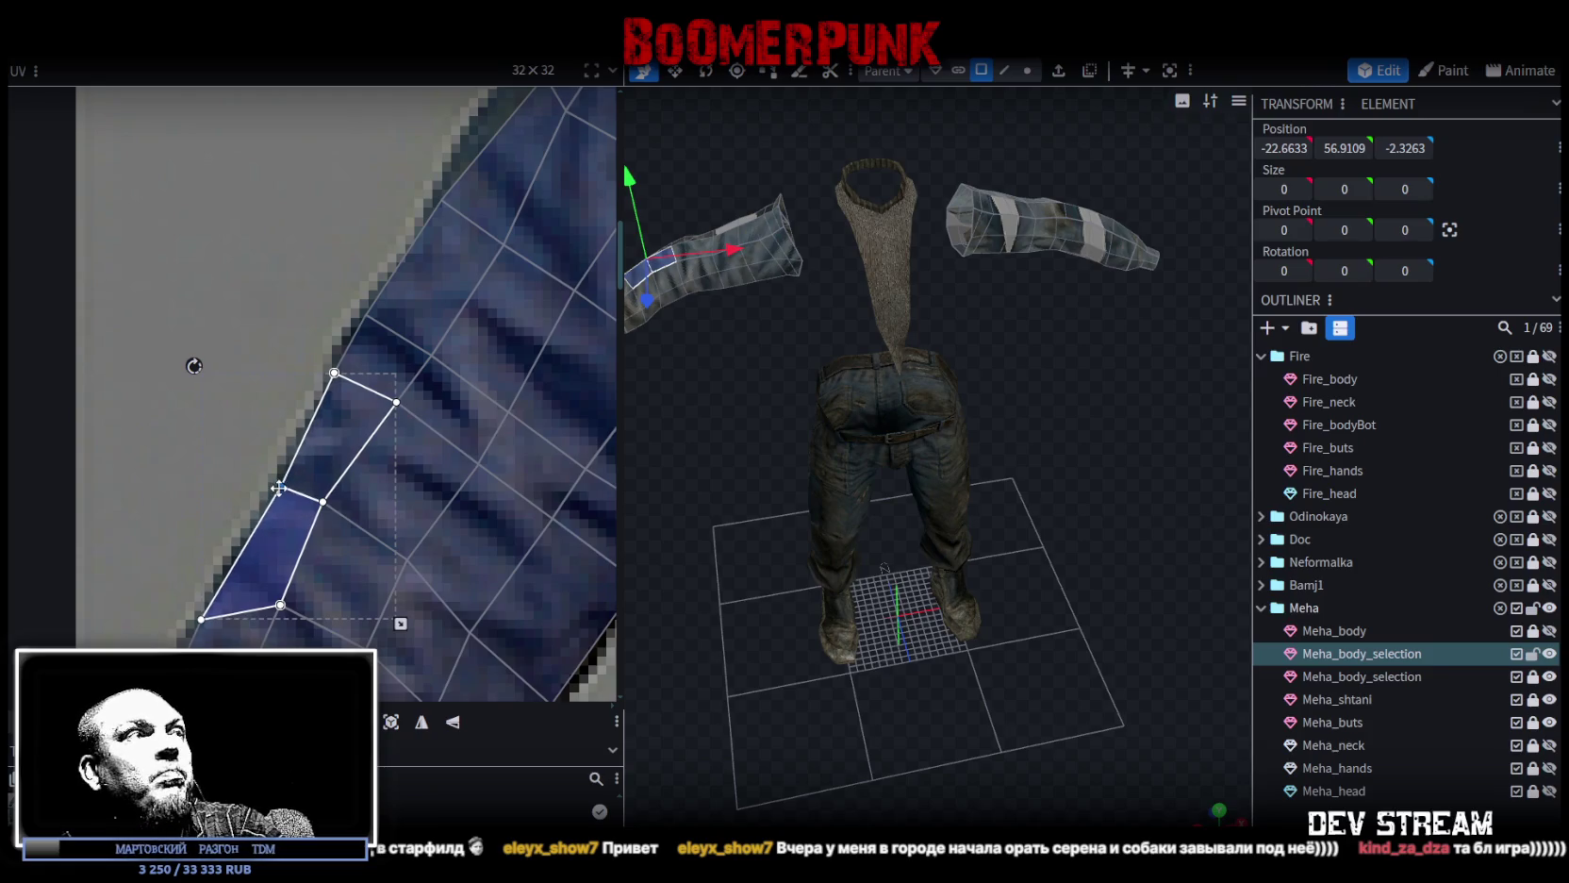
pyautogui.scroll(-3, 283, 481)
pyautogui.scroll(2, 288, 421)
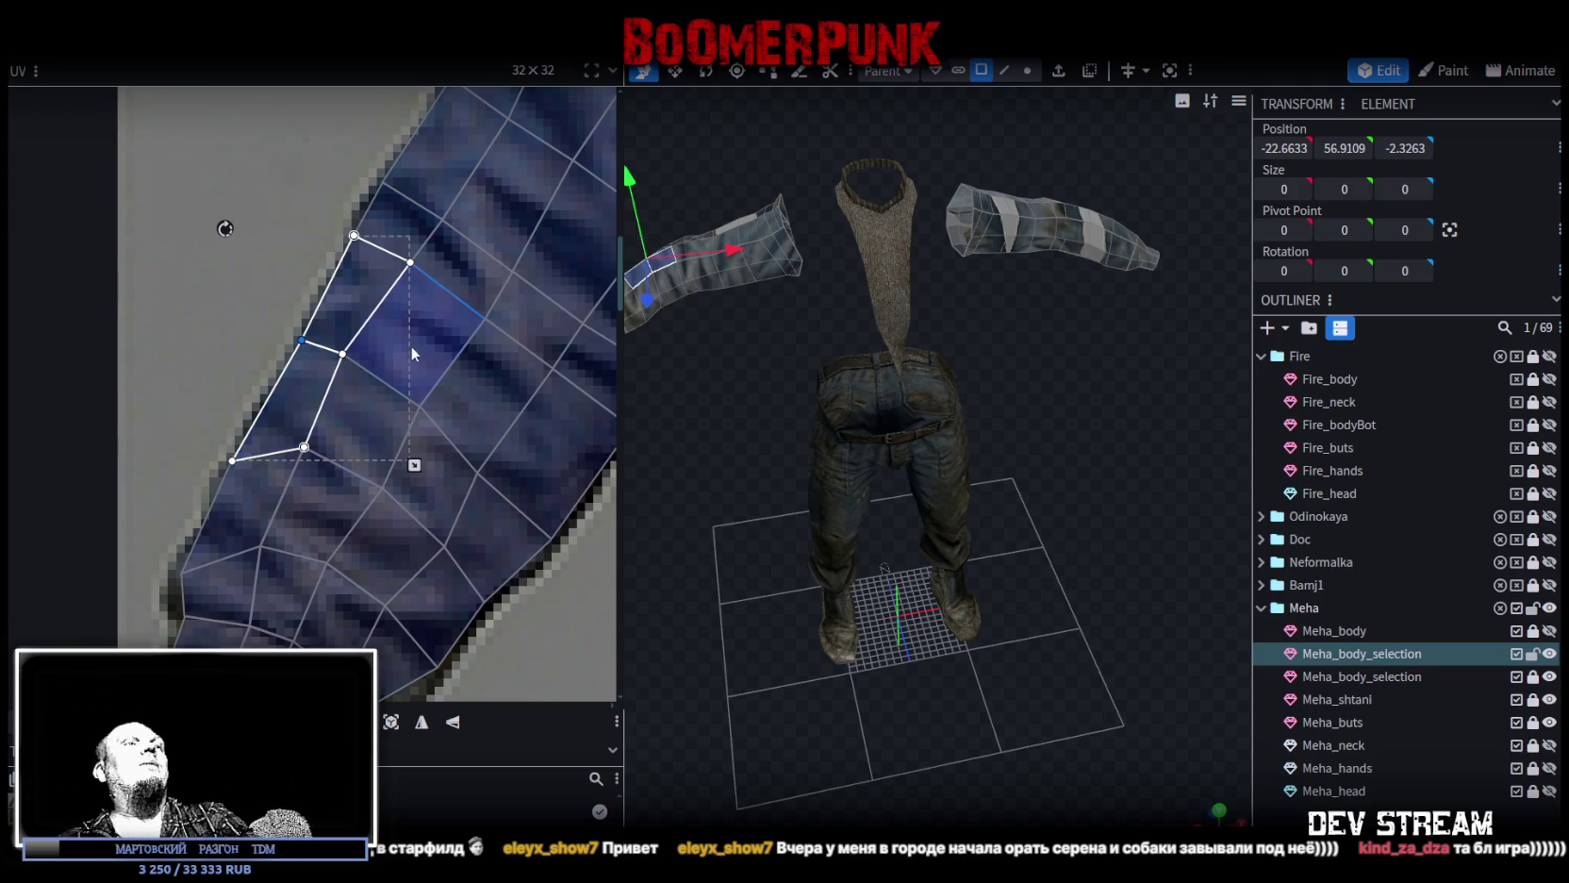
pyautogui.scroll(-2, 412, 353)
pyautogui.hscroll(1, 396, 367)
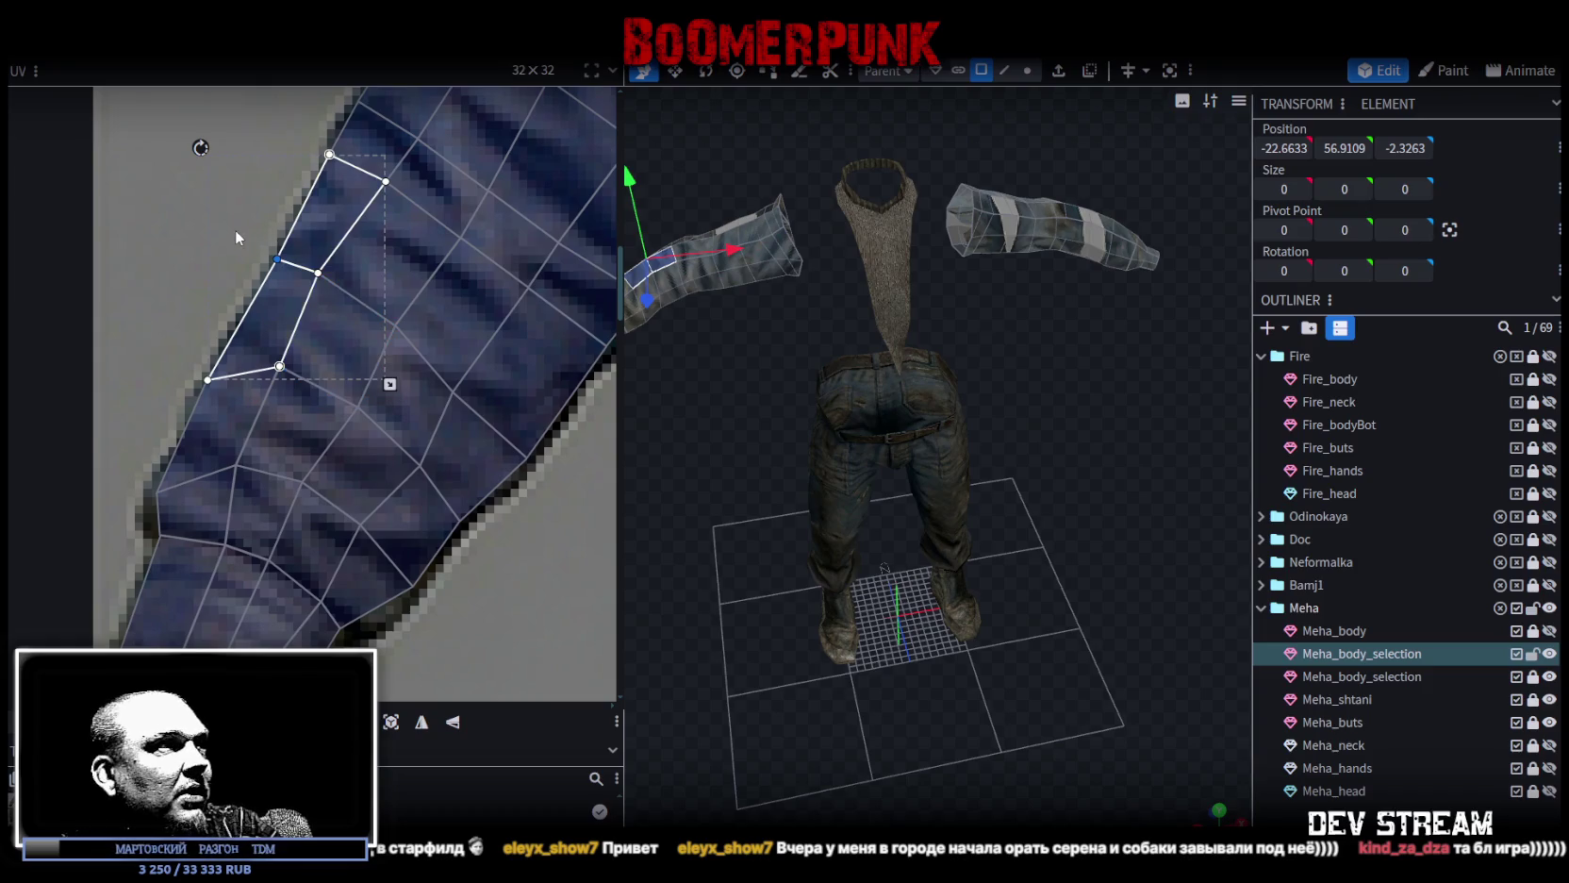
# Select two-face strips along the sleeve's edge, working along the sleeve.
pyautogui.keyDown('shift'); pyautogui.click(318, 346); pyautogui.keyUp('shift')
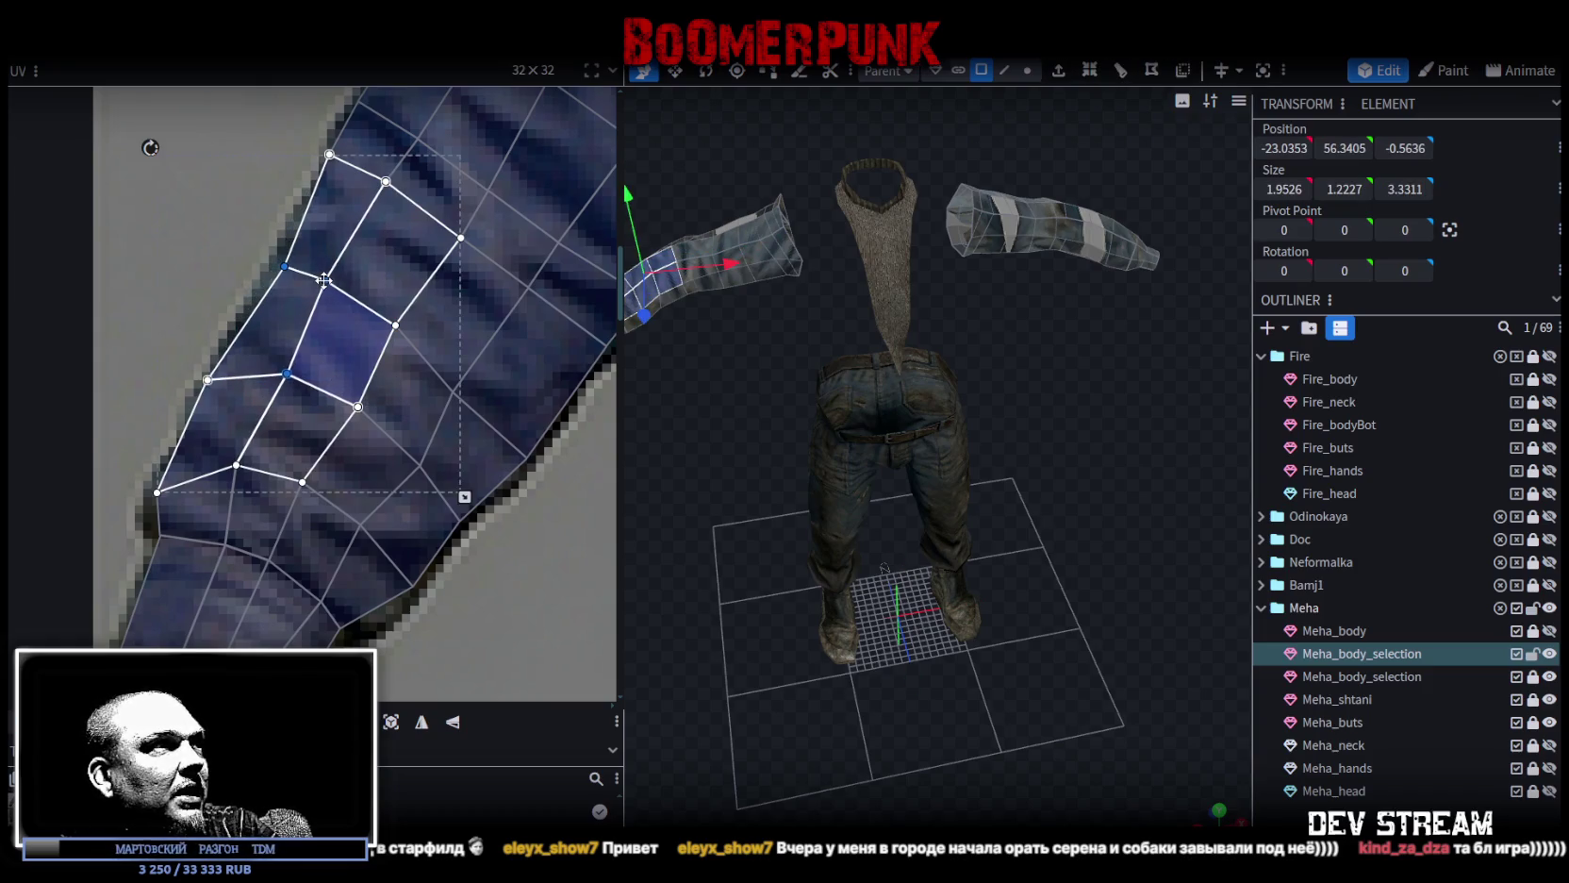
pyautogui.click(292, 273)
pyautogui.keyDown('shift'); pyautogui.click(292, 271); pyautogui.keyUp('shift')
pyautogui.scroll(-2, 288, 273)
pyautogui.scroll(1, 249, 542)
pyautogui.scroll(2, 288, 402)
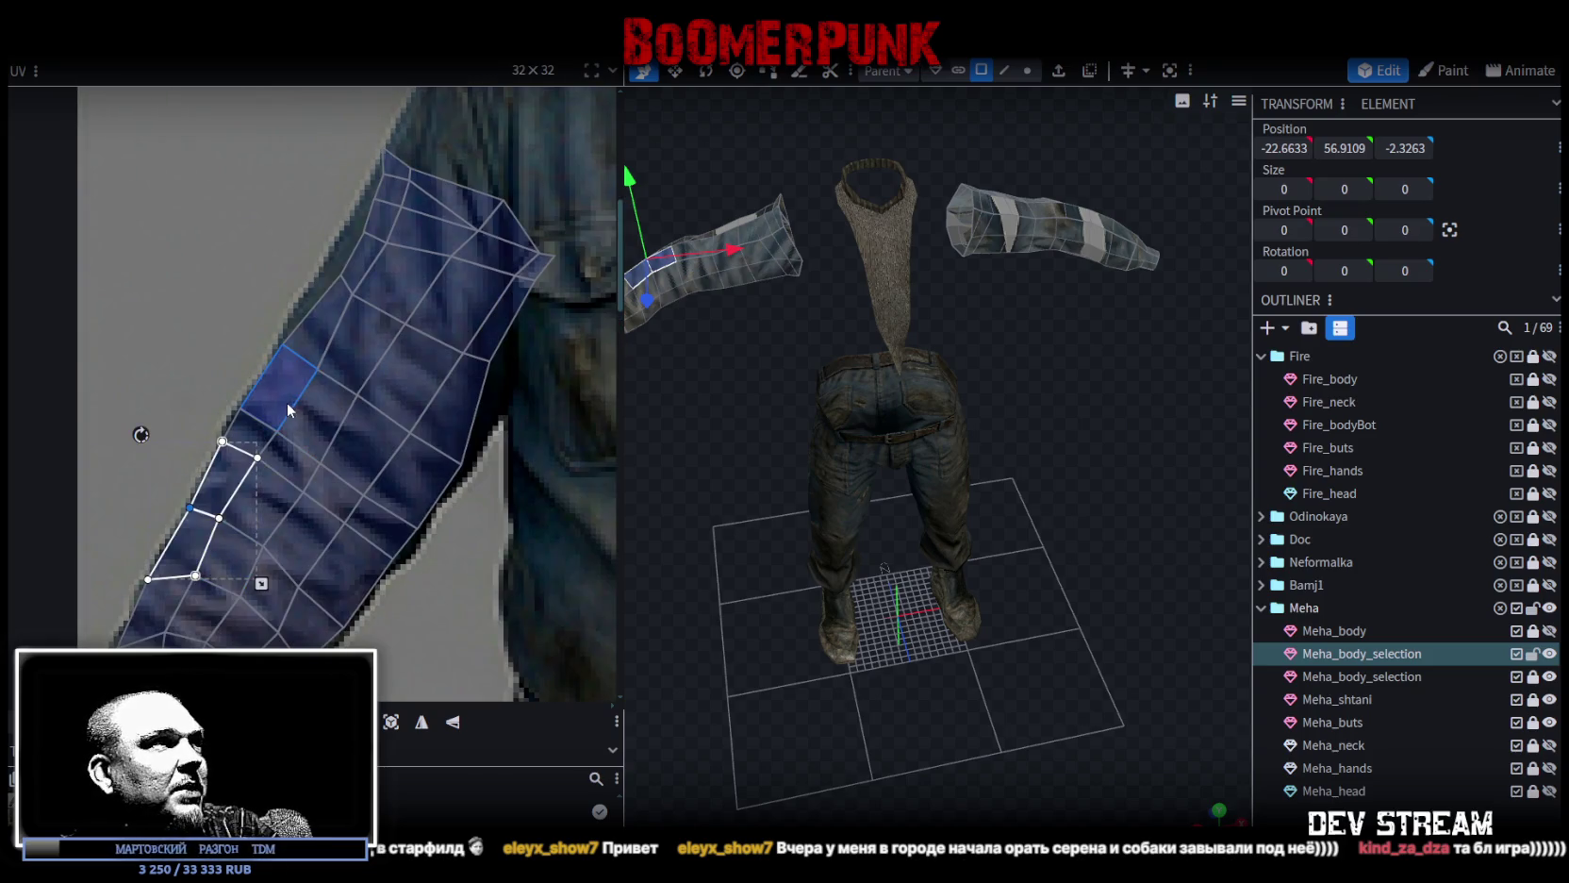
pyautogui.scroll(2, 224, 424)
pyautogui.click(249, 437)
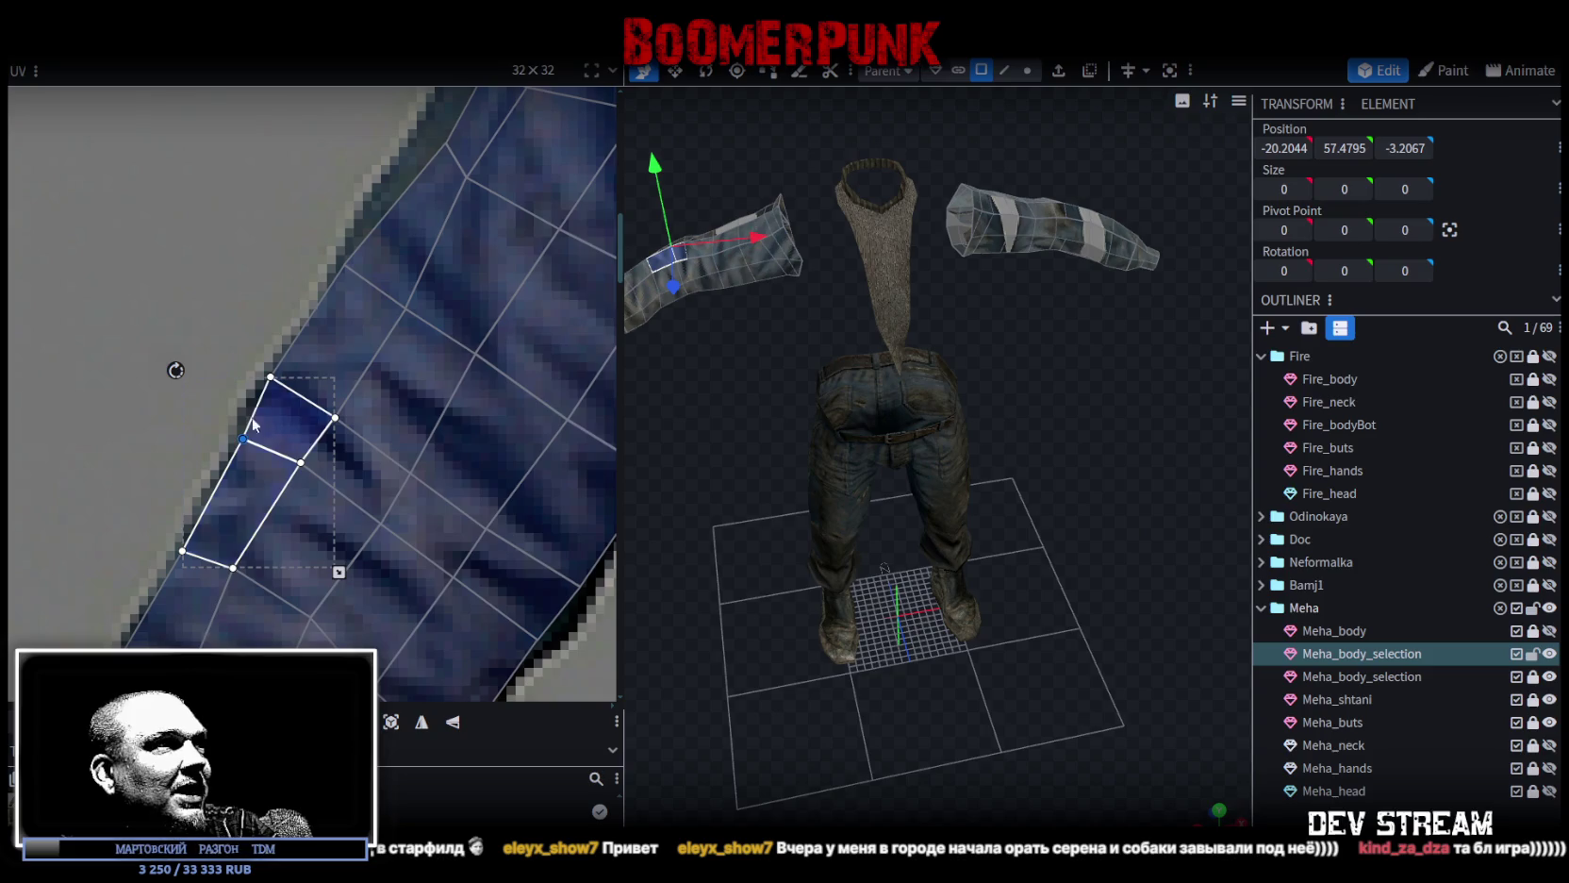
pyautogui.moveTo(243, 434); pyautogui.dragTo(173, 501, button='middle')
# Step the face selection up the strip toward the top of the sleeve.
pyautogui.click(209, 451)
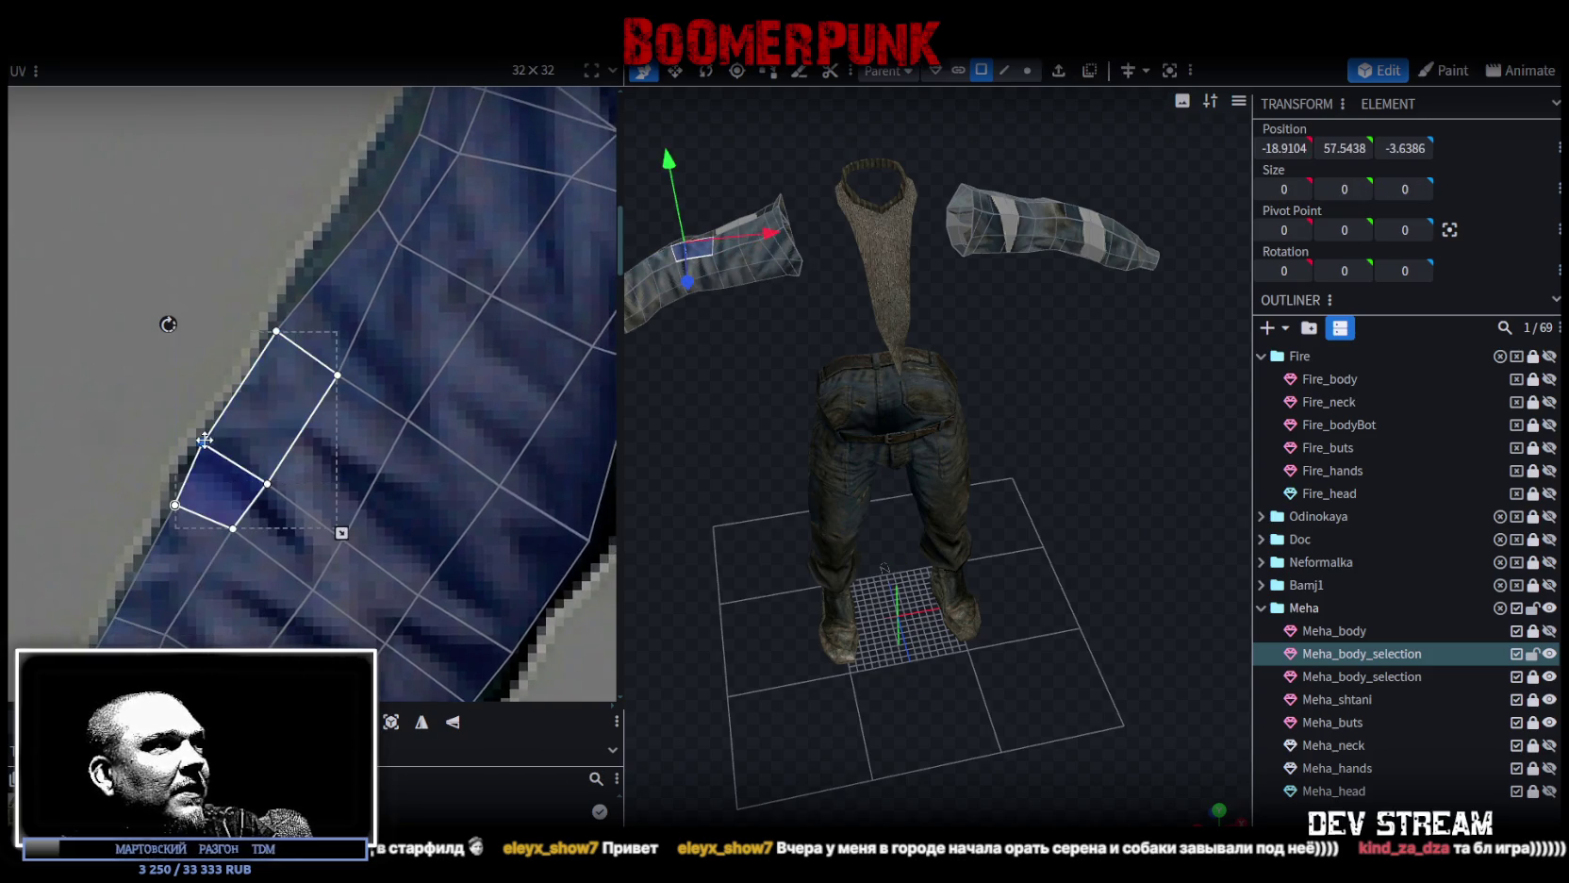
pyautogui.click(288, 340)
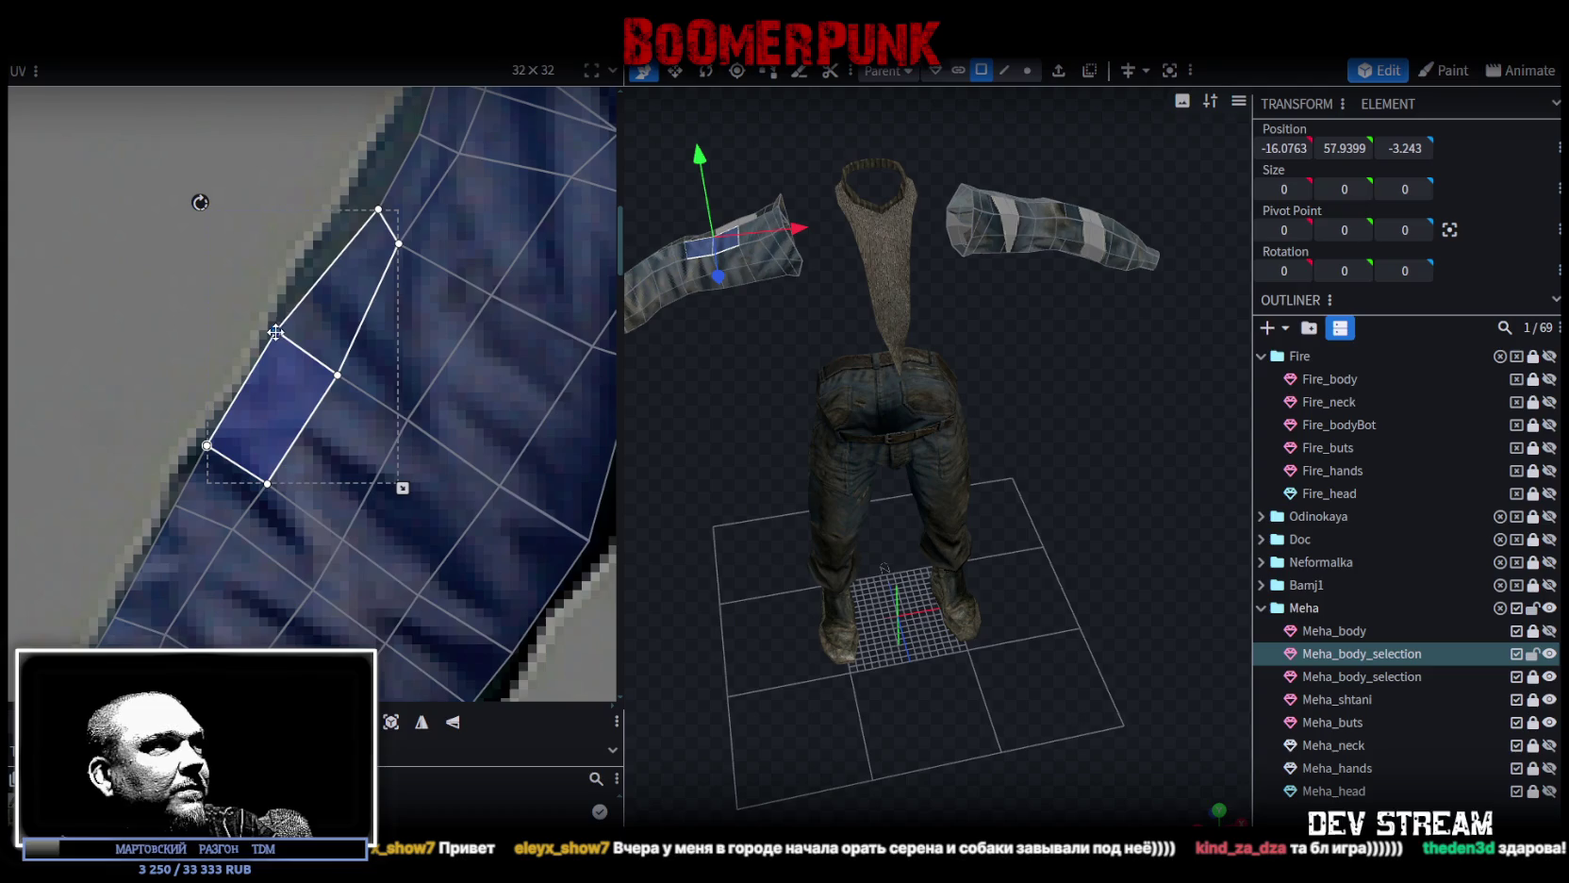
pyautogui.moveTo(281, 335); pyautogui.dragTo(247, 406, button='middle')
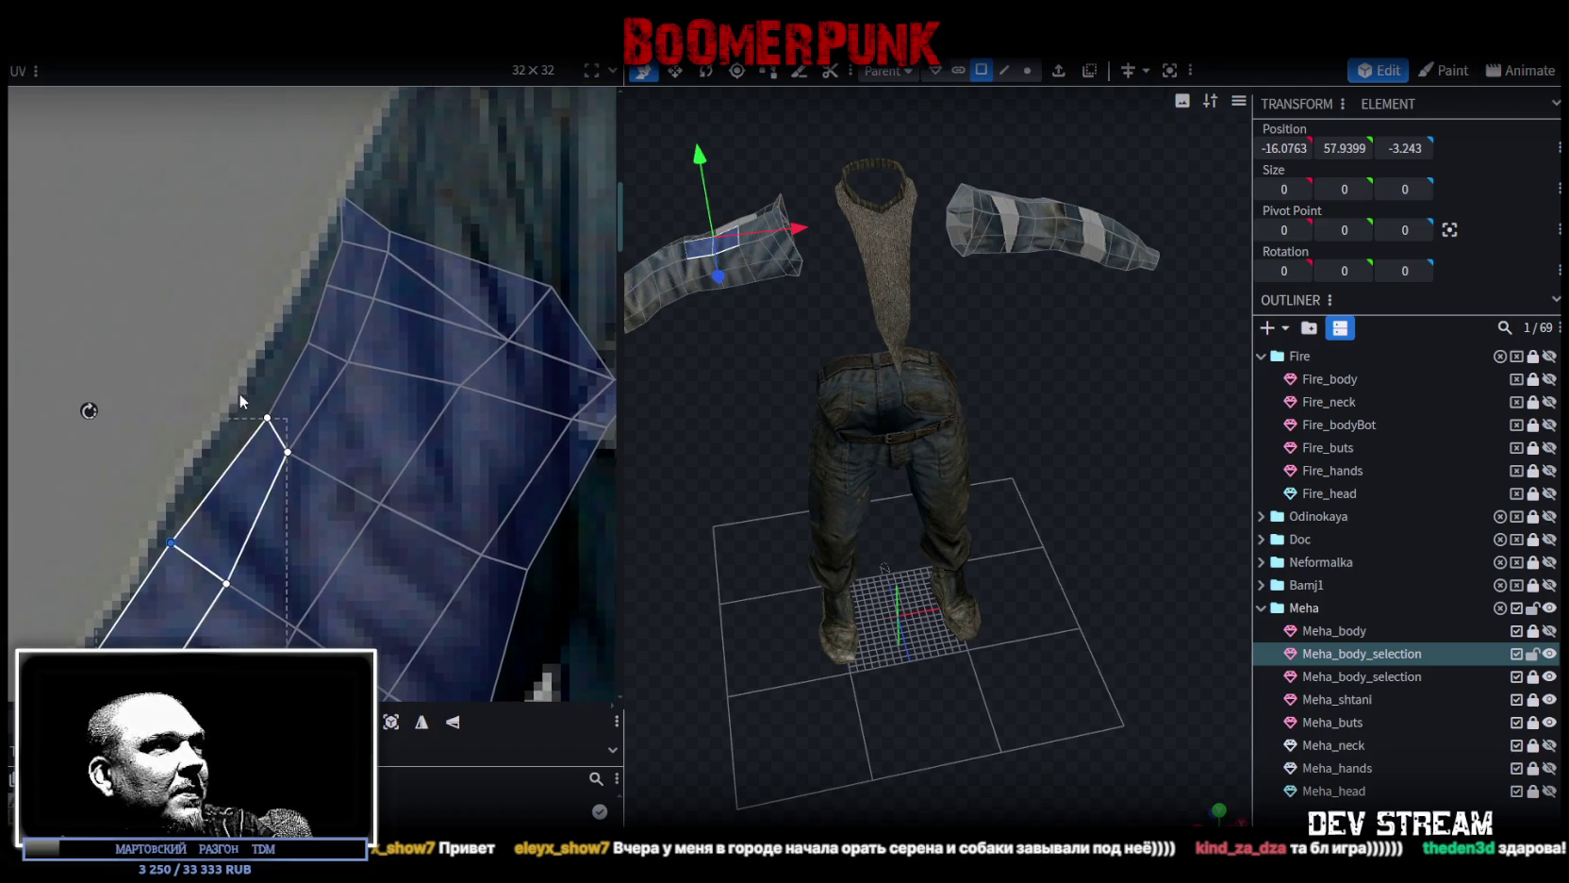
pyautogui.moveTo(240, 371); pyautogui.dragTo(270, 418)
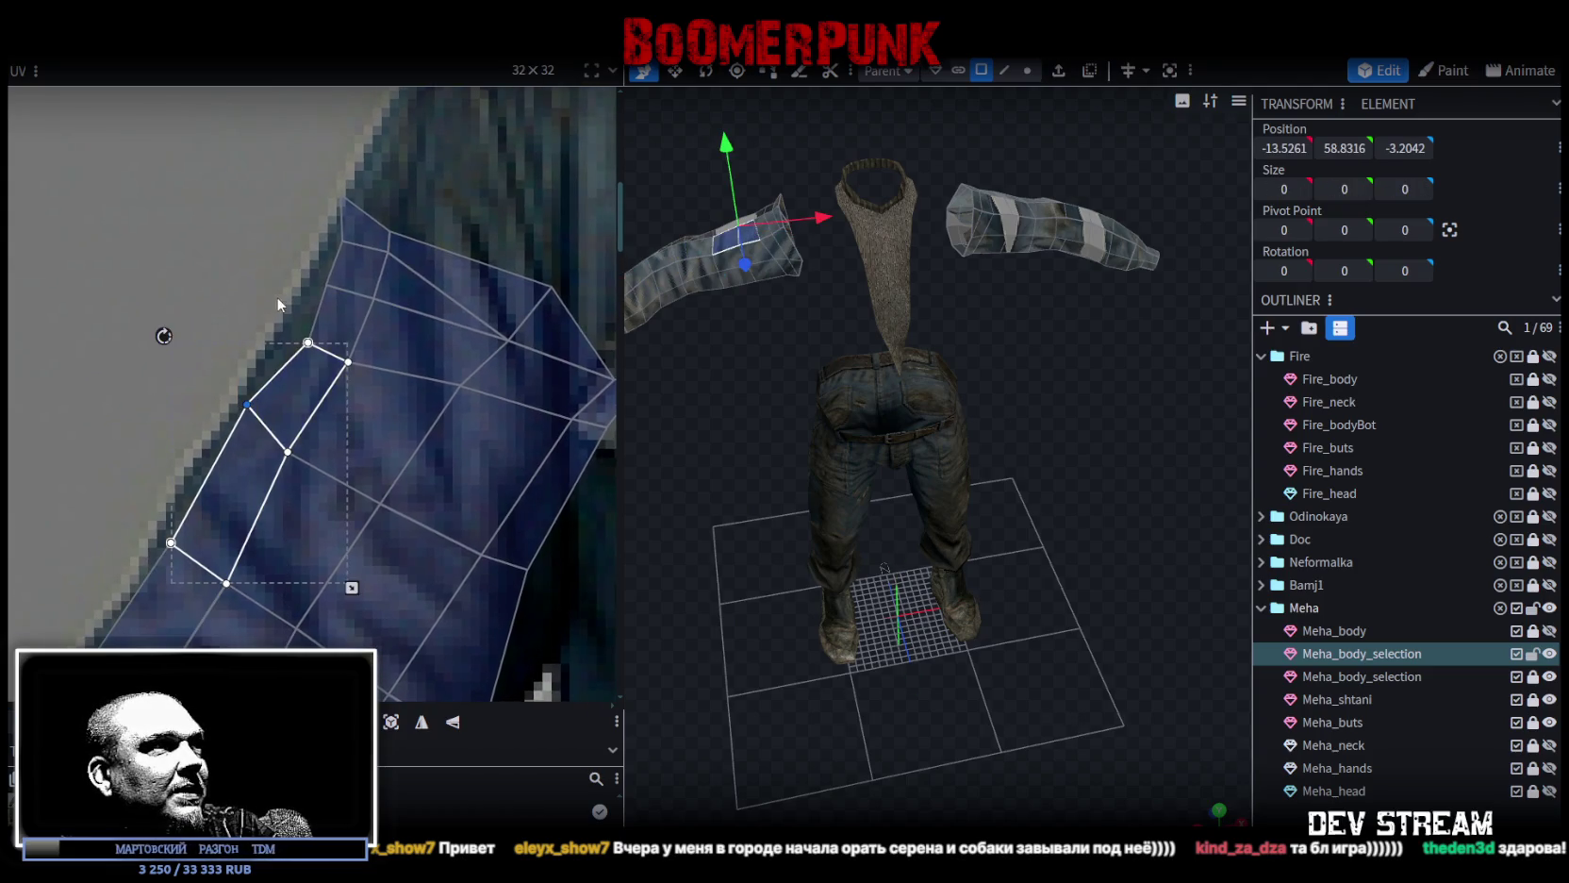
pyautogui.moveTo(275, 308); pyautogui.dragTo(321, 366)
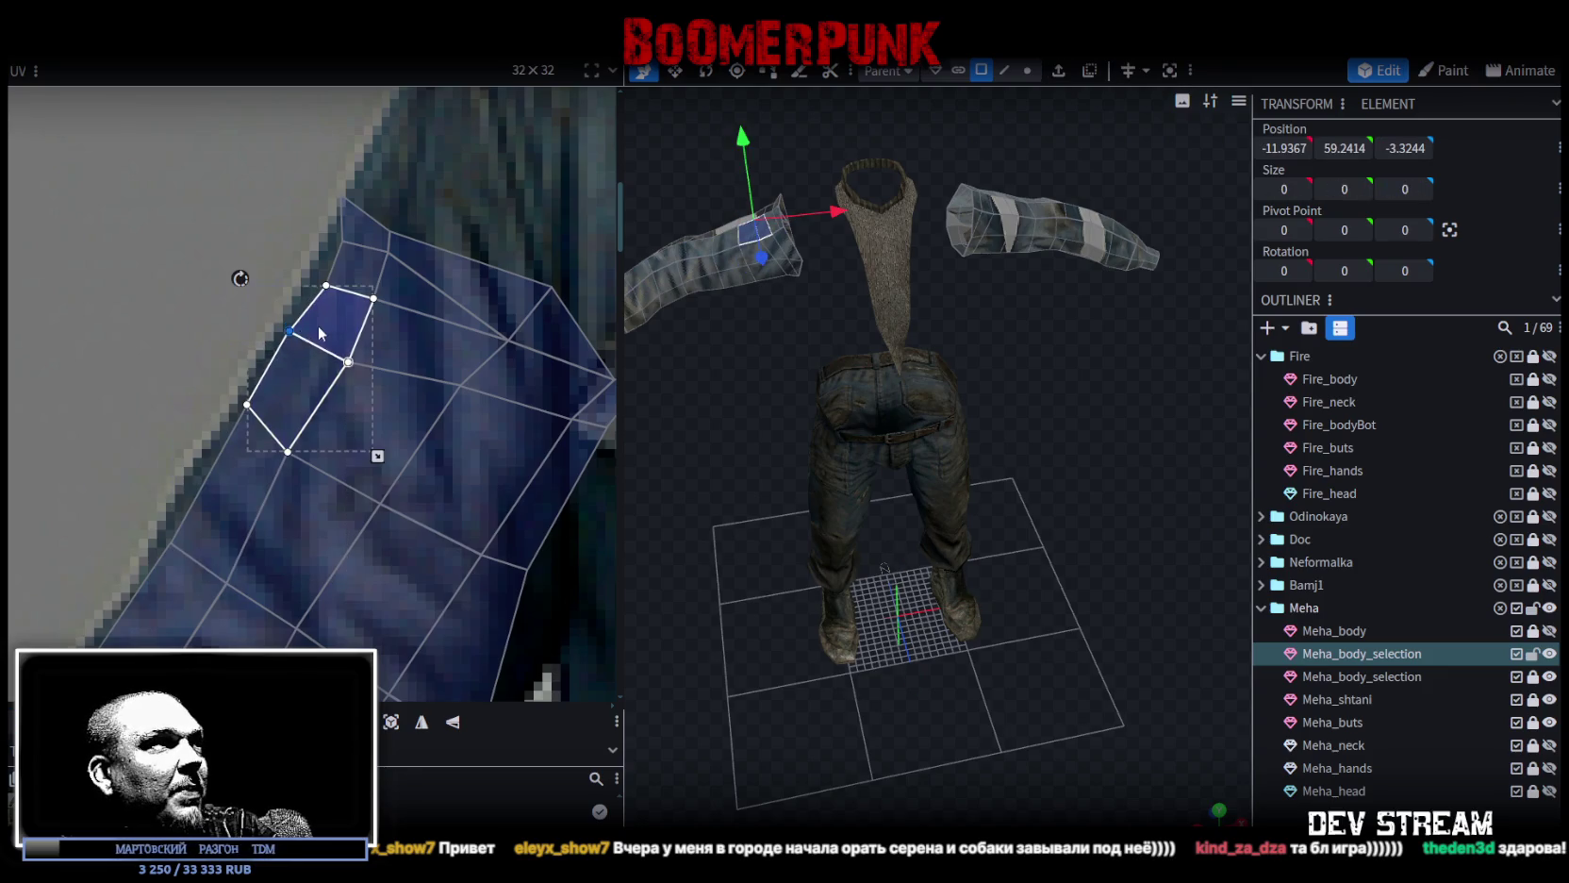
pyautogui.moveTo(311, 342); pyautogui.dragTo(215, 475, button='middle')
pyautogui.moveTo(212, 378); pyautogui.dragTo(209, 315, button='middle')
pyautogui.moveTo(208, 315); pyautogui.dragTo(290, 363)
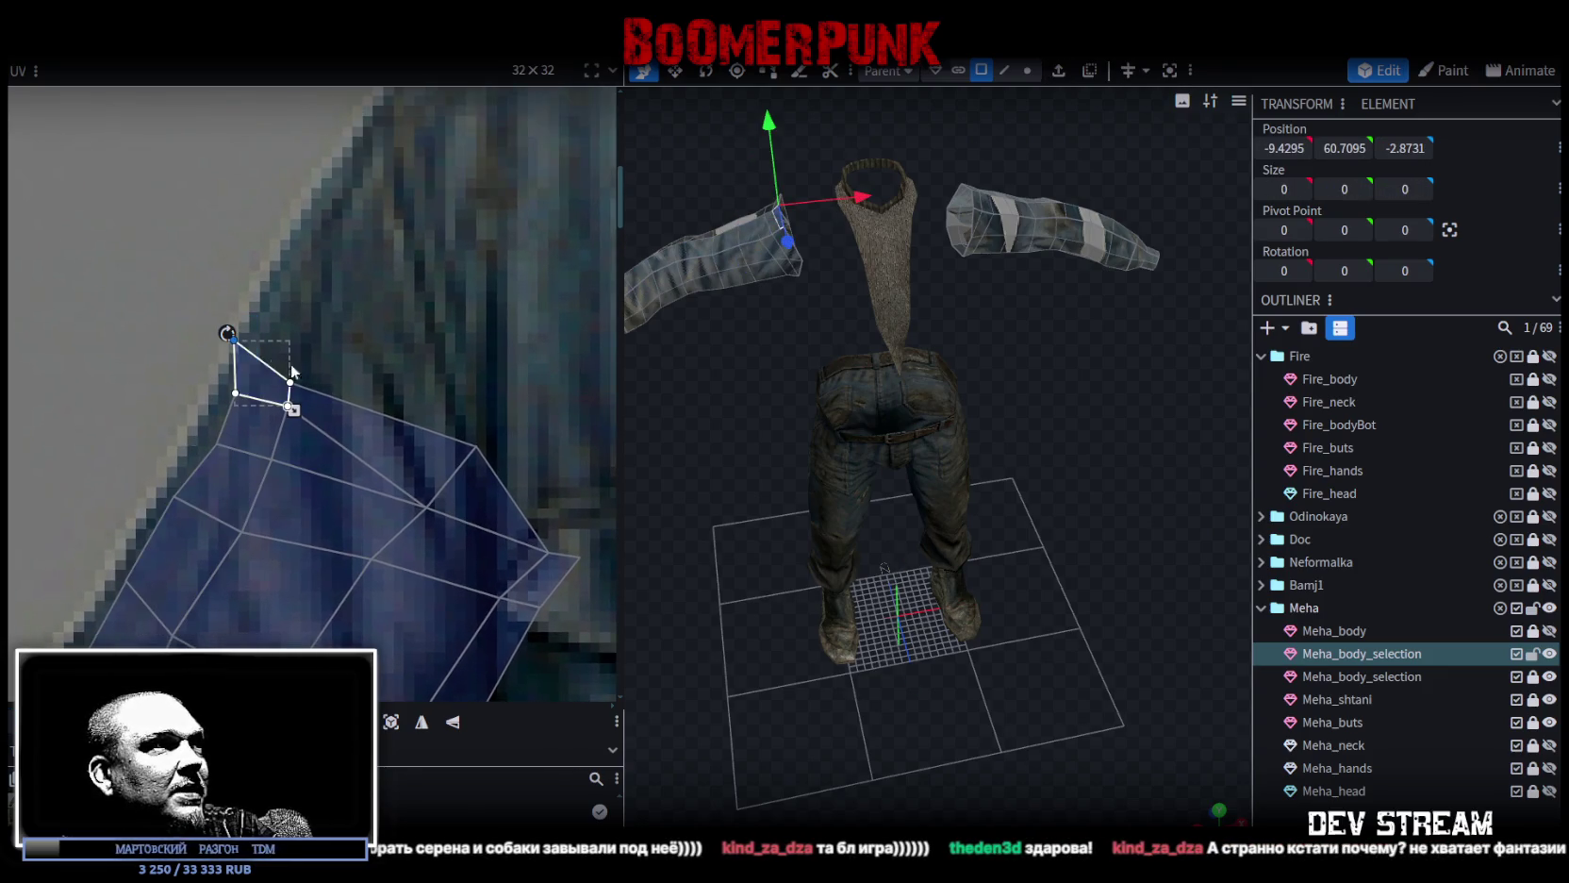
# Pull the top faces' vertices up onto the shoulder, reshaping both faces.
pyautogui.moveTo(291, 363); pyautogui.dragTo(278, 492, button='middle')
pyautogui.moveTo(167, 454); pyautogui.dragTo(312, 239)
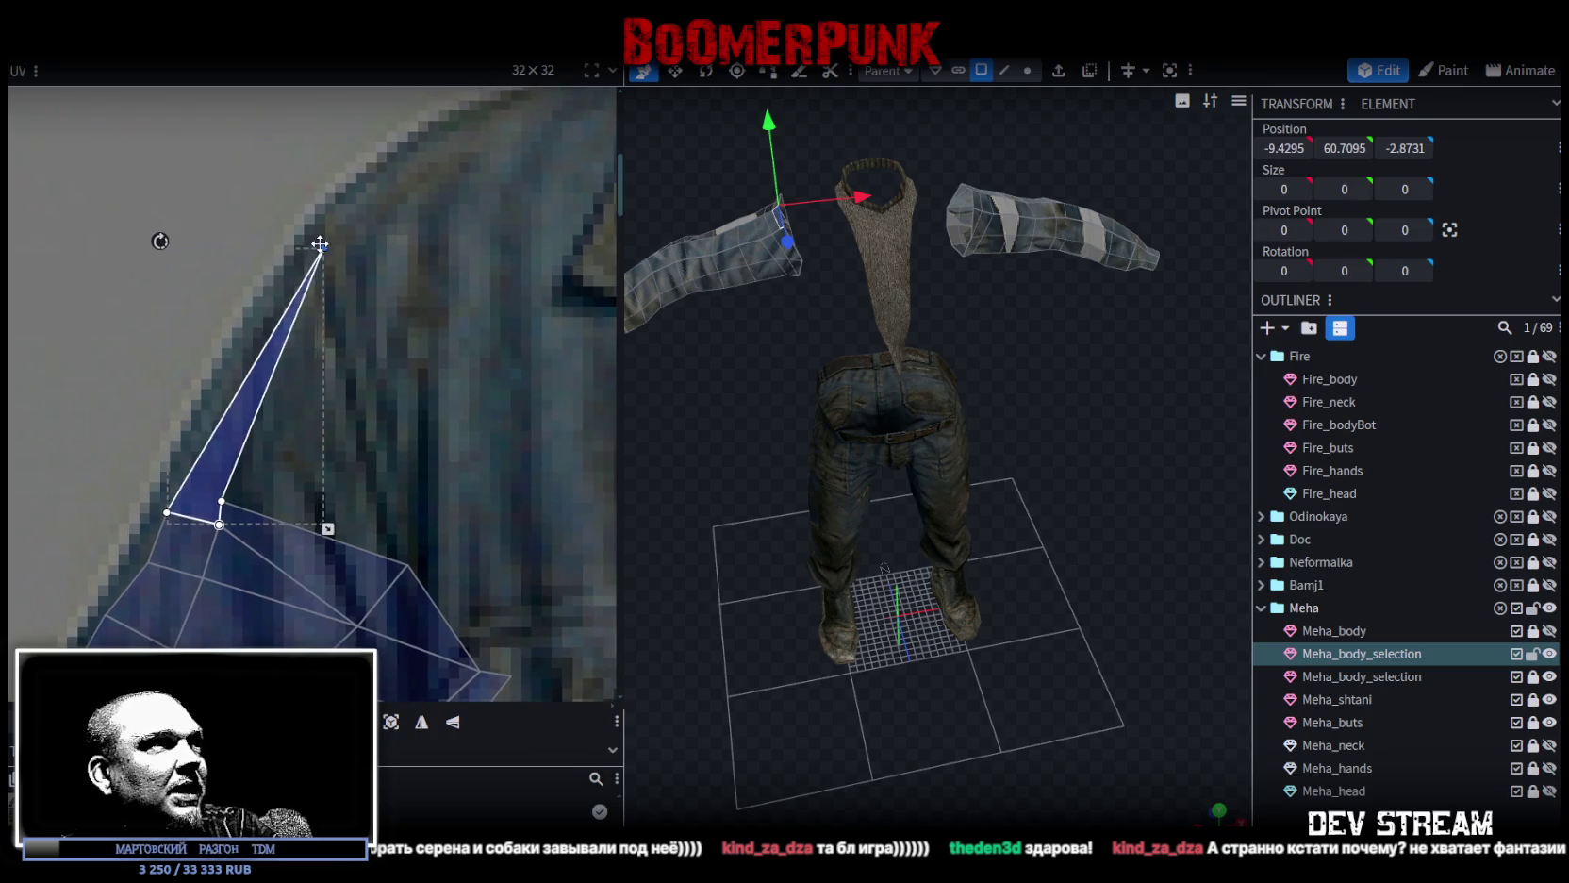
pyautogui.moveTo(260, 476)
pyautogui.mouseDown()
pyautogui.moveTo(216, 512)
pyautogui.moveTo(360, 398)
pyautogui.mouseUp()
pyautogui.moveTo(497, 564); pyautogui.dragTo(495, 318, button='middle')
# Move the small quad face's vertex up toward the shoulder.
pyautogui.click(172, 310)
pyautogui.click(217, 288)
pyautogui.moveTo(217, 288); pyautogui.dragTo(237, 506, button='middle')
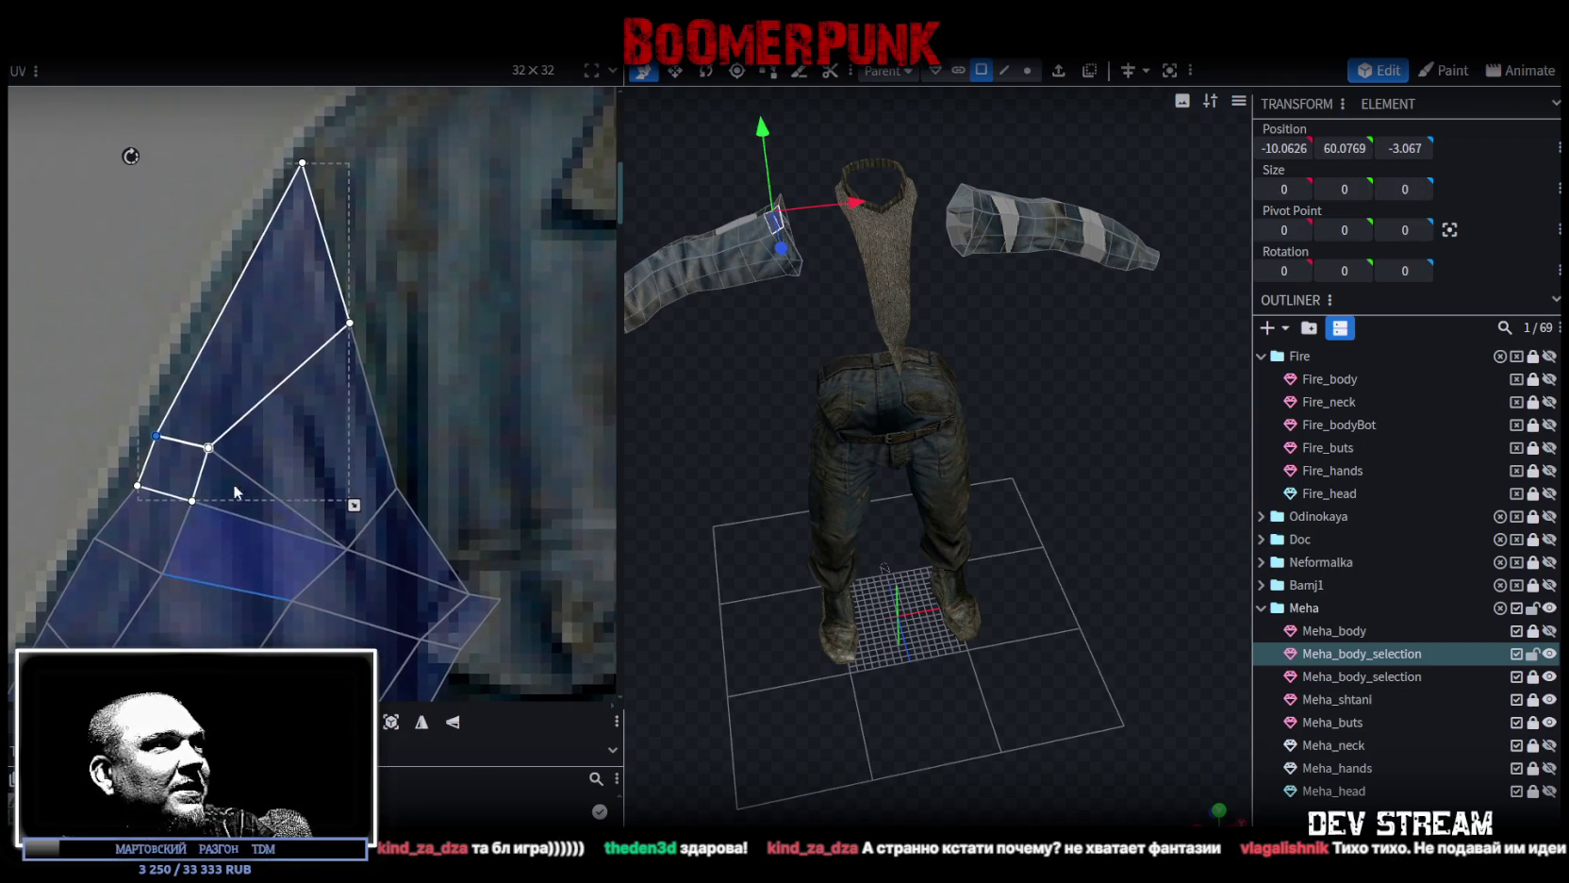
pyautogui.moveTo(156, 436); pyautogui.dragTo(208, 311)
pyautogui.moveTo(147, 404)
pyautogui.mouseDown()
pyautogui.moveTo(229, 457)
pyautogui.moveTo(262, 408)
pyautogui.mouseUp()
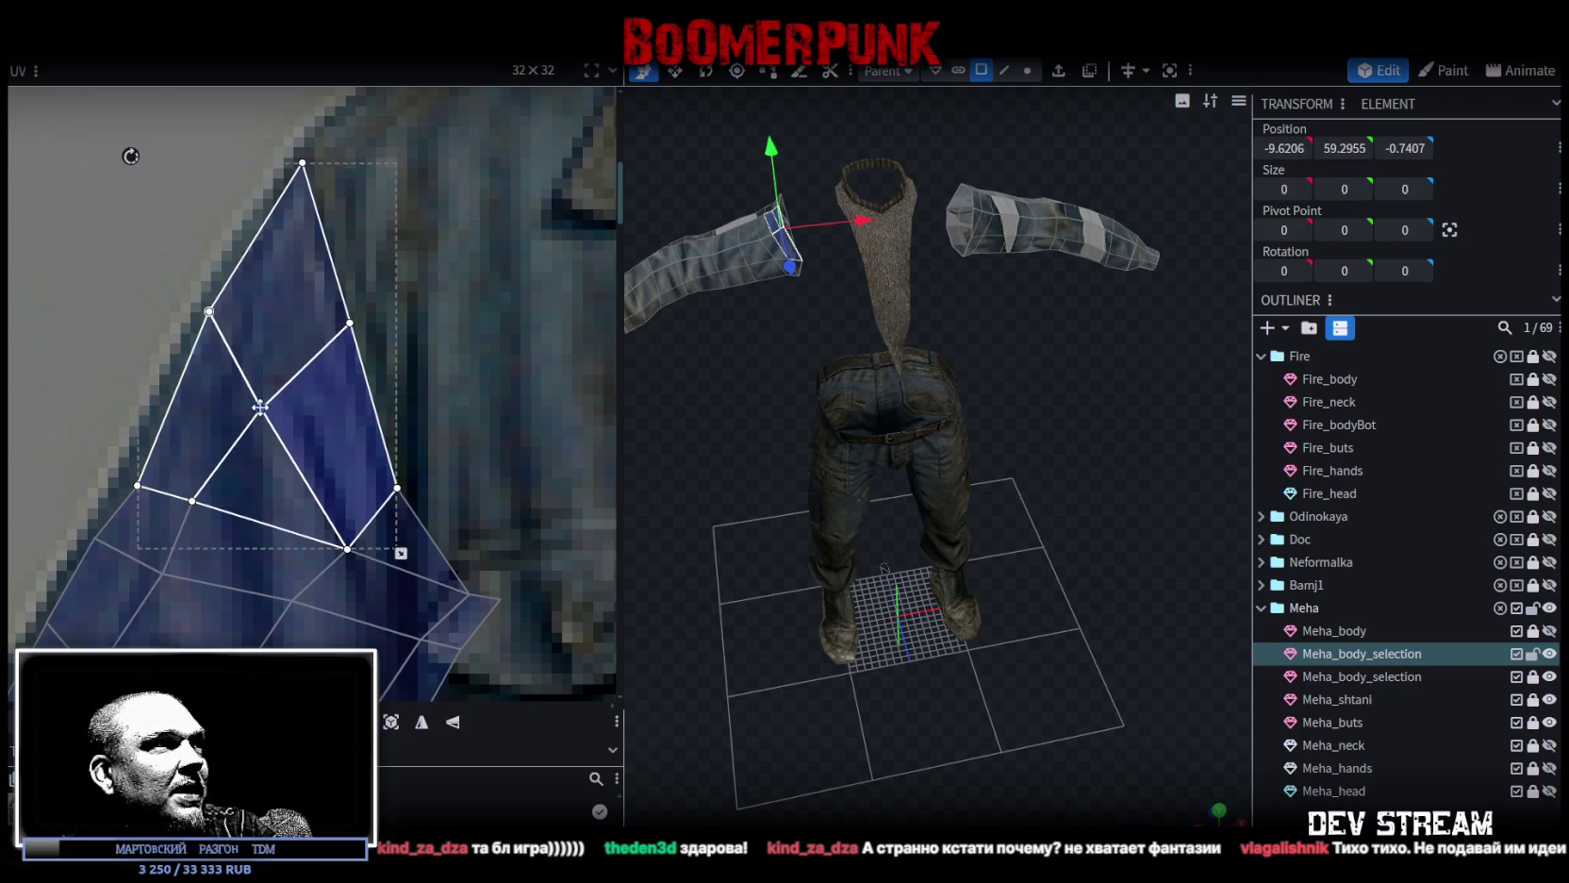
# Raise two lower vertices so the small quads sit on the sleeve.
pyautogui.click(139, 489)
pyautogui.moveTo(138, 489); pyautogui.dragTo(147, 441)
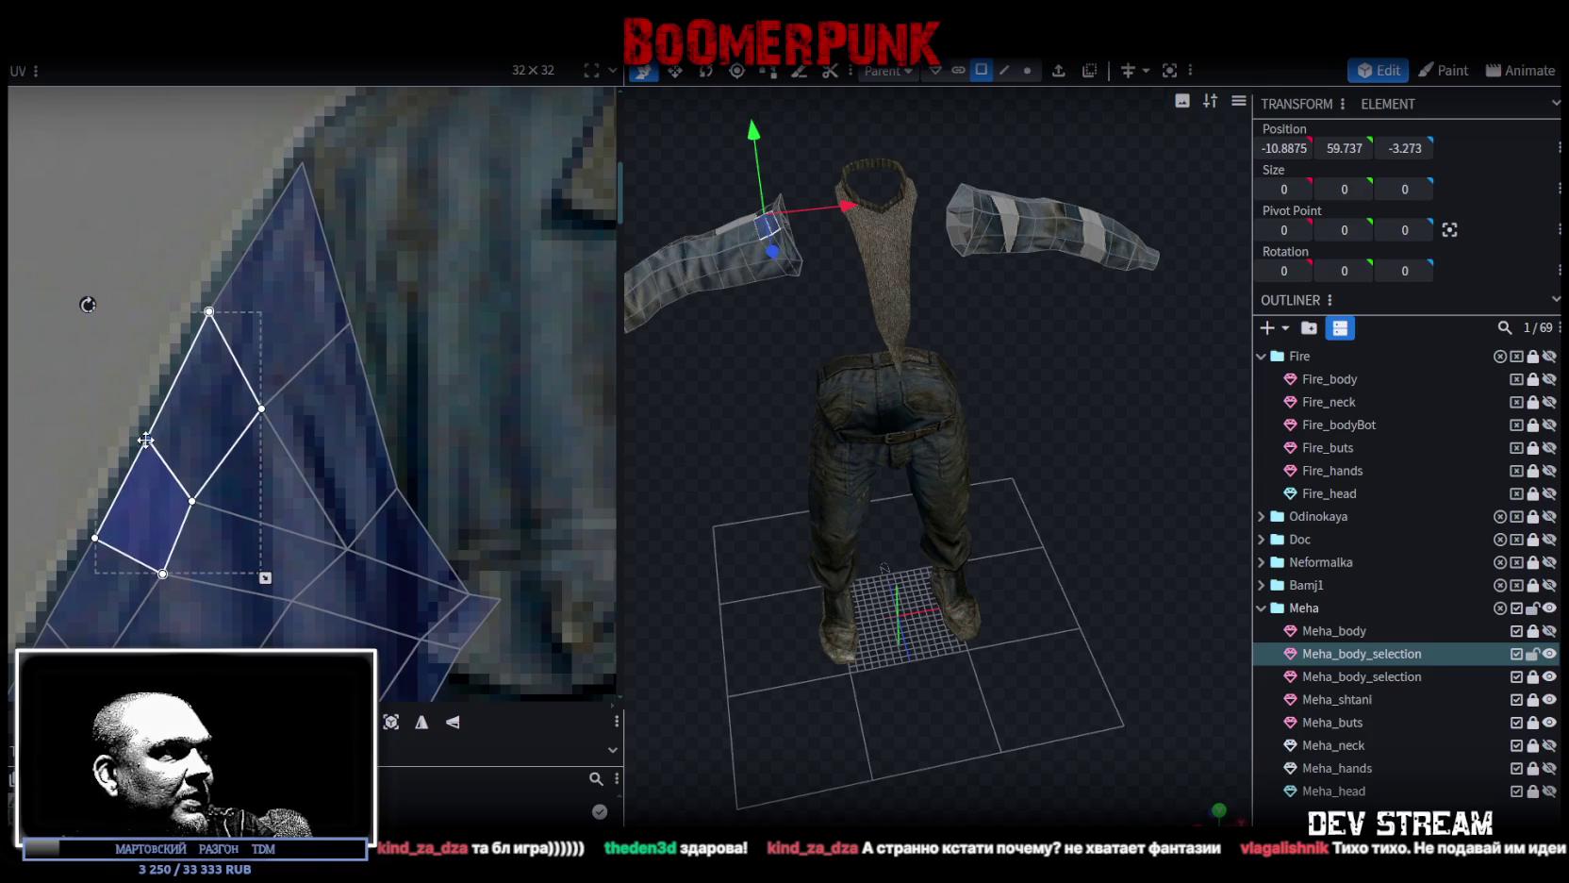
pyautogui.click(191, 501)
pyautogui.moveTo(193, 499); pyautogui.dragTo(216, 479)
pyautogui.scroll(-2, 363, 547)
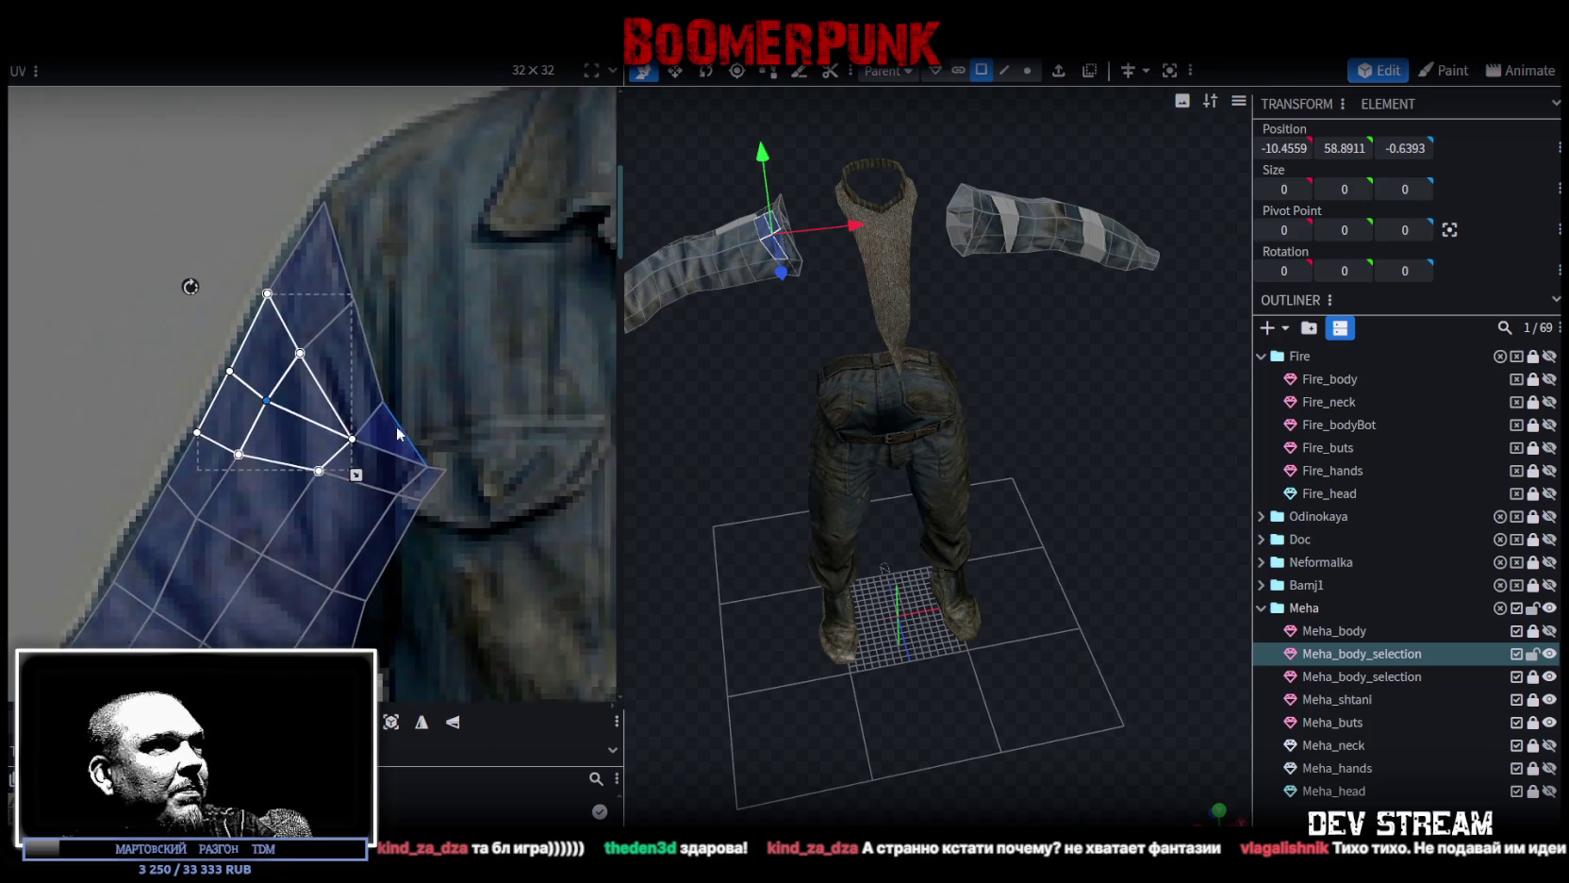
pyautogui.scroll(2, 361, 402)
# Shift the neighbouring faces' vertices up-left and onto the sleeve seam to match the outline.
pyautogui.keyDown('shift'); pyautogui.click(361, 401); pyautogui.keyUp('shift')
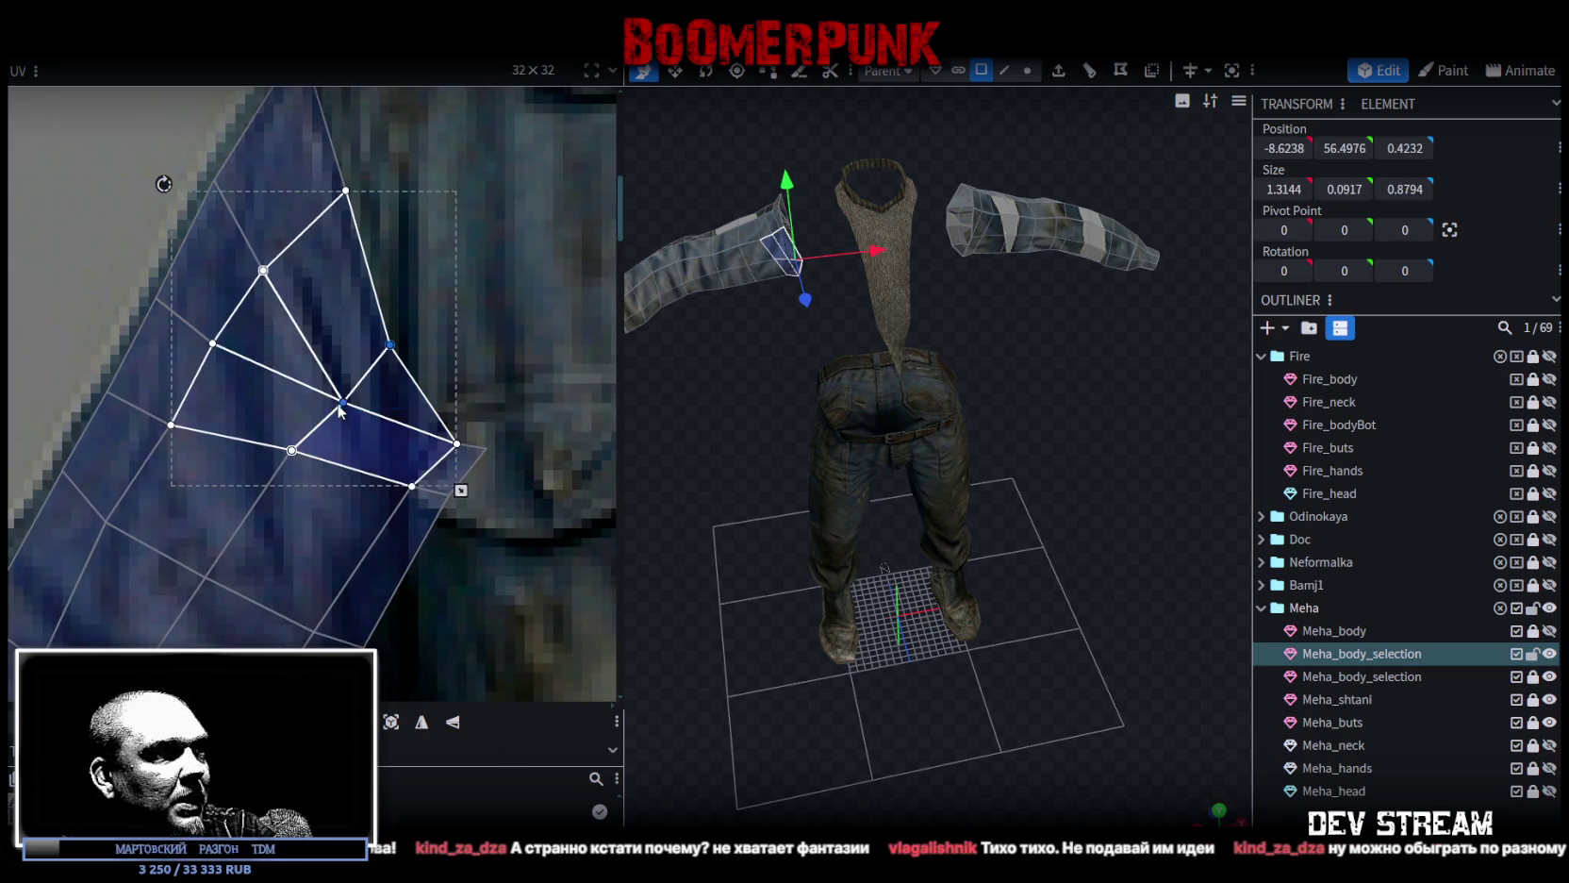
pyautogui.moveTo(343, 401); pyautogui.dragTo(323, 369)
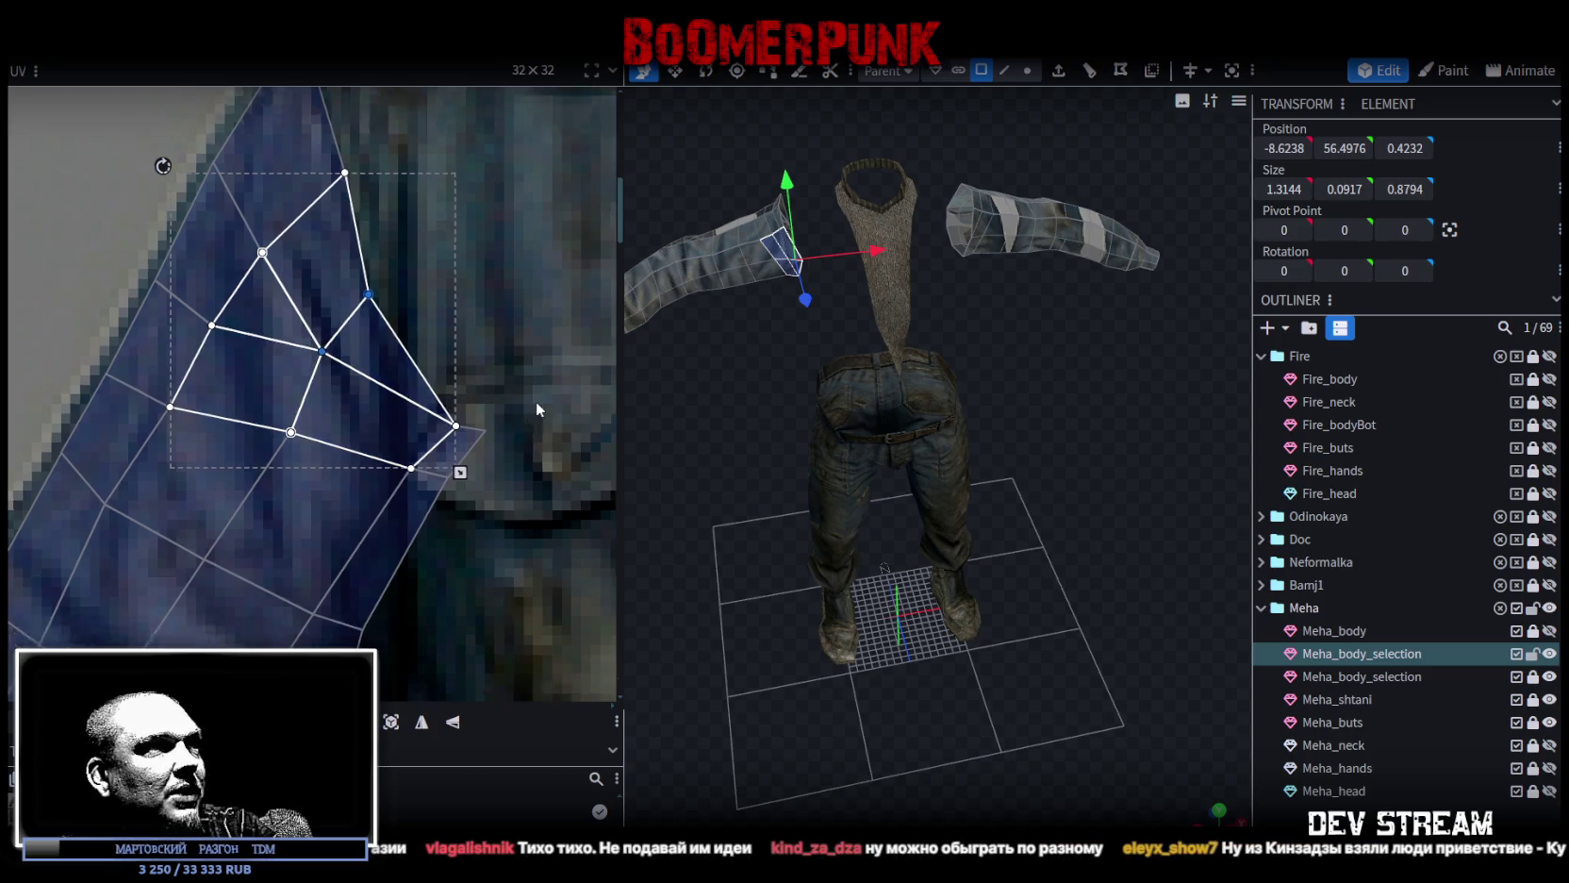
pyautogui.moveTo(534, 408); pyautogui.dragTo(501, 322, button='middle')
pyautogui.click(462, 381)
pyautogui.keyDown('shift'); pyautogui.click(377, 302); pyautogui.keyUp('shift')
pyautogui.keyDown('shift'); pyautogui.click(434, 359); pyautogui.keyUp('shift')
pyautogui.moveTo(435, 359); pyautogui.dragTo(403, 373)
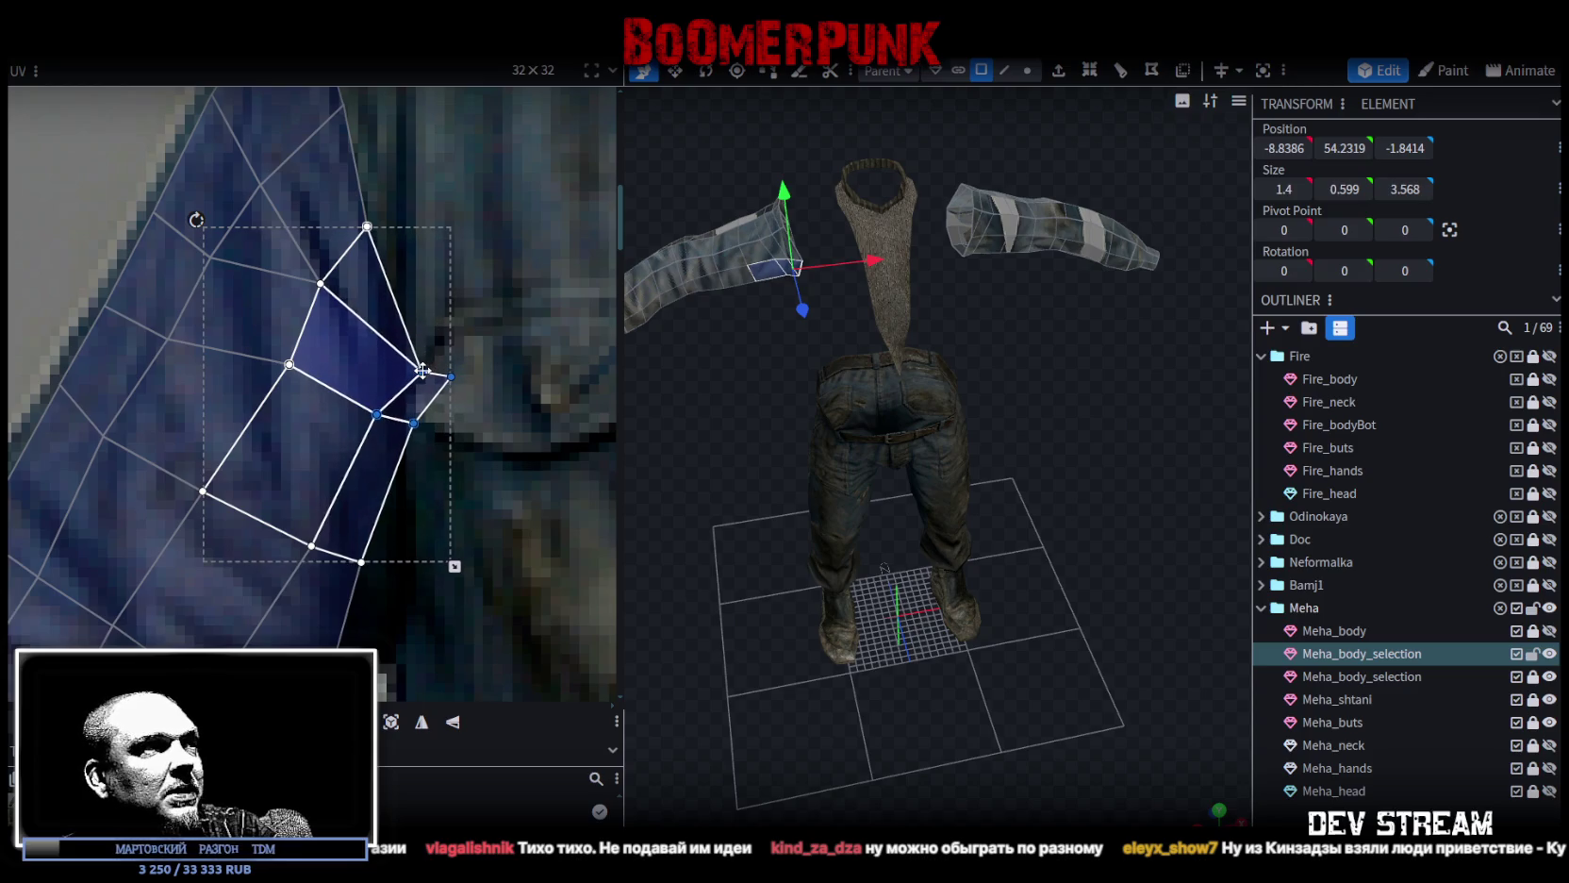
pyautogui.moveTo(458, 329)
pyautogui.mouseDown()
pyautogui.moveTo(413, 381)
pyautogui.moveTo(418, 329)
pyautogui.moveTo(401, 371)
pyautogui.mouseUp()
pyautogui.scroll(-2, 455, 453)
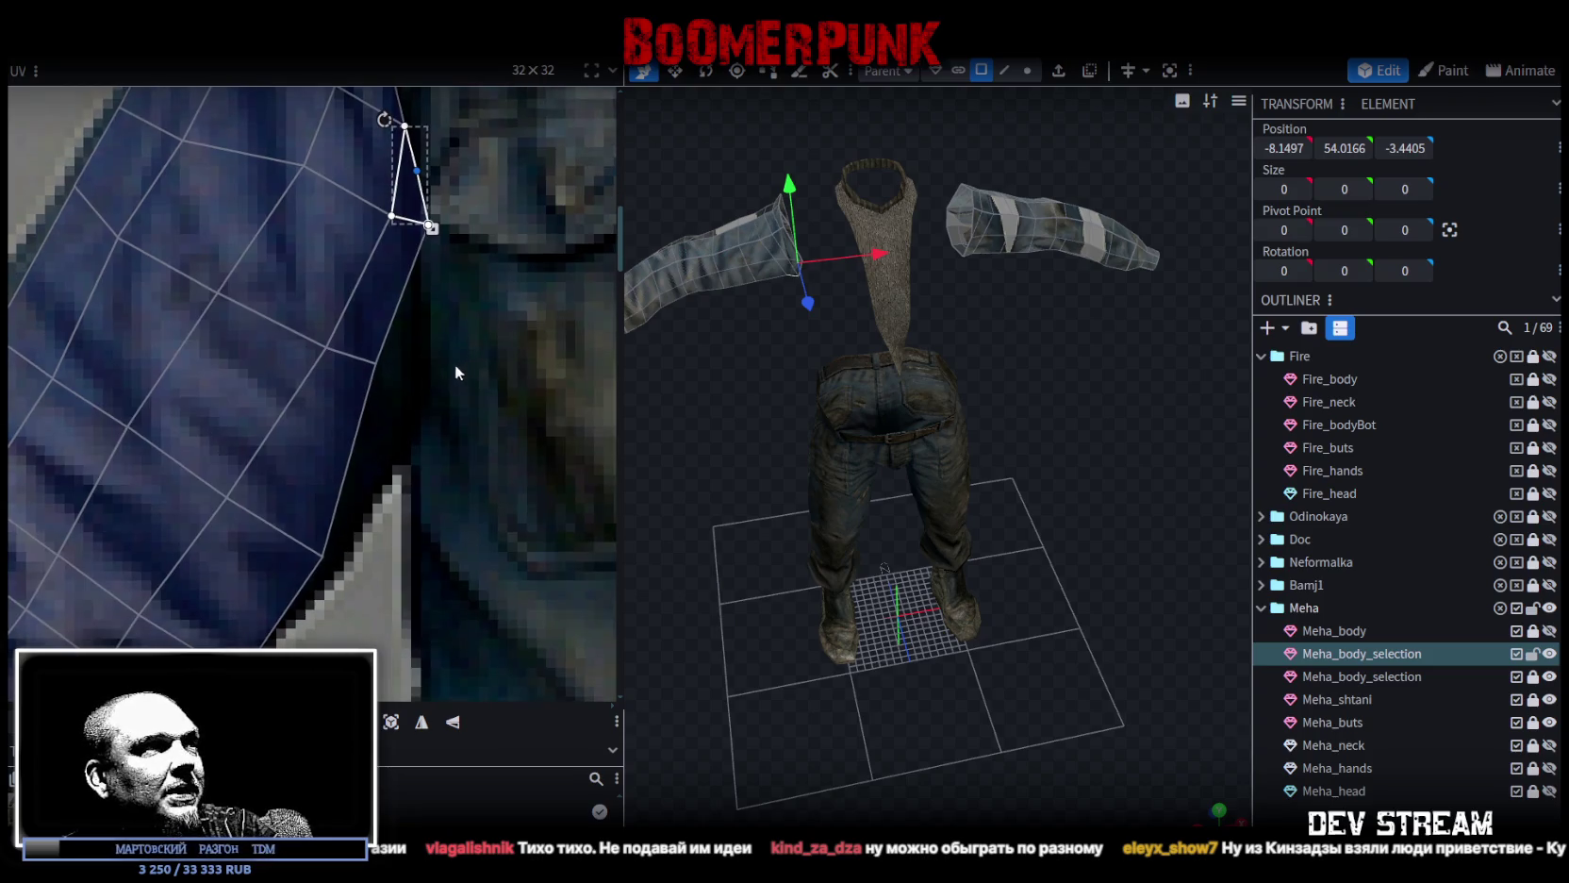
# Select the upper-left edge faces and move three vertices down-left to reshape the mesh.
pyautogui.click(387, 377)
pyautogui.hotkey('ctrl', 'z')
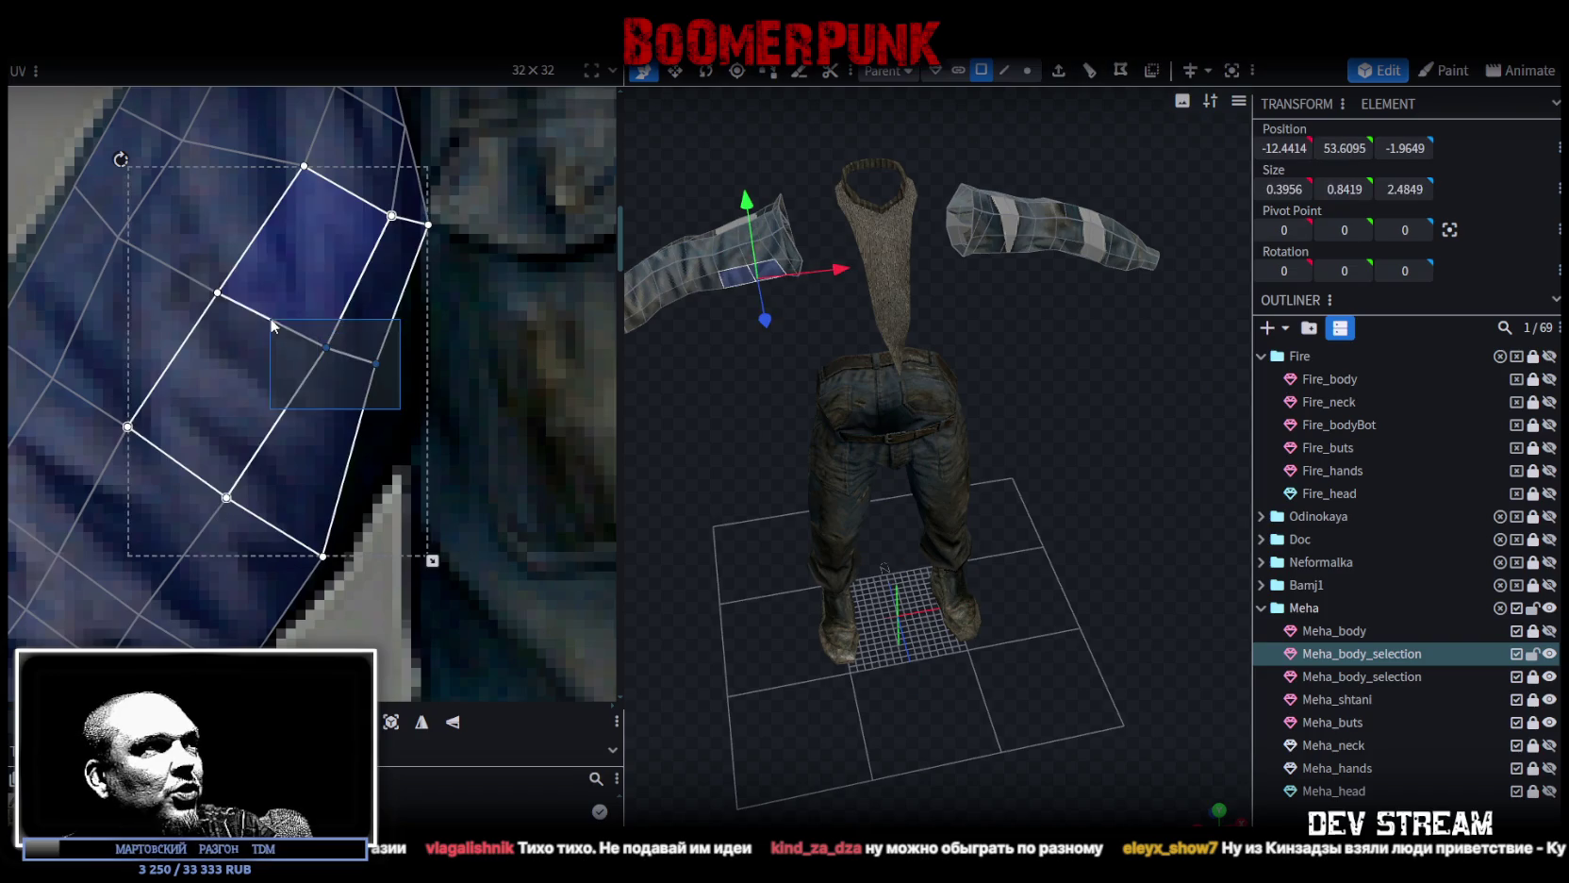
pyautogui.click(357, 375)
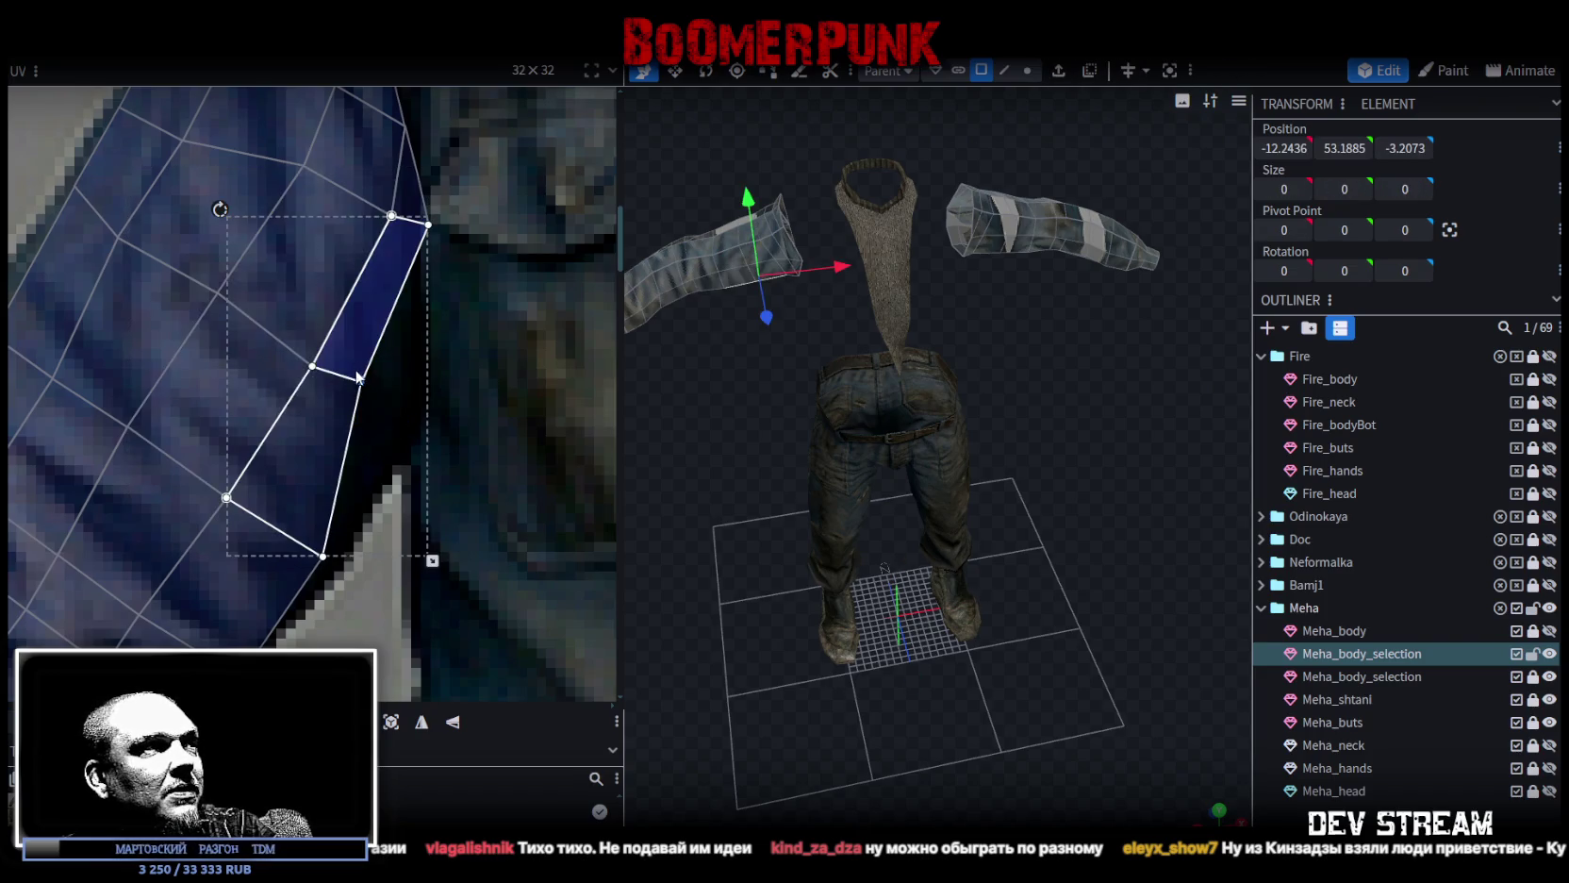
pyautogui.click(432, 227)
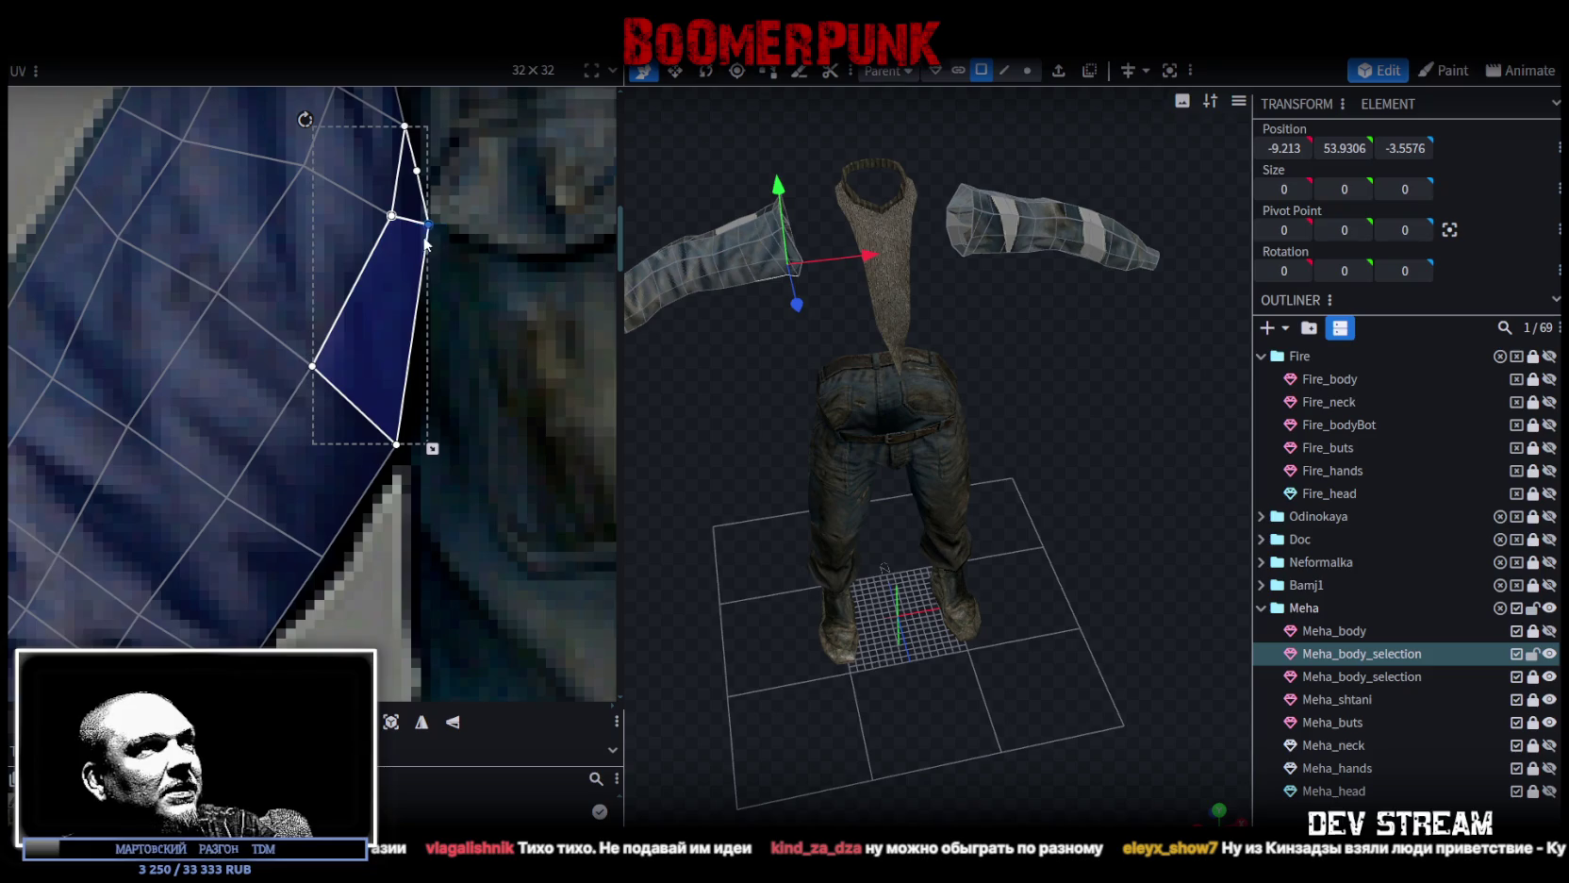
pyautogui.moveTo(435, 236); pyautogui.dragTo(265, 168)
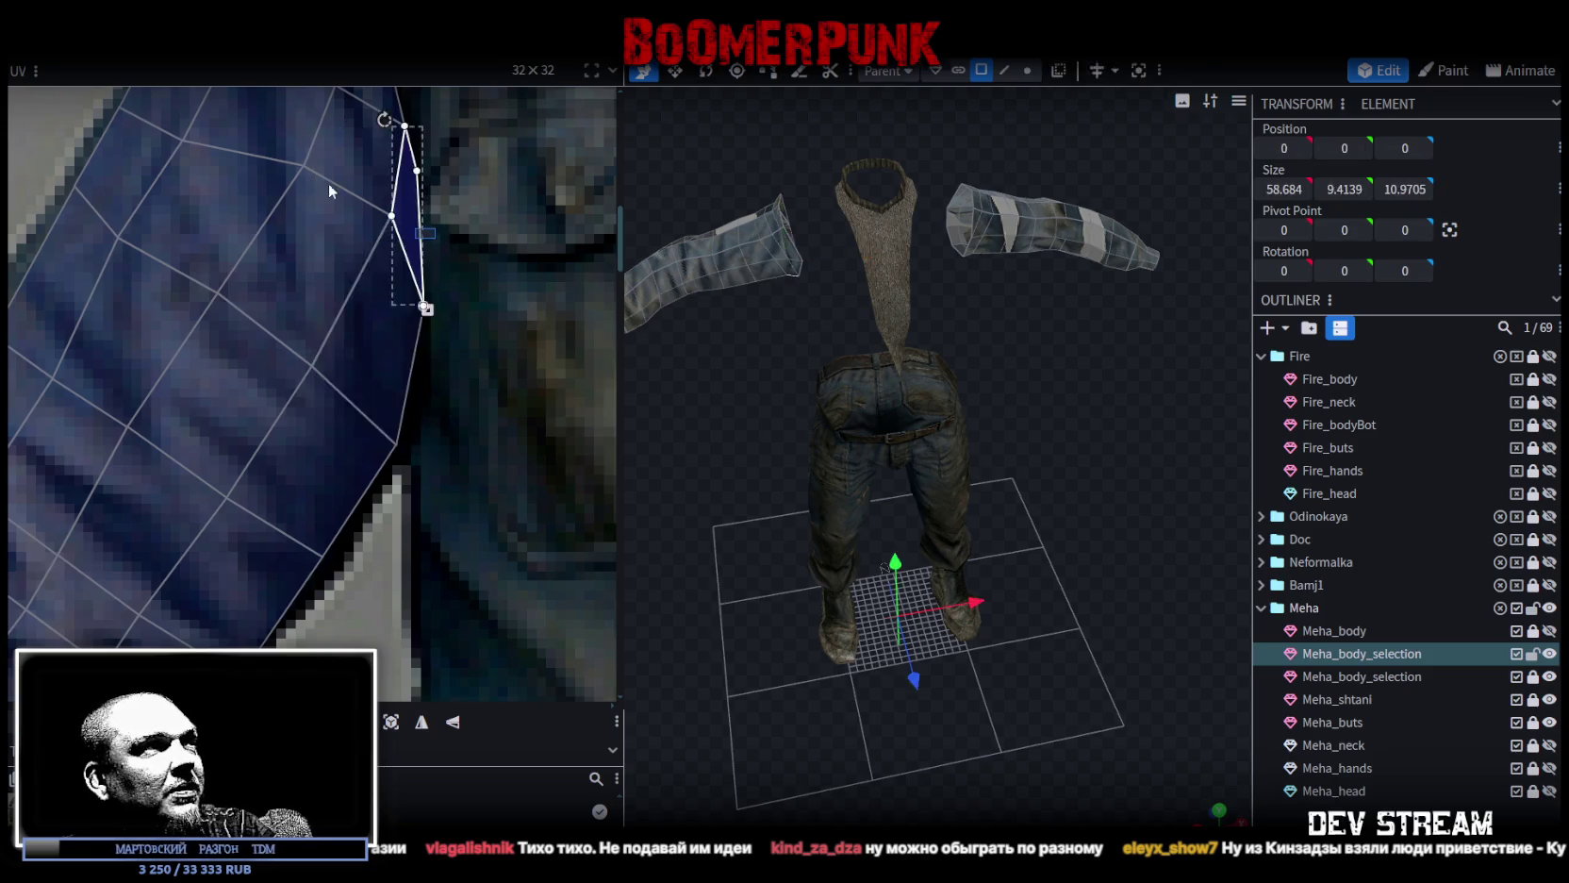
pyautogui.moveTo(433, 268); pyautogui.dragTo(267, 170)
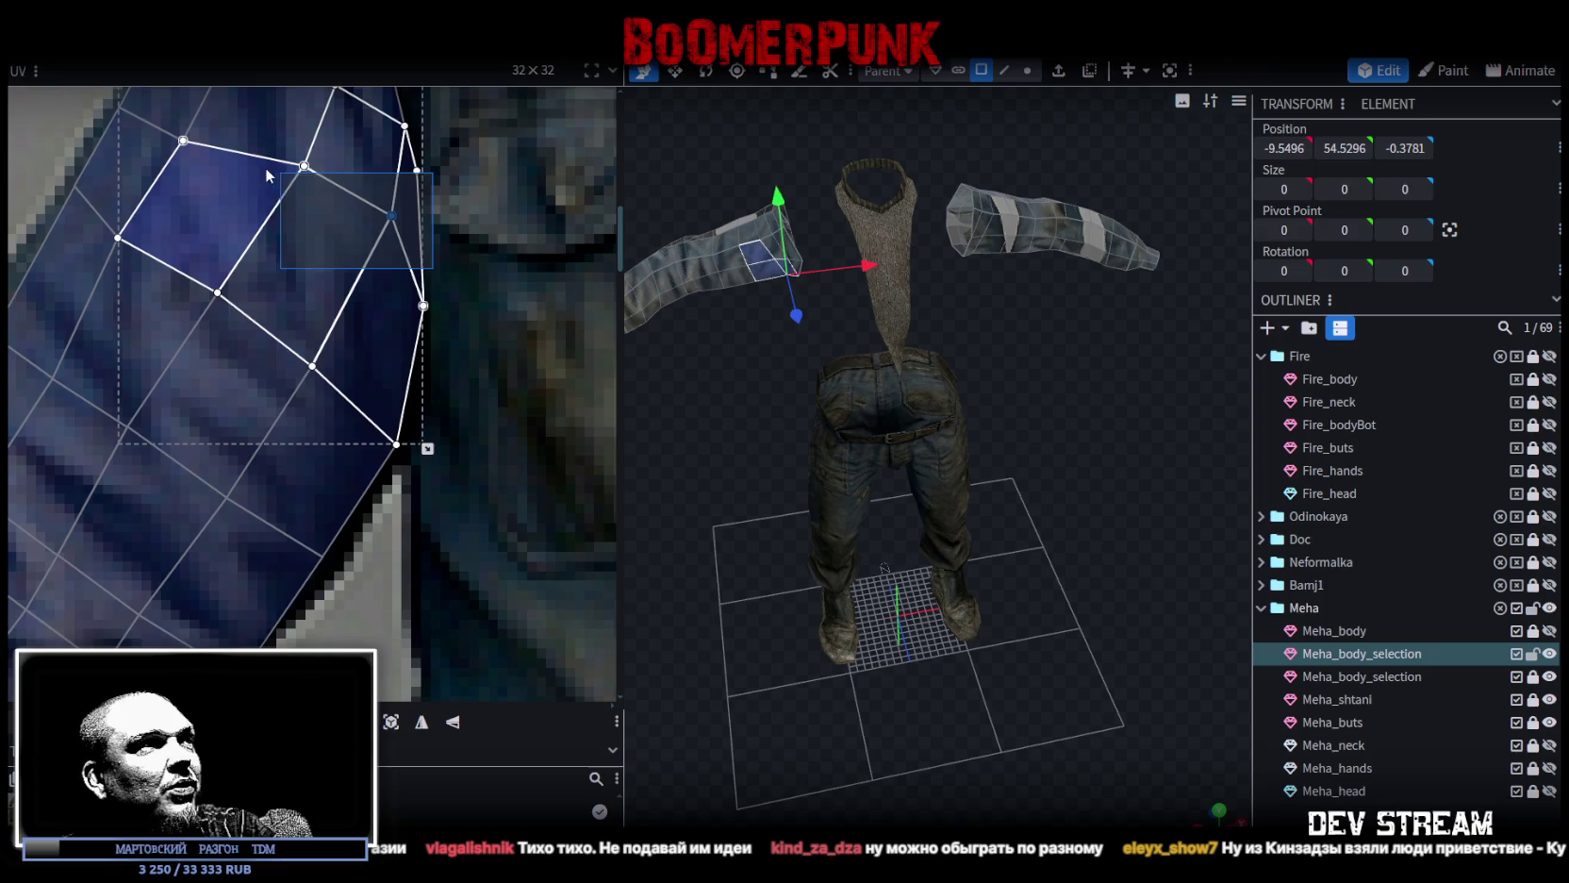
pyautogui.moveTo(392, 216); pyautogui.dragTo(378, 250)
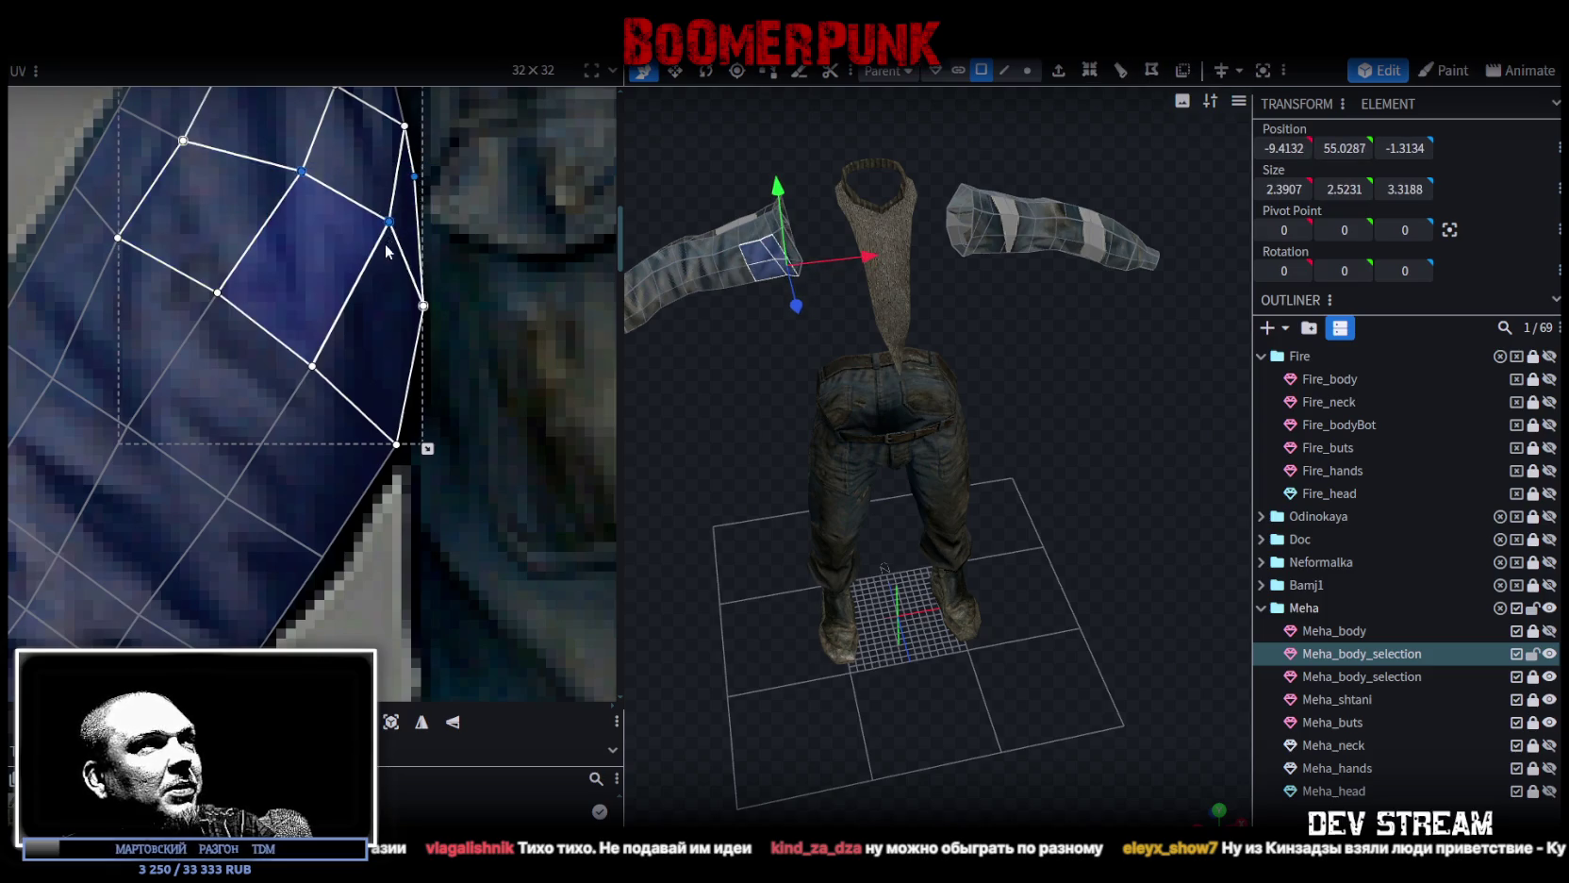
# Pull the thin triangle face's edge vertex up onto the sleeve outline.
pyautogui.click(396, 224)
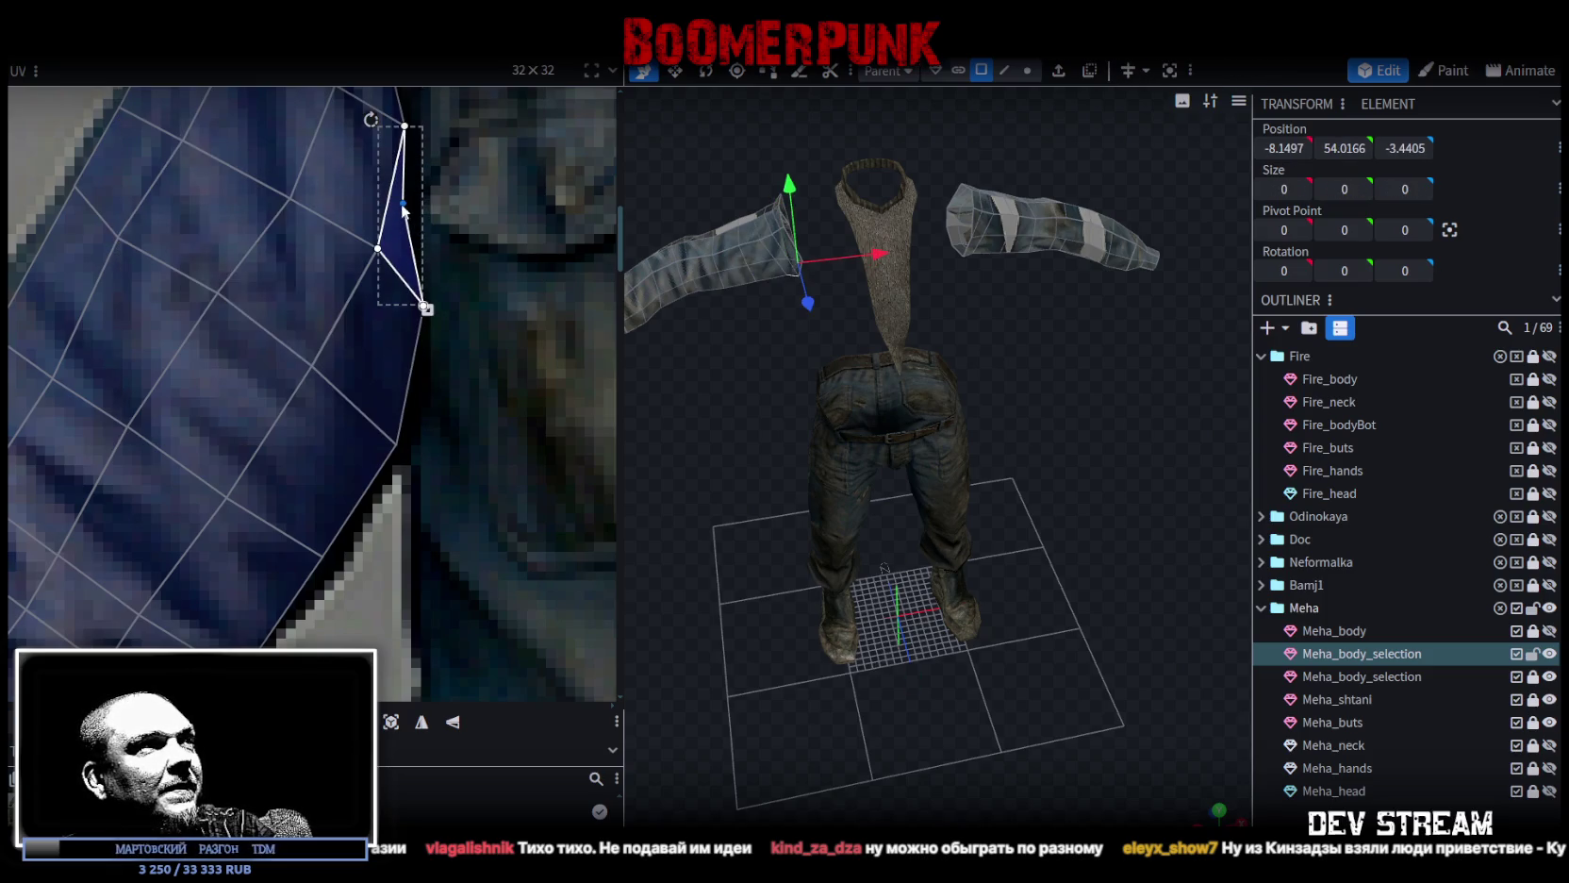
pyautogui.moveTo(403, 209); pyautogui.dragTo(423, 181)
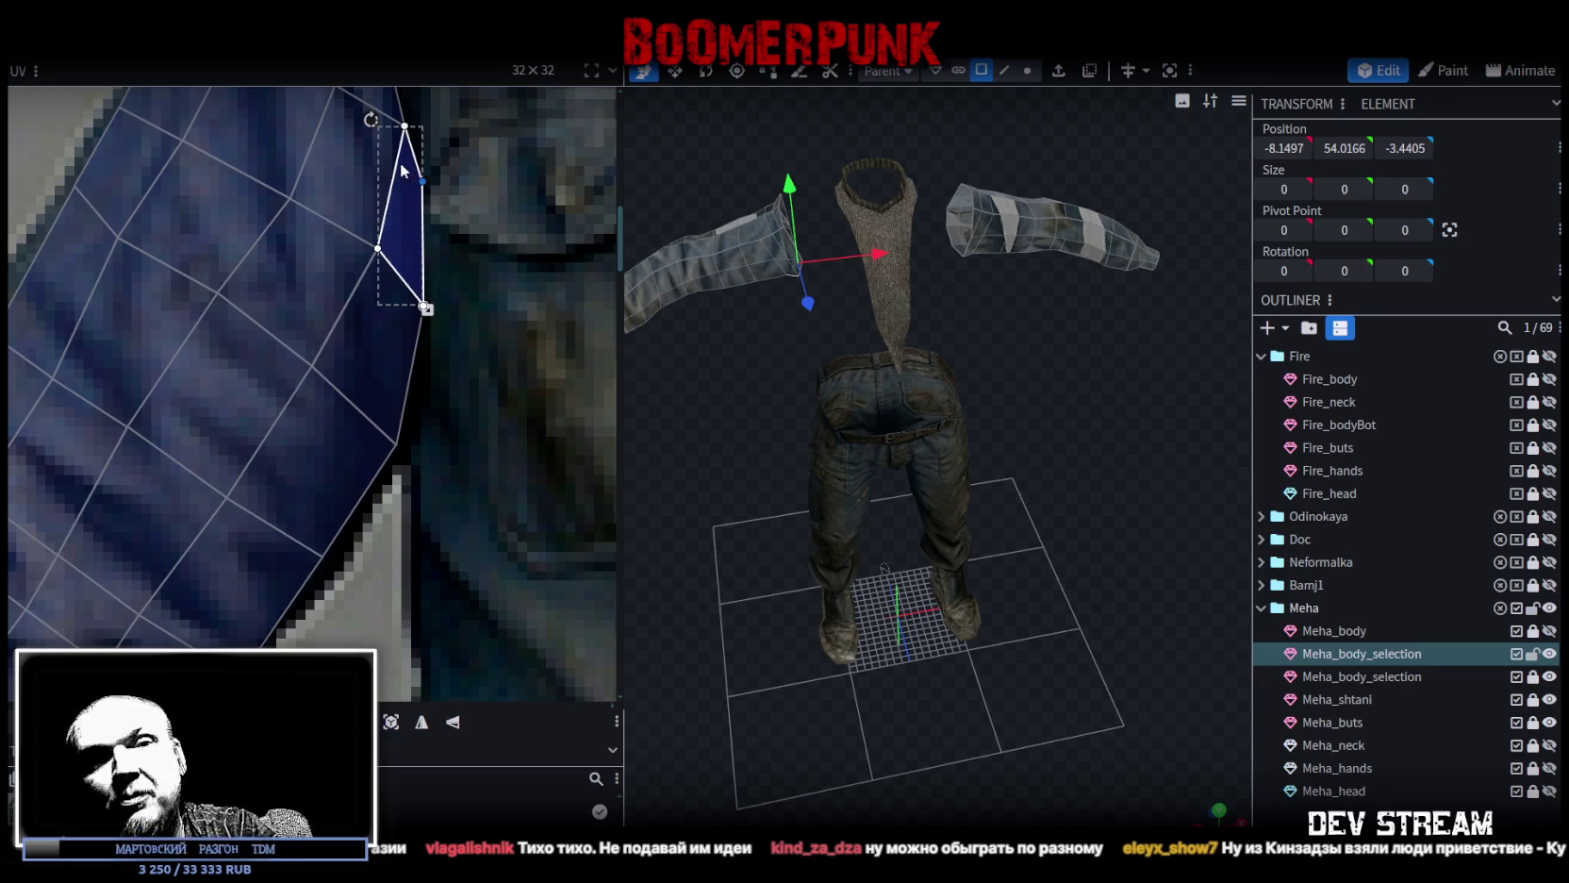
pyautogui.scroll(-2, 440, 265)
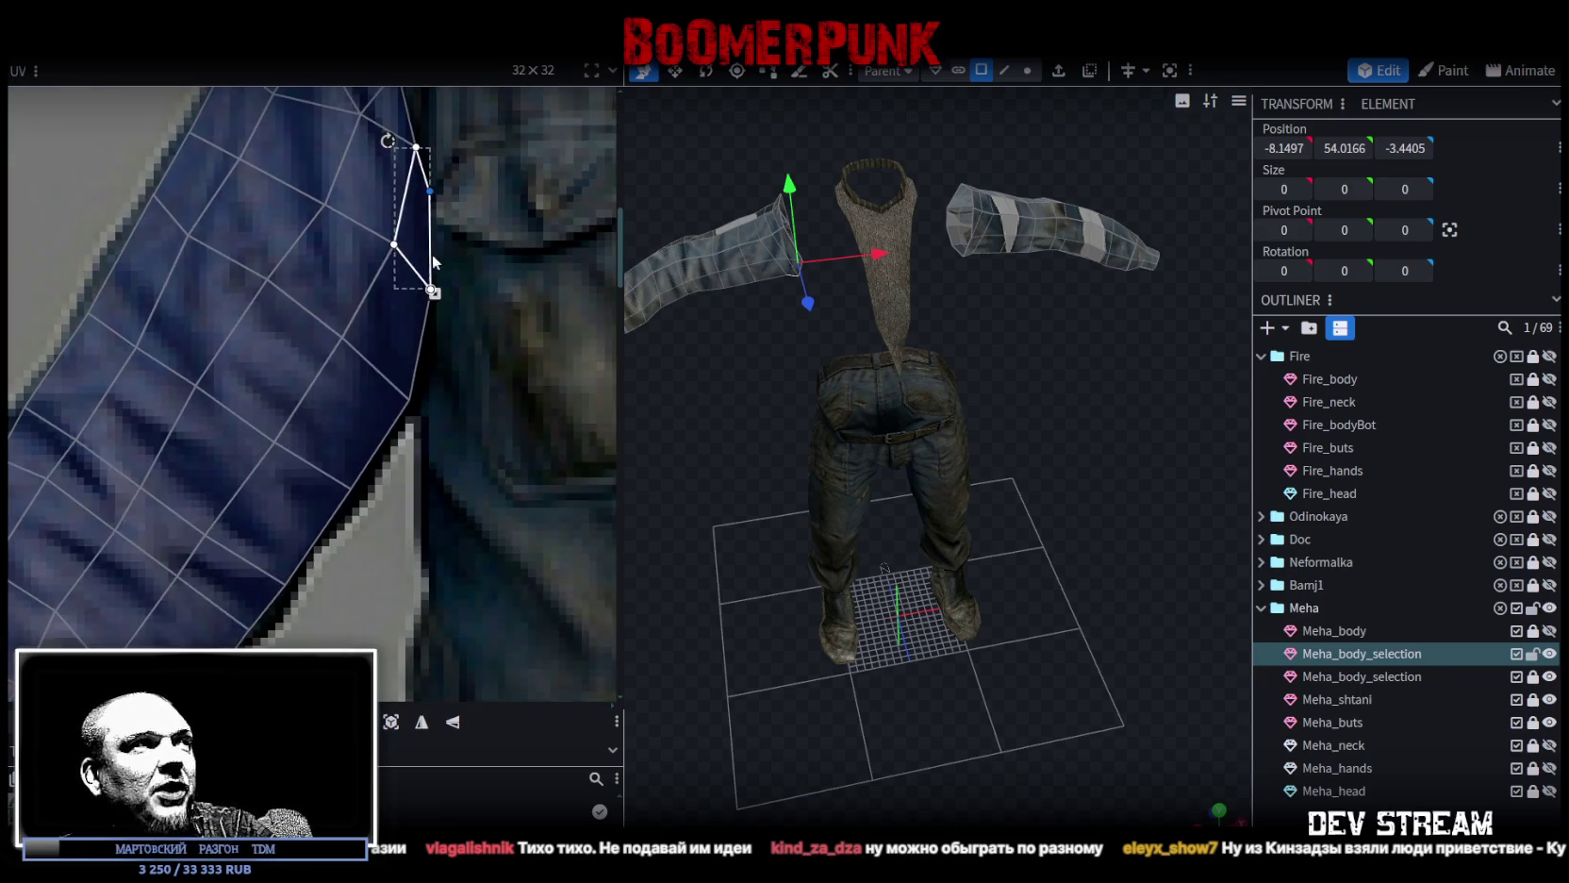
pyautogui.scroll(2, 192, 264)
pyautogui.click(338, 353)
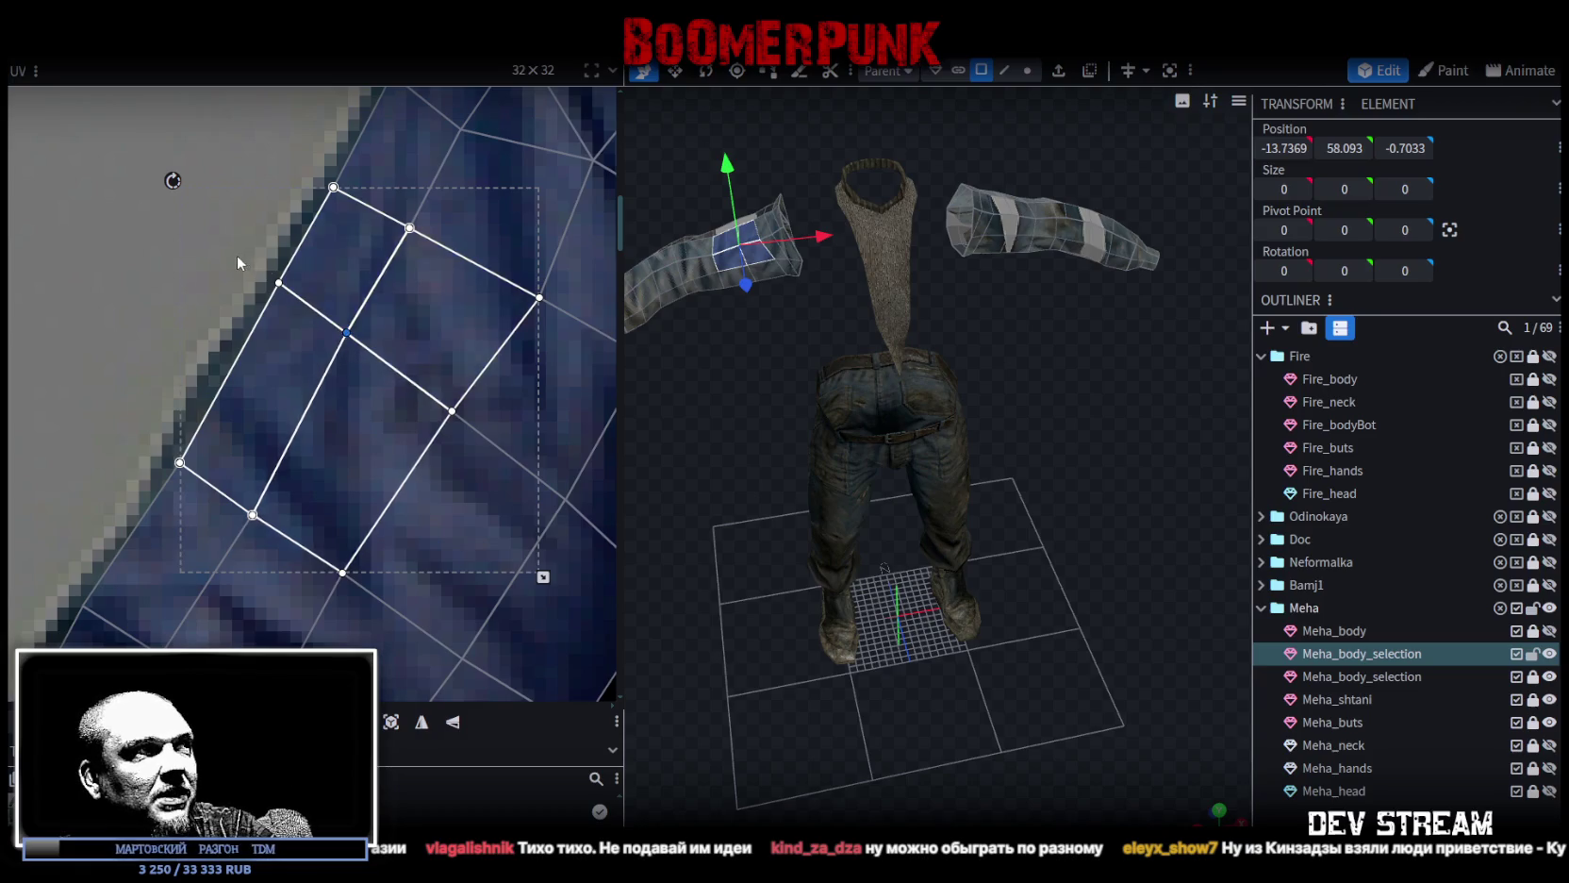
pyautogui.moveTo(238, 255); pyautogui.dragTo(299, 309)
pyautogui.moveTo(242, 266)
pyautogui.mouseDown()
pyautogui.moveTo(362, 353)
pyautogui.moveTo(338, 347)
pyautogui.mouseUp()
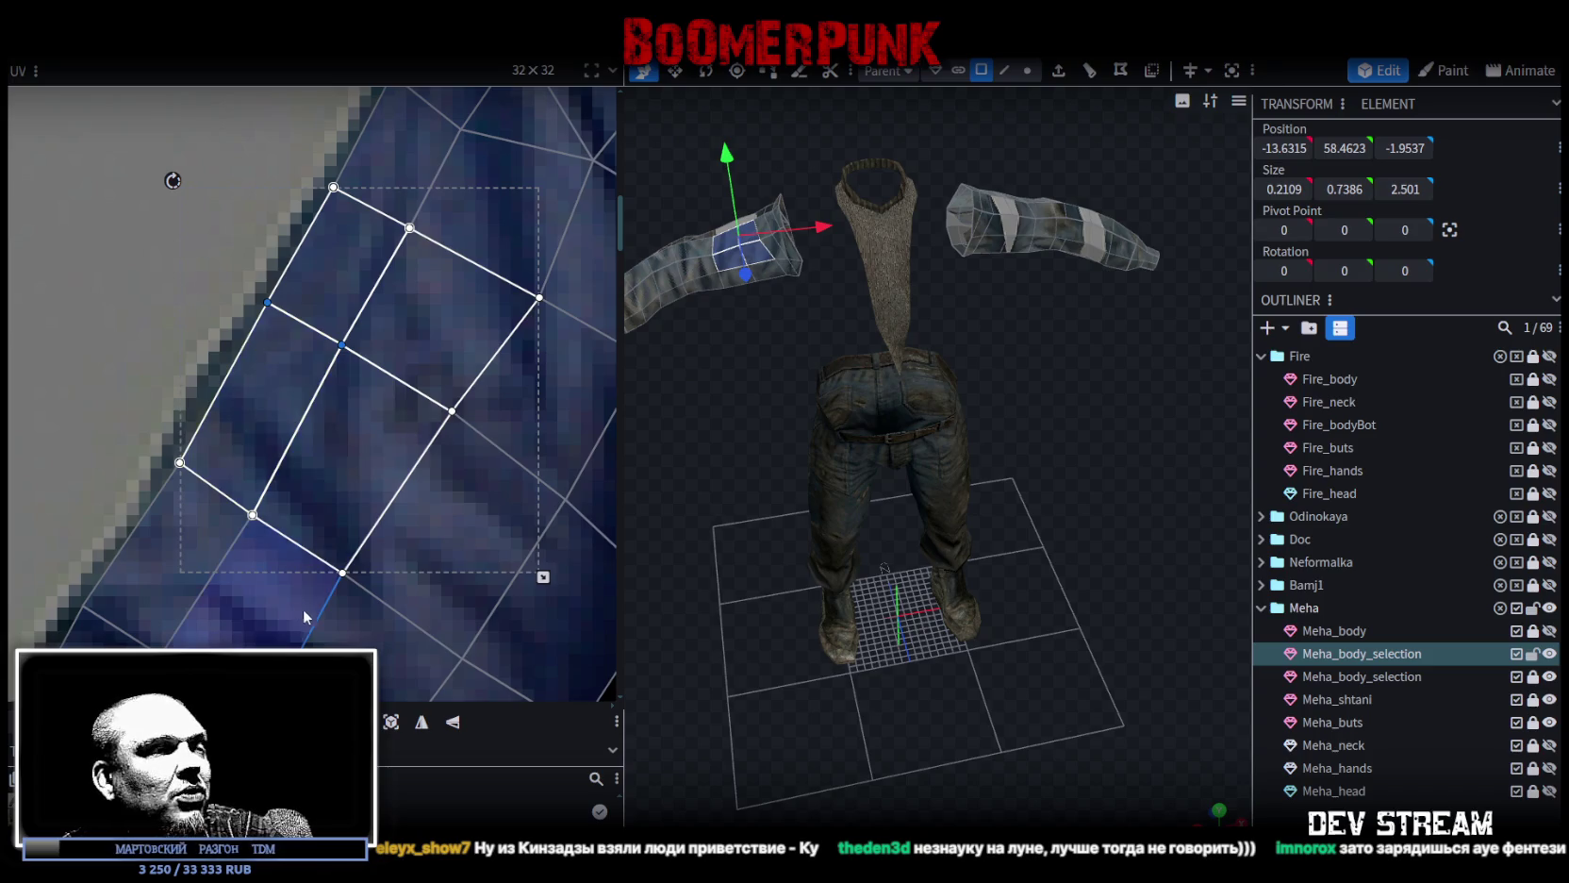
pyautogui.scroll(-2, 197, 427)
pyautogui.scroll(2, 230, 440)
pyautogui.click(303, 355)
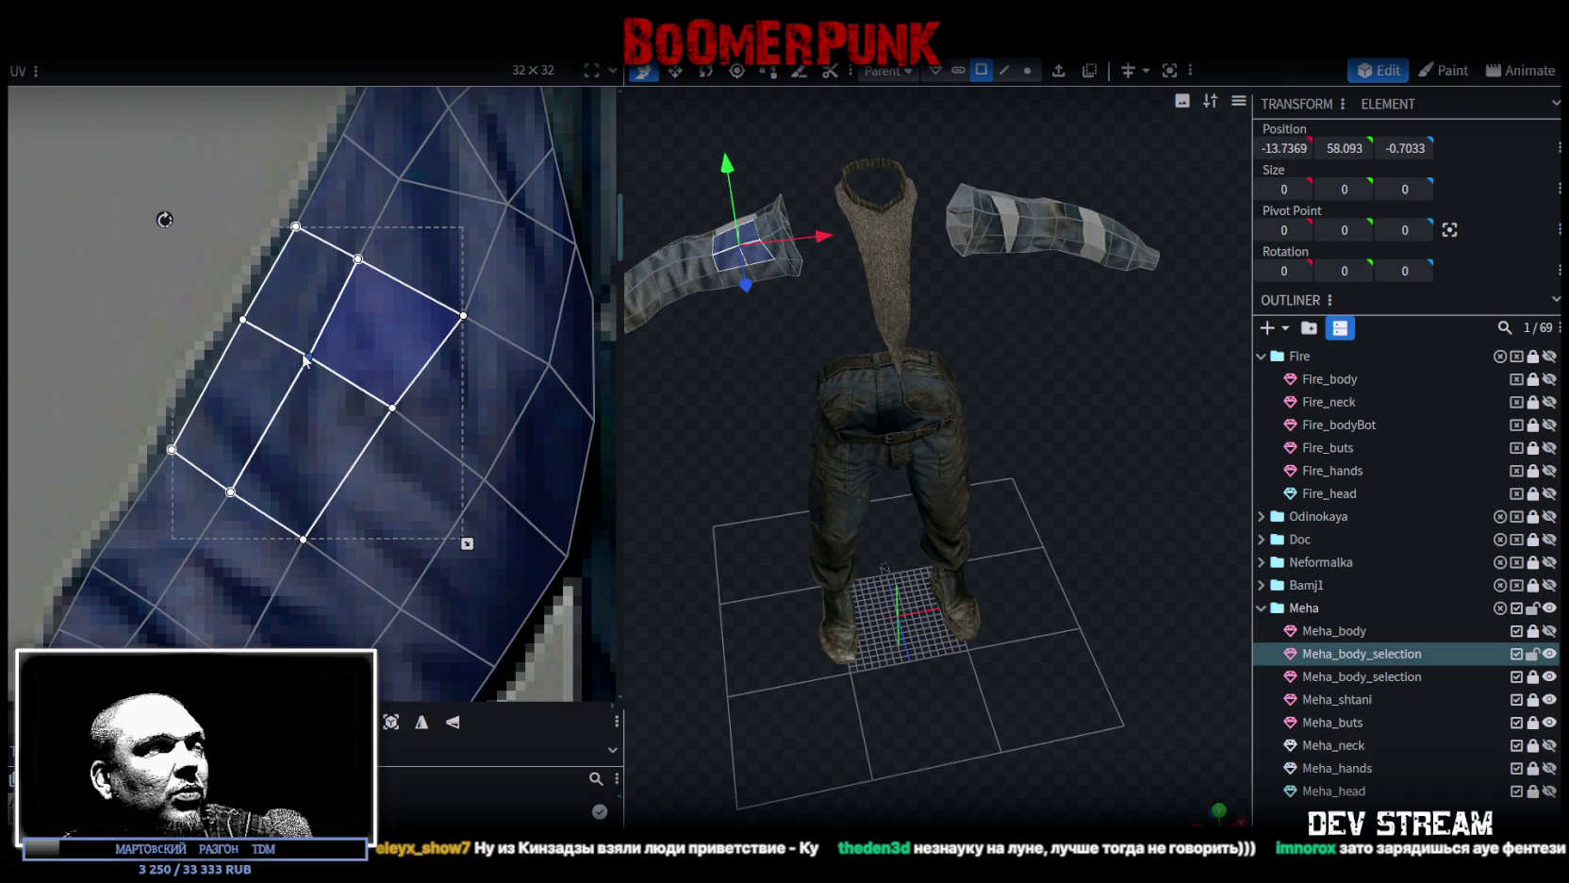
pyautogui.scroll(-2, 265, 494)
pyautogui.scroll(-1, 265, 495)
pyautogui.scroll(-2, 481, 453)
pyautogui.scroll(-2, 481, 453)
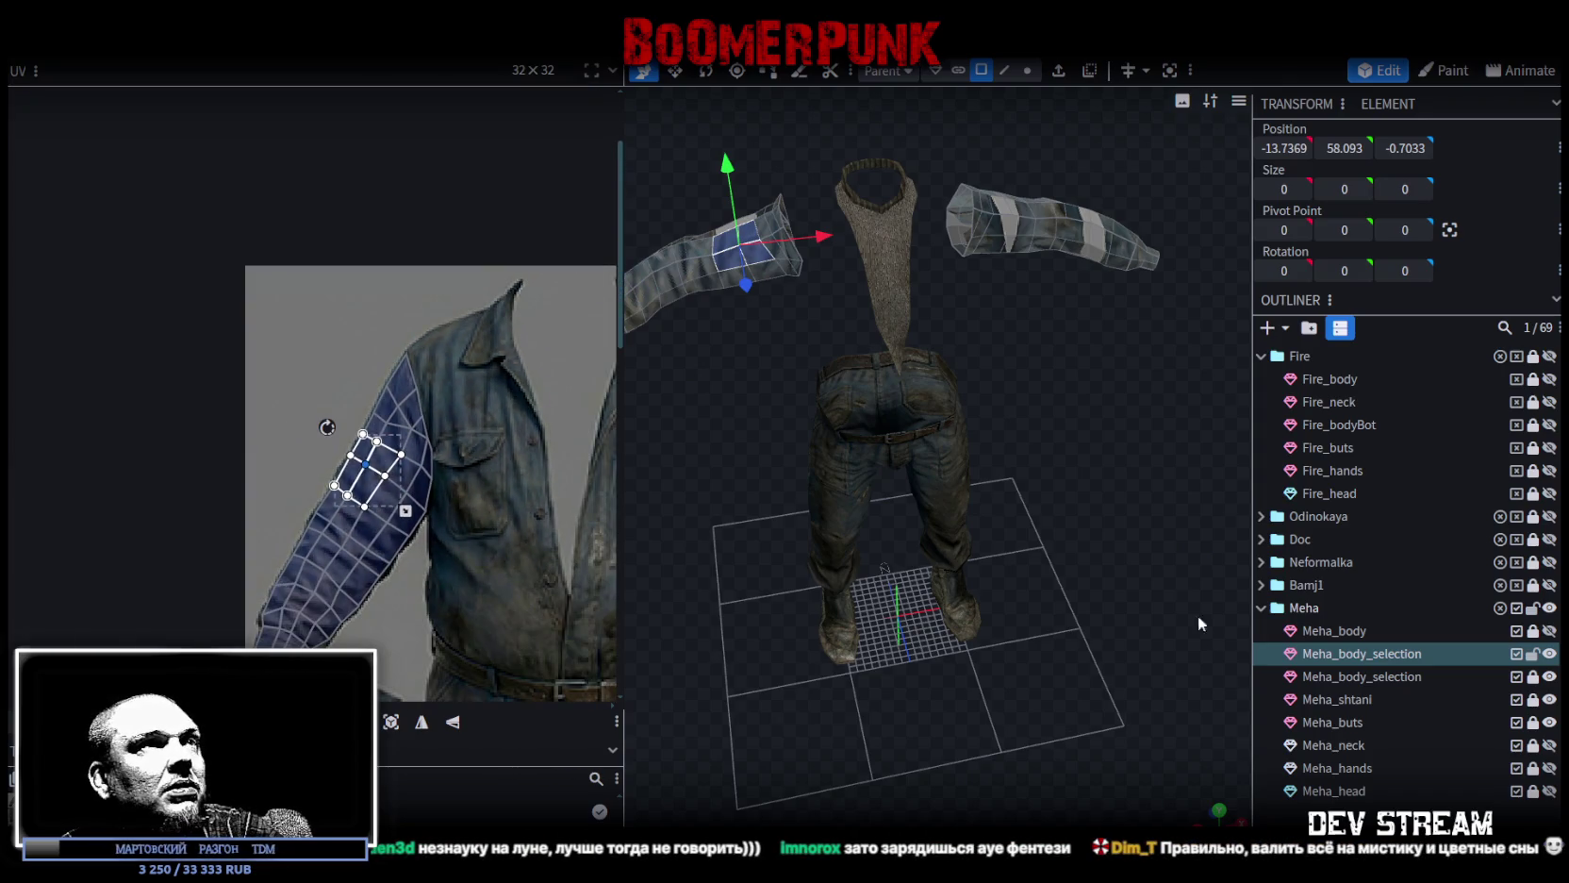
pyautogui.click(776, 453)
pyautogui.moveTo(776, 453)
pyautogui.mouseDown()
pyautogui.moveTo(882, 509)
pyautogui.moveTo(715, 552)
pyautogui.moveTo(988, 509)
pyautogui.mouseUp()
# Select Meha_body_selection's other arm UV island and rotate it a quarter turn.
pyautogui.click(989, 509)
pyautogui.scroll(-2, 525, 460)
pyautogui.scroll(3, 297, 342)
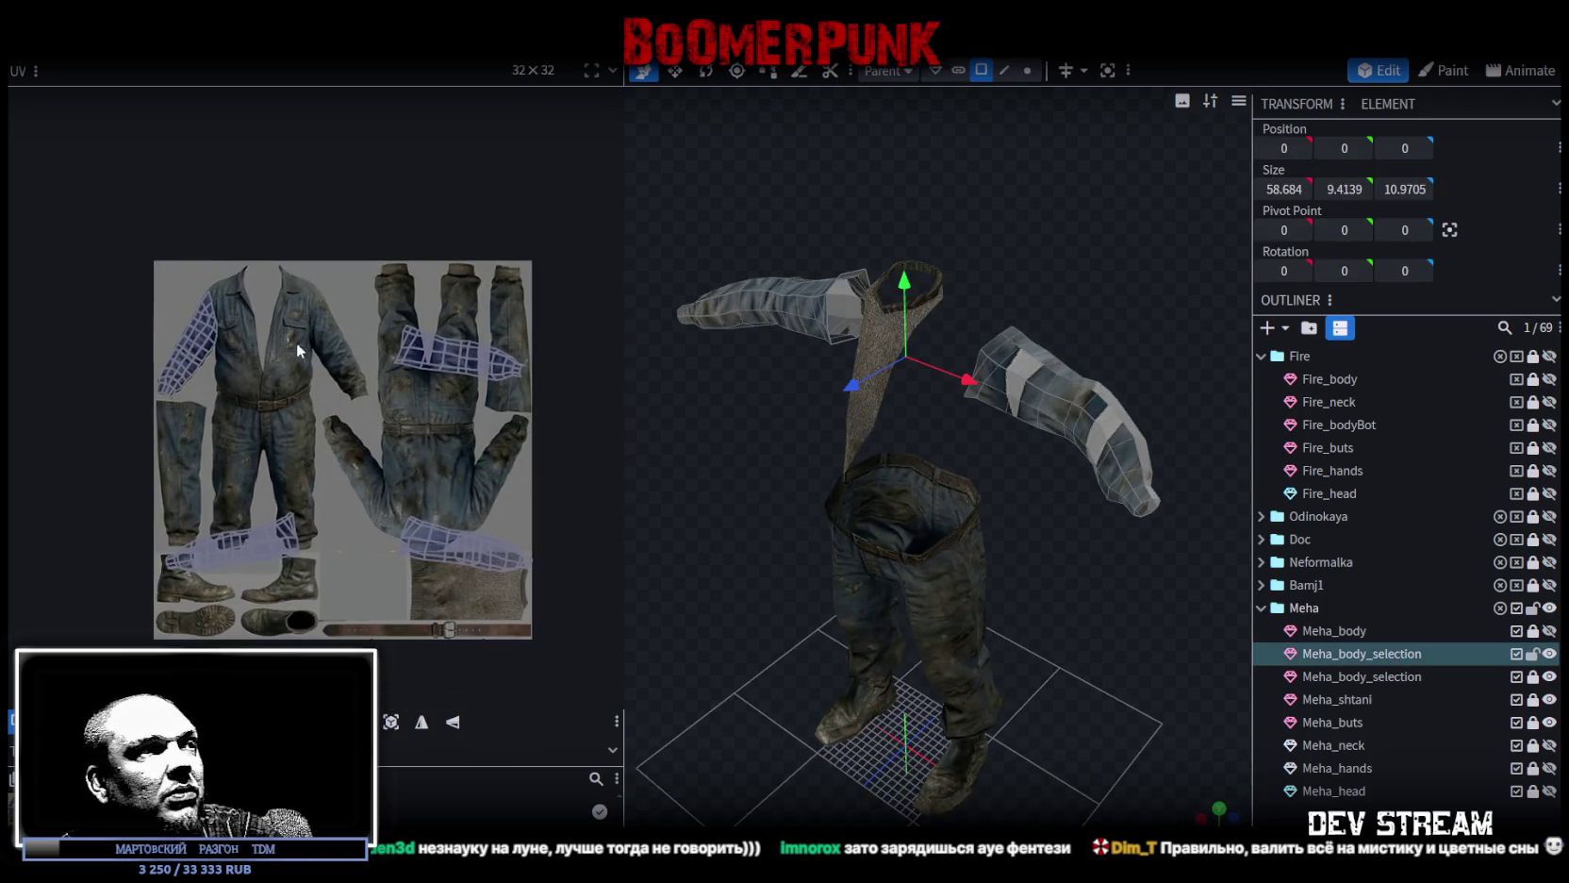
pyautogui.scroll(1, 291, 483)
pyautogui.moveTo(382, 386); pyautogui.dragTo(583, 273)
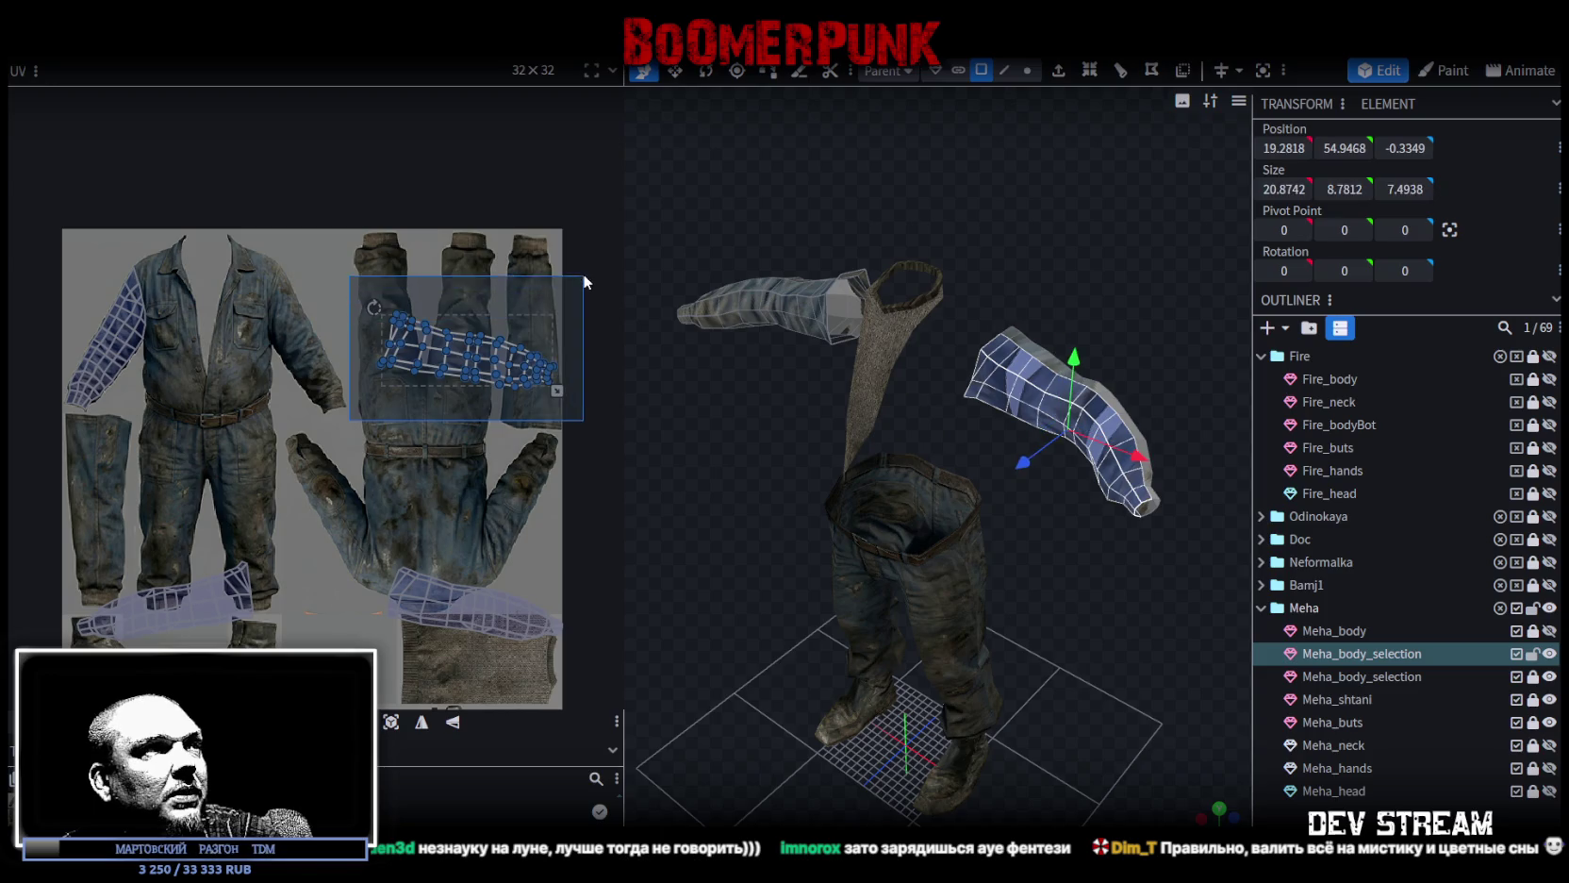
pyautogui.click(448, 335)
pyautogui.press('r')
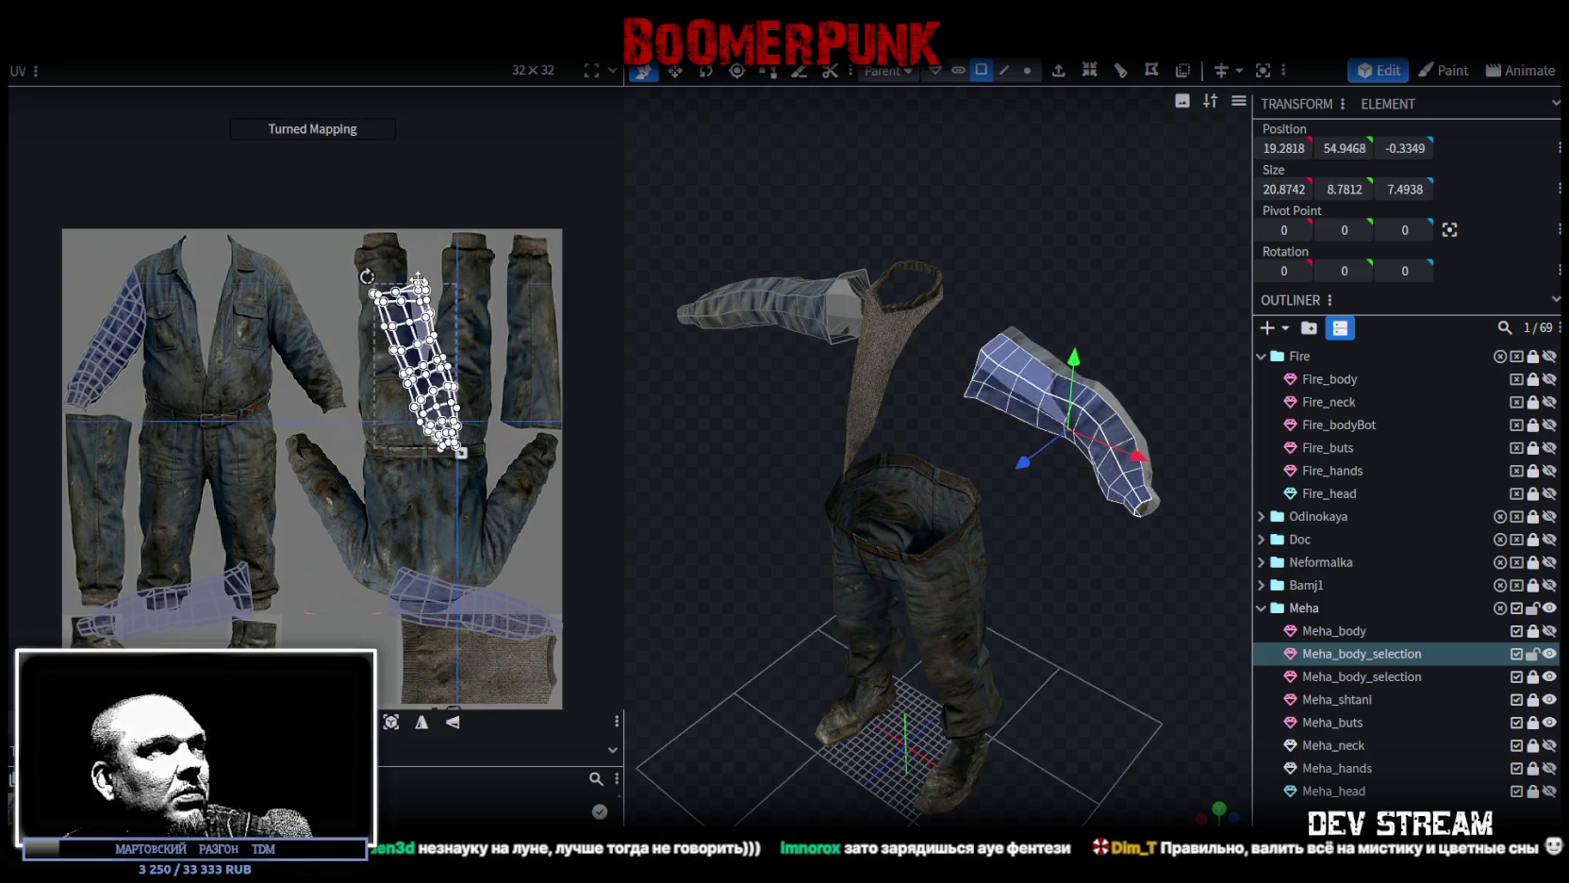
# Move the arm island onto the jacket's second sleeve, shifting and tilting it to match.
pyautogui.moveTo(415, 341); pyautogui.dragTo(311, 332)
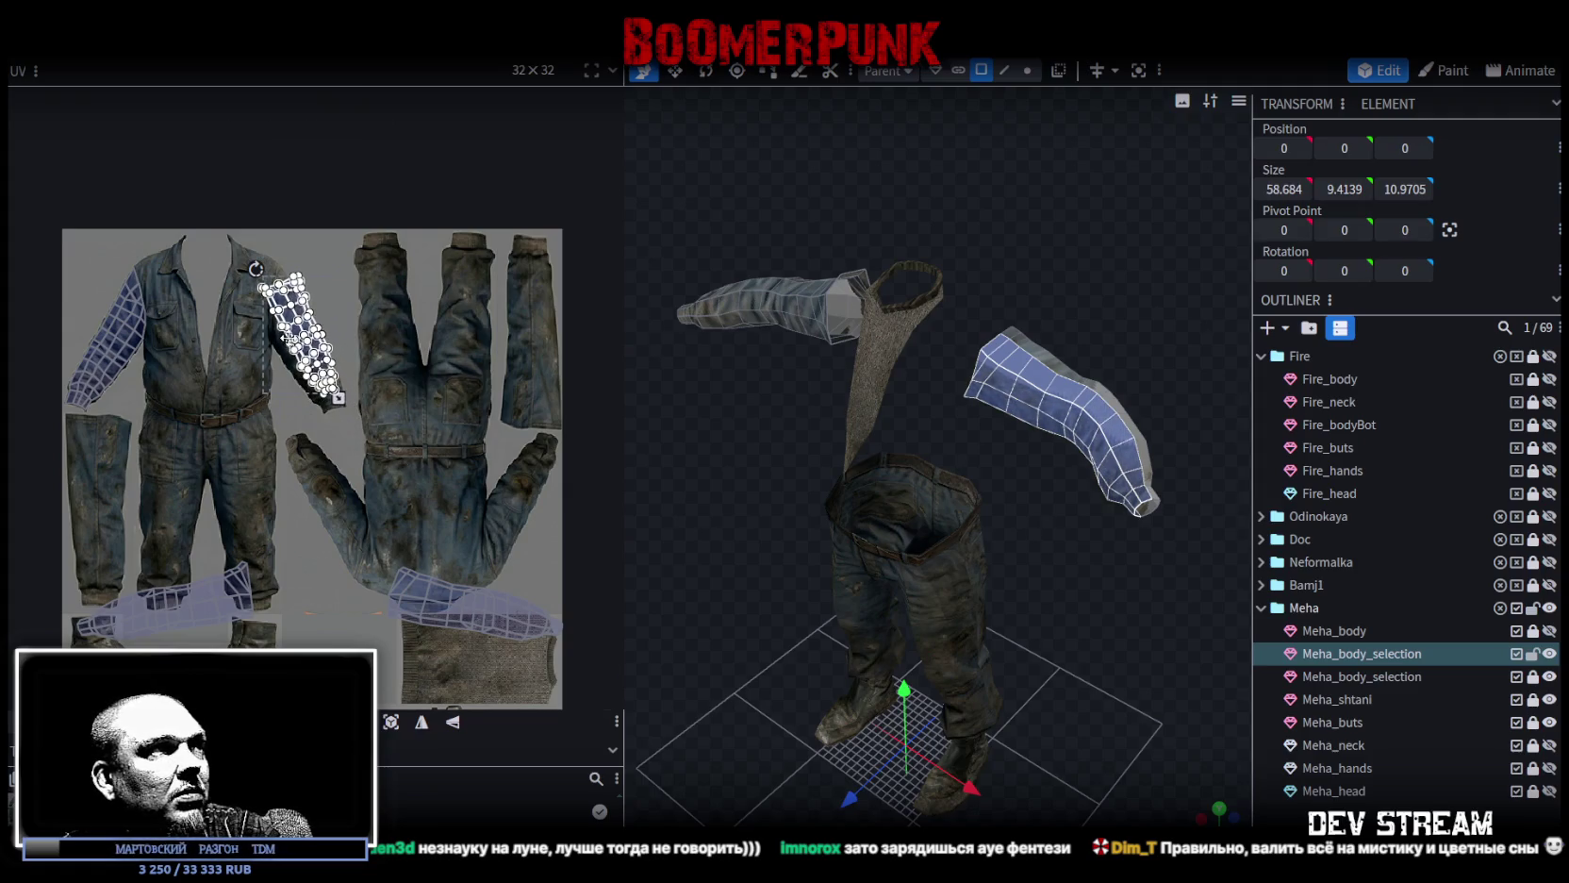
pyautogui.scroll(2, 343, 426)
pyautogui.moveTo(336, 382); pyautogui.dragTo(335, 407)
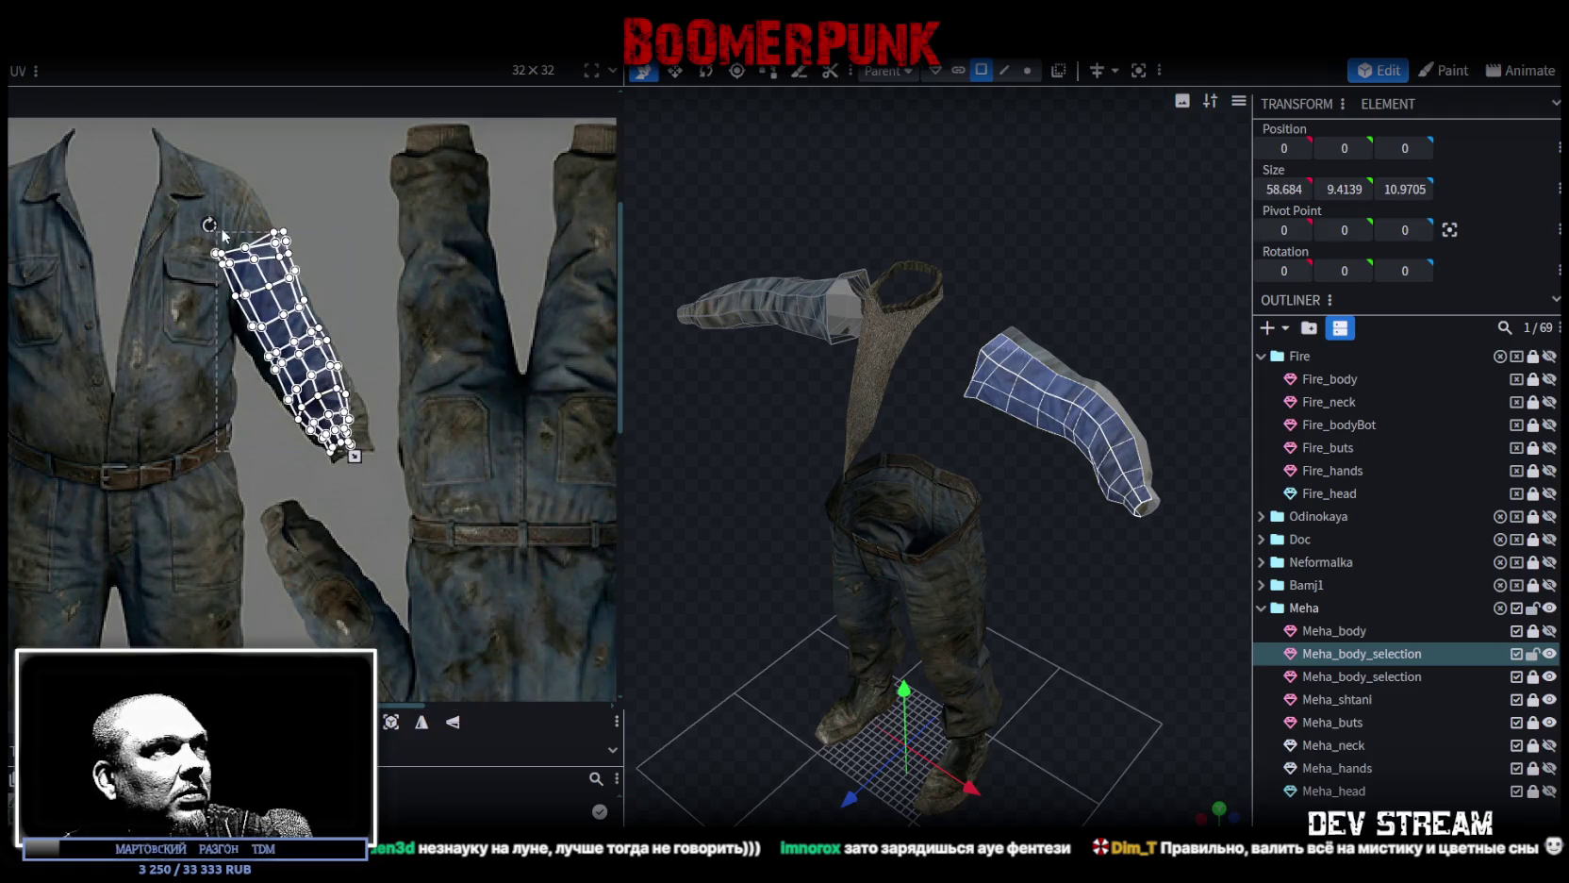
pyautogui.moveTo(211, 226); pyautogui.dragTo(200, 227)
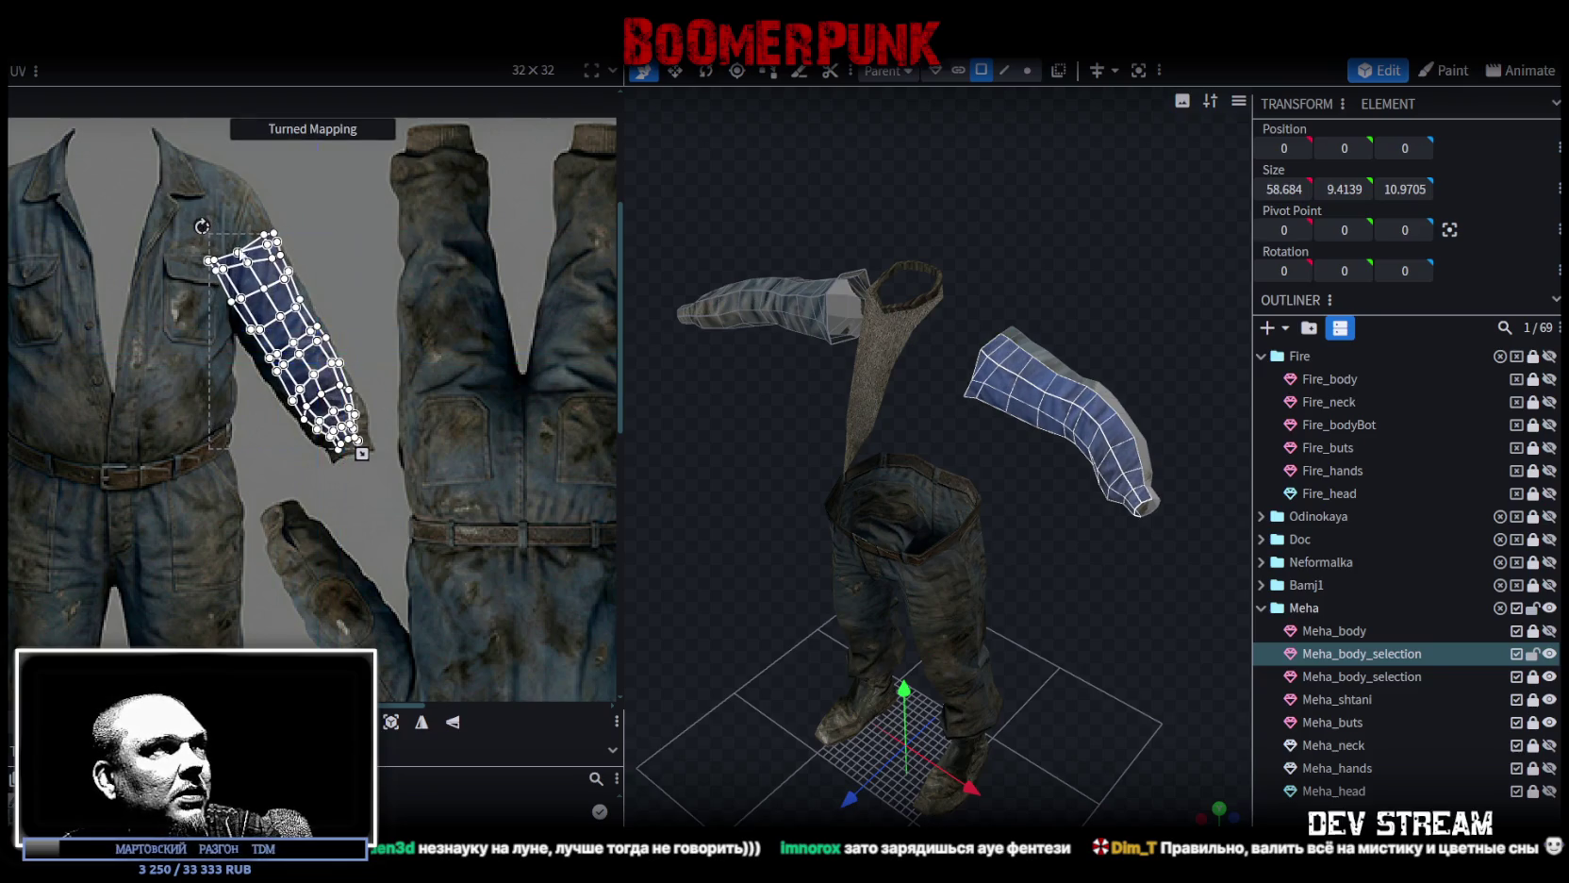
pyautogui.scroll(2, 230, 249)
pyautogui.moveTo(294, 380); pyautogui.dragTo(293, 386)
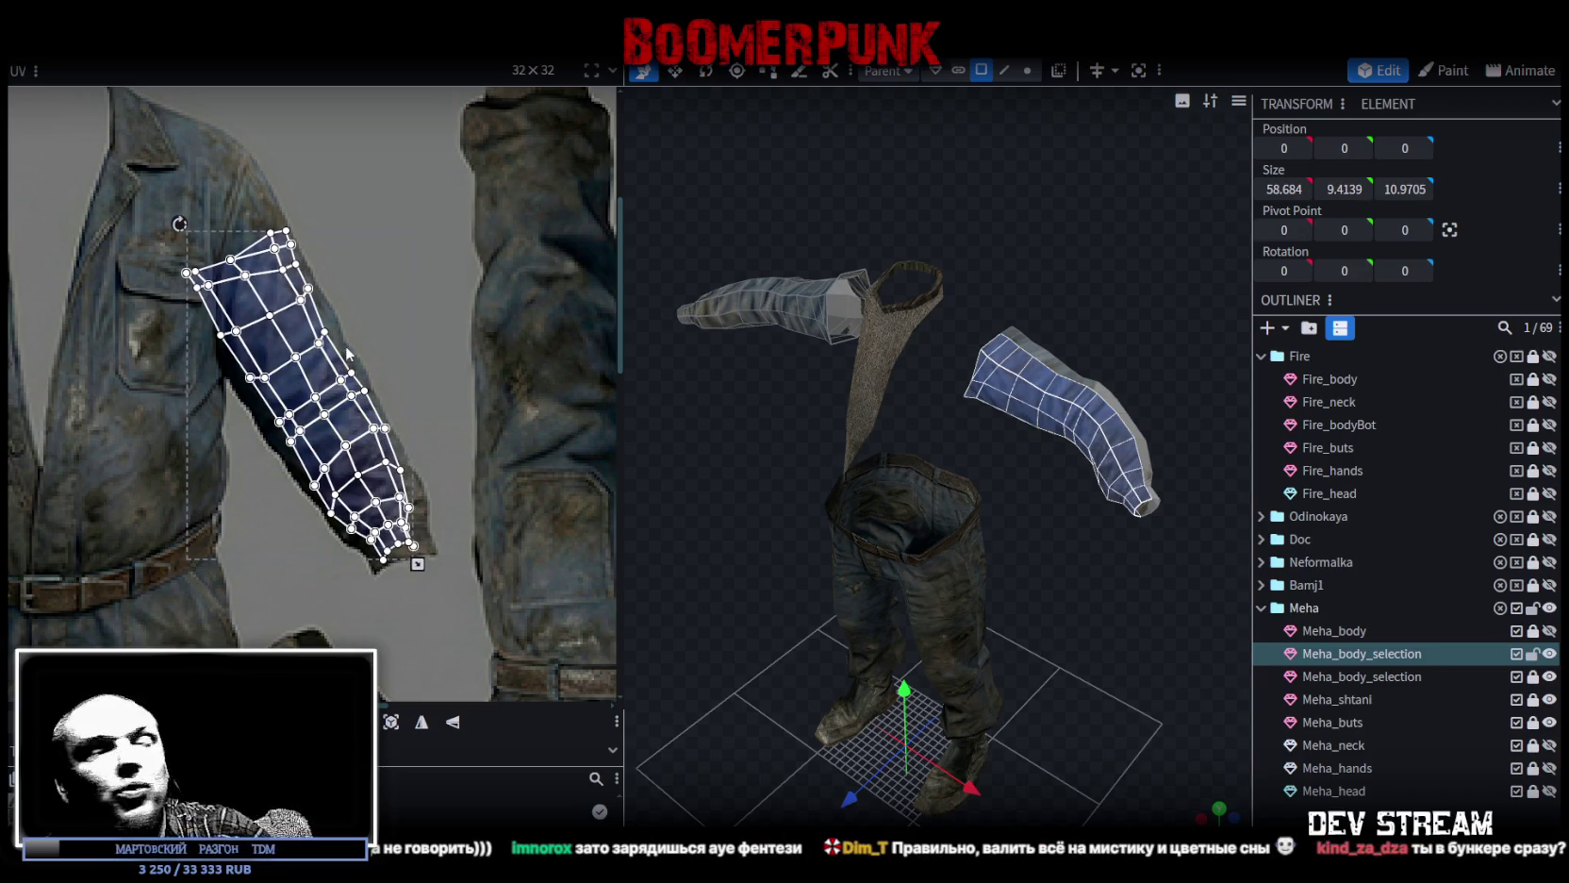
pyautogui.scroll(3, 430, 579)
pyautogui.scroll(2, 381, 465)
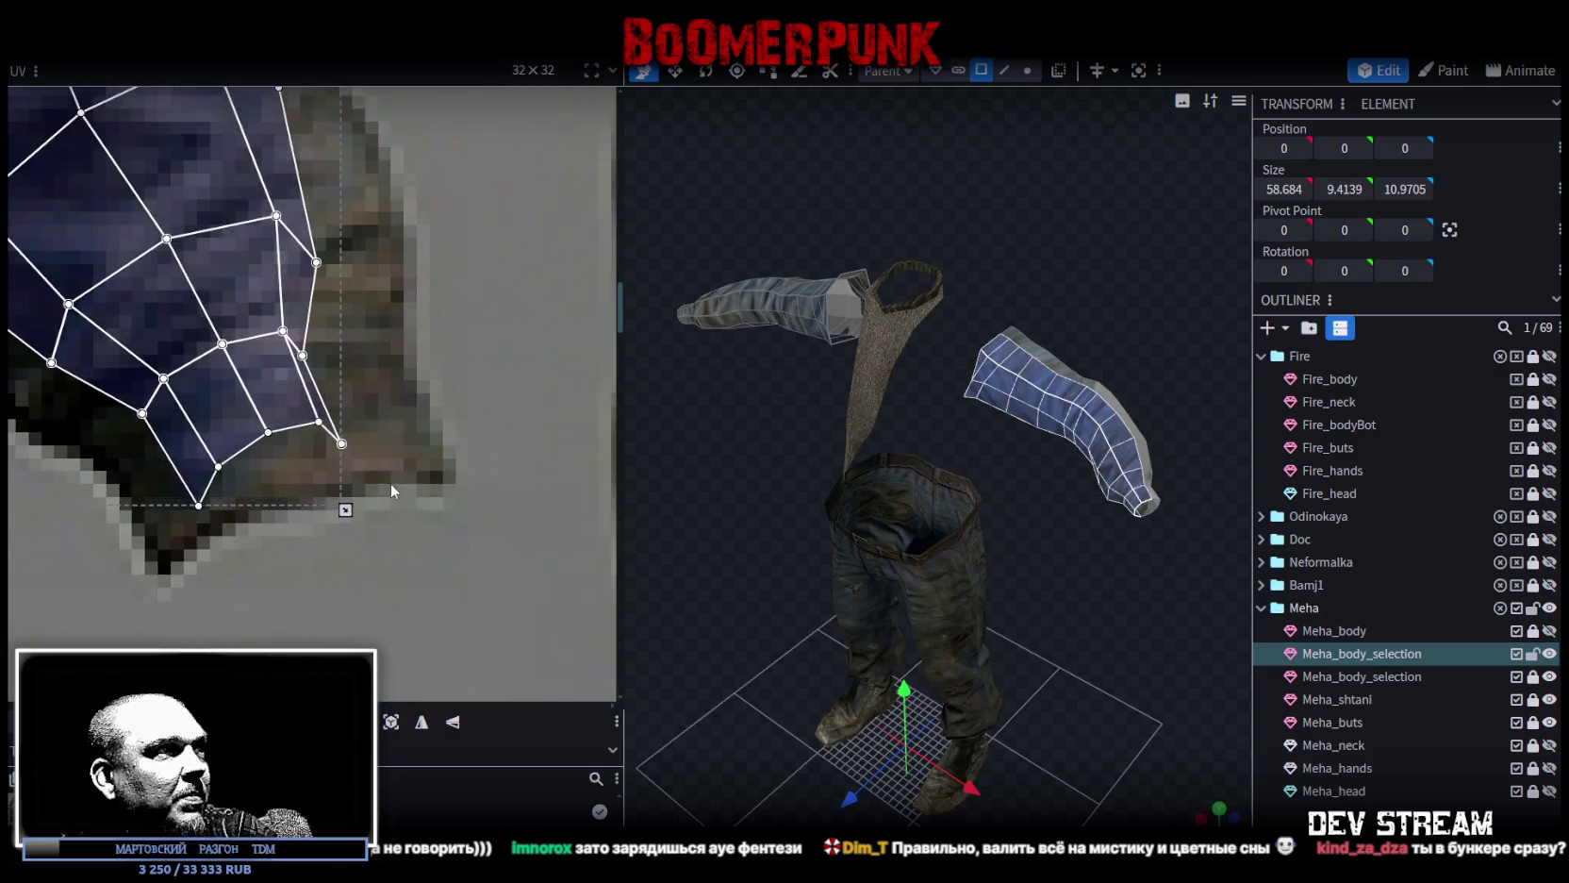
# Stretch the wrist vertices out and down onto the cuff outline.
pyautogui.click(339, 439)
pyautogui.moveTo(343, 446); pyautogui.dragTo(434, 464)
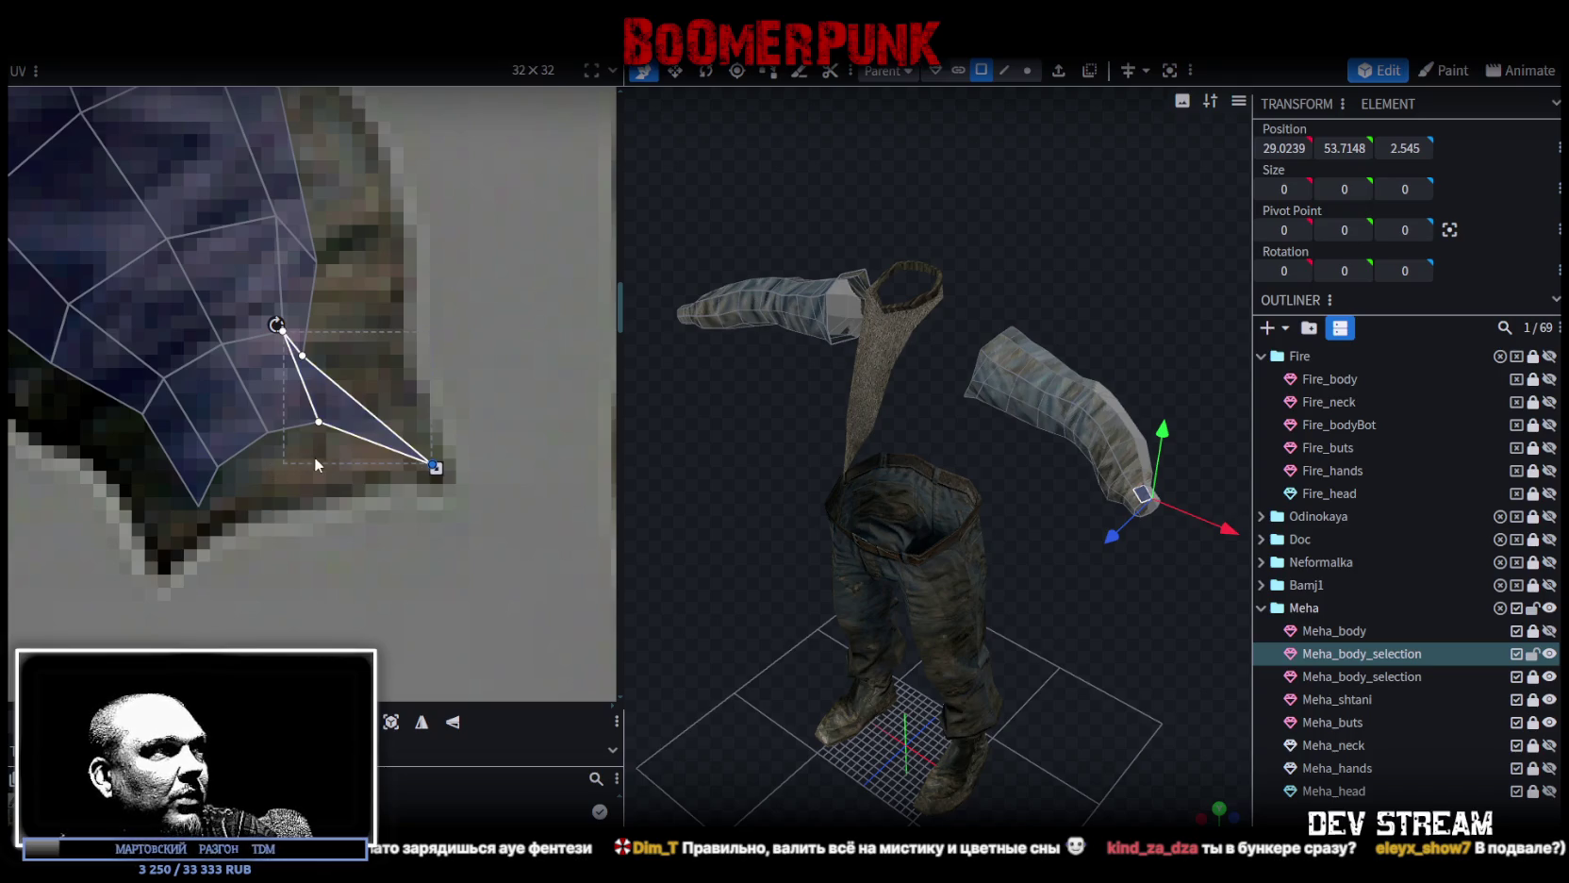
pyautogui.keyDown('shift'); pyautogui.click(321, 424); pyautogui.keyUp('shift')
pyautogui.moveTo(321, 426); pyautogui.dragTo(345, 466)
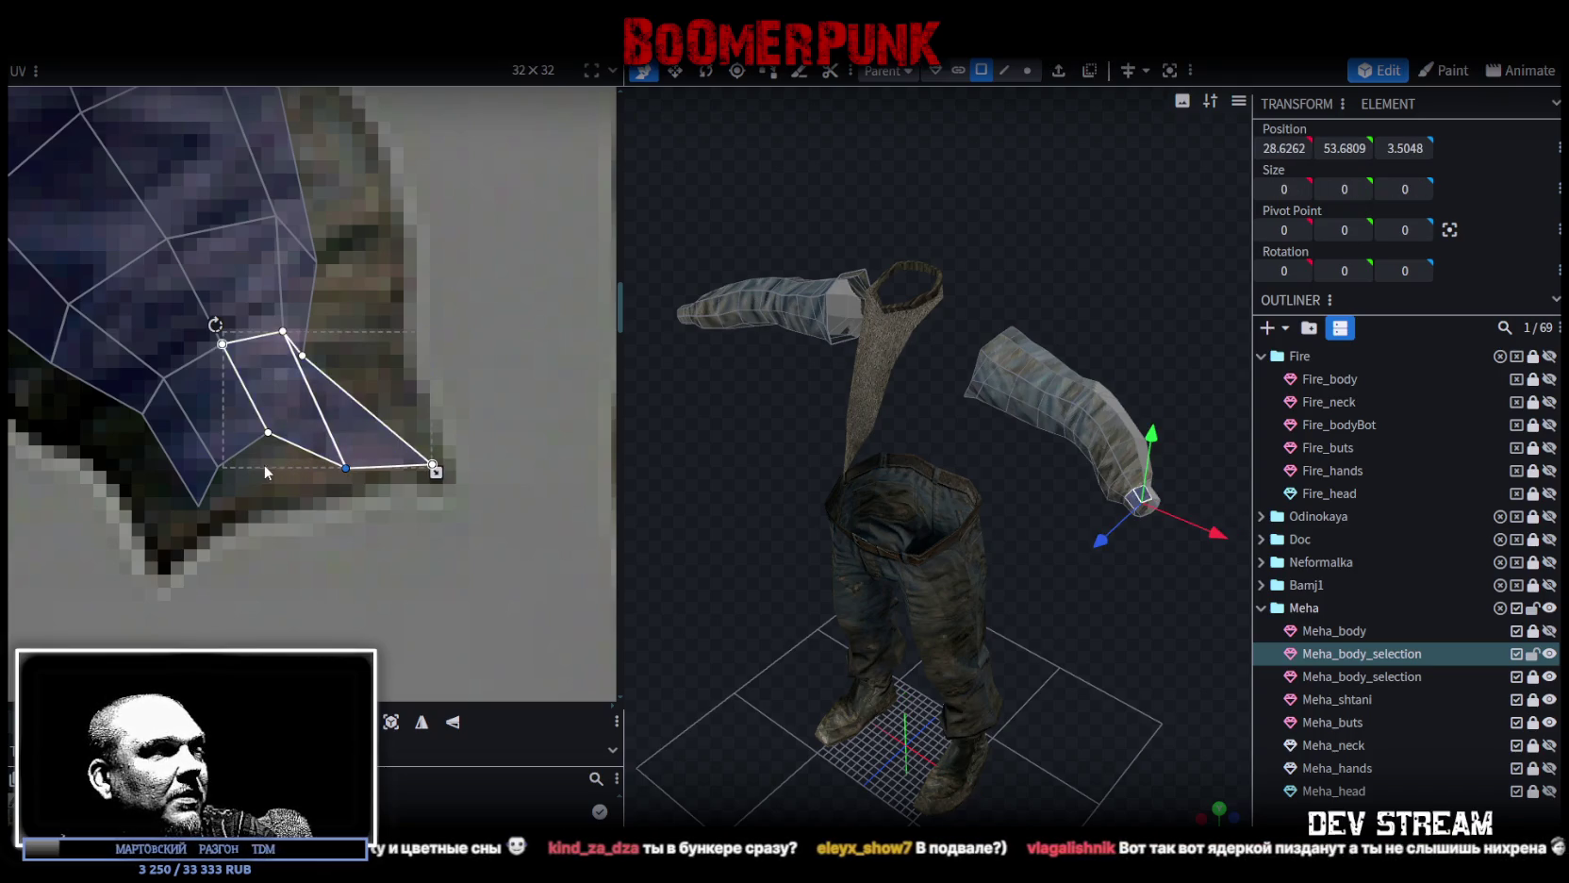
pyautogui.click(195, 506)
pyautogui.moveTo(200, 505); pyautogui.dragTo(165, 558)
# Pull the cuff triangle face's vertex outward to match the sleeve edge.
pyautogui.keyDown('shift'); pyautogui.click(218, 422); pyautogui.keyUp('shift')
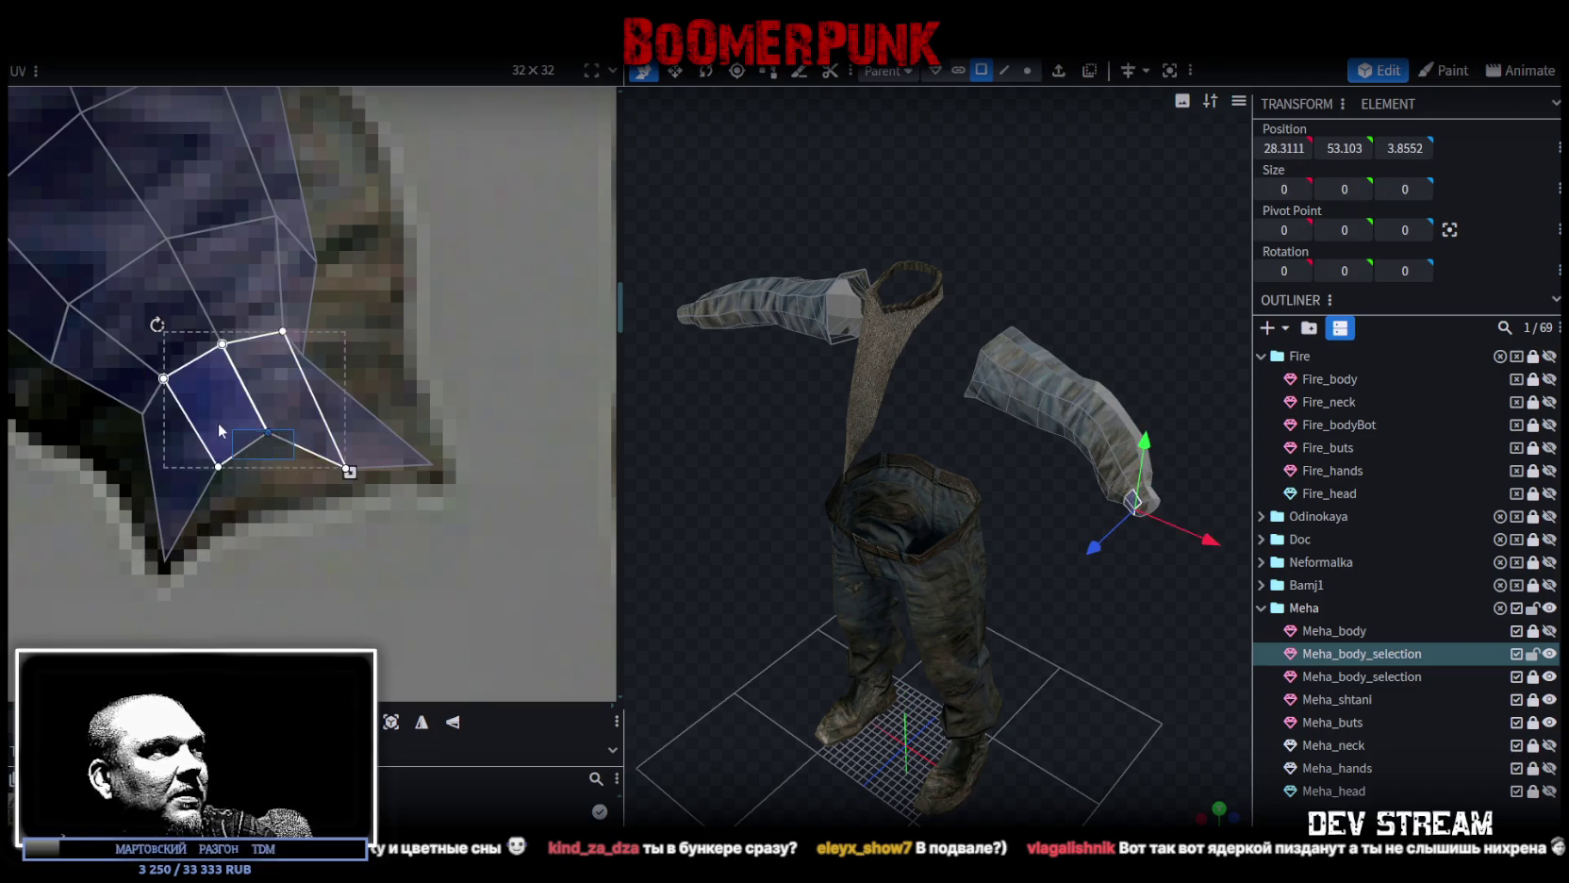
pyautogui.moveTo(213, 502)
pyautogui.mouseDown()
pyautogui.moveTo(278, 401)
pyautogui.moveTo(272, 476)
pyautogui.moveTo(263, 463)
pyautogui.mouseUp()
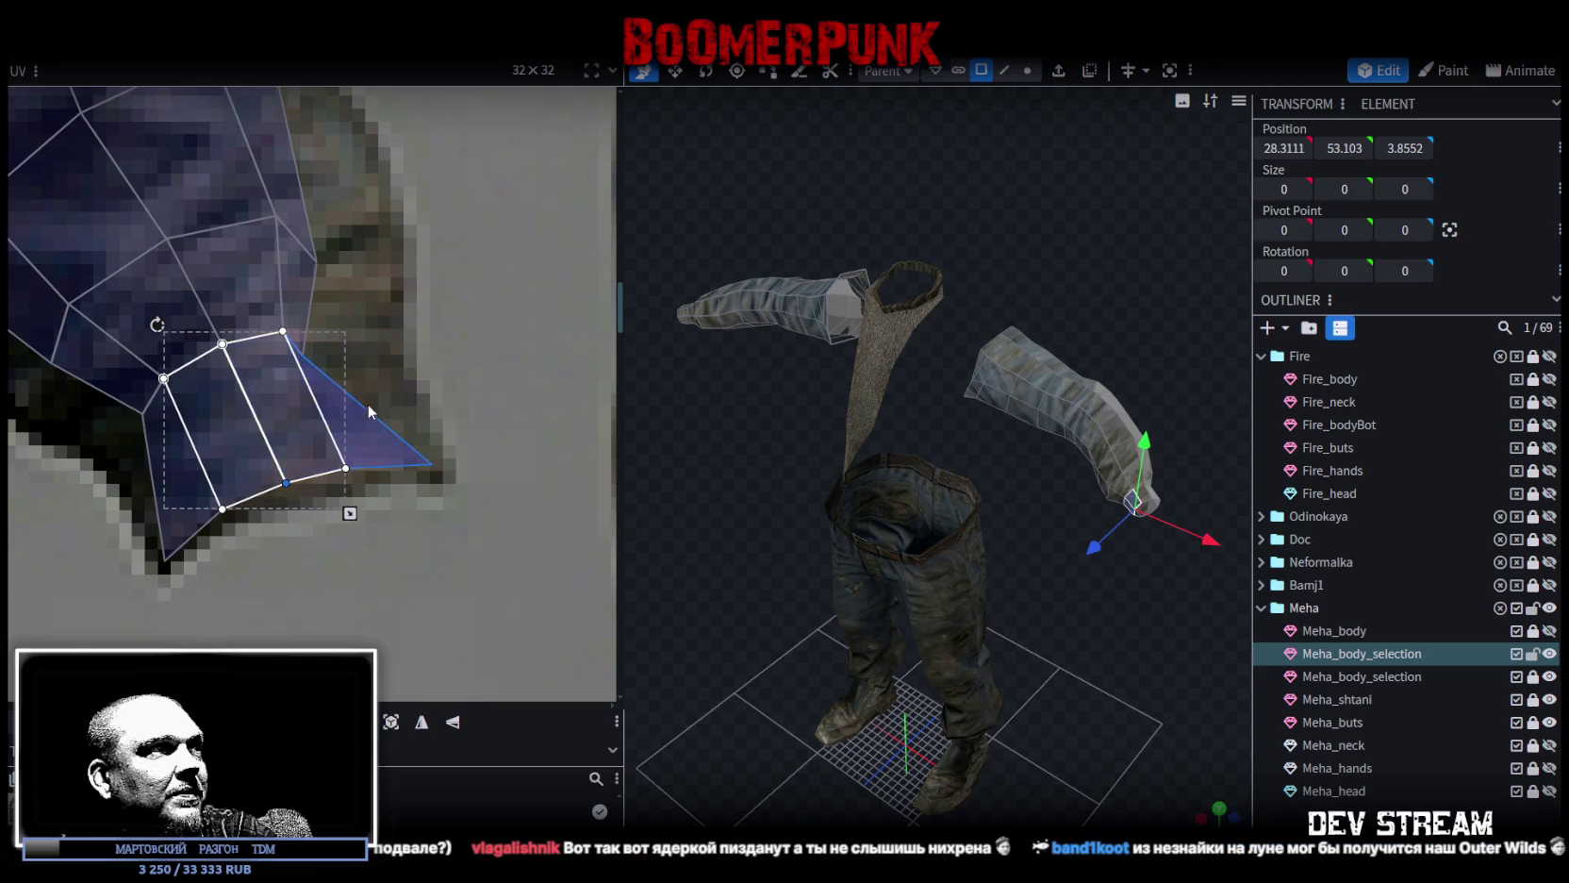
pyautogui.scroll(-2, 414, 412)
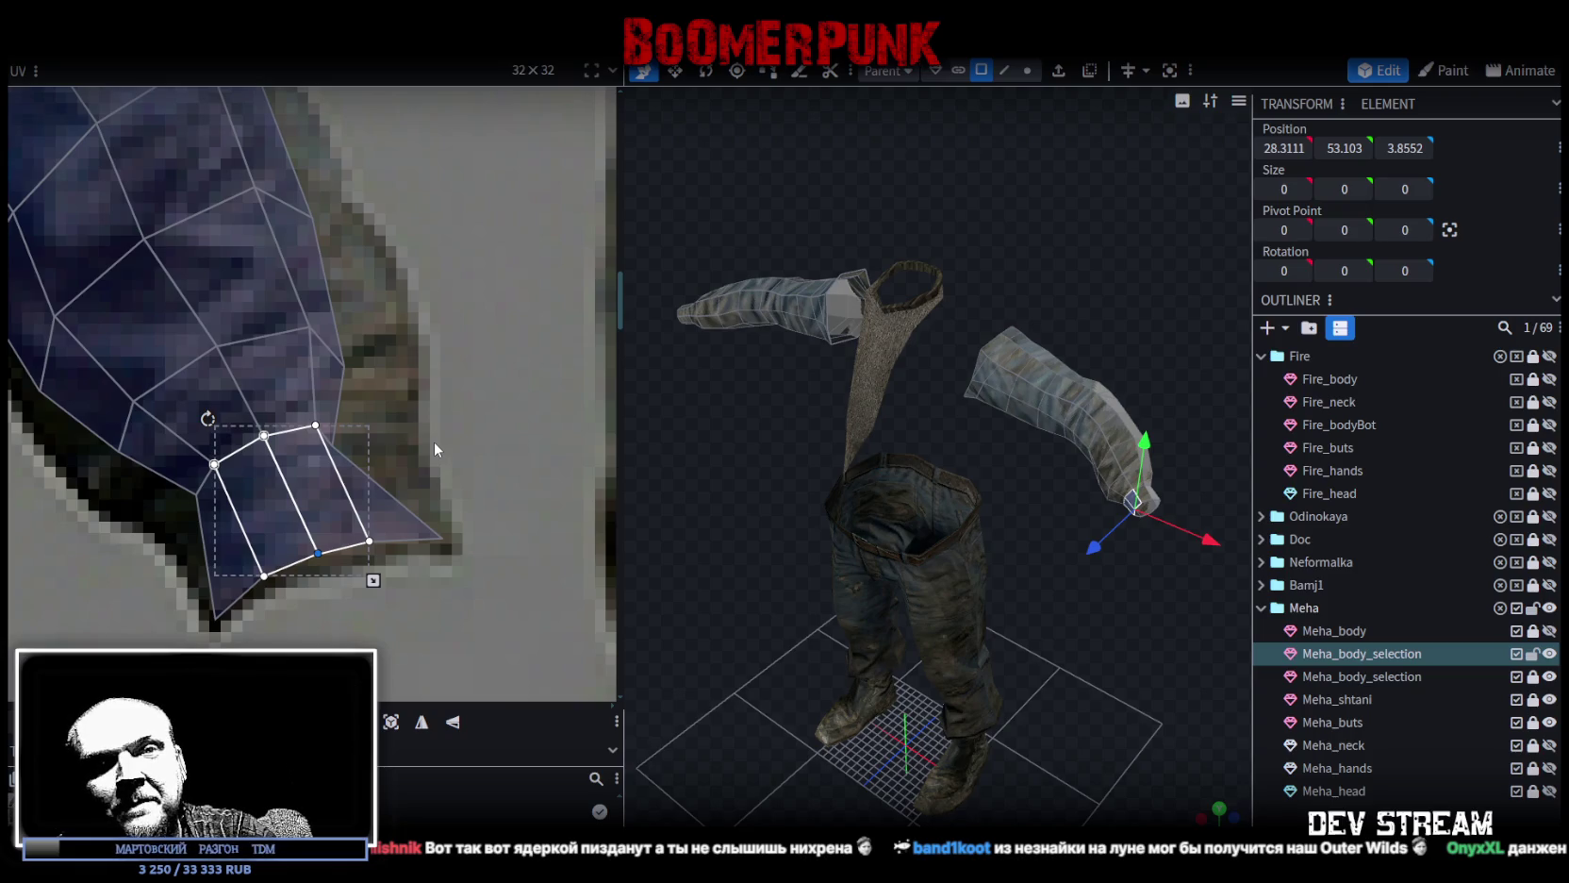
pyautogui.click(330, 476)
pyautogui.click(359, 443)
pyautogui.click(349, 405)
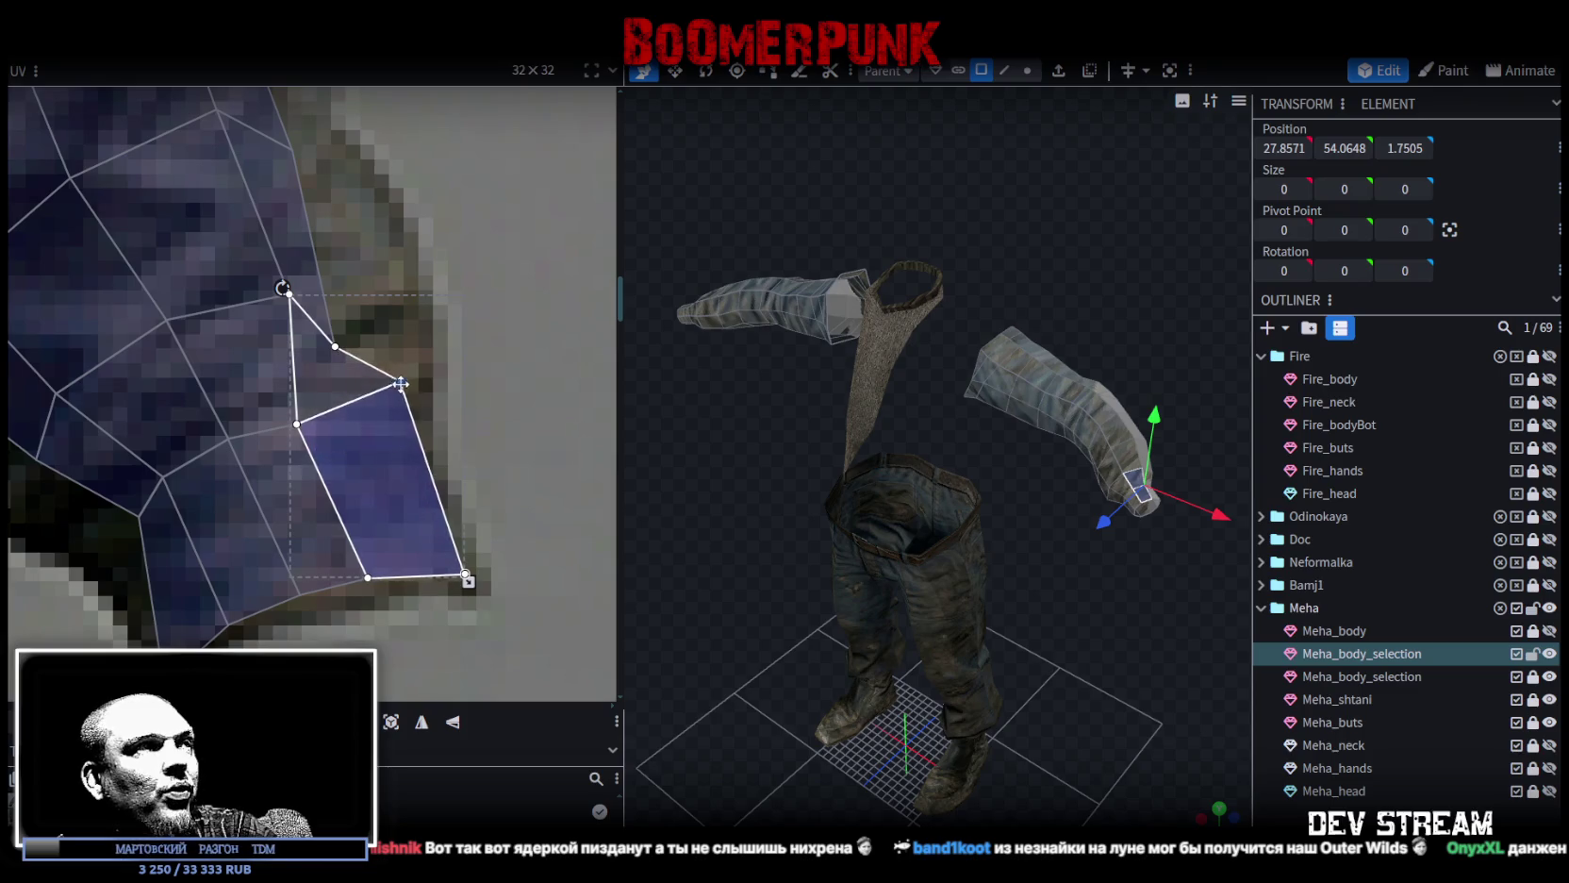
pyautogui.click(324, 368)
pyautogui.moveTo(334, 348); pyautogui.dragTo(384, 283)
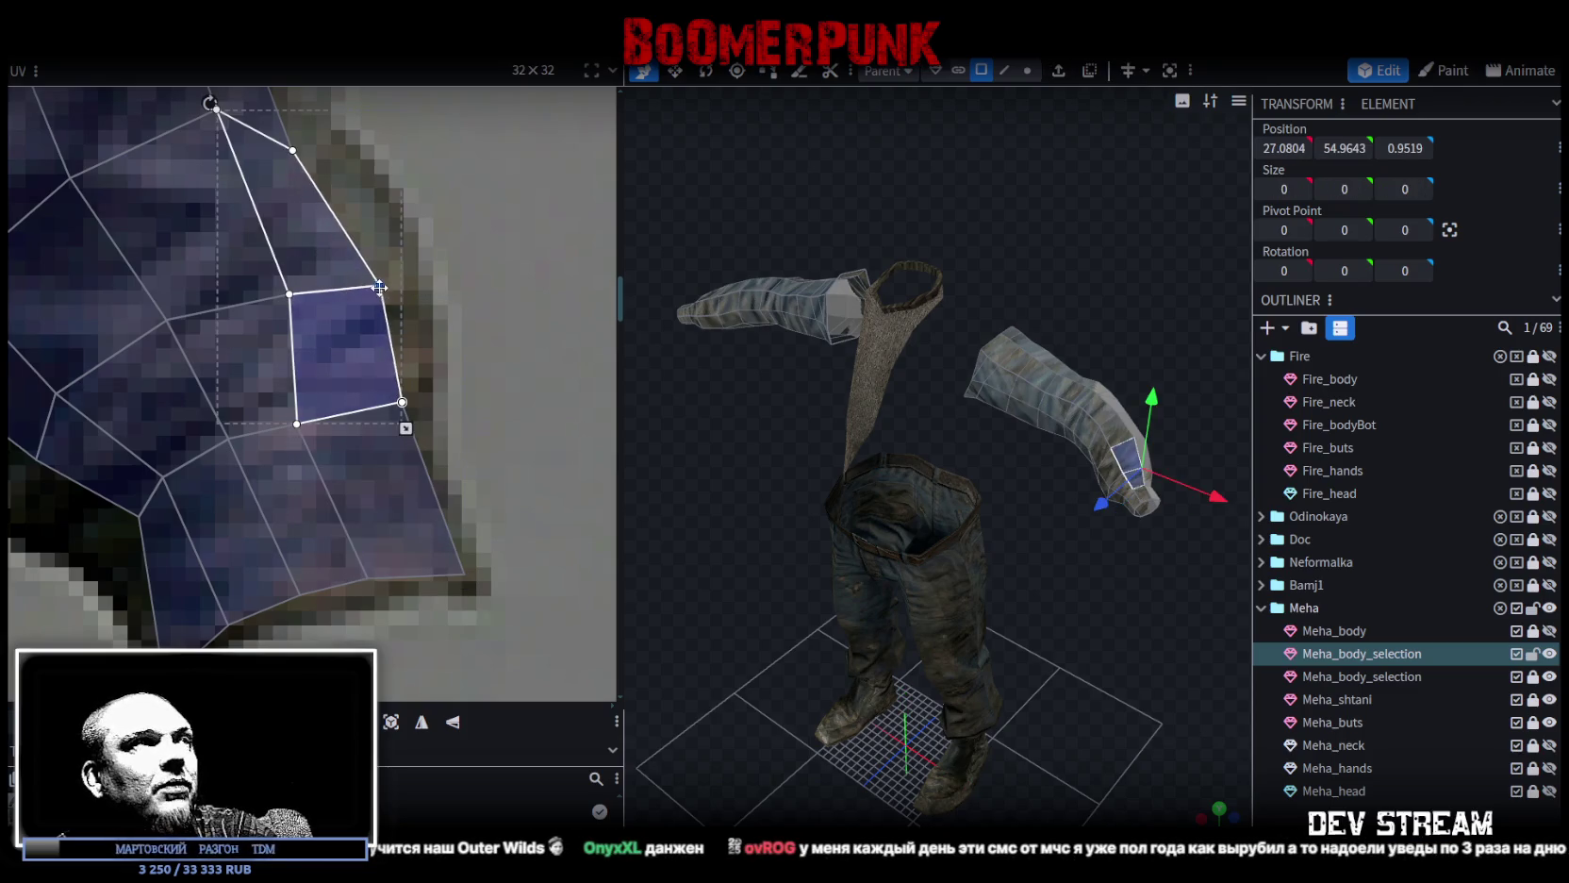
# Shift the vertices along the sleeve edge up, and move one cuff vertex down-left.
pyautogui.scroll(3, 454, 457)
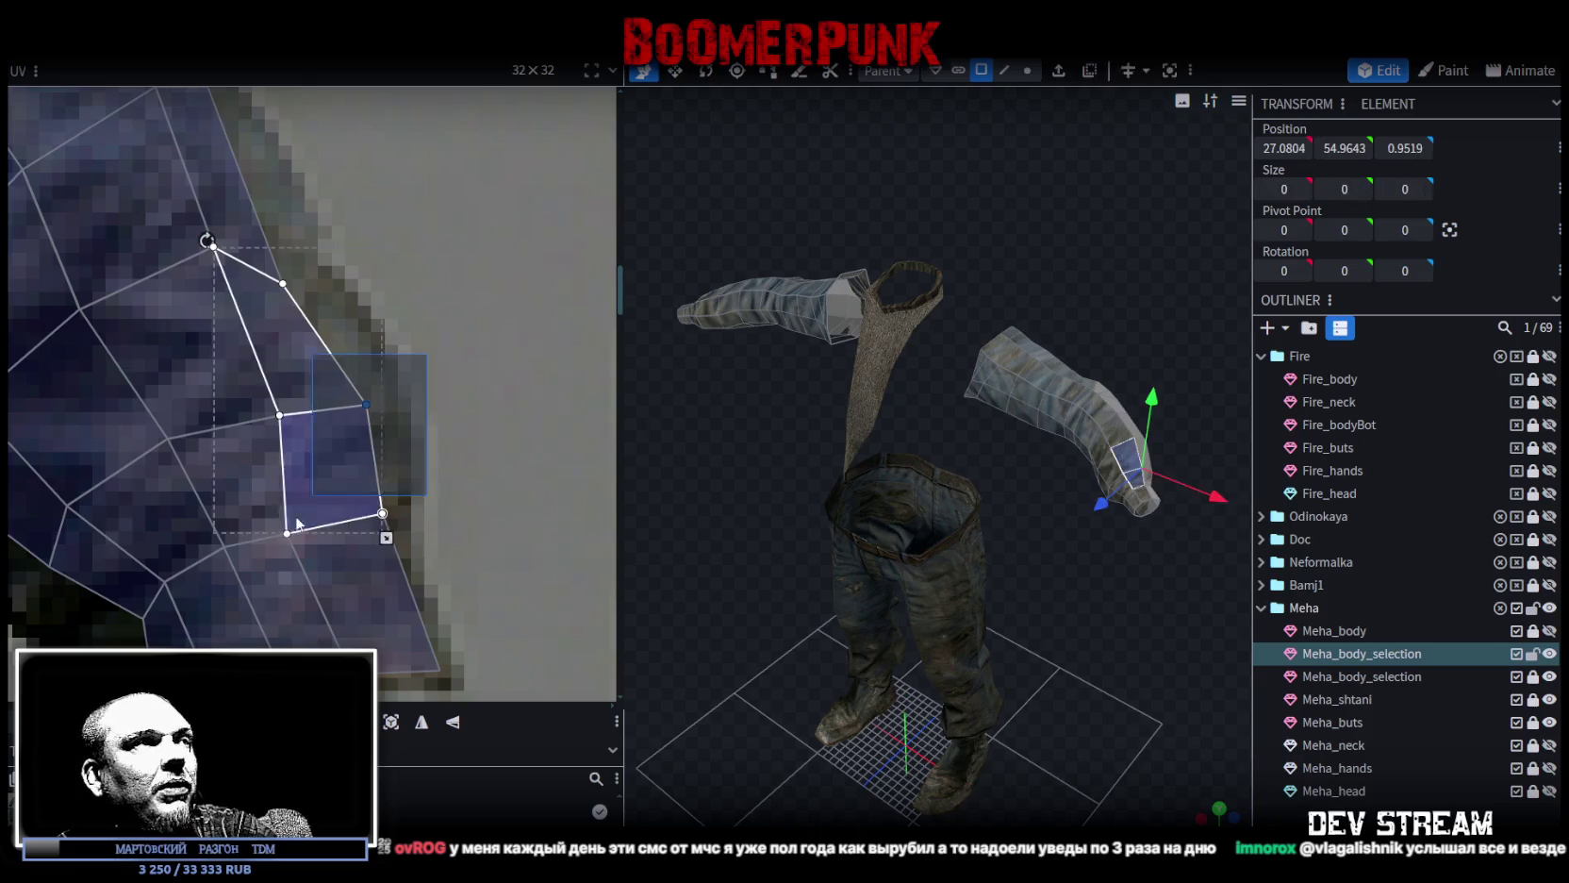
pyautogui.click(321, 426)
pyautogui.moveTo(400, 375); pyautogui.dragTo(158, 581)
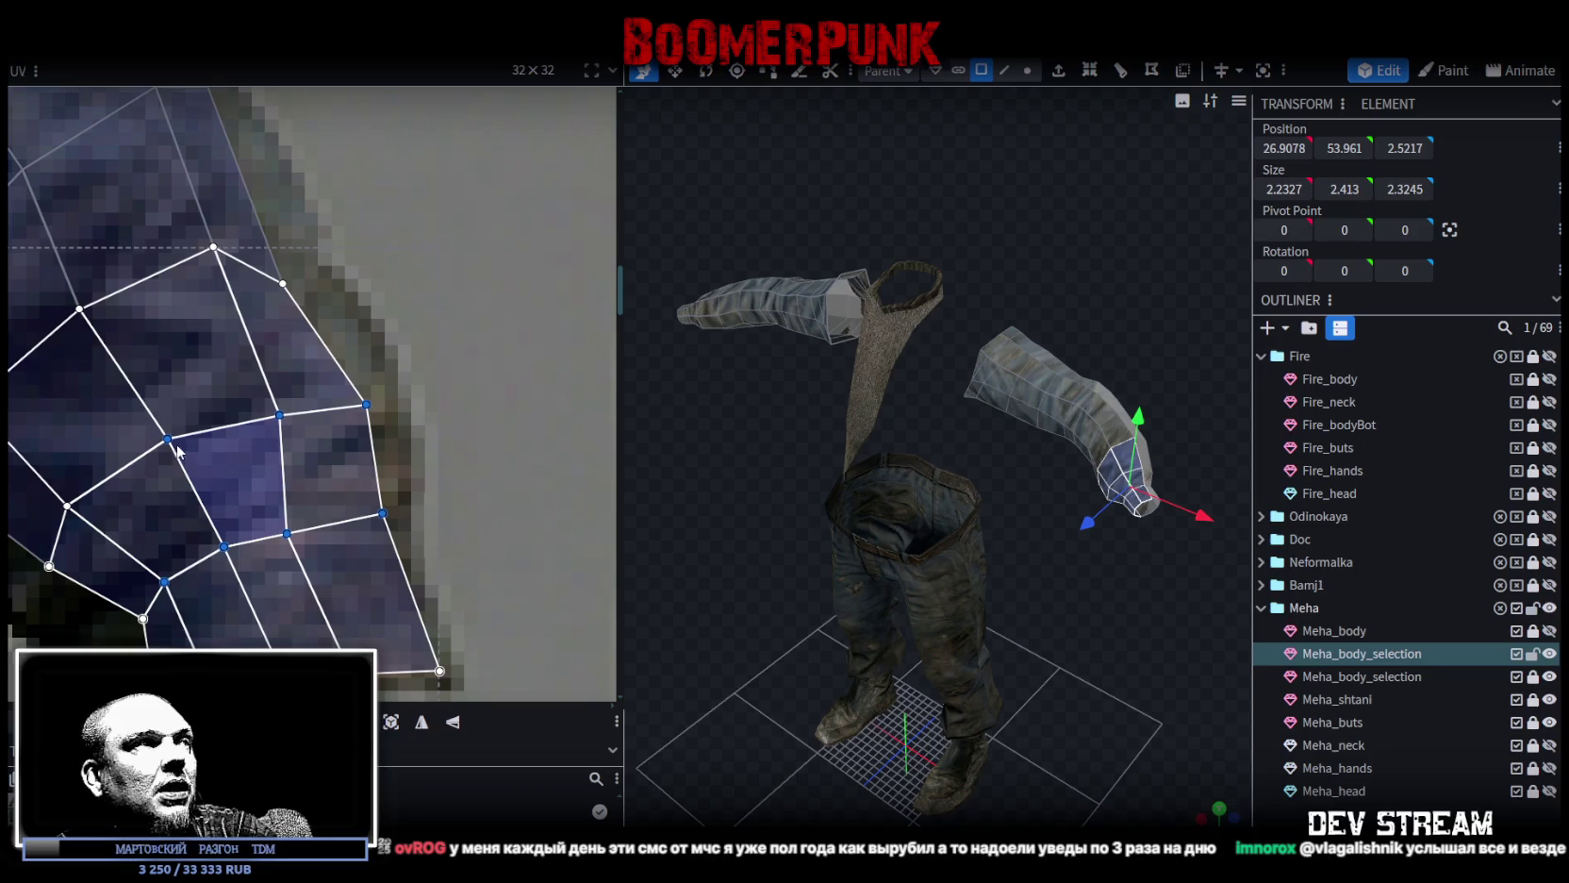
pyautogui.moveTo(170, 441); pyautogui.dragTo(212, 449)
pyautogui.scroll(2, 211, 450)
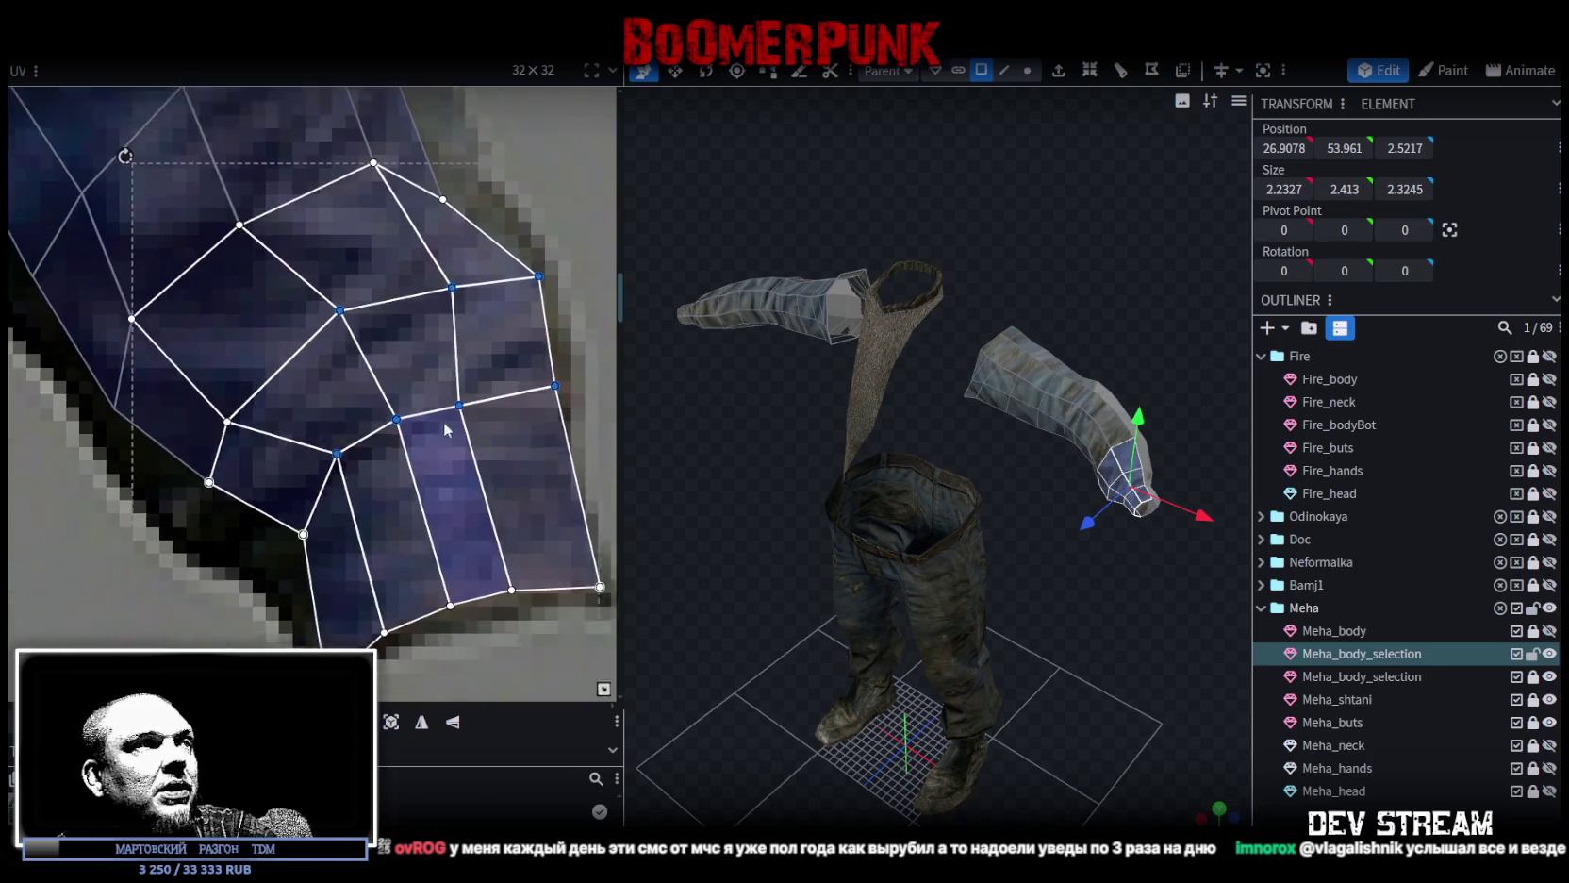
pyautogui.click(334, 517)
pyautogui.moveTo(366, 437); pyautogui.dragTo(323, 462)
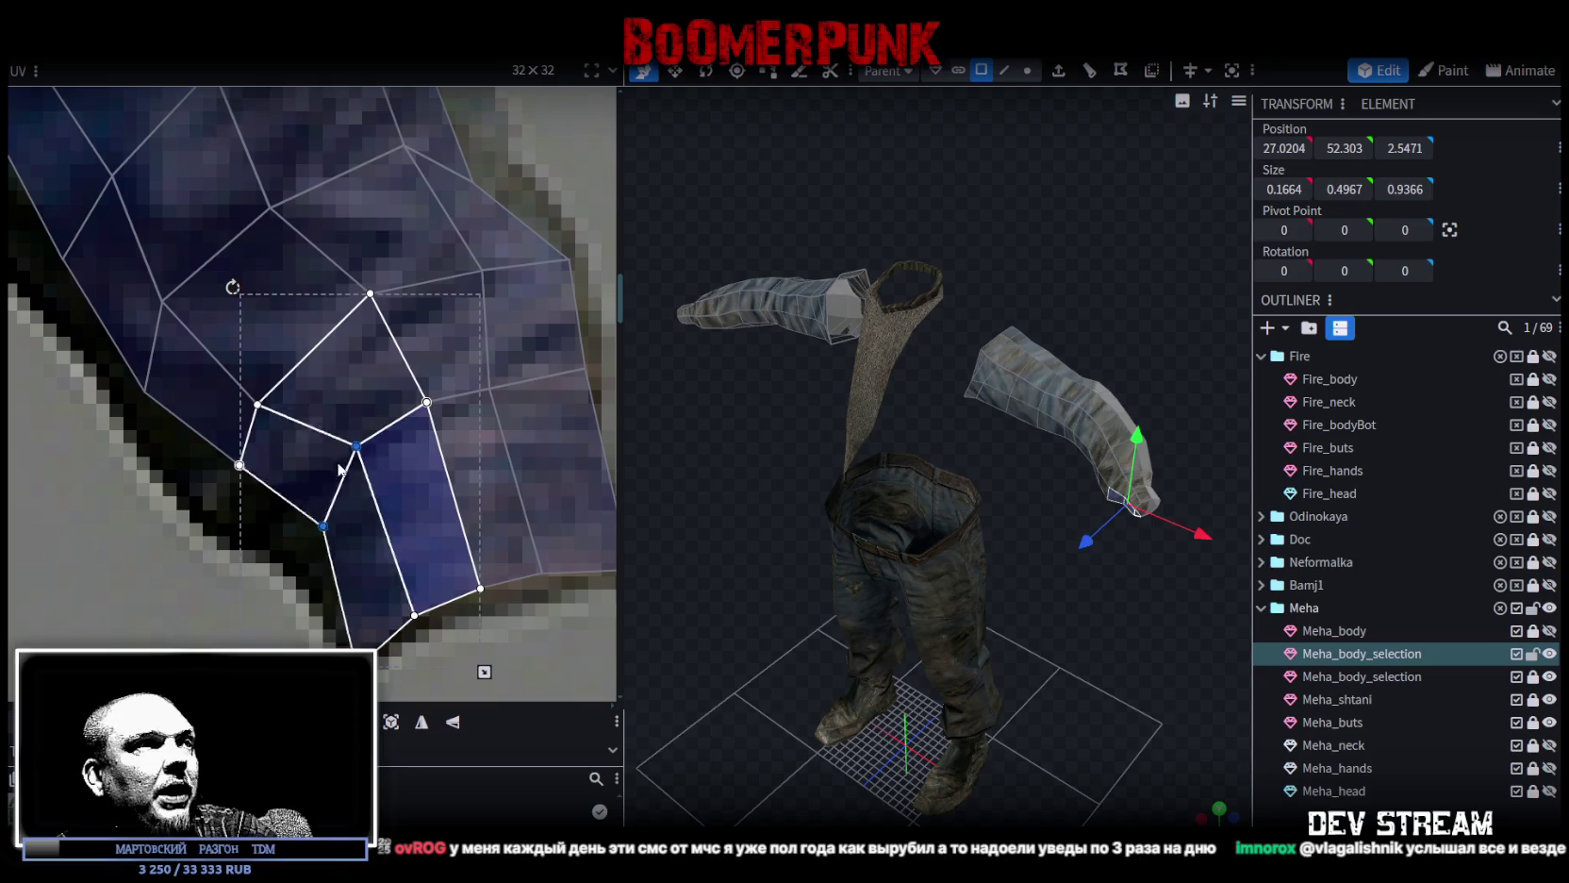
# Pull the edge faces' vertex left onto the sleeve outline.
pyautogui.click(300, 537)
pyautogui.click(300, 537)
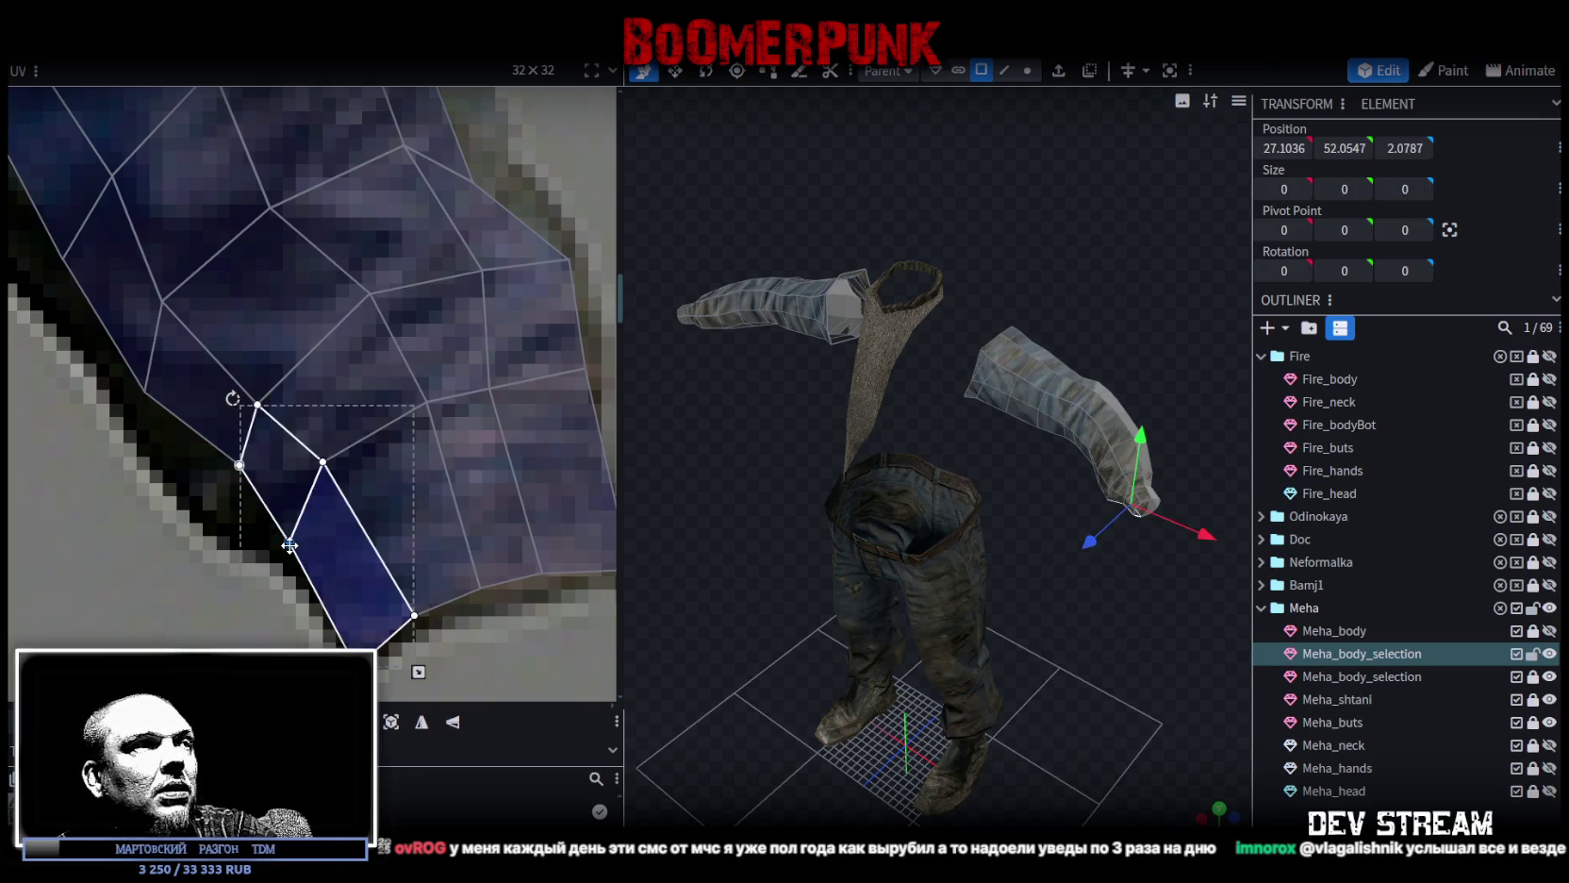
pyautogui.click(240, 463)
pyautogui.moveTo(241, 462); pyautogui.dragTo(177, 470)
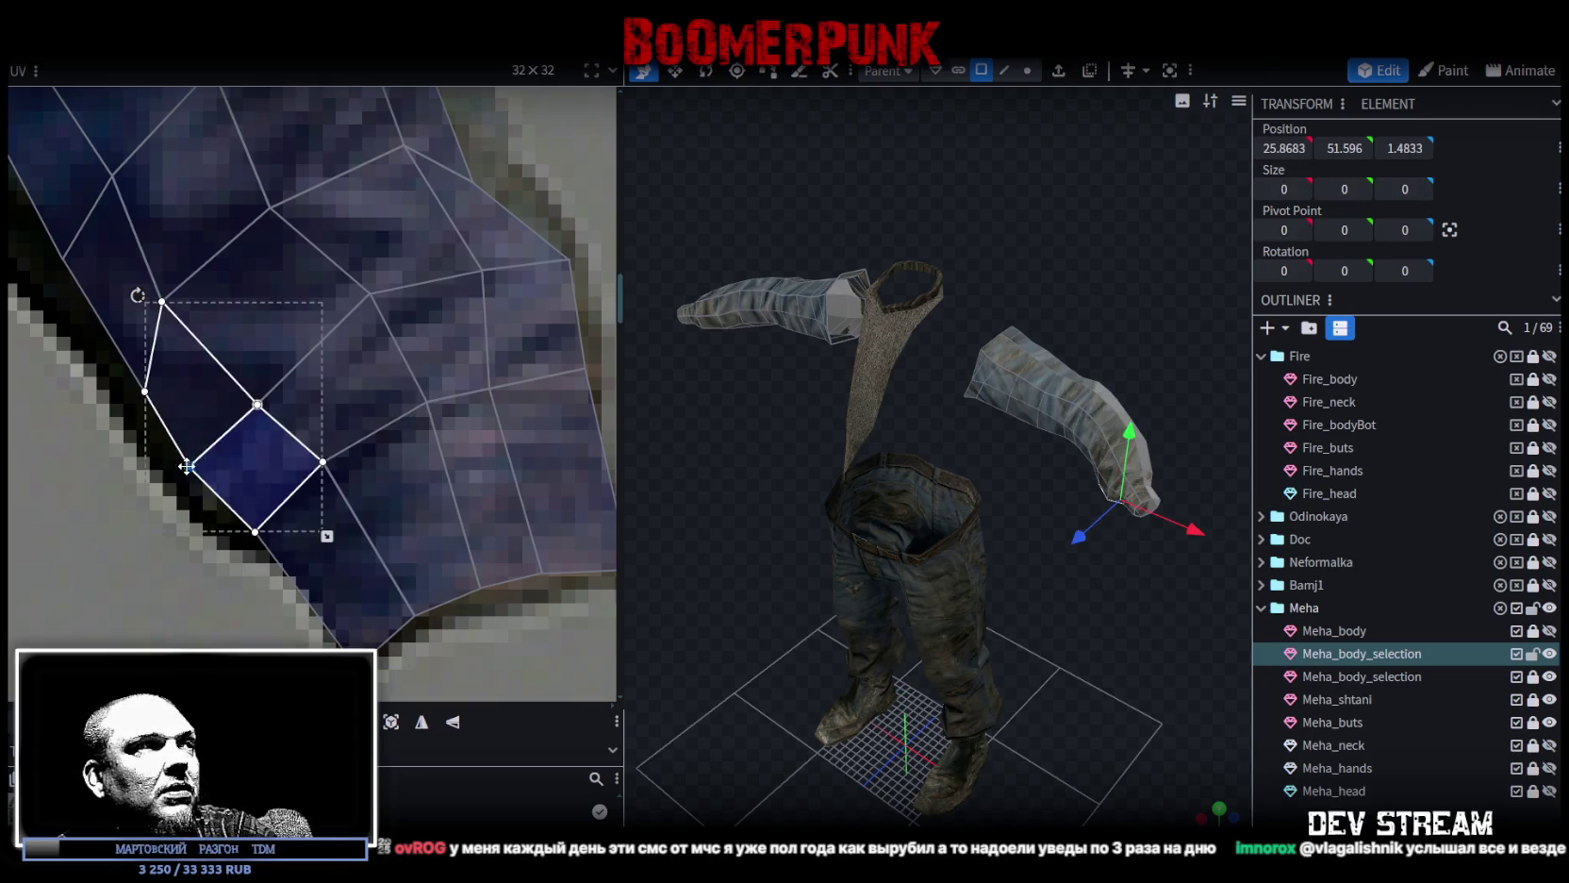
pyautogui.scroll(-2, 220, 459)
pyautogui.scroll(2, 368, 434)
# Raise a vertex further up the sleeve and nudge another onto the lower edge.
pyautogui.click(341, 437)
pyautogui.moveTo(350, 422); pyautogui.dragTo(348, 401)
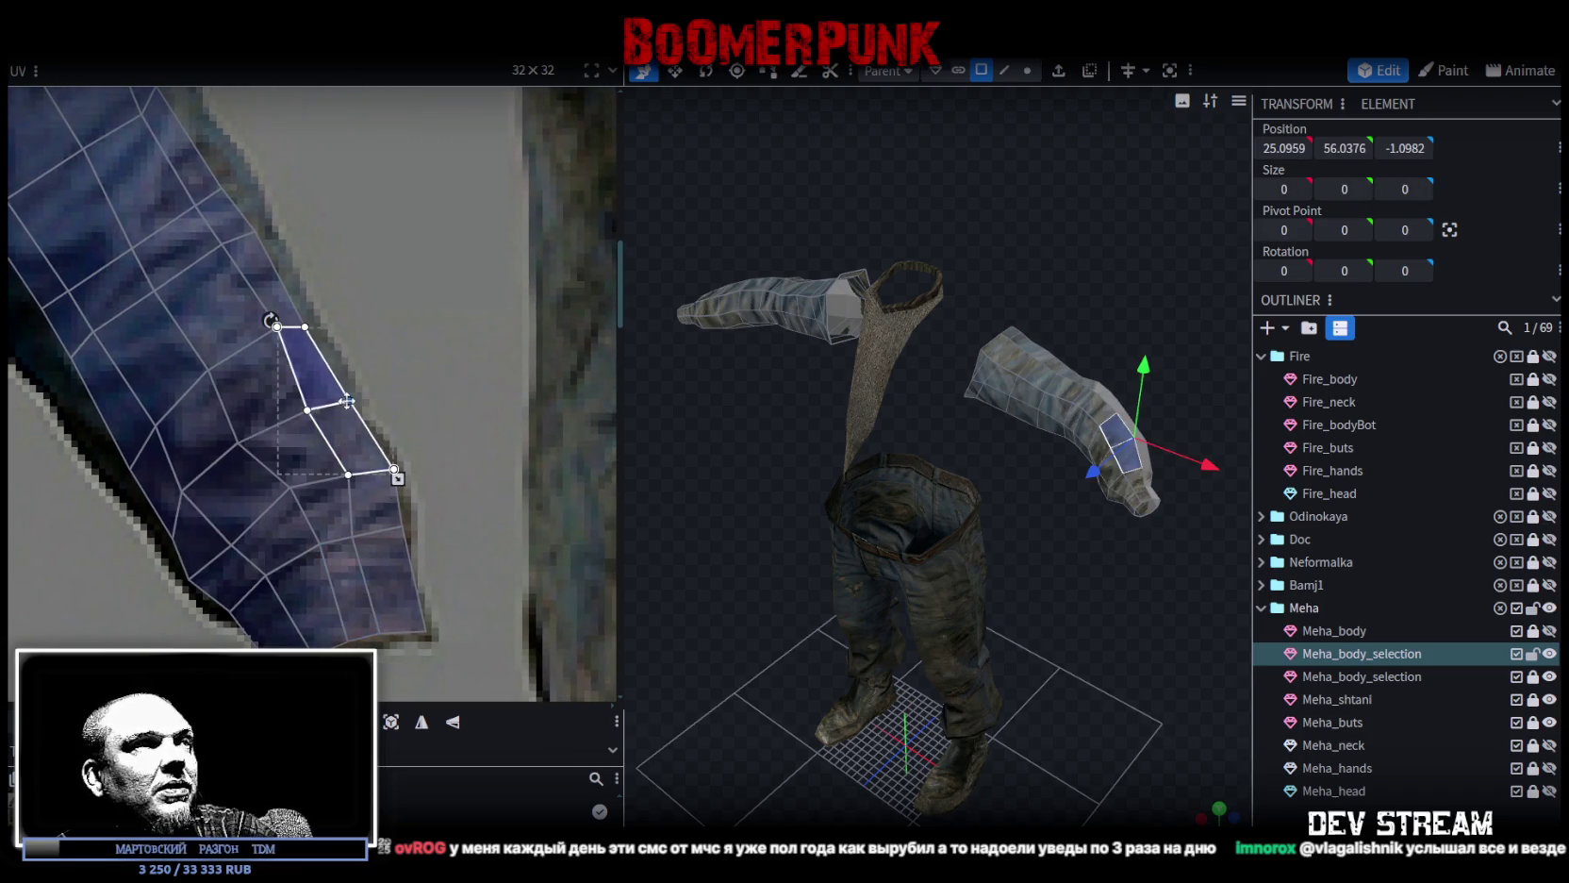
pyautogui.scroll(-2, 344, 431)
pyautogui.scroll(2, 317, 509)
pyautogui.click(317, 509)
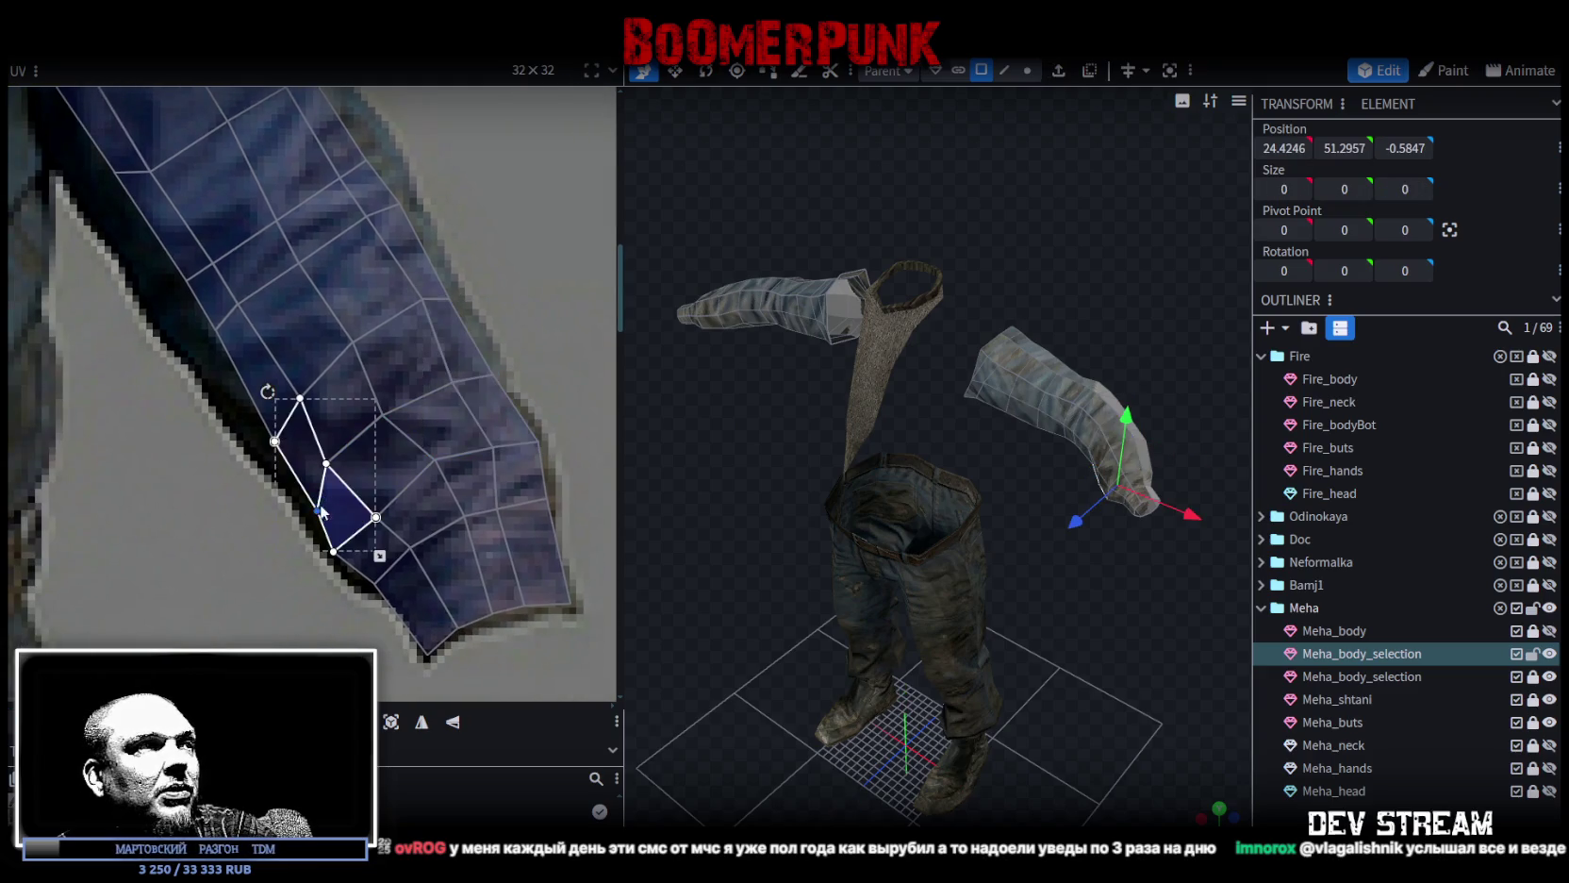
pyautogui.moveTo(317, 510); pyautogui.dragTo(298, 498)
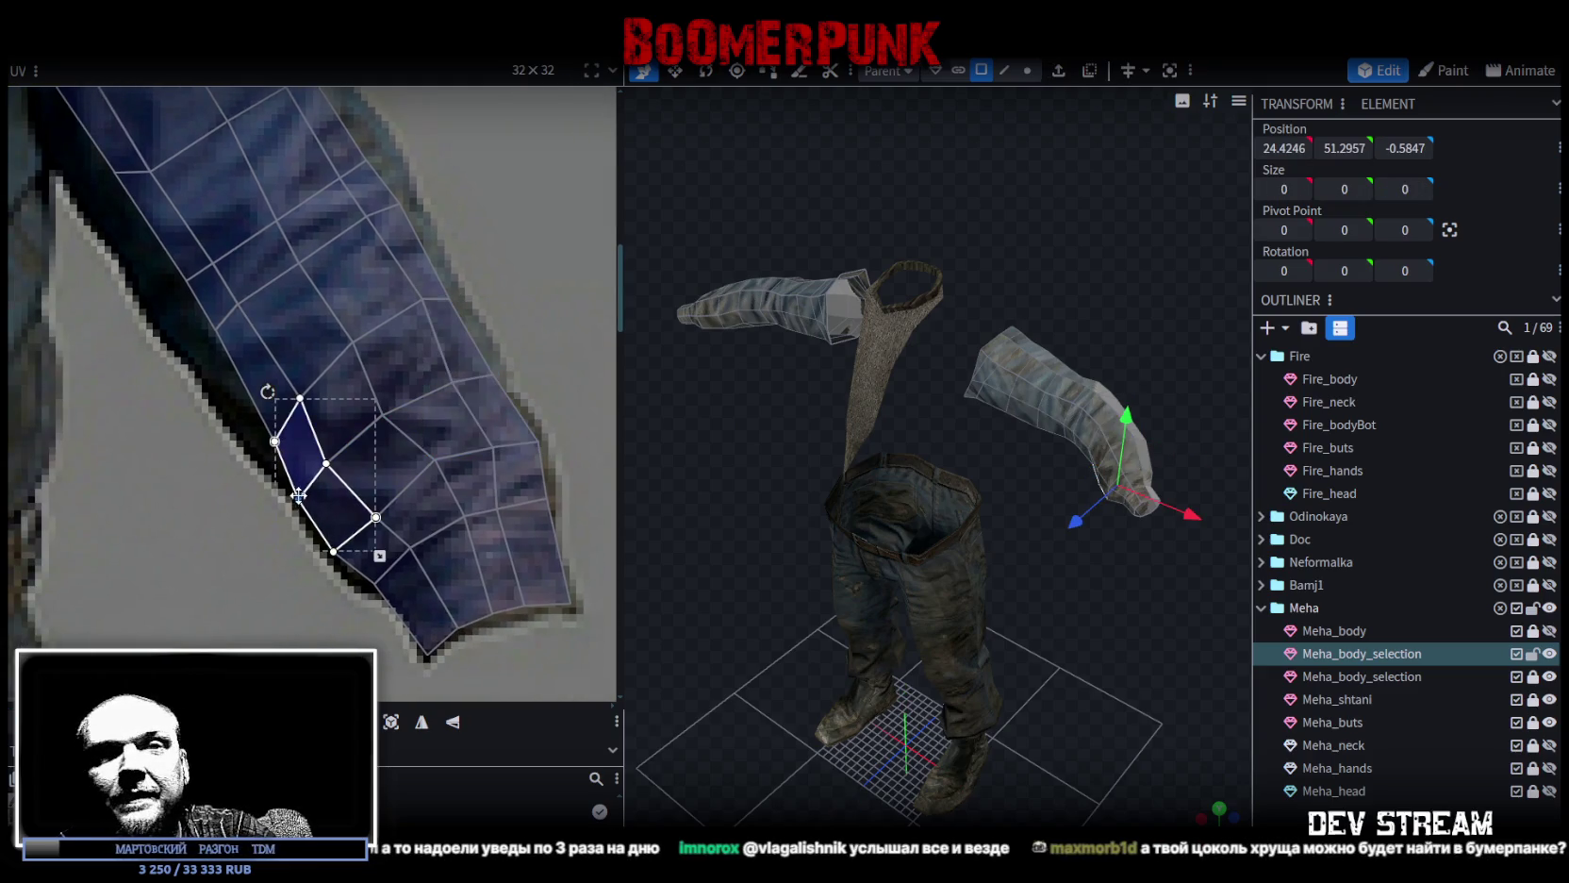
# Move the first upper-arm face's vertex onto the denim sleeve edge.
pyautogui.click(275, 440)
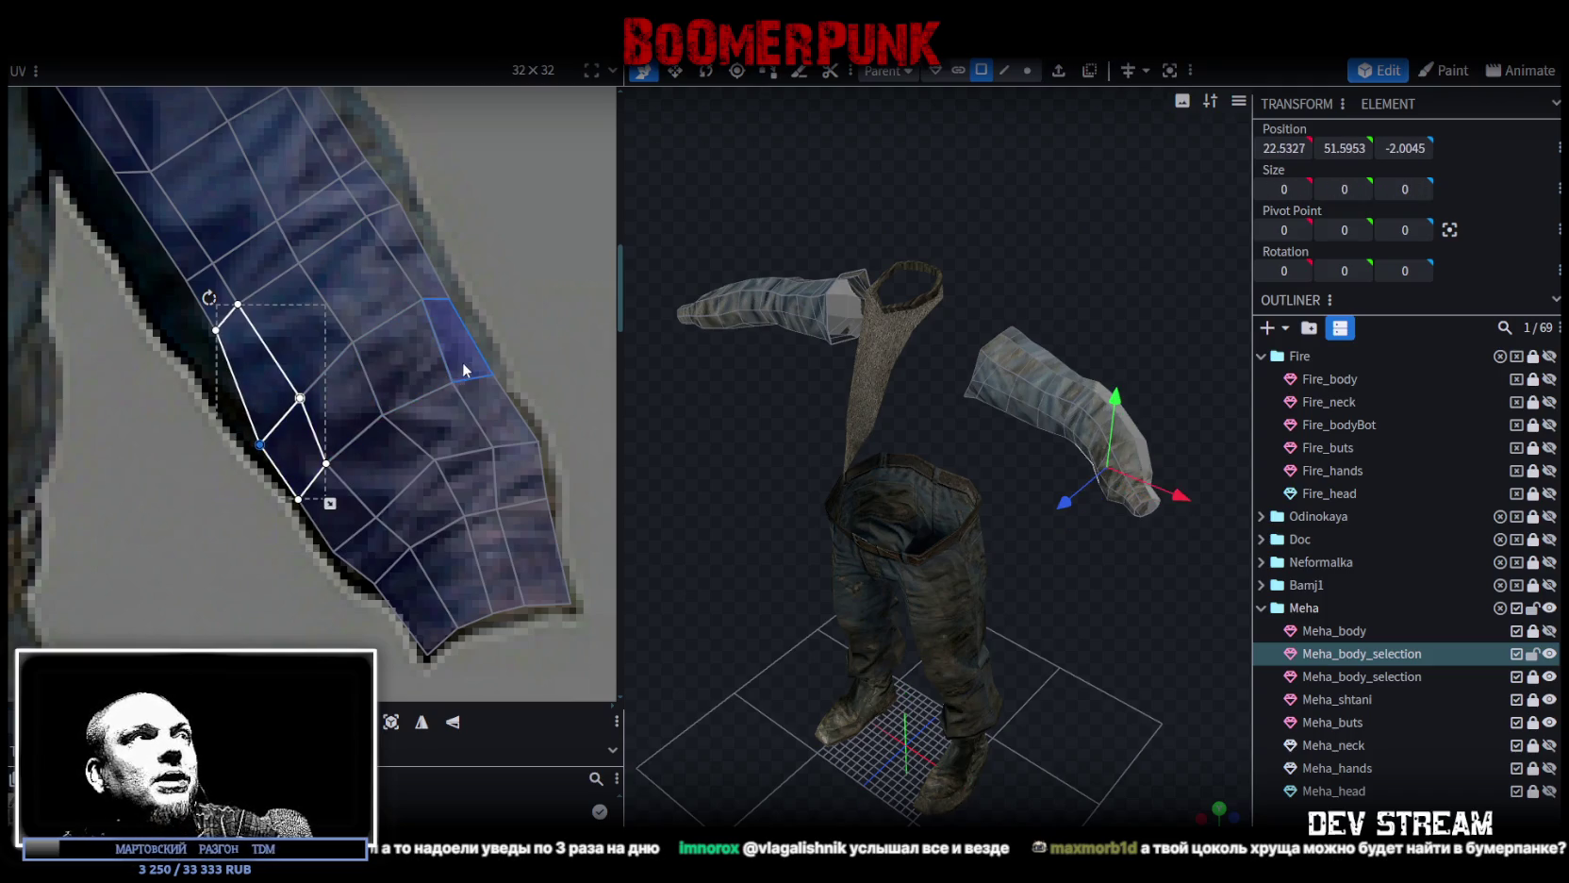
pyautogui.moveTo(461, 363); pyautogui.dragTo(436, 409, button='middle')
pyautogui.click(421, 363)
pyautogui.keyDown('shift'); pyautogui.click(389, 362); pyautogui.keyUp('shift')
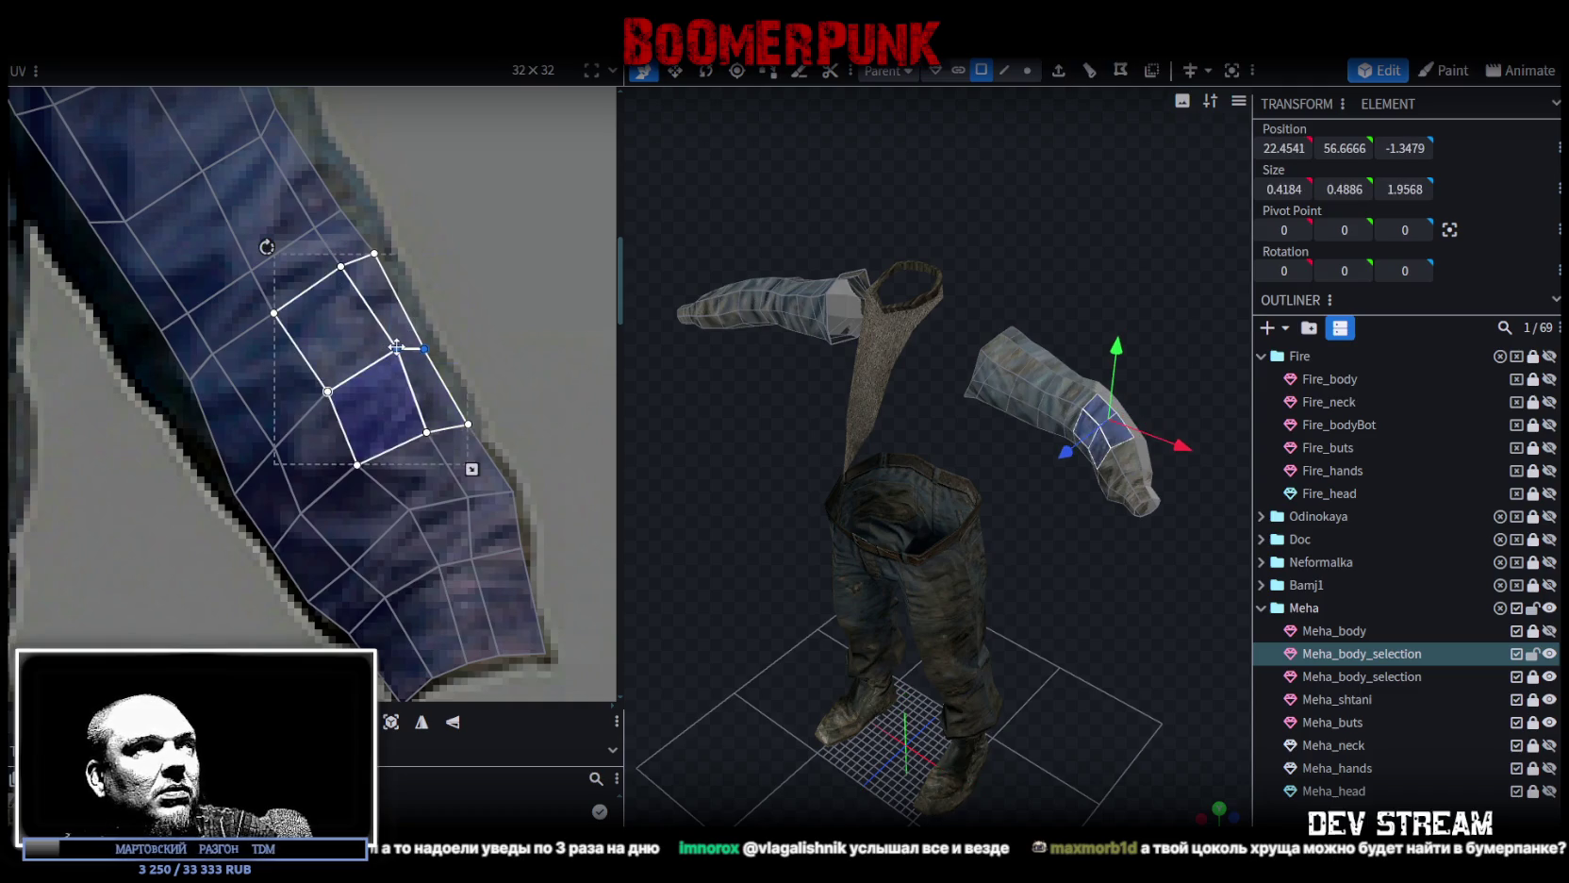
pyautogui.click(414, 365)
pyautogui.moveTo(415, 353); pyautogui.dragTo(428, 343)
# Pull the next vertices along the sleeve edge, including the middle edge vertex, onto the sleeve outline.
pyautogui.moveTo(438, 309); pyautogui.dragTo(510, 322, button='middle')
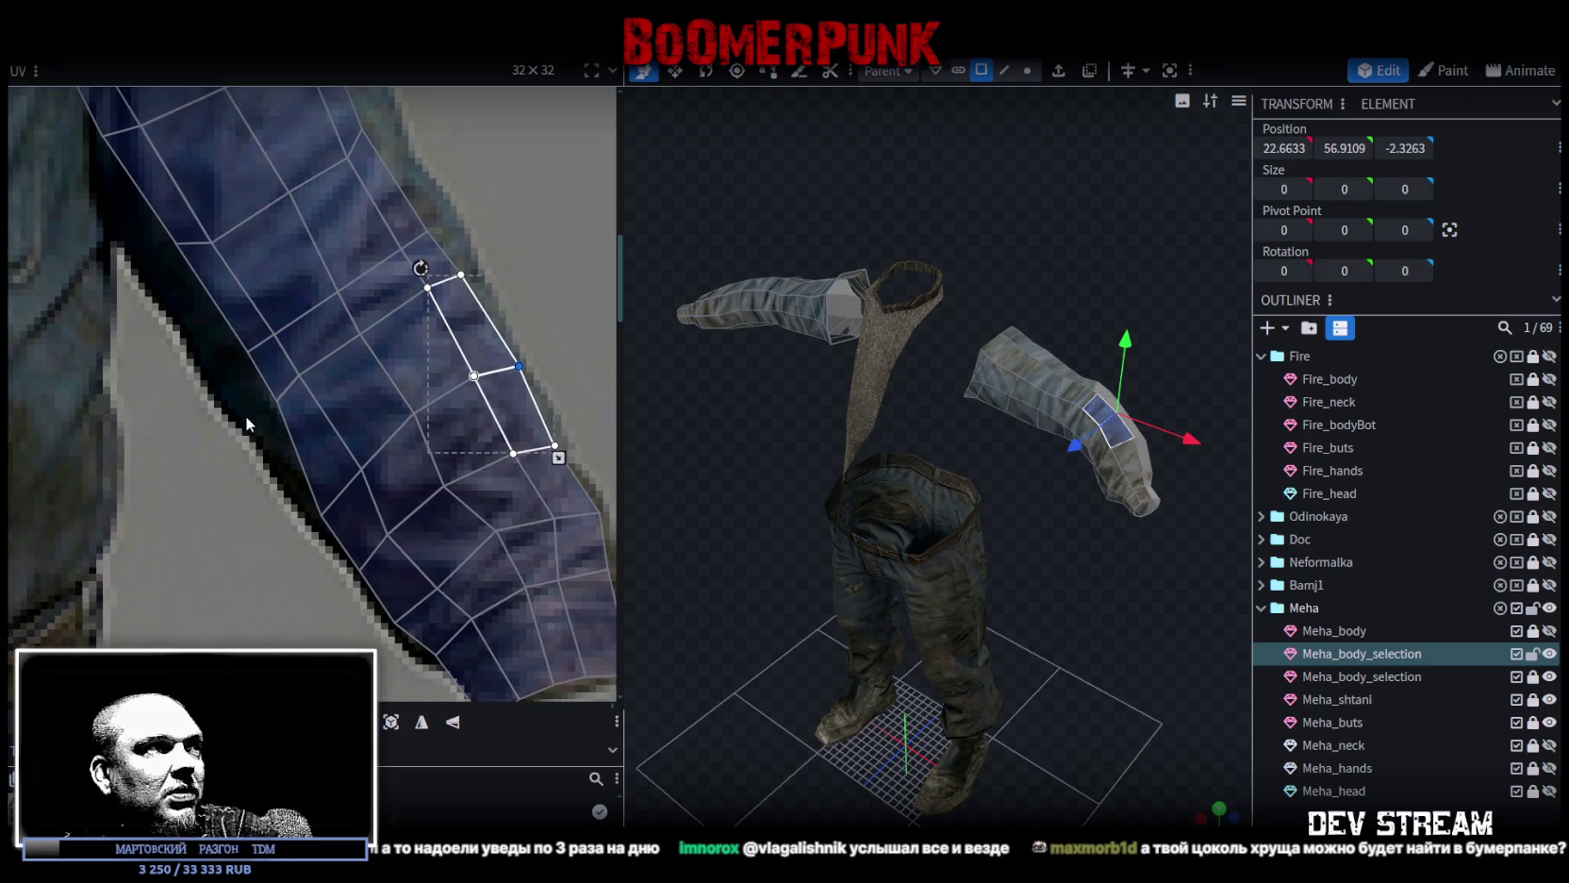
pyautogui.moveTo(206, 341); pyautogui.dragTo(280, 429)
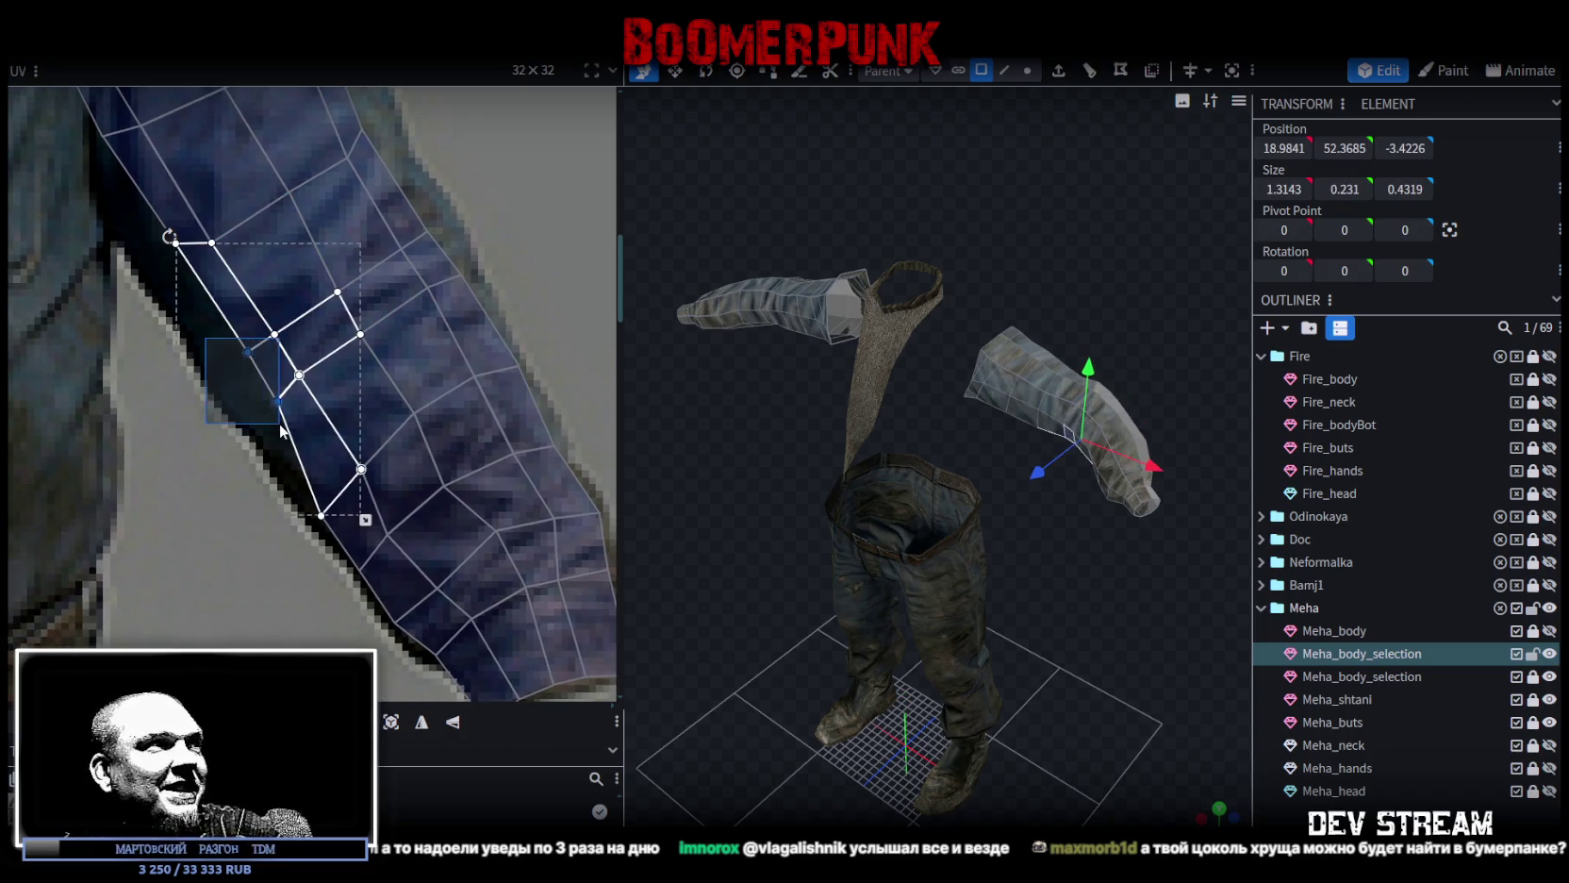
pyautogui.moveTo(245, 379)
pyautogui.mouseDown()
pyautogui.moveTo(216, 397)
pyautogui.moveTo(212, 373)
pyautogui.mouseUp()
pyautogui.moveTo(399, 306); pyautogui.dragTo(334, 411, button='middle')
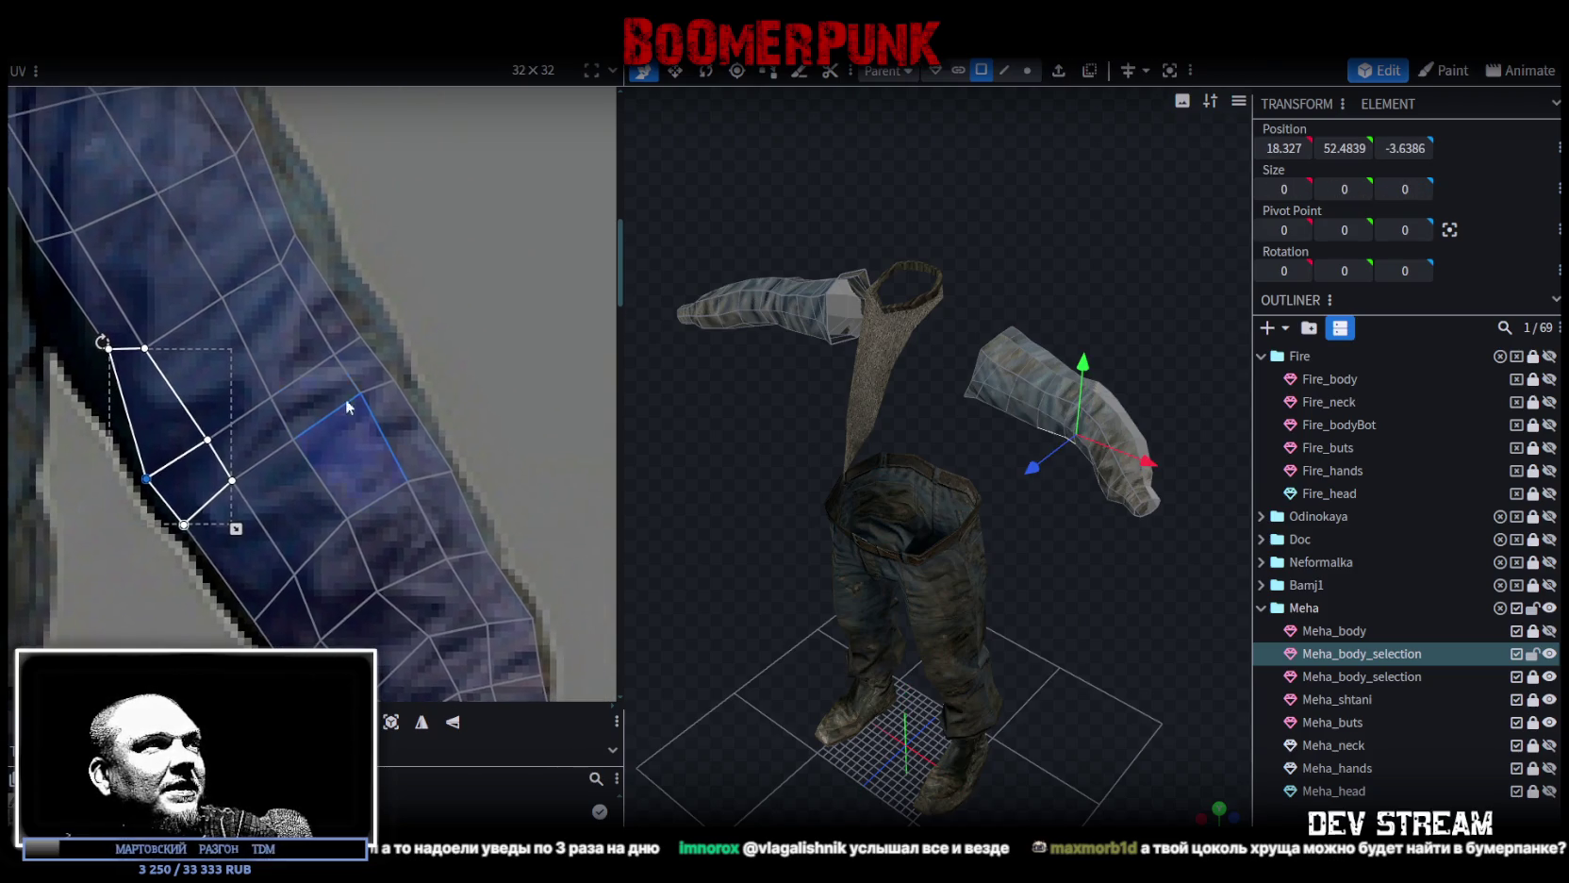
pyautogui.moveTo(268, 222); pyautogui.dragTo(406, 401)
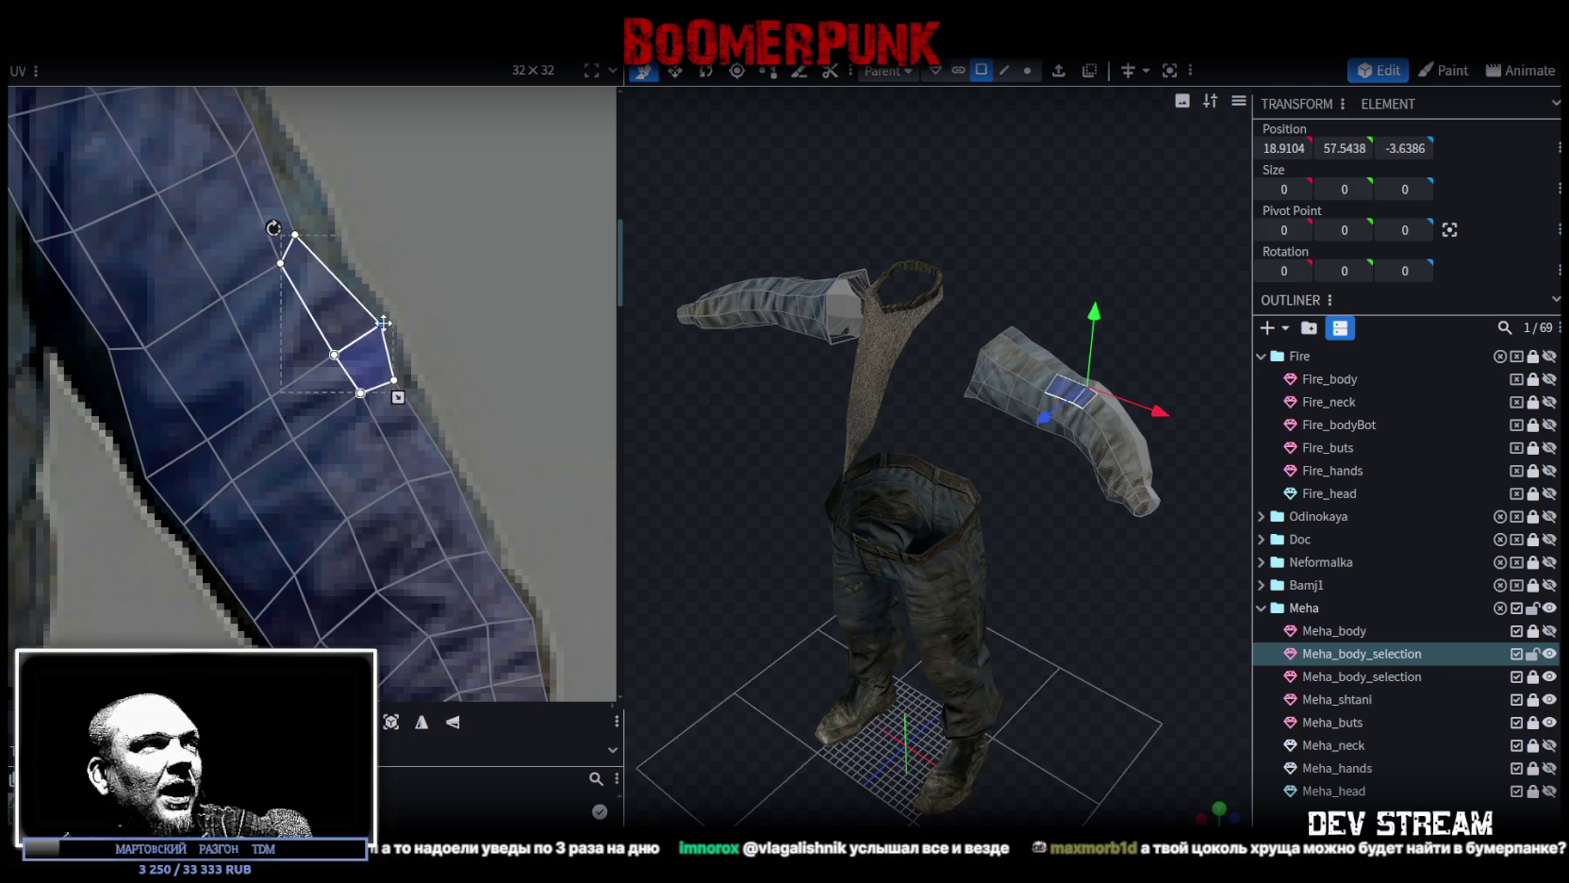
pyautogui.click(391, 383)
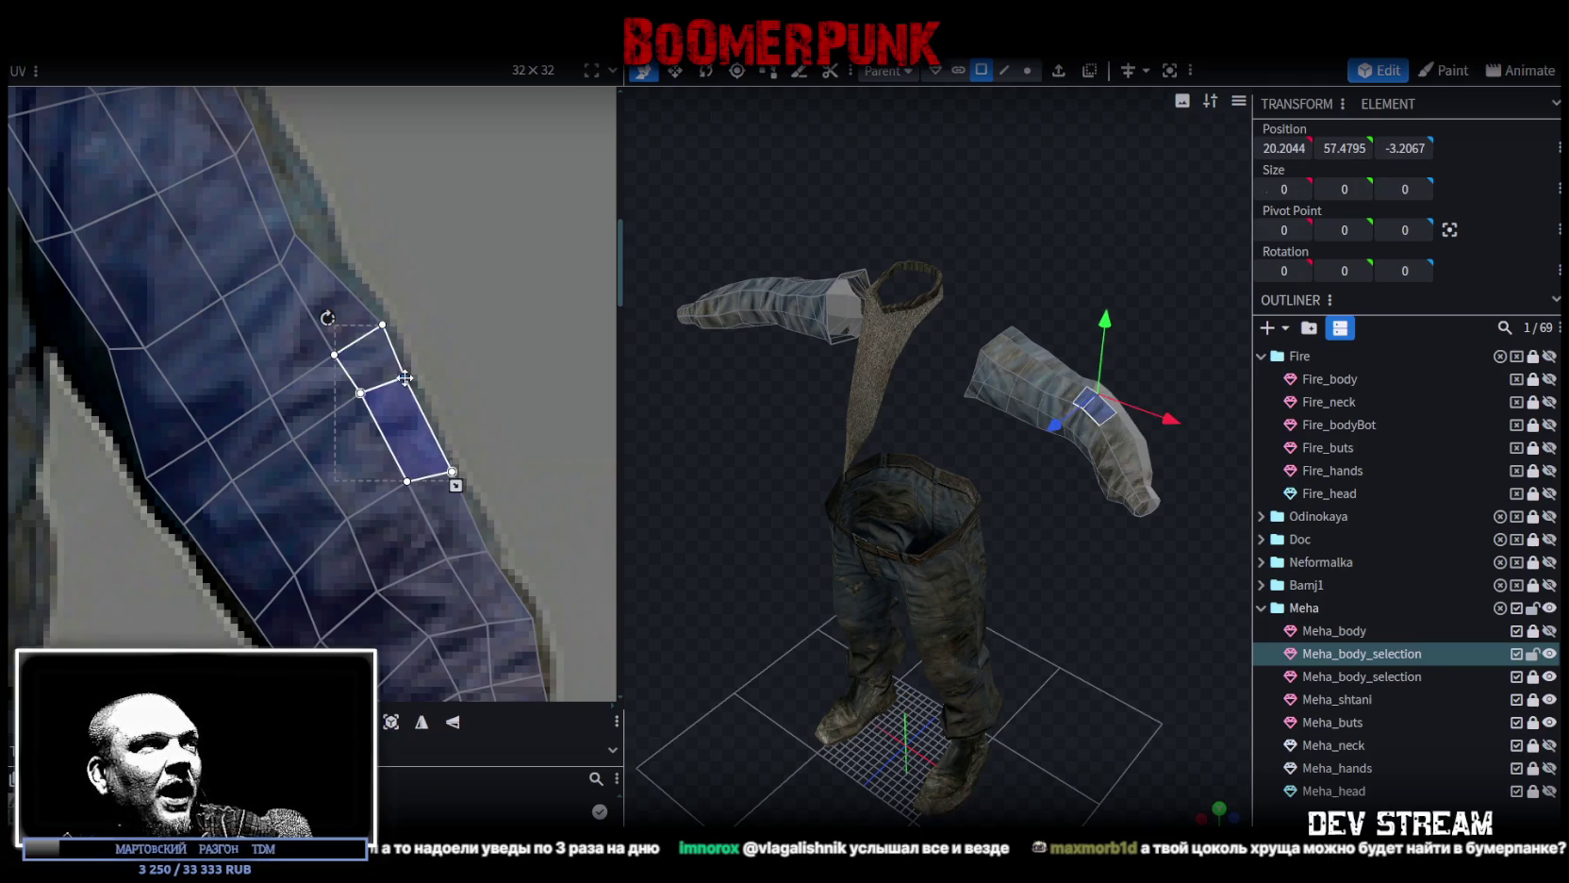
pyautogui.scroll(-3, 394, 382)
pyautogui.scroll(4, 507, 495)
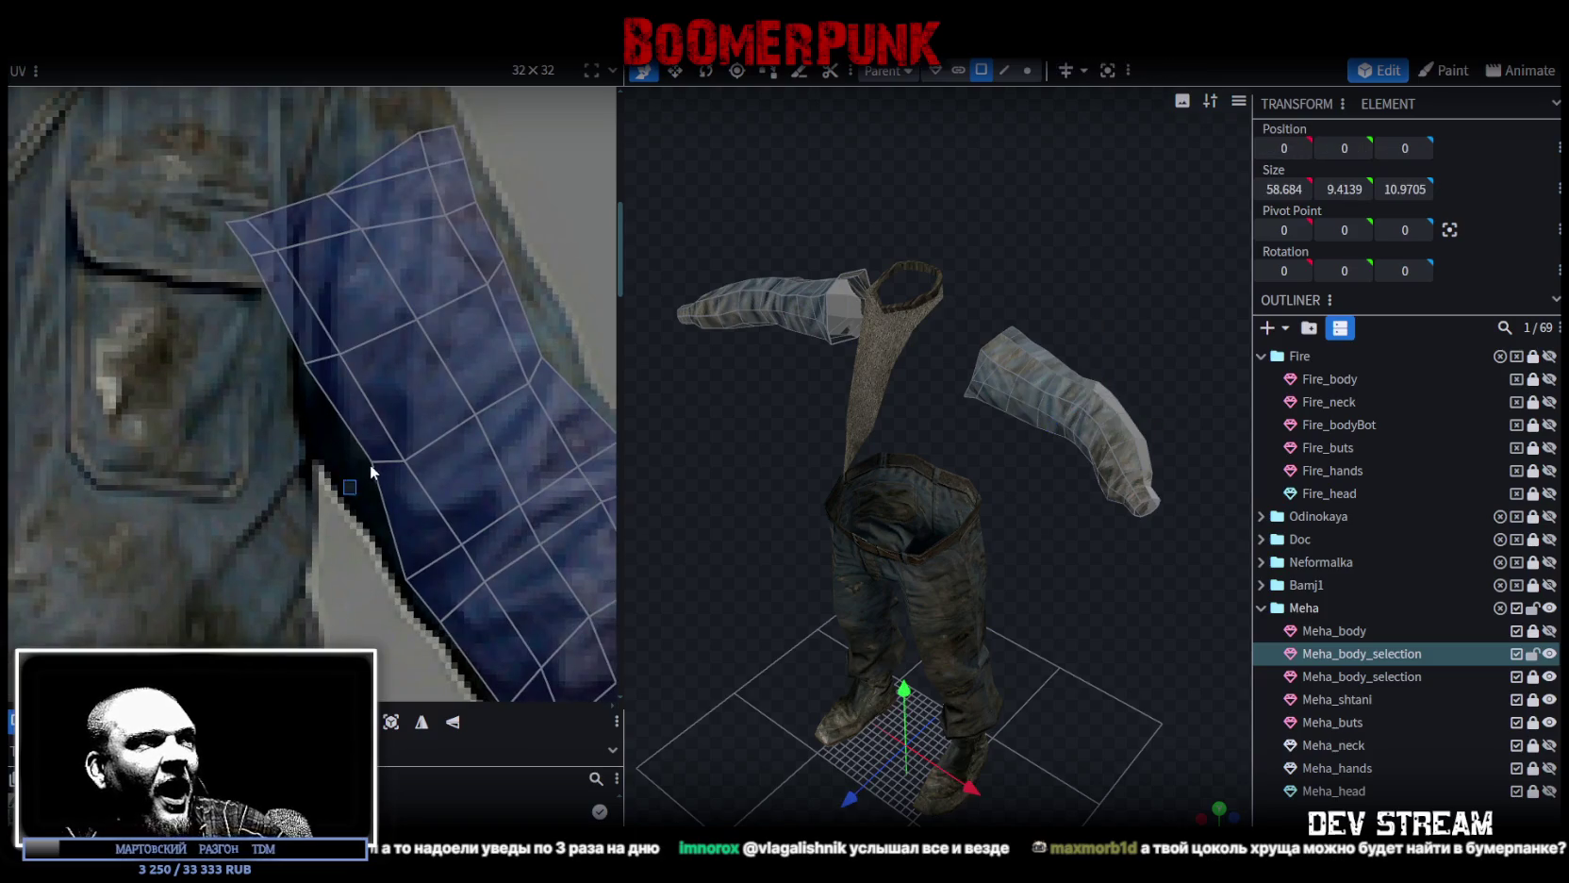
pyautogui.moveTo(372, 463); pyautogui.dragTo(362, 499)
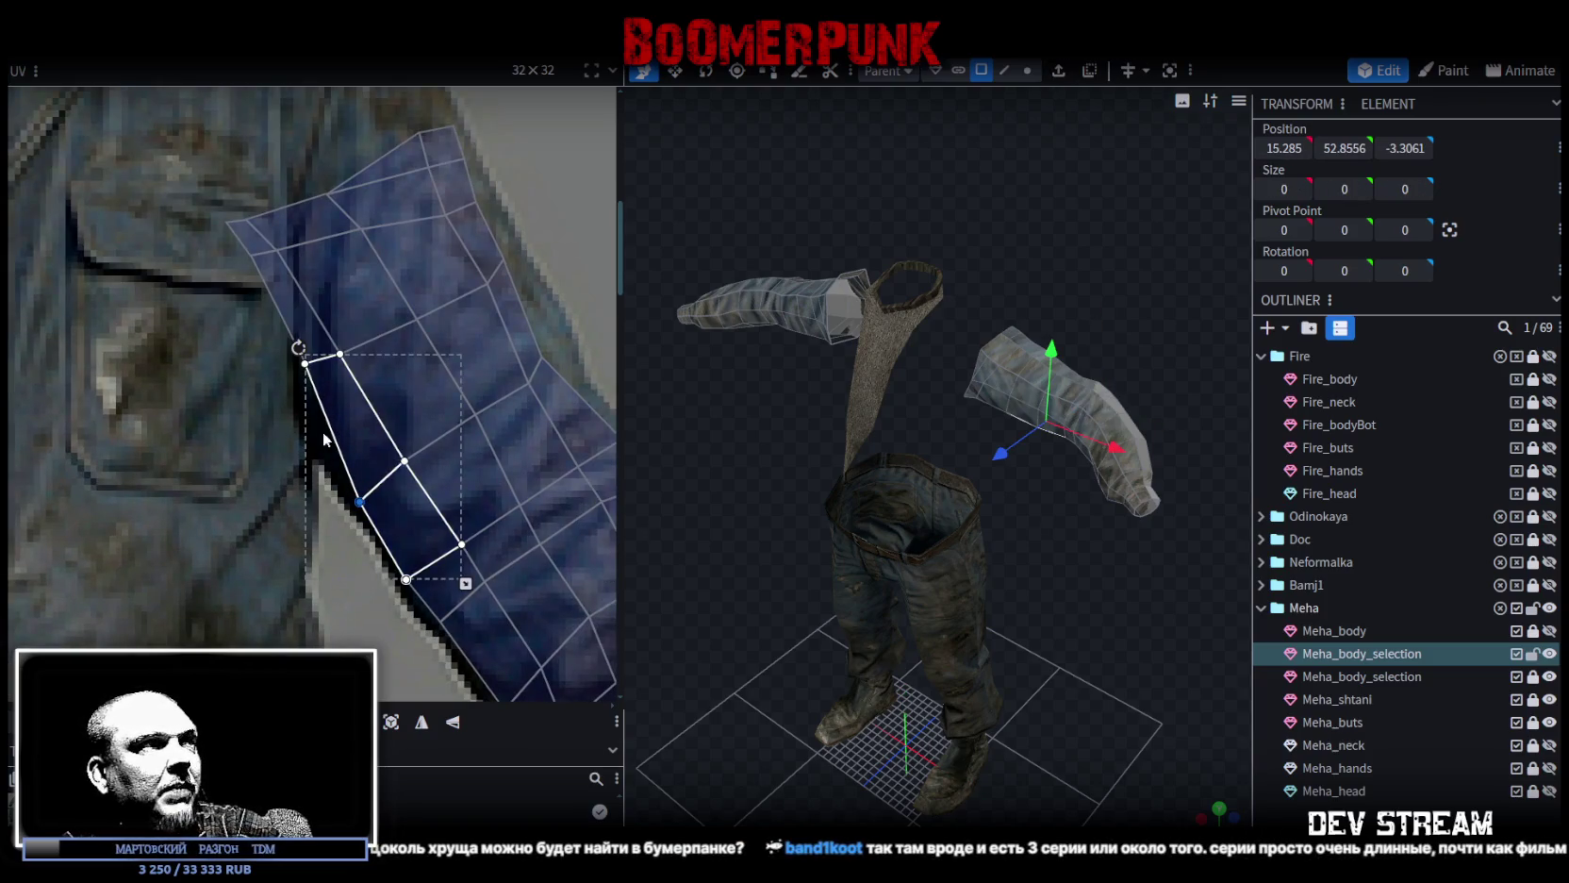
# Work up the sleeve one face at a time, evening out faces toward the shoulder strip.
pyautogui.click(325, 396)
pyautogui.keyDown('shift'); pyautogui.click(325, 349); pyautogui.keyUp('shift')
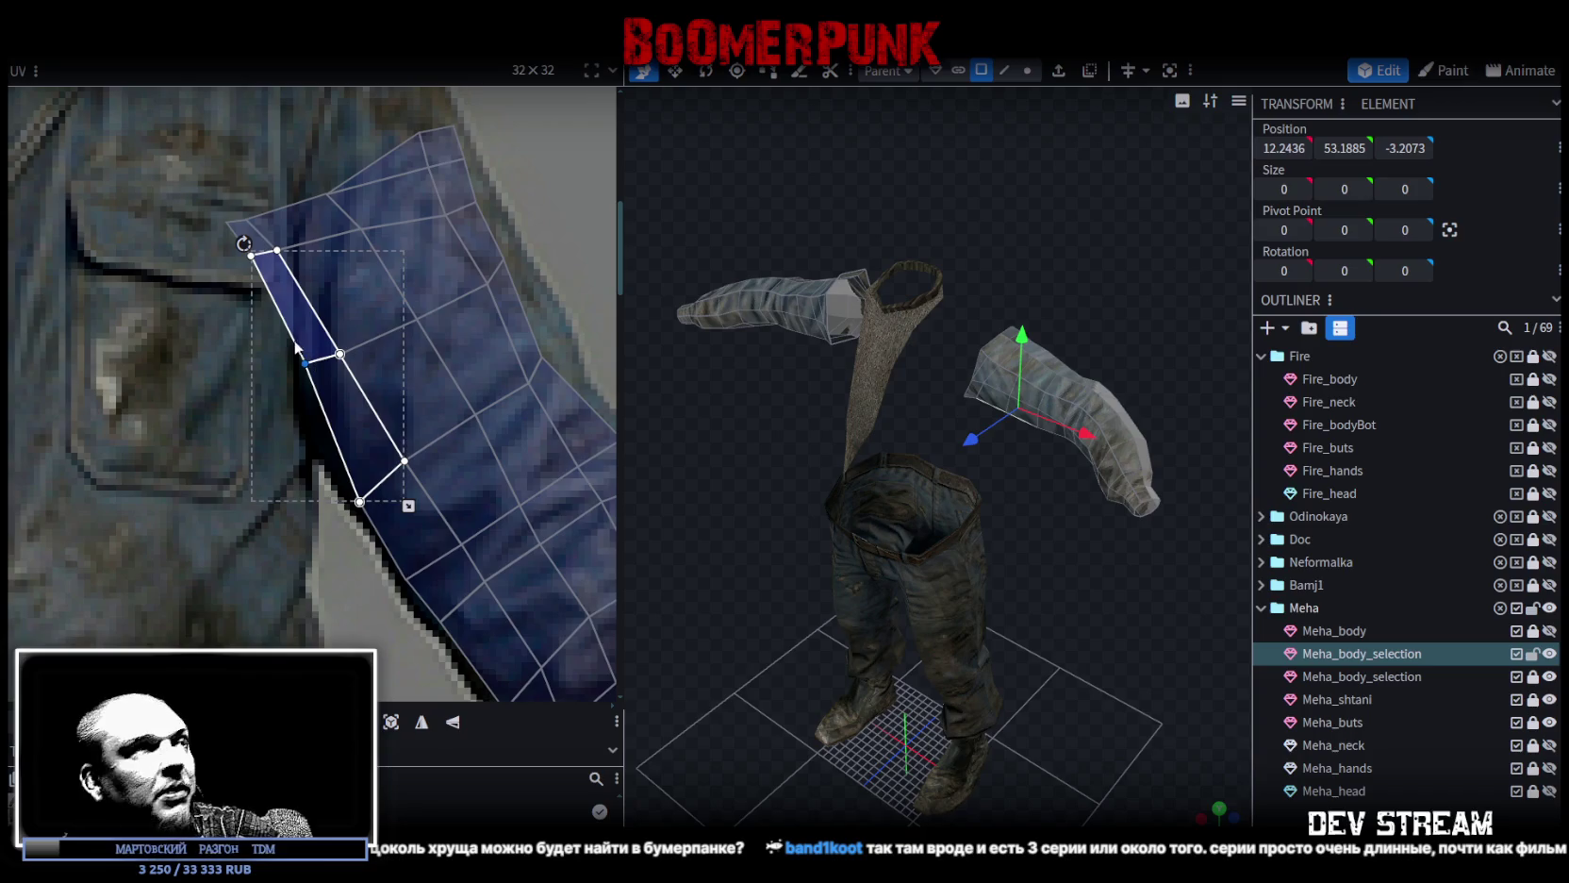
pyautogui.moveTo(314, 359)
pyautogui.mouseDown()
pyautogui.moveTo(333, 392)
pyautogui.moveTo(365, 372)
pyautogui.mouseUp()
pyautogui.moveTo(434, 395)
pyautogui.mouseDown(button='middle')
pyautogui.moveTo(417, 419)
pyautogui.moveTo(491, 404)
pyautogui.mouseUp(button='middle')
pyautogui.click(454, 504)
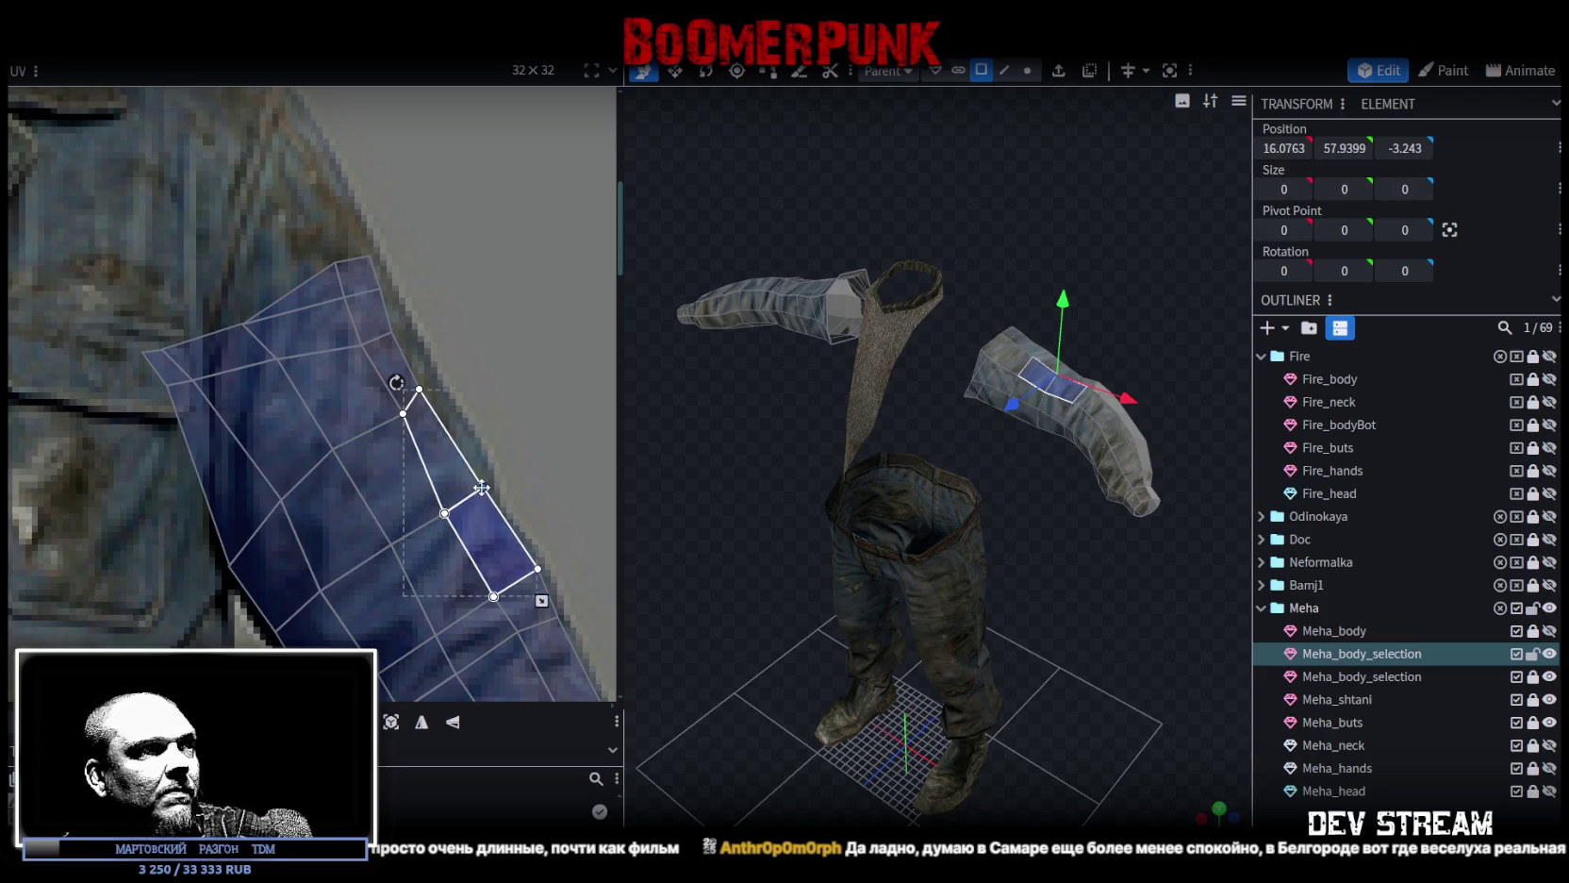
pyautogui.click(435, 395)
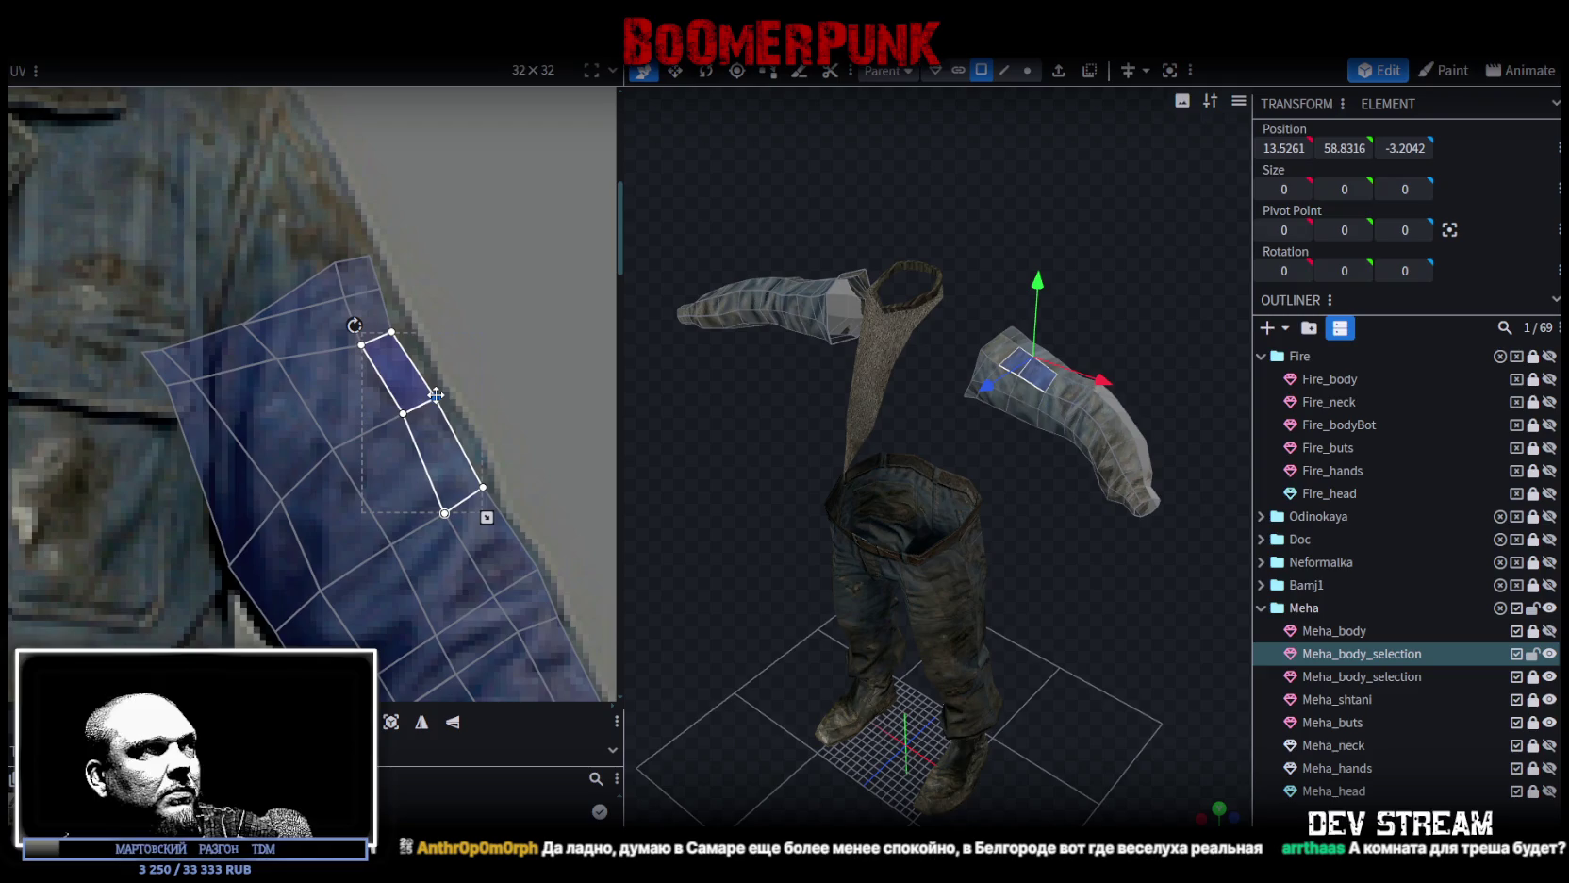
pyautogui.scroll(-3, 374, 359)
pyautogui.scroll(-2, 211, 426)
pyautogui.scroll(3, 413, 440)
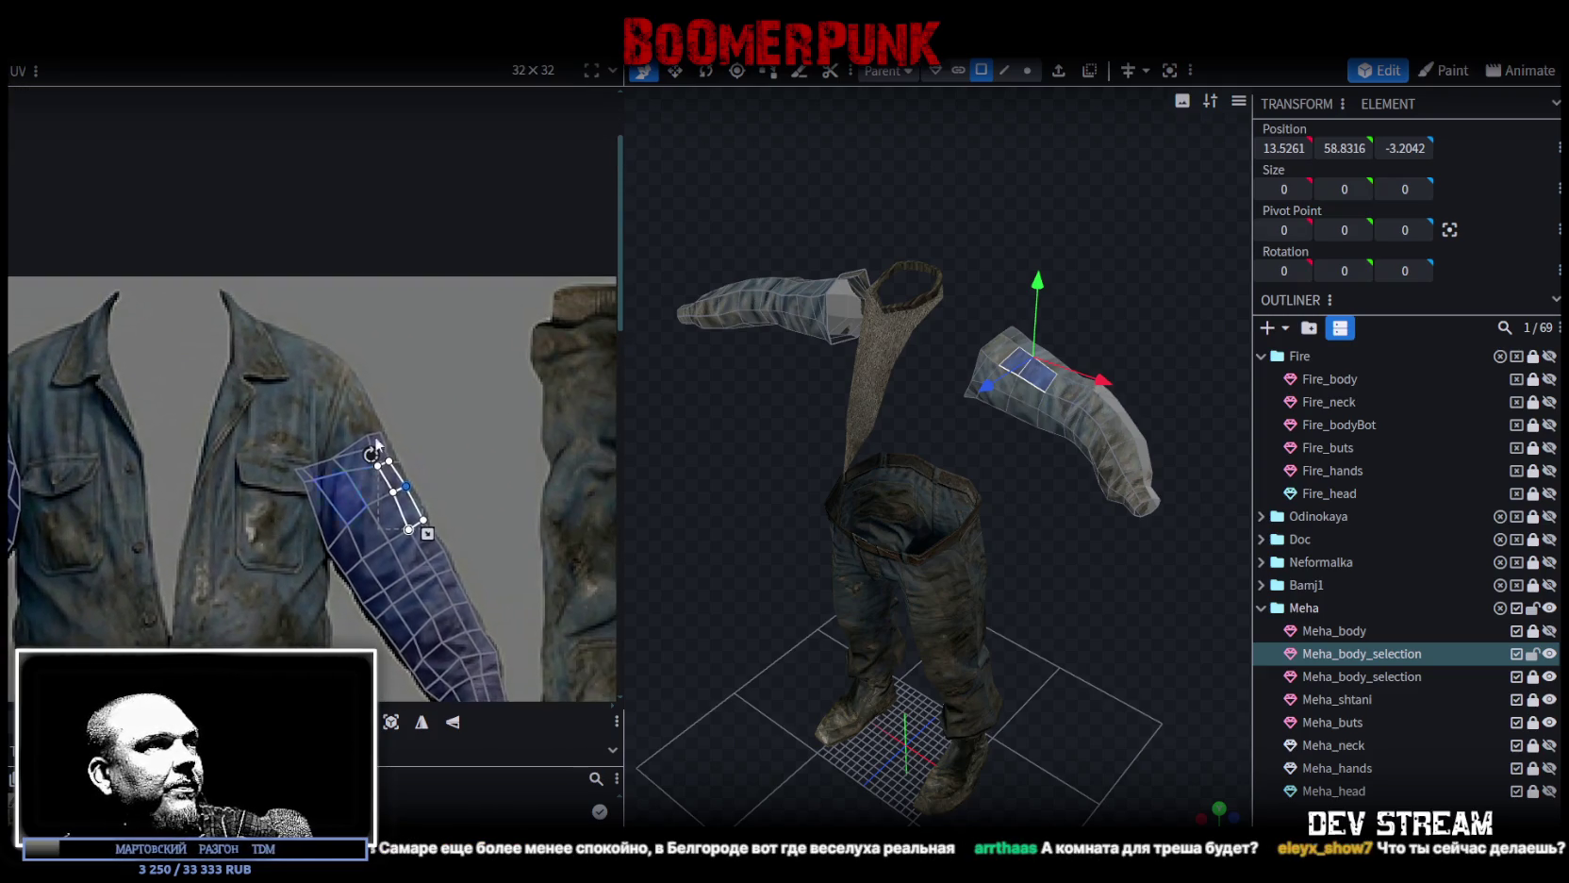
# Select six UV vertices near the shoulder and save the project.
pyautogui.scroll(2, 407, 425)
pyautogui.scroll(-2, 407, 425)
pyautogui.moveTo(385, 408); pyautogui.dragTo(280, 573)
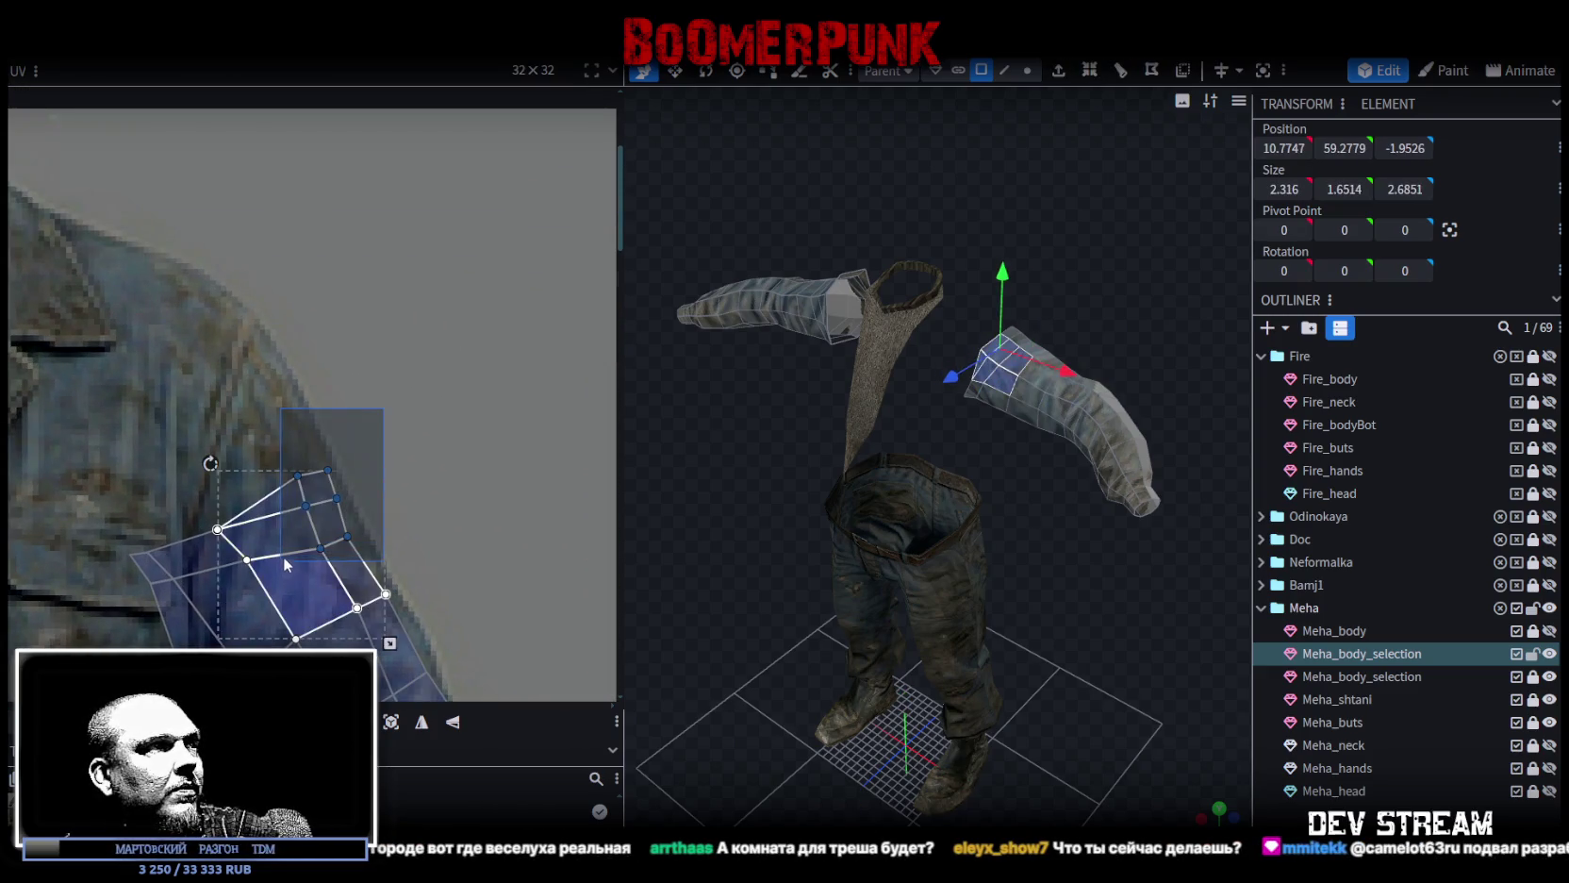
pyautogui.scroll(-2, 420, 477)
pyautogui.scroll(-2, 461, 379)
pyautogui.scroll(2, 401, 398)
pyautogui.scroll(2, 453, 377)
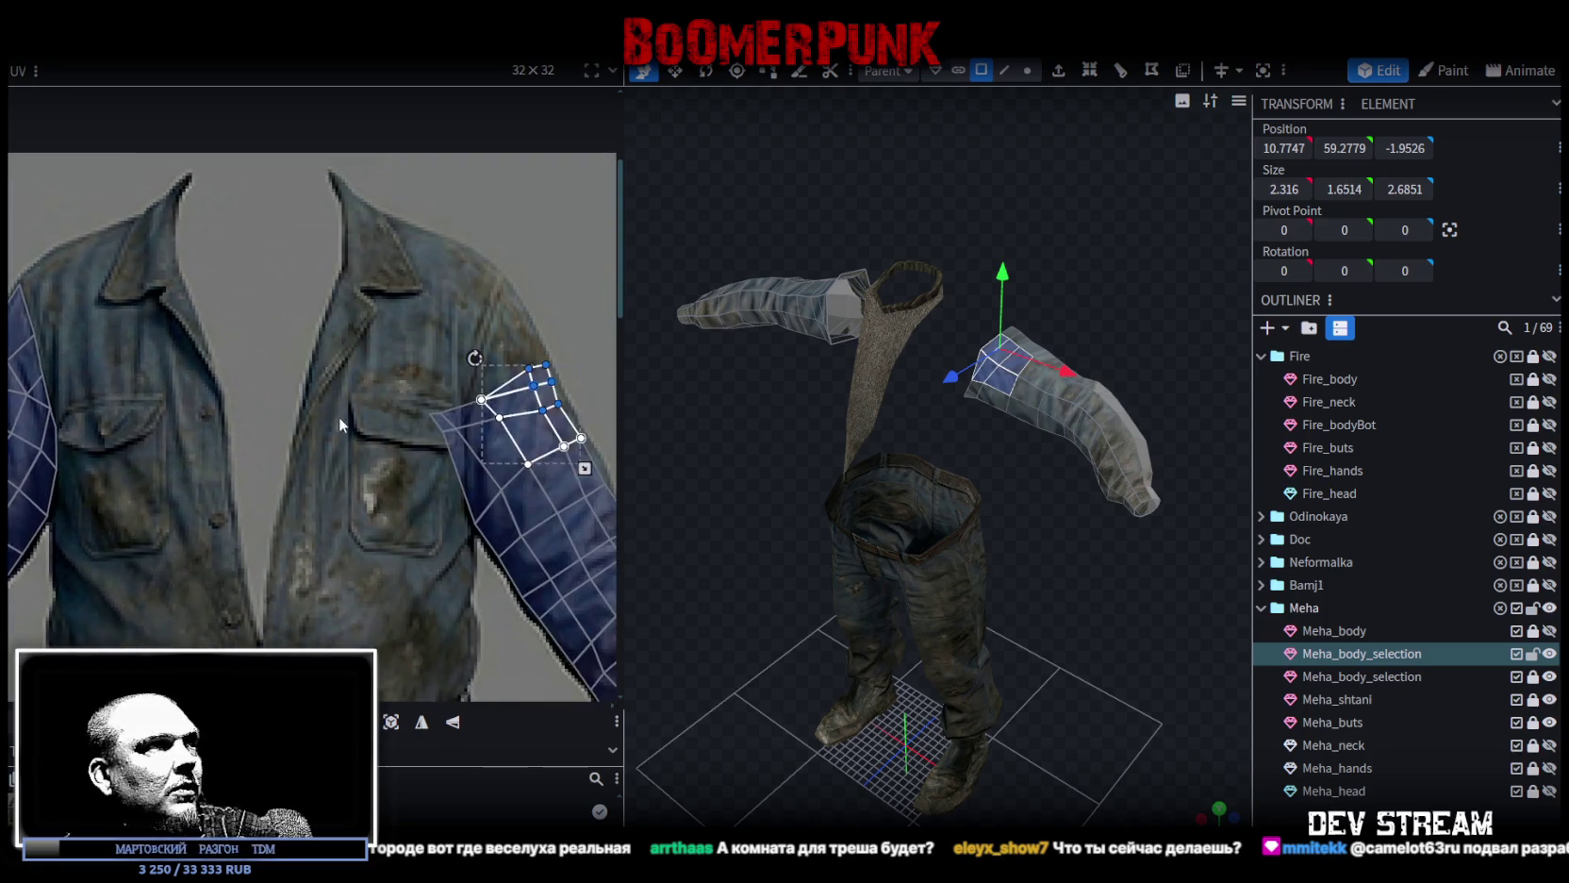
pyautogui.scroll(-2, 338, 417)
pyautogui.hotkey('ctrl', 's')
pyautogui.scroll(1, 368, 336)
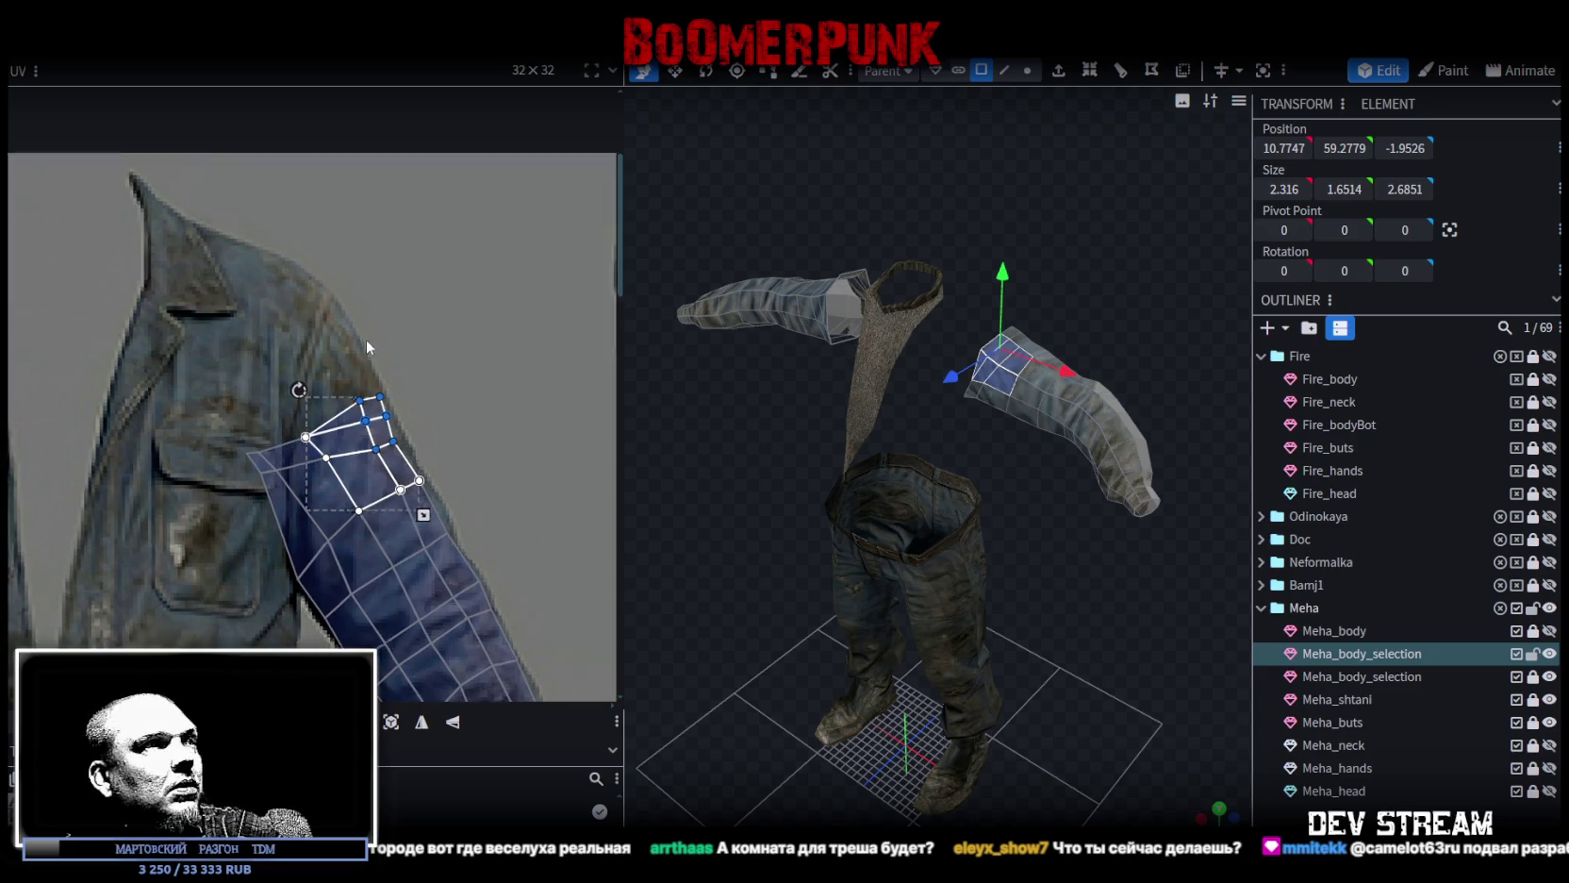
pyautogui.scroll(1, 368, 336)
# Pull the sleeve vertices up and set the top two onto the shoulder tip.
pyautogui.moveTo(384, 417)
pyautogui.mouseDown()
pyautogui.moveTo(375, 383)
pyautogui.moveTo(323, 428)
pyautogui.mouseUp()
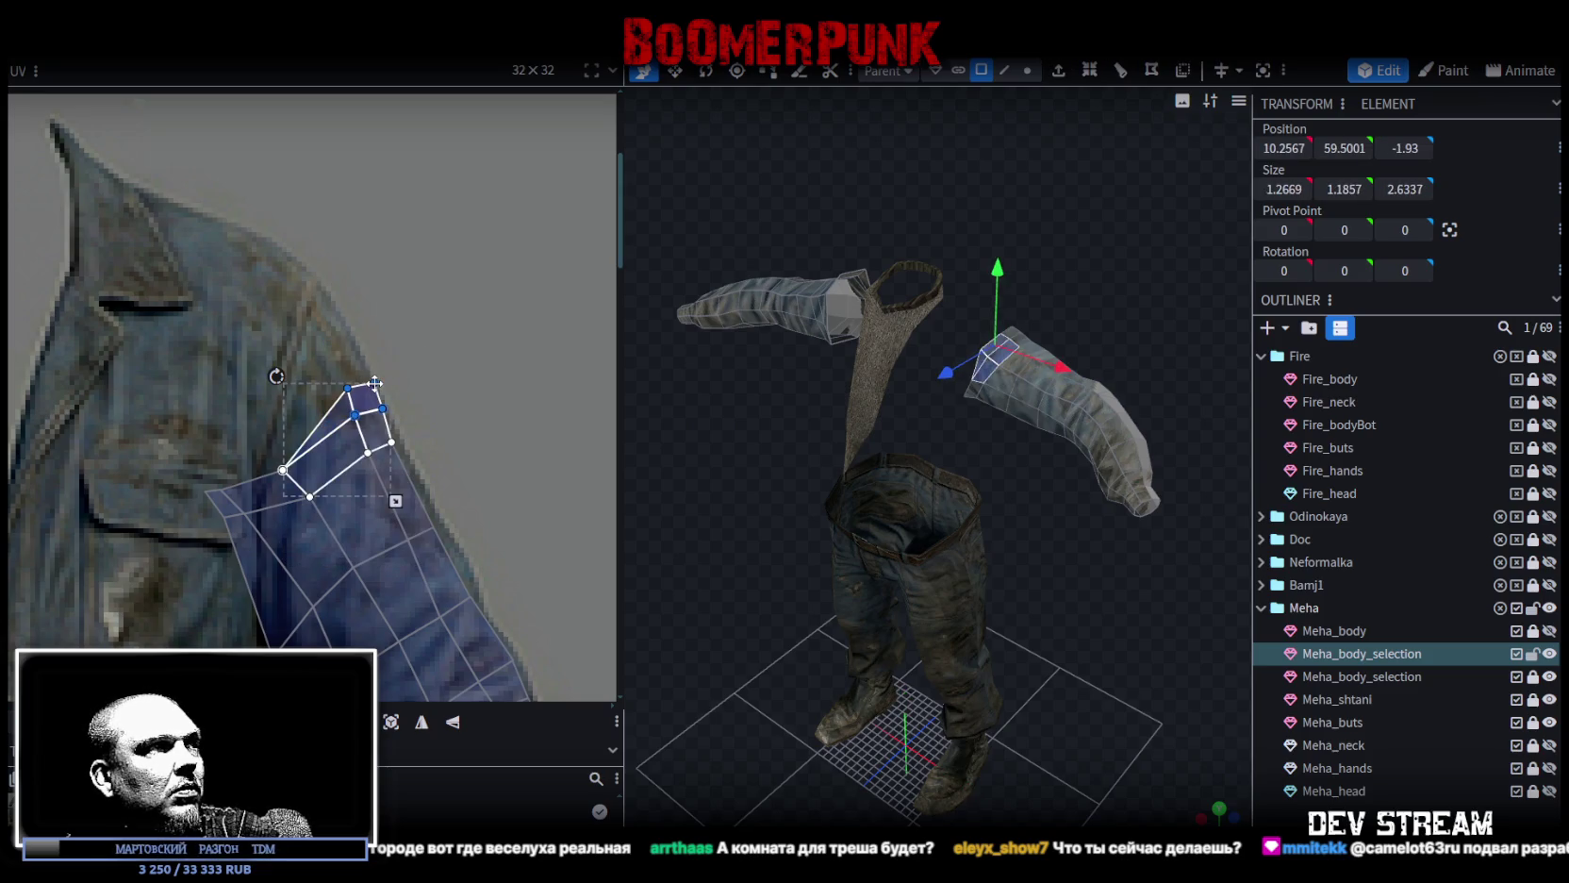
pyautogui.moveTo(375, 383); pyautogui.dragTo(353, 344)
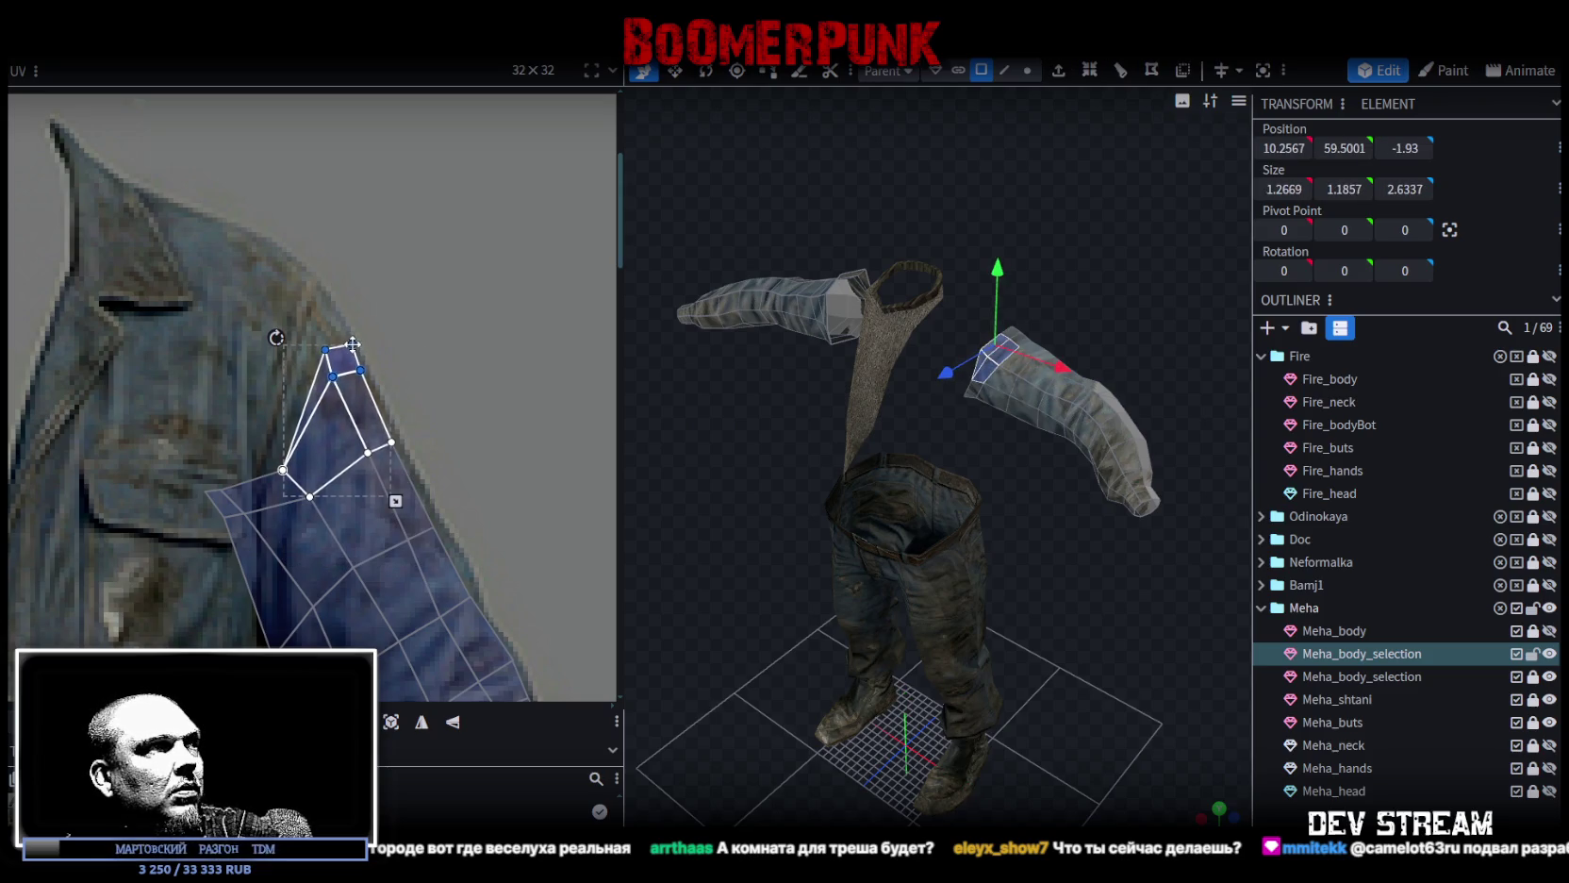
pyautogui.click(326, 347)
pyautogui.moveTo(326, 348); pyautogui.dragTo(302, 318)
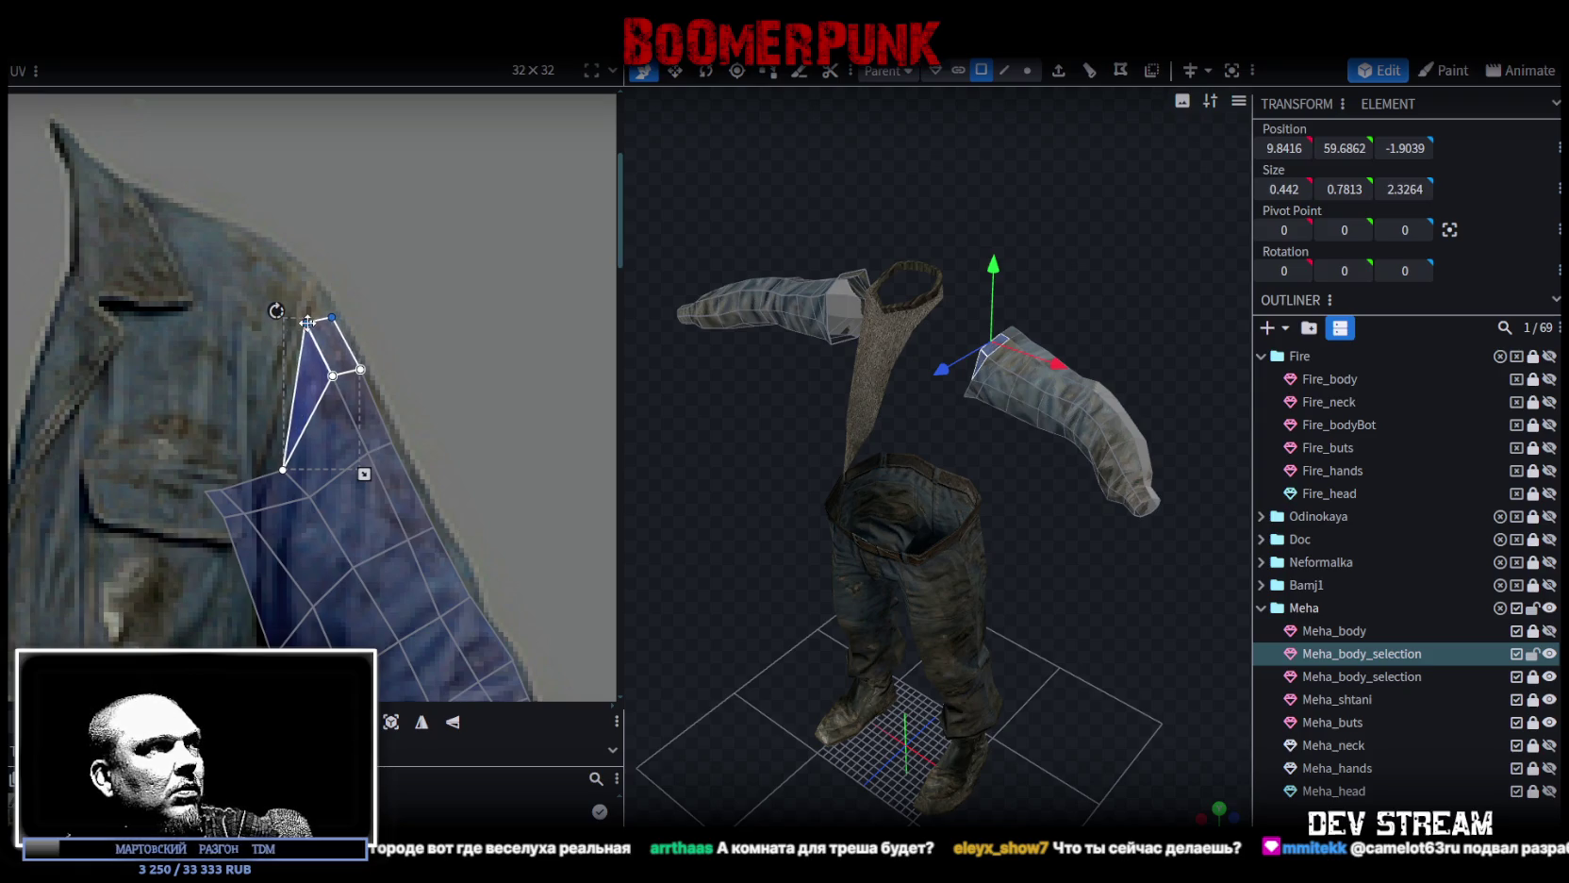
pyautogui.click(328, 314)
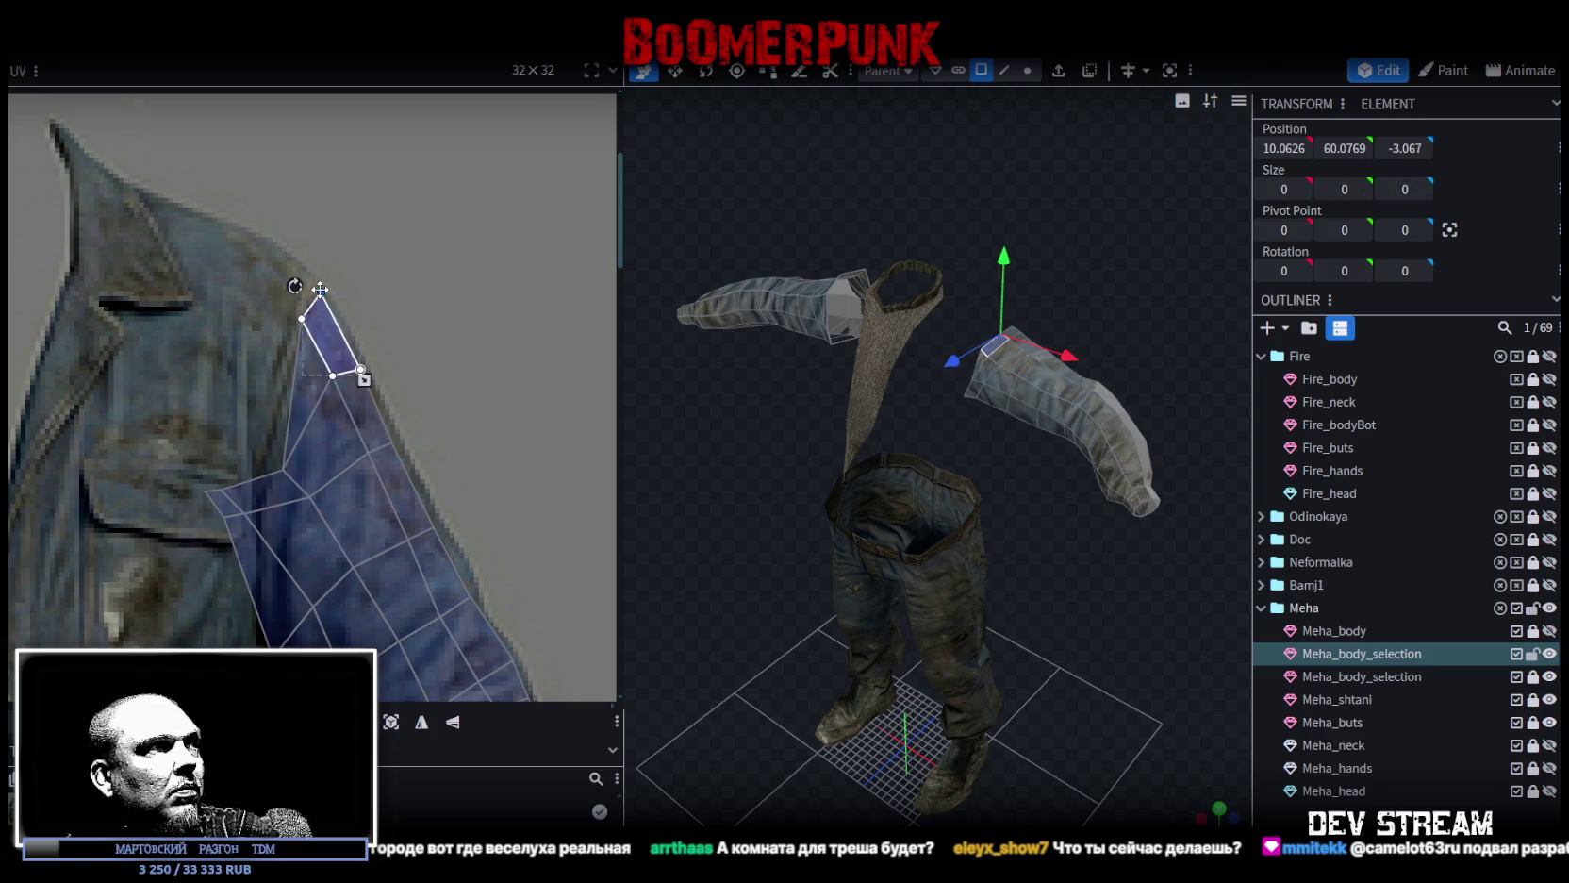
pyautogui.click(283, 469)
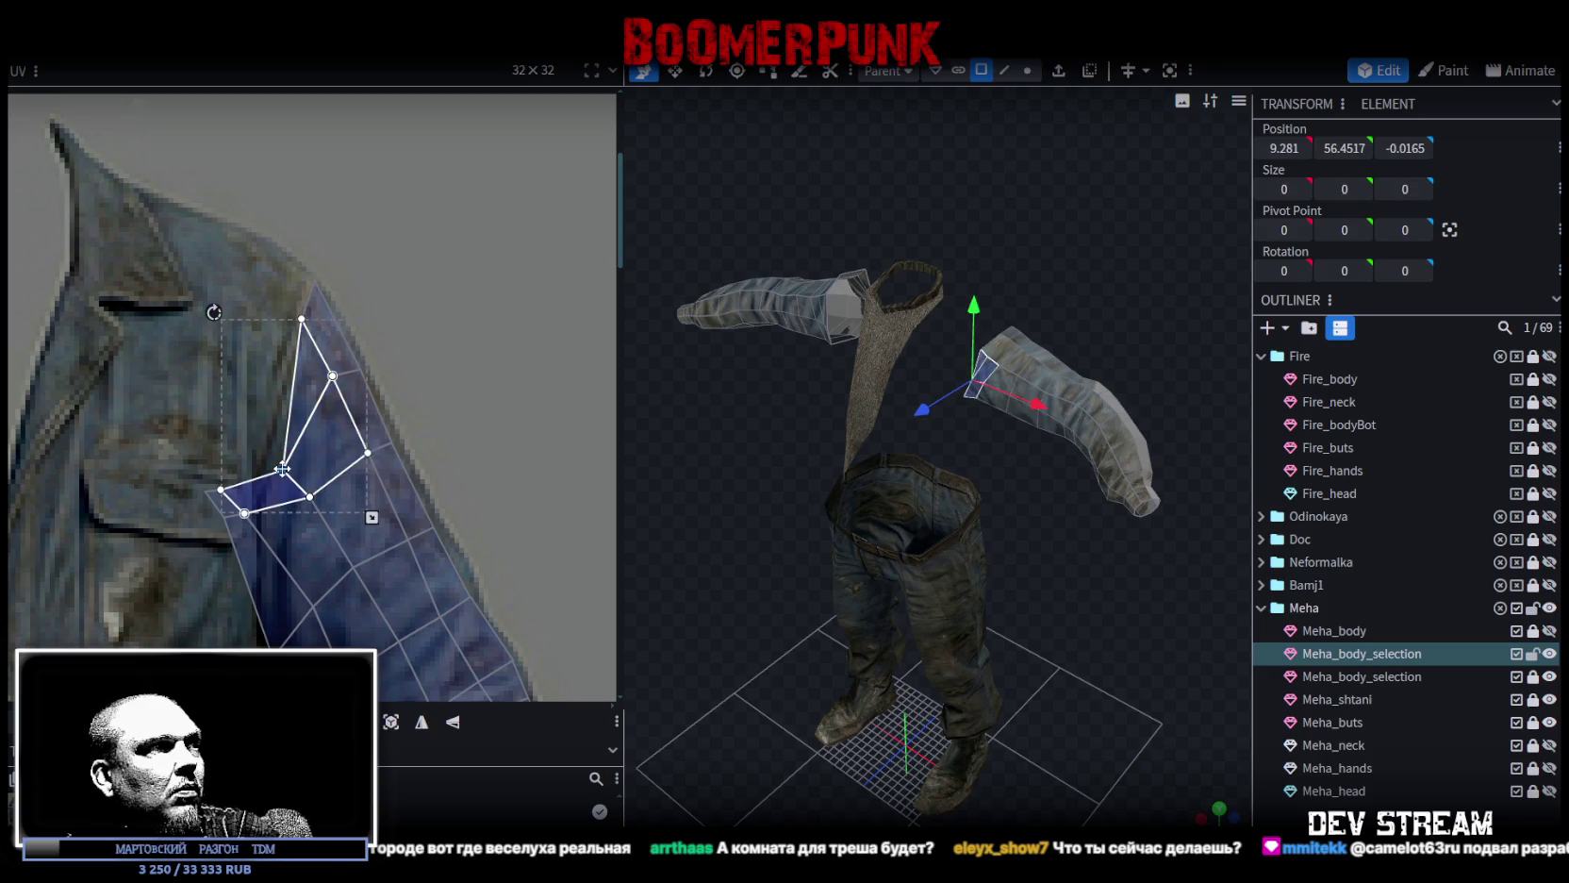
pyautogui.moveTo(234, 447)
pyautogui.mouseDown()
pyautogui.moveTo(326, 512)
pyautogui.moveTo(316, 487)
pyautogui.mouseUp()
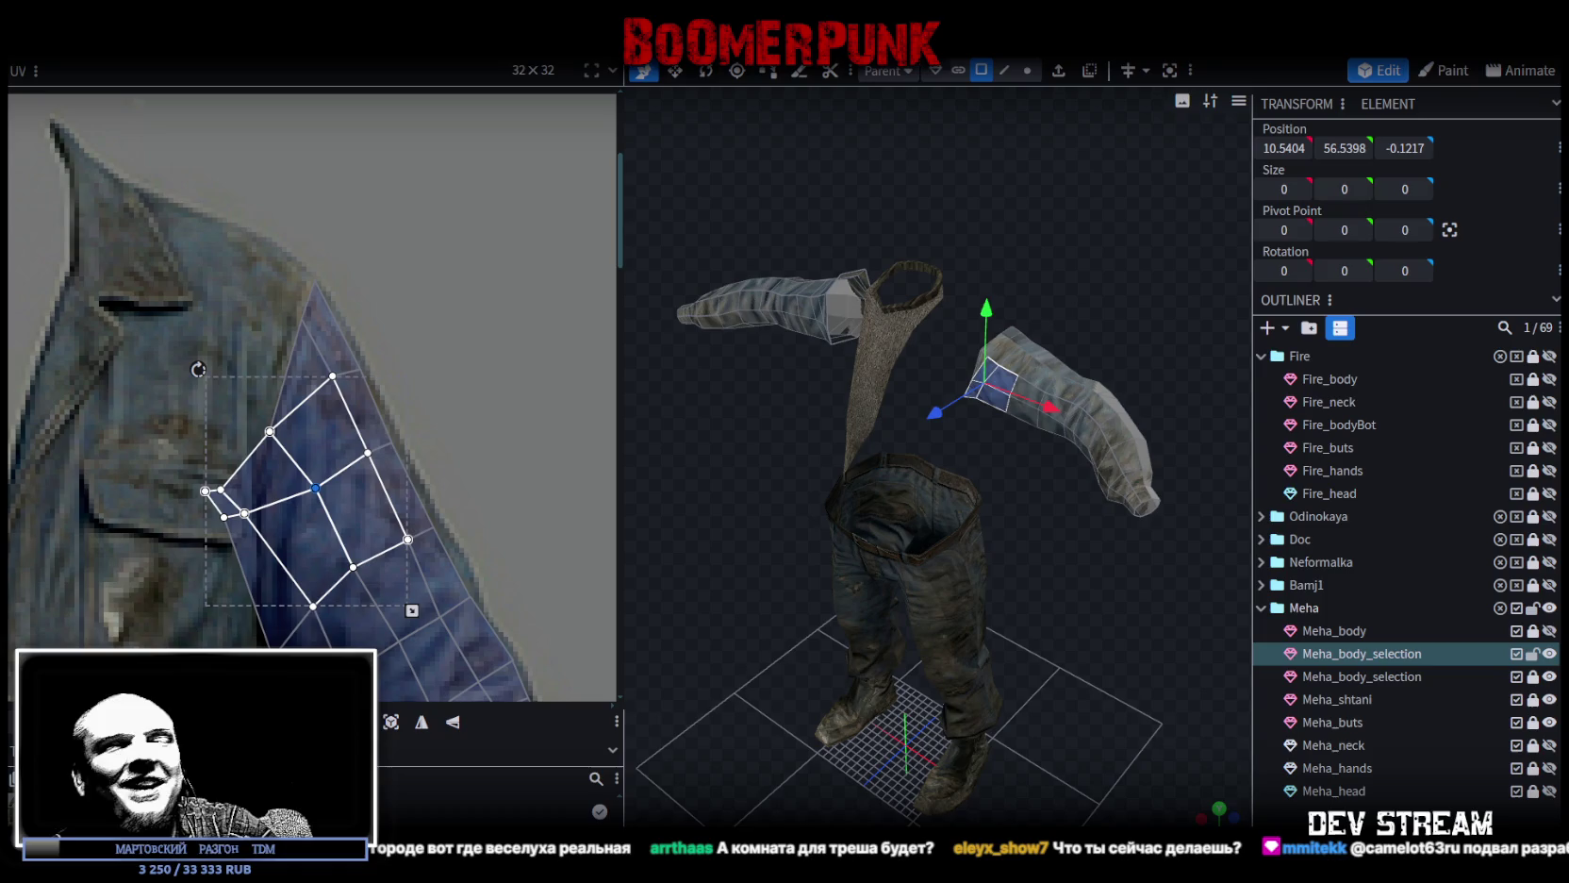
# Reshape the upper sleeve faces, enlarging them and moving the left vertex down the sleeve edge.
pyautogui.scroll(2, 230, 483)
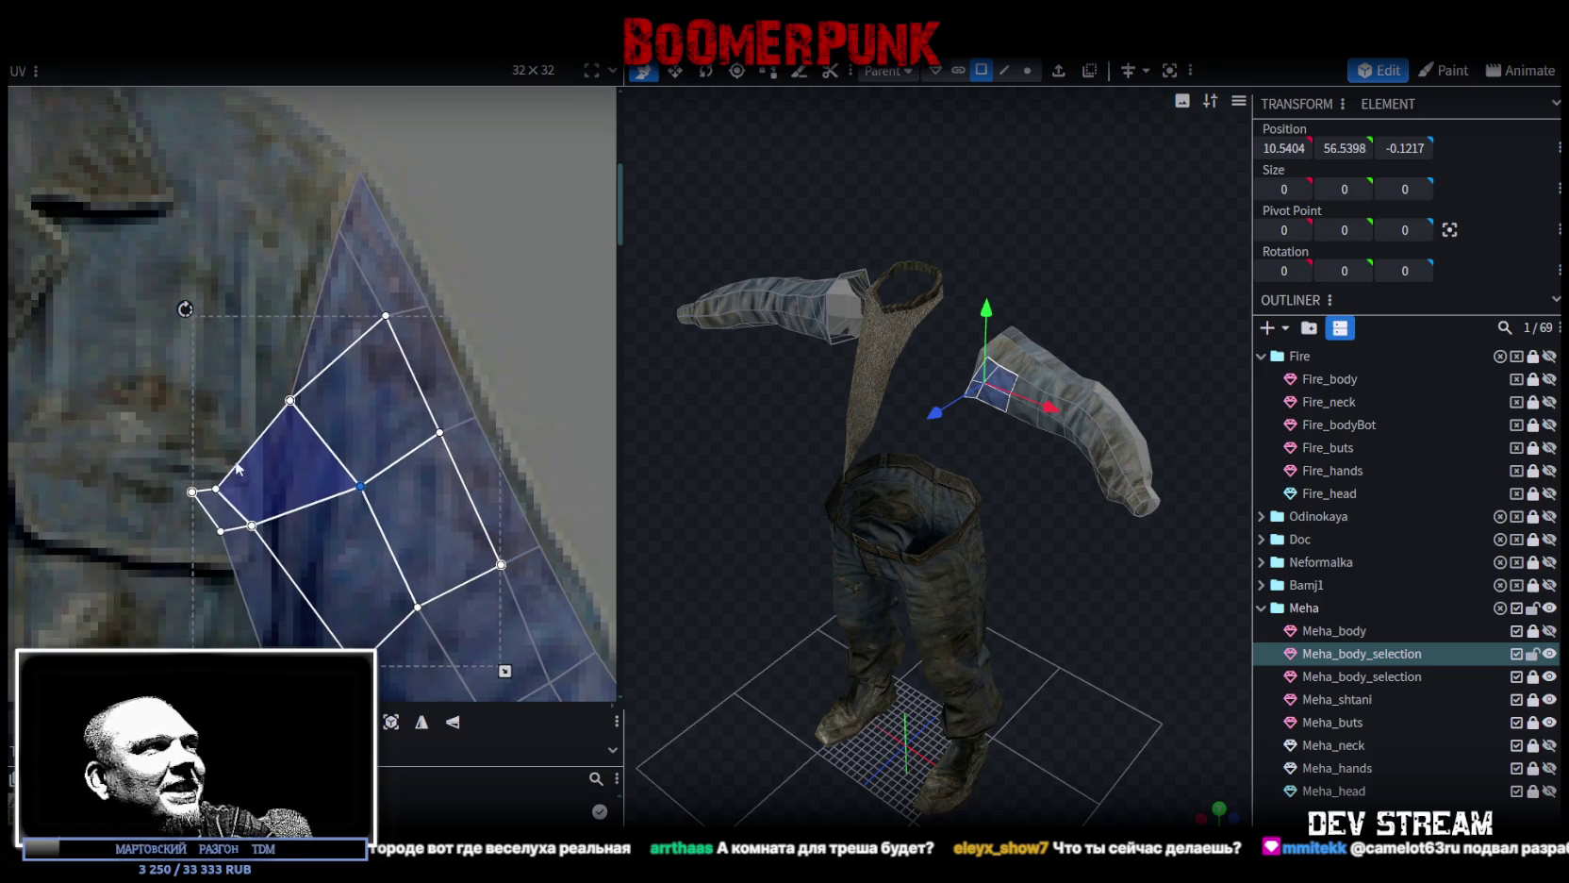
pyautogui.click(248, 508)
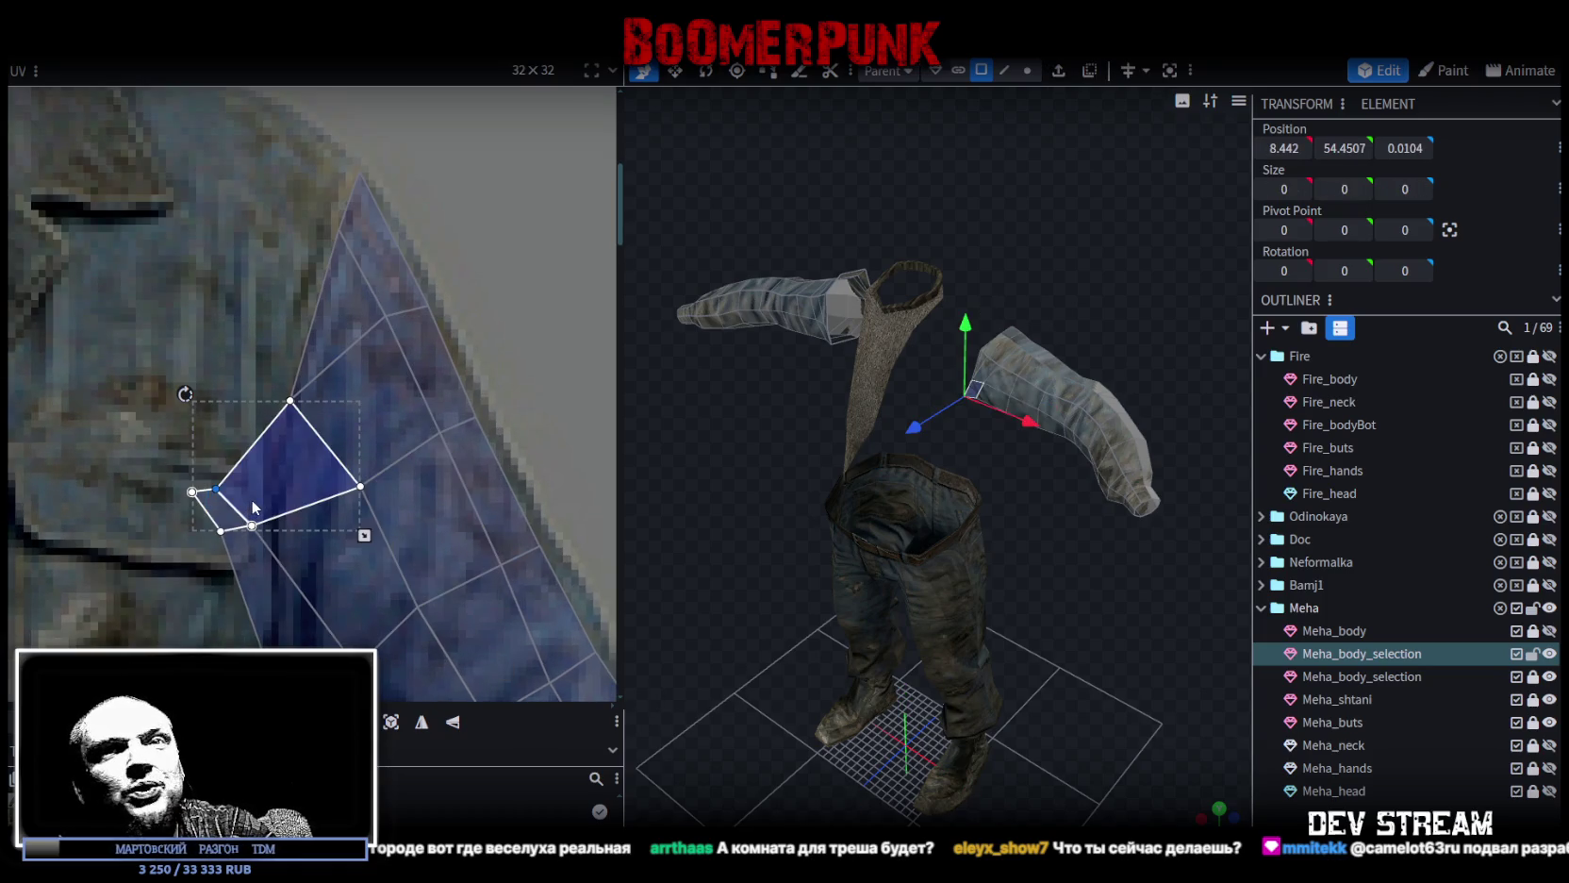
pyautogui.moveTo(219, 488); pyautogui.dragTo(278, 492)
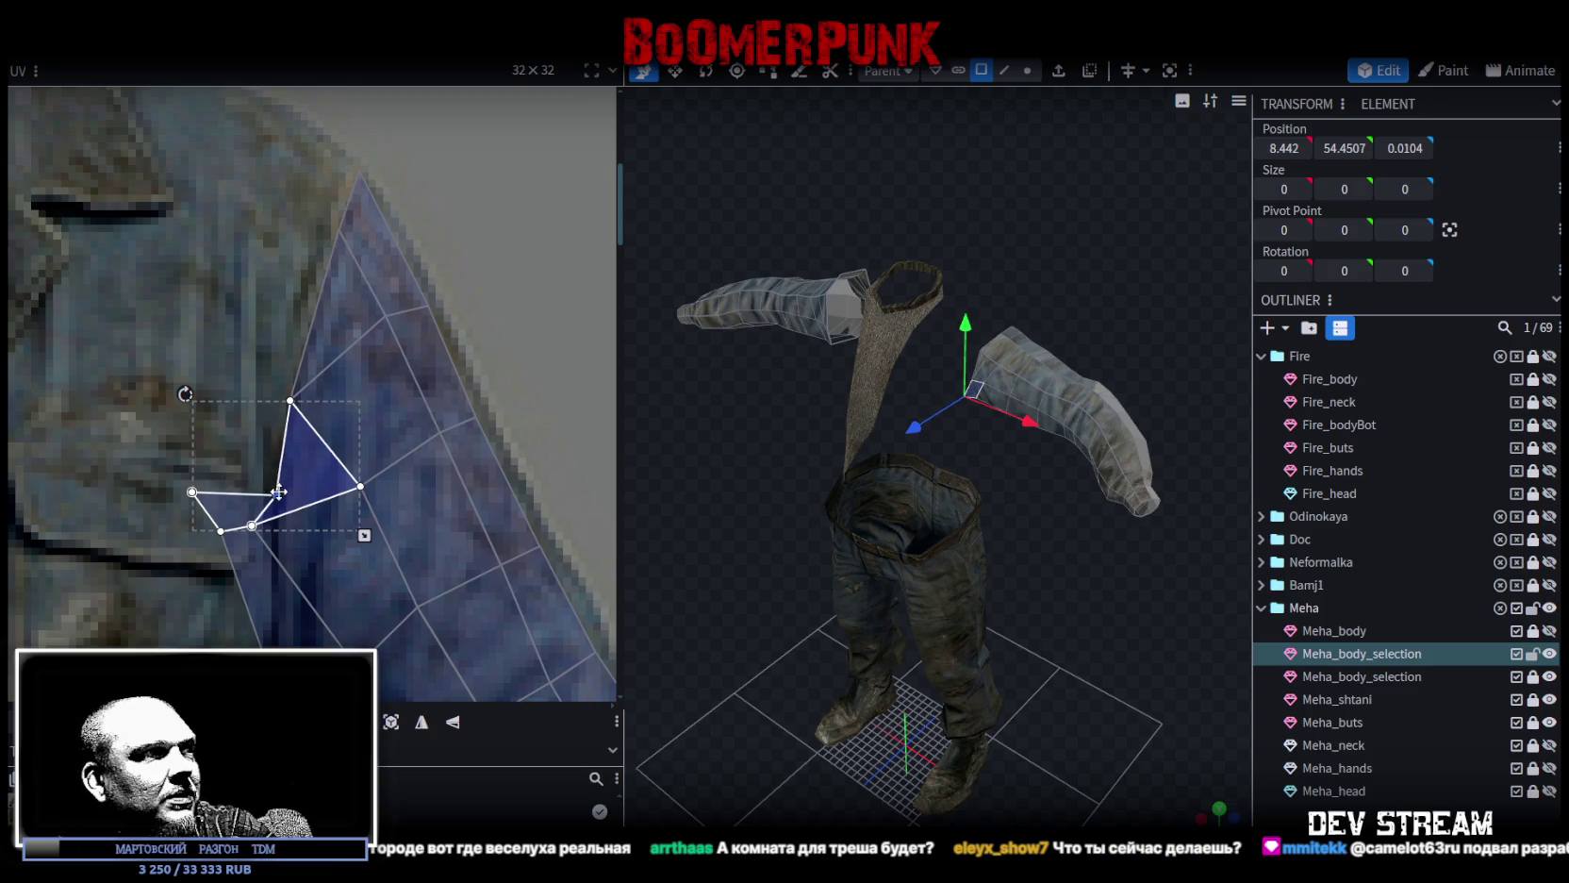
pyautogui.moveTo(250, 525); pyautogui.dragTo(276, 579)
pyautogui.scroll(-2, 311, 584)
pyautogui.scroll(2, 302, 528)
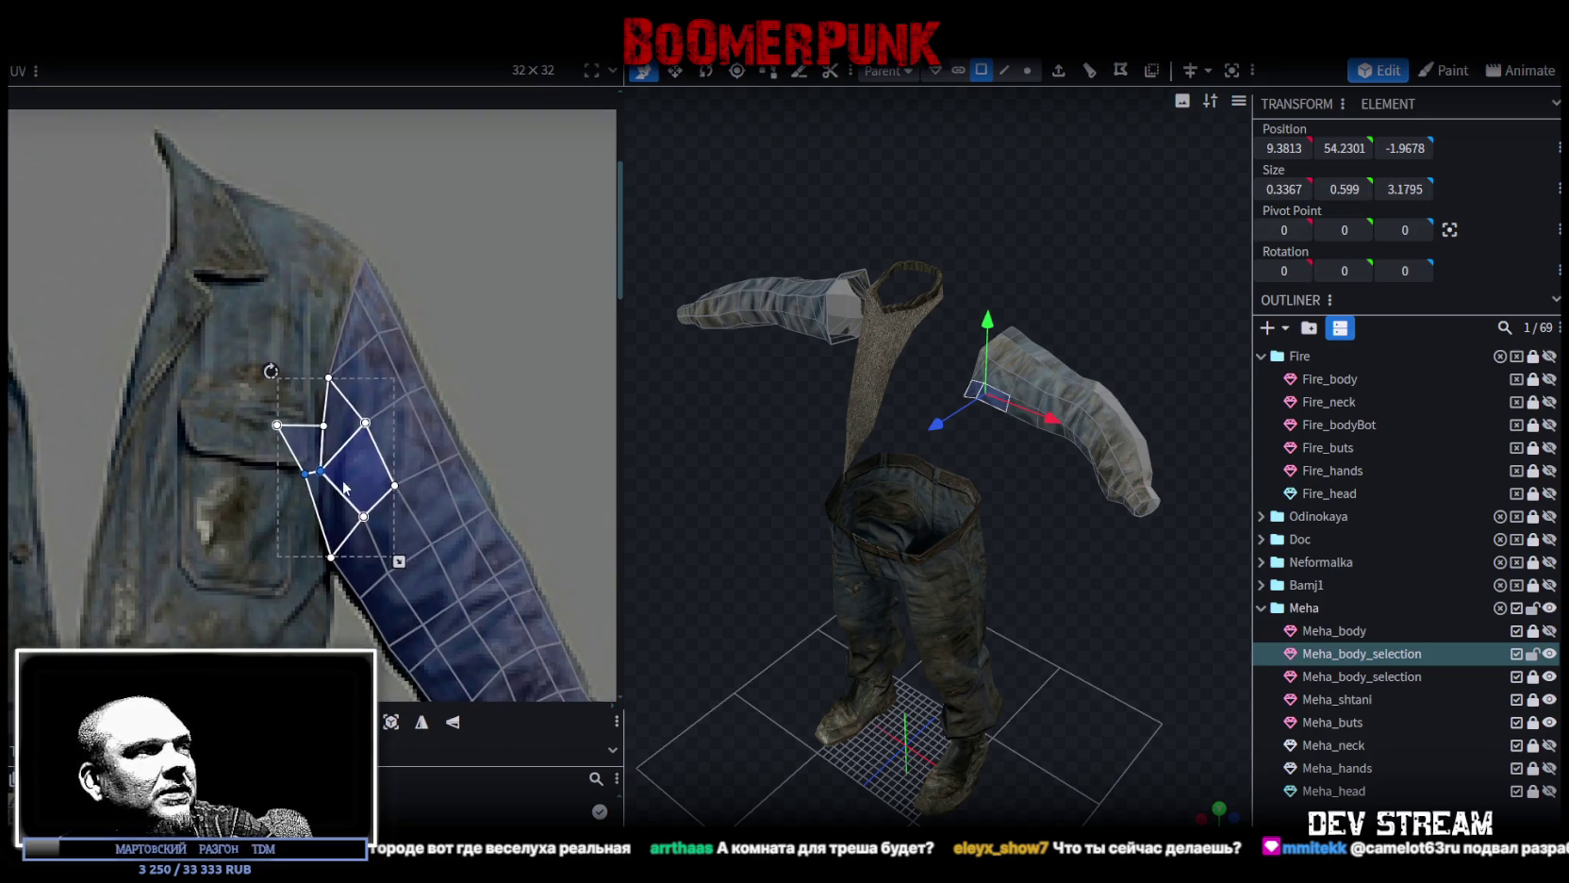
pyautogui.click(299, 488)
pyautogui.moveTo(324, 433); pyautogui.dragTo(350, 530)
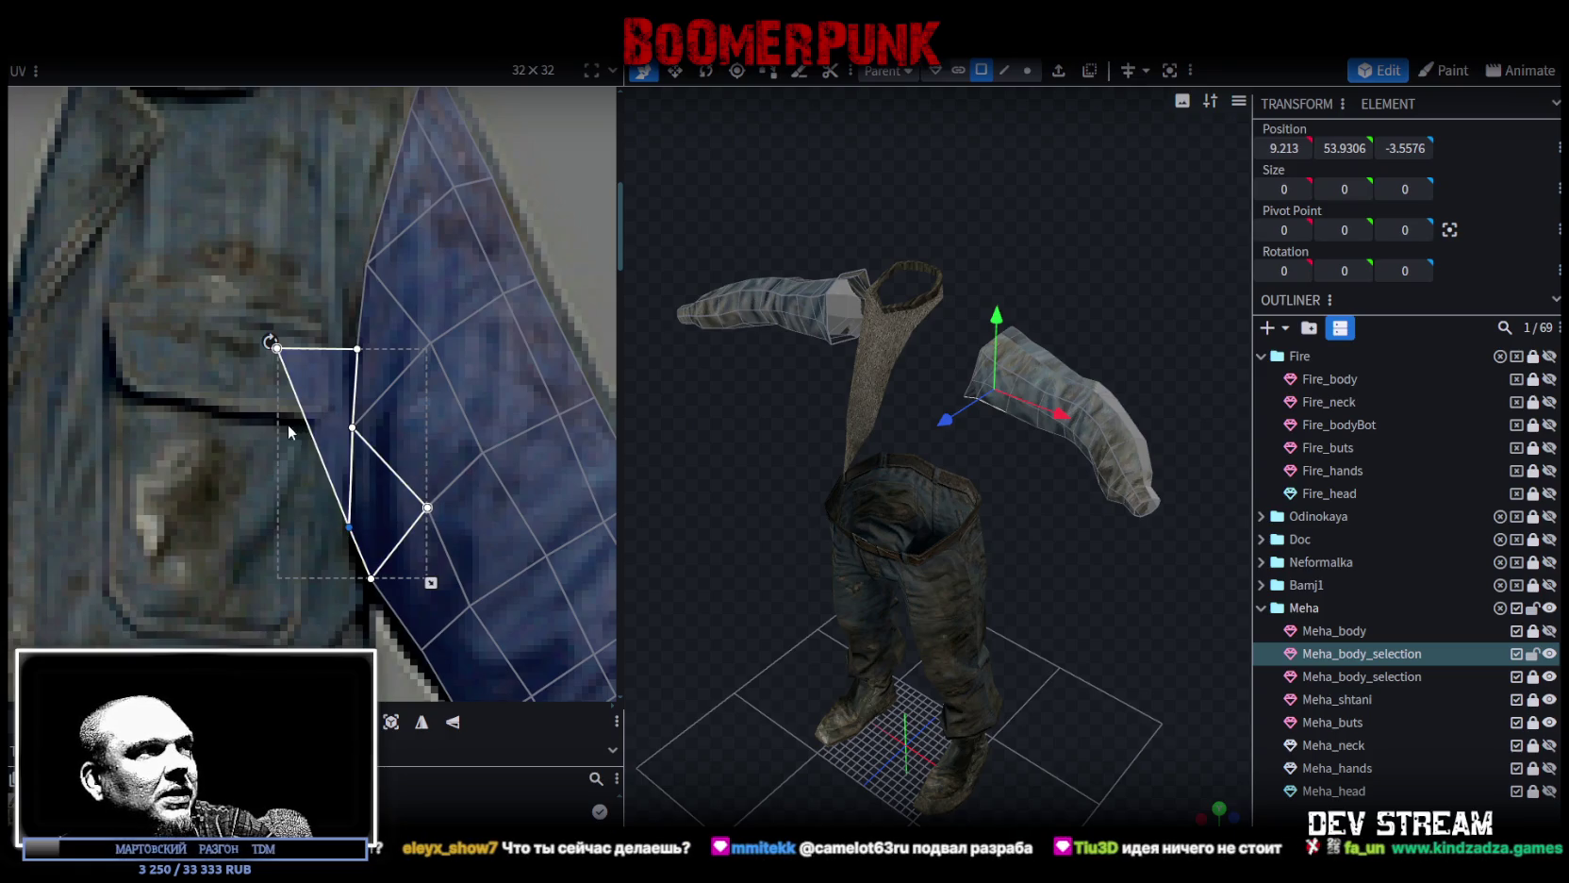
# Align the neighbouring quad's vertices with the sleeve seam, then deselect and orbit the model.
pyautogui.moveTo(288, 425)
pyautogui.mouseDown()
pyautogui.moveTo(401, 455)
pyautogui.moveTo(385, 418)
pyautogui.mouseUp()
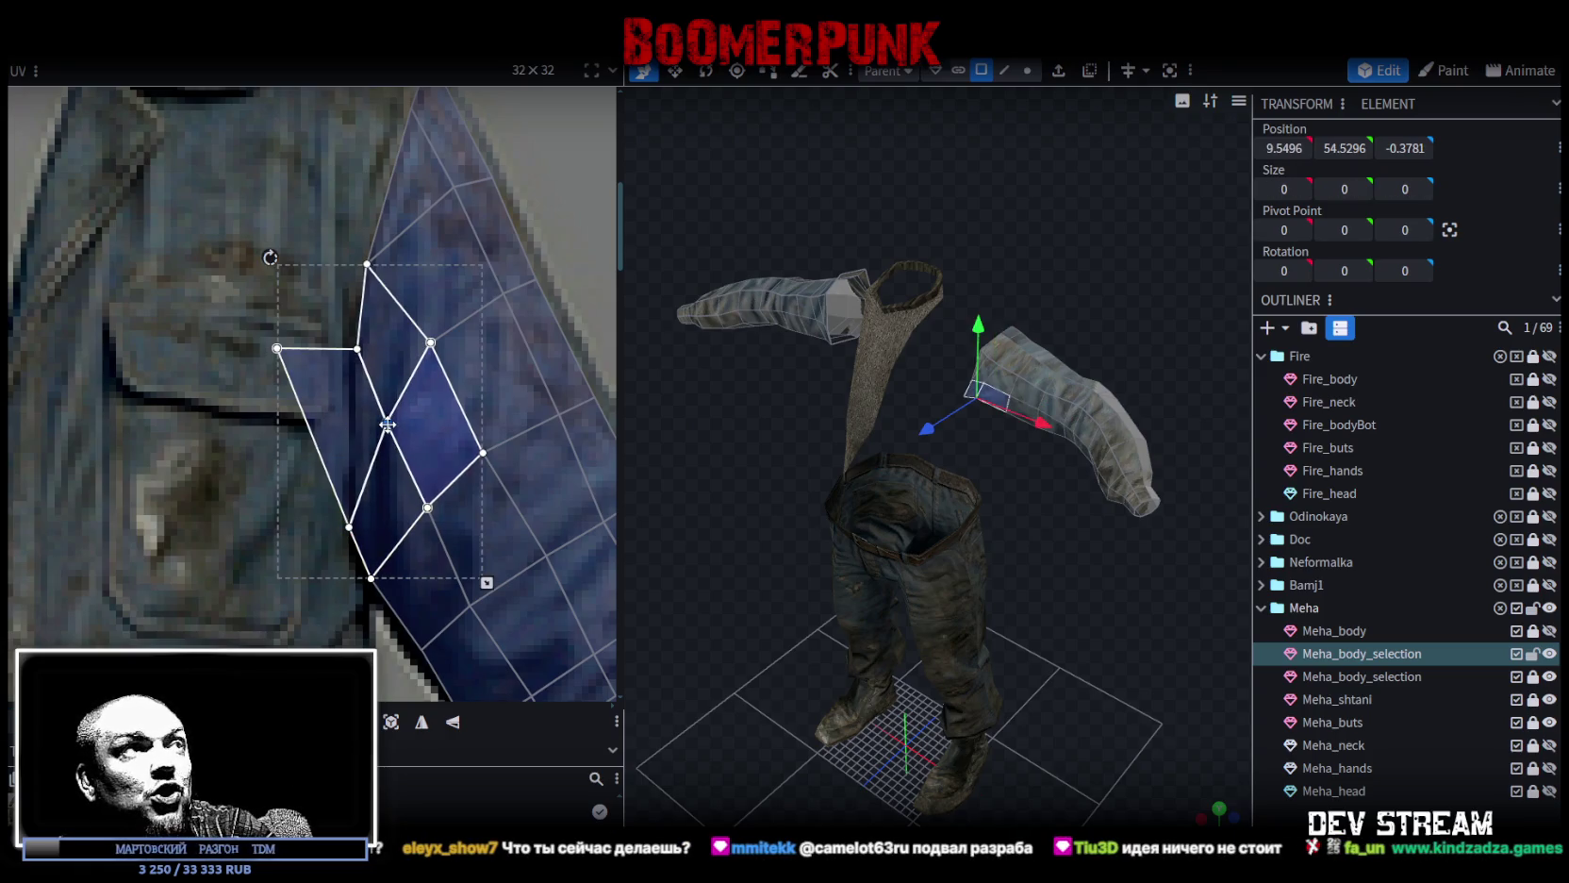
pyautogui.moveTo(230, 323); pyautogui.dragTo(346, 426)
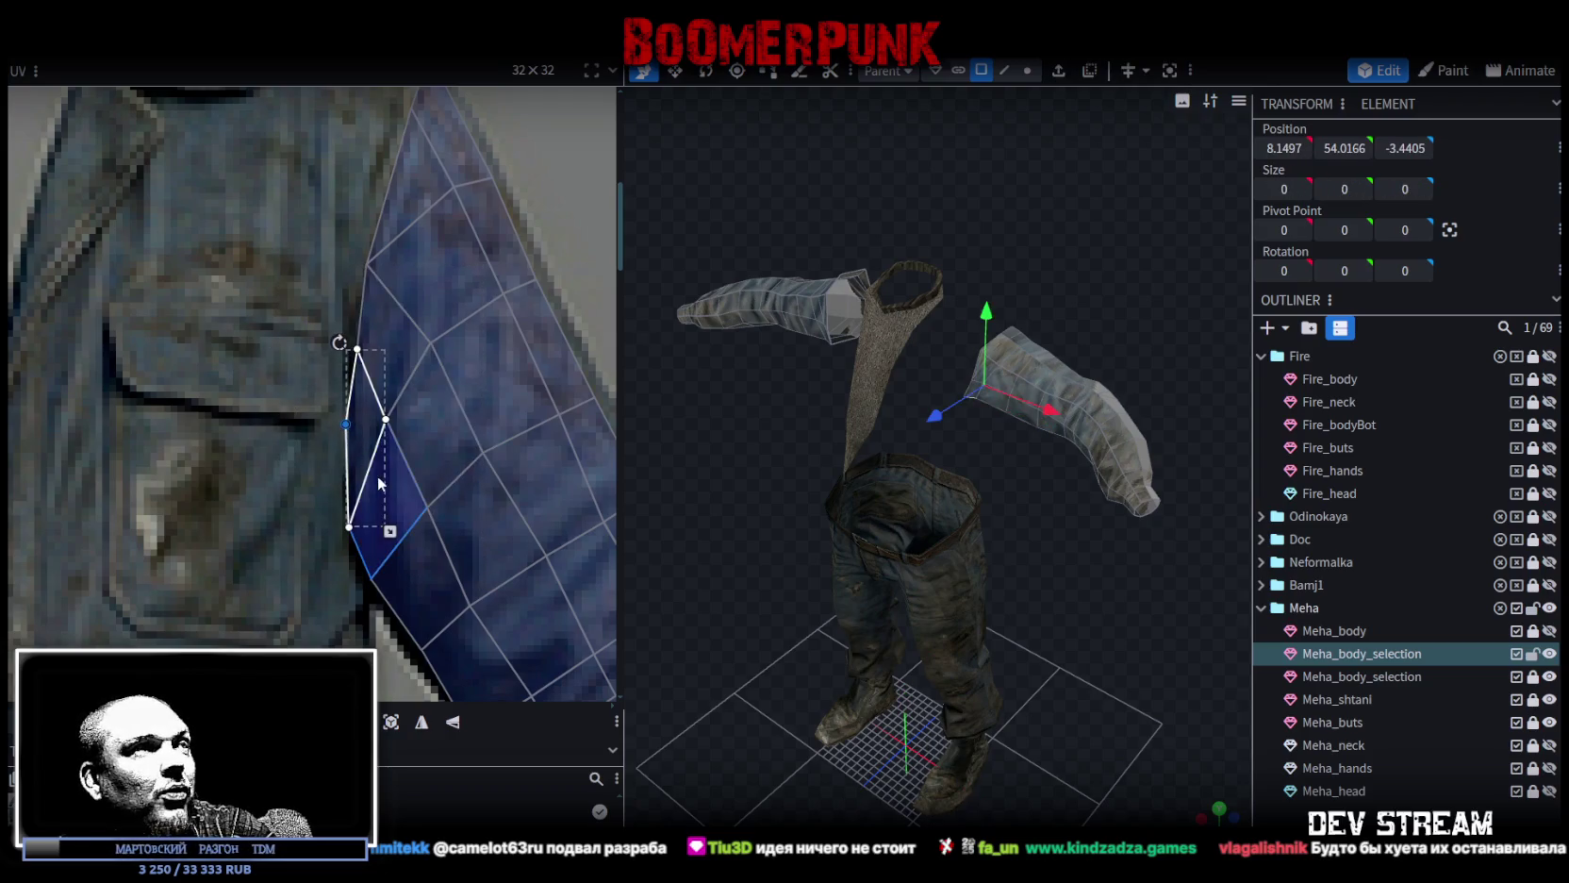
pyautogui.scroll(2, 359, 414)
pyautogui.moveTo(283, 347)
pyautogui.mouseDown()
pyautogui.moveTo(410, 400)
pyautogui.moveTo(392, 399)
pyautogui.mouseUp()
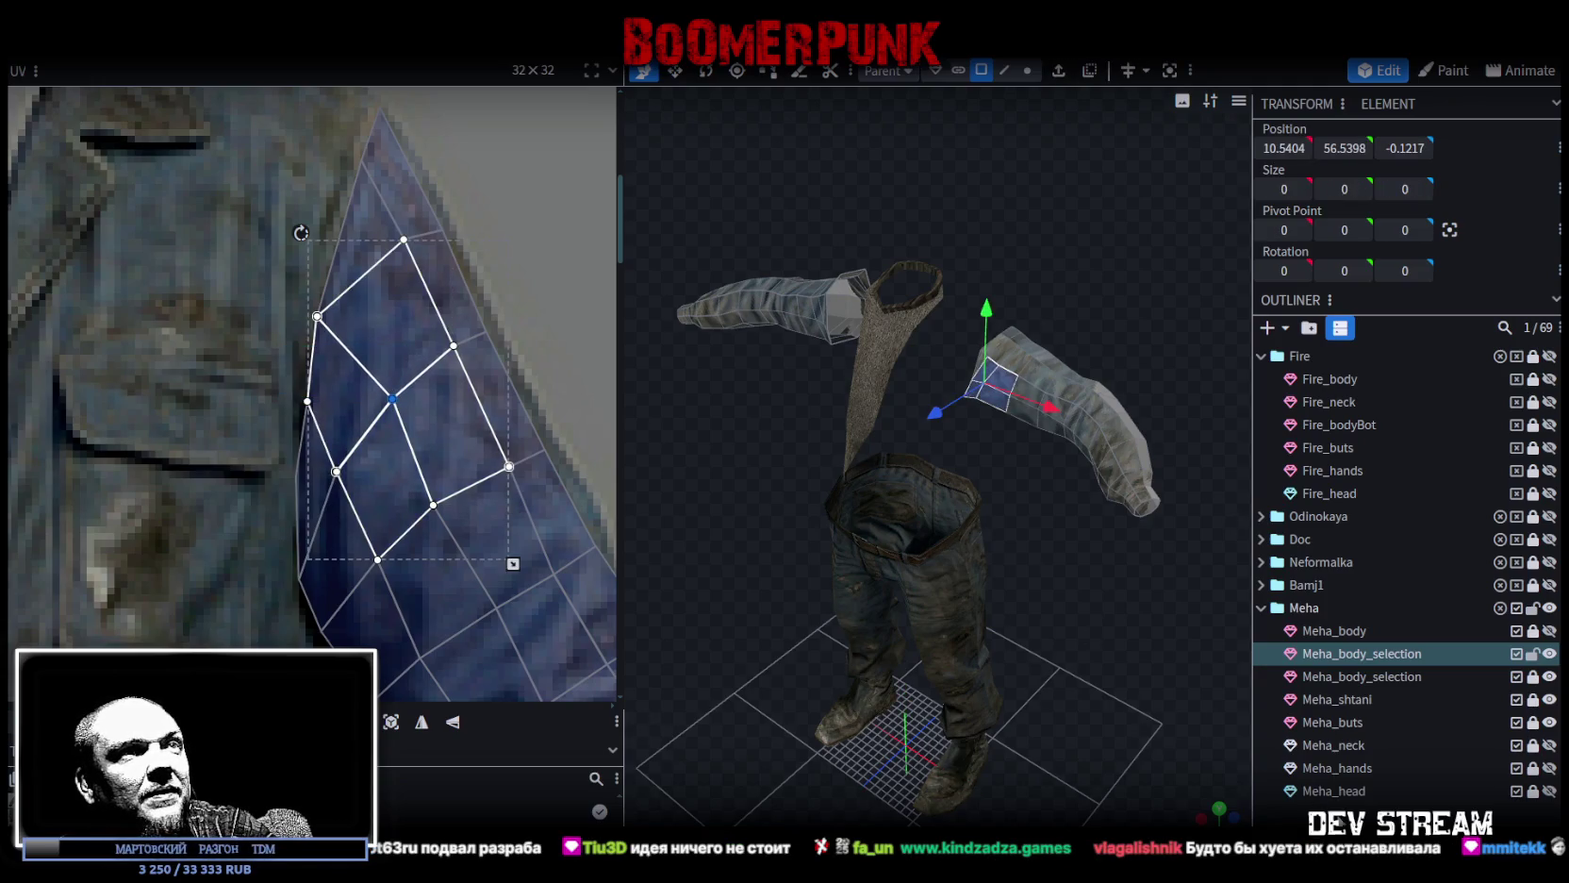
pyautogui.click(1125, 610)
pyautogui.moveTo(1125, 610)
pyautogui.mouseDown()
pyautogui.moveTo(1196, 540)
pyautogui.moveTo(1107, 443)
pyautogui.moveTo(951, 432)
pyautogui.mouseUp()
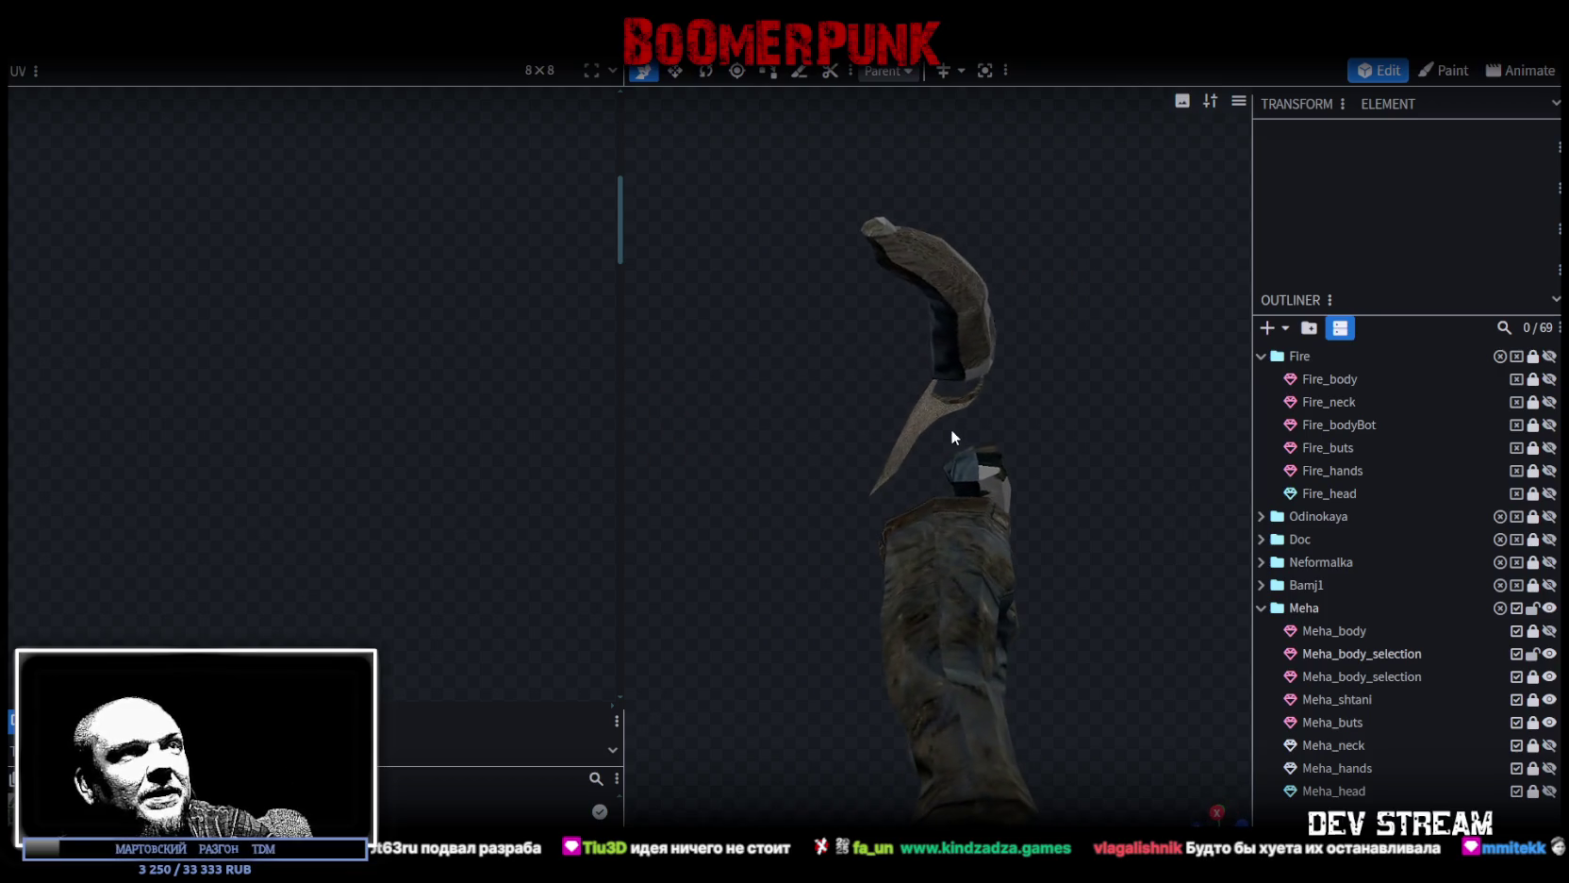
# Select the Meha_body_selection sleeve mesh and take both sleeve UV islands.
pyautogui.click(987, 364)
pyautogui.scroll(-2, 371, 501)
pyautogui.scroll(-2, 370, 502)
pyautogui.scroll(-1, 387, 472)
pyautogui.scroll(-1, 401, 462)
pyautogui.moveTo(768, 377); pyautogui.dragTo(817, 484)
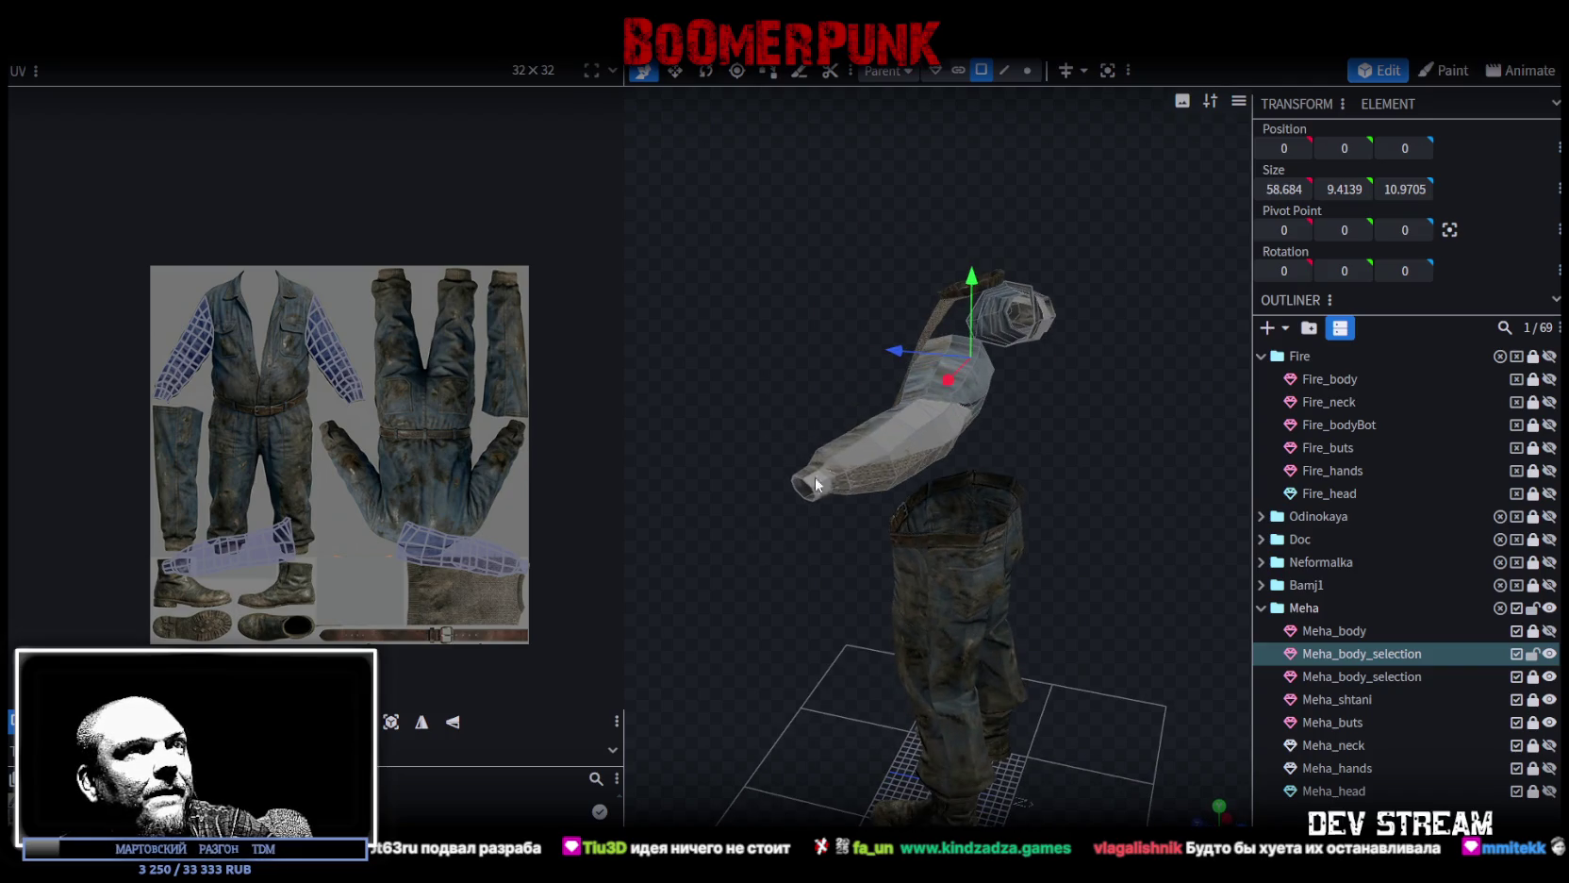
pyautogui.click(928, 434)
pyautogui.moveTo(408, 491); pyautogui.dragTo(536, 610)
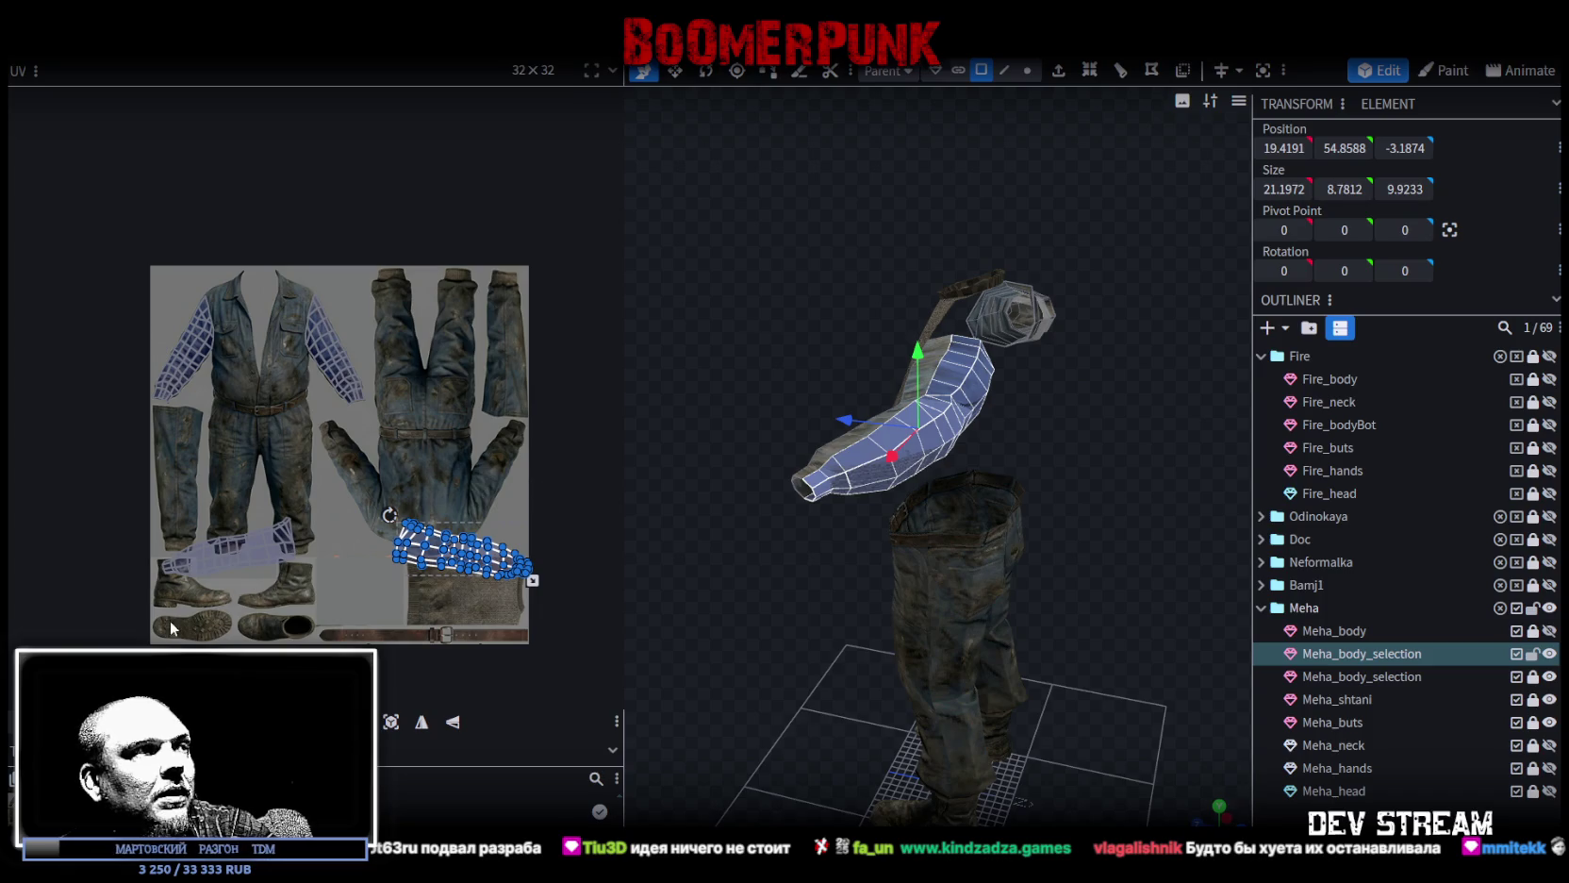
pyautogui.moveTo(153, 603); pyautogui.dragTo(643, 503)
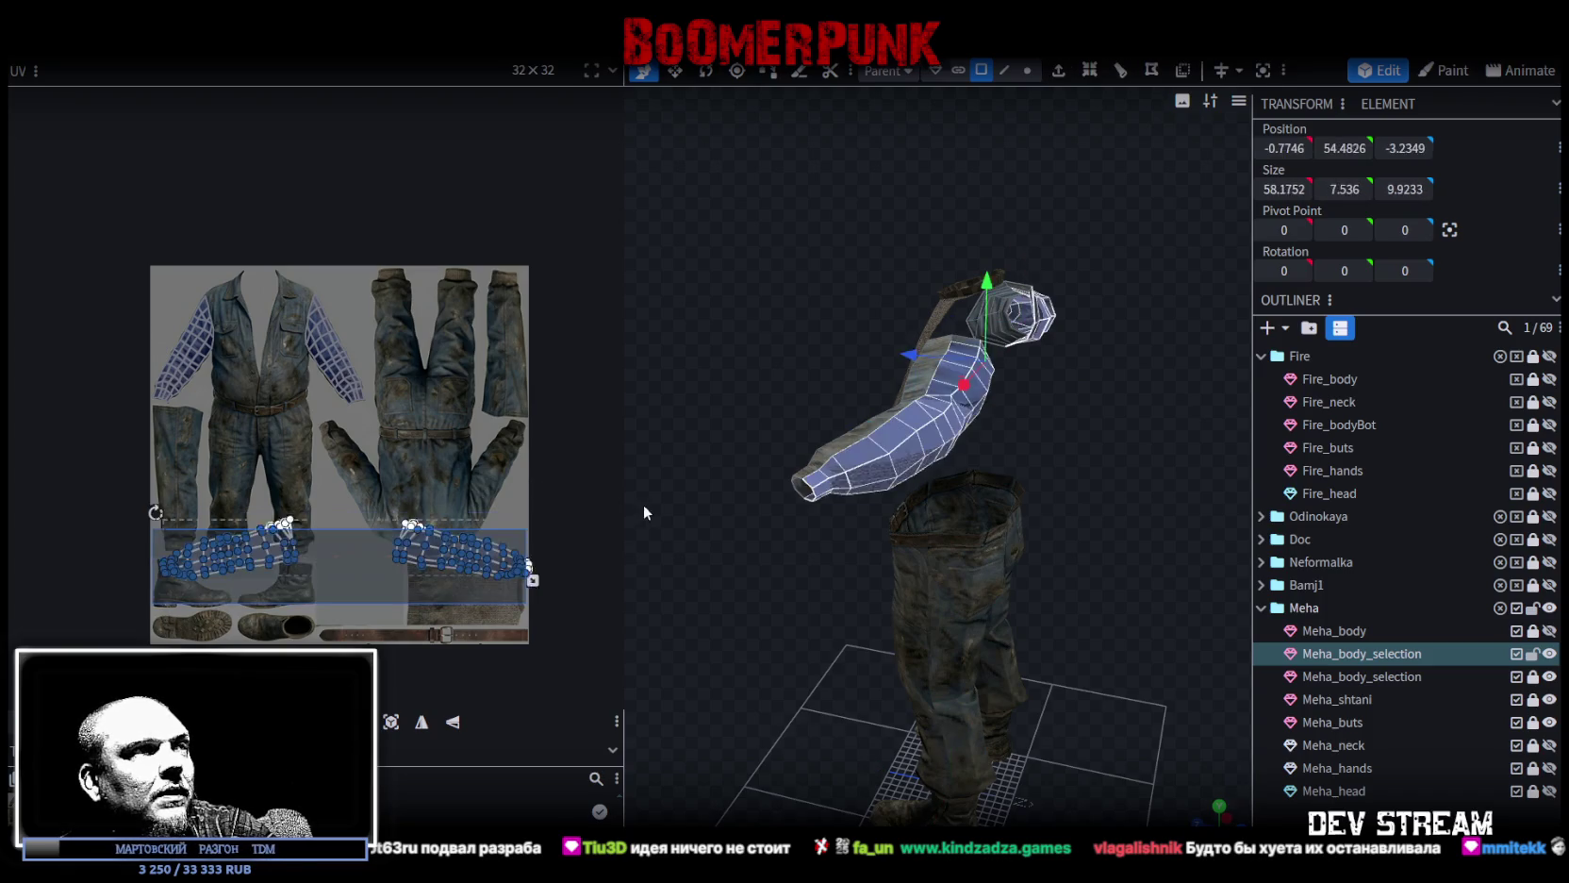
# Mirror the sleeve UVs horizontally, move the left island up and the forearm island down-left.
pyautogui.click(421, 723)
pyautogui.click(272, 530)
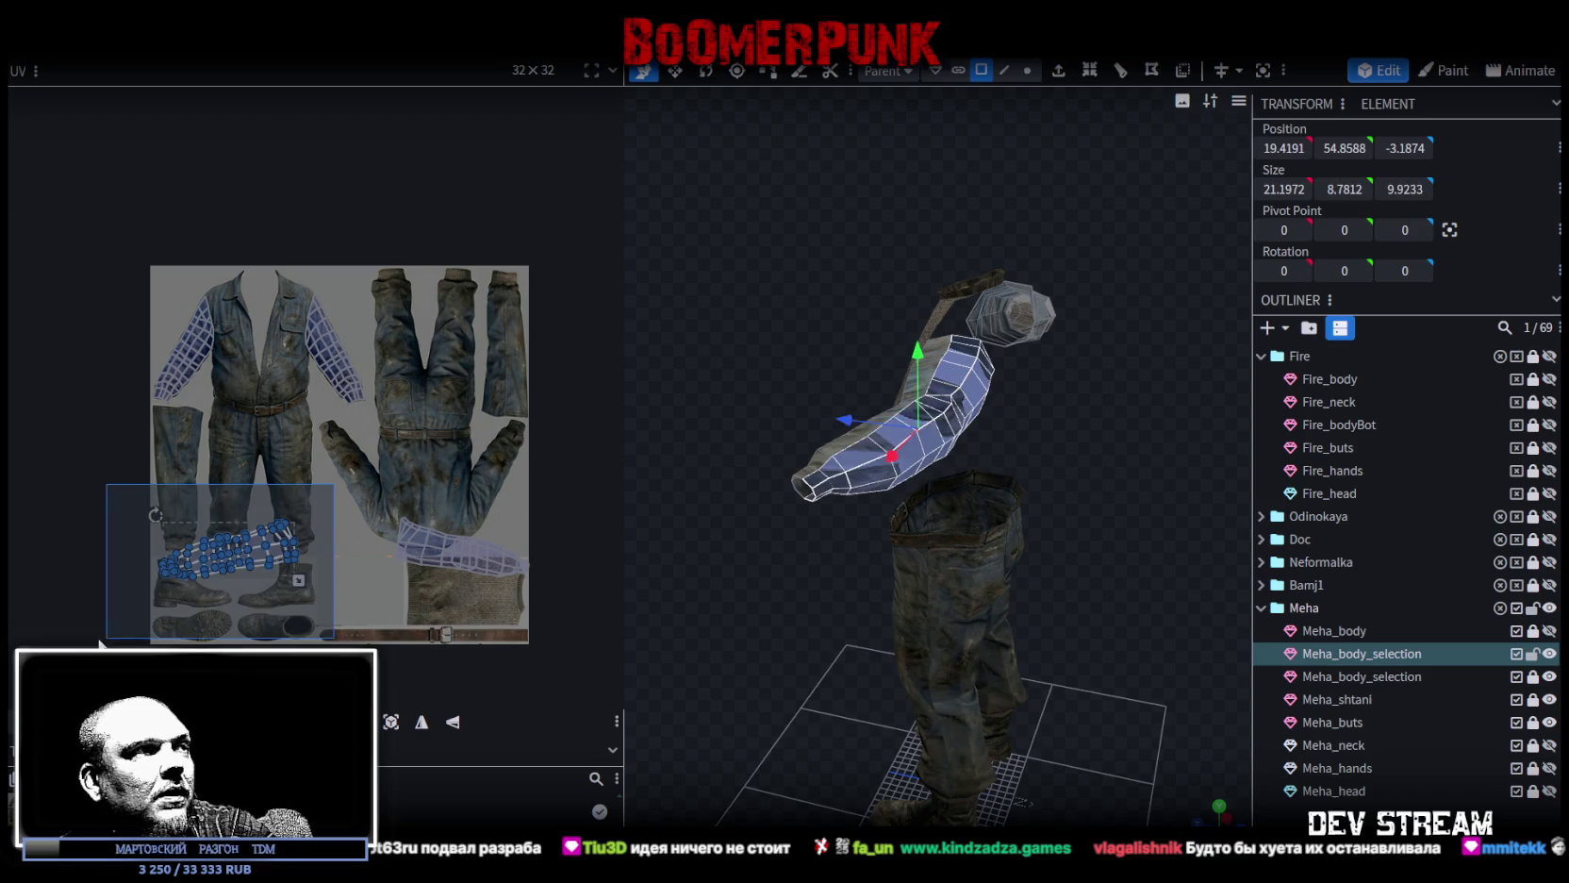
pyautogui.moveTo(274, 545); pyautogui.dragTo(299, 490)
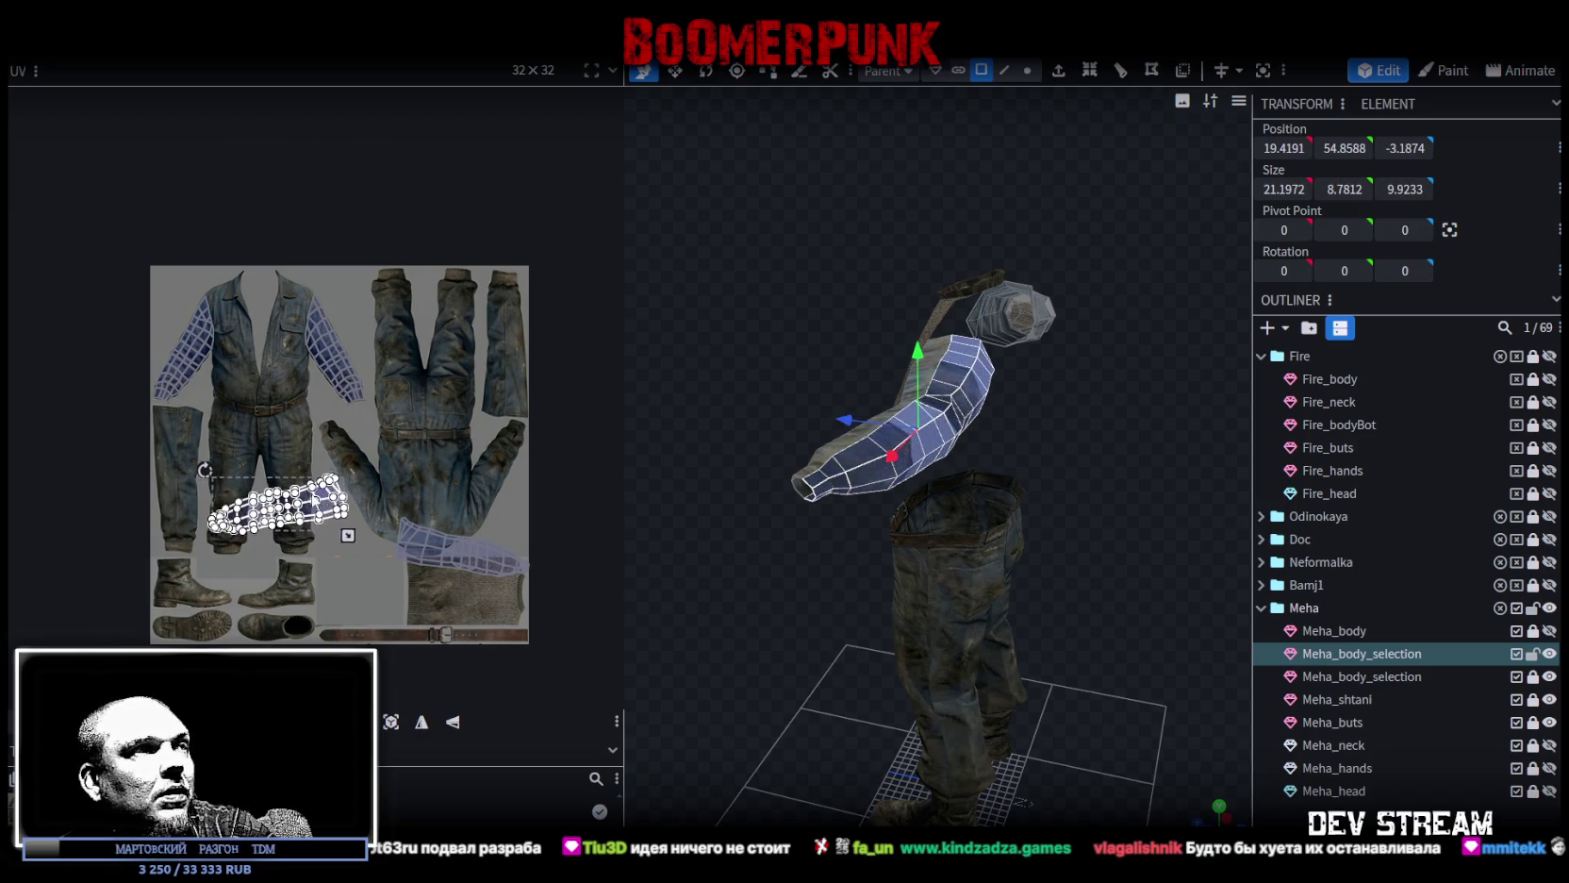
pyautogui.moveTo(342, 585); pyautogui.dragTo(606, 509)
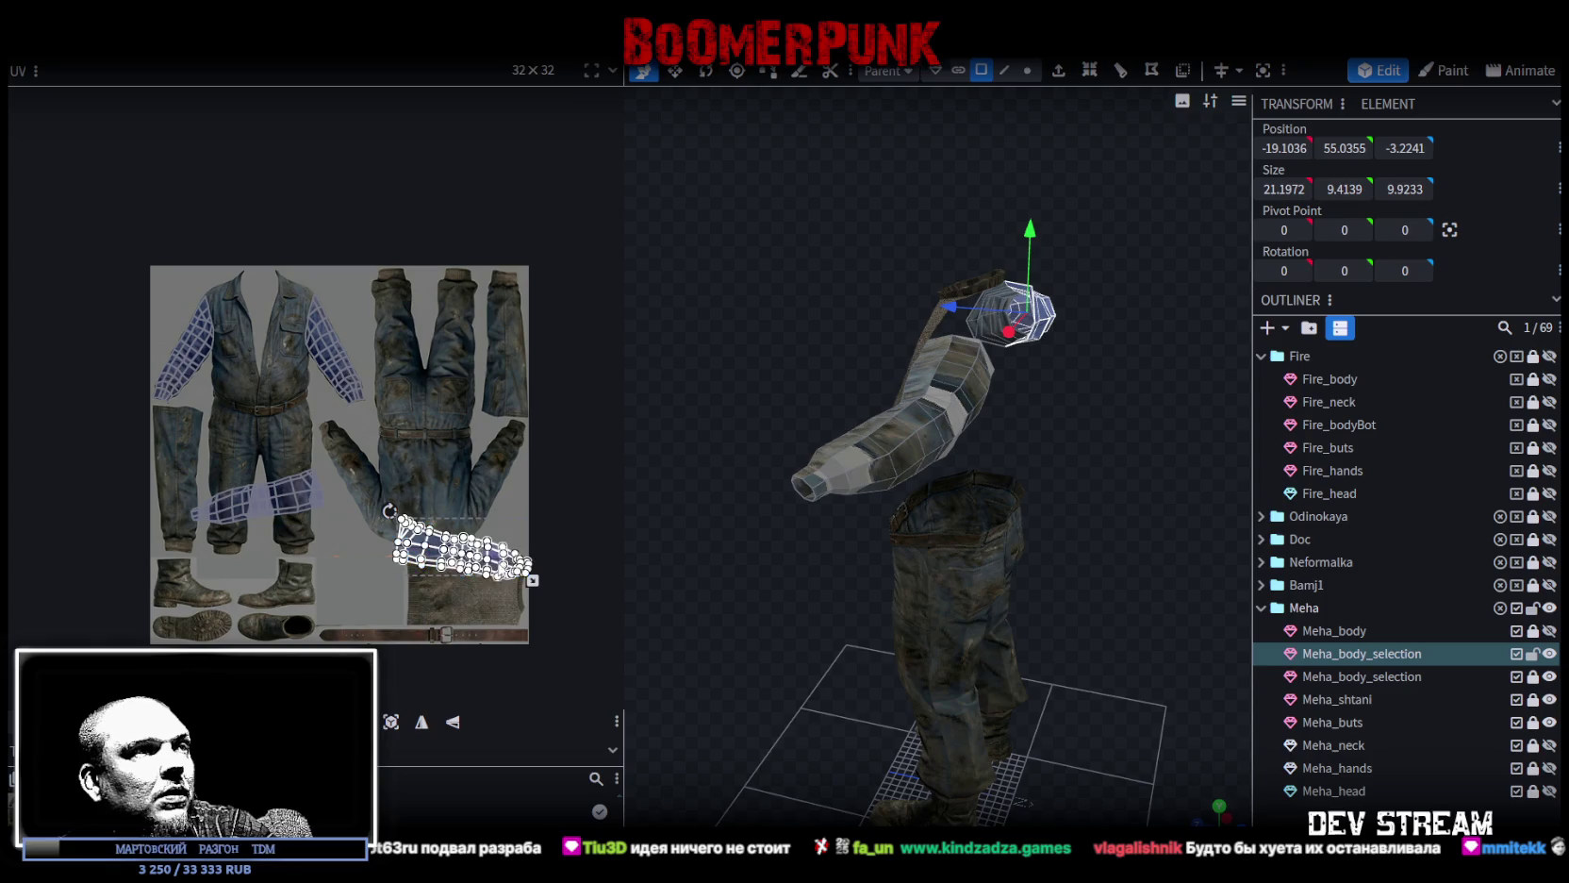
pyautogui.moveTo(462, 547); pyautogui.dragTo(446, 613)
# Flip the left island vertically, rotate it about 40°, and lay it beside the torso.
pyautogui.moveTo(375, 551); pyautogui.dragTo(157, 432)
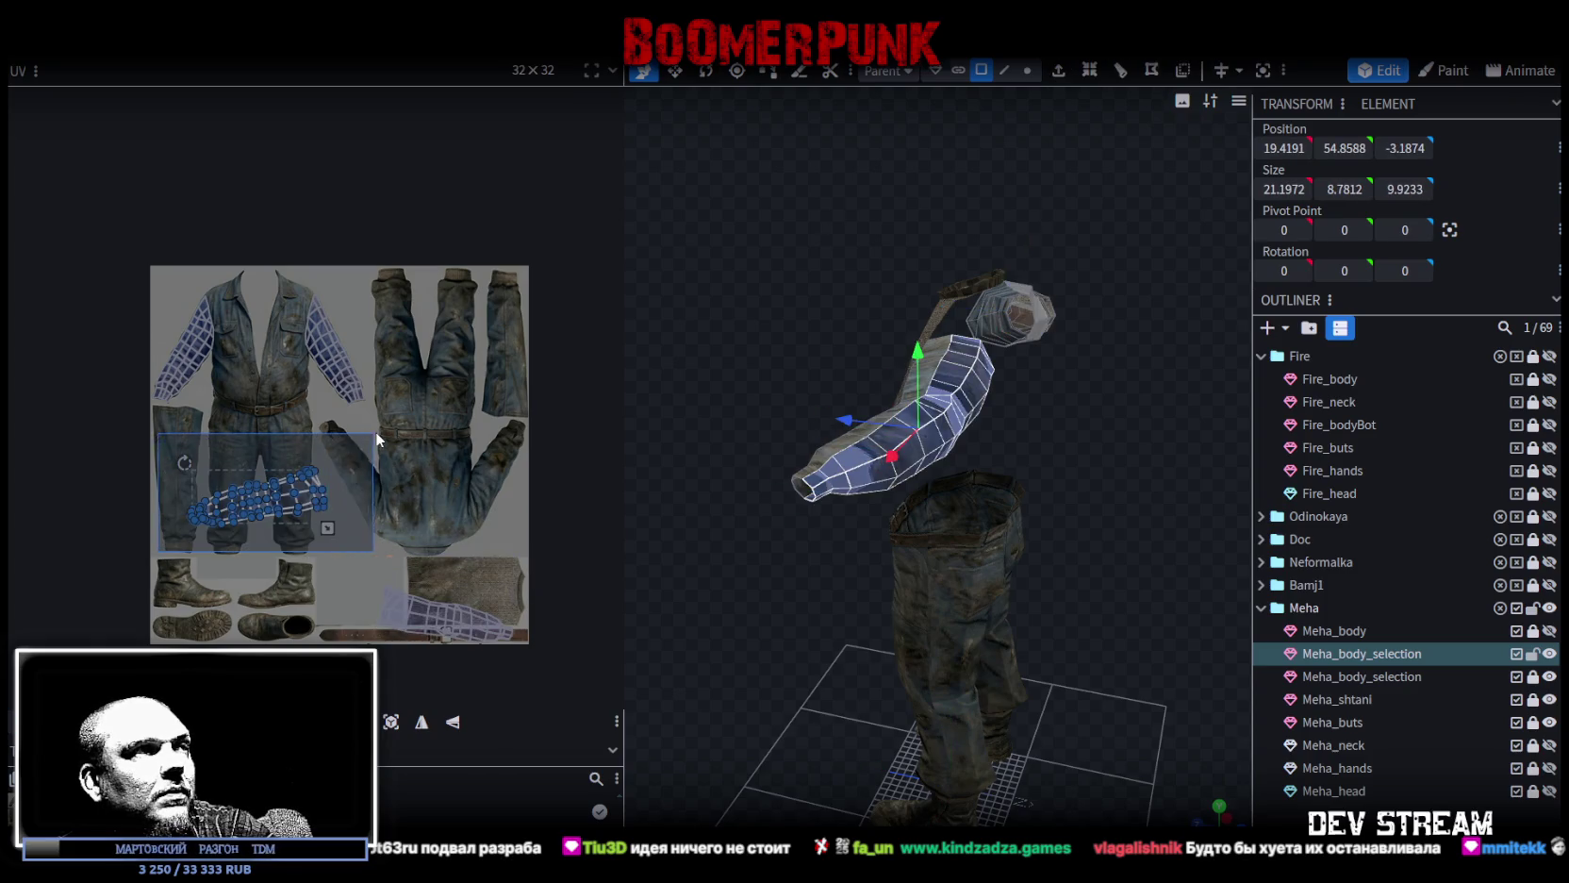
pyautogui.click(453, 724)
pyautogui.scroll(2, 331, 537)
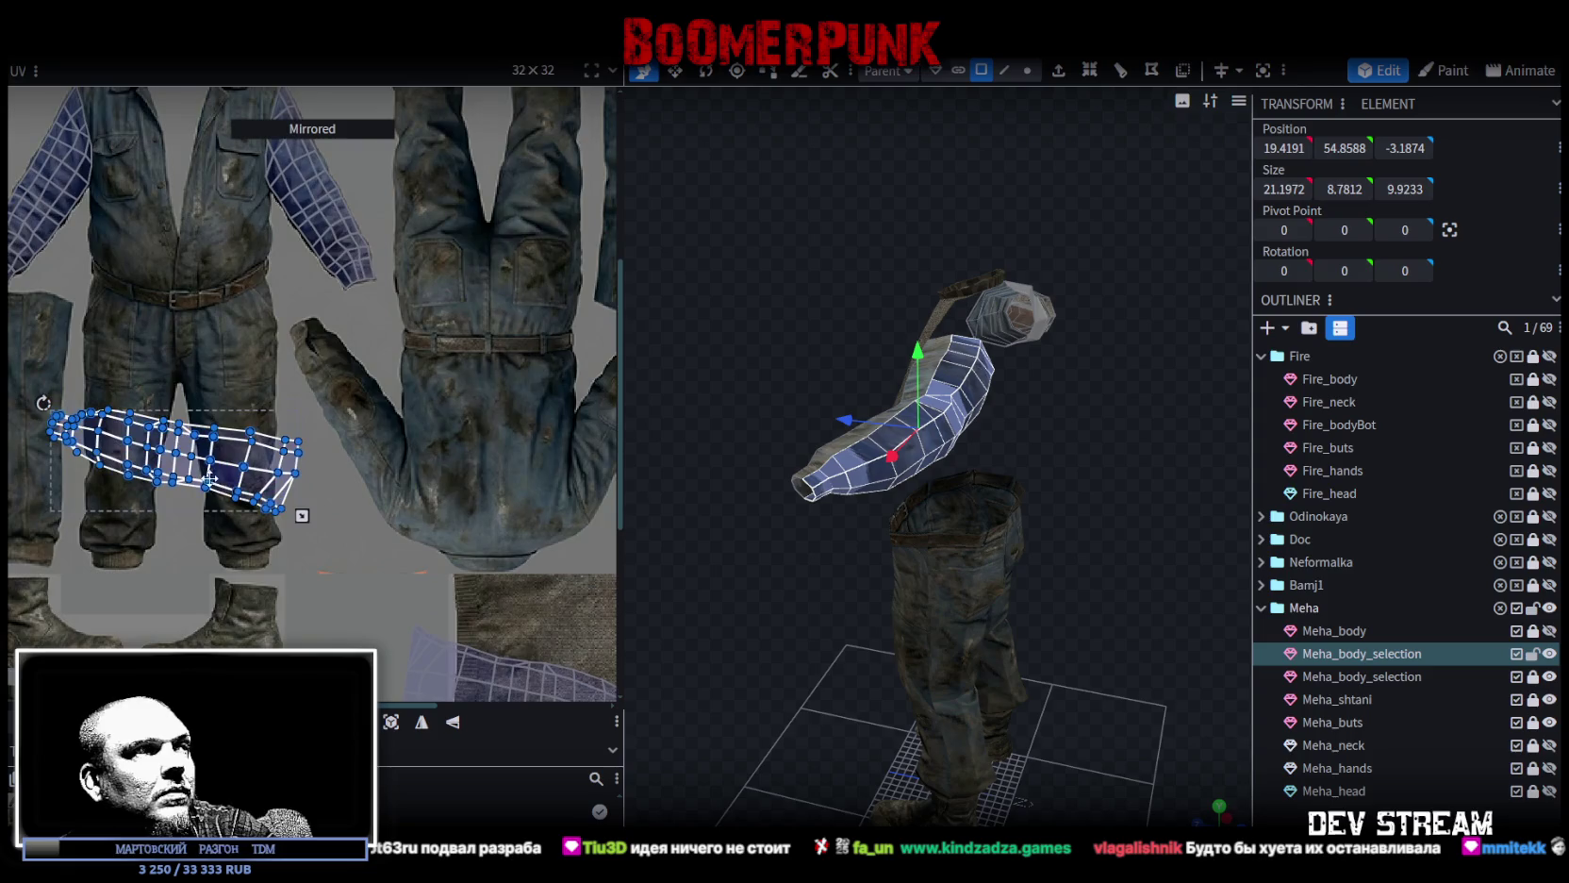
pyautogui.moveTo(44, 403); pyautogui.dragTo(129, 356)
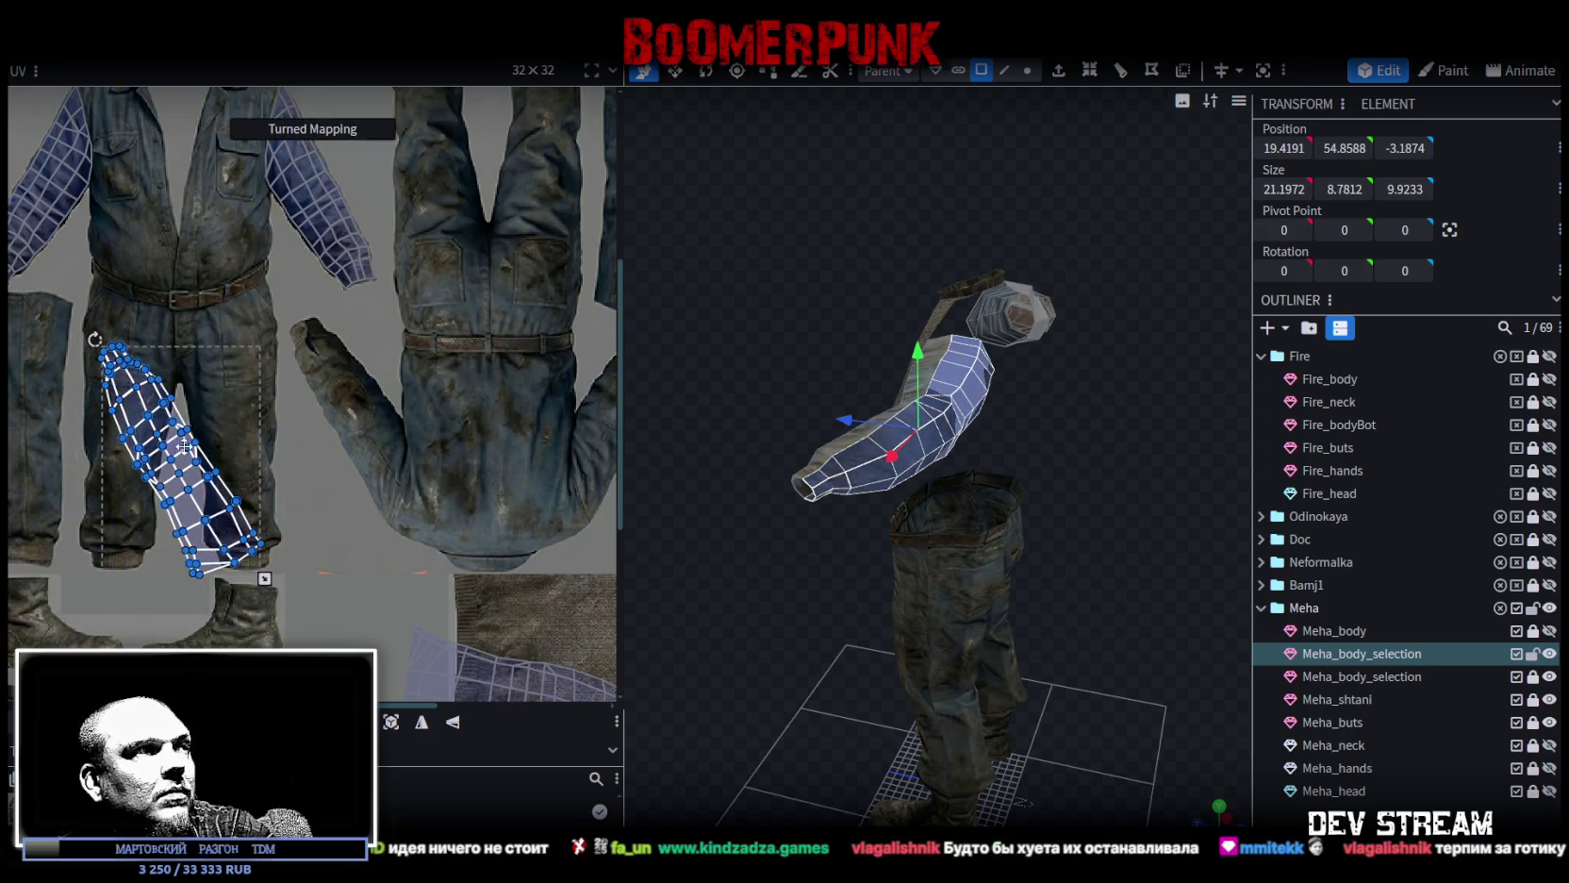
pyautogui.moveTo(179, 443); pyautogui.dragTo(363, 412)
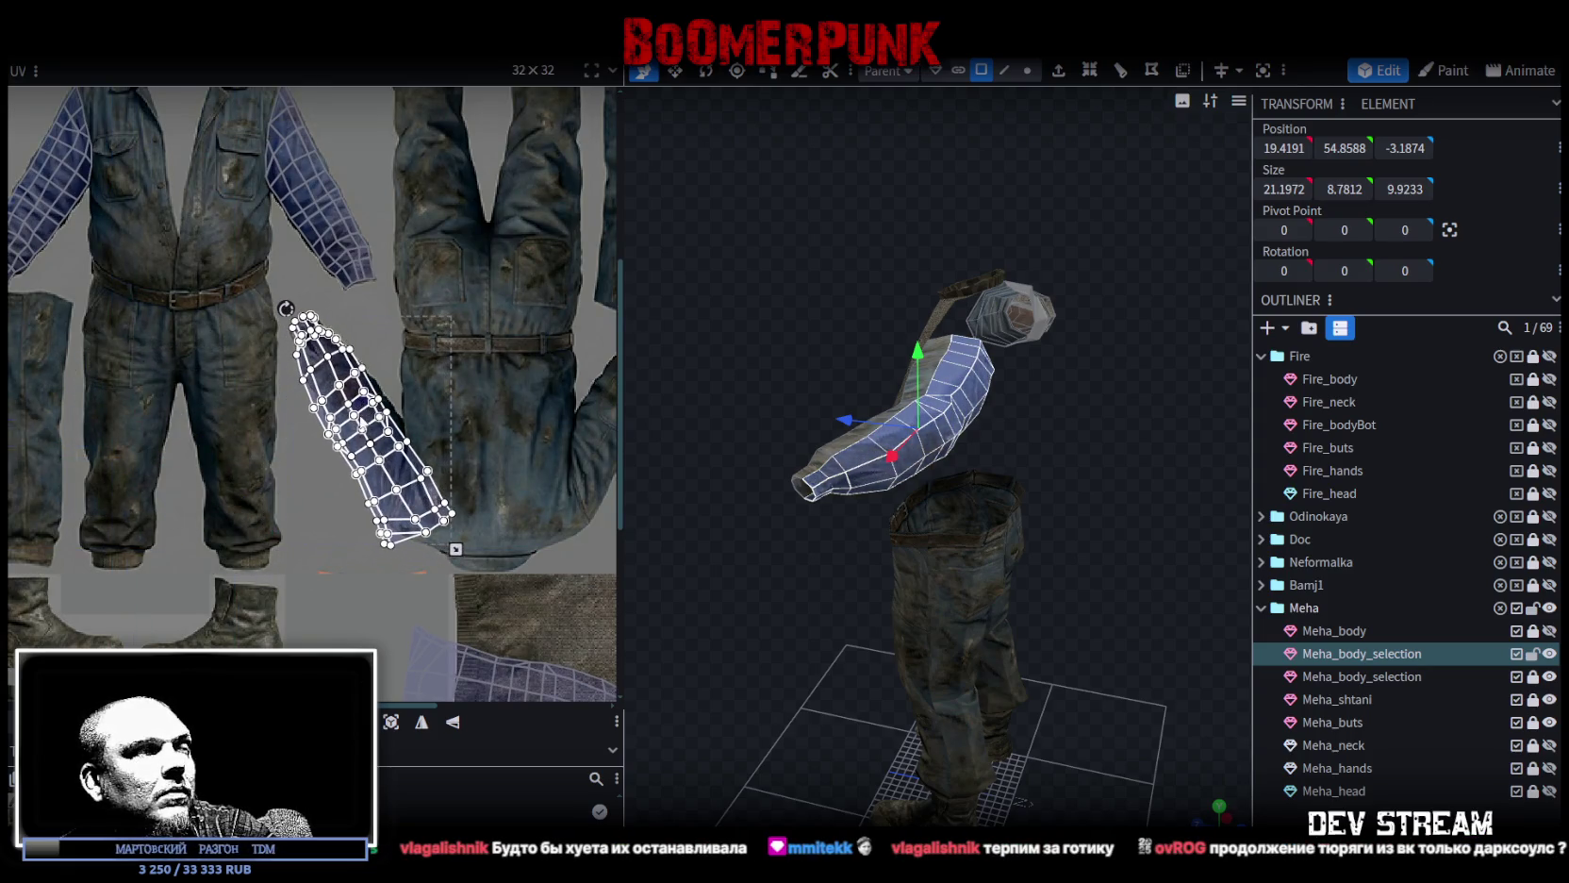
pyautogui.scroll(2, 377, 443)
pyautogui.moveTo(241, 238); pyautogui.dragTo(229, 247)
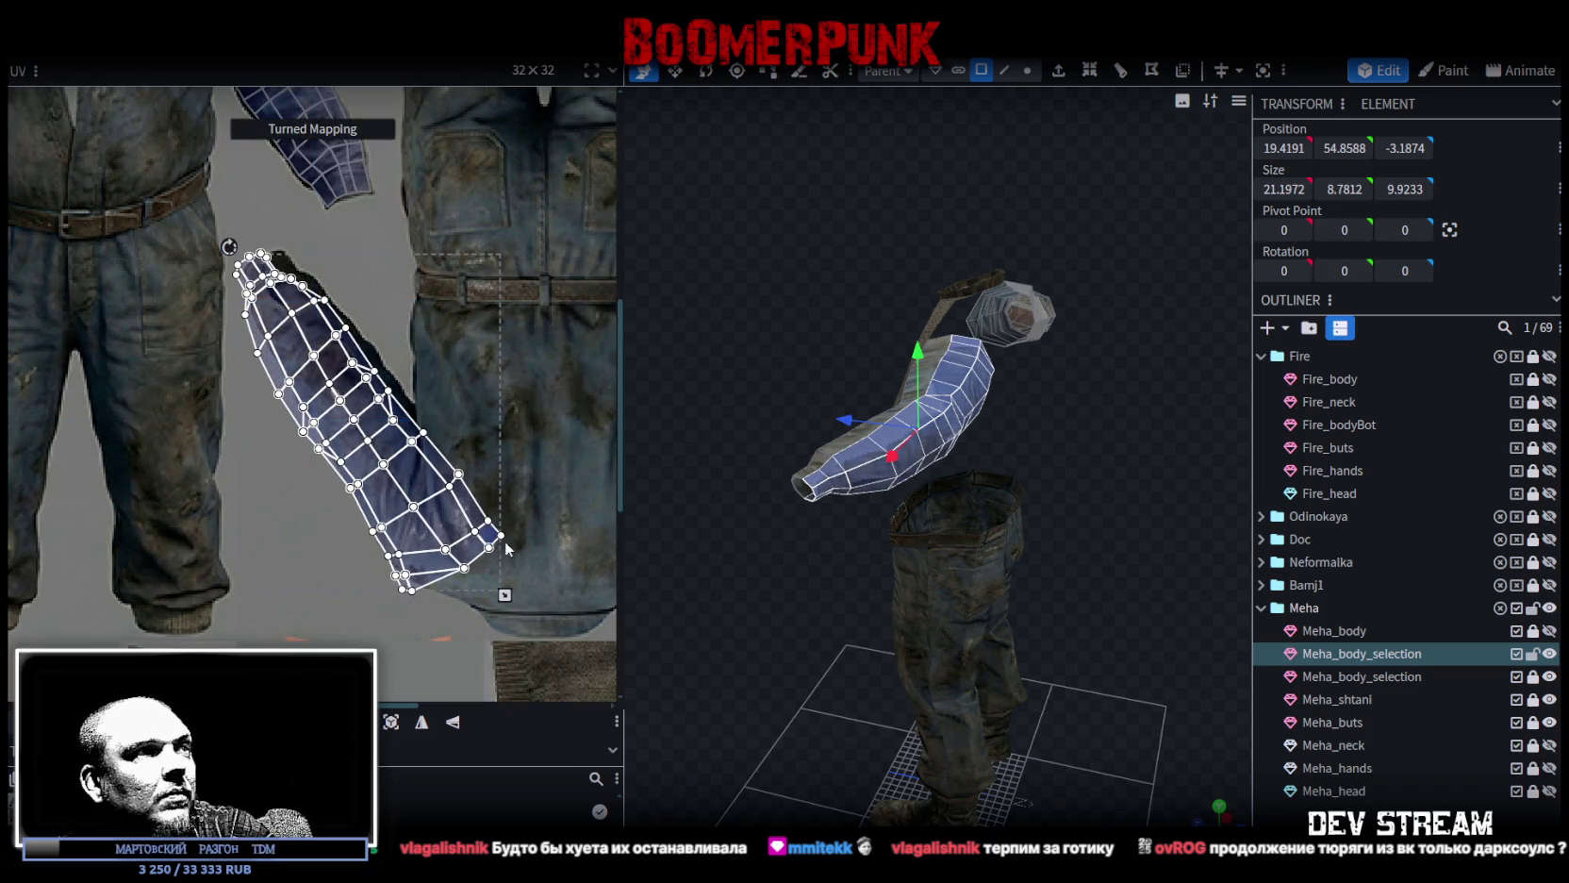
# Shrink the island toward its top-left corner and nudge it slightly down-right.
pyautogui.moveTo(505, 595); pyautogui.dragTo(431, 502)
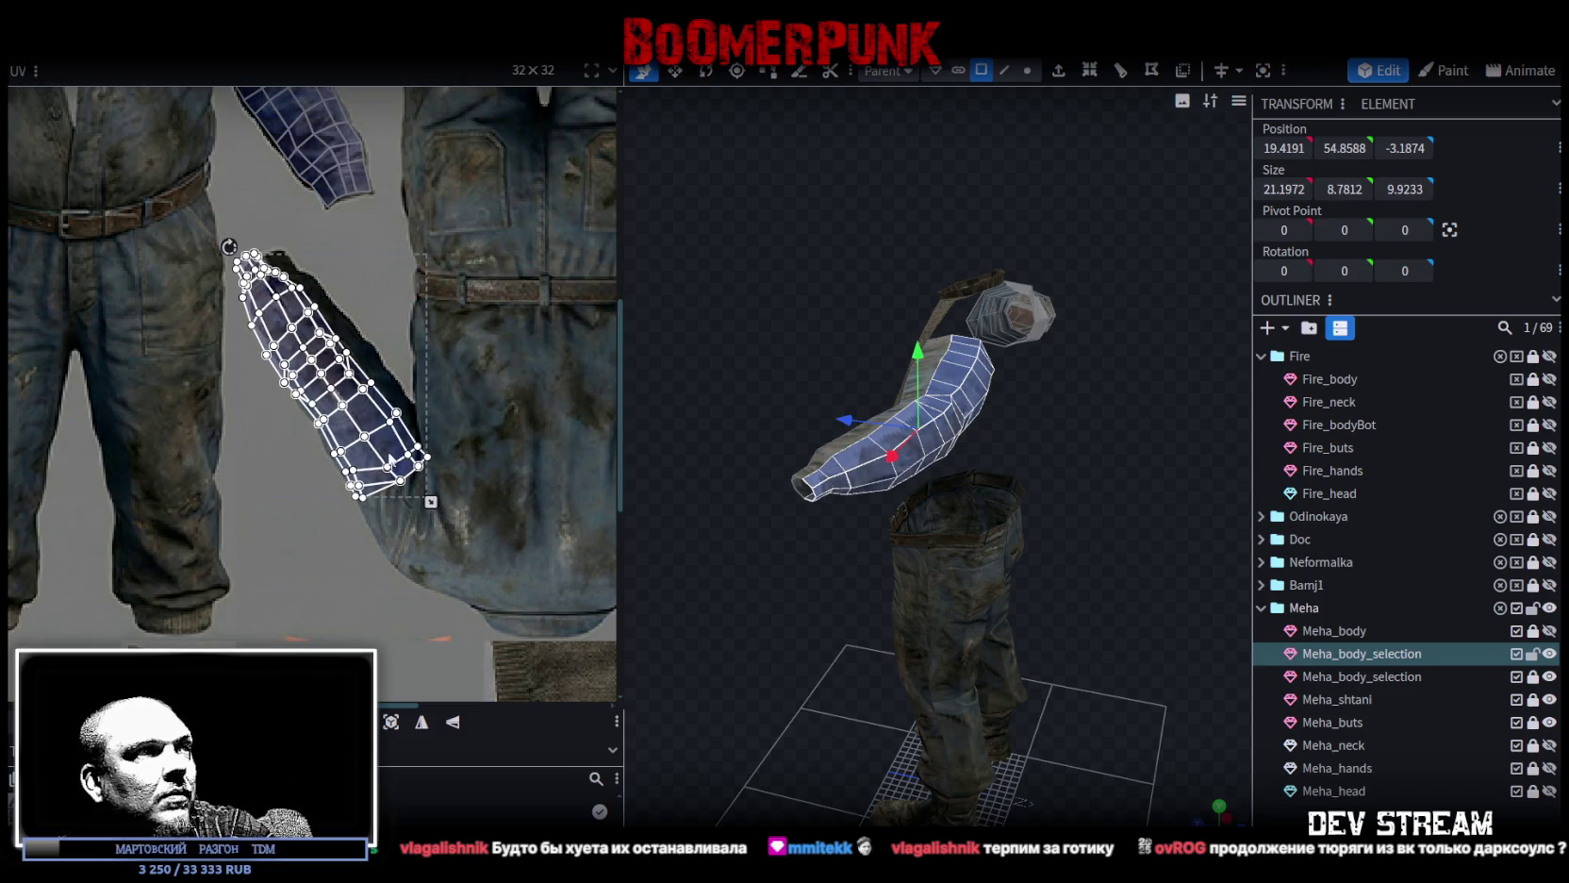
pyautogui.moveTo(381, 429); pyautogui.dragTo(384, 428)
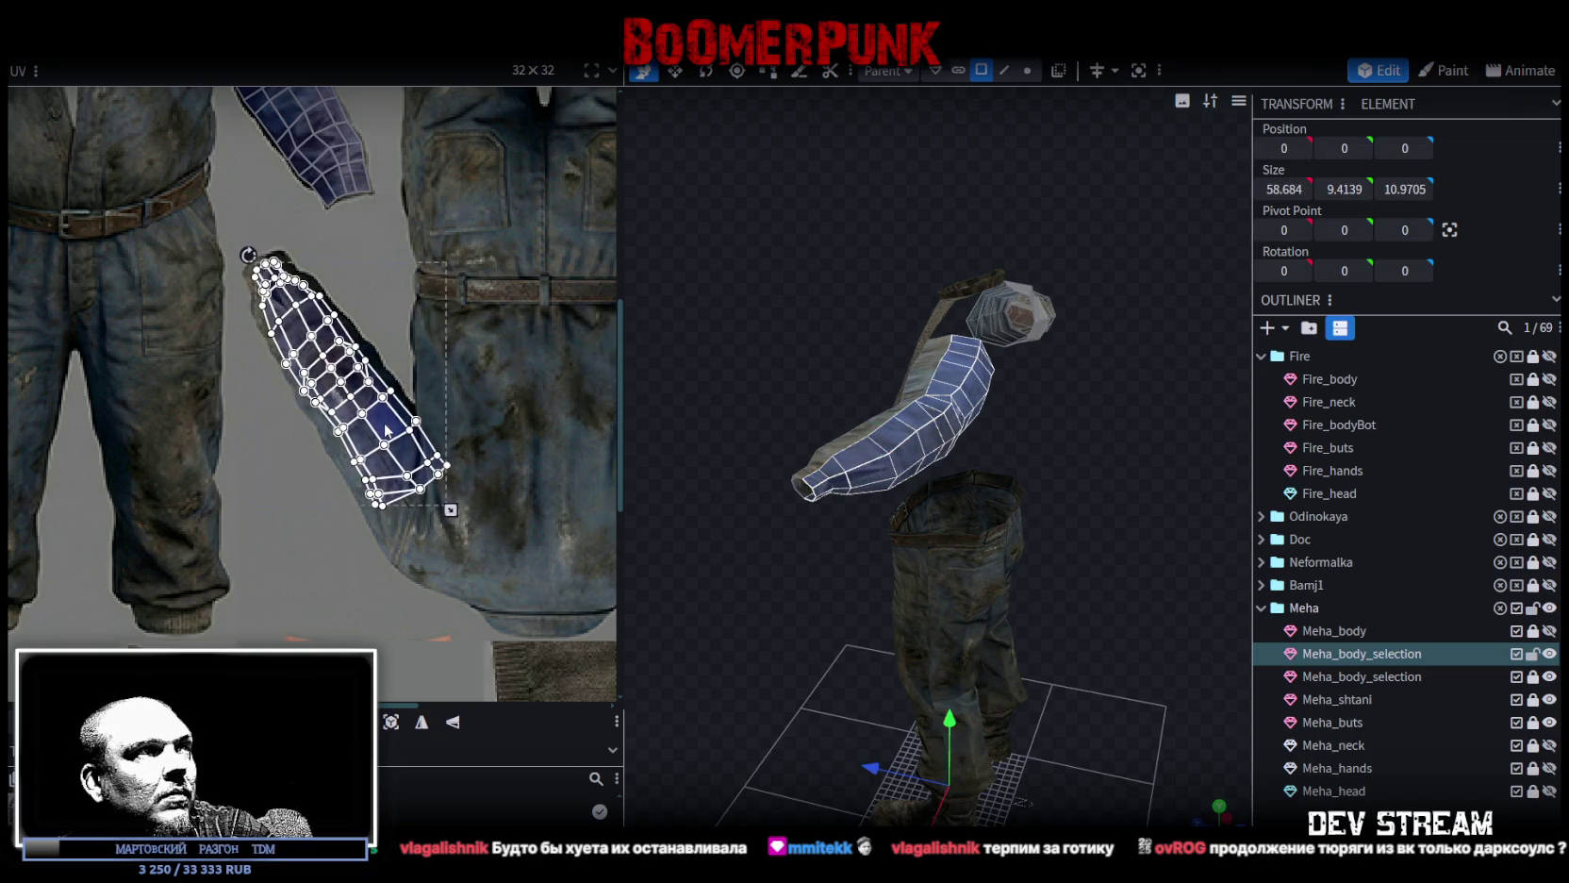
pyautogui.moveTo(384, 429); pyautogui.dragTo(382, 430)
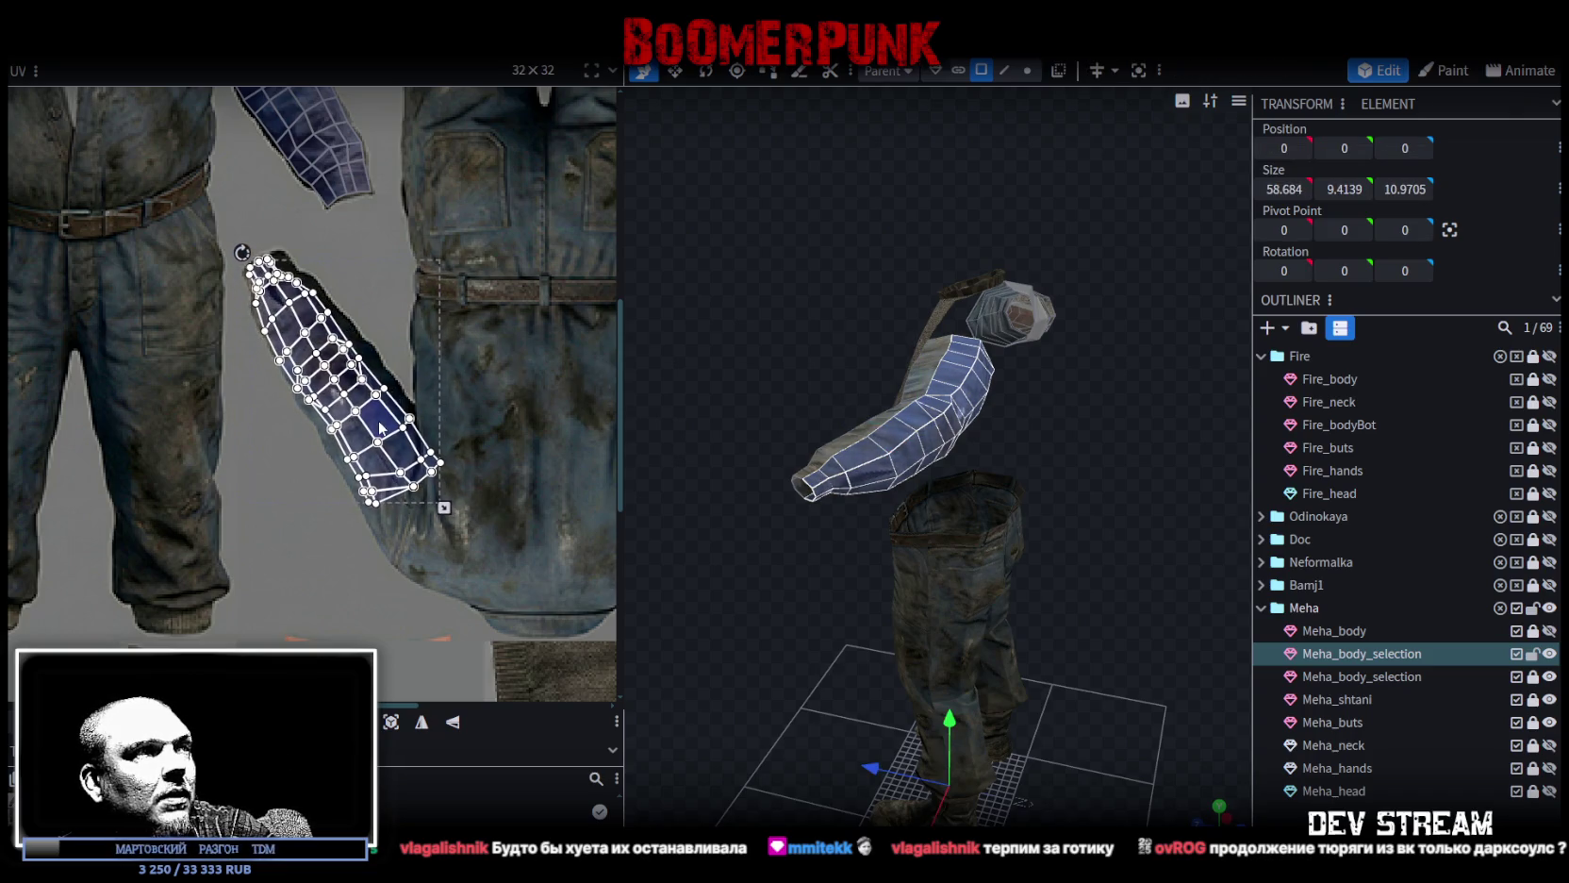
pyautogui.scroll(3, 372, 453)
pyautogui.scroll(-3, 478, 416)
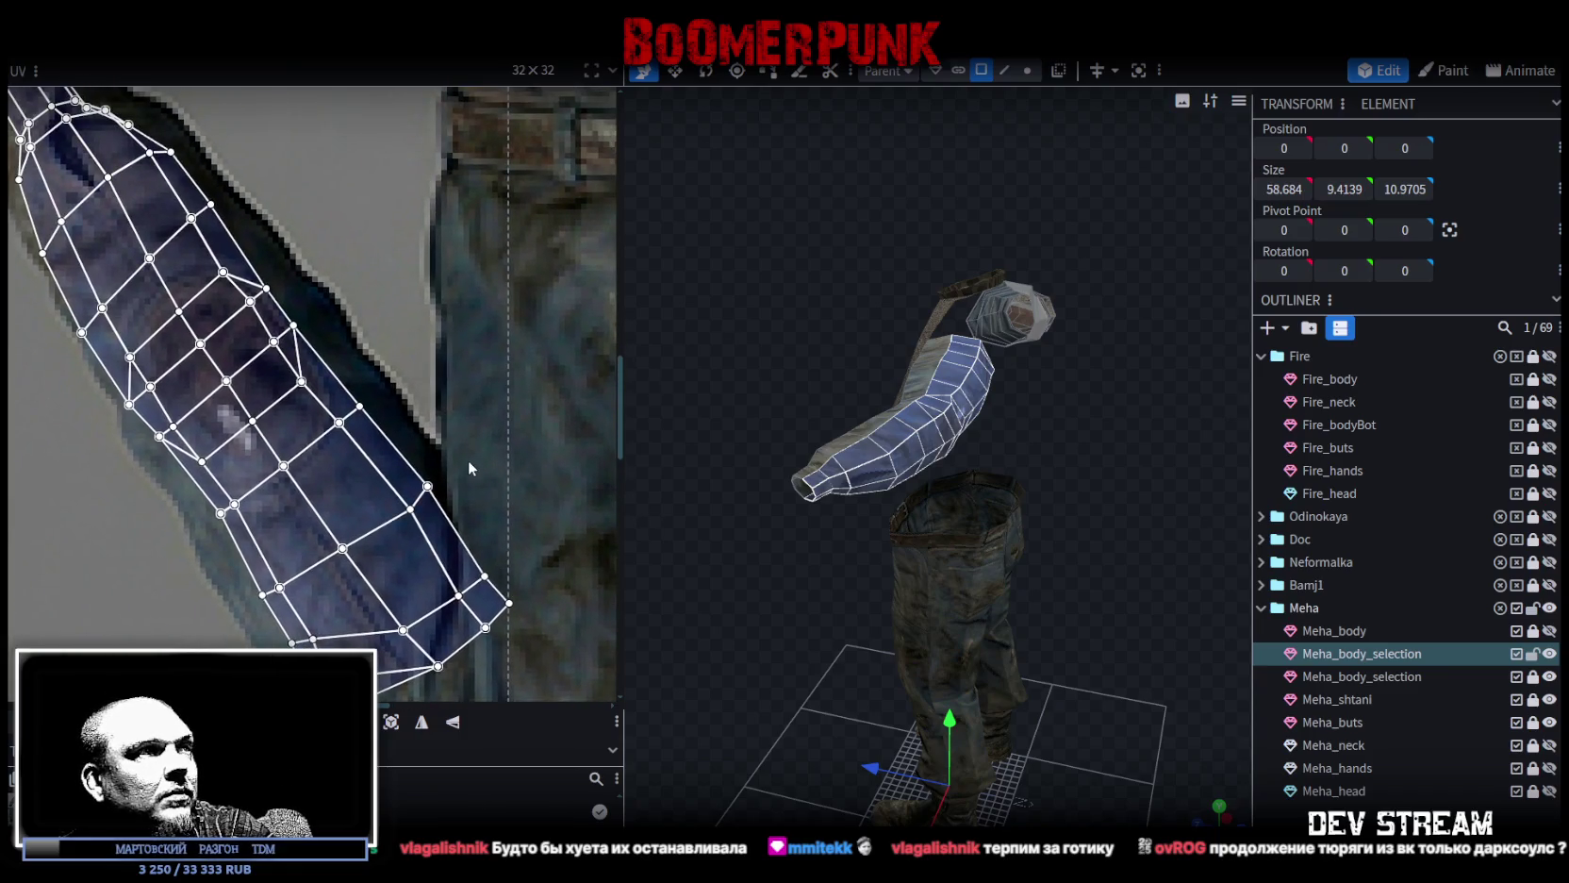
# Move the cuff-end vertices onto the lower edge of the denim sleeve.
pyautogui.click(414, 510)
pyautogui.moveTo(428, 487)
pyautogui.mouseDown()
pyautogui.moveTo(485, 563)
pyautogui.moveTo(447, 611)
pyautogui.moveTo(536, 624)
pyautogui.mouseUp()
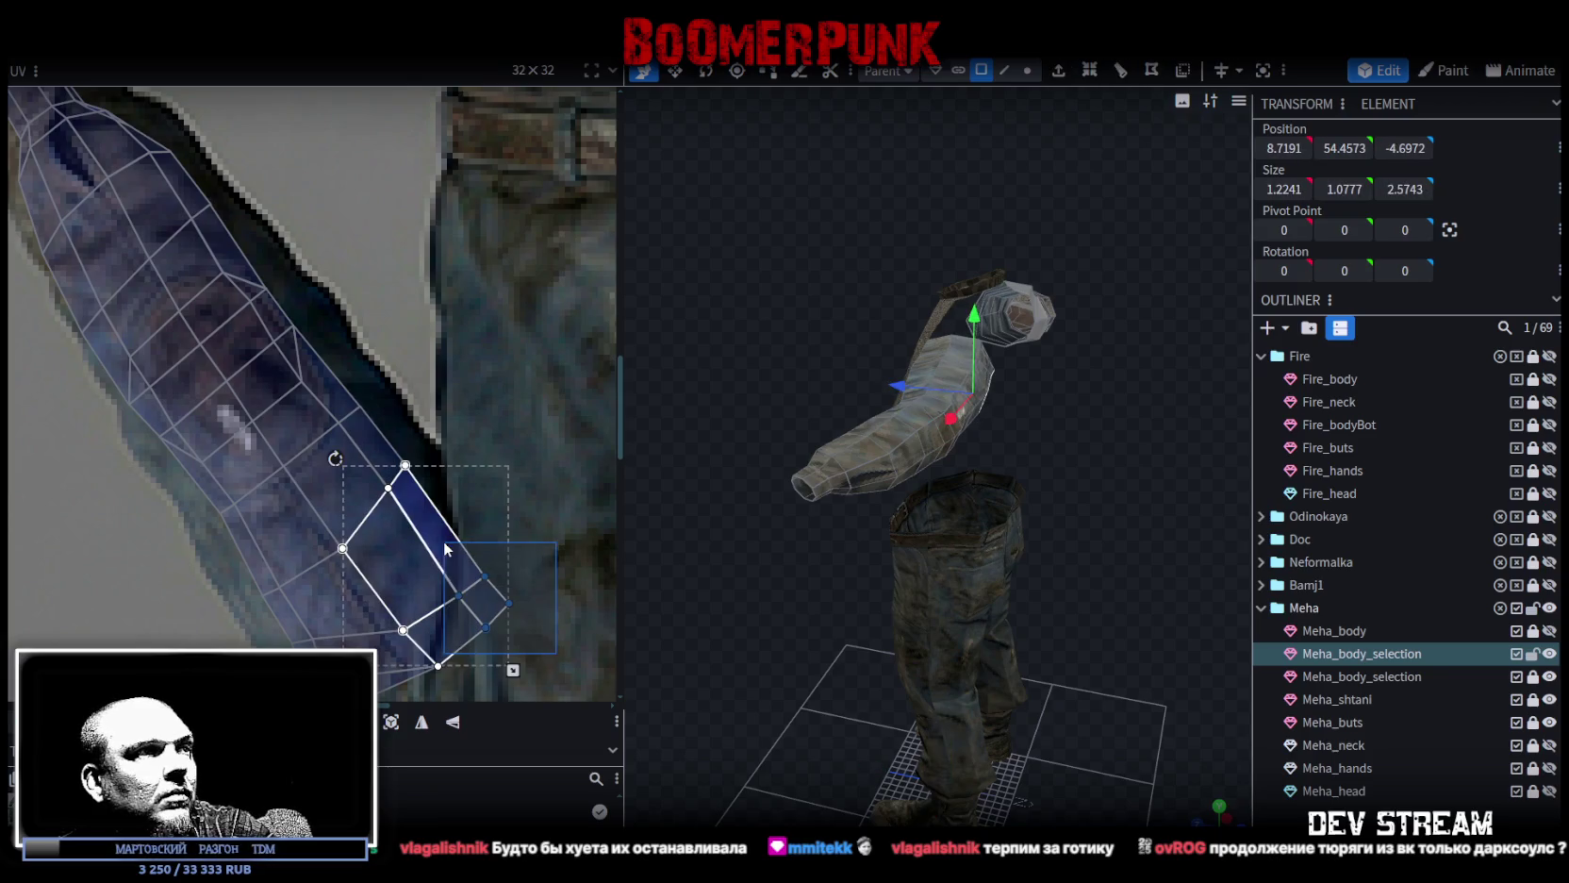
pyautogui.moveTo(454, 592); pyautogui.dragTo(419, 543)
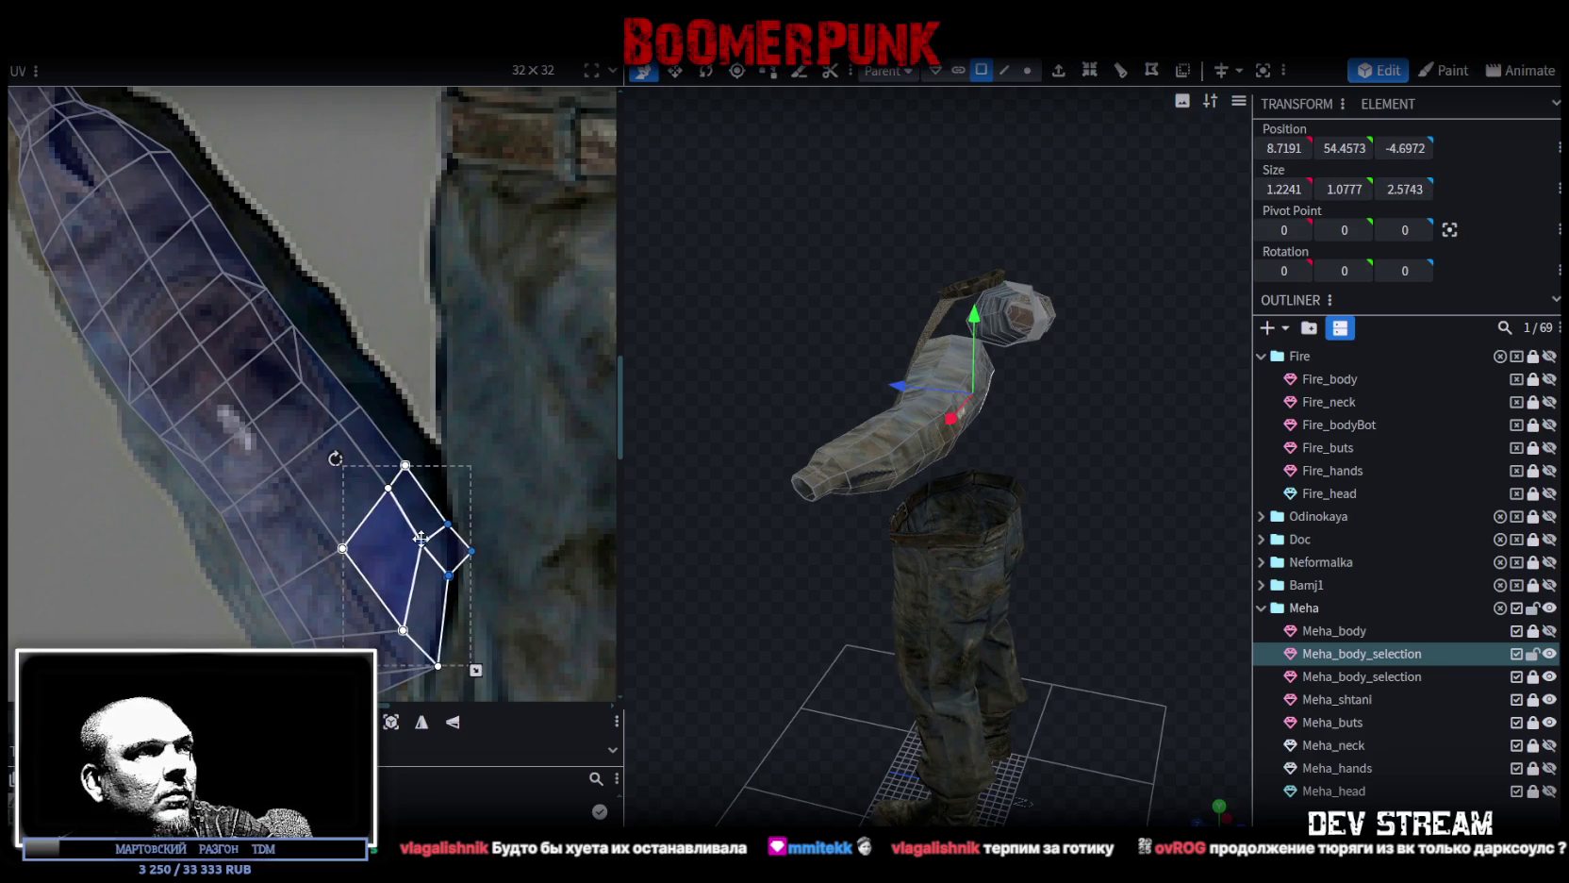
pyautogui.moveTo(419, 542); pyautogui.dragTo(491, 626)
pyautogui.scroll(-2, 493, 630)
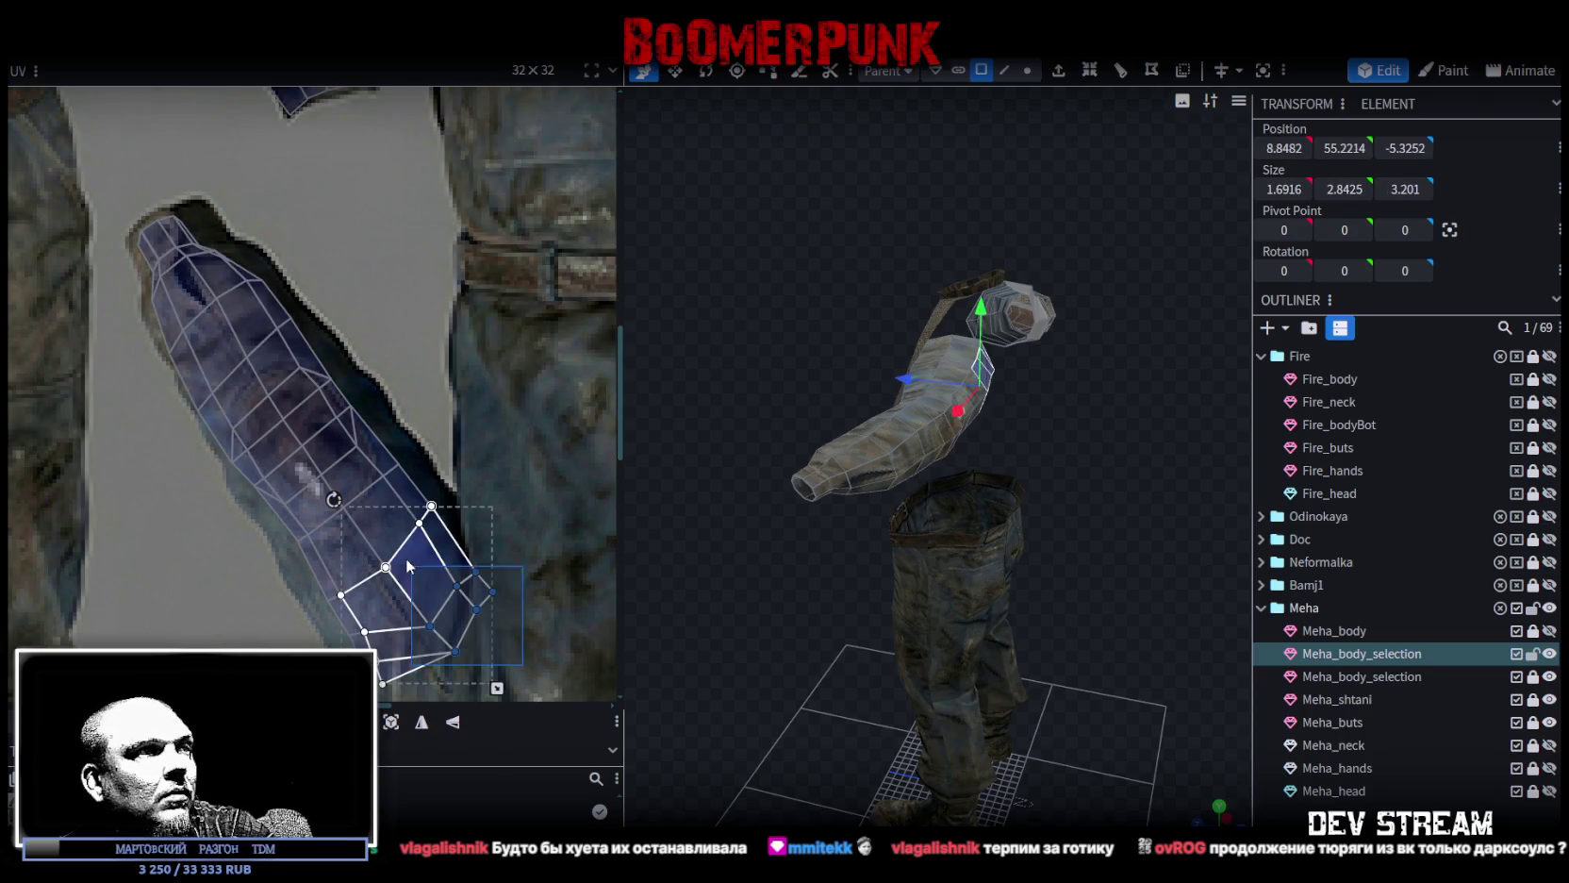
pyautogui.moveTo(410, 665)
pyautogui.keyDown('shift'); pyautogui.mouseDown()
pyautogui.moveTo(465, 596)
pyautogui.moveTo(441, 571)
pyautogui.mouseUp(); pyautogui.keyUp('shift')
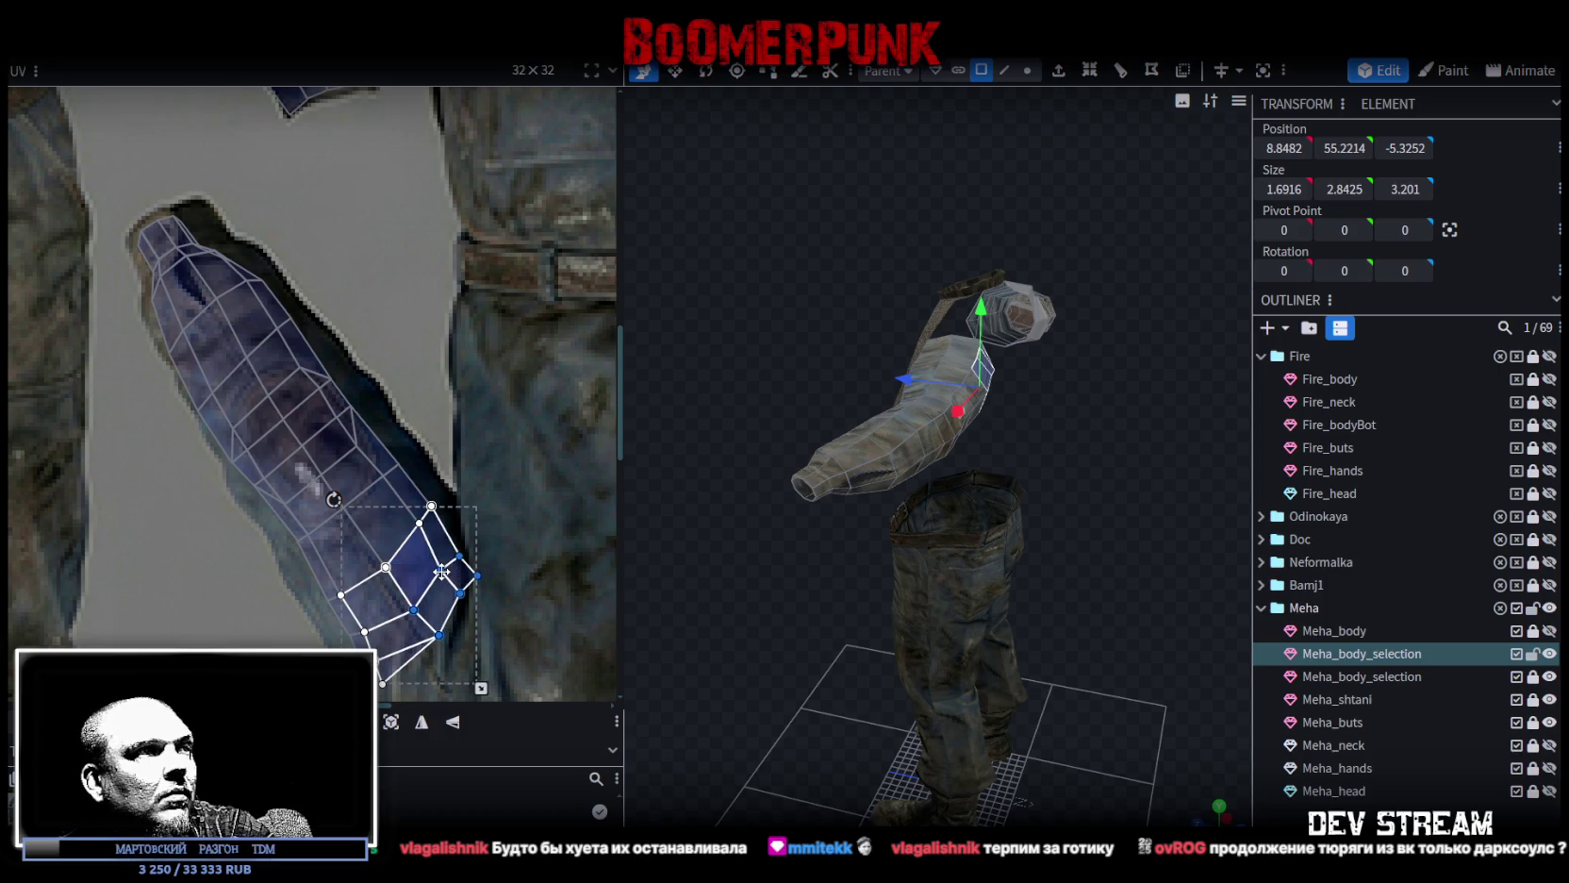
pyautogui.scroll(-2, 443, 458)
pyautogui.scroll(2, 341, 391)
pyautogui.scroll(-1, 396, 420)
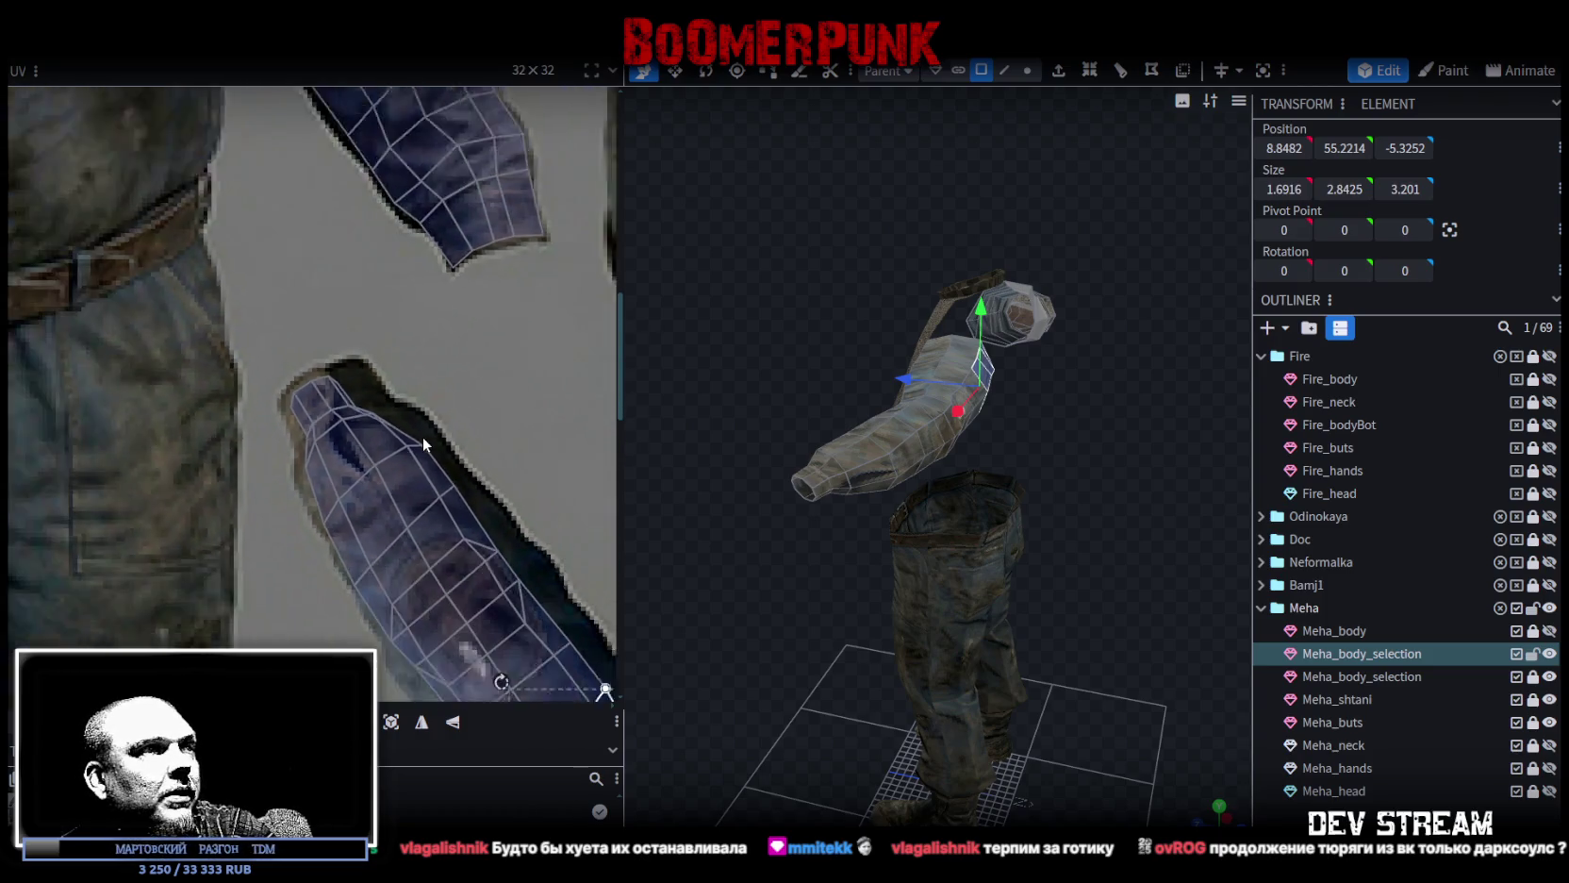
pyautogui.scroll(1, 453, 440)
# Shift the whole sleeve island slightly right and down, undoing a trial rotation.
pyautogui.moveTo(499, 488); pyautogui.dragTo(407, 387, button='middle')
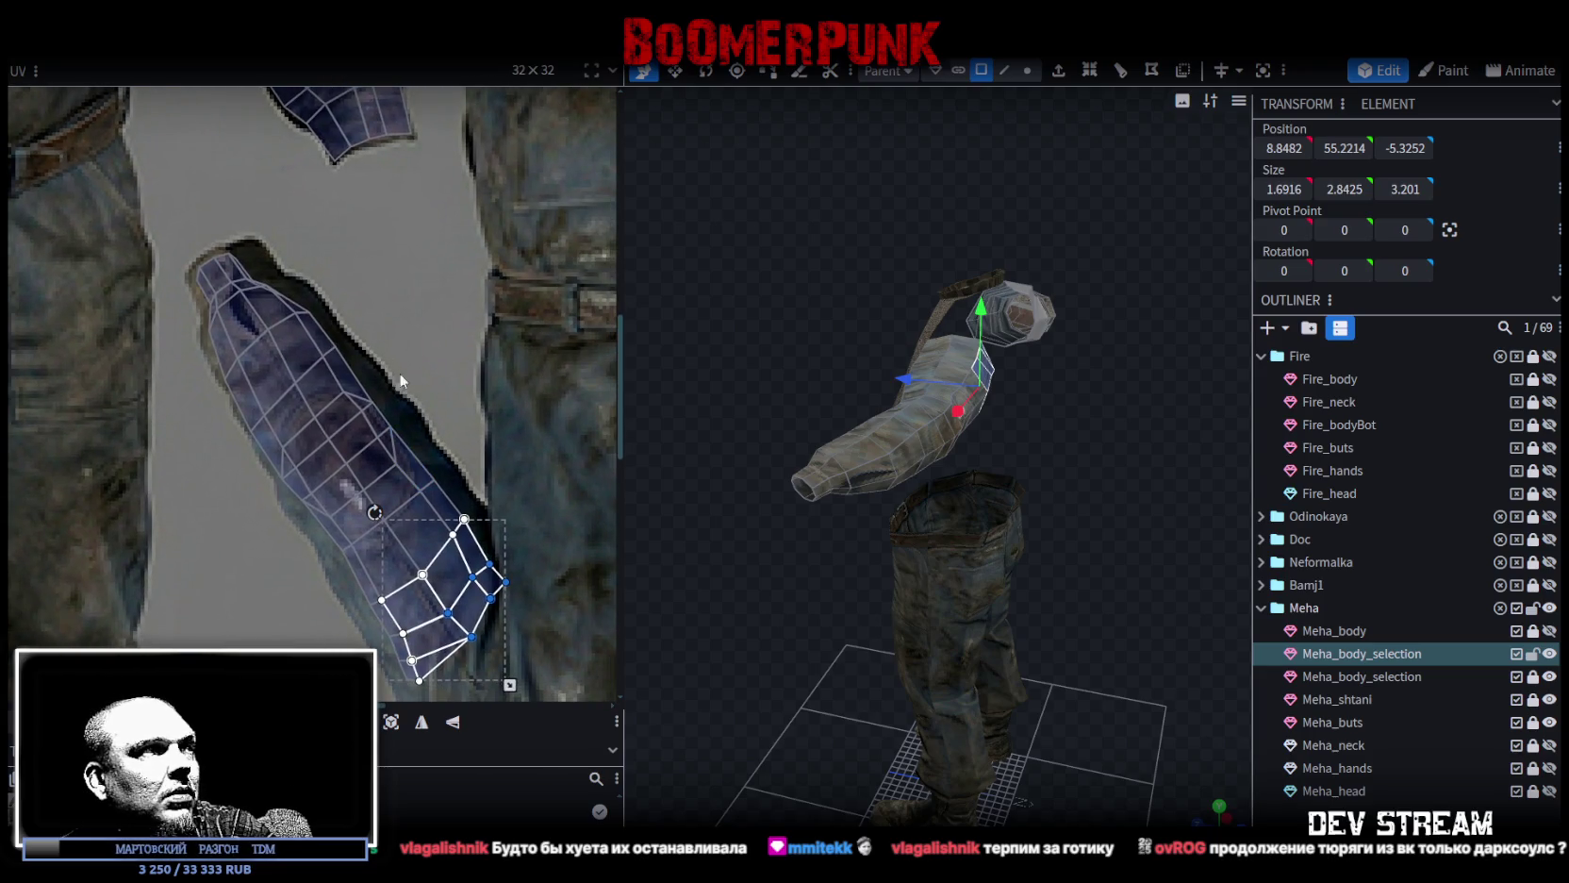
pyautogui.doubleClick(208, 301)
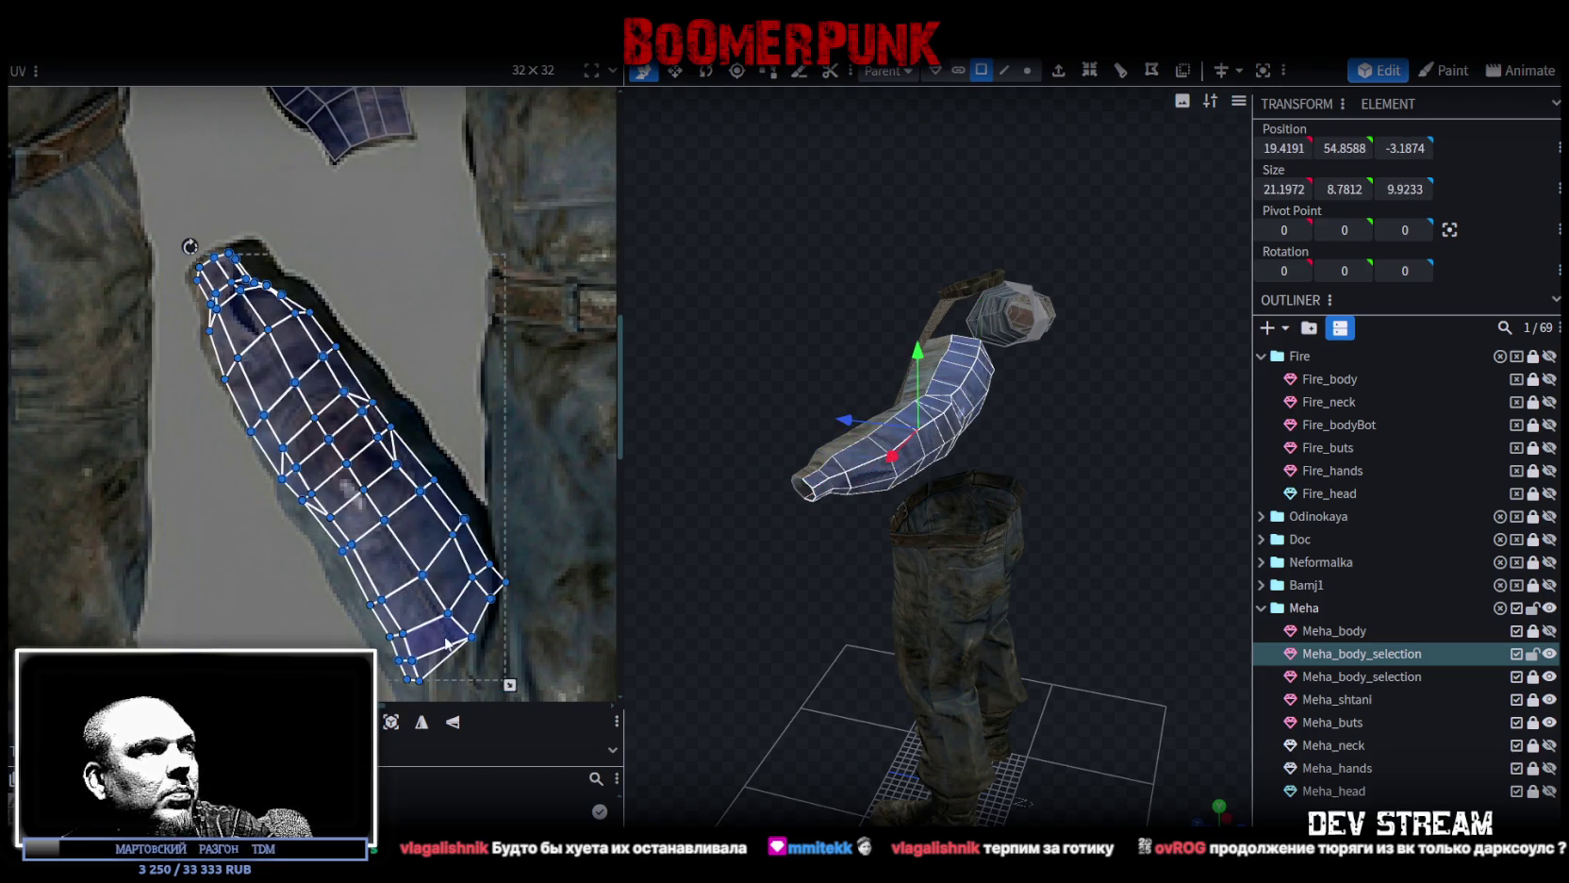
pyautogui.moveTo(442, 631); pyautogui.dragTo(447, 632)
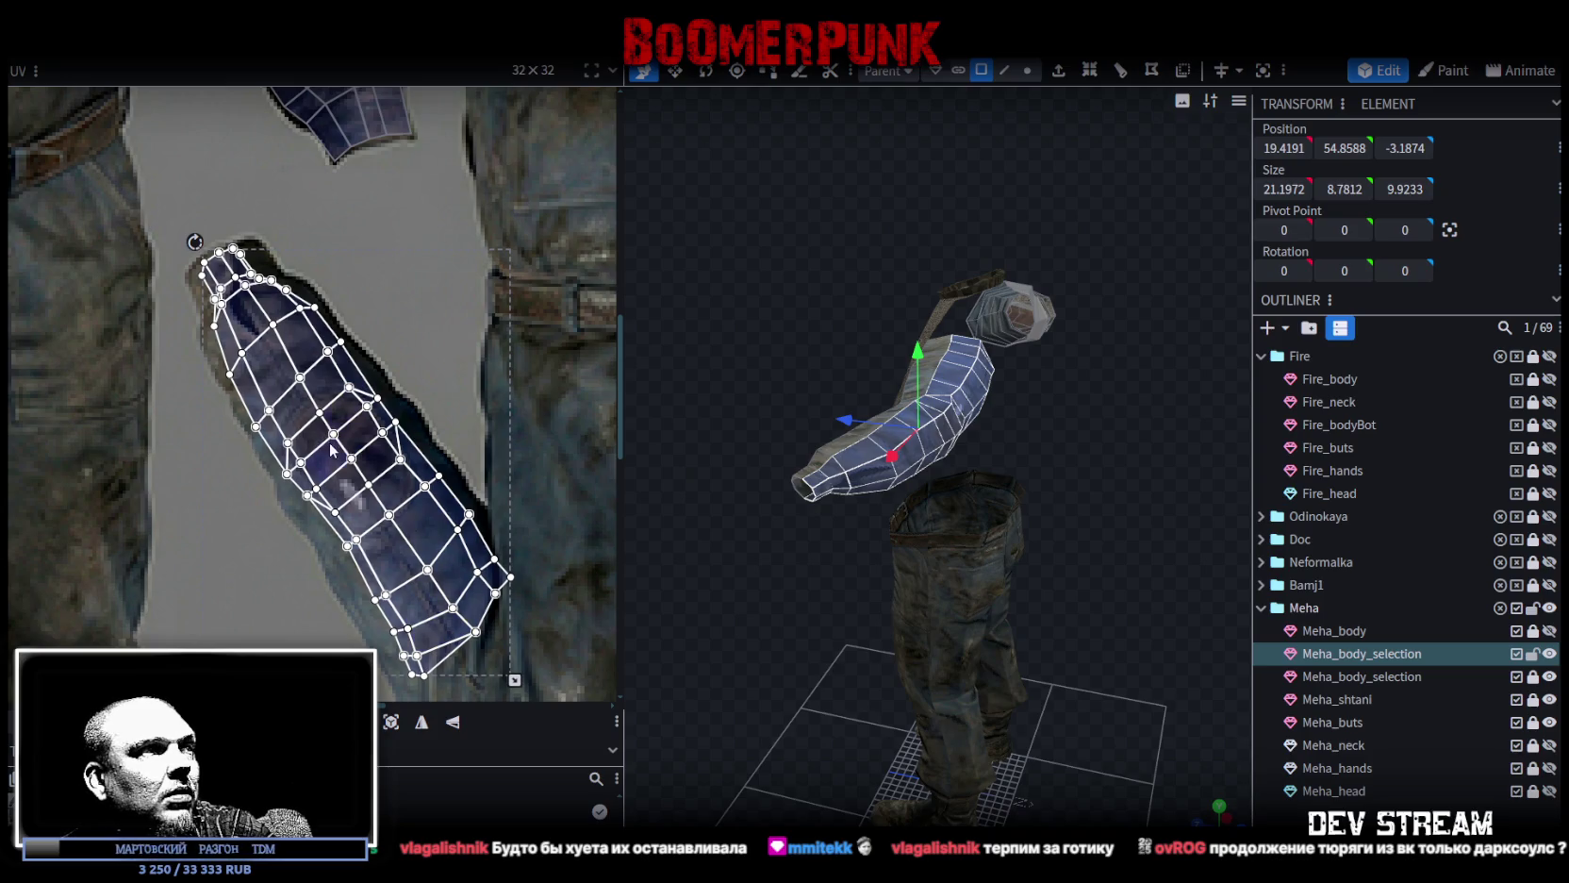
pyautogui.moveTo(150, 198); pyautogui.dragTo(182, 227, button='middle')
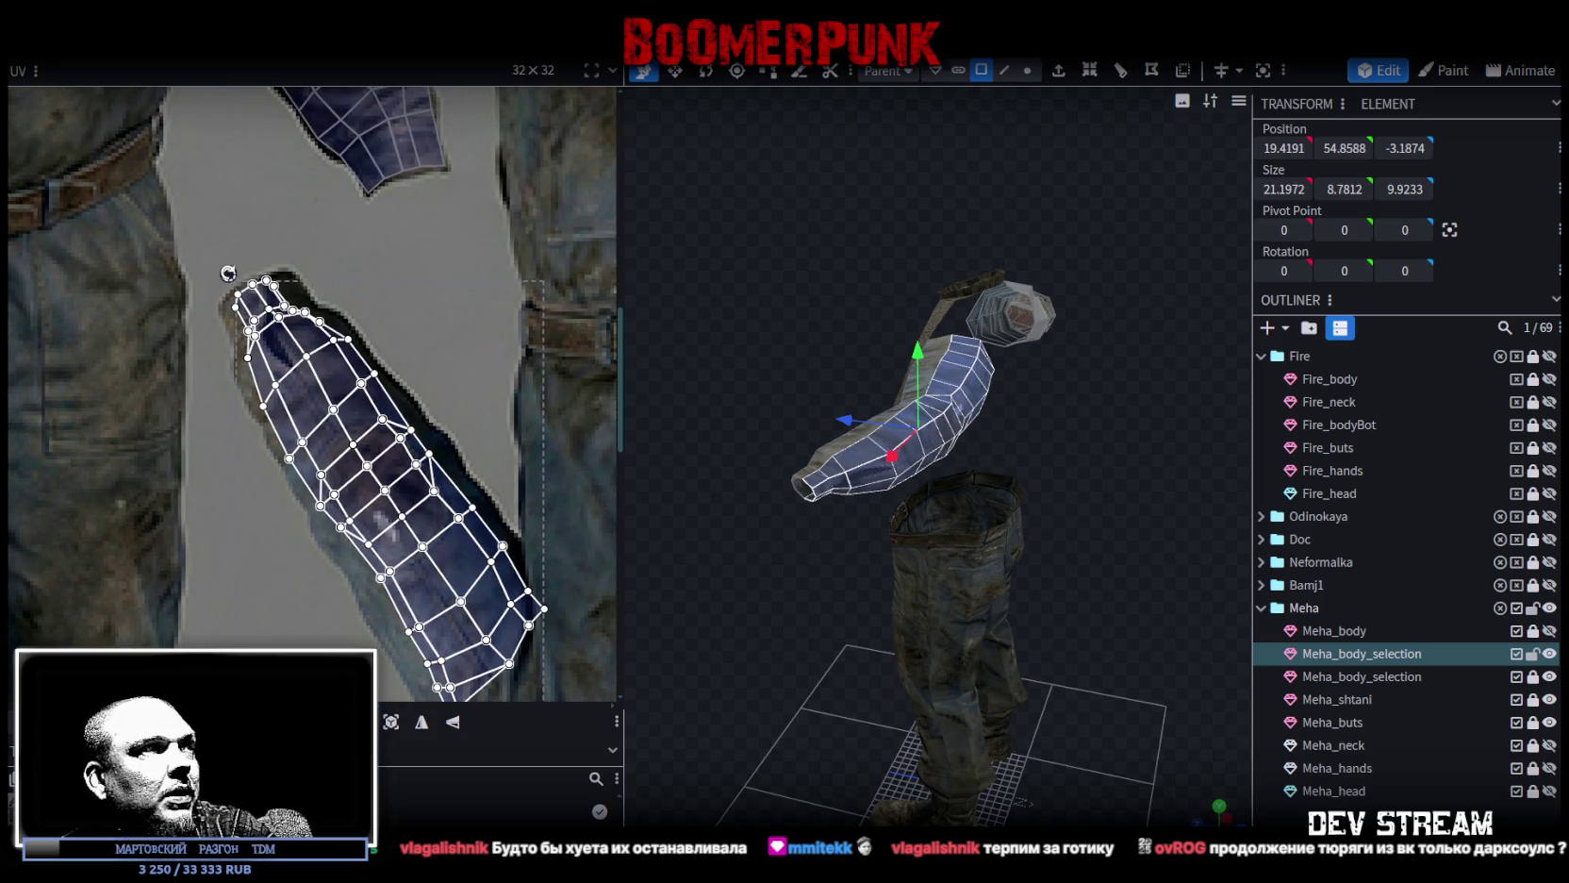
pyautogui.moveTo(228, 273); pyautogui.dragTo(233, 270)
pyautogui.hotkey('ctrl', 'z')
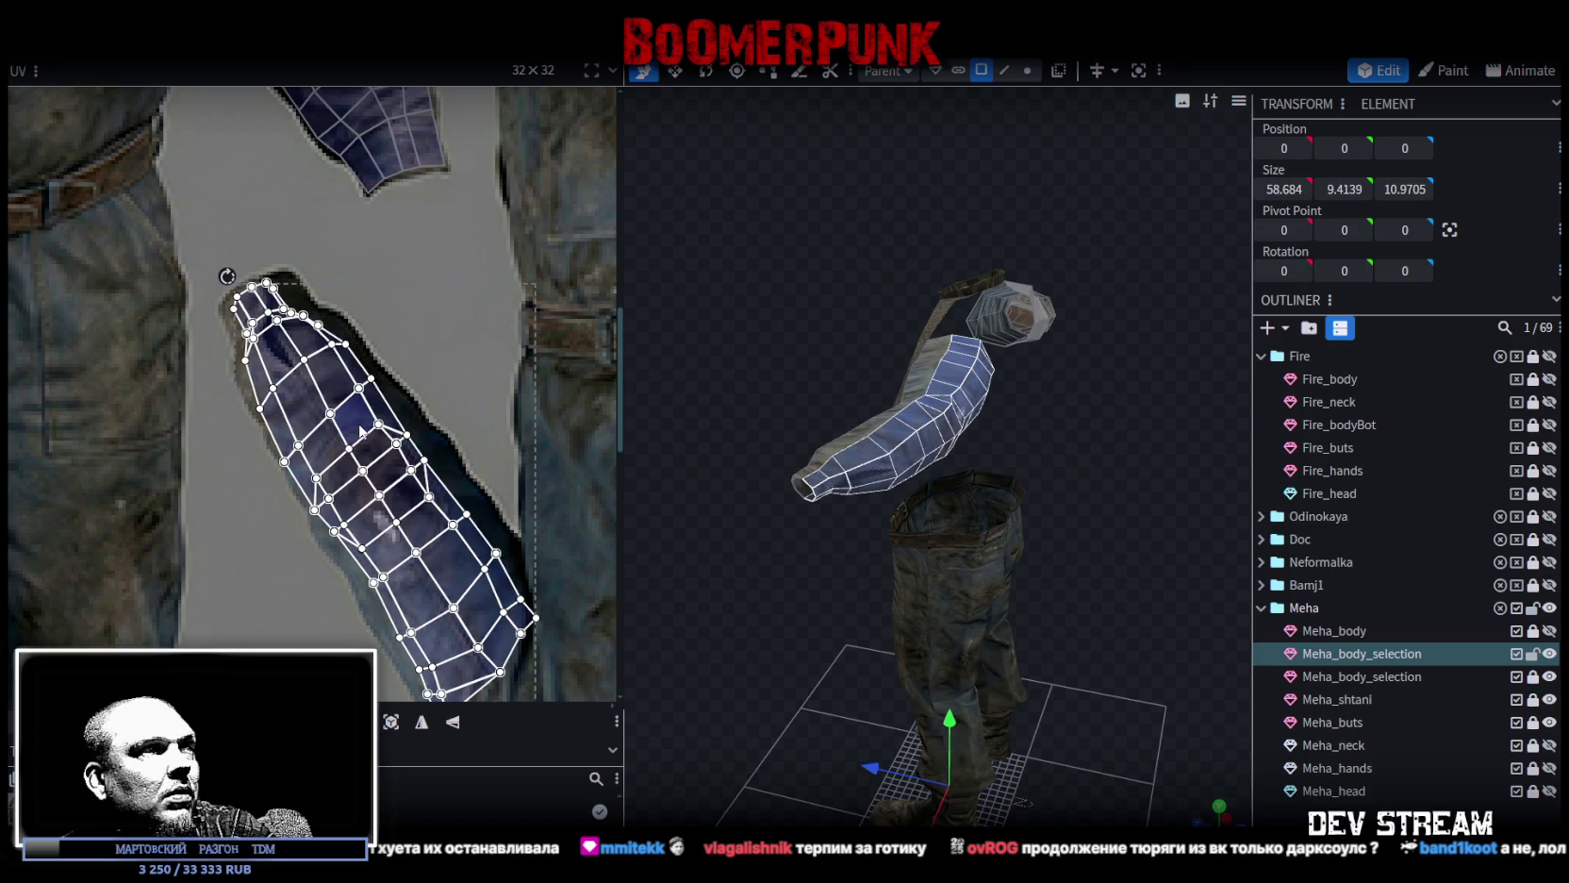
pyautogui.scroll(3, 240, 298)
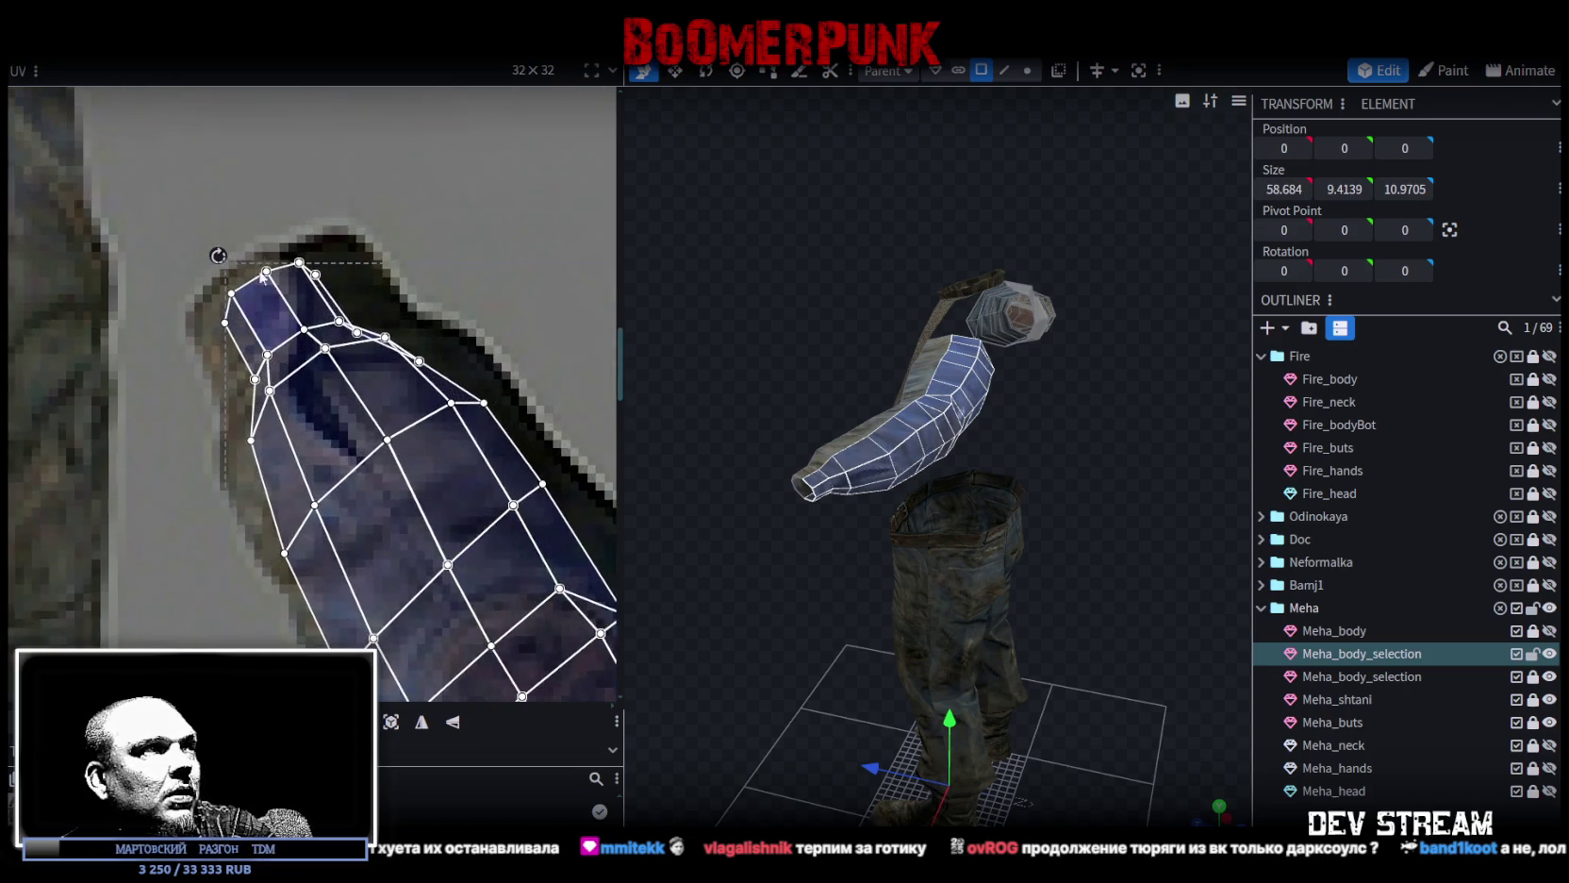
# Move the island's top vertex onto the sleeve edge and shift the top faces slightly down.
pyautogui.scroll(3, 240, 298)
pyautogui.click(287, 327)
pyautogui.moveTo(287, 327); pyautogui.dragTo(266, 296)
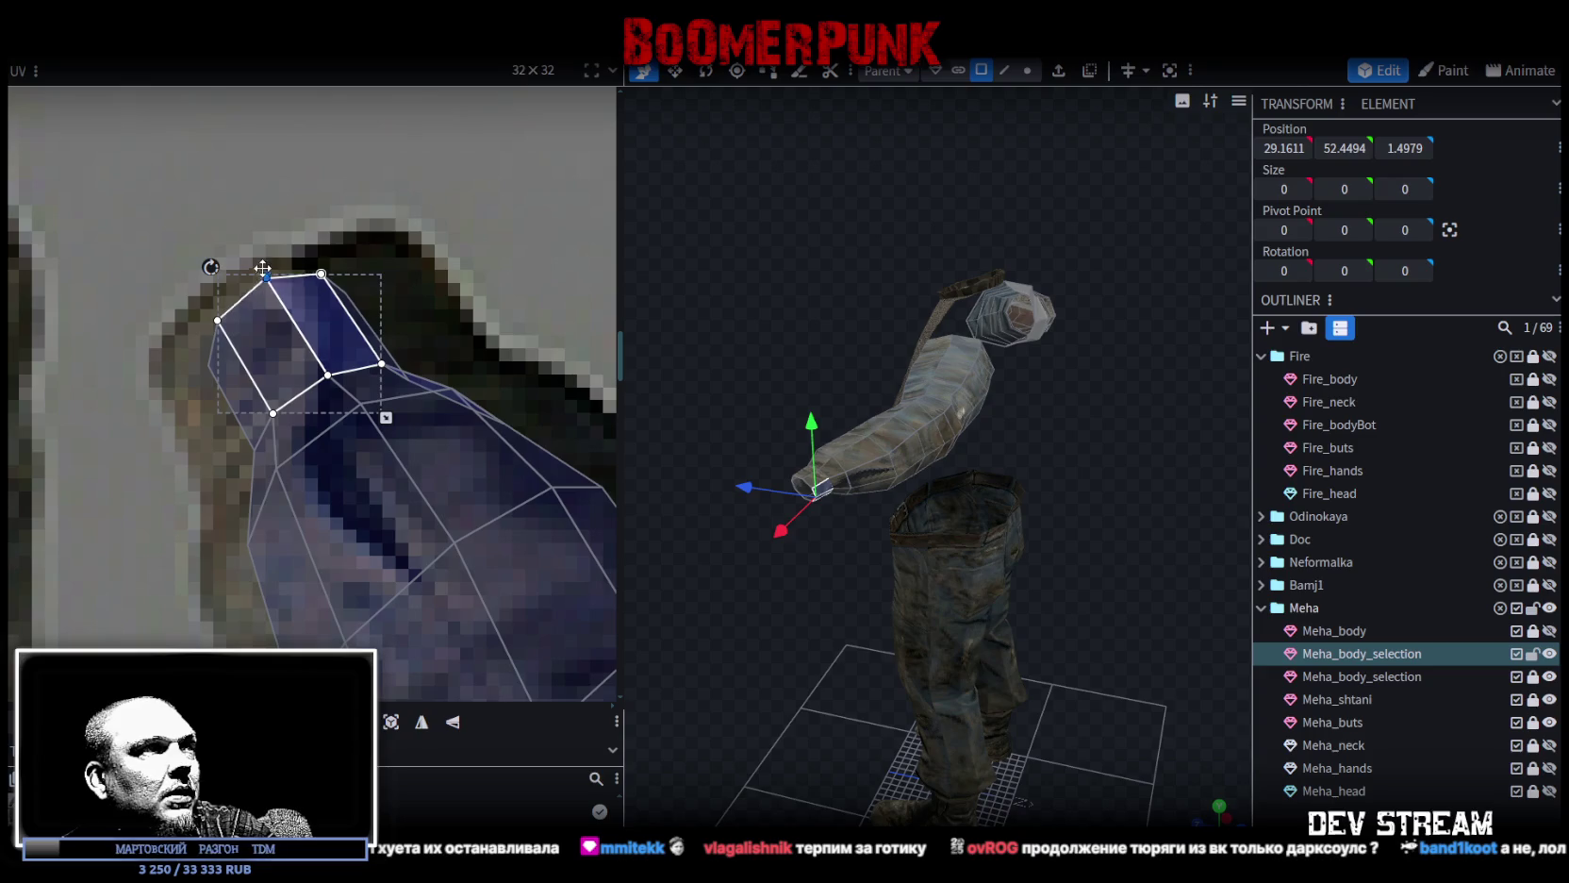
pyautogui.scroll(-2, 266, 295)
pyautogui.moveTo(223, 503); pyautogui.dragTo(379, 334)
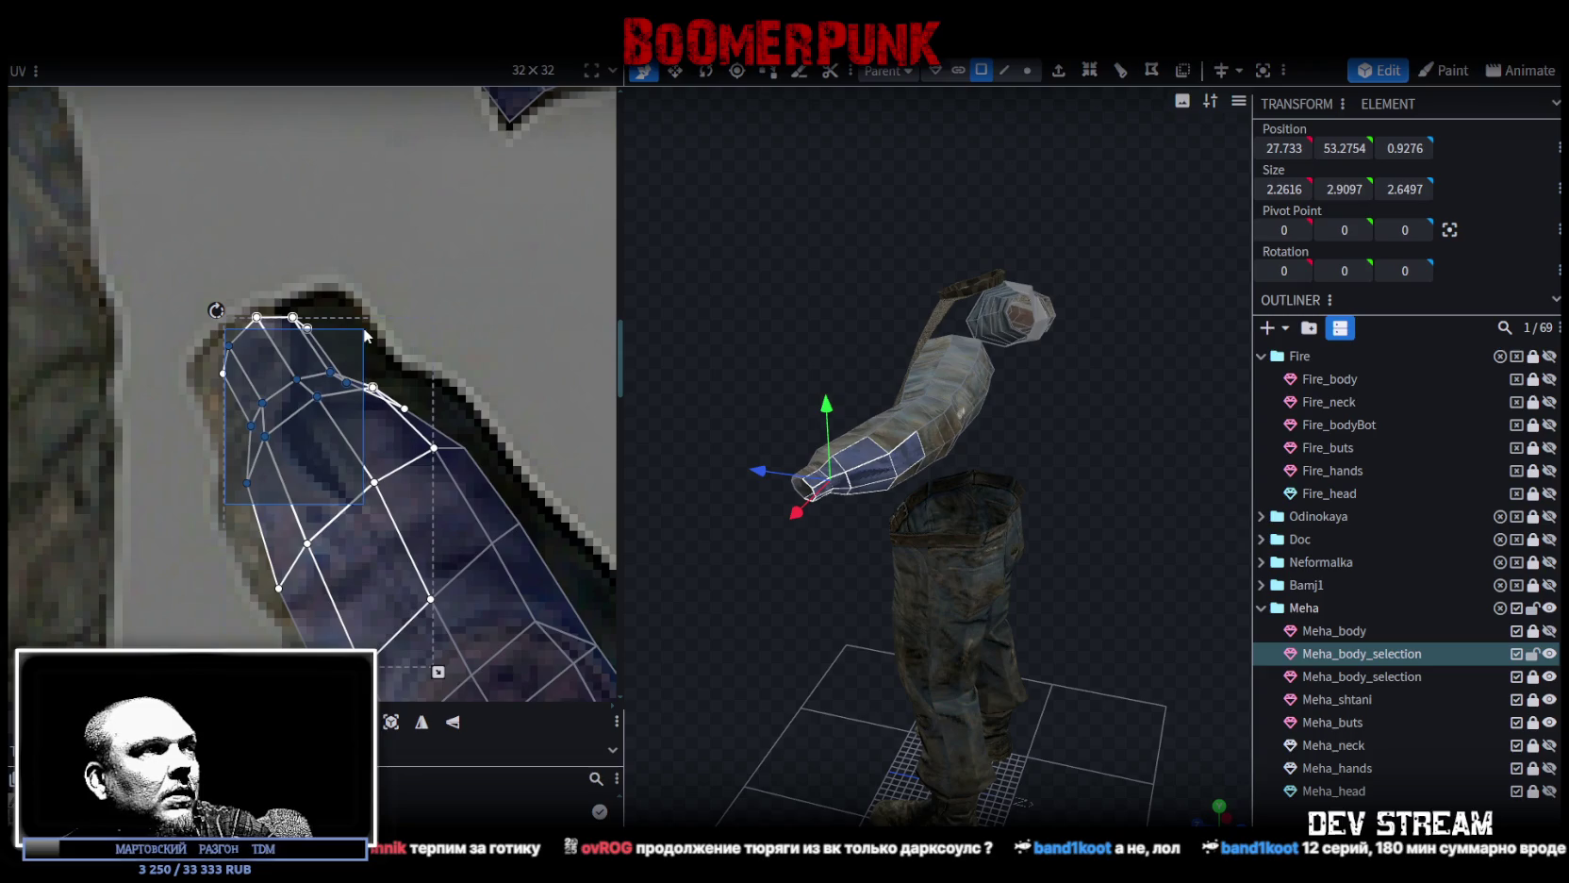
pyautogui.moveTo(379, 334); pyautogui.dragTo(363, 327)
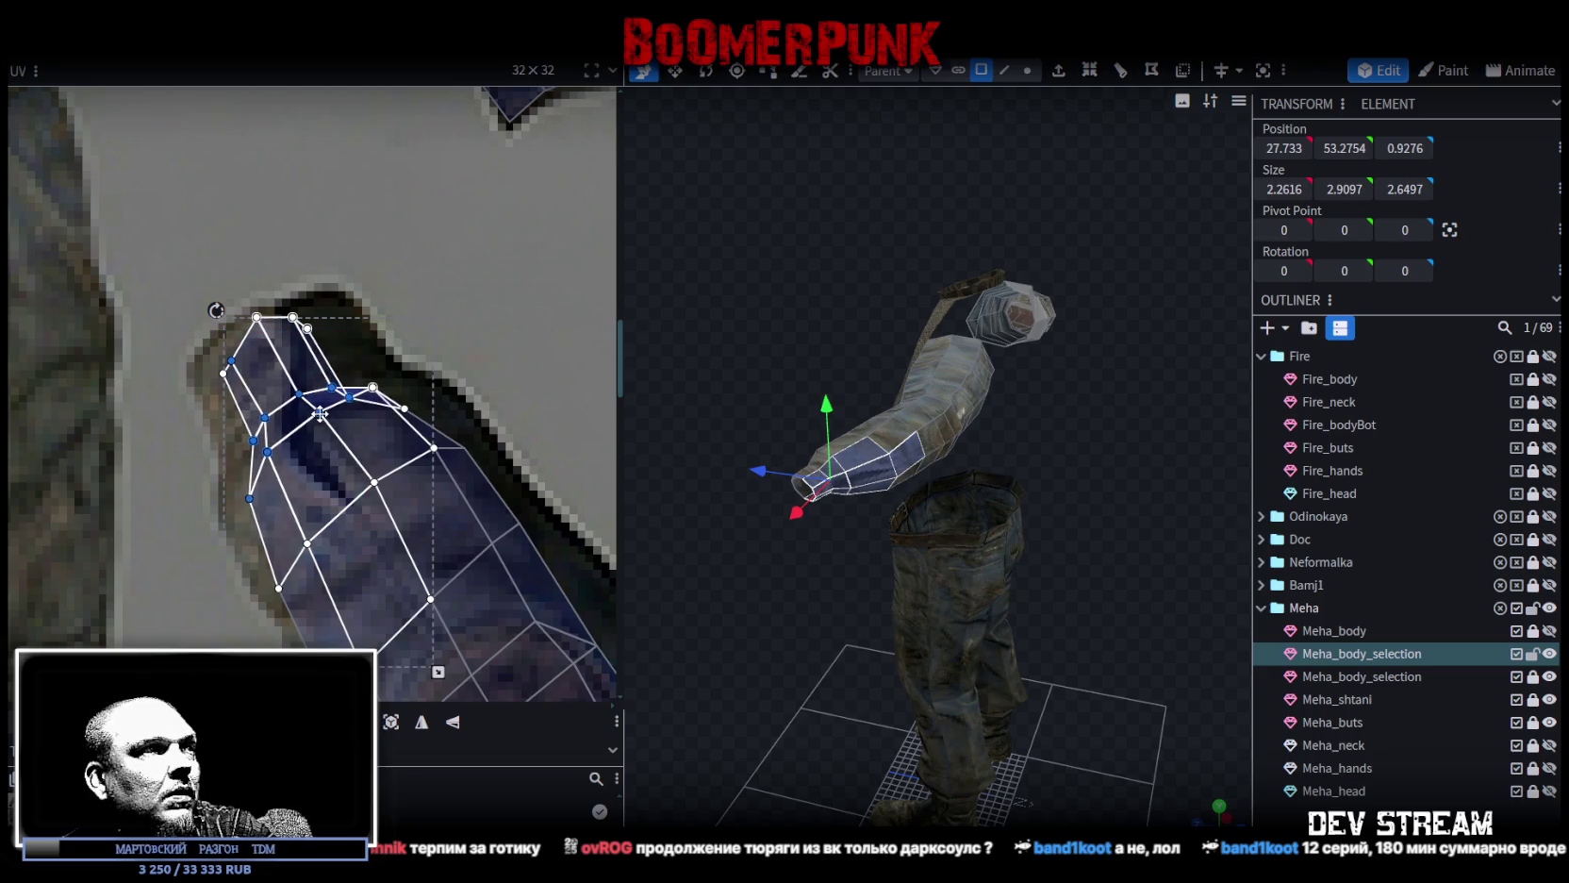
pyautogui.click(302, 415)
pyautogui.keyDown('shift'); pyautogui.click(325, 390); pyautogui.keyUp('shift')
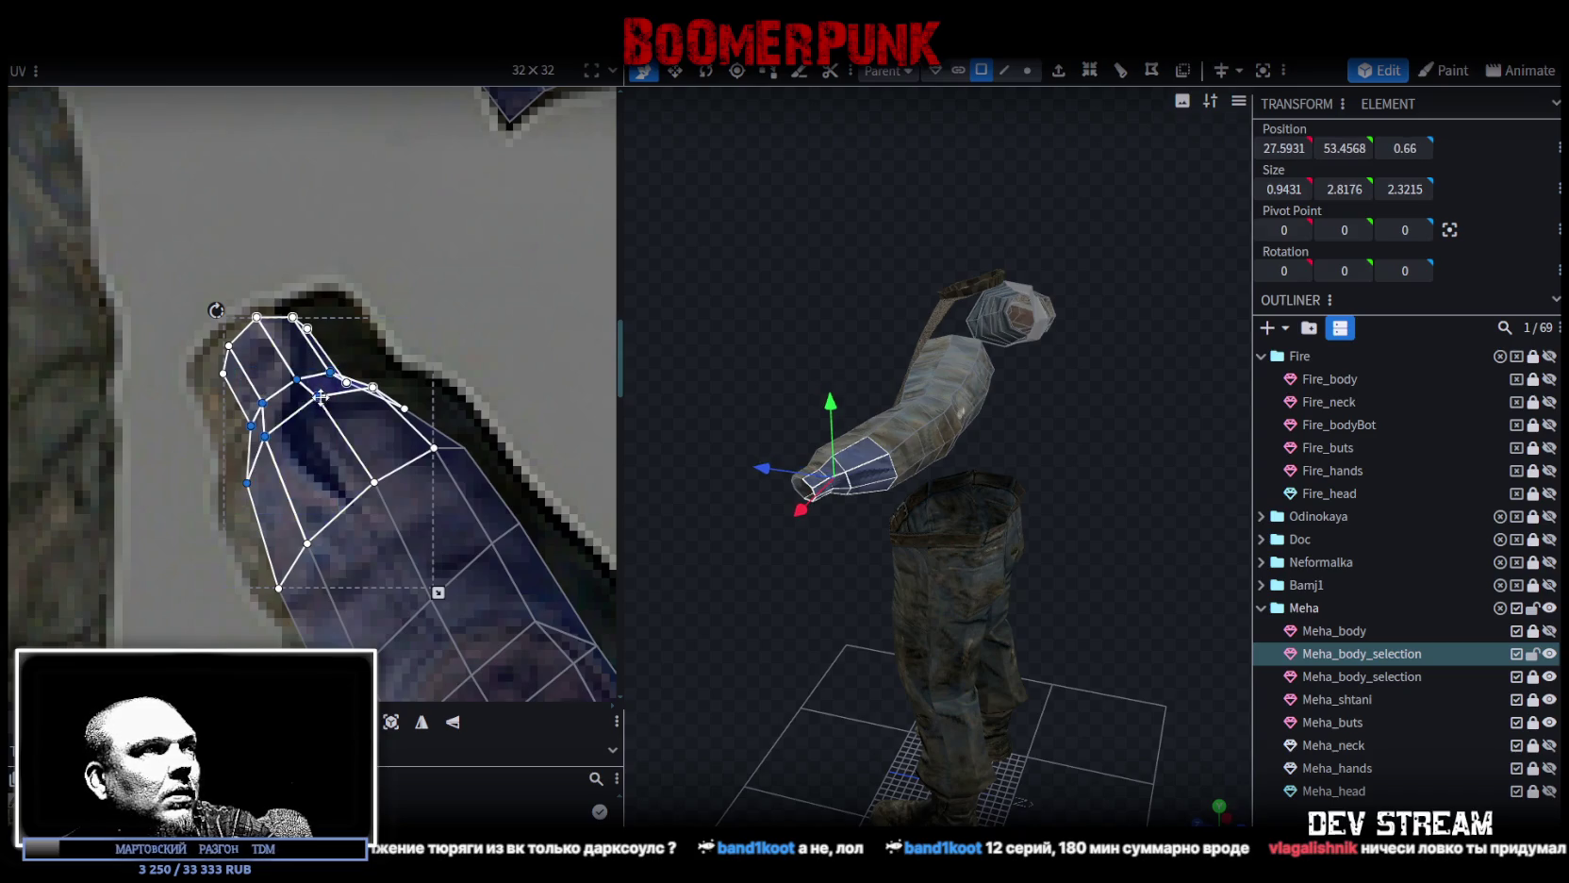
pyautogui.moveTo(327, 388)
pyautogui.mouseDown()
pyautogui.moveTo(223, 483)
pyautogui.moveTo(269, 450)
pyautogui.mouseUp()
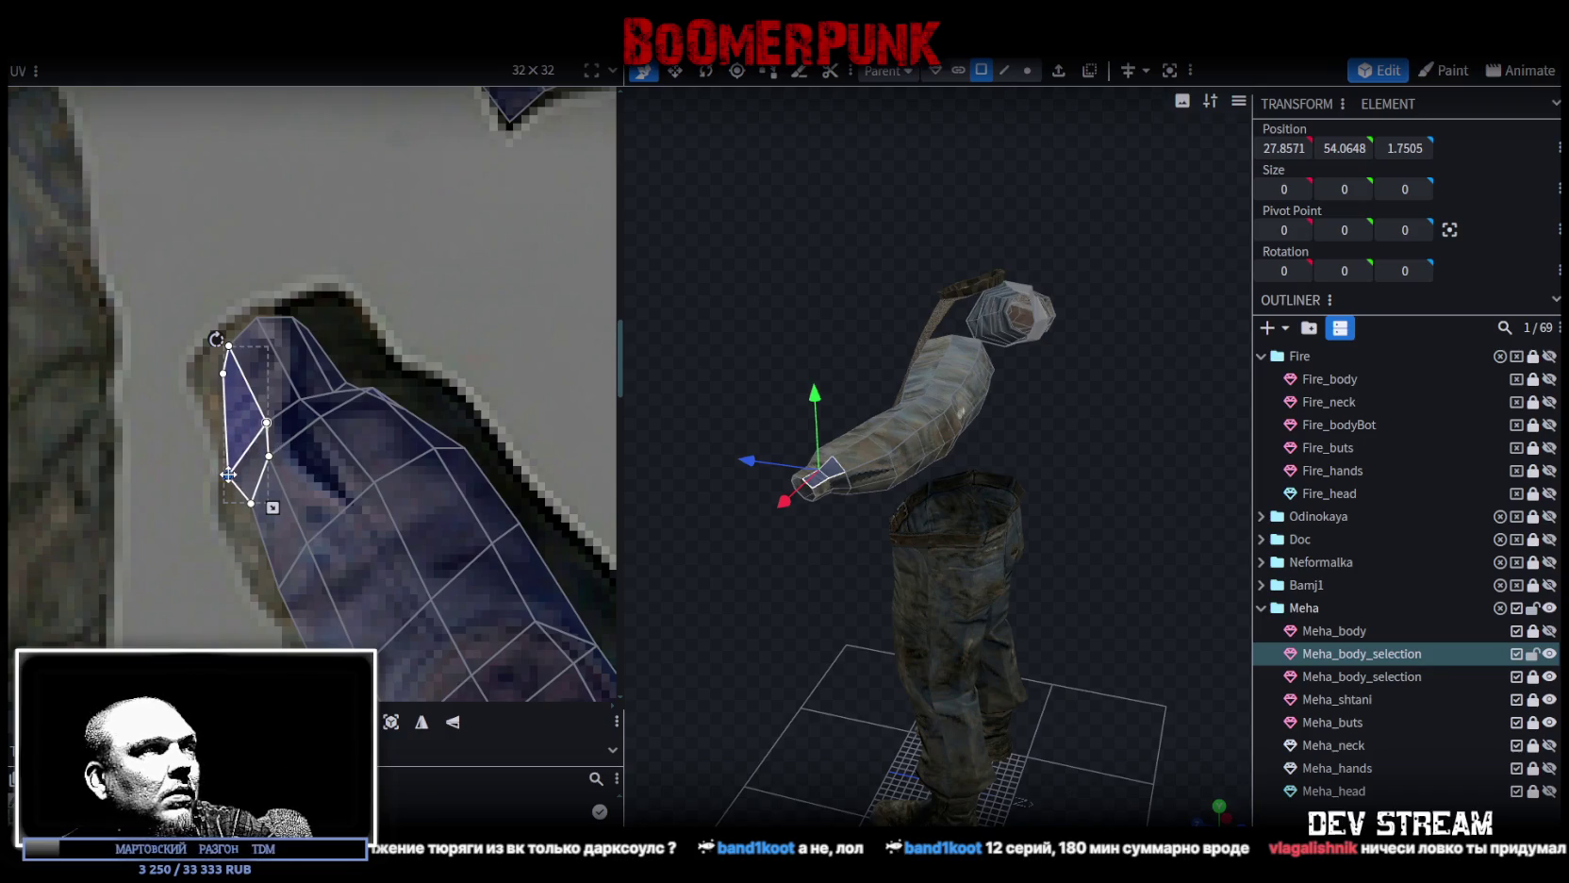
# Raise the tip vertex on the left side to meet the sleeve's end outline.
pyautogui.click(253, 494)
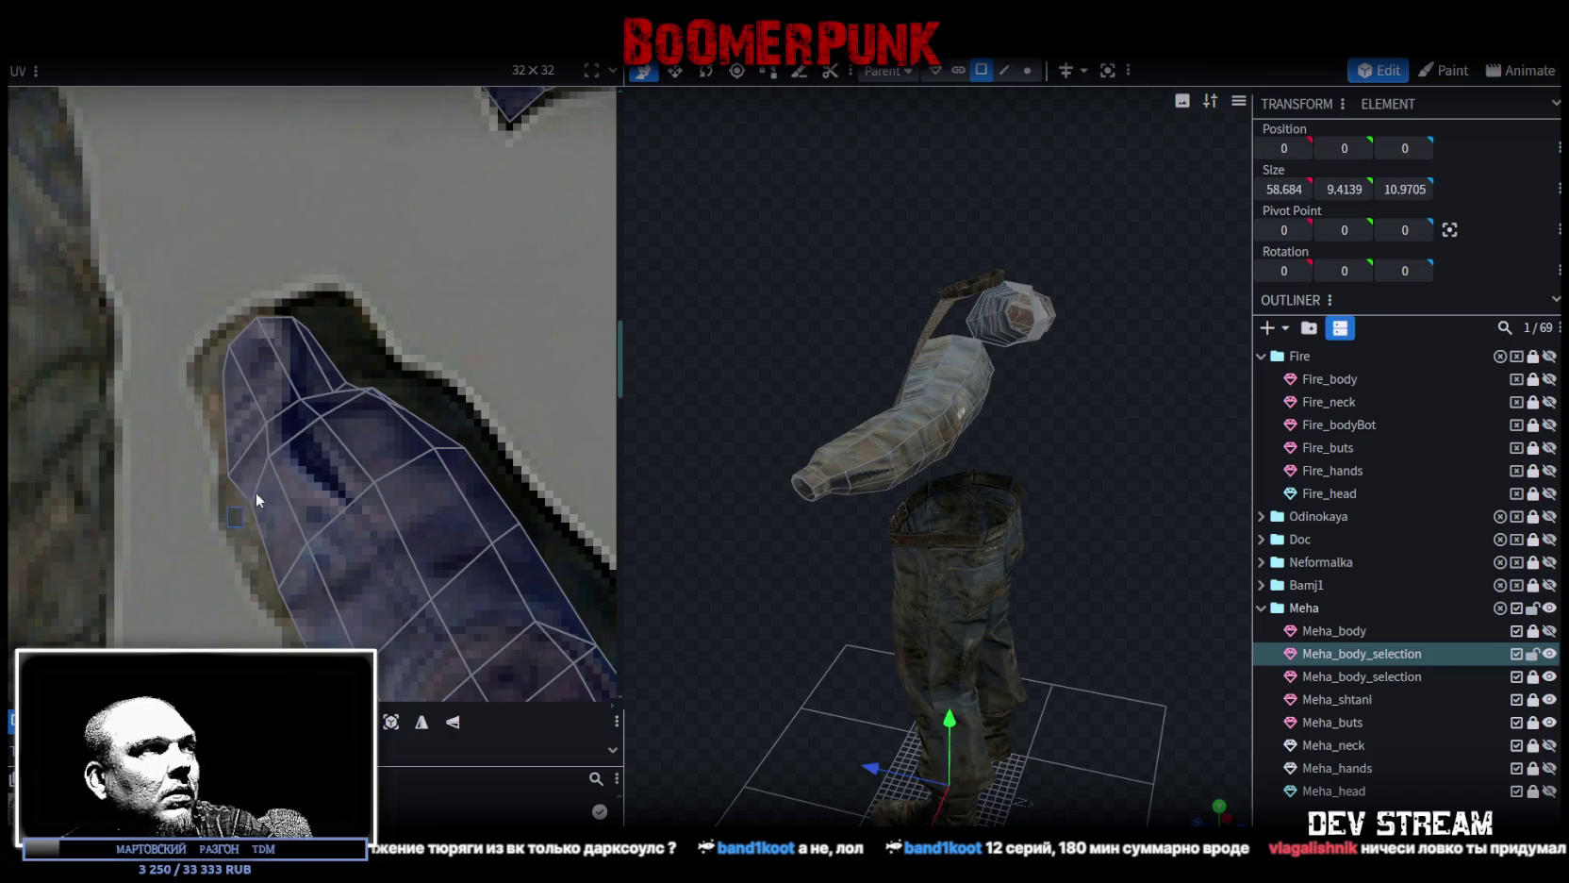
pyautogui.click(231, 394)
pyautogui.keyDown('shift'); pyautogui.click(210, 405); pyautogui.keyUp('shift')
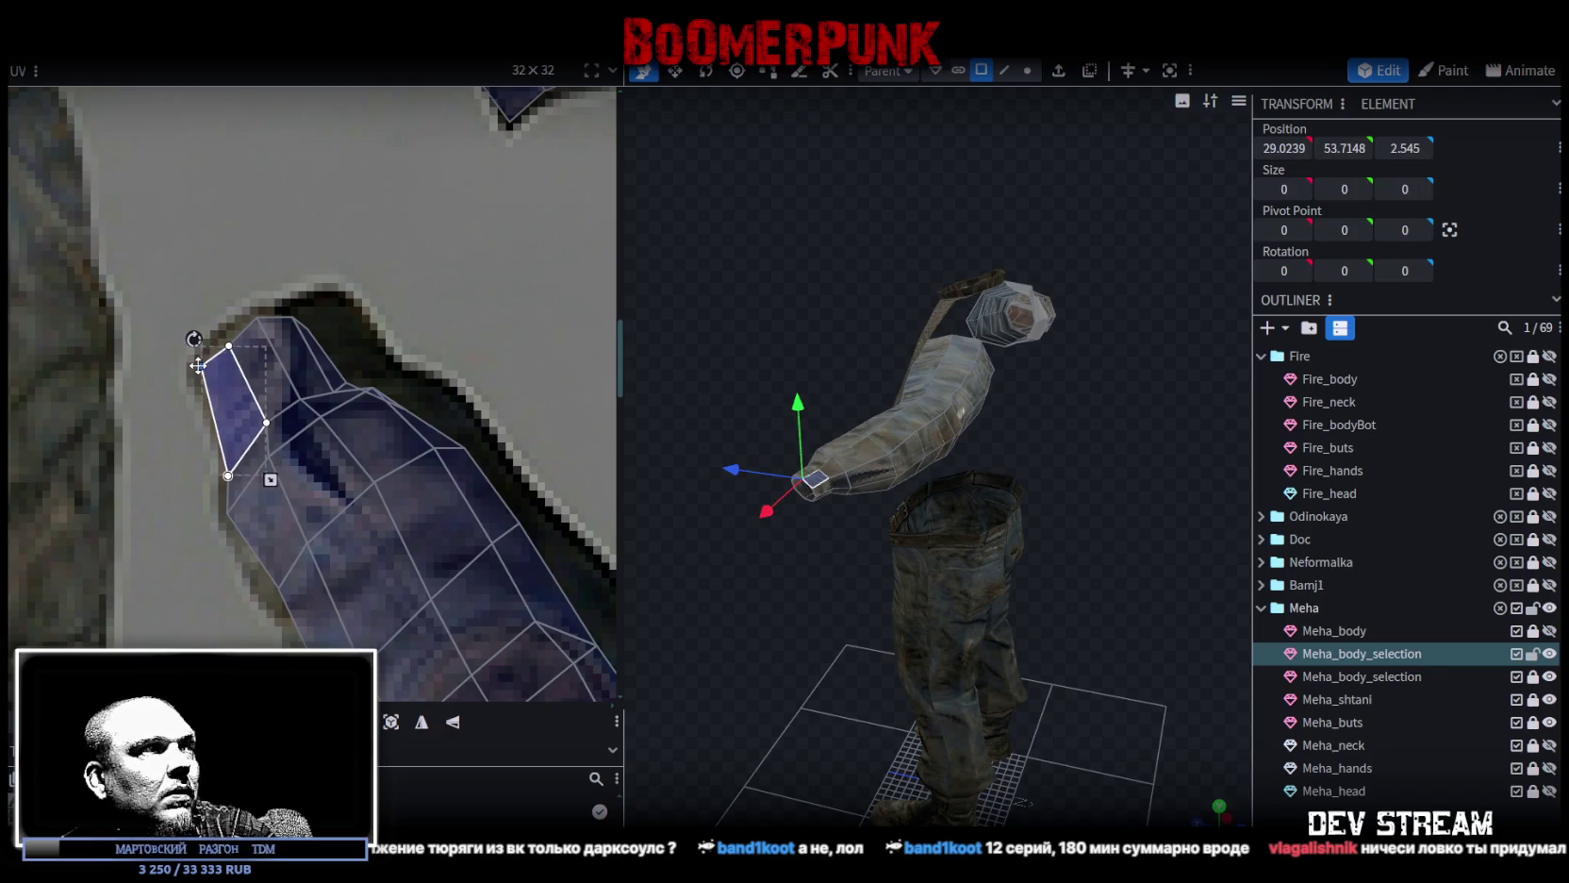
pyautogui.keyDown('shift'); pyautogui.click(235, 485); pyautogui.keyUp('shift')
pyautogui.moveTo(229, 473); pyautogui.dragTo(227, 452)
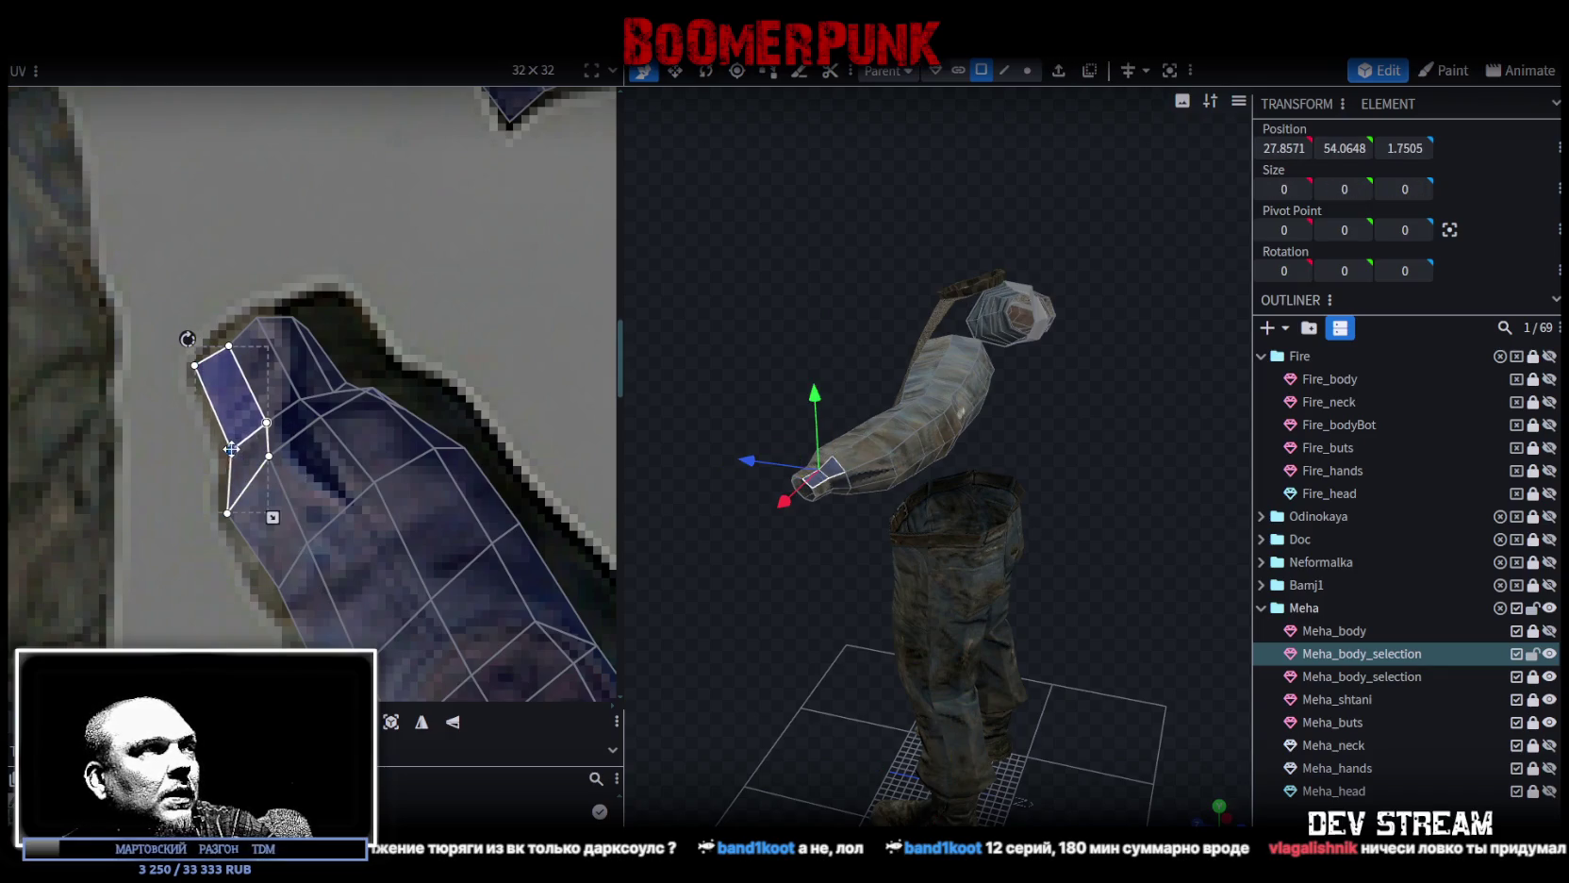
pyautogui.click(210, 399)
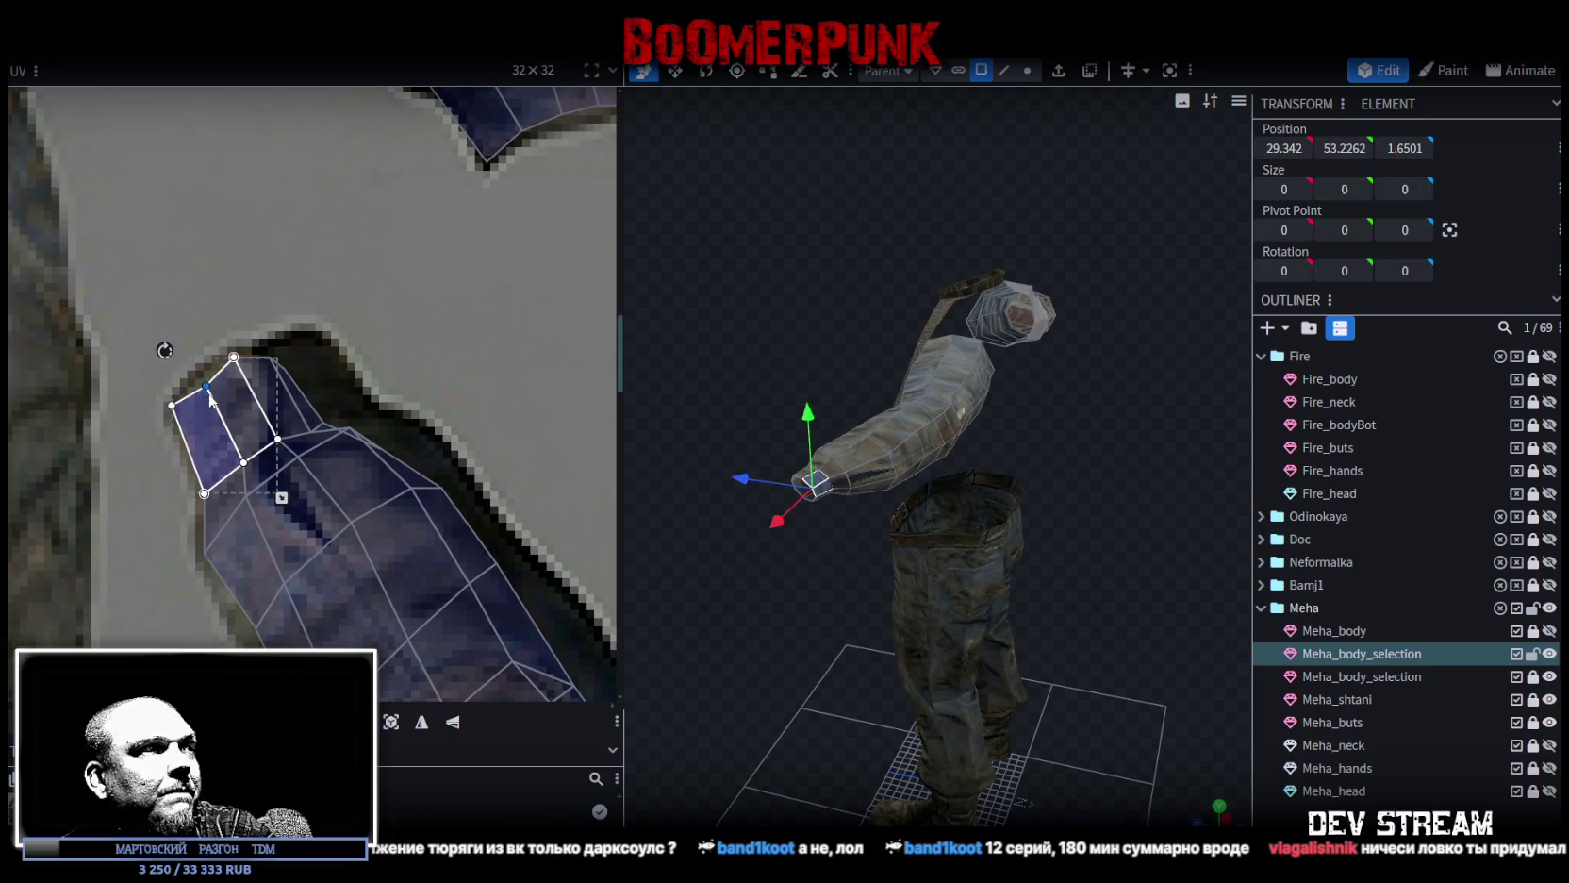
pyautogui.click(282, 378)
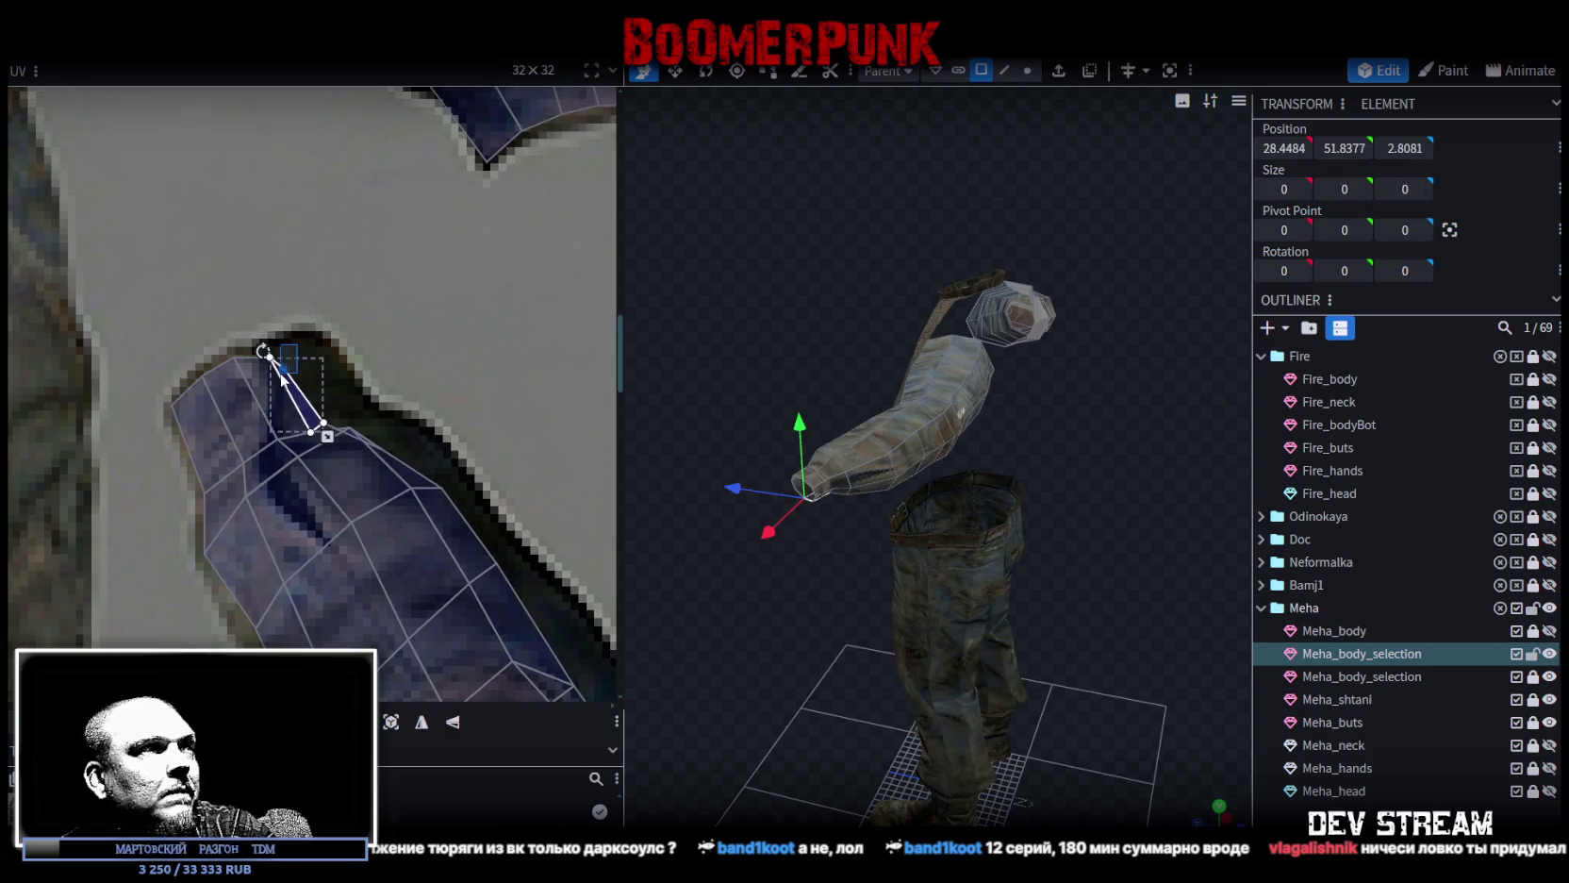